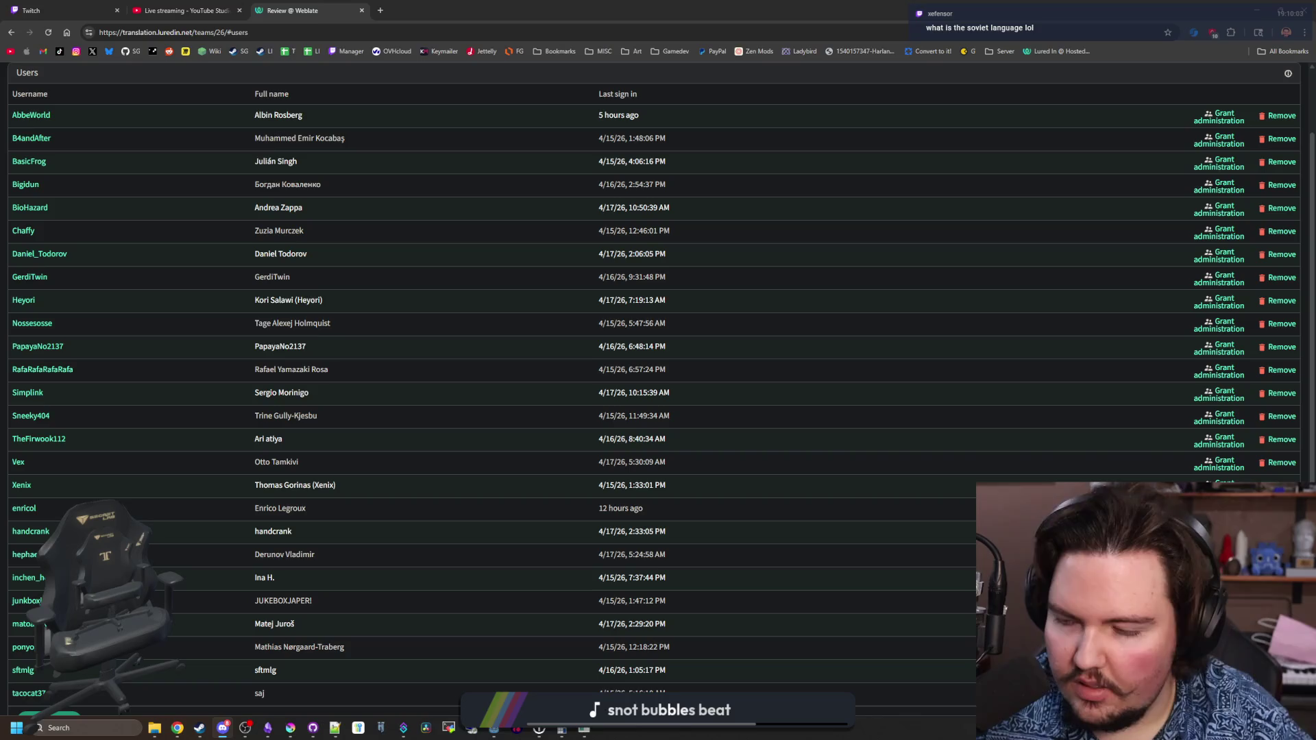
Open the Lured In language list in a new tab, checking all Soviet strings on the way.
scroll(646, 194, up, 2)
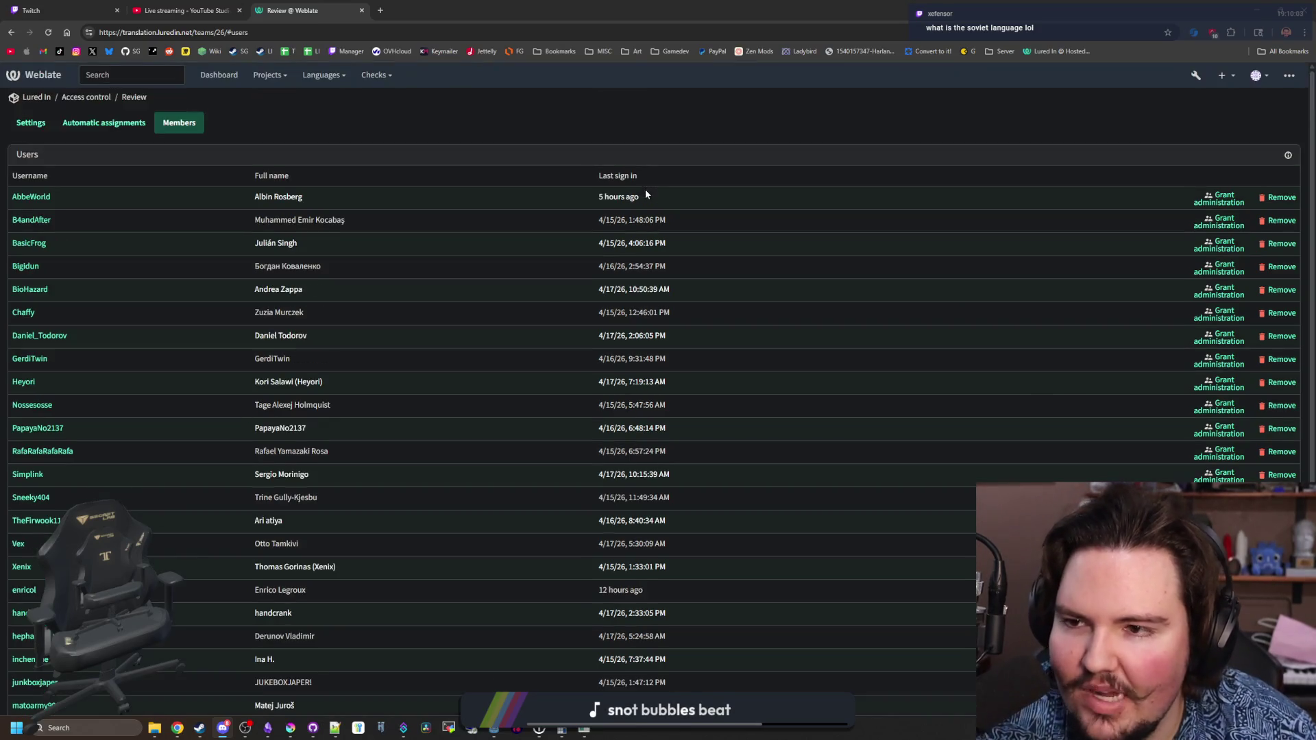
middle_click(37, 100)
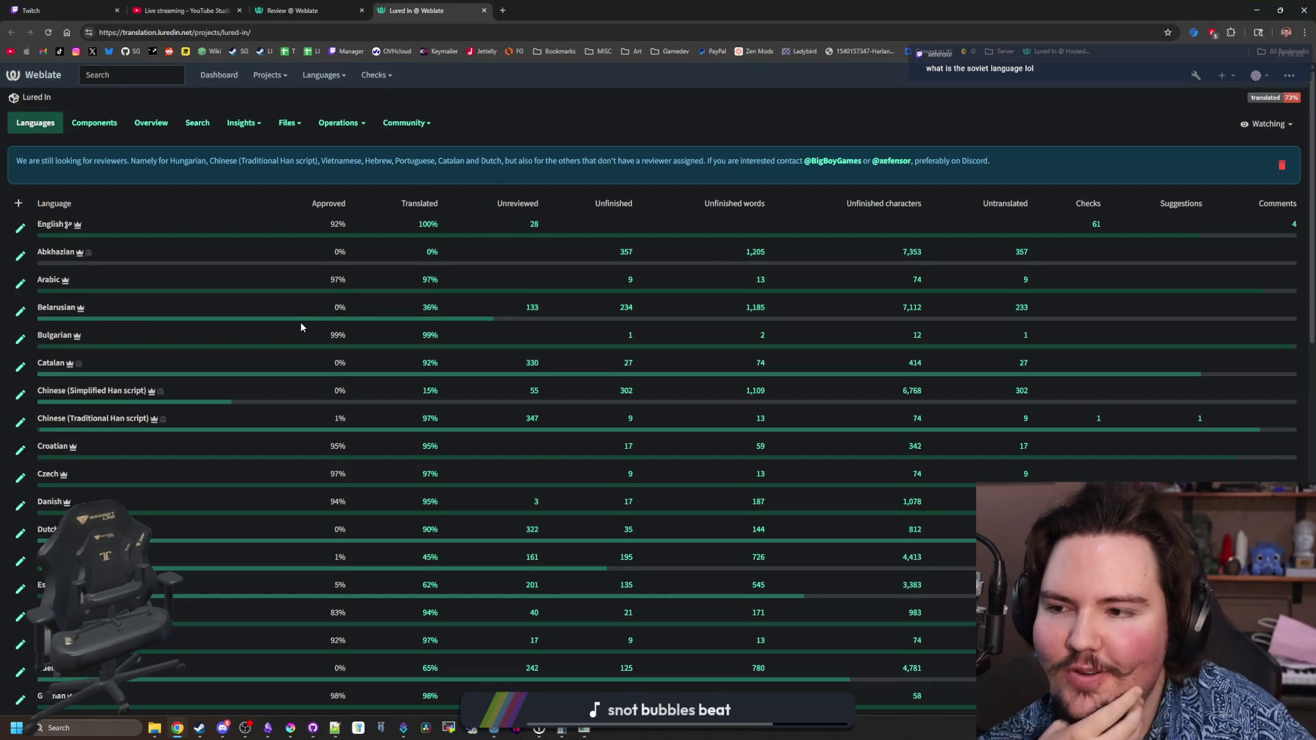
scroll(300, 327, down, 10)
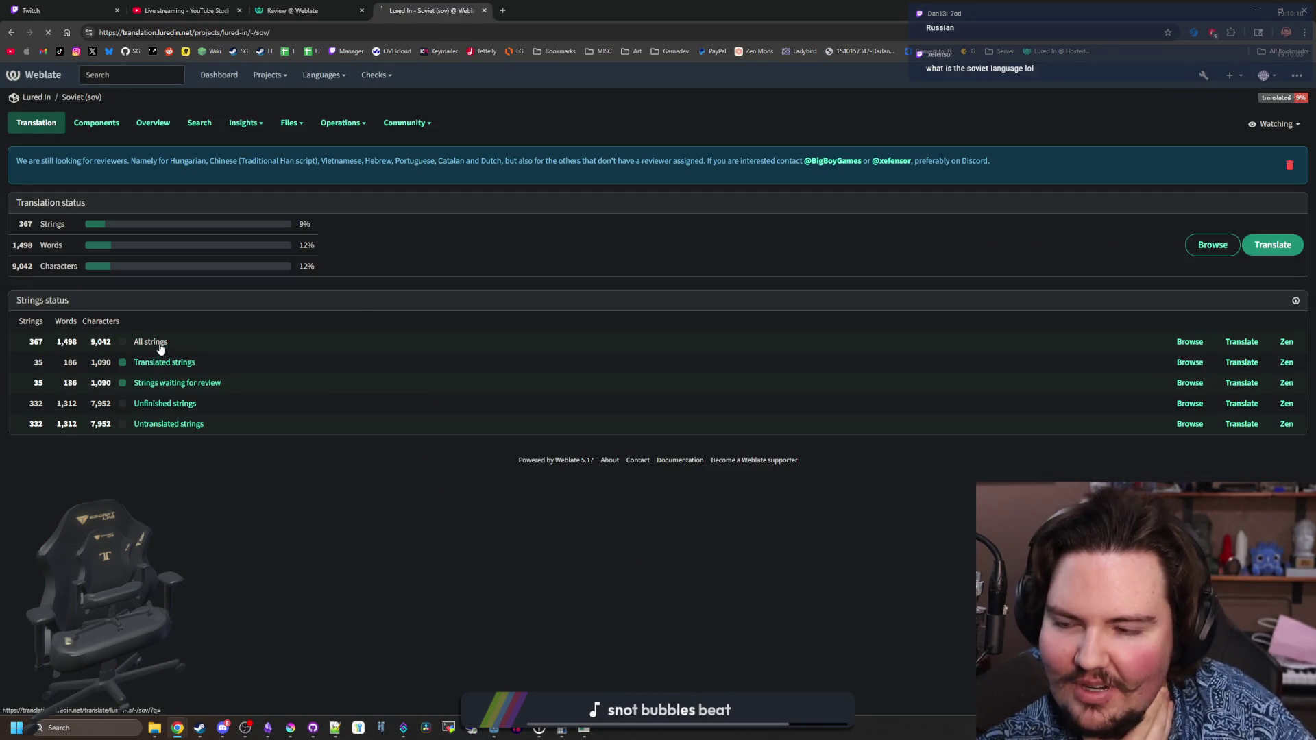
click(159, 343)
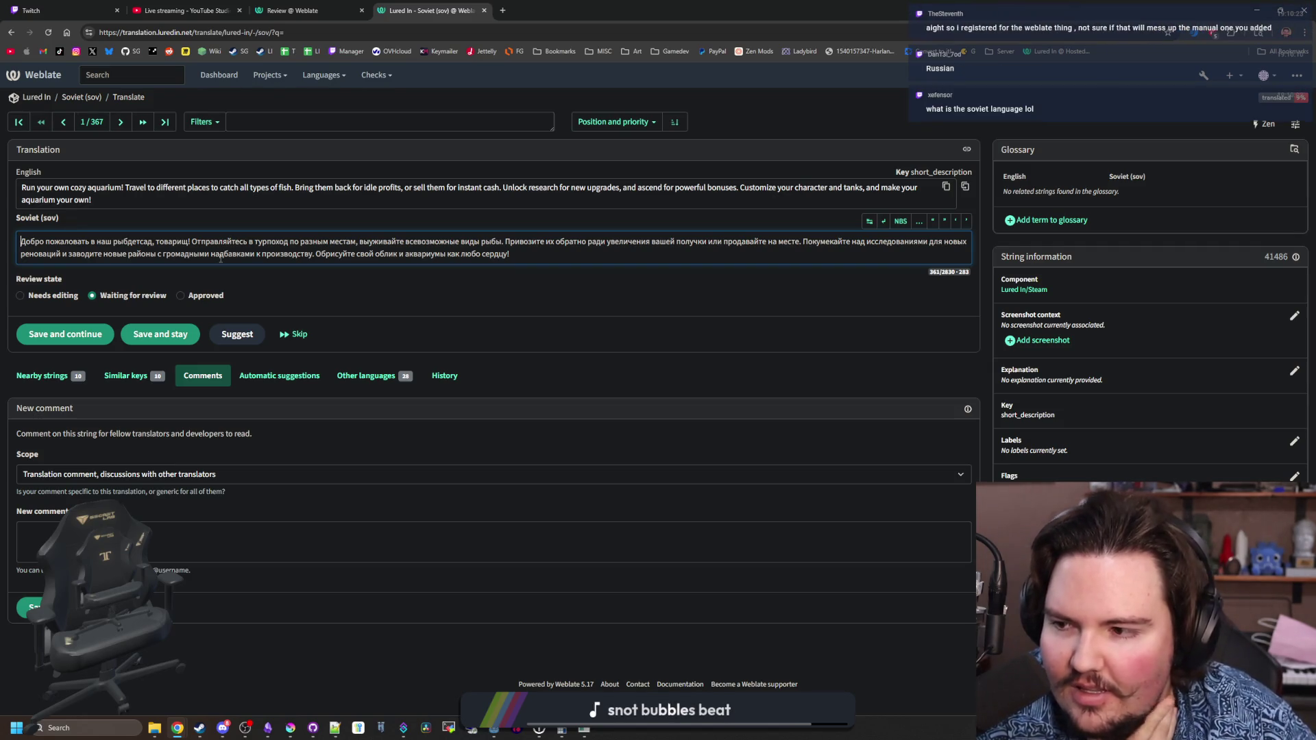
click(37, 98)
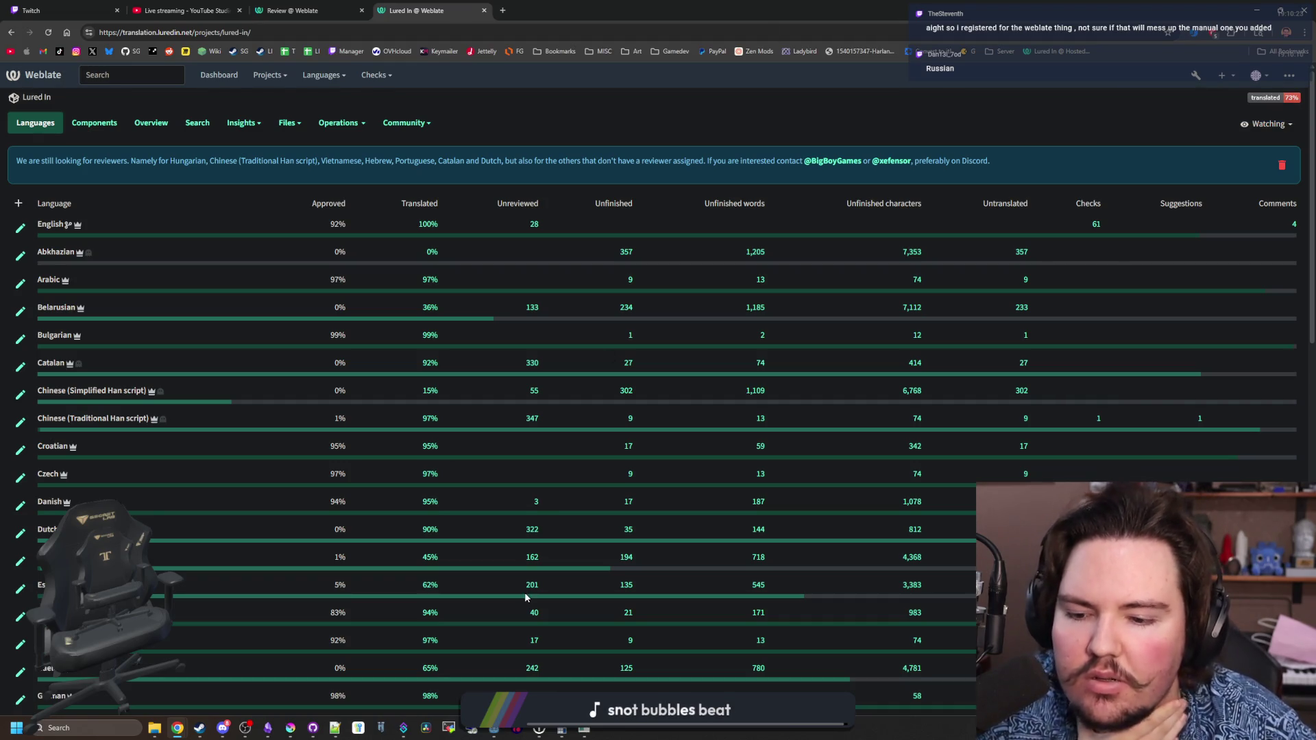
mouse_move(494, 728)
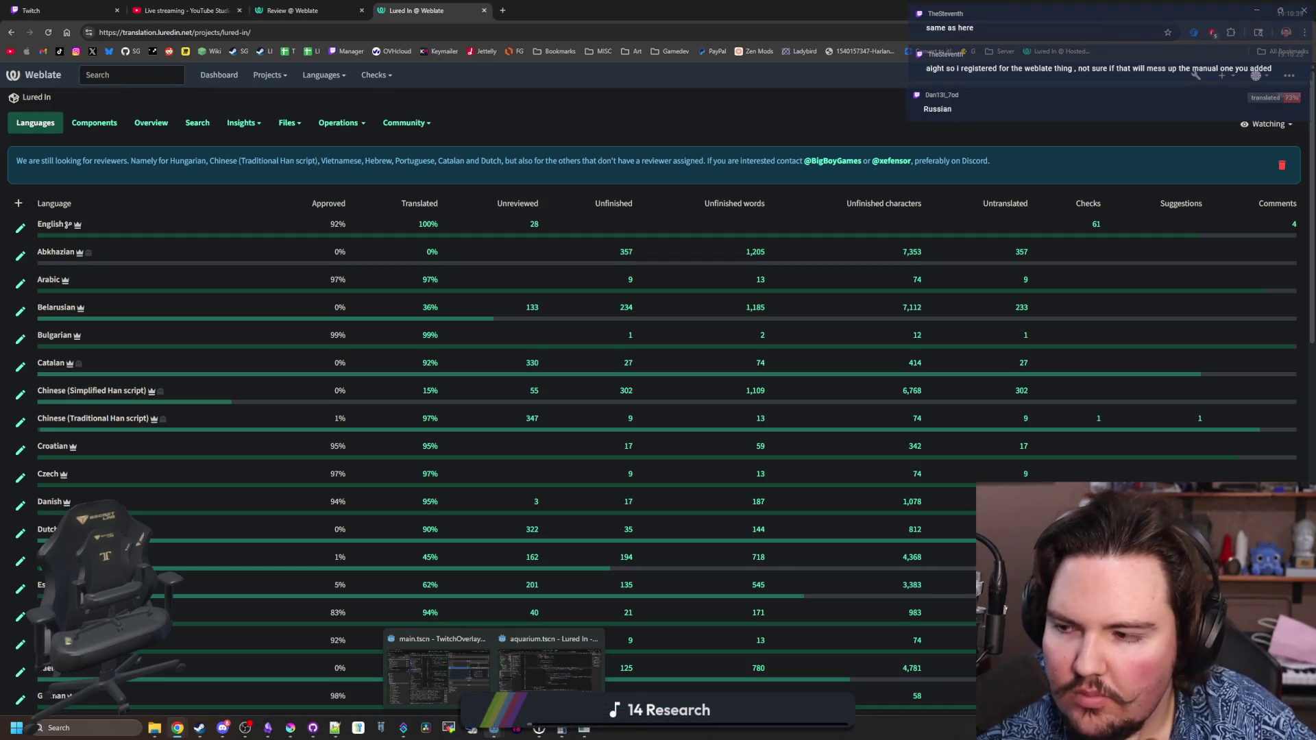
Append .to_lower() after full_name in line 65's excluded-name comparison.
mouse_move(528, 673)
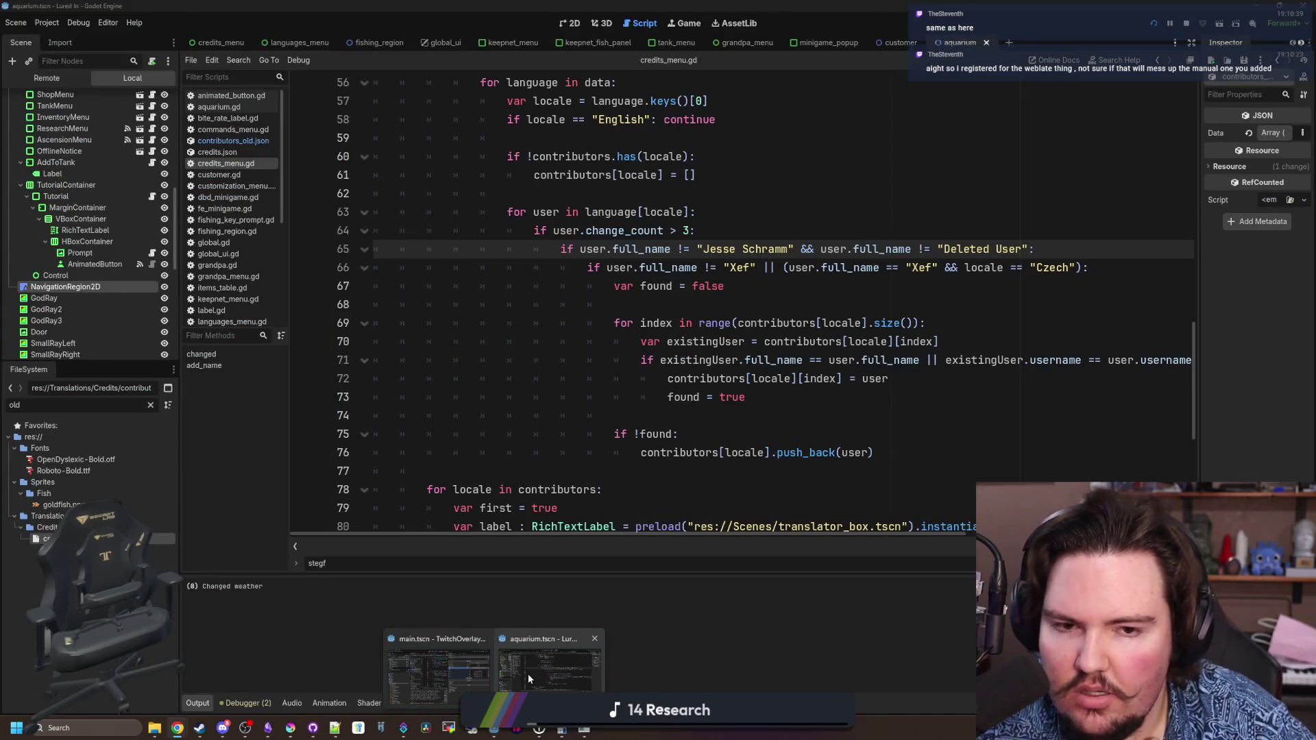
click(527, 673)
click(763, 283)
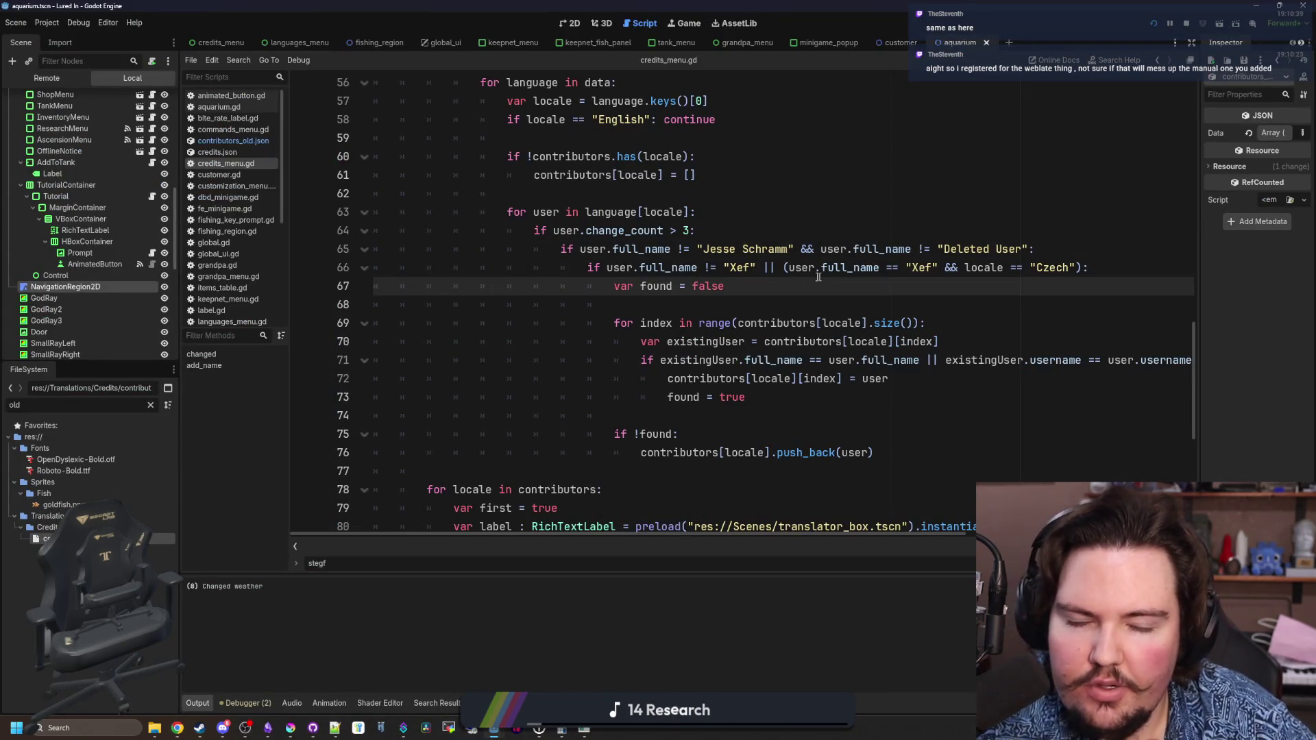
drag(178, 387, 91, 388)
click(541, 323)
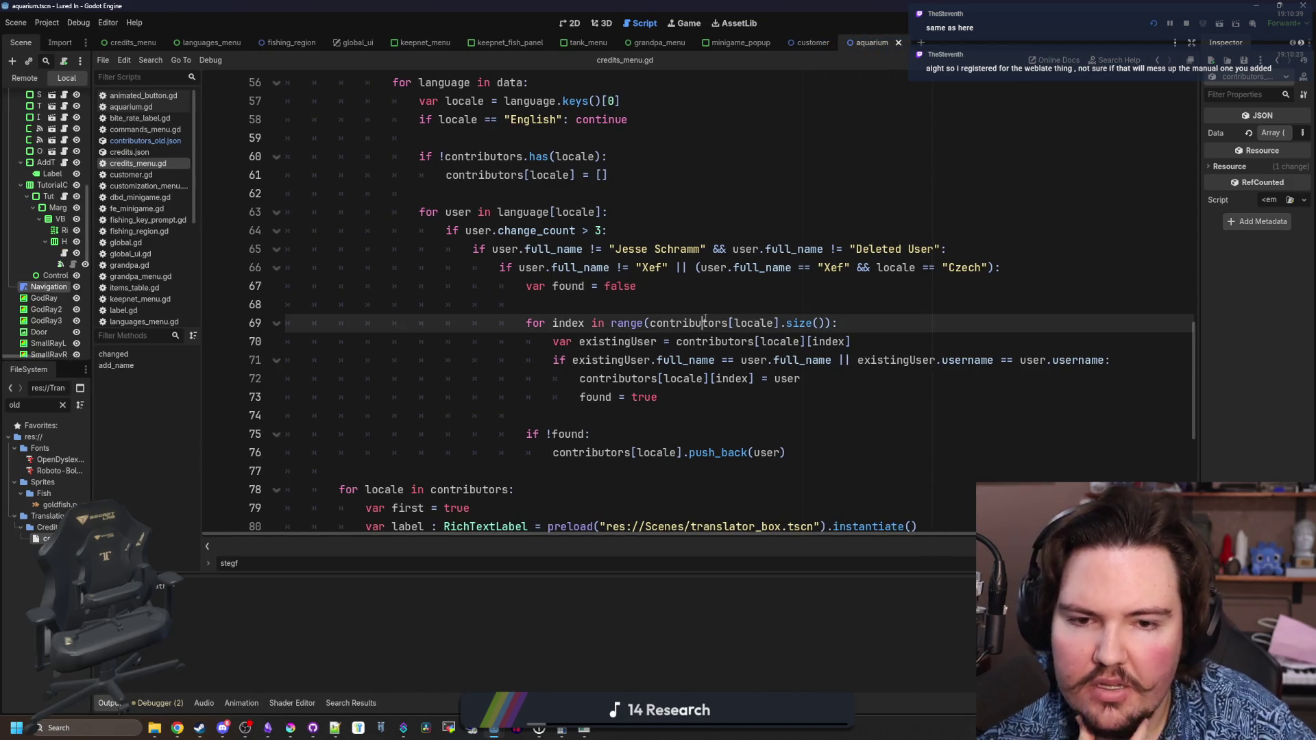
key(Up)
scroll(541, 356, up, 1)
click(519, 323)
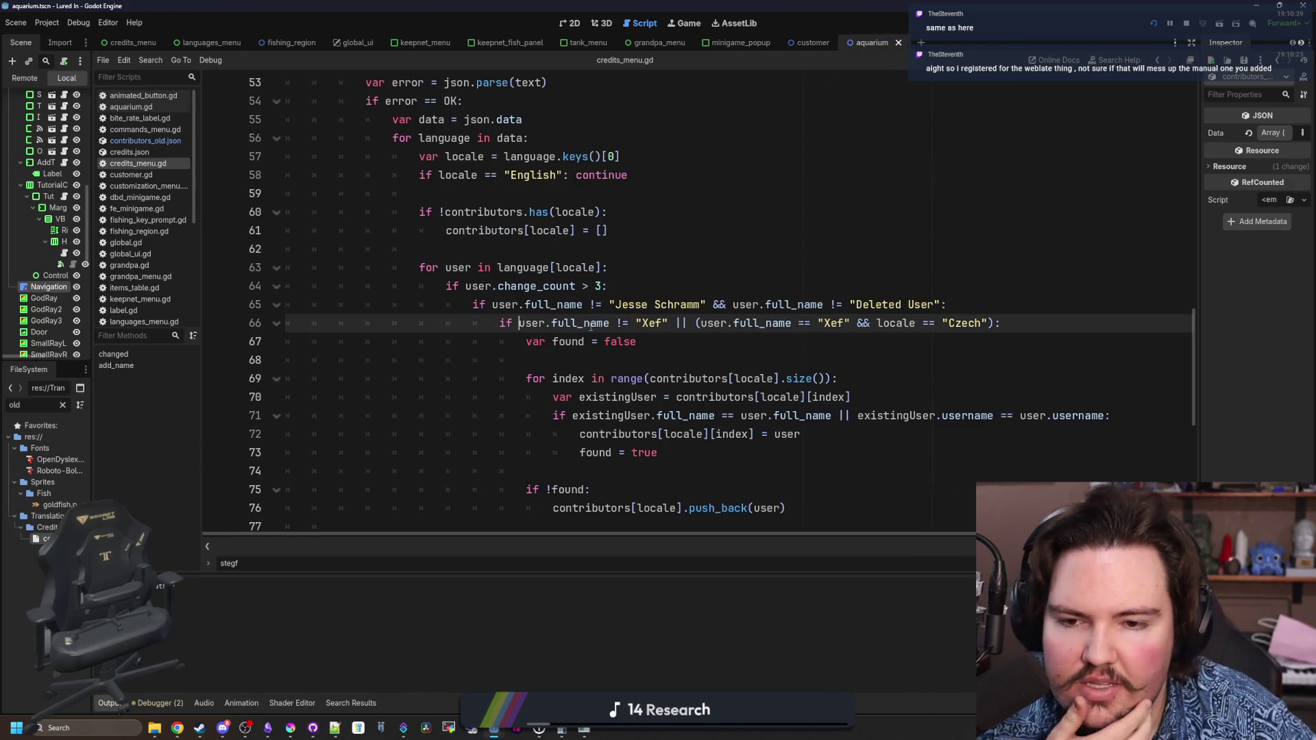
key(Down)
key(End)
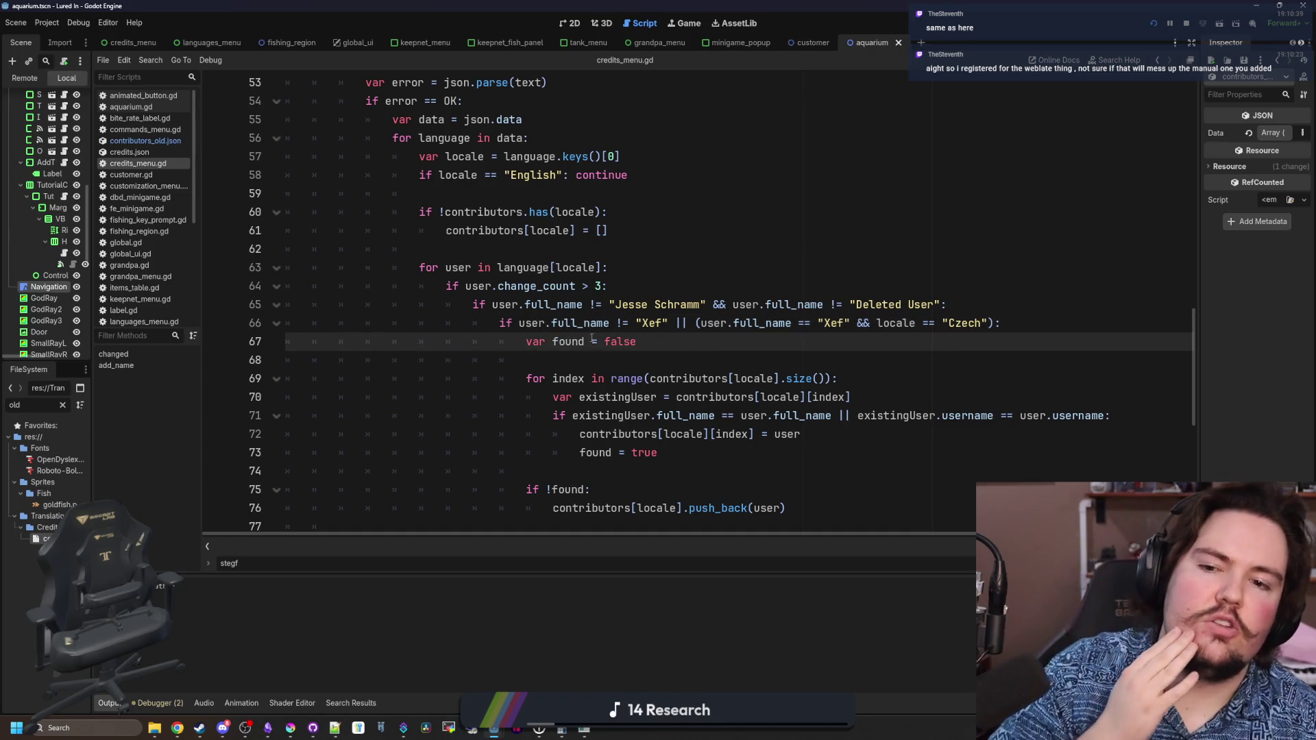
click(519, 323)
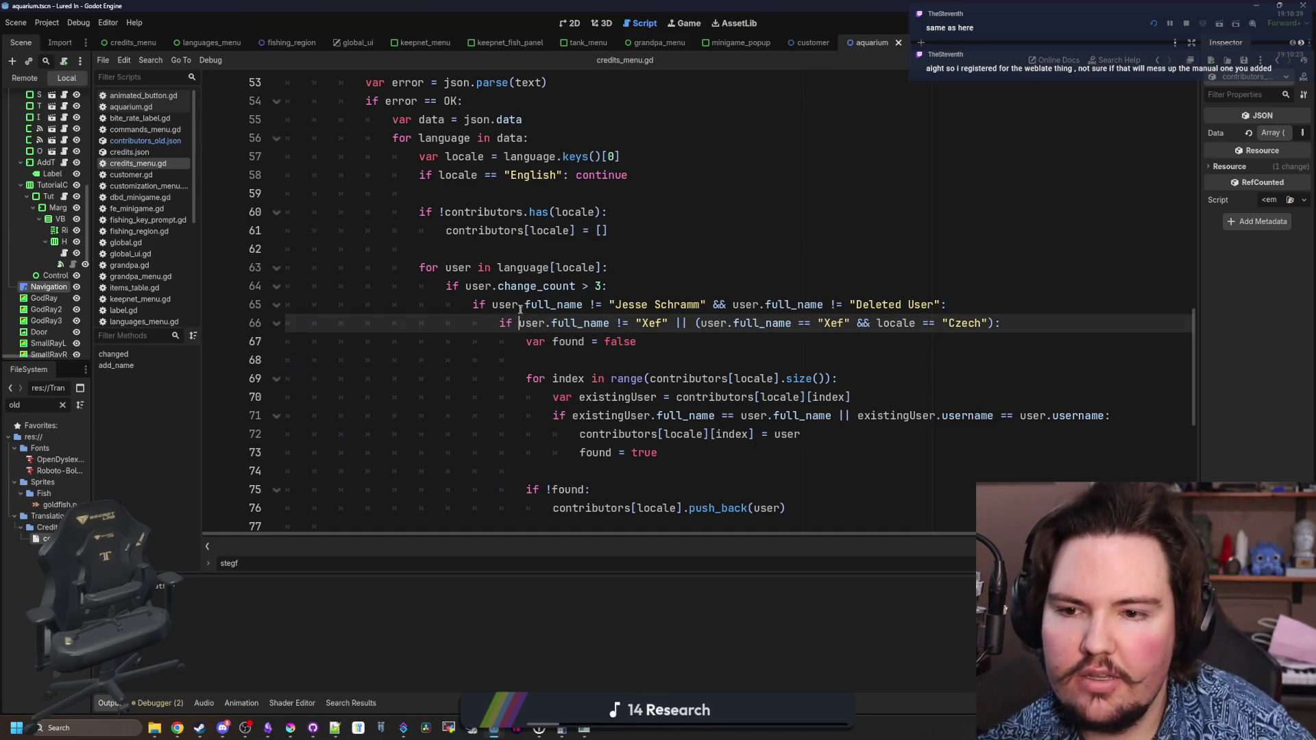
click(588, 305)
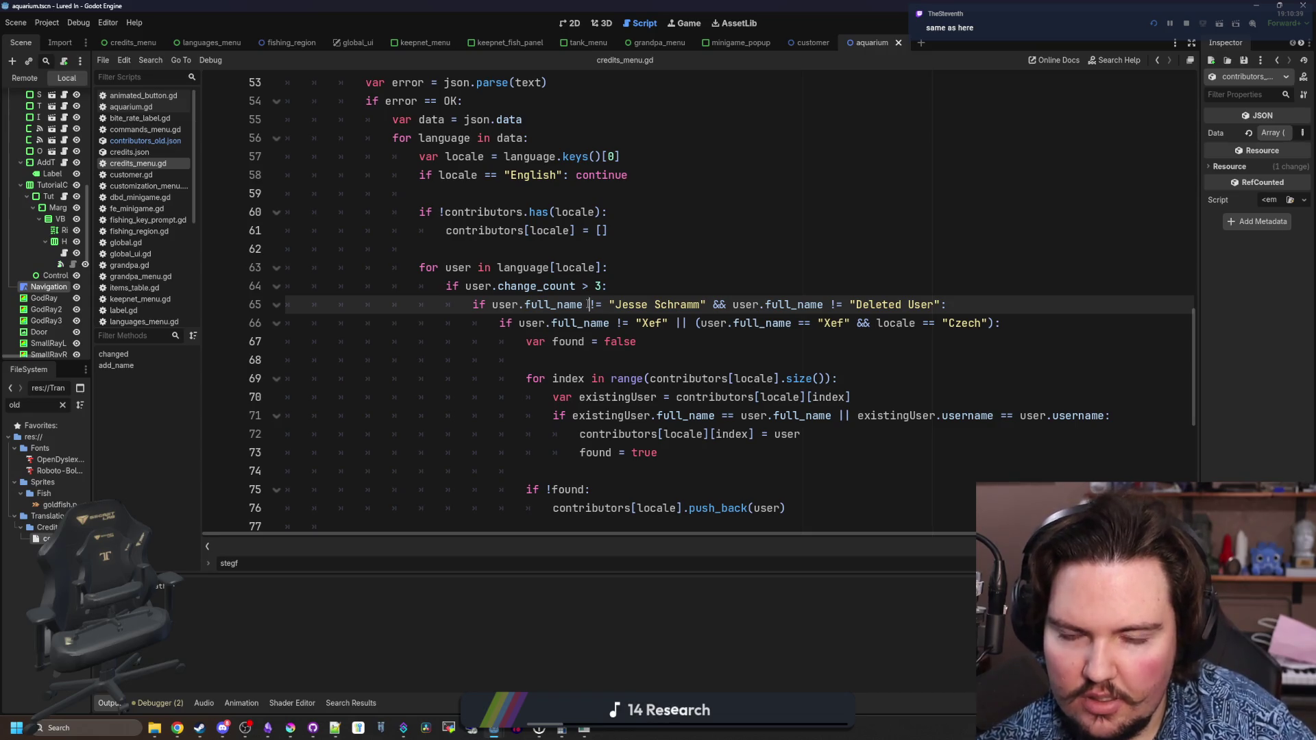
text(.to_lower()
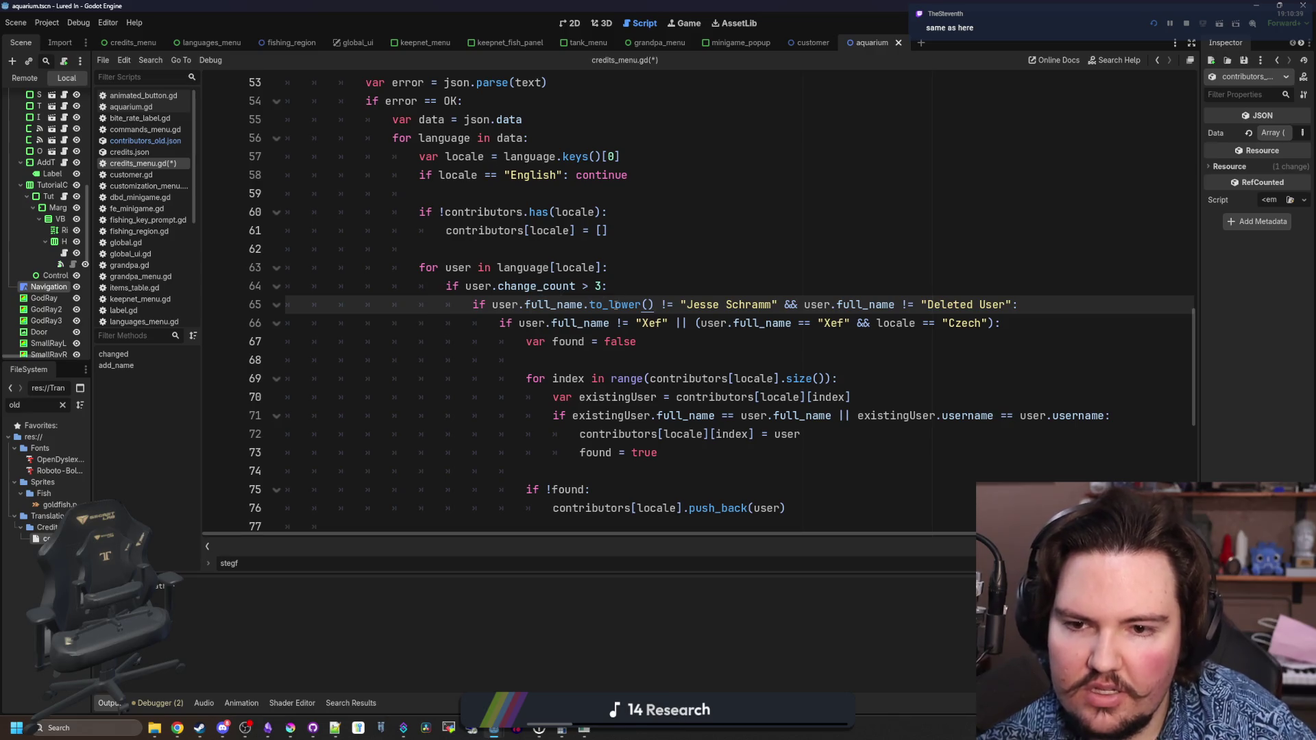
Paste .to_lower() into the remaining name checks on lines 65 and 66.
drag(656, 305, 590, 304)
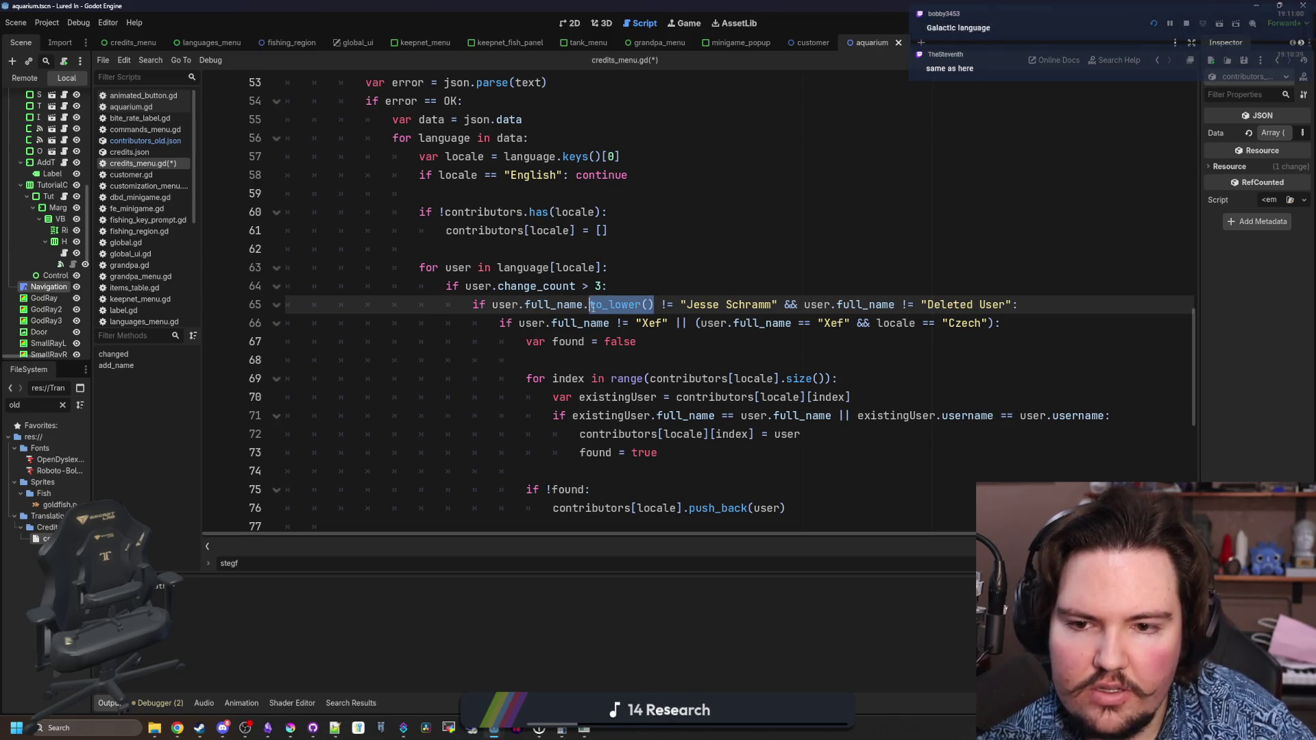
click(898, 305)
text(.to_lower())
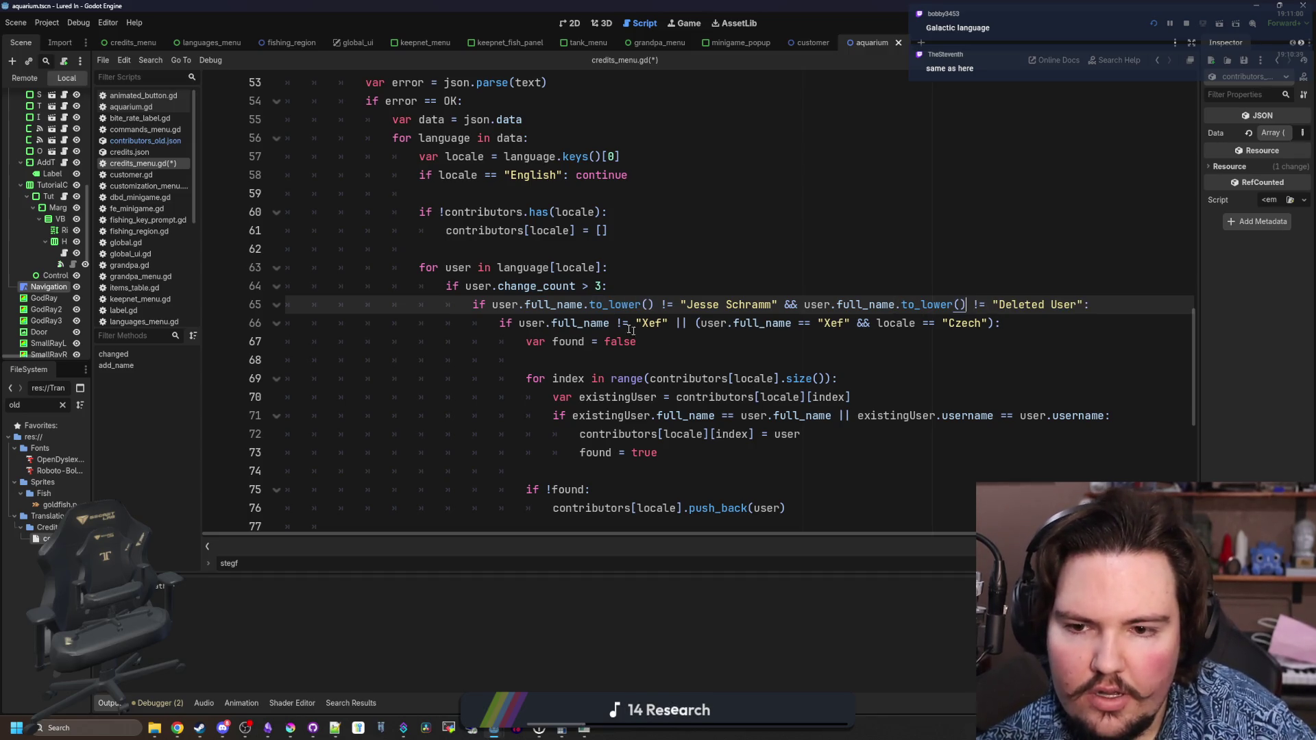
click(611, 323)
text(.to_lower())
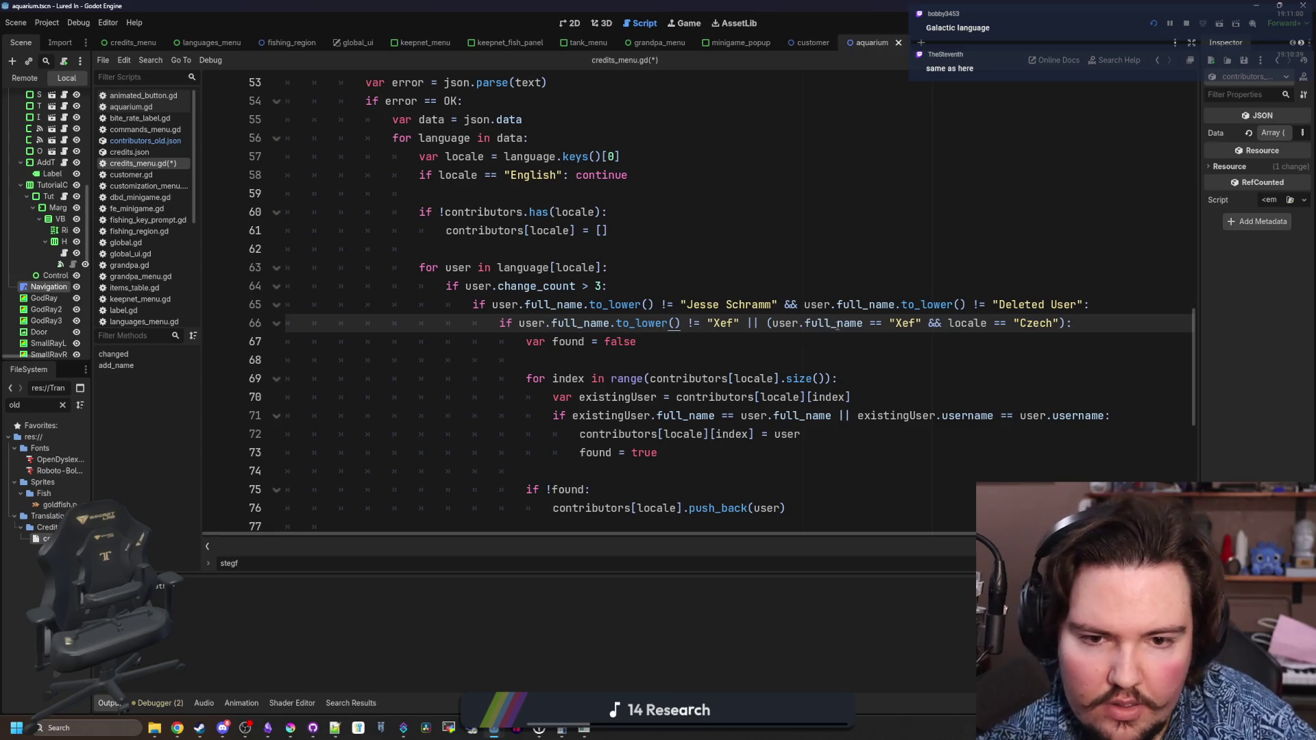
key(ctrl+v)
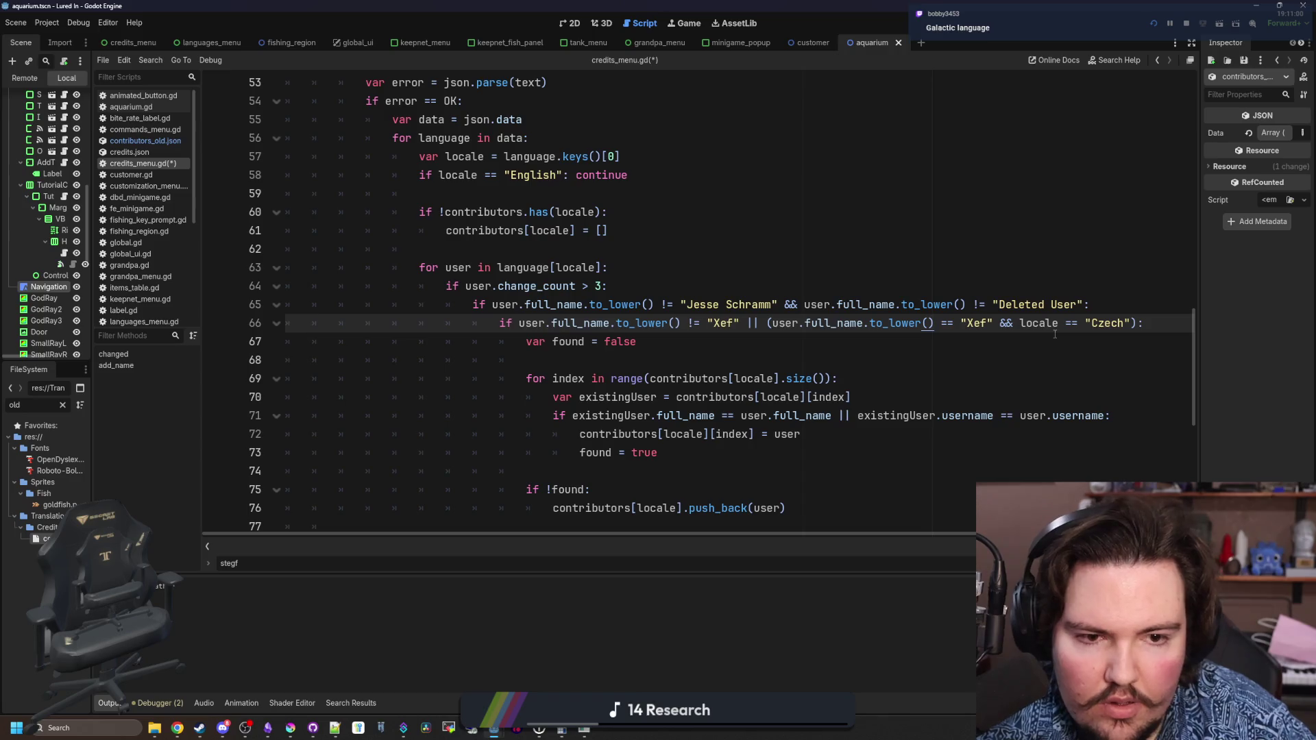
Add .to_lower() to the full_name and username comparisons on line 71.
scroll(770, 334, down, 1)
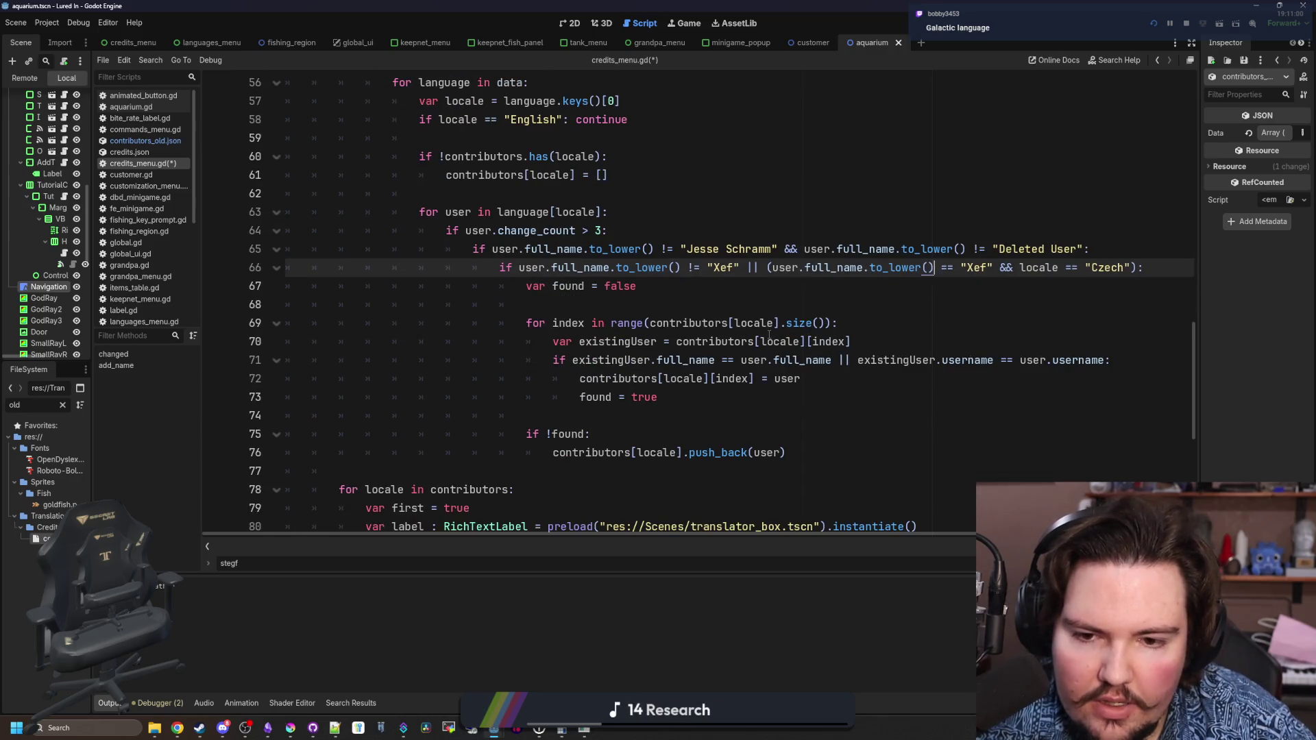
click(717, 360)
text(.to_lower())
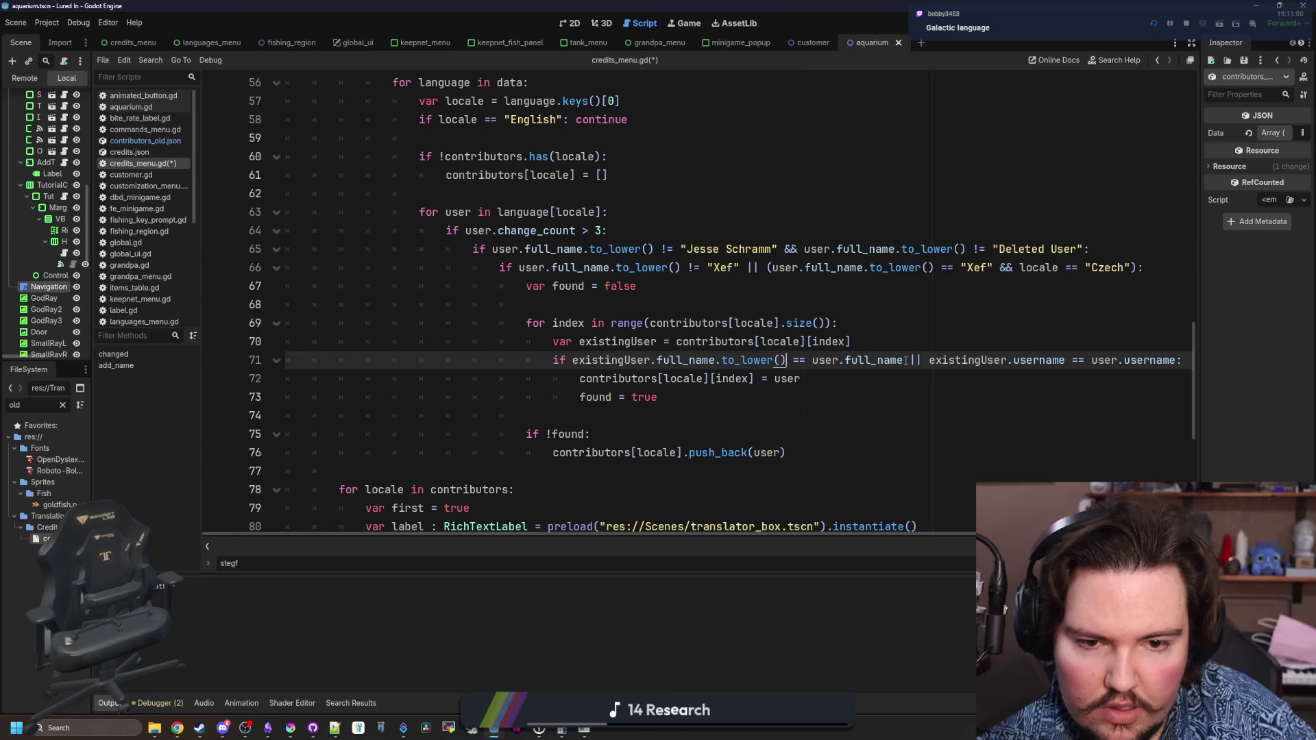
click(905, 359)
text(.to_lower())
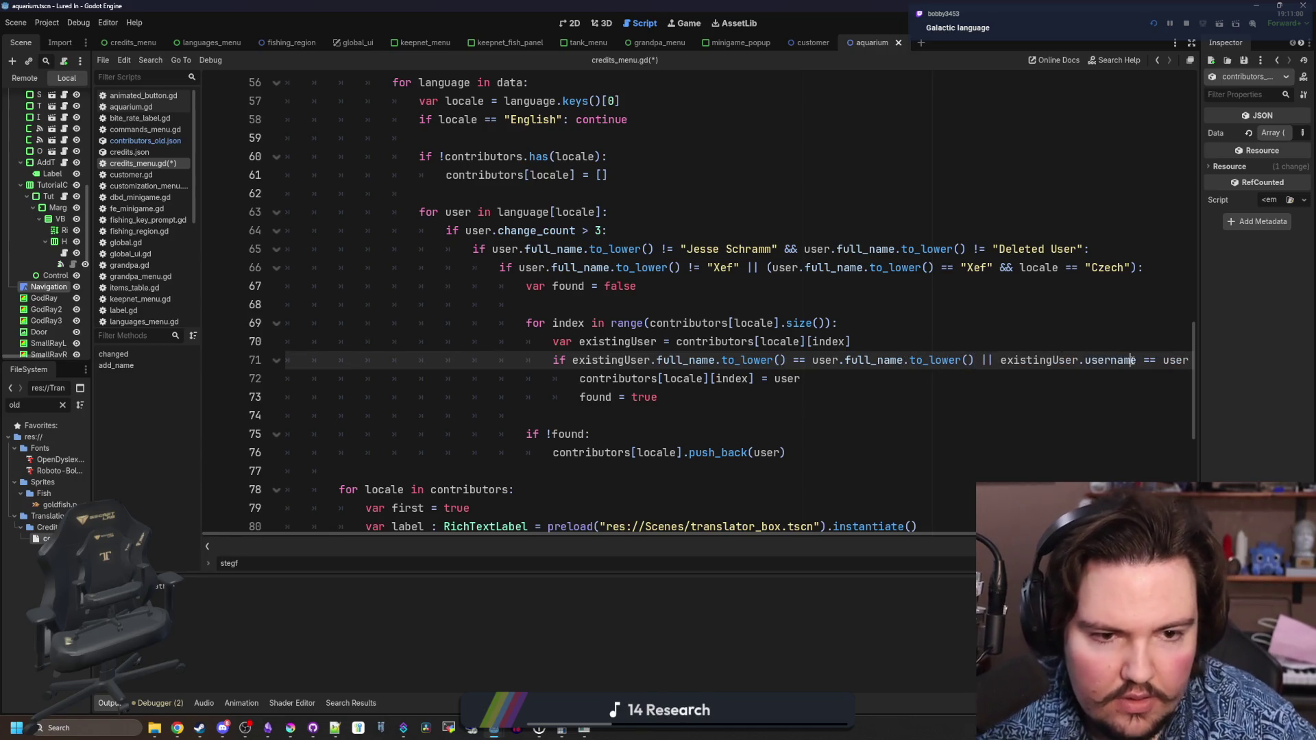
click(1134, 360)
text(.to_lower())
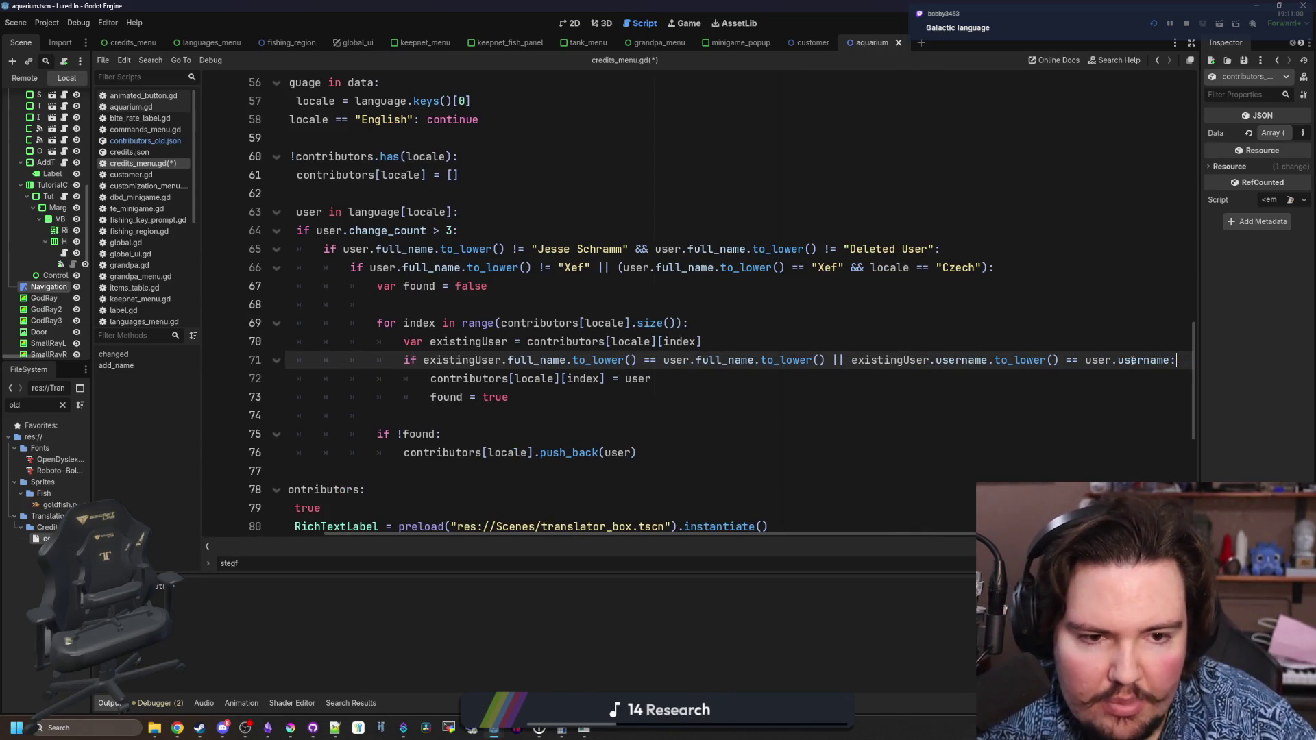
text(.to_lower())
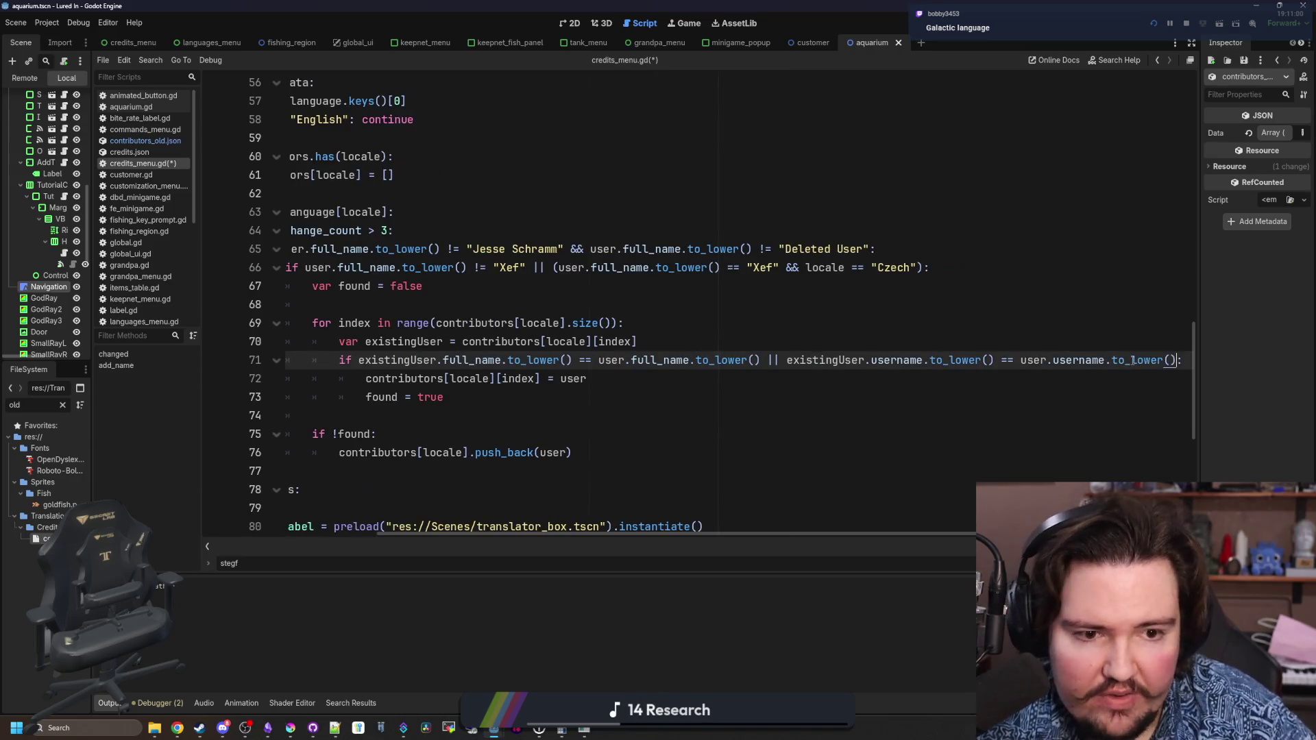
Save credits_menu.gd and run Lured In with F5.
key(ctrl+s)
scroll(754, 343, left, 5)
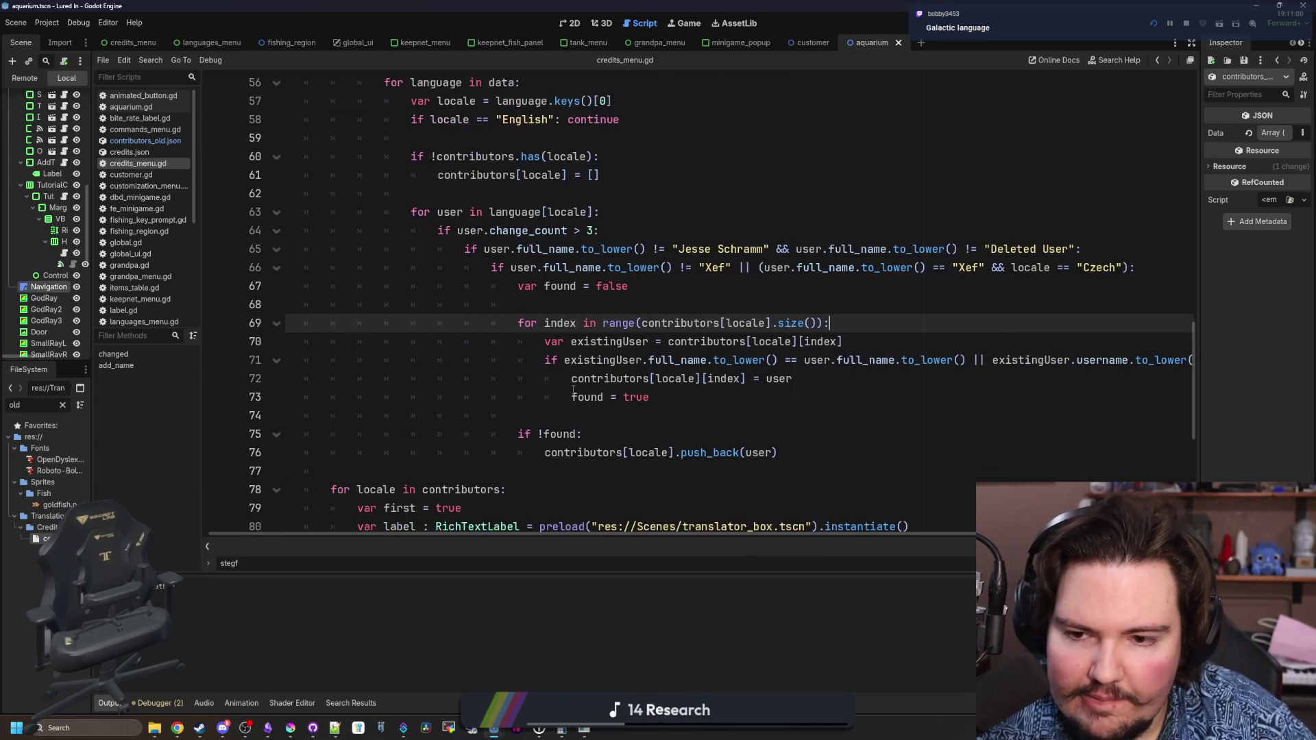
click(633, 414)
key(F5)
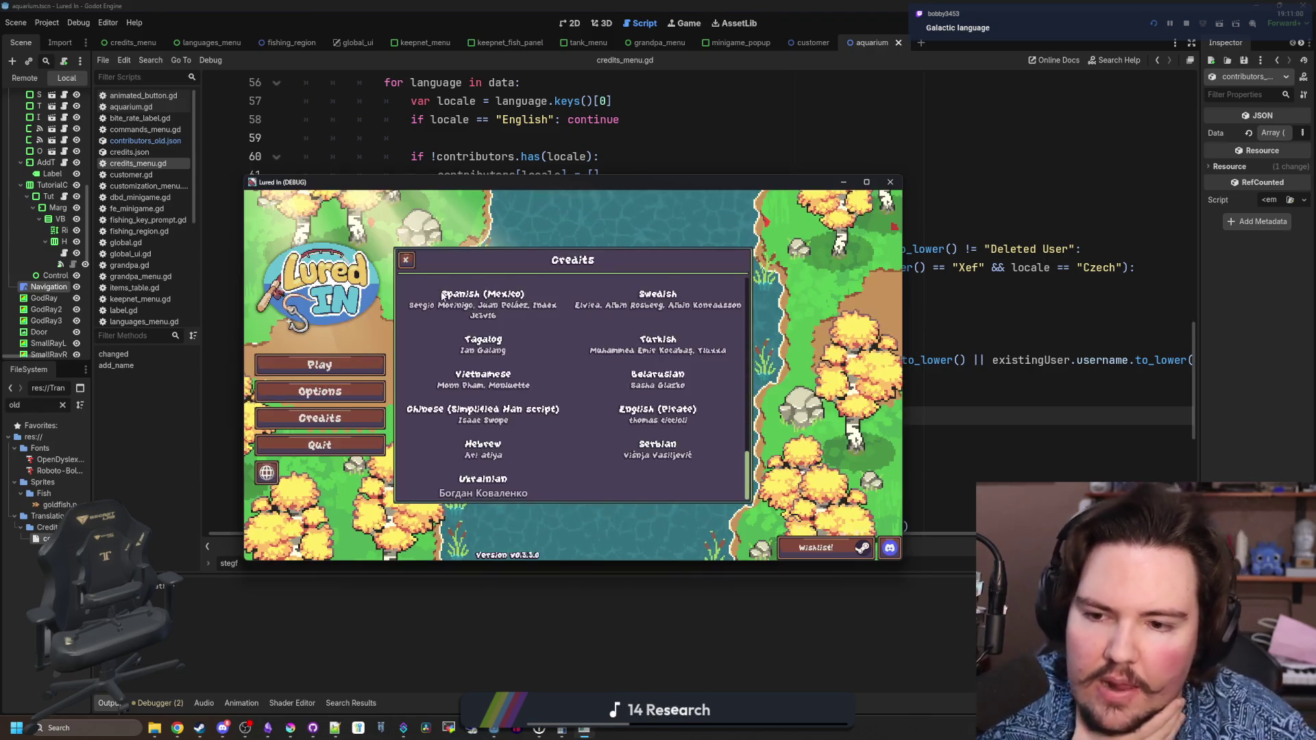
Check the in-game credits list, then close the test run with F8.
click(381, 414)
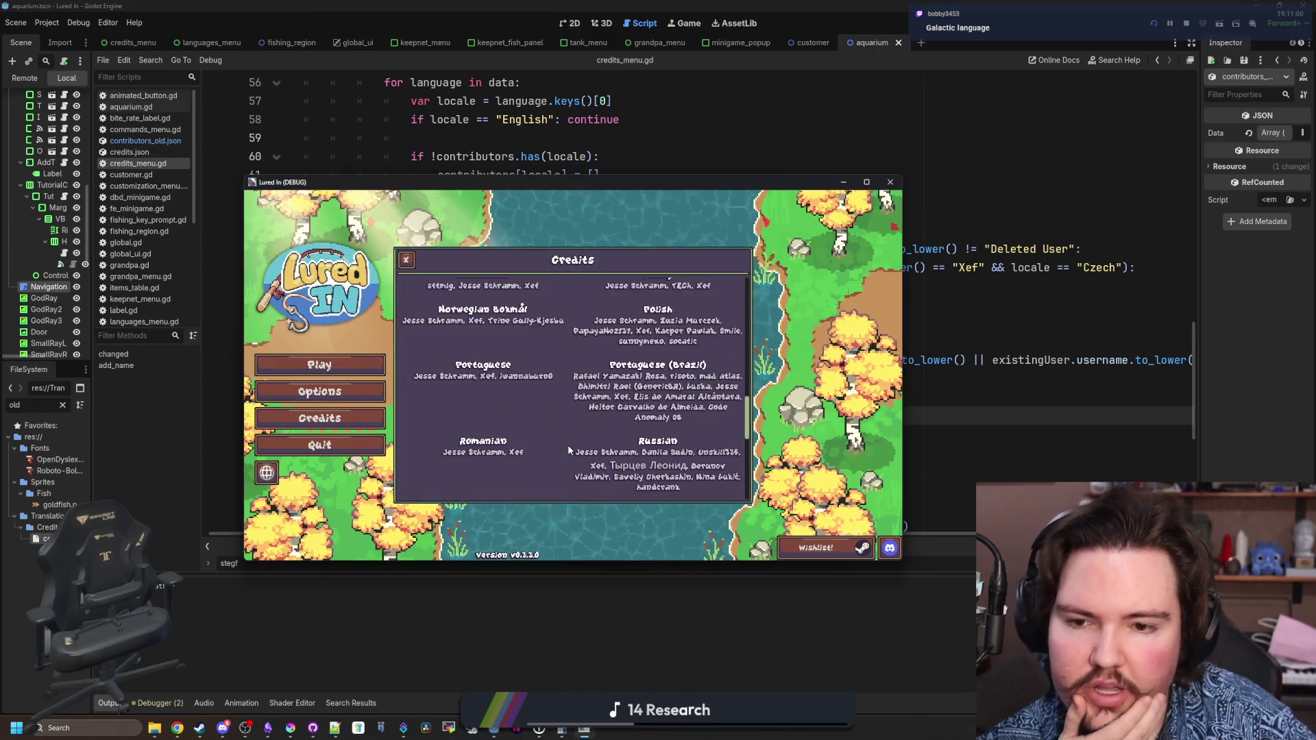
scroll(568, 446, up, 3)
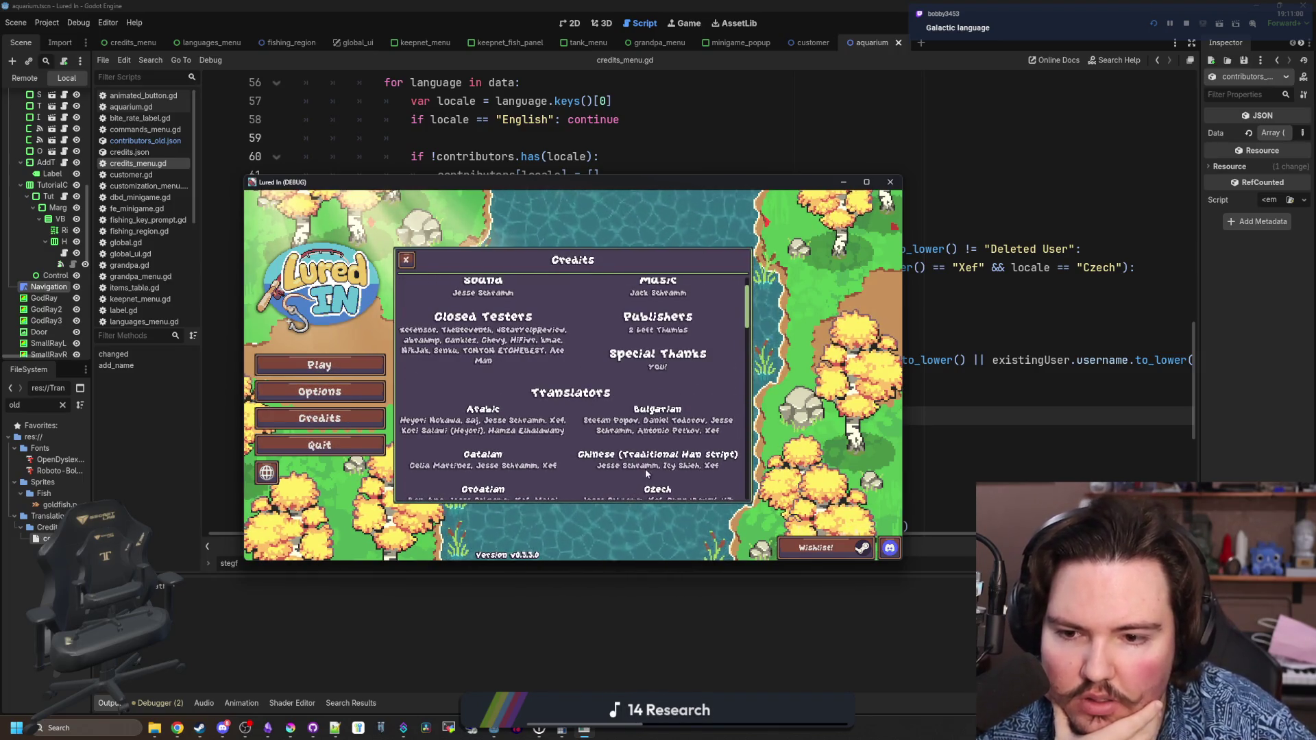
key(F8)
Delete the first .to_lower() from line 65's name check.
scroll(823, 308, up, 1)
drag(645, 304, 583, 305)
key(BackSpace)
key(BackSpace)
click(698, 291)
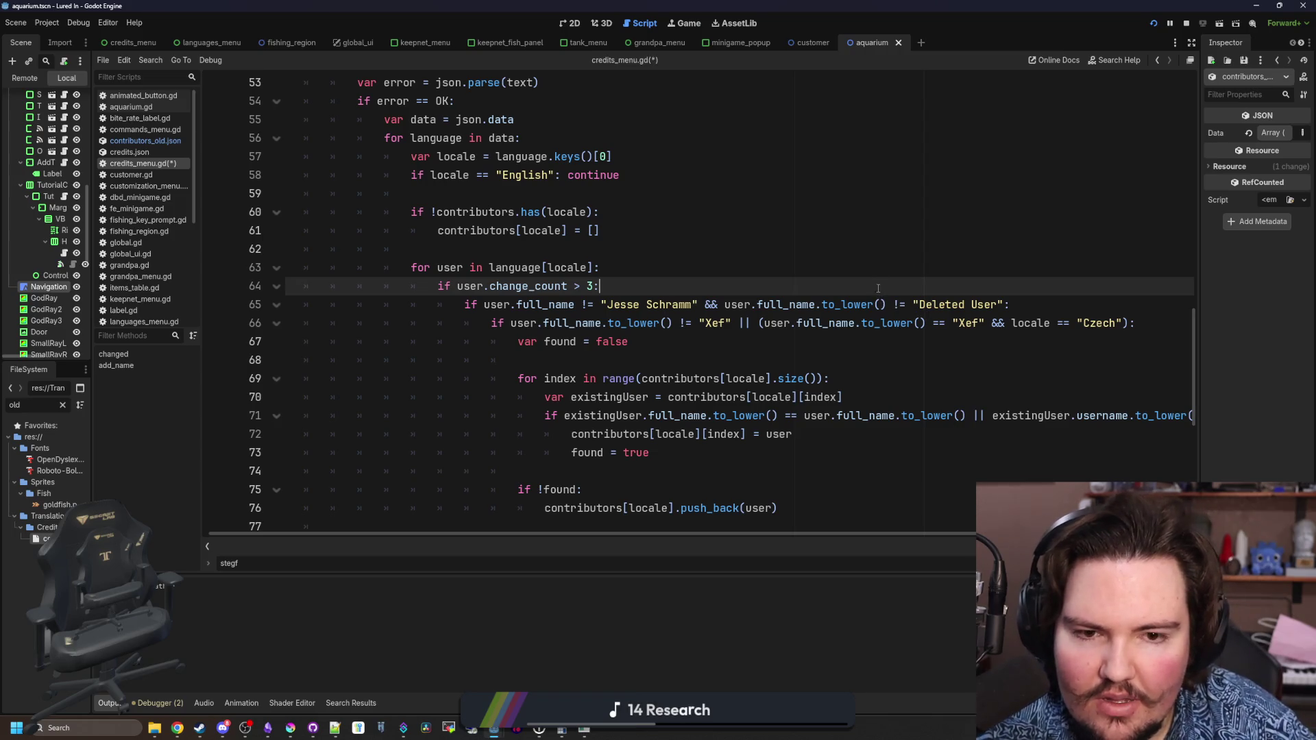
Remove the remaining .to_lower() calls from the full_name checks on lines 65 and 66.
drag(884, 304, 815, 304)
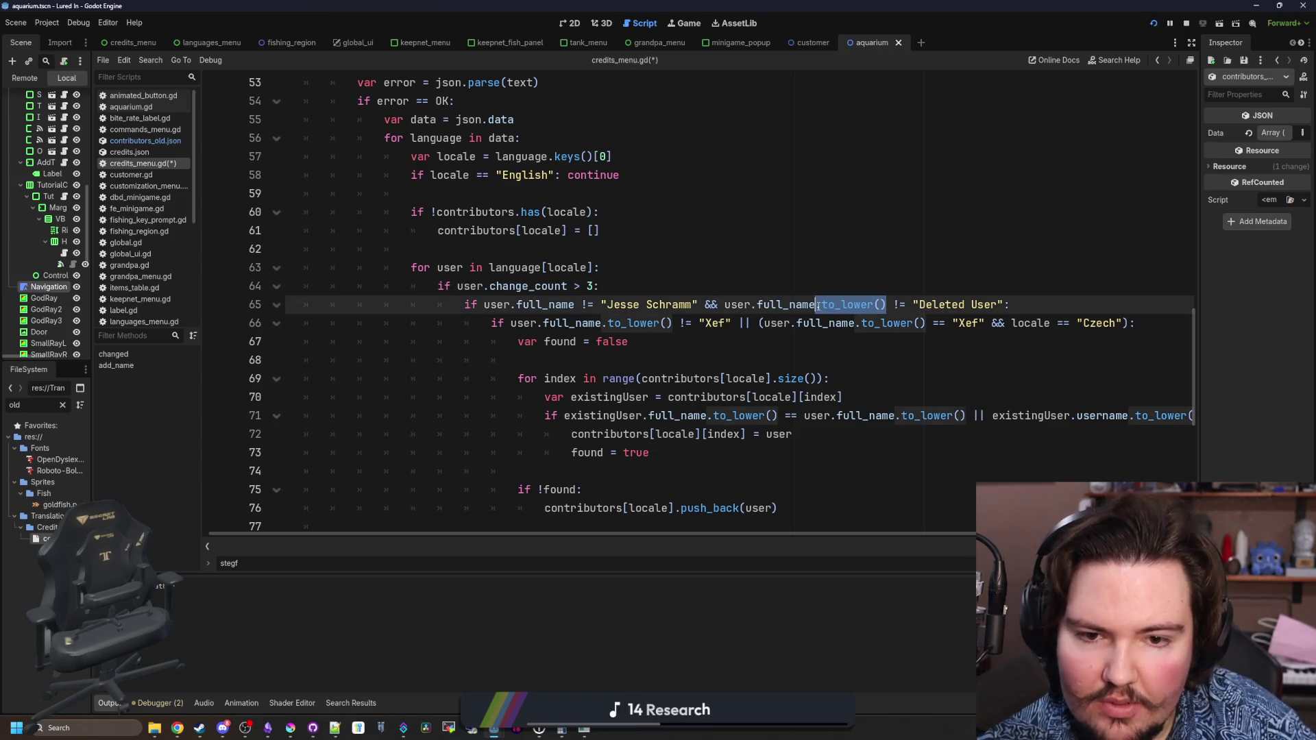
key(BackSpace)
drag(673, 323, 601, 322)
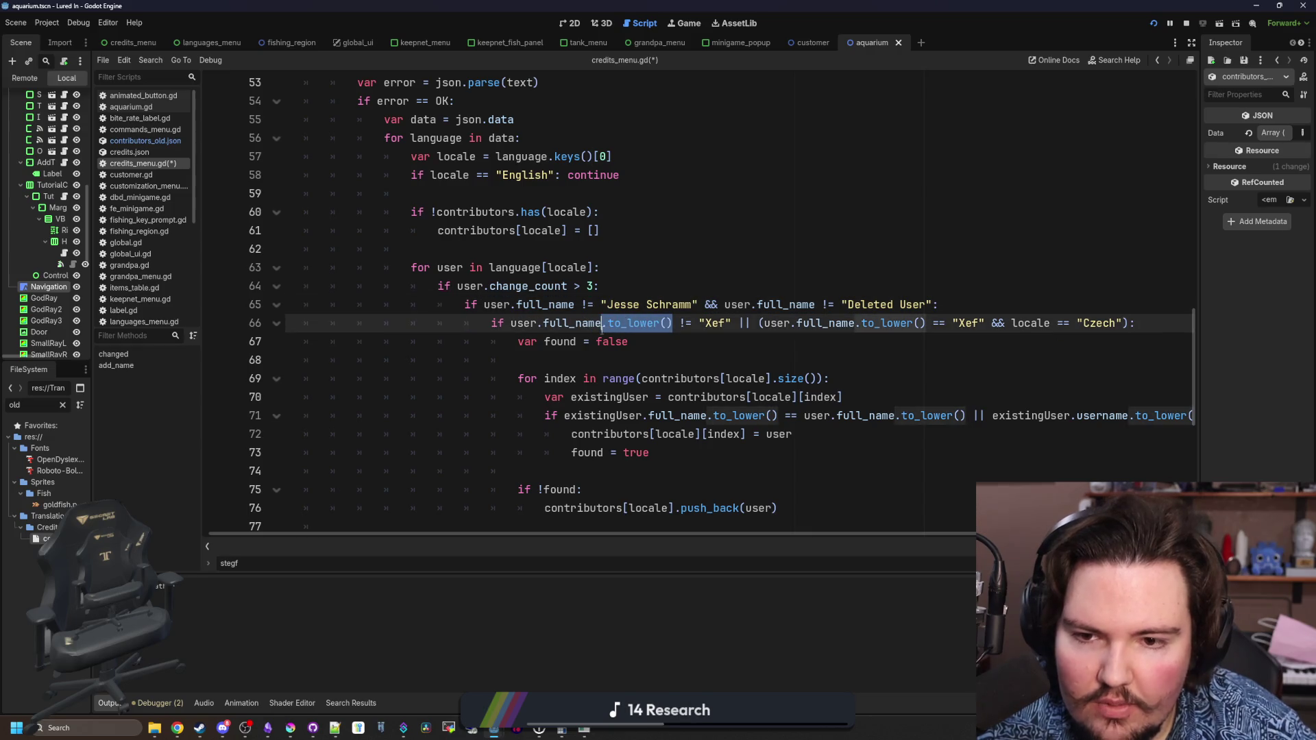
key(BackSpace)
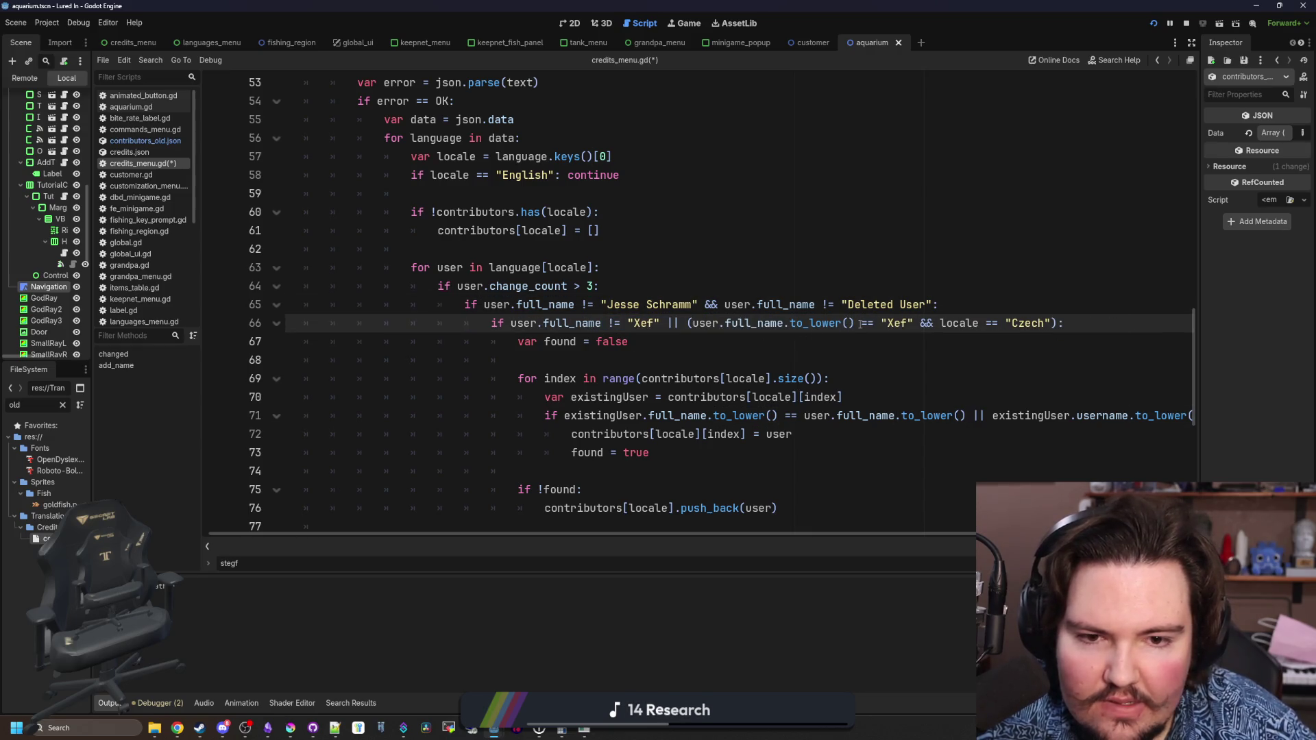
drag(854, 323, 790, 323)
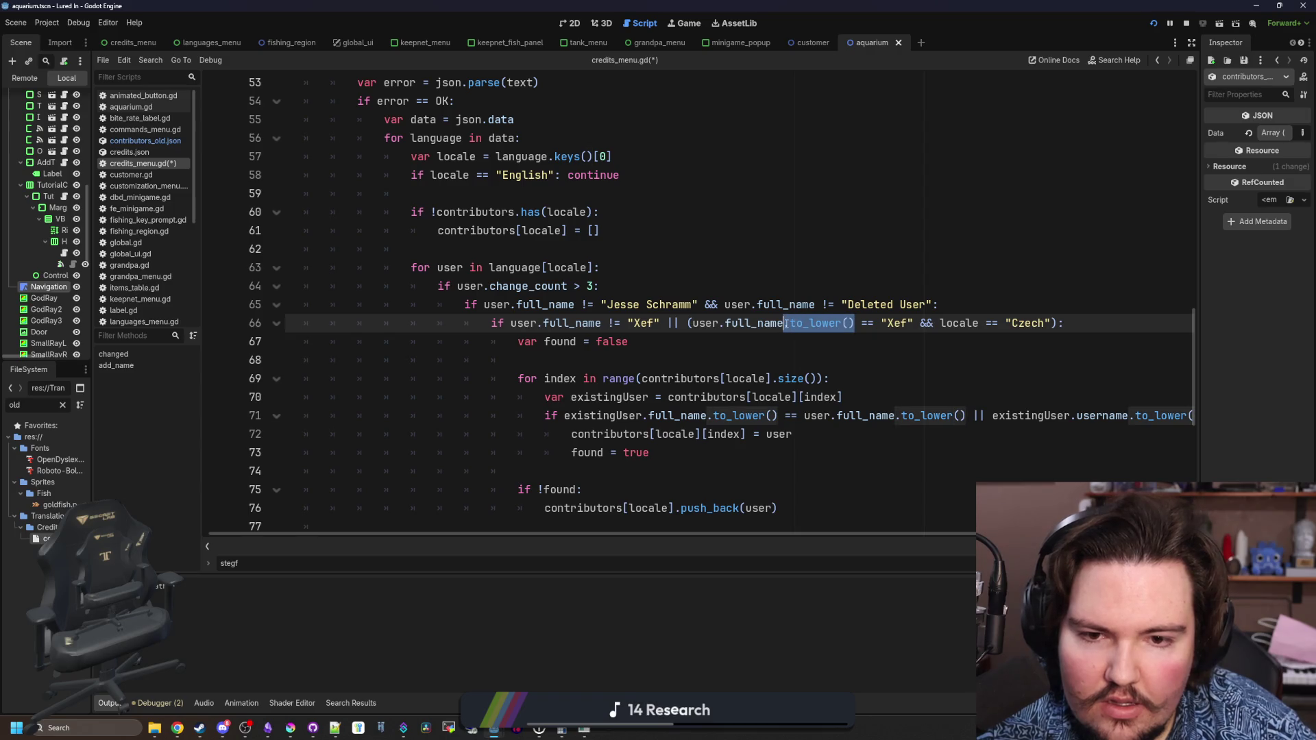
key(BackSpace)
Save credits_menu.gd and relaunch Lured In.
click(772, 281)
key(ctrl+s)
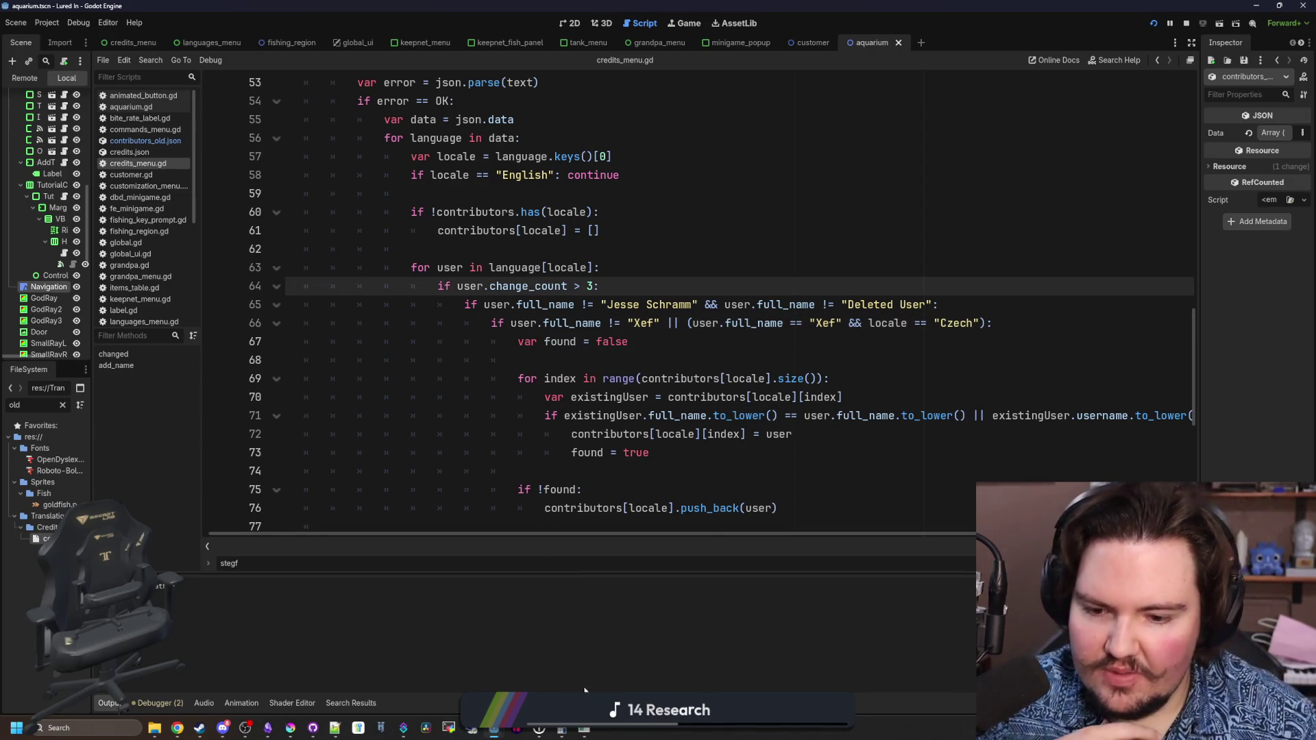
click(363, 417)
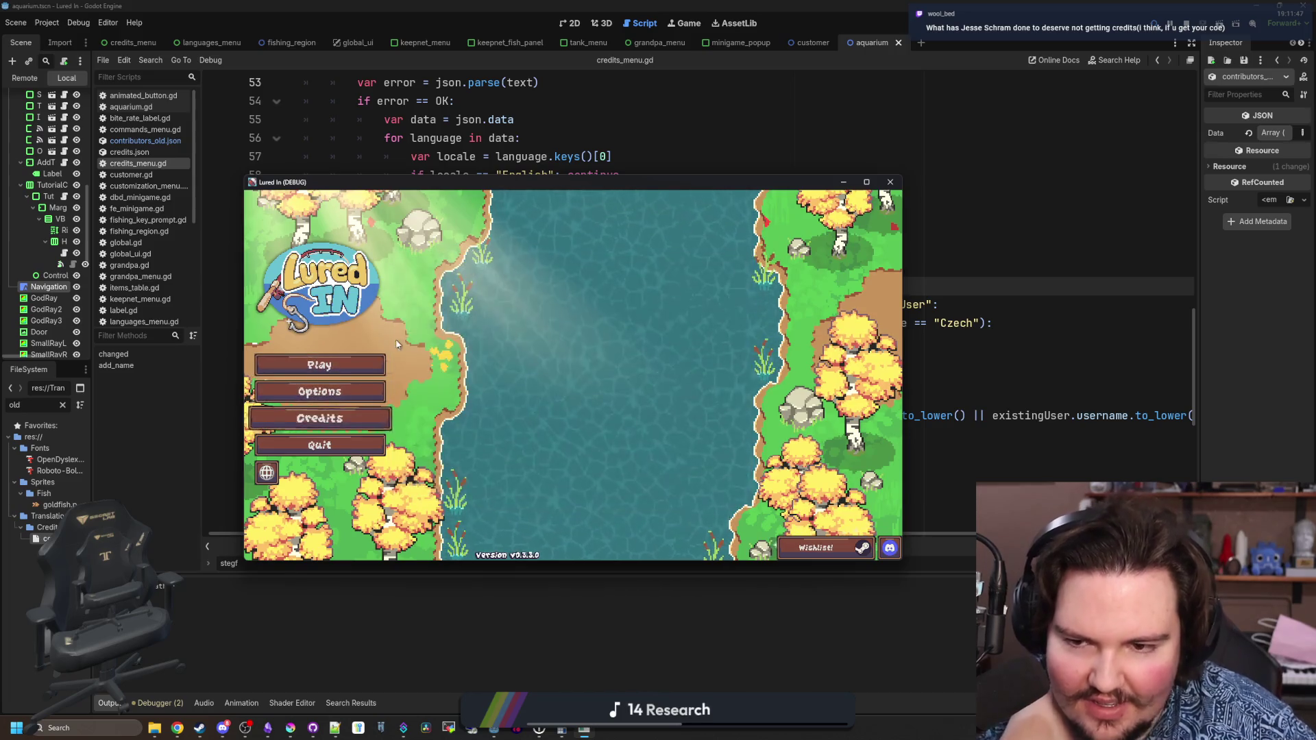
Open Lured In's Credits and scroll through the Translators list down to Ukrainian.
click(364, 417)
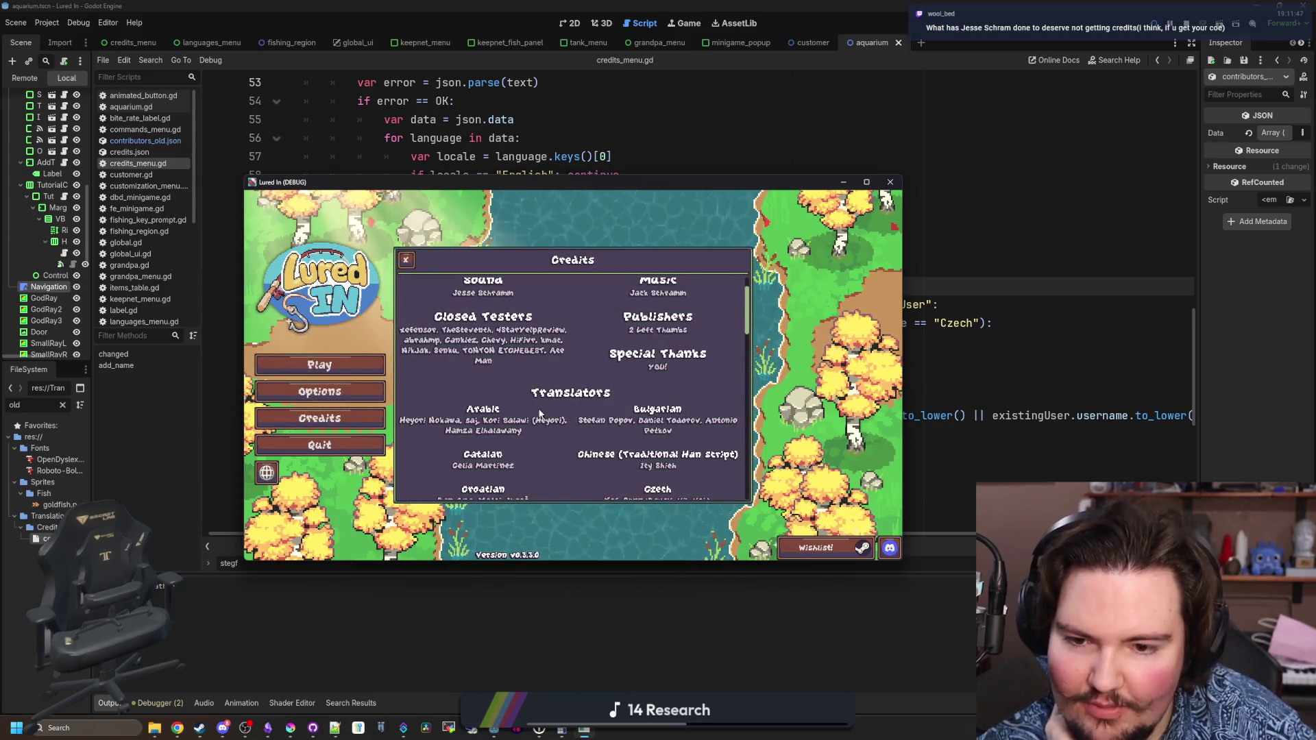
scroll(538, 408, down, 1)
scroll(537, 409, down, 1)
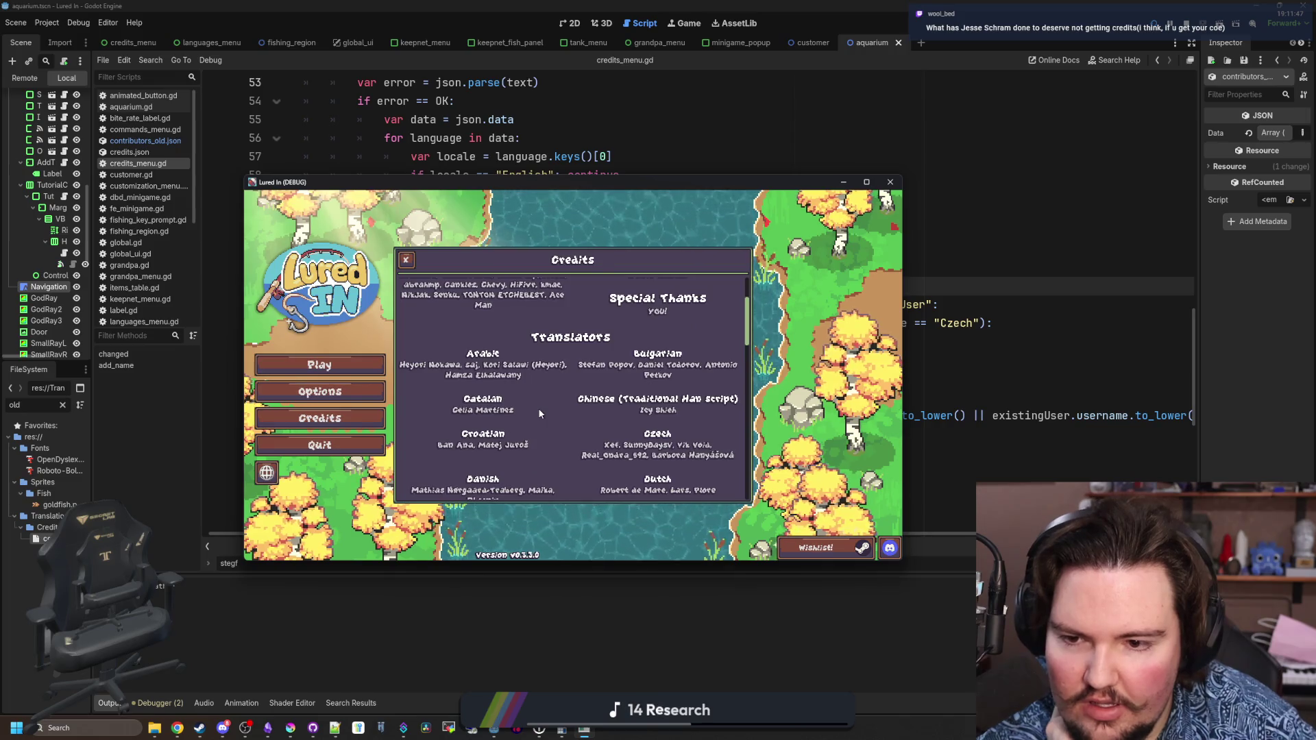
scroll(538, 408, down, 2)
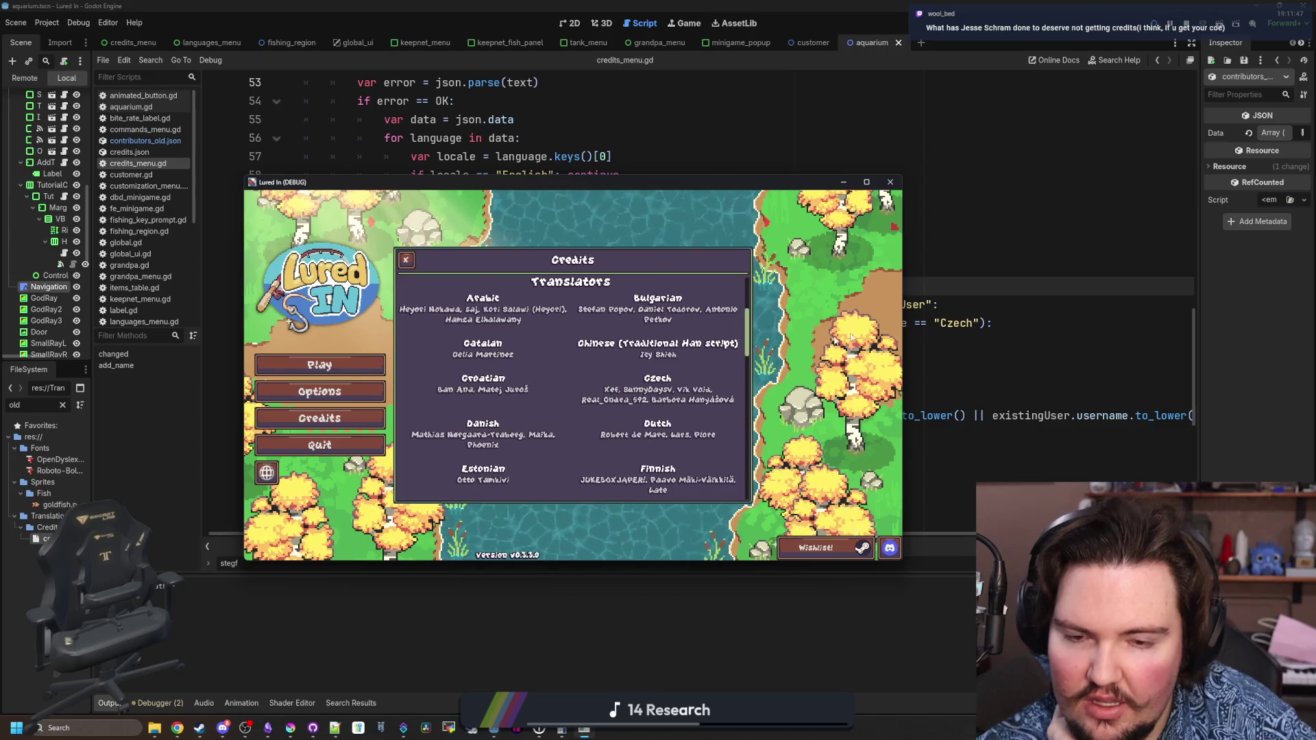
click(954, 299)
key(alt+Tab)
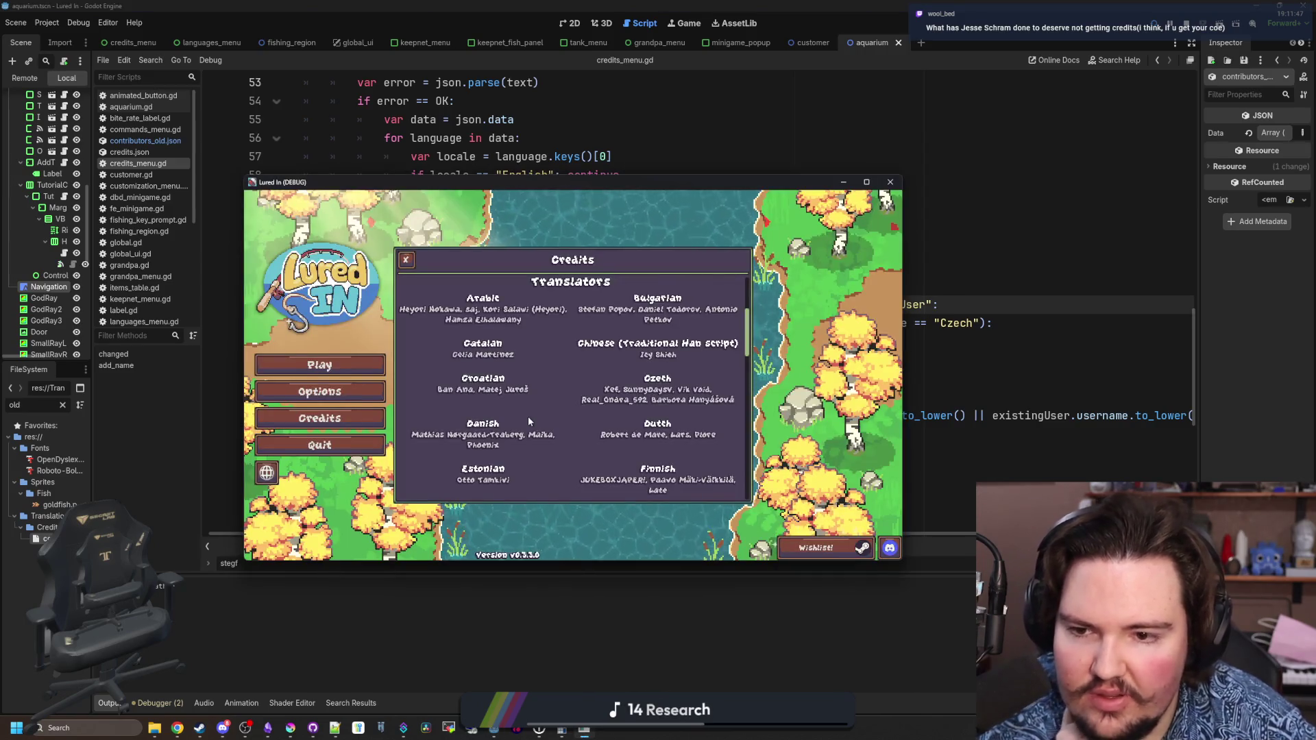
scroll(527, 420, down, 3)
scroll(528, 421, down, 10)
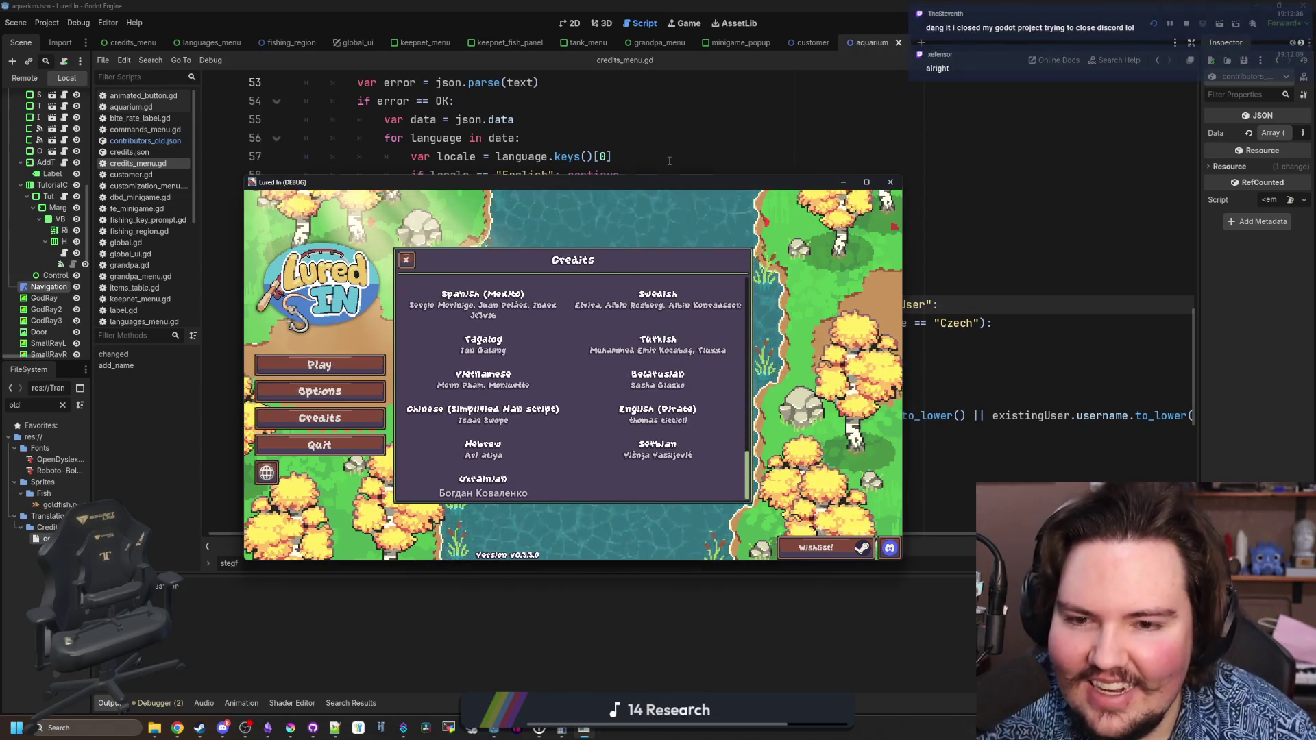
key(alt+F4)
drag(607, 306, 692, 305)
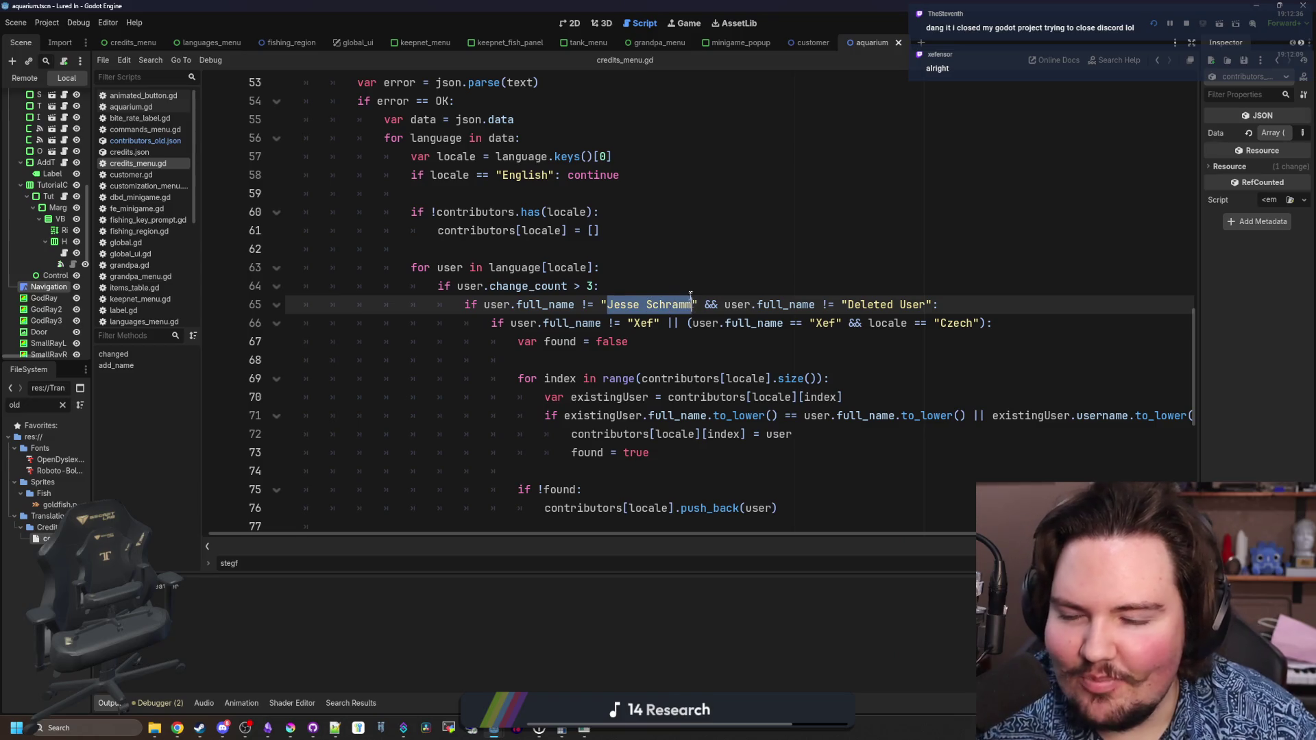
click(706, 288)
click(688, 296)
click(692, 288)
key(ctrl+s)
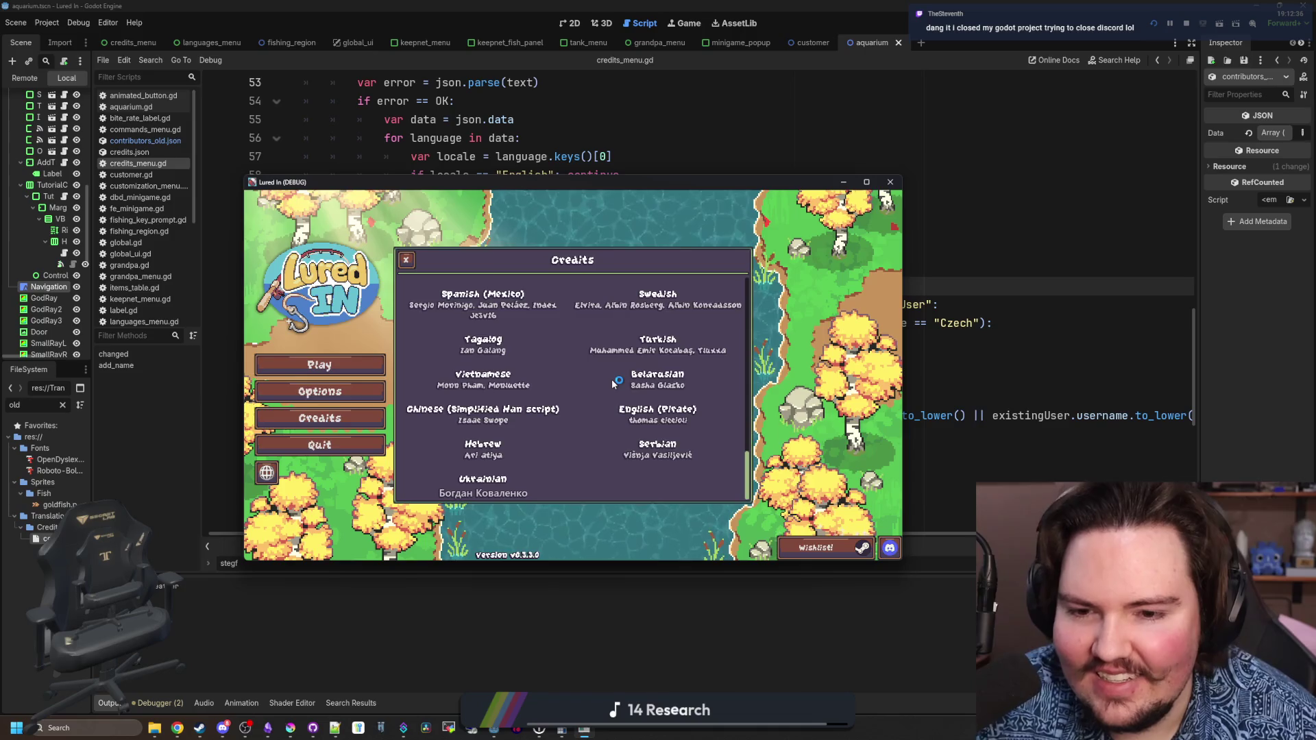
Scroll the Credits back to the top, close the panel, and stop the test run.
scroll(557, 462, up, 3)
scroll(556, 462, up, 10)
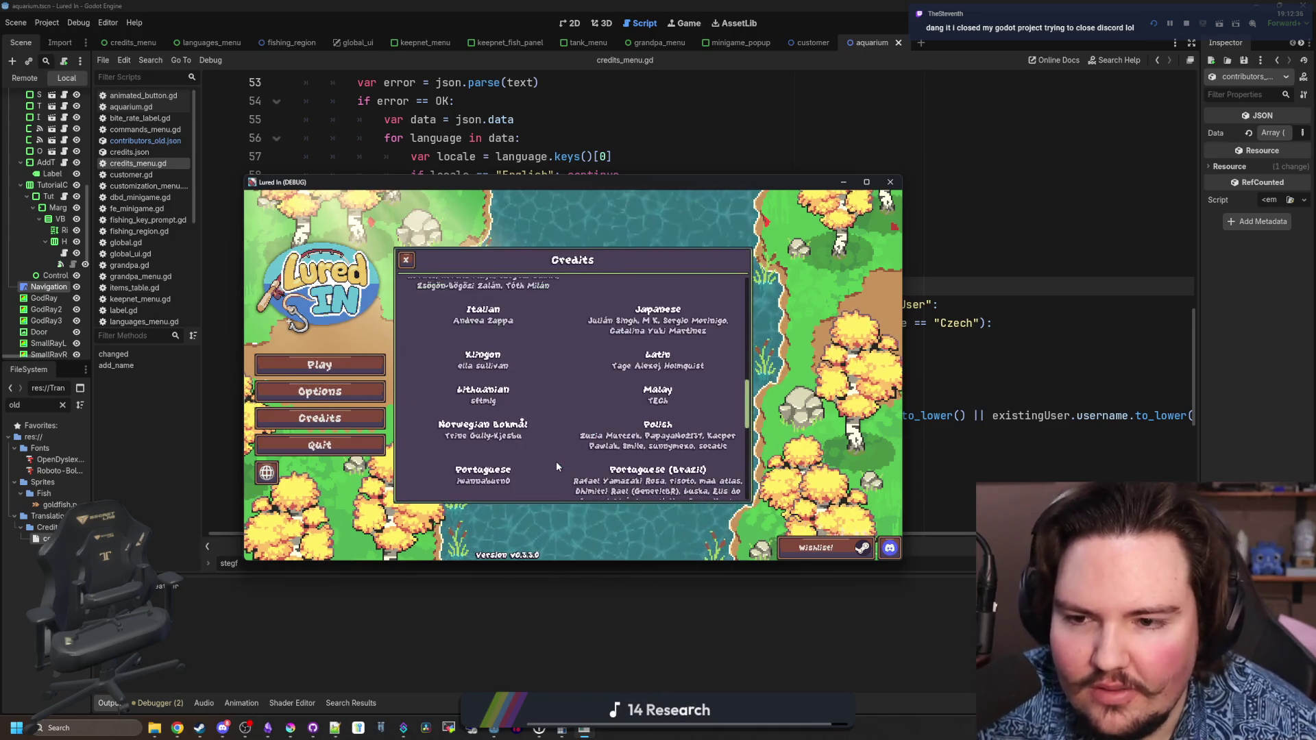
scroll(579, 429, up, 2)
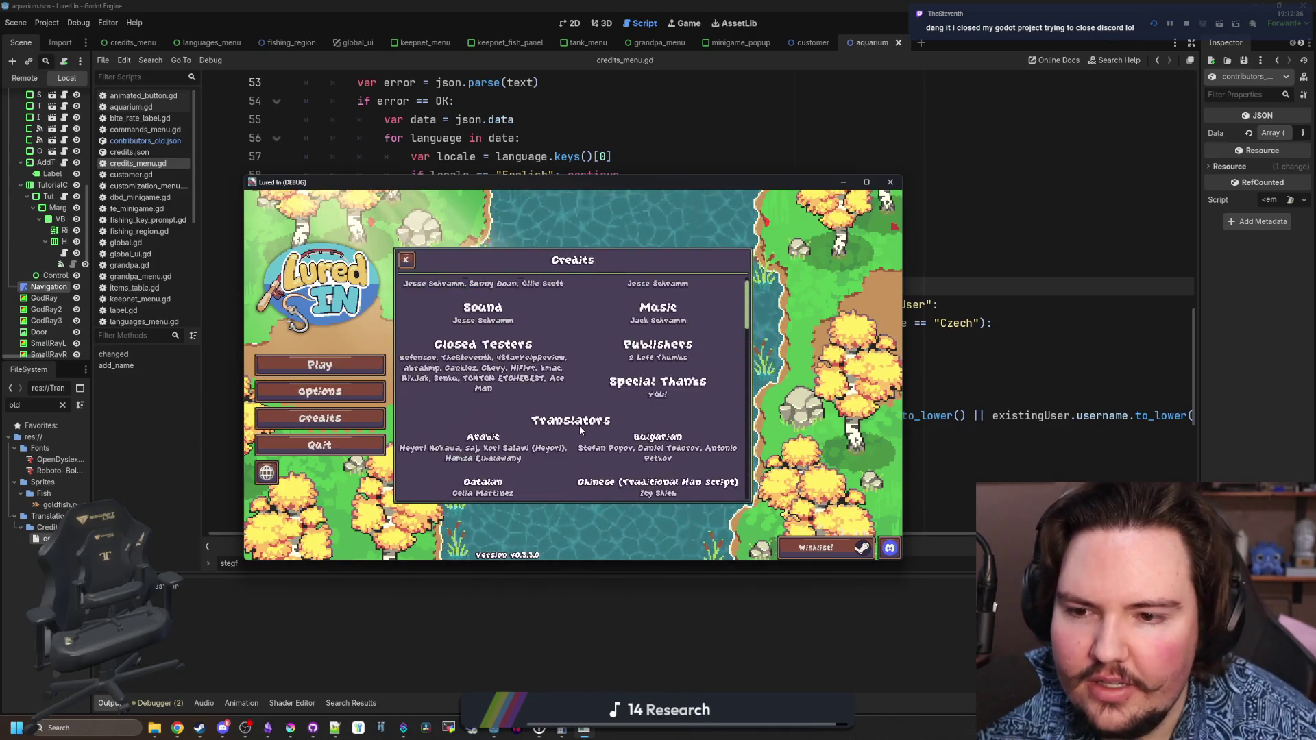
scroll(579, 429, up, 1)
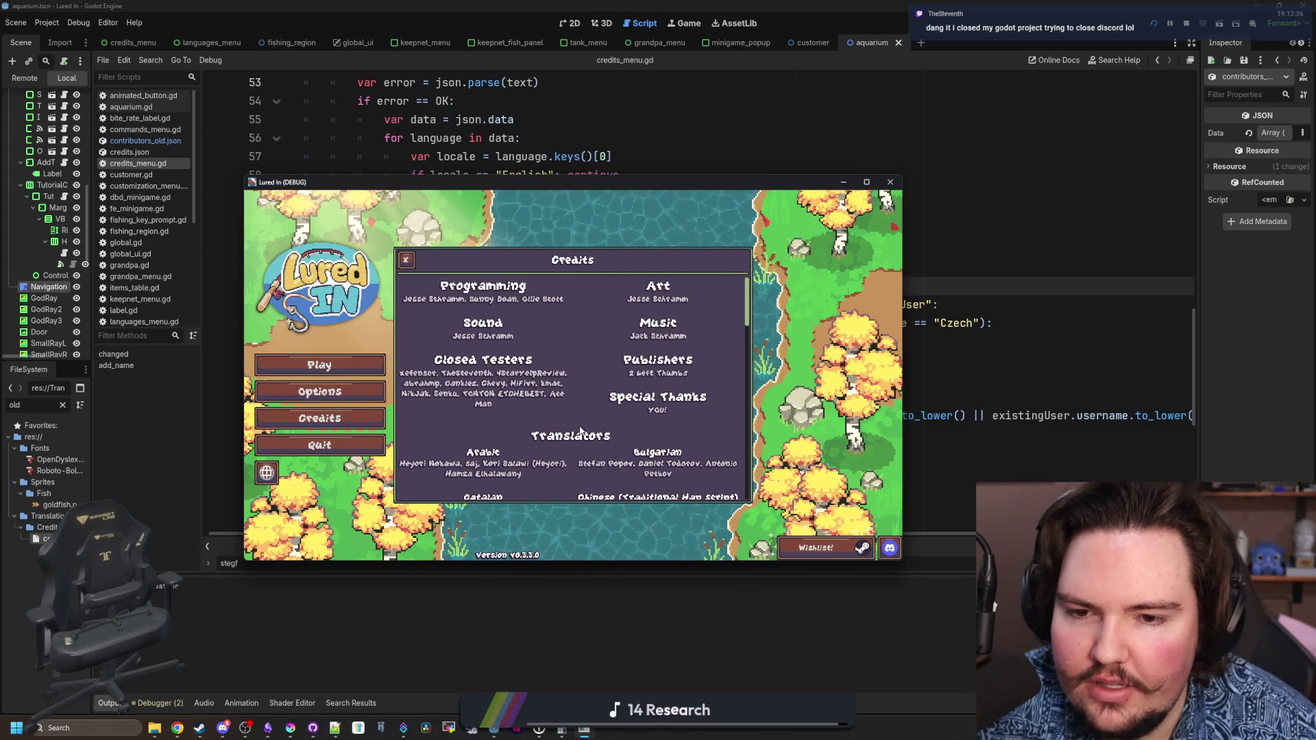
click(405, 259)
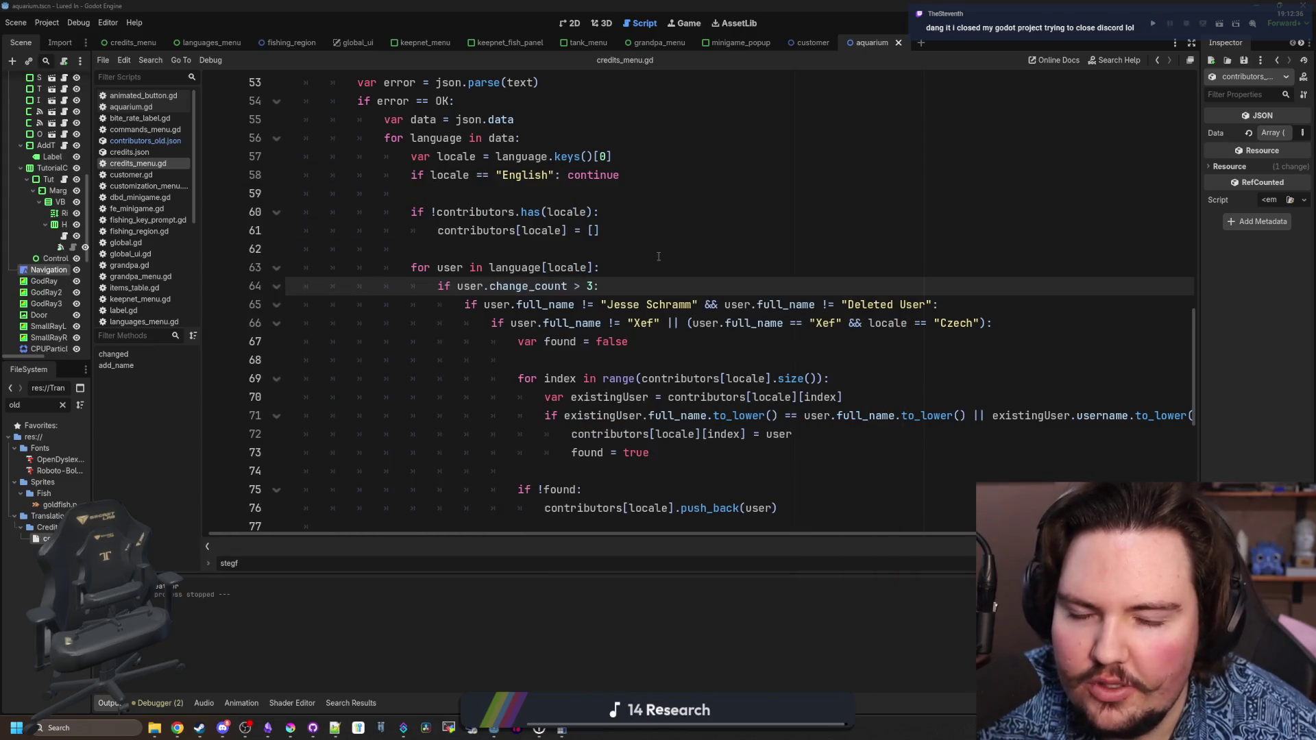
click(482, 255)
key(ctrl+s)
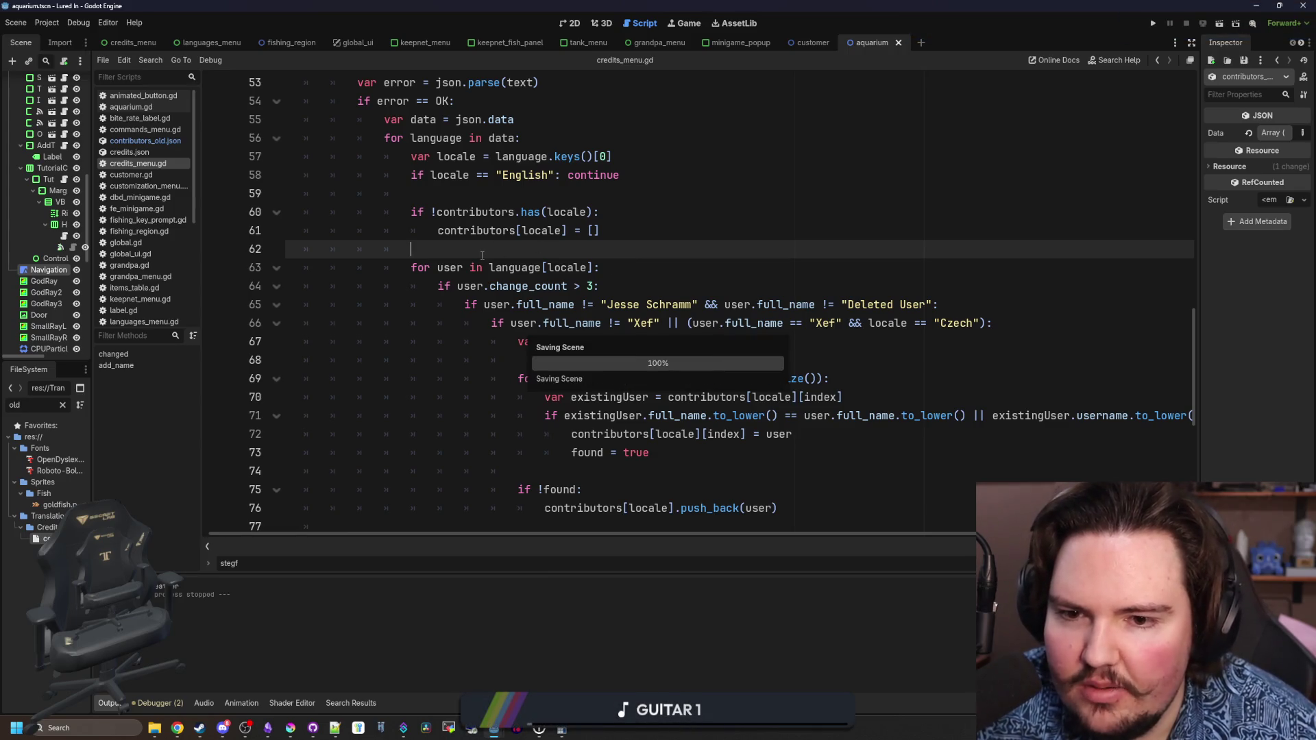
click(276, 733)
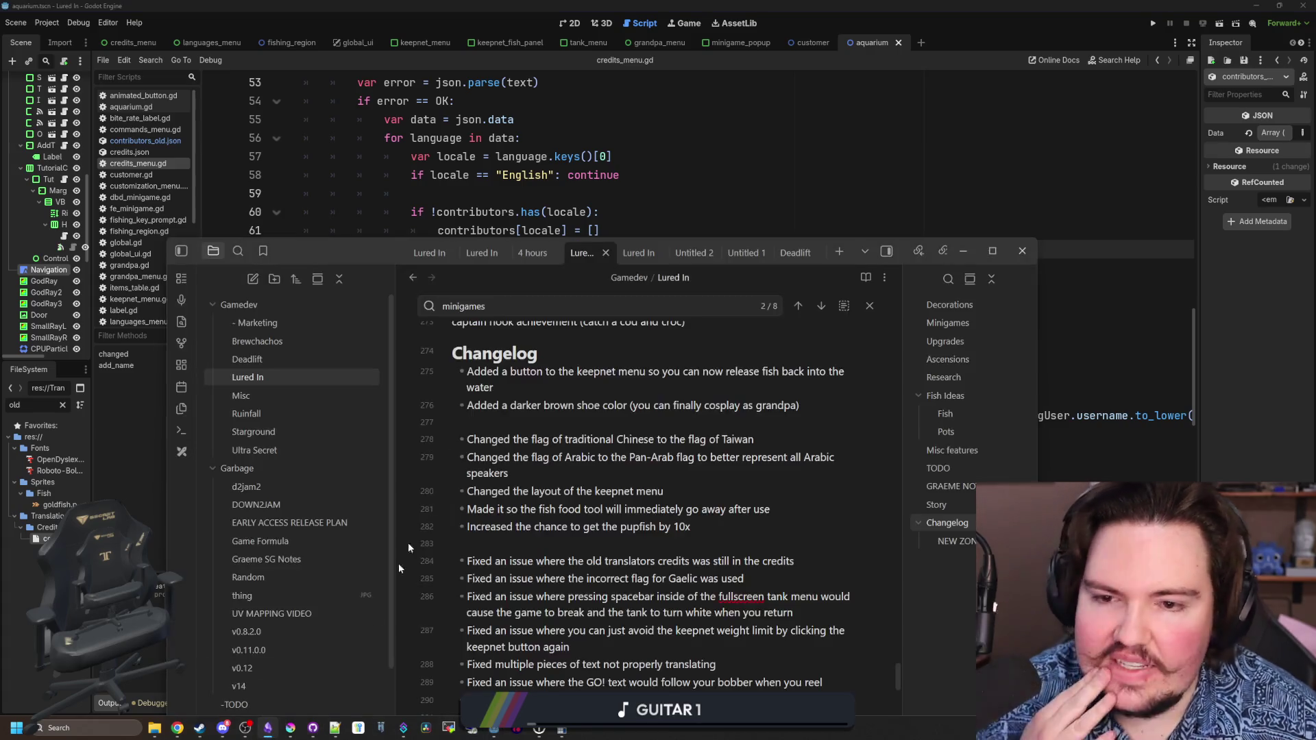
Add a changelog bullet about fixing people not showing up in the credits properly.
scroll(732, 505, down, 5)
key(Return)
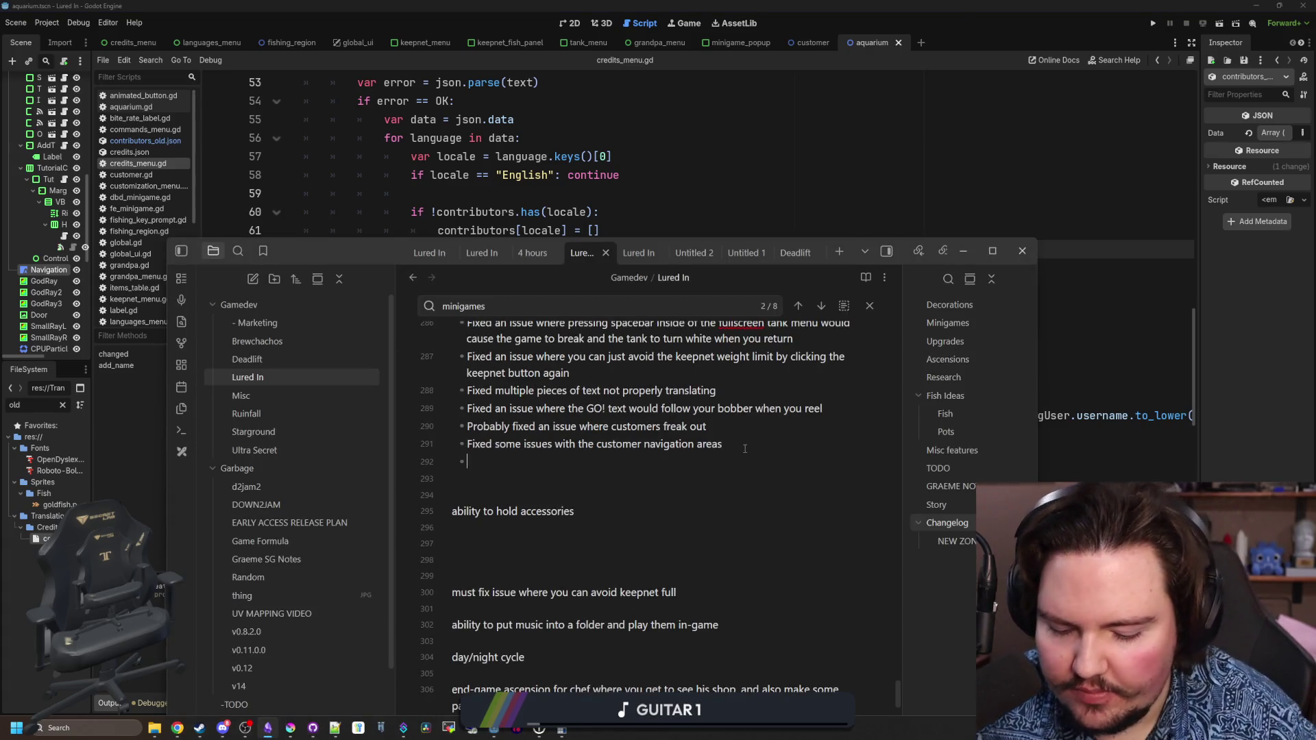
text(Fixed ao)
key(BackSpace)
key(BackSpace)
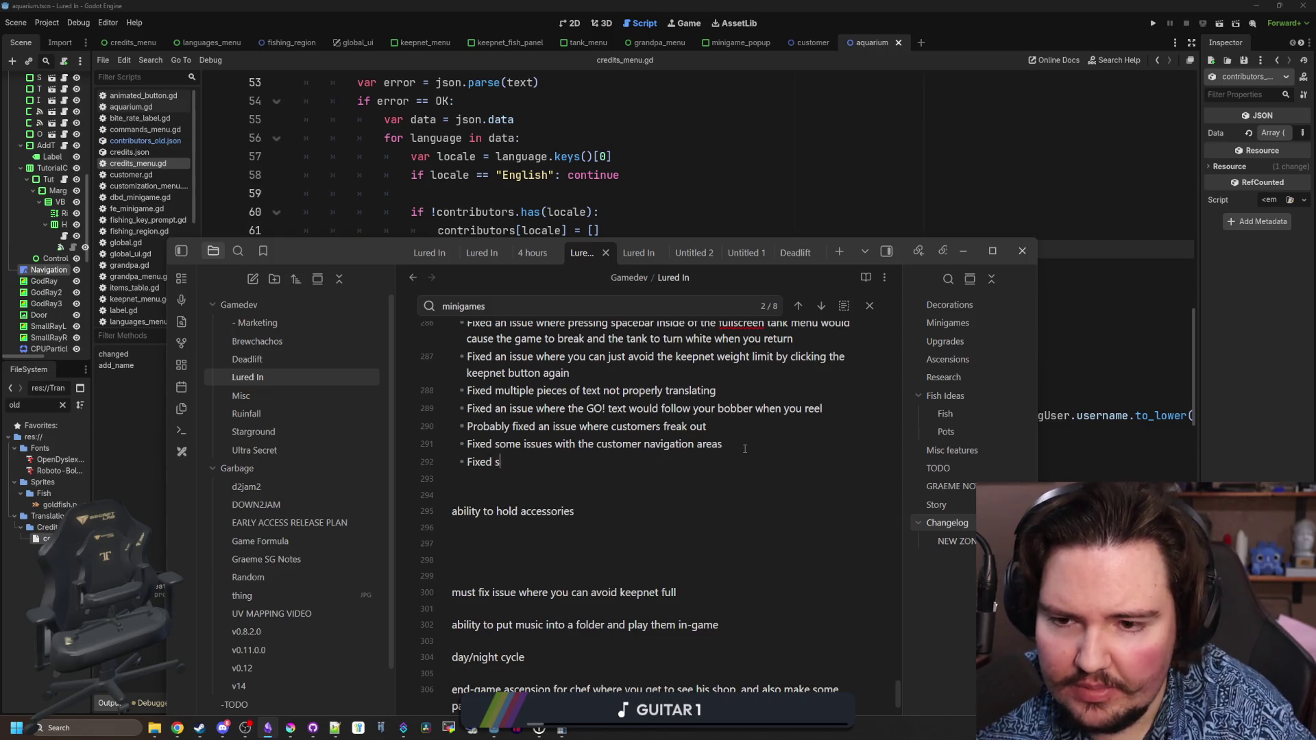
text(some iu)
key(BackSpace)
text(ssues where )
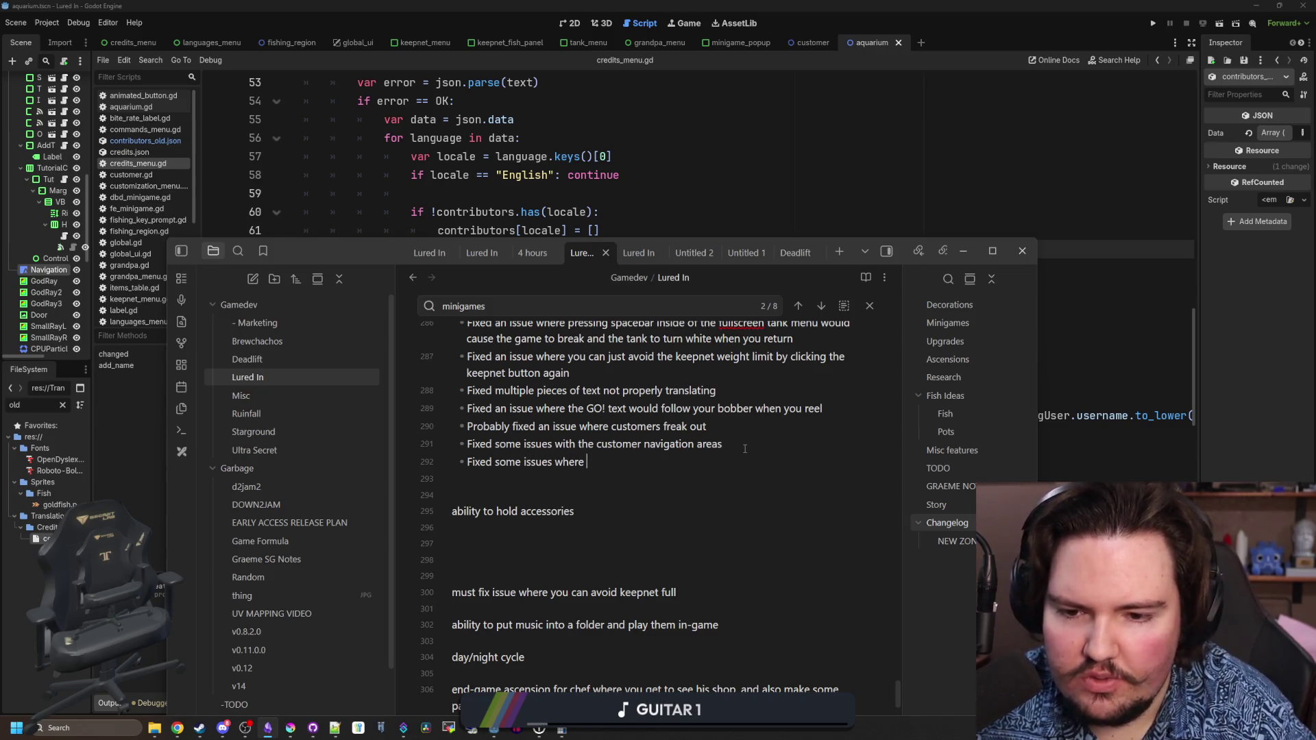
text(people weren't show)
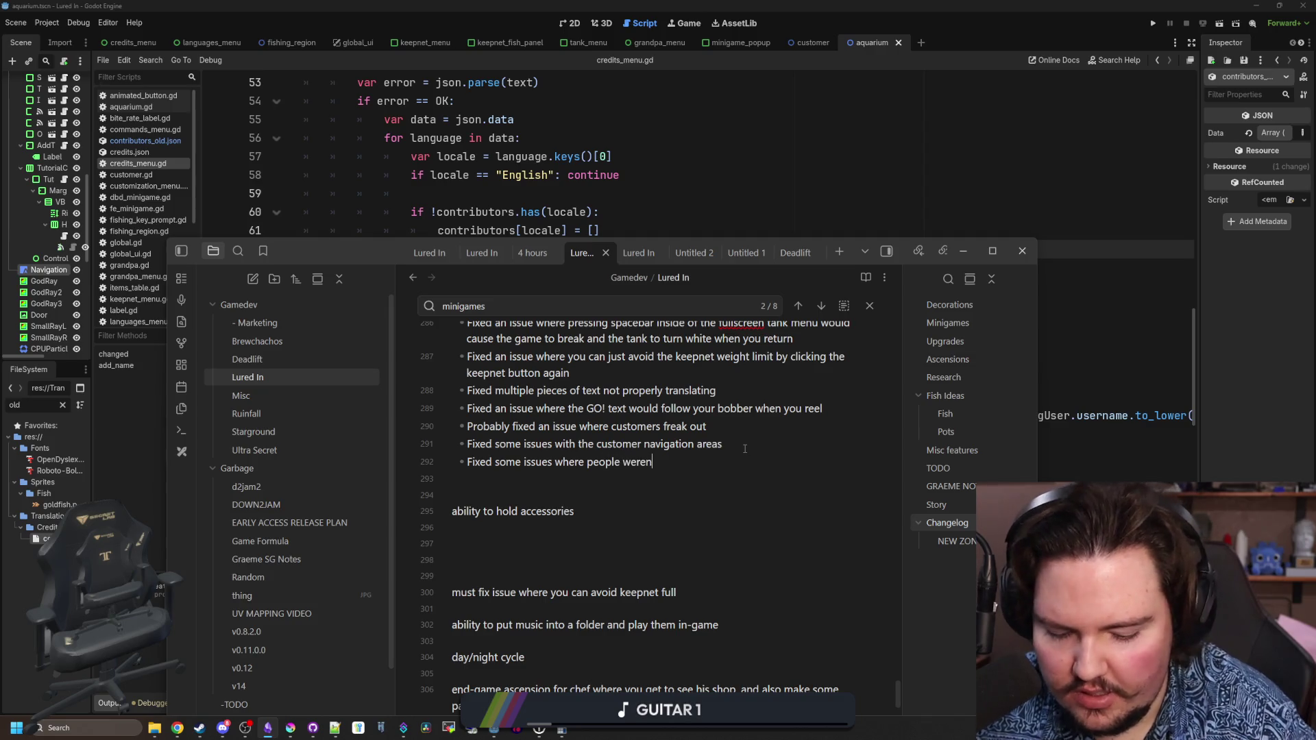
text(ing up in the credits )
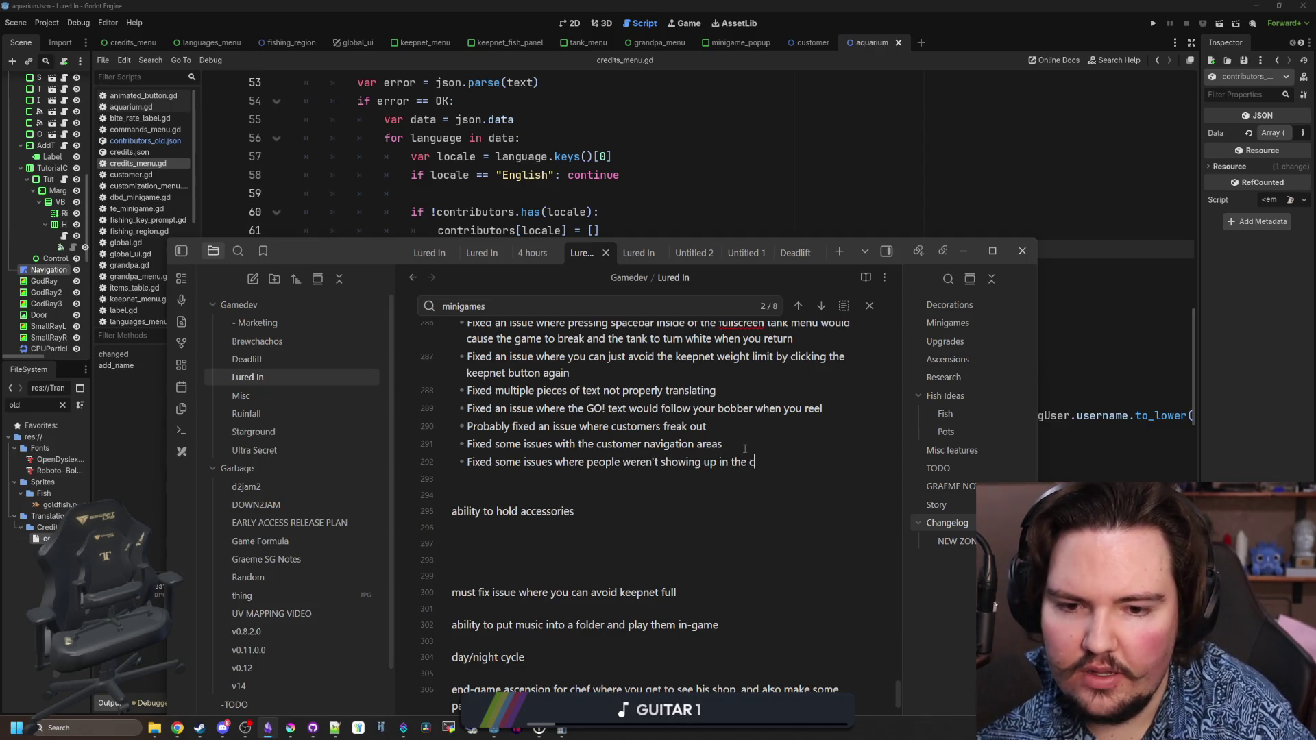
text(properly. )
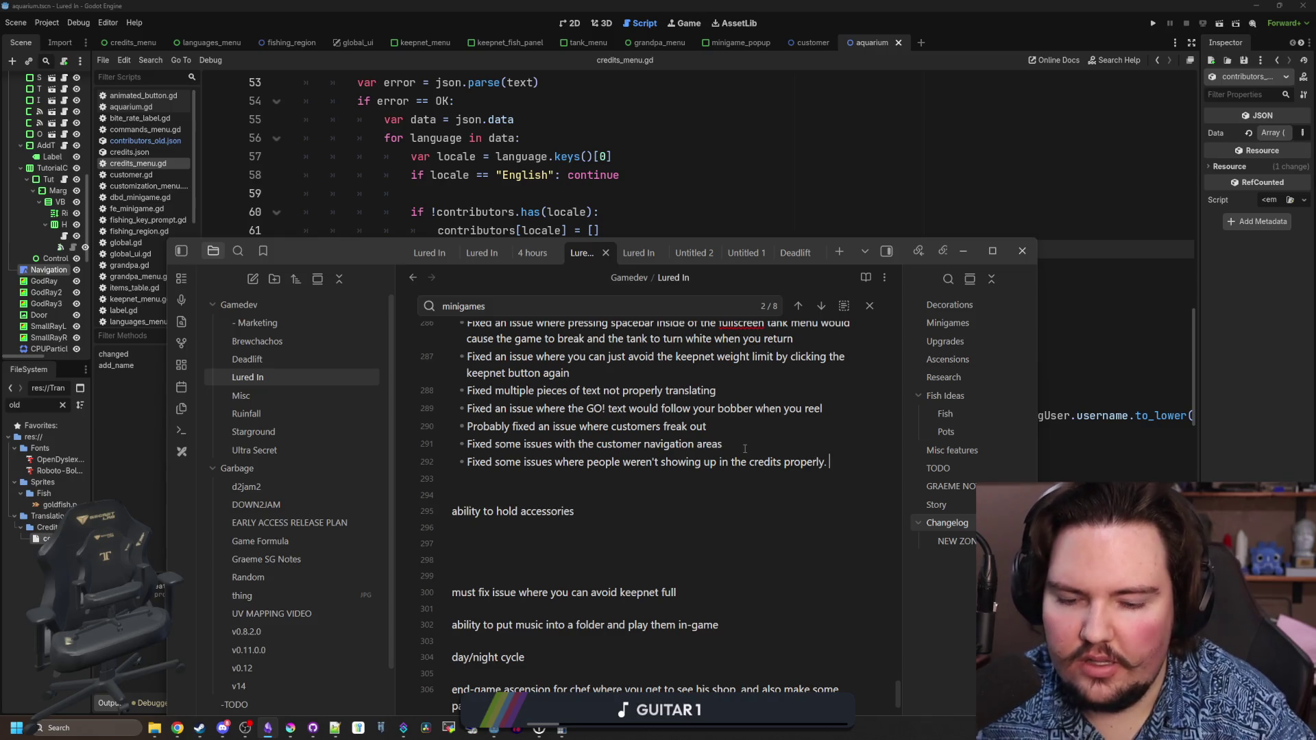
text(Now accounts made on our old webl)
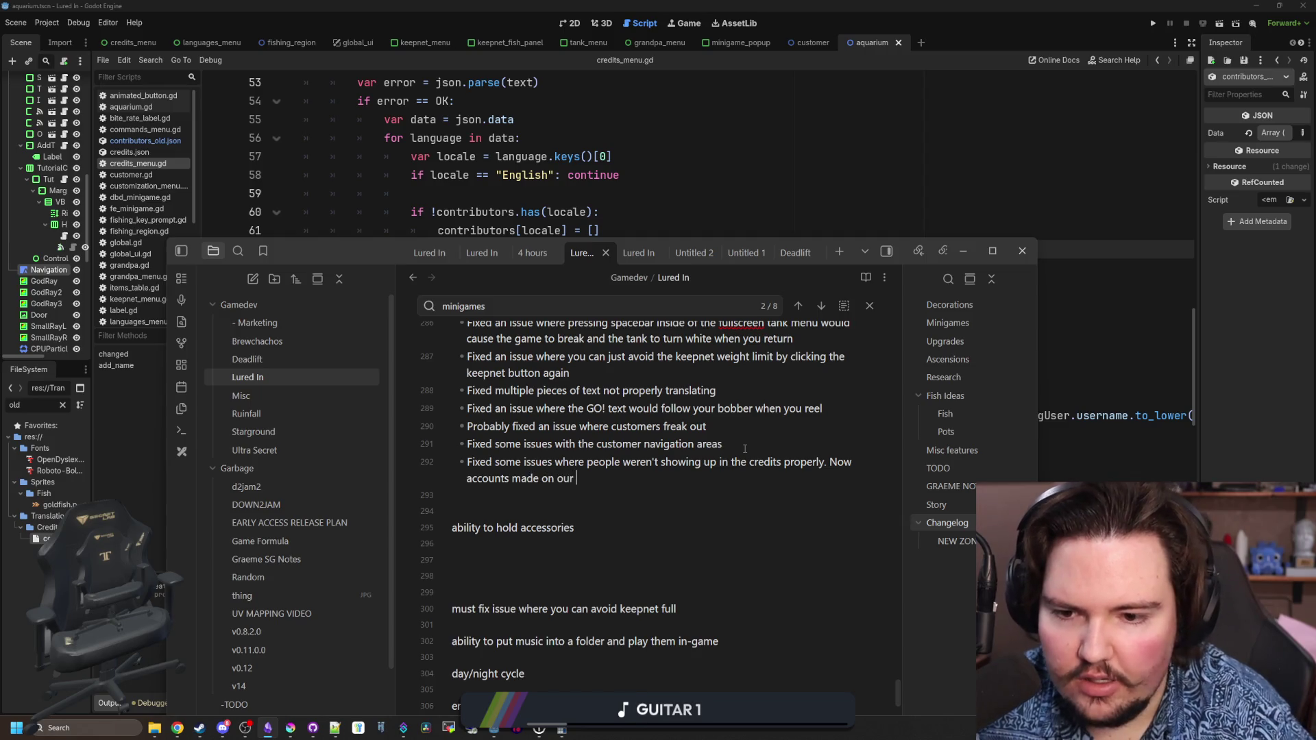
text(ate will show up)
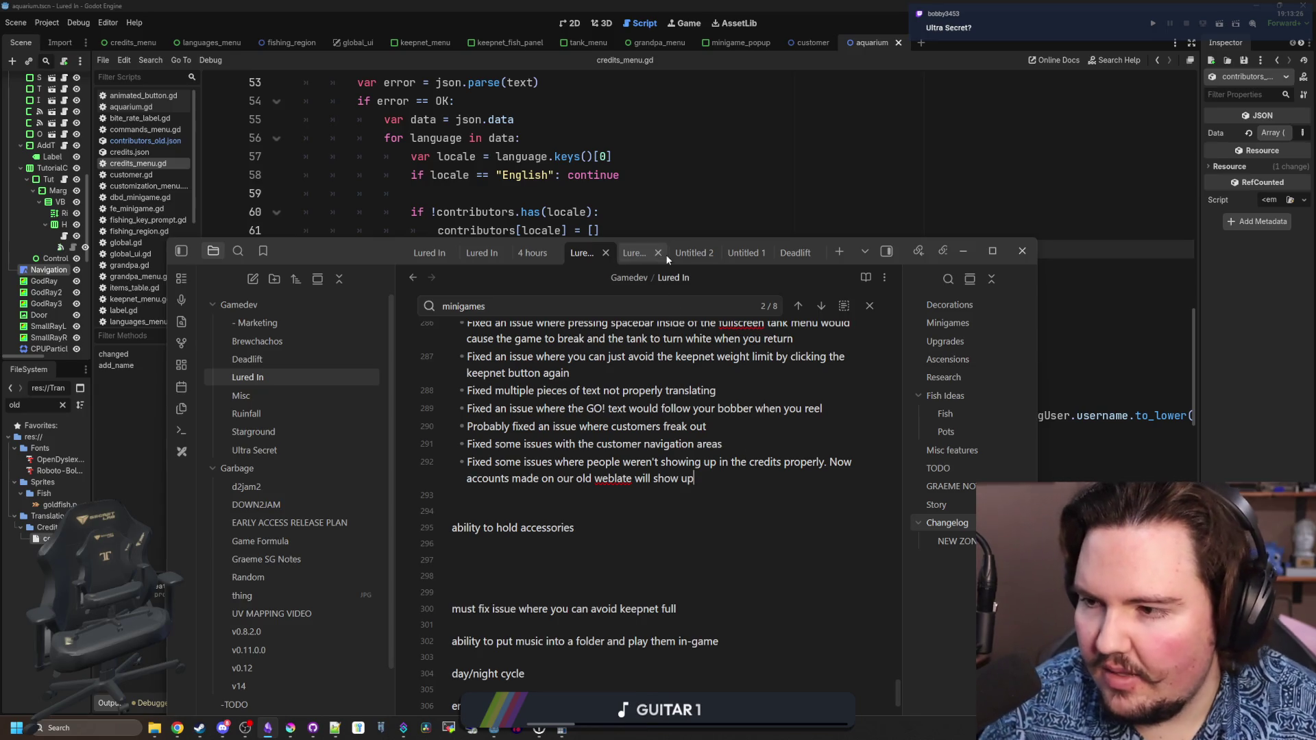
key(alt+Tab)
click(633, 256)
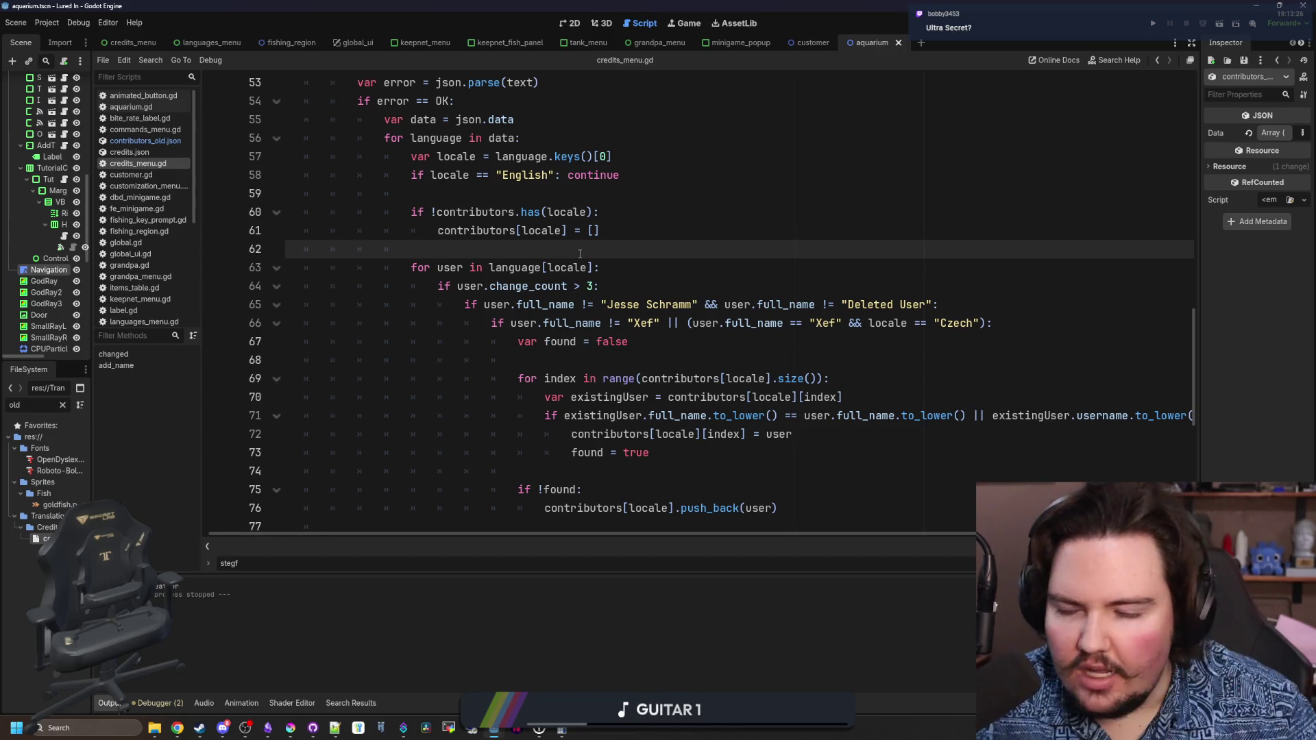
Save the project and scroll to the duplicate-contributor merging code.
key(ctrl+s)
key(ctrl+s)
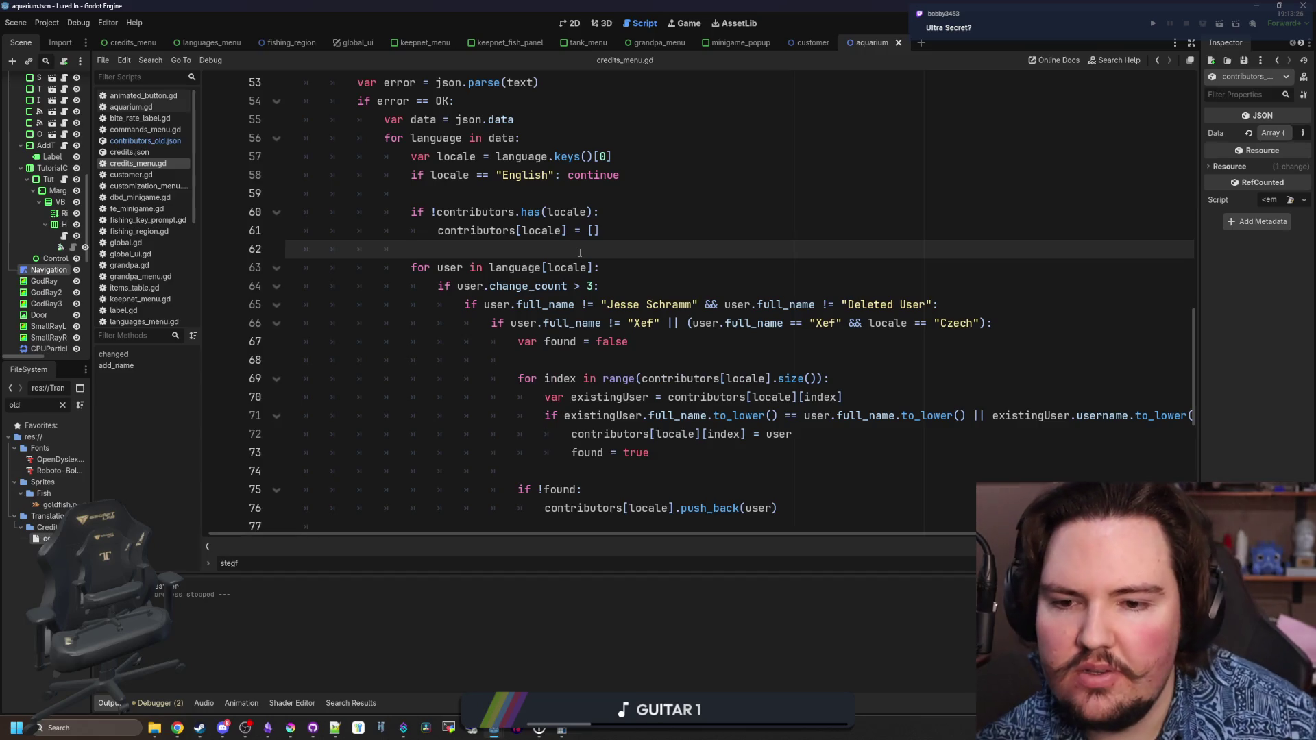
key(ctrl+s)
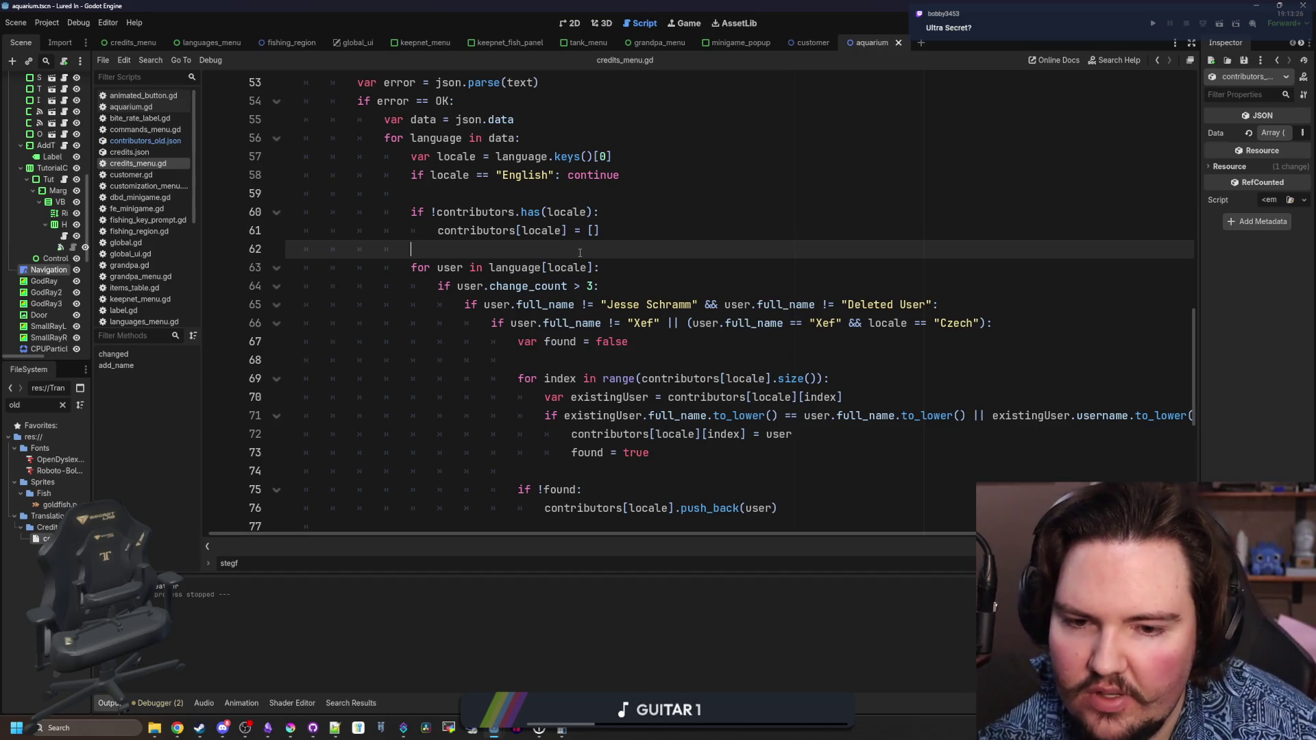
scroll(579, 253, down, 2)
scroll(500, 301, right, 3)
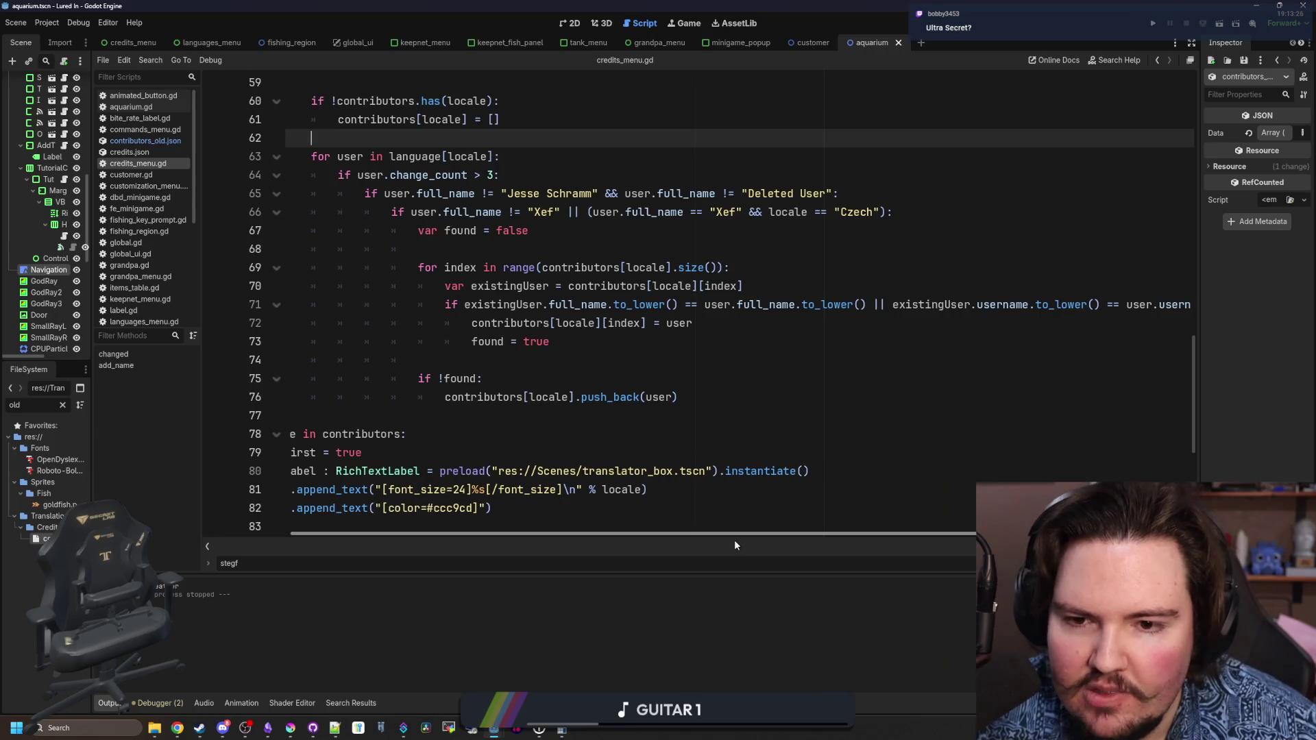
key(ctrl+s)
Insert line 72: user.change_count = max(user.change_count, existingUser.change_count).
click(481, 323)
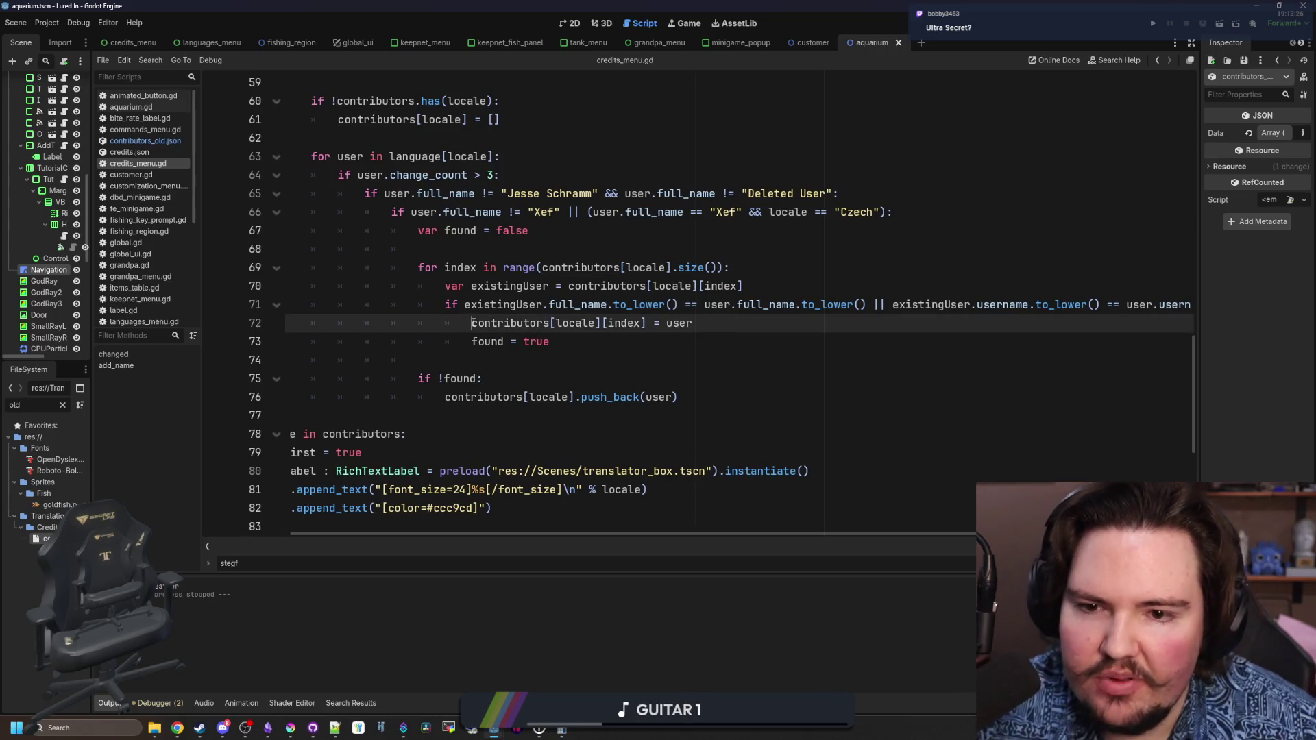
key(ctrl+shift+Return)
text(if existingU)
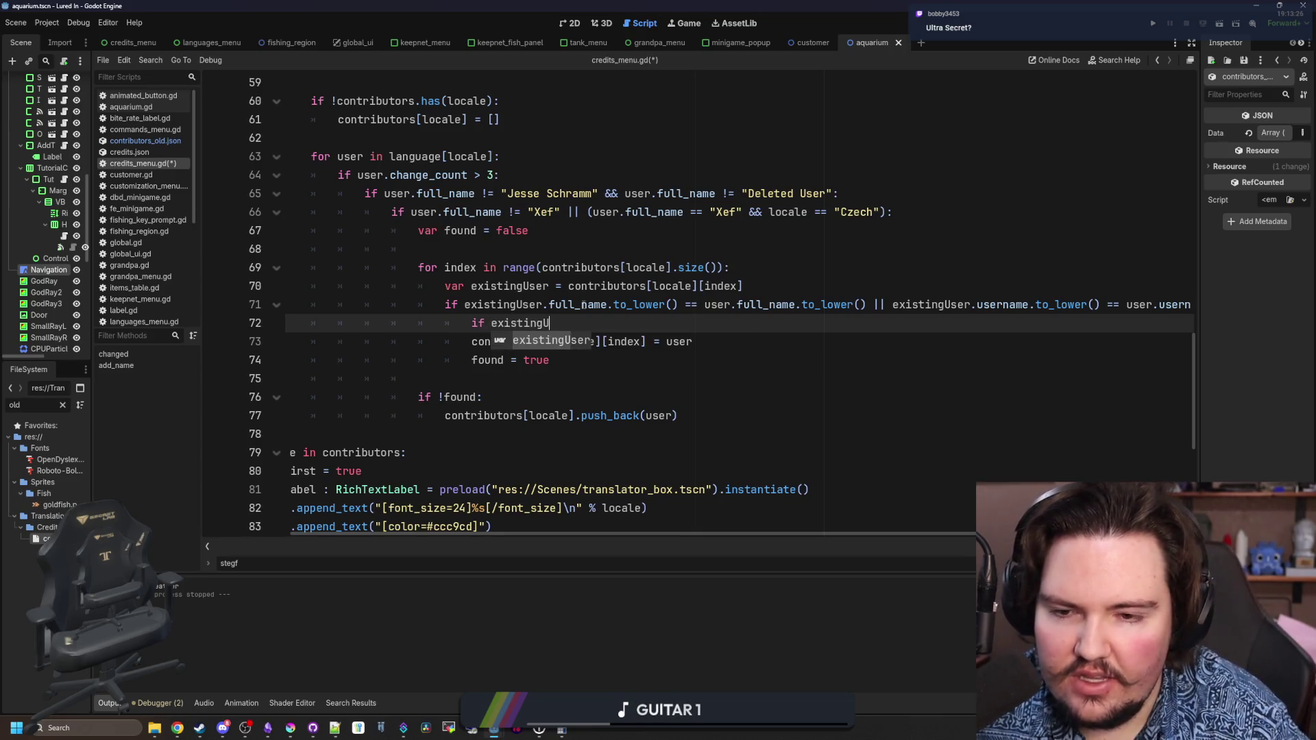
text(ser.)
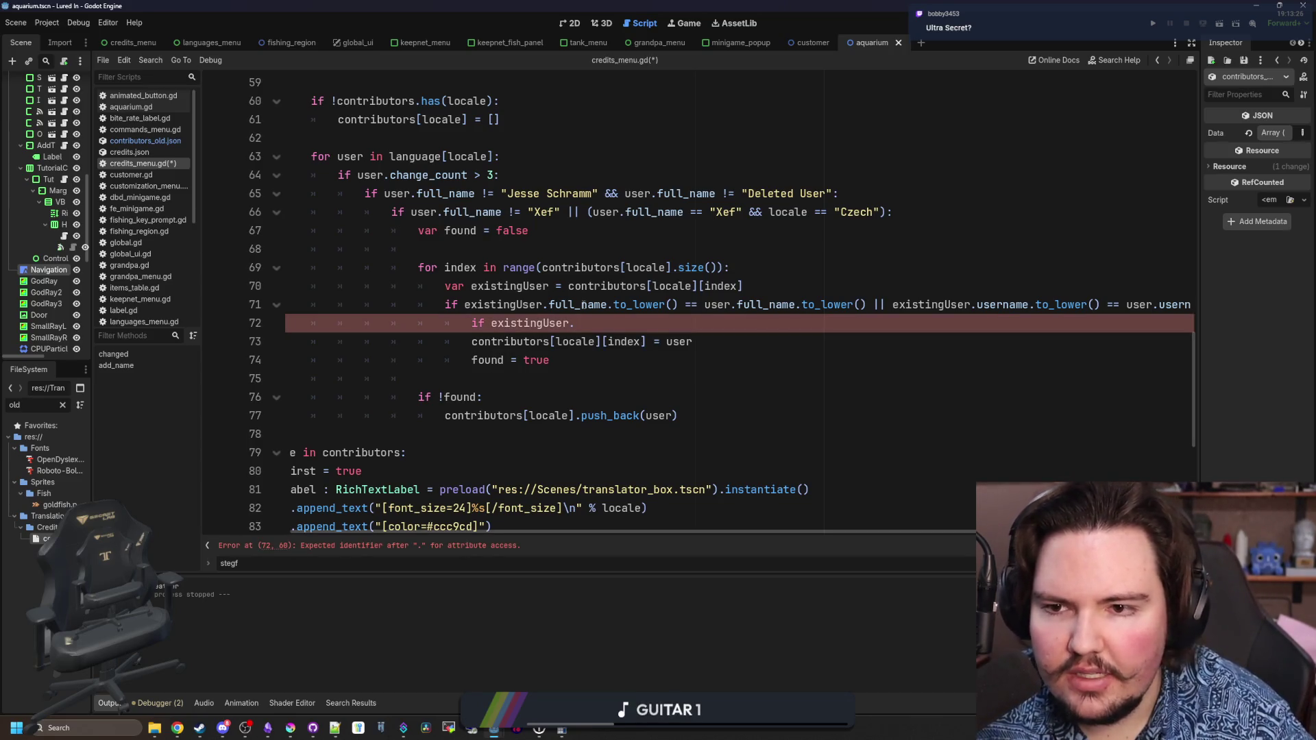
text(change_cound > user.chan)
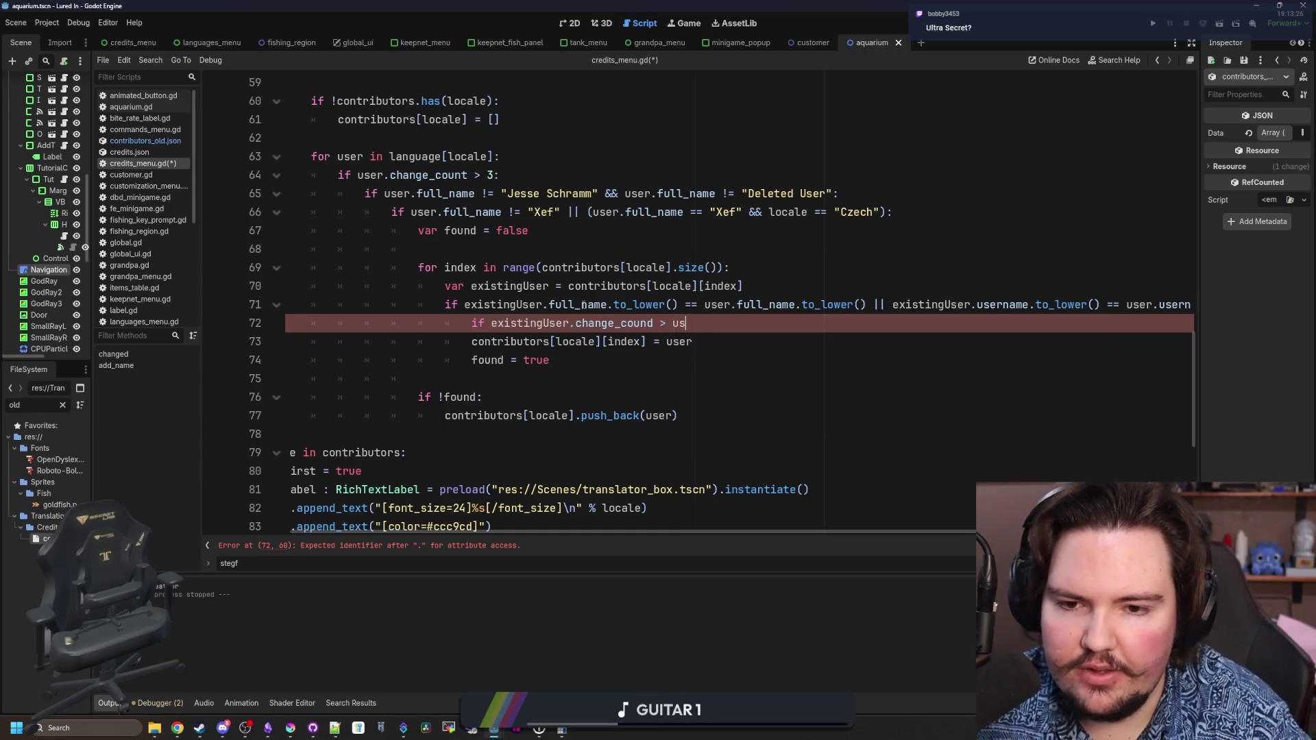
key(BackSpace)
key(BackSpace)
key(BackSpace)
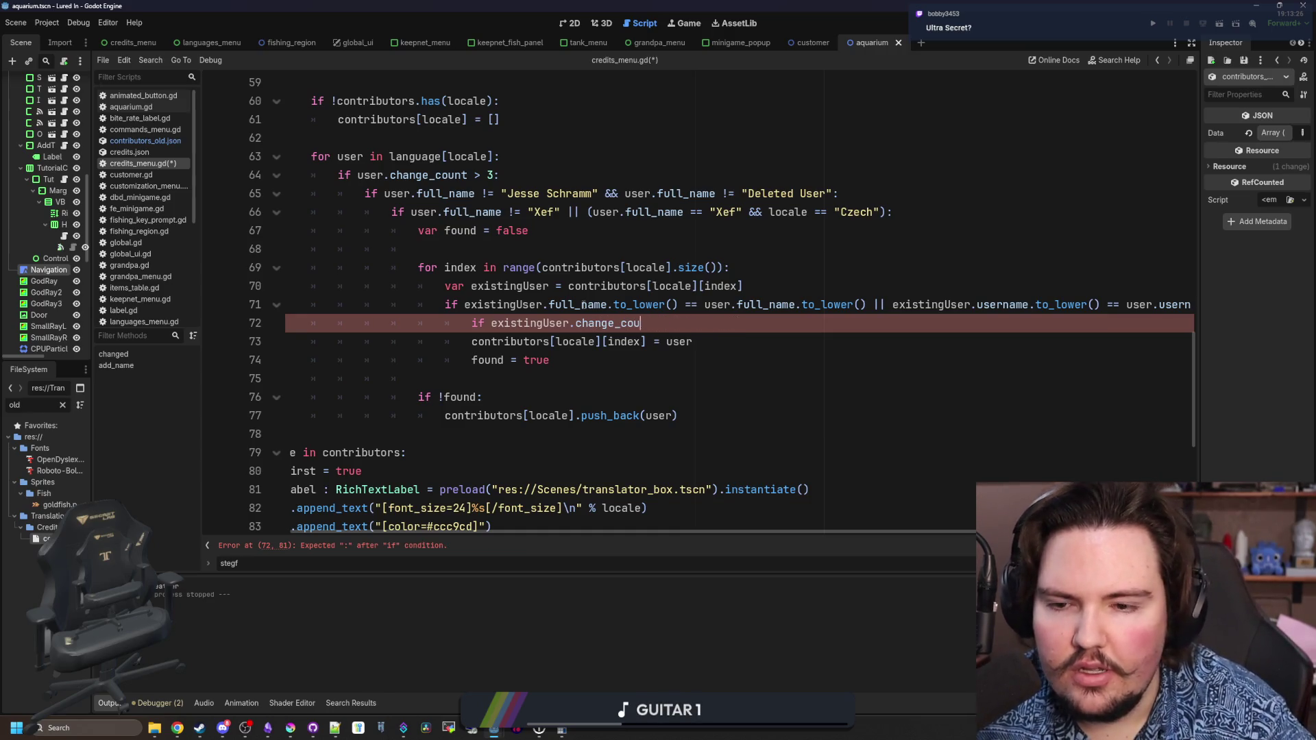
text(user.)
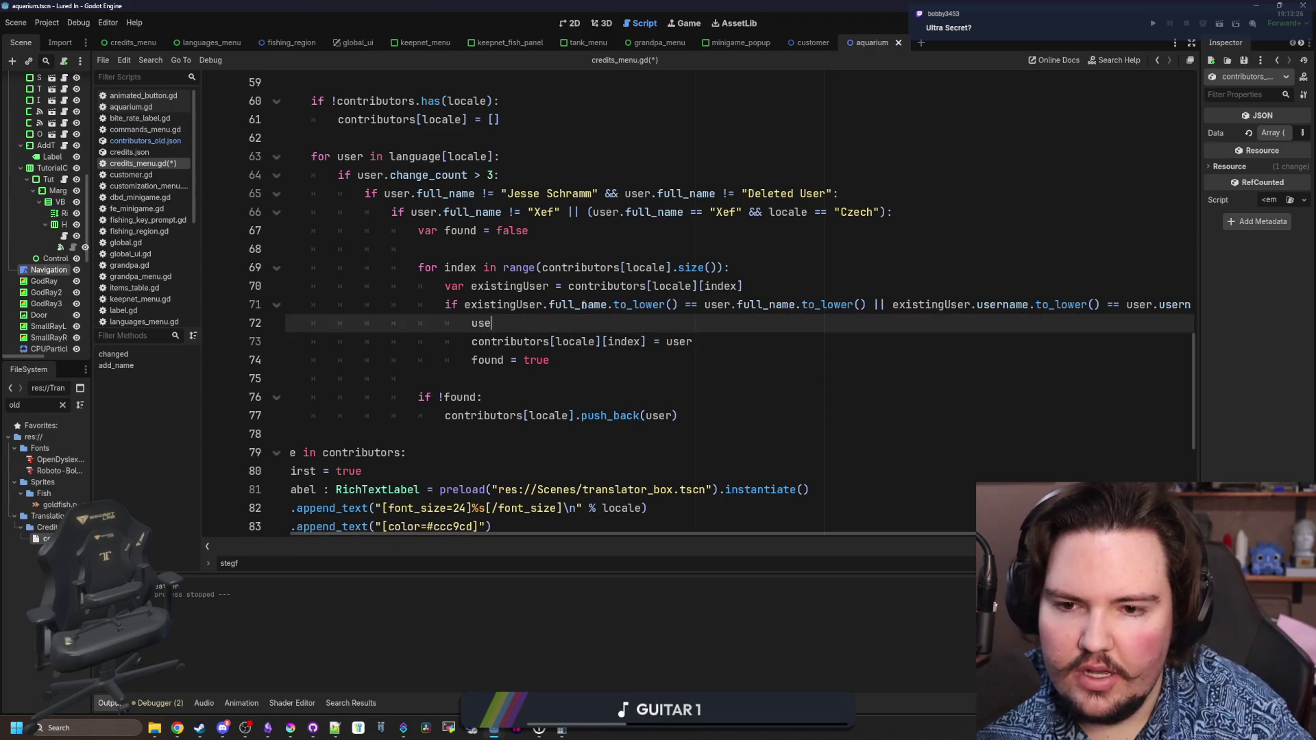
text(change_coiu)
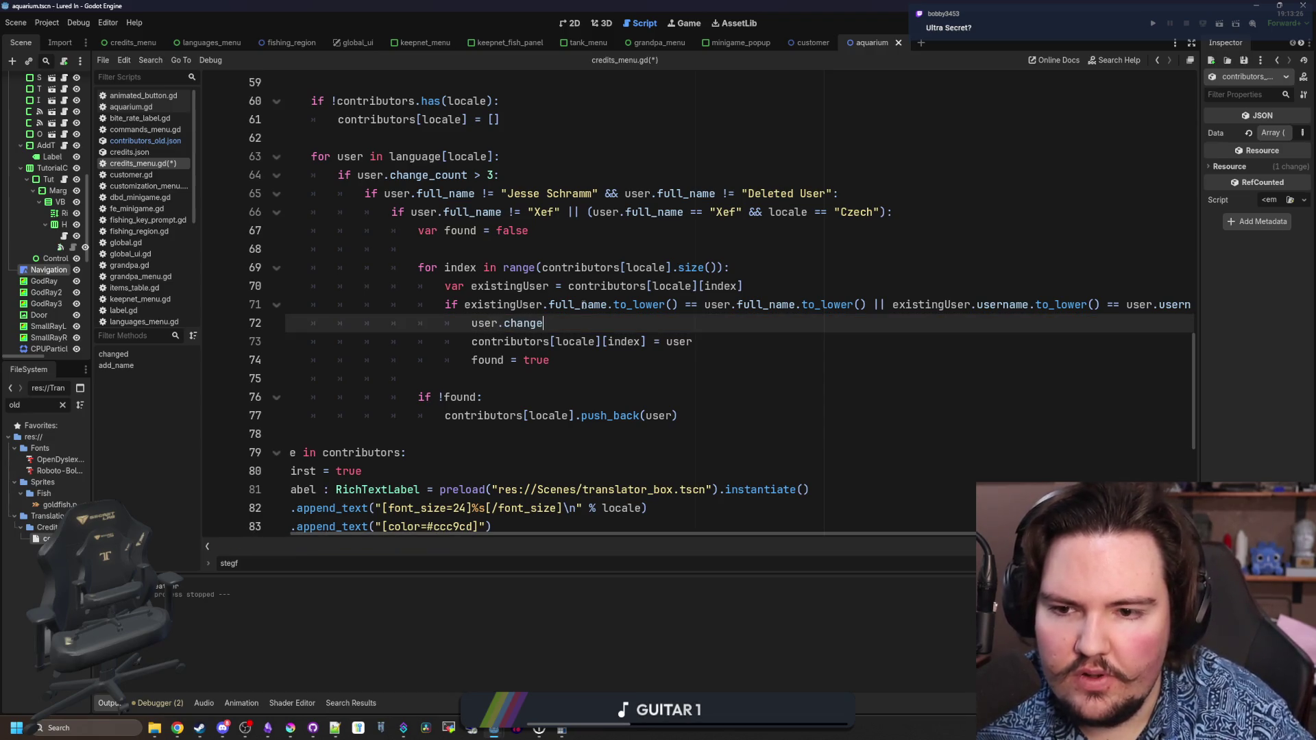
key(BackSpace)
key(BackSpace)
text(unt)
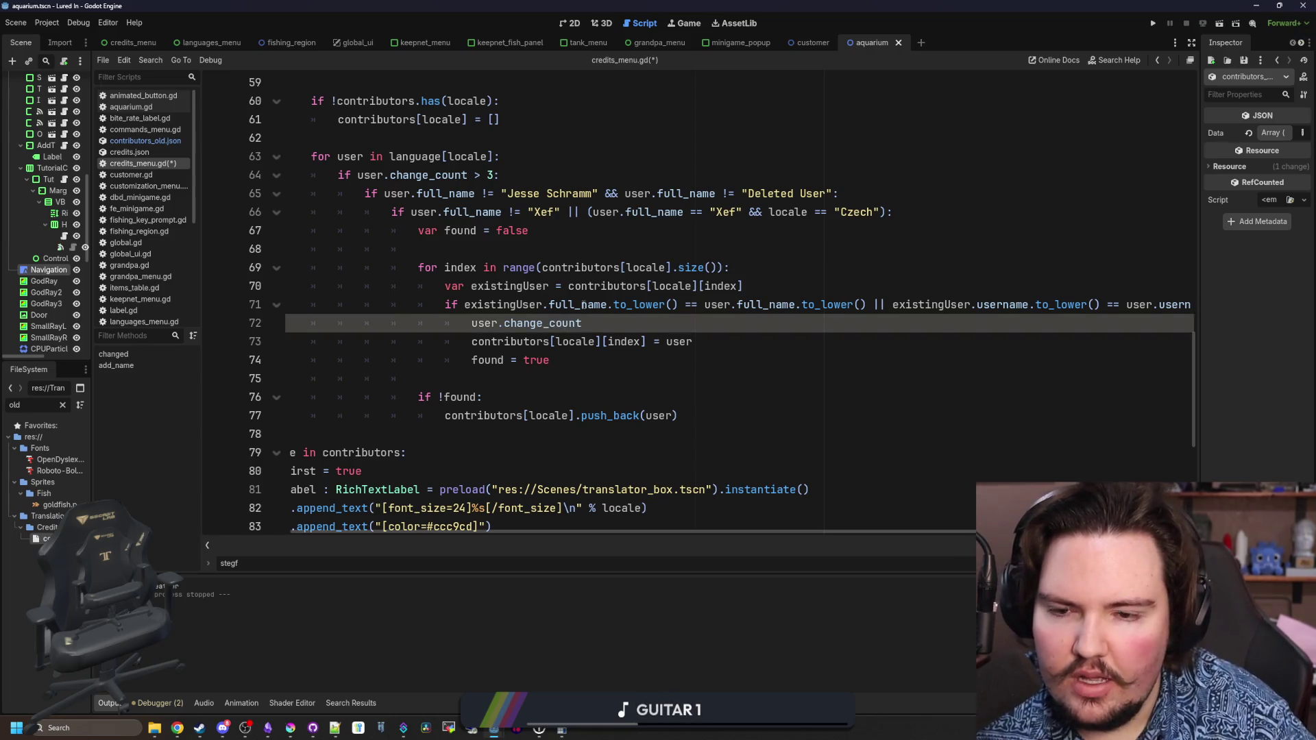
text( = max(user.)
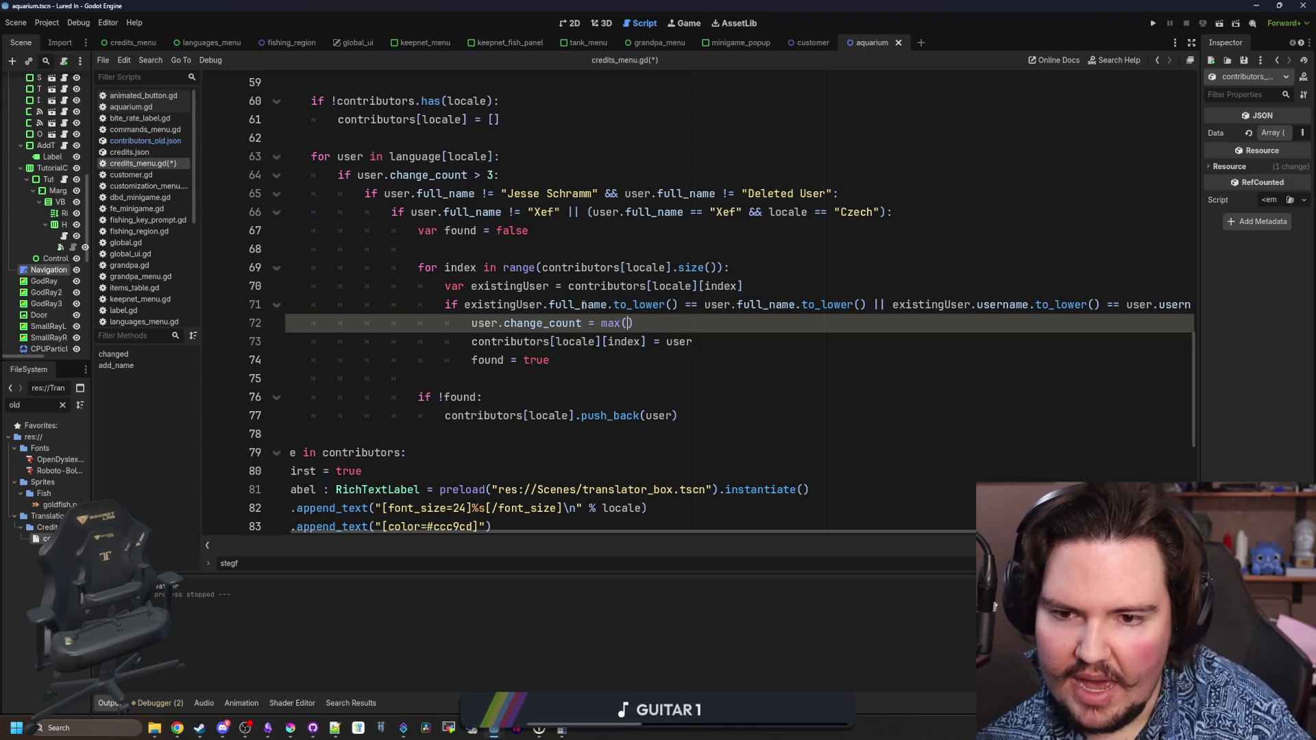
text(change_count, )
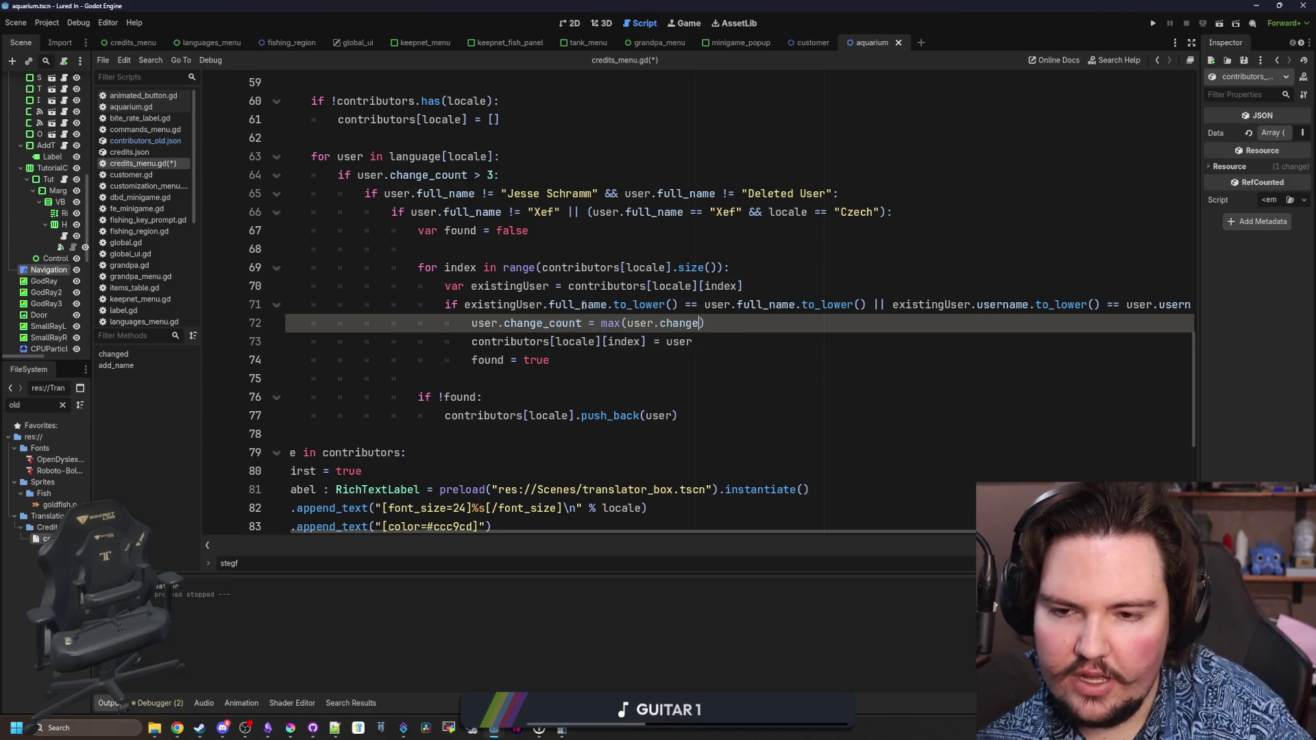
text(existingUser)
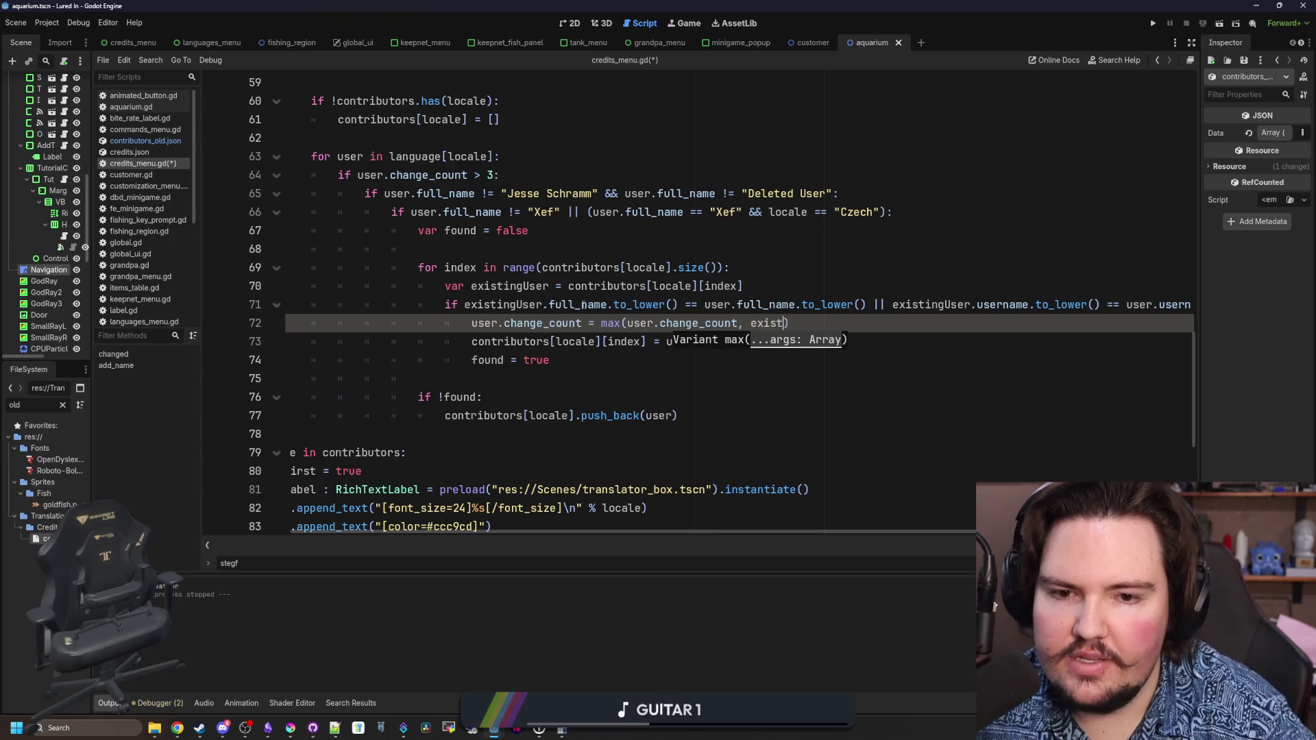
text(_change)
key(BackSpace)
key(BackSpace)
key(BackSpace)
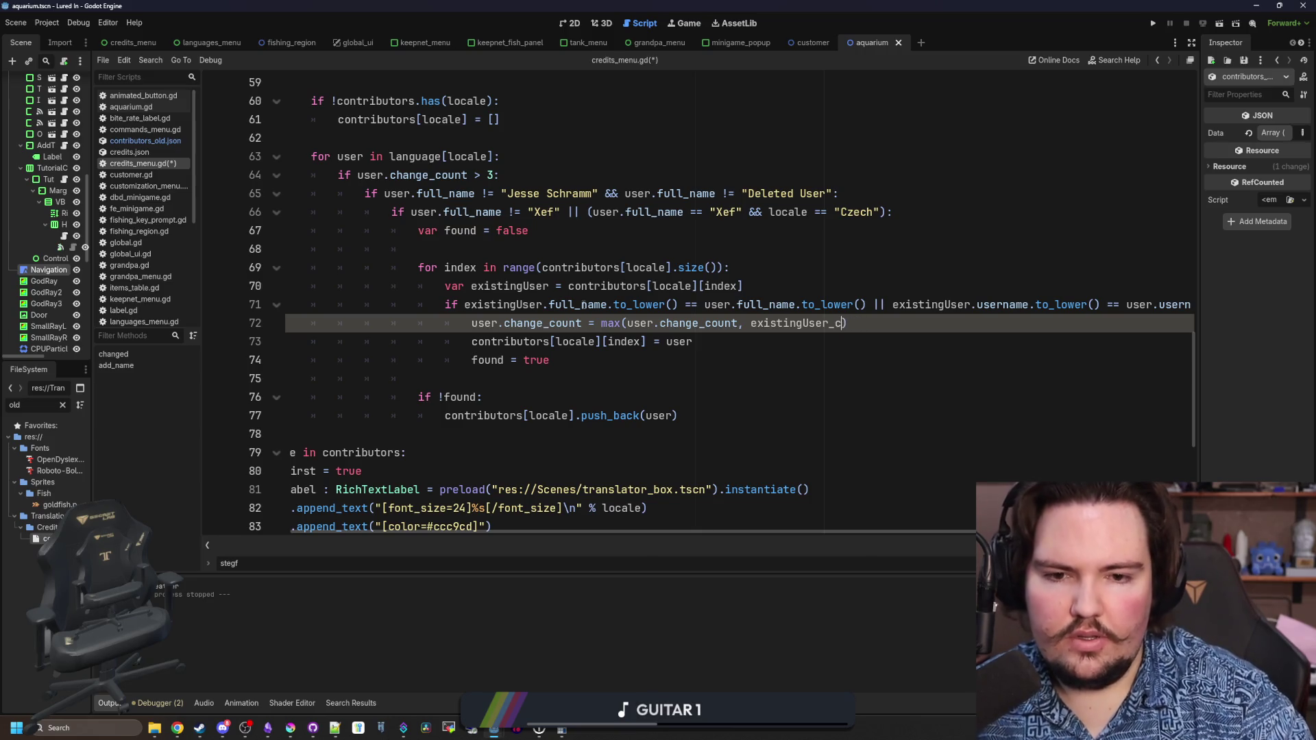
text(.change_count)
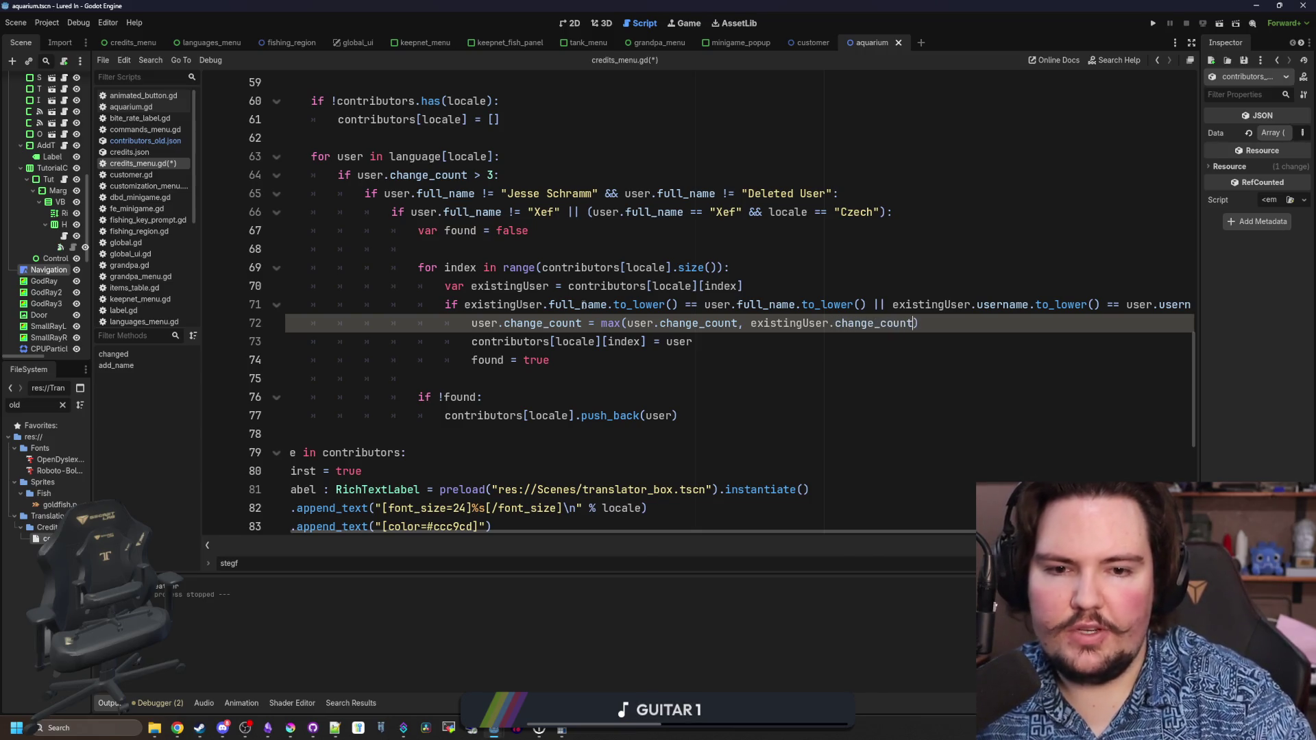
click(707, 346)
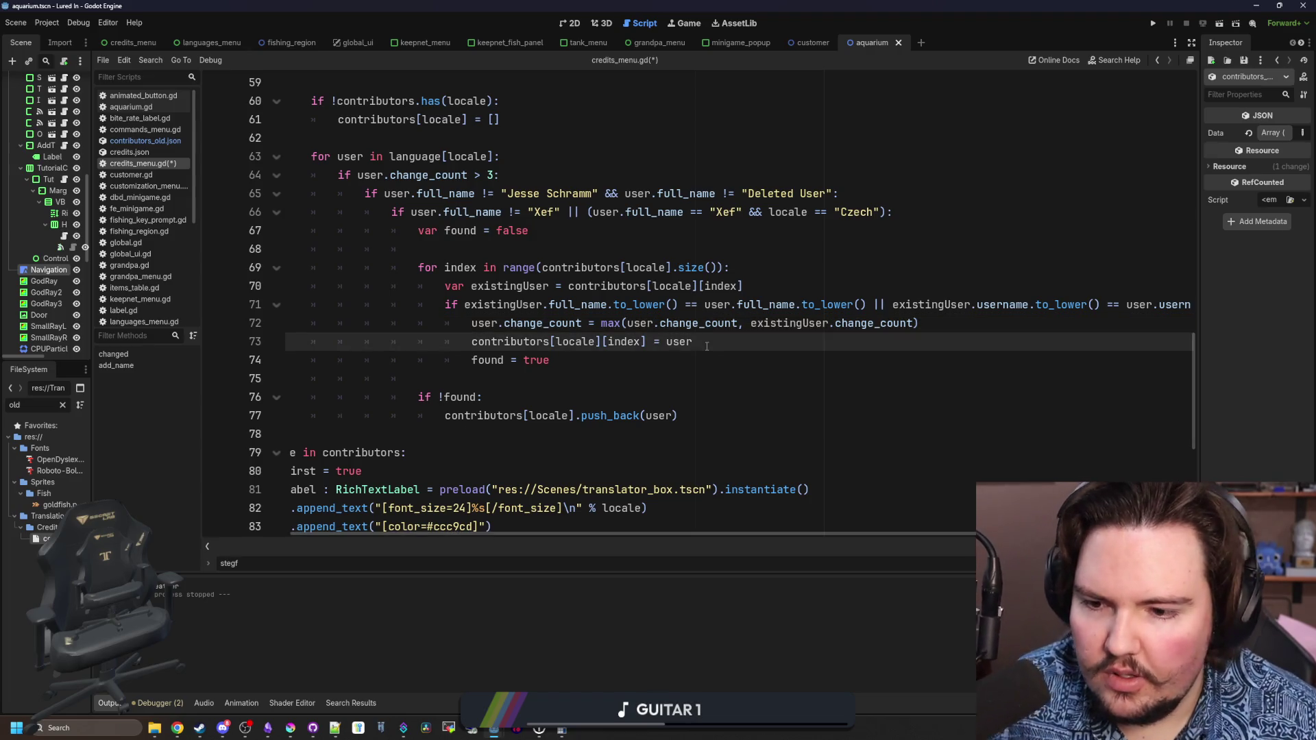
Save credits_menu.gd and the scene.
click(658, 364)
key(ctrl+s)
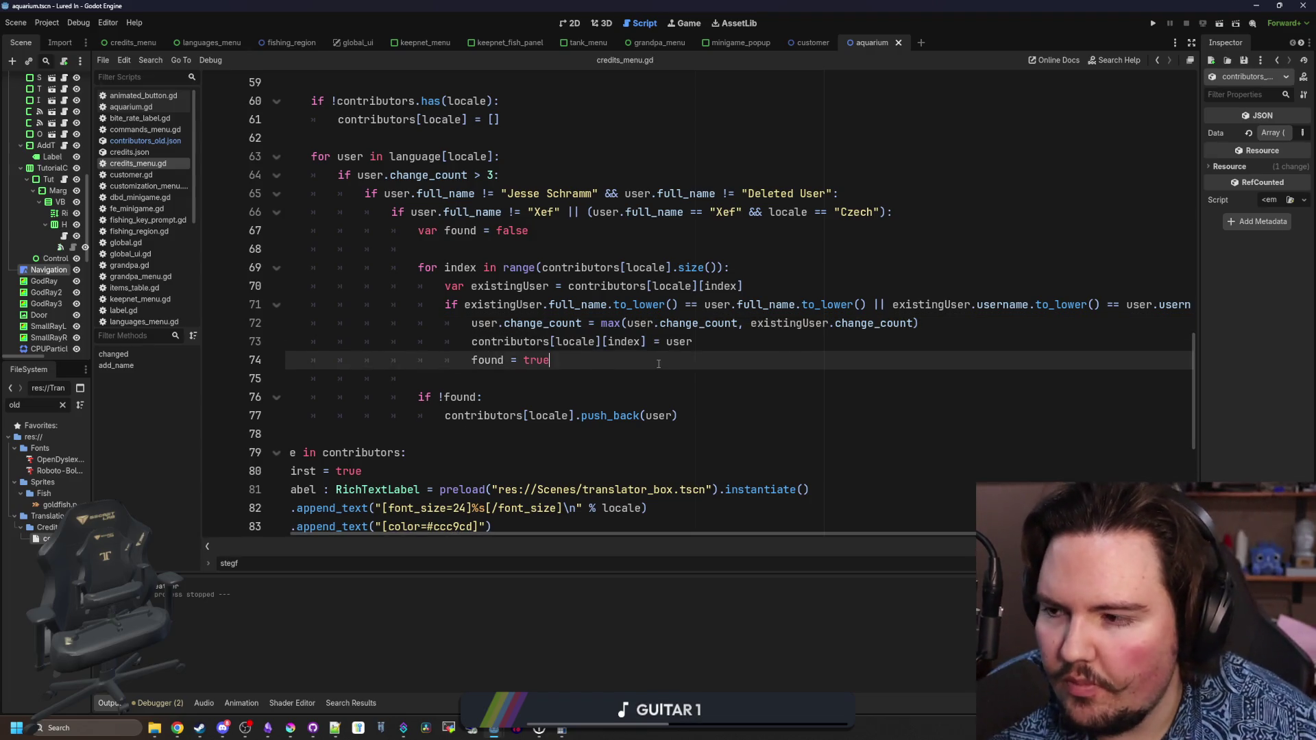
click(710, 346)
click(688, 362)
key(ctrl+s)
click(710, 346)
key(ctrl+s)
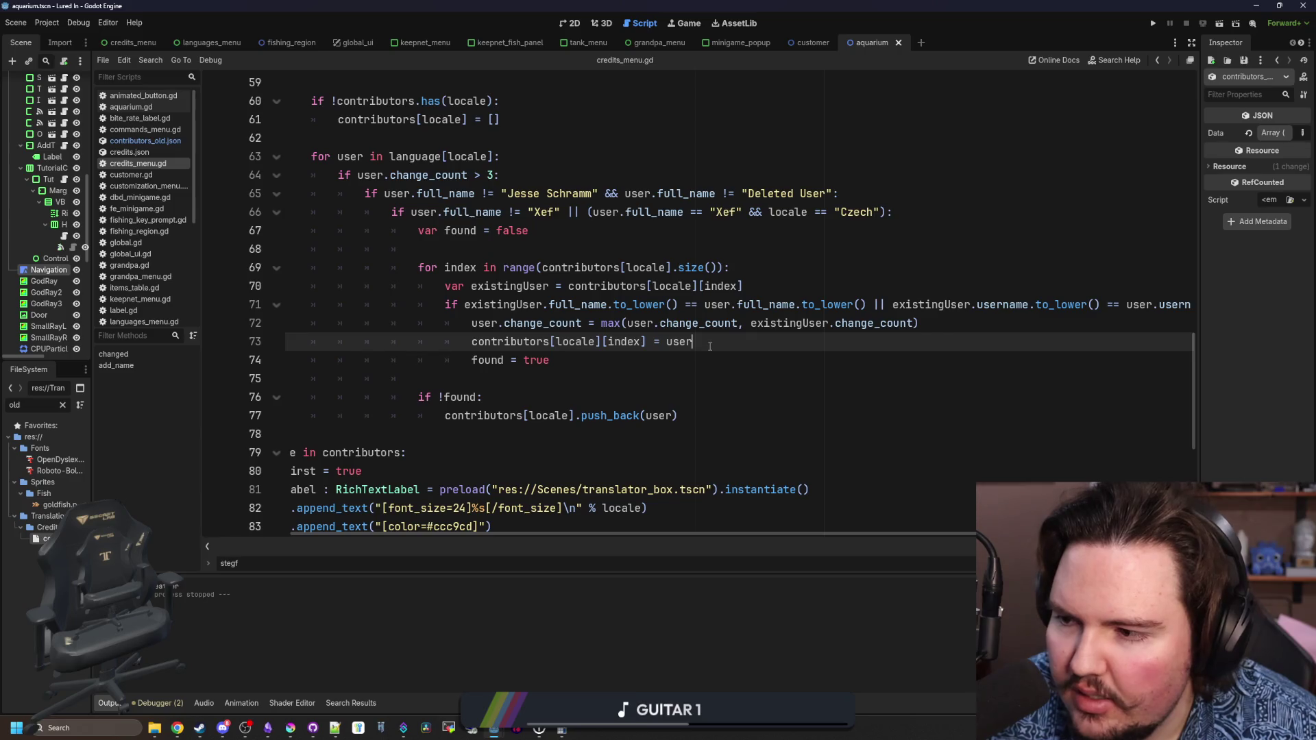
Change line 72 to add existingUser.change_count to user.change_count instead of max, and save.
click(748, 323)
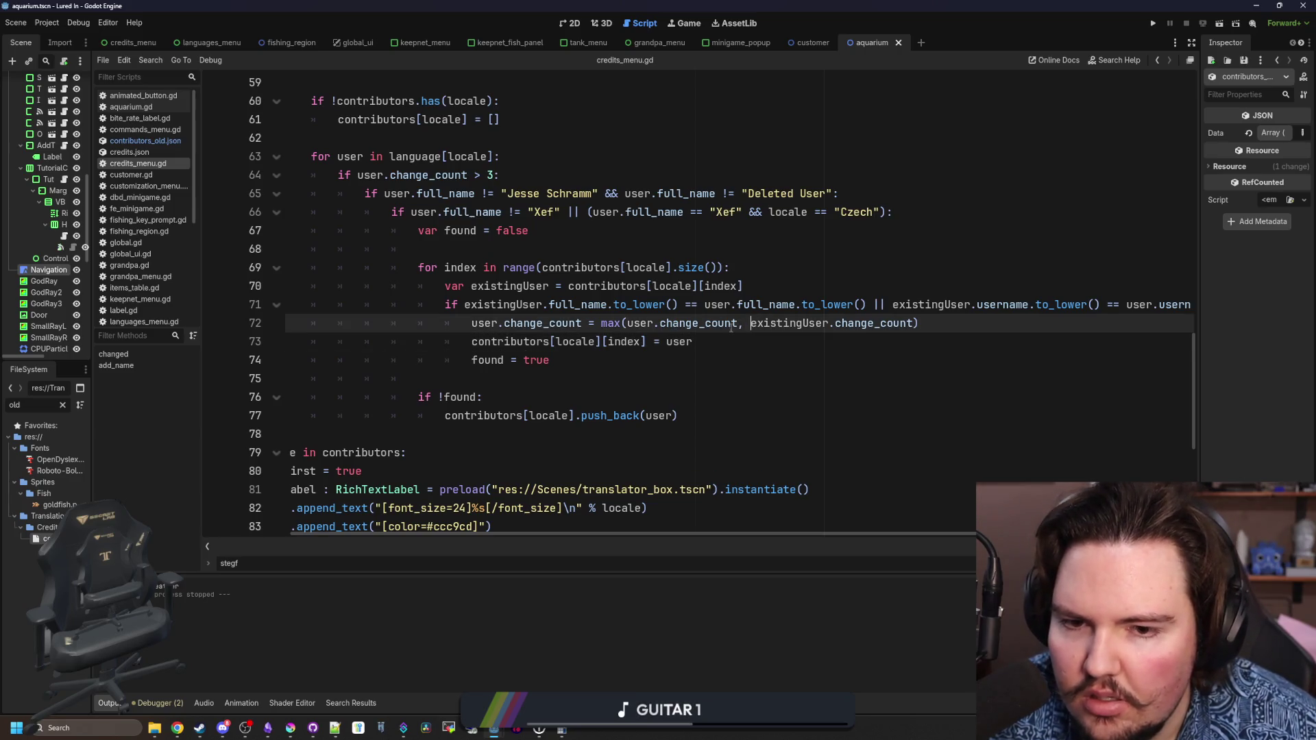
key(ctrl+shift+Left)
key(BackSpace)
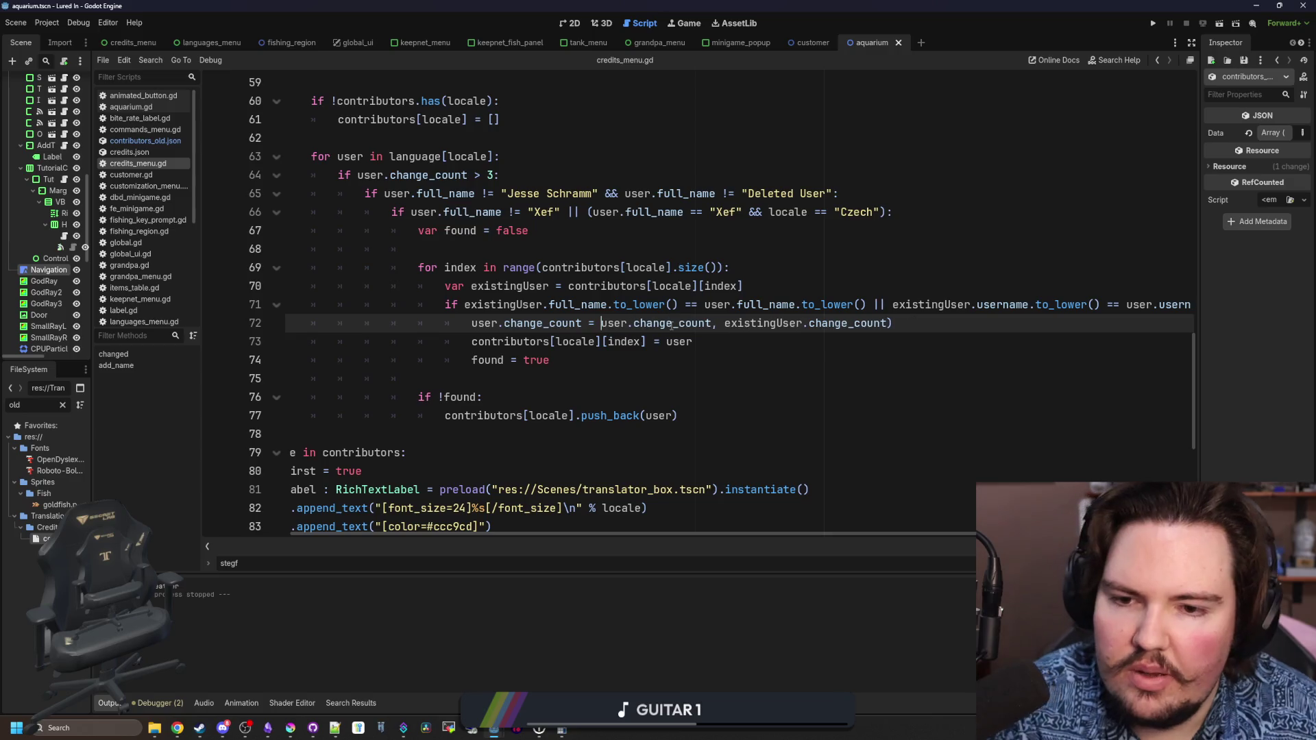
click(724, 323)
key(BackSpace)
key(BackSpace)
text(+)
key(BackSpace)
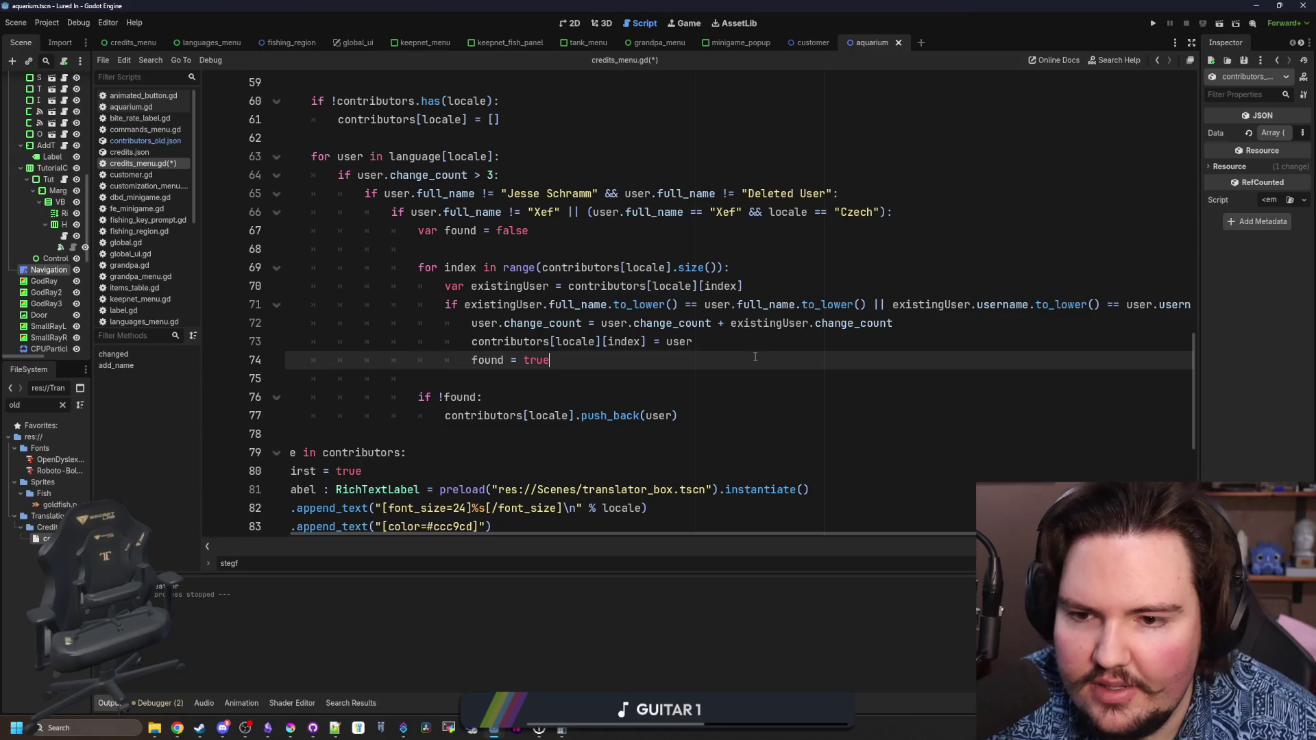
key(ctrl+s)
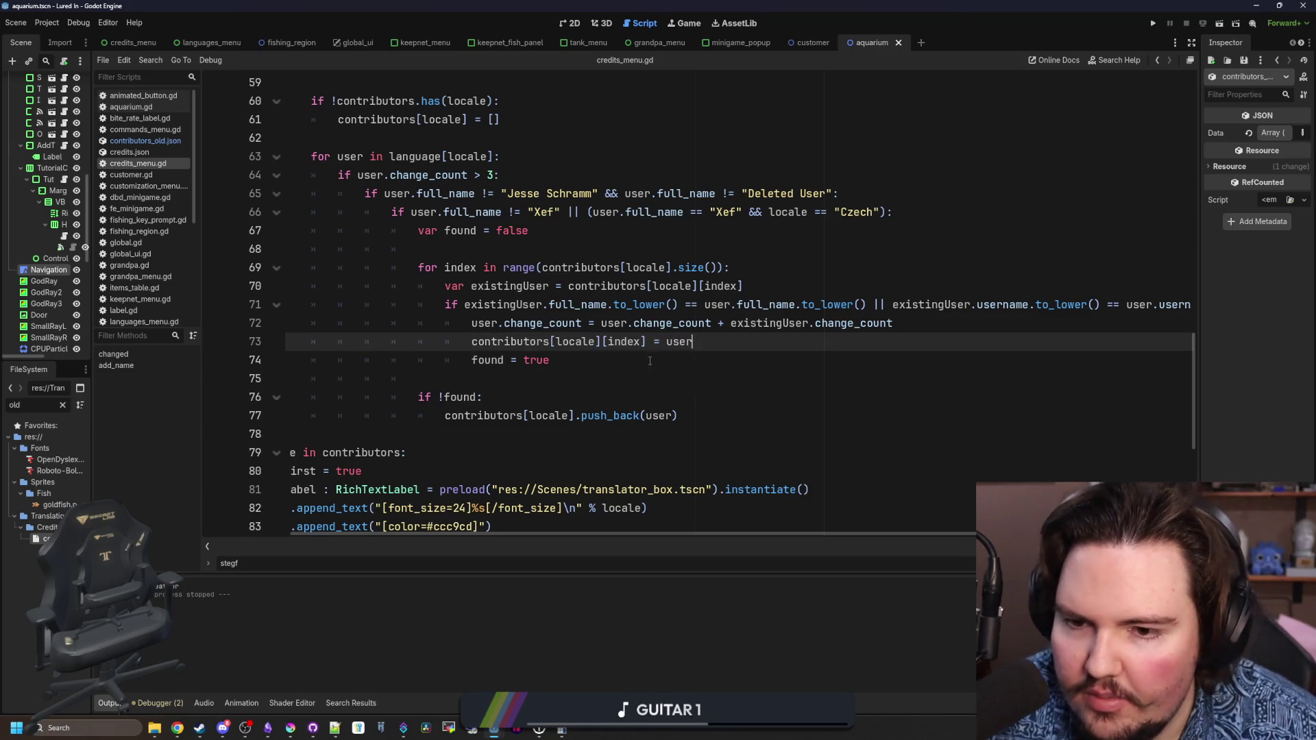
click(649, 362)
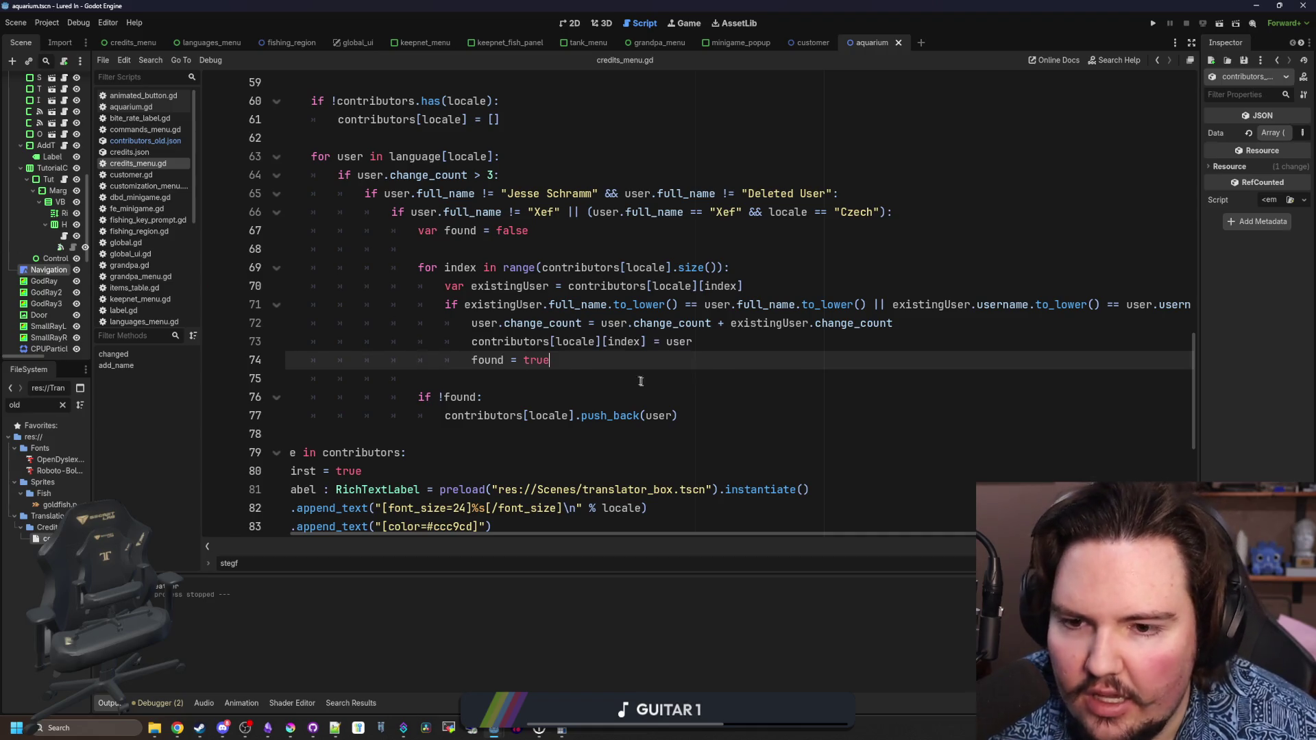
key(ctrl+s)
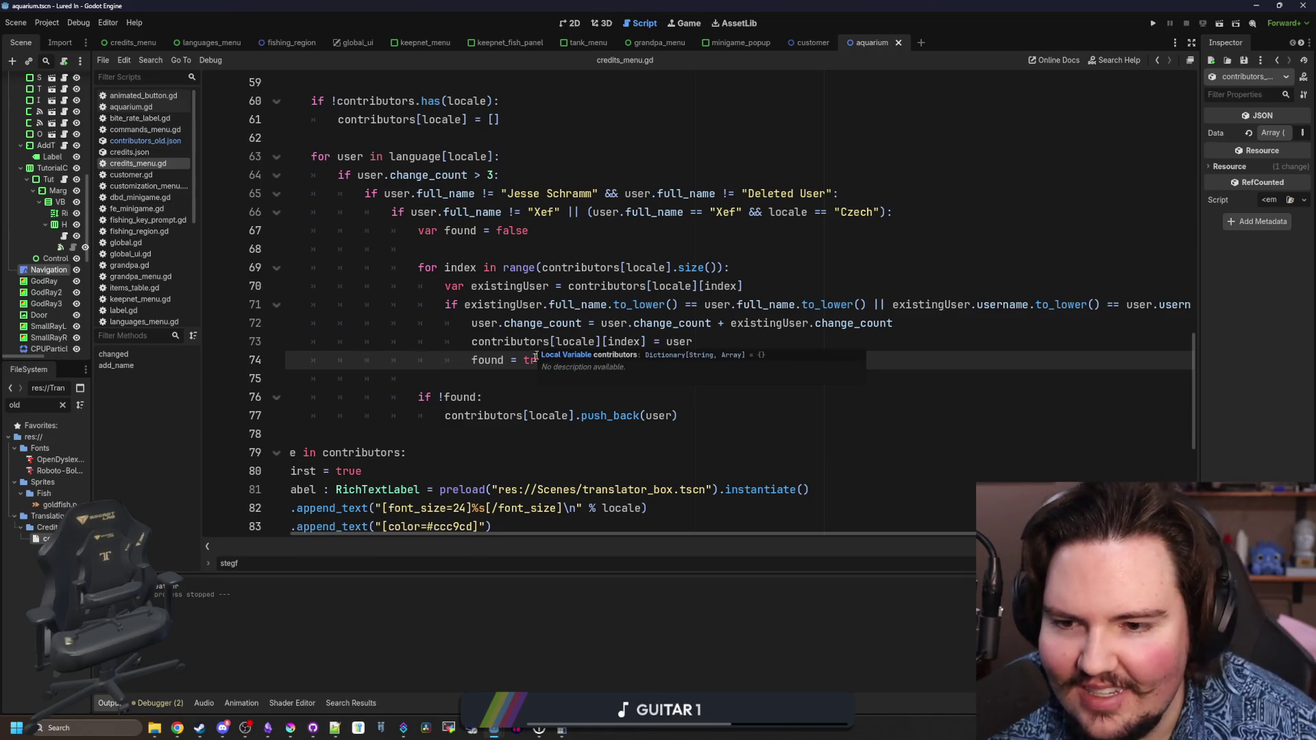
scroll(483, 382, down, 2)
drag(526, 539, 438, 536)
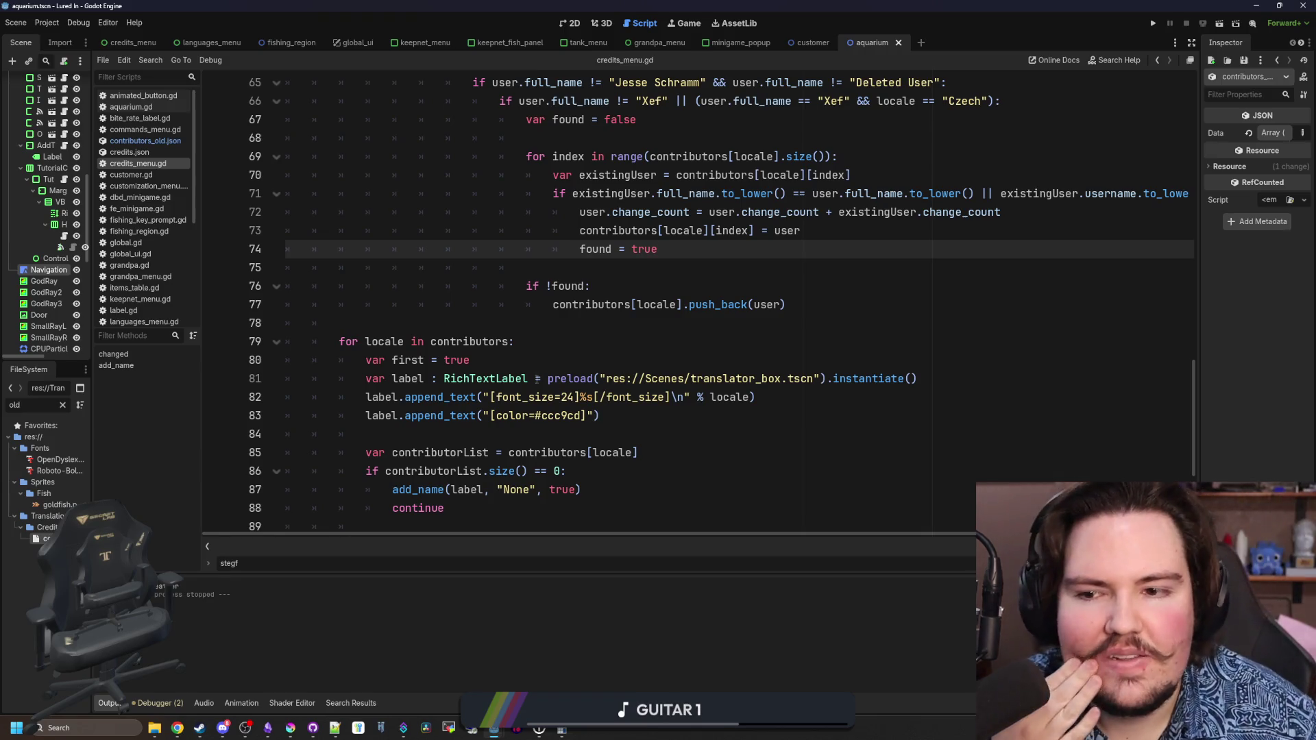
Comment out the grey per-language colour line 83 with Ctrl+K.
scroll(537, 342, down, 2)
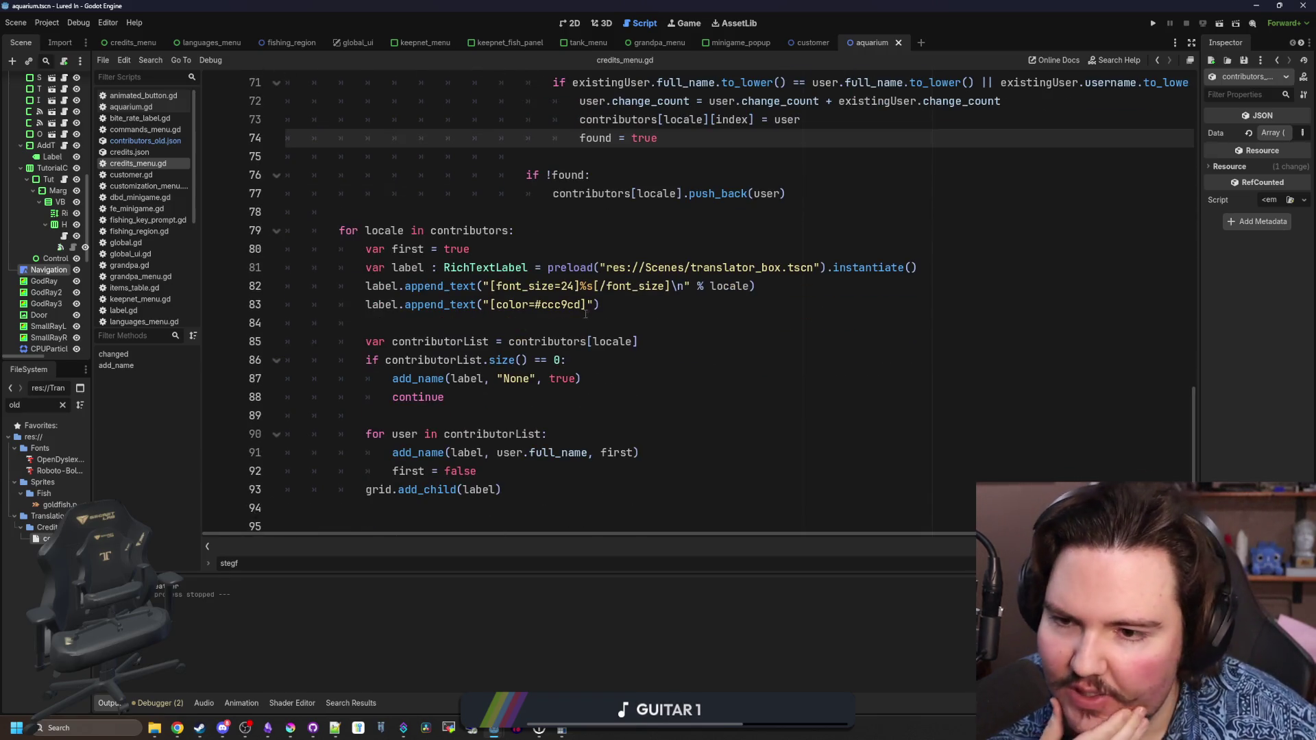
triple_click(365, 304)
key(ctrl+c)
key(ctrl+k)
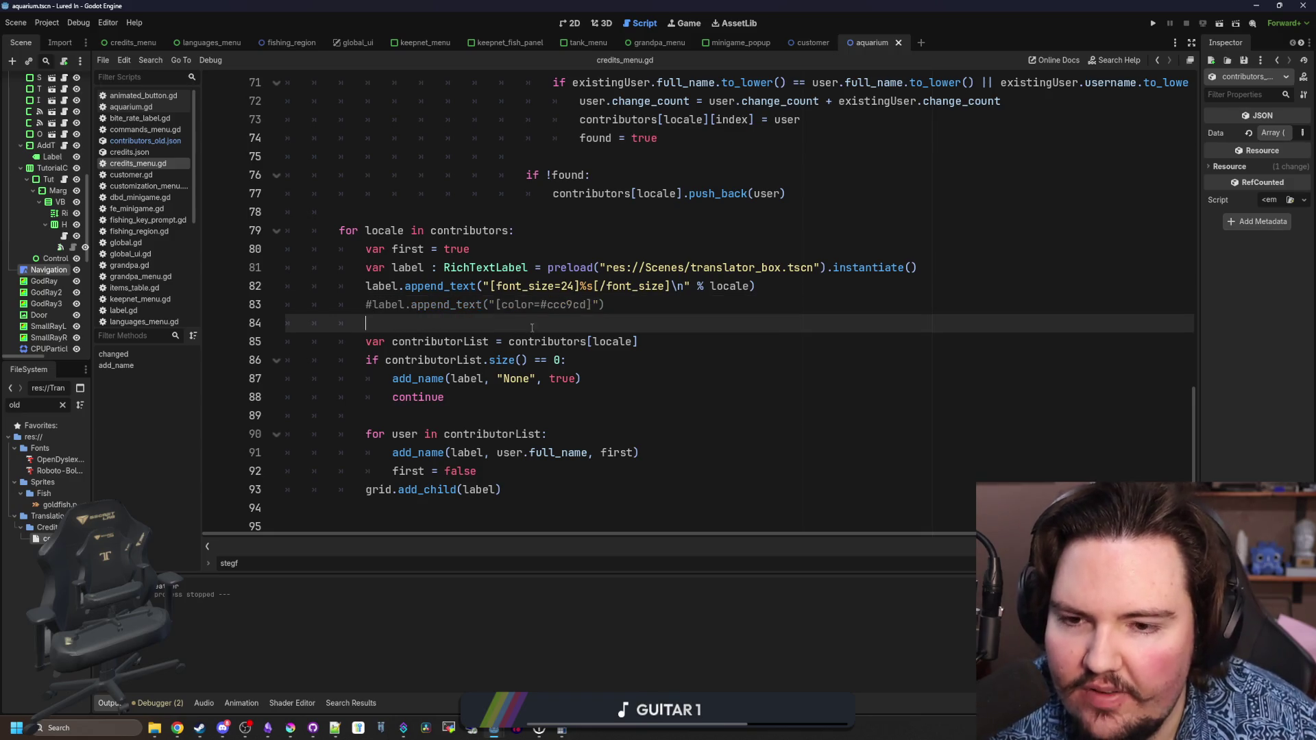
Paste the [color=#ccc9cd] append_text line into add_name and unindent it out of the if block.
scroll(440, 346, down, 1)
ctrl+click(410, 325)
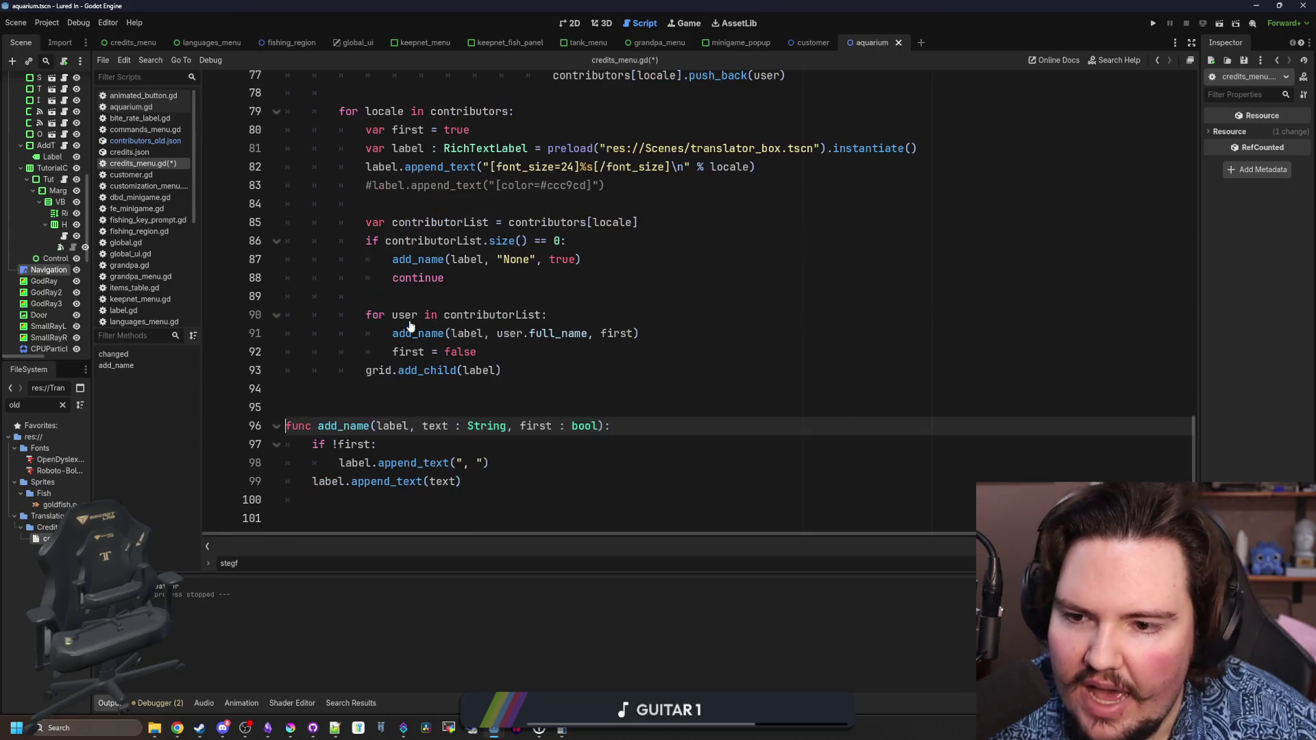
click(502, 478)
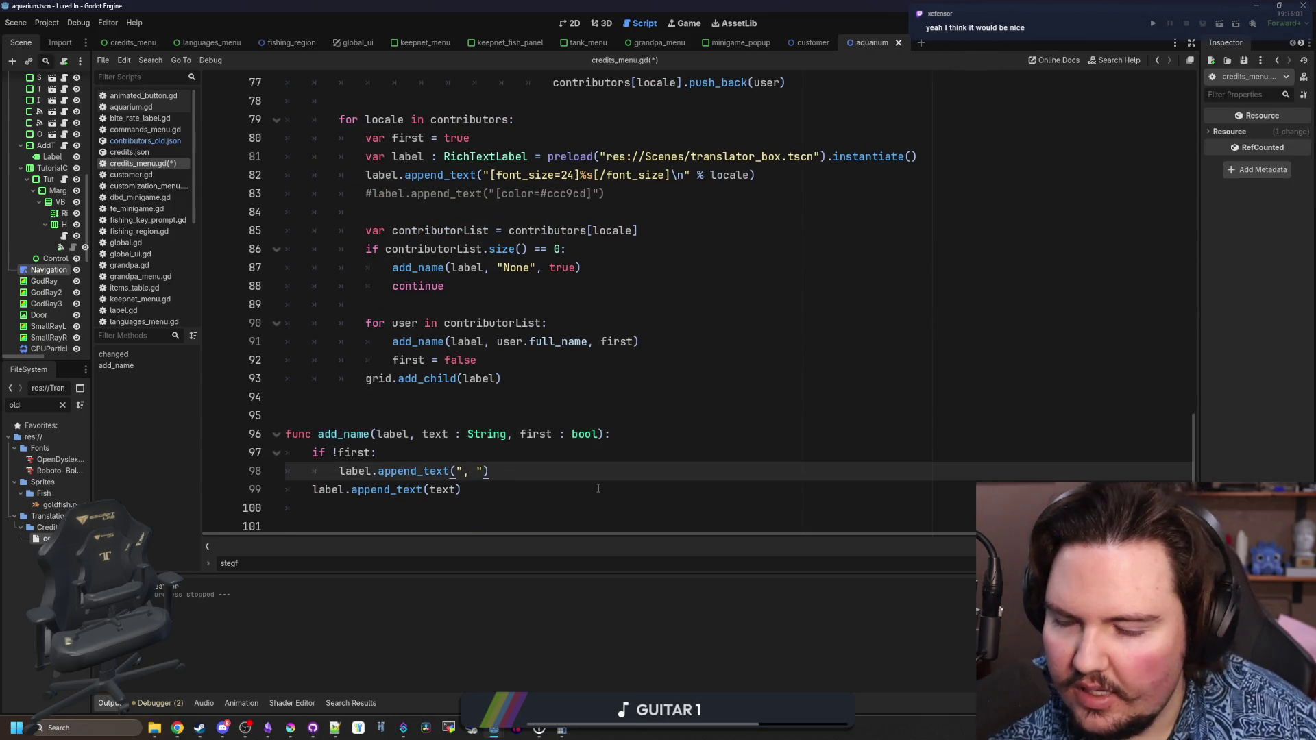
key(Return)
key(Return)
key(ctrl+v)
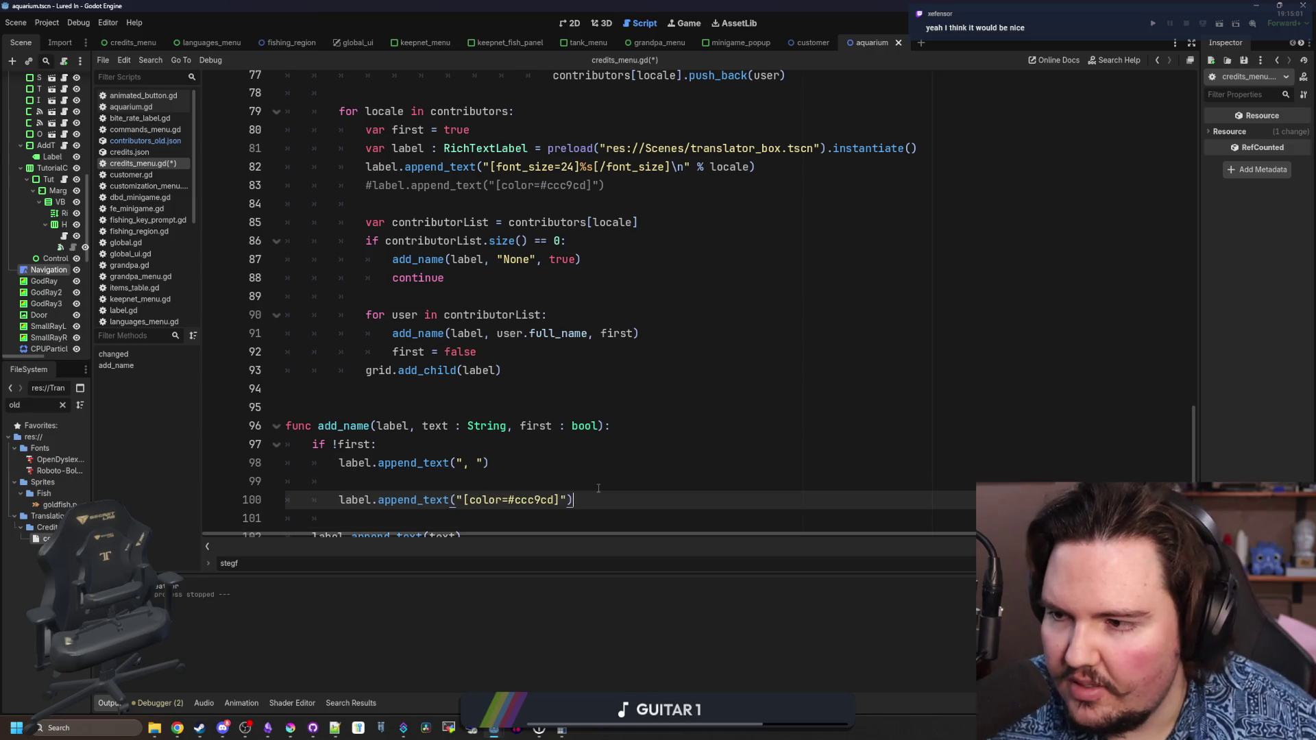
key(Return)
key(Up)
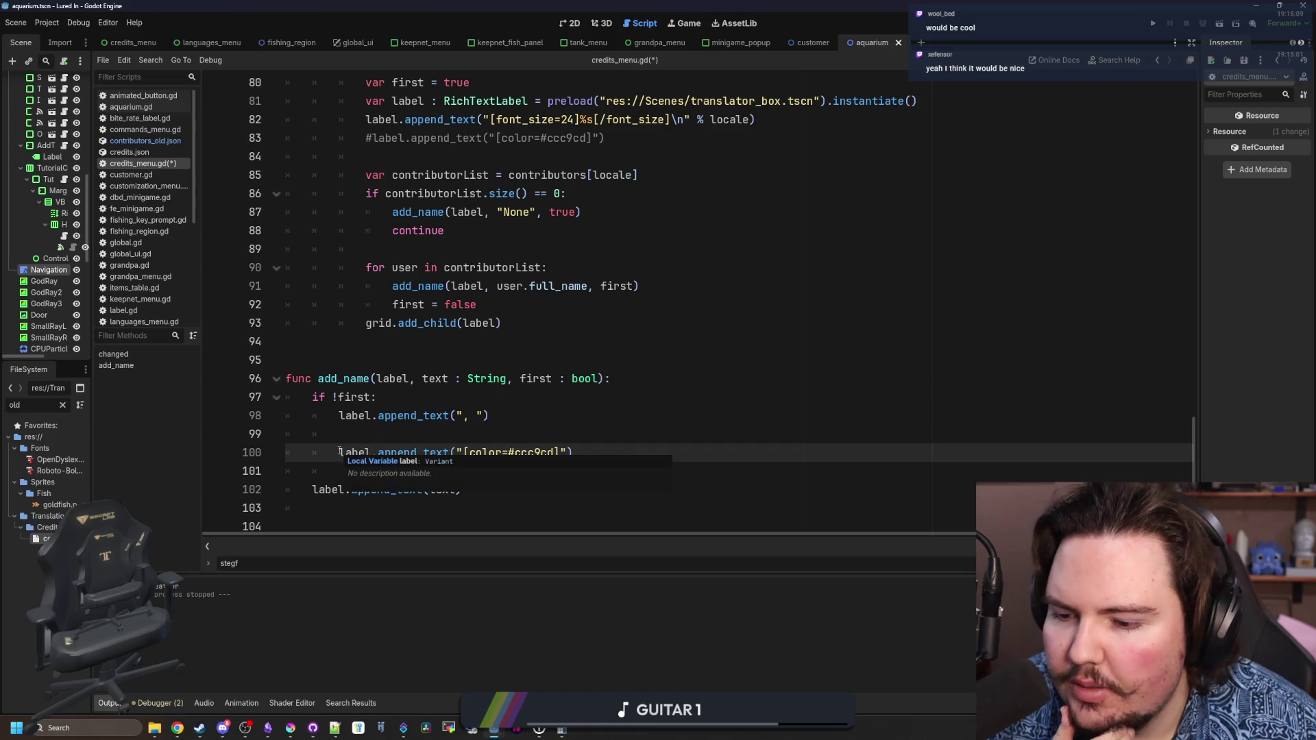
key(shift+Tab)
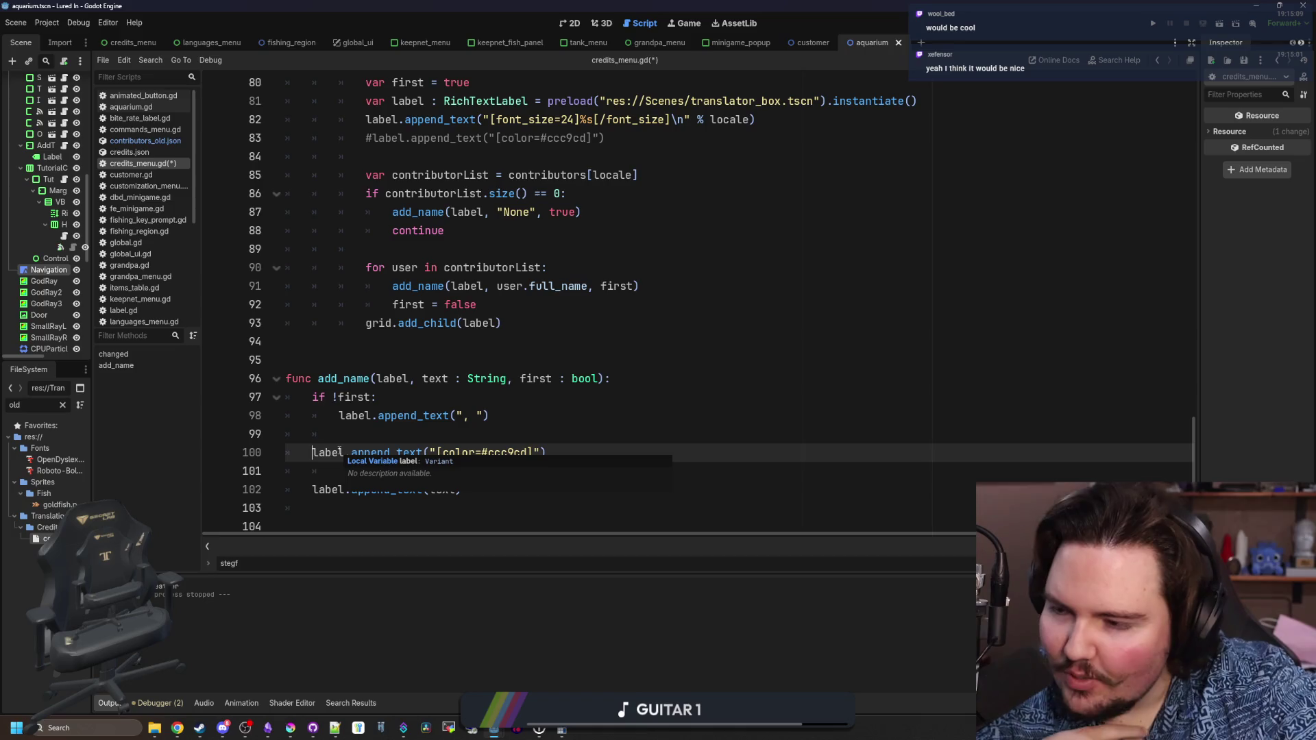
Add blank lines above the colour tag and select full_name on line 91 to pass the whole user.
click(370, 432)
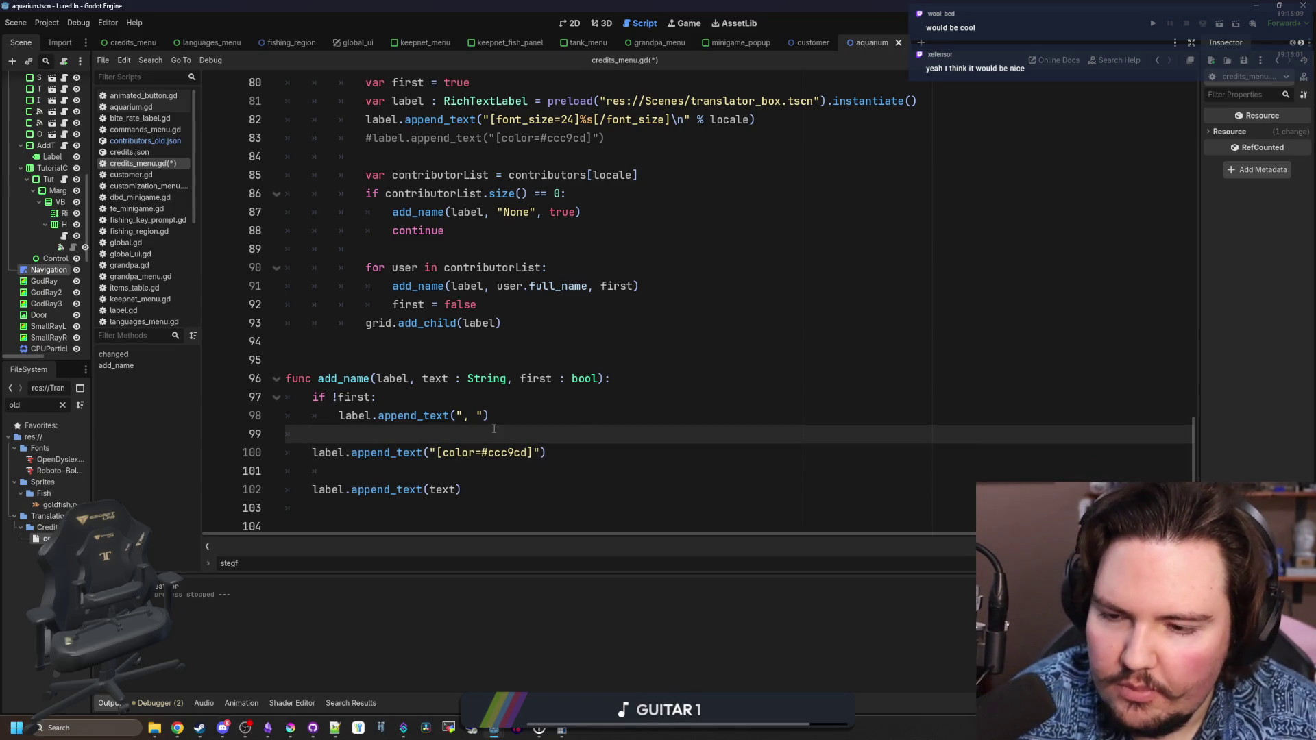
key(Return)
key(Return)
key(Up)
scroll(493, 429, down, 1)
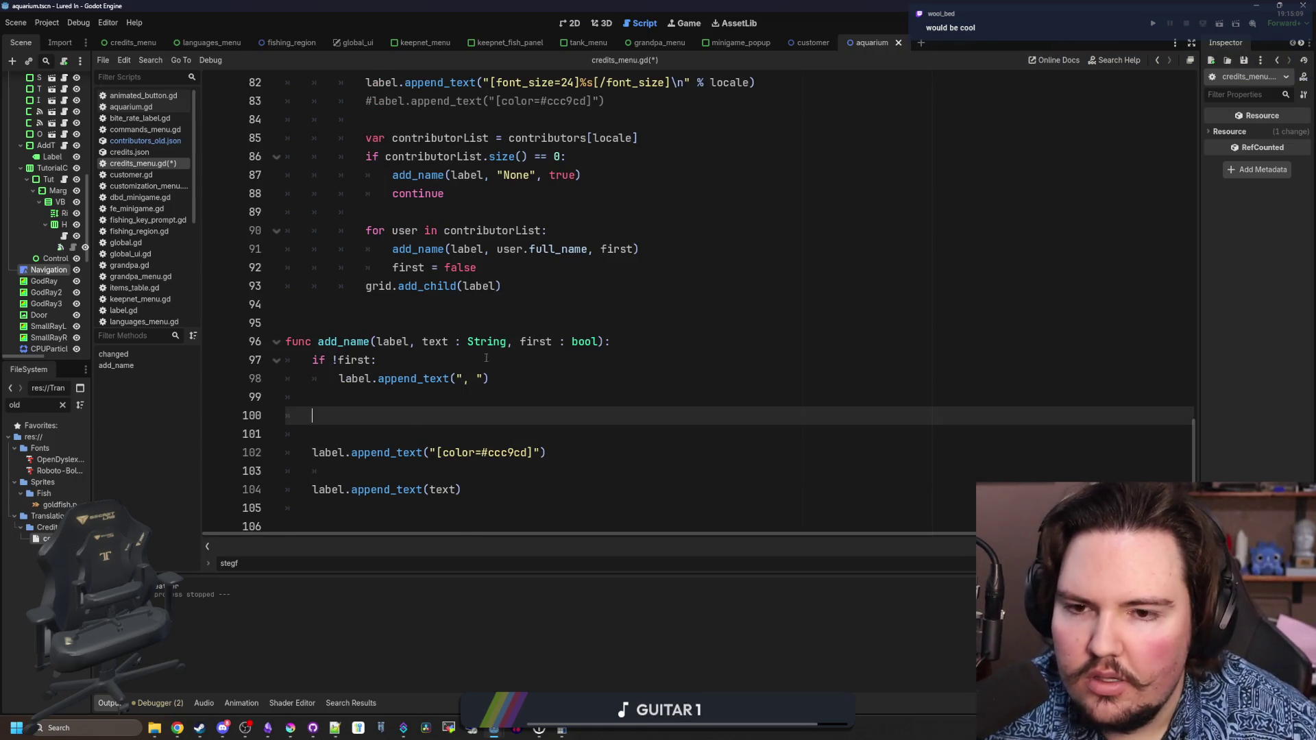
scroll(537, 331, up, 1)
click(466, 306)
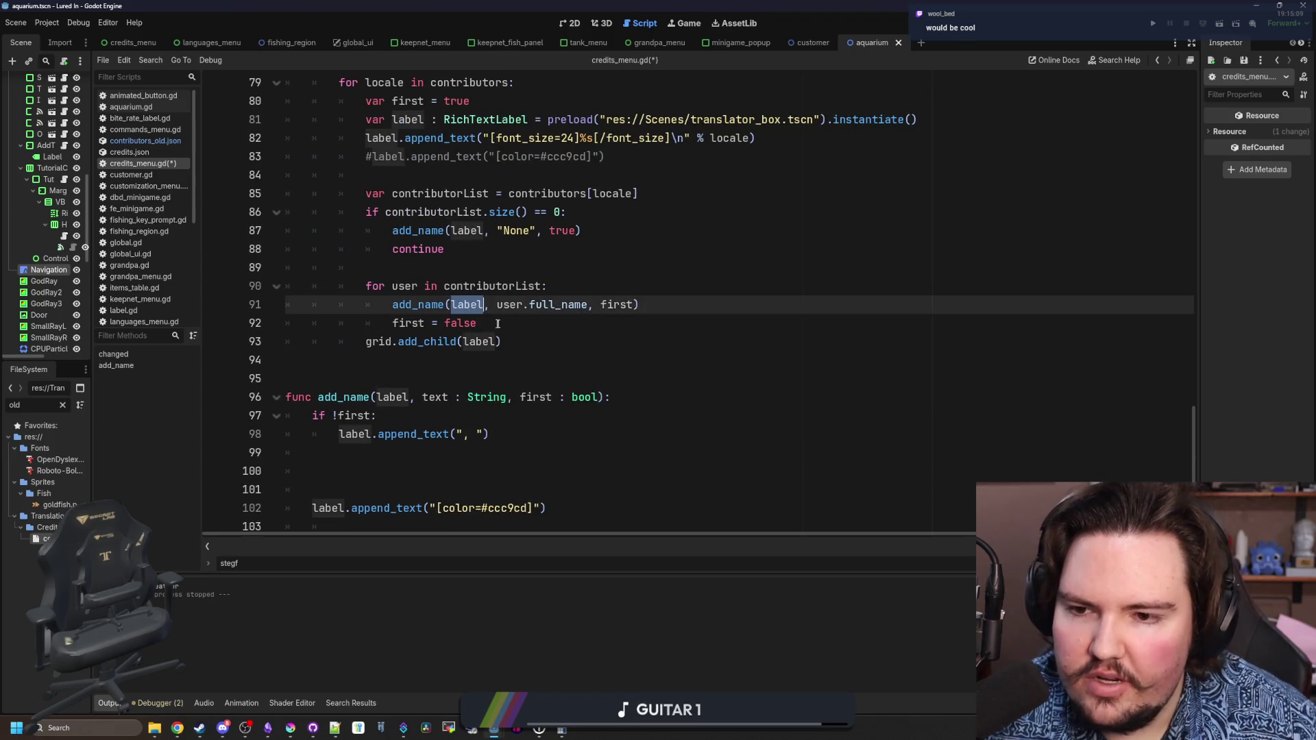
double_click(555, 305)
Pass user from the loop and change add_name's parameter to user : Dictionary.
key(BackSpace)
key(BackSpace)
key(BackSpace)
key(BackSpace)
key(BackSpace)
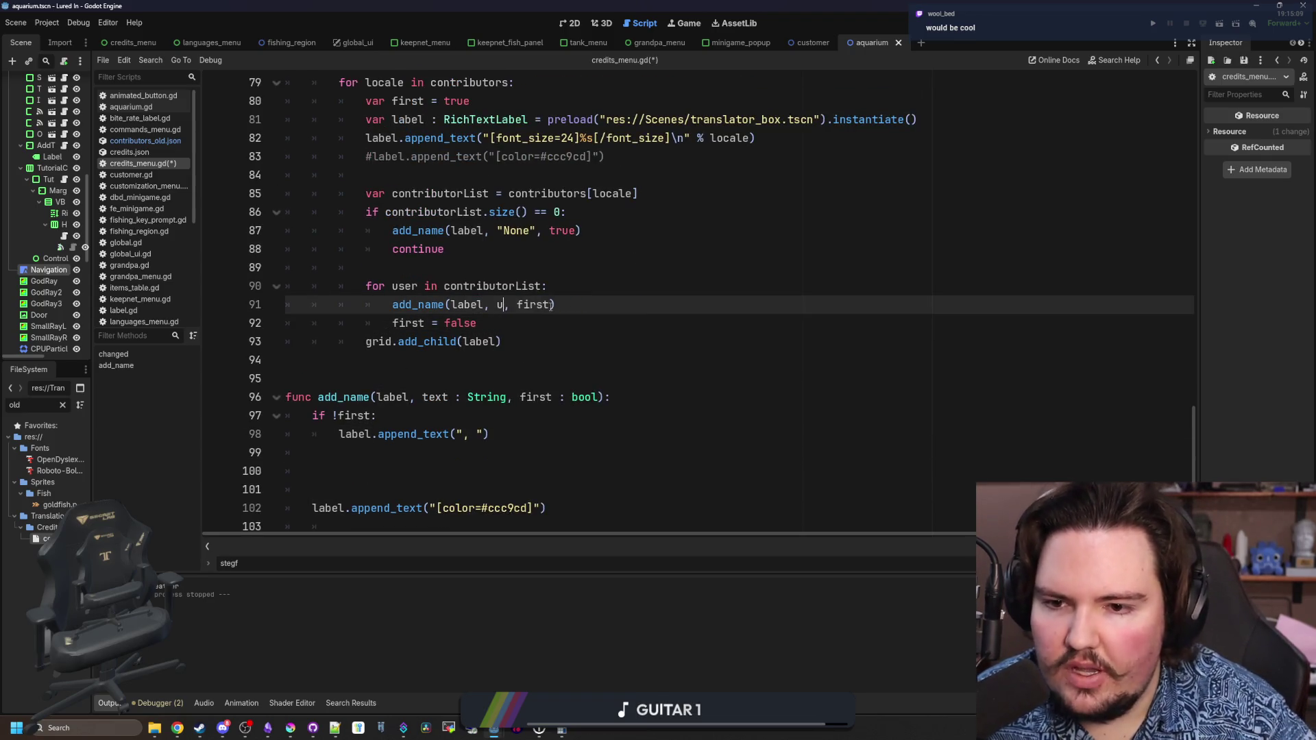
text(user)
click(463, 416)
drag(505, 398, 423, 397)
text(user : Dictionary)
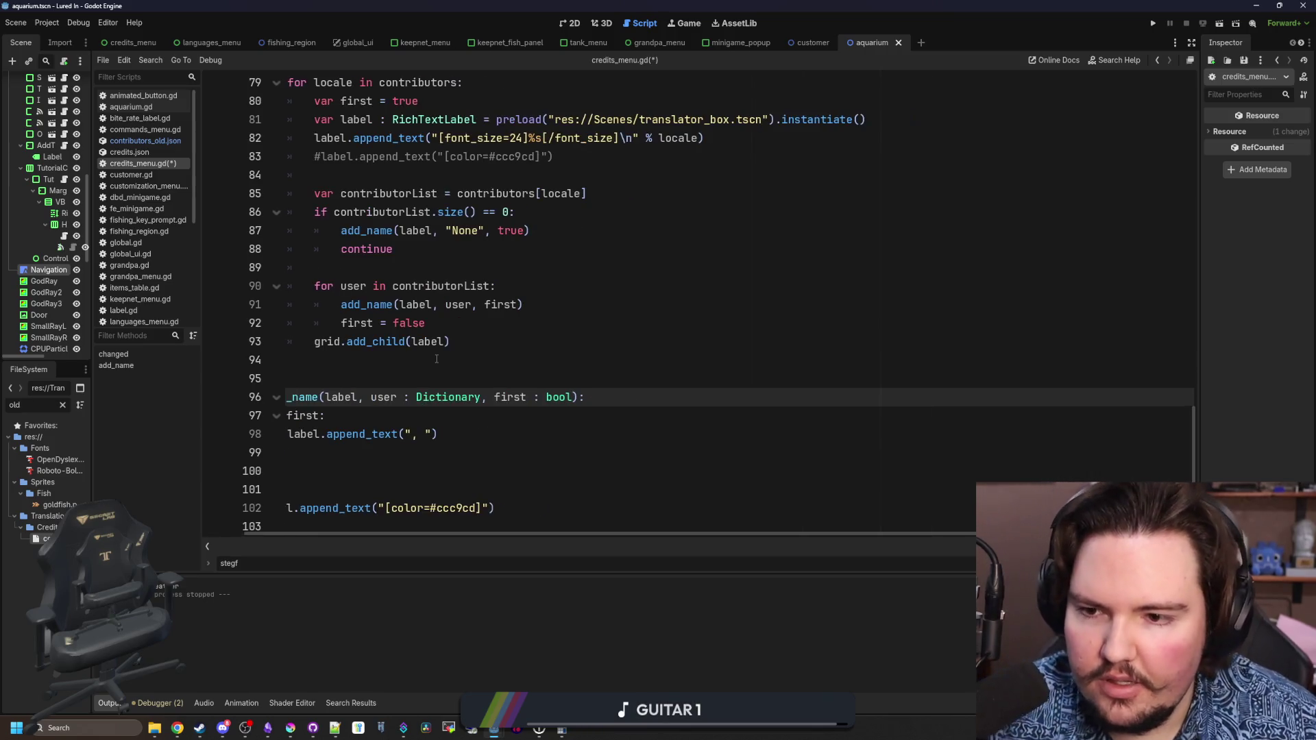
Append user.full_name in add_name and delete the separate #ccc9cd colour-tag line.
scroll(380, 411, down, 1)
click(380, 412)
click(411, 461)
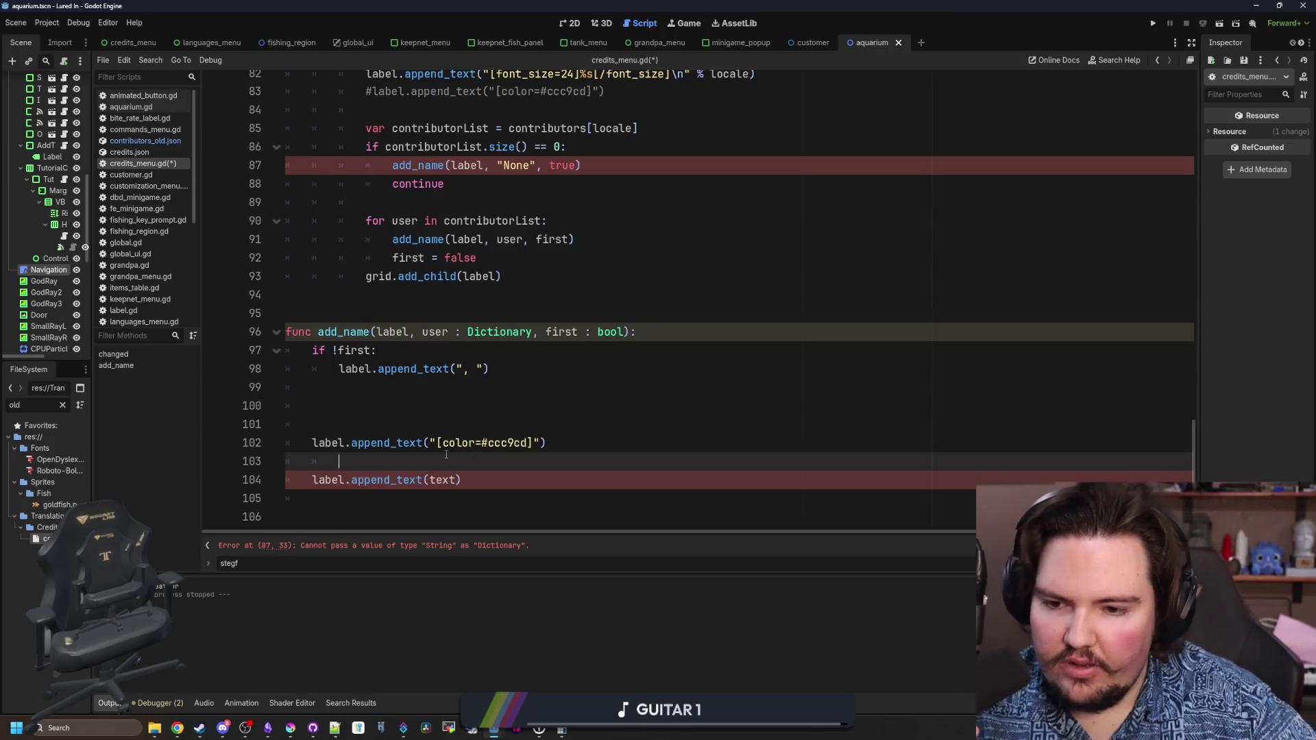
double_click(444, 479)
text(user.fu)
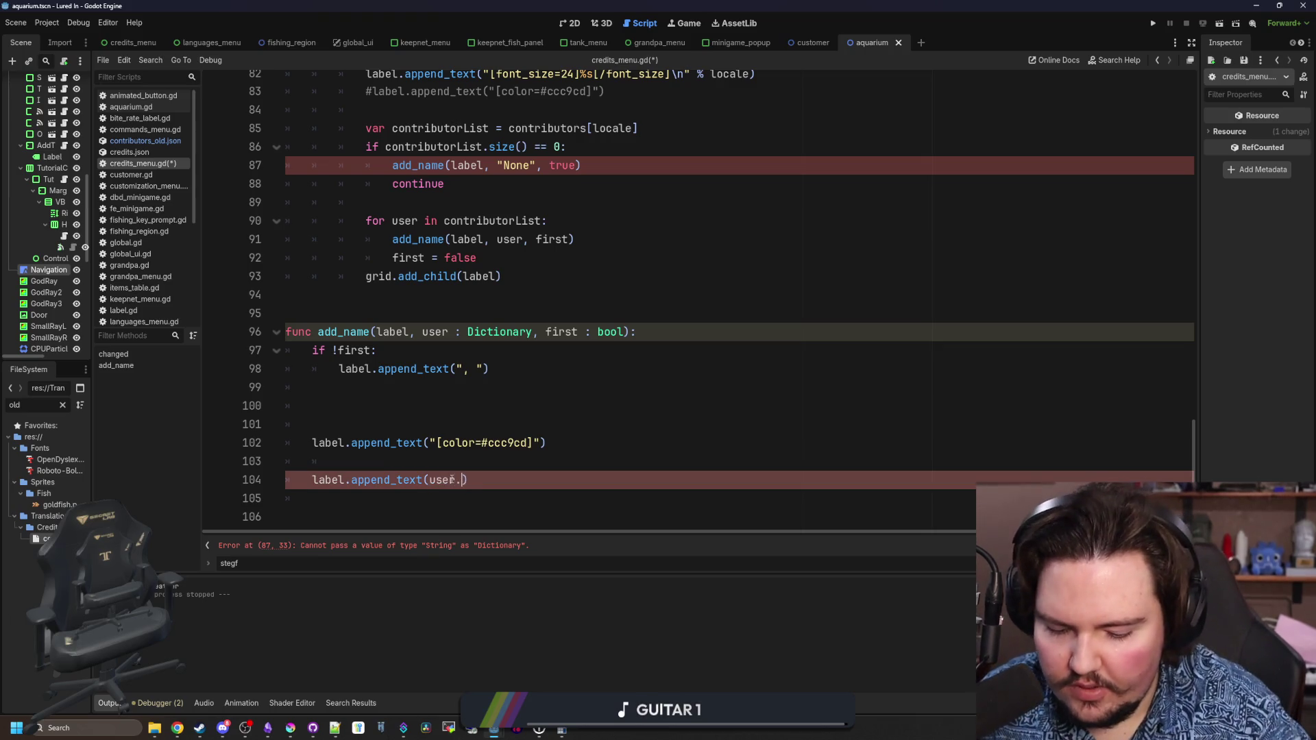
text(ll_name)
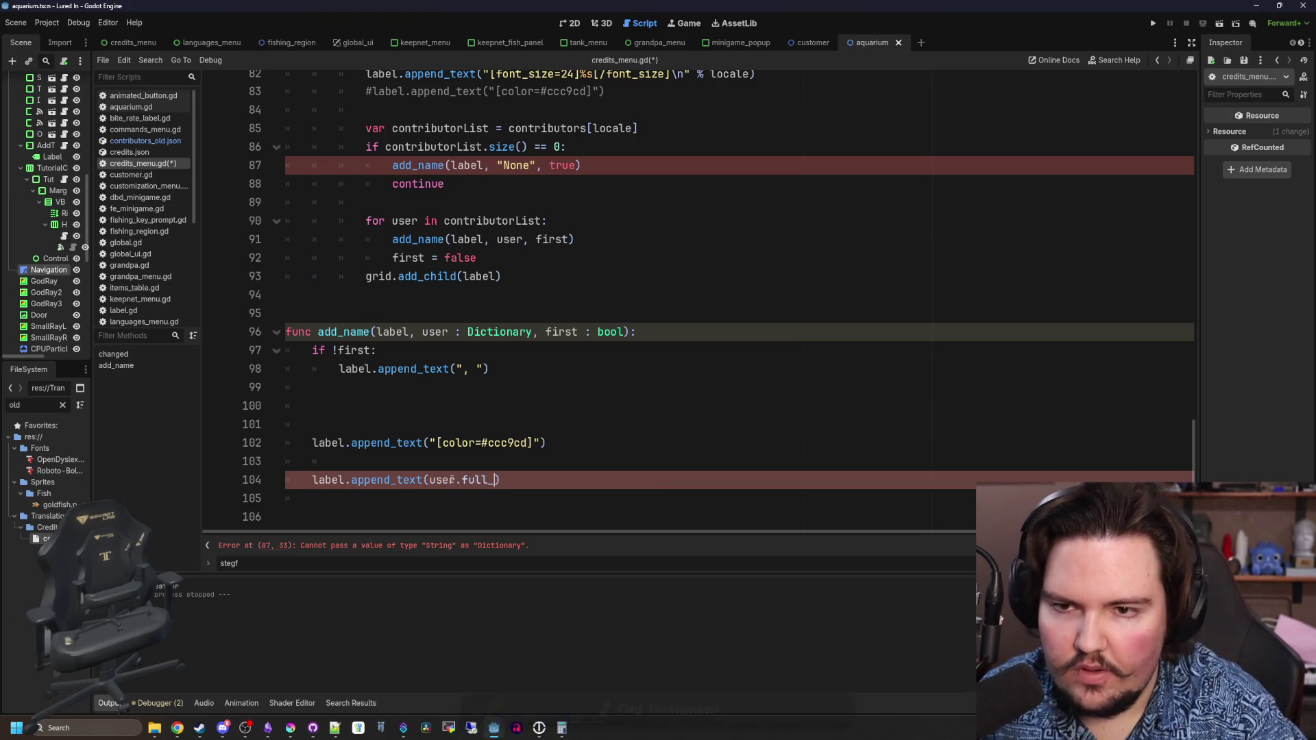
click(454, 462)
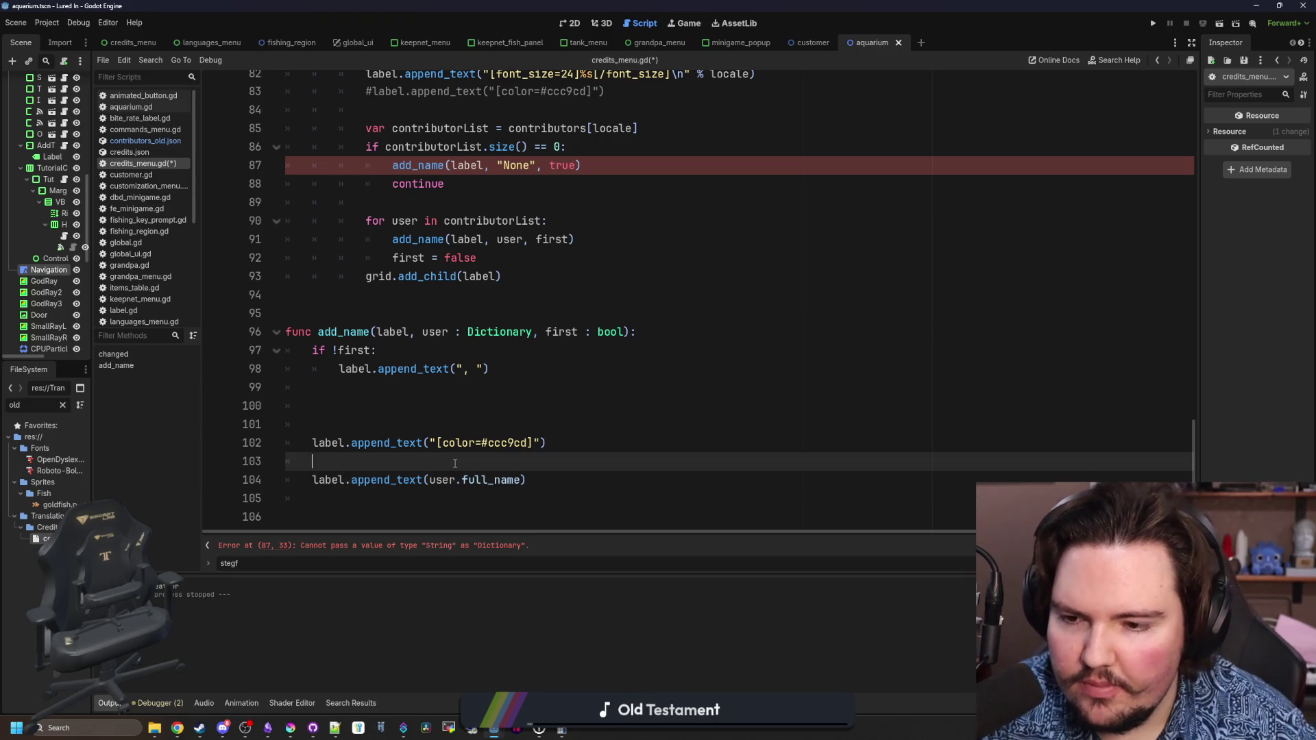
key(BackSpace)
key(BackSpace)
mouse_move(537, 443)
mouse_down()
mouse_move(428, 442)
mouse_move(244, 409)
mouse_up()
key(BackSpace)
key(BackSpace)
key(BackSpace)
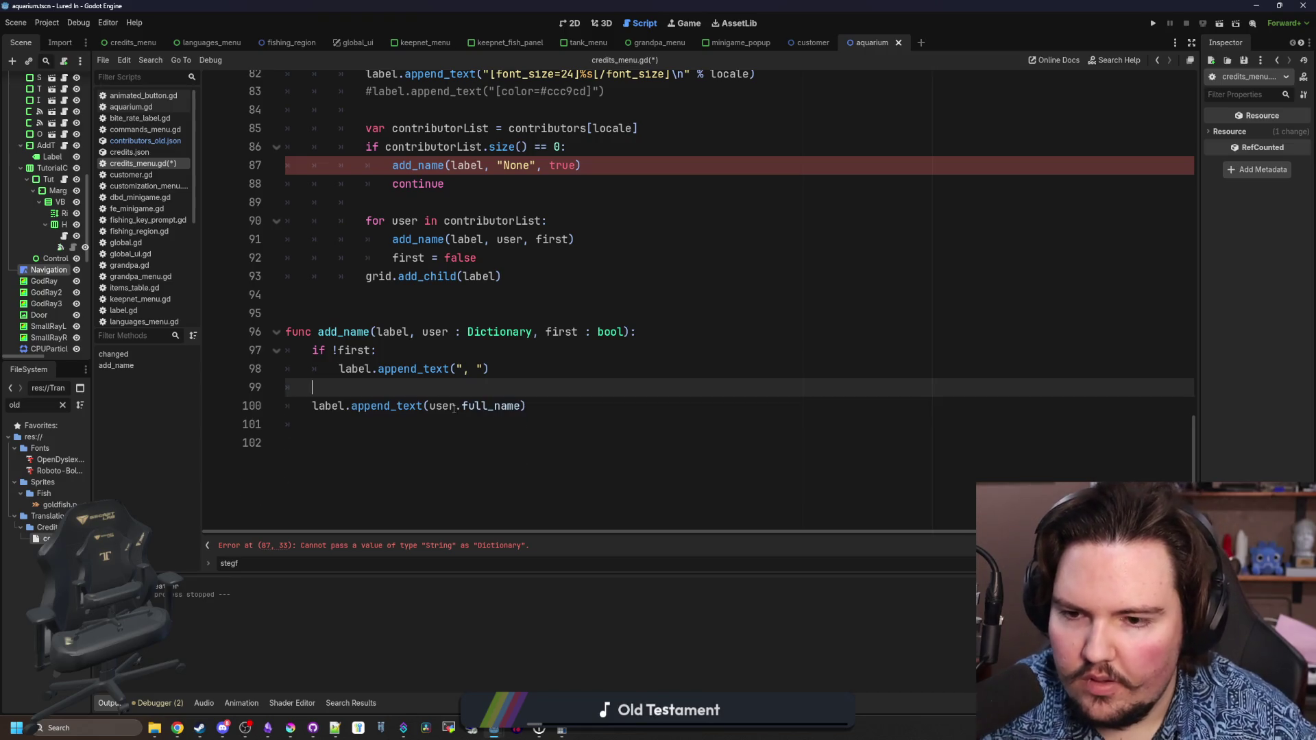
click(428, 406)
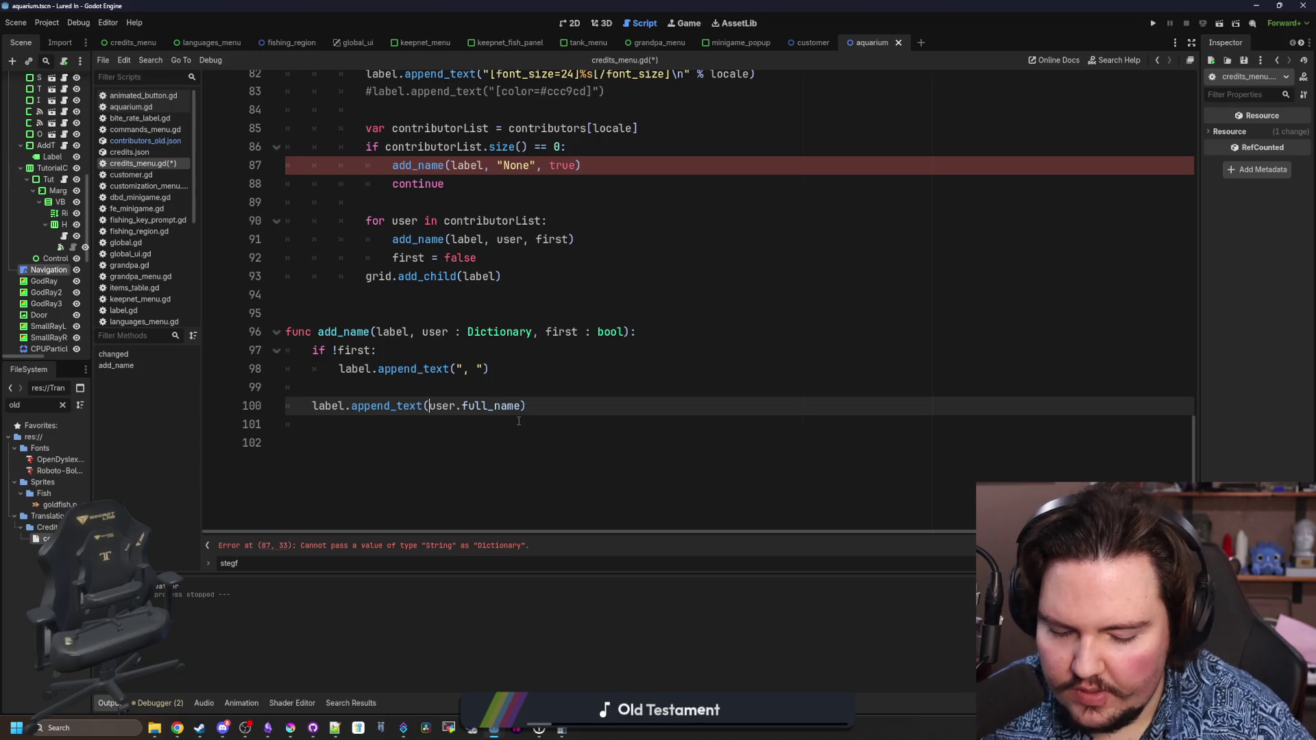
text(")
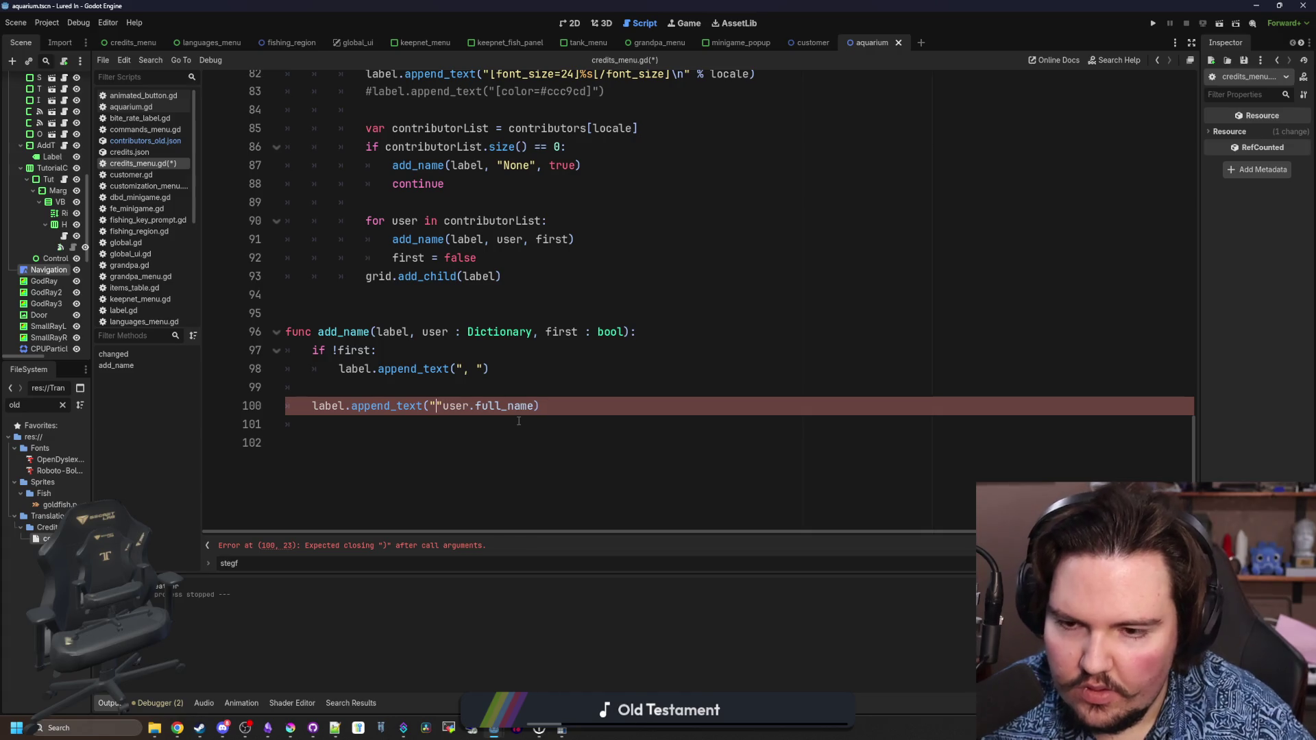
Change the append to col + user.full_name + "[/color]".
key(BackSpace)
text(col)
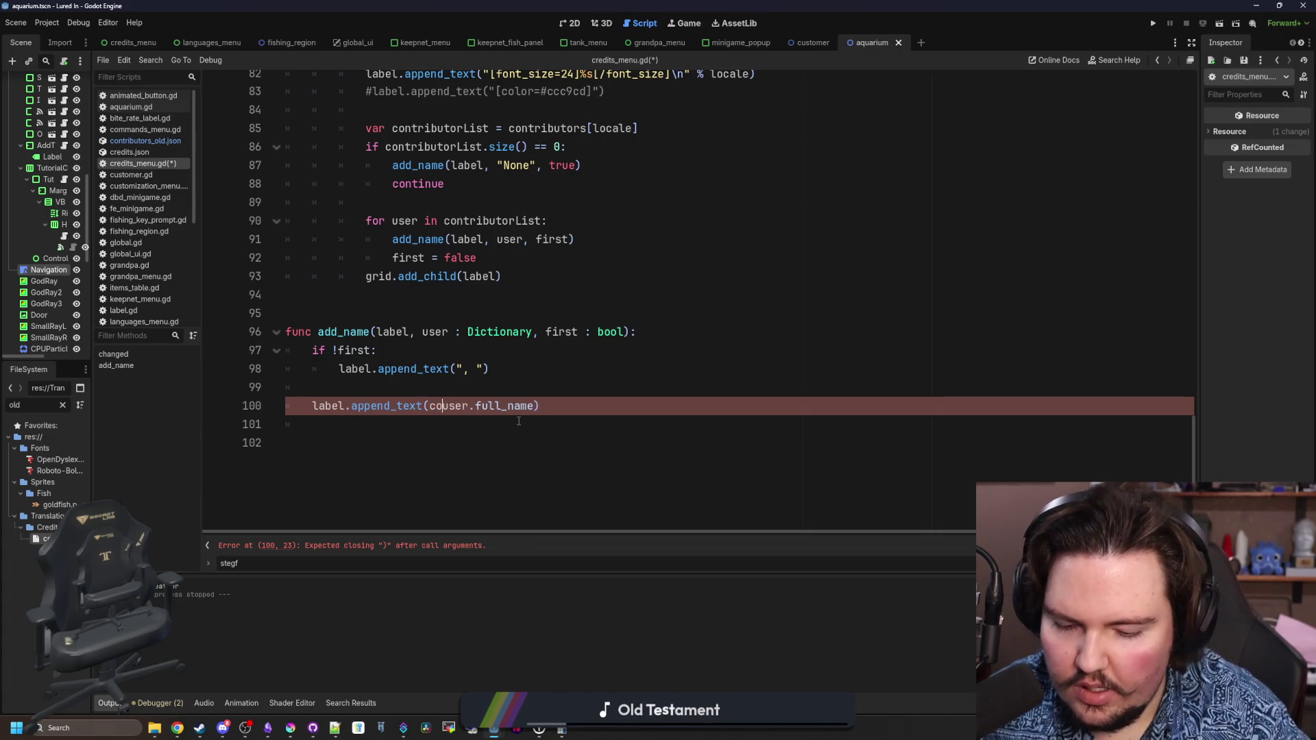
text( +)
scroll(518, 420, up, 2)
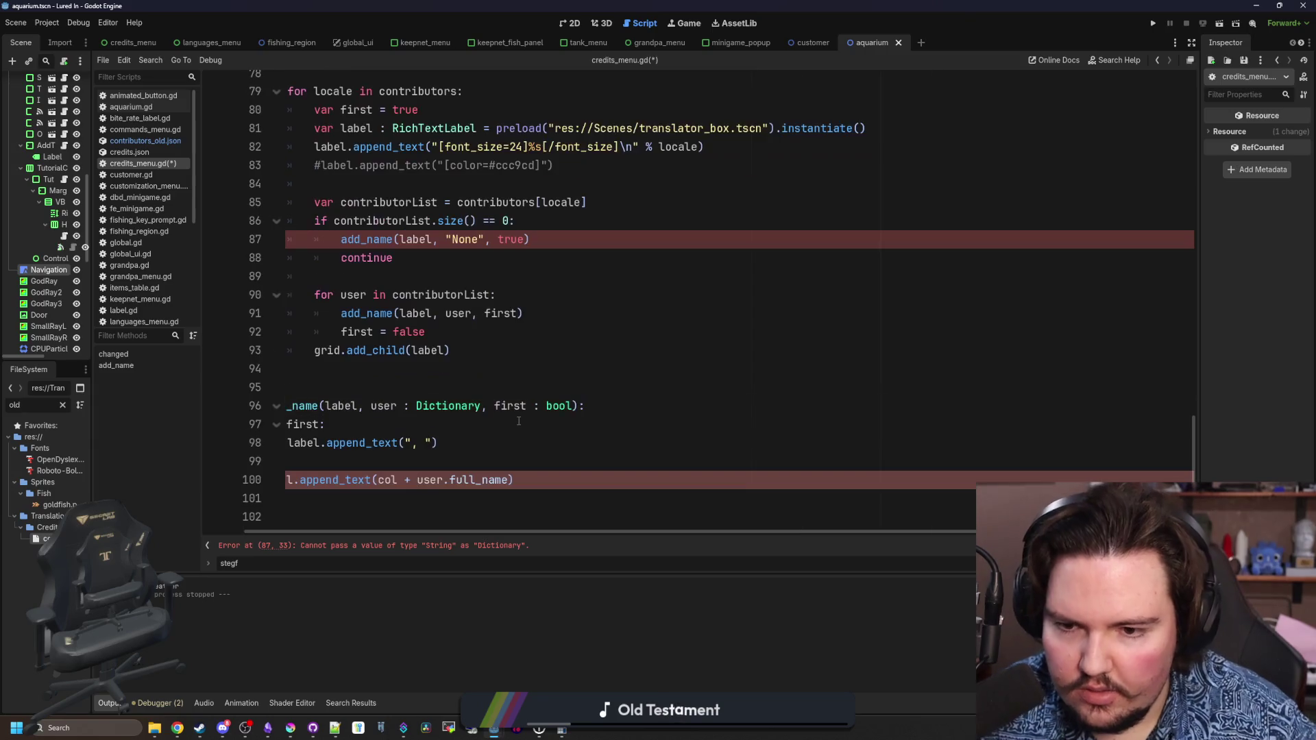
click(508, 480)
text(+ [)
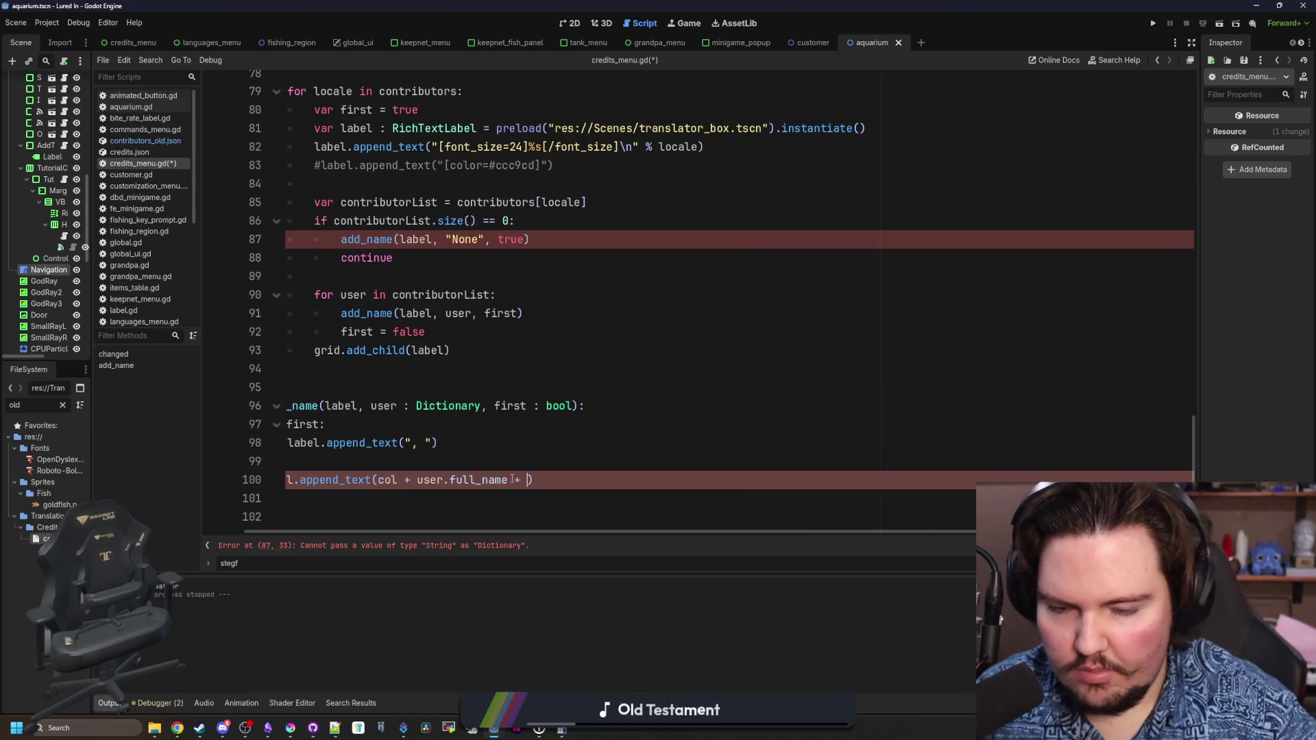
key(BackSpace)
key(BackSpace)
text(")
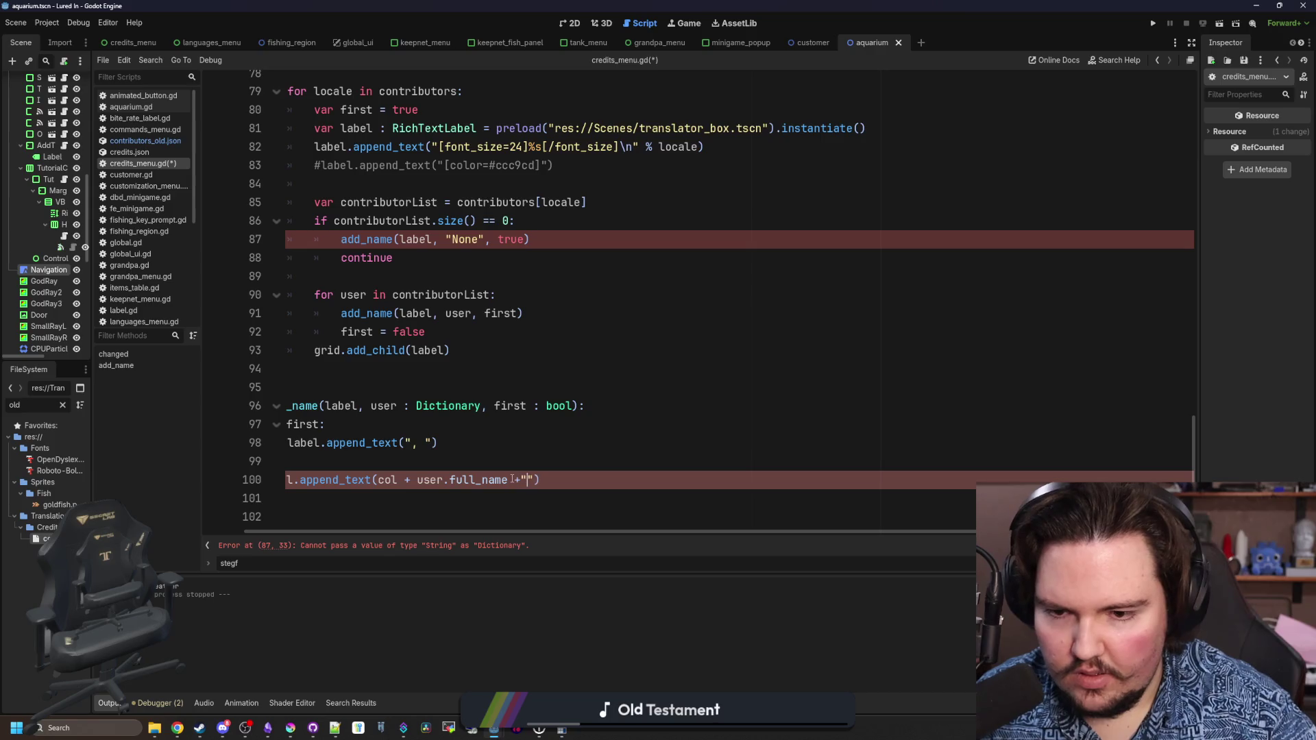
text([)
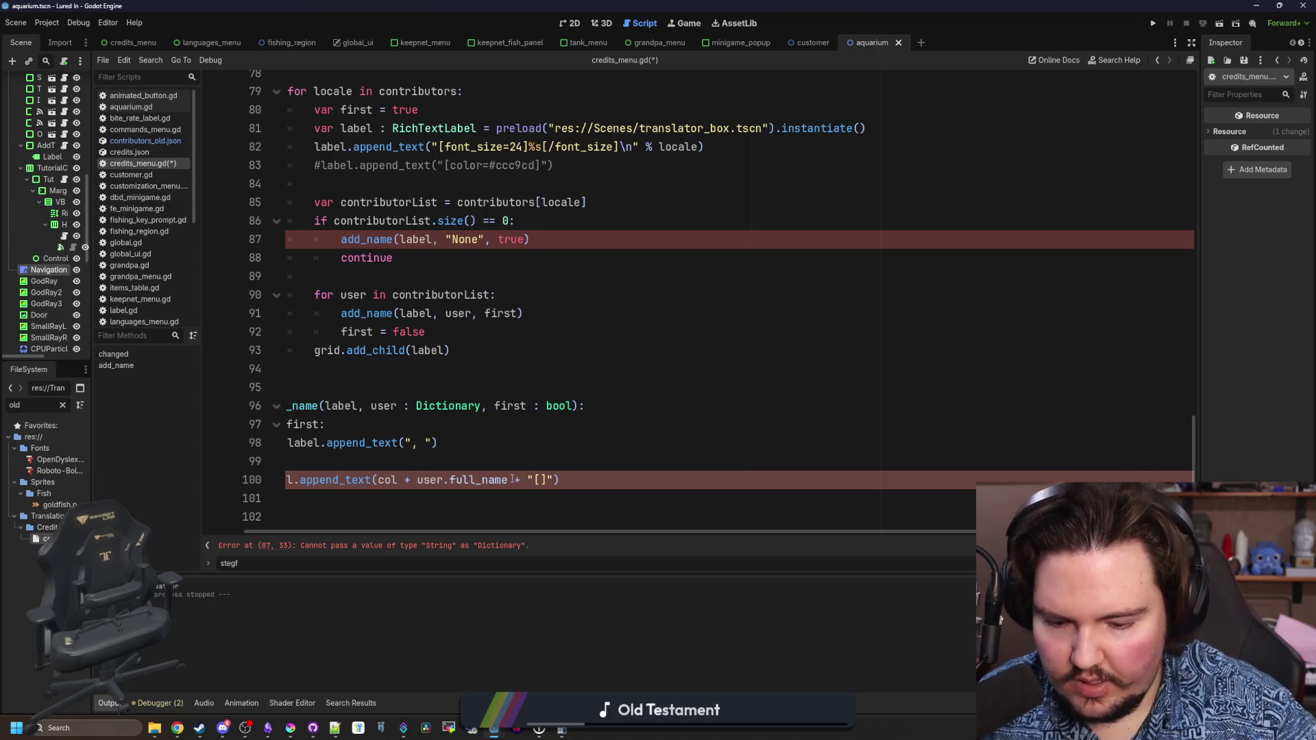
text(/color)
Declare var col = "[color=#ccc9cd]" above the append line.
click(565, 453)
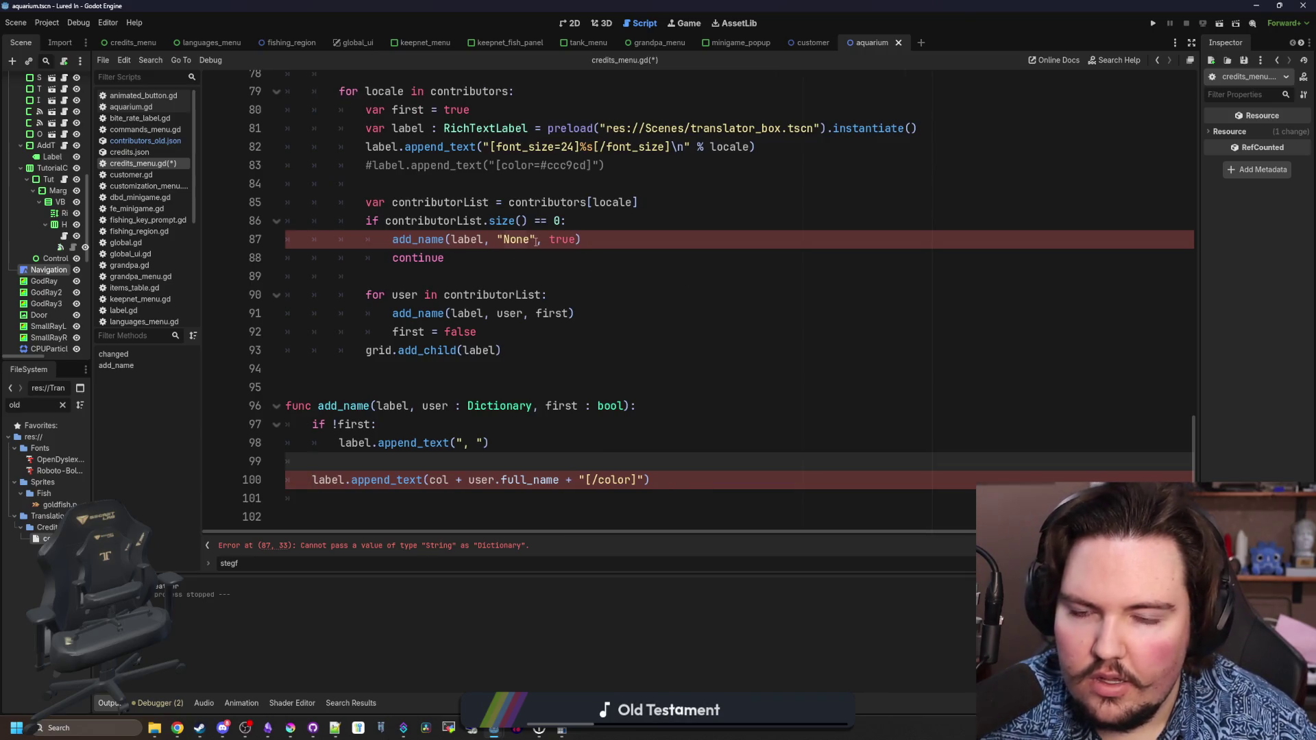
drag(535, 239, 497, 239)
scroll(542, 276, up, 2)
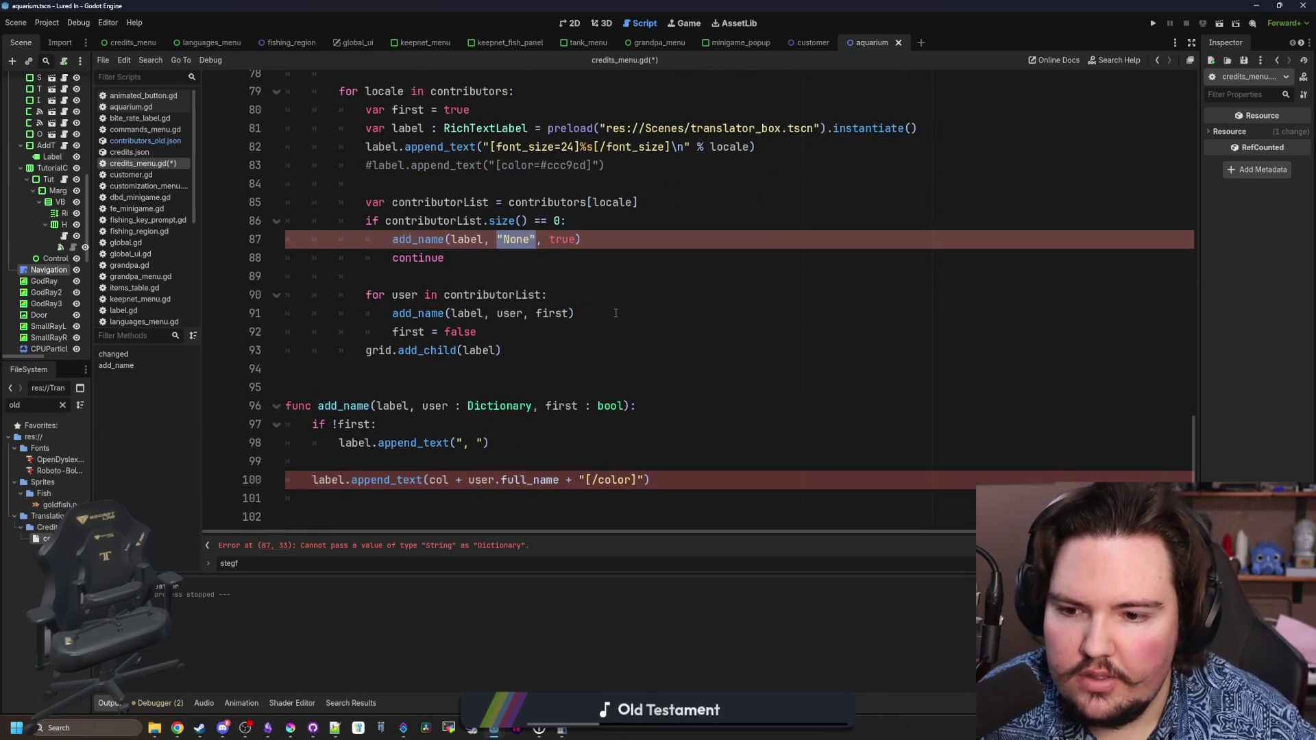
scroll(614, 313, down, 2)
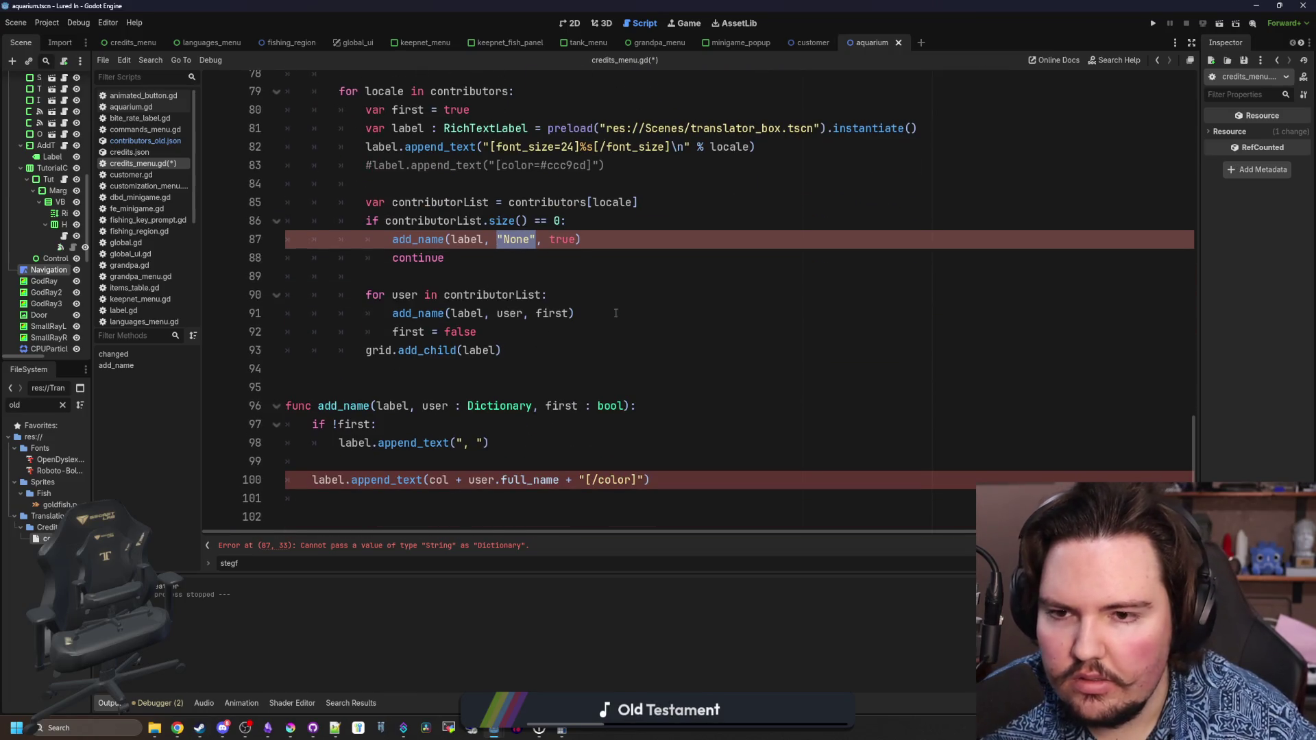
scroll(616, 314, up, 1)
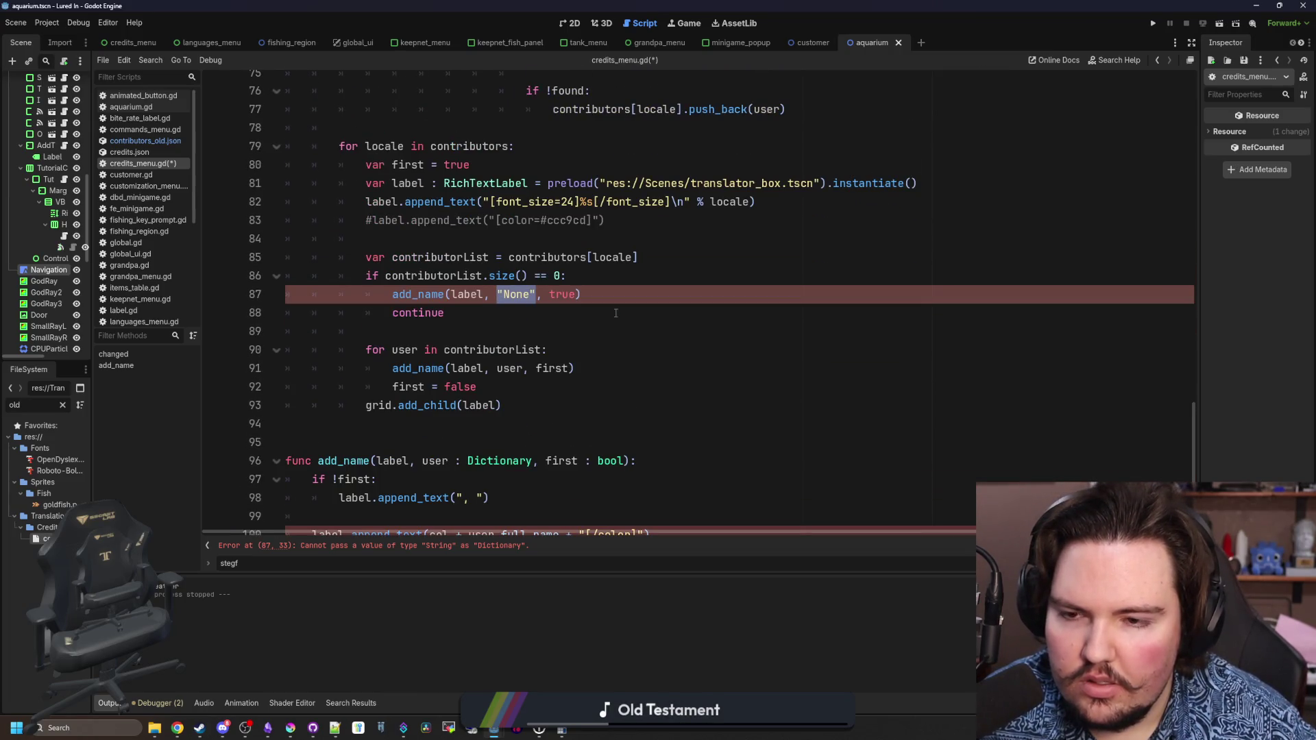
scroll(520, 310, down, 1)
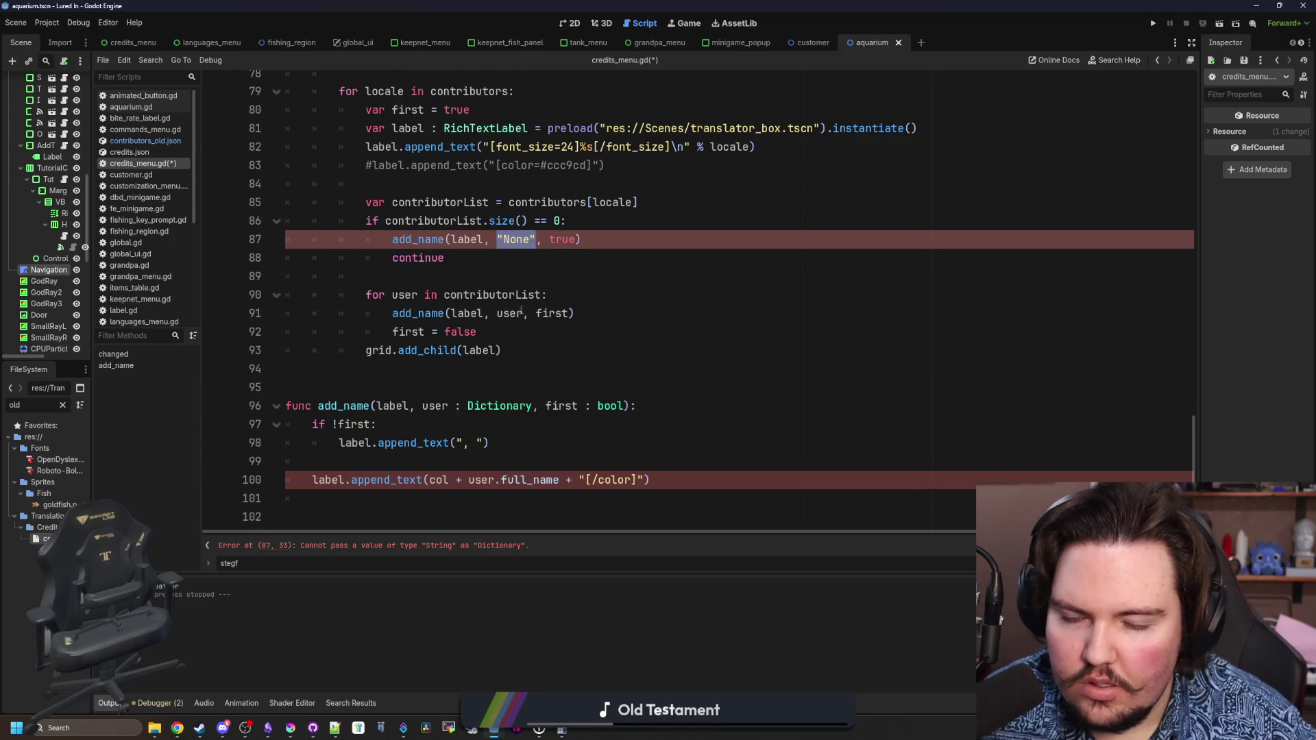
click(394, 468)
text("[color=#ccc9cd]")
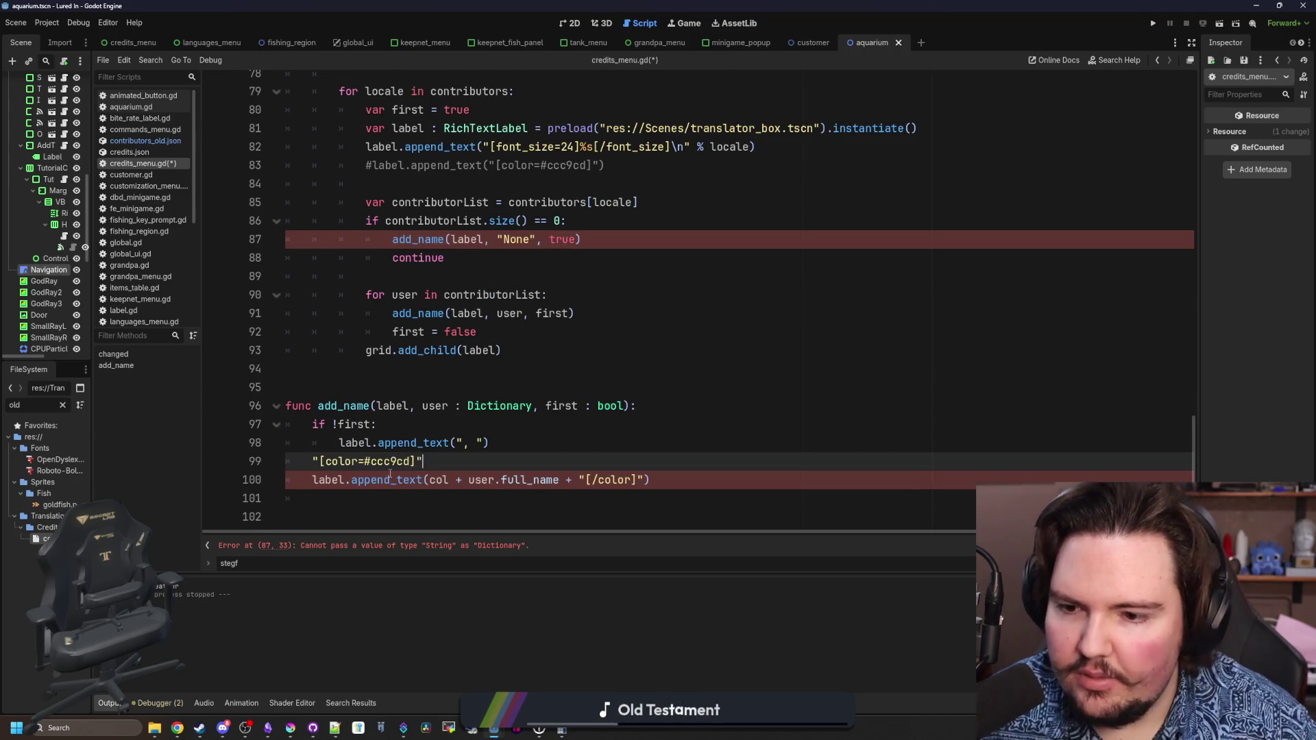
key(shift+Home)
key(ctrl+c)
key(BackSpace)
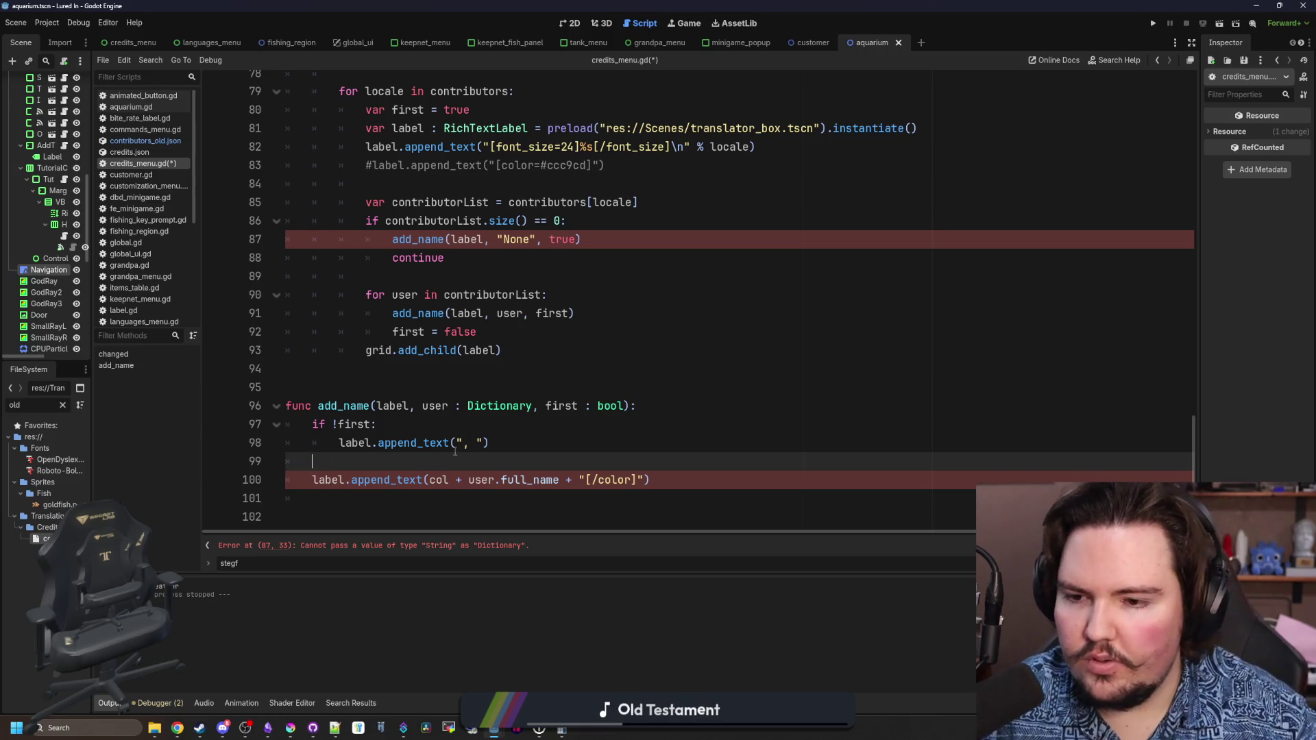
key(Return)
key(Return)
key(Up)
text(ar col)
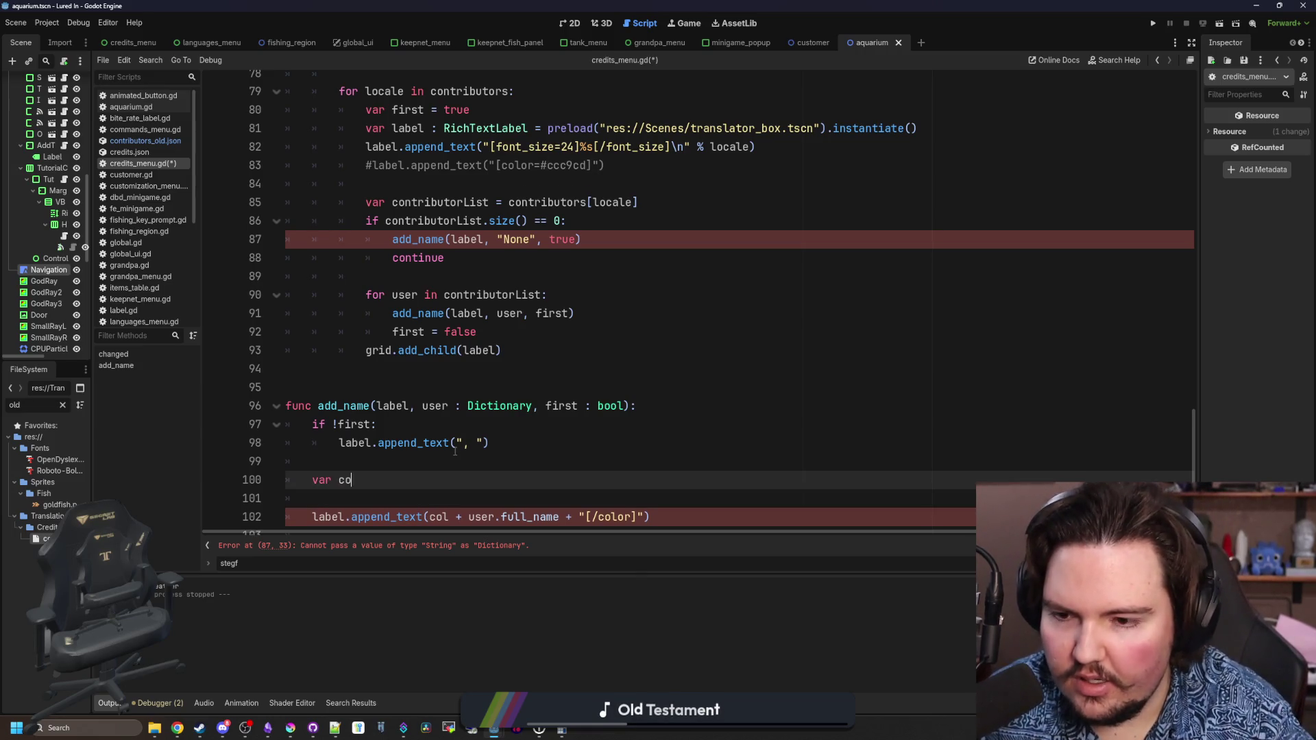
key(ctrl+v)
Start a new line reading if user.change_count > 10: below the col declaration.
scroll(455, 451, down, 1)
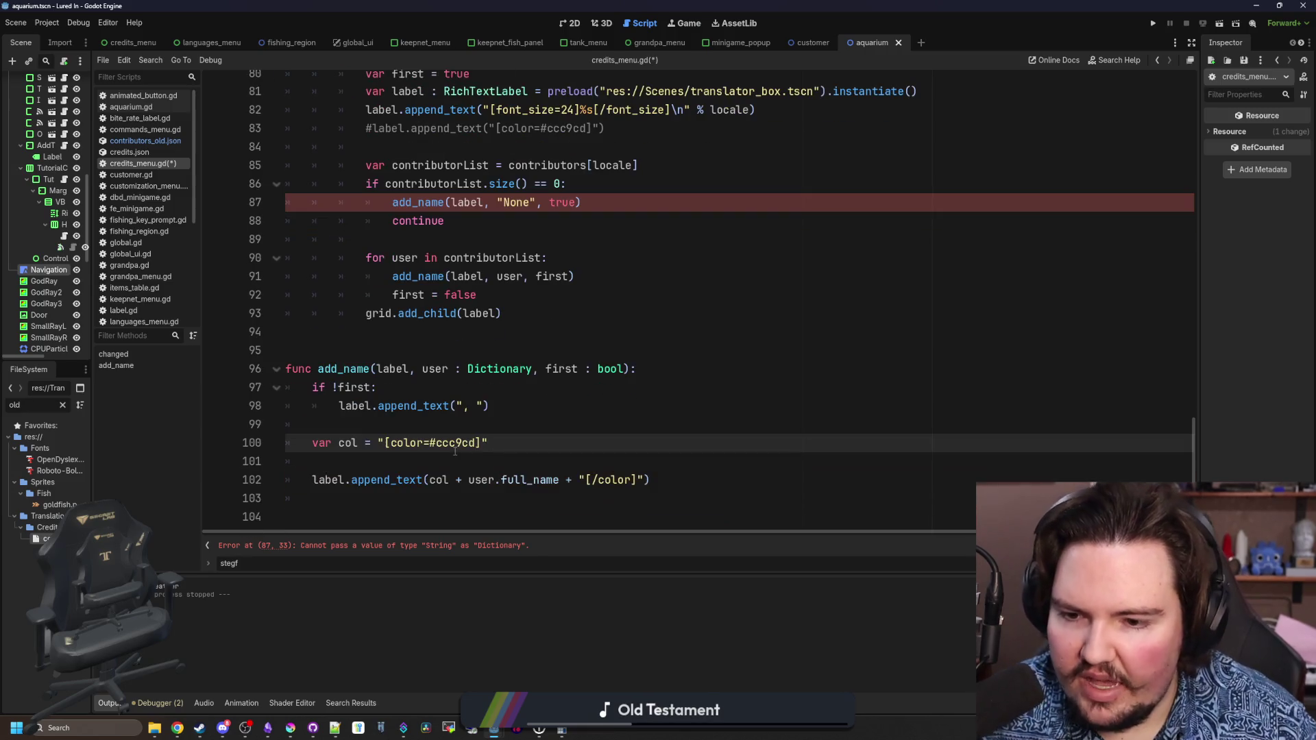
key(Return)
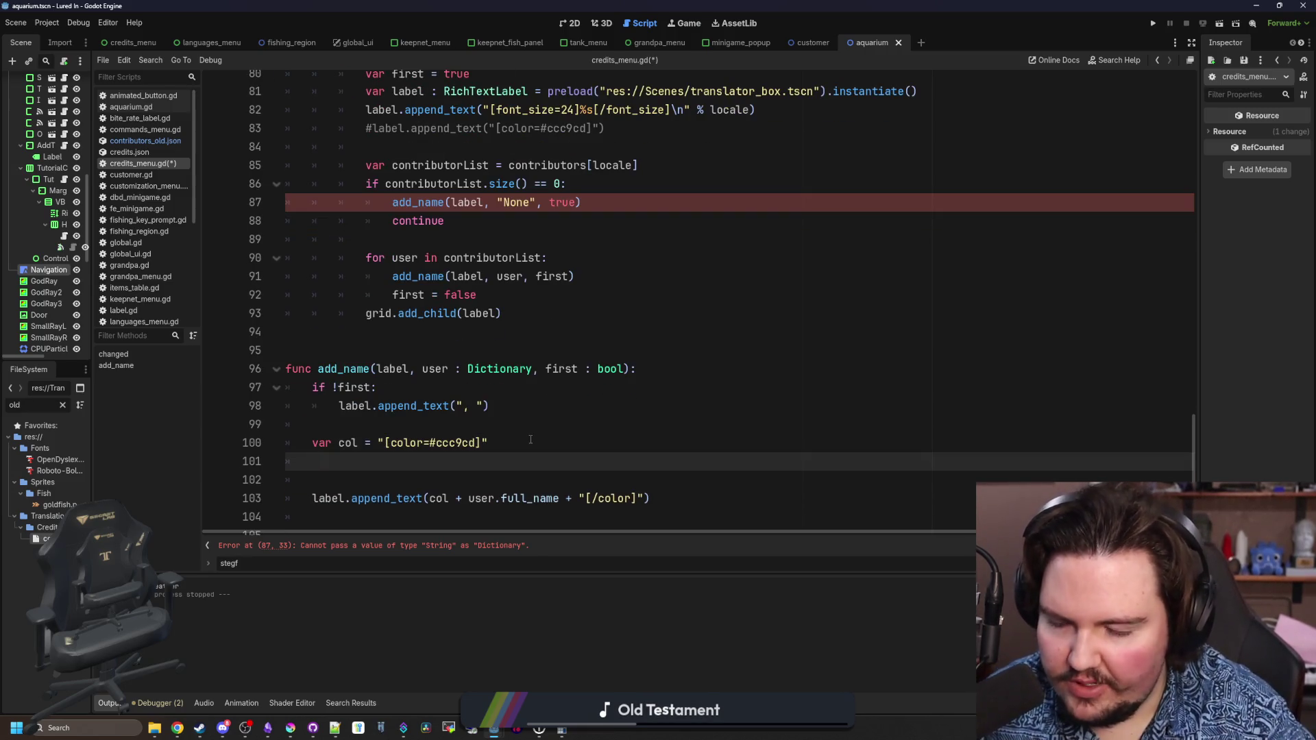
text(if u)
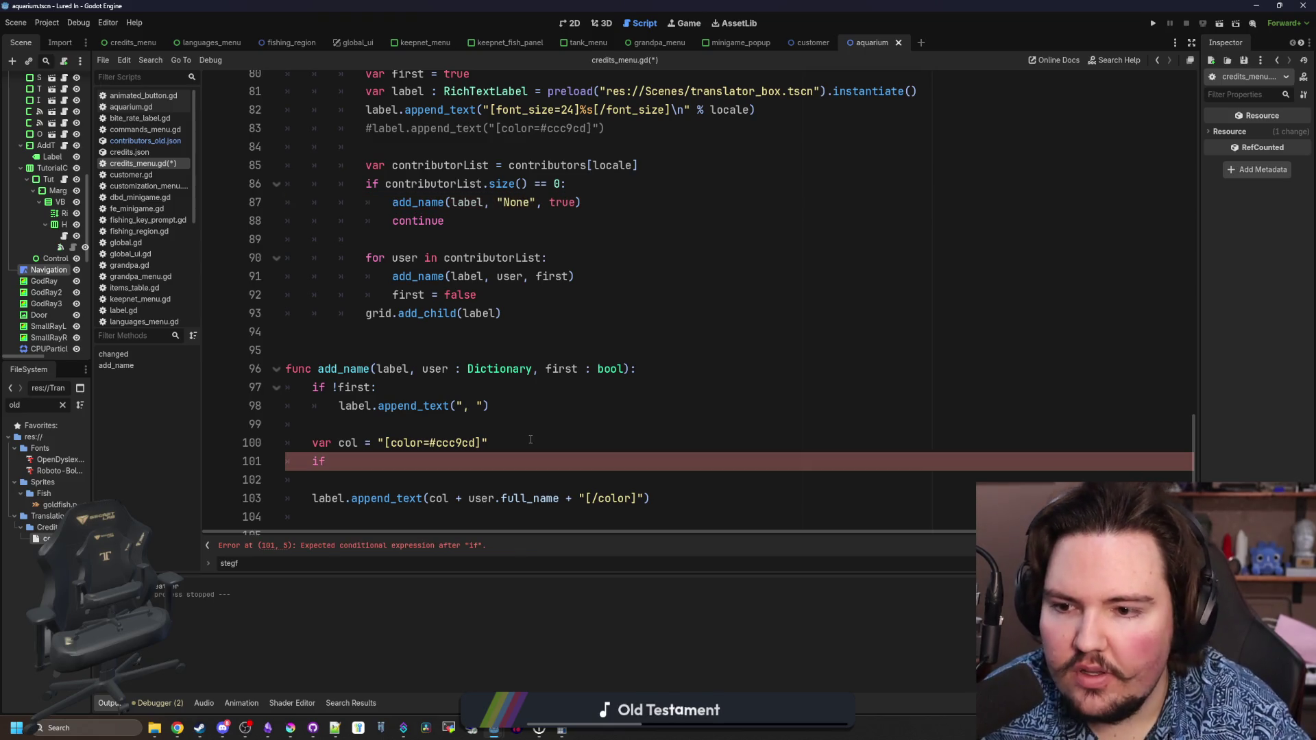
text(ser.change_count > )
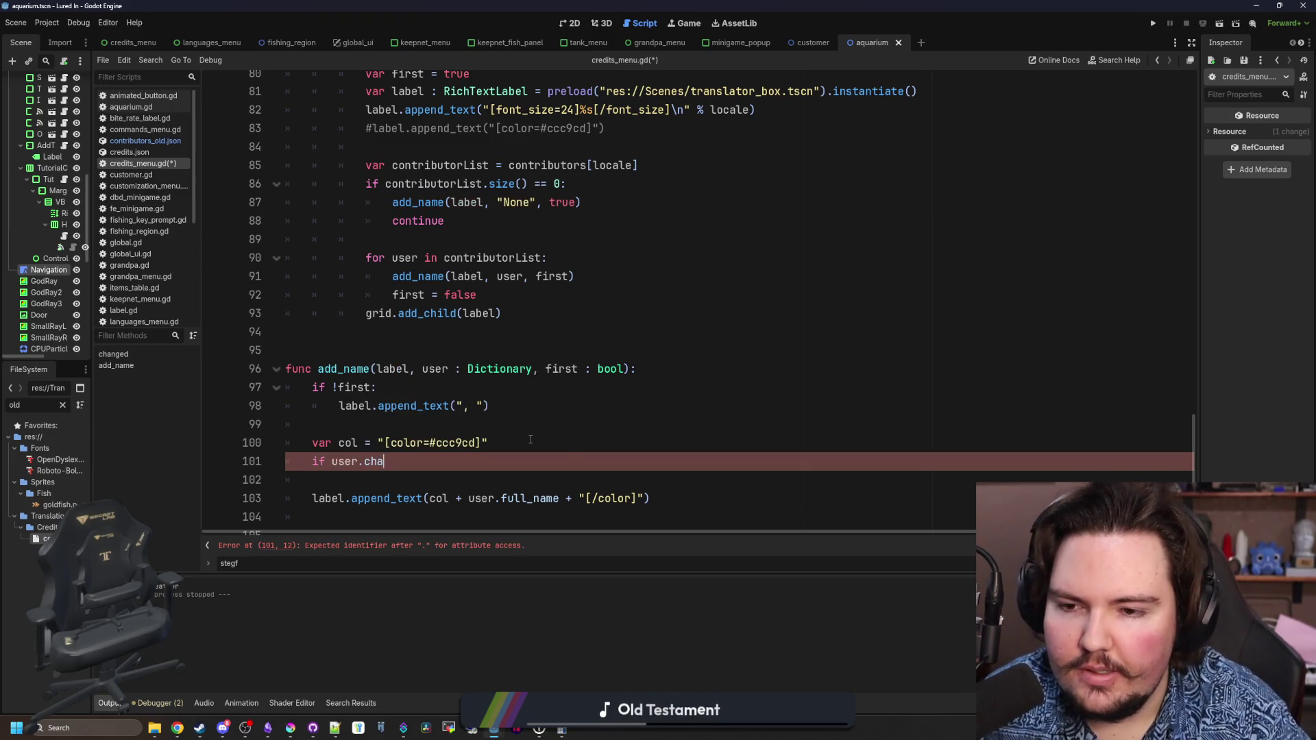
text(10:)
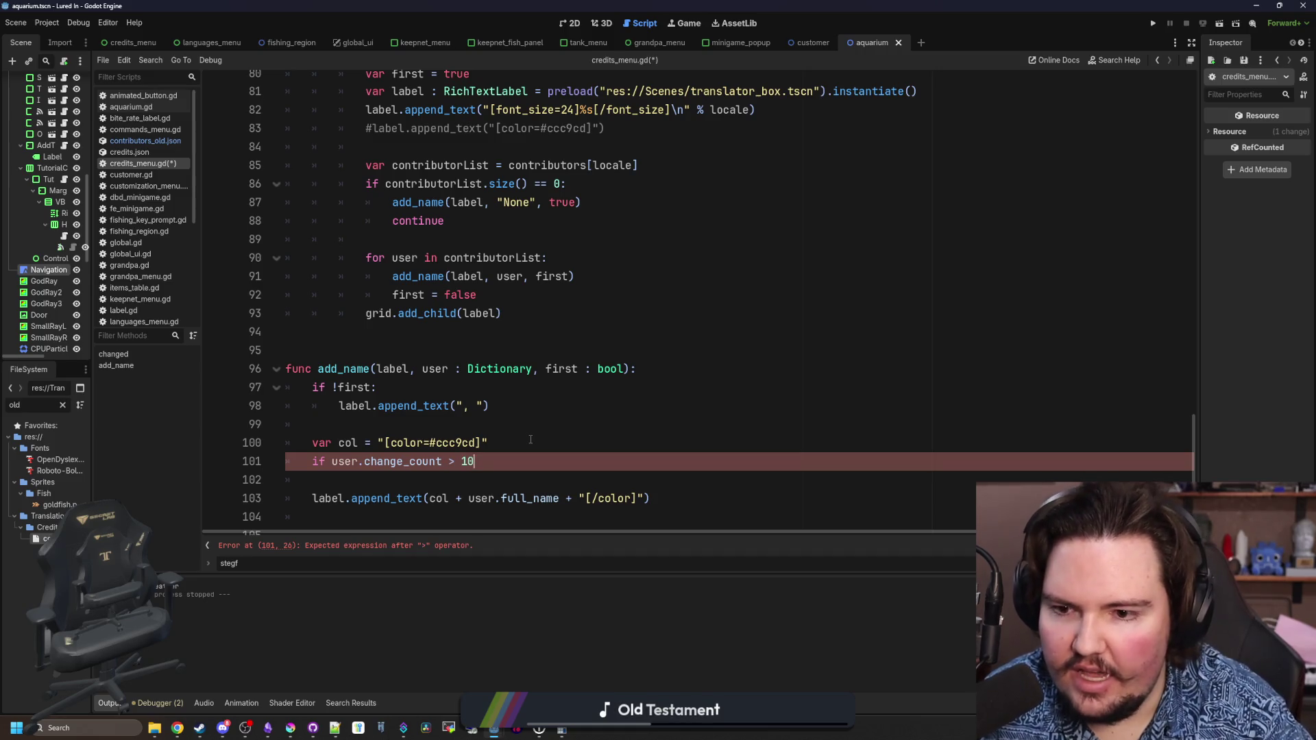
Raise the change-count threshold to 20 and open an empty indented body.
key(Return)
scroll(471, 425, down, 1)
click(471, 426)
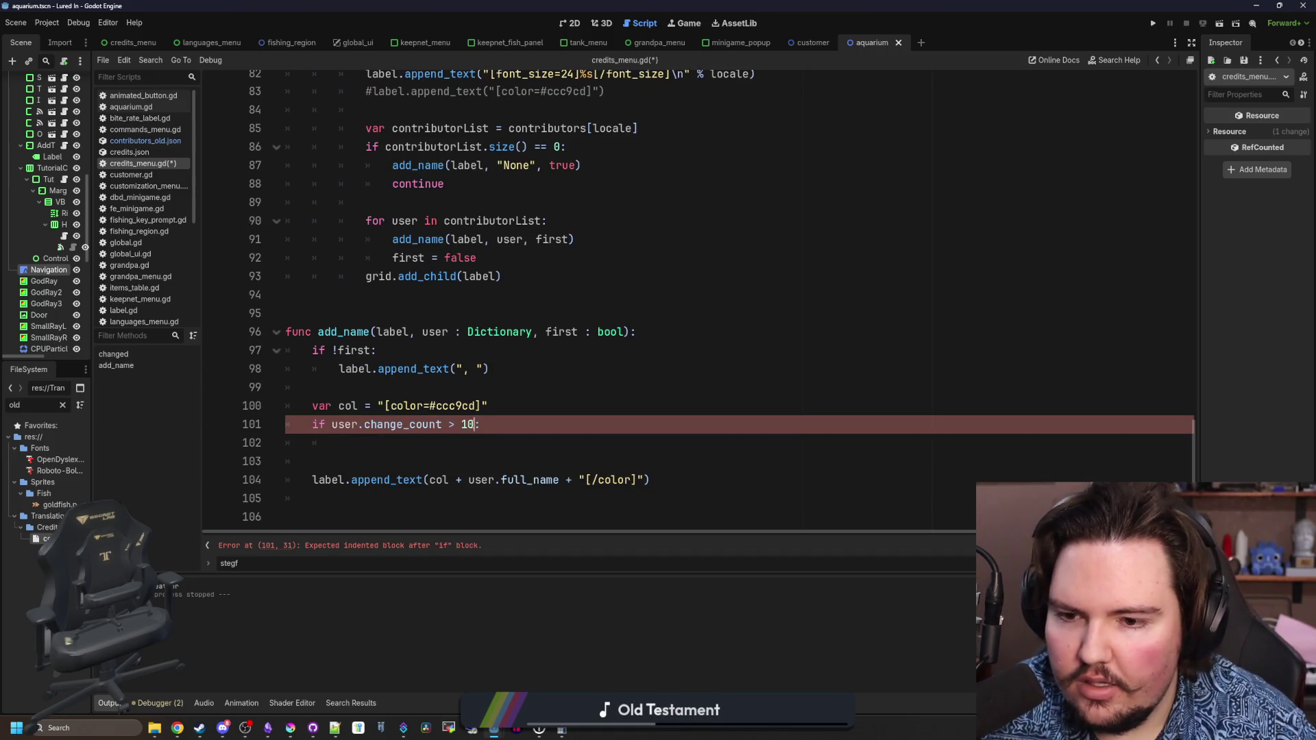
text(20)
key(Return)
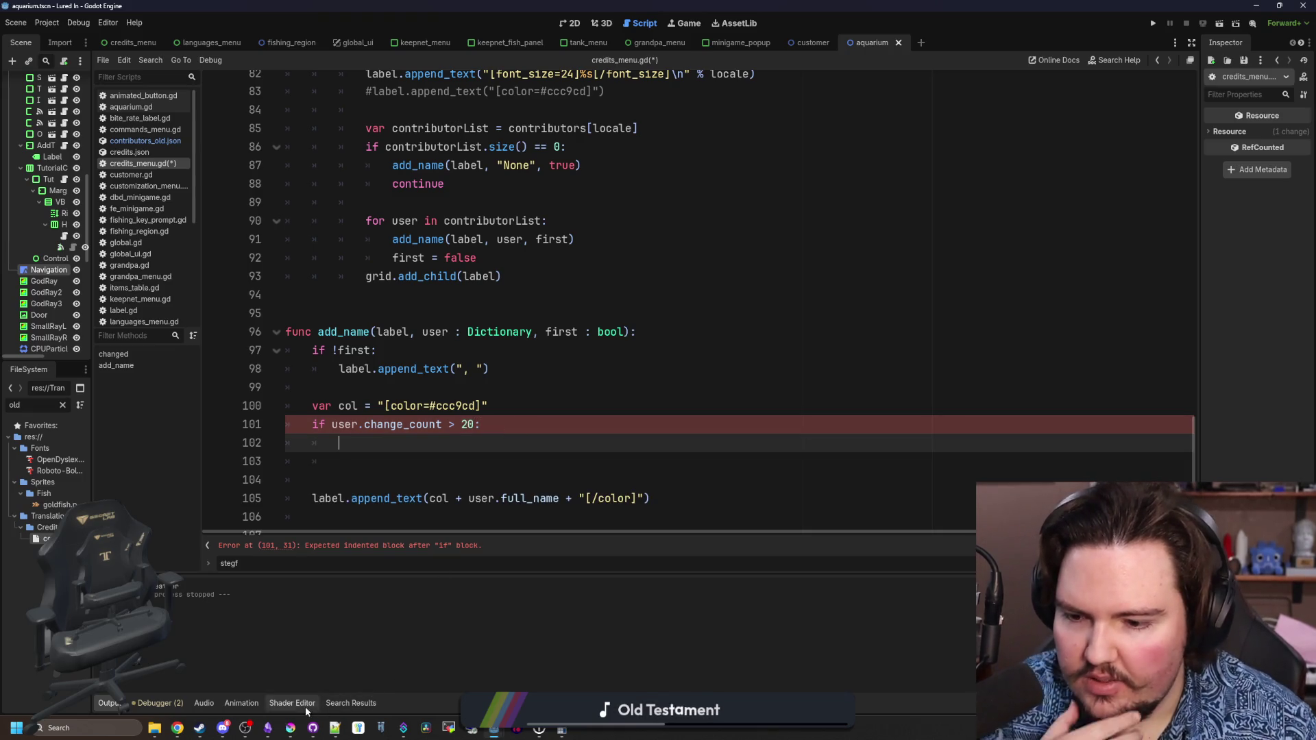
In Krita, reposition the window and pick a palette colour to copy its hex code.
click(290, 728)
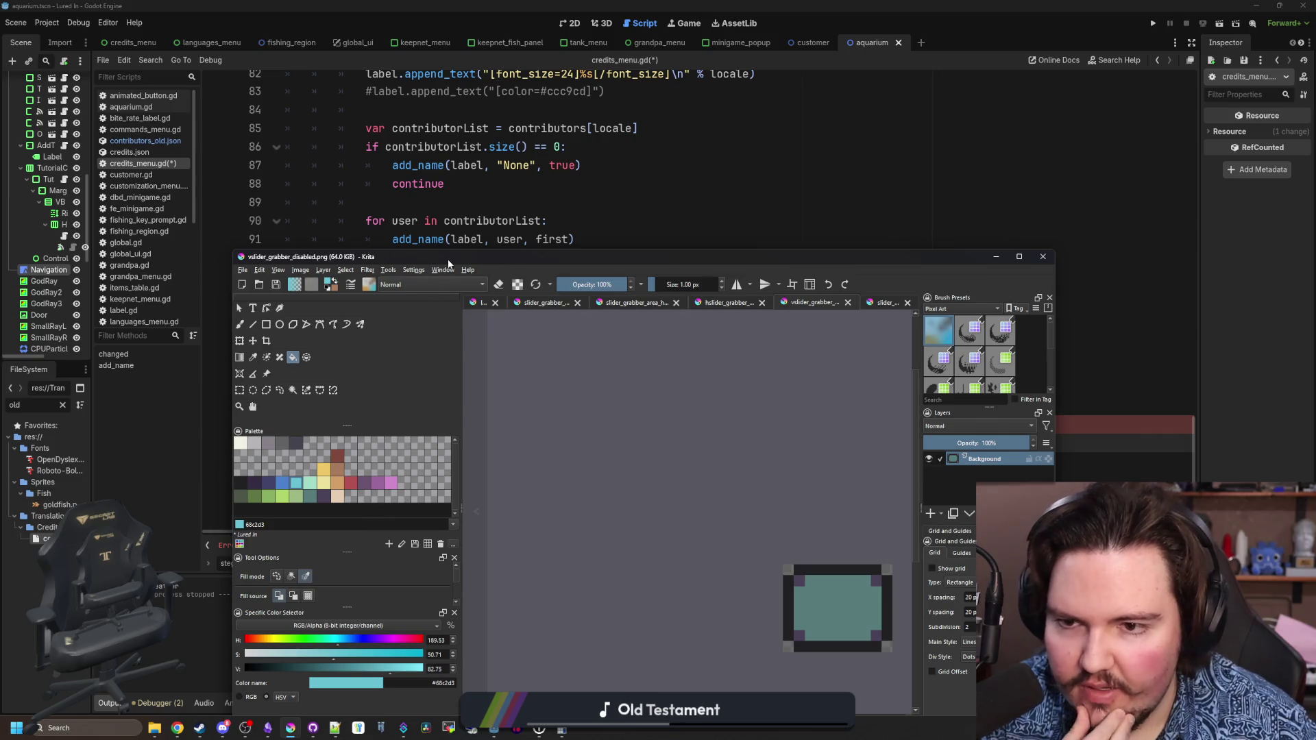
drag(447, 259, 462, 136)
click(351, 346)
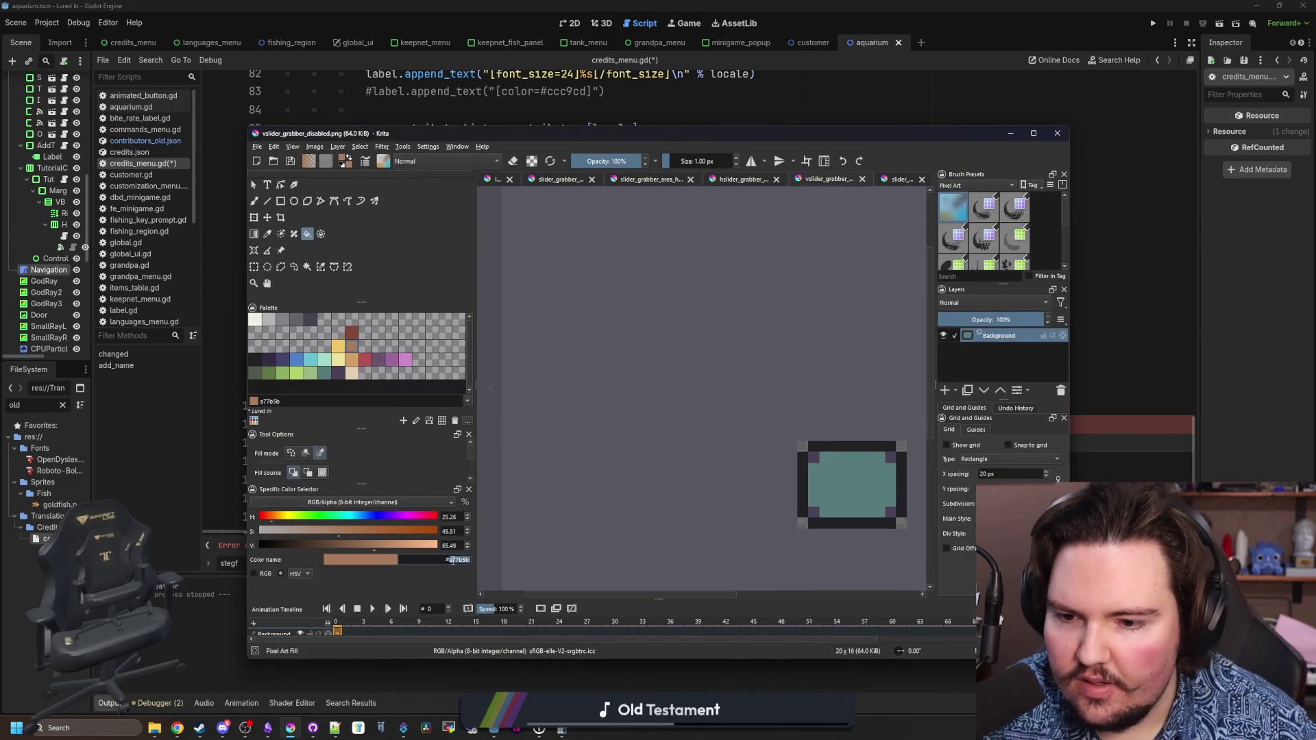
key(alt+Tab)
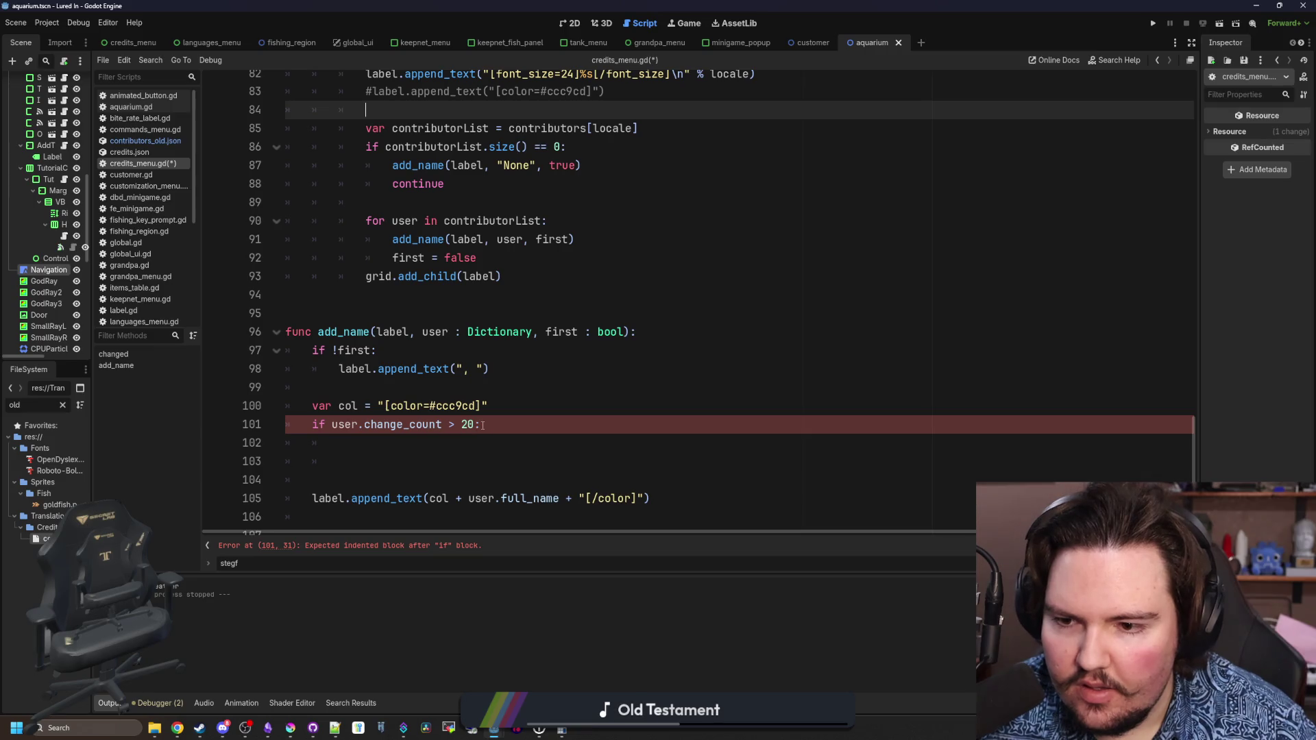
Strip the [color= prefix from the default and set col = Color("#a77b5b") in the over-20 block.
click(465, 448)
text(Color)
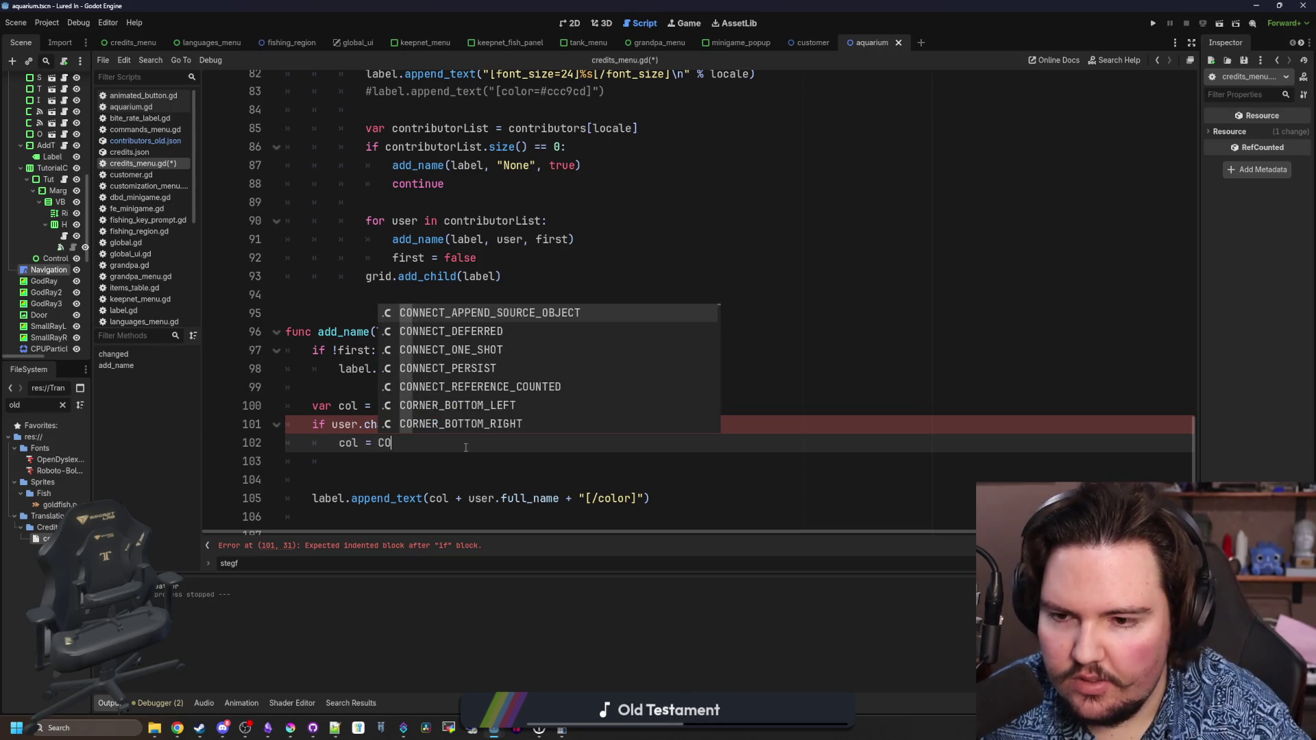
key(BackSpace)
key(BackSpace)
key(BackSpace)
text([)
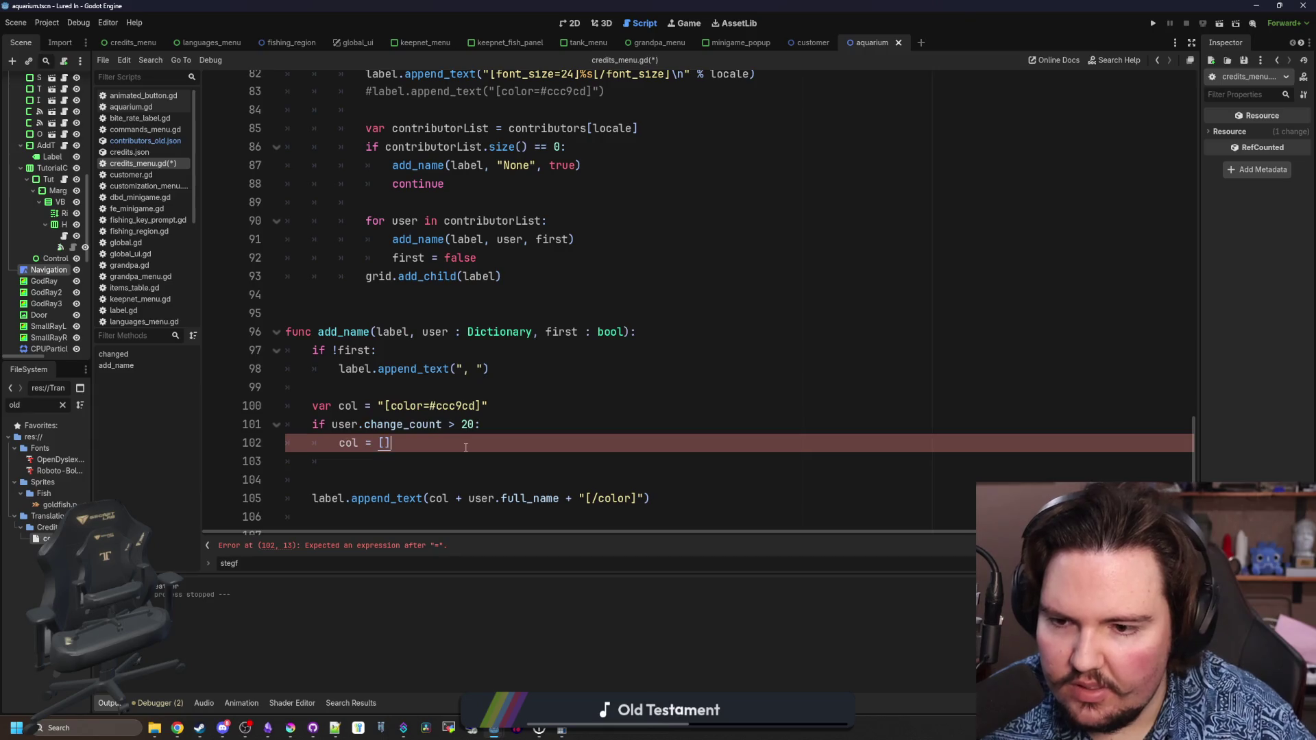
drag(429, 405, 384, 406)
key(BackSpace)
key(BackSpace)
text(")
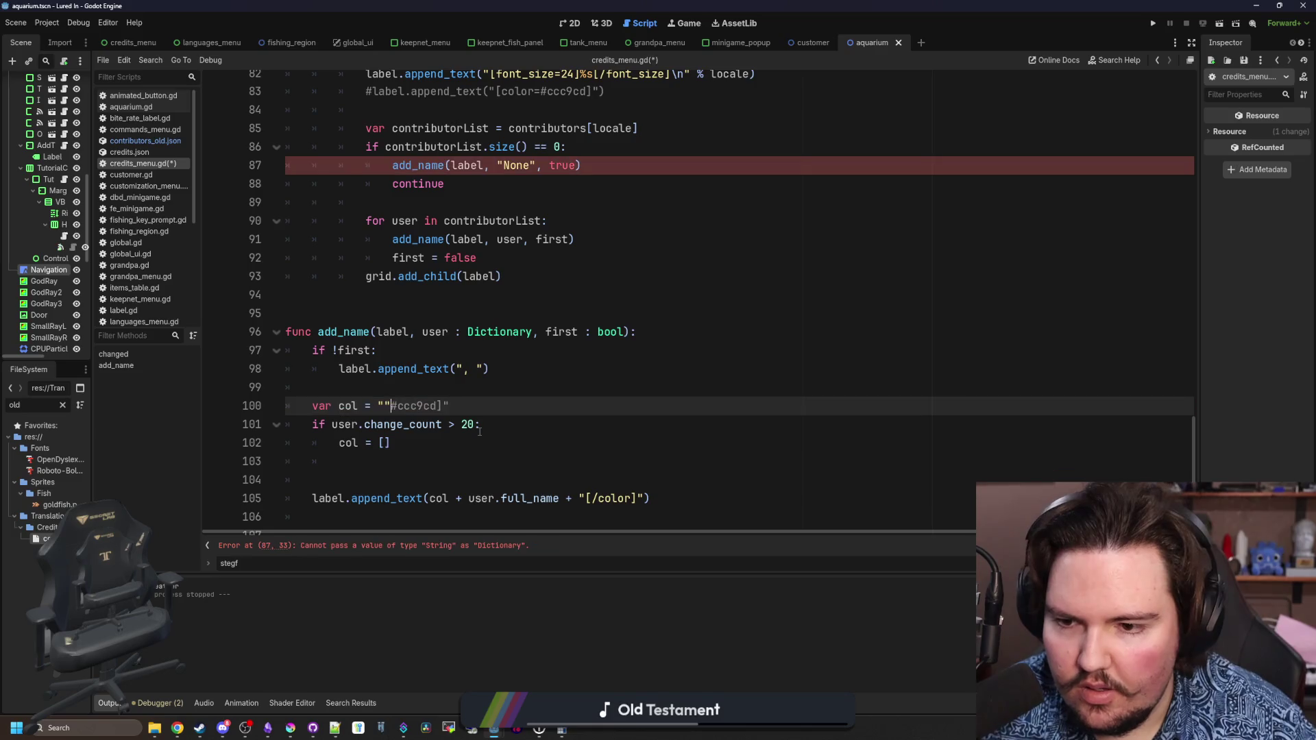
key(BackSpace)
text(#ccc9cd)
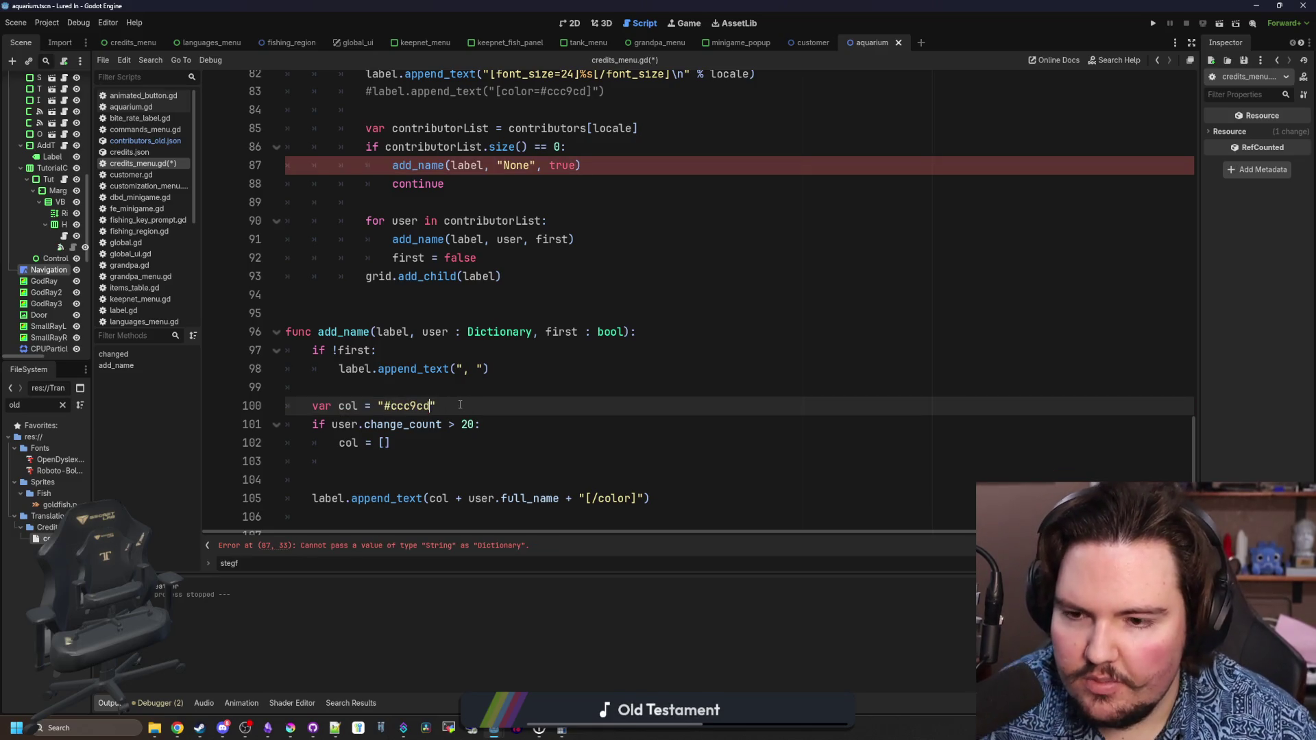
click(398, 444)
key(BackSpace)
key(BackSpace)
text(C)
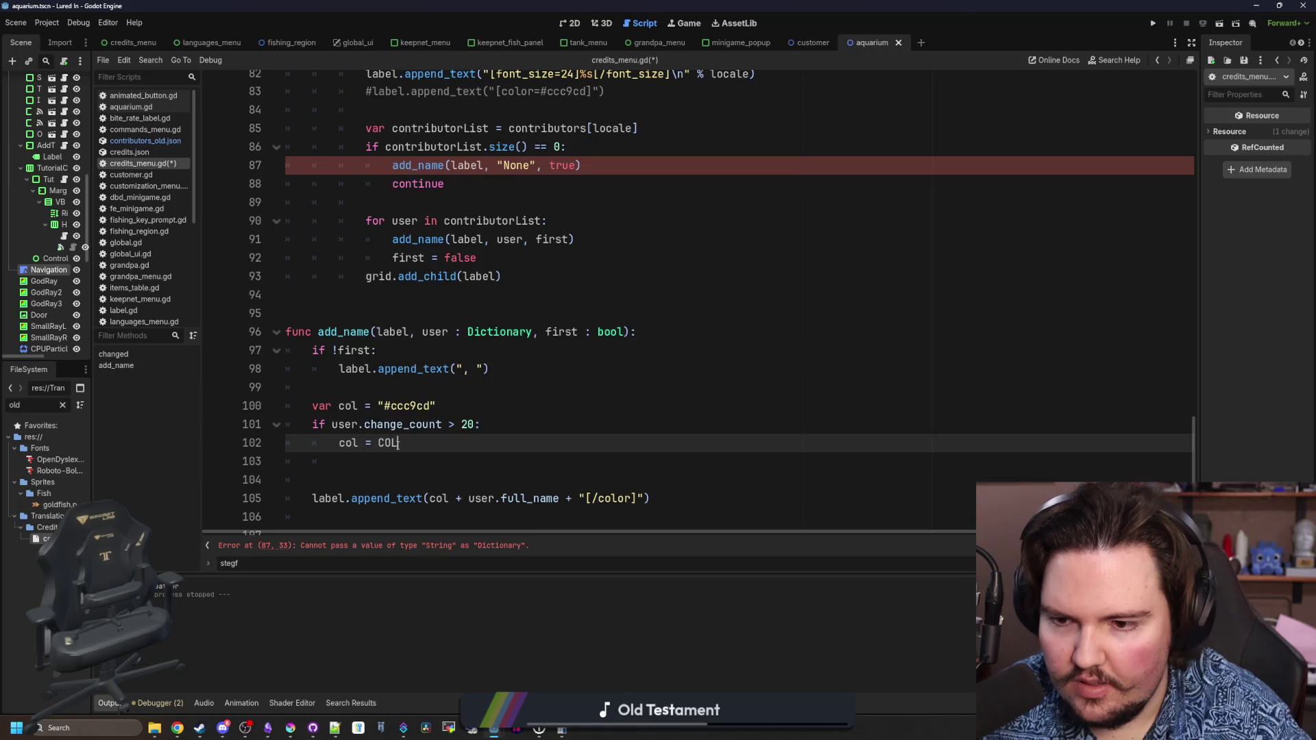
text(olor("#a77b5b)
key(End)
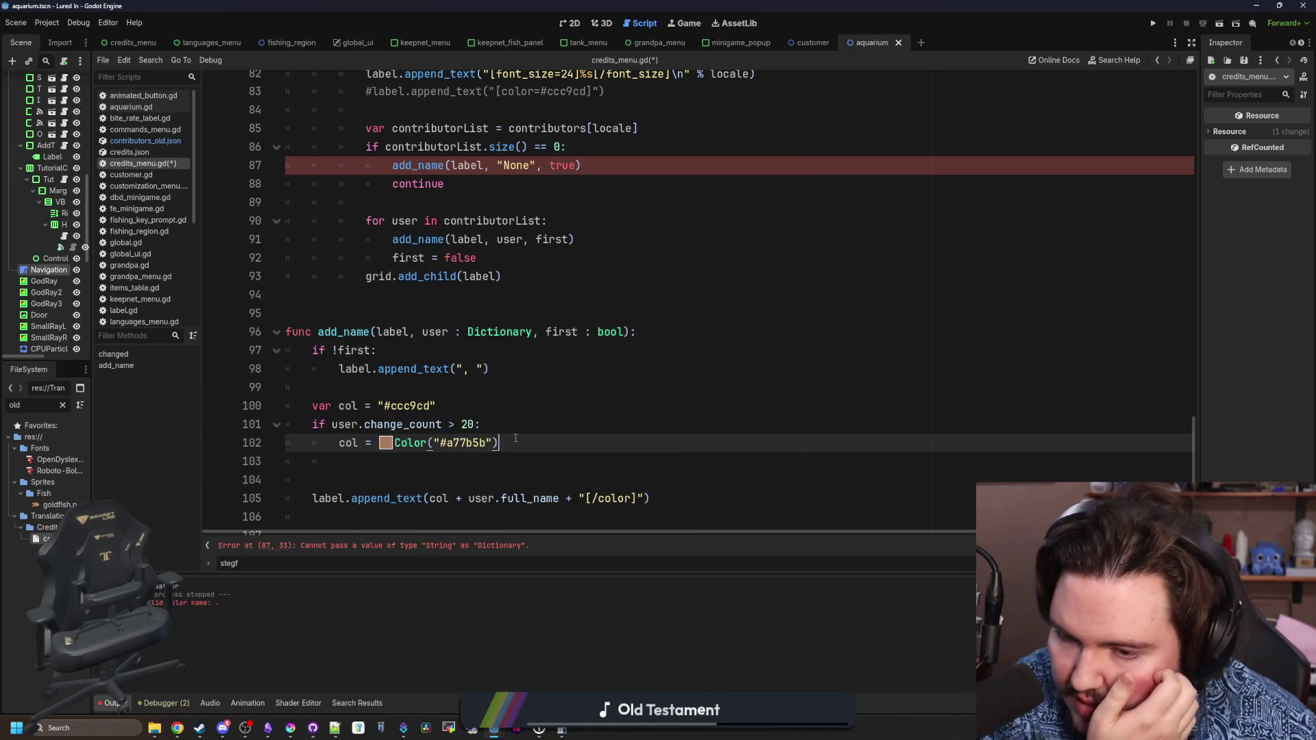
Add blank lines between the if block and the append_text call.
scroll(515, 437, down, 1)
key(Down)
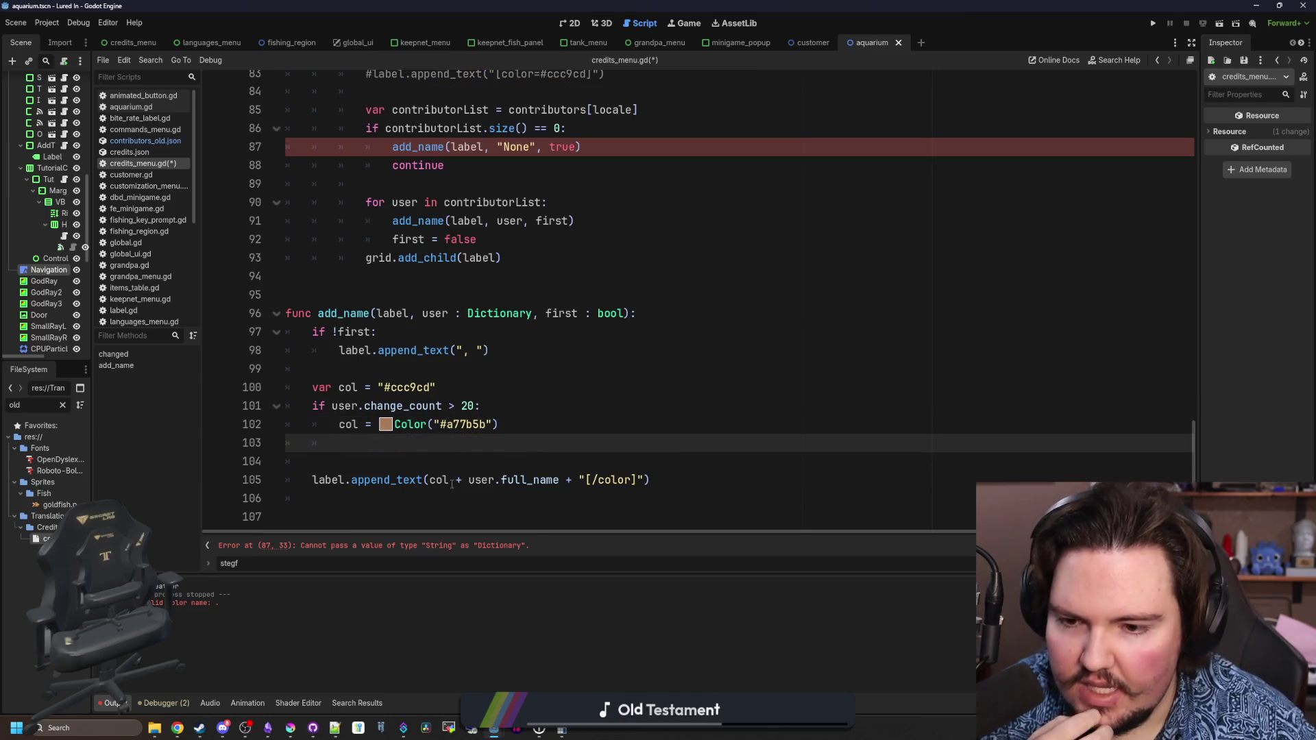
click(452, 481)
click(440, 458)
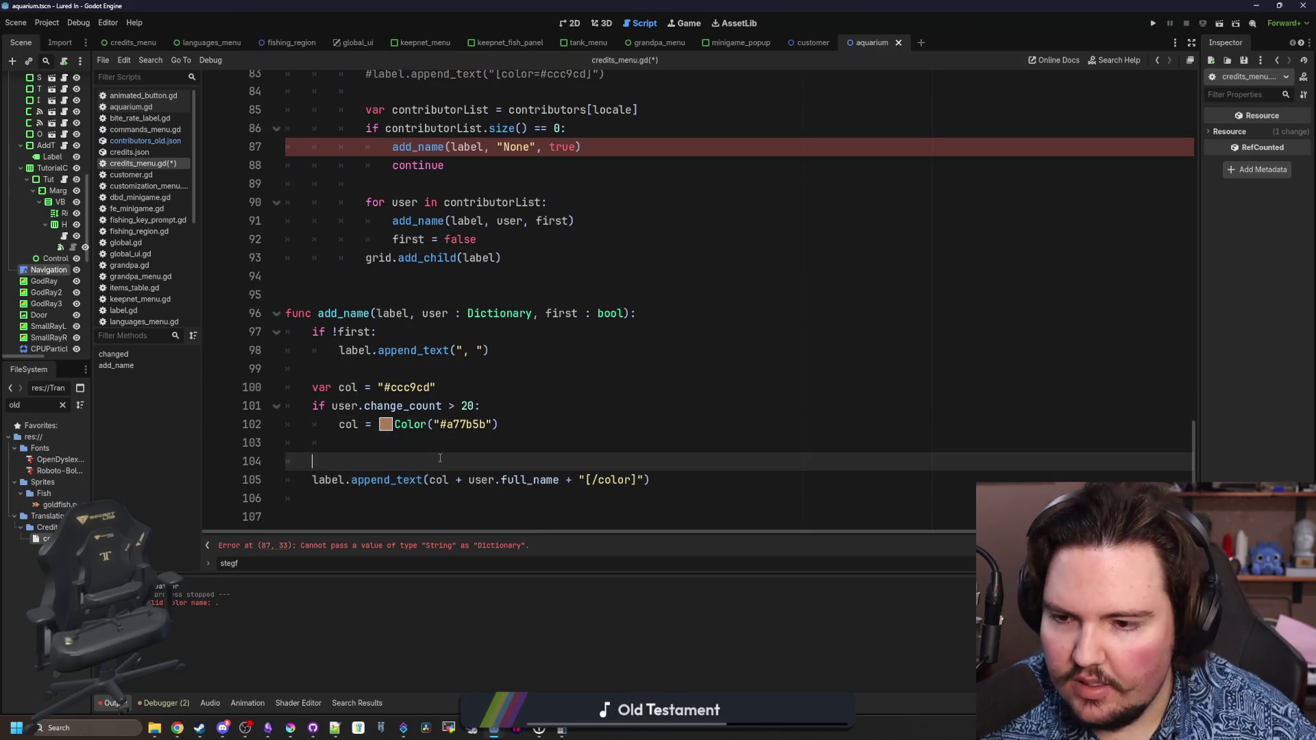
key(Return)
key(Return)
key(Up)
scroll(437, 446, down, 2)
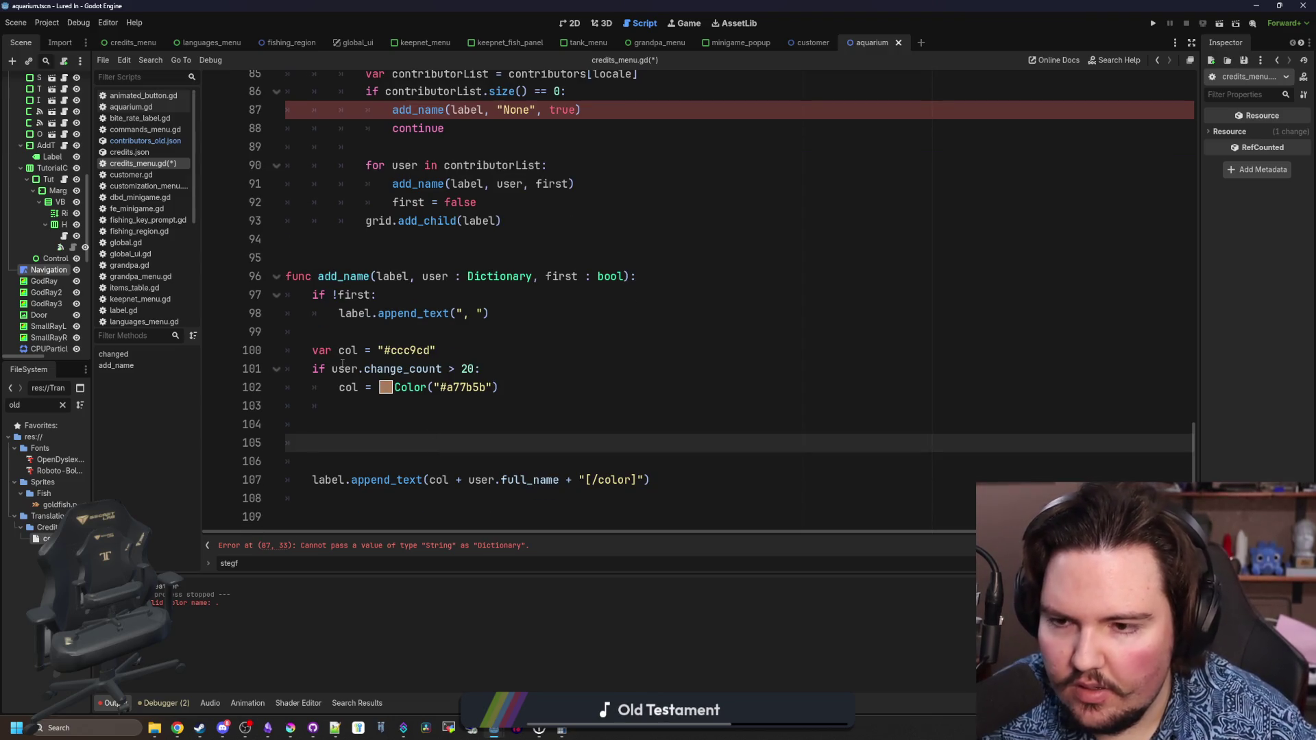
Rewrite line 100 as var col = Color("#ccc9cd").
click(360, 351)
text(or)
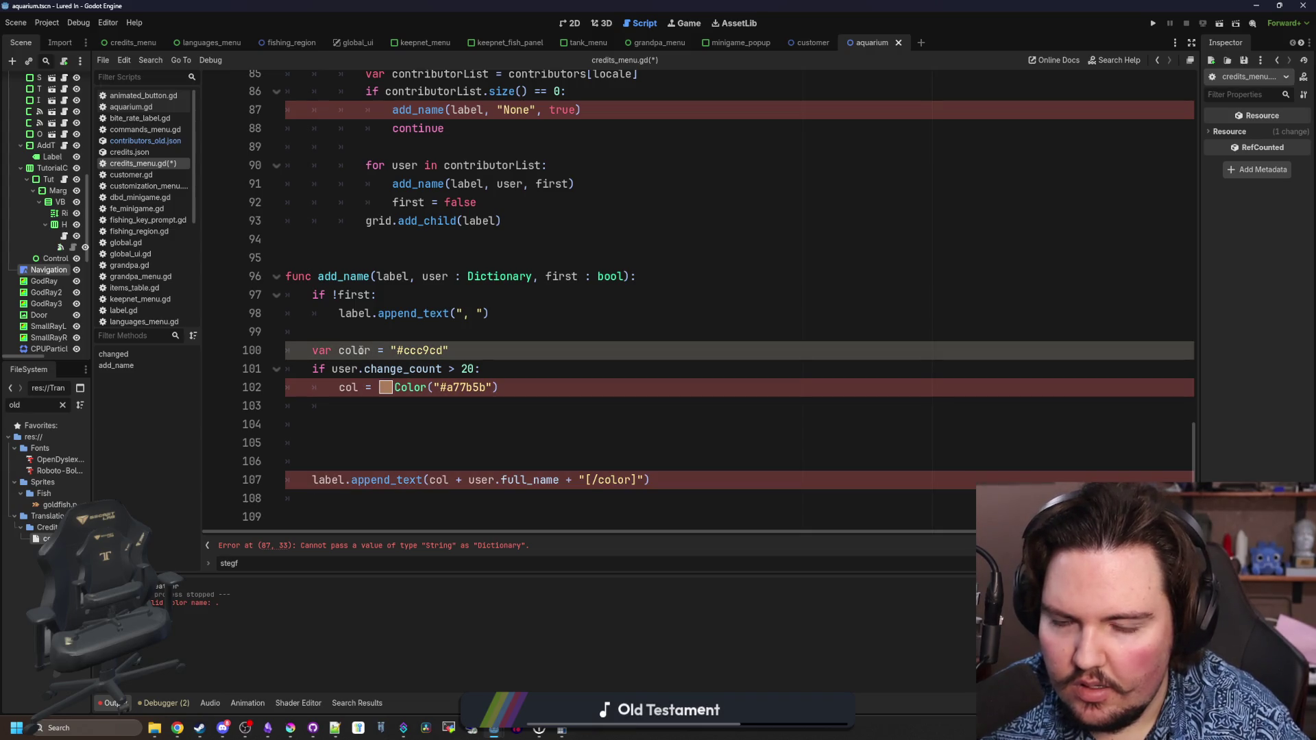
key(BackSpace)
key(BackSpace)
drag(434, 350, 379, 350)
key(BackSpace)
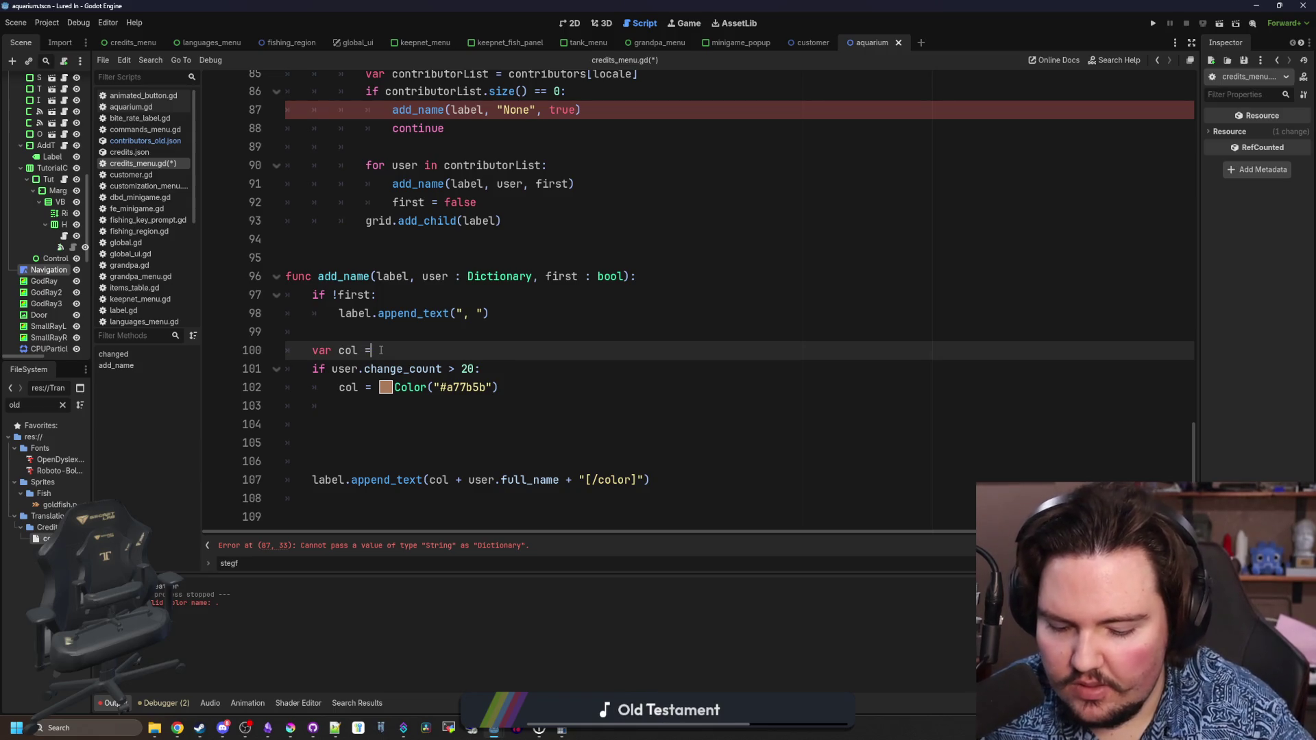
key(BackSpace)
key(BackSpace)
key(BackSpace)
text(col = )
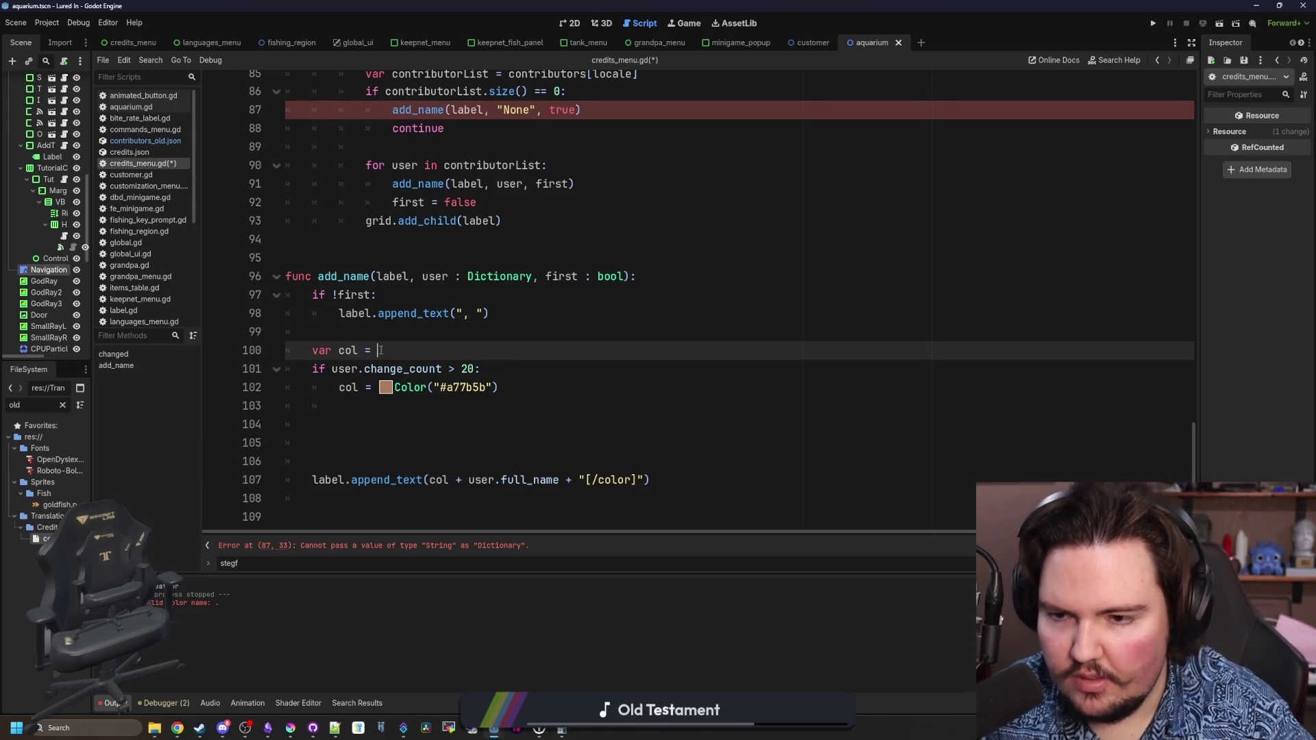
text(Col)
key(ctrl+z)
key(ctrl+z)
key(ctrl+z)
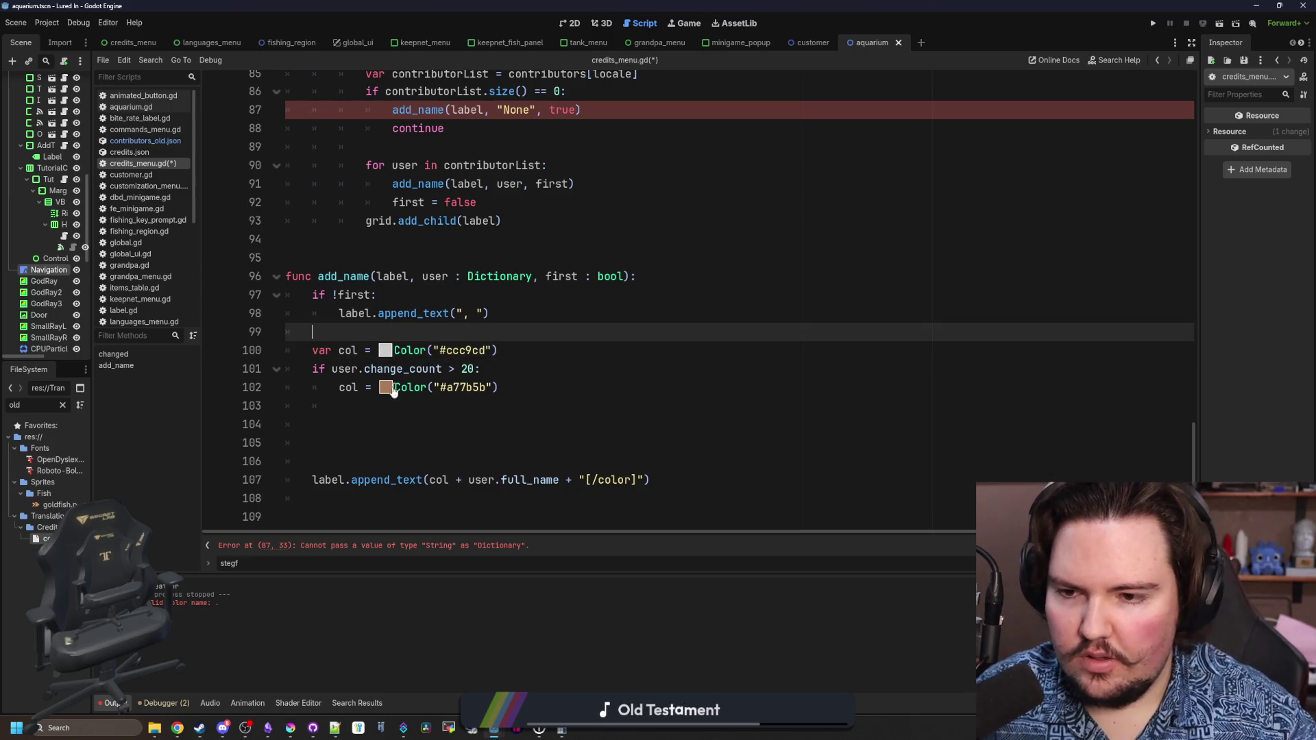
Add a colorTag variable on line 104 built from [color={0} formatted with col.to_html().
click(385, 426)
text(ar co)
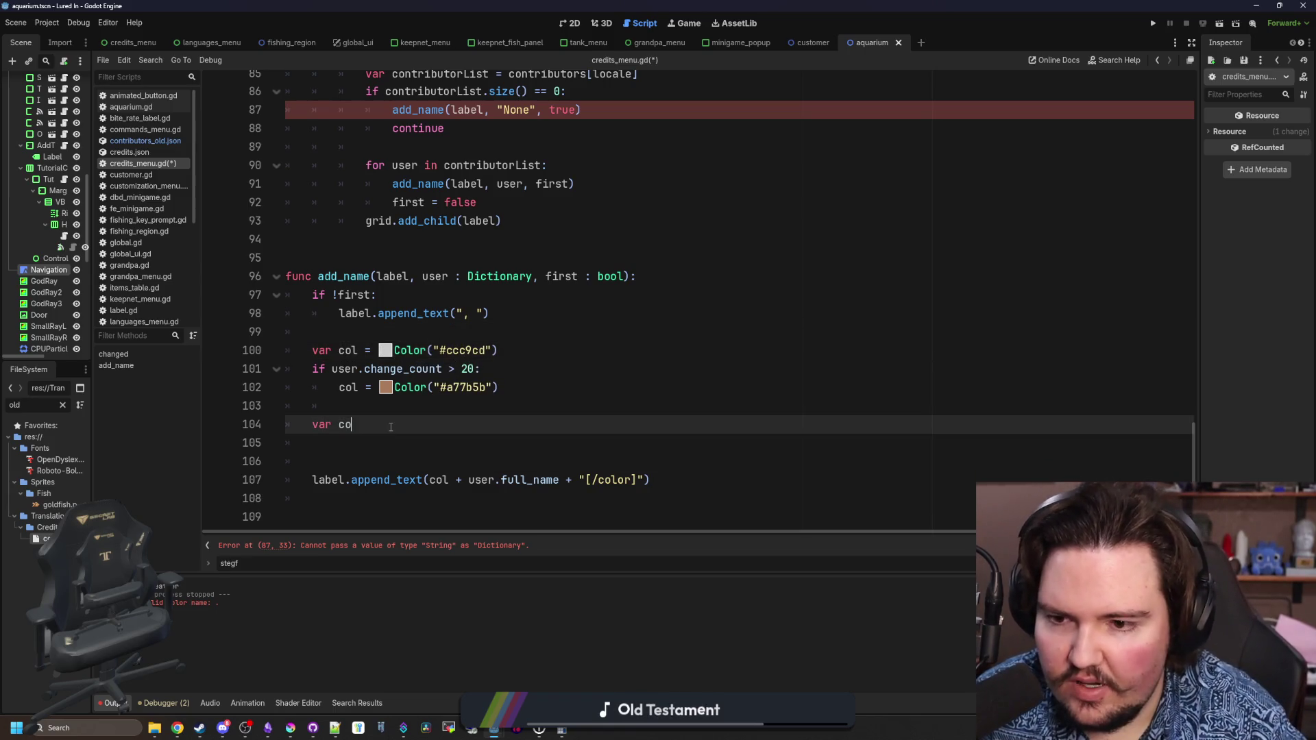
text(= "")
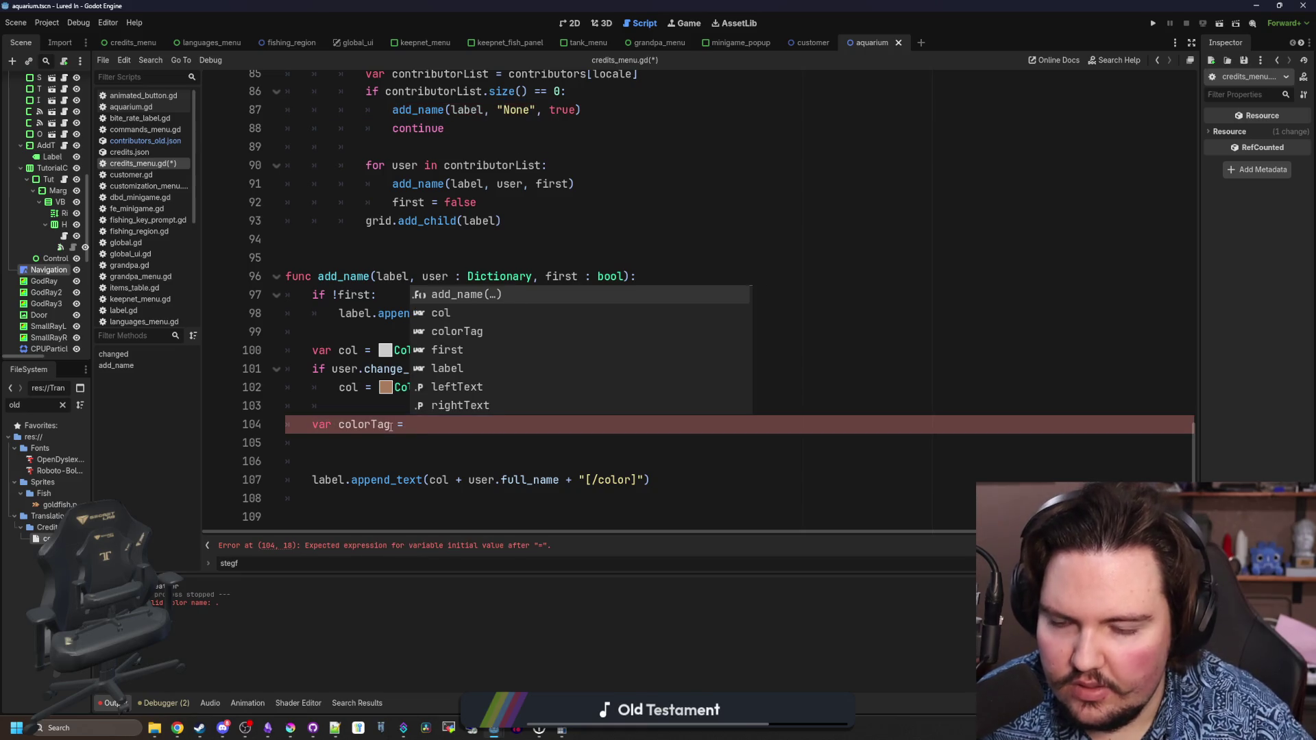
text(lor-)
key(BackSpace)
key(BackSpace)
key(BackSpace)
text([color)
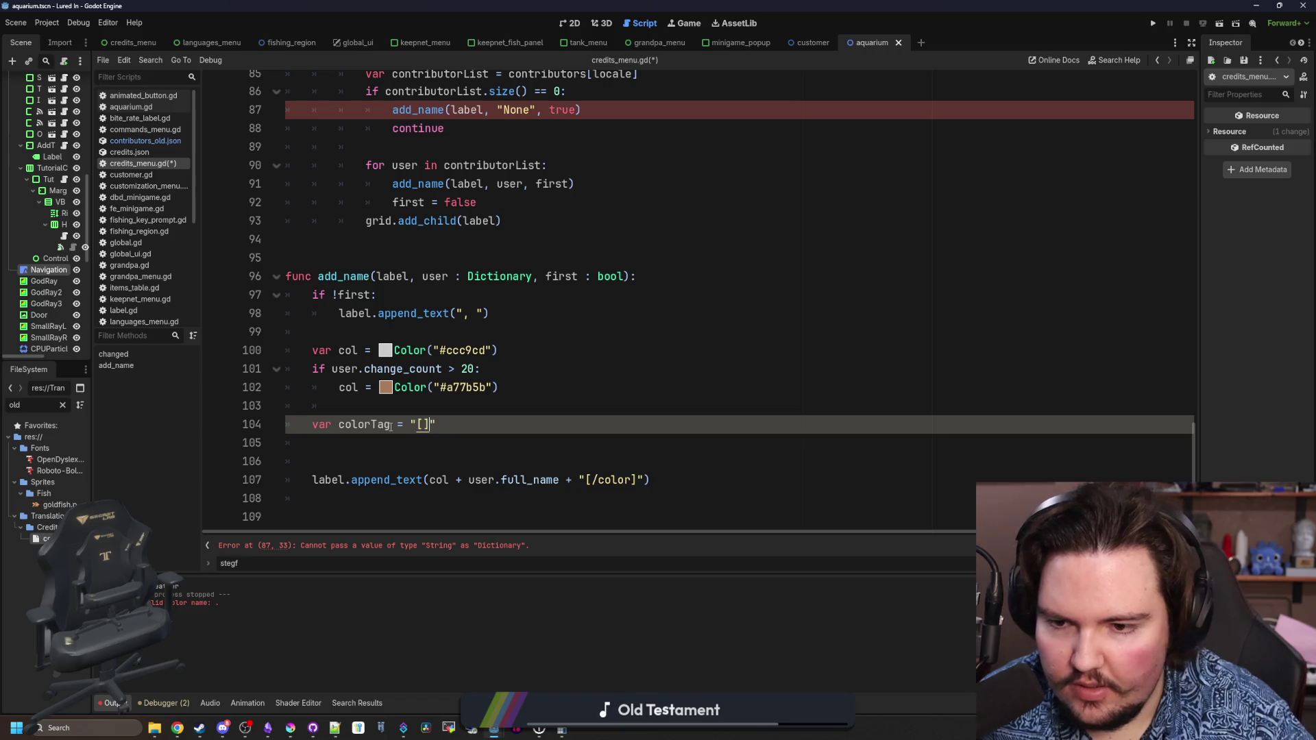
text(=)
text({0)
text(ormat(col.)
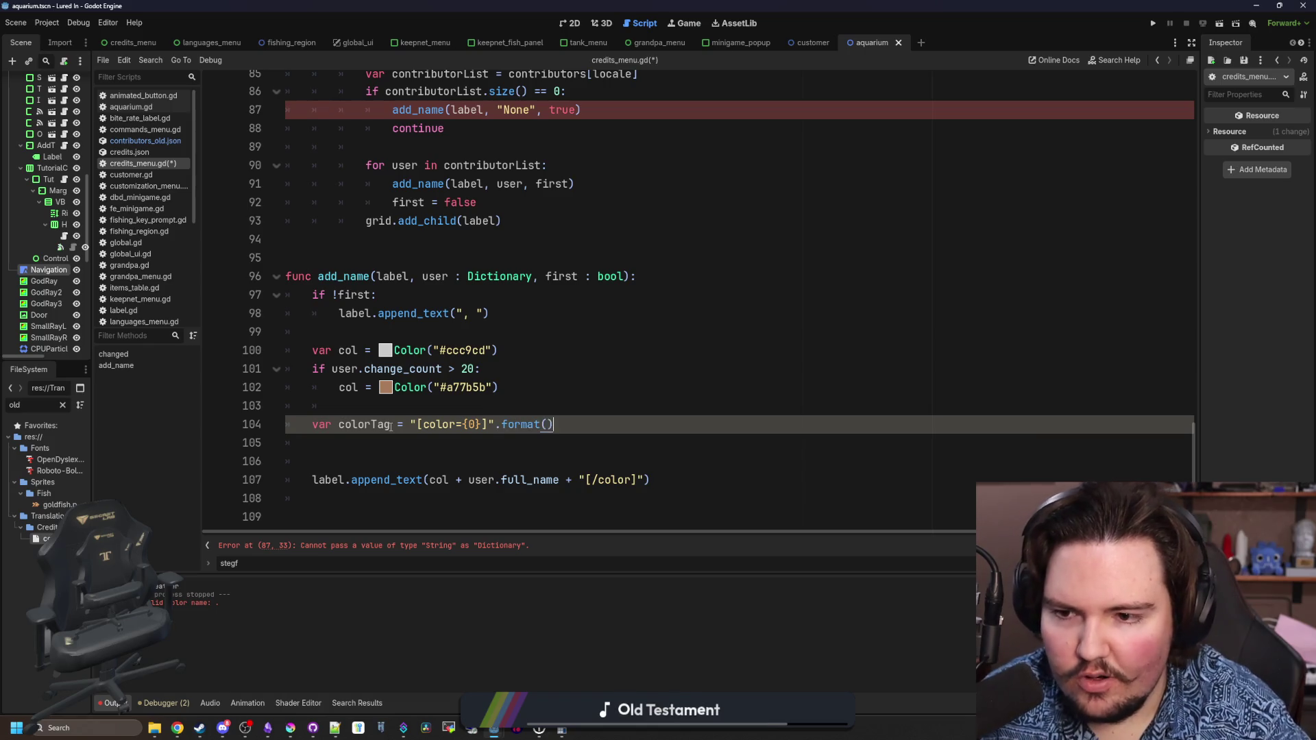
text(t-)
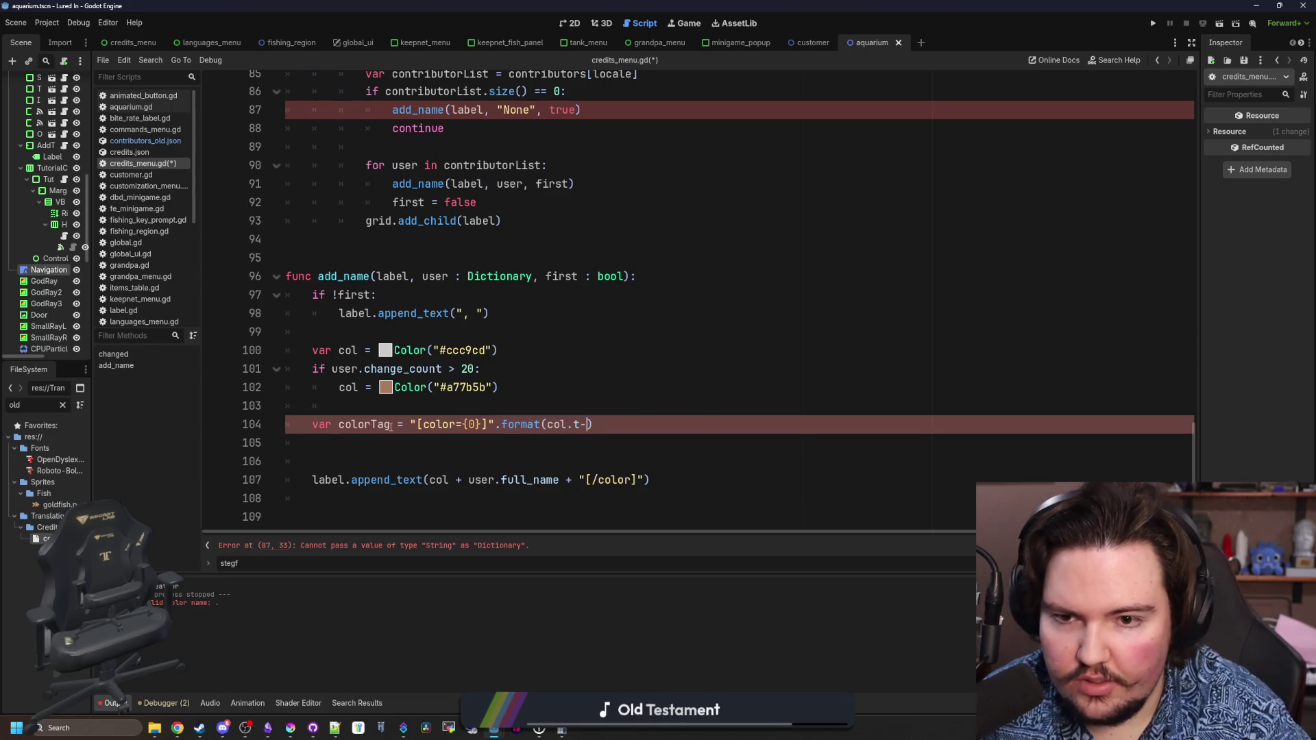
text(_h)
key(Return)
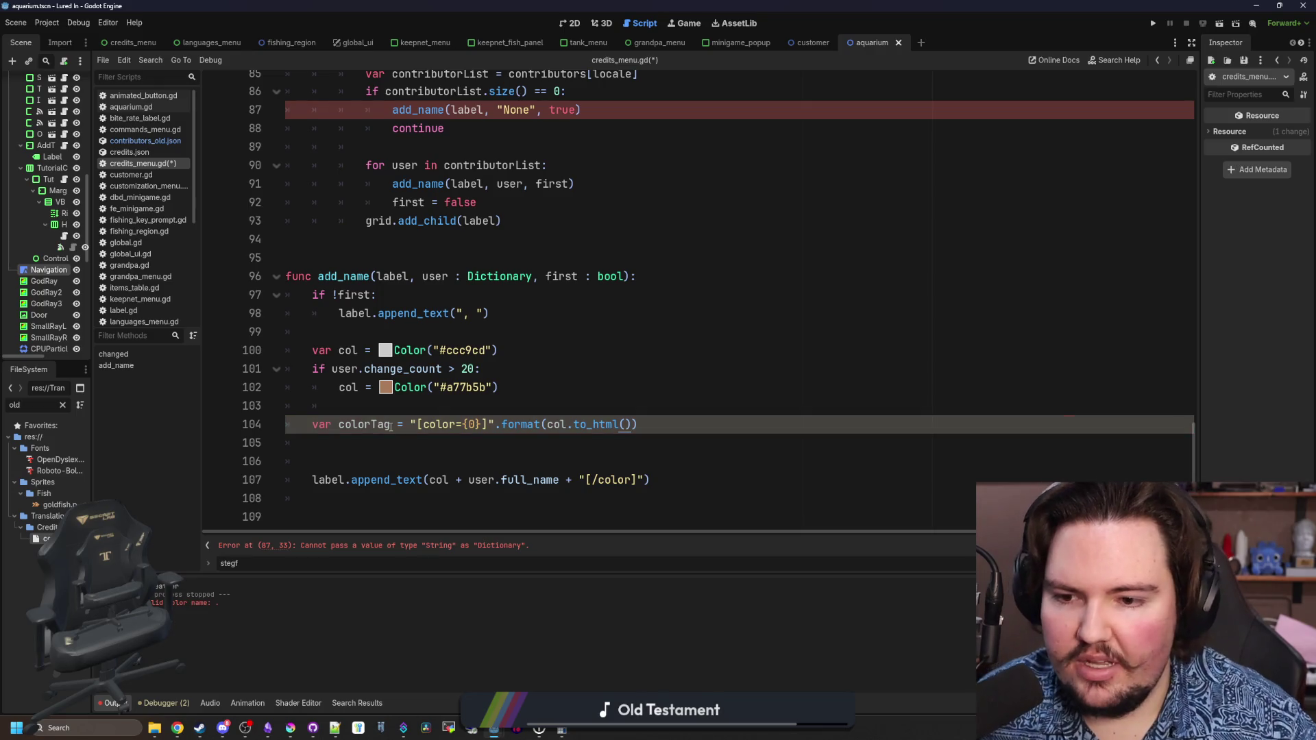
key(End)
key(Delete)
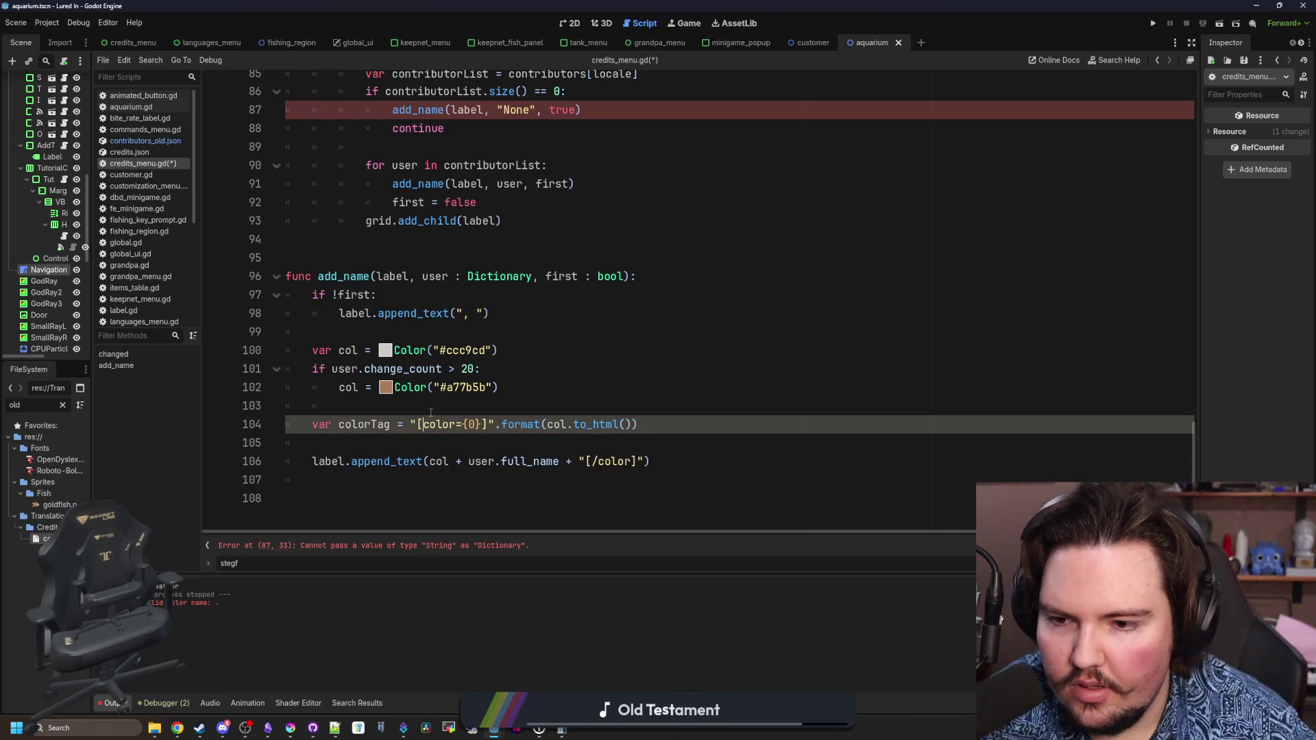
click(431, 410)
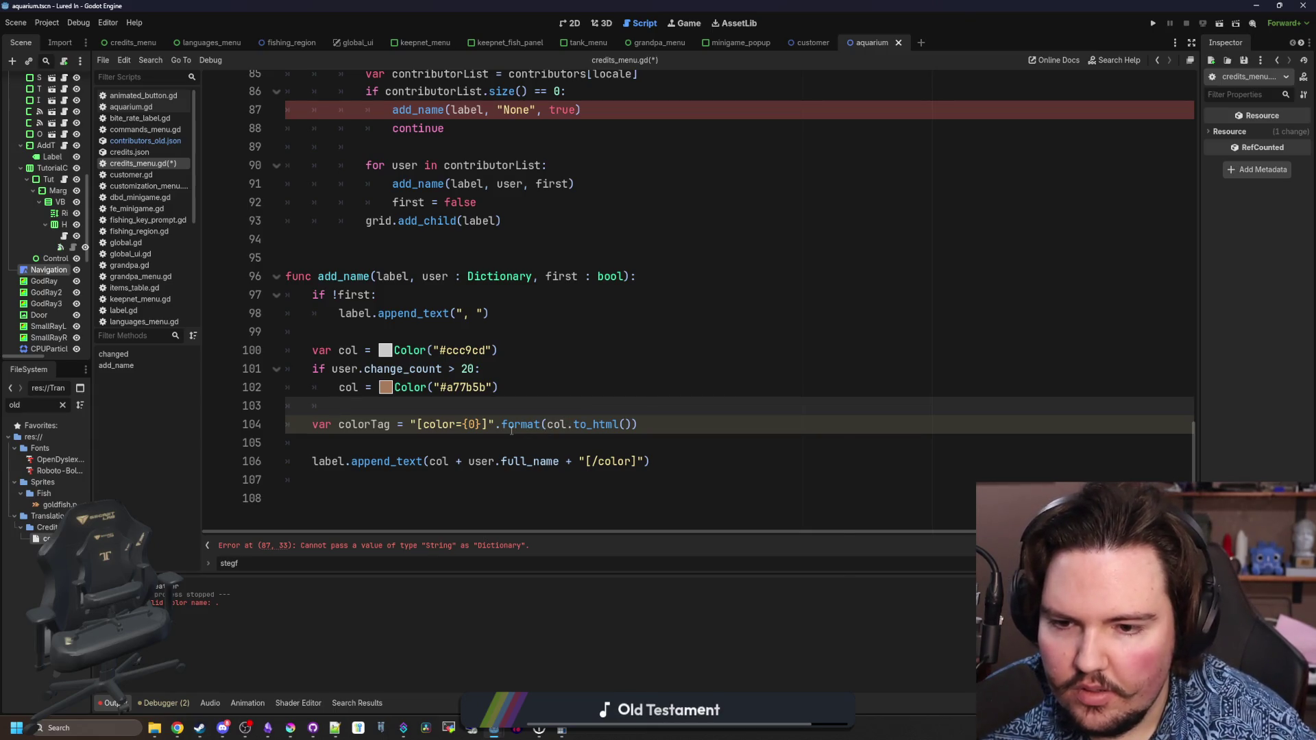
Switch colorTag to "[color=%s]" % col.to_html() using the % operator.
drag(547, 424, 494, 424)
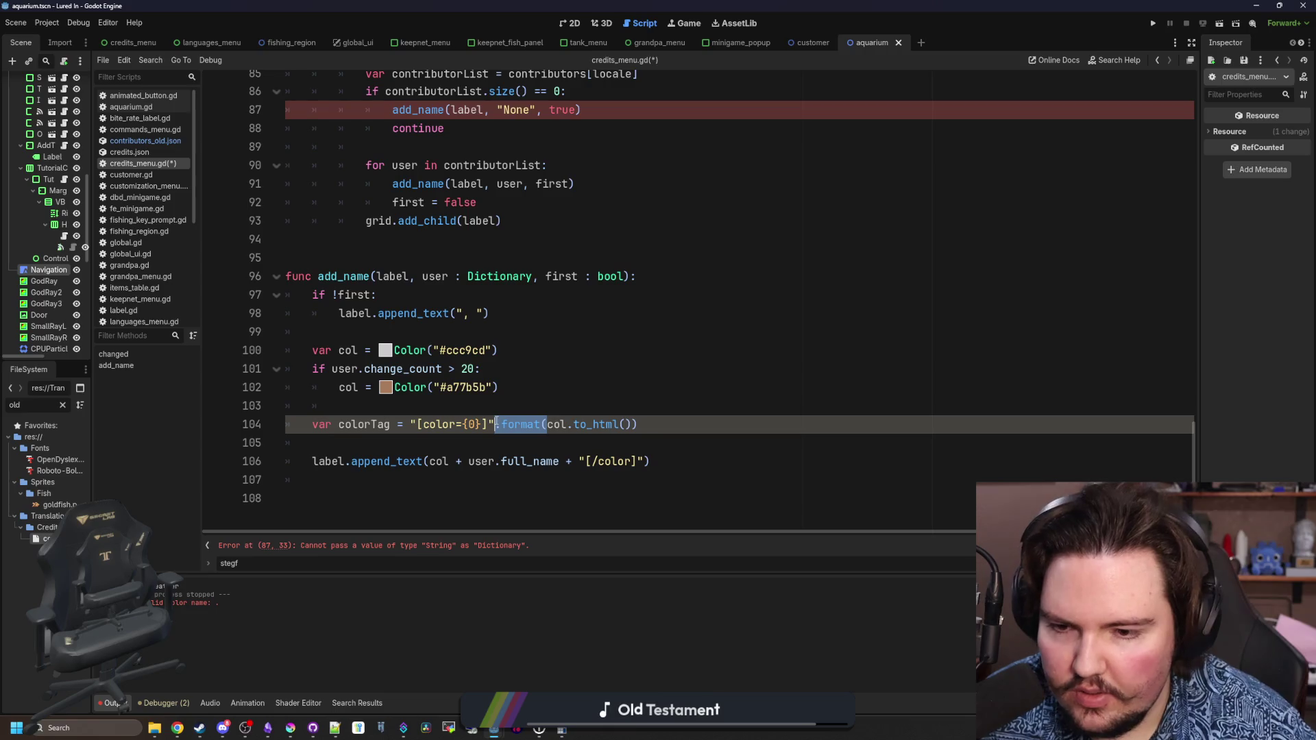
text(%s)
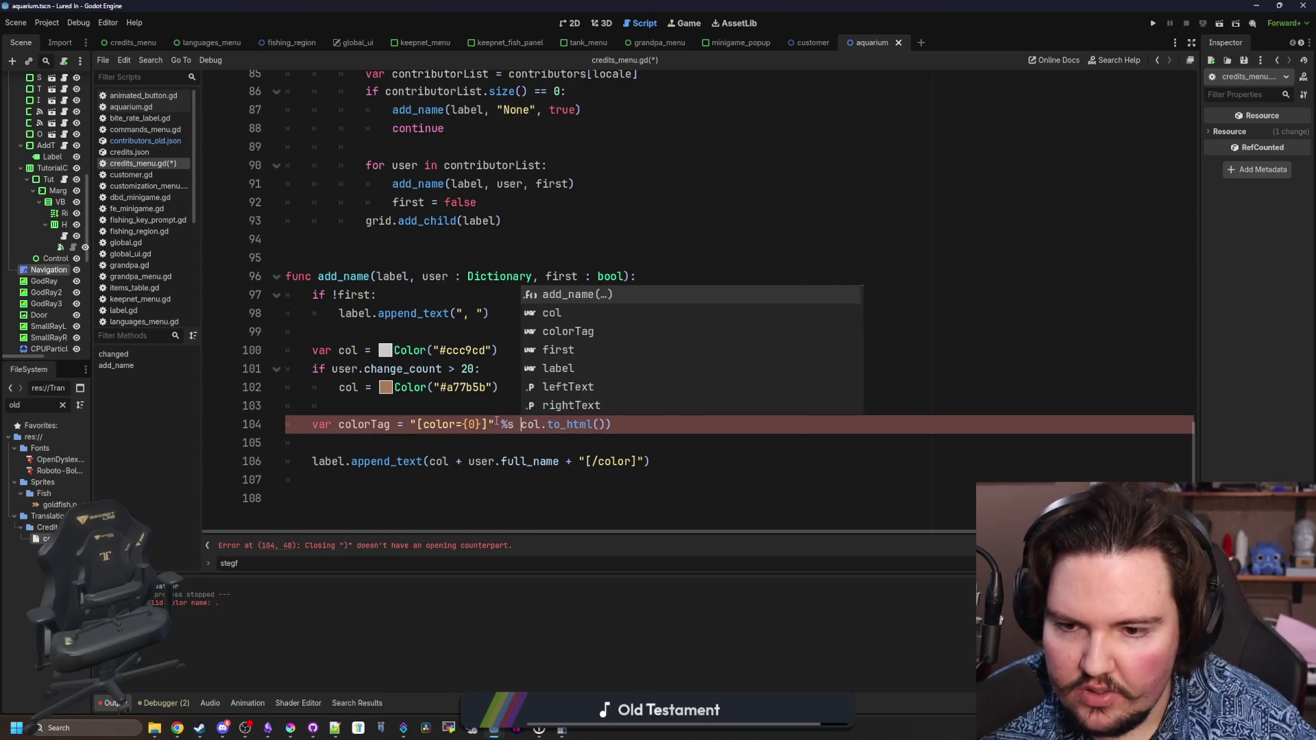
key(BackSpace)
key(BackSpace)
key(End)
key(Left)
key(Left)
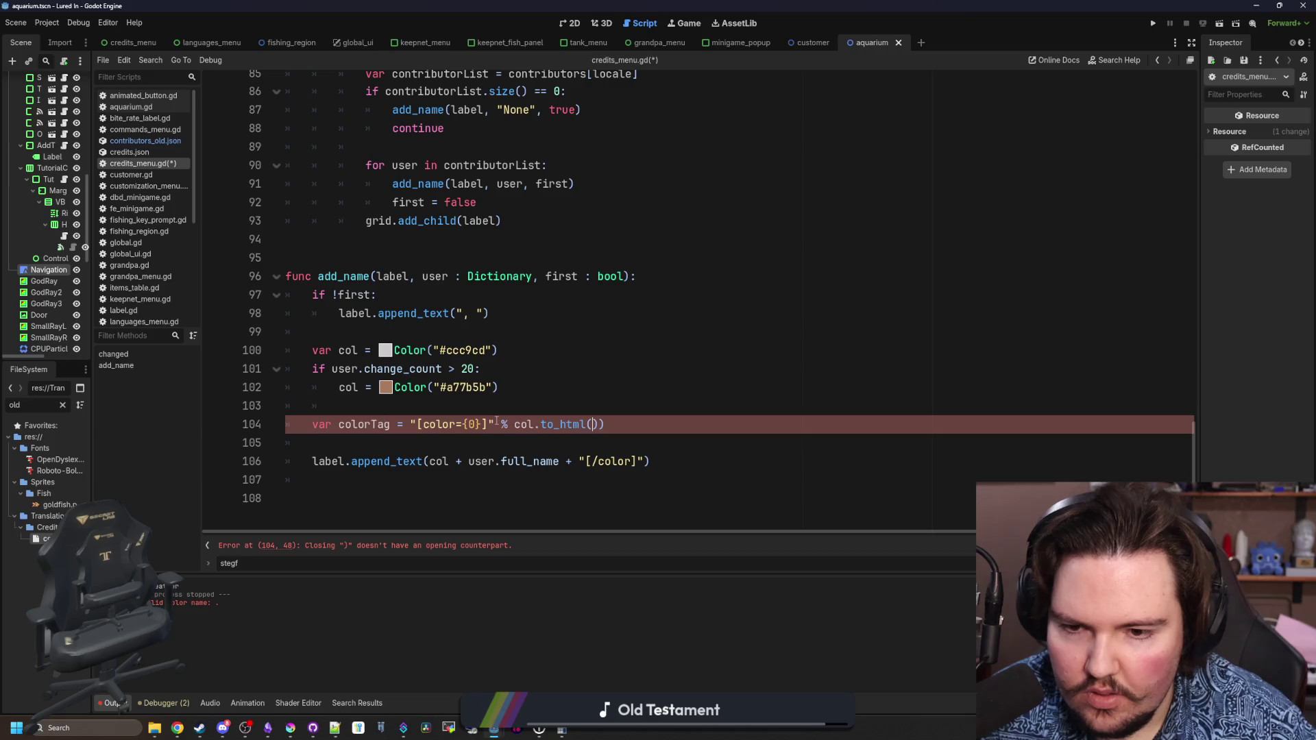
key(ctrl+Left)
key(ctrl+Left)
key(BackSpace)
key(BackSpace)
key(BackSpace)
text(%s)
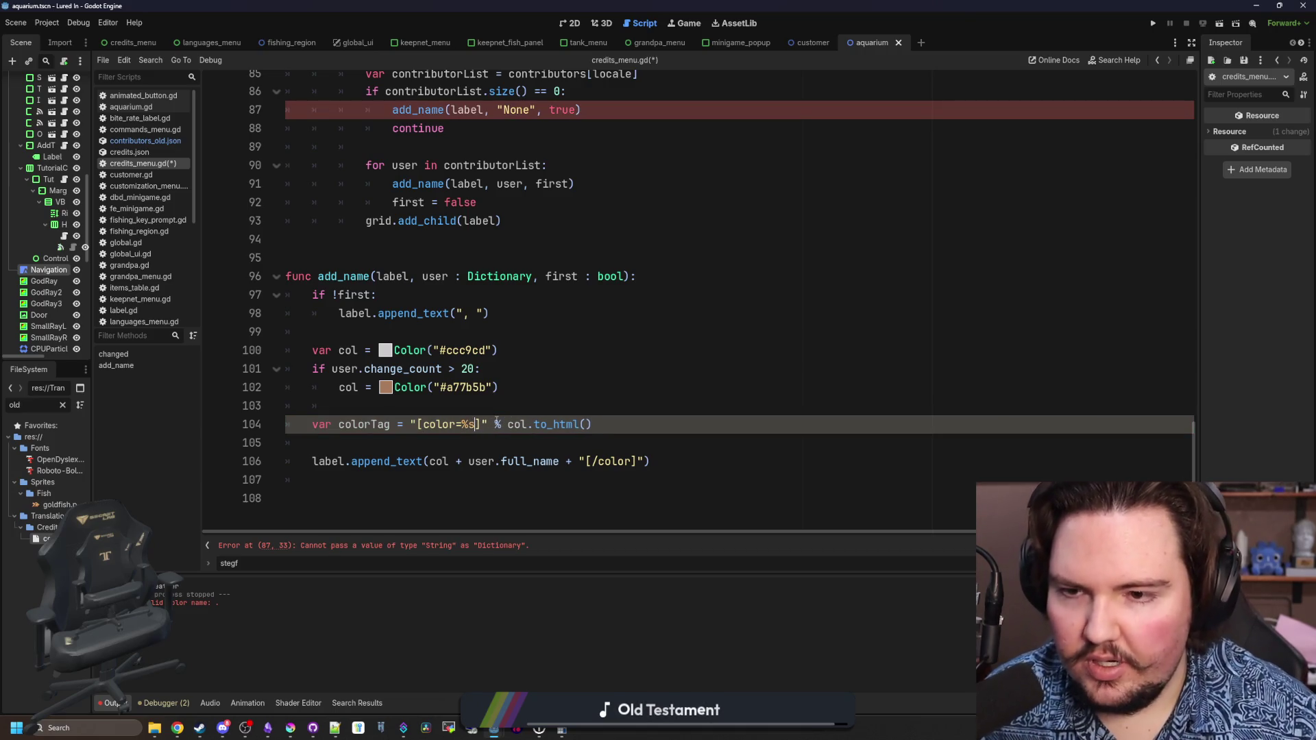
click(644, 379)
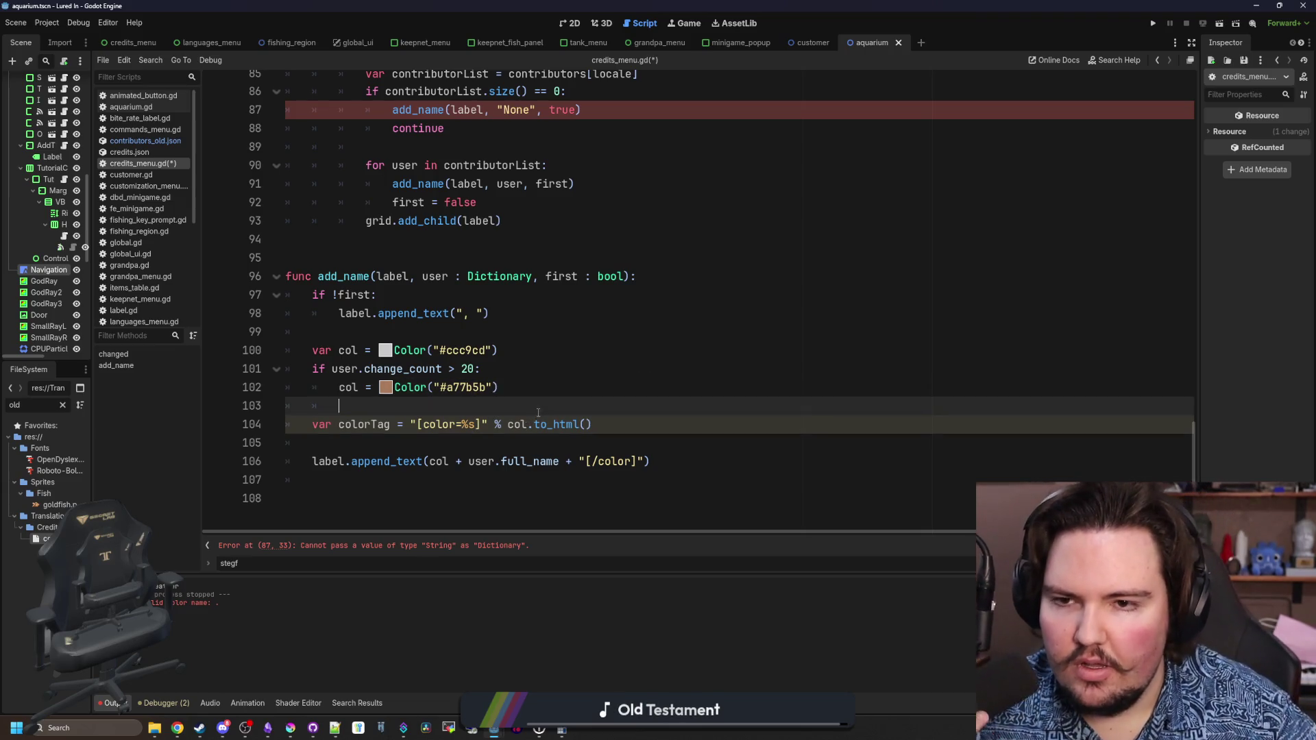
Replace the None argument on line 87 with a dictionary starting {change_count:.
scroll(524, 390, up, 5)
drag(535, 407, 500, 405)
key(BackSpace)
key(BackSpace)
text({)
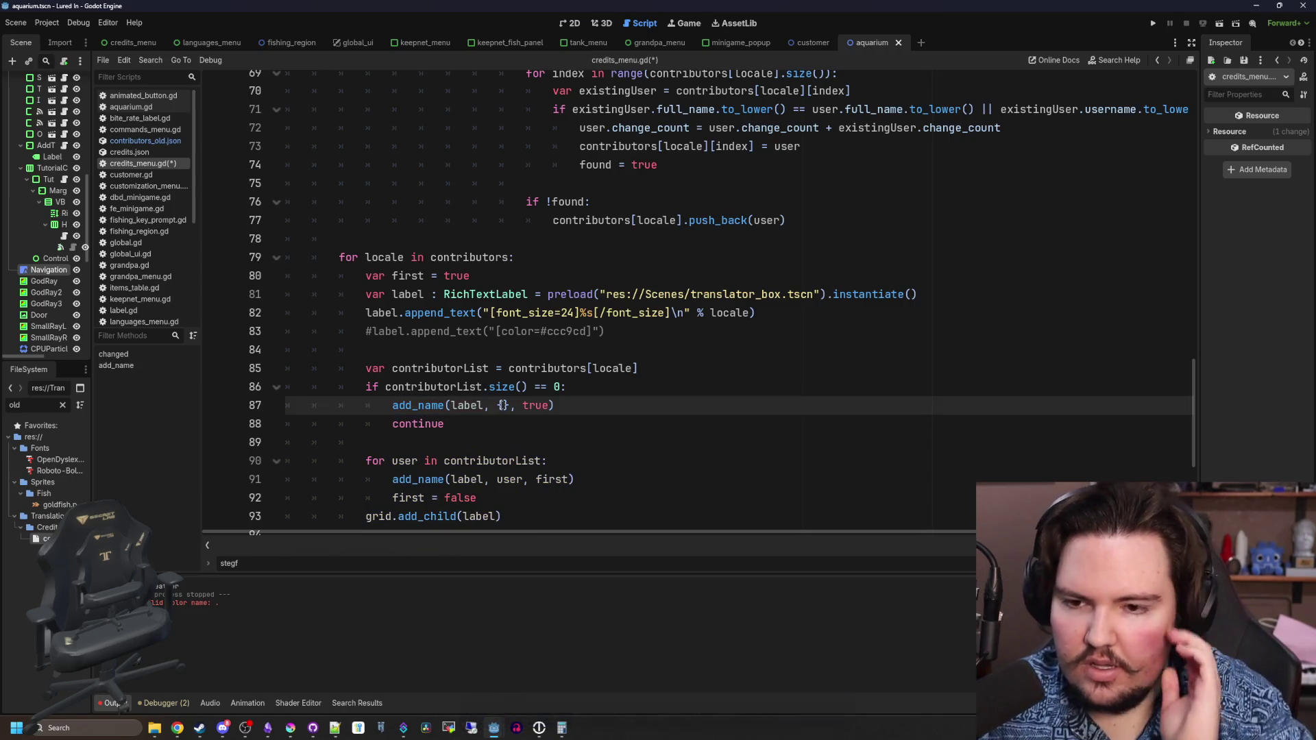
text(change_count:)
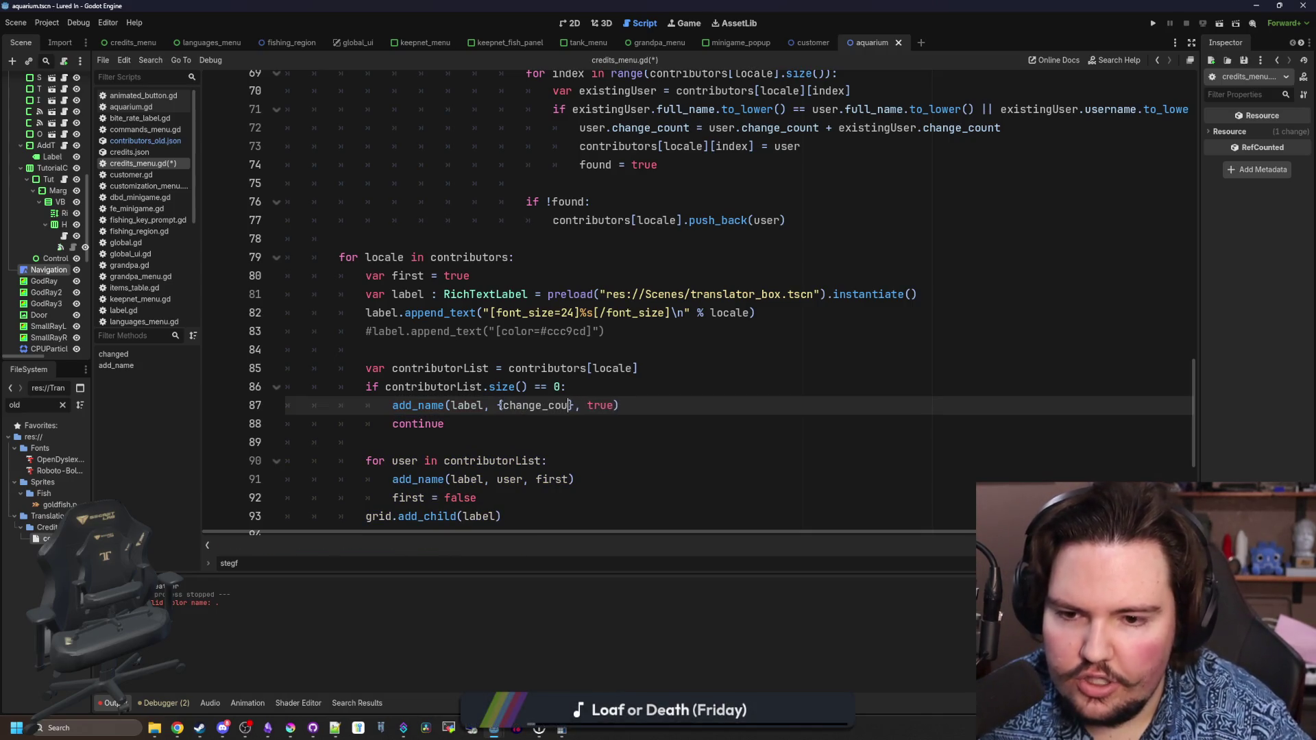
Make line 87 pass {"change_count": 0, "full_name": "None"}.
key(BackSpace)
key(BackSpace)
key(BackSpace)
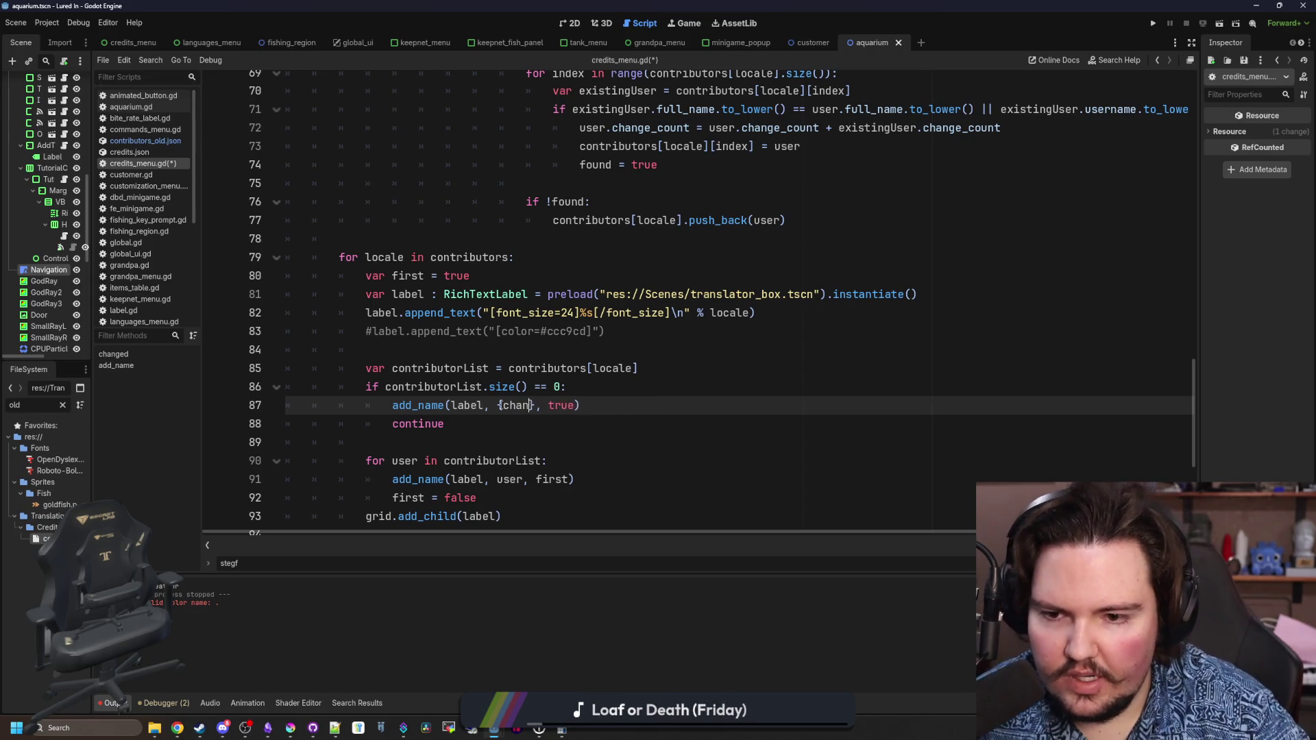
text("change_count")
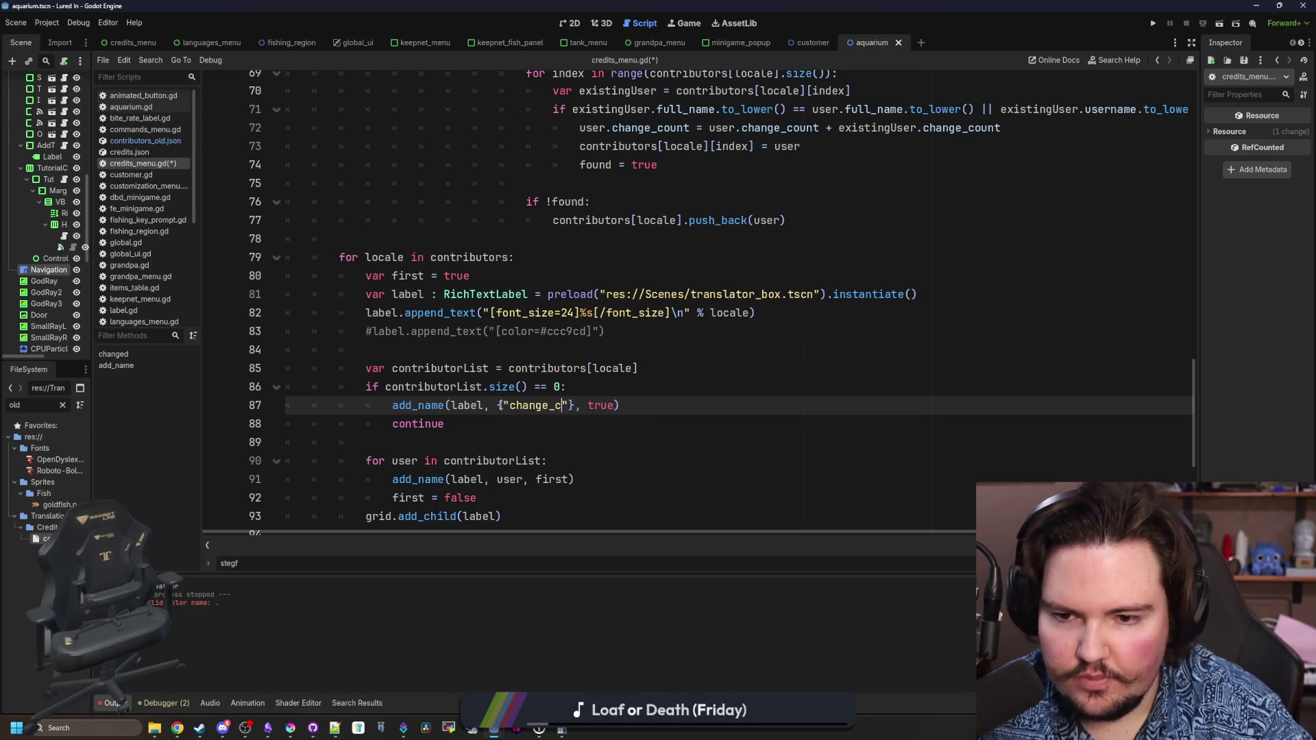
text(: 0,)
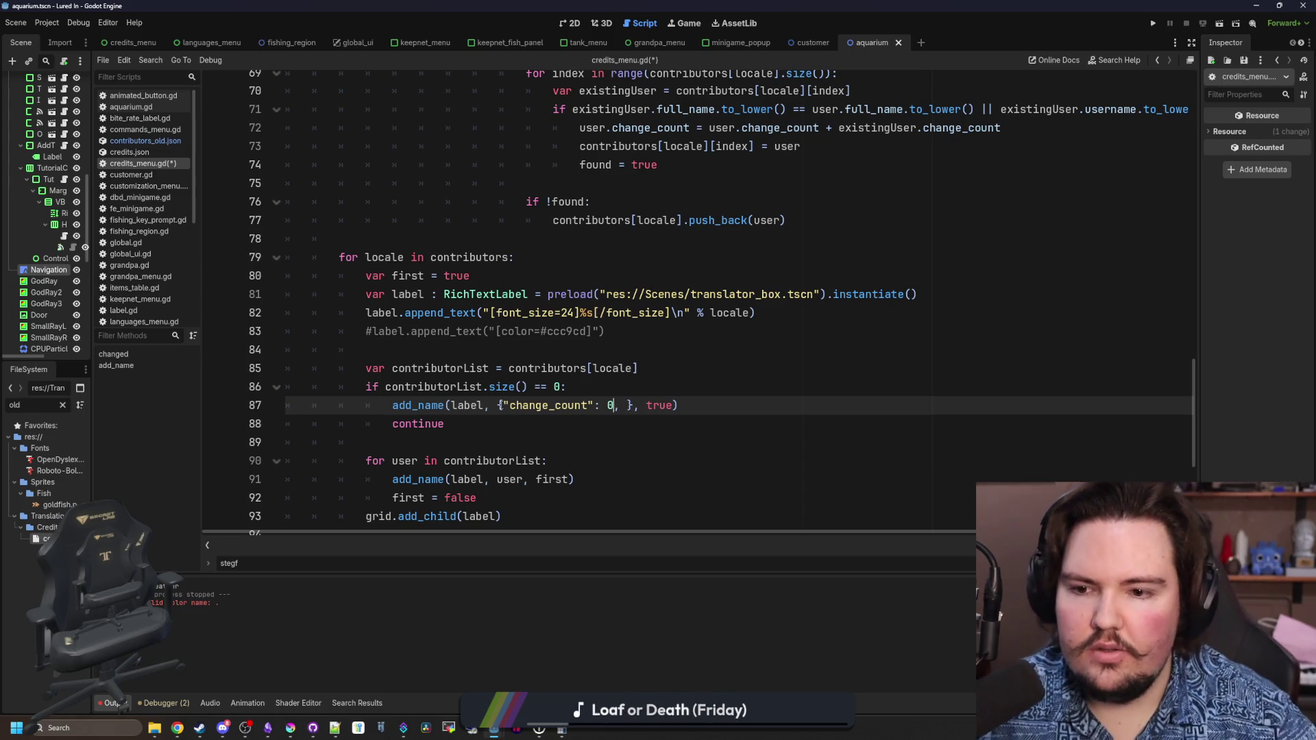
scroll(526, 397, down, 2)
scroll(526, 398, up, 1)
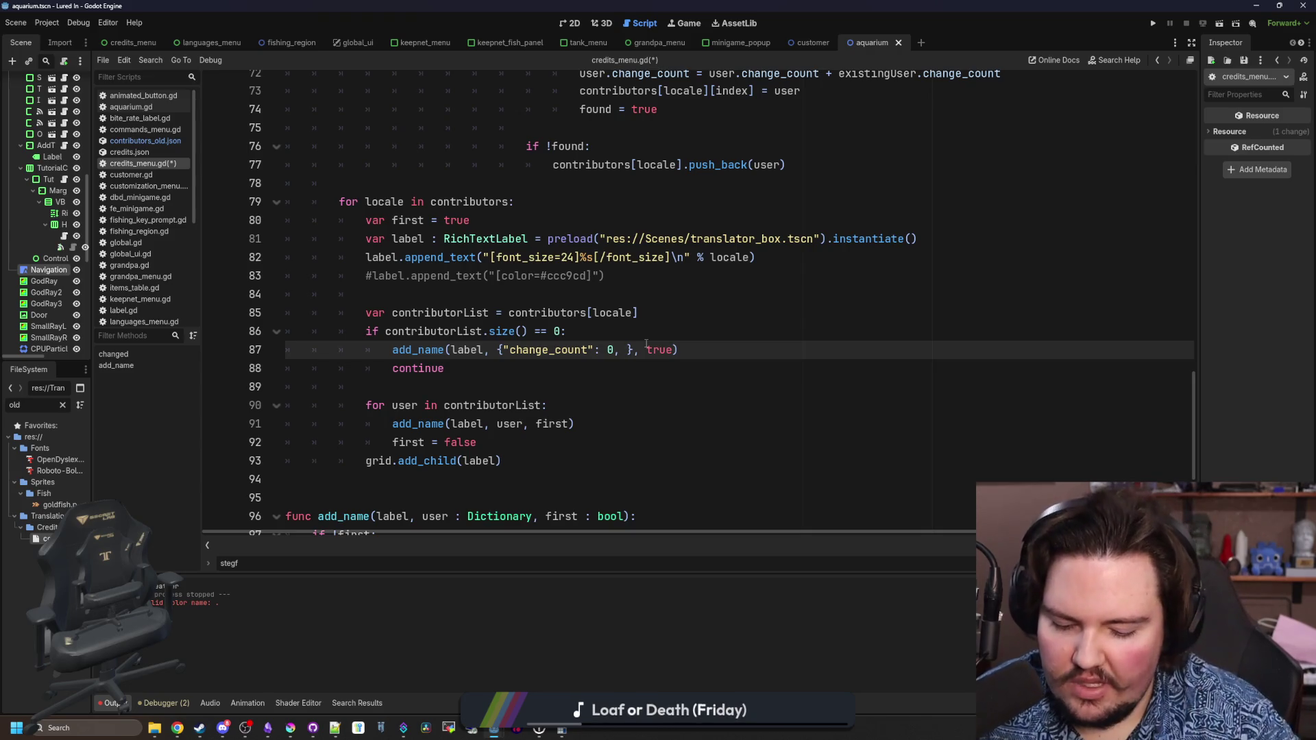
text("full)
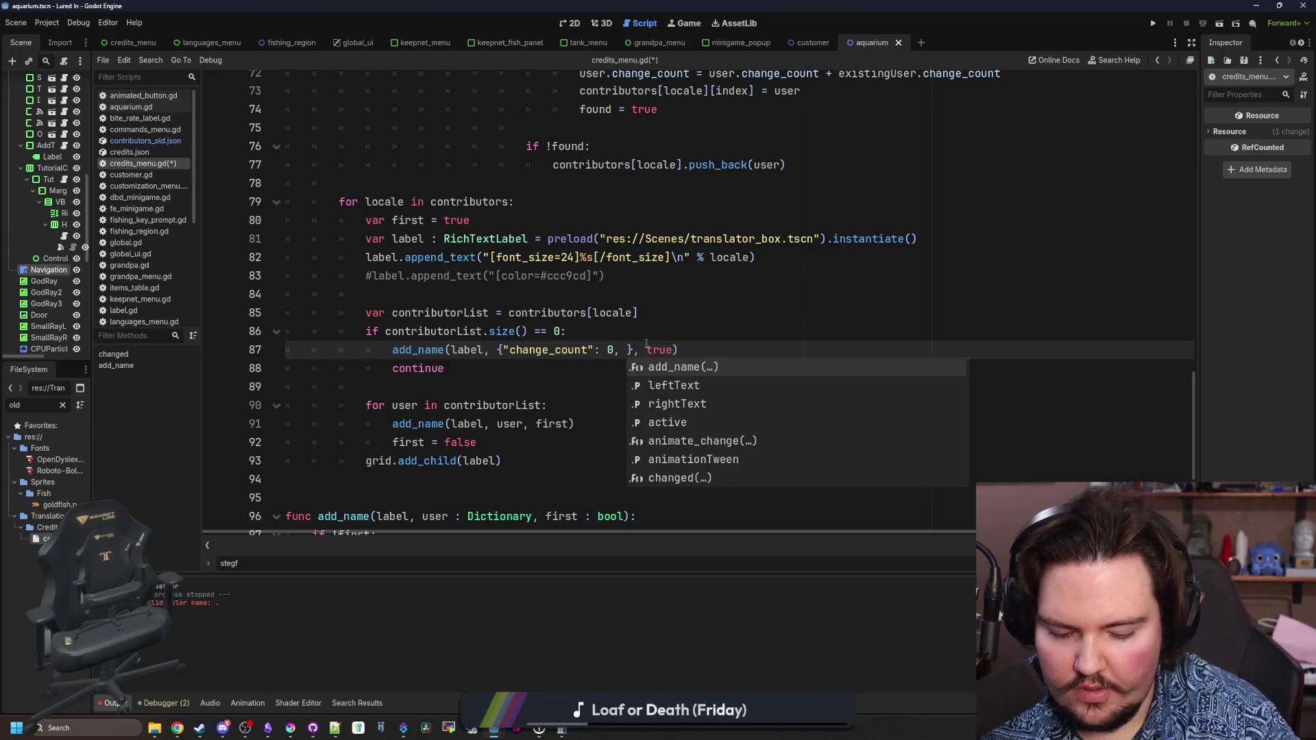
text(_name")
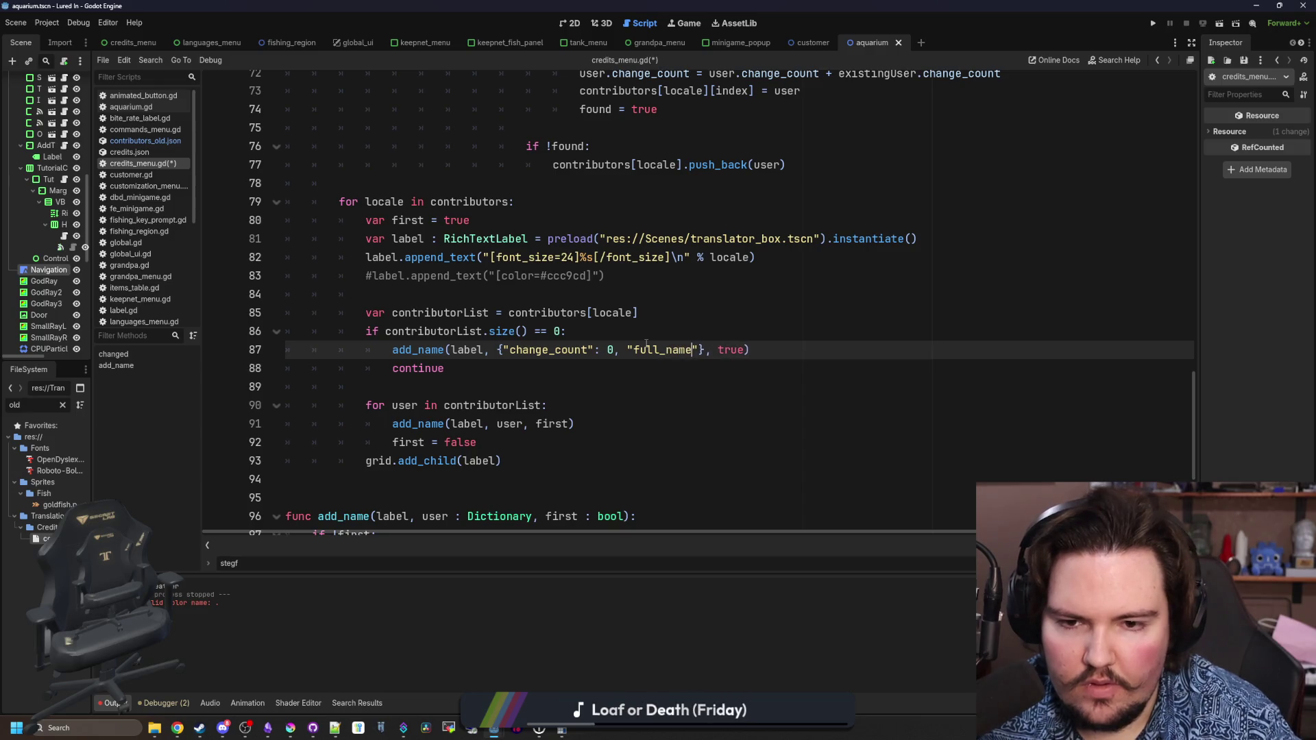
text(: "None)
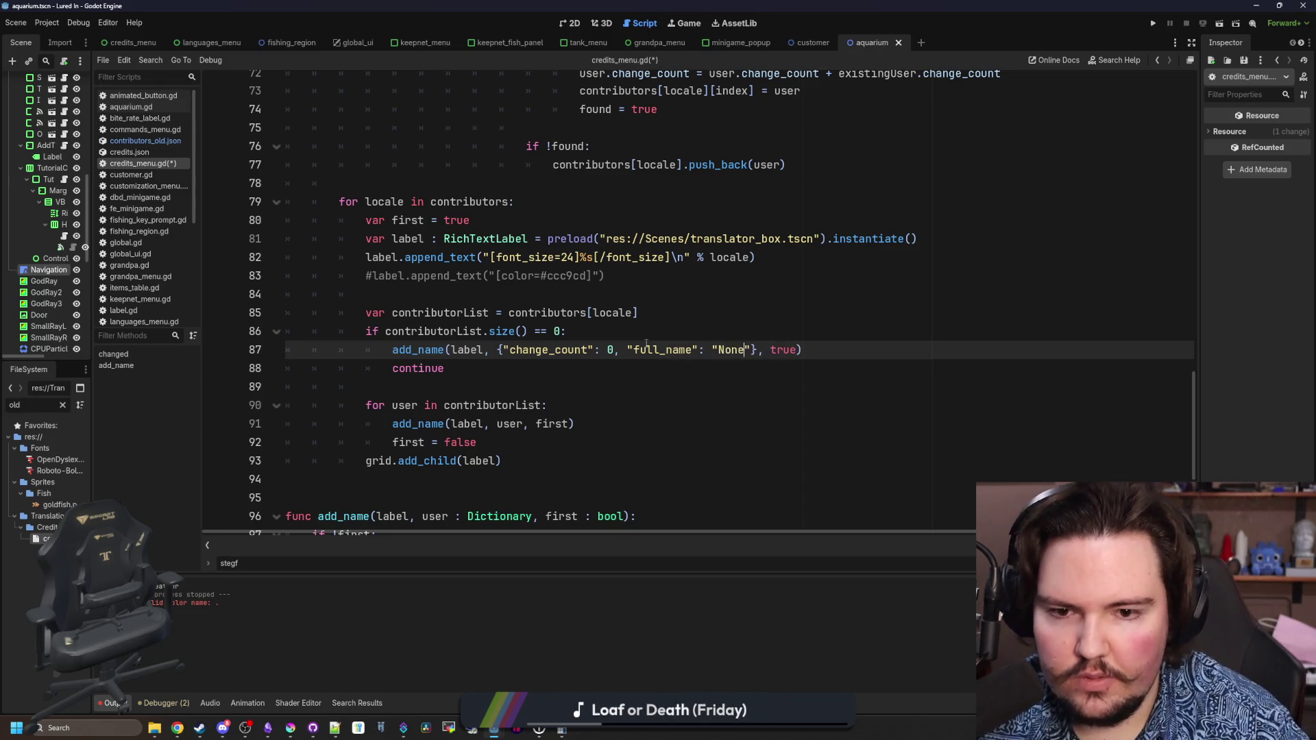
Replace col with colorTag in the append_text call.
scroll(646, 344, down, 4)
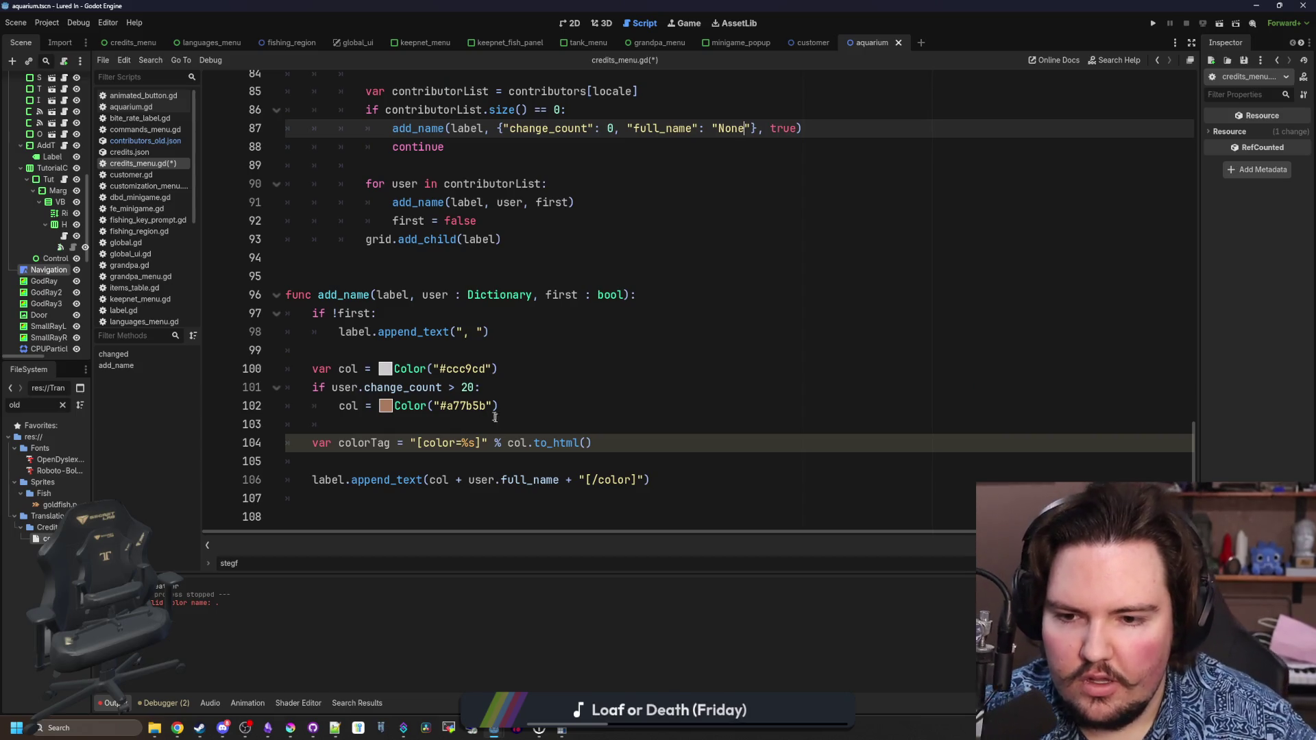
click(505, 443)
double_click(363, 442)
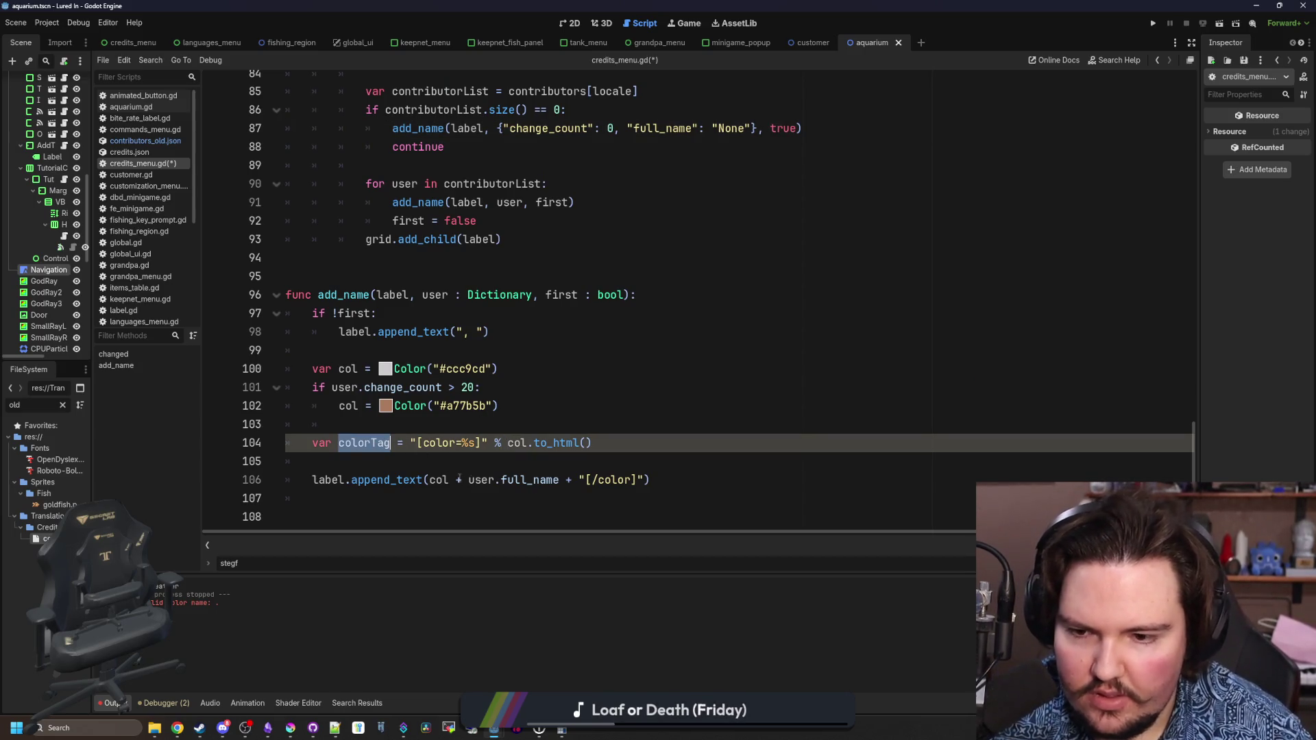
key(ctrl+c)
double_click(439, 480)
key(ctrl+v)
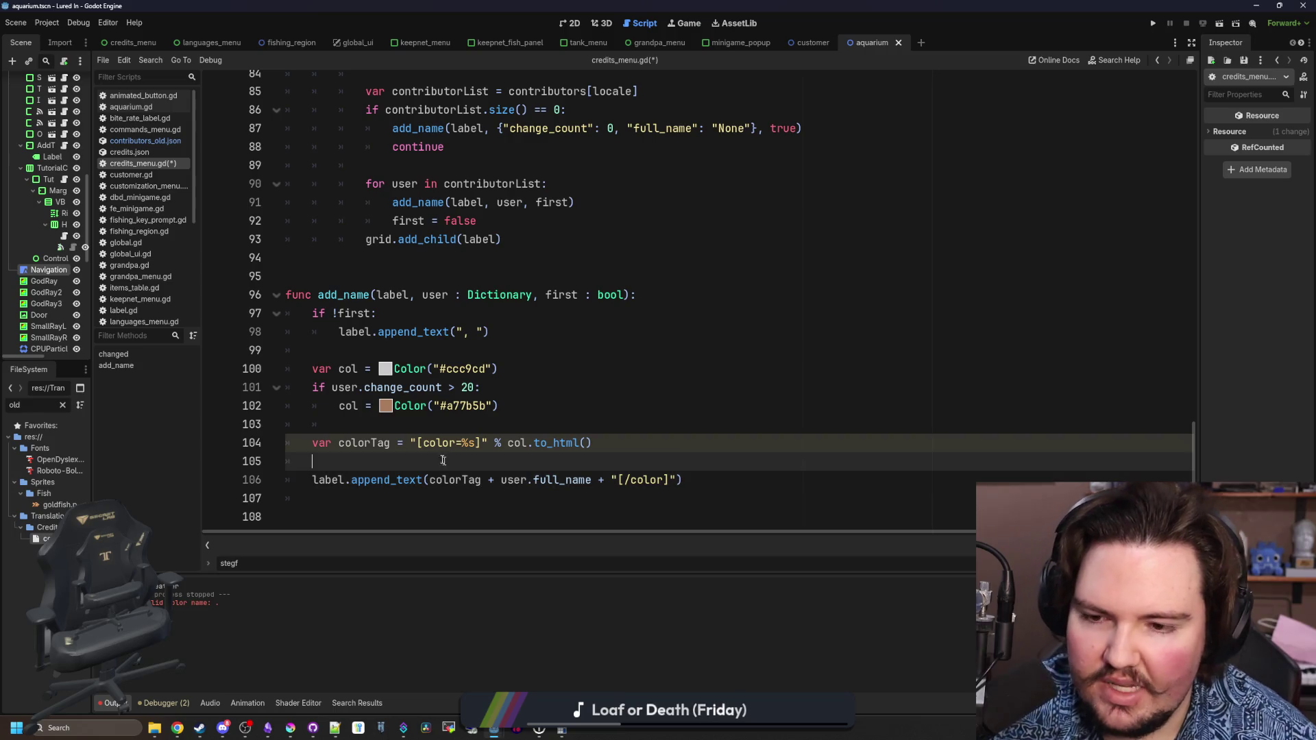
click(427, 426)
scroll(424, 429, up, 1)
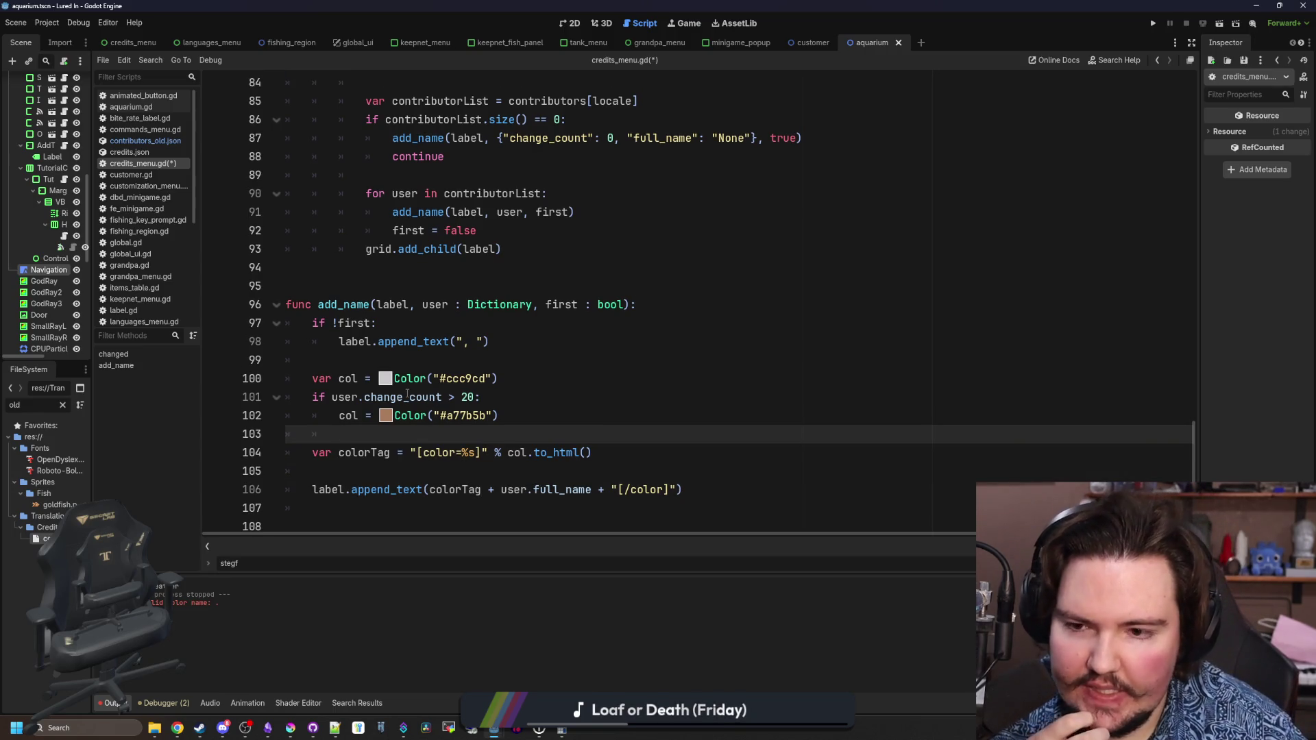
click(515, 420)
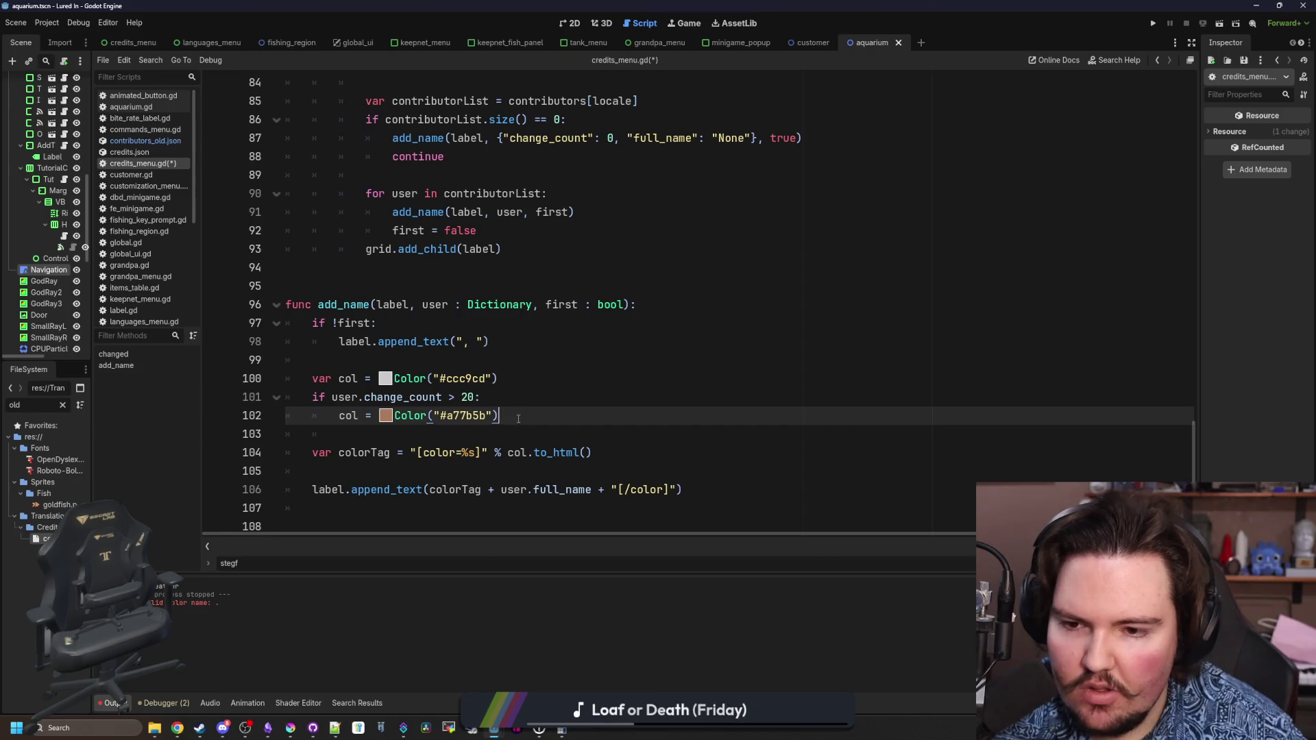
Add if user.change_count > 500: and > 100: conditions below the default colour.
click(520, 373)
key(Return)
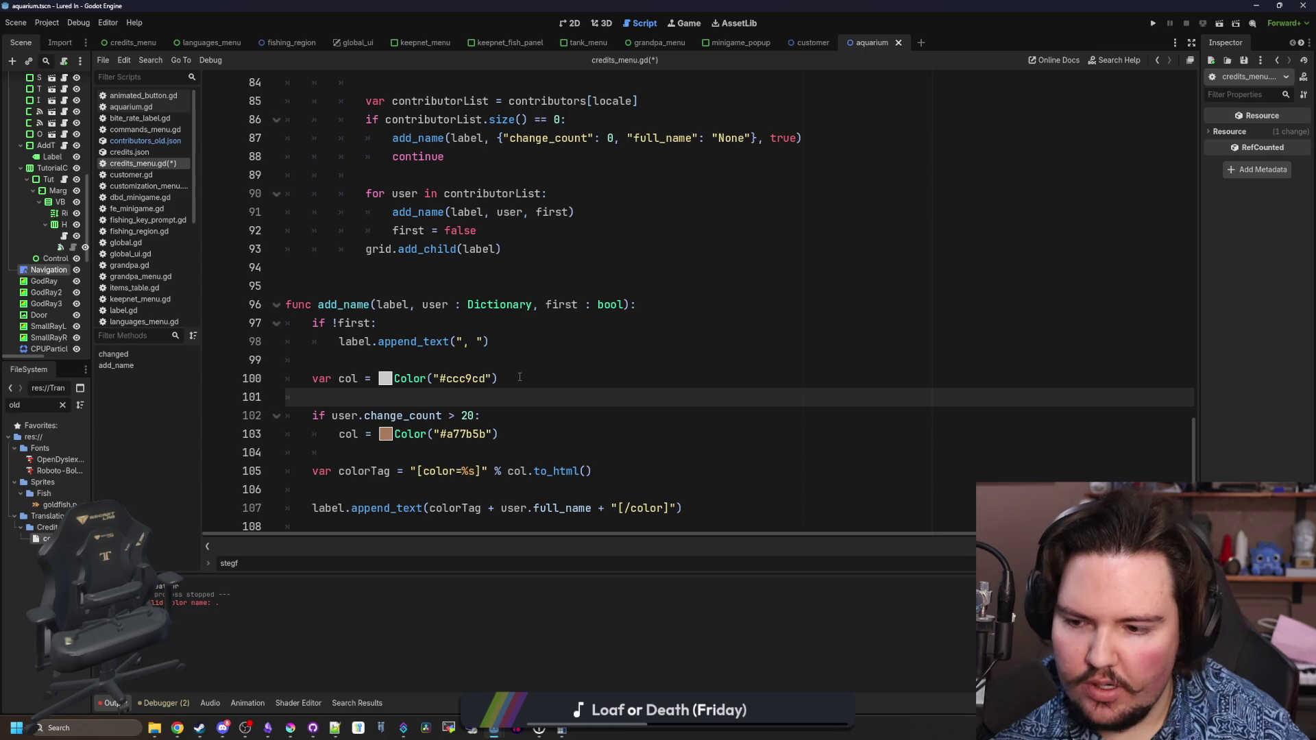
text(ifuser.change_count > 100)
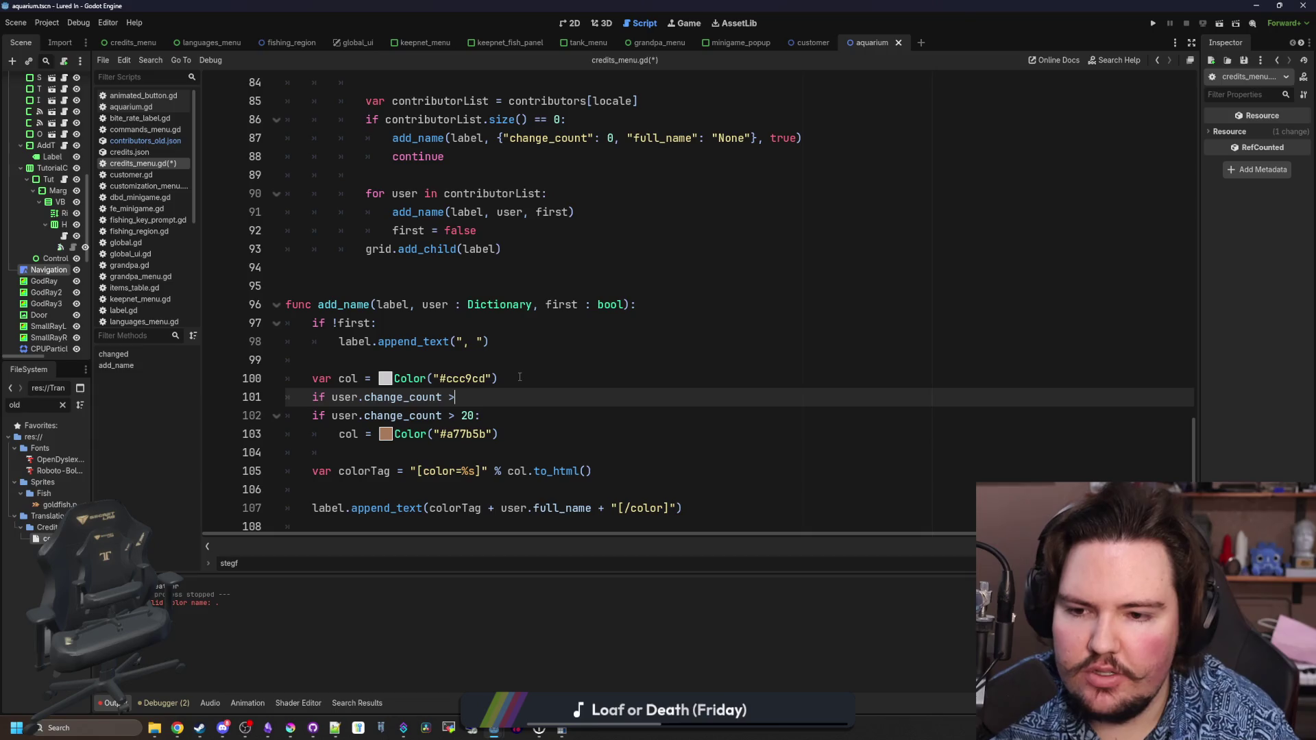
text(:)
key(Return)
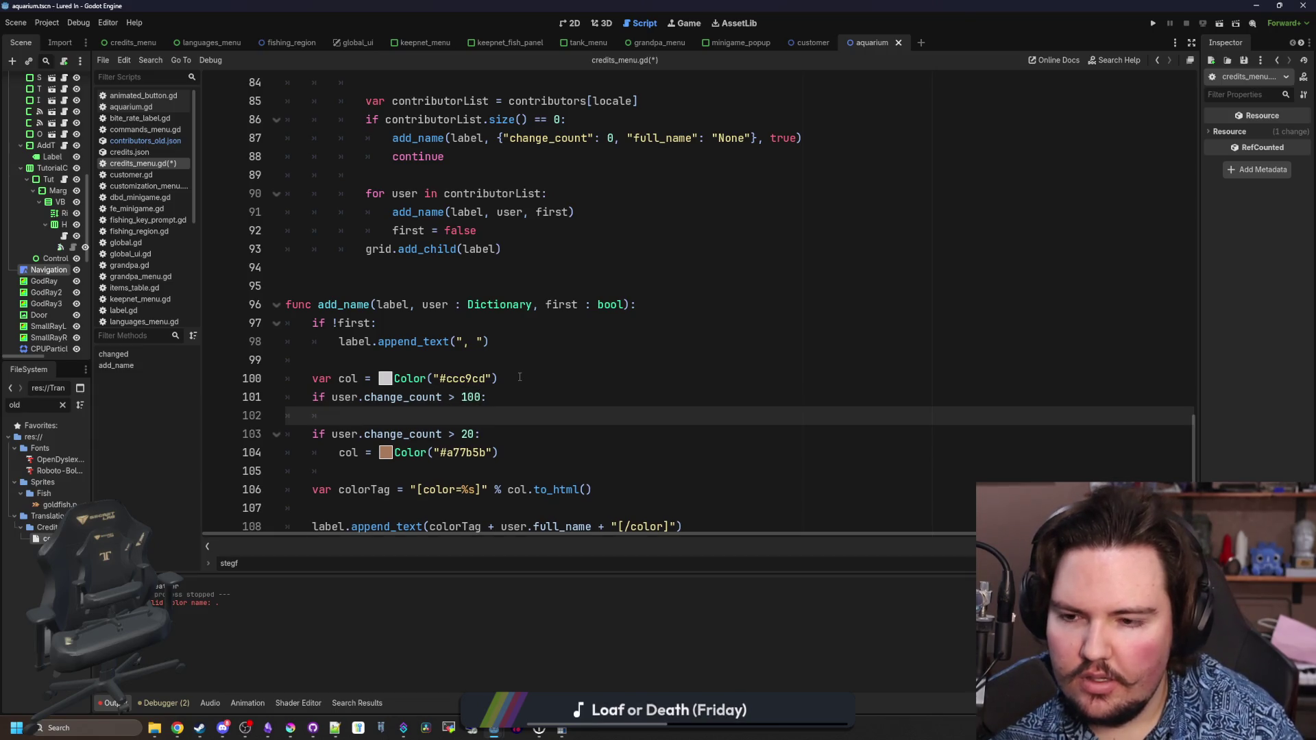
key(Return)
key(Return)
key(Up)
text(ange_count > )
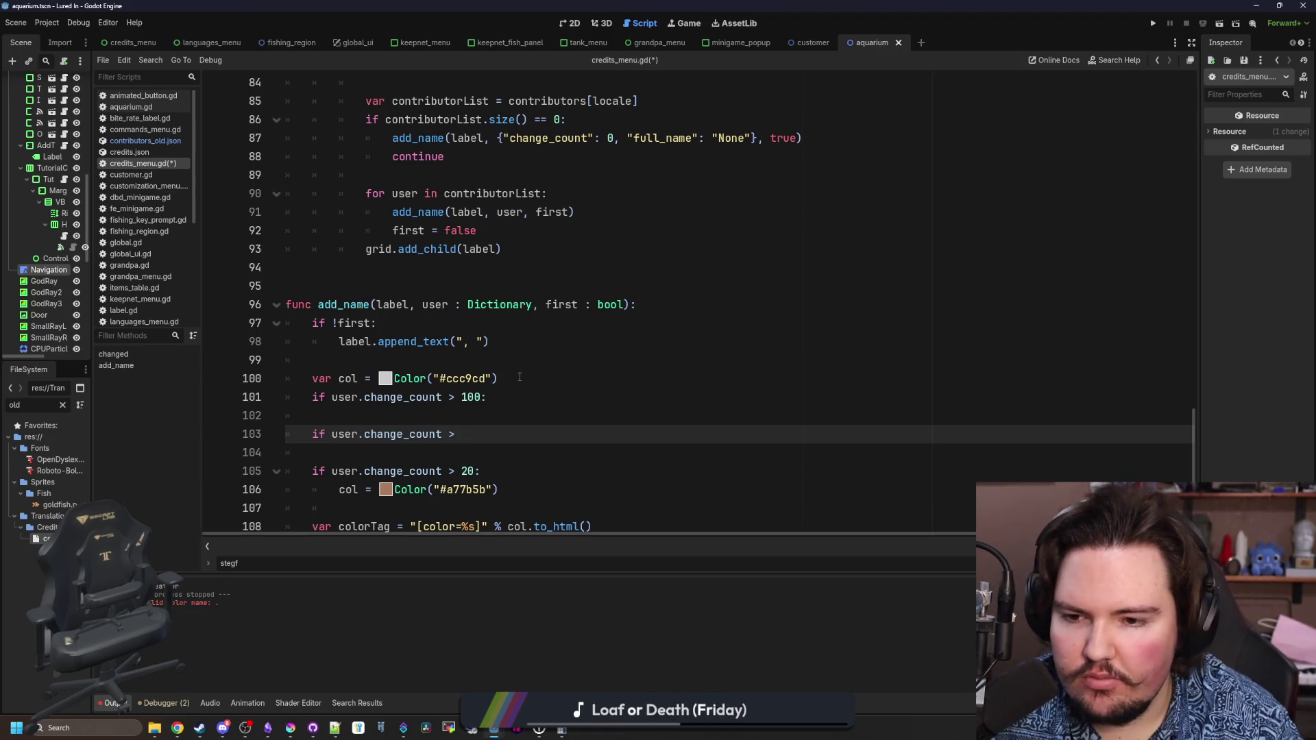
text(100)
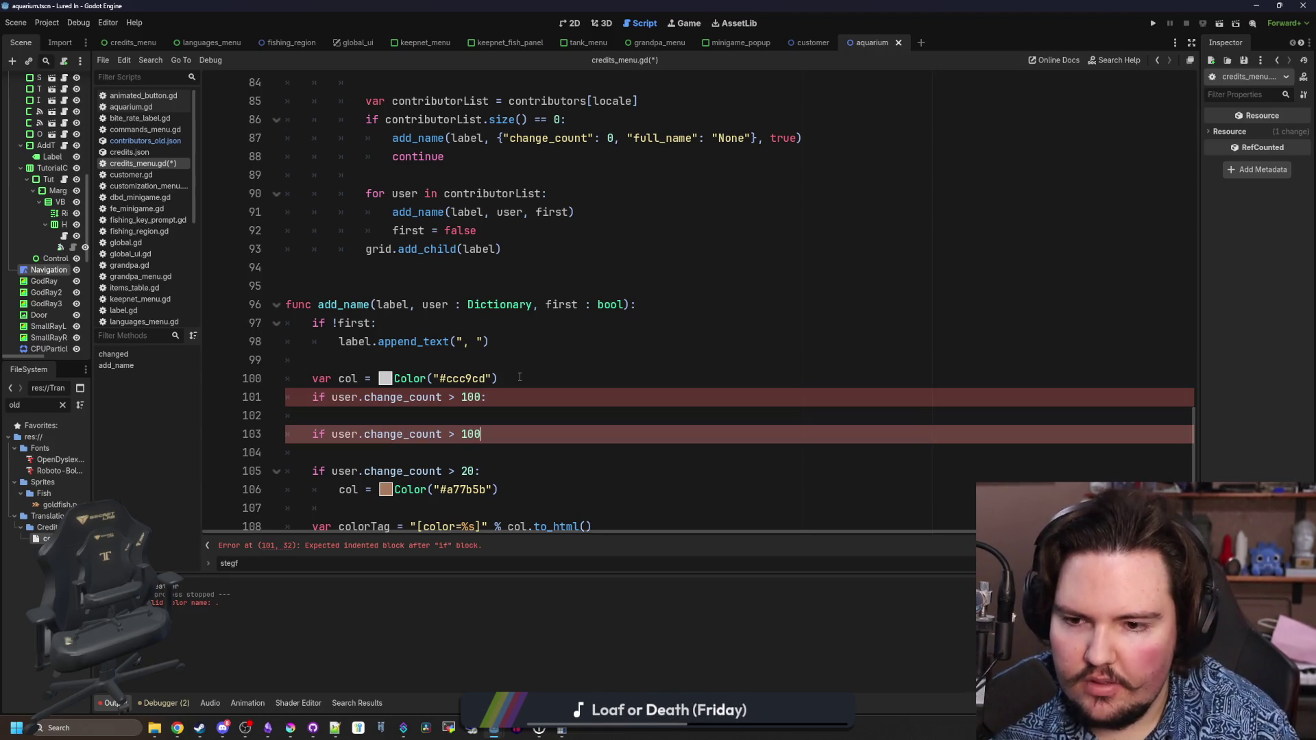
key(Up)
key(Up)
key(BackSpace)
text(5)
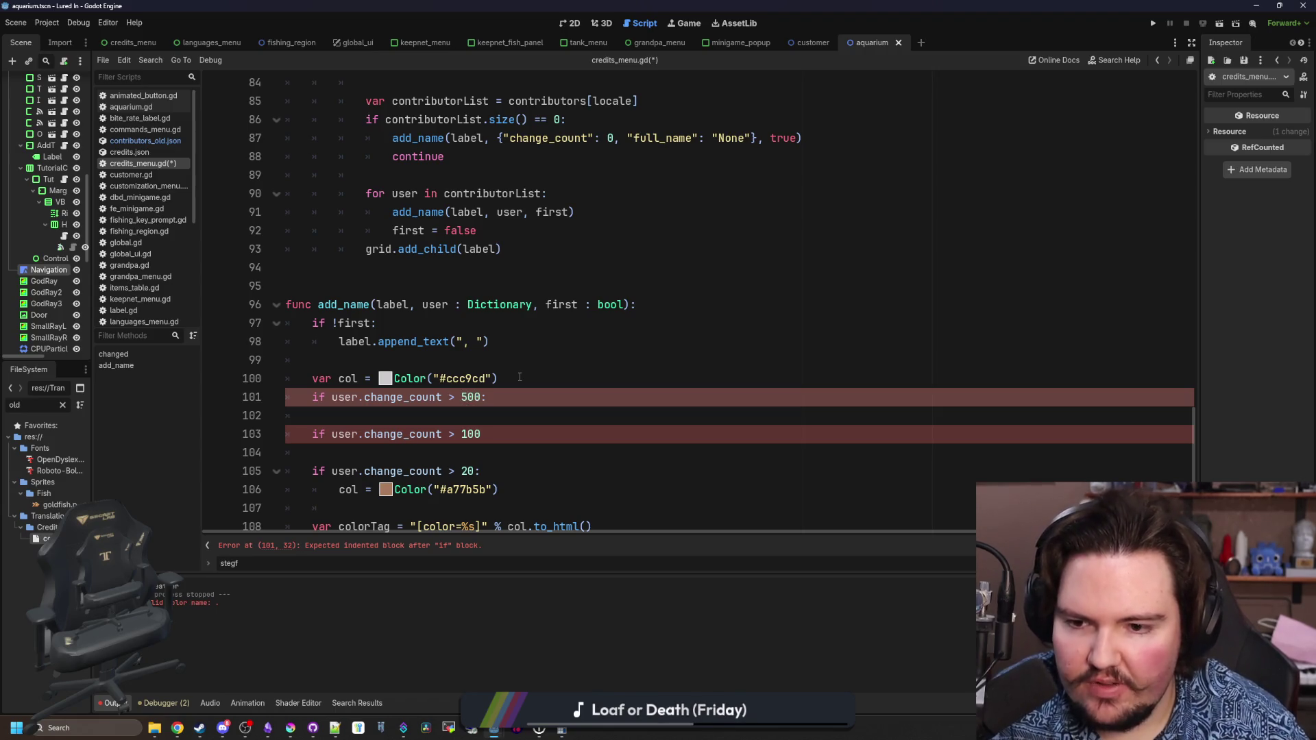
scroll(520, 377, down, 1)
Paste col = Color("#a77b5b") under the new over-500 and over-100 conditions.
click(524, 377)
text(:)
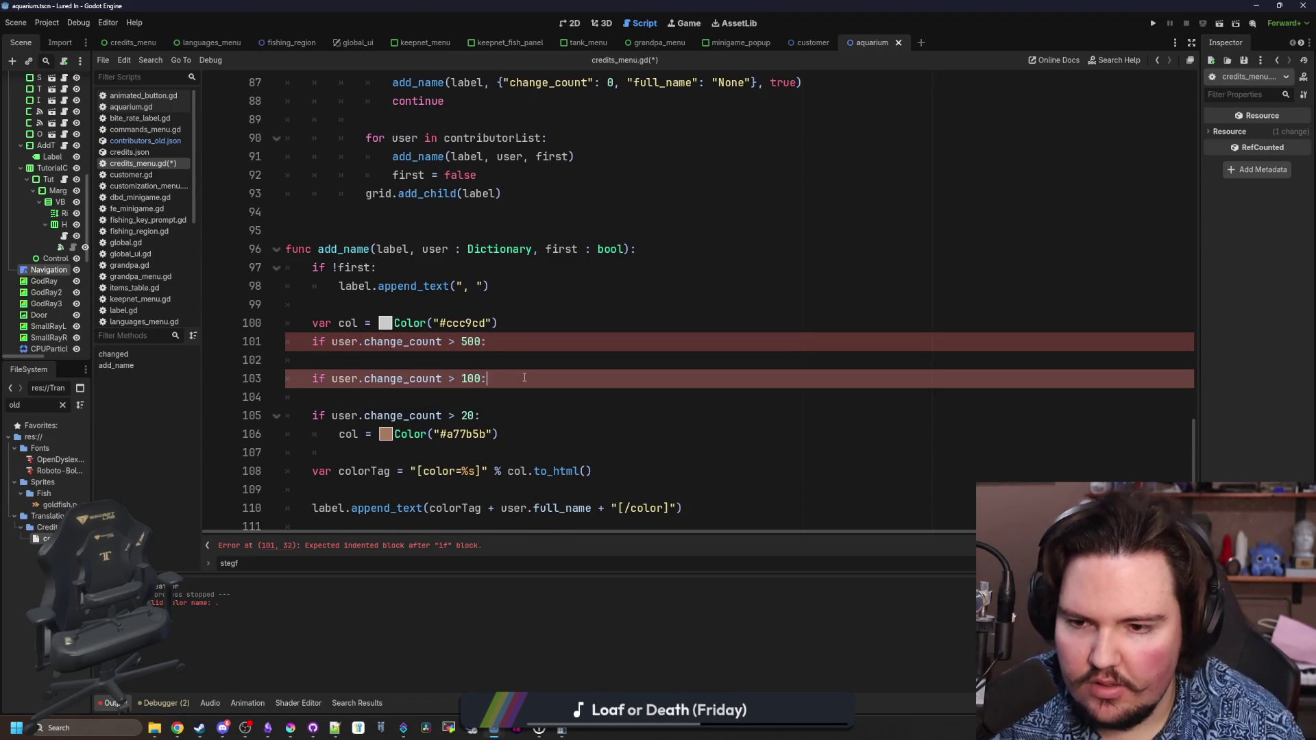
drag(529, 432, 338, 434)
click(364, 397)
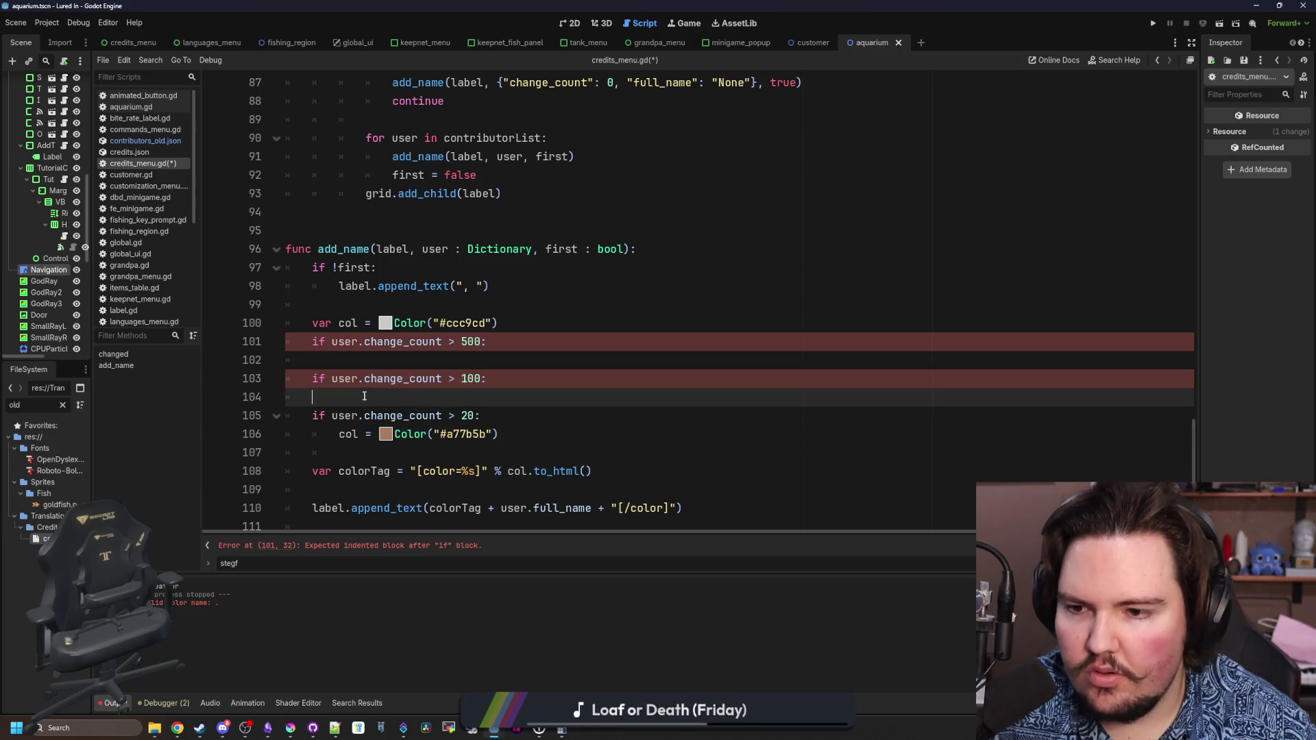
click(370, 359)
key(ctrl+v)
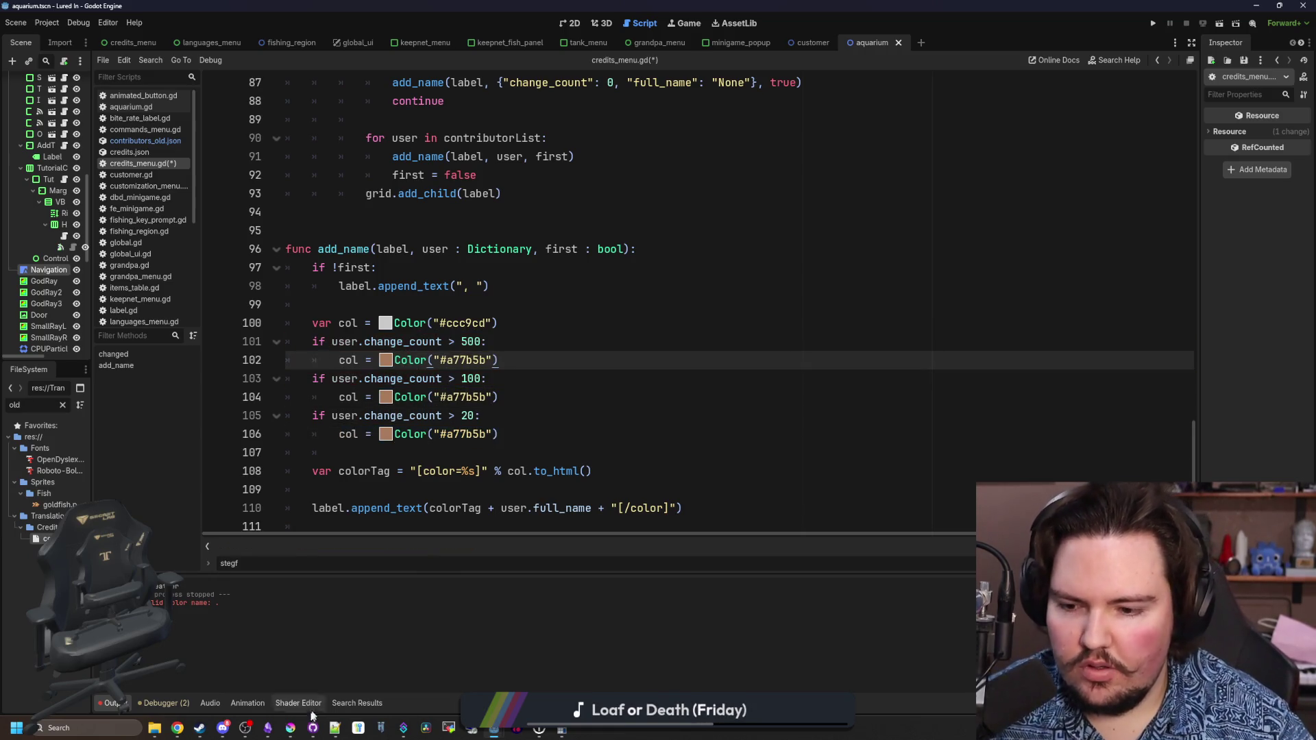
click(291, 727)
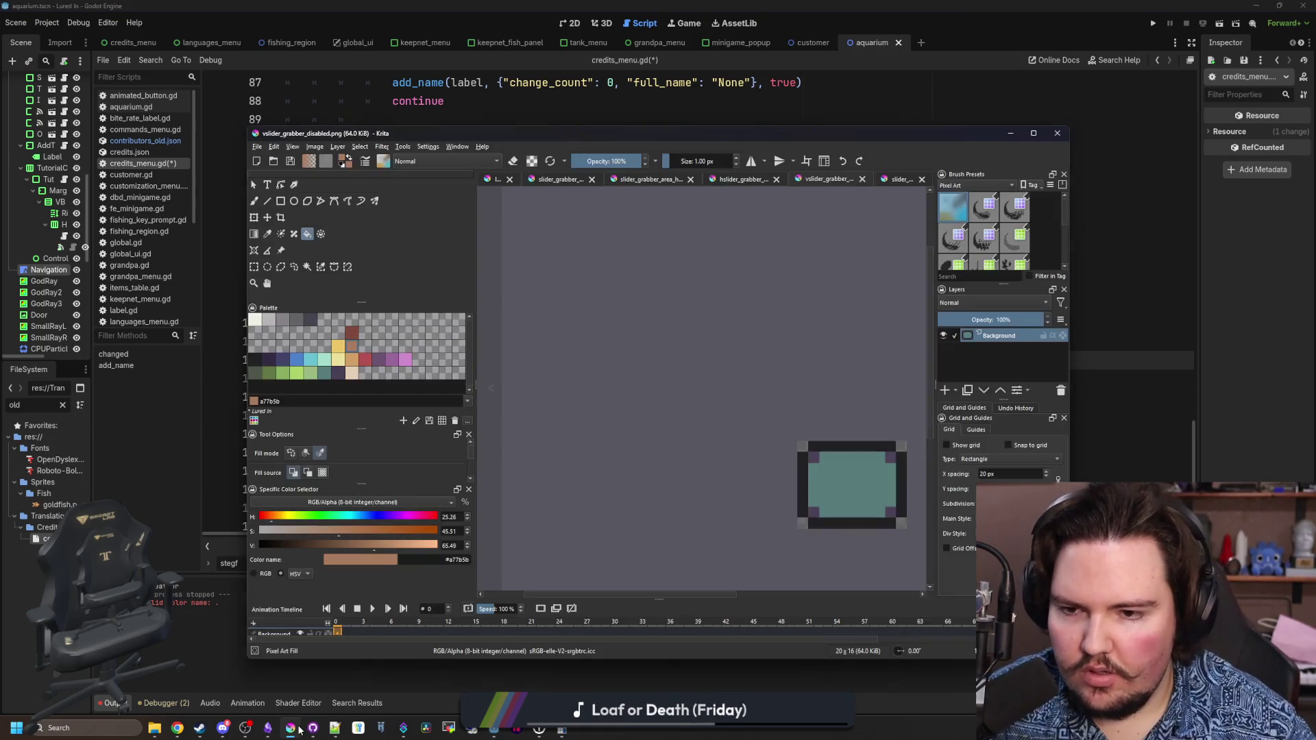
Copy cyan #68c2d3 from Krita's palette into the over-500 tier's Color() call.
click(279, 322)
click(255, 320)
double_click(459, 560)
click(311, 360)
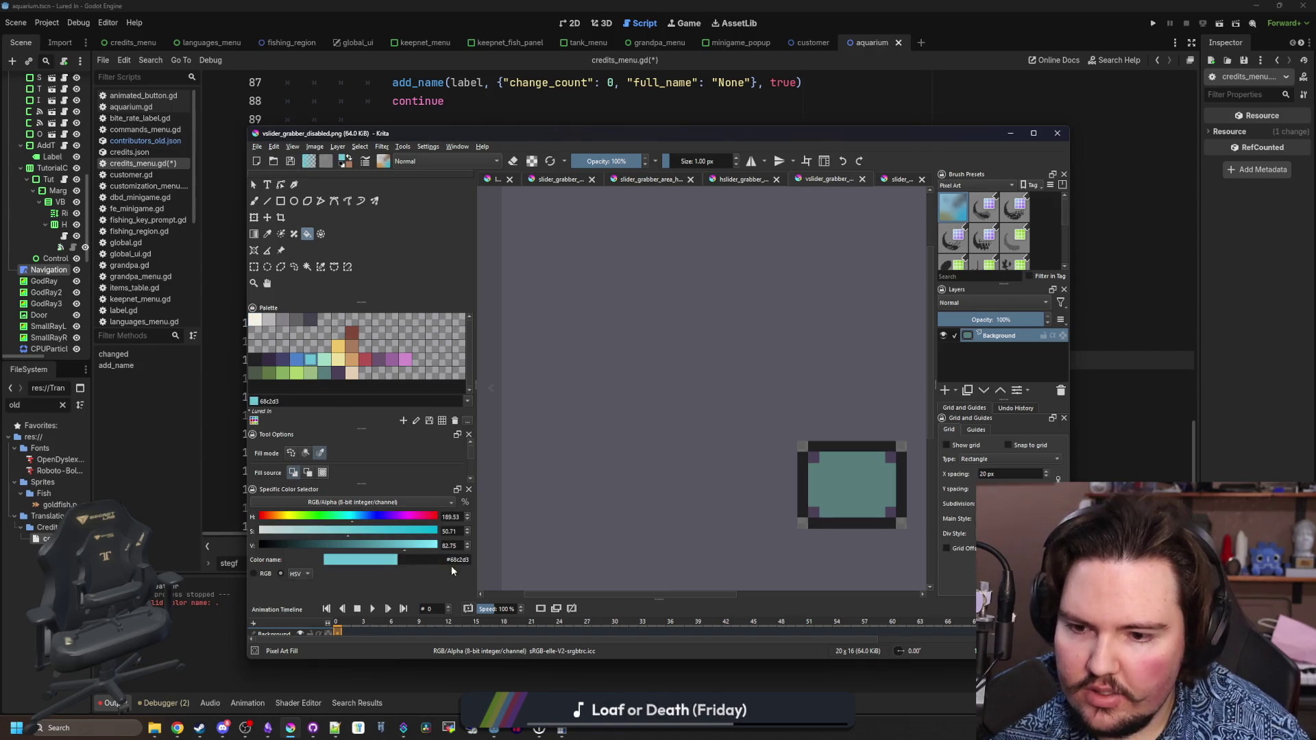
drag(459, 133, 941, 214)
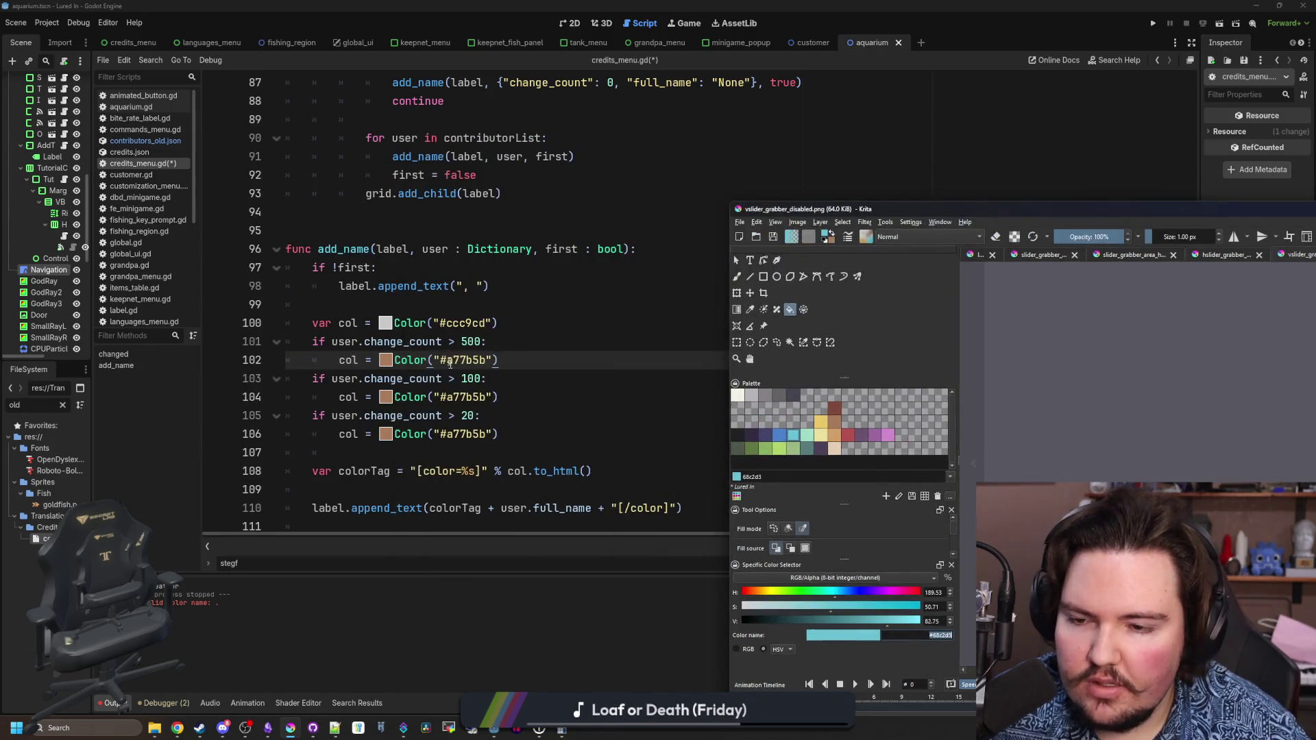
click(459, 379)
double_click(460, 361)
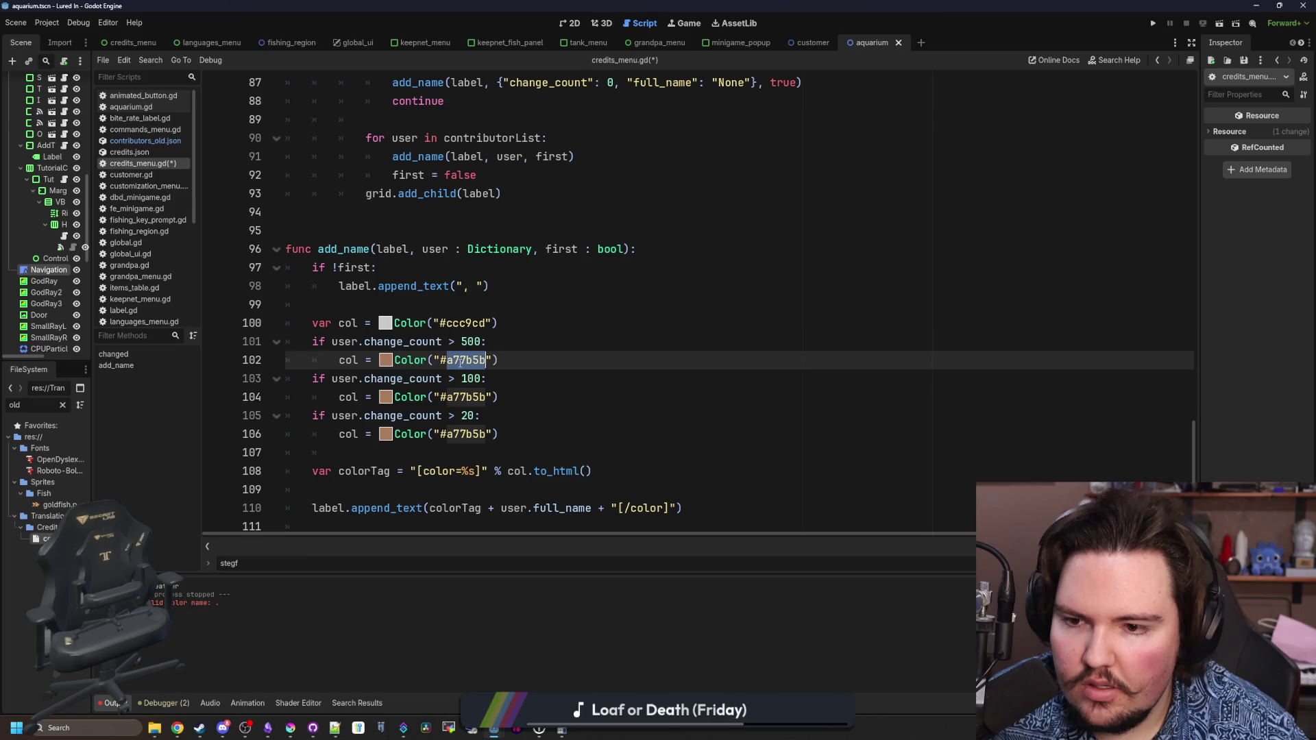
double_click(457, 323)
double_click(453, 360)
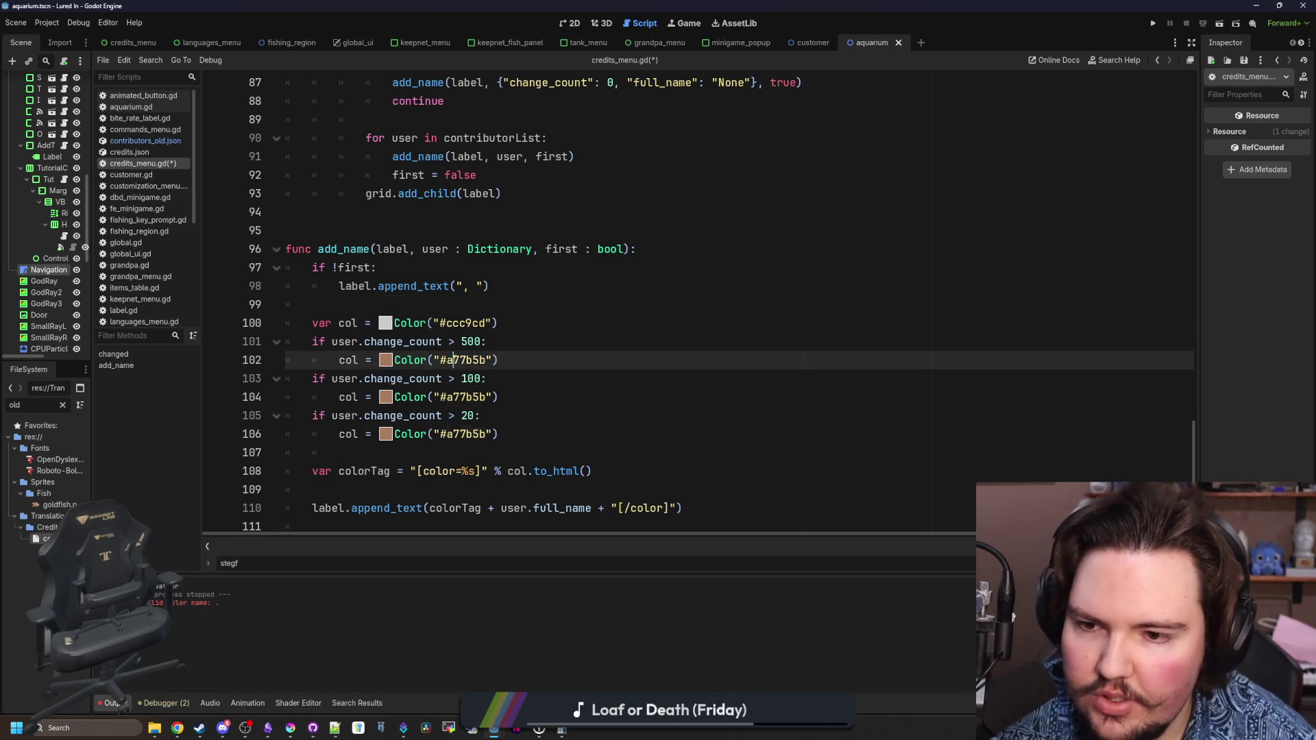
text(#68c2d3)
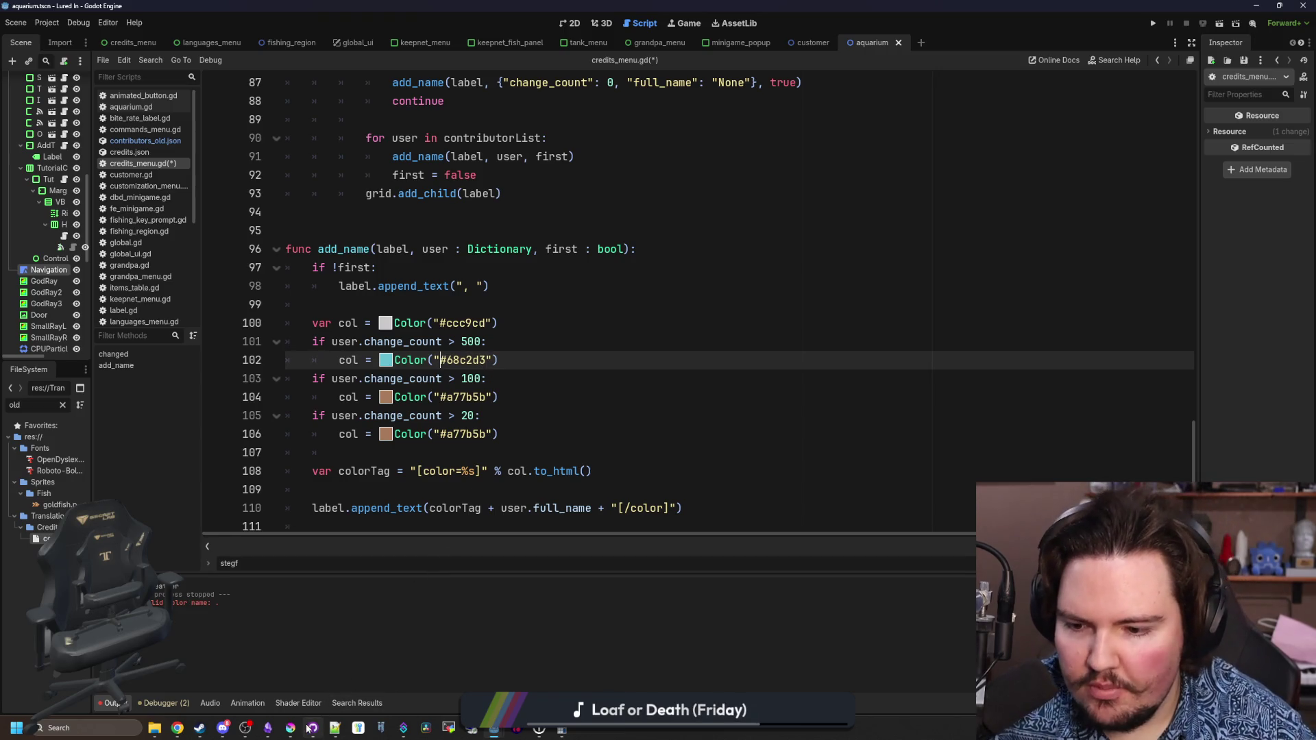
Paste Krita's yellow #edc766 into the over-100 tier's Color() call.
click(291, 727)
click(826, 430)
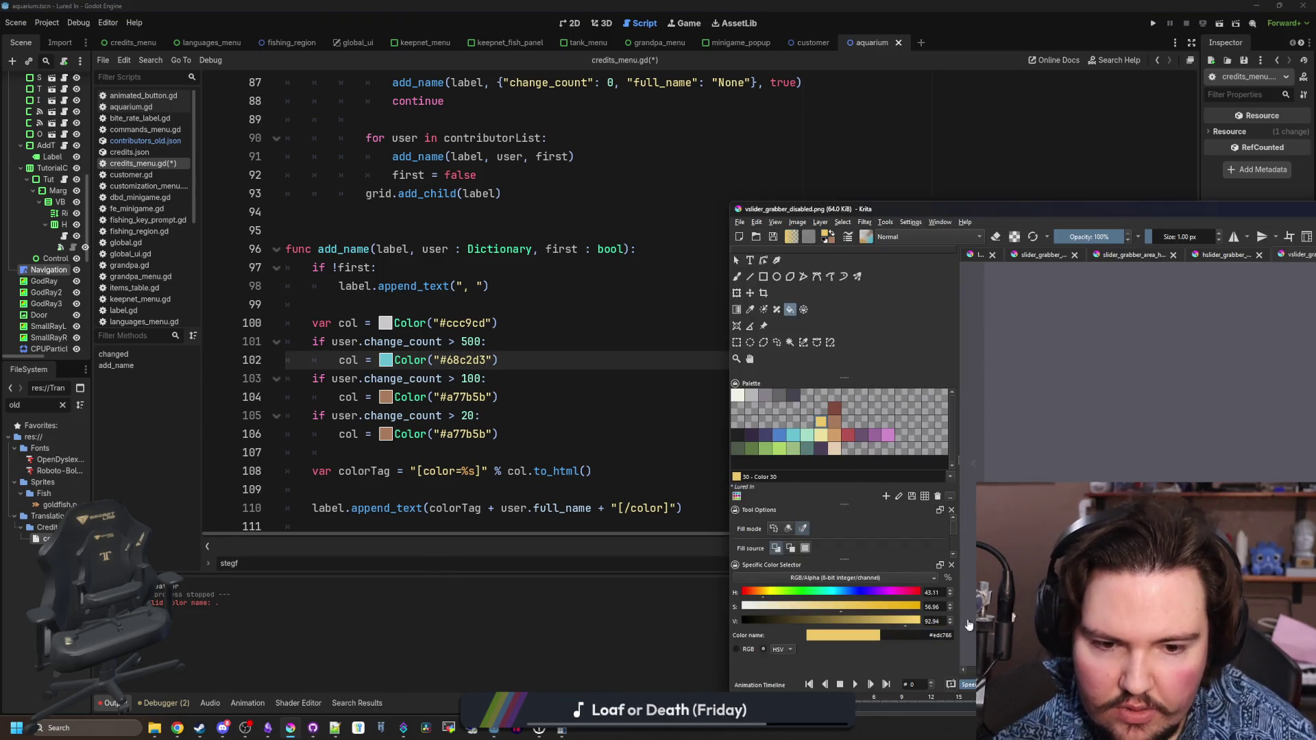
click(453, 378)
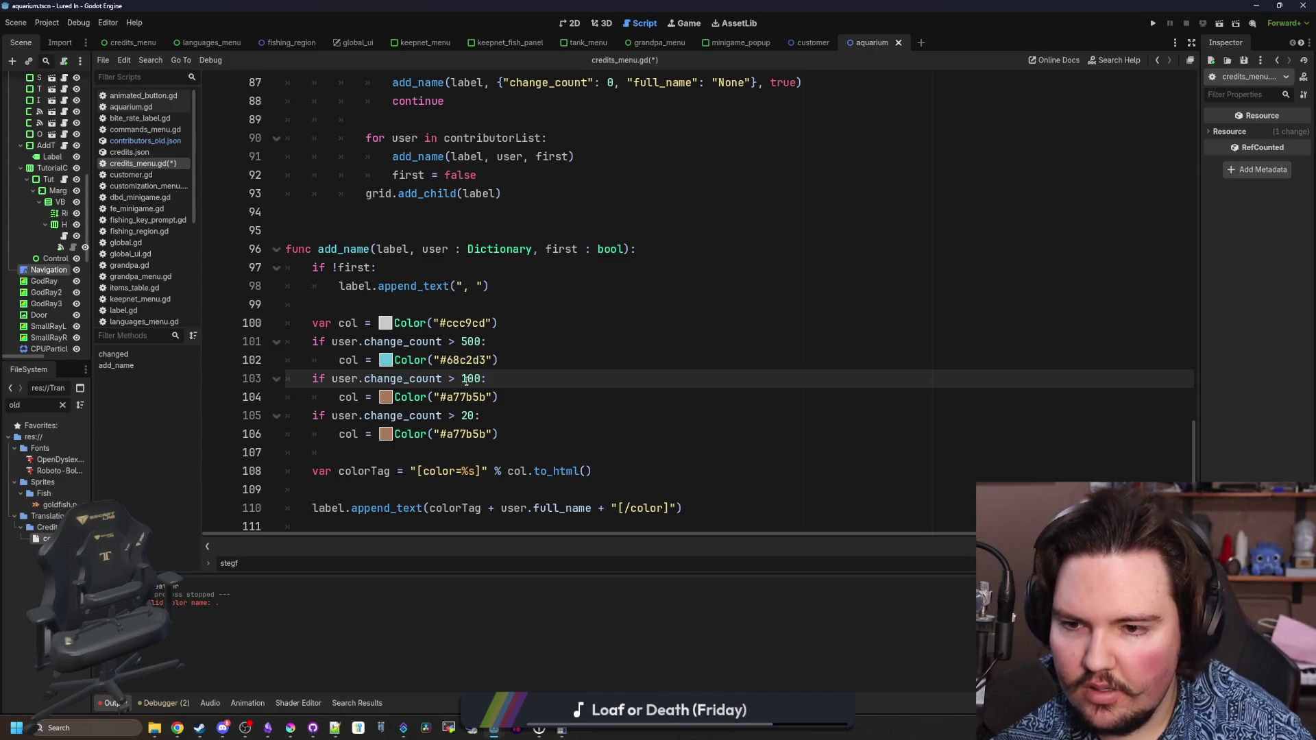
click(515, 378)
double_click(466, 396)
text(#edc766)
Save credits_menu.gd and launch Lured In to check the credits.
click(545, 383)
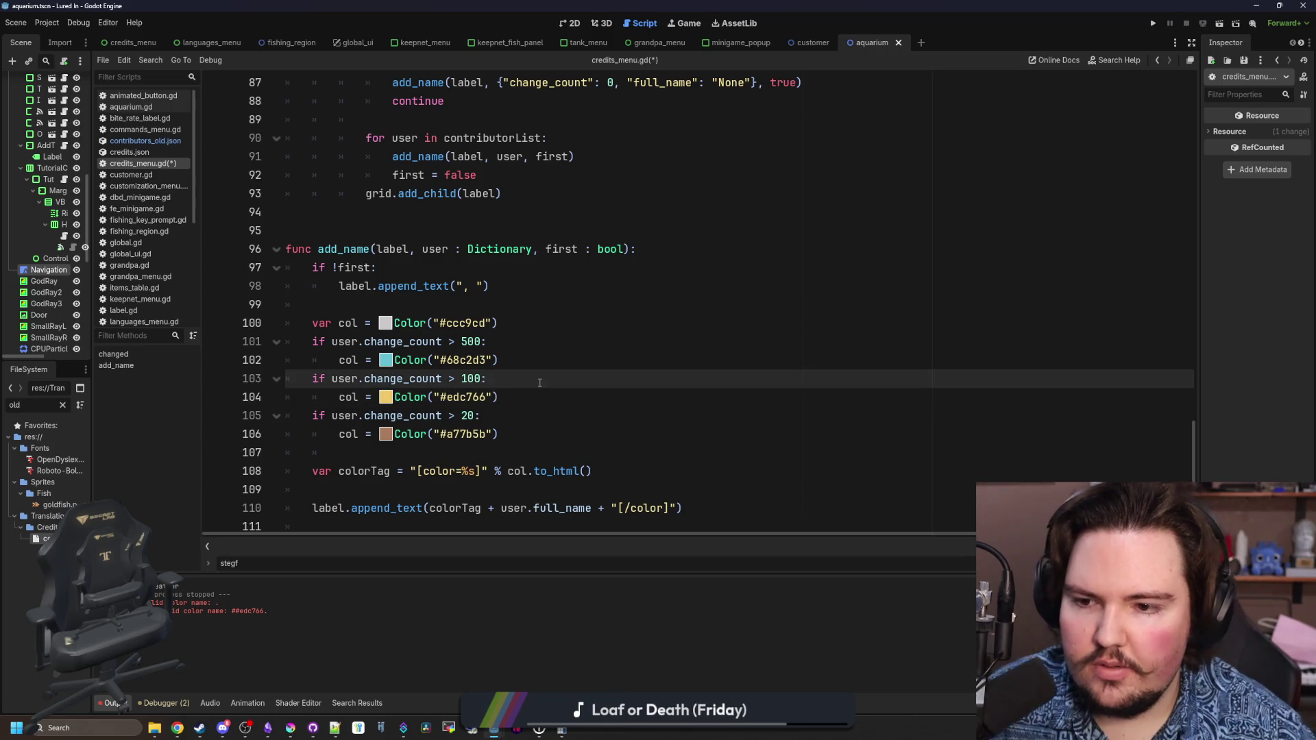
scroll(544, 383, down, 1)
click(449, 436)
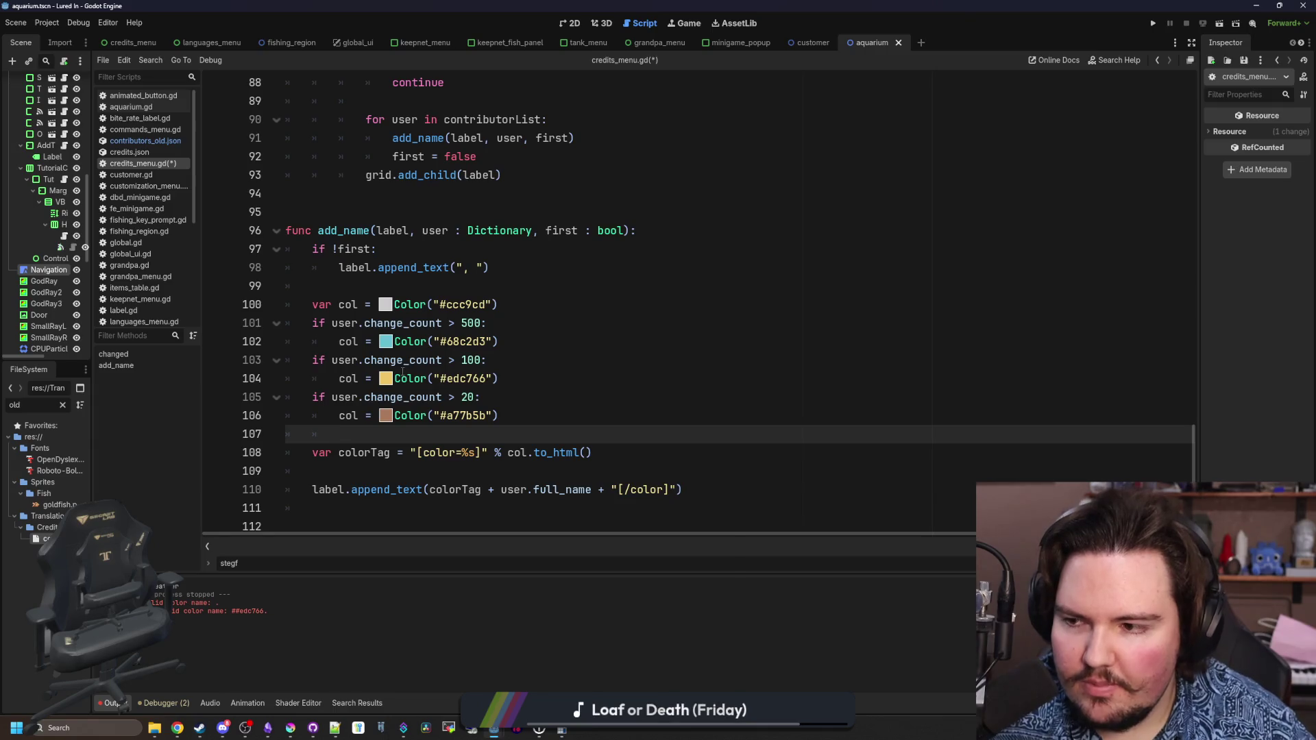
click(548, 323)
key(ctrl+s)
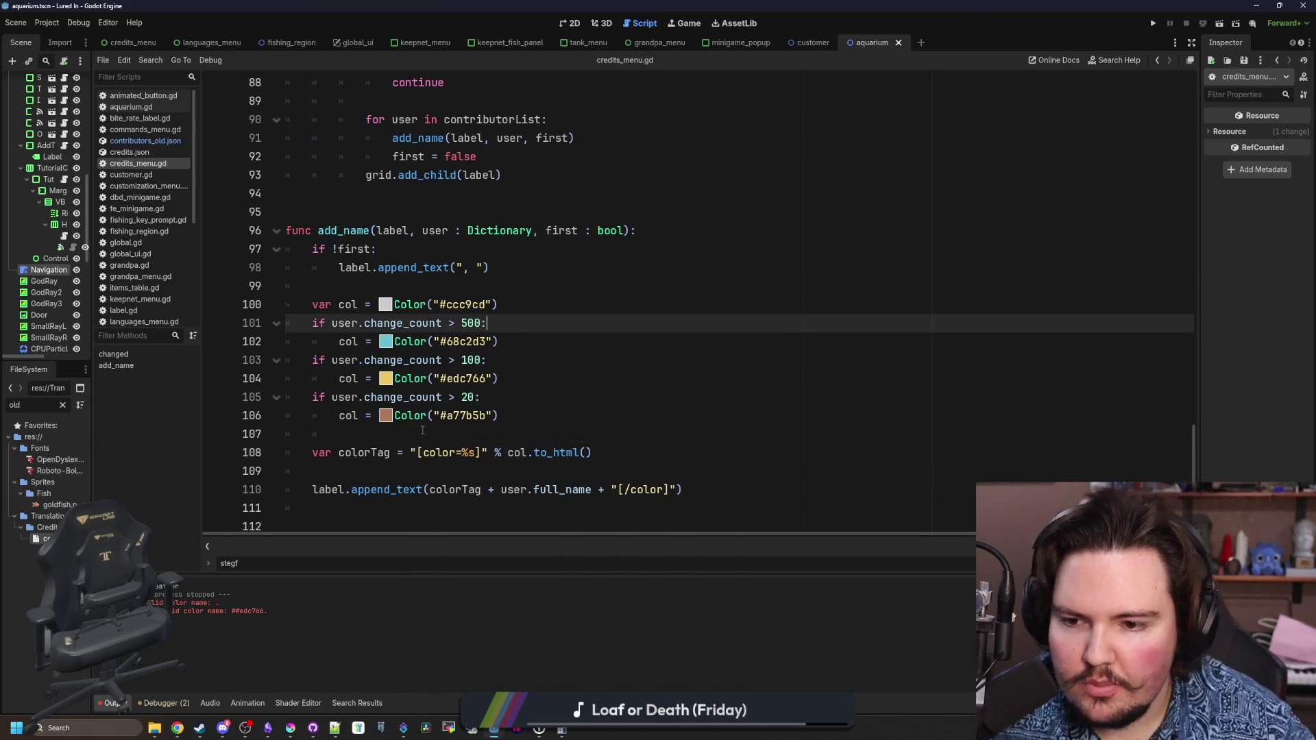
click(423, 432)
key(ctrl+s)
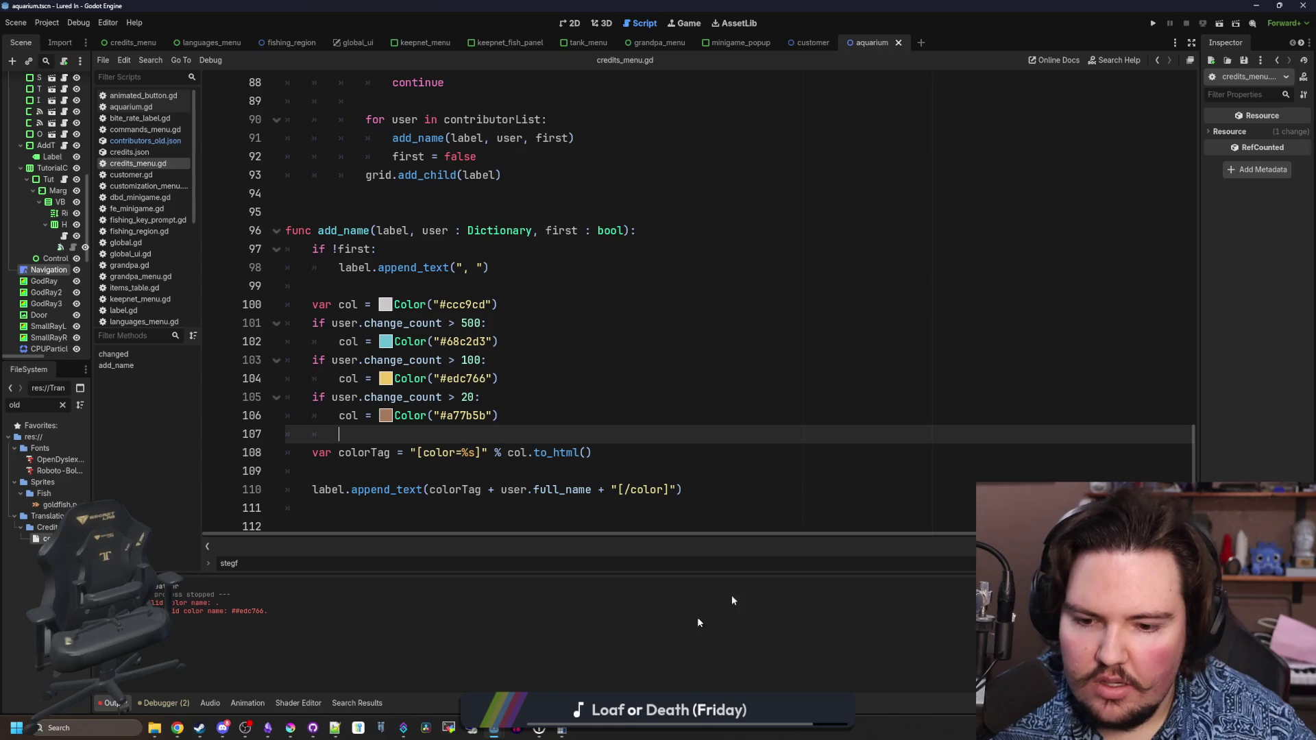
click(1154, 24)
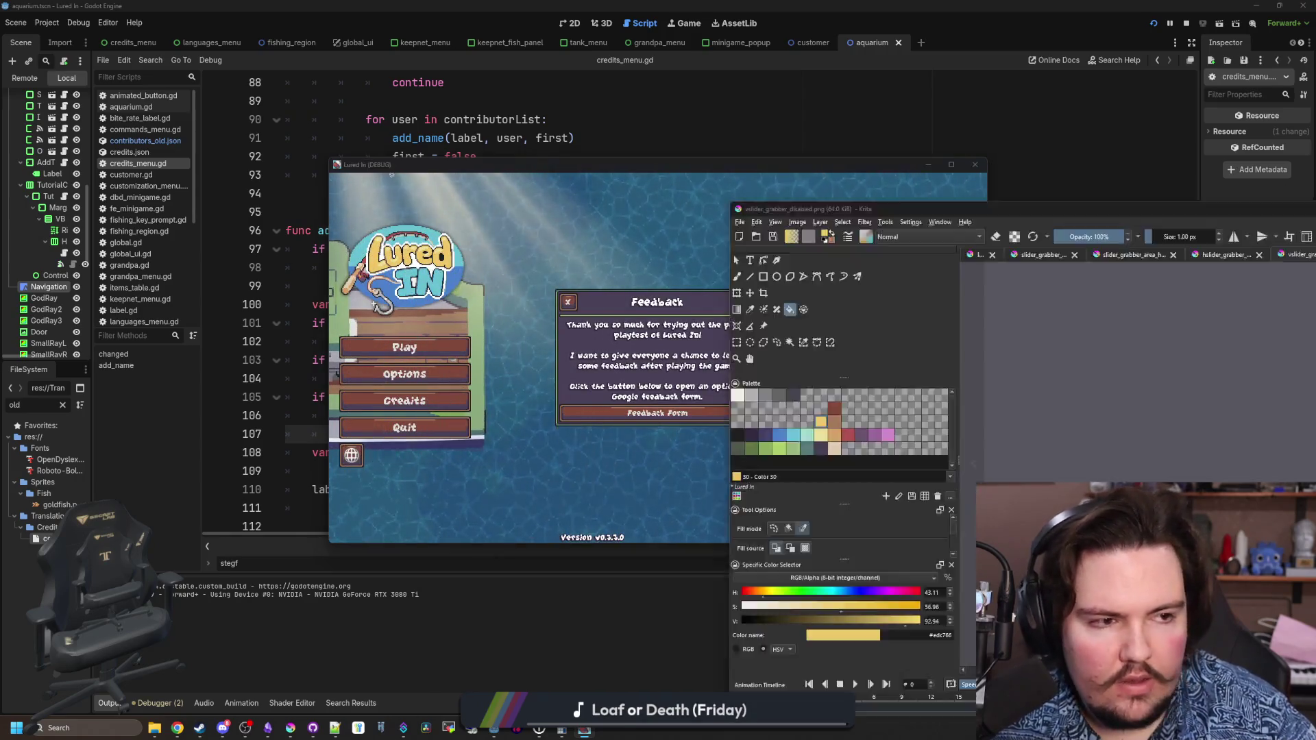
Dismiss the feedback popup, scroll the game's Credits translator names, then return to credits_menu.gd.
click(568, 301)
click(435, 399)
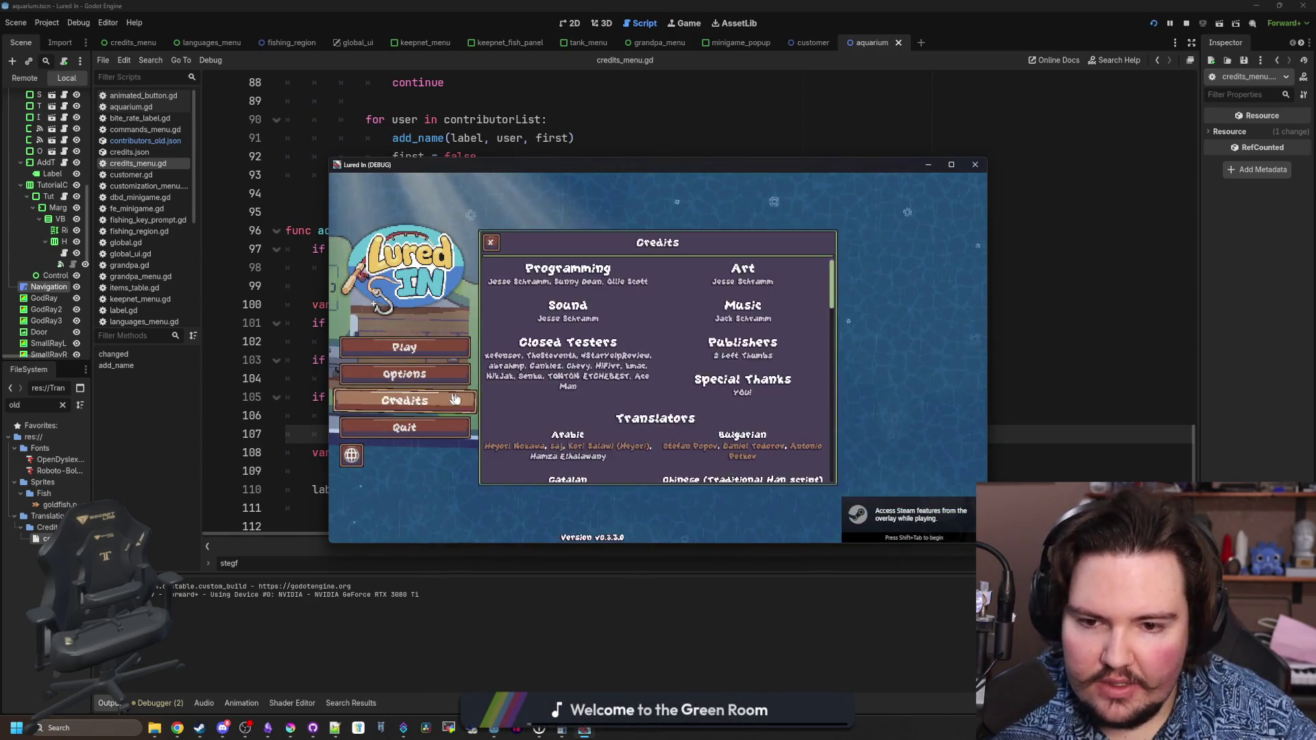
scroll(592, 416, down, 10)
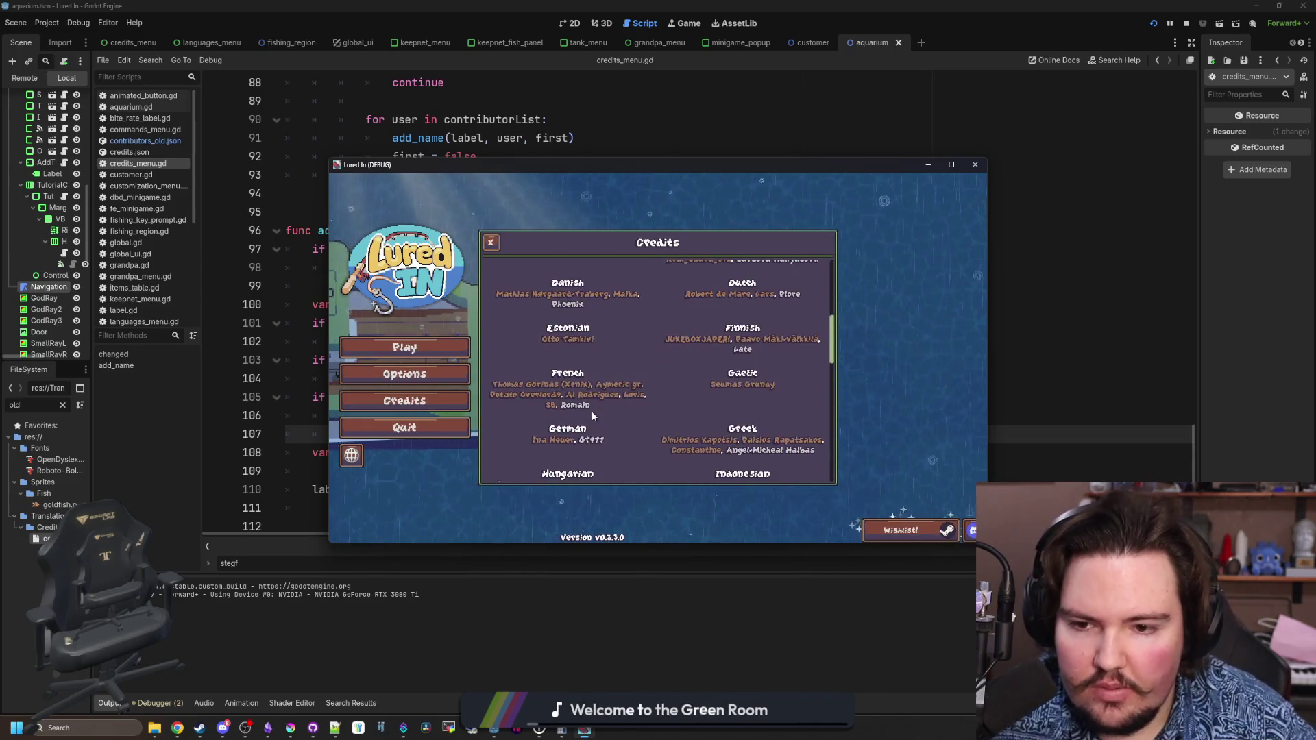
scroll(593, 415, down, 2)
scroll(592, 413, down, 6)
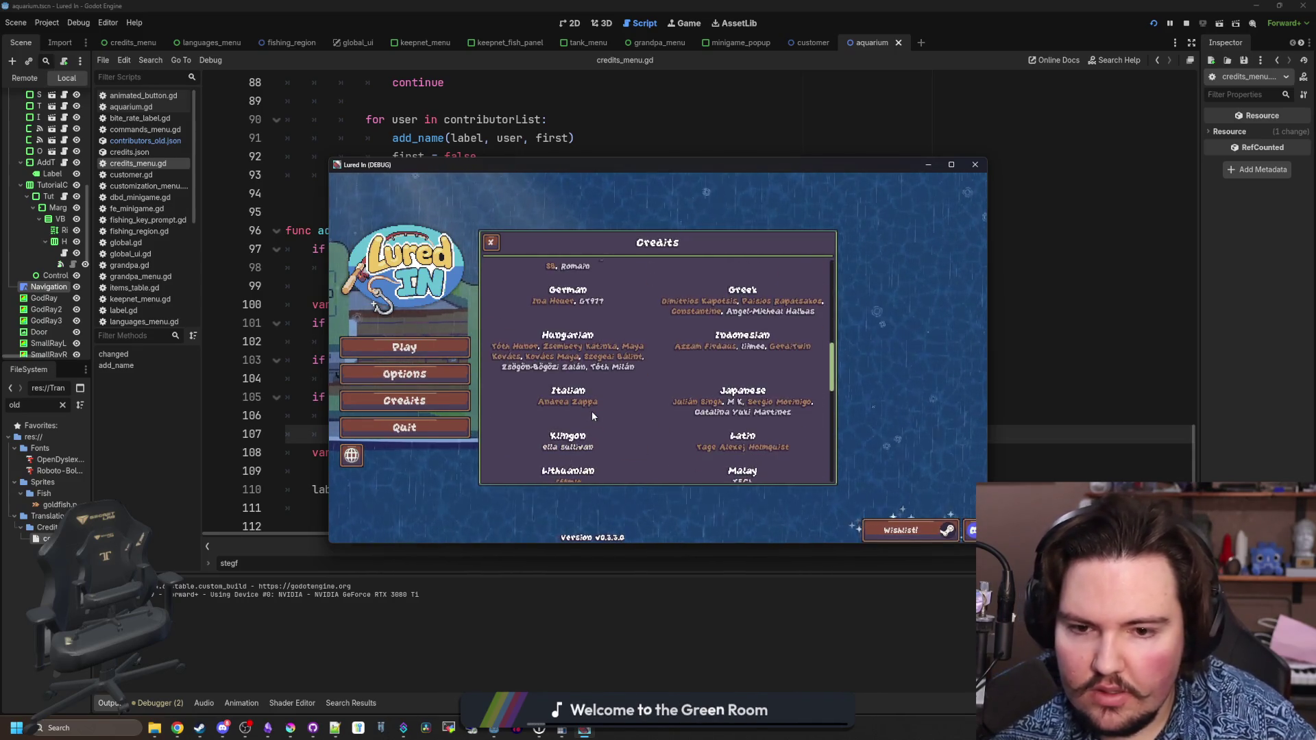
click(975, 164)
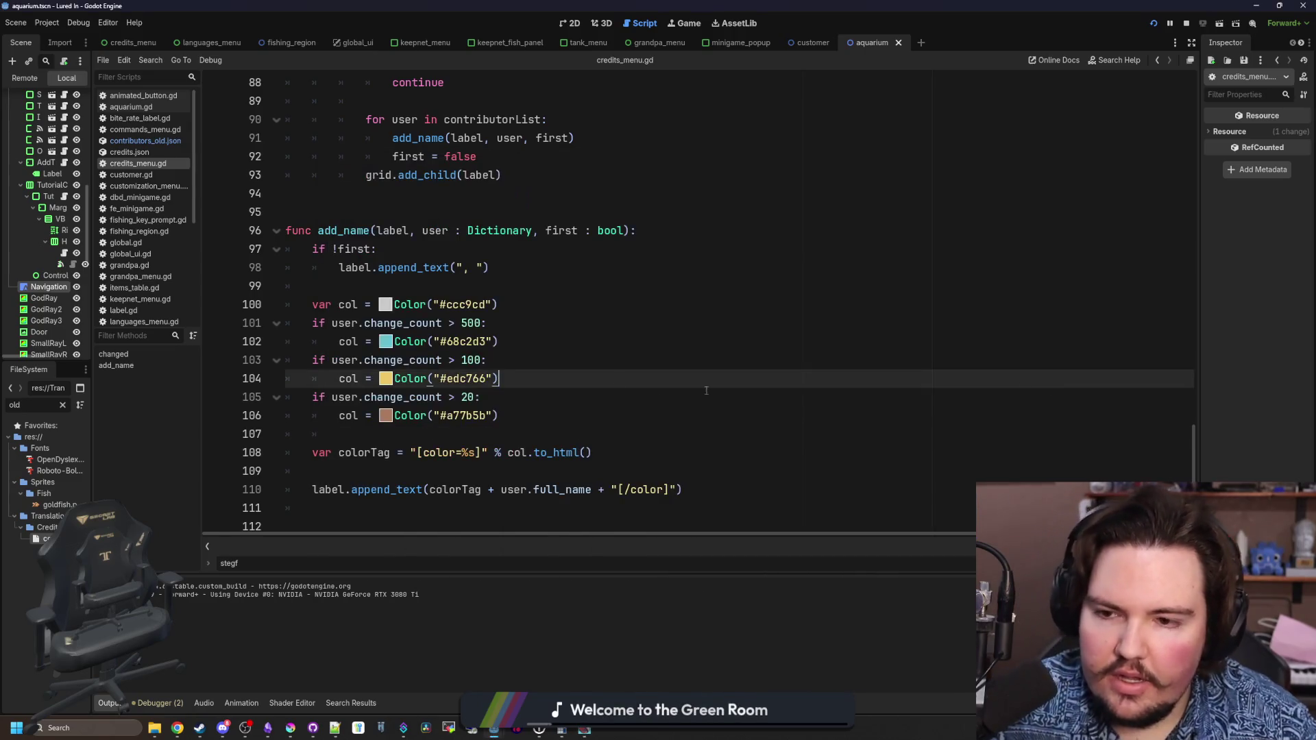
Turn the over-100 and over-20 checks into elif, save, and bring the running game forward.
click(308, 343)
click(309, 359)
text(el)
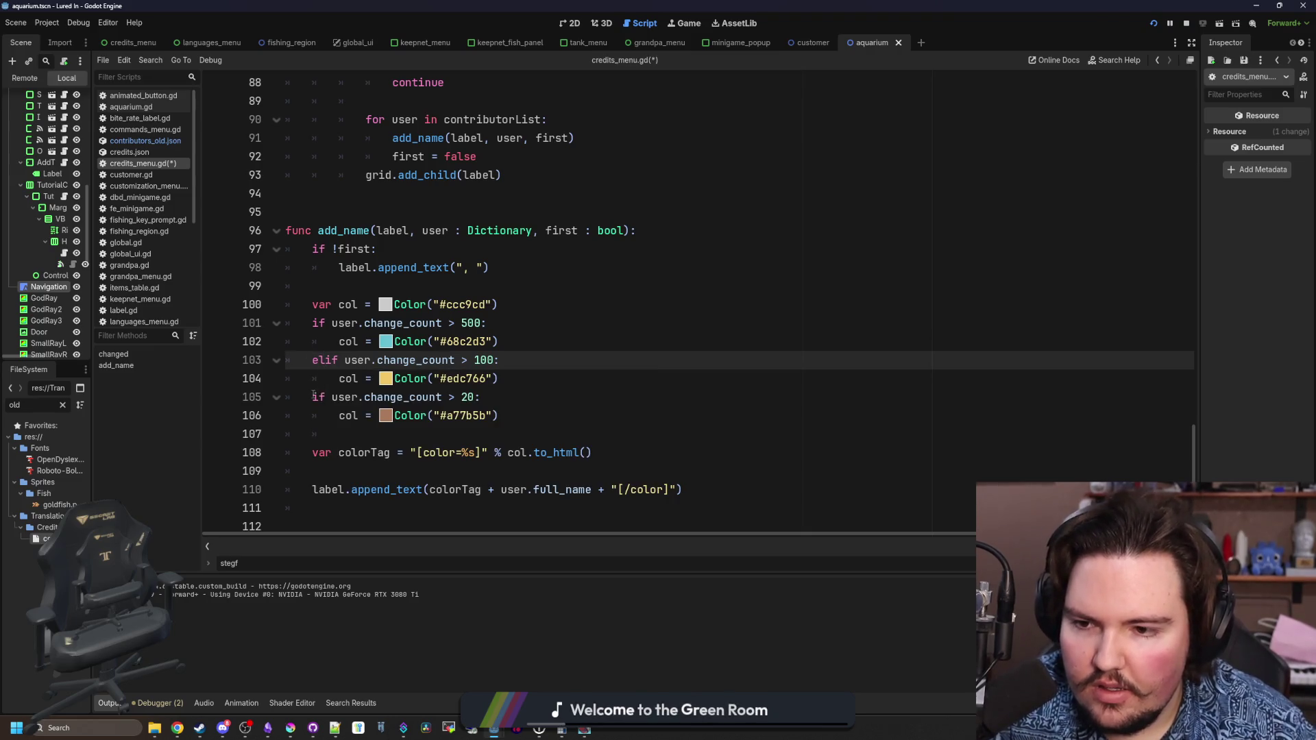
click(312, 397)
key(ctrl+s)
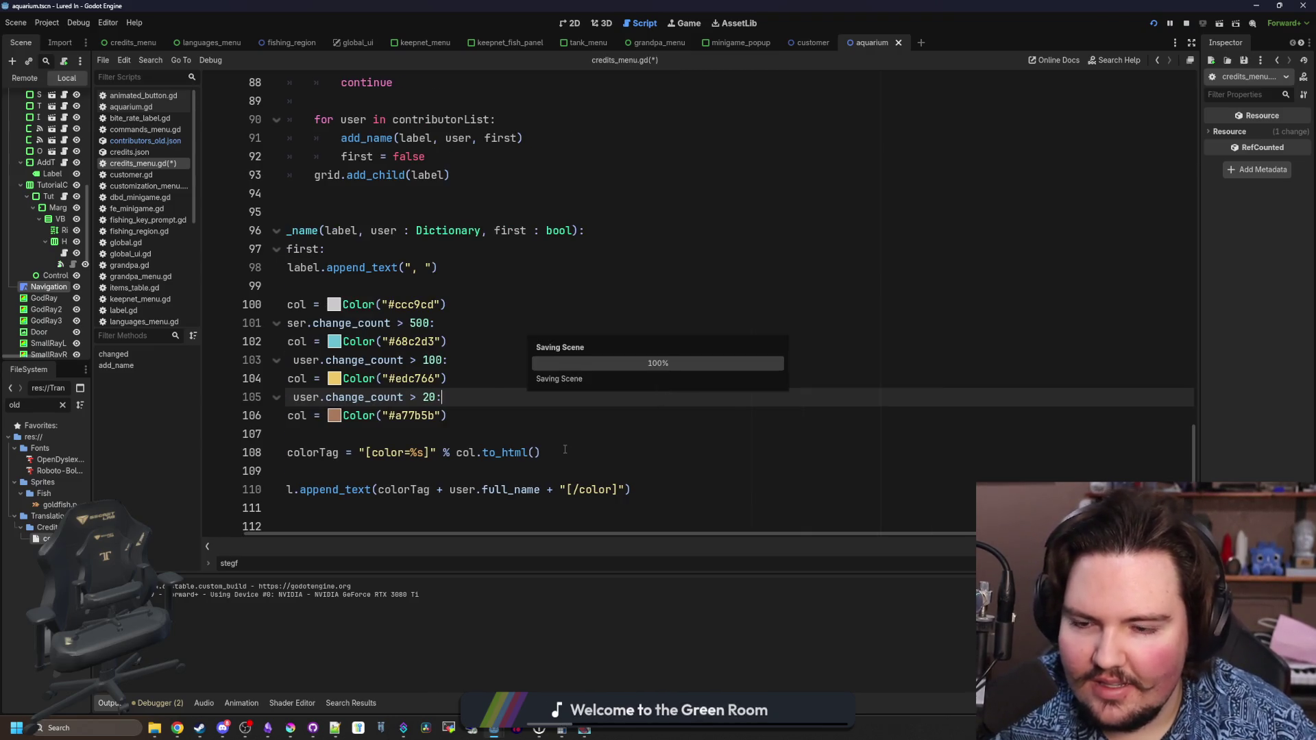
click(581, 730)
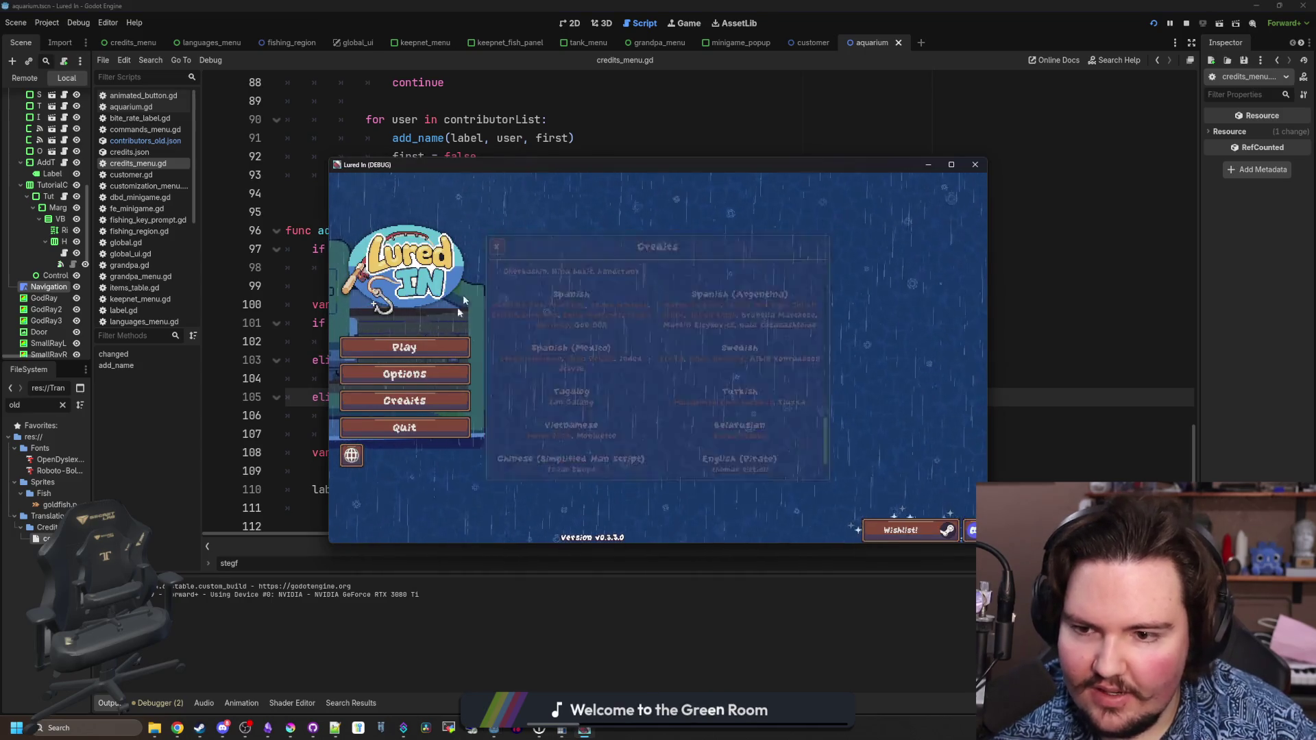
scroll(525, 411, up, 10)
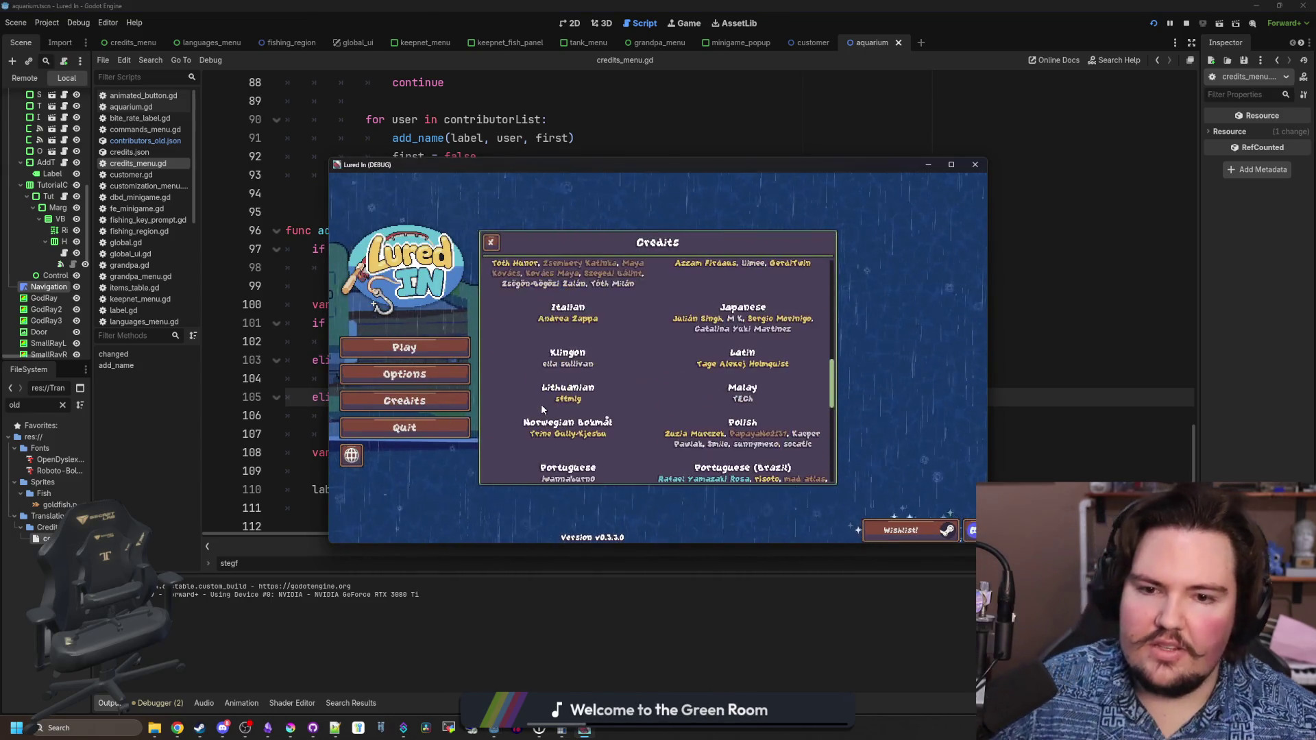
scroll(638, 441, up, 8)
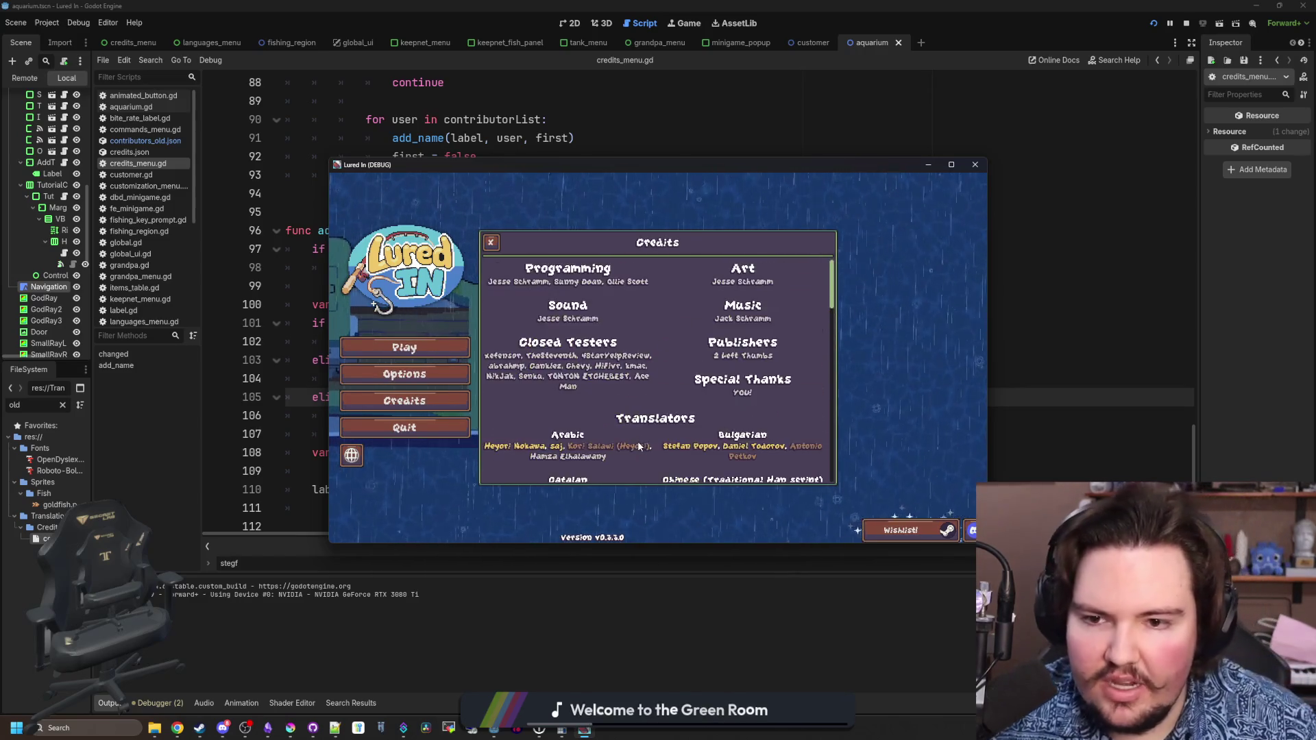
scroll(638, 441, down, 3)
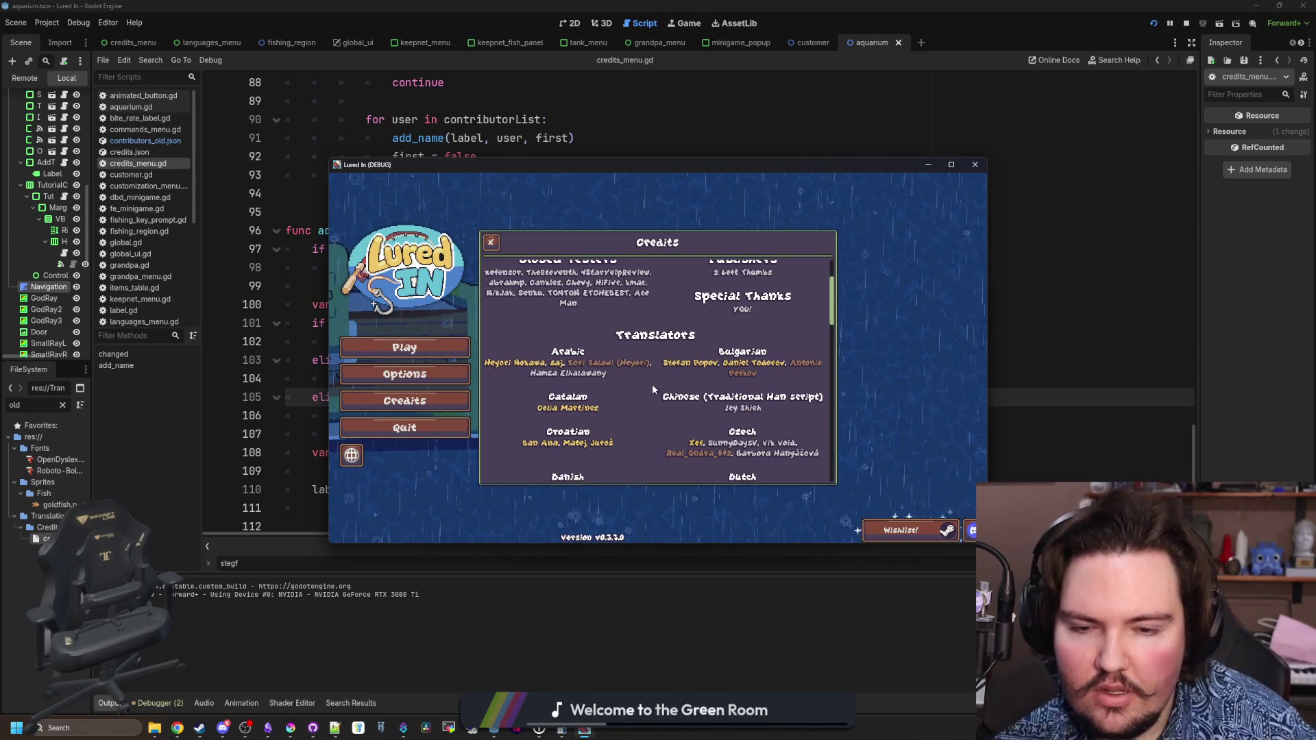
scroll(653, 384, down, 2)
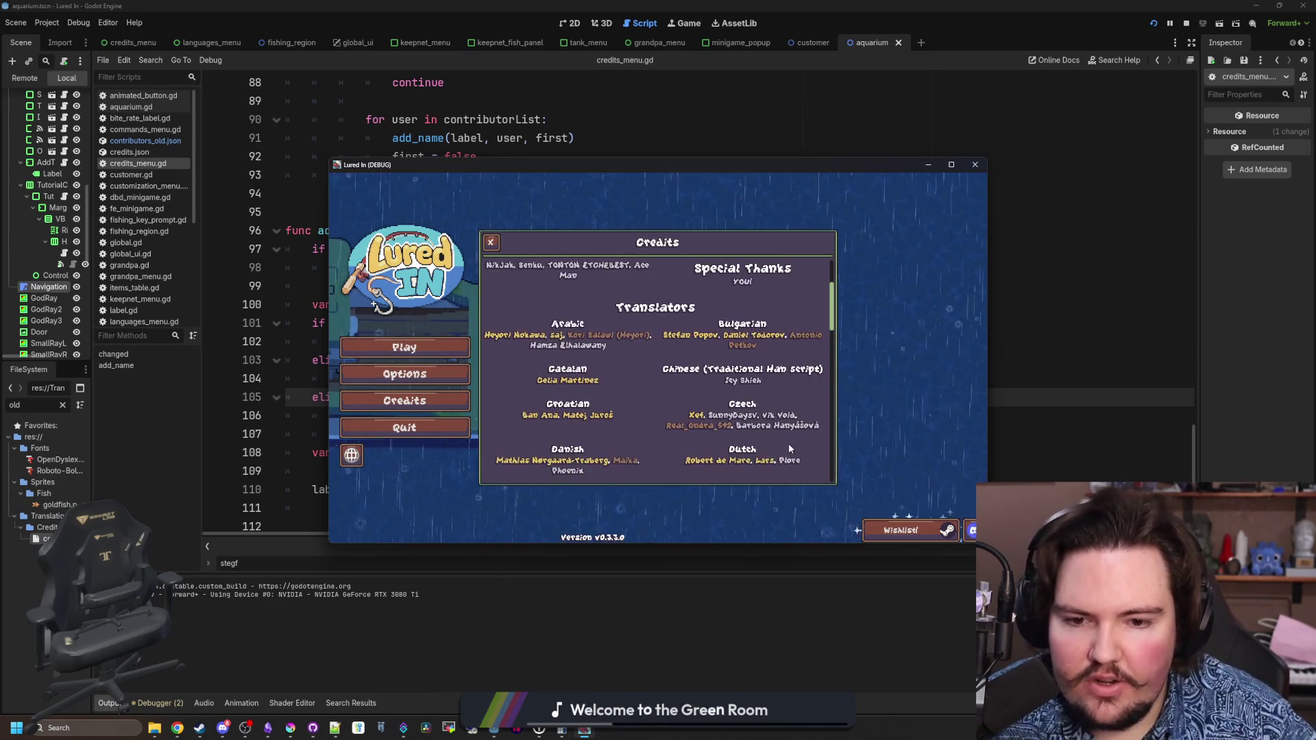
scroll(655, 389, down, 6)
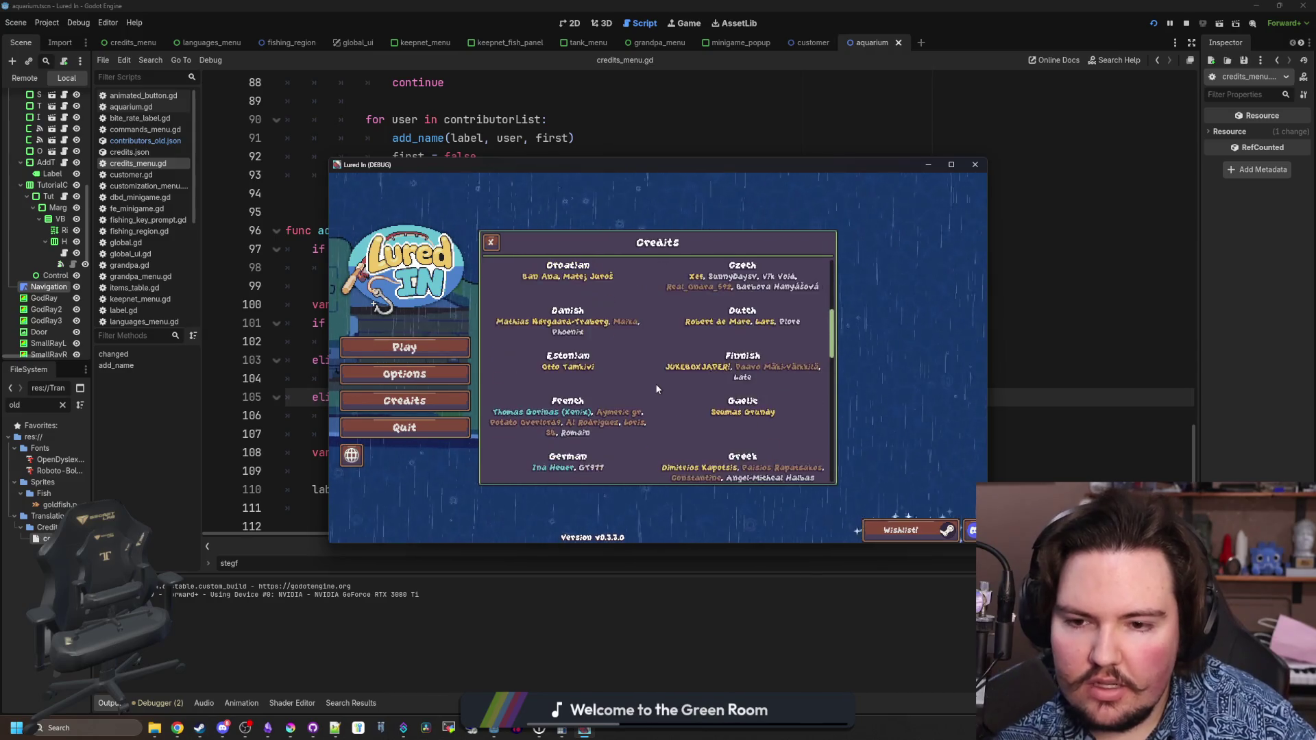
scroll(656, 388, down, 3)
scroll(657, 389, down, 2)
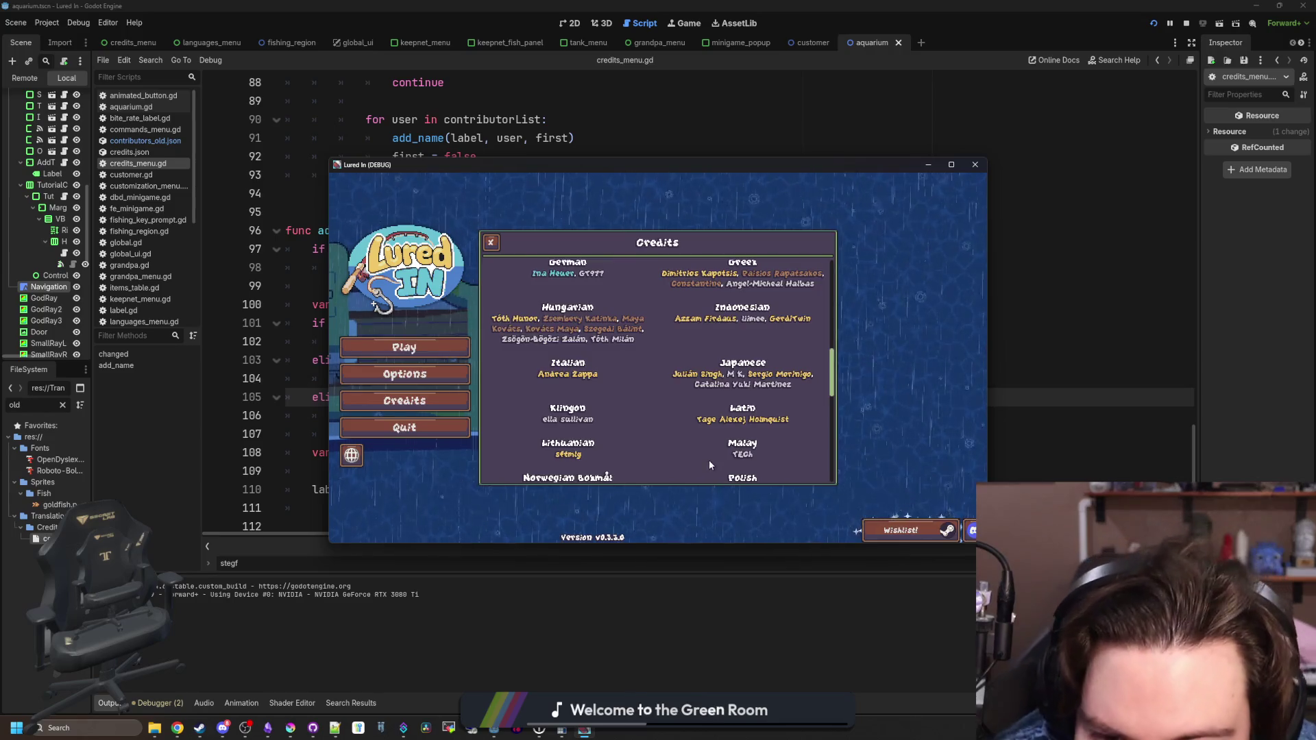
scroll(755, 381, down, 5)
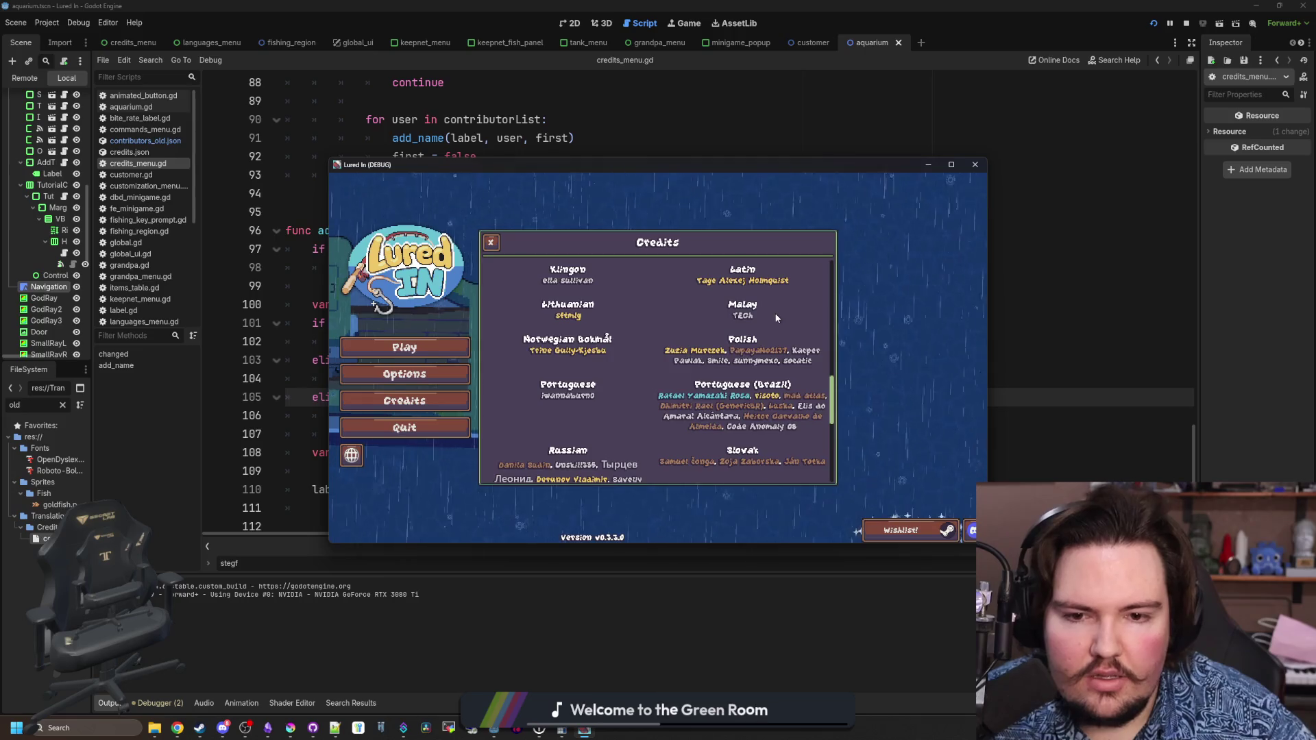
scroll(777, 318, down, 2)
scroll(776, 318, down, 1)
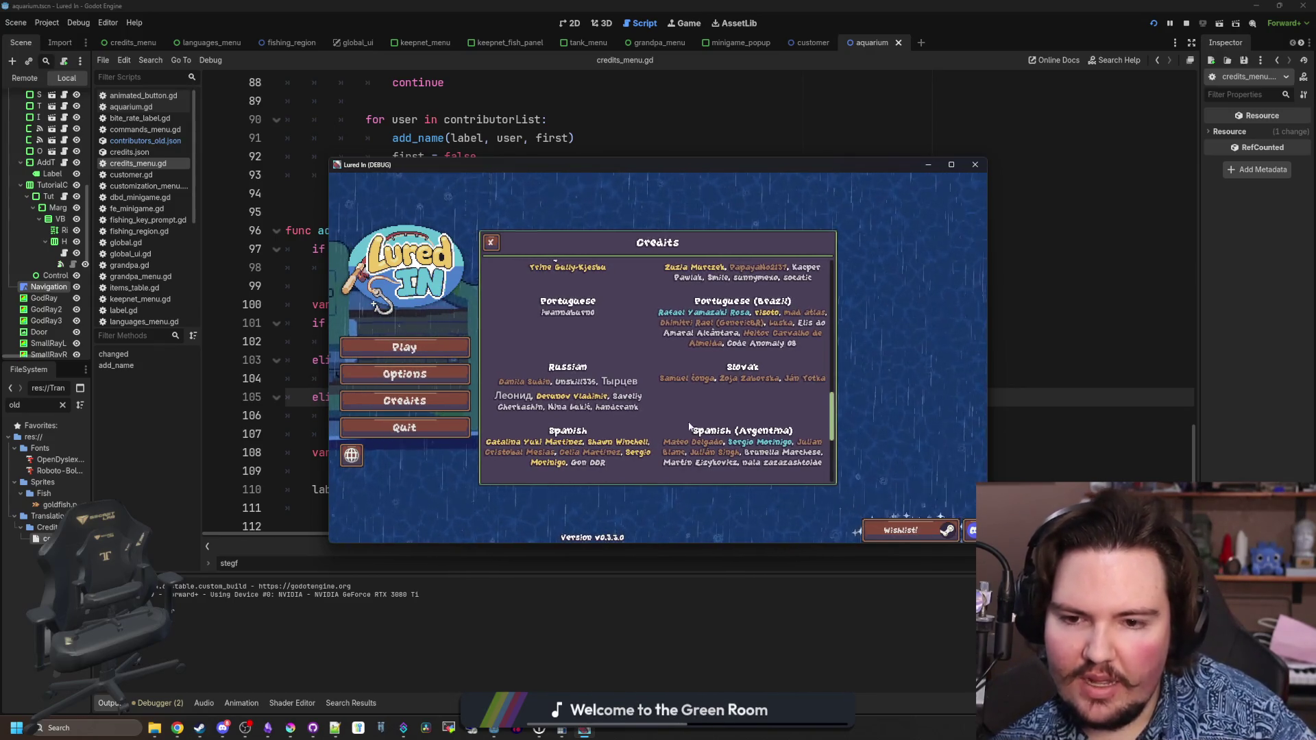
scroll(631, 412, up, 5)
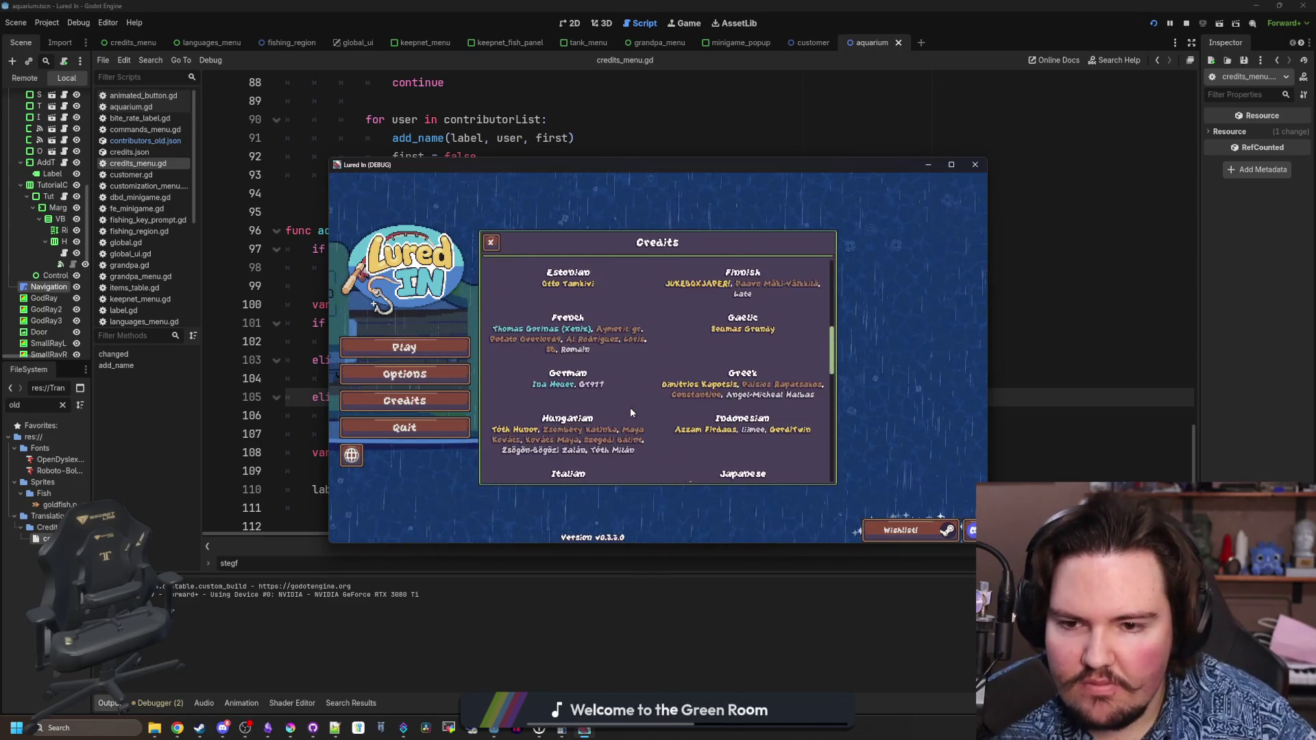
scroll(630, 412, up, 2)
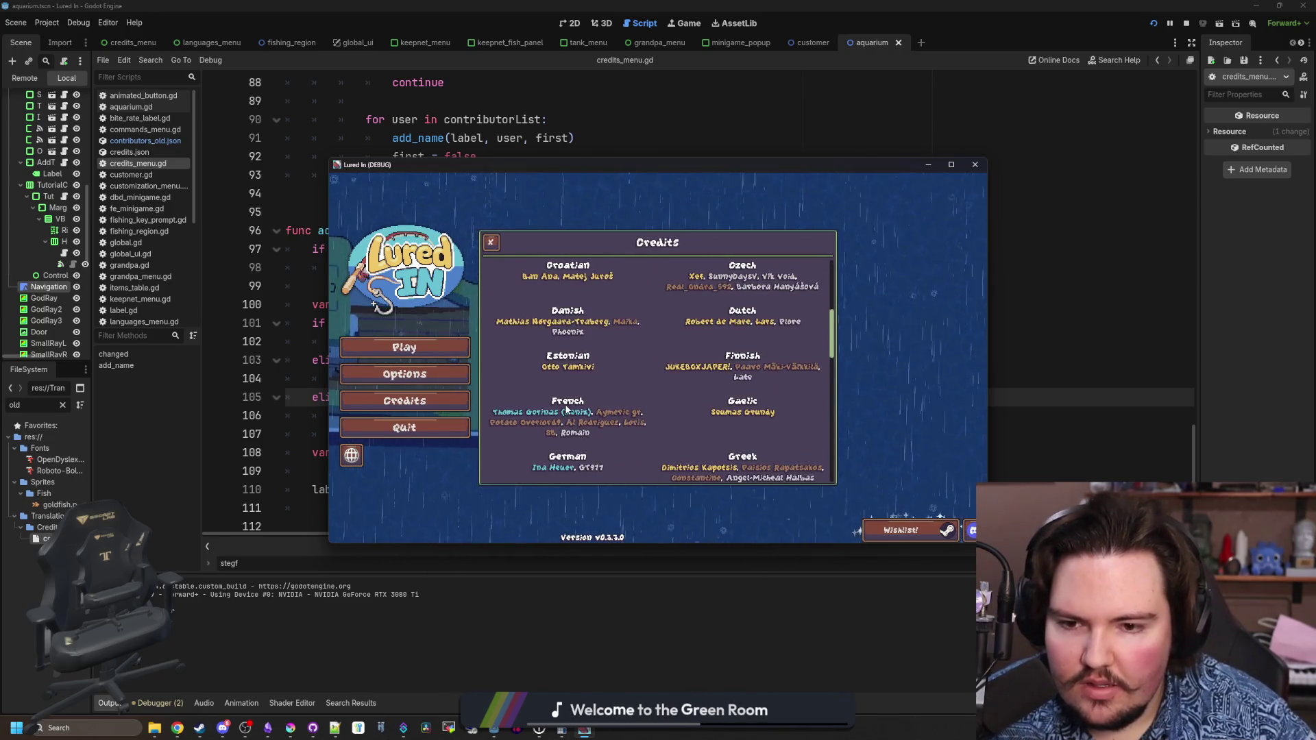
scroll(562, 413, up, 3)
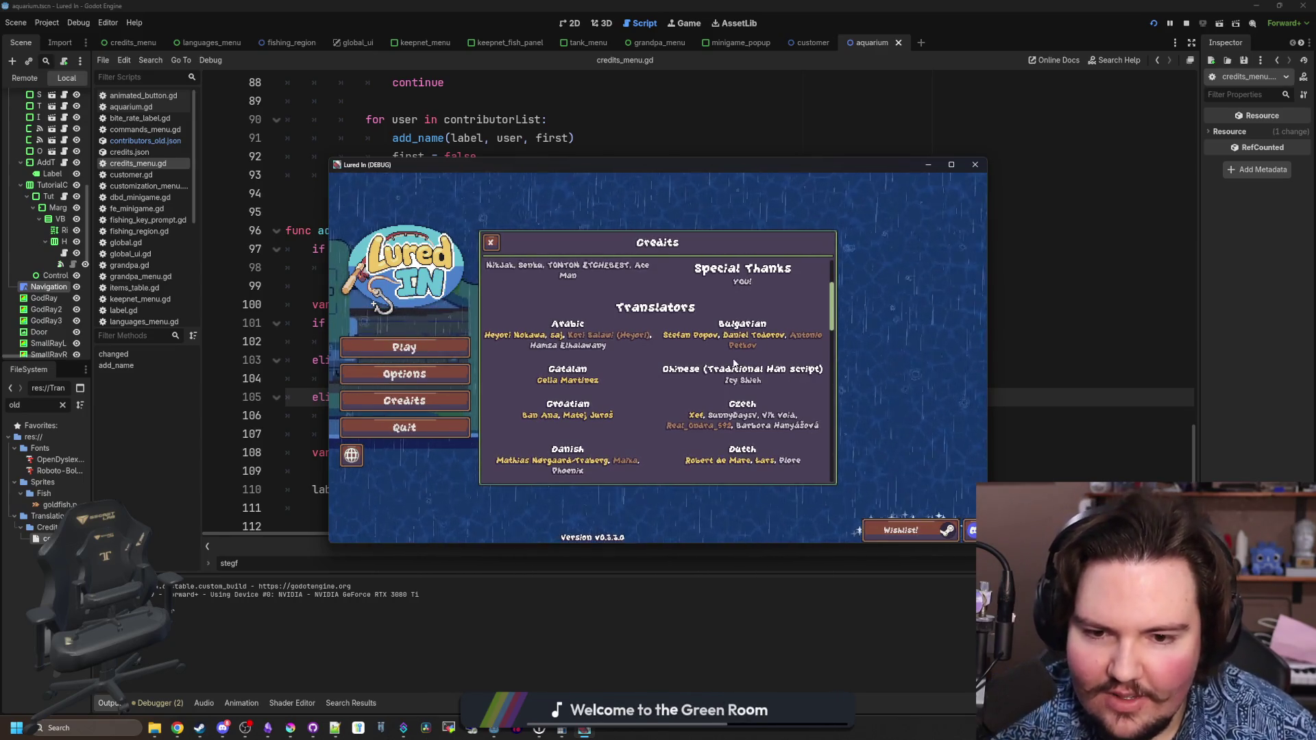
scroll(629, 364, down, 3)
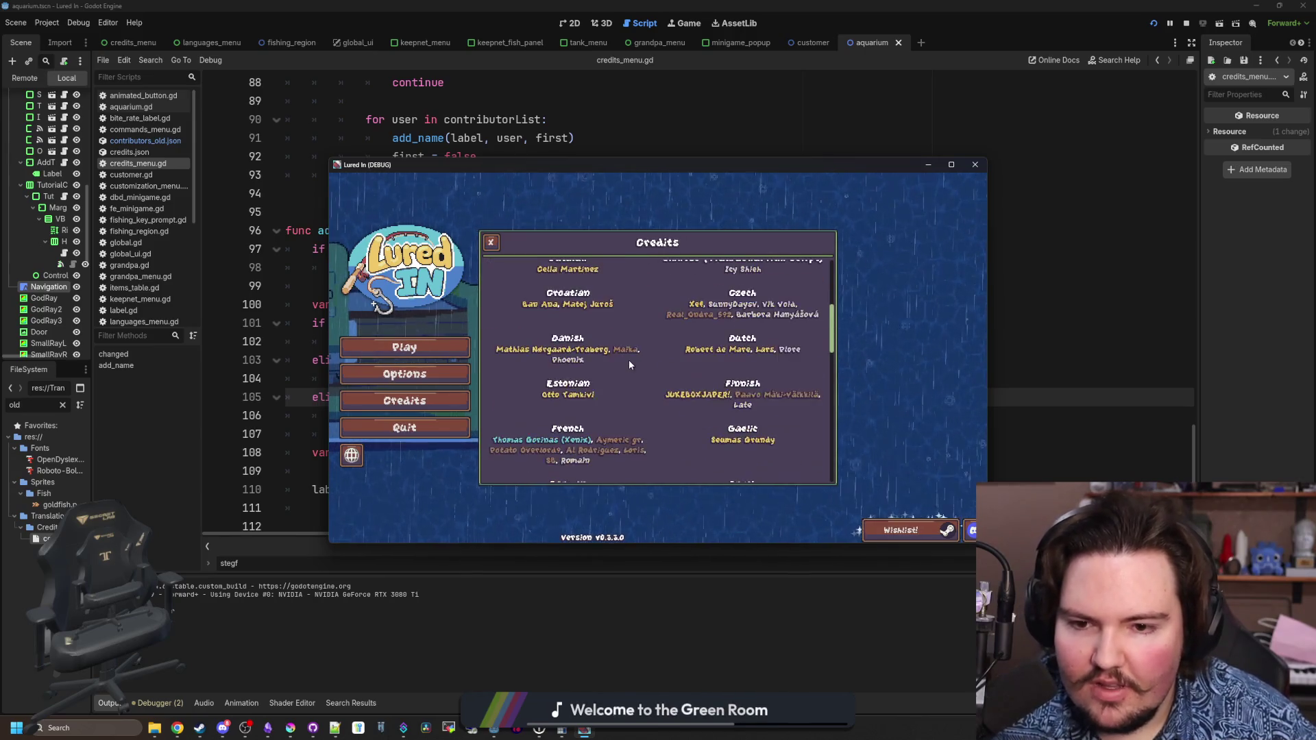
scroll(629, 365, down, 2)
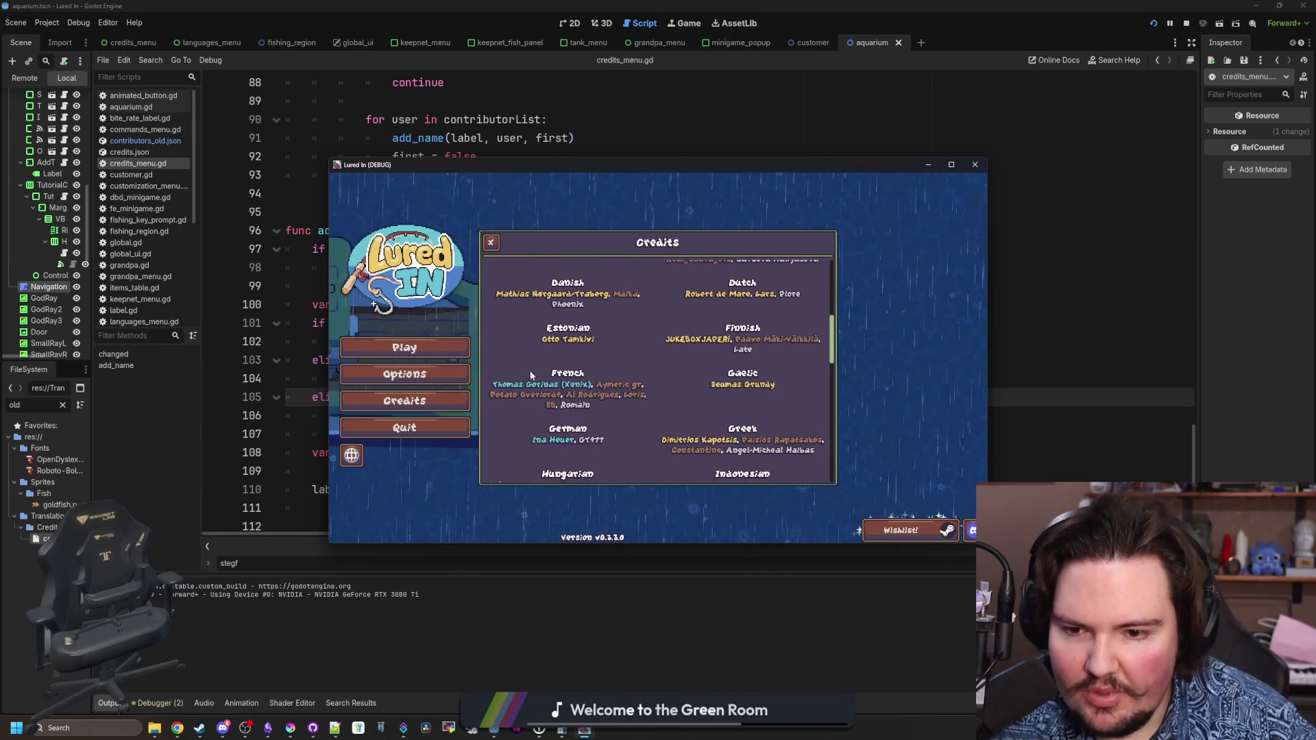
scroll(561, 436, down, 3)
scroll(569, 433, down, 3)
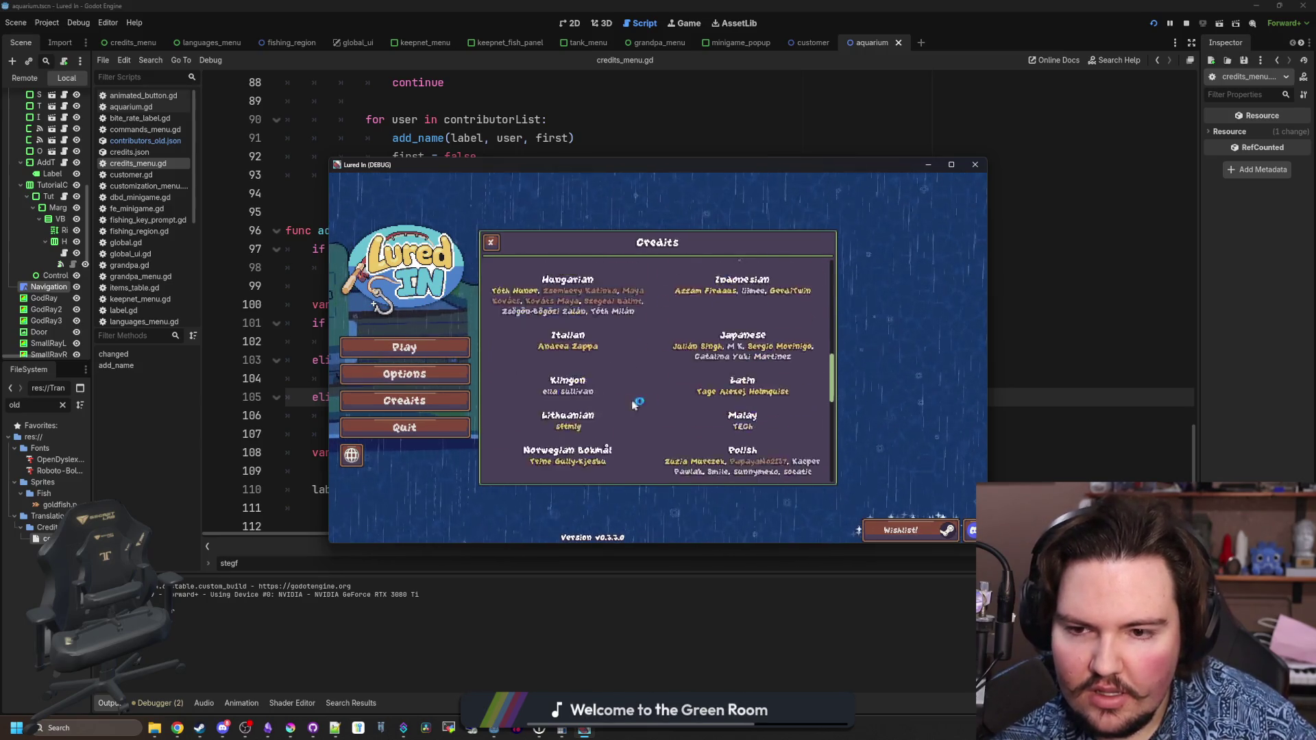
scroll(637, 404, down, 5)
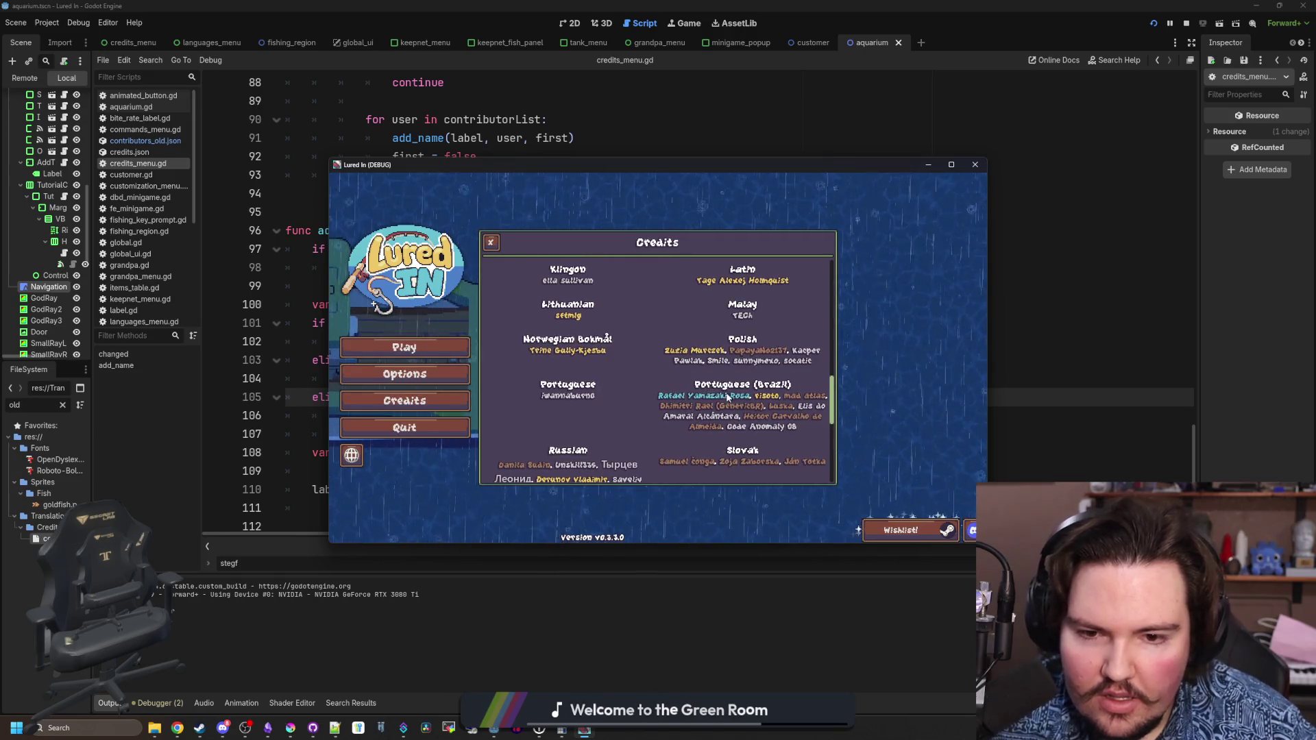
scroll(629, 368, down, 3)
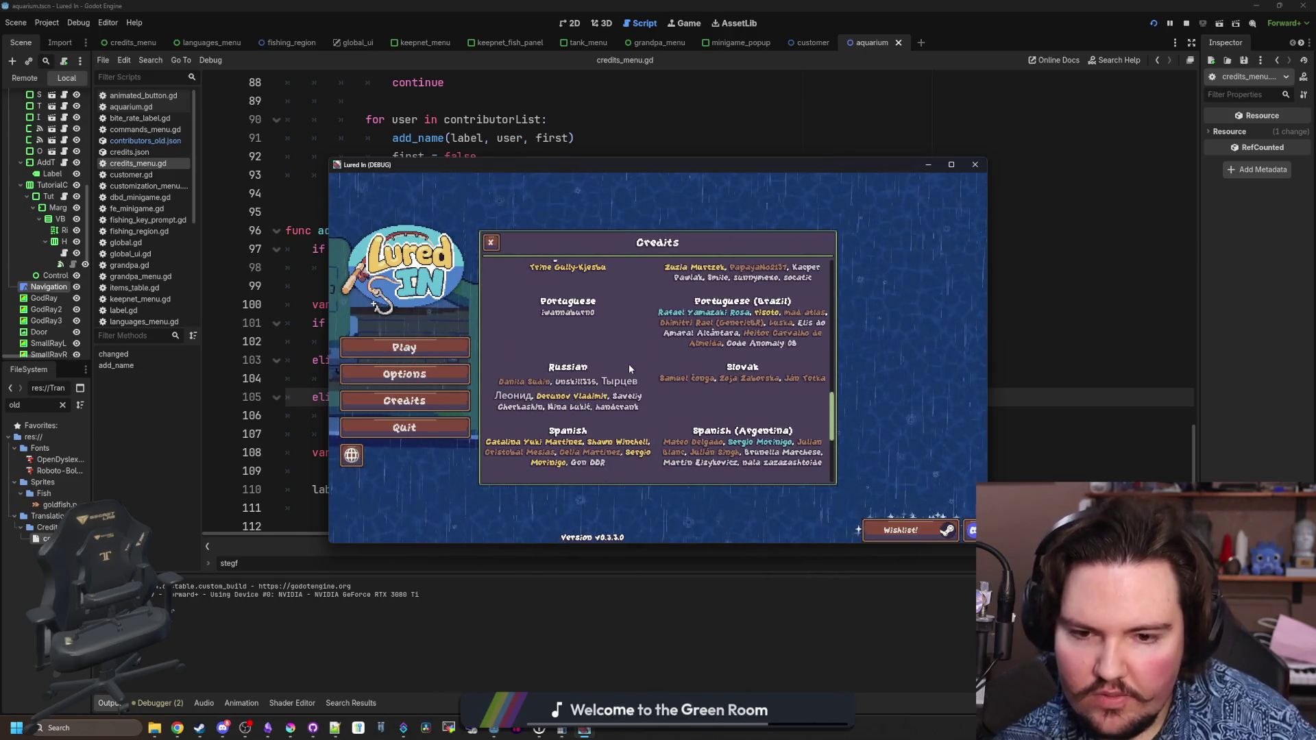
scroll(629, 369, down, 5)
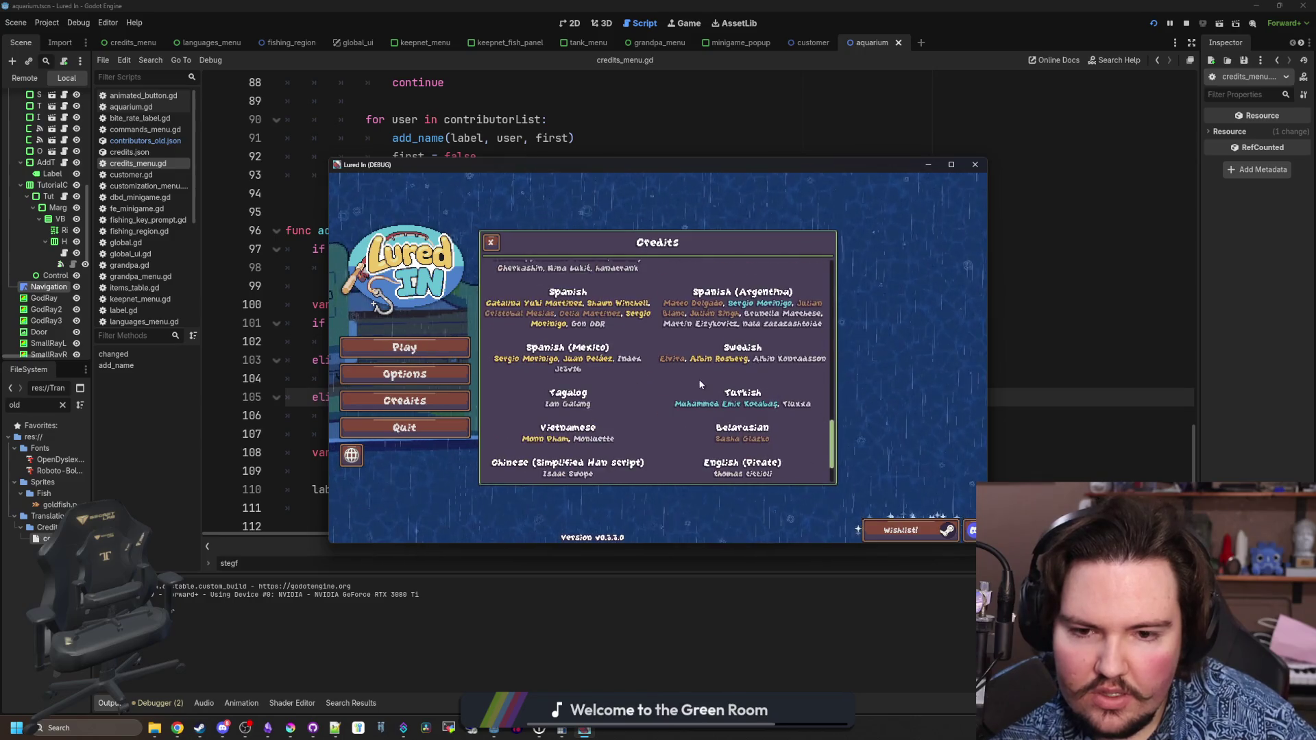
scroll(700, 391, down, 3)
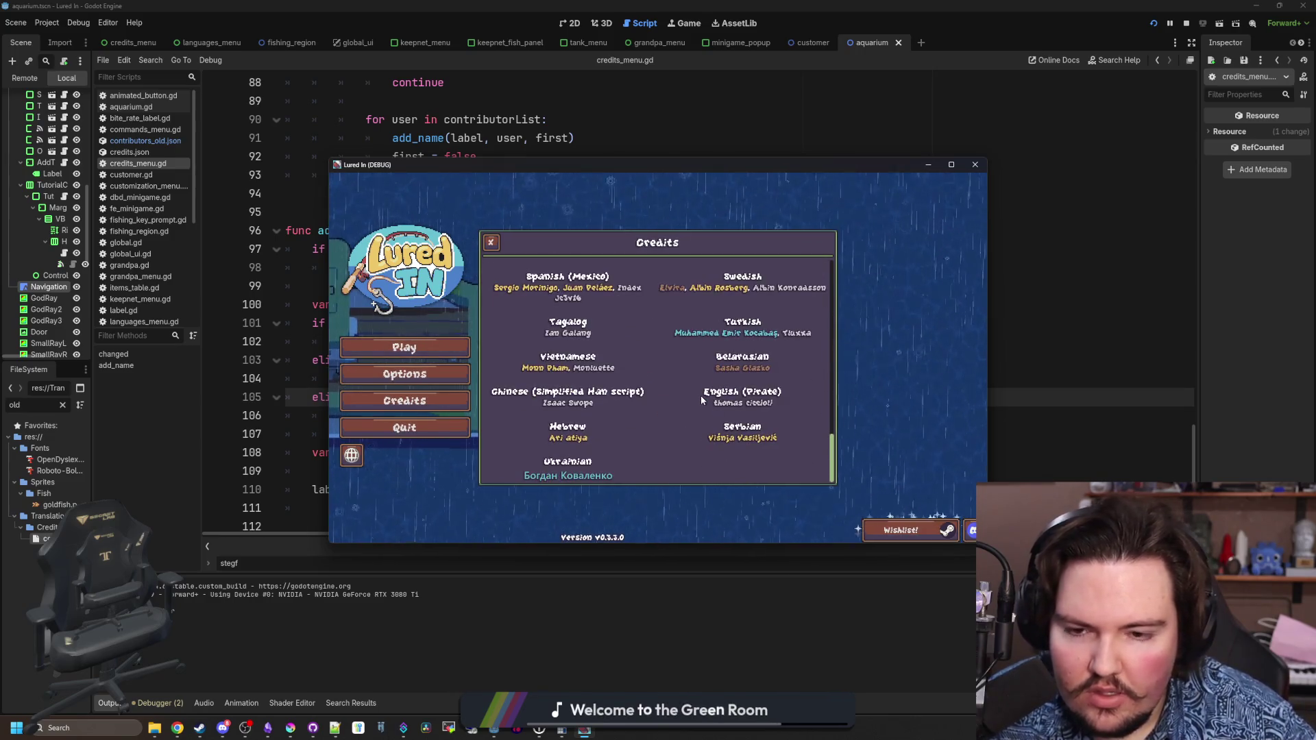
scroll(640, 387, up, 12)
scroll(644, 401, up, 10)
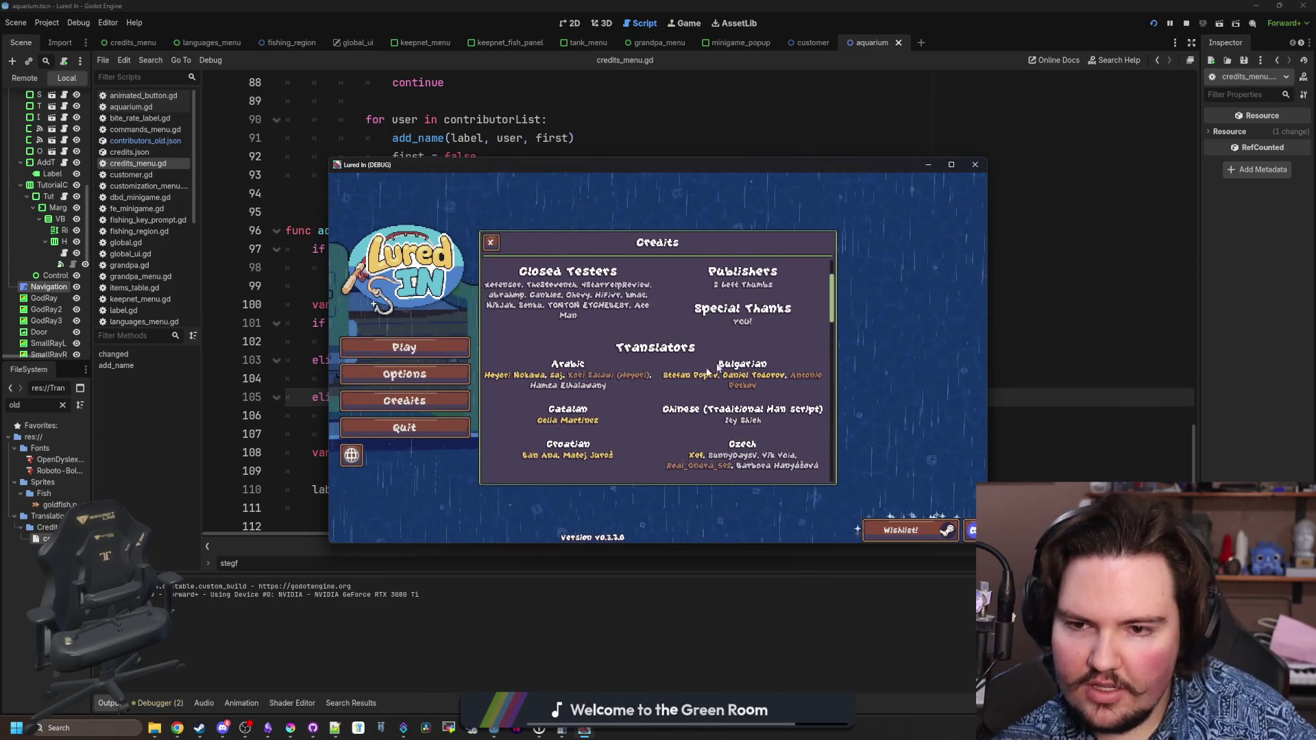
click(974, 164)
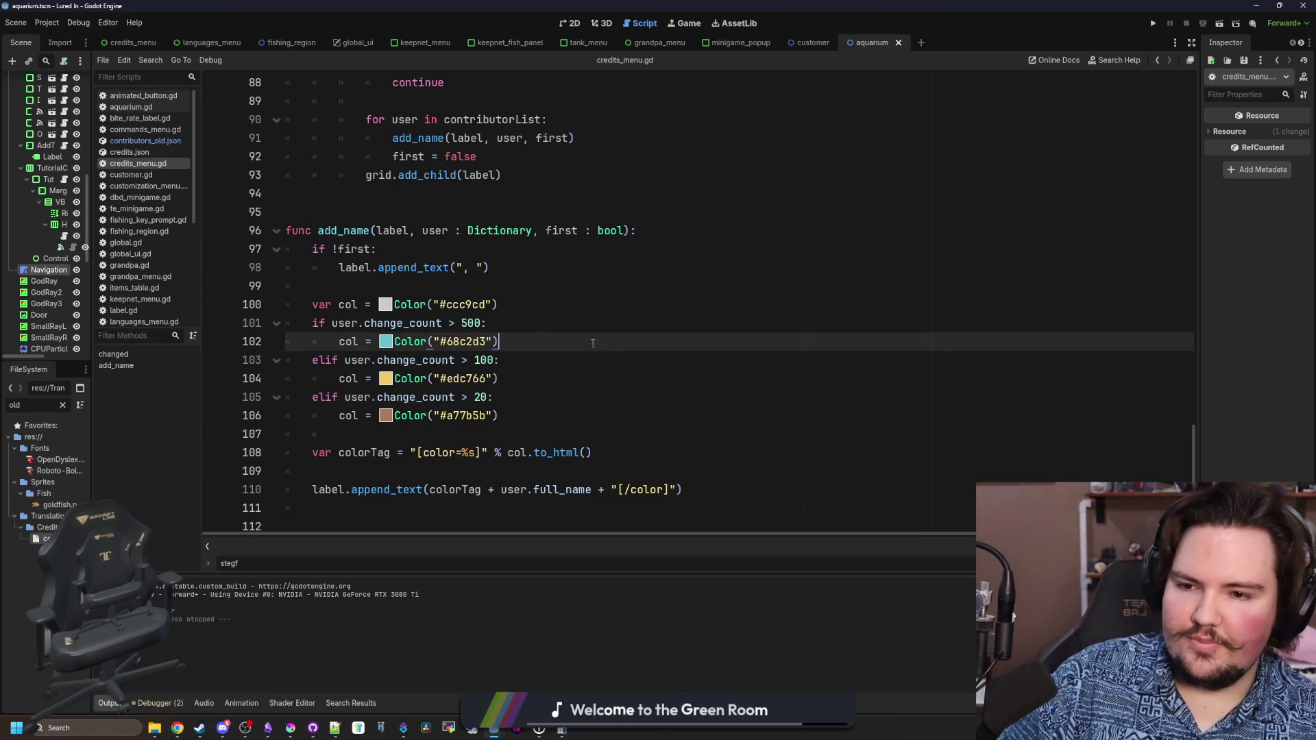
Duplicate the over-500 condition block as a new top tier and fix its indentation.
drag(486, 322, 341, 326)
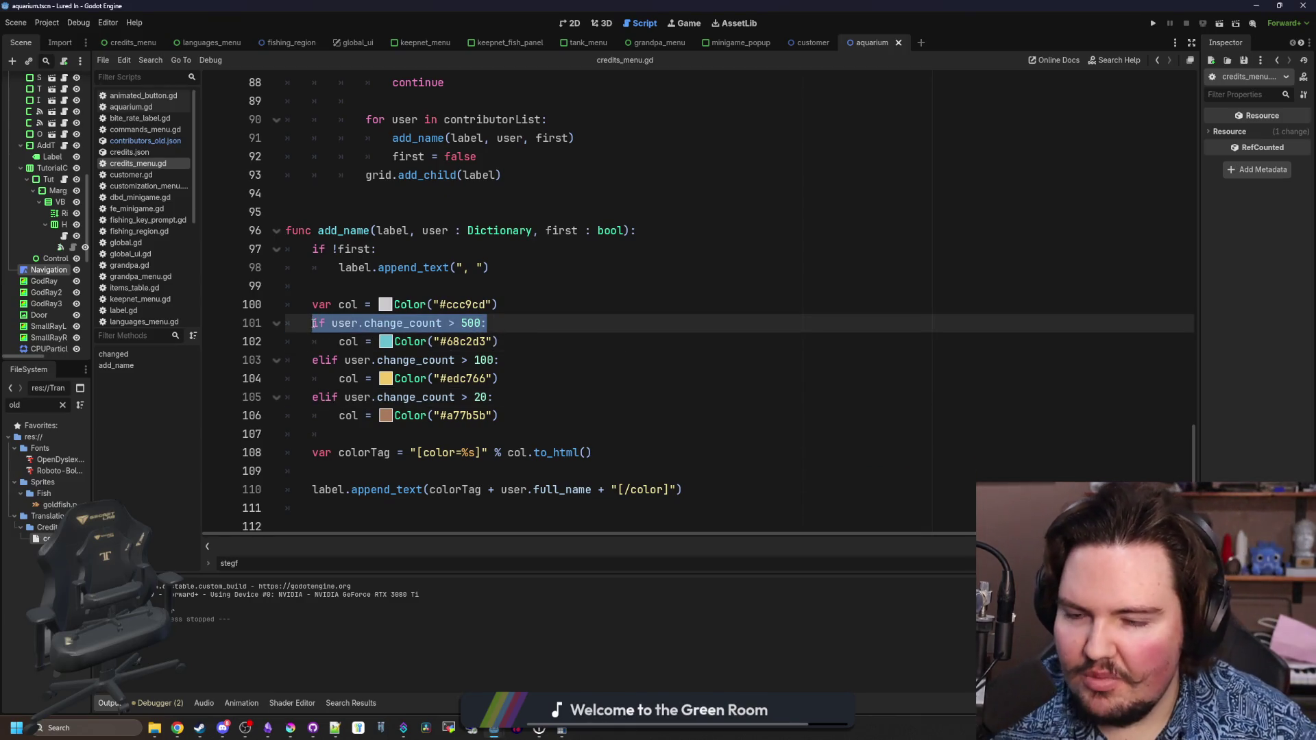
click(313, 323)
drag(547, 344, 250, 322)
key(ctrl+c)
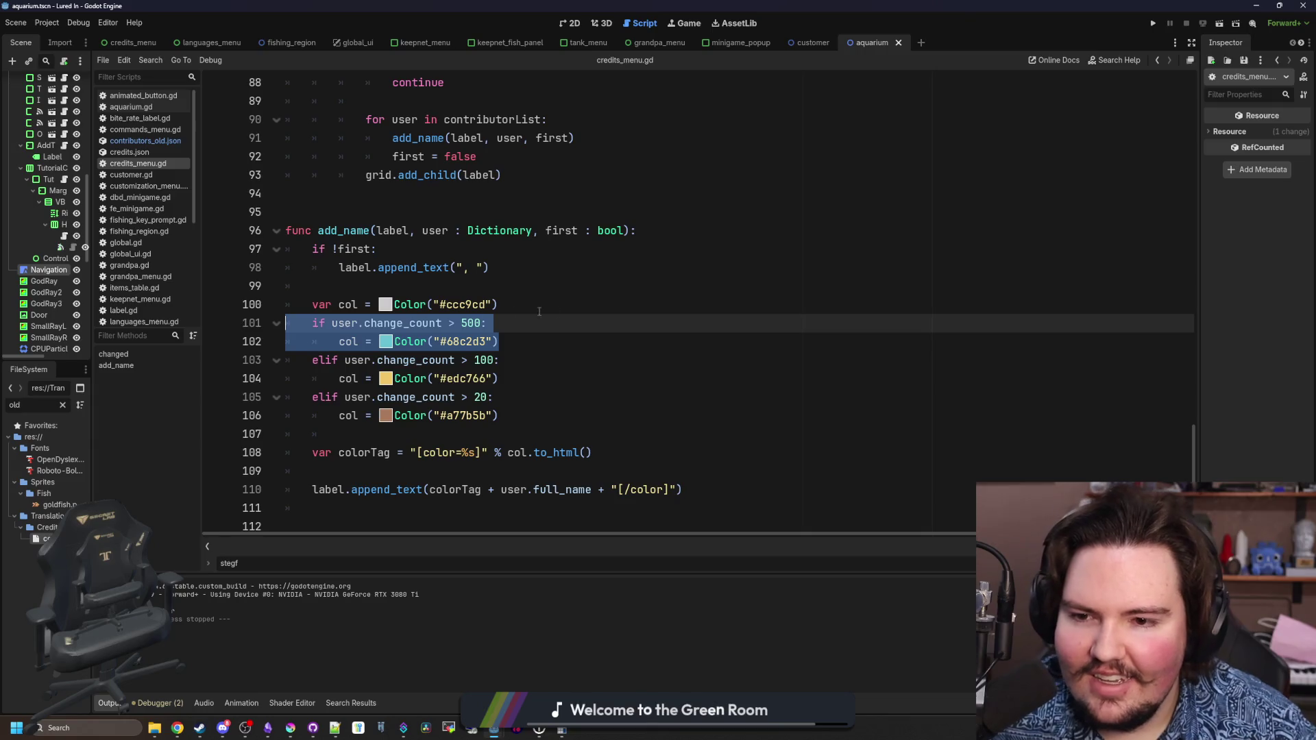
click(566, 312)
key(Return)
key(ctrl+v)
key(Return)
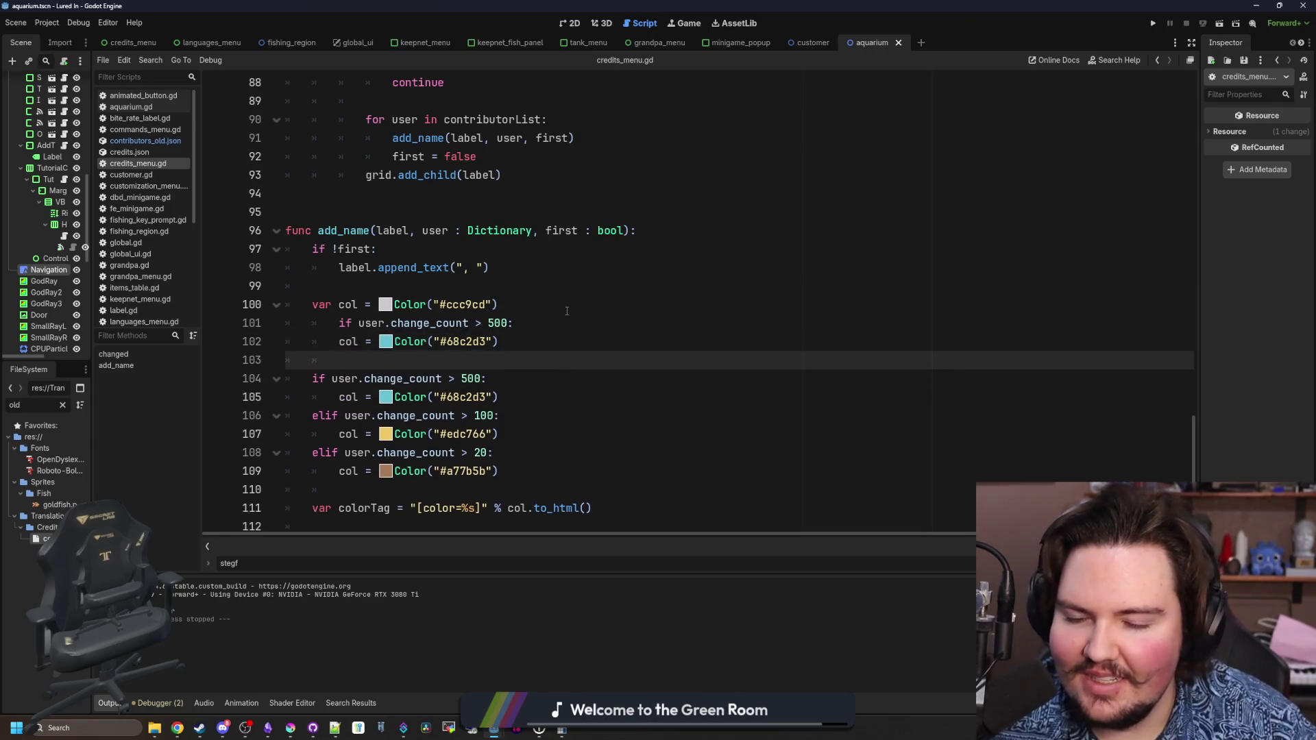
key(BackSpace)
key(BackSpace)
key(BackSpace)
key(Up)
key(Home)
key(BackSpace)
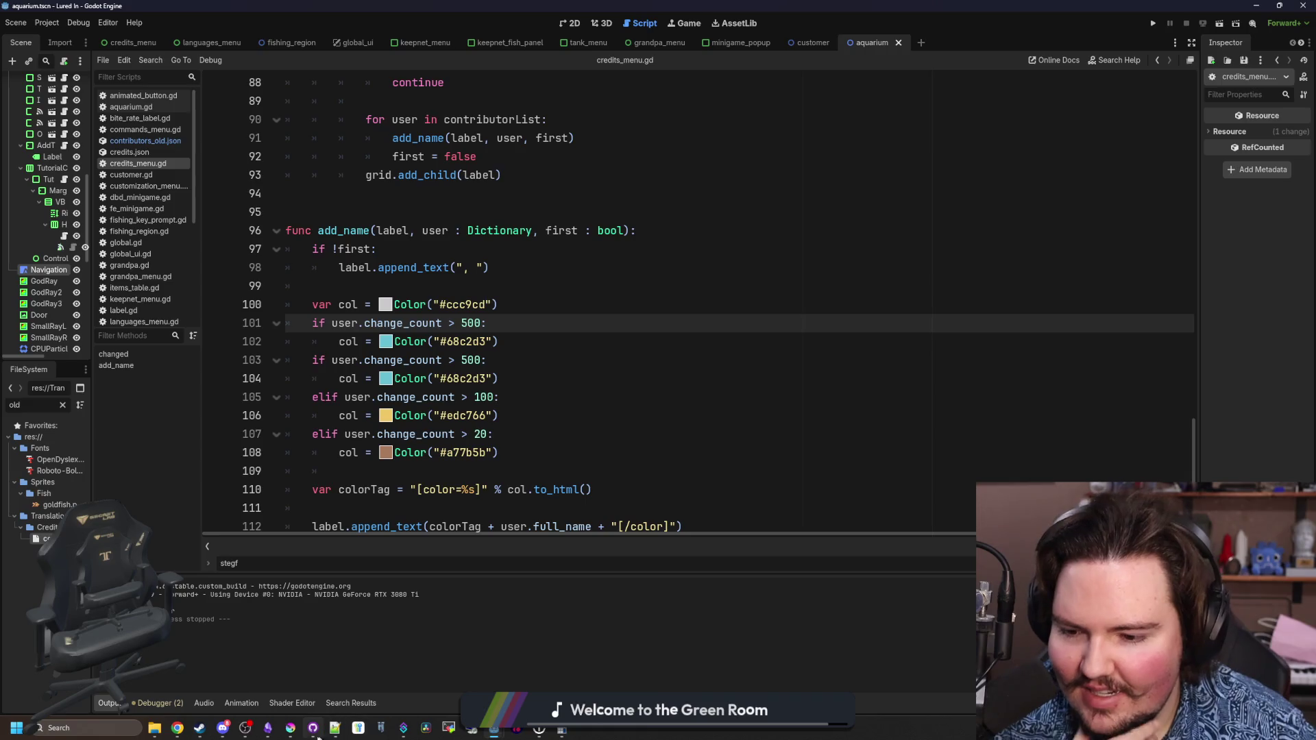
Paste Krita's red #b45252 into the new tier's Color() call and save the script.
click(293, 729)
click(852, 434)
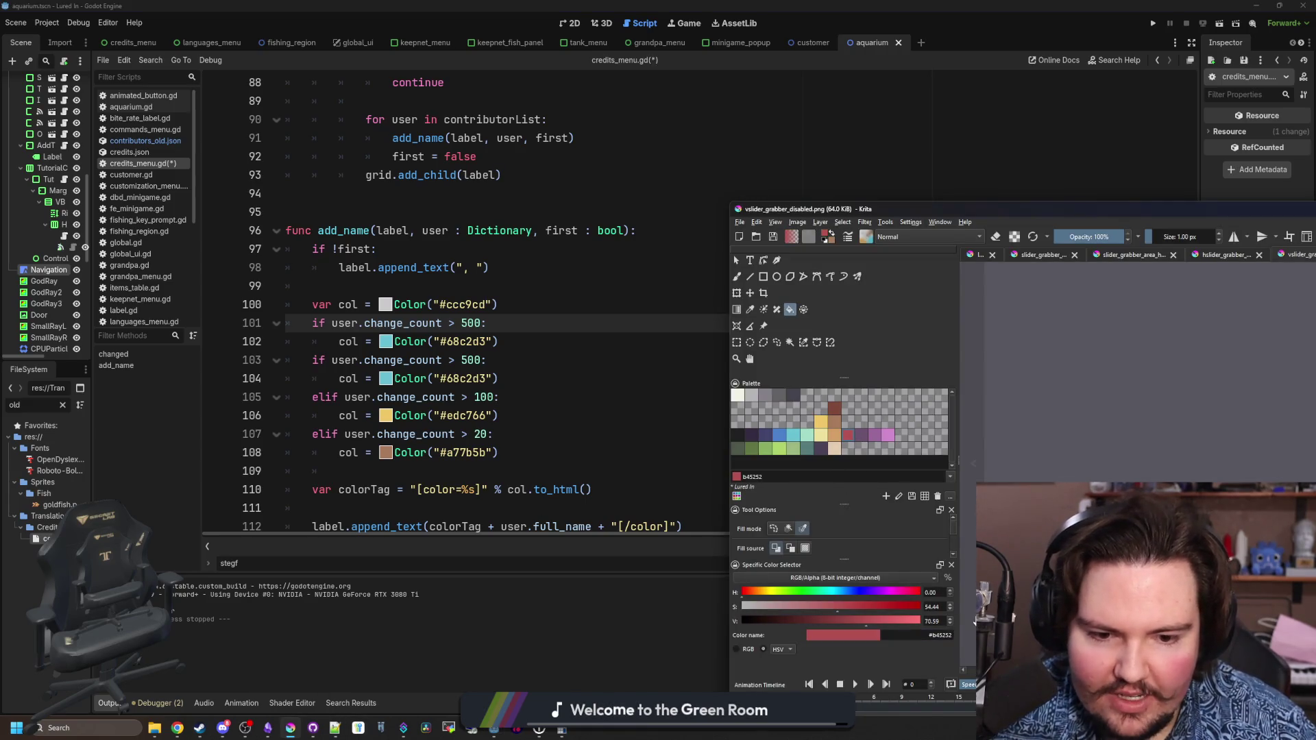
click(469, 326)
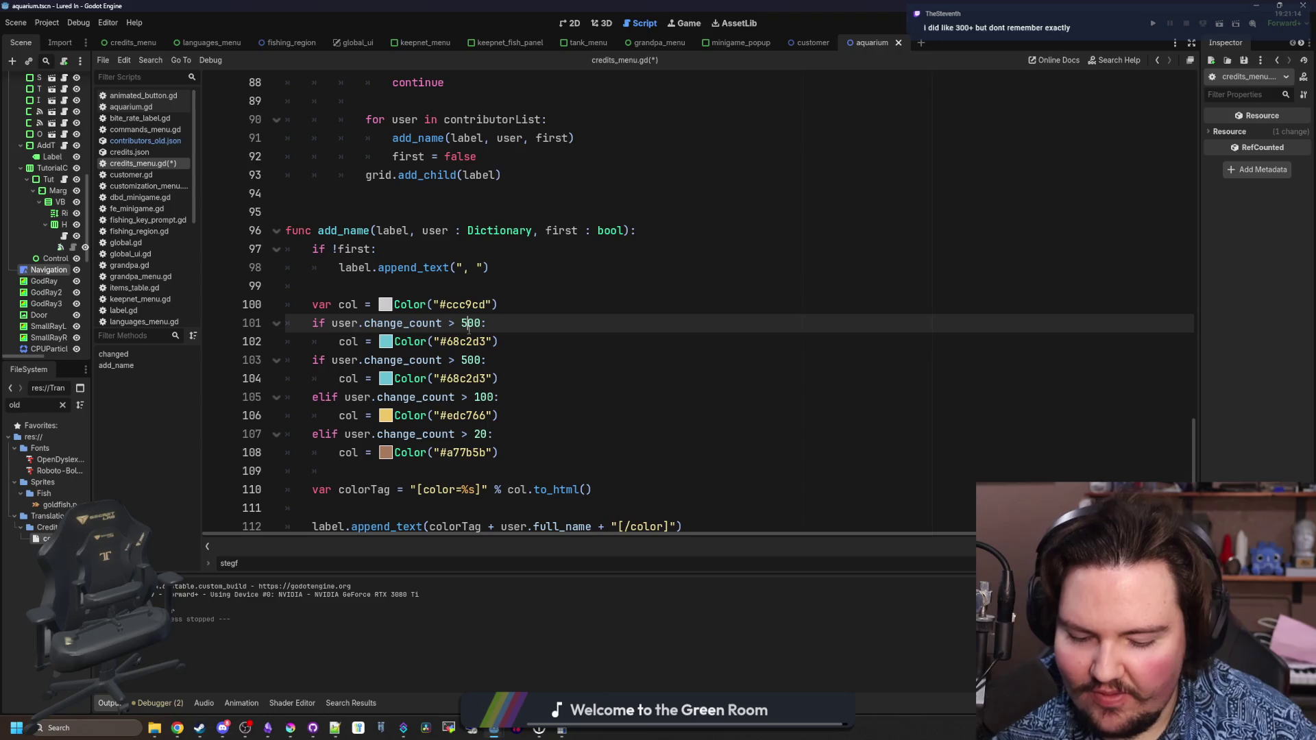
text(0)
double_click(466, 341)
key(ctrl+v)
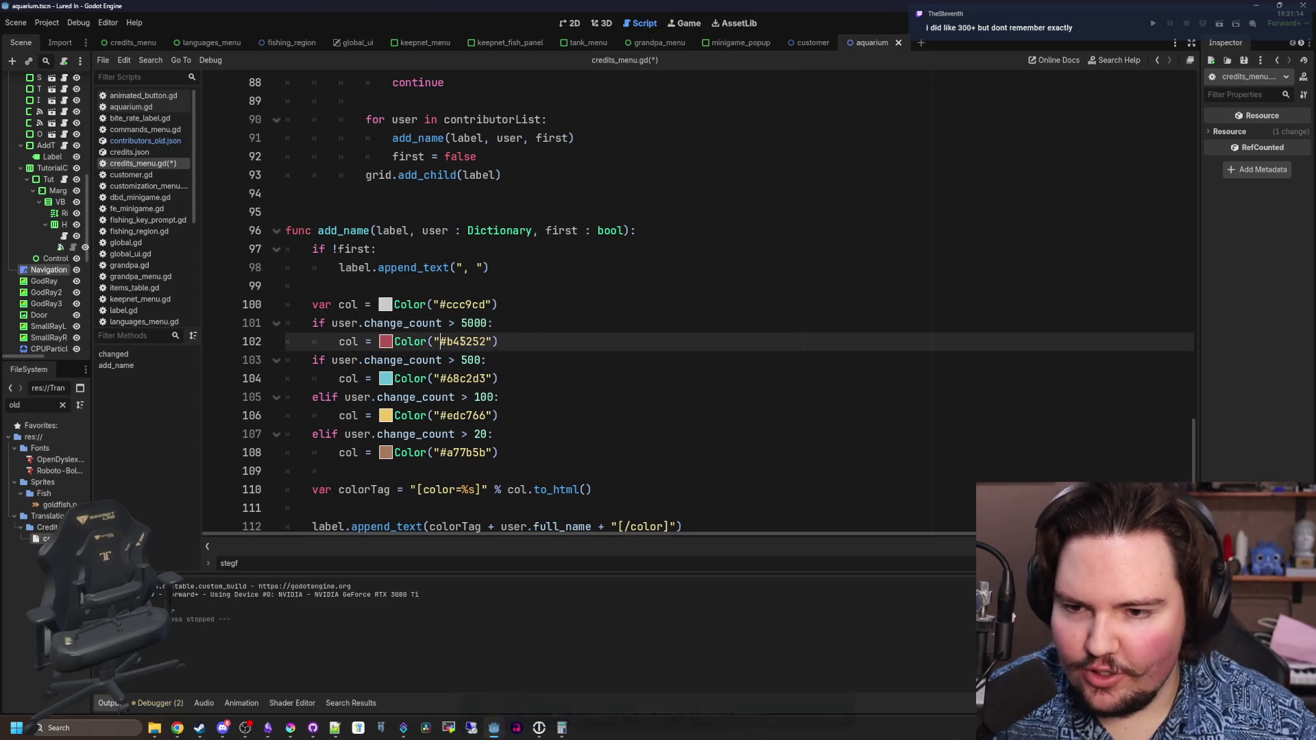
key(ctrl+s)
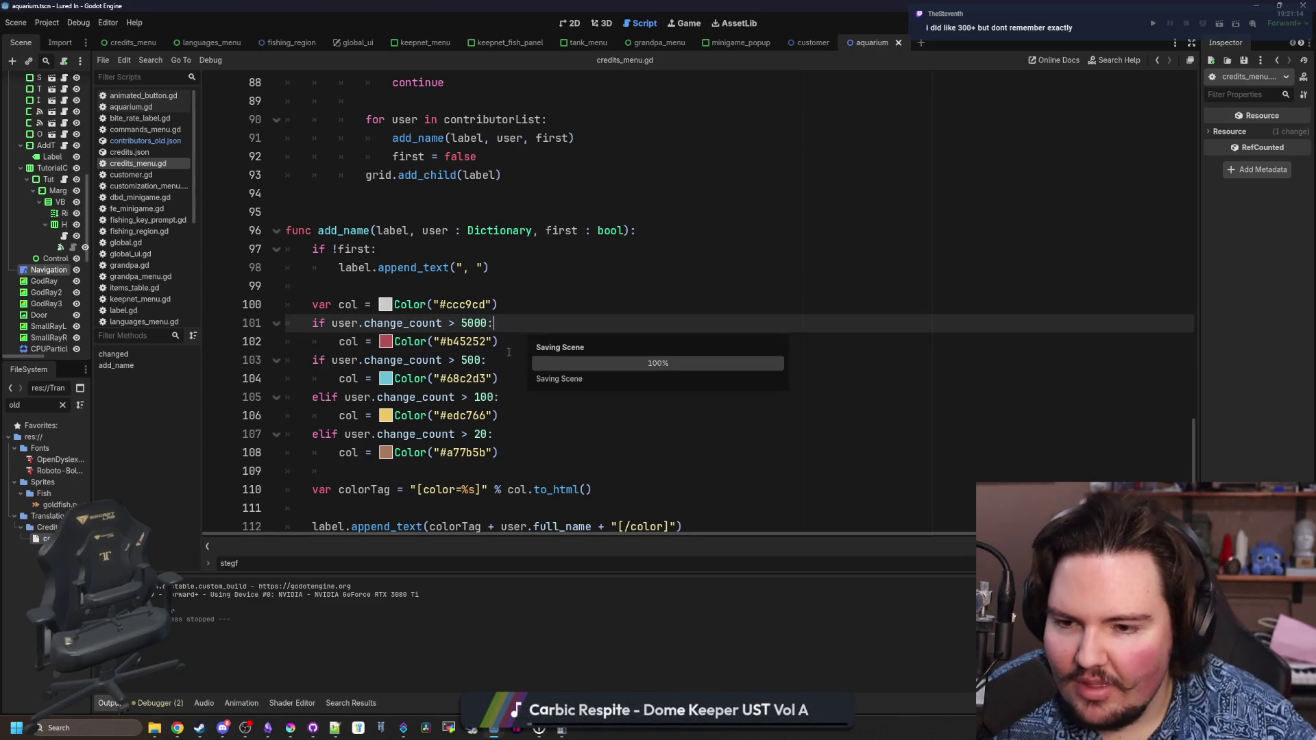
key(ctrl+s)
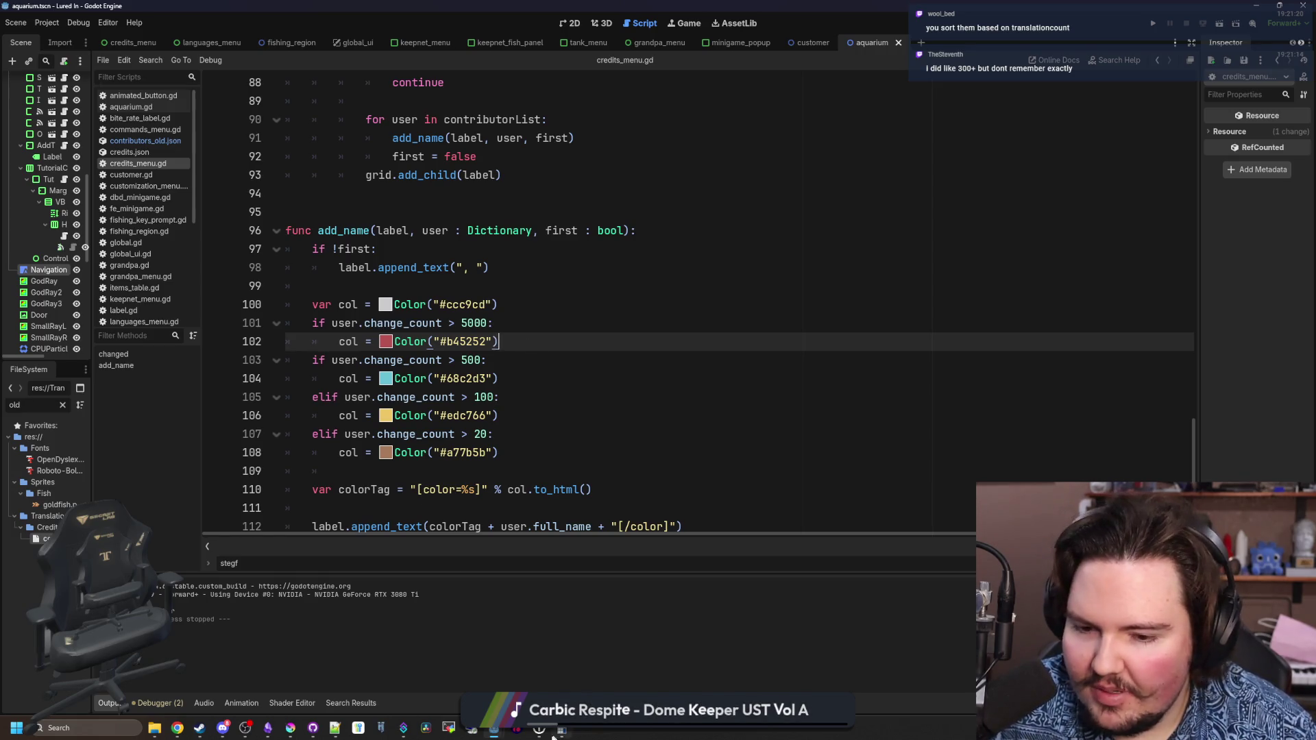
click(1152, 26)
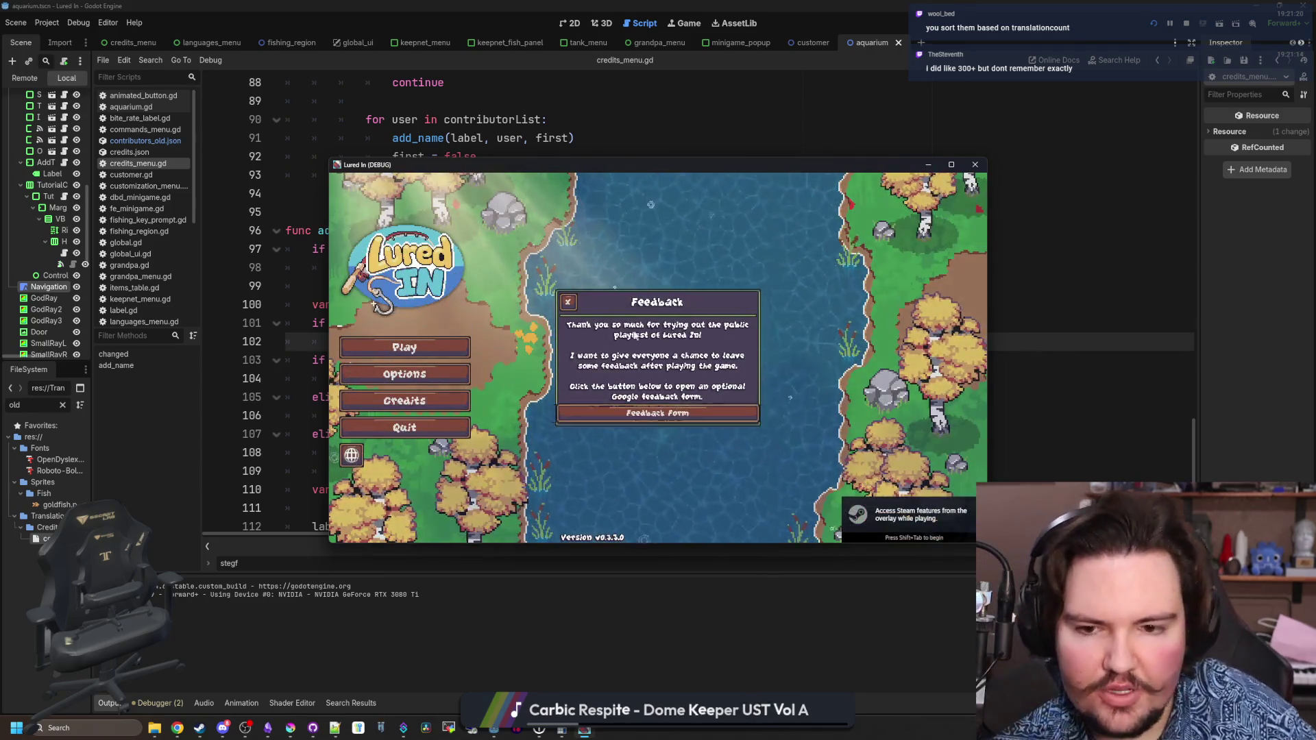
click(617, 409)
click(455, 397)
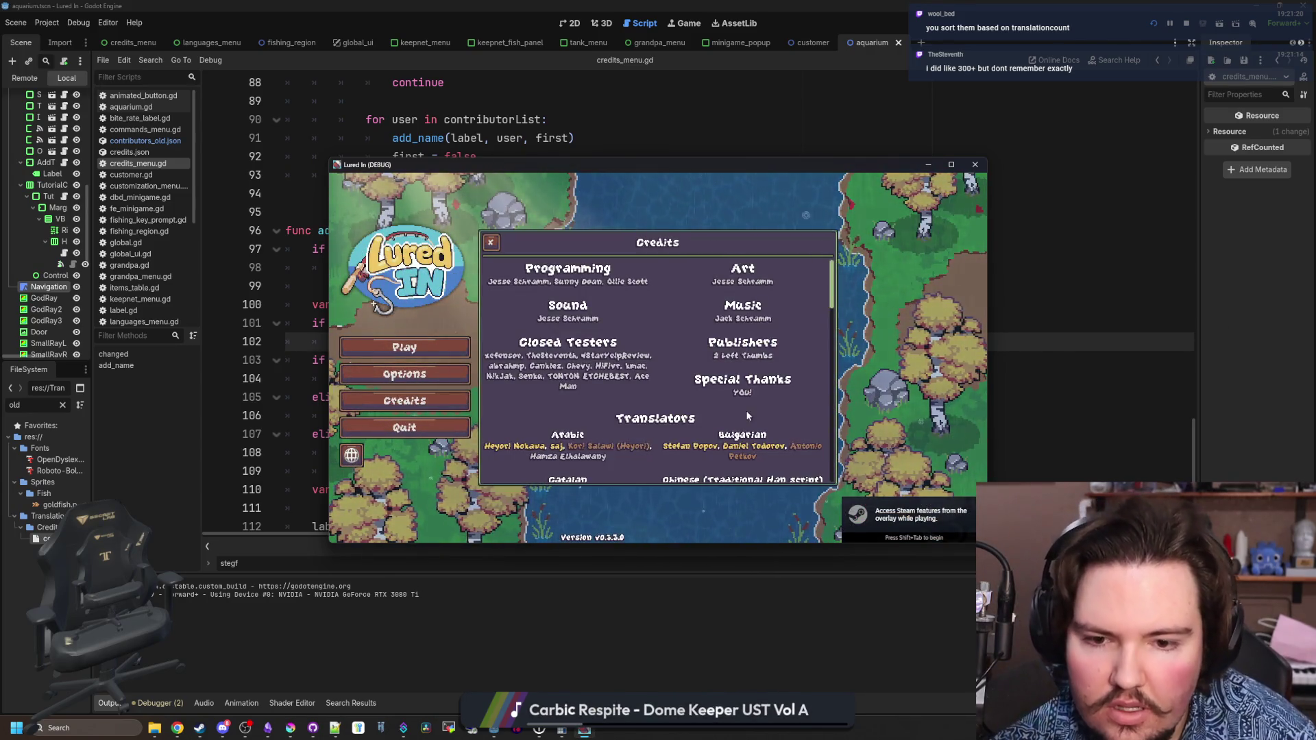
scroll(745, 409, down, 3)
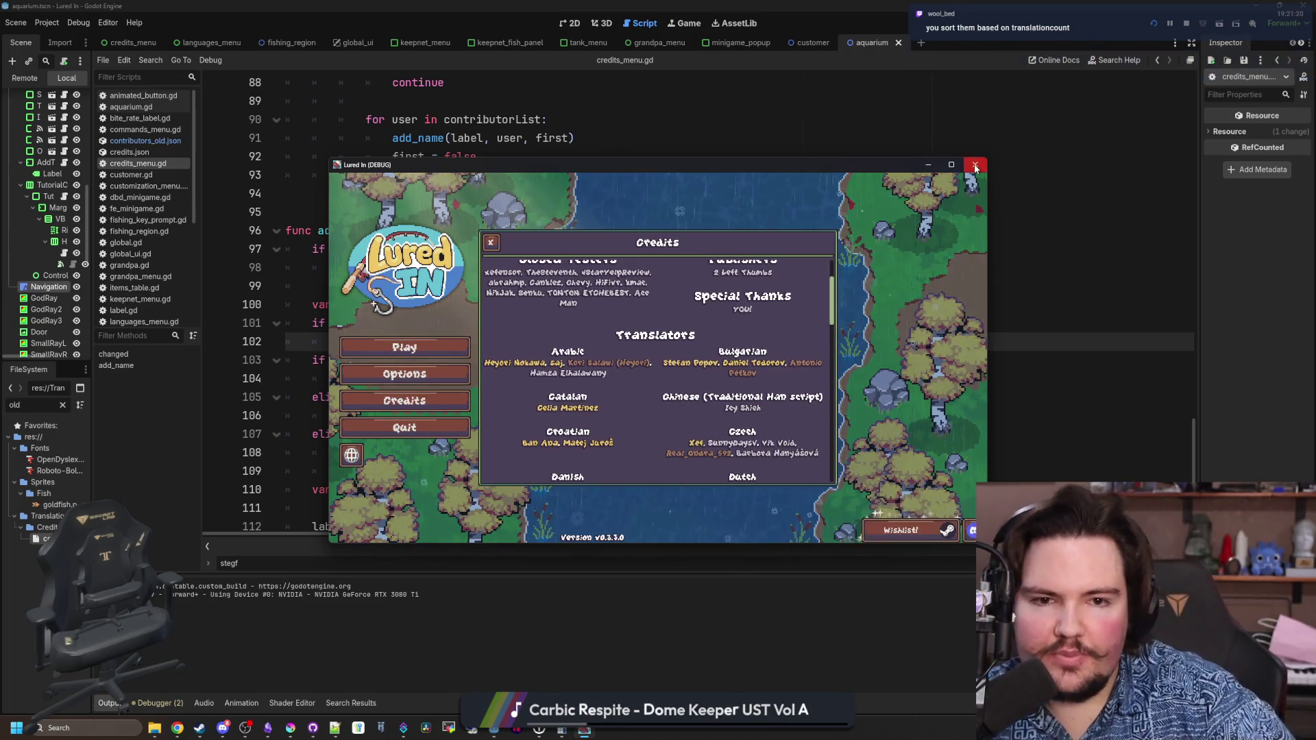
scroll(759, 359, down, 3)
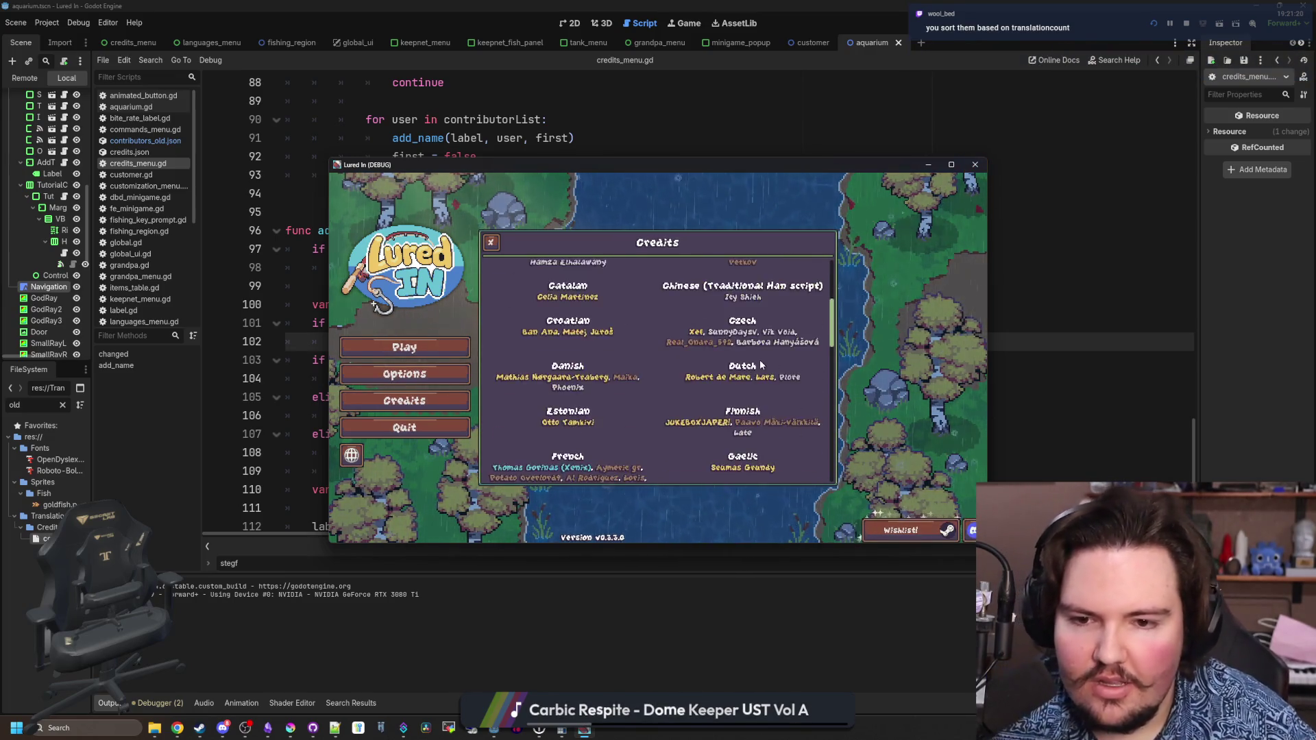
scroll(648, 318, down, 5)
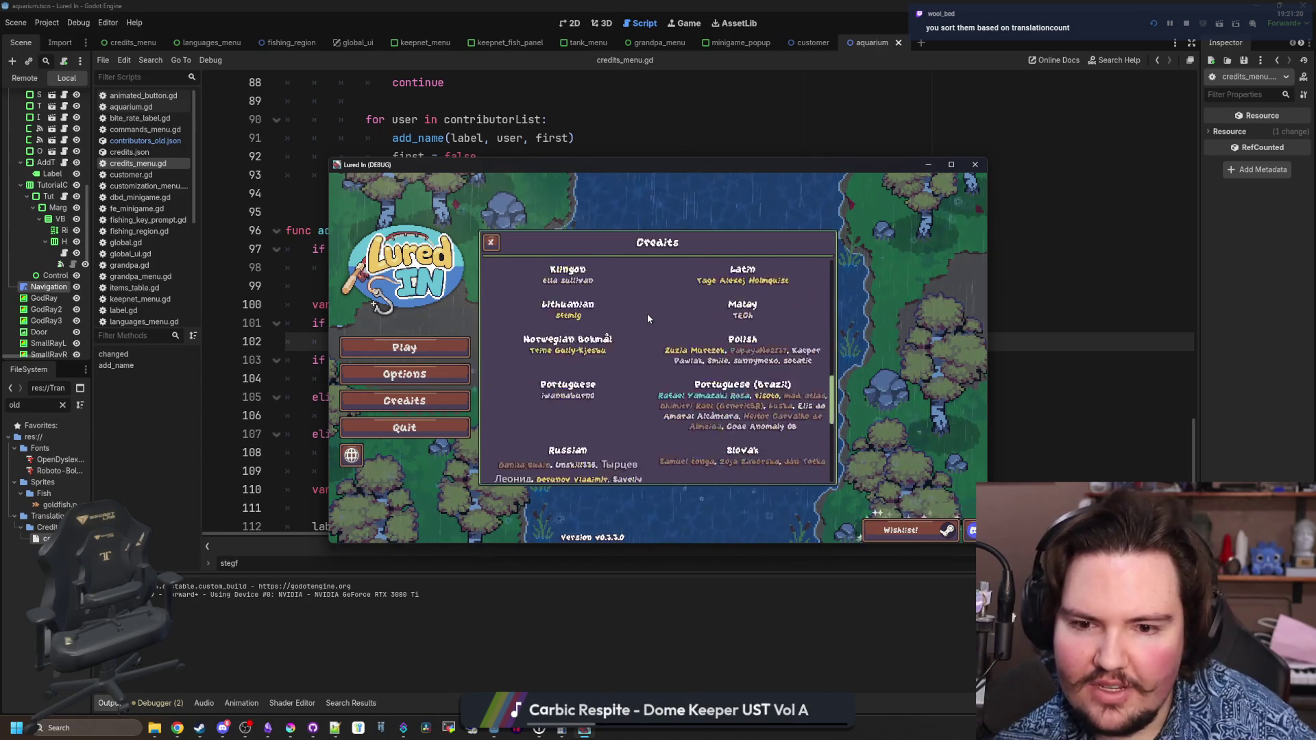
scroll(647, 314, down, 3)
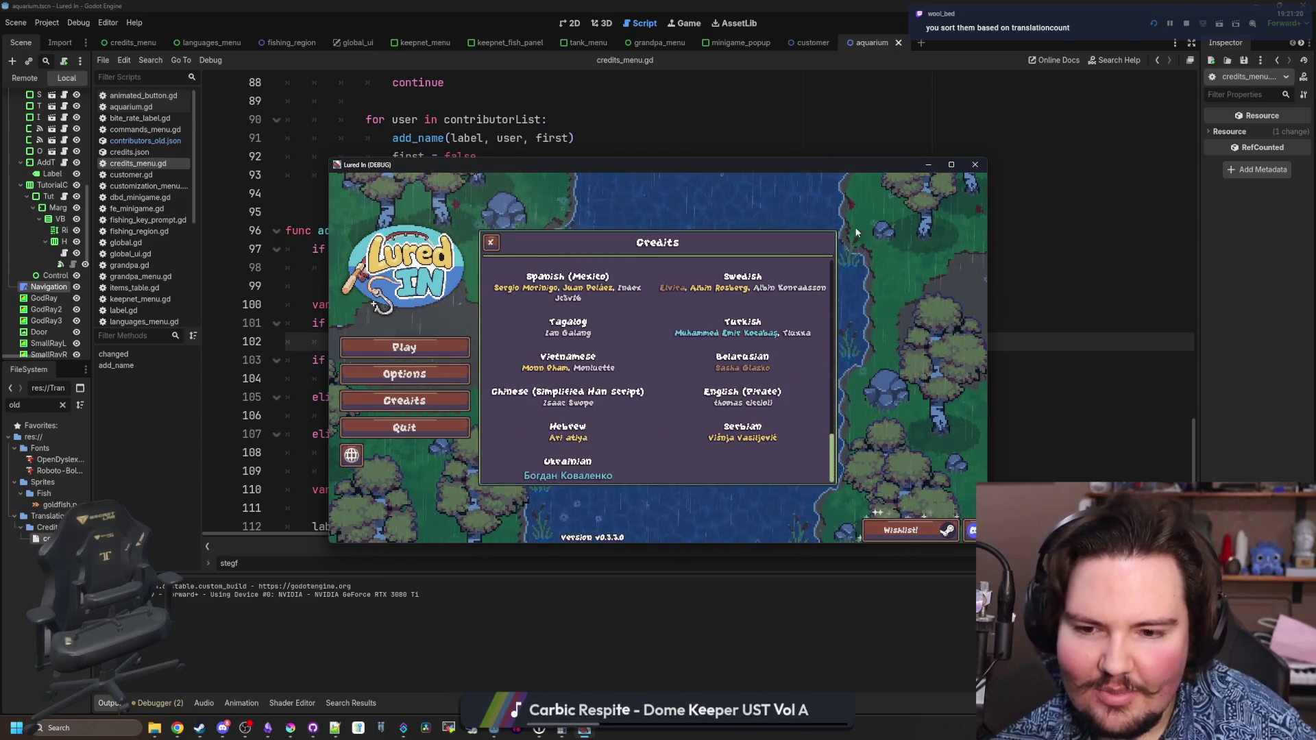
key(F8)
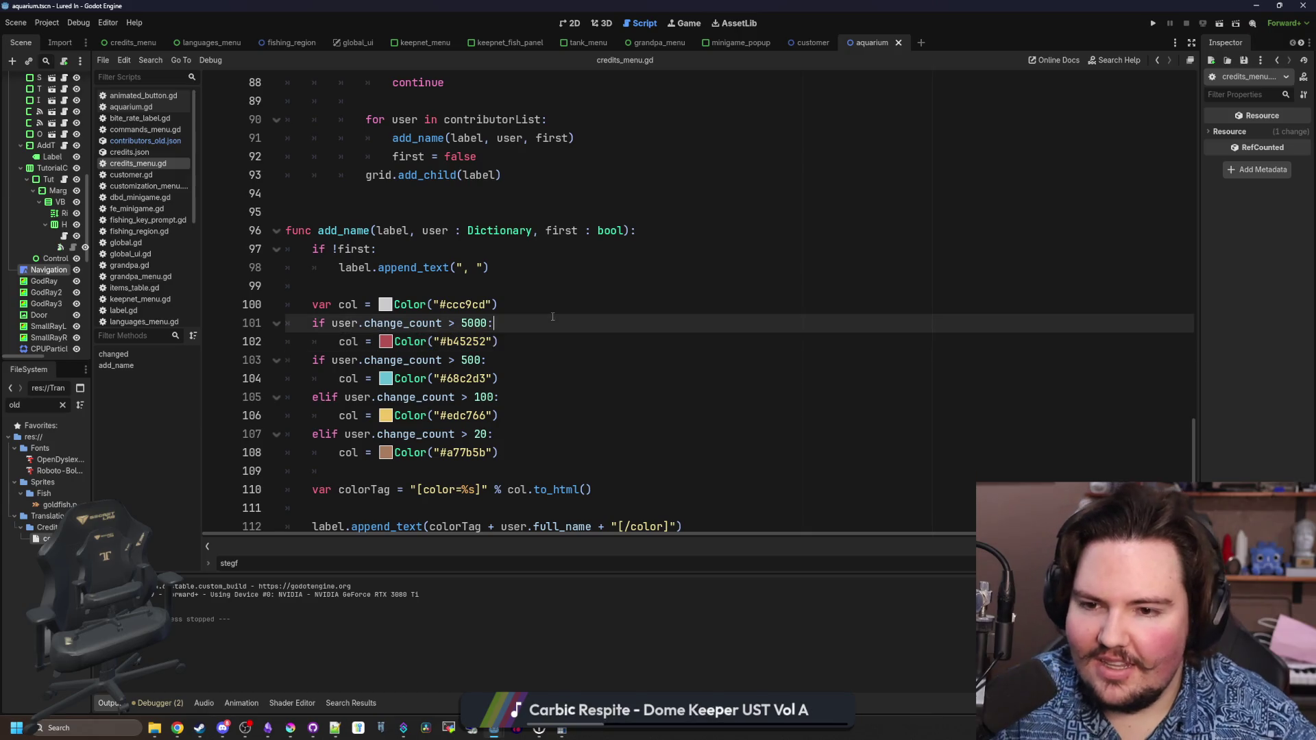
Review the colour-tier lines, including the 5000 threshold, then run Lured In again.
click(547, 290)
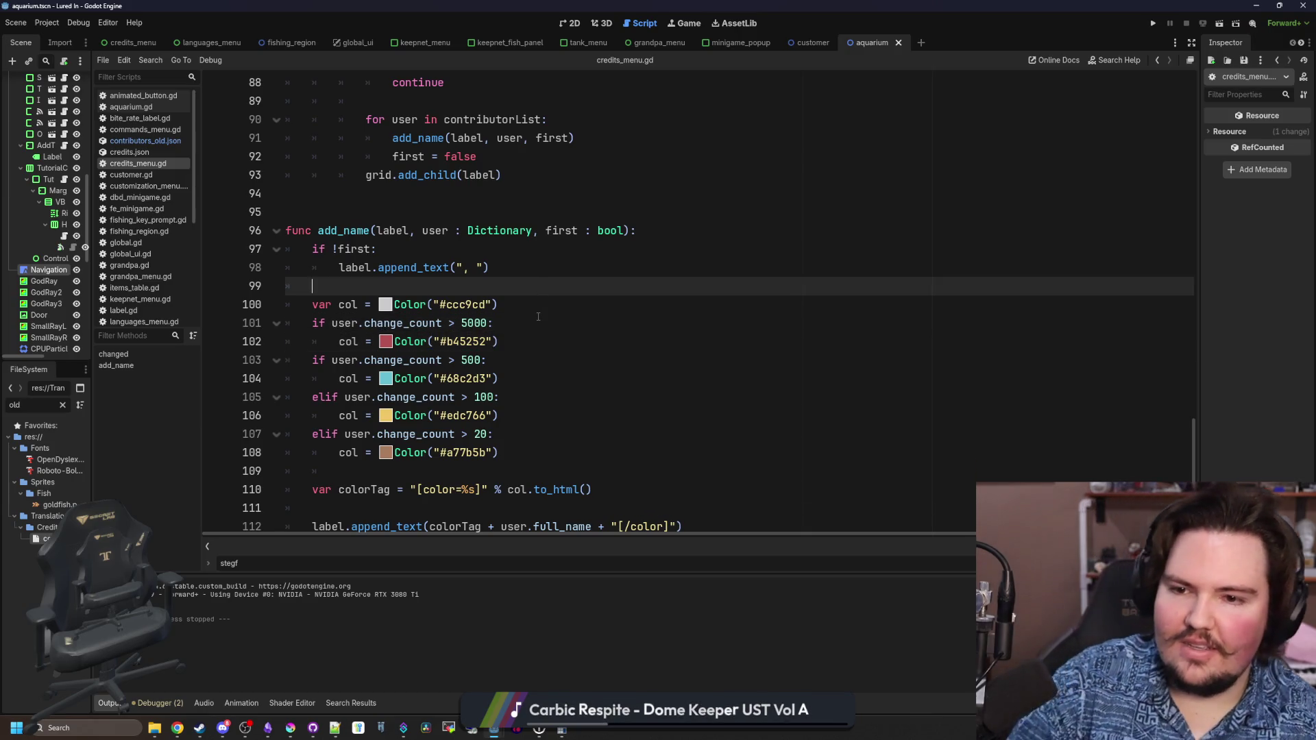
click(537, 316)
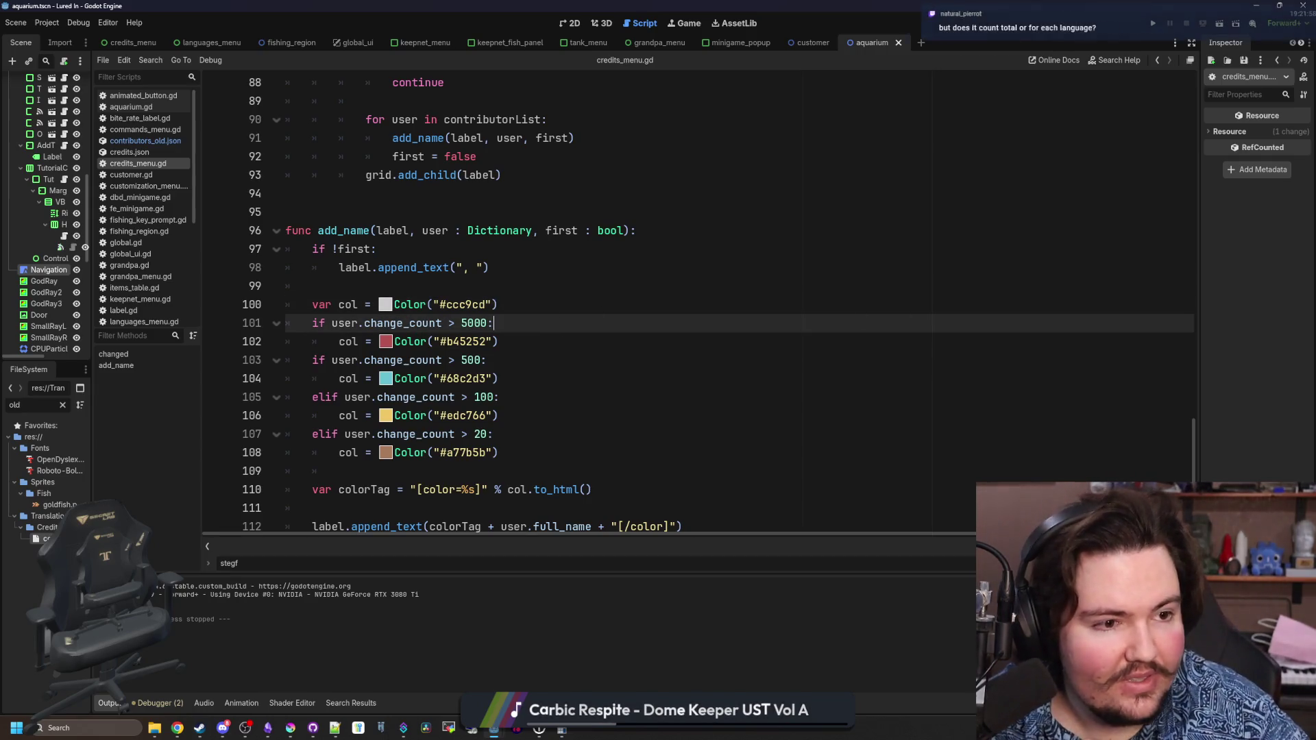
click(584, 360)
click(514, 328)
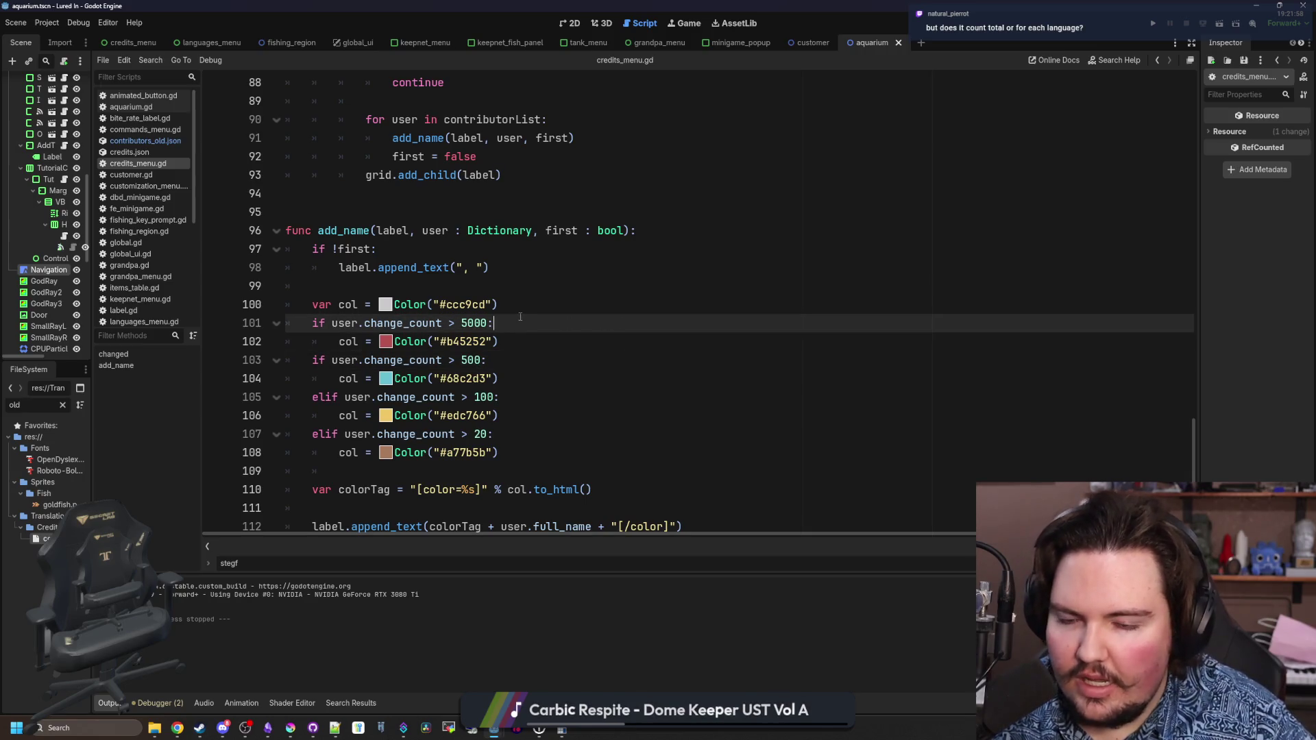
click(513, 303)
click(447, 289)
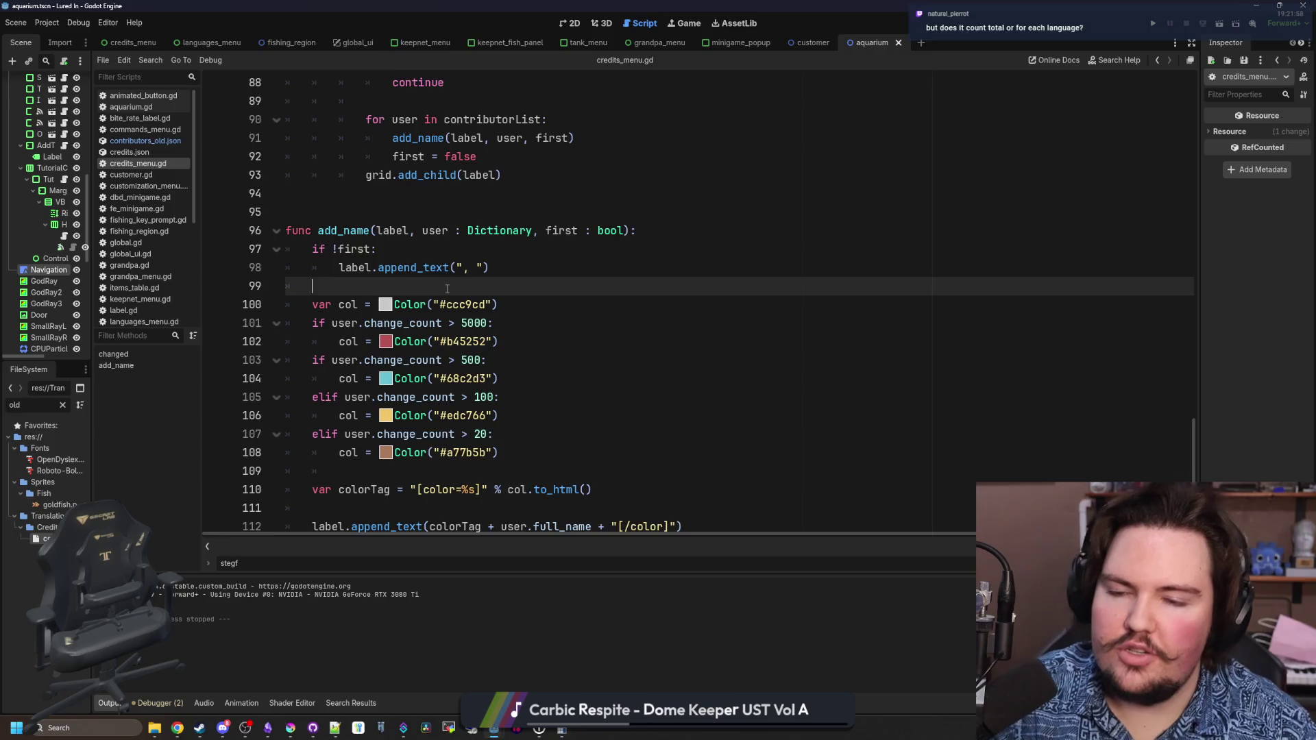
scroll(447, 289, down, 1)
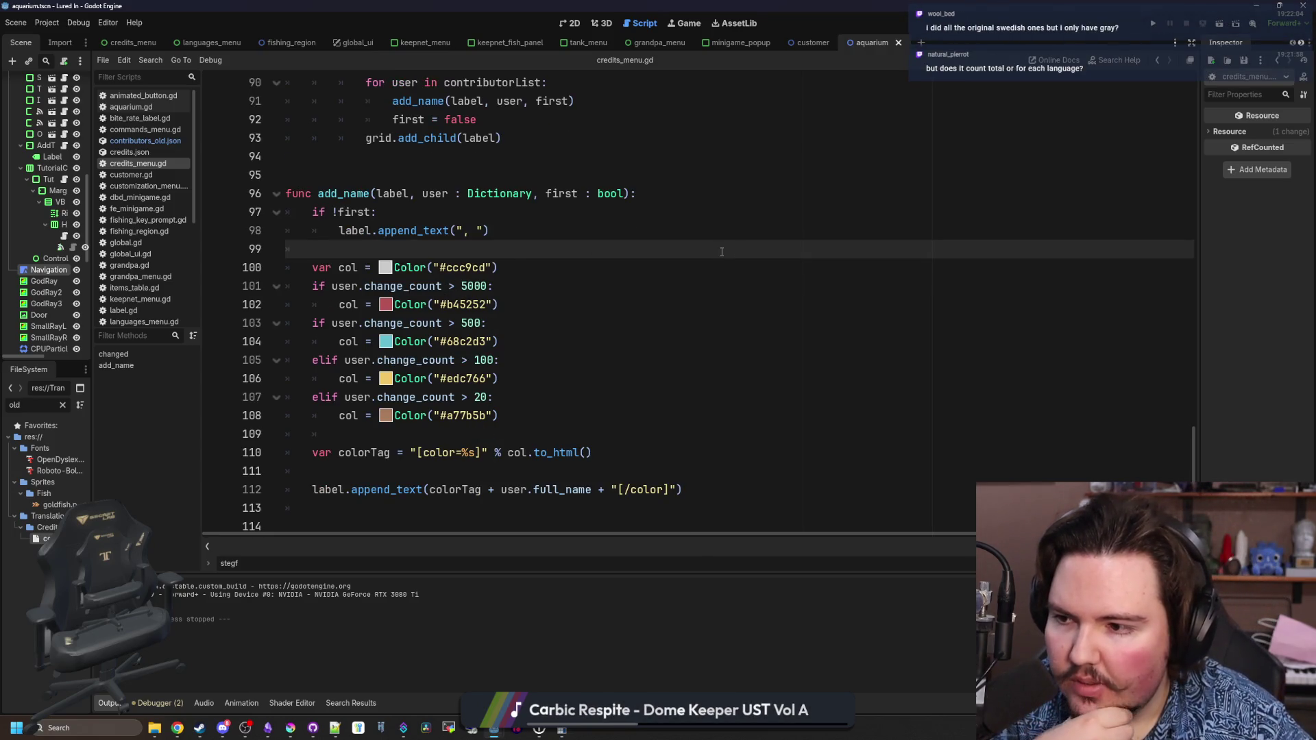
click(683, 264)
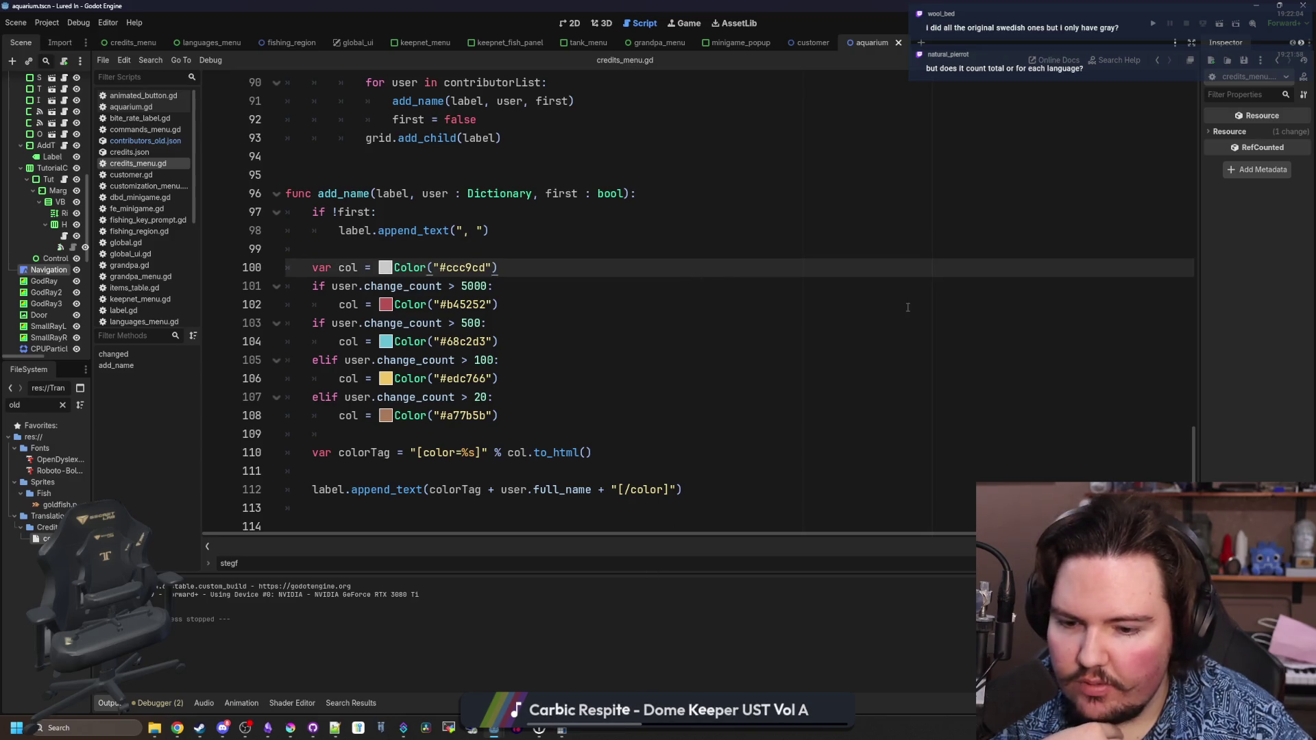
click(1153, 23)
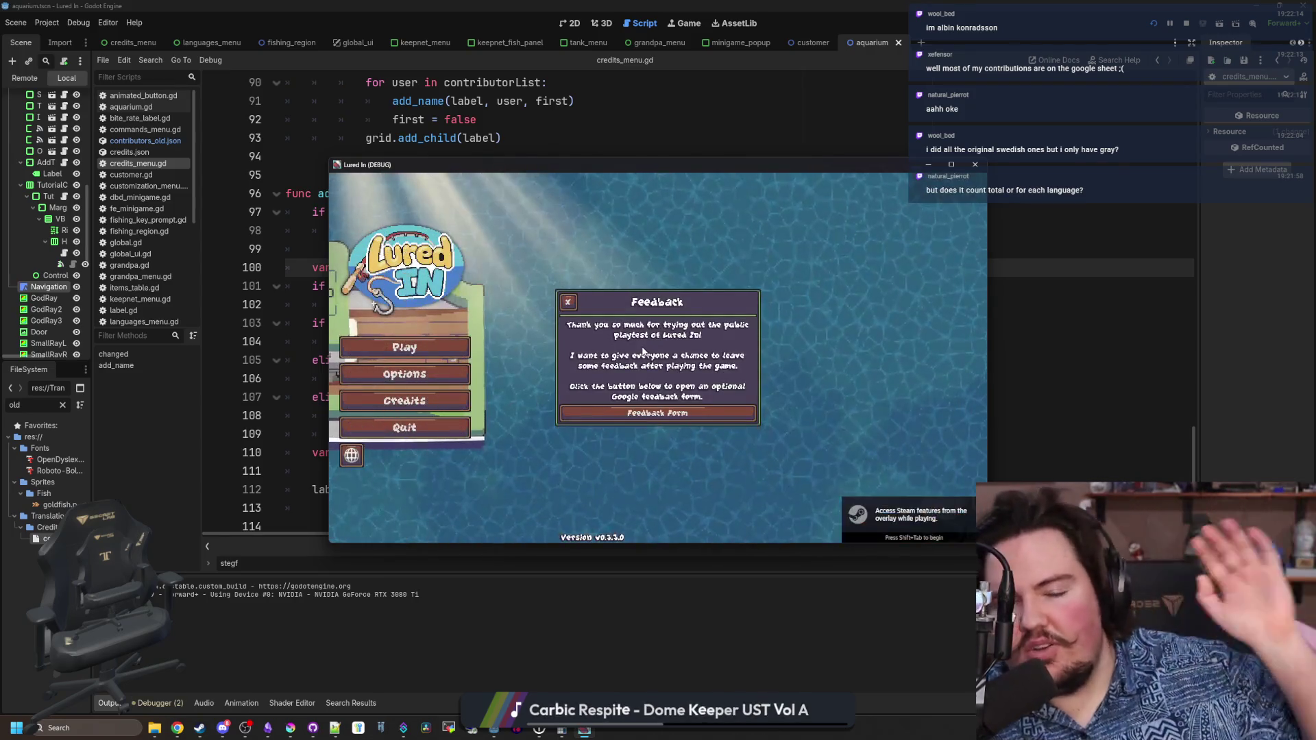
Close the feedback notice, scroll through the Credits translator list, and minimise the game.
click(569, 302)
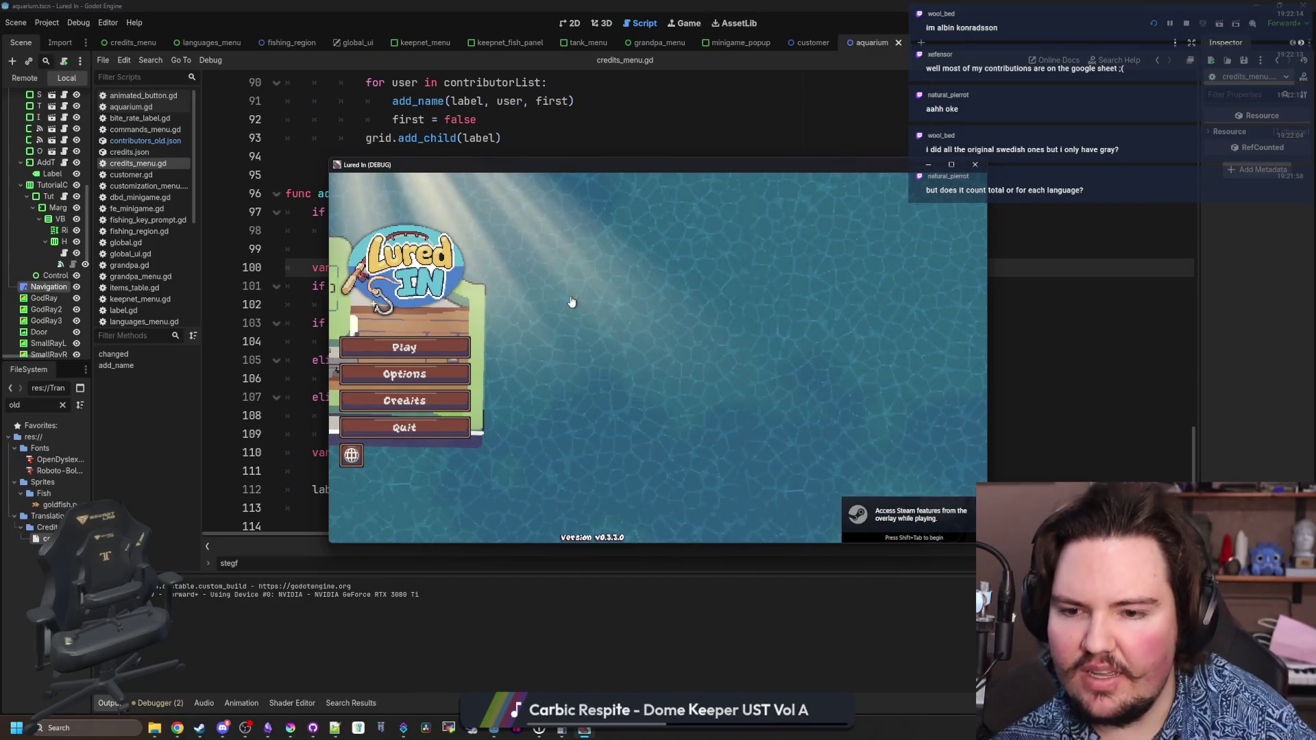
click(461, 413)
scroll(637, 380, down, 3)
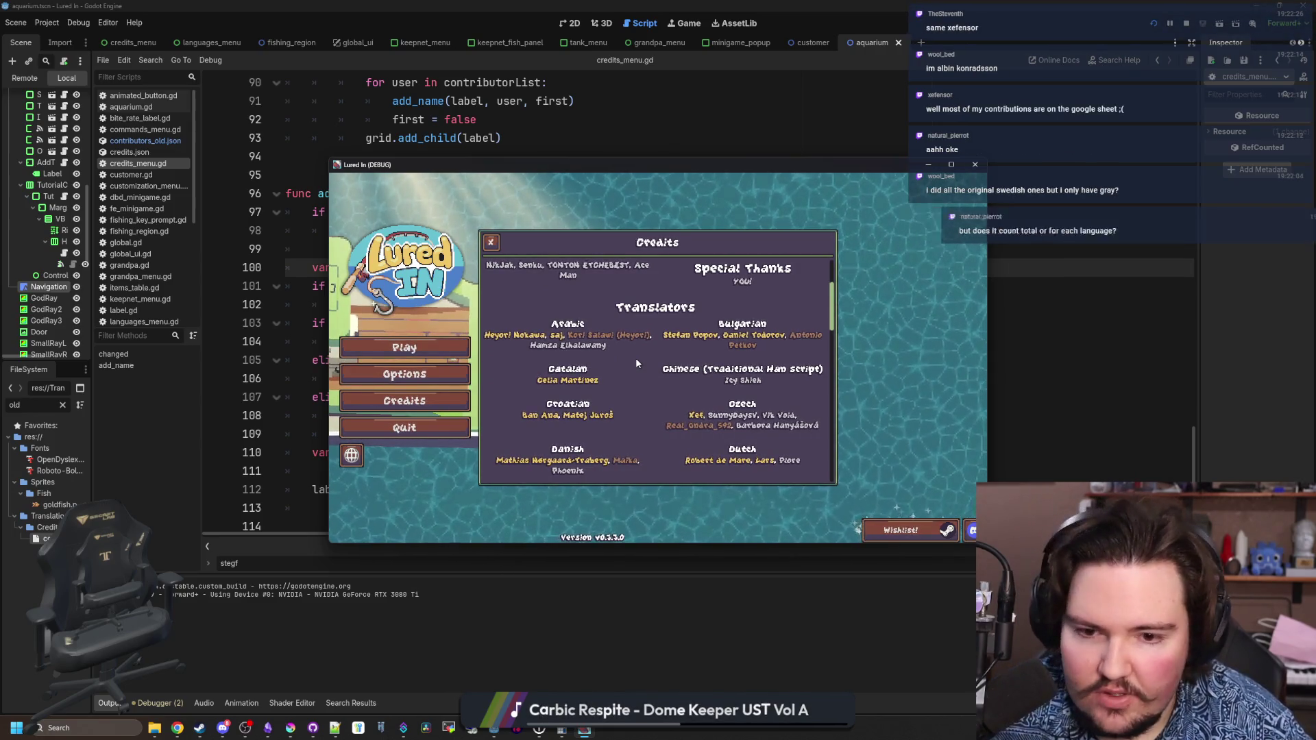
scroll(636, 363, down, 2)
scroll(636, 363, down, 3)
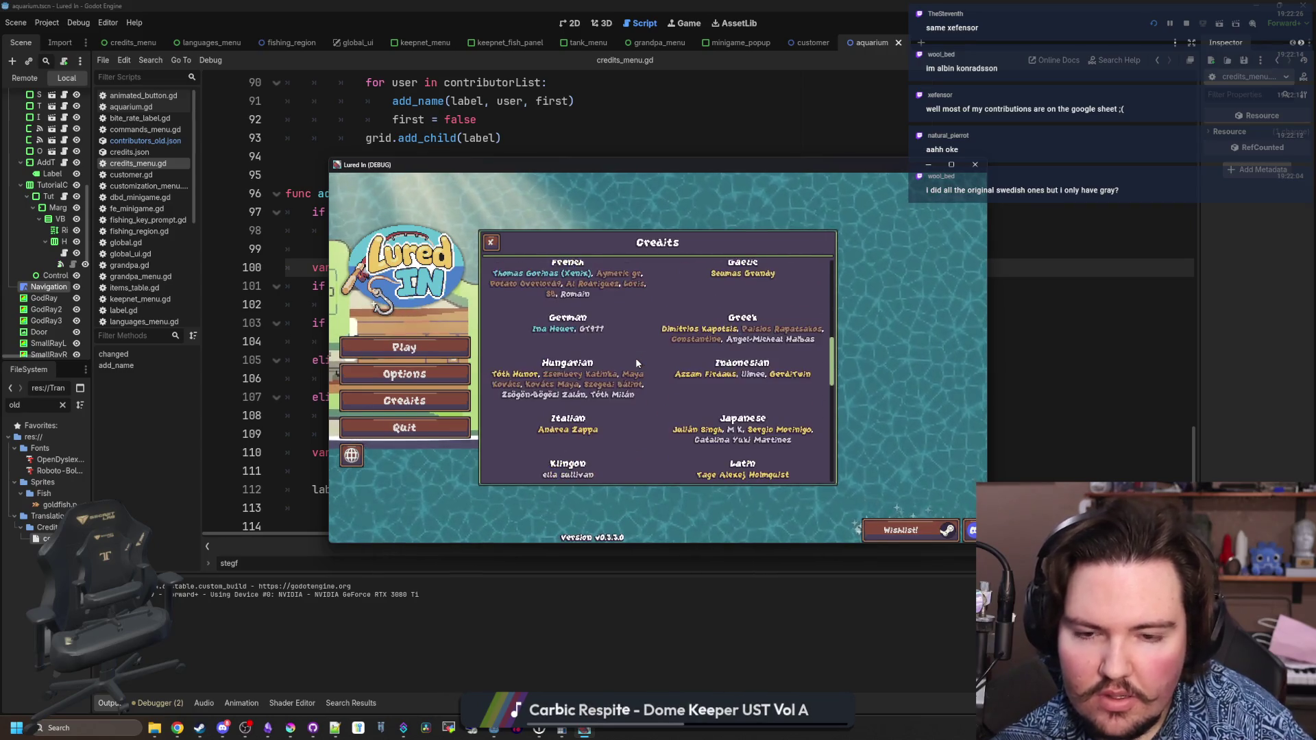
scroll(636, 363, down, 4)
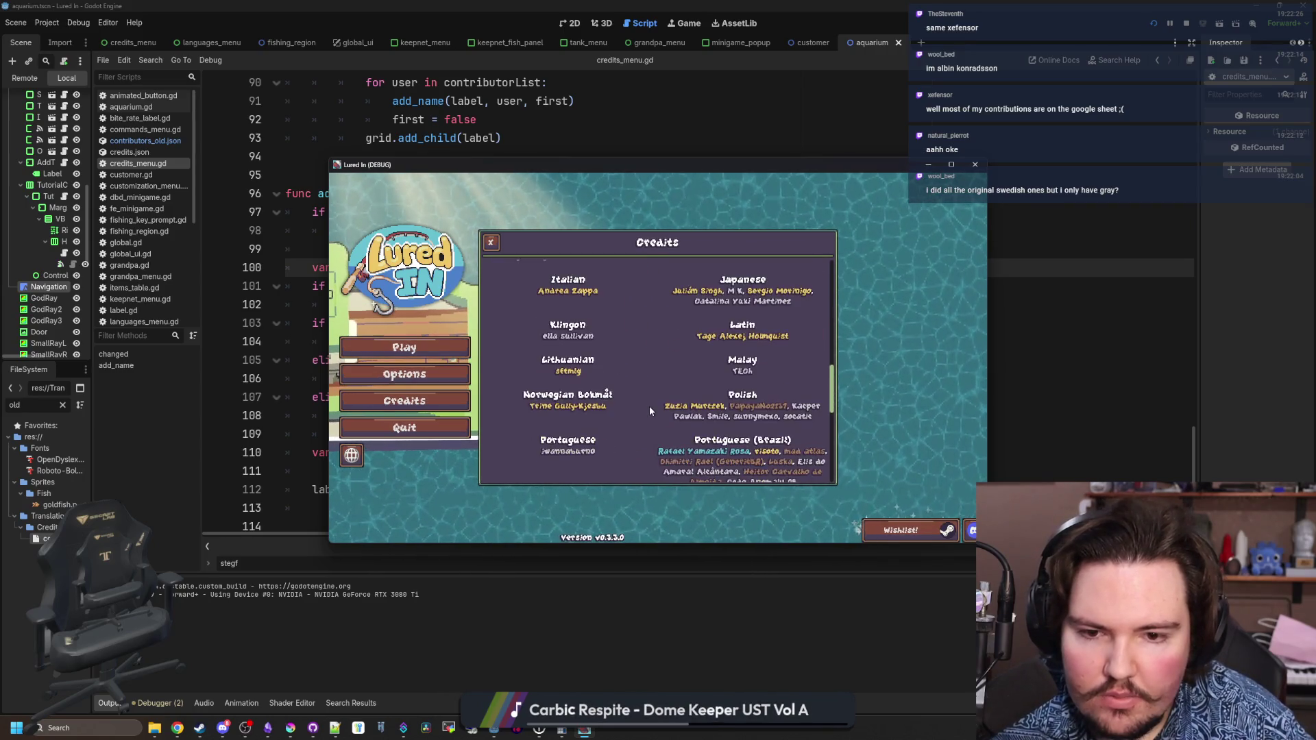
scroll(650, 409, down, 3)
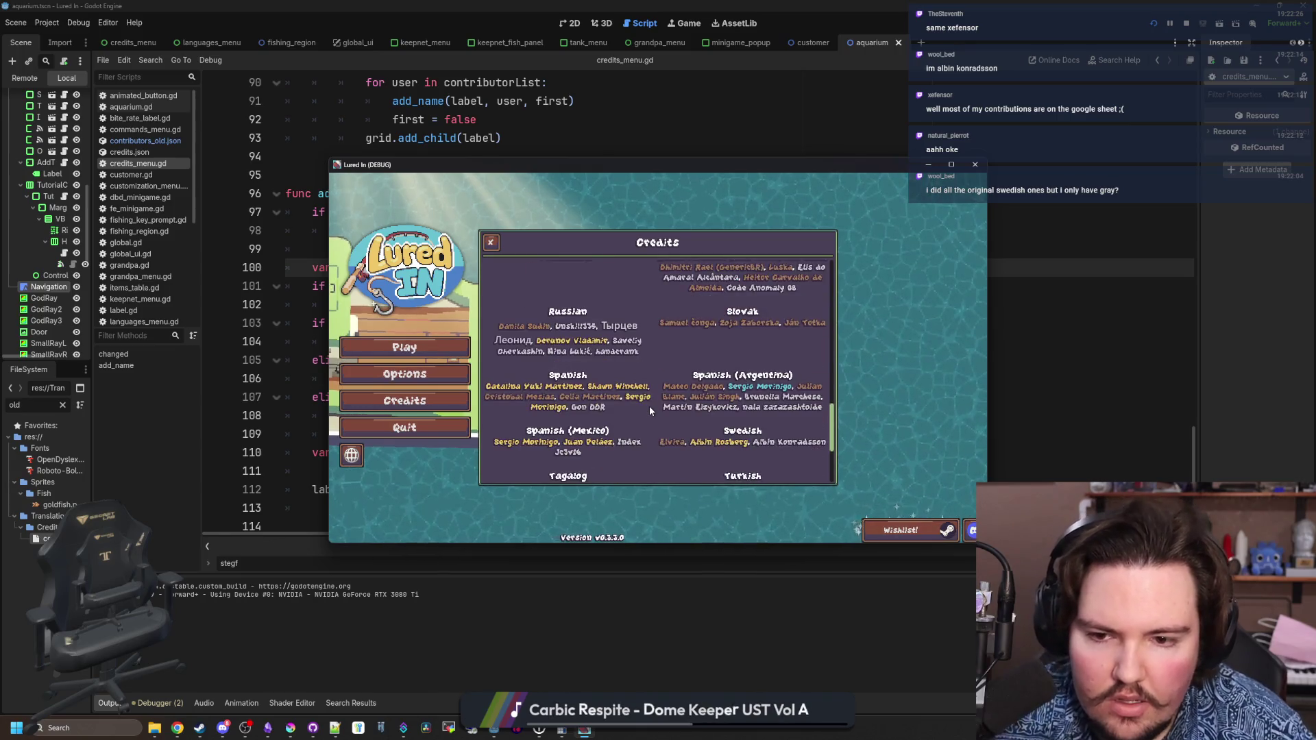
scroll(650, 410, down, 2)
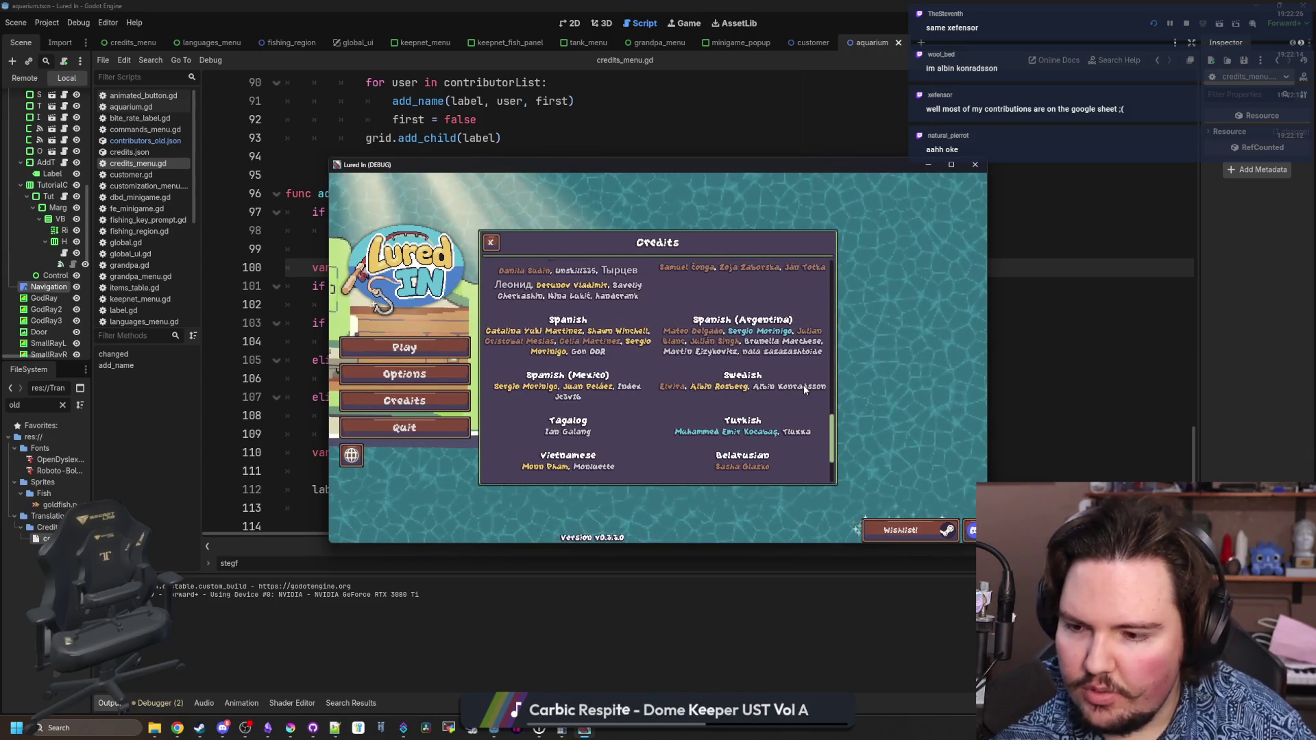
click(928, 165)
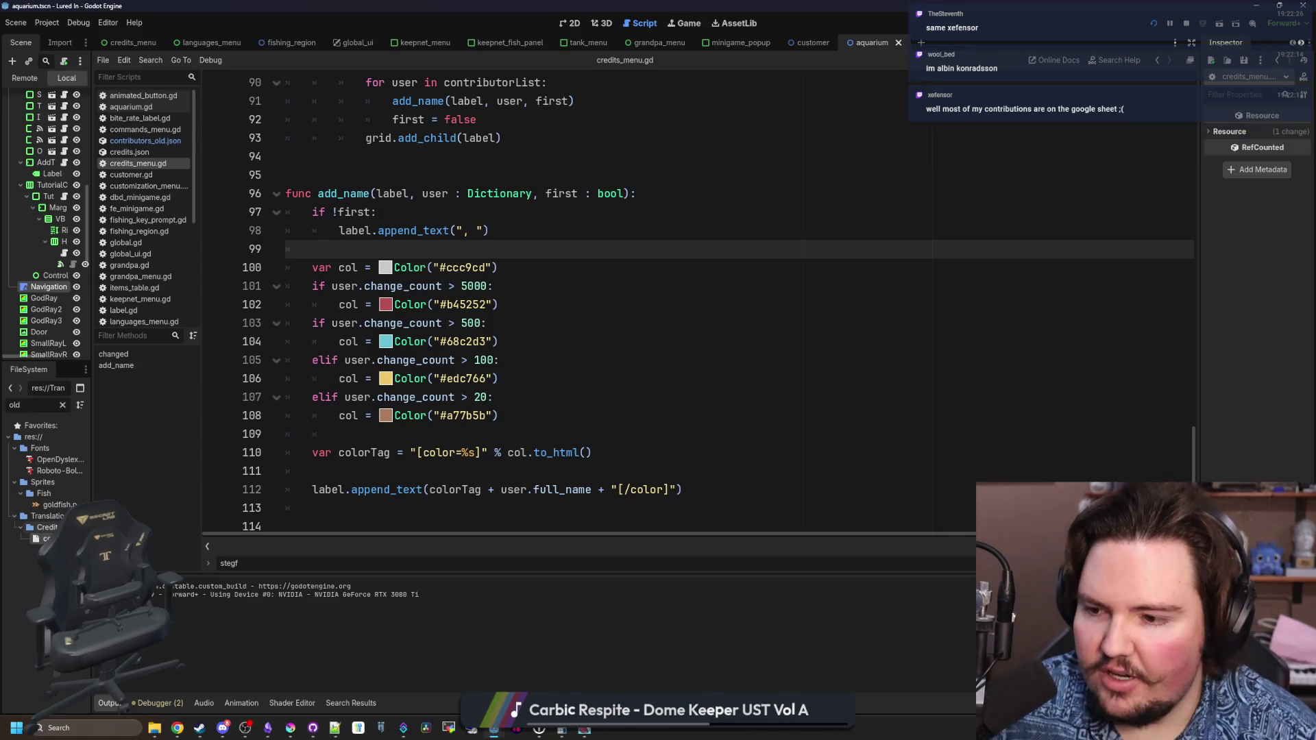
Widen the scene and file docks so full names show, then save the script.
drag(91, 513, 203, 513)
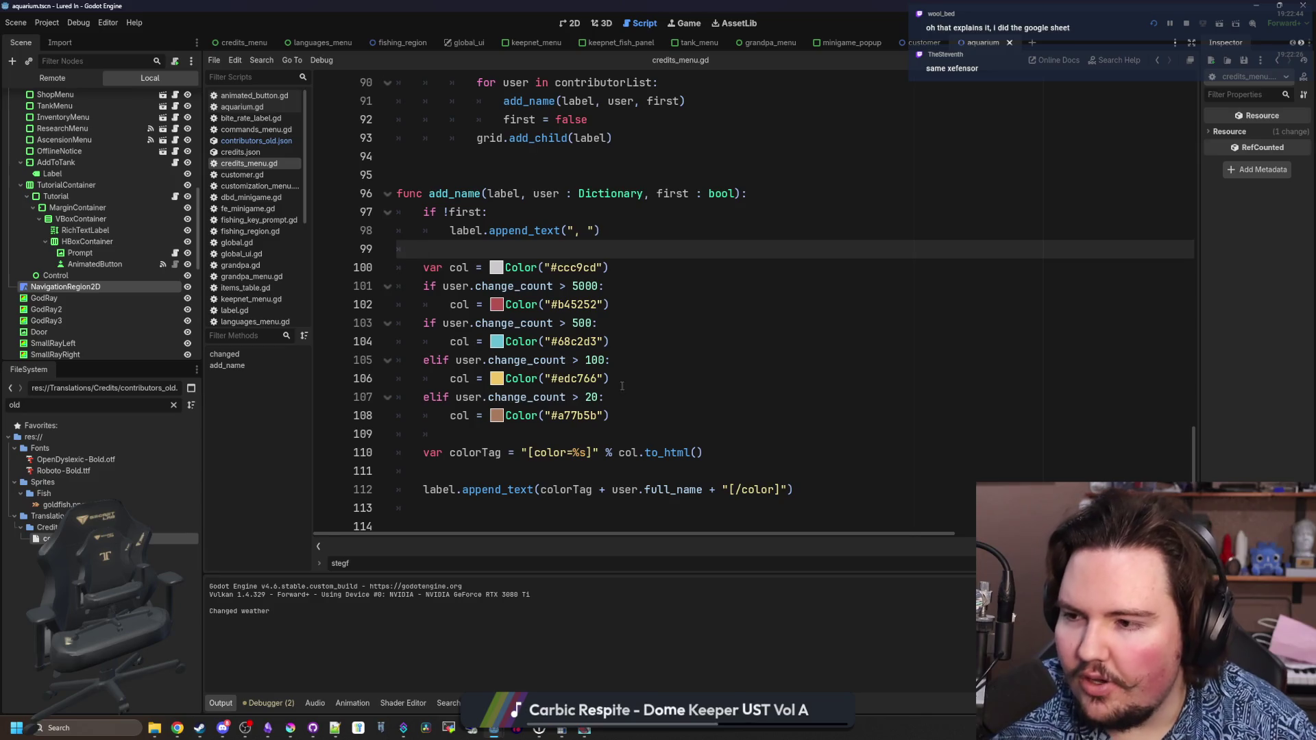
click(518, 250)
key(ctrl+s)
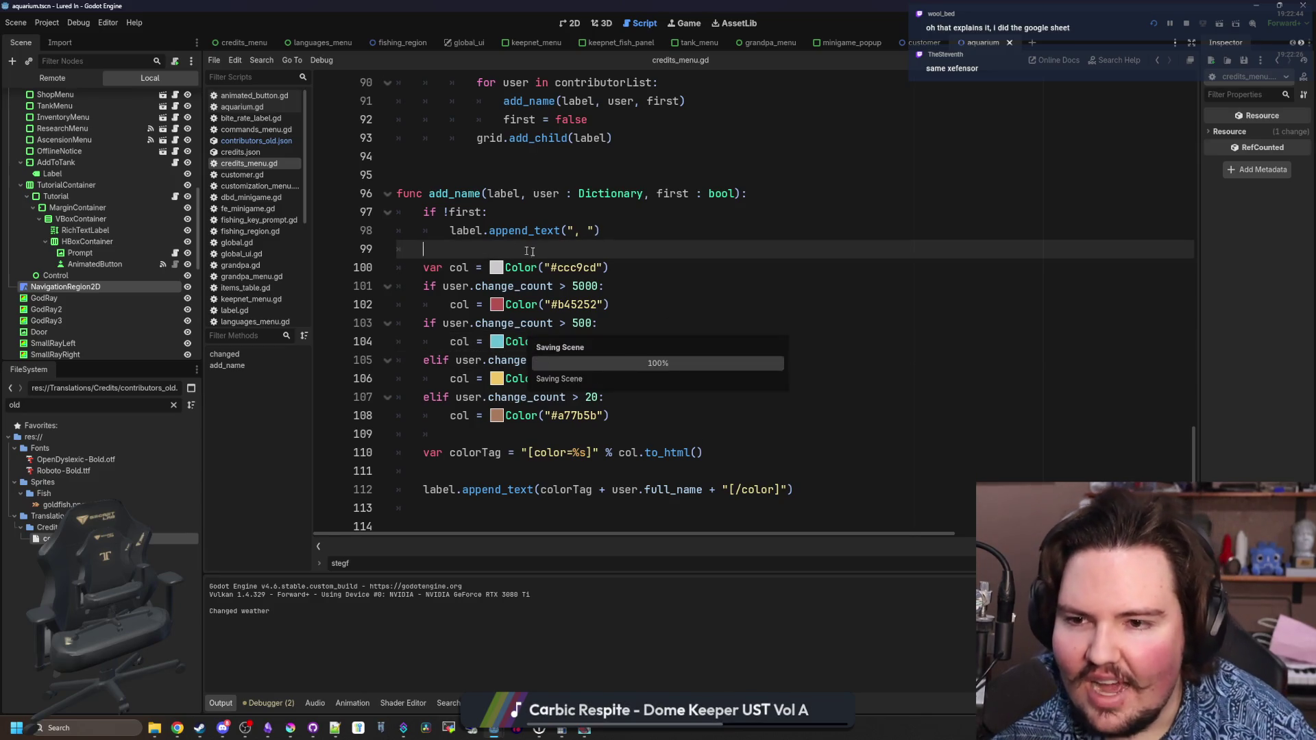
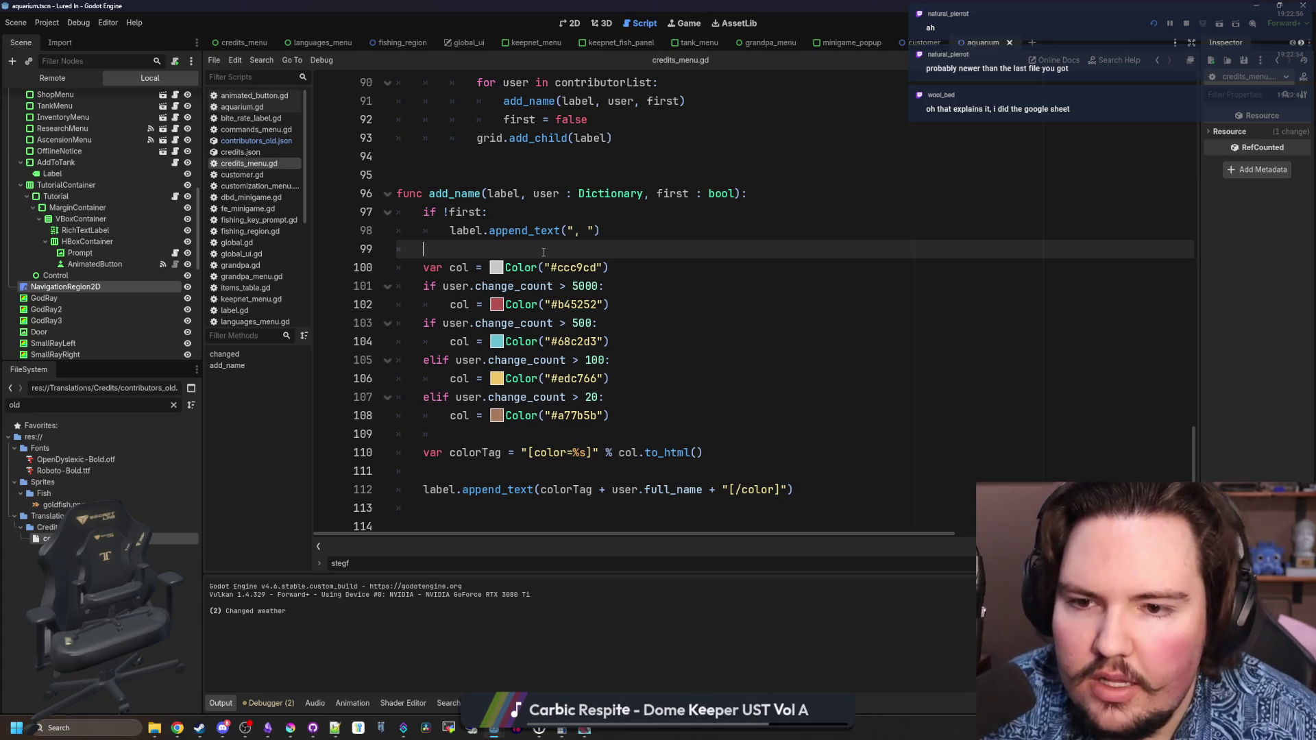
Save the project and check the default colour on line 100 without changing it.
key(ctrl+s)
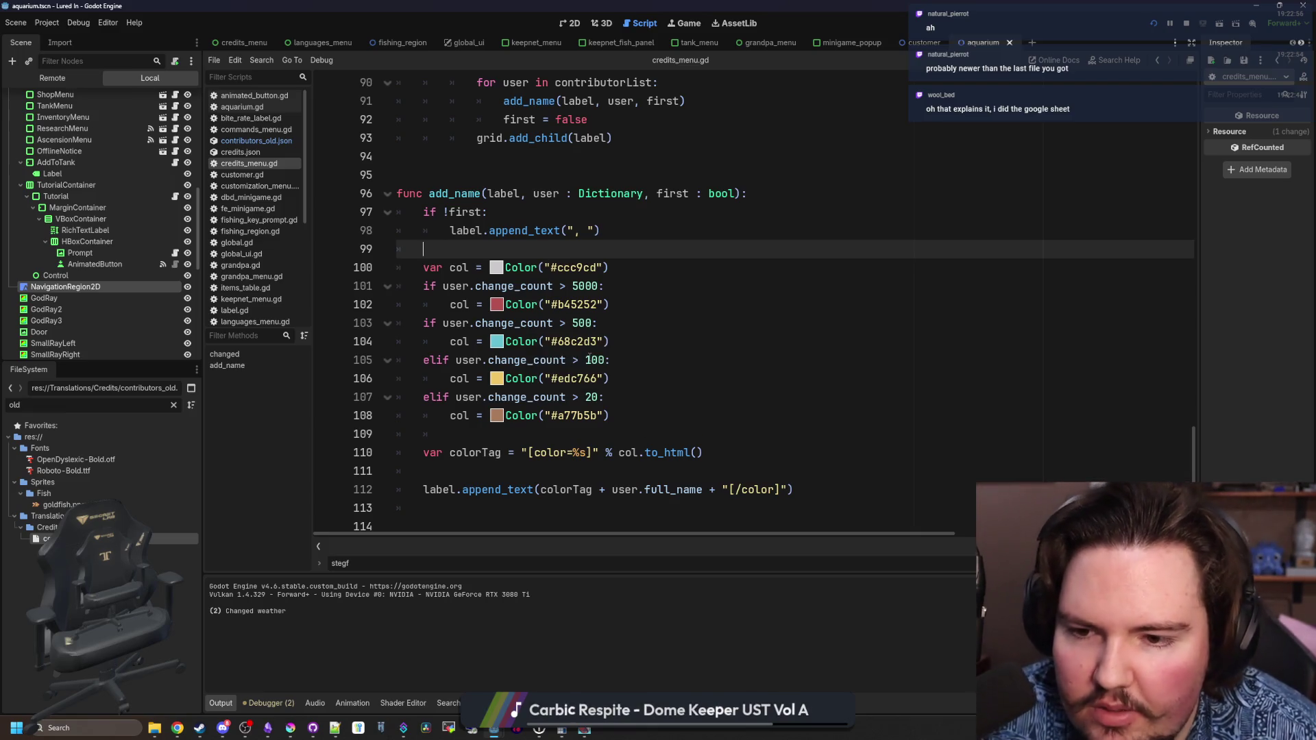
click(483, 433)
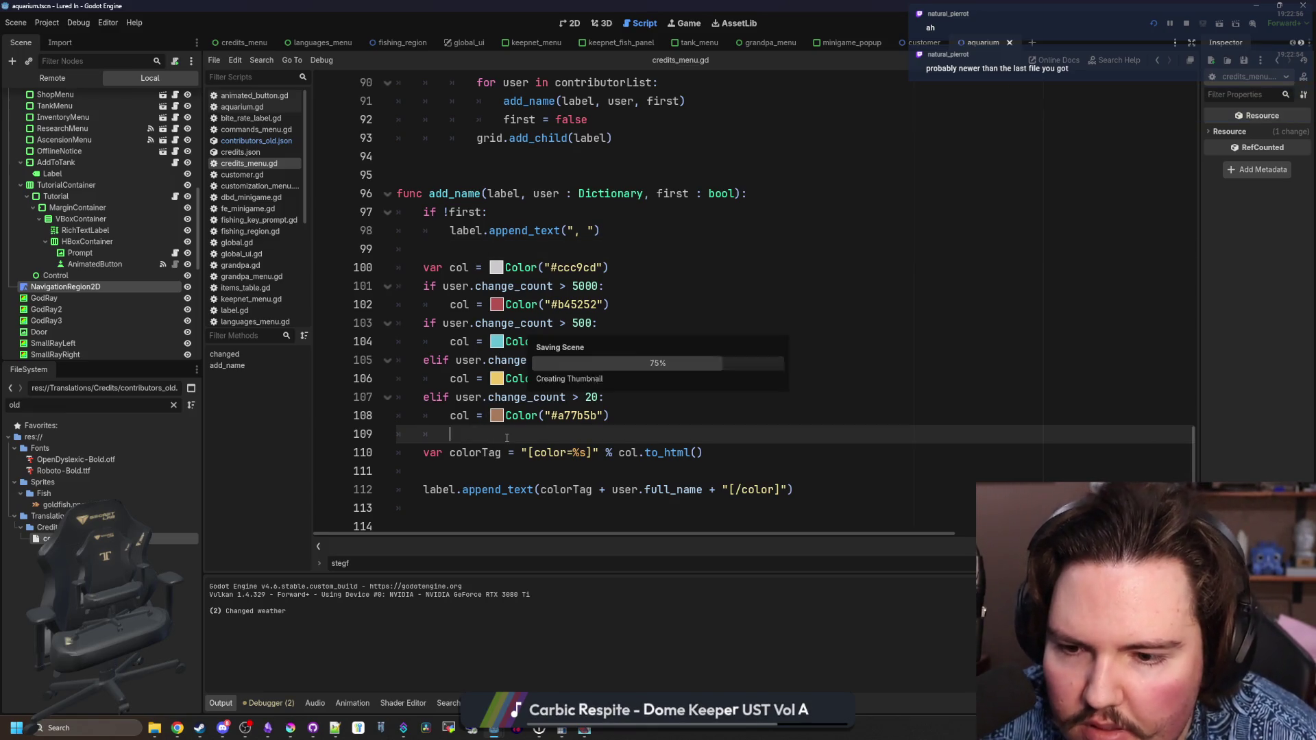
click(519, 267)
click(494, 268)
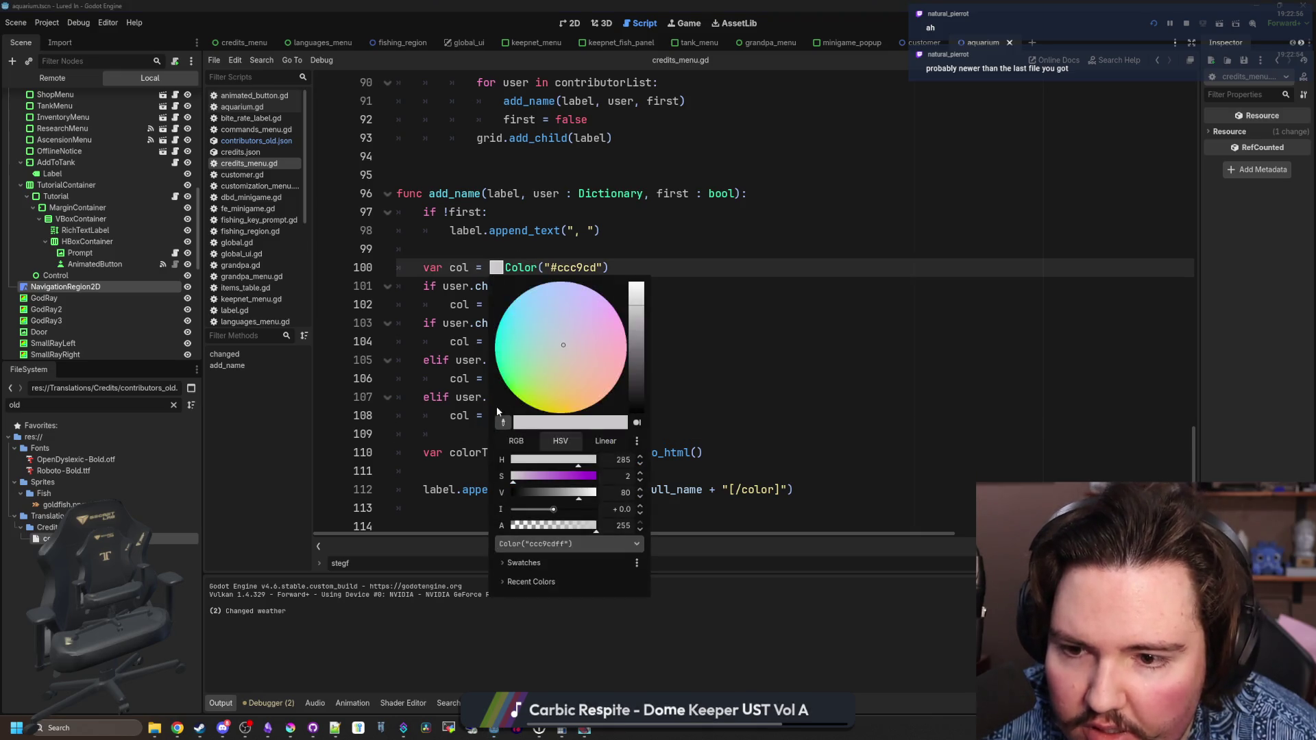
key(Escape)
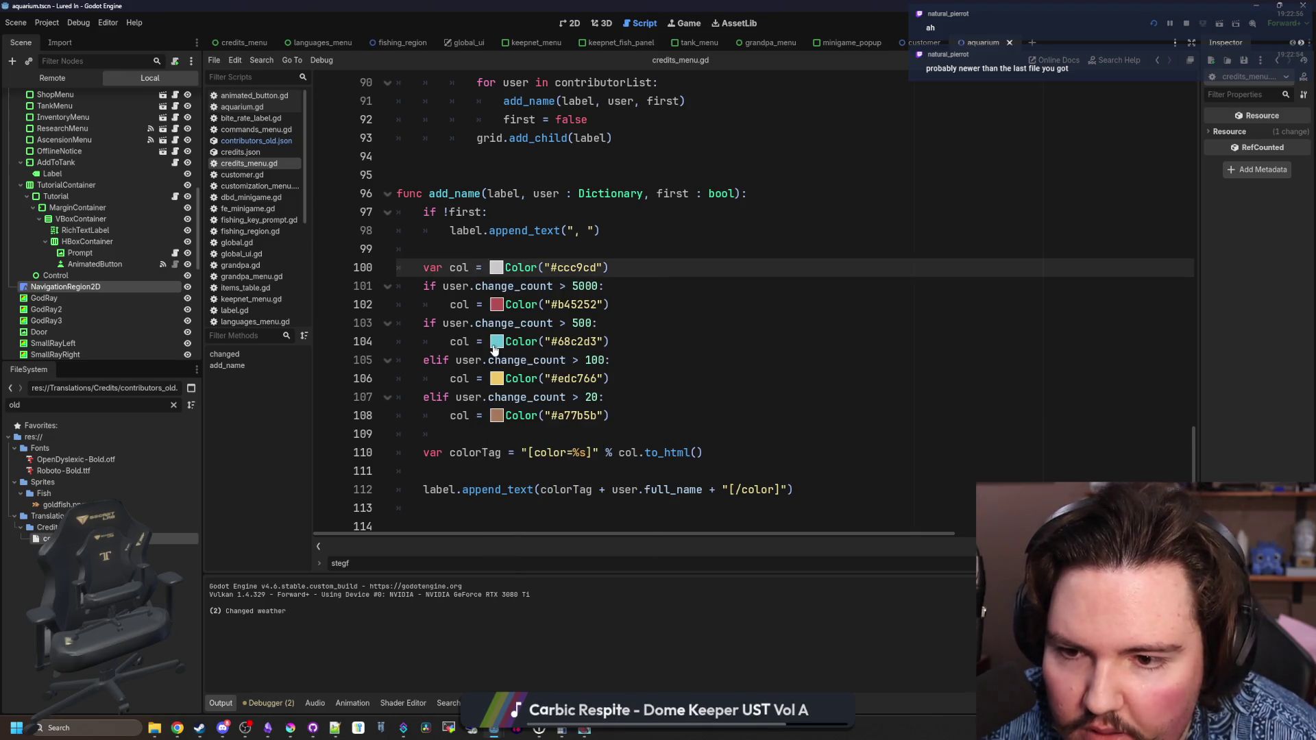
Saturate the over-500 contributor colour to #00b0d4ff, save credits_menu.gd, and run the game.
click(496, 342)
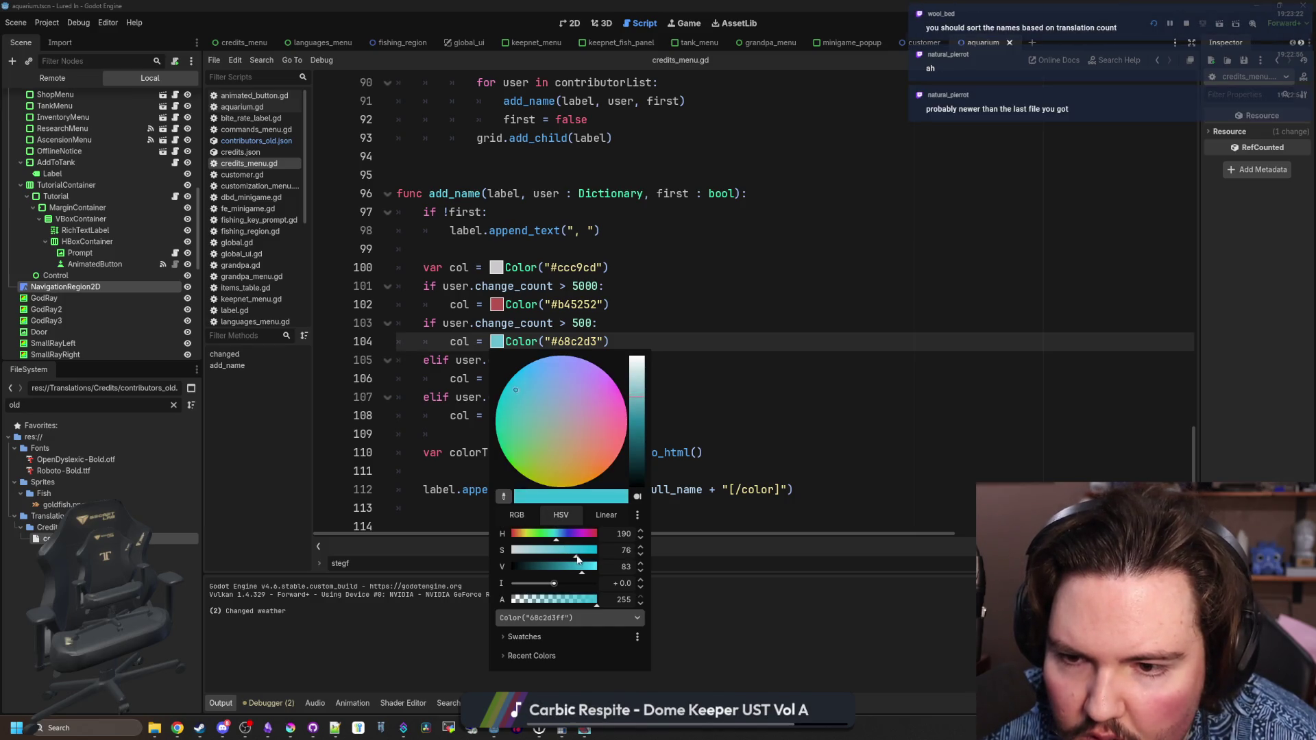
drag(568, 558, 596, 562)
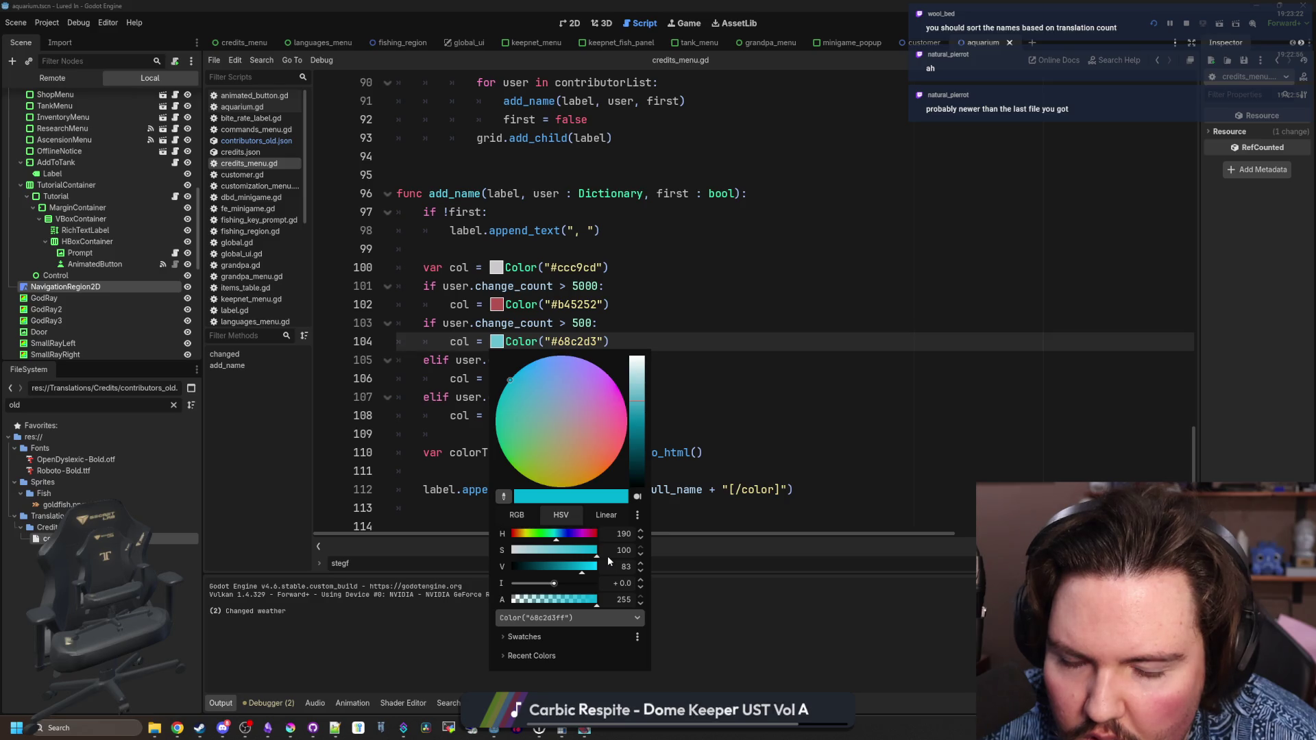
click(645, 350)
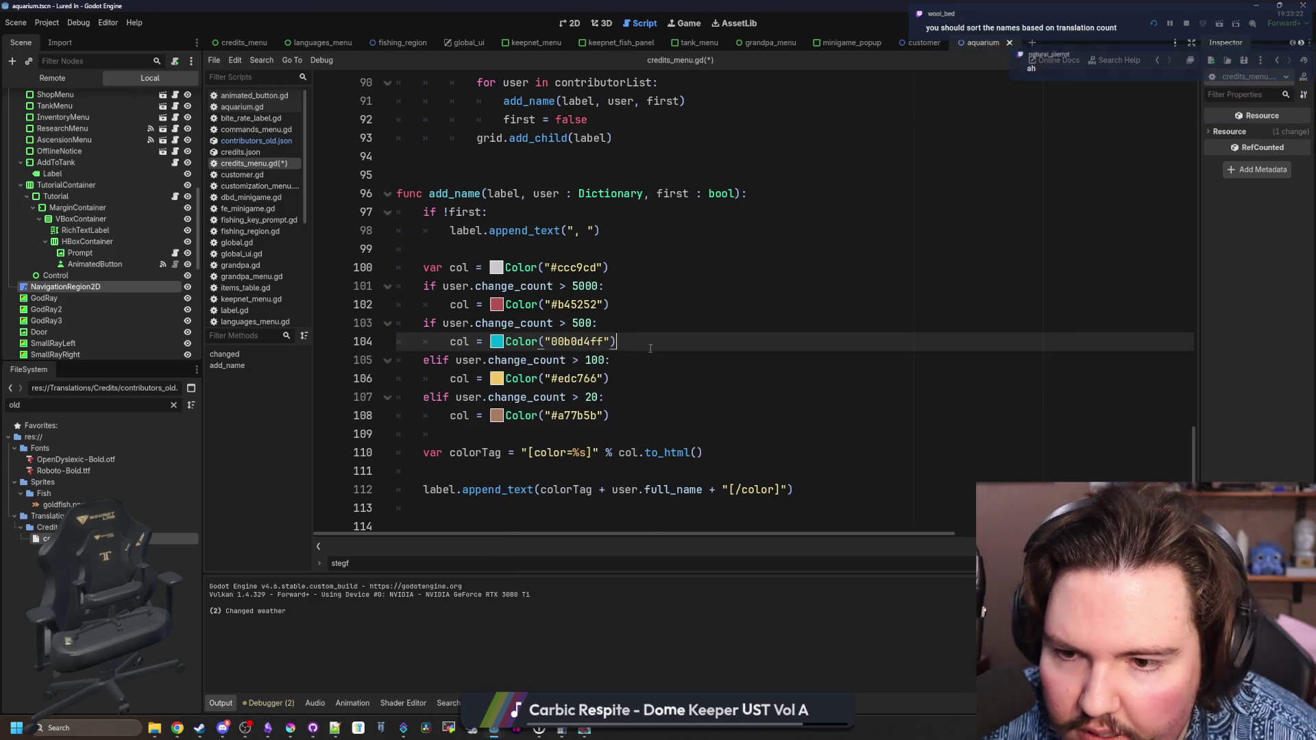
key(Up)
key(Up)
key(Up)
key(ctrl+s)
key(Down)
key(Down)
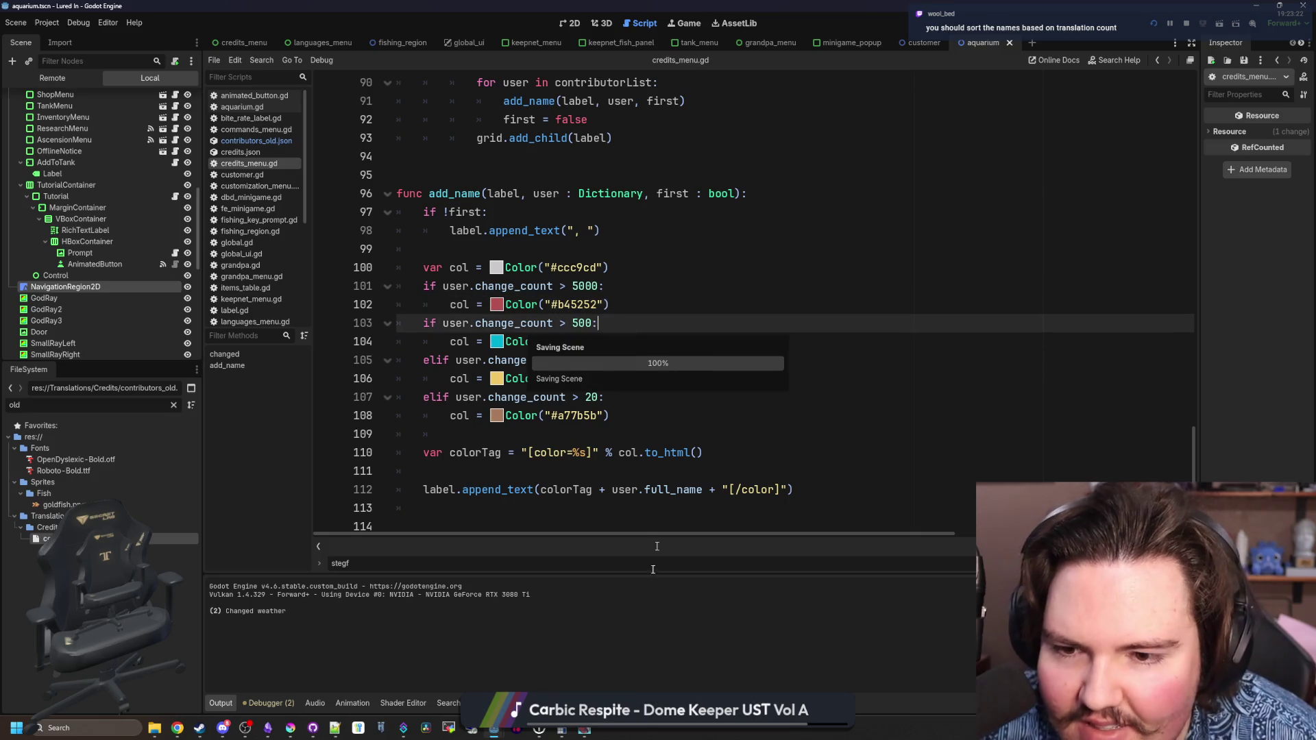
click(416, 404)
click(416, 404)
scroll(773, 339, down, 3)
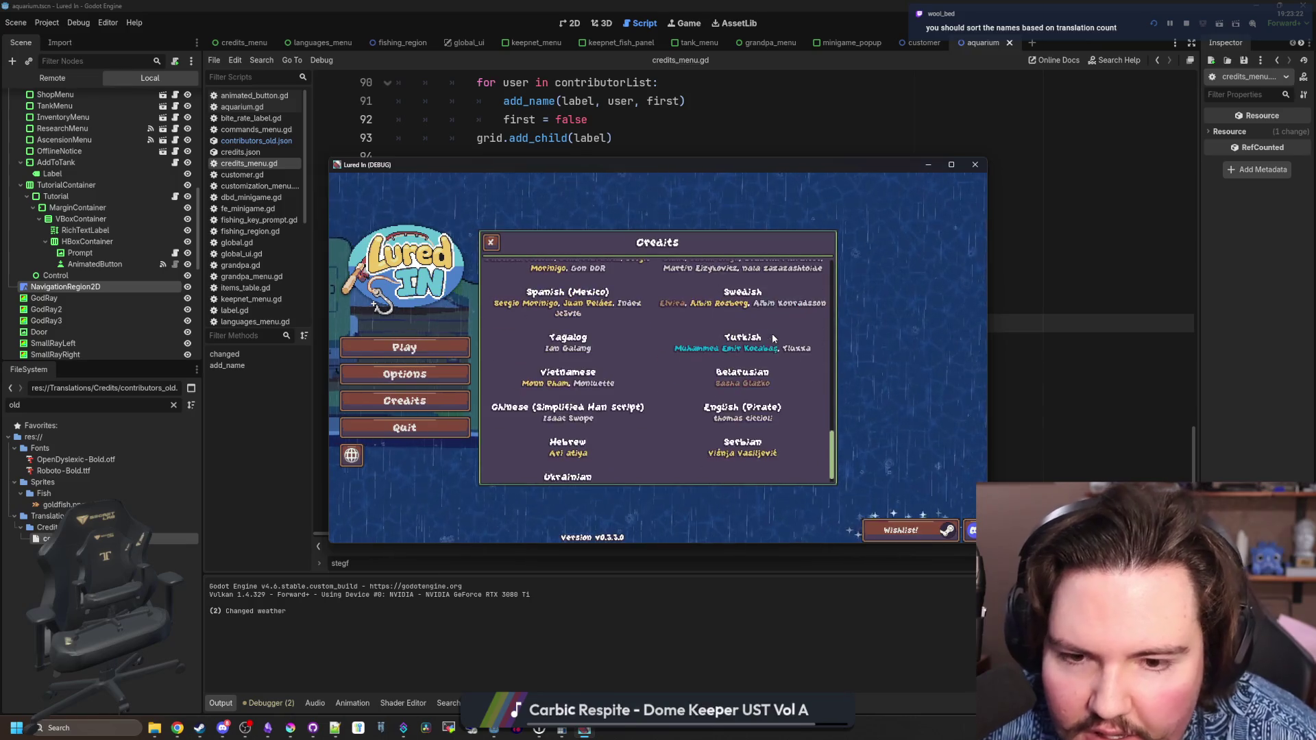
scroll(696, 341, down, 1)
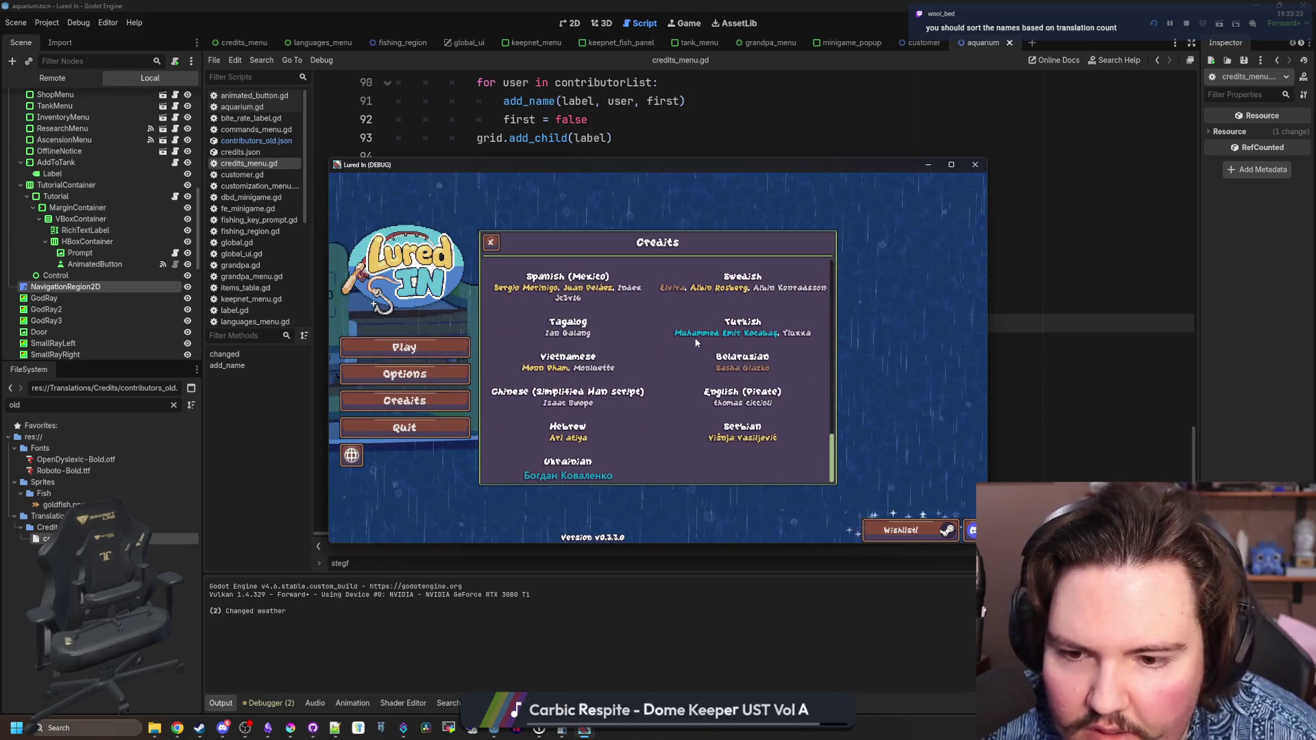
scroll(634, 423, up, 7)
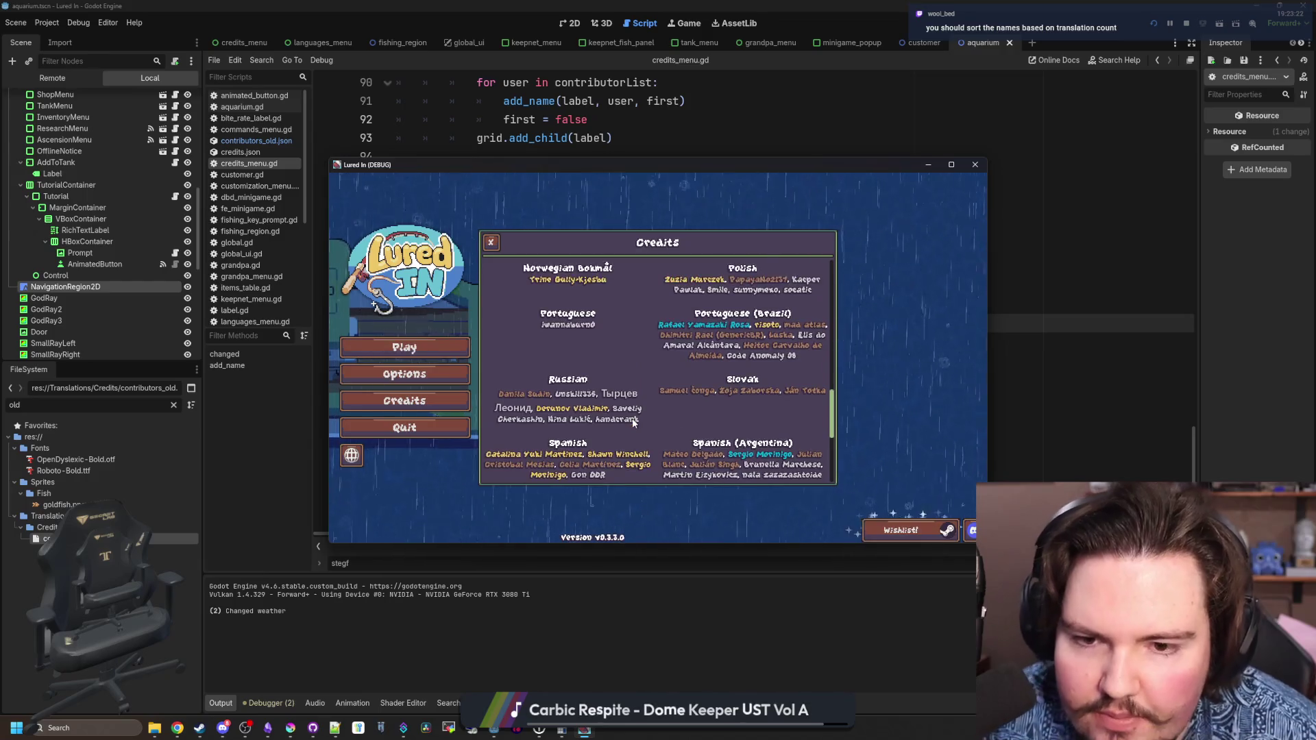
scroll(632, 418, up, 5)
scroll(632, 416, down, 10)
scroll(606, 397, up, 5)
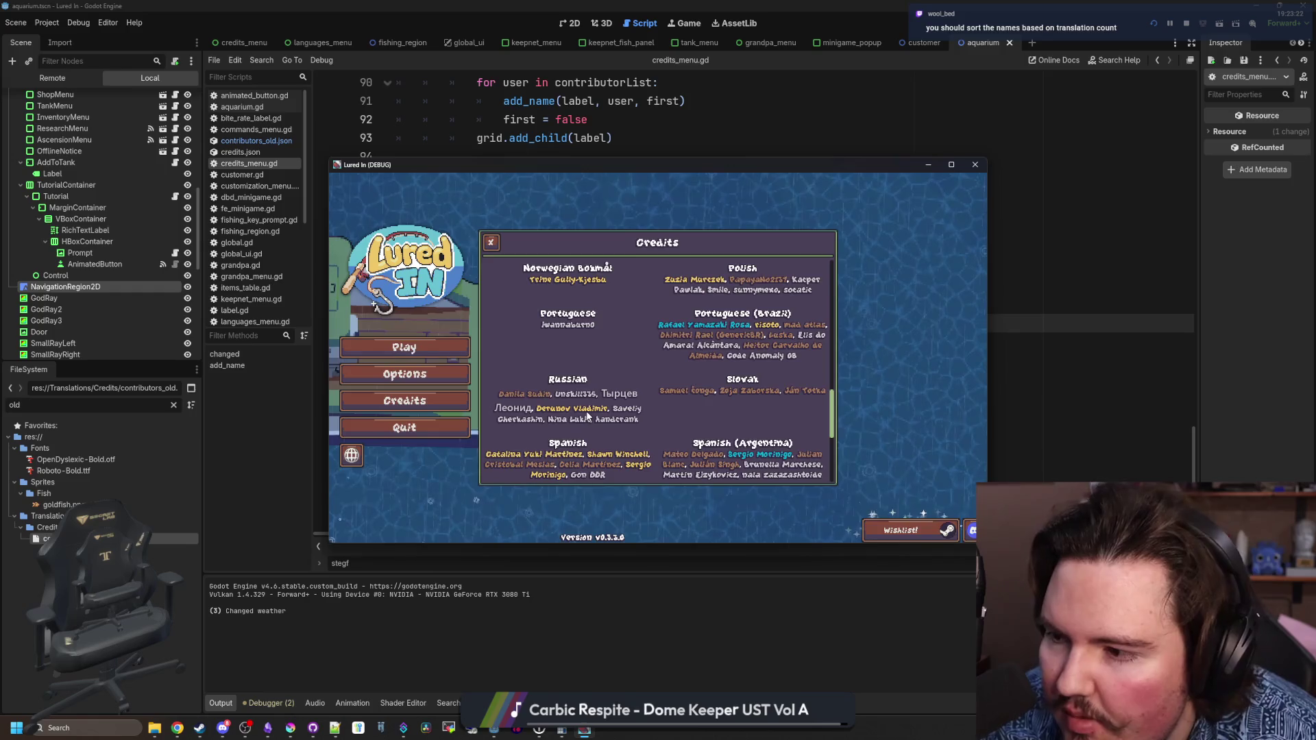
click(975, 164)
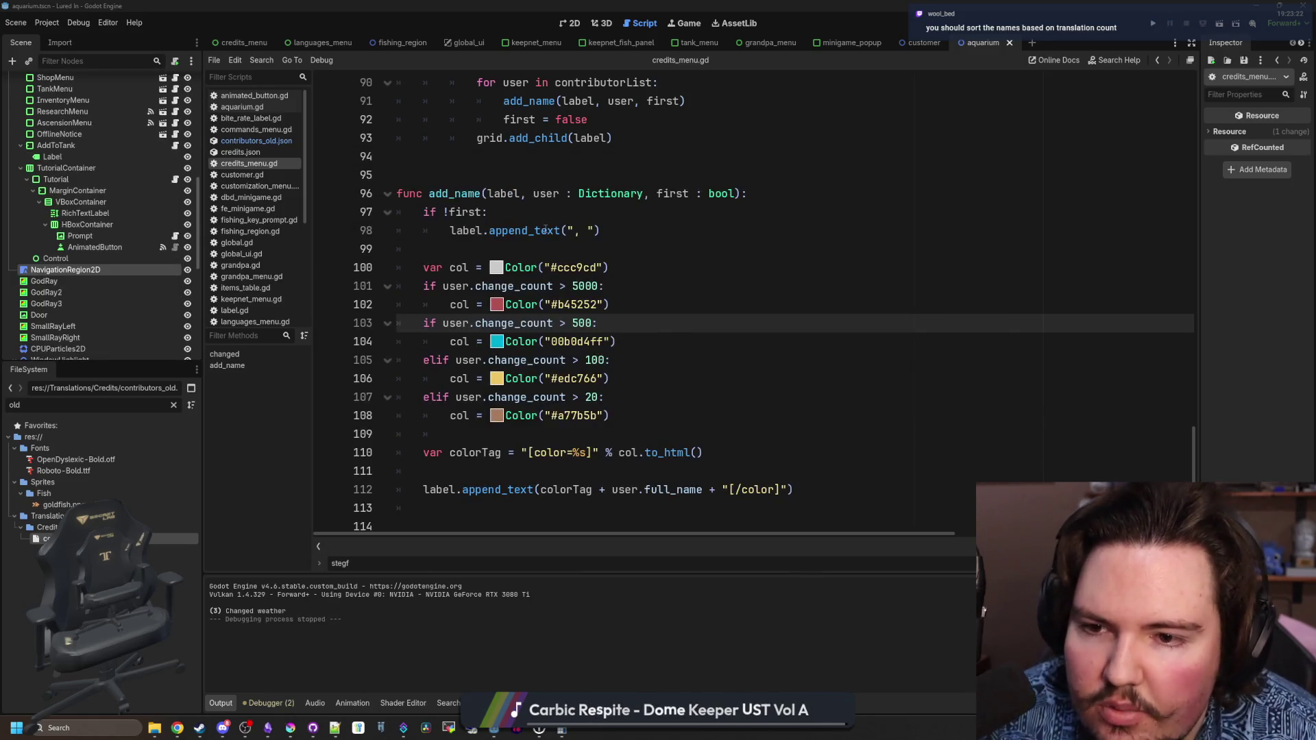
Start typing a line above the locale loop, then delete it and the blank lines.
click(544, 249)
scroll(507, 340, up, 4)
click(511, 378)
scroll(608, 302, up, 2)
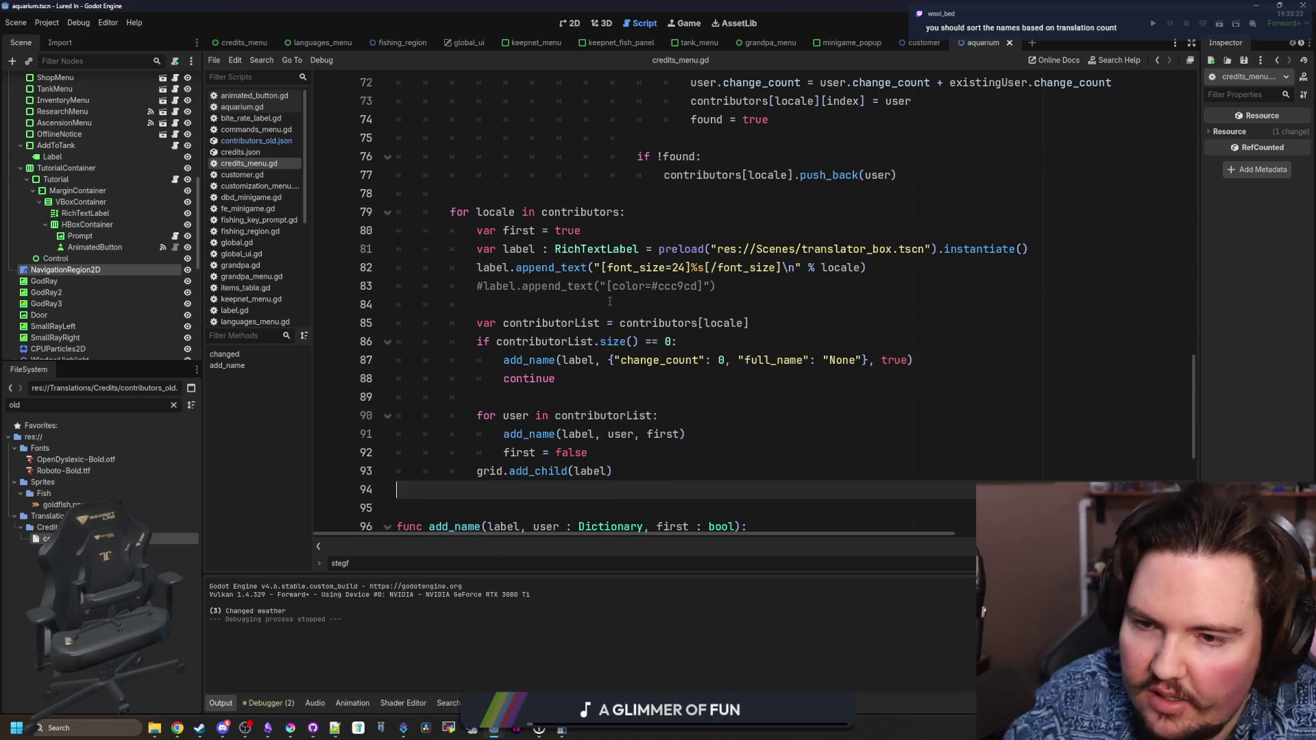
scroll(608, 302, up, 4)
click(577, 360)
key(Return)
text(for i in)
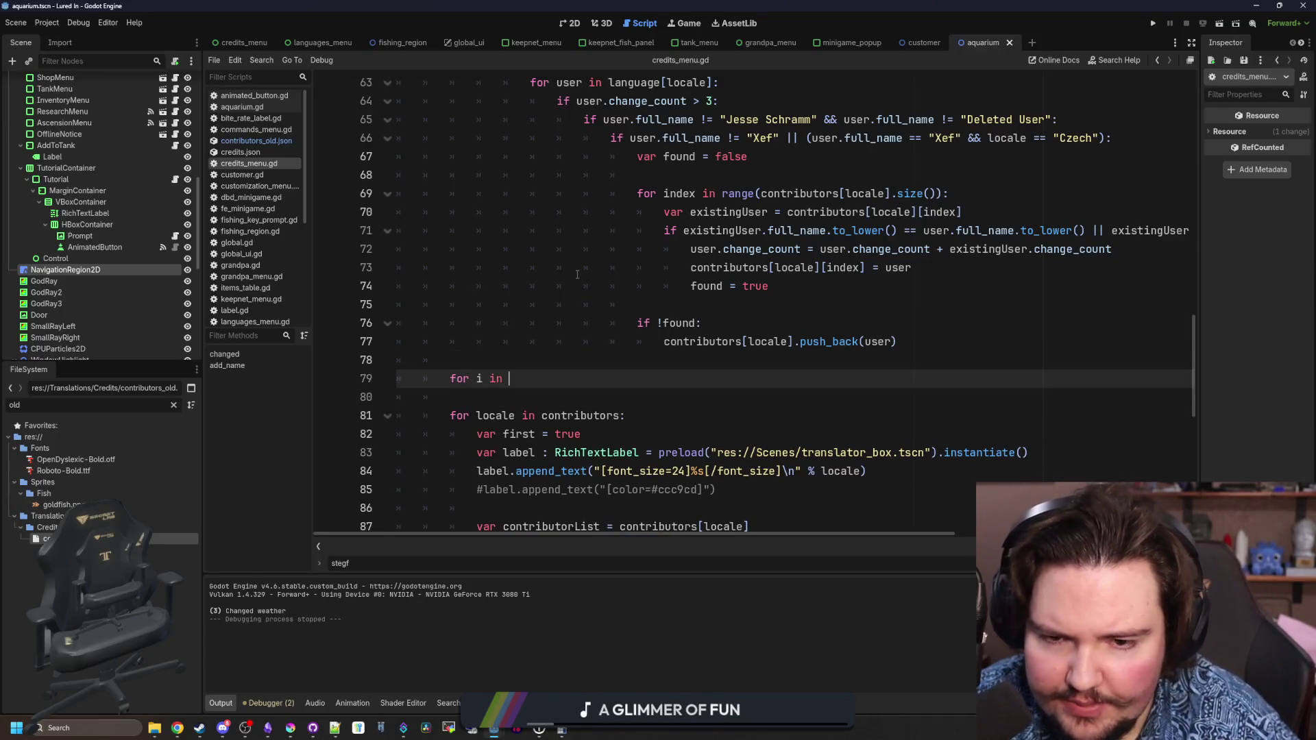
text(contrub)
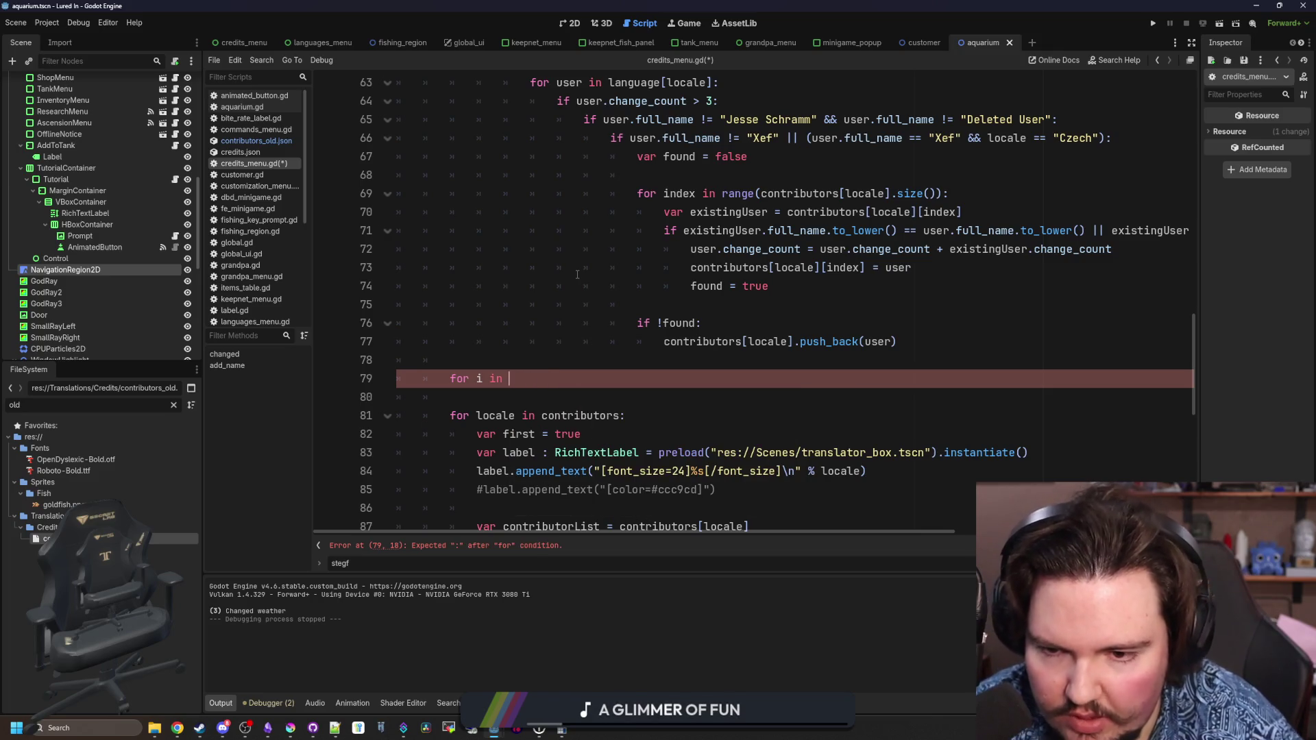
key(BackSpace)
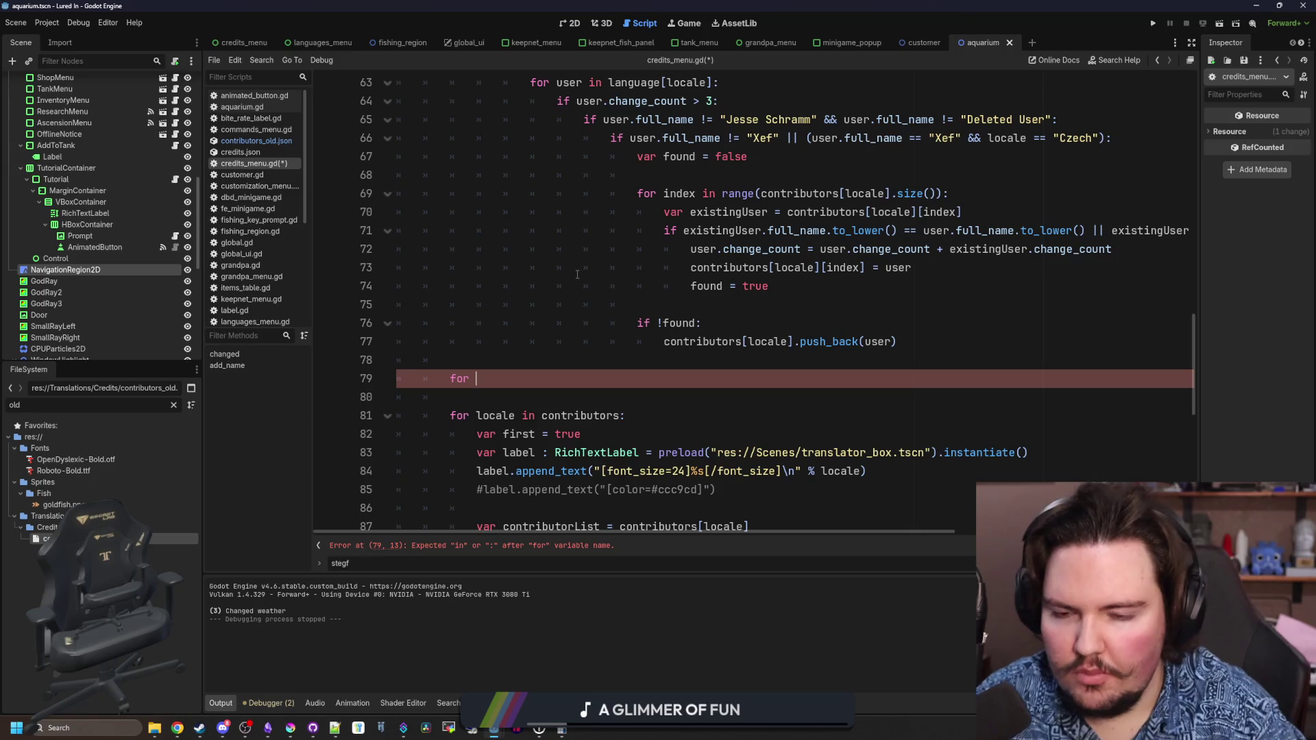
key(BackSpace)
key(BackSpace)
key(BackSpace)
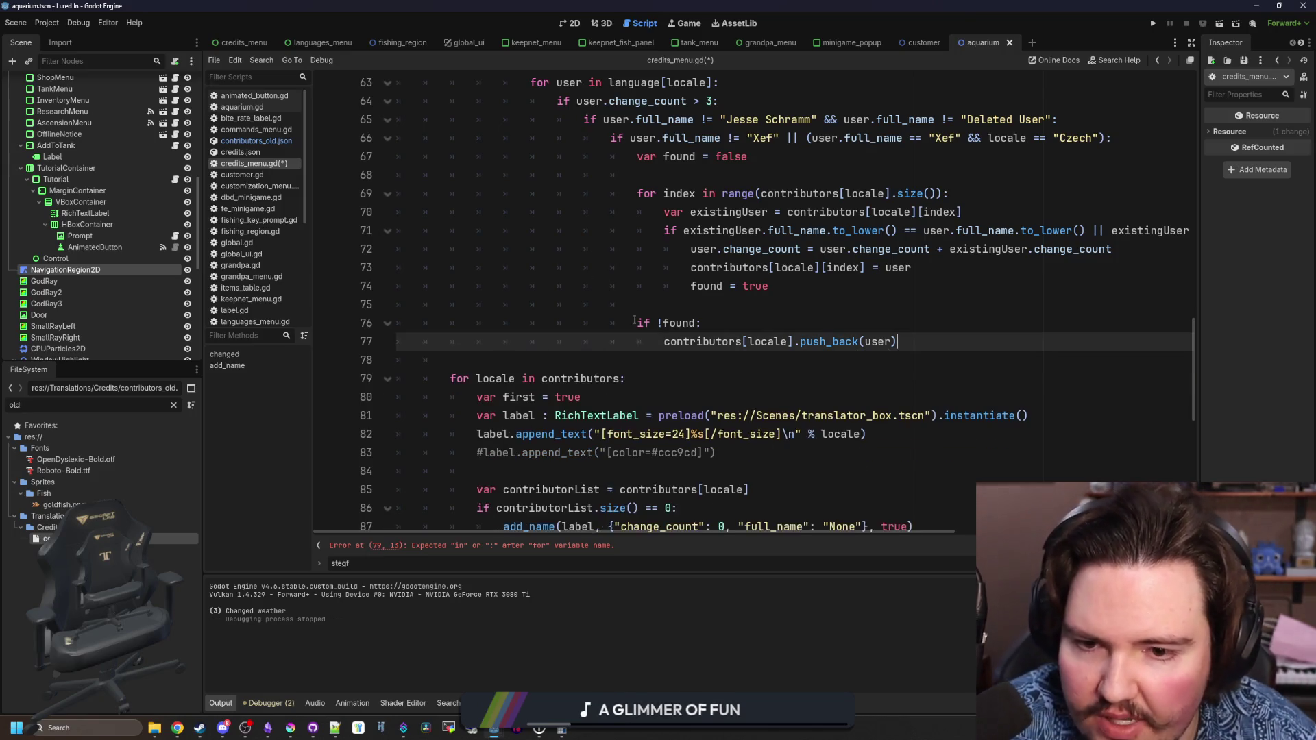
Add contributors[locale].sort() as the first line inside the for locale loop.
click(670, 393)
click(688, 383)
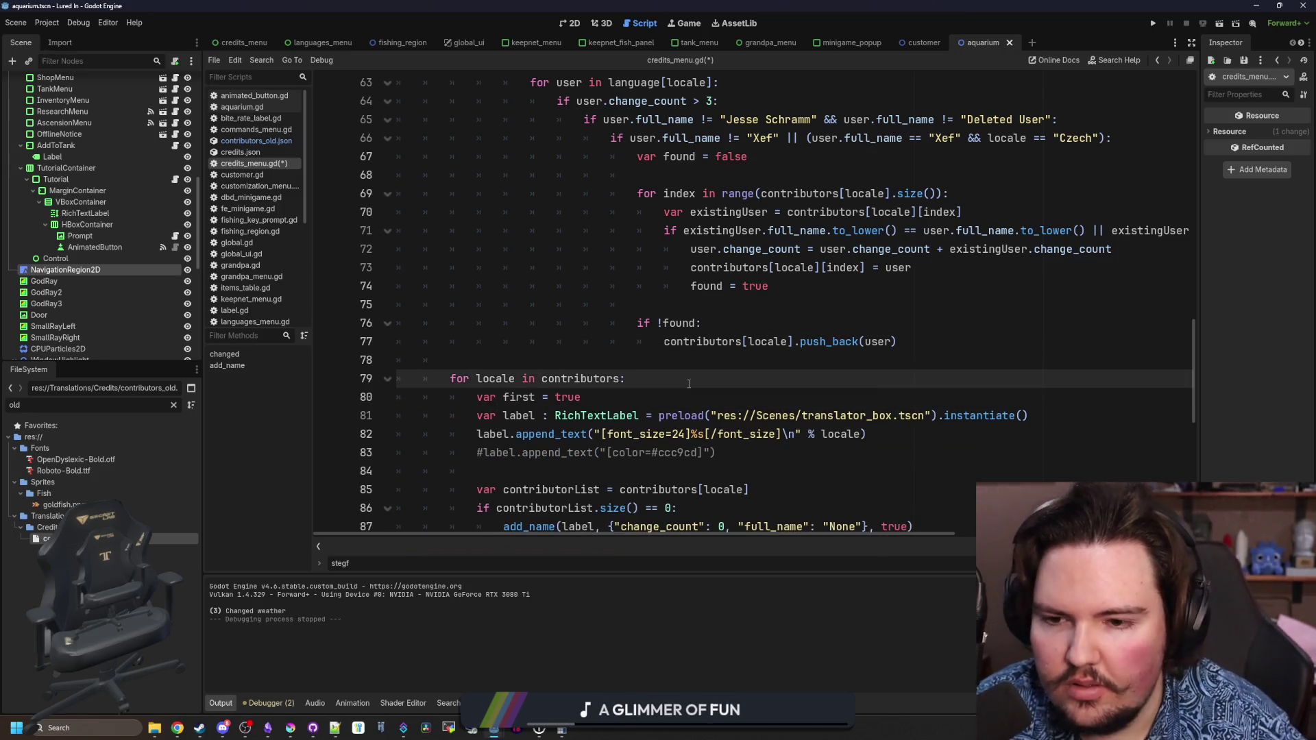
key(Return)
key(Return)
key(Up)
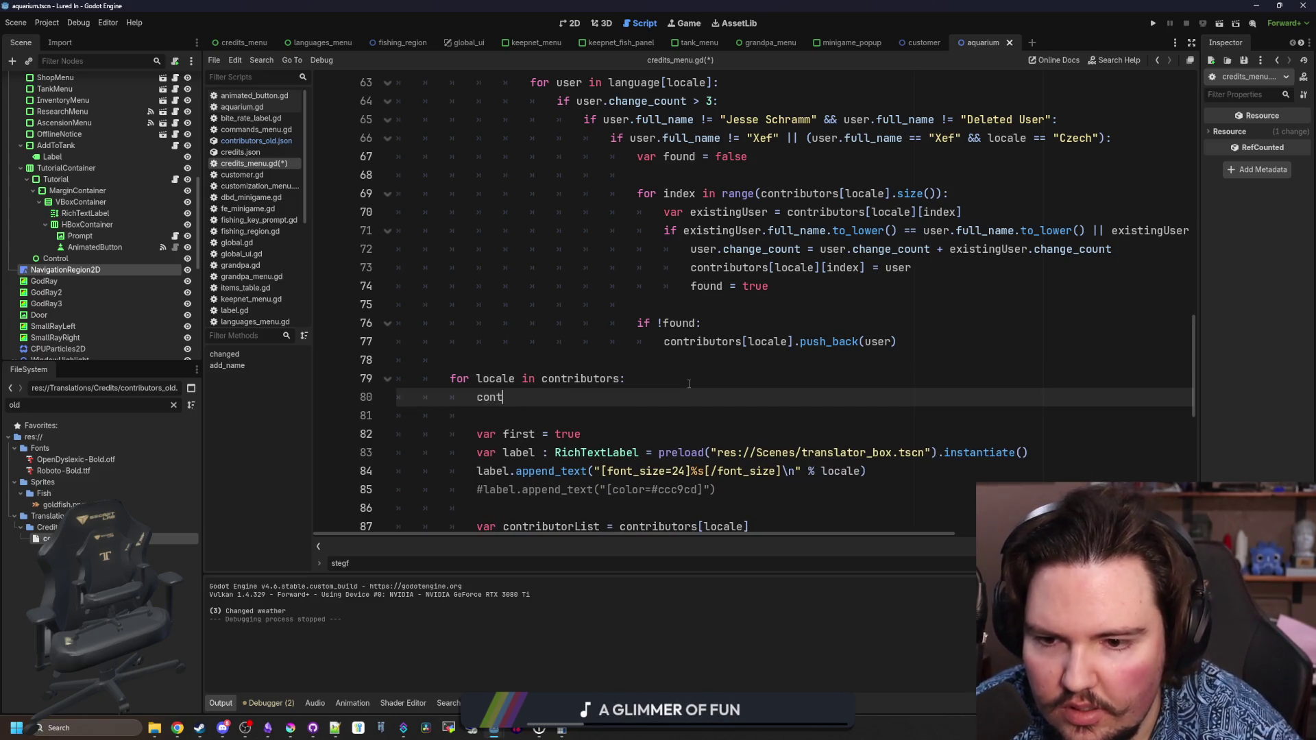
text(ributors[locale)
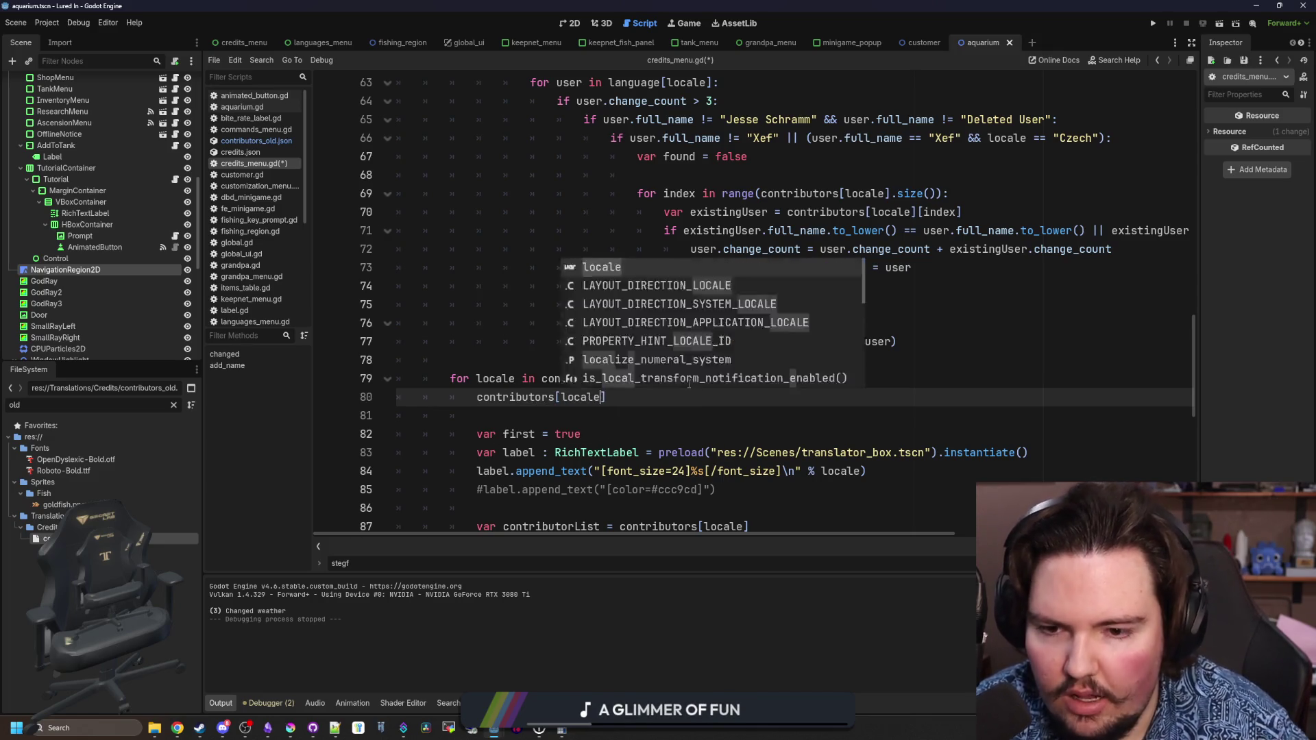
Type Array on line 78 and open its help page.
click(644, 354)
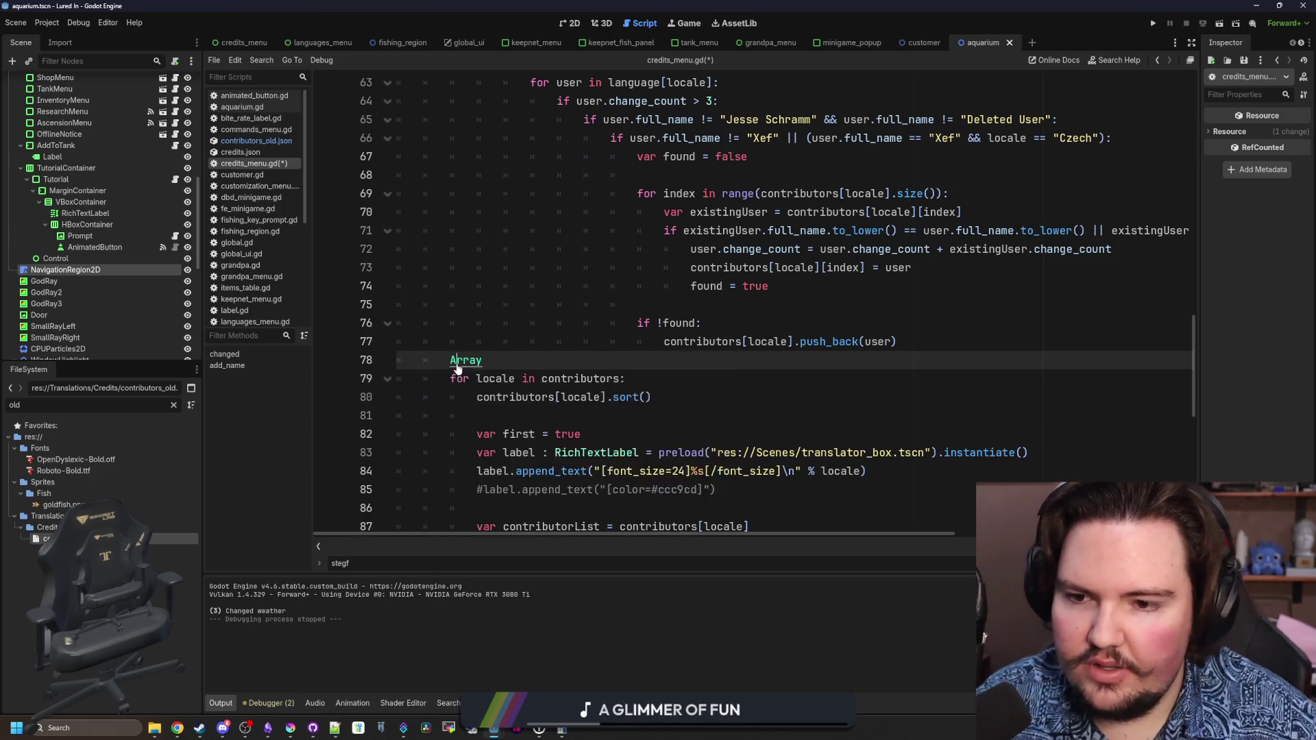
ctrl+click(466, 359)
scroll(701, 363, down, 3)
Search the Array help page for sort, read the sort() description, and return.
key(ctrl+f)
text(sort)
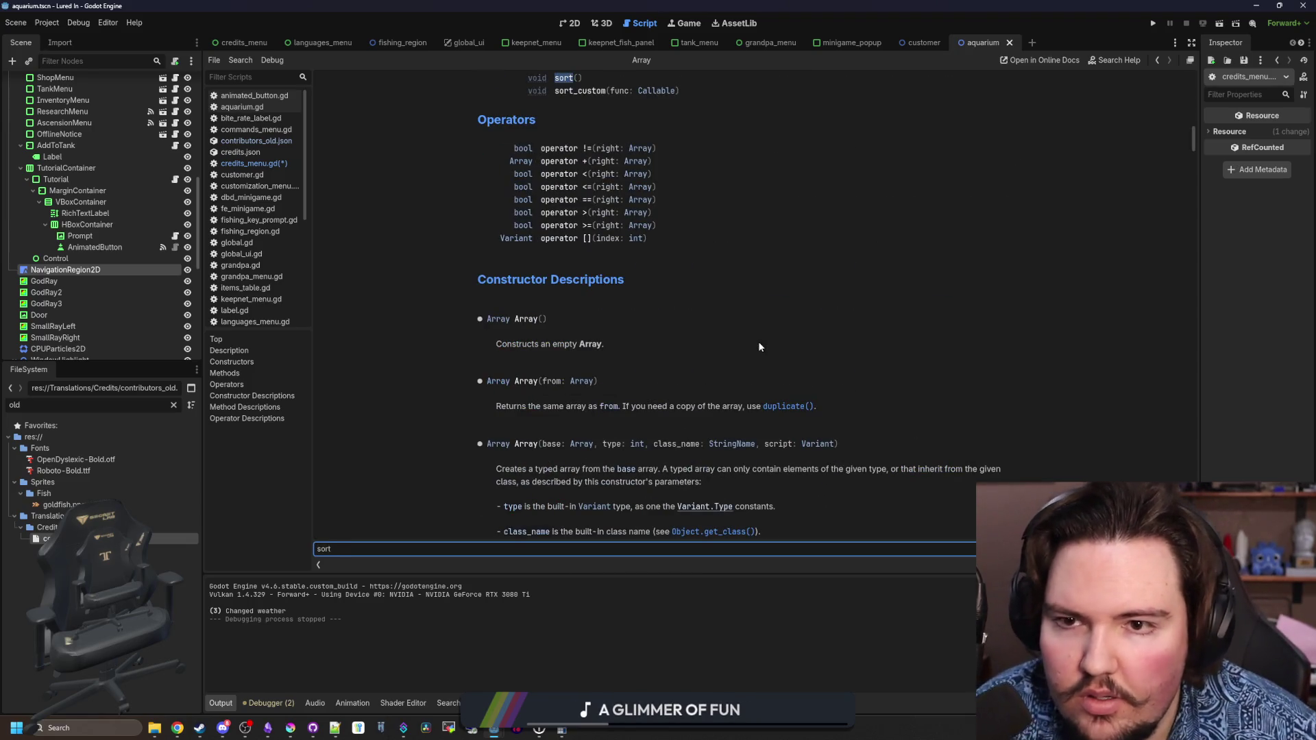
scroll(759, 347, up, 3)
click(564, 251)
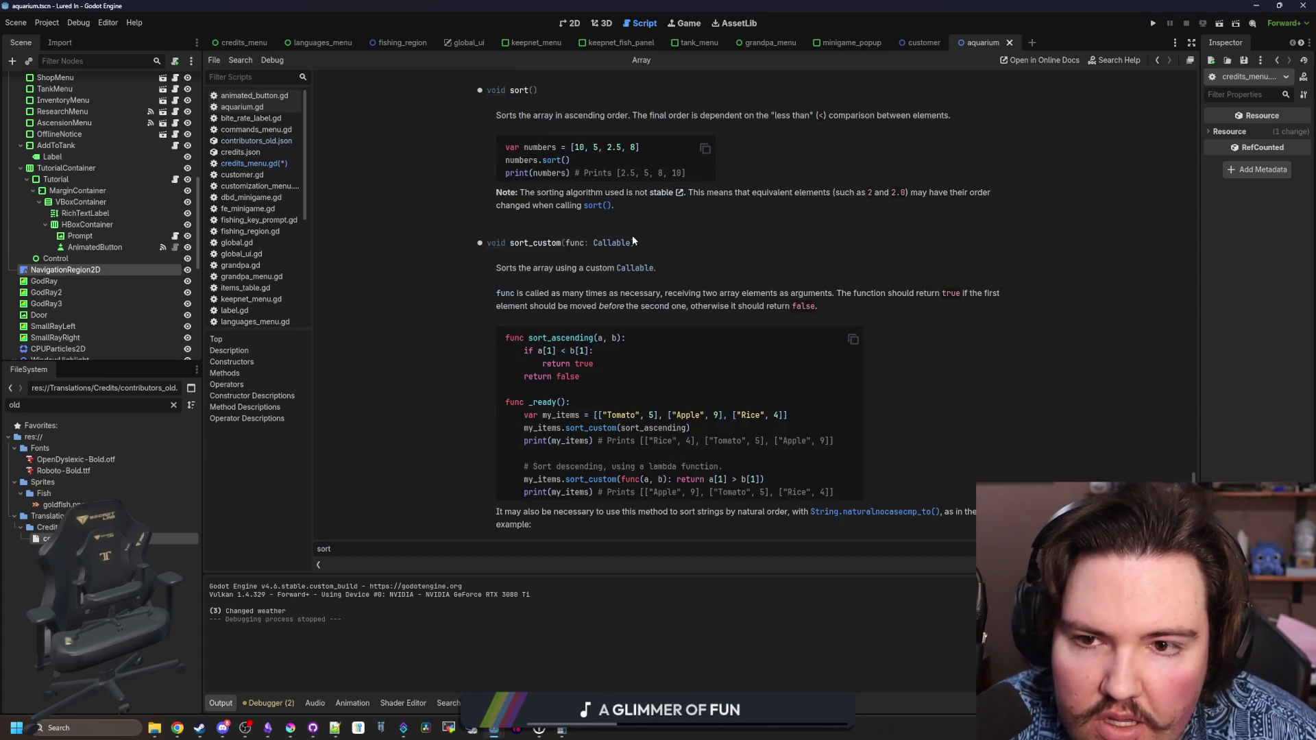
key(alt+Left)
Reopen the Array help and read the sort_custom description before returning to the script.
ctrl+click(466, 362)
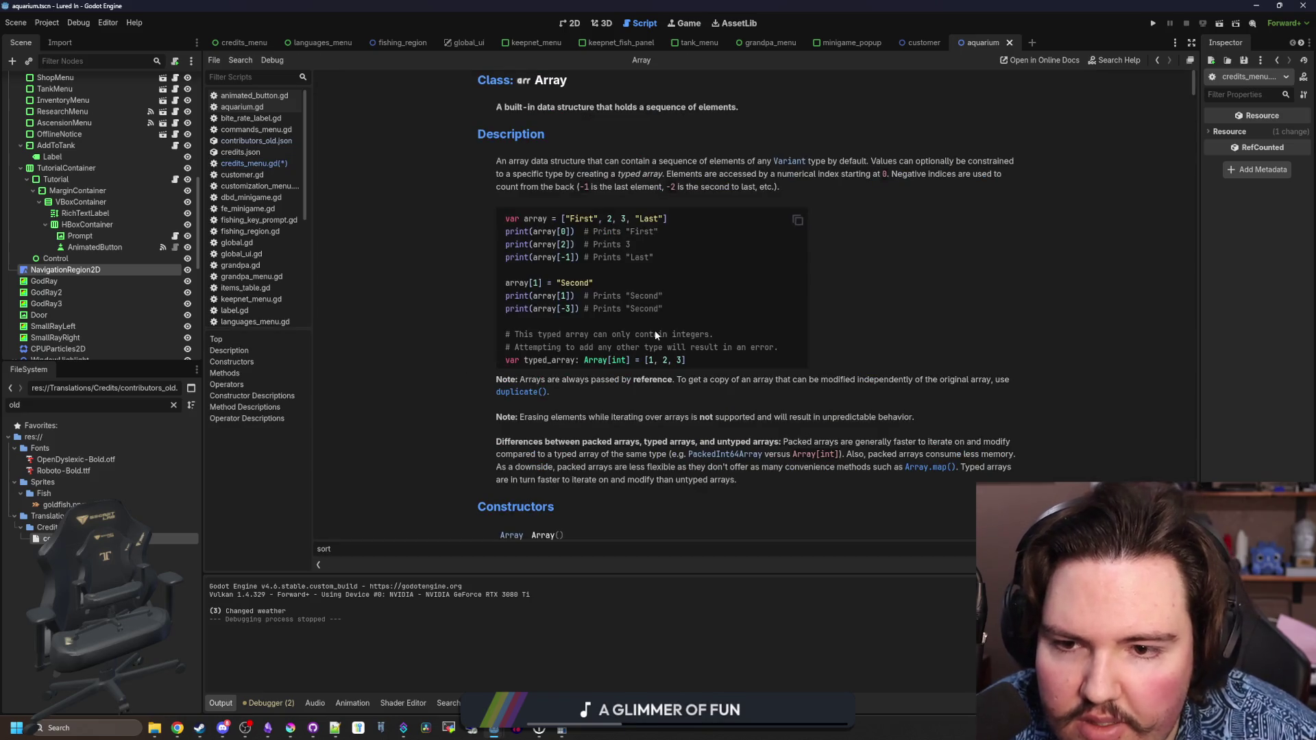
key(ctrl+f)
scroll(619, 224, up, 3)
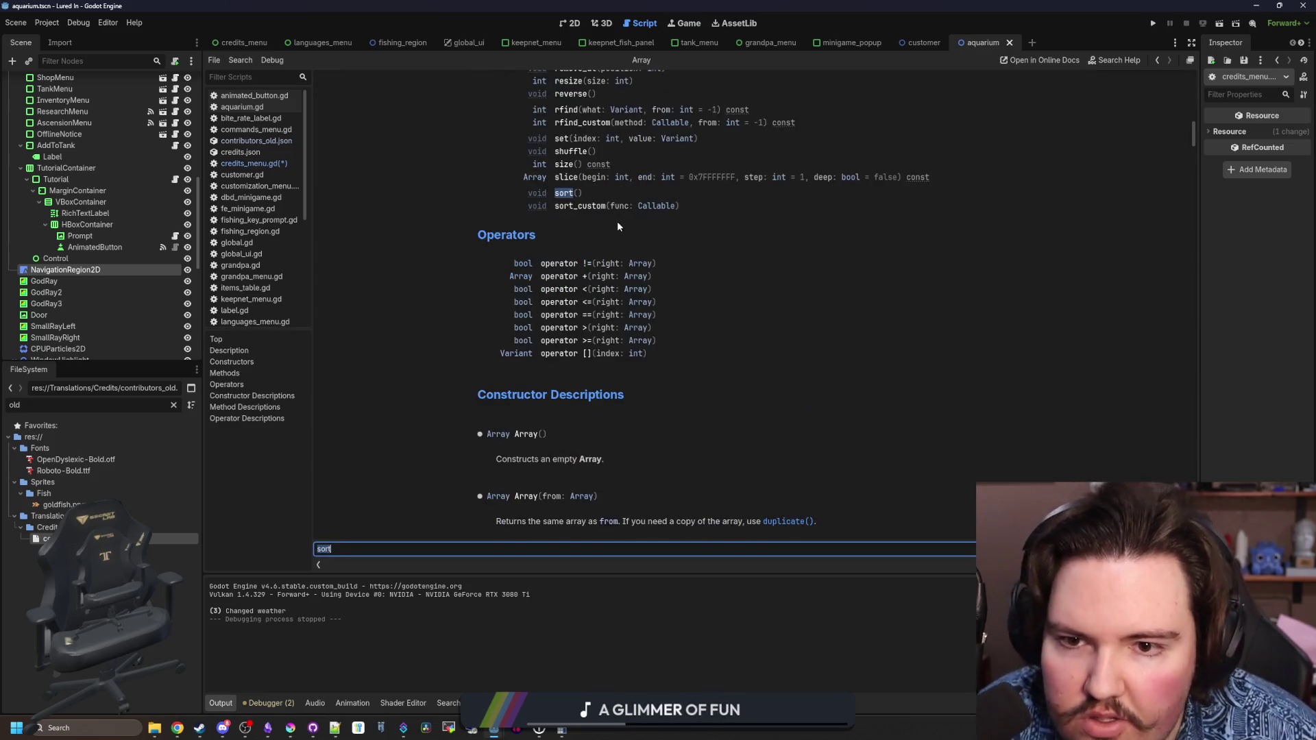
click(588, 206)
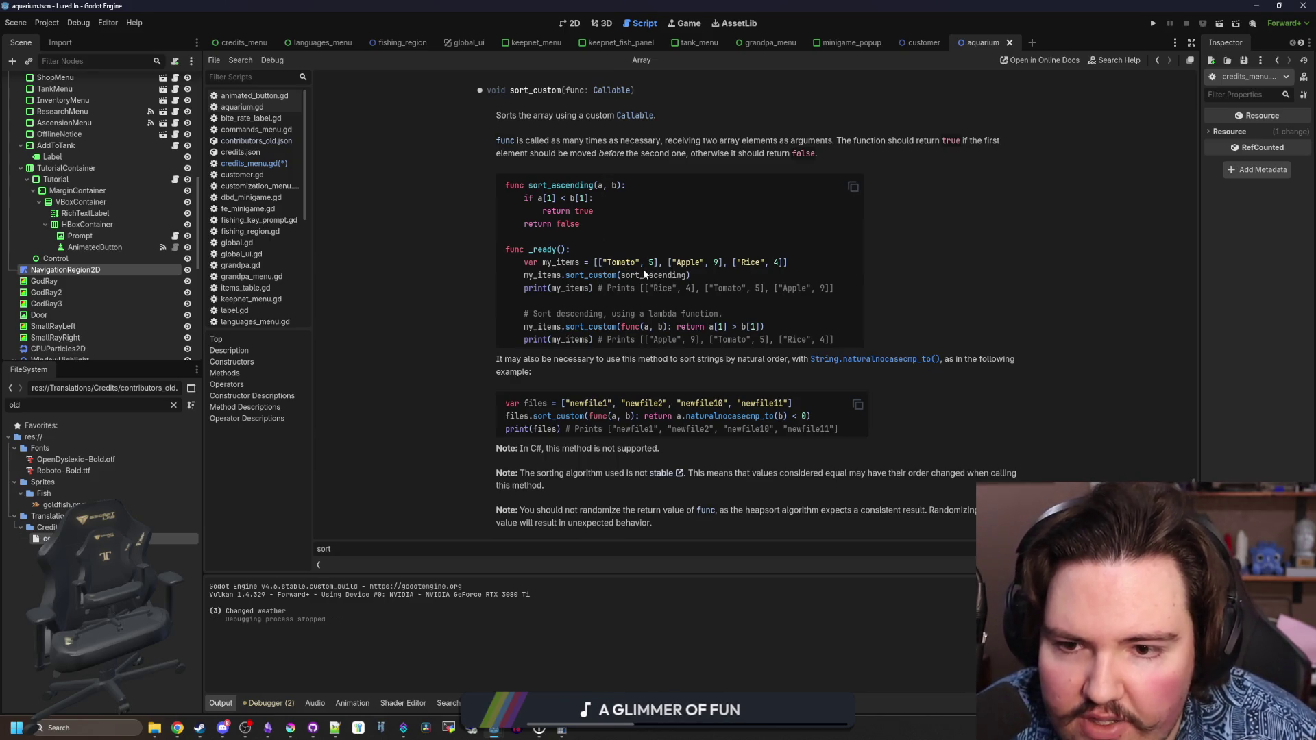
key(alt+Left)
Delete the stray Array word from line 78.
click(524, 362)
key(shift+Home)
key(shift+Home)
key(BackSpace)
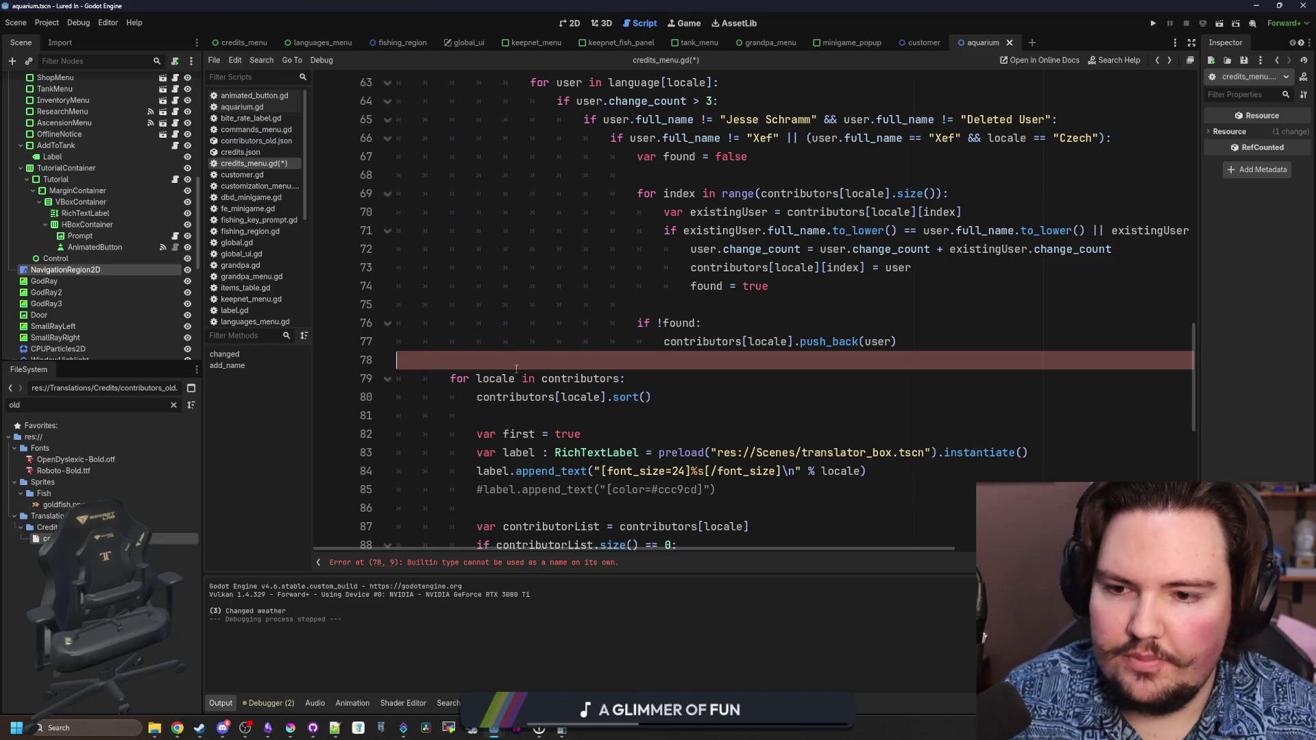
Write func sort_contributions(a, b) returning a.change_count > b.change_count below the locale loop.
scroll(516, 368, down, 5)
click(510, 433)
key(Return)
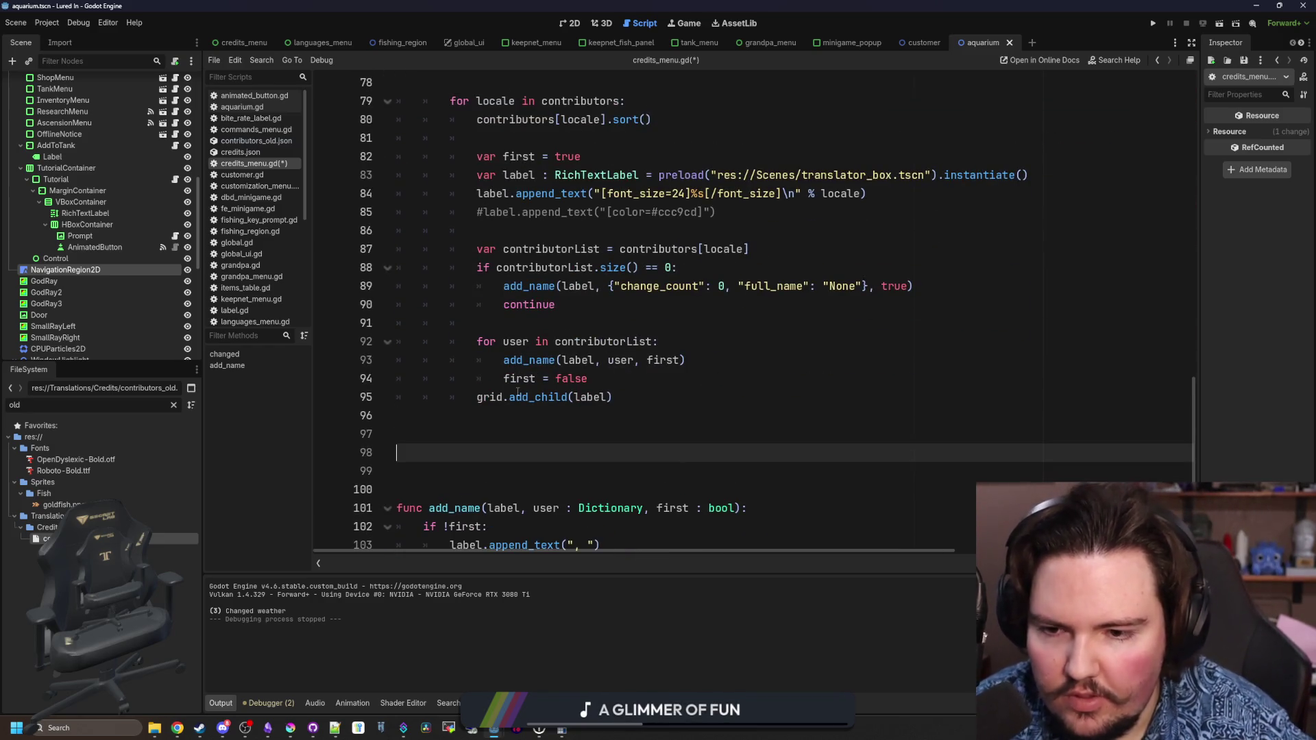
text(funcsort_)
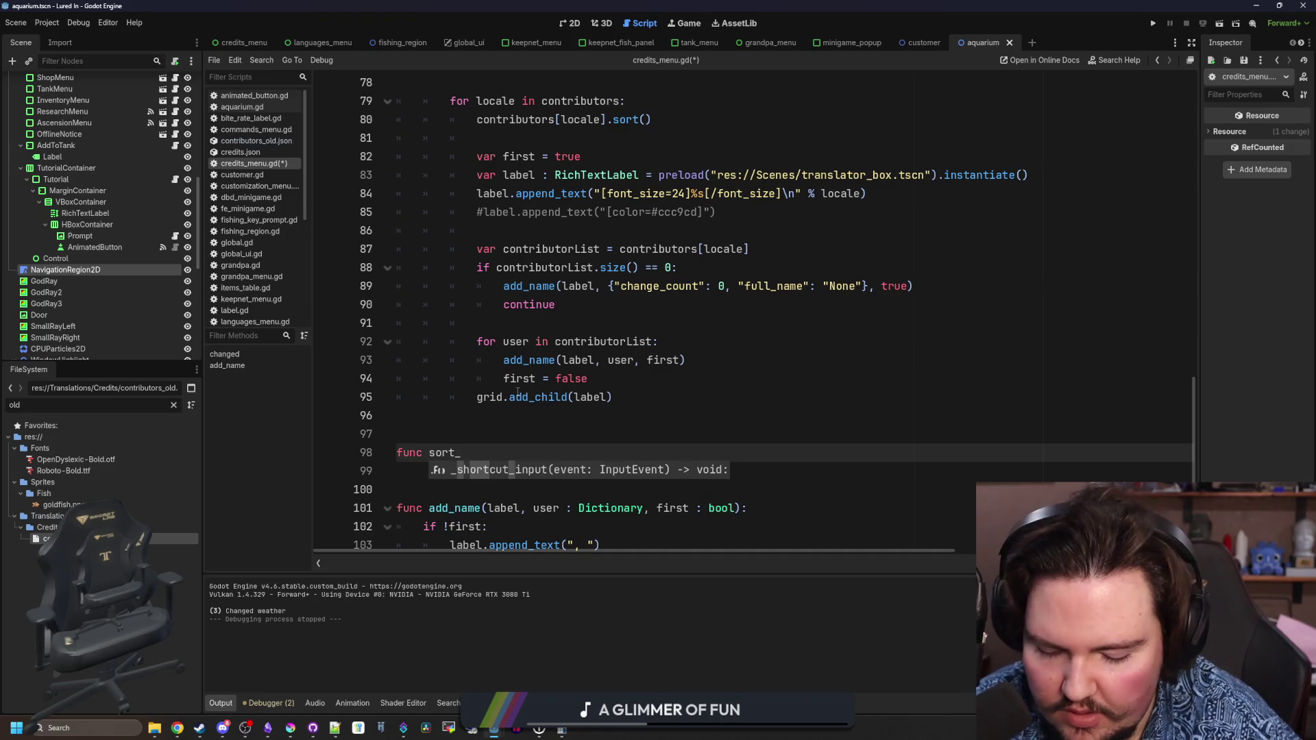
text(contributions()
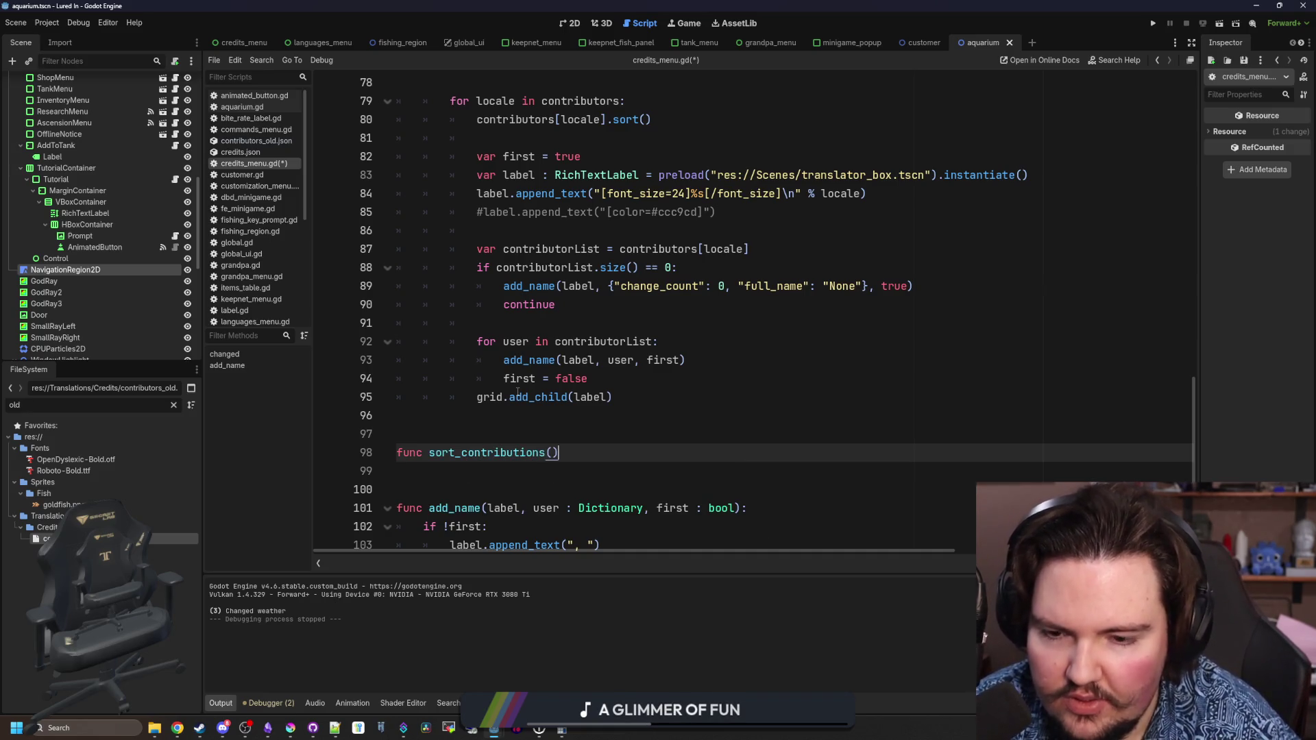
text(:)
key(Return)
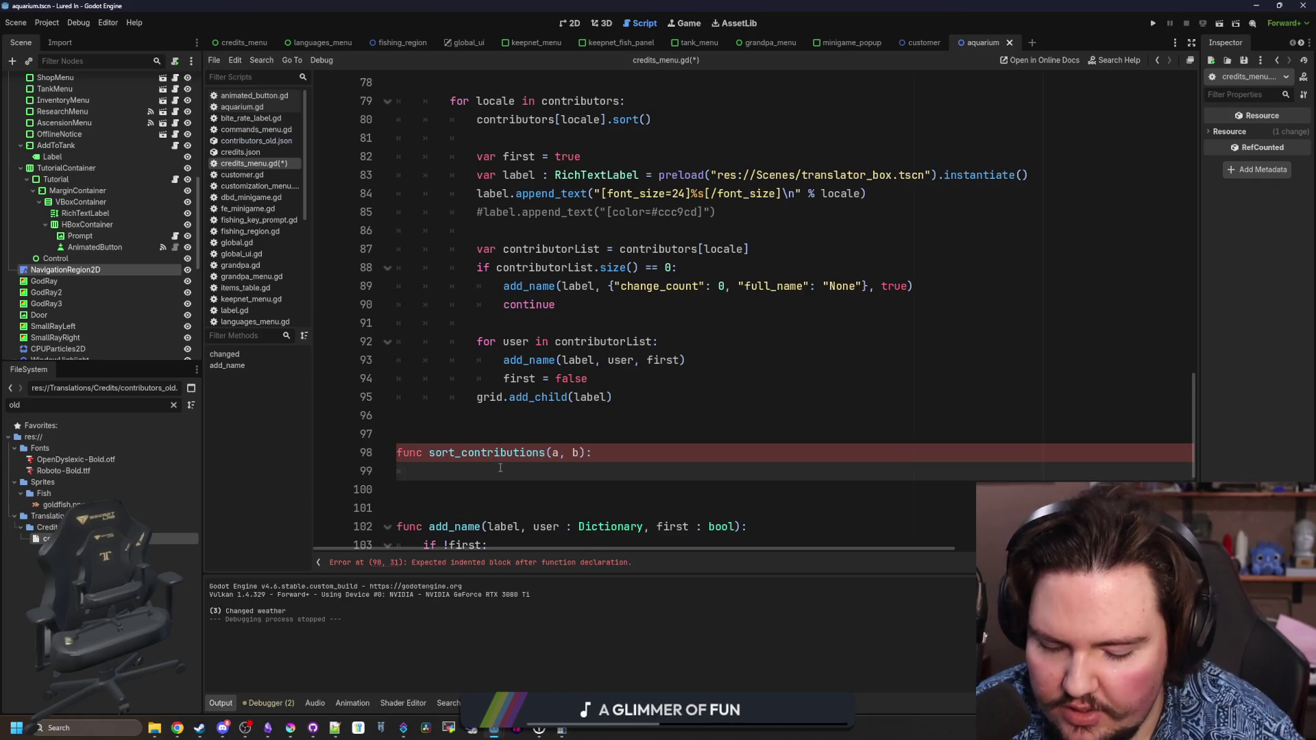
text(a.c)
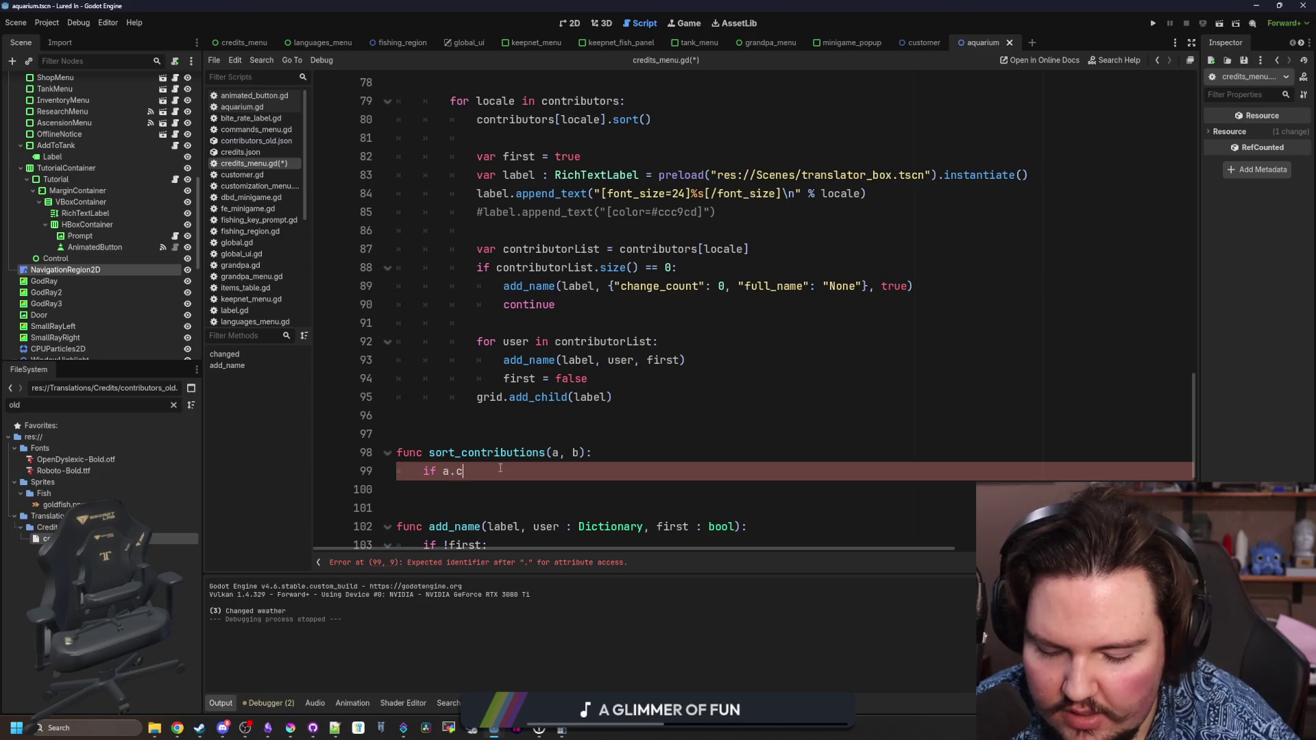
text(b.change_cou)
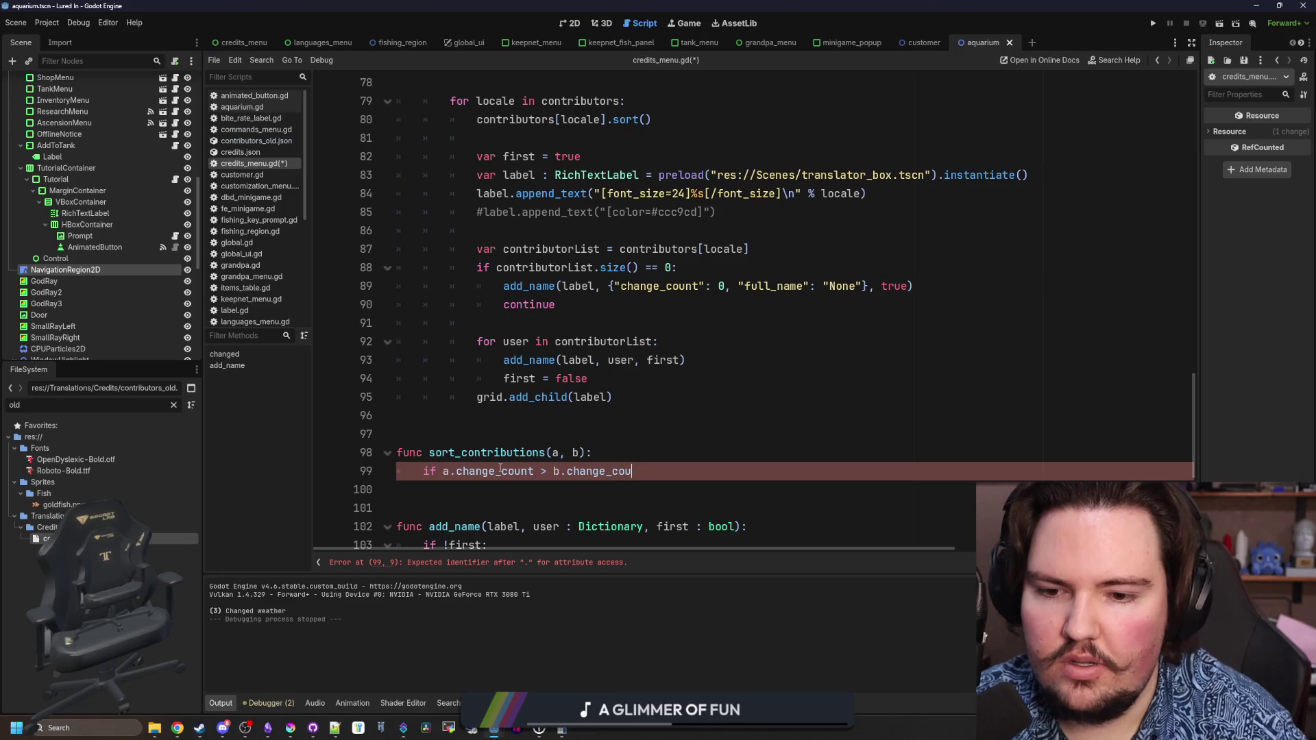
text(nt:)
key(Return)
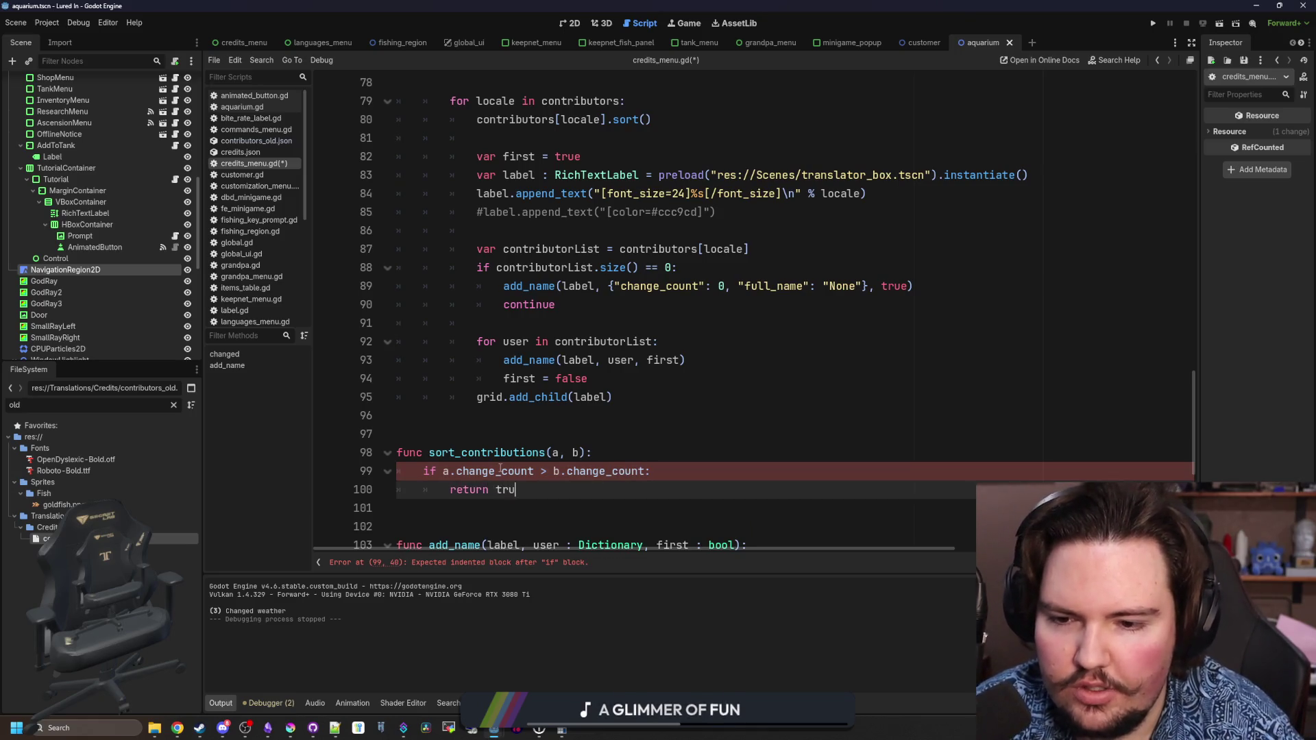
text(e)
key(Return)
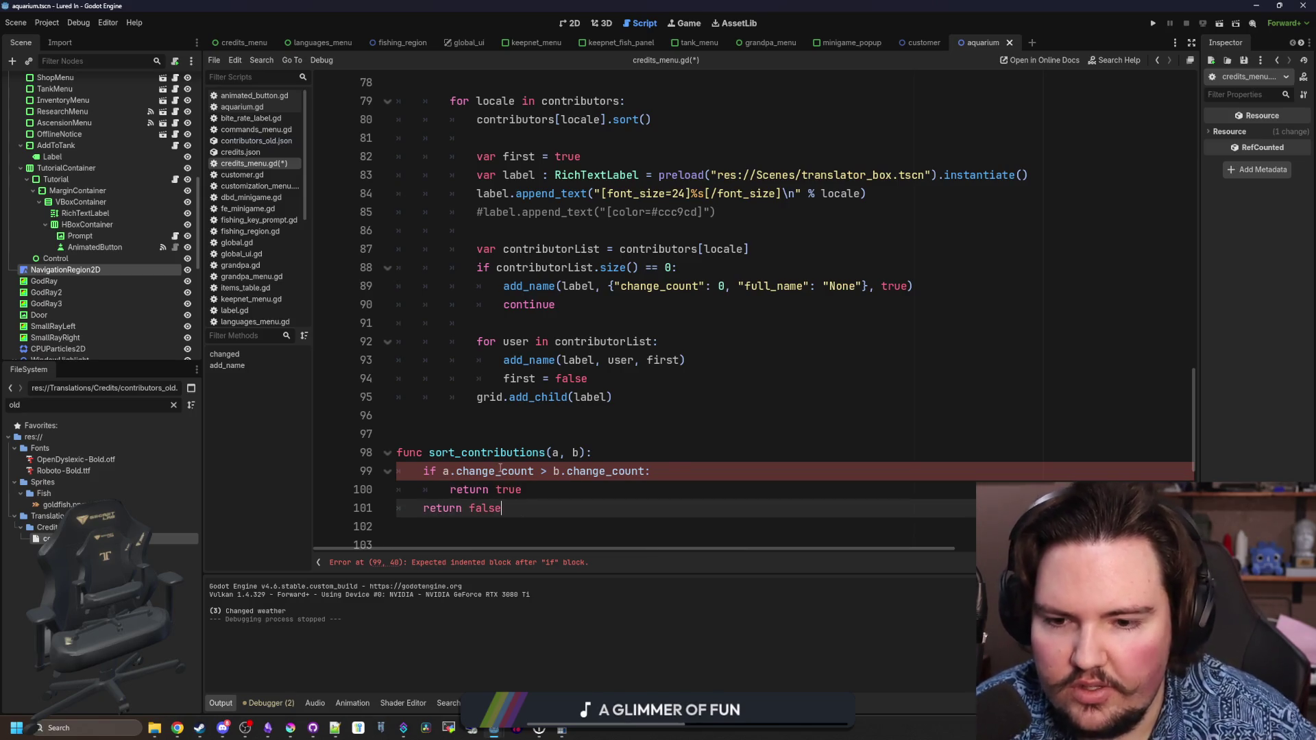
Change line 80 to sort_custom(sort_contributions), save credits_menu.gd, and run the project.
click(548, 453)
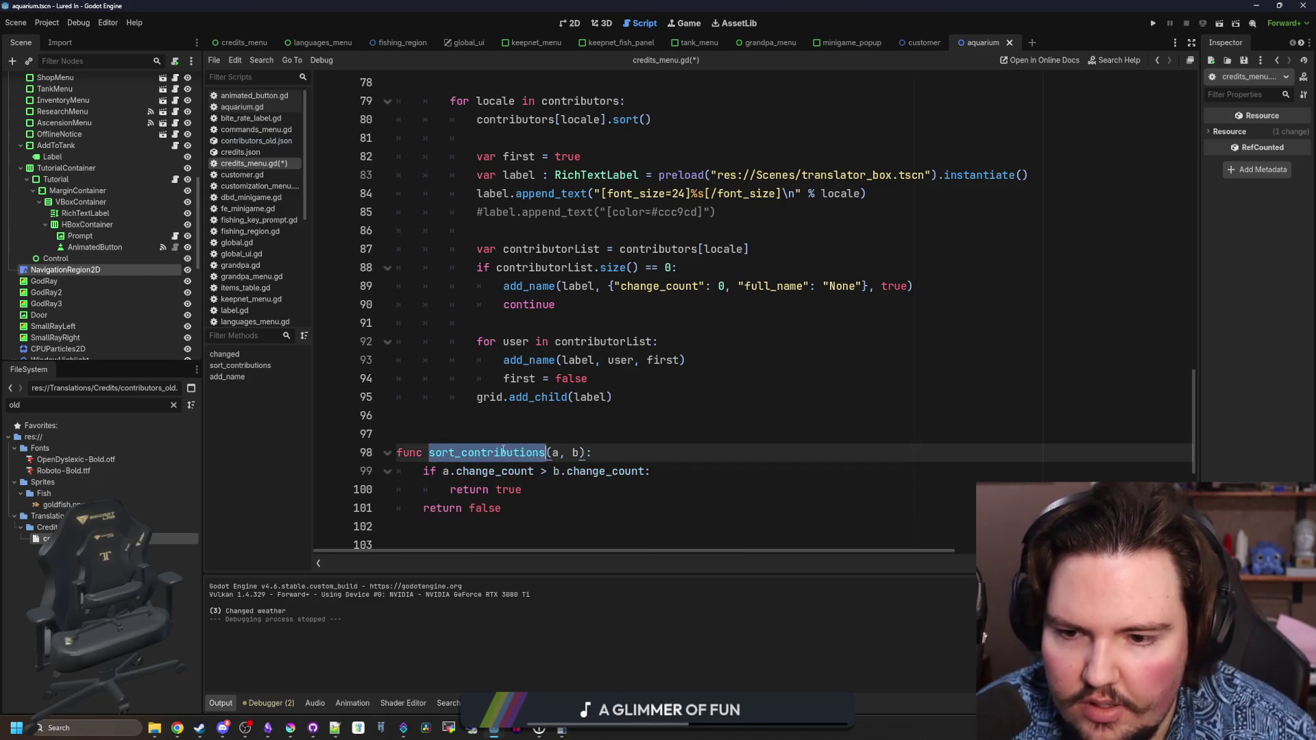
scroll(502, 451, up, 5)
click(640, 397)
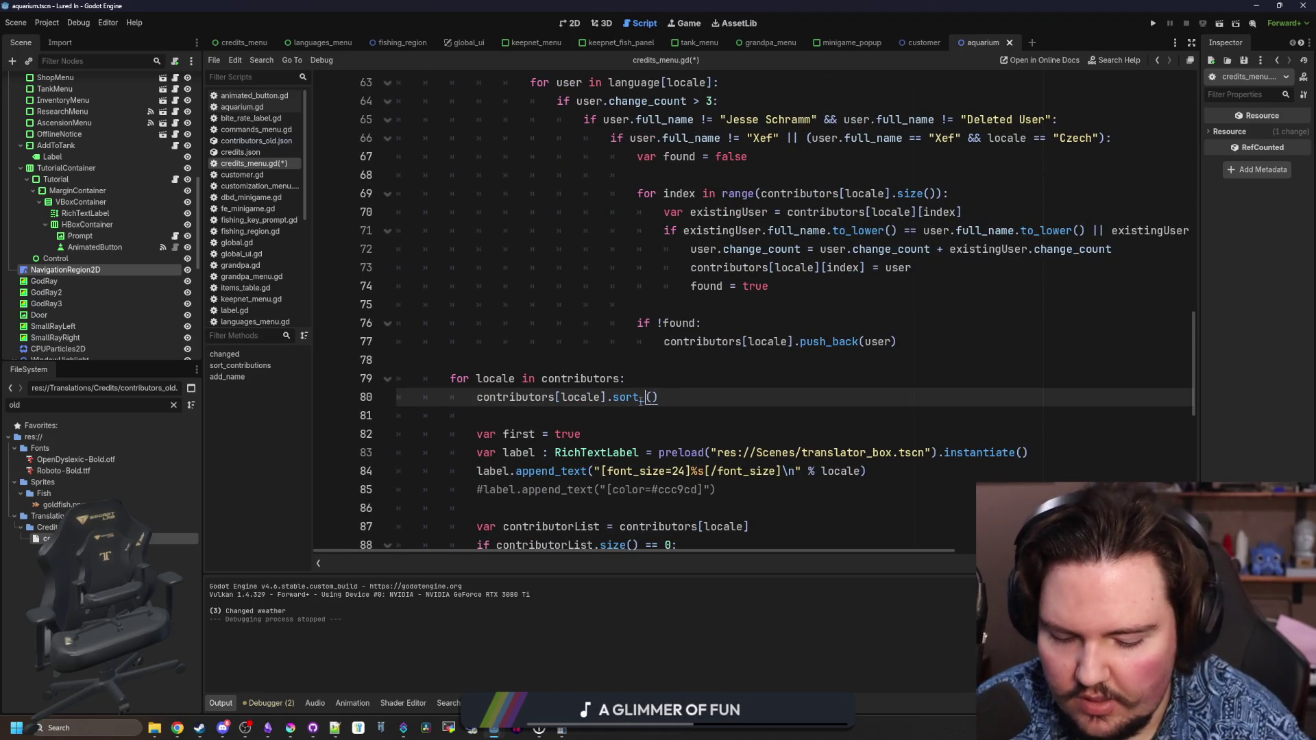
text(sort_contributions)
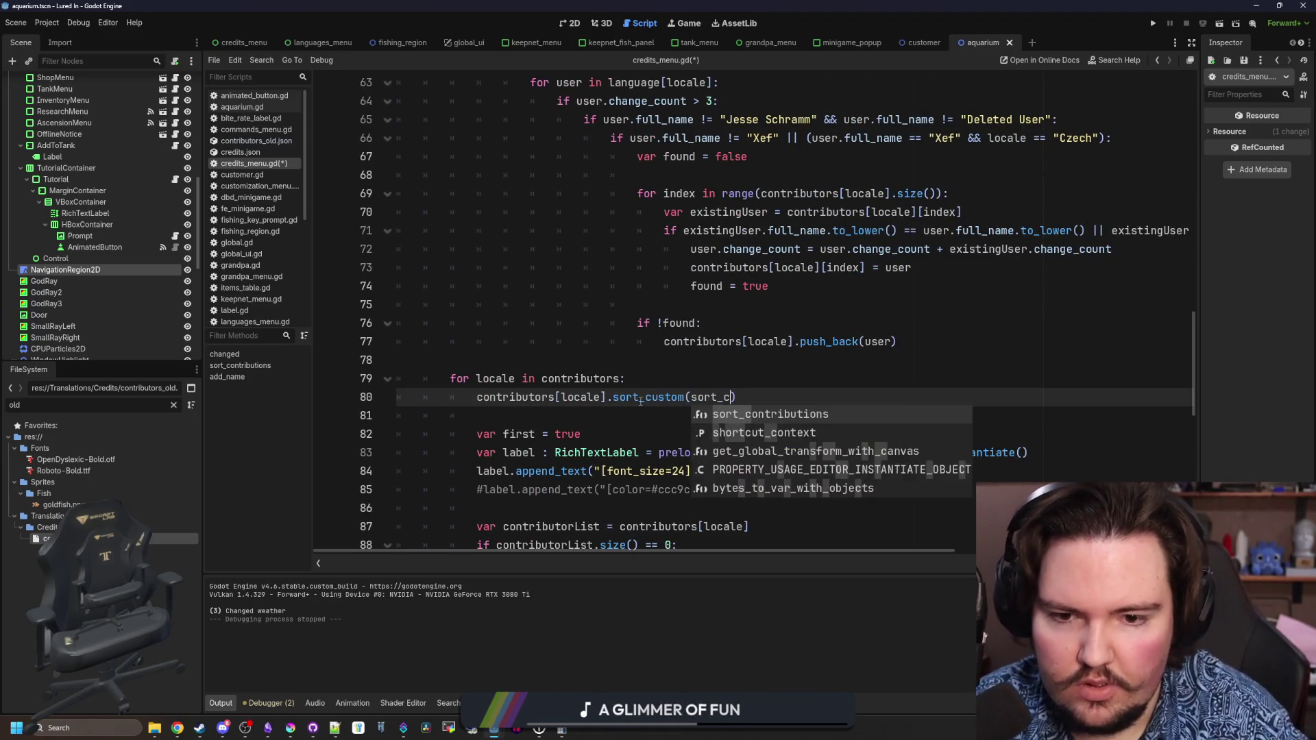
key(Down)
key(ctrl+s)
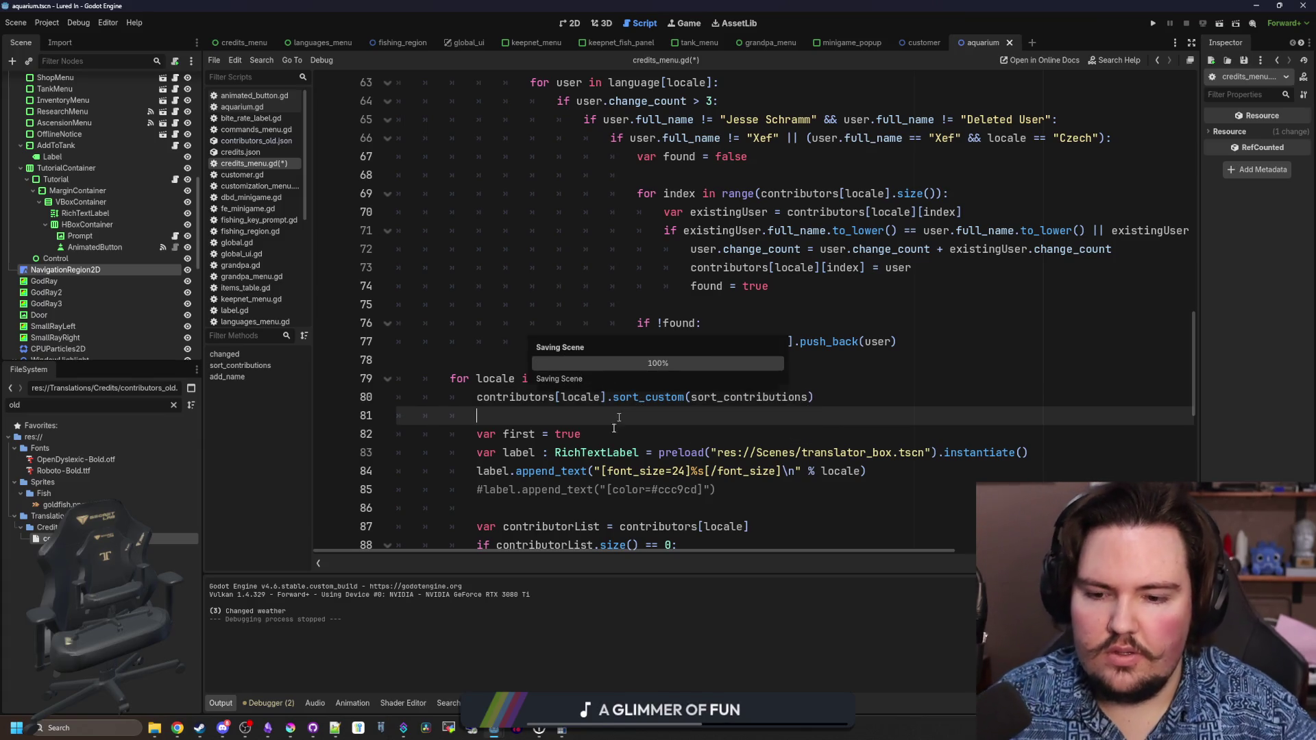
click(1153, 24)
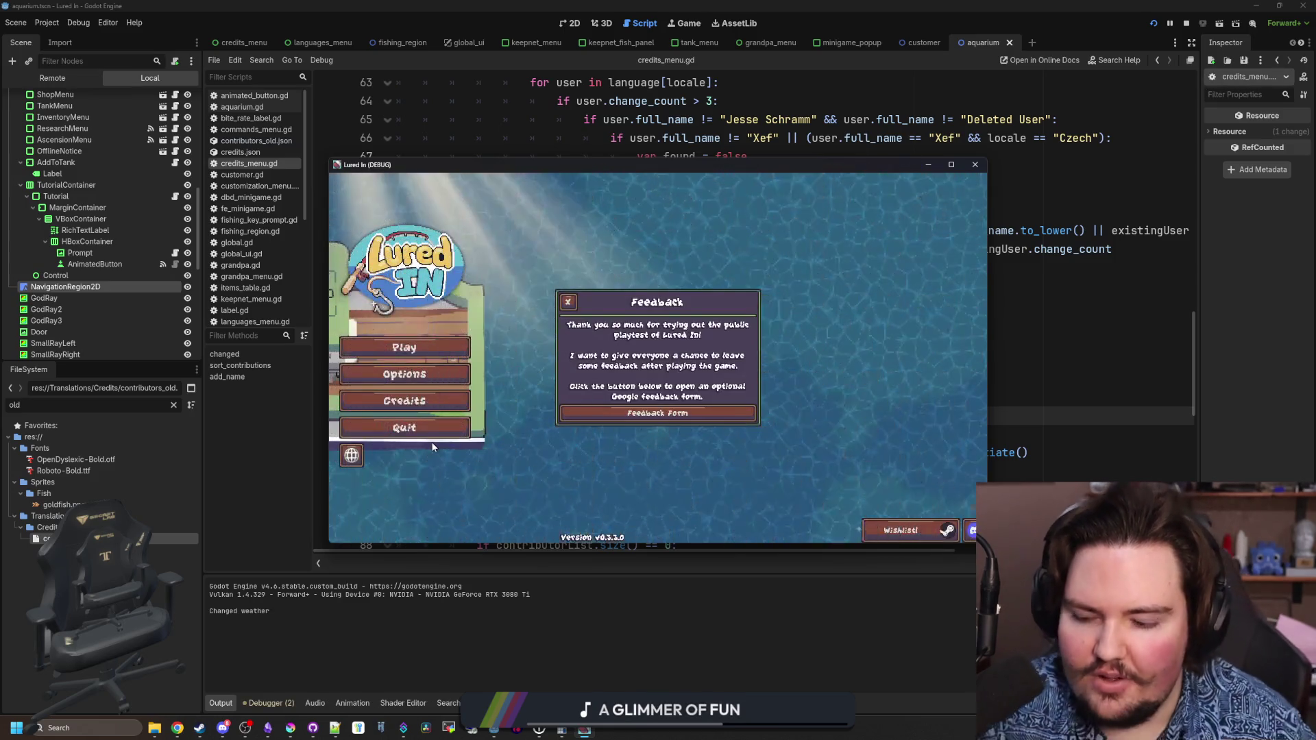
Dismiss the feedback popup, scroll through the Credits translator list including English (Pirate), then close it.
click(425, 404)
click(424, 404)
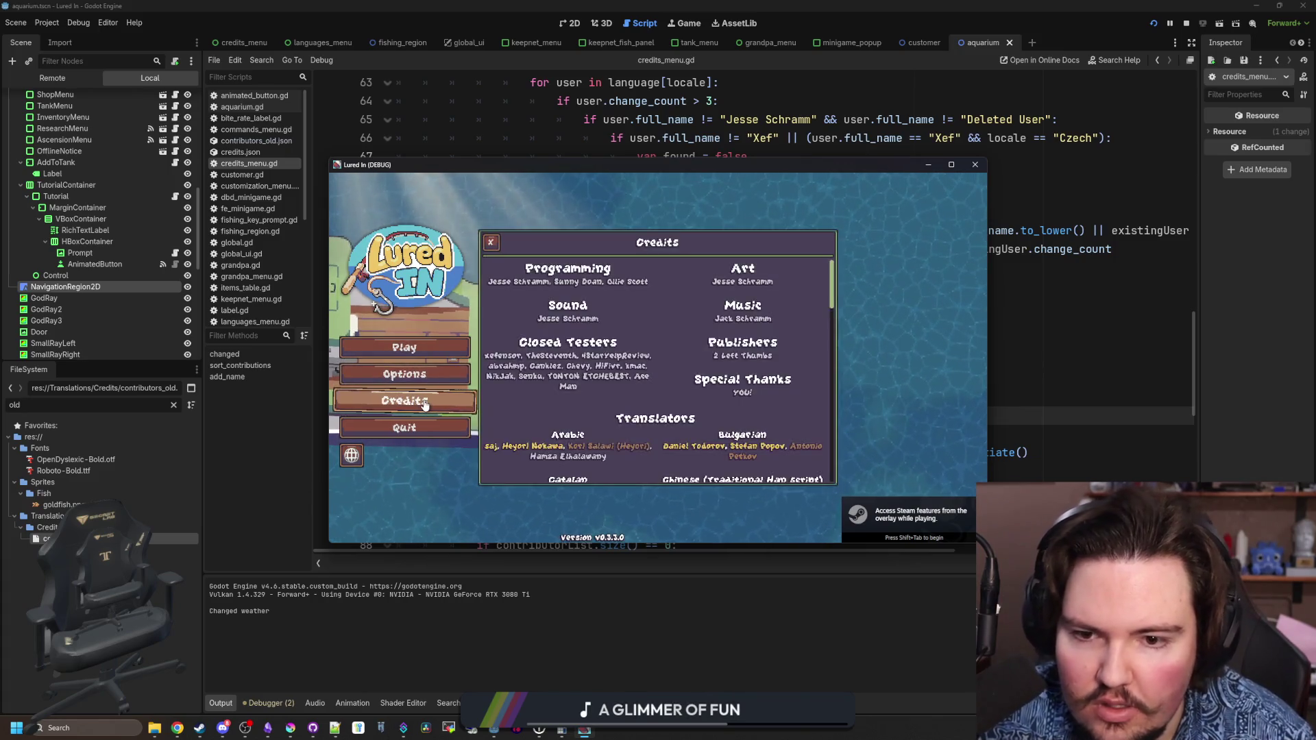
scroll(571, 381, down, 4)
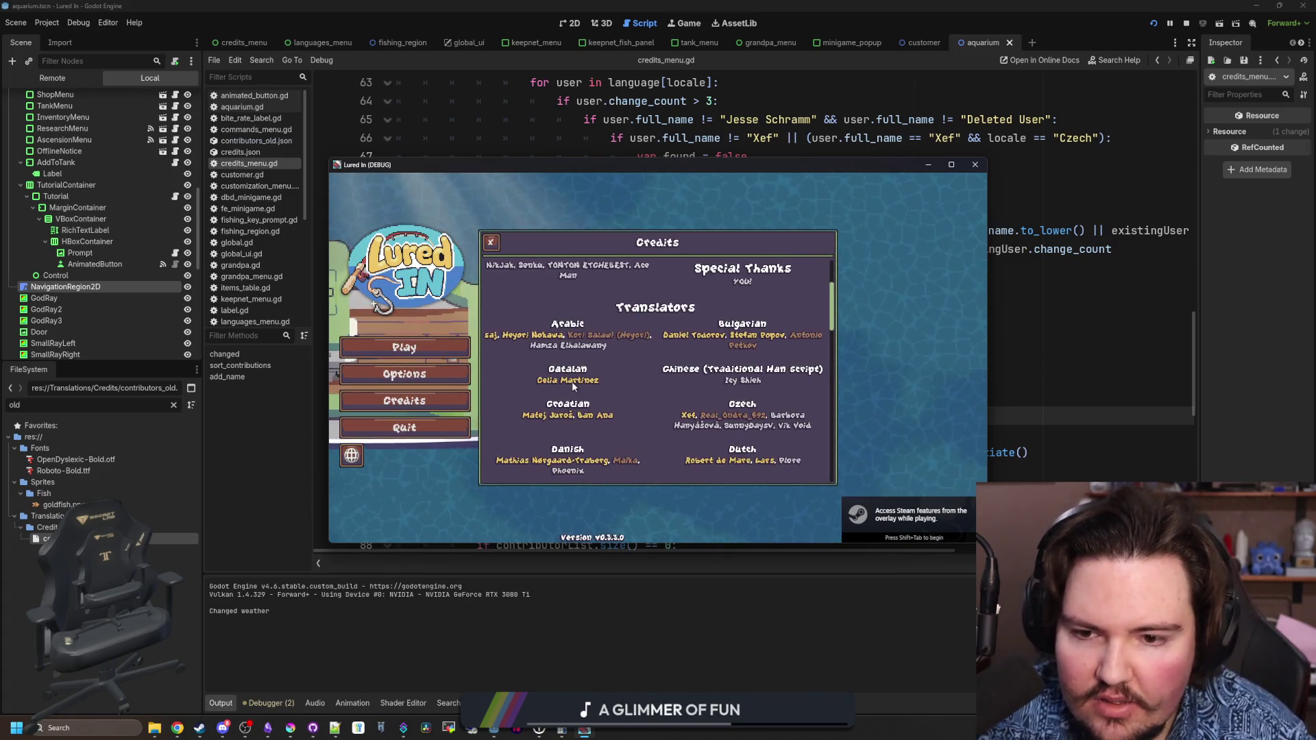
scroll(573, 386, down, 3)
scroll(573, 386, down, 3)
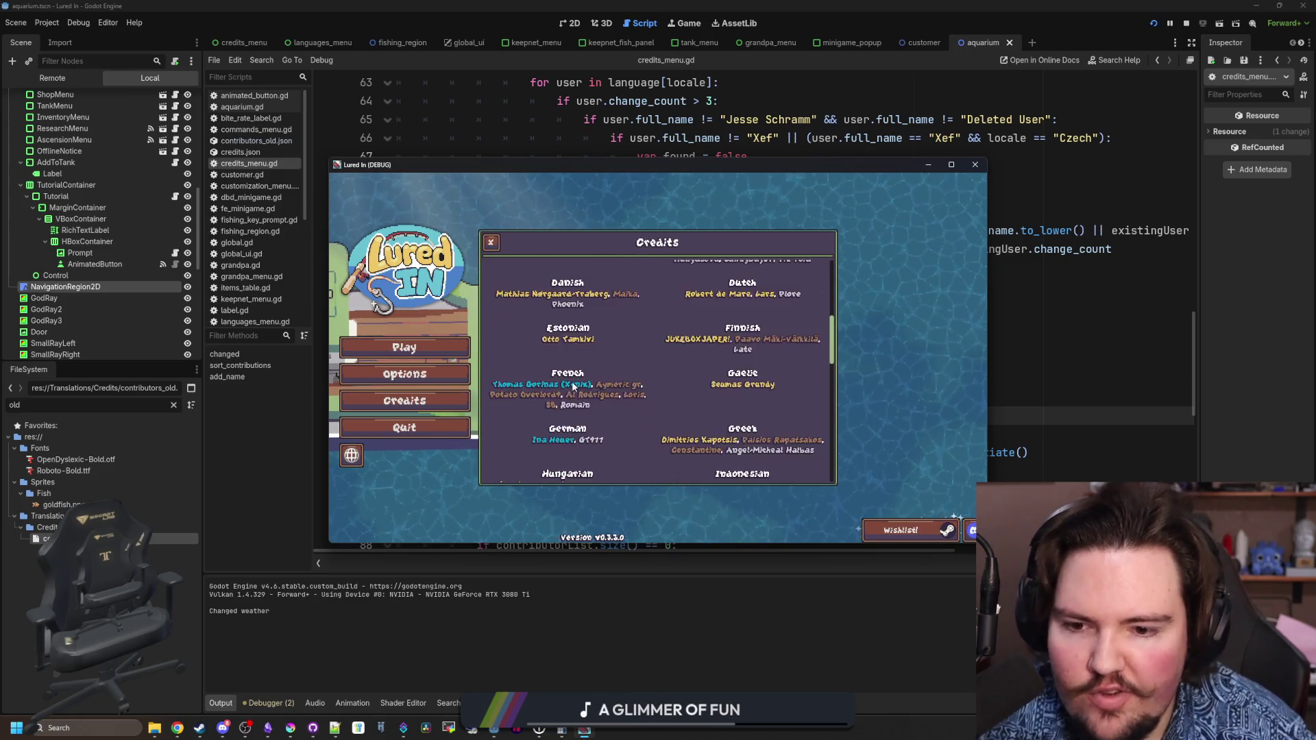
scroll(573, 386, down, 4)
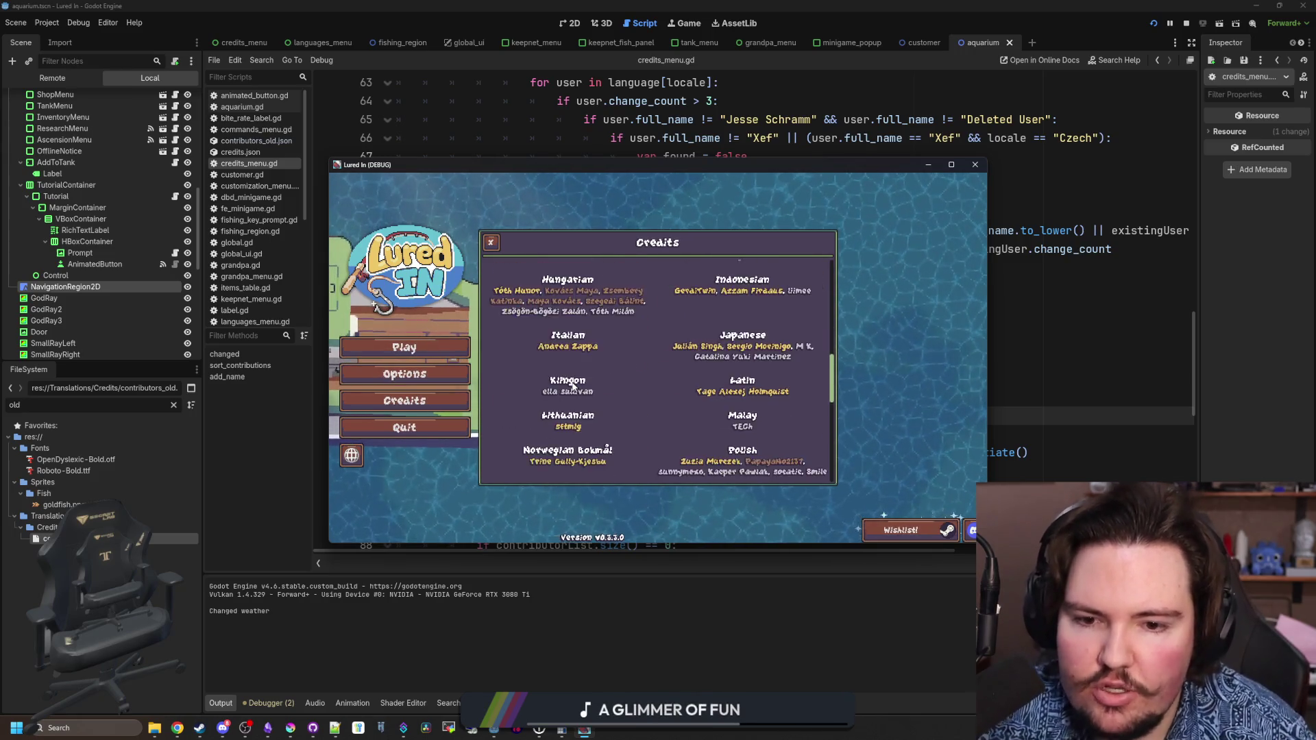
scroll(702, 387, down, 3)
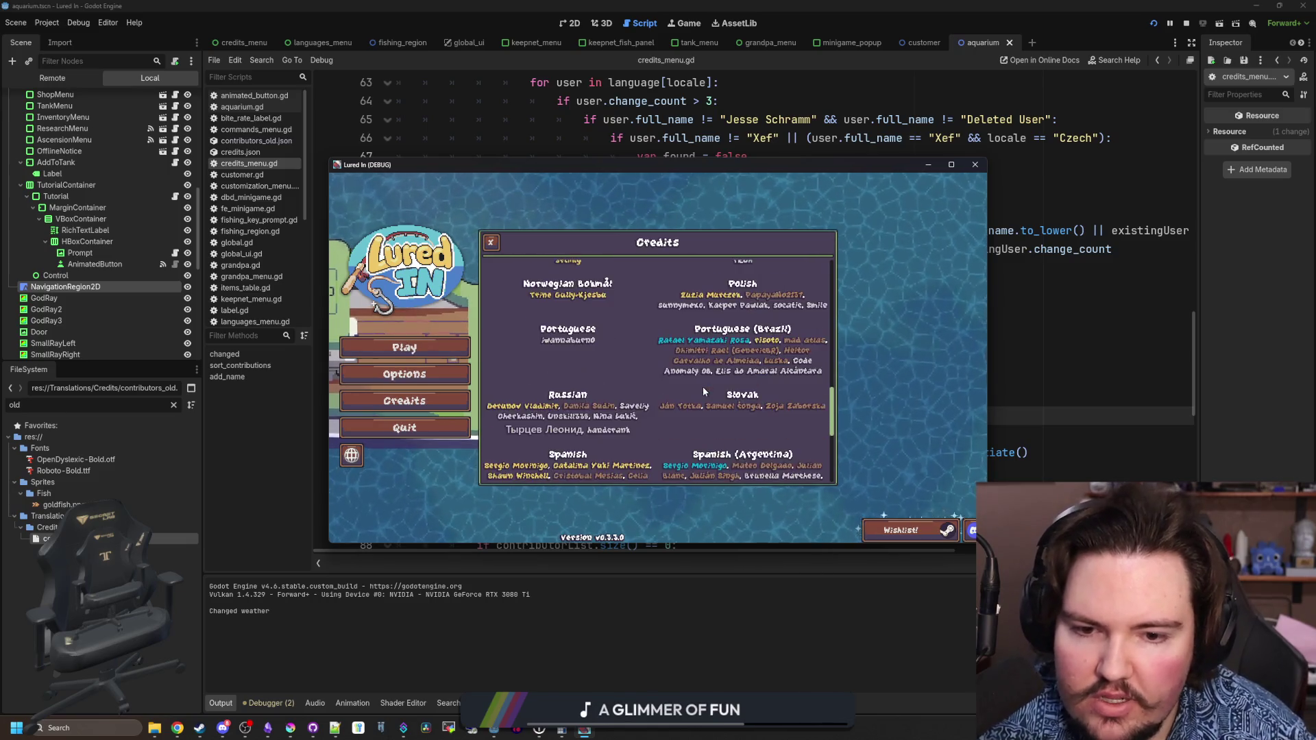
scroll(663, 376, down, 3)
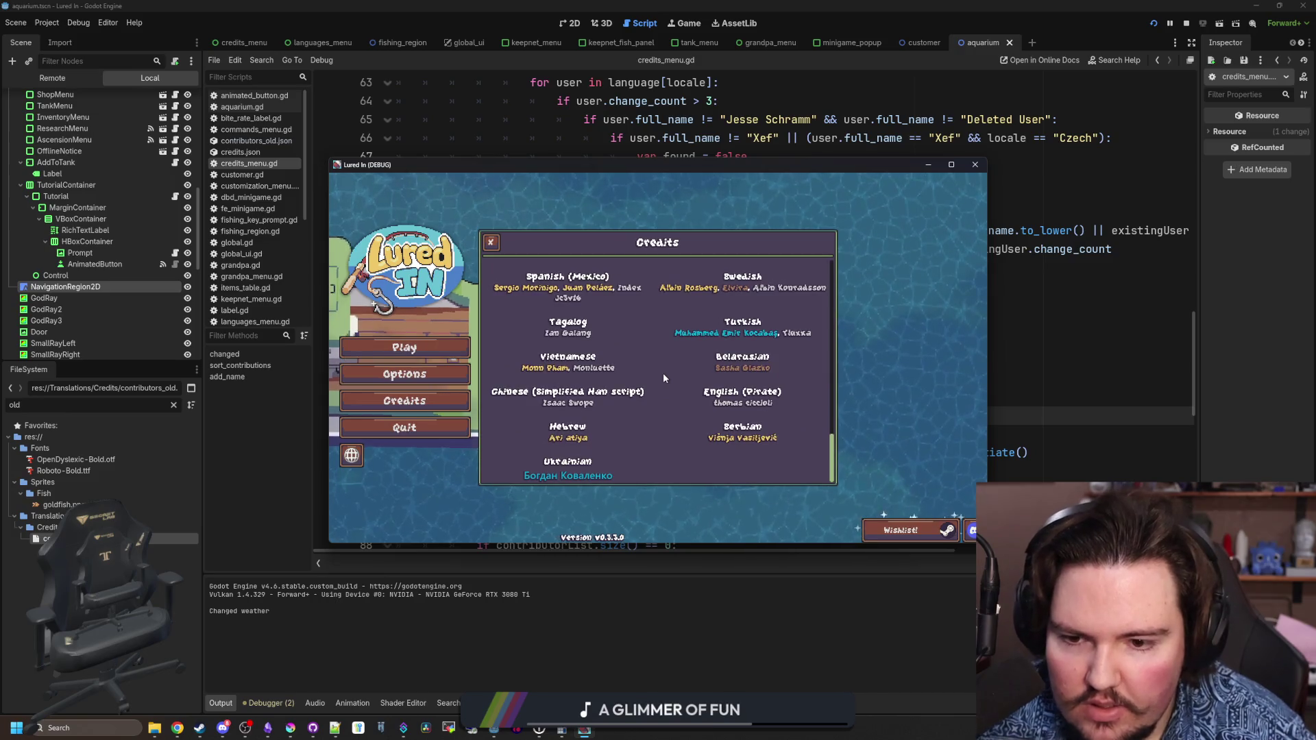
scroll(664, 376, up, 4)
scroll(664, 373, up, 8)
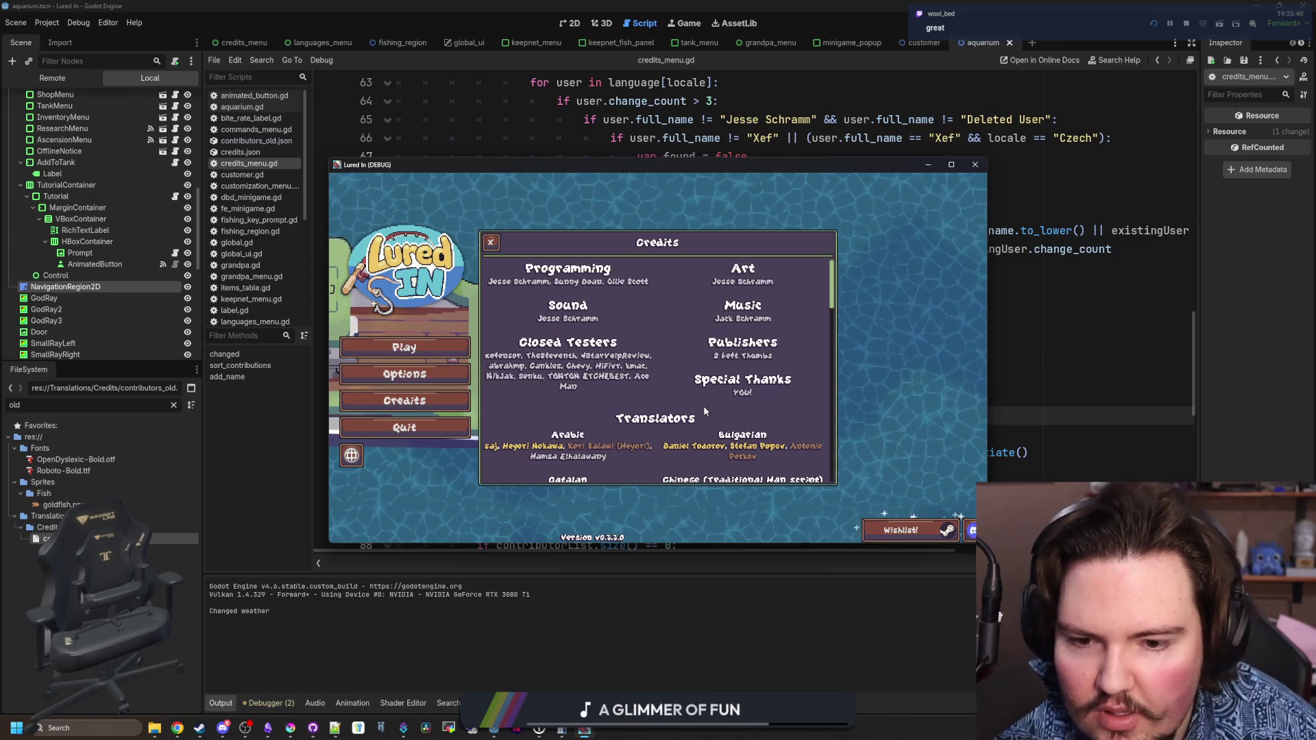
click(489, 242)
Repeatedly reopen and close the game's Credits panel, scrolling the translator list.
click(469, 401)
scroll(510, 247, down, 5)
click(491, 242)
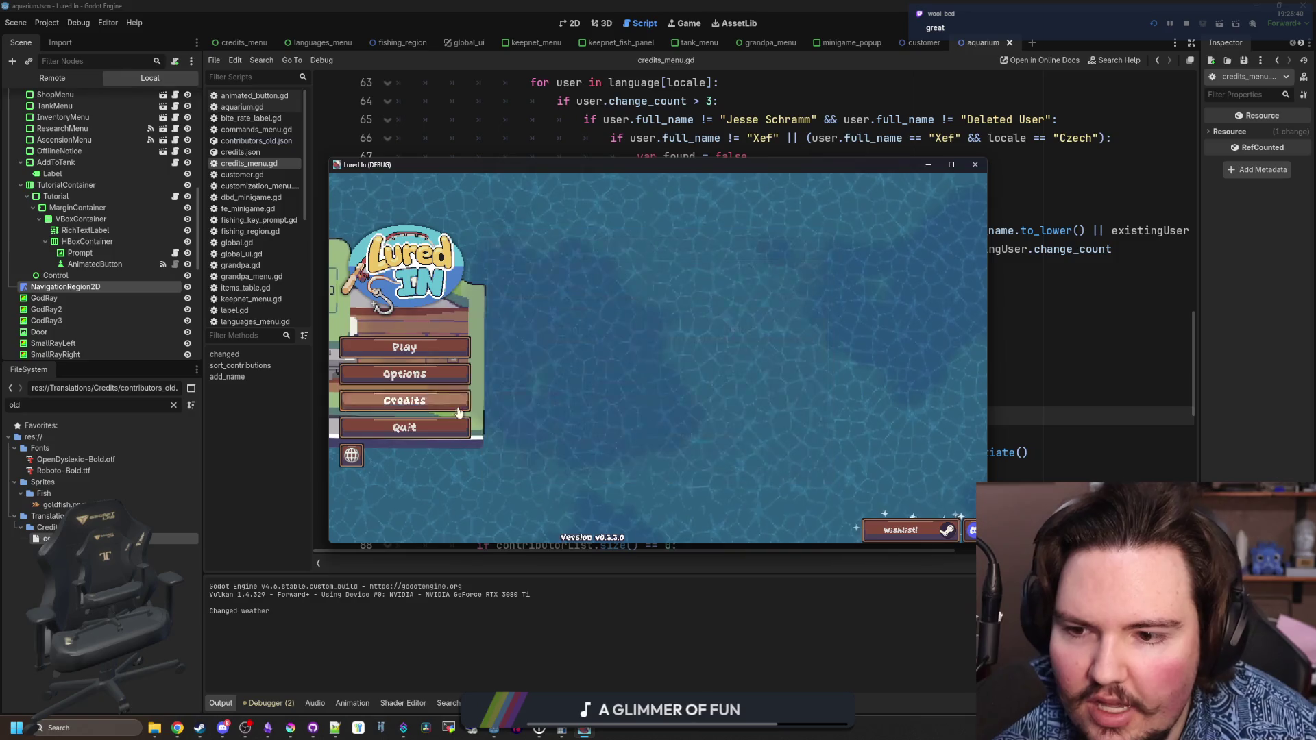
click(405, 401)
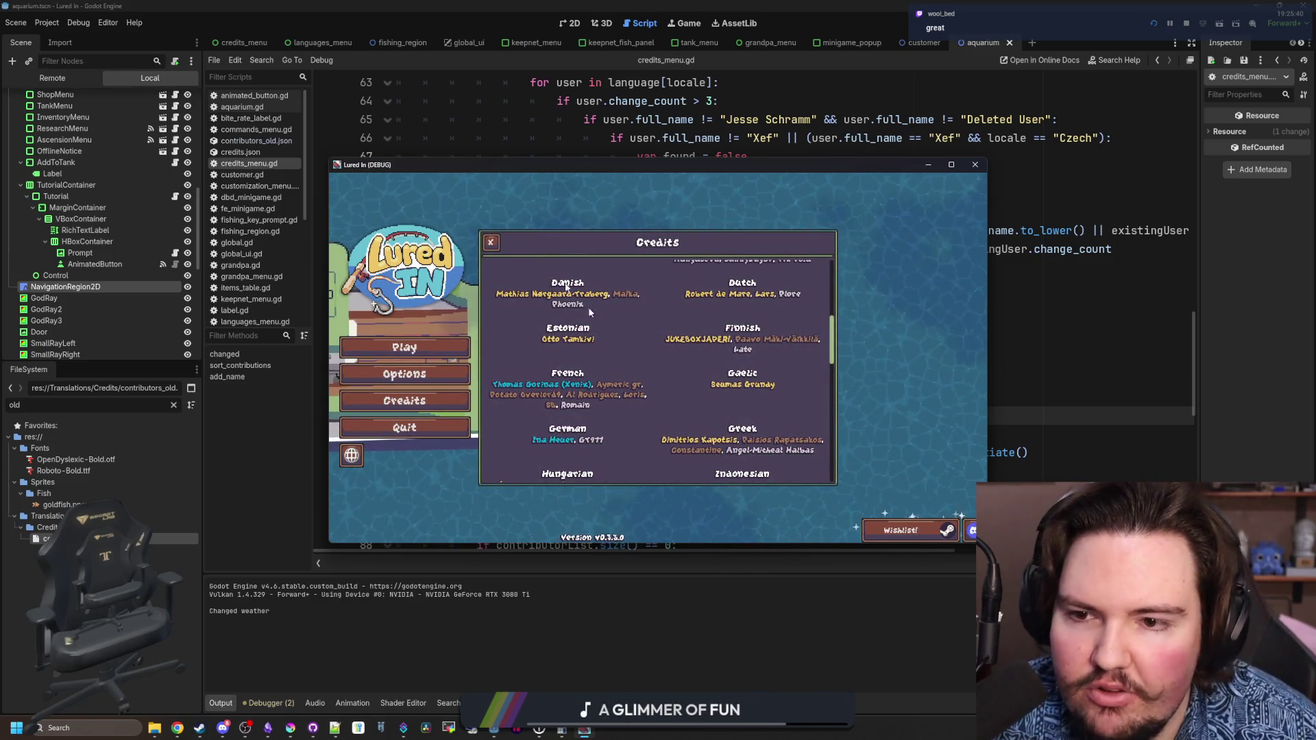
click(491, 242)
click(405, 400)
scroll(612, 345, down, 5)
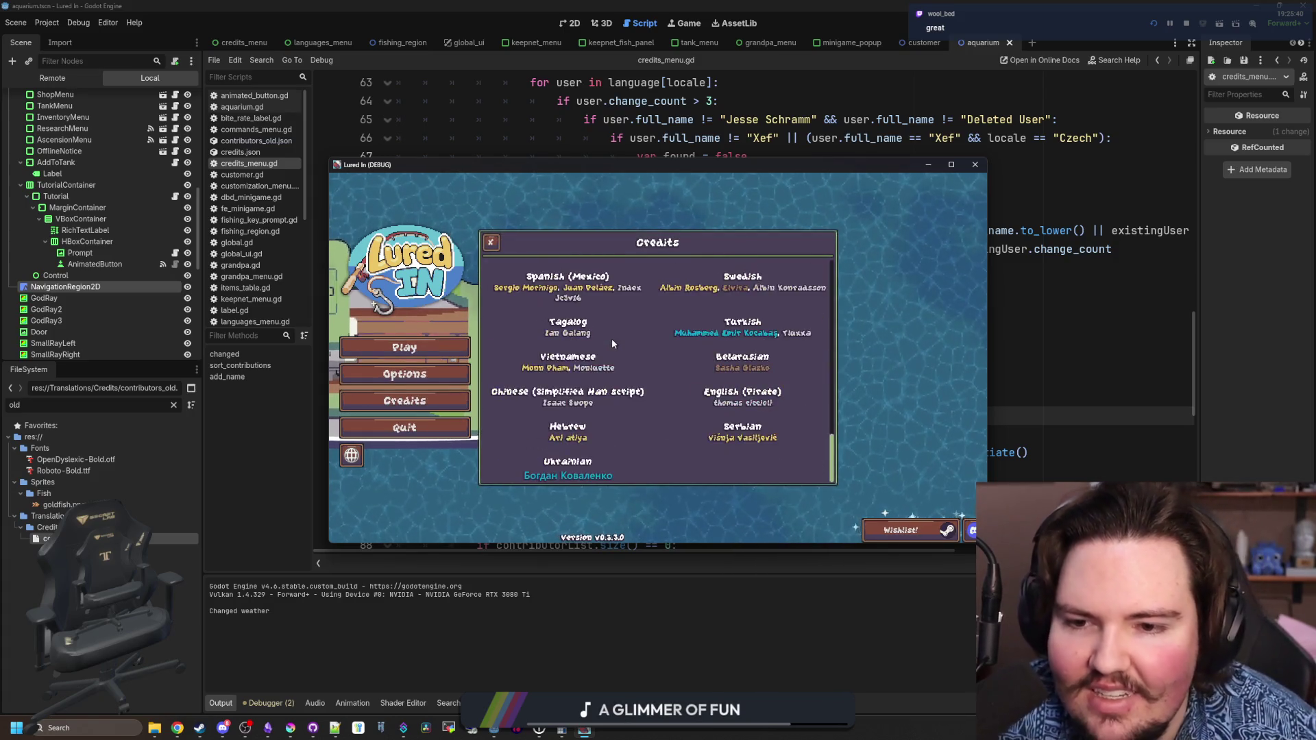
click(491, 242)
click(439, 400)
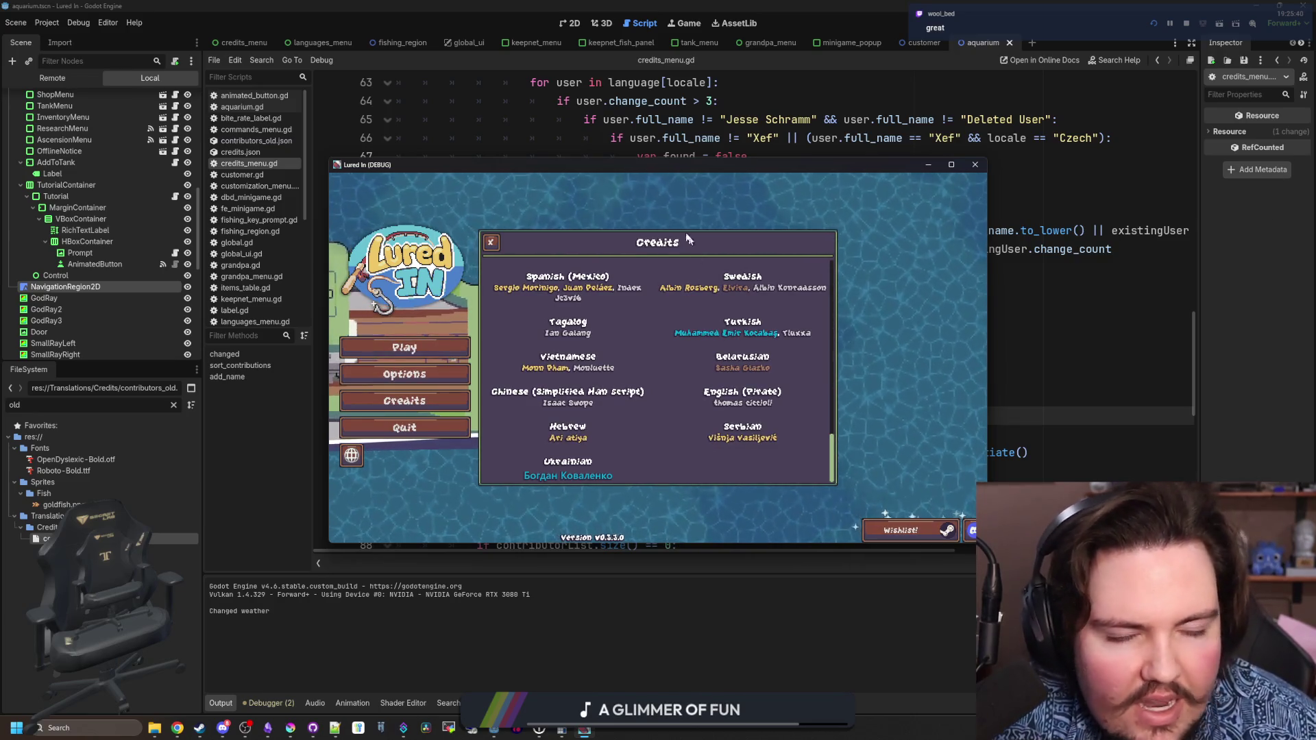
click(491, 242)
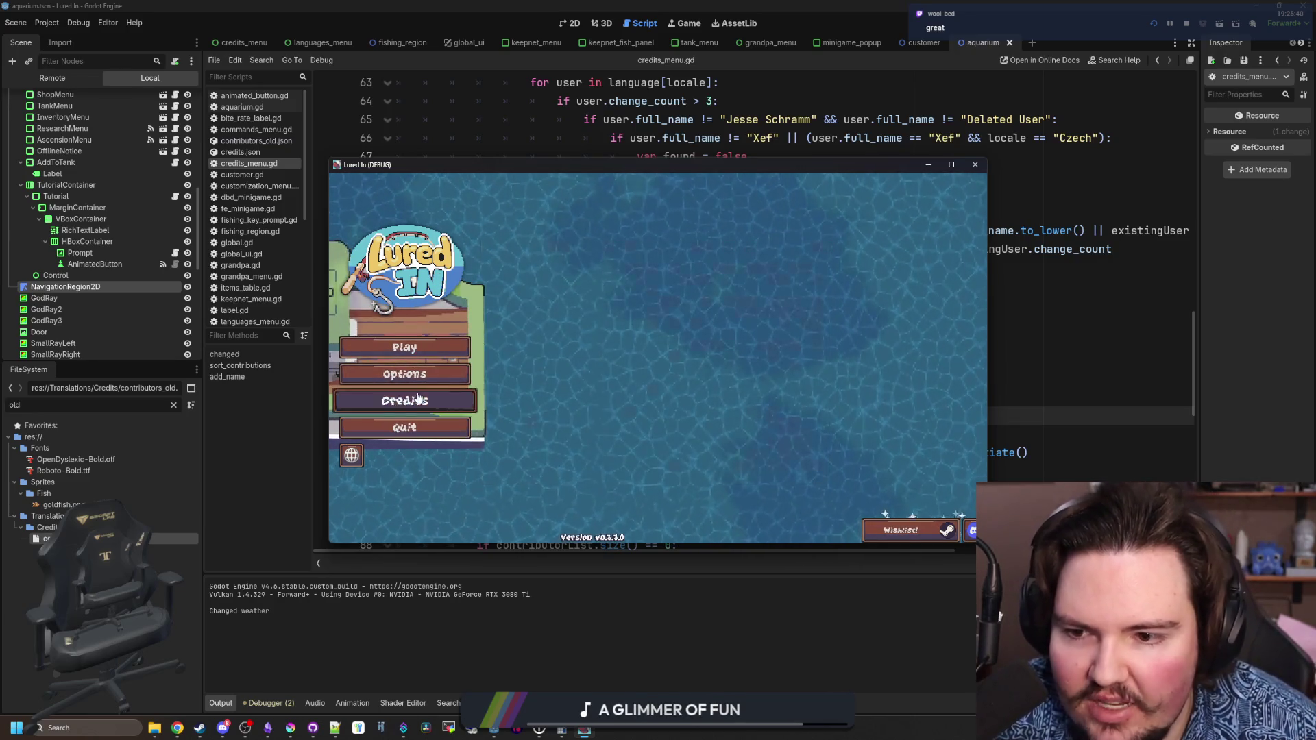
click(449, 400)
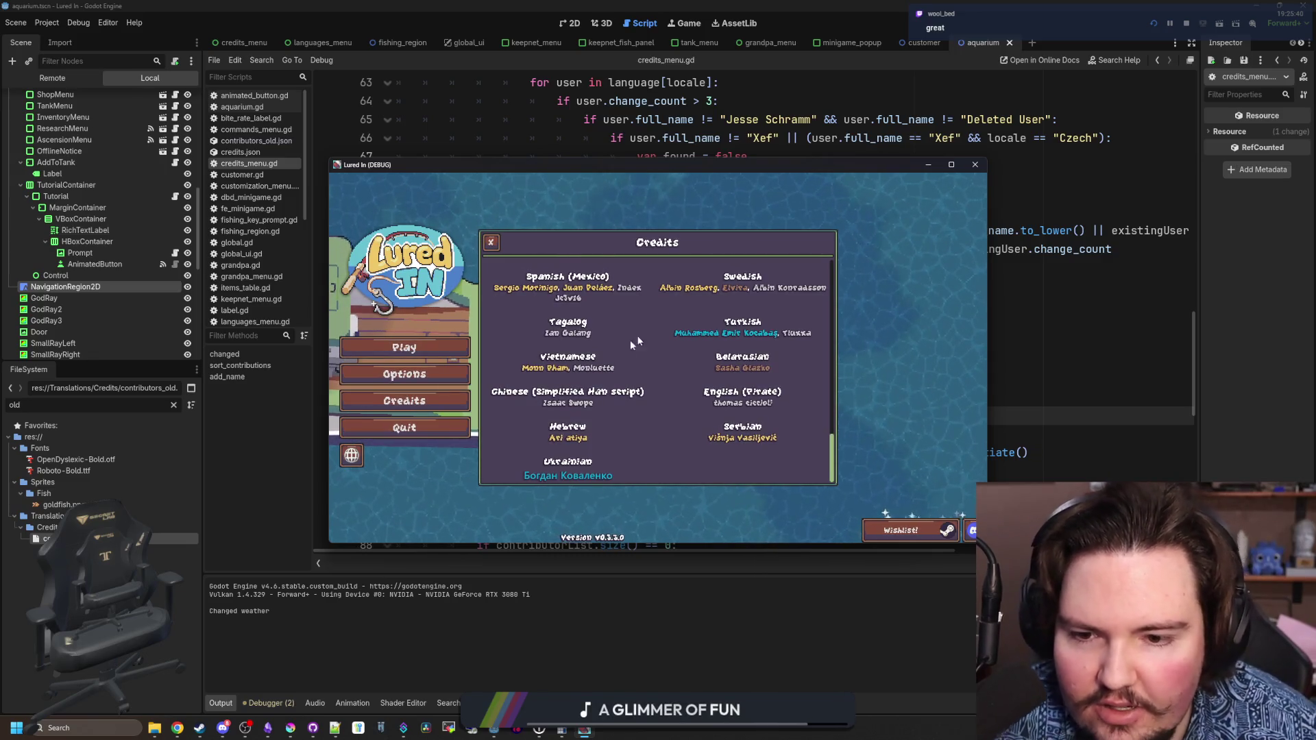
click(489, 247)
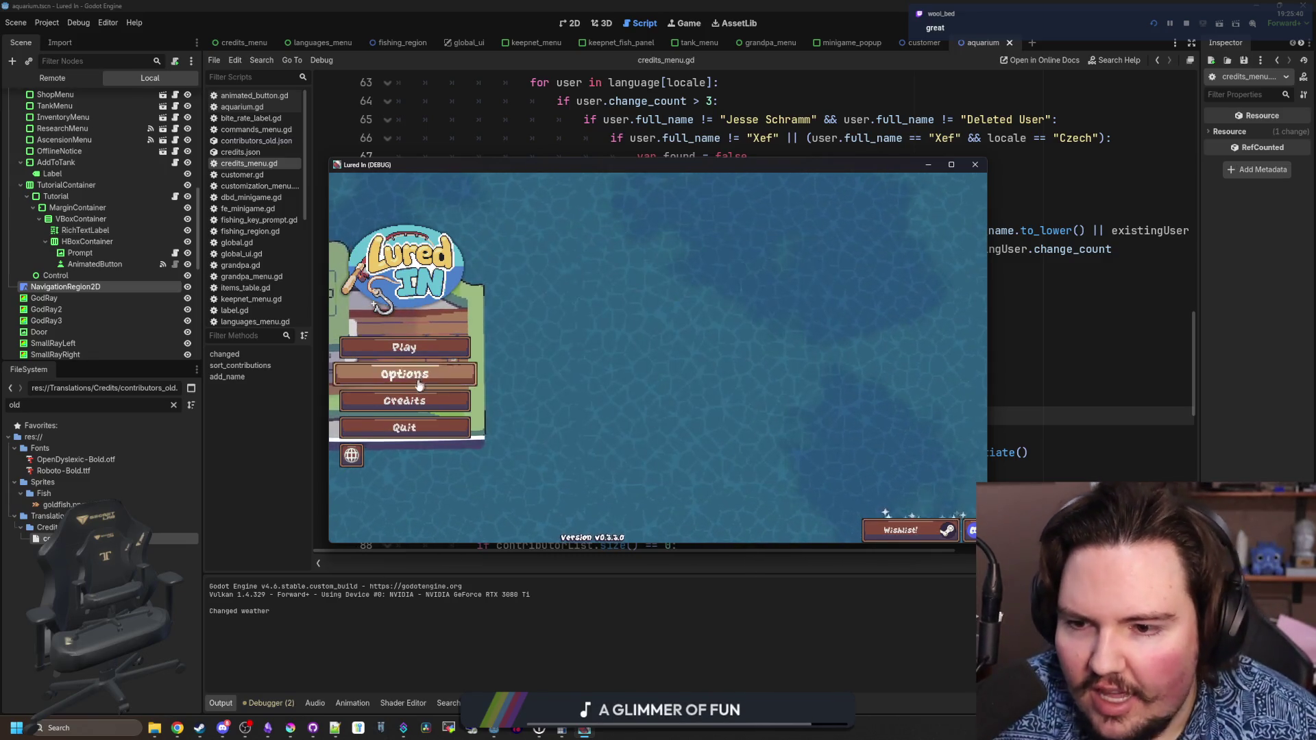
click(449, 401)
scroll(553, 382, up, 10)
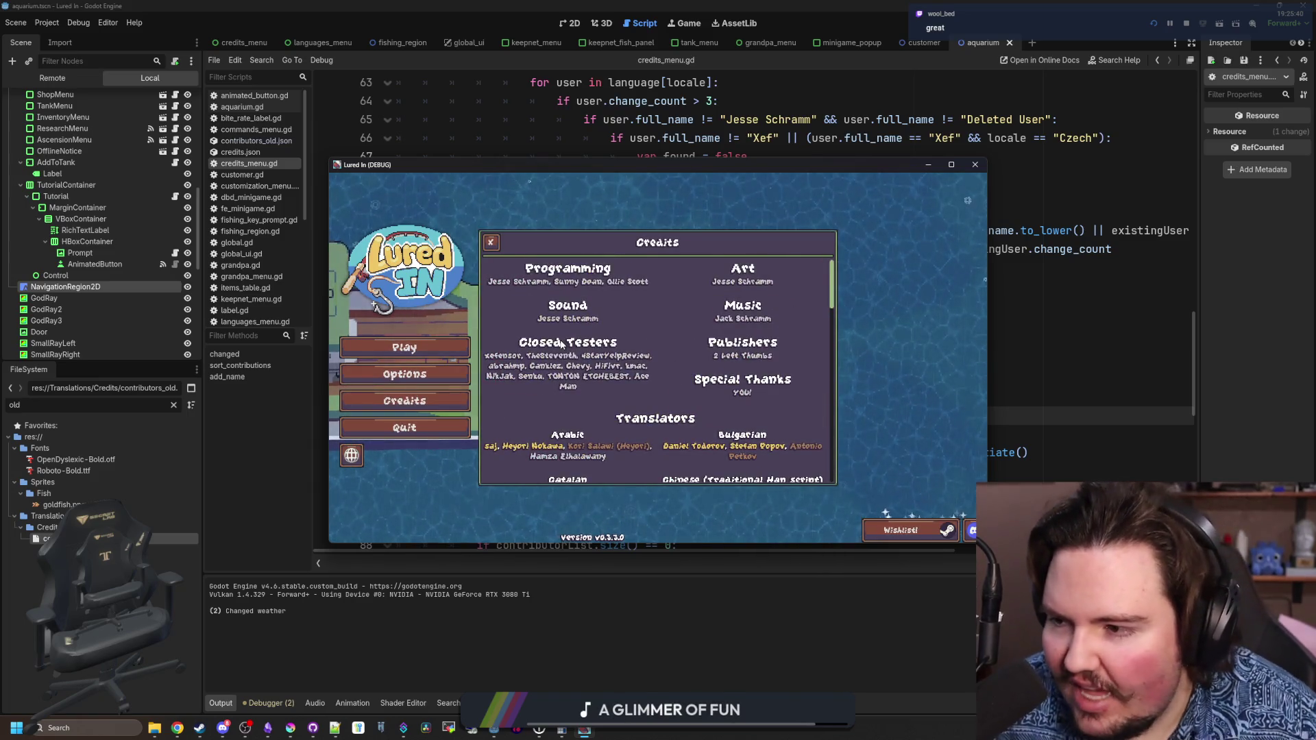
scroll(598, 383, down, 1)
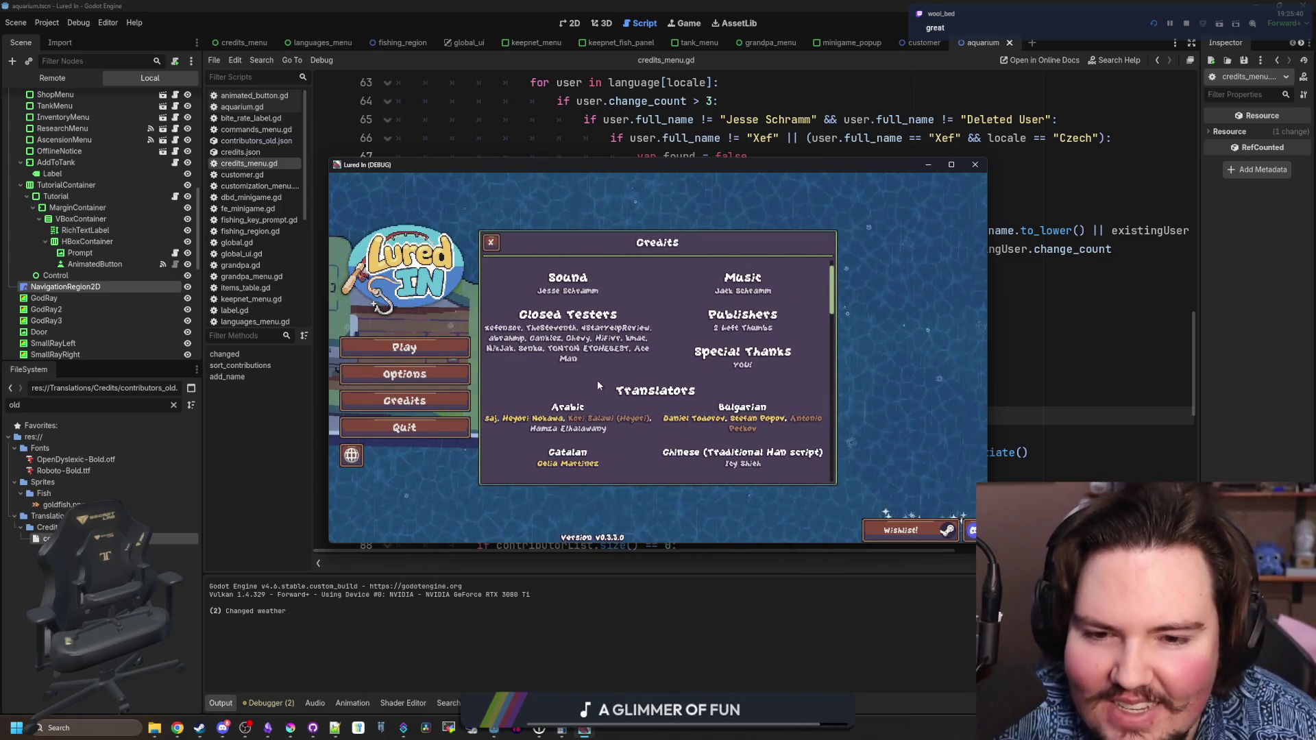
Switch the game's language to Bulgarian and back to English.
click(351, 455)
click(659, 333)
click(569, 343)
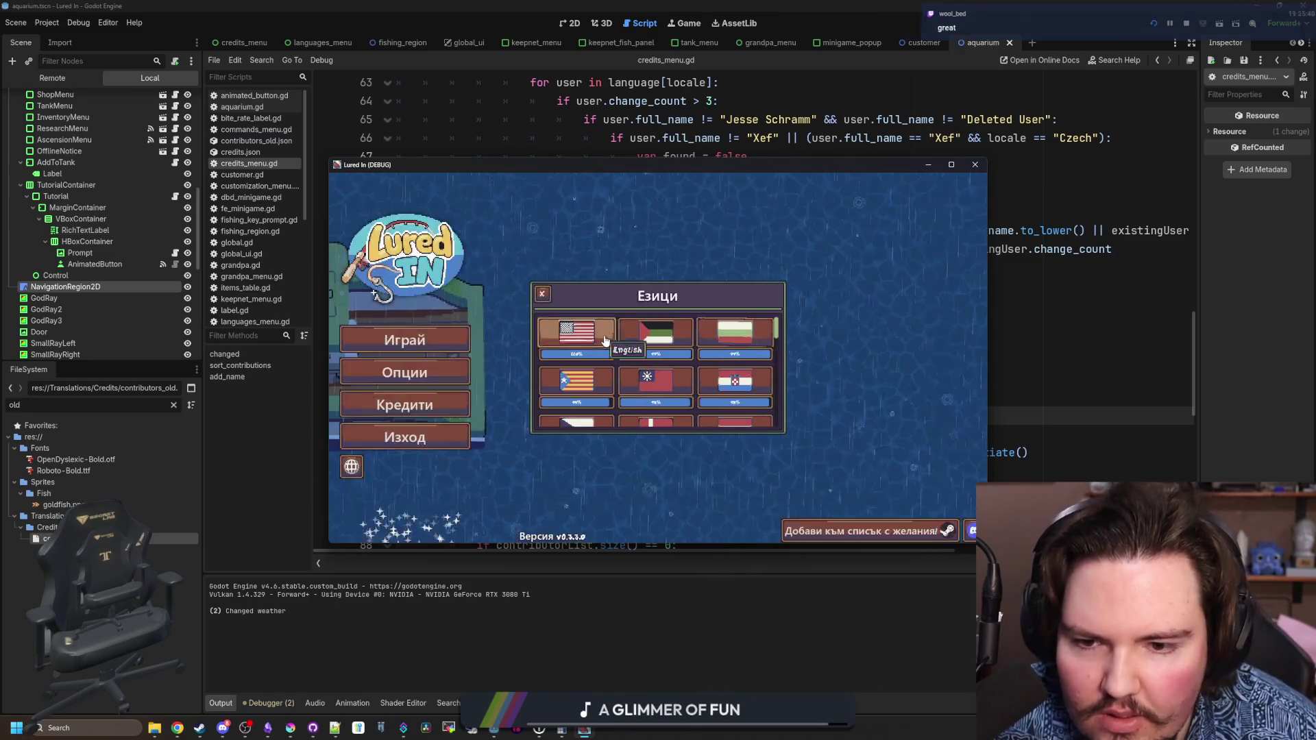
click(573, 335)
click(543, 293)
Review the English credits again, then bring Krita and the Obsidian changelog note forward.
click(456, 400)
scroll(643, 367, down, 10)
scroll(643, 360, down, 5)
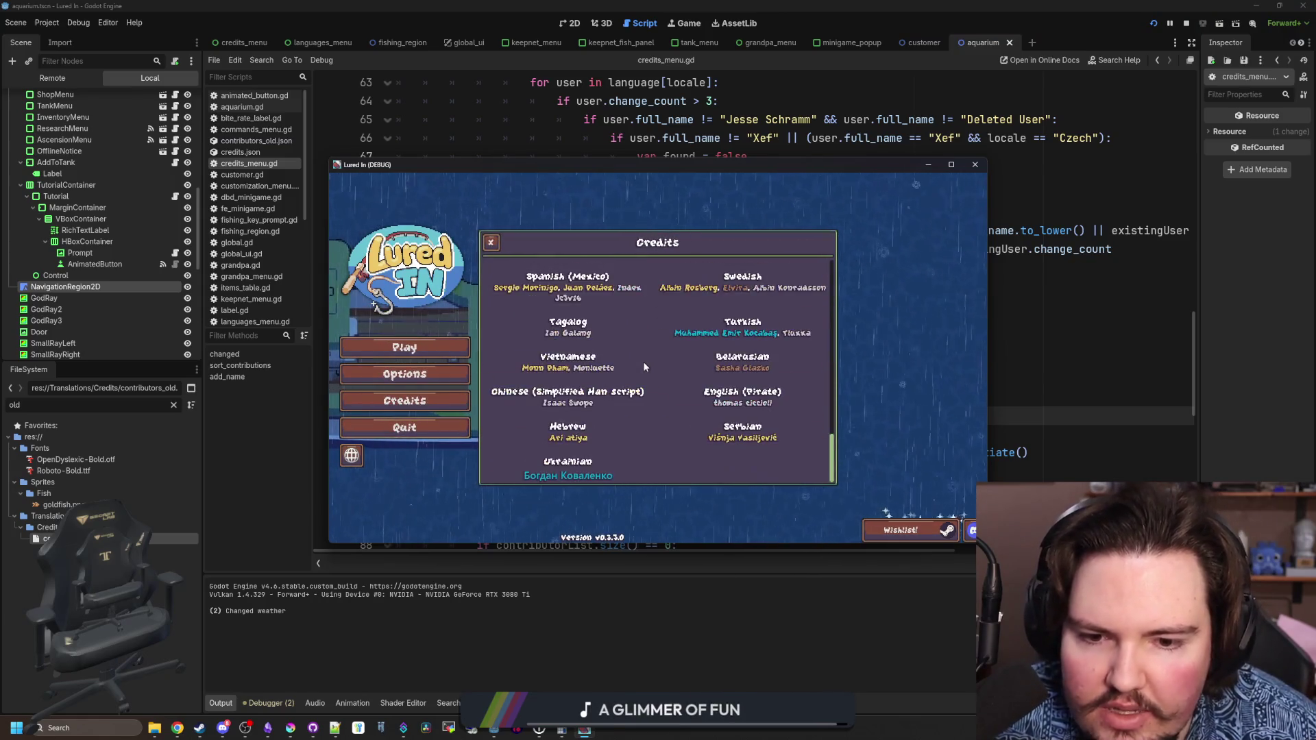
scroll(643, 361, up, 15)
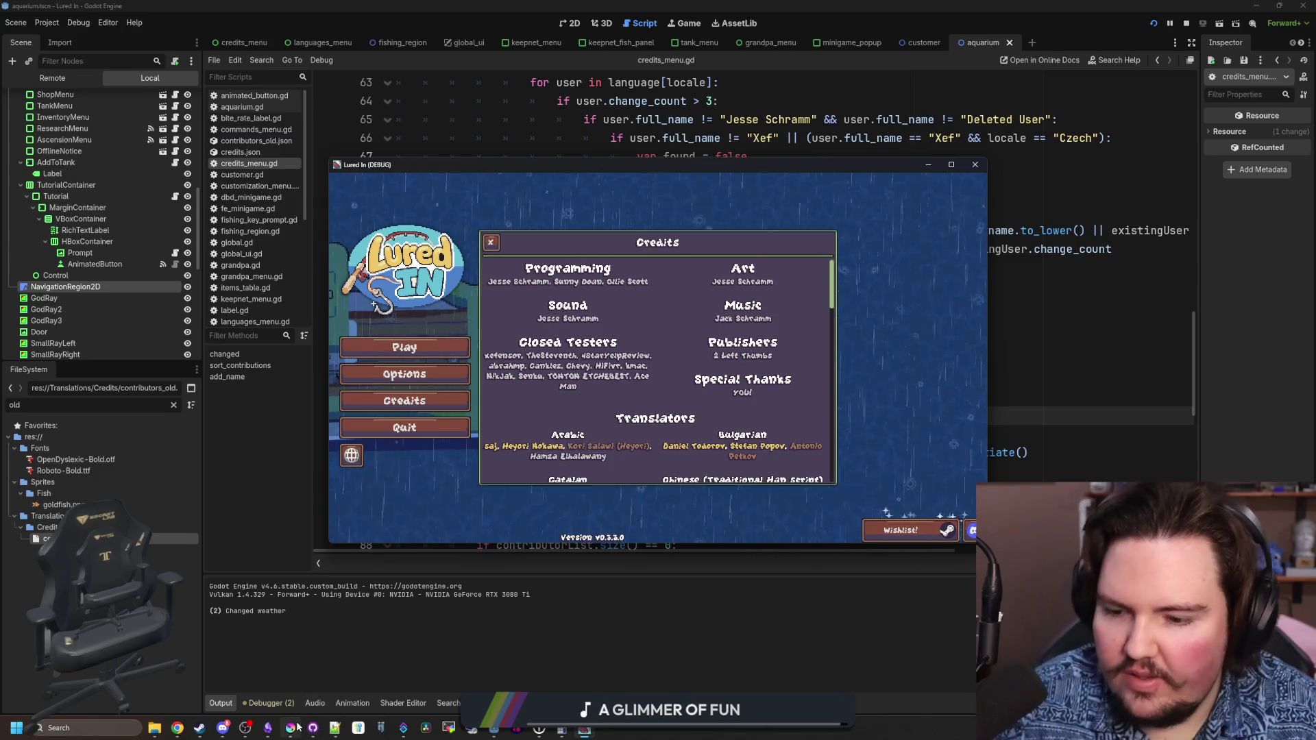
click(291, 727)
click(270, 727)
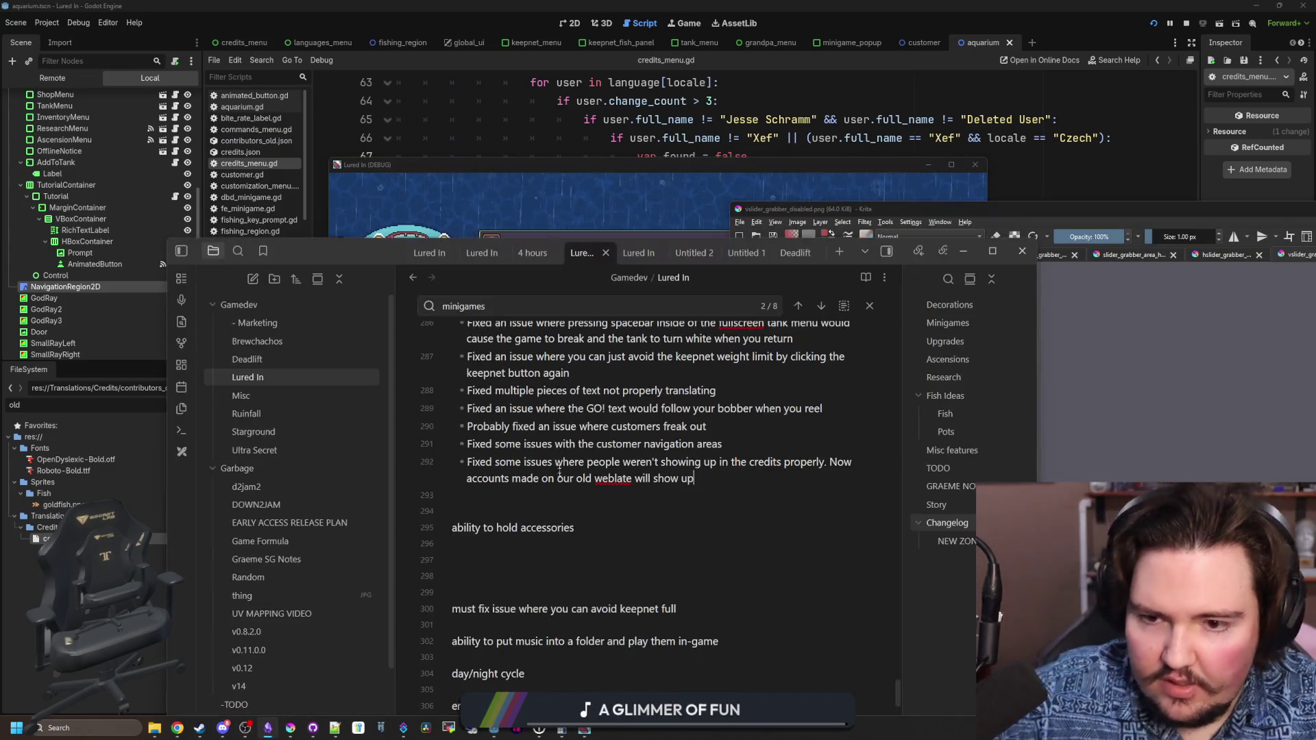
Add a changelog entry below the shoe line about translator credit colours reflecting contribution counts.
scroll(568, 531, up, 5)
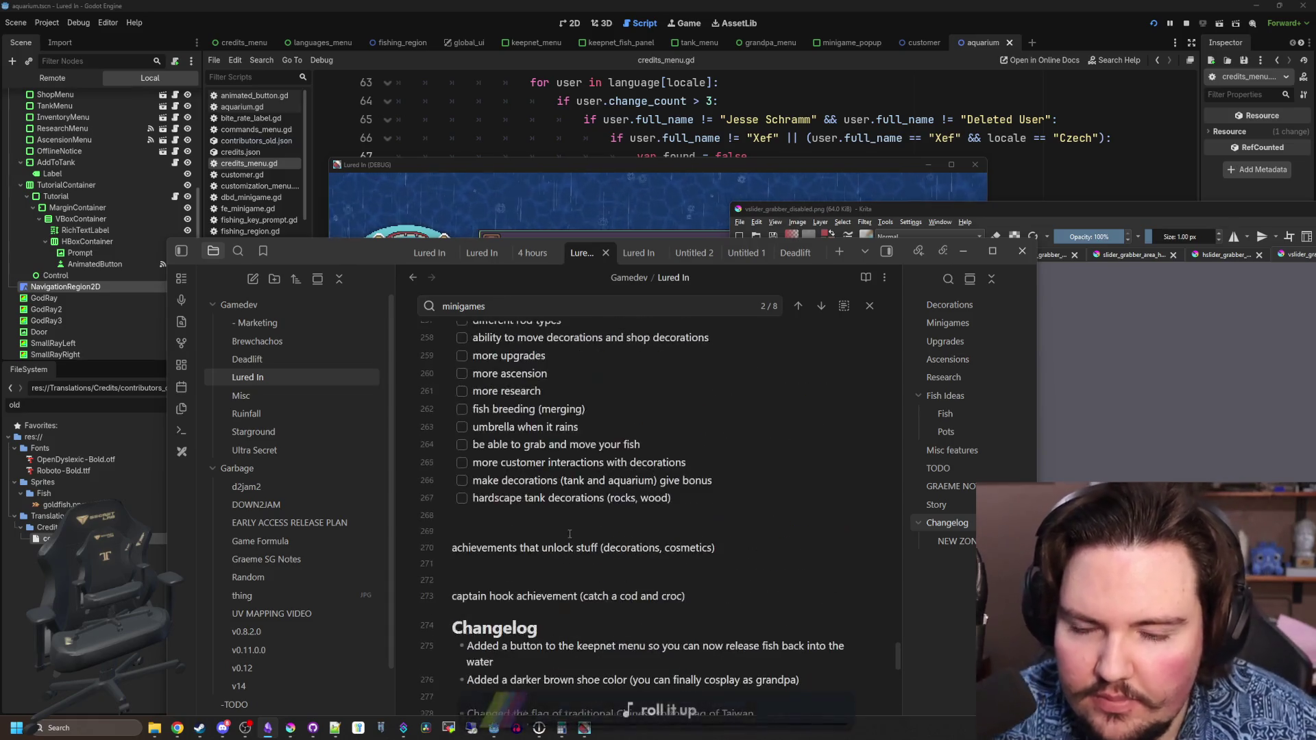
scroll(623, 507, down, 3)
key(Return)
text(Added colors to the list of translators in the credits based off of how many contribut)
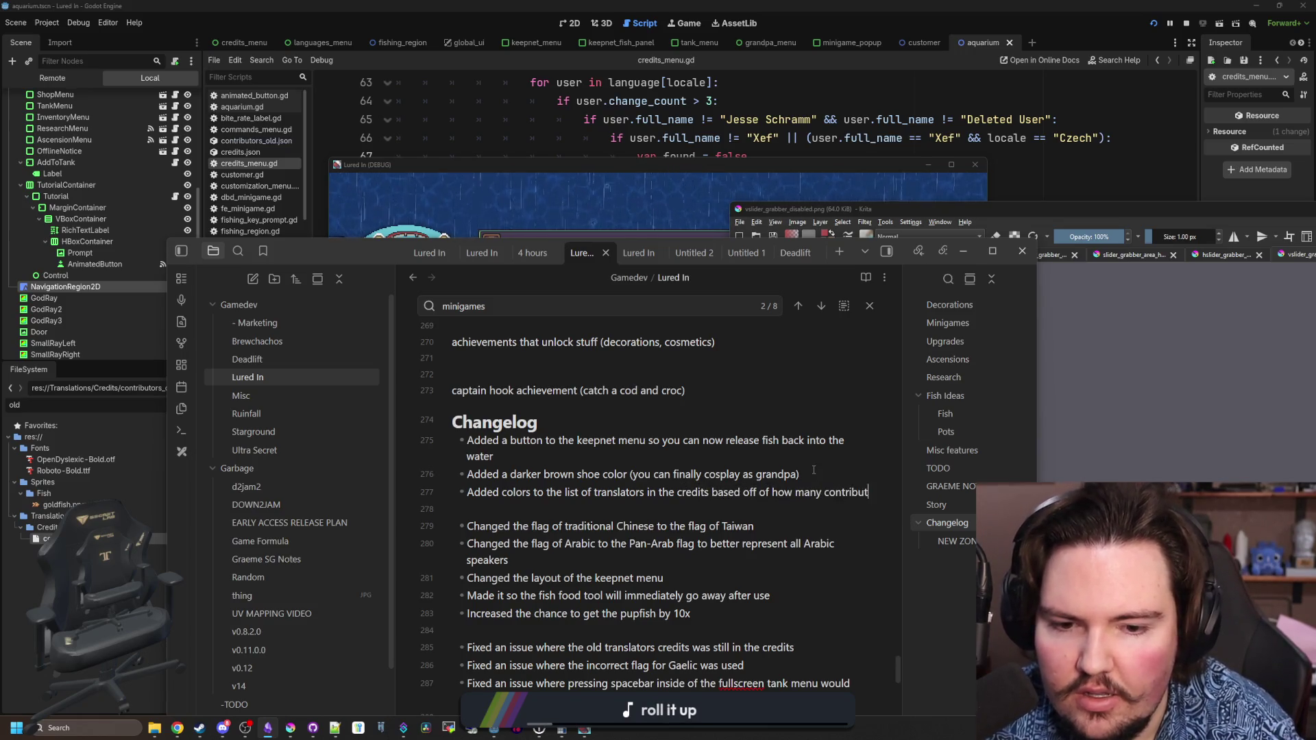
text(ions were made)
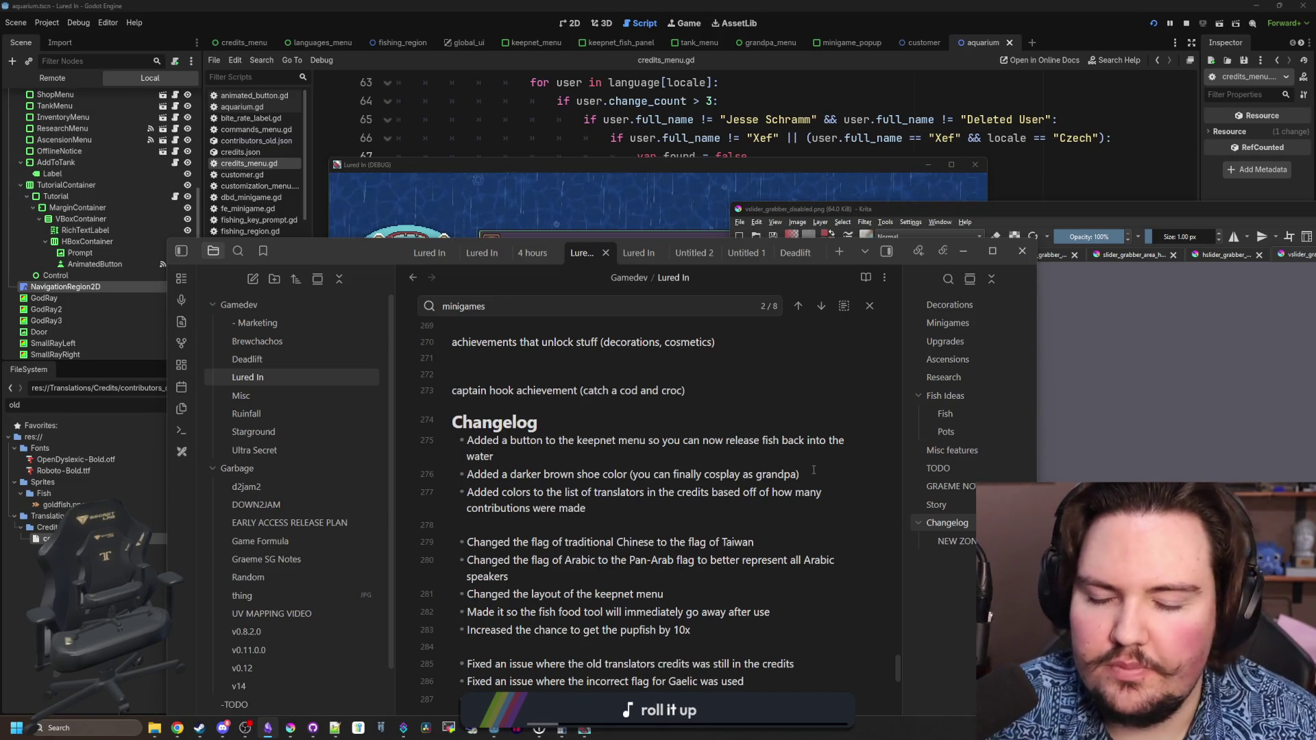
scroll(606, 466, down, 5)
scroll(637, 456, up, 1)
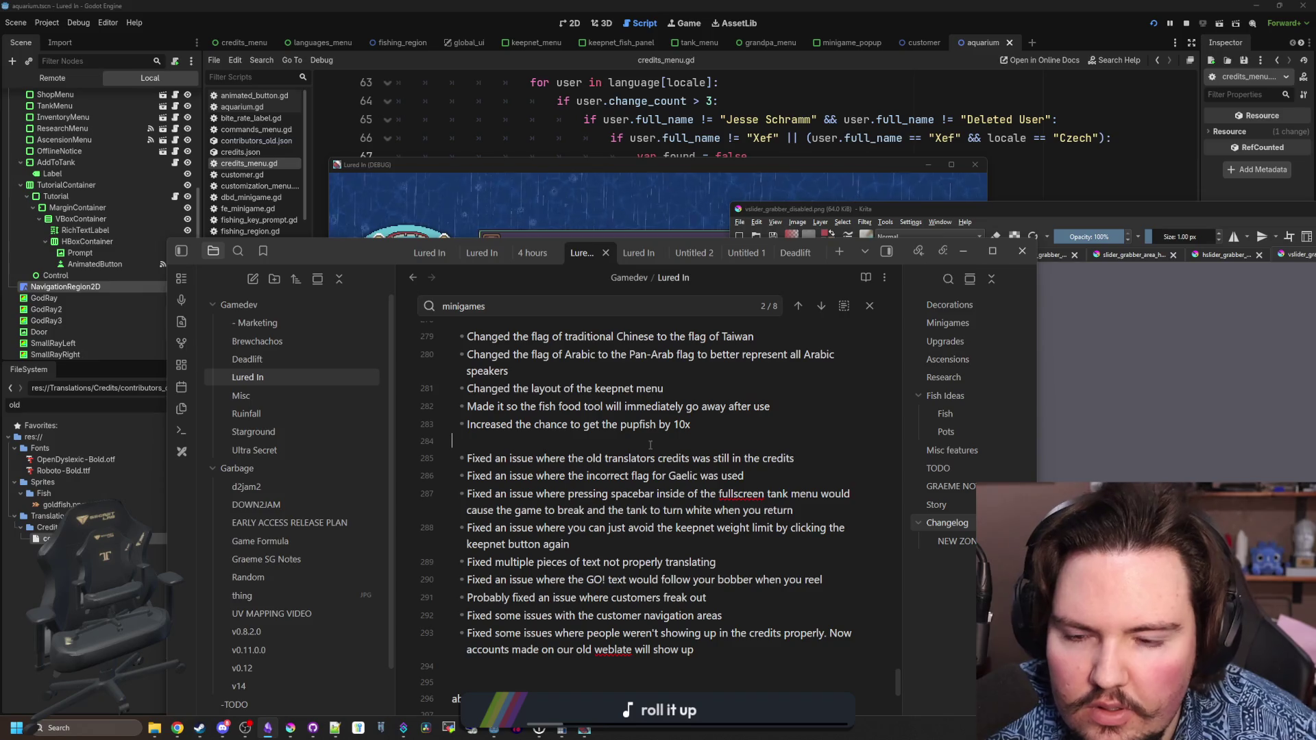
scroll(593, 428, up, 3)
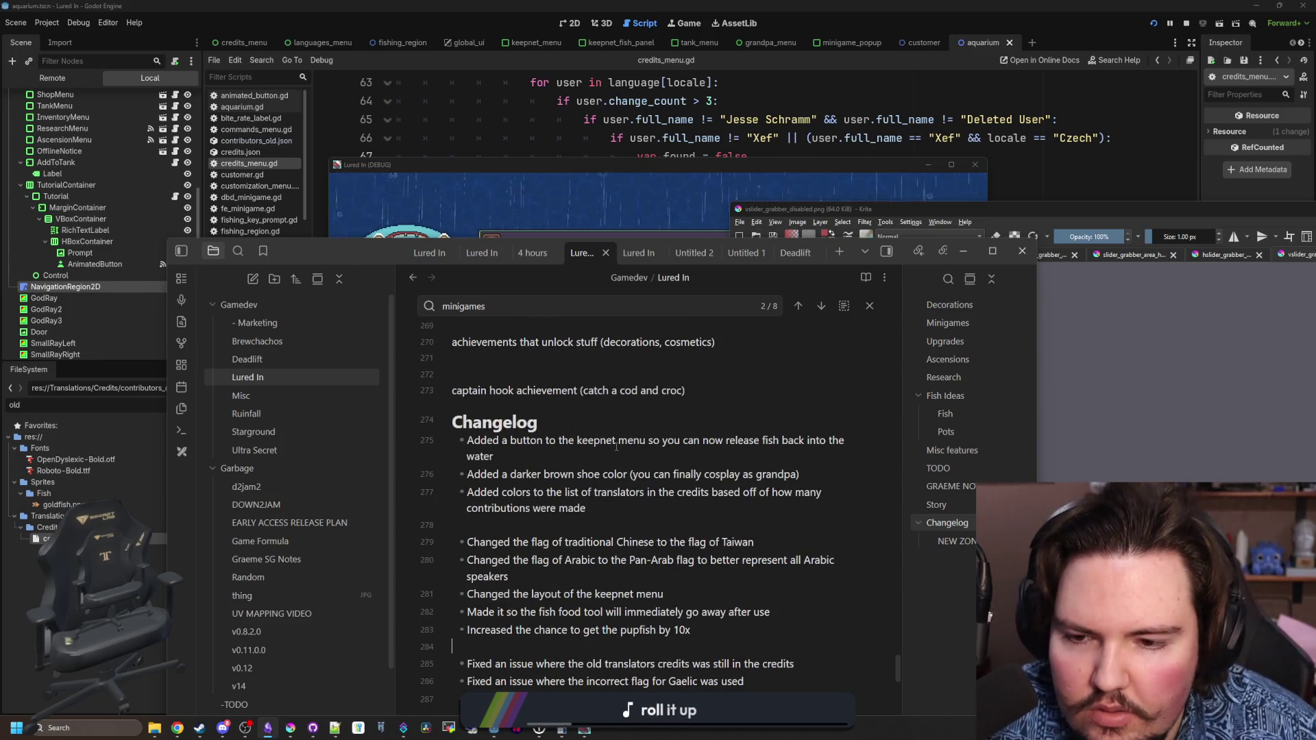
key(alt+Tab)
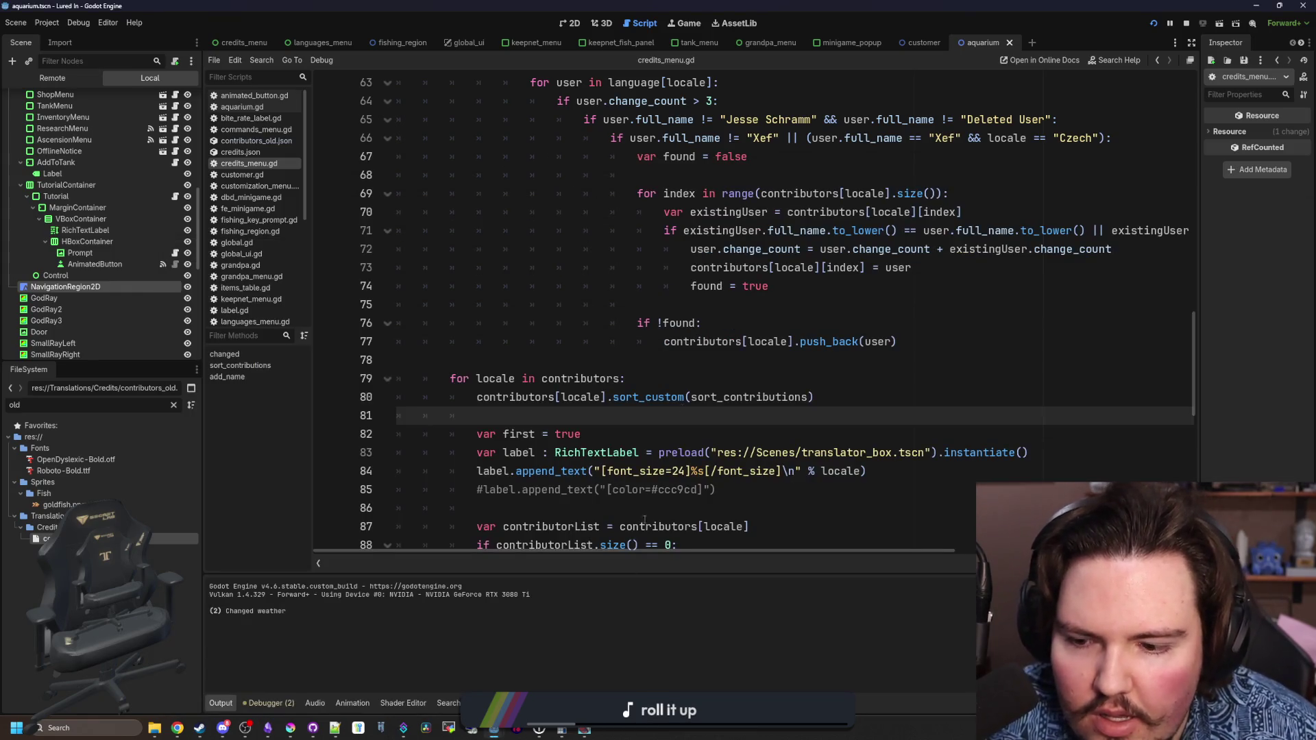
Bring the running game forward, close its credits, and minimise the Krita window.
click(592, 733)
click(478, 253)
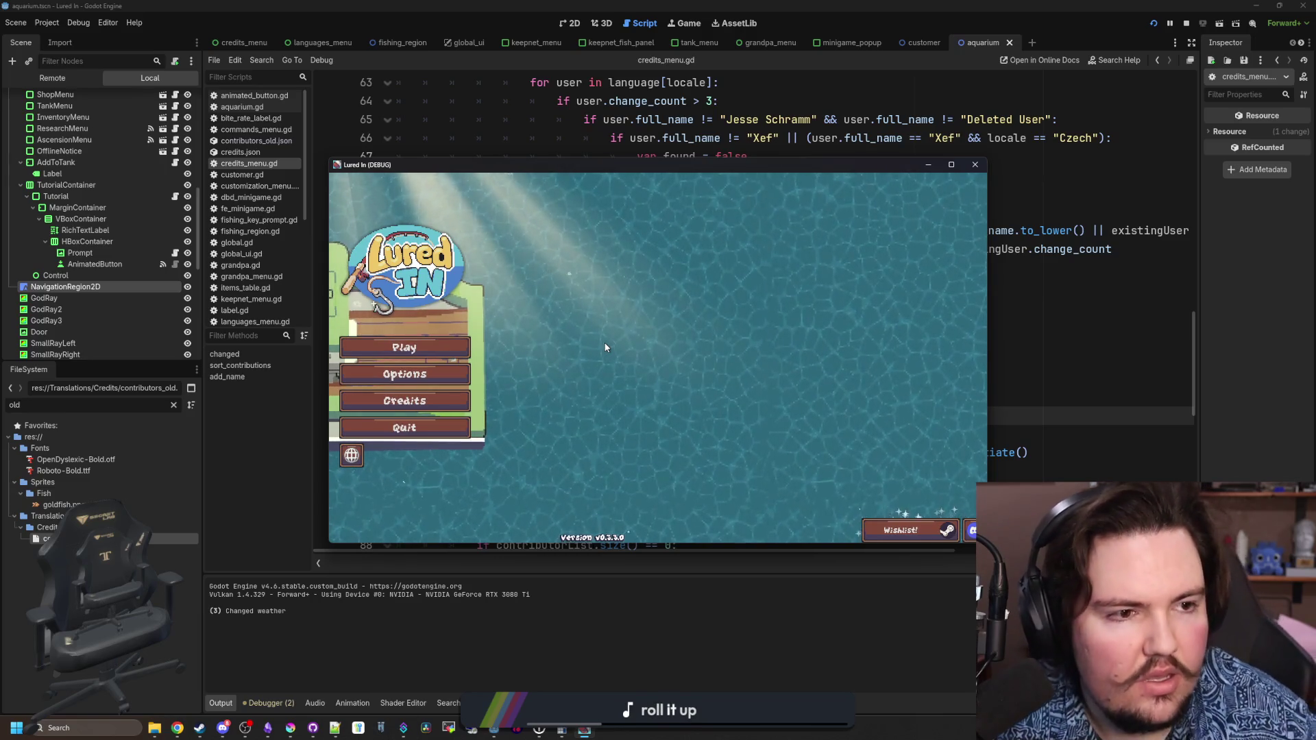
drag(1315, 233, 970, 255)
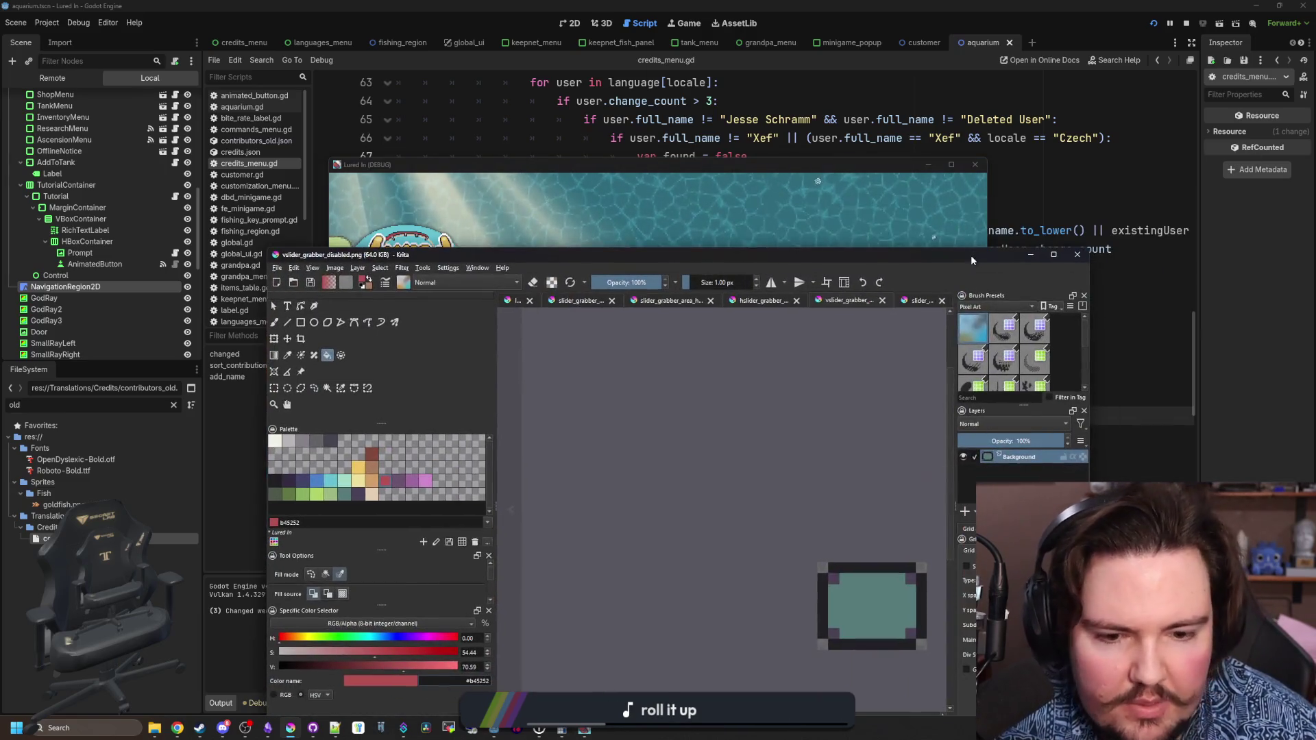
click(1026, 255)
Scroll through the game's languages list and close it.
click(351, 455)
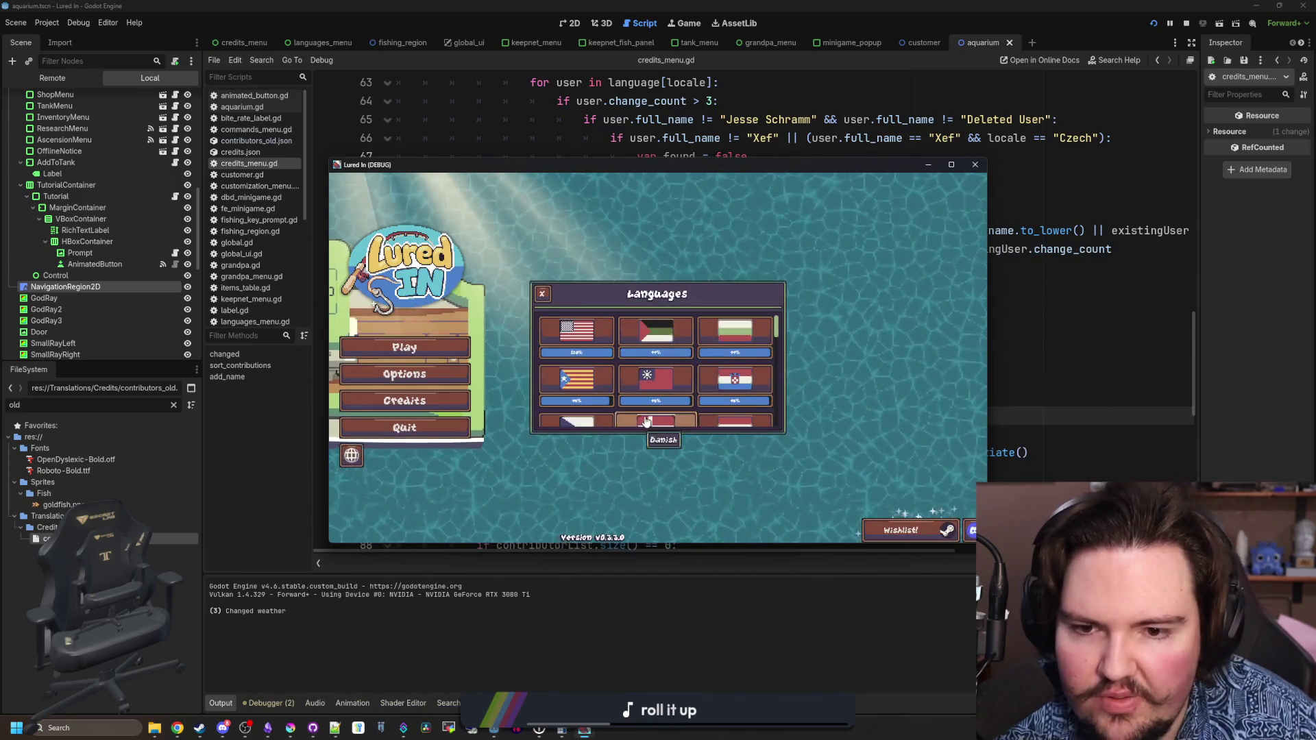
scroll(744, 368, down, 3)
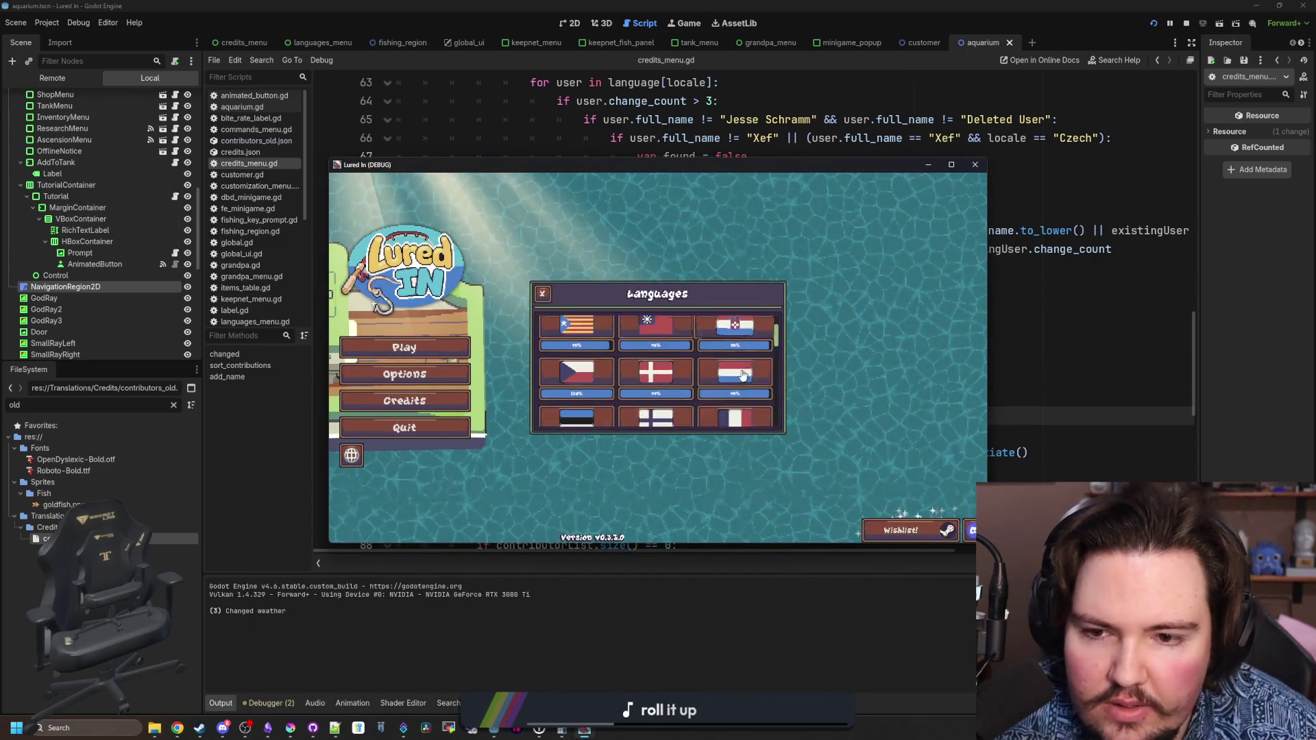
scroll(744, 368, down, 8)
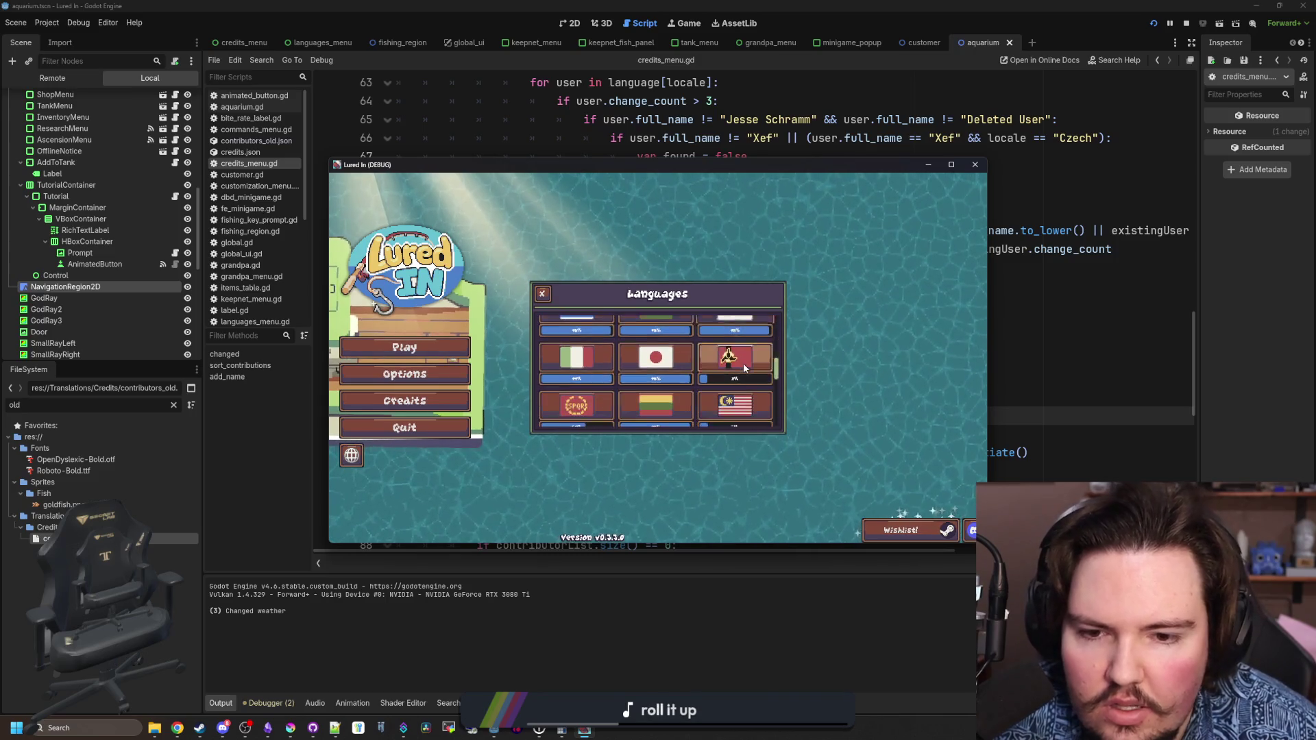
scroll(744, 368, down, 5)
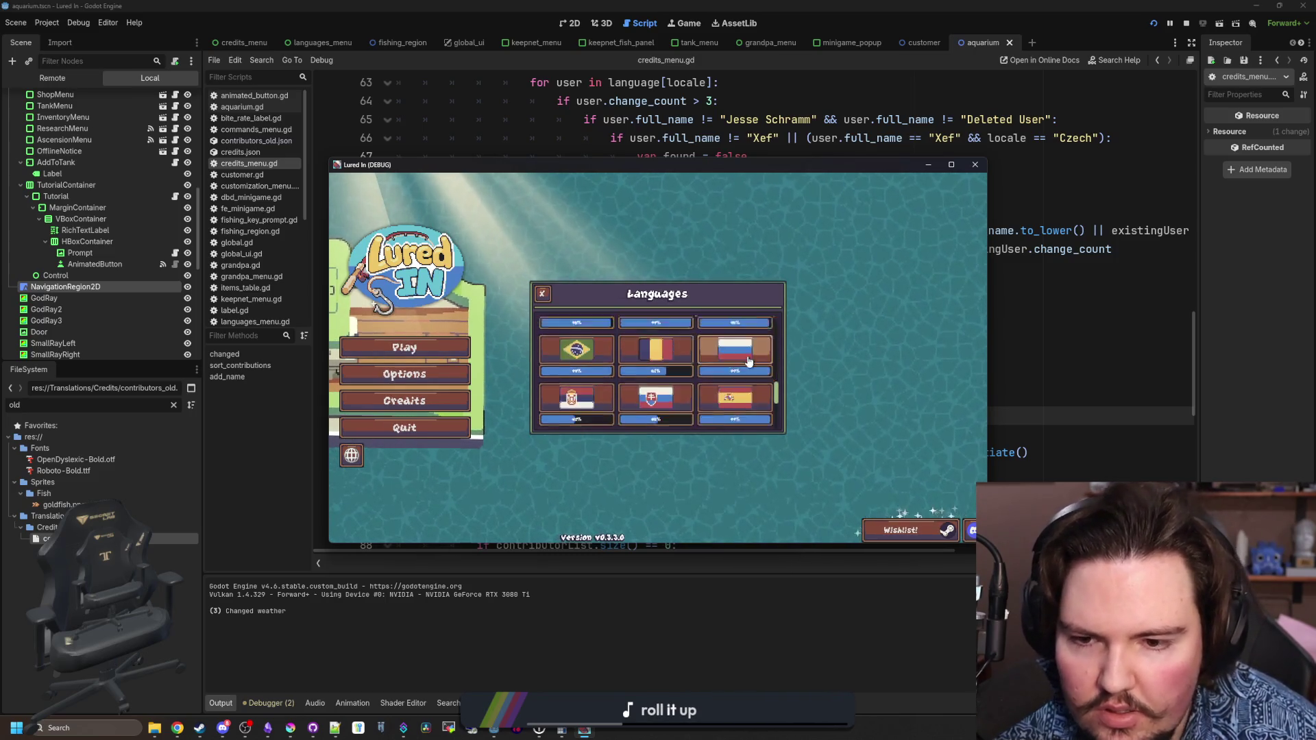
scroll(684, 407, up, 3)
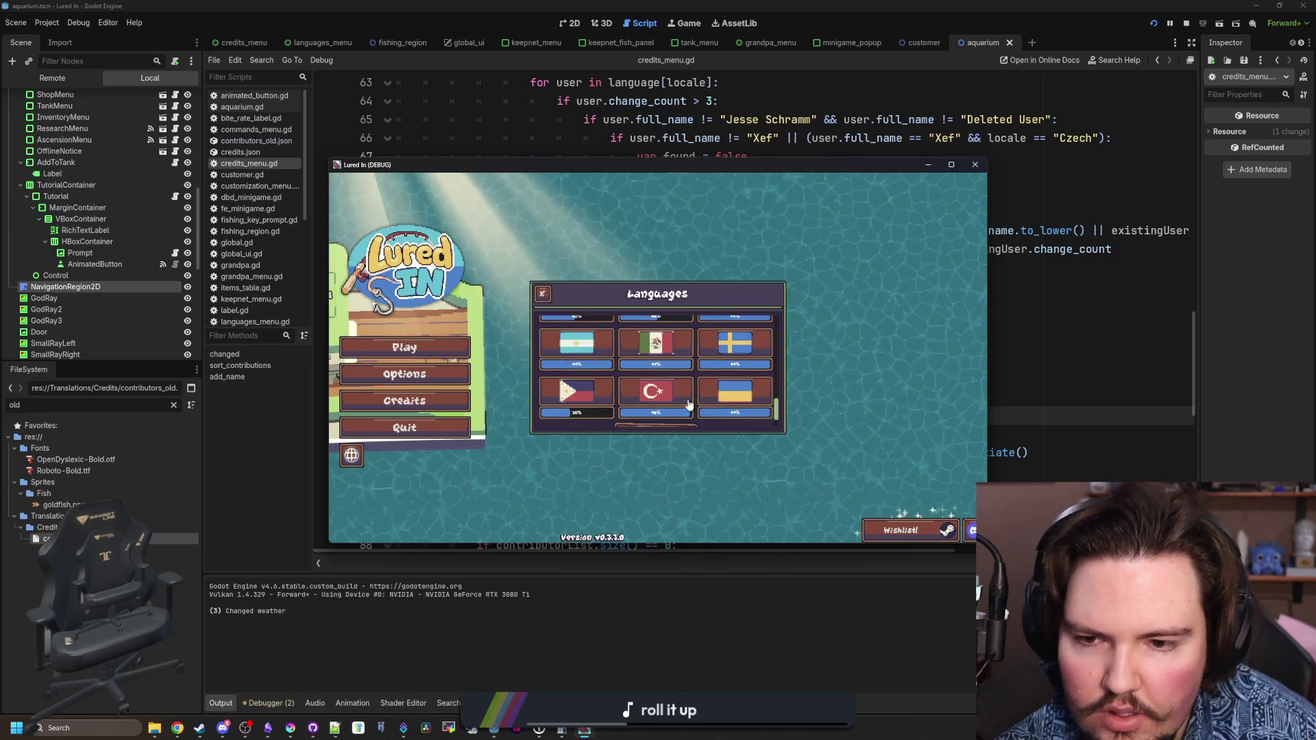
scroll(685, 407, up, 6)
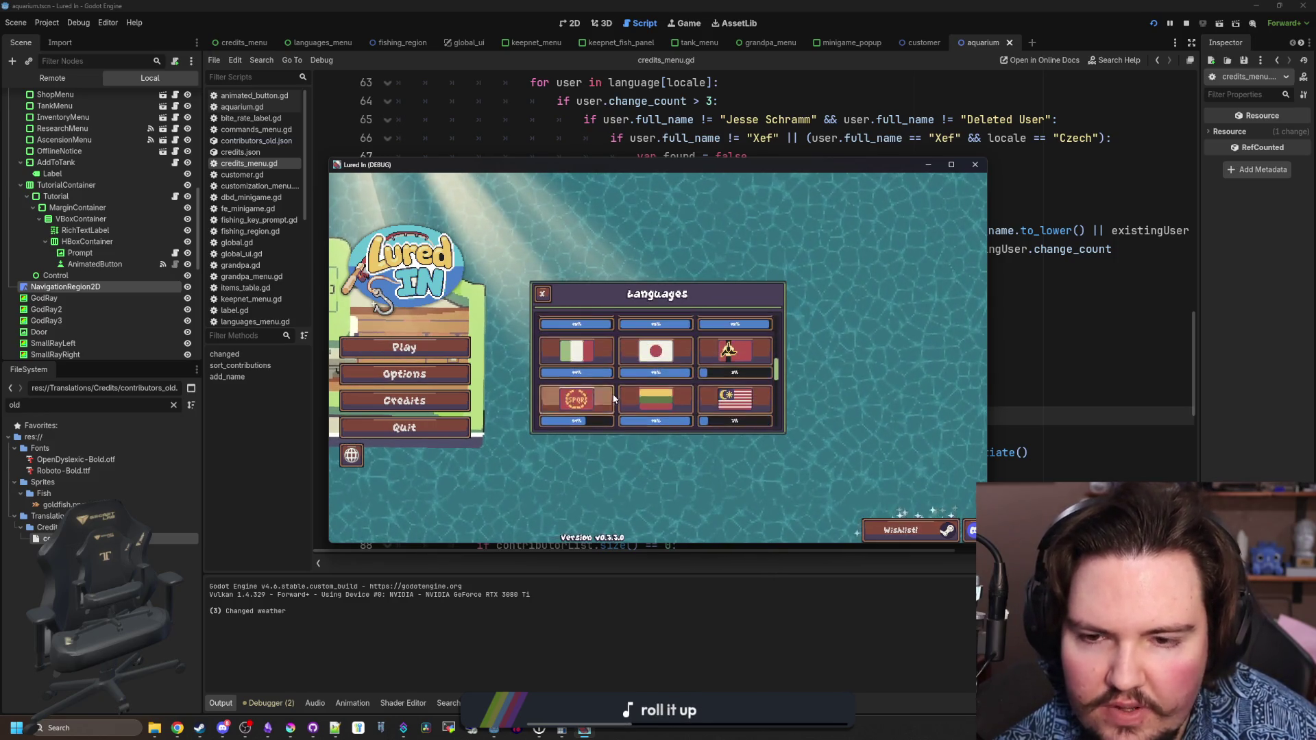
scroll(610, 391, up, 5)
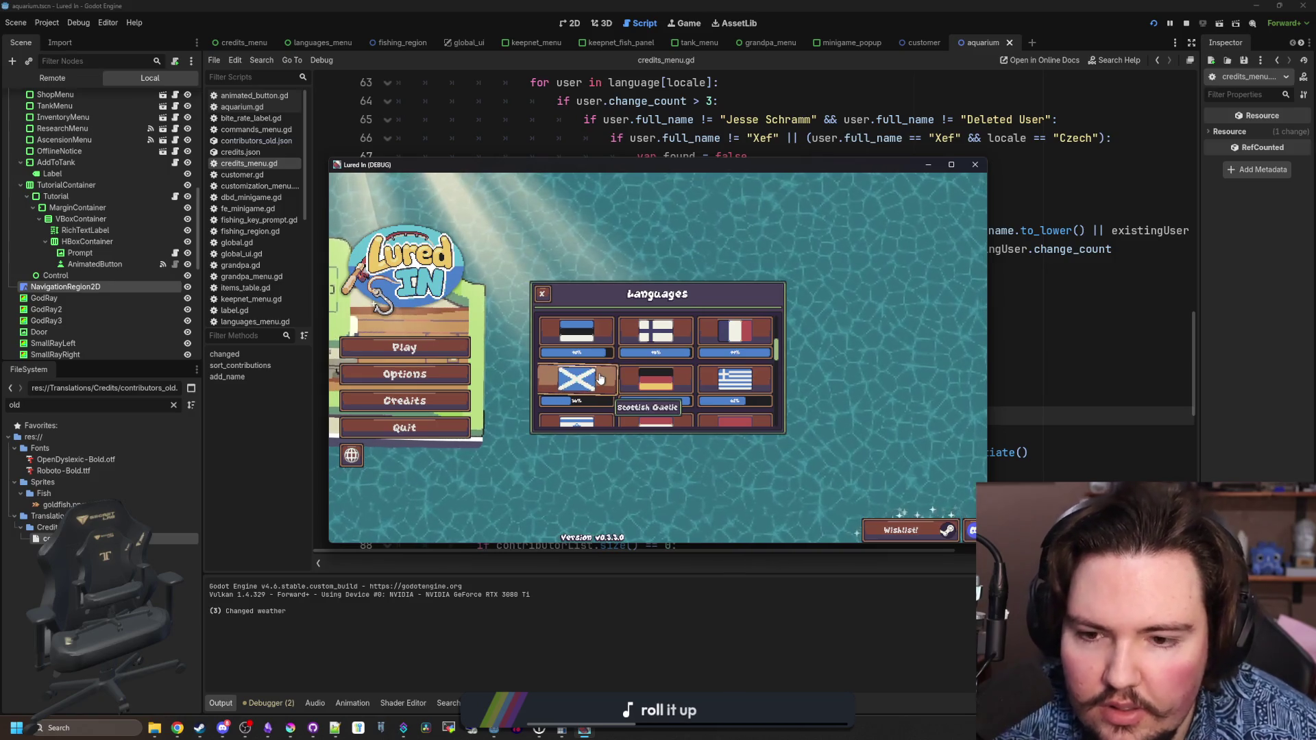
click(544, 296)
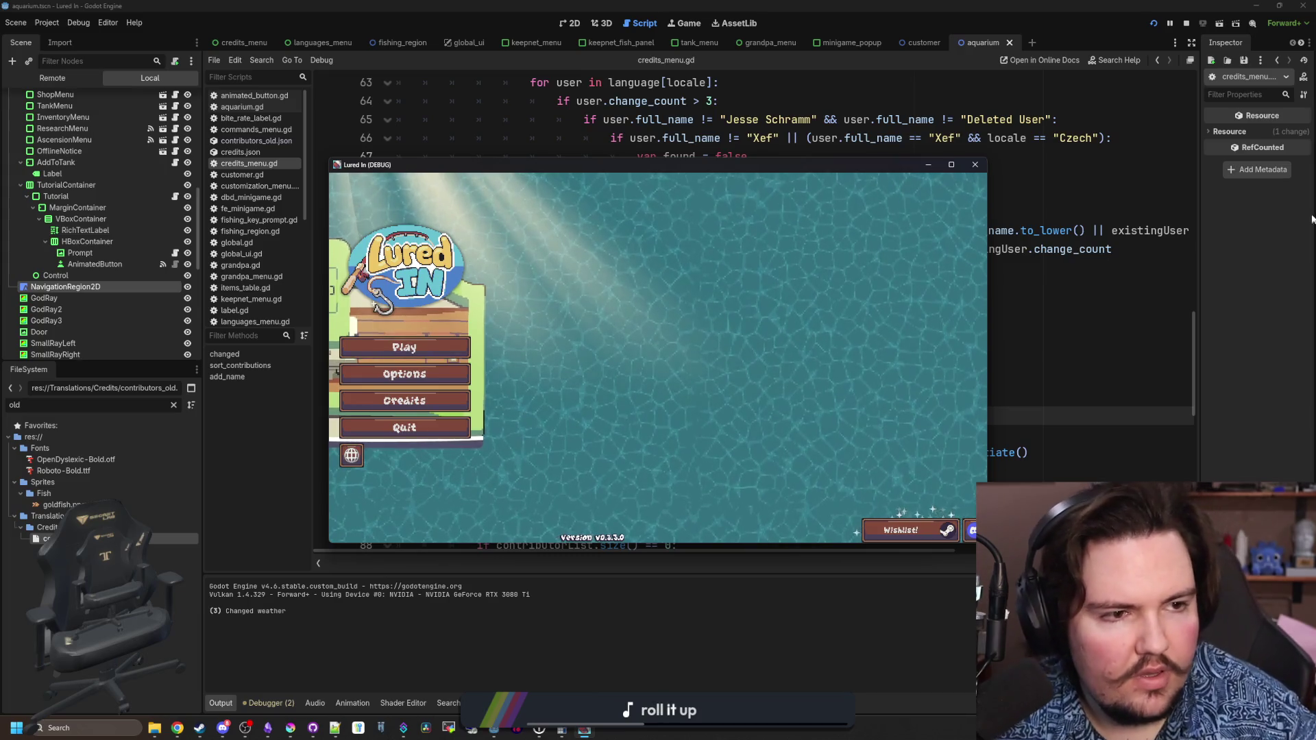
key(alt+Tab)
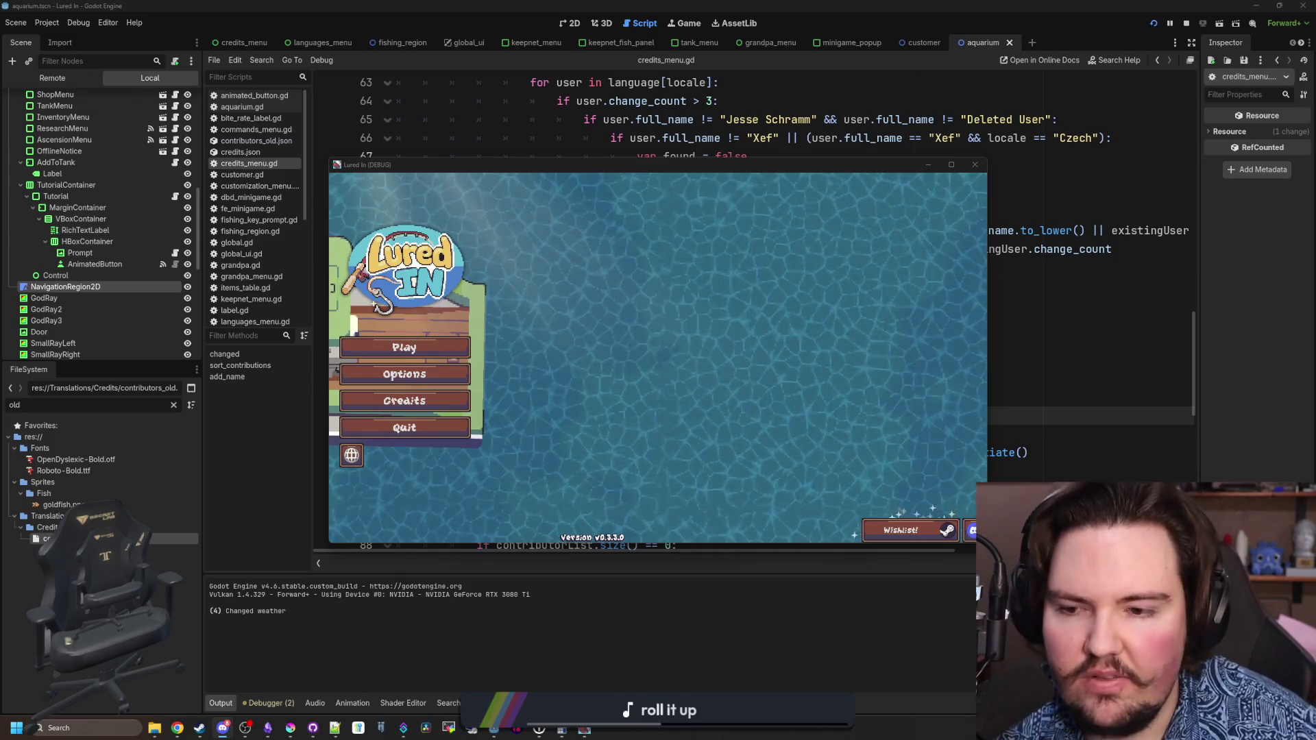
Start the game, travel to the Pond, and catch a fish.
click(404, 347)
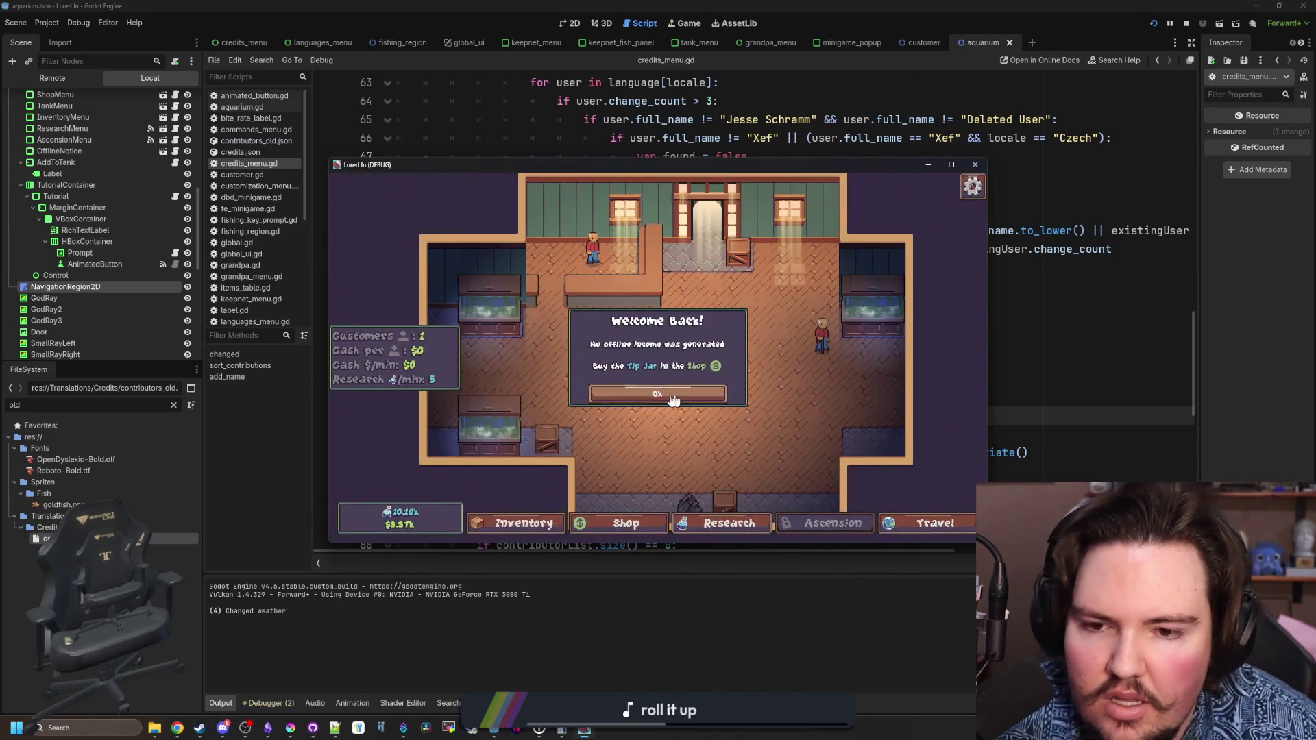
click(683, 400)
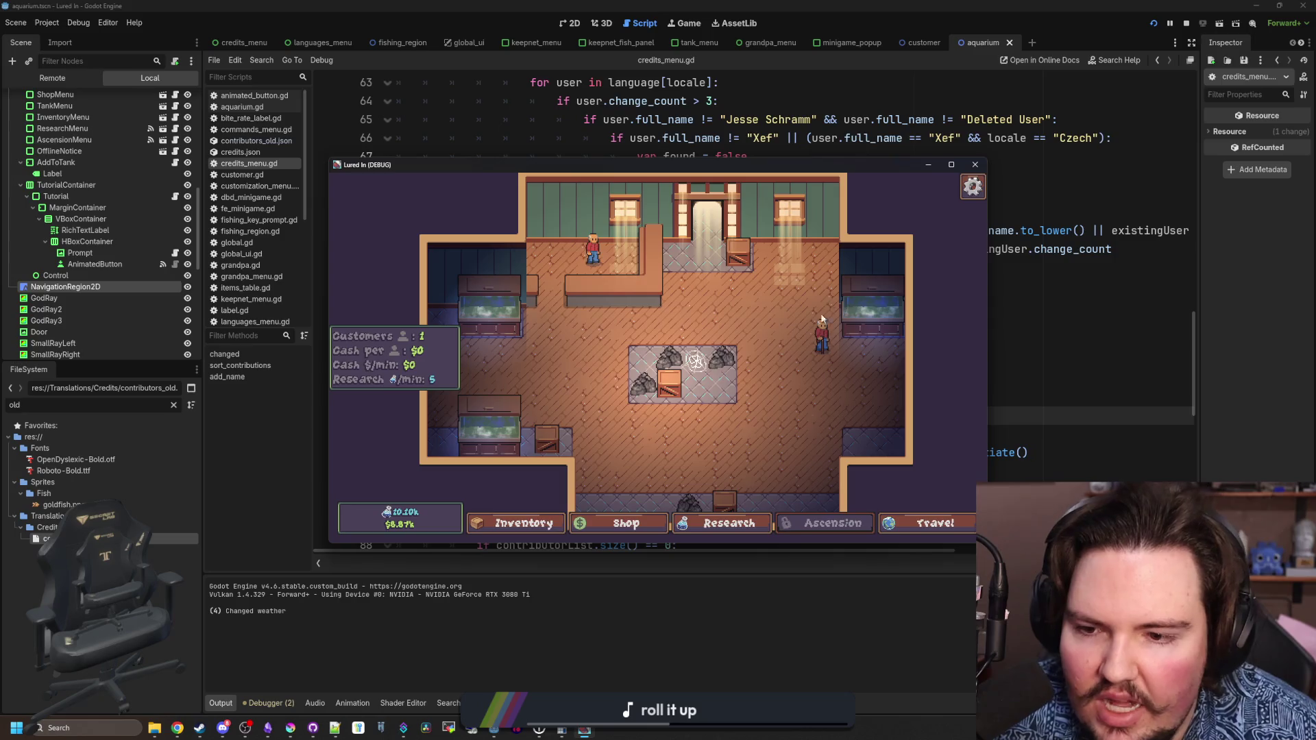
click(923, 522)
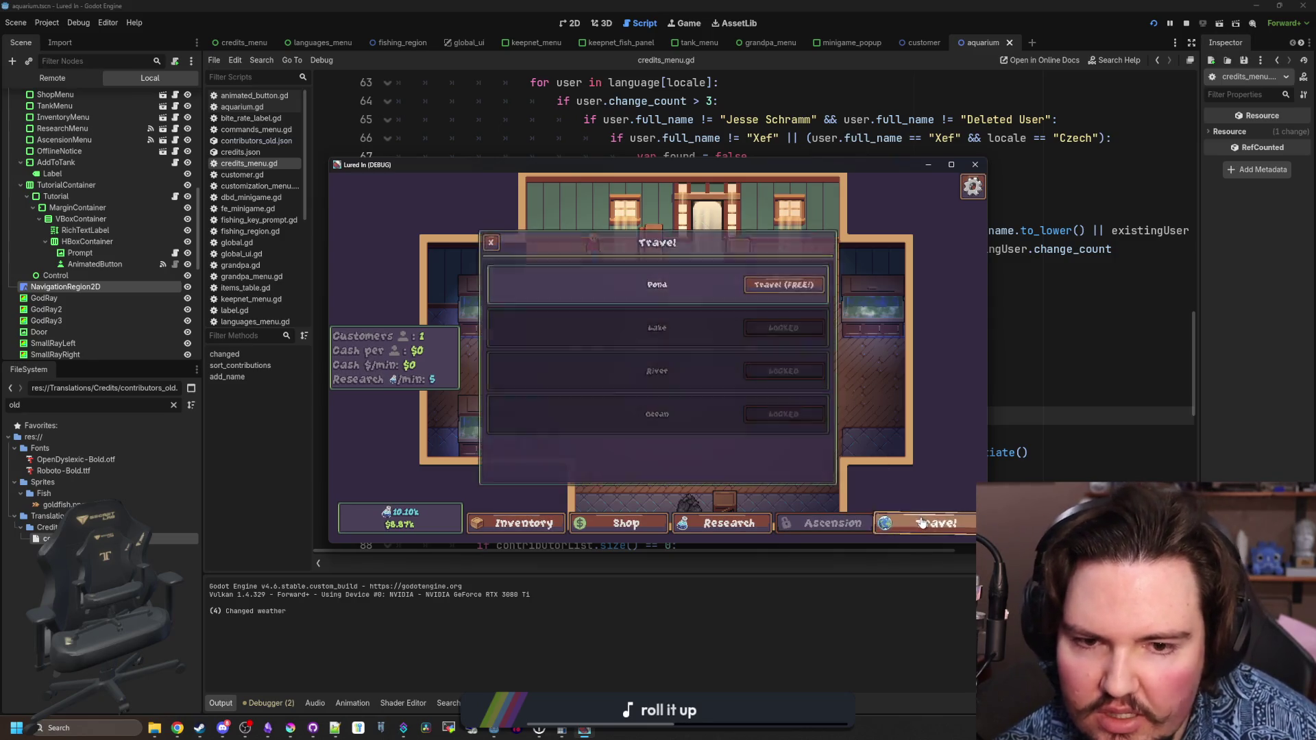
click(784, 285)
click(694, 372)
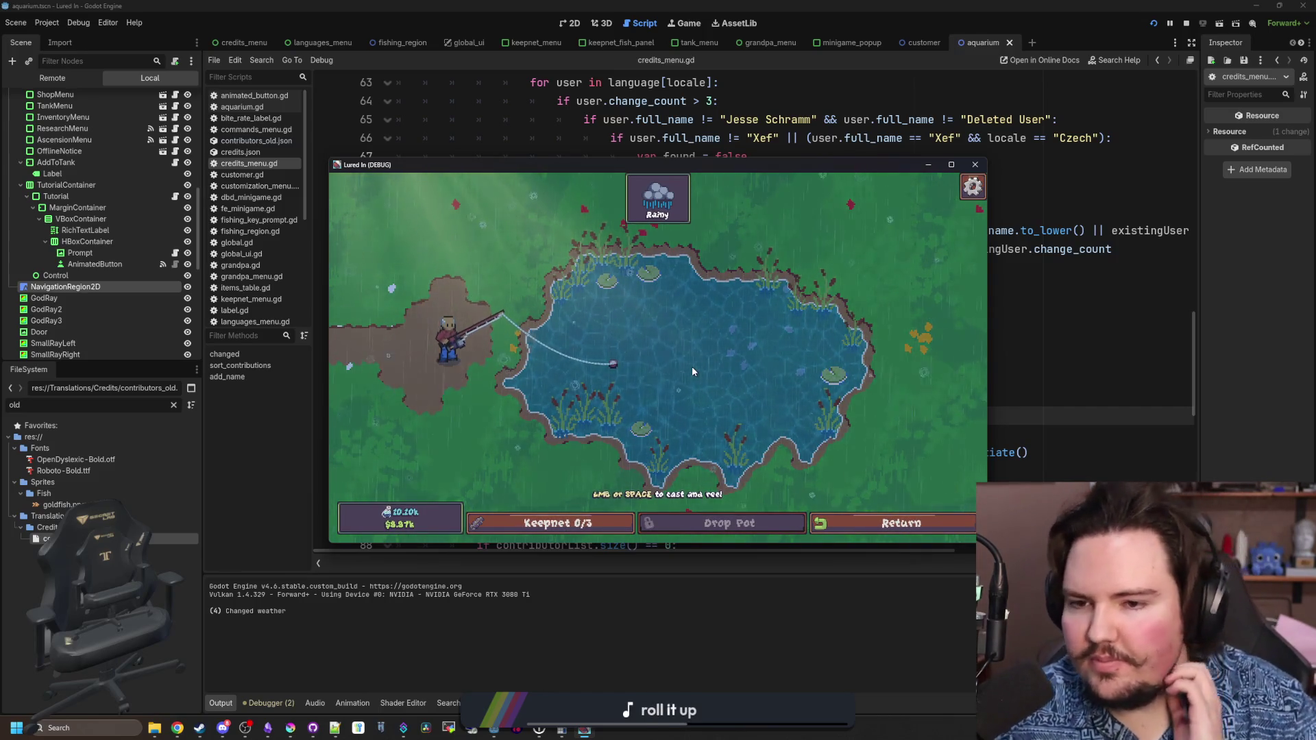
click(631, 360)
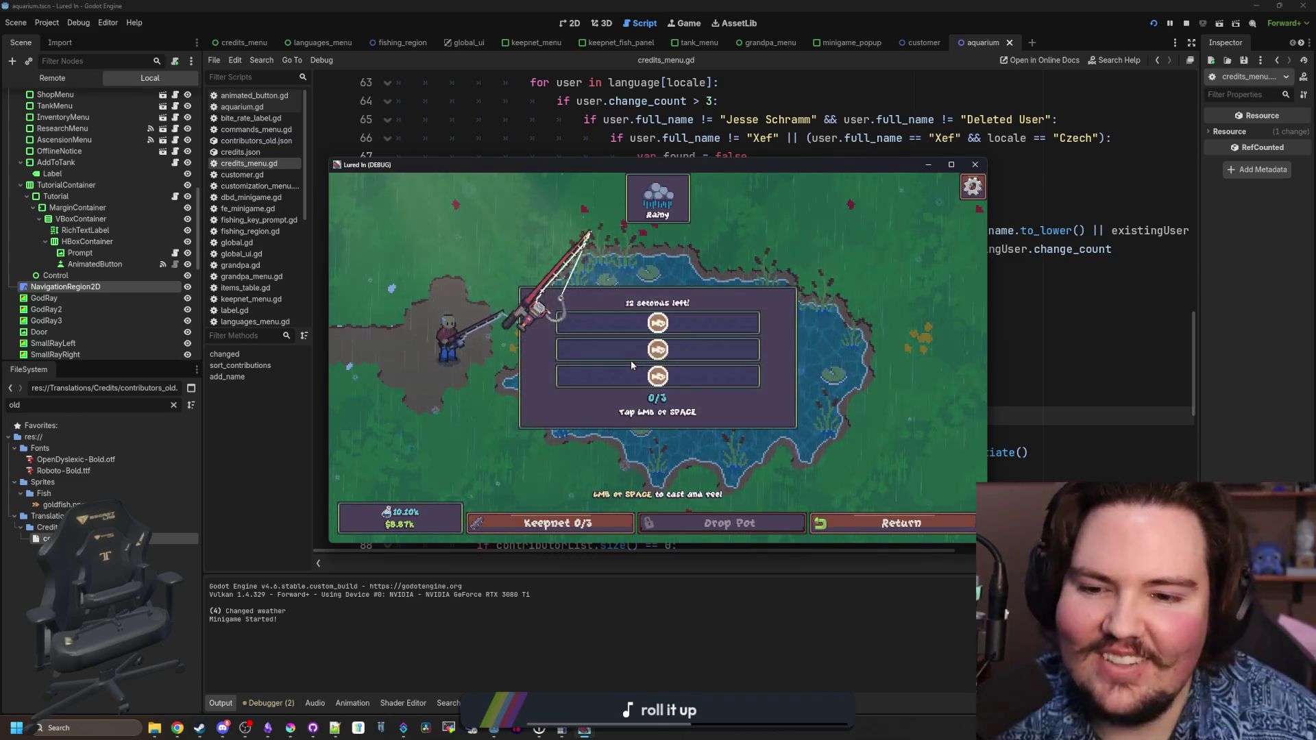
click(759, 337)
click(759, 337)
click(759, 337)
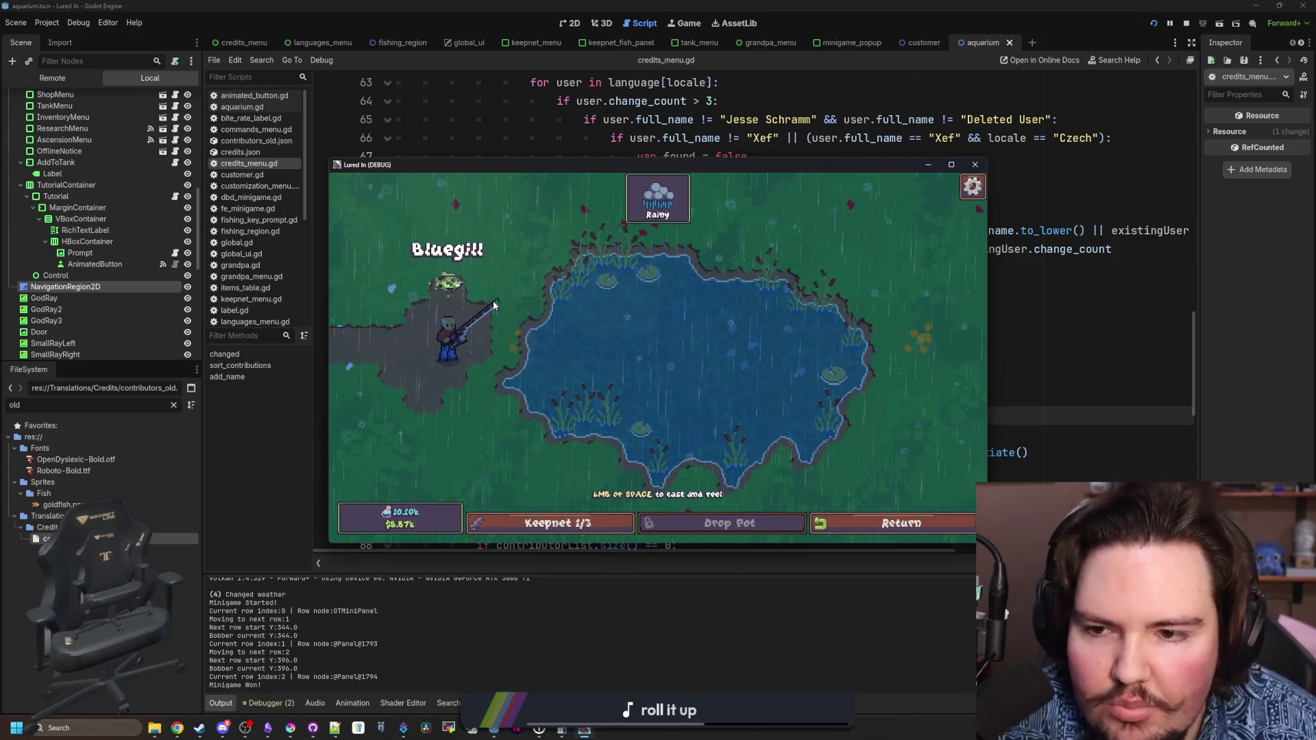
Release the caught Bluegill from the keepnet and close the game window.
click(595, 525)
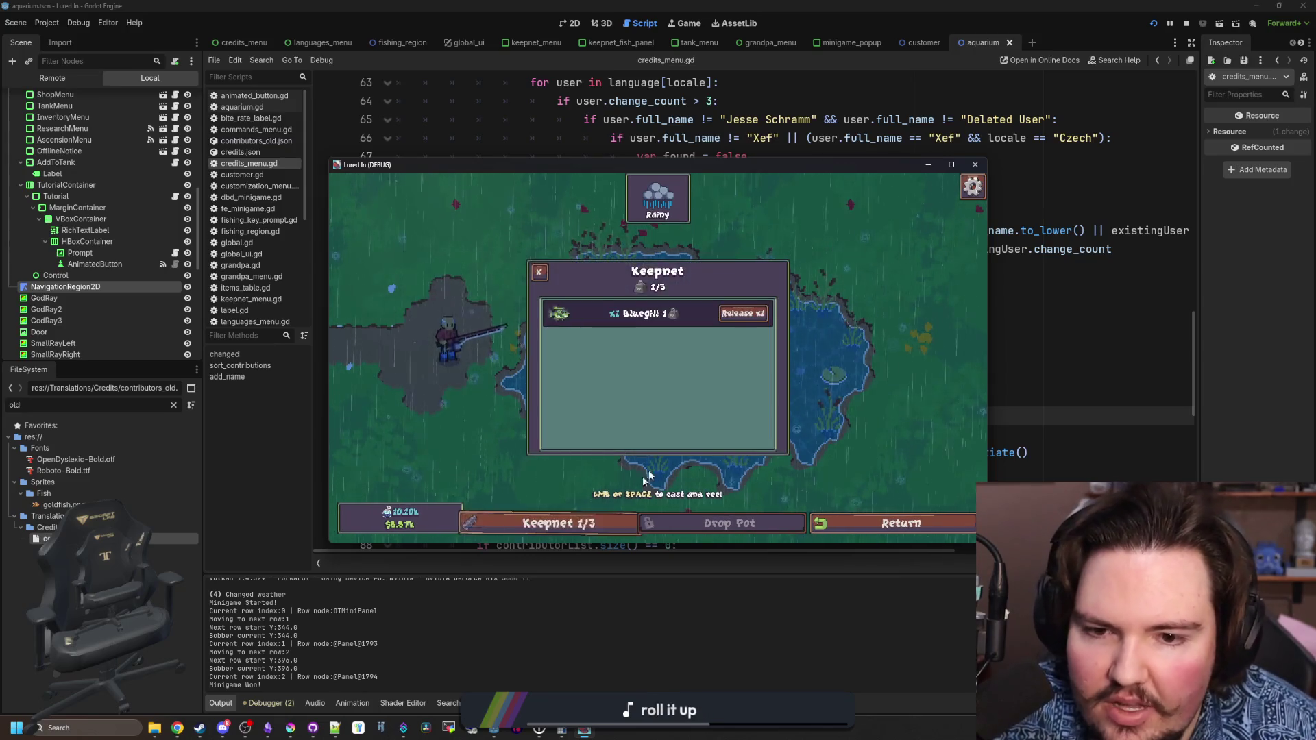
click(756, 318)
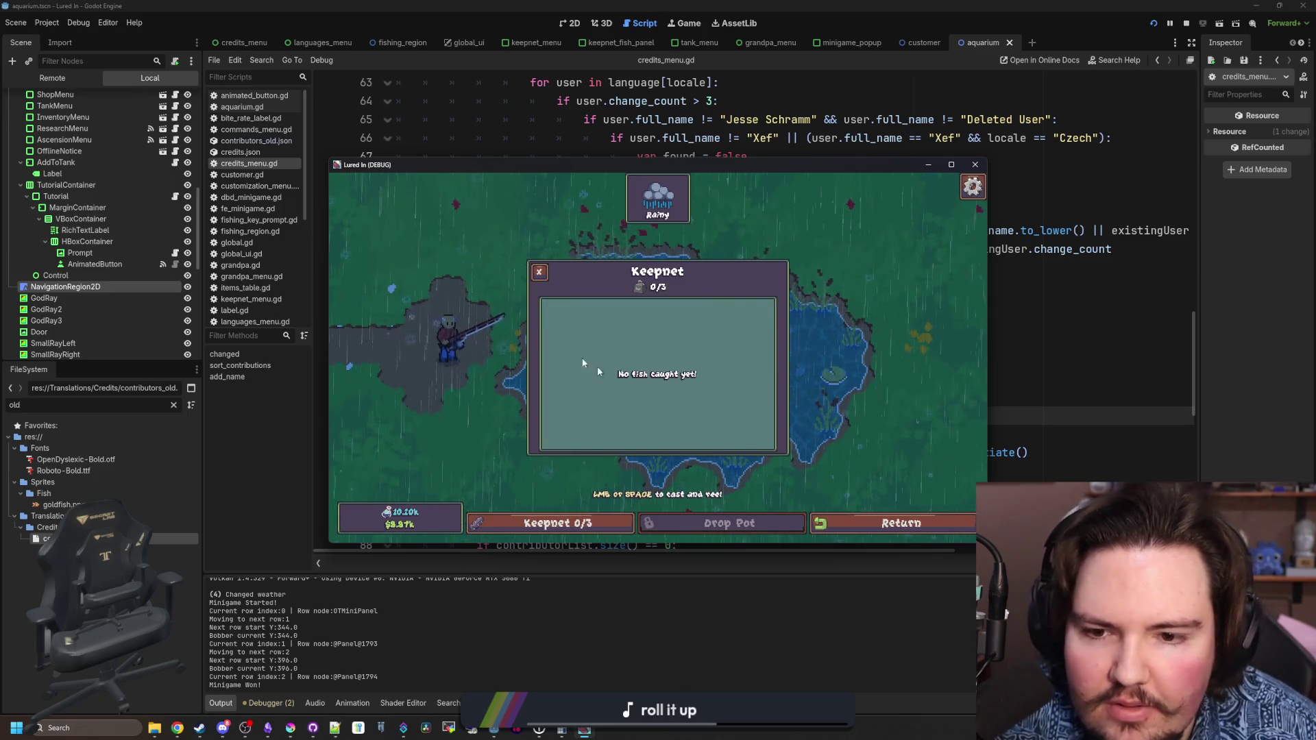
click(539, 272)
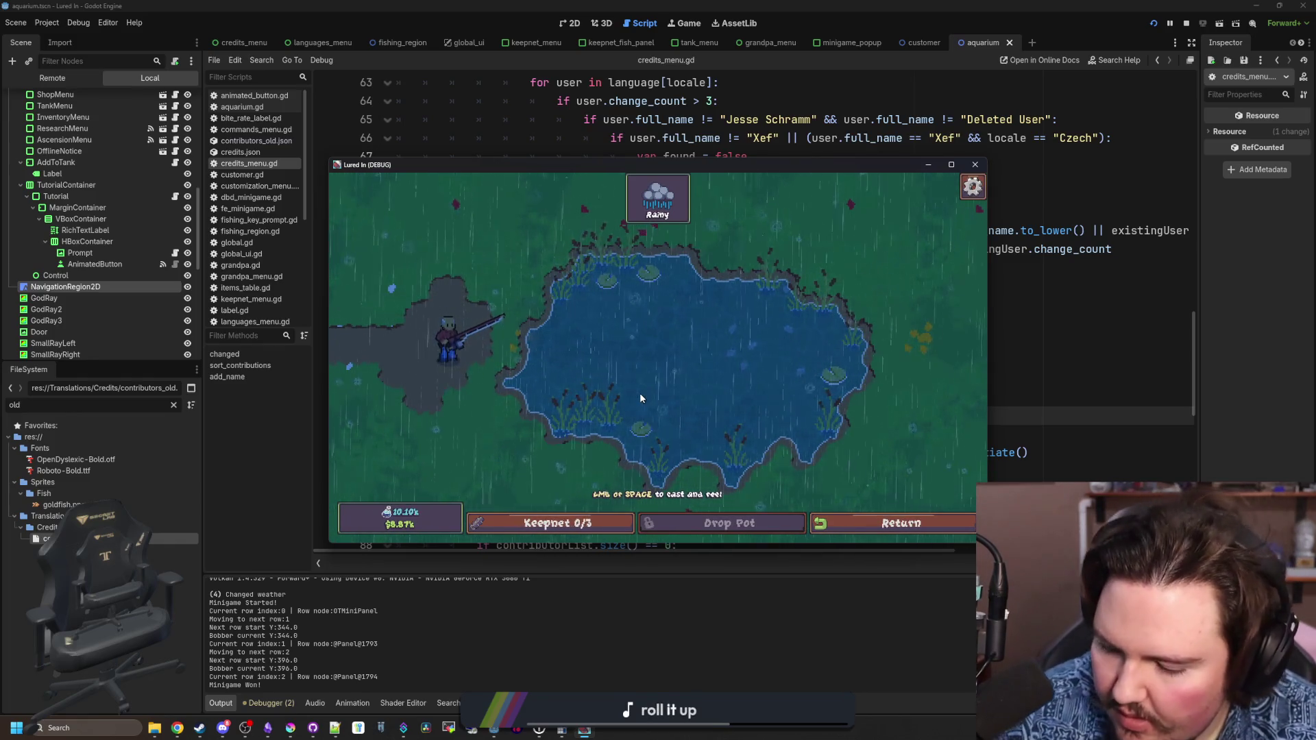
click(974, 164)
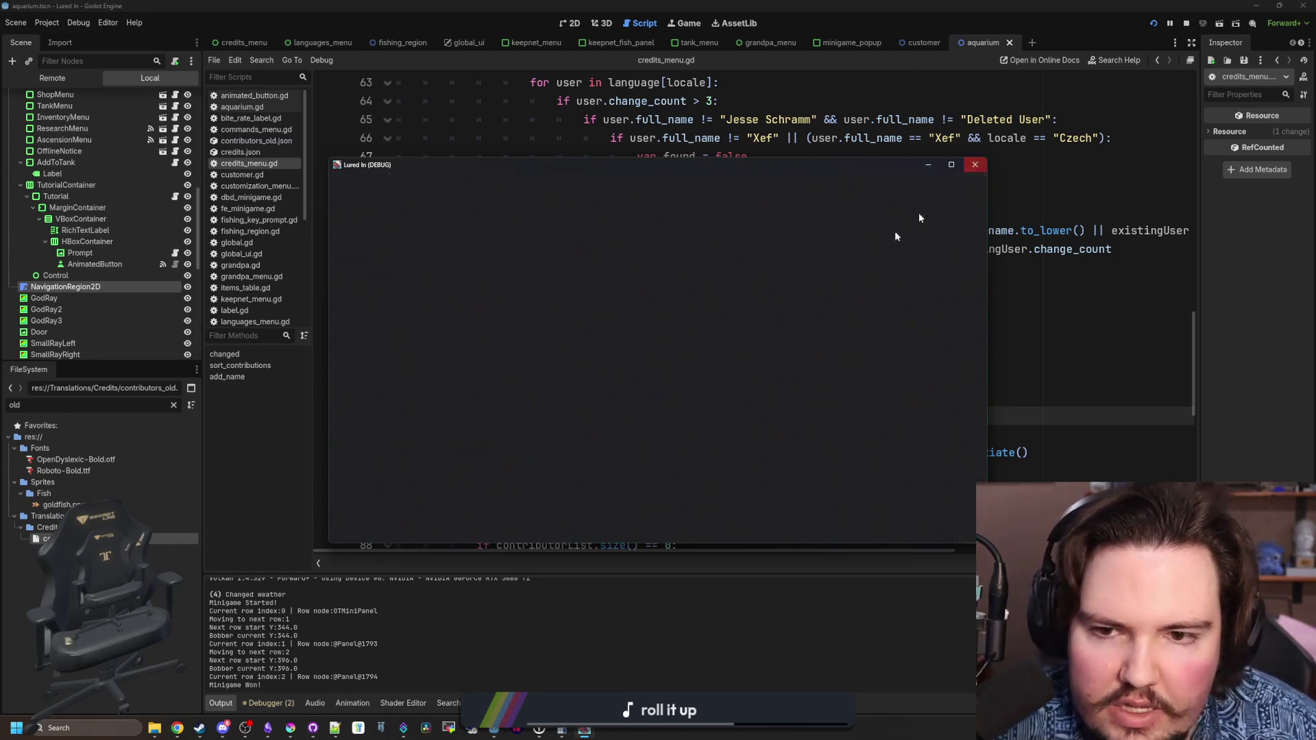
Check the project version (0.3.4.0) in Project Settings and close the dialog.
click(49, 24)
click(63, 38)
click(657, 390)
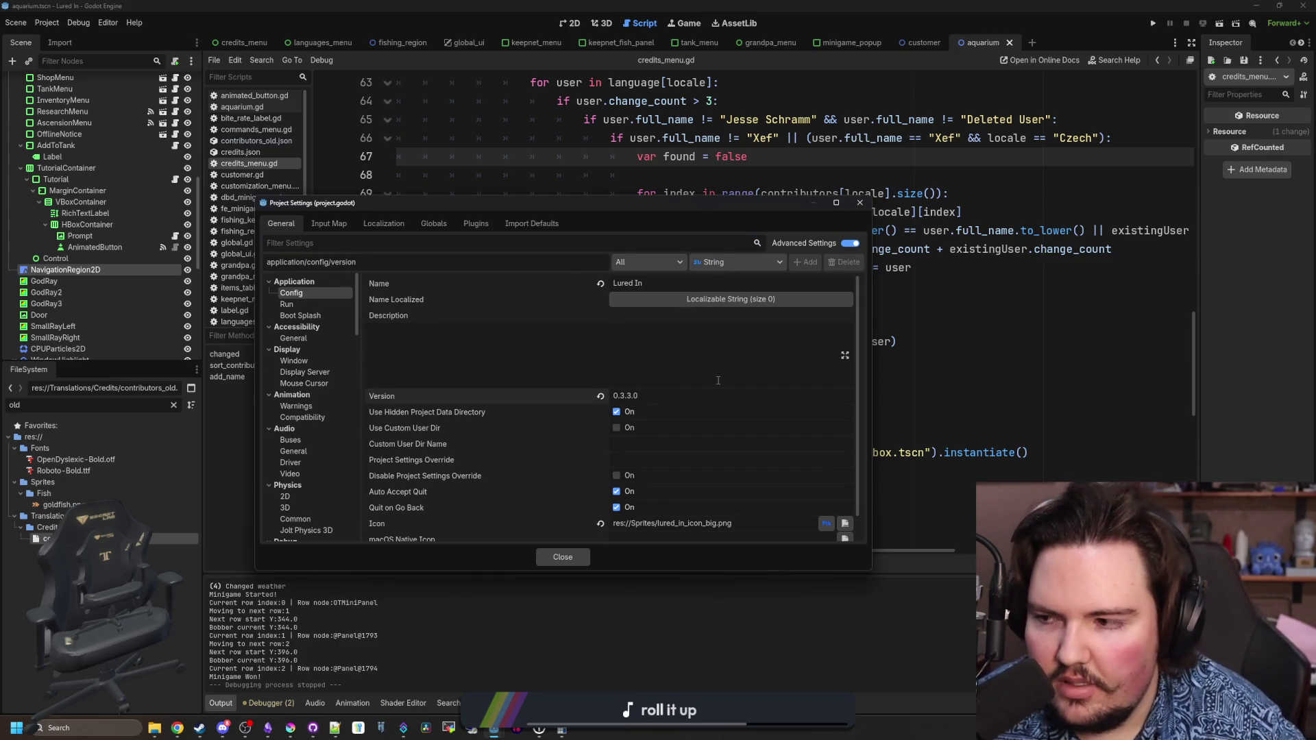
key(BackSpace)
text(4)
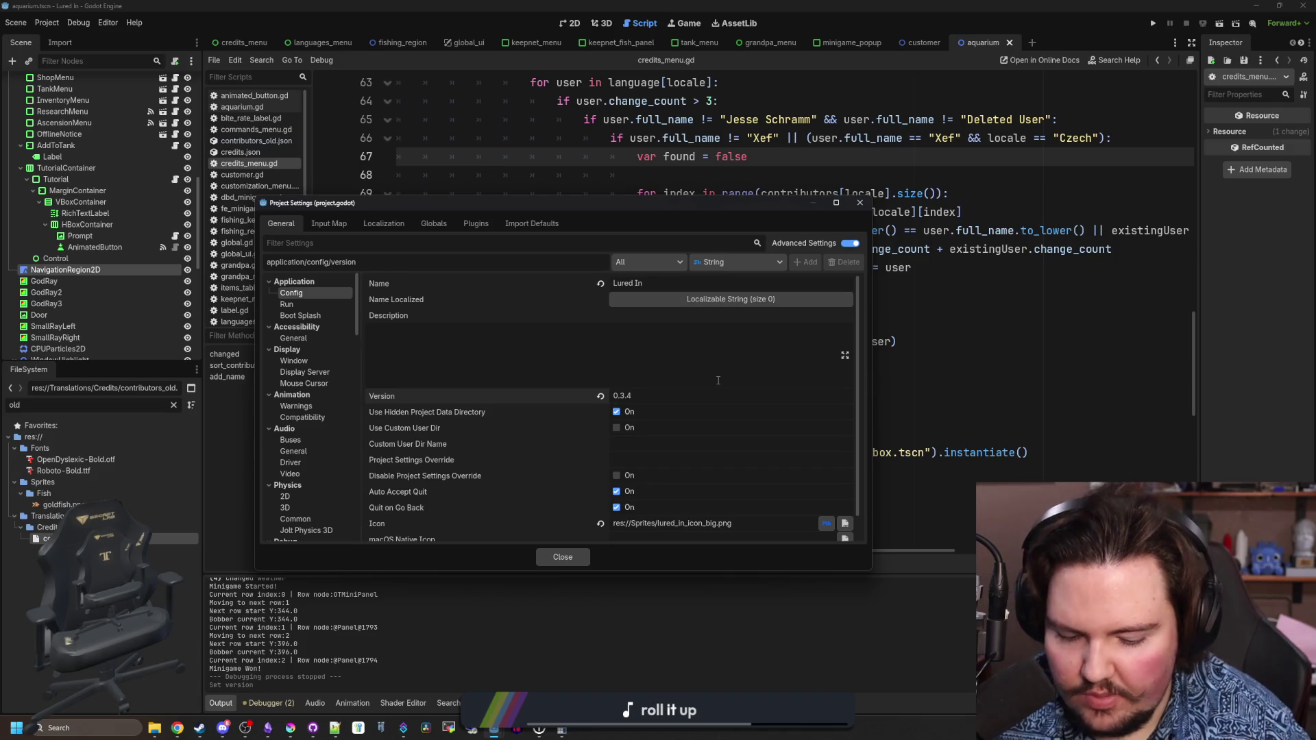
click(570, 551)
ctrl+click(652, 403)
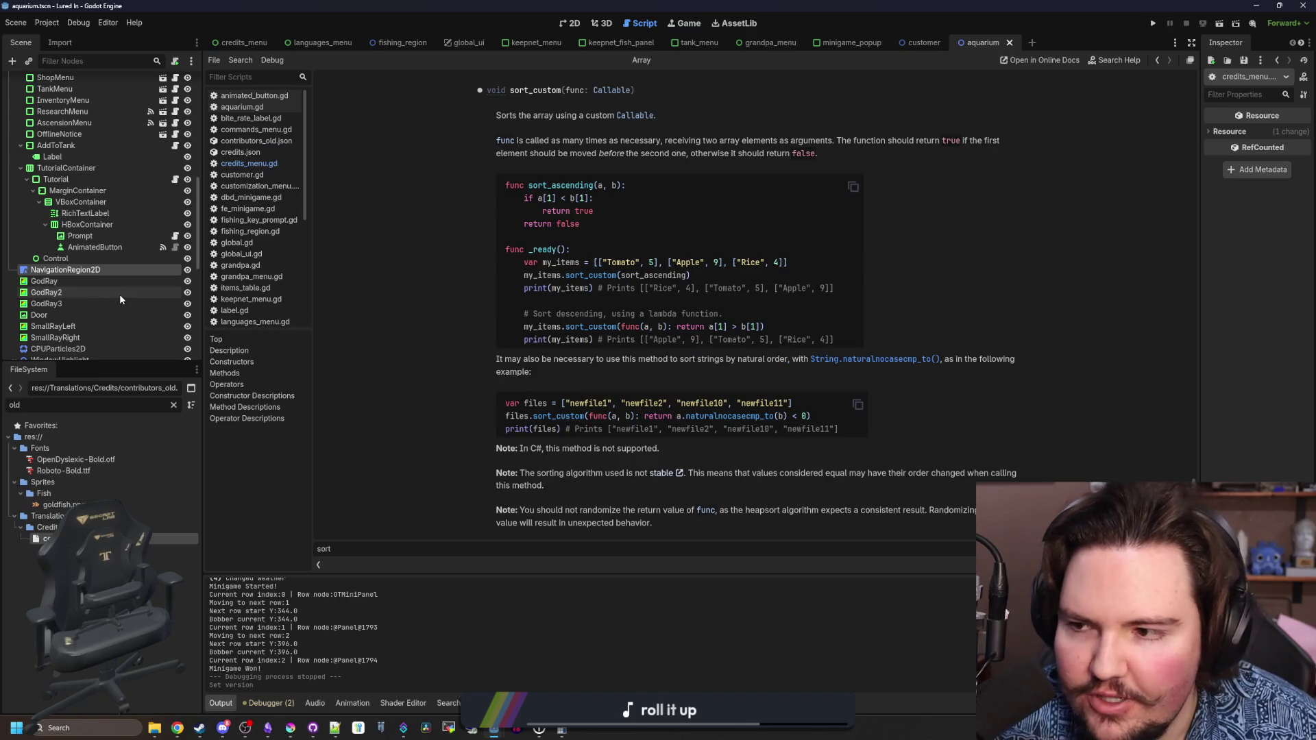
Close all open scripts, review Project Settings again, then switch to the Weblate browser.
right_click(261, 165)
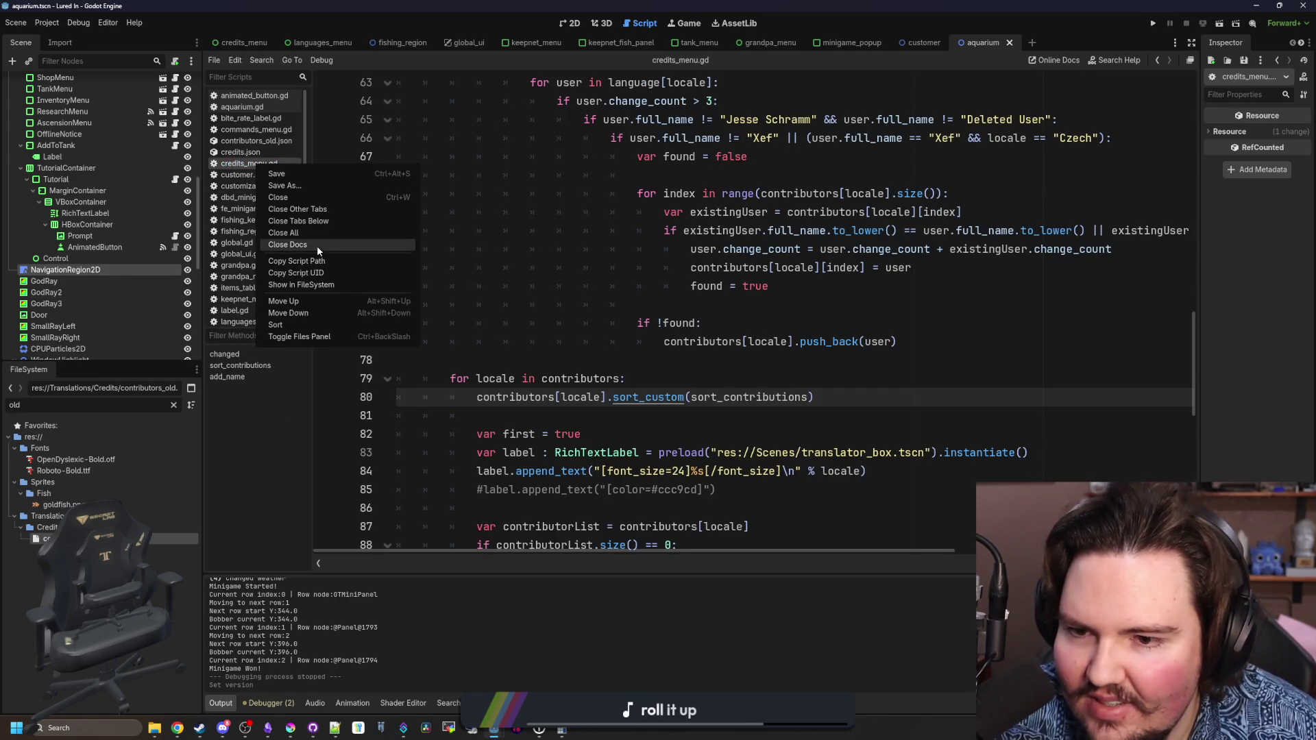
click(318, 230)
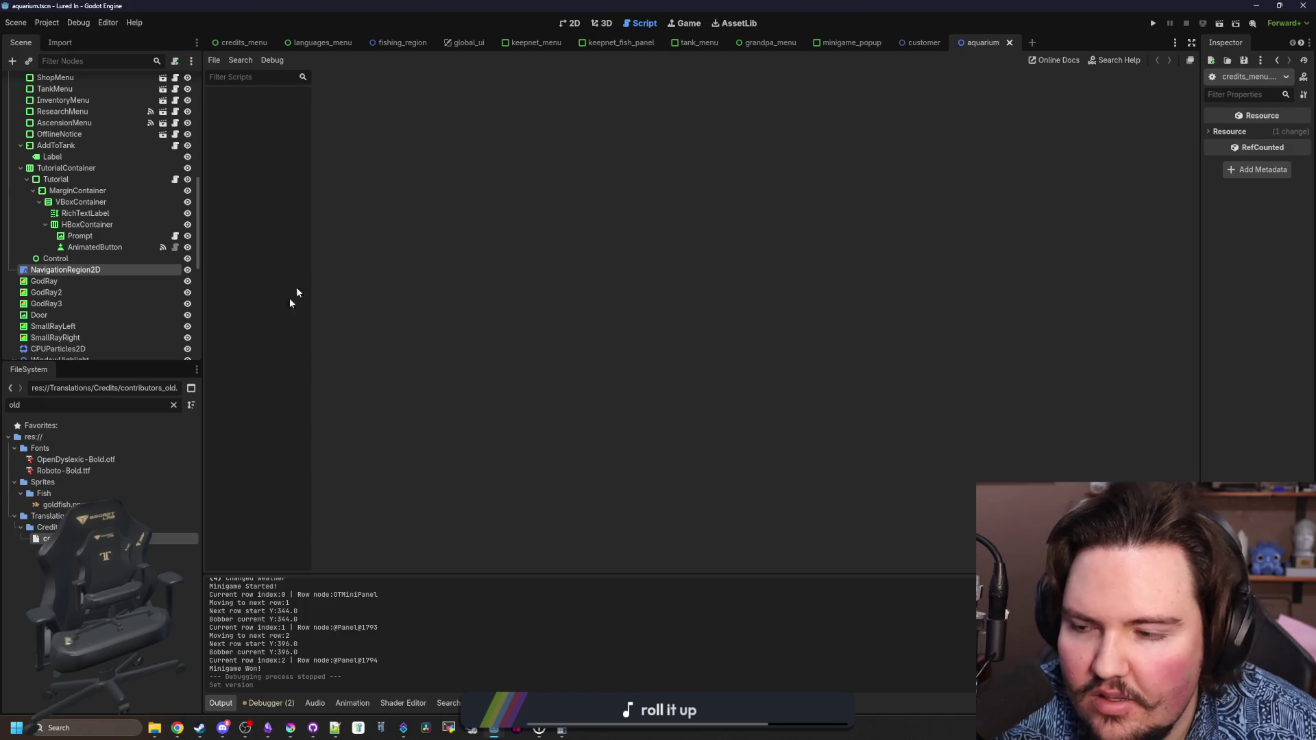
click(47, 24)
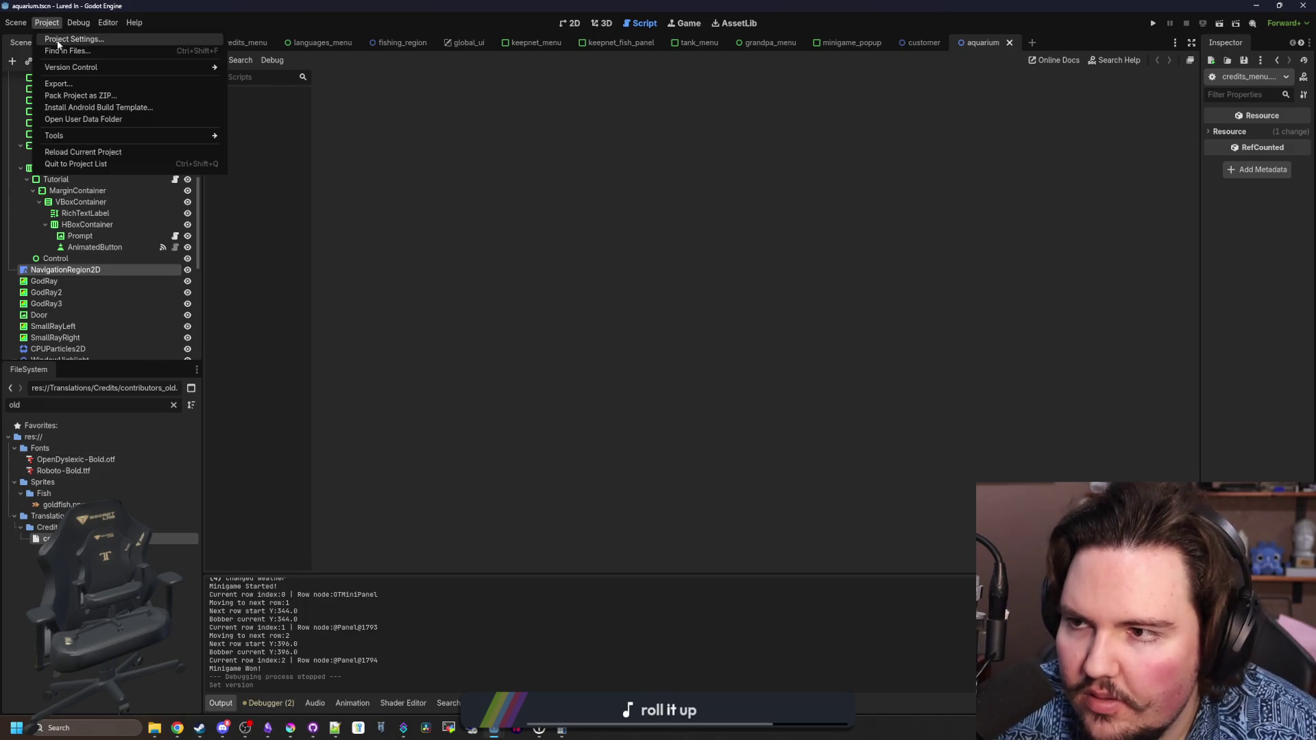
click(68, 39)
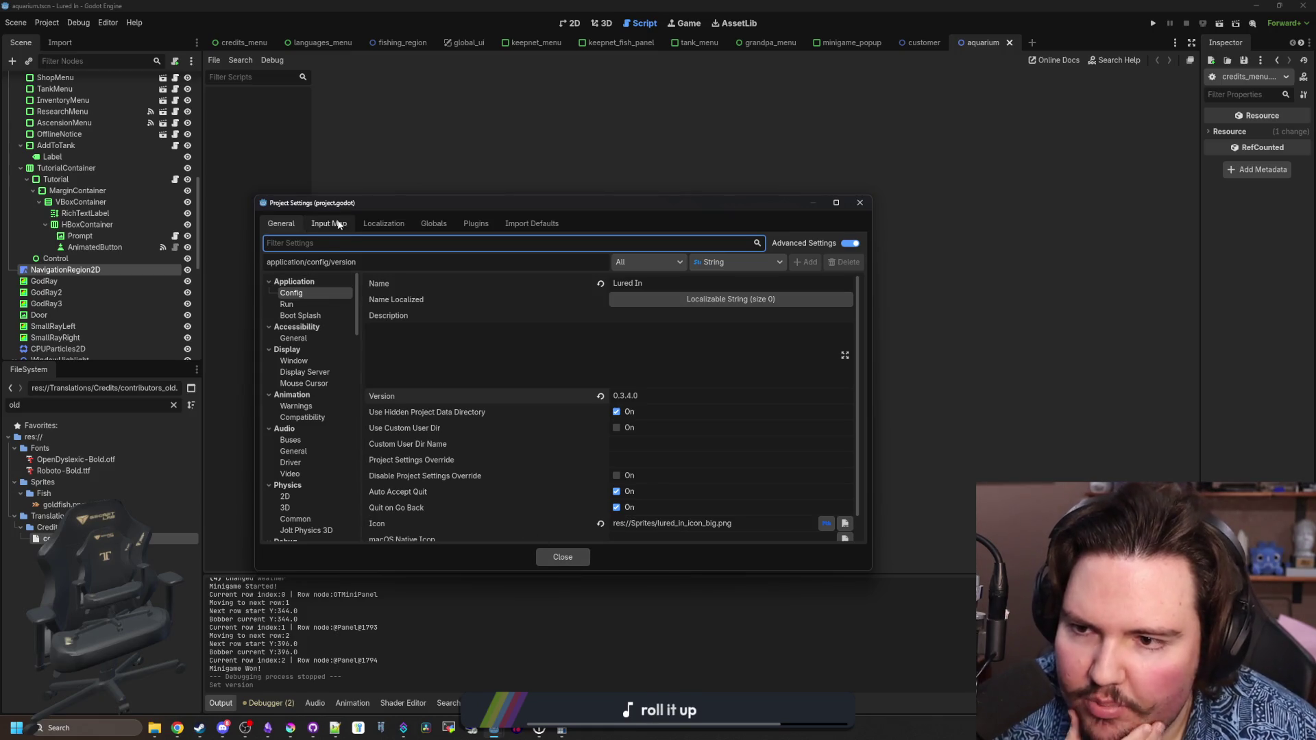
click(561, 553)
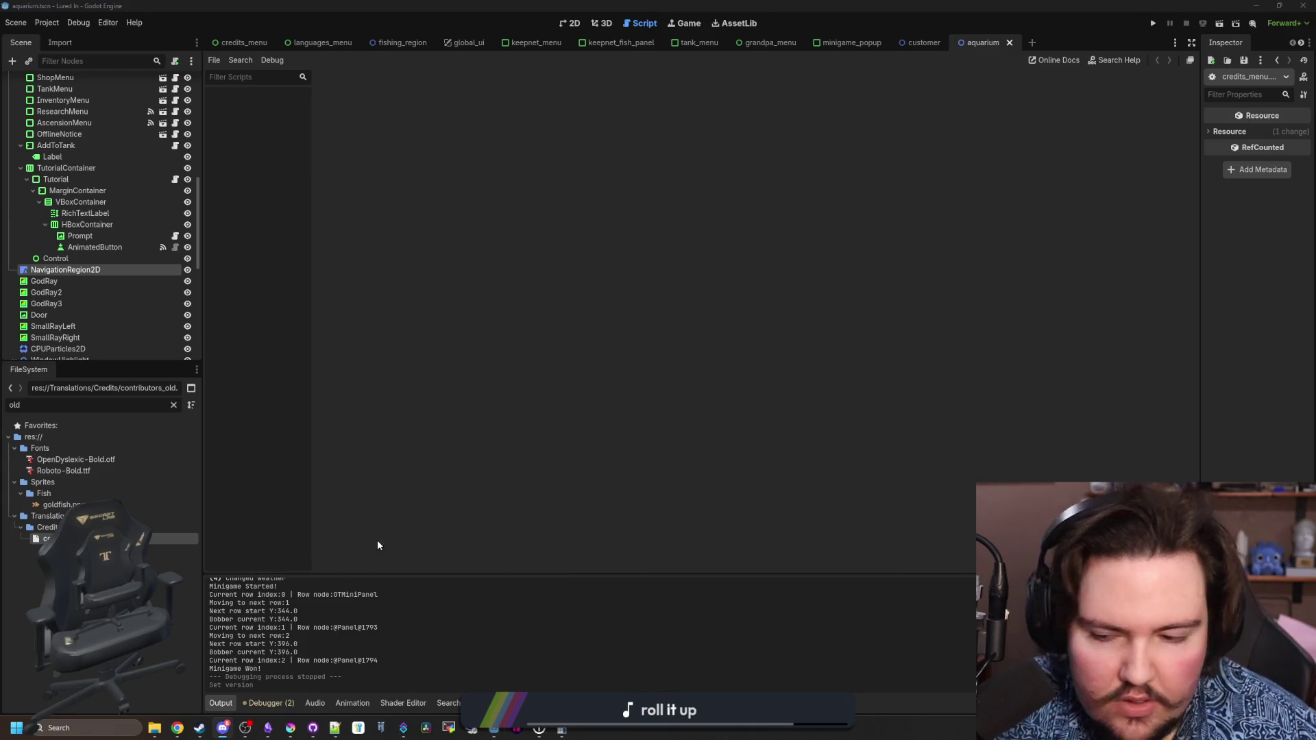
mouse_move(180, 725)
click(233, 658)
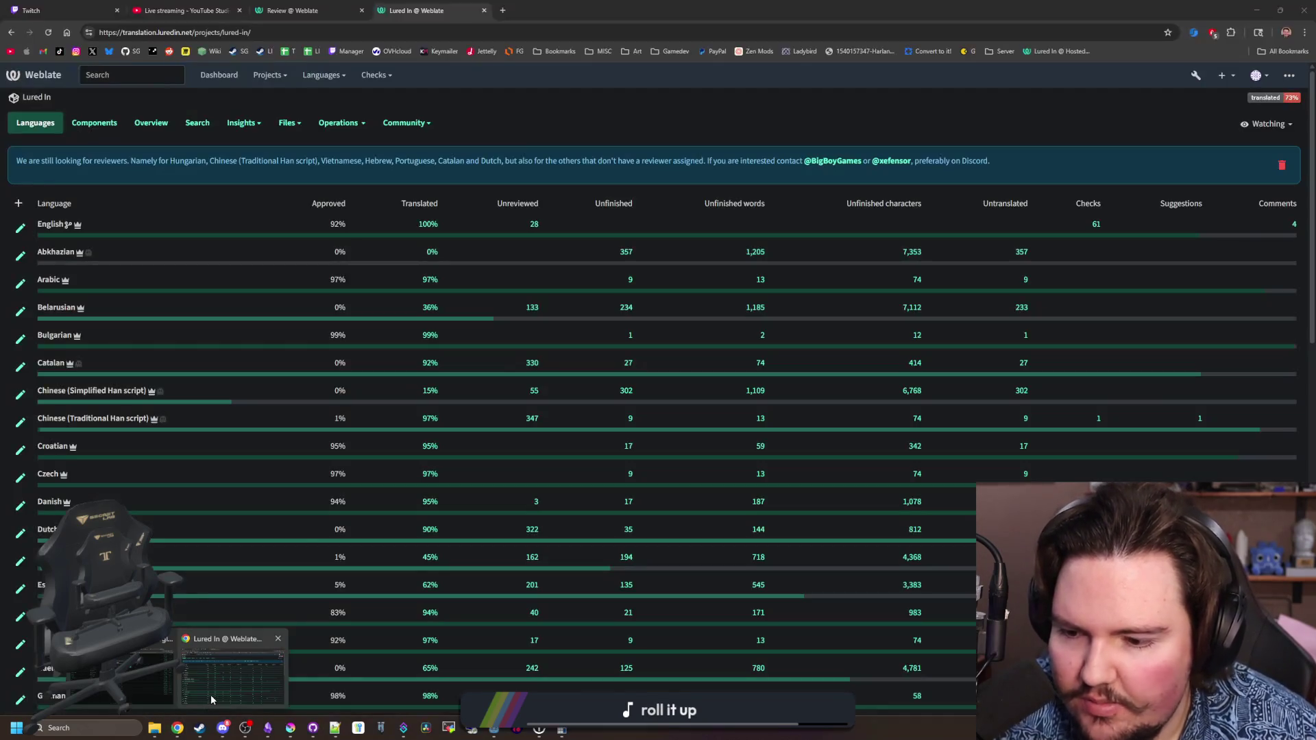
Download all Lured In translation files as a ZIP.
click(285, 125)
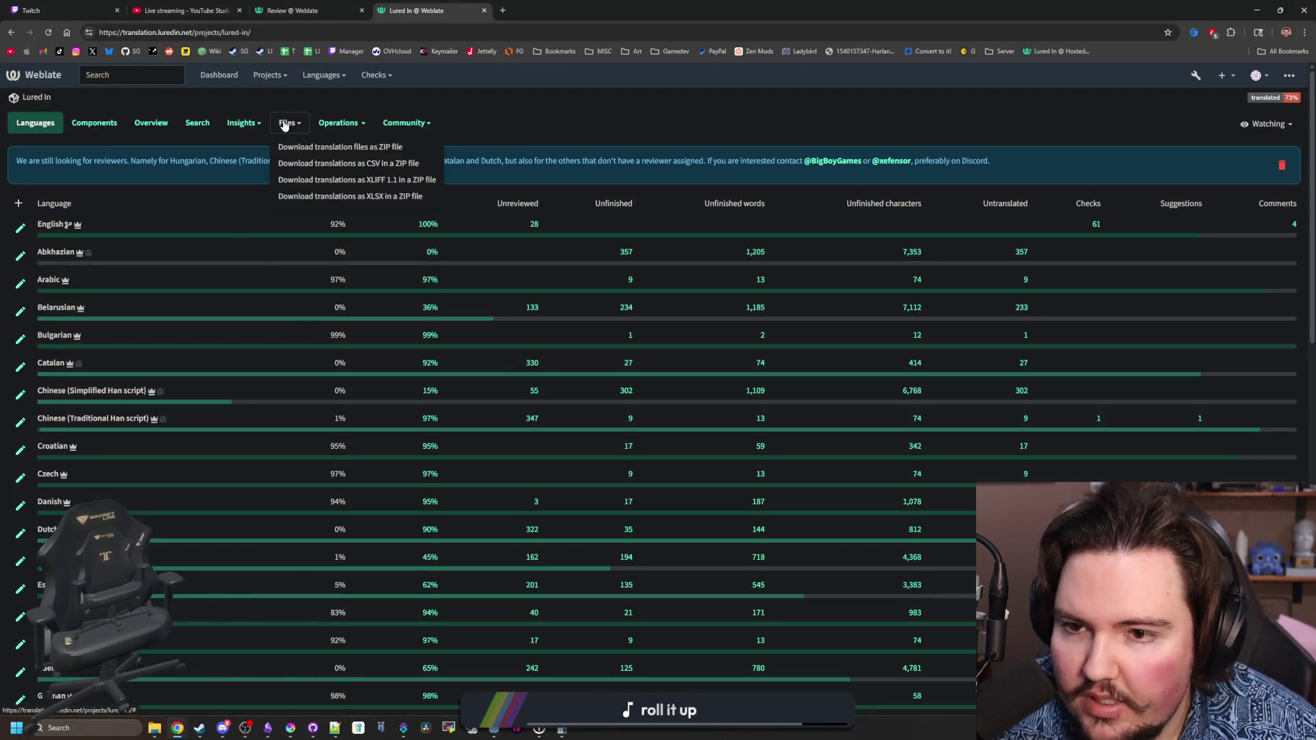
click(285, 125)
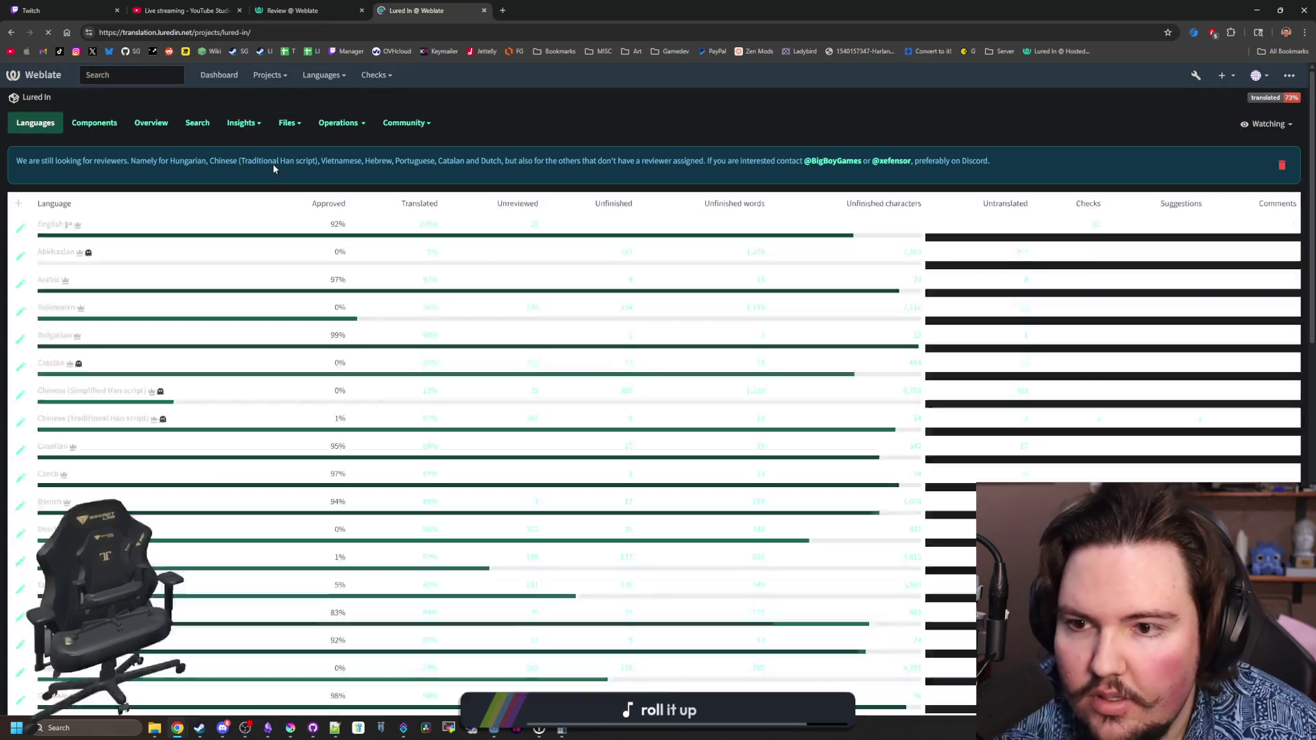
scroll(273, 168, down, 10)
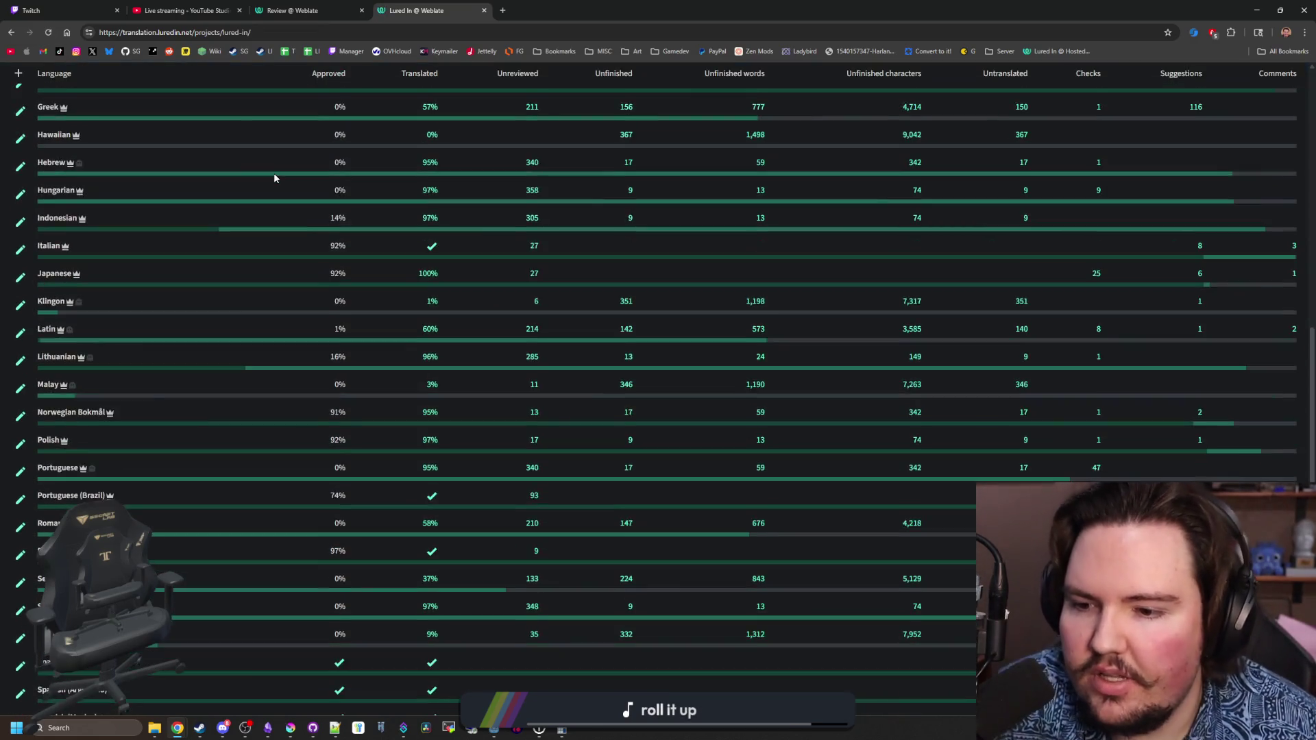
scroll(273, 179, up, 10)
click(332, 128)
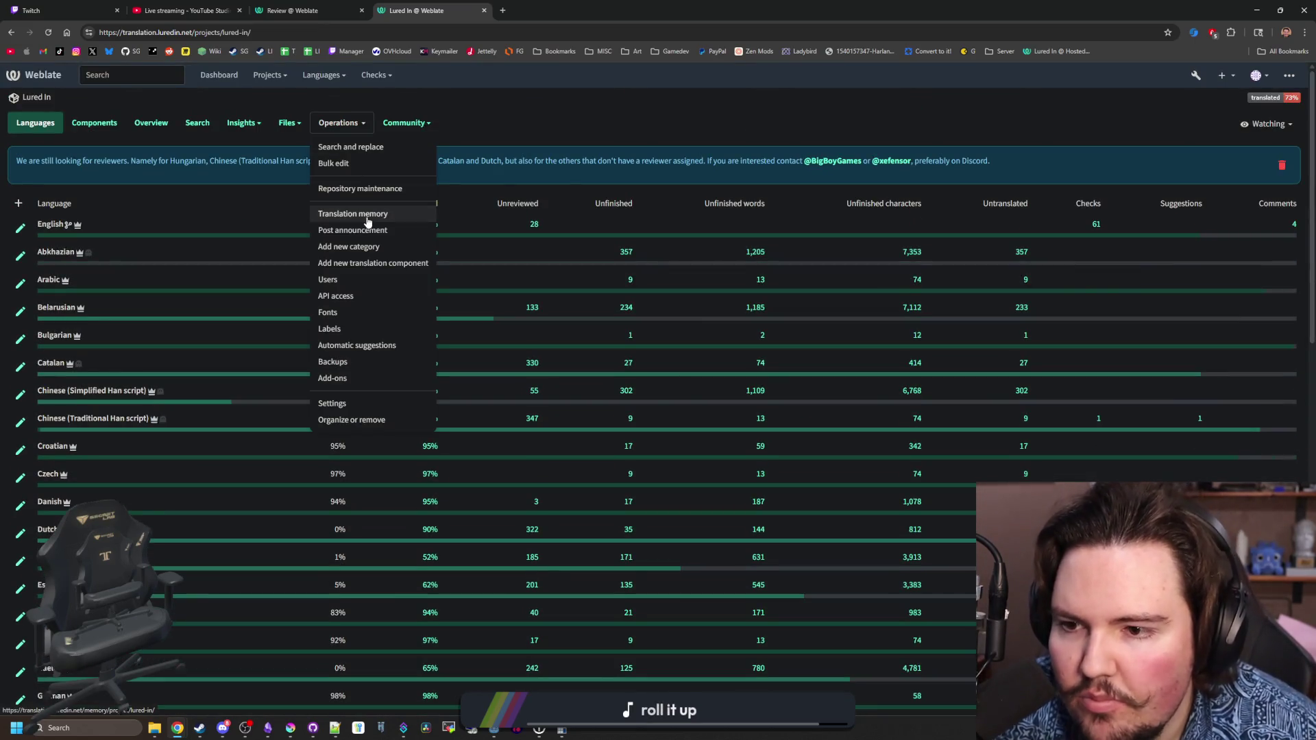
click(288, 115)
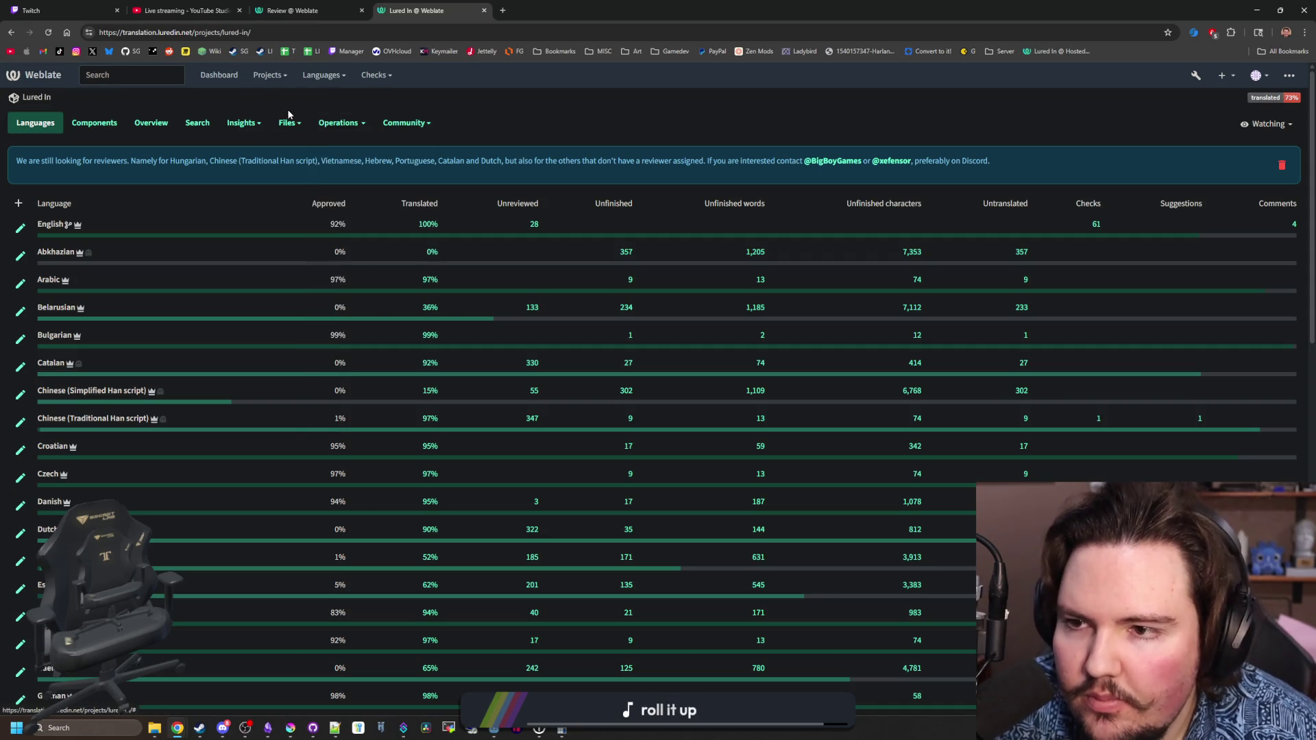
click(287, 121)
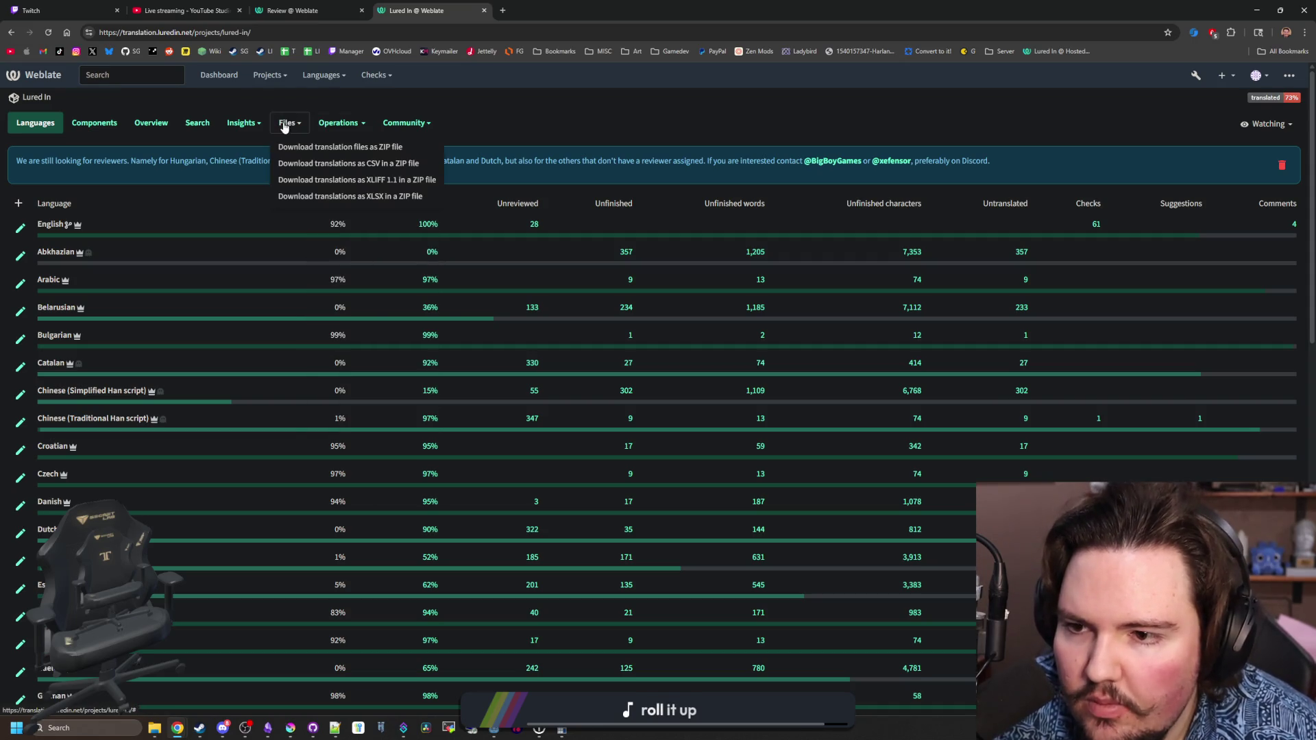
click(355, 144)
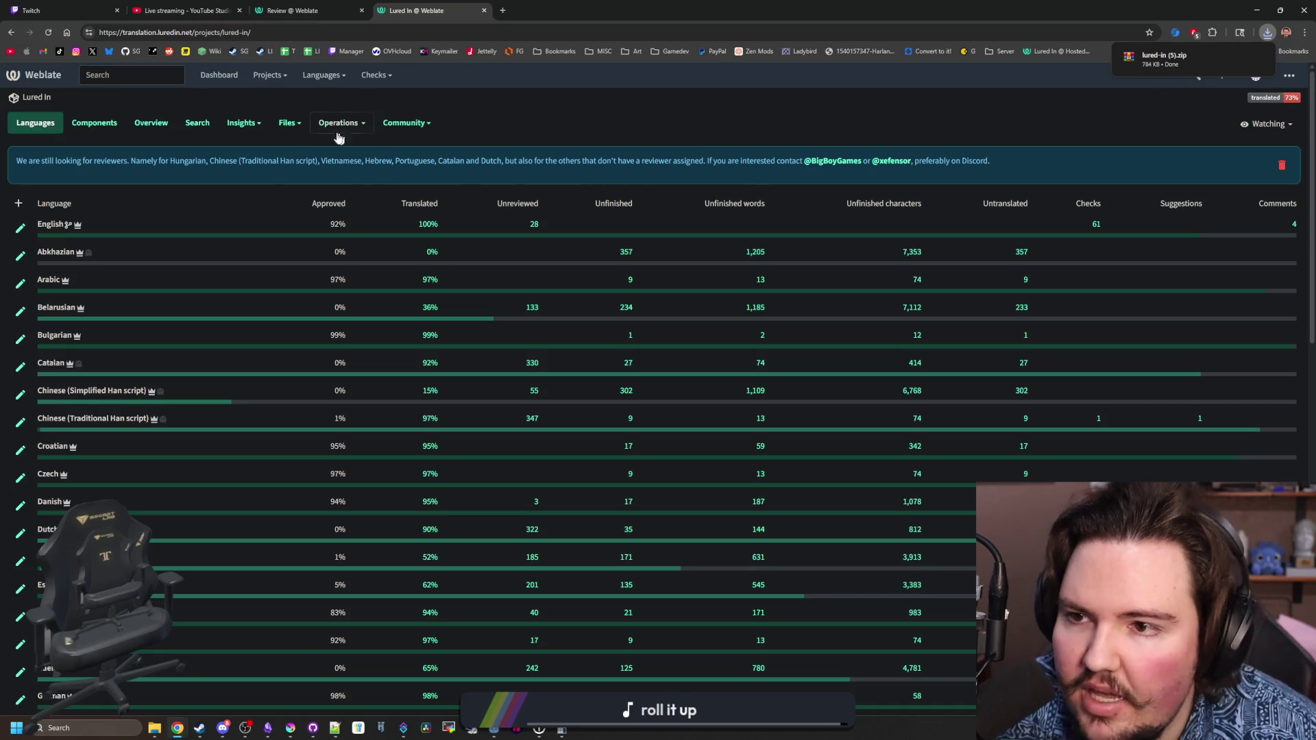
Go to the Translation reports page under Insights.
click(303, 129)
click(303, 129)
click(244, 123)
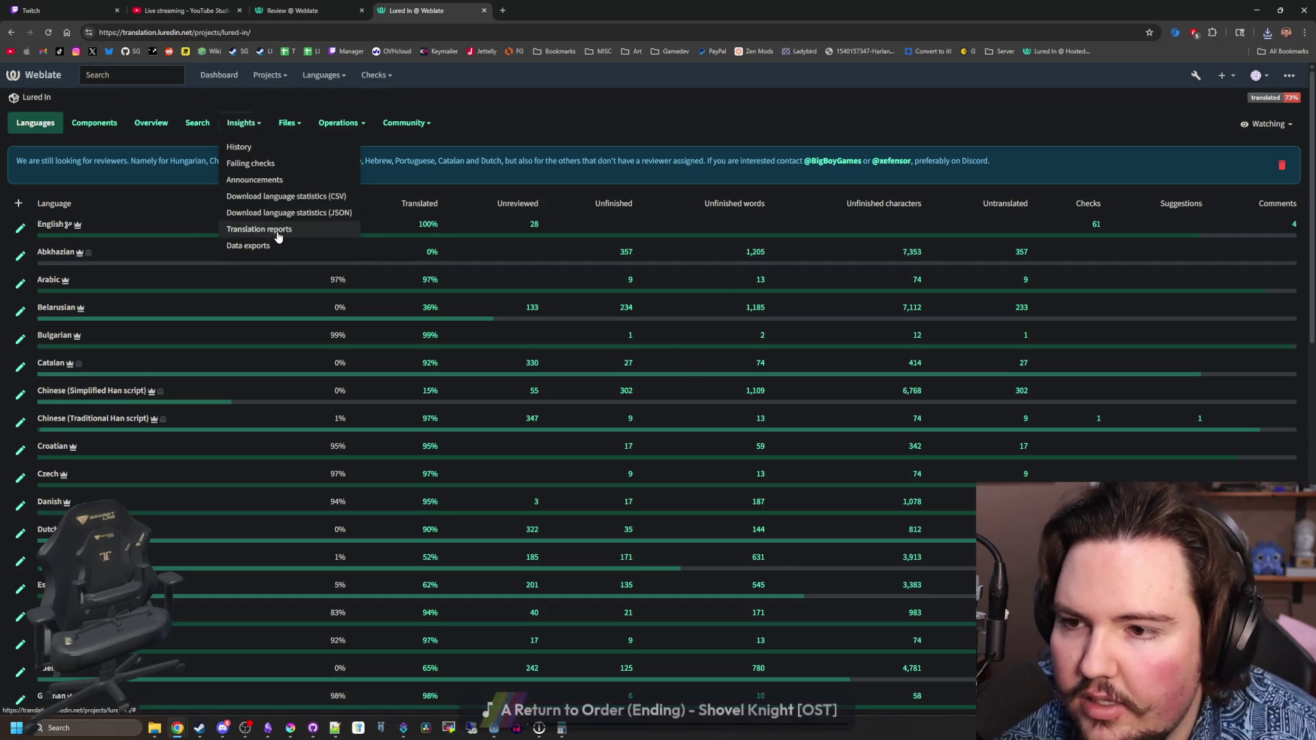
click(263, 229)
Generate a JSON credits report for this year, all languages, sorted descending by strings translated.
click(147, 269)
click(68, 299)
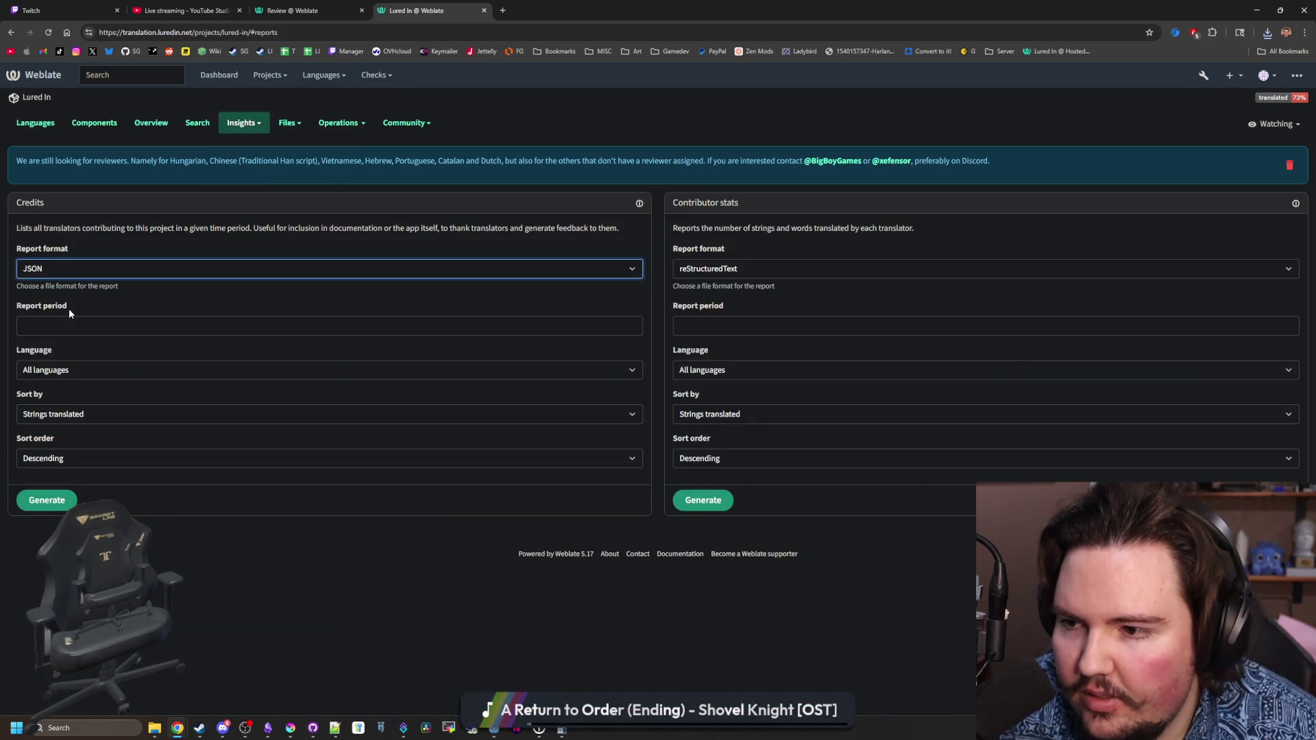
click(69, 326)
click(379, 448)
click(100, 375)
click(80, 379)
click(88, 404)
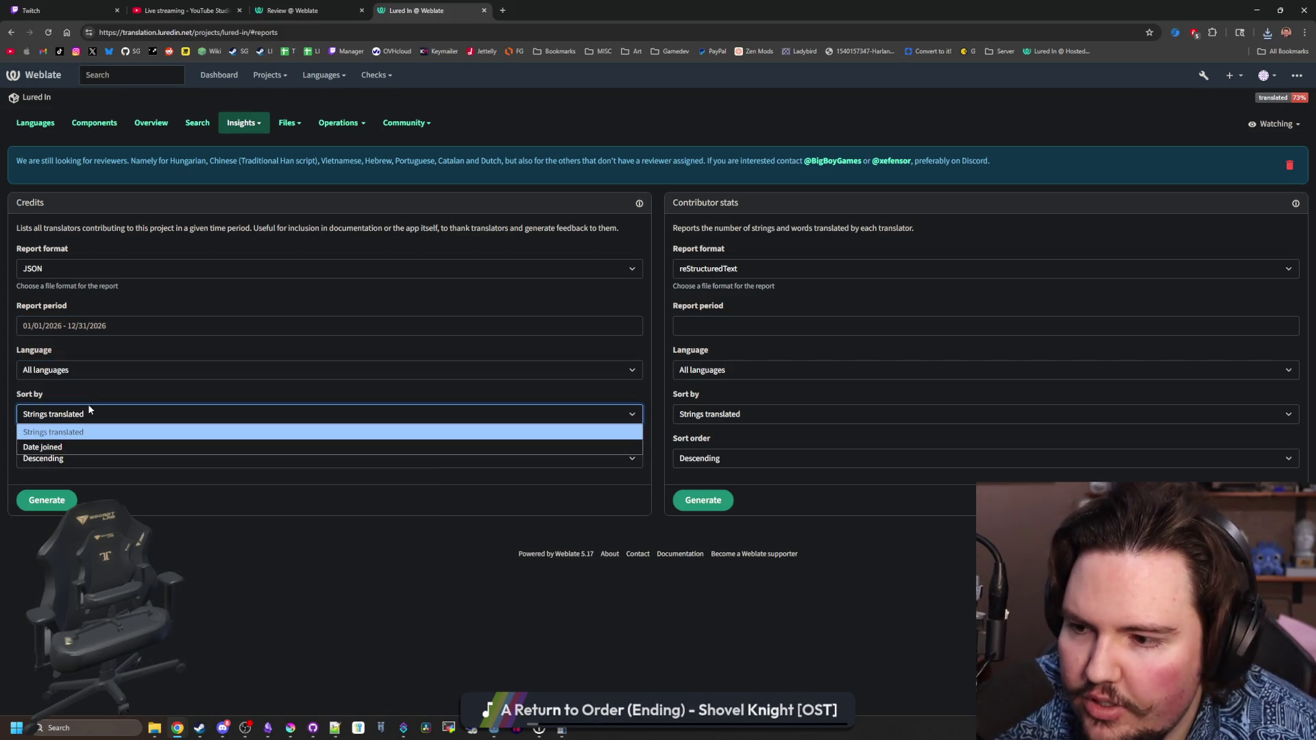
click(88, 405)
click(62, 458)
click(62, 459)
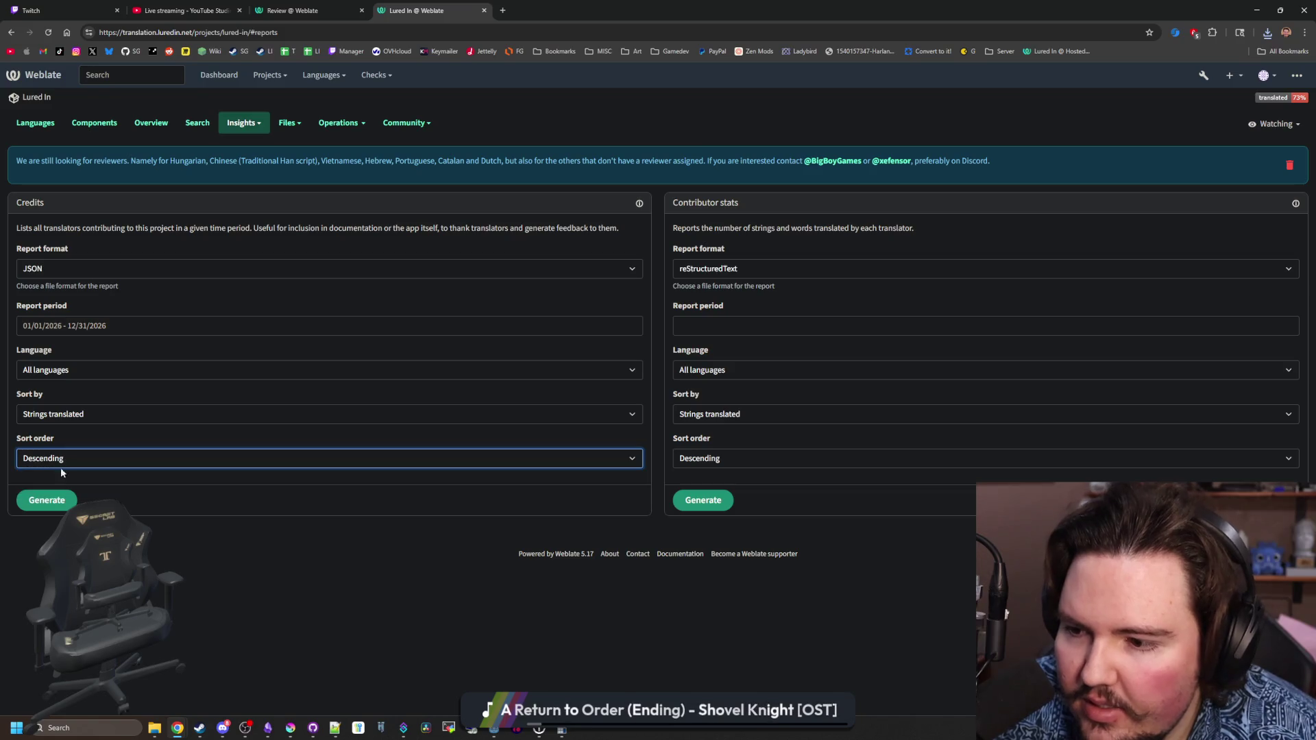
click(46, 501)
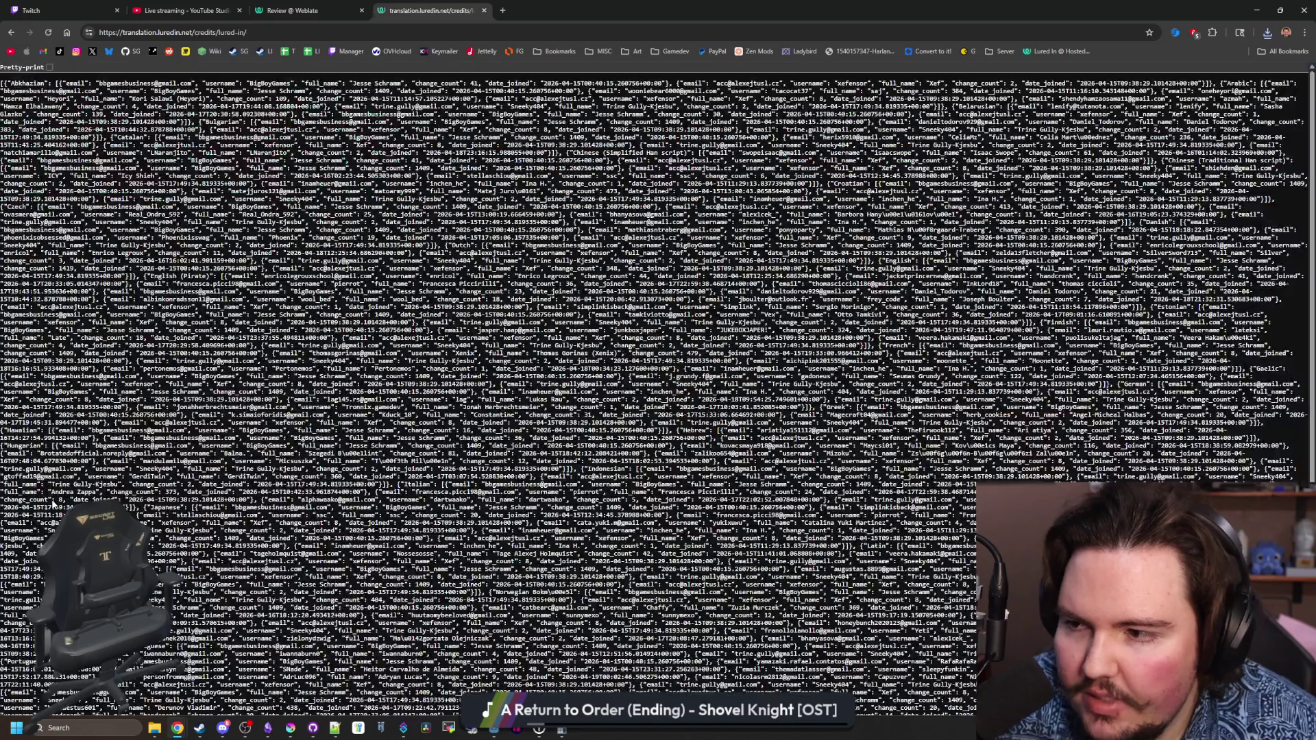
Leave the JSON credits page and return to the Godot editor with alt+Tab.
key(alt+Tab)
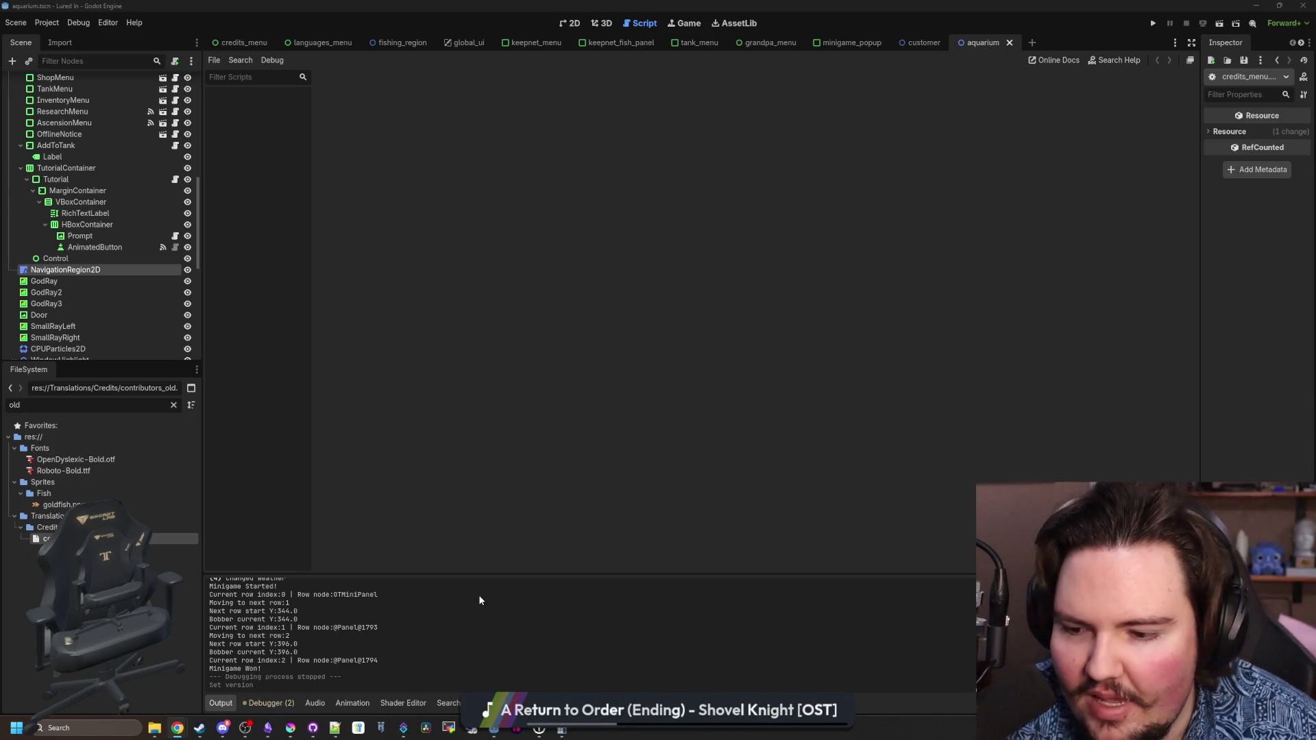
Clear the filter, delete the old credits.json, and rename list.json to credits.json.
click(51, 527)
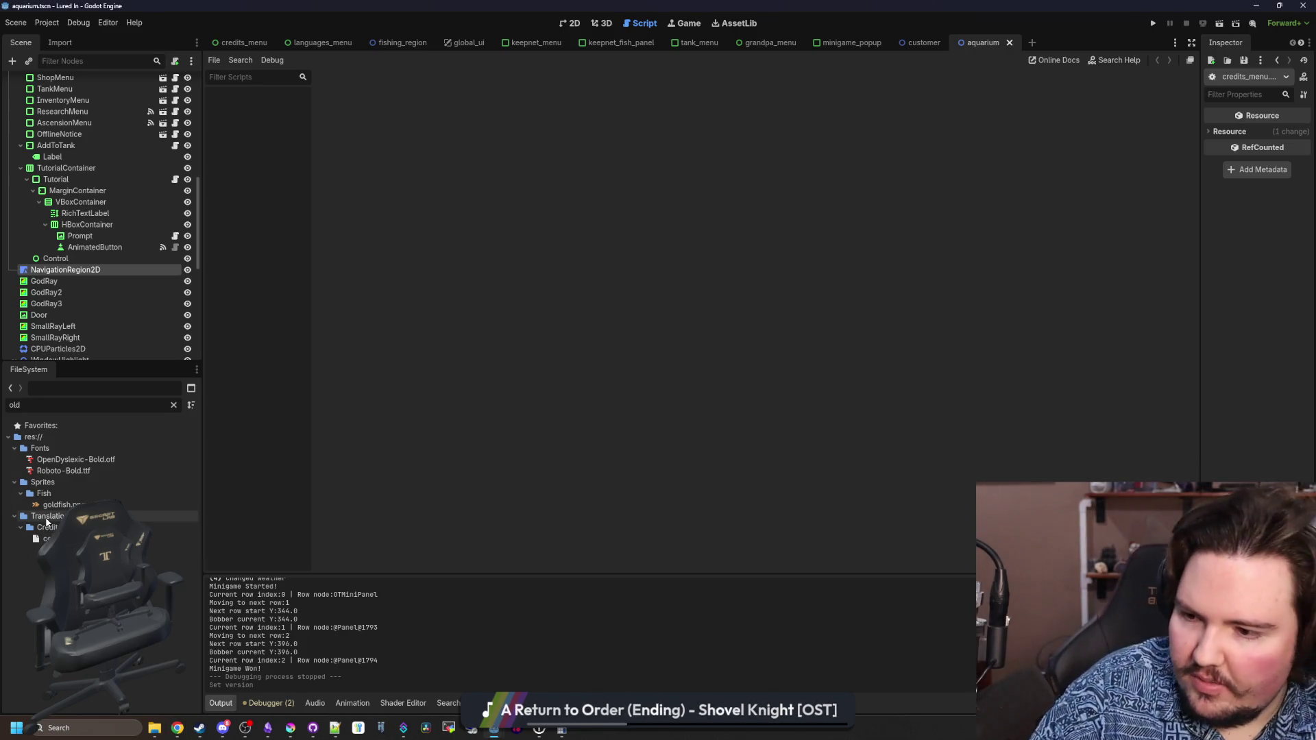
click(173, 405)
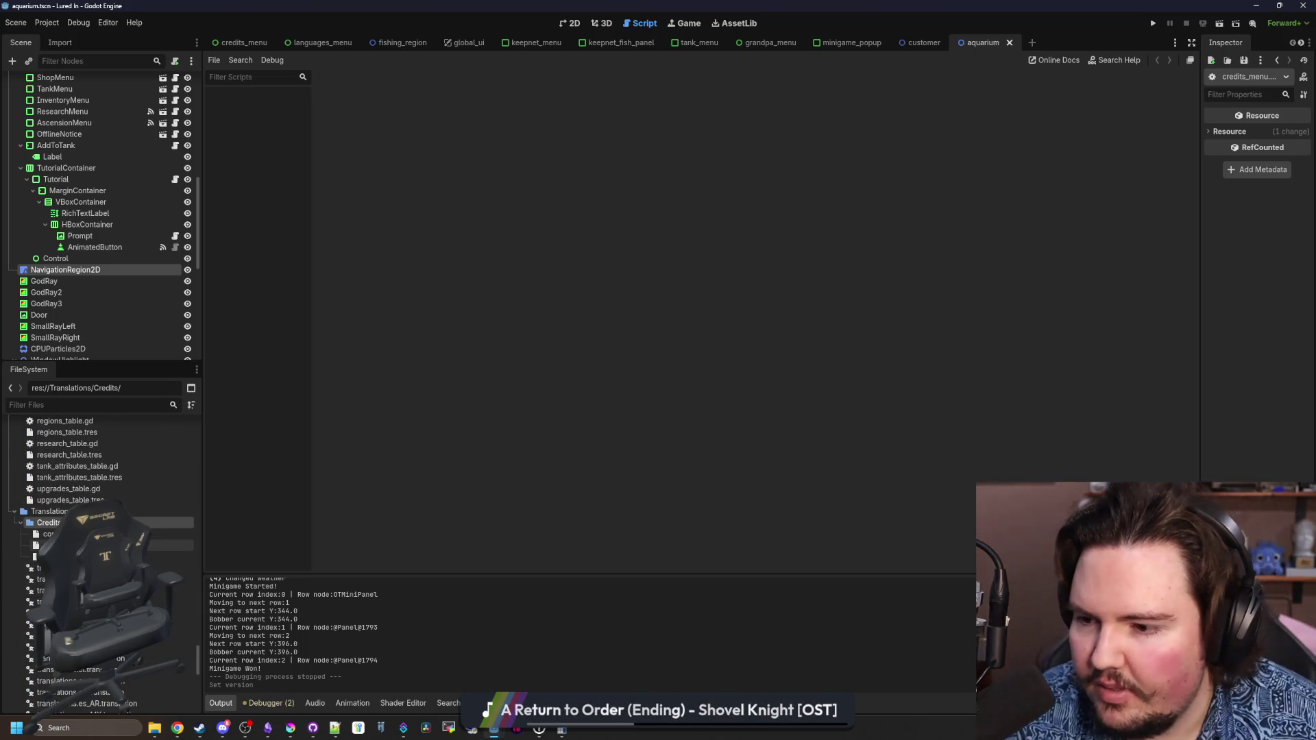
click(82, 545)
key(Delete)
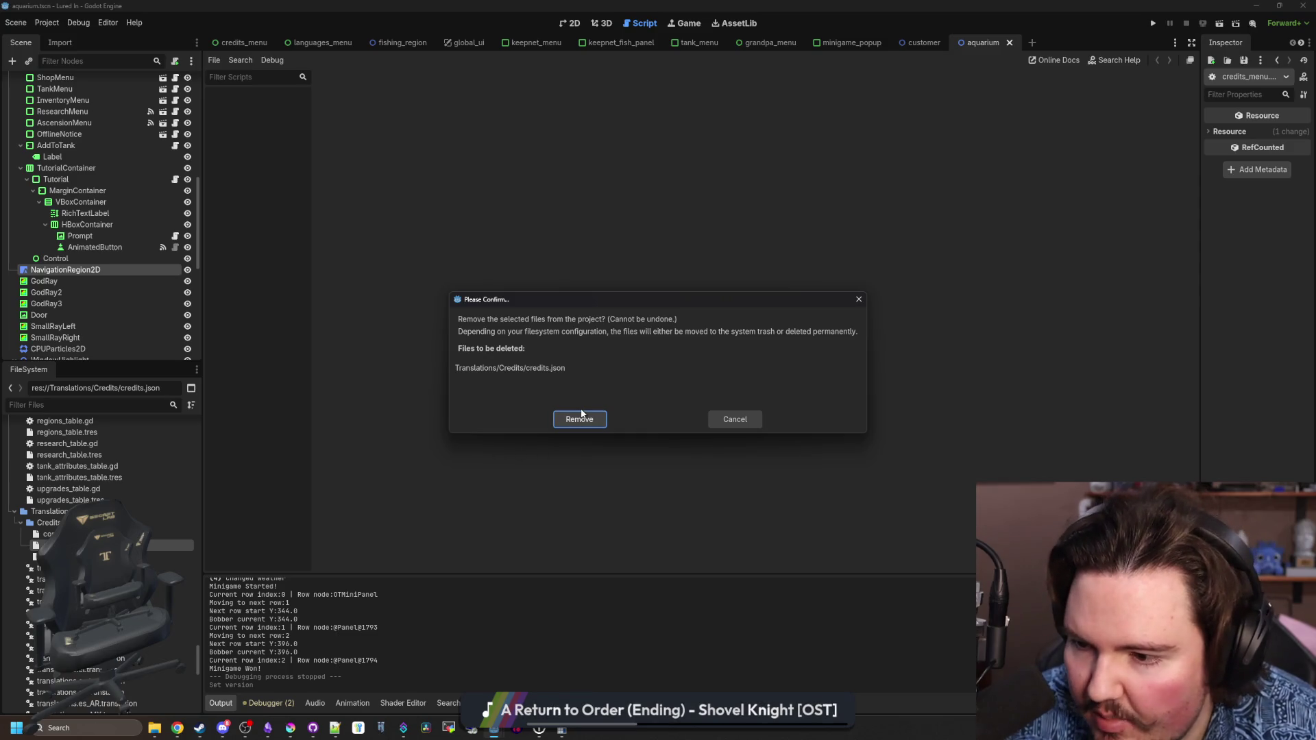
click(580, 418)
click(168, 545)
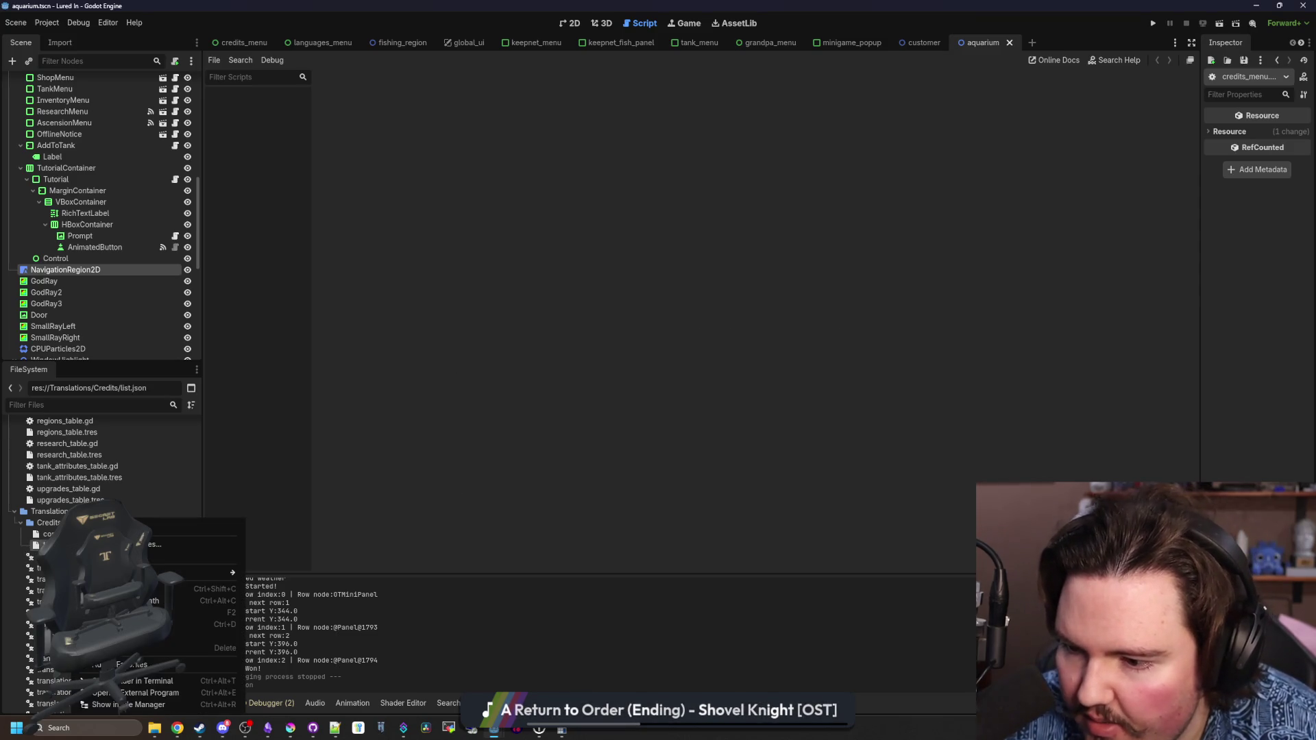
key(Return)
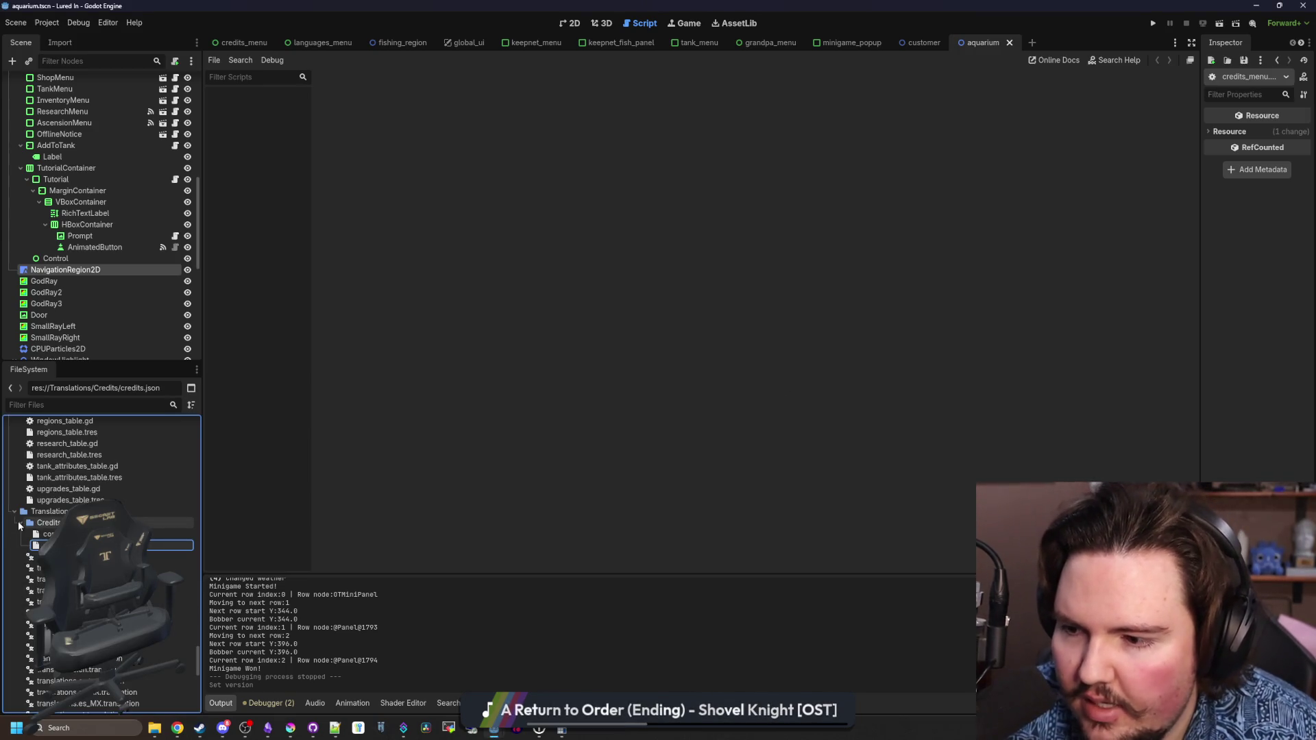
Delete the per-language .translation files from the Translations folder.
click(20, 524)
scroll(103, 549, down, 5)
scroll(103, 548, up, 5)
key(Delete)
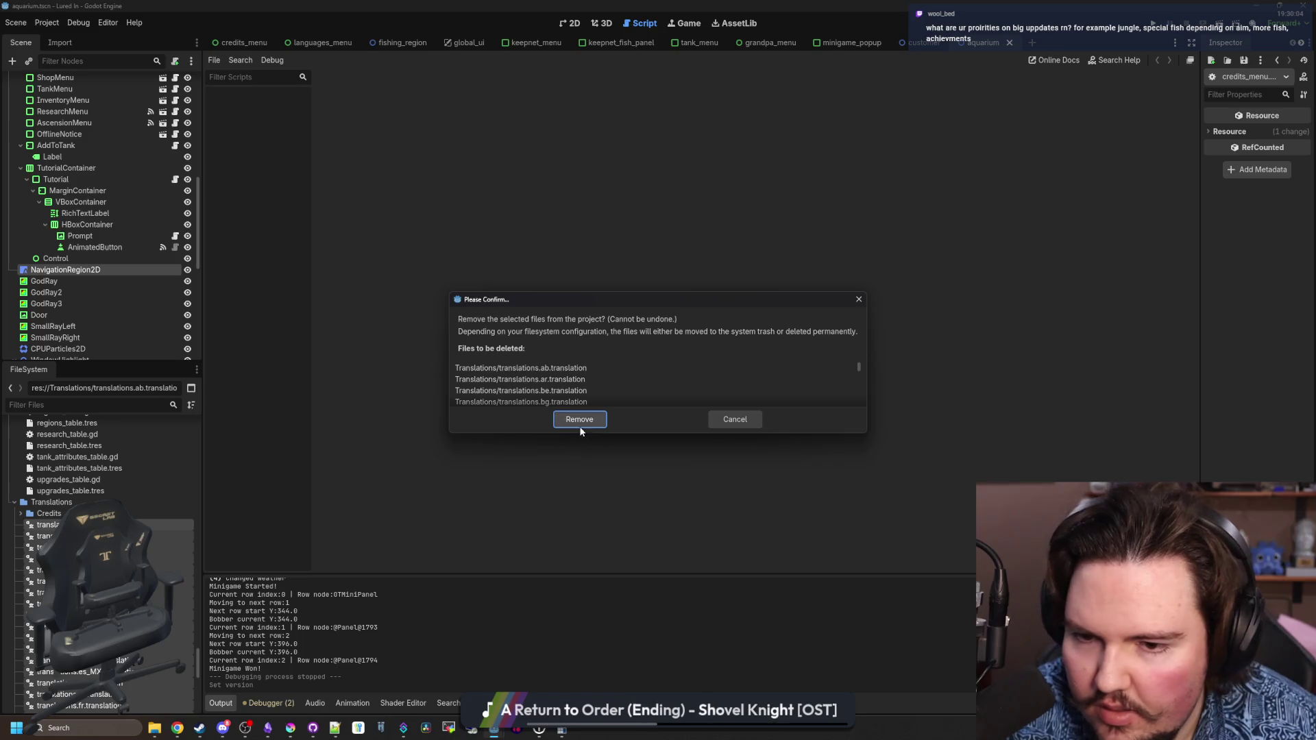
click(579, 419)
Look at File Explorer's pinned folders from the taskbar, then dismiss them.
mouse_move(178, 728)
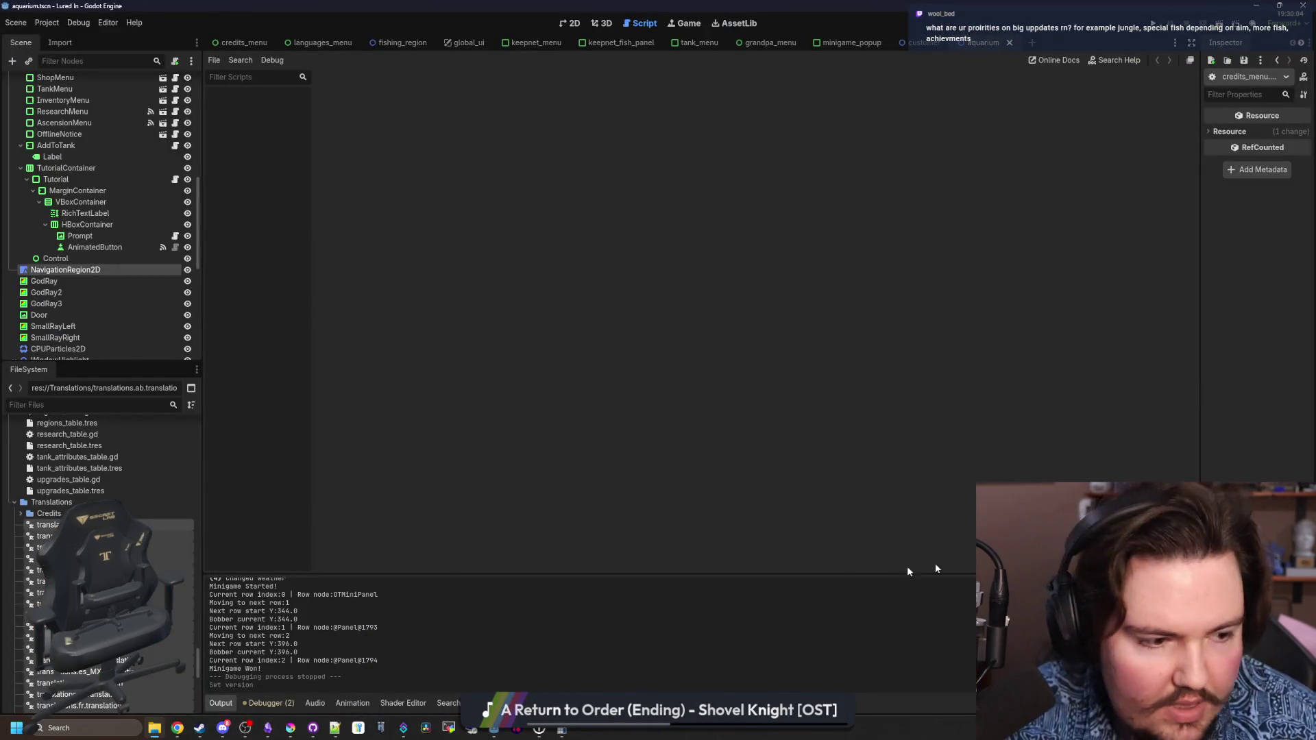
right_click(155, 726)
key(Escape)
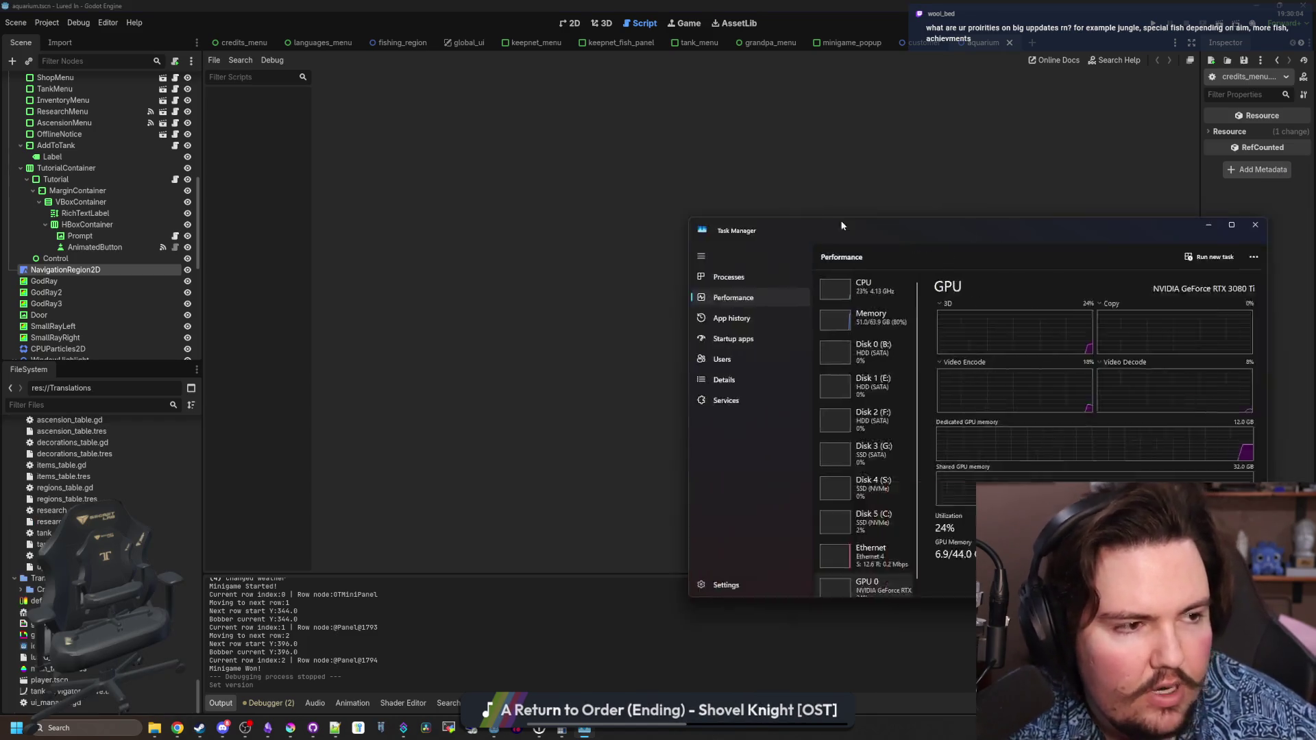
drag(914, 233, 433, 207)
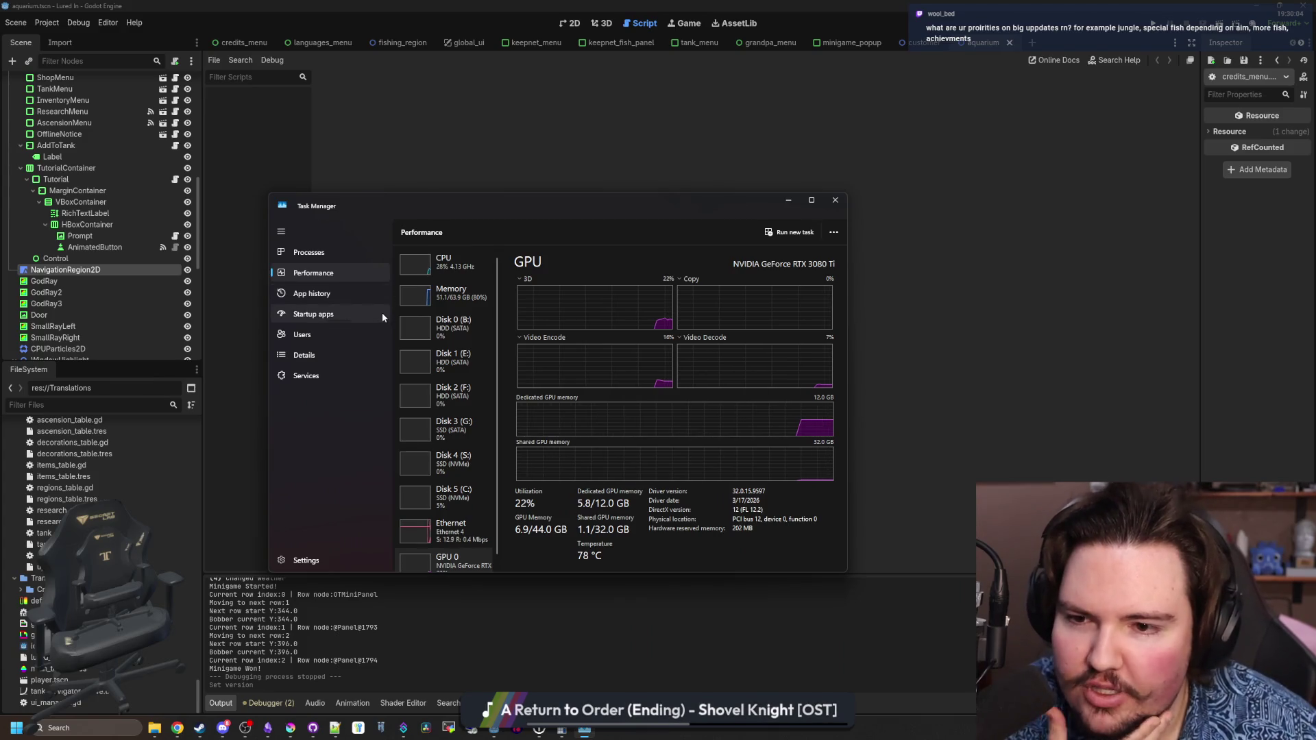
click(324, 253)
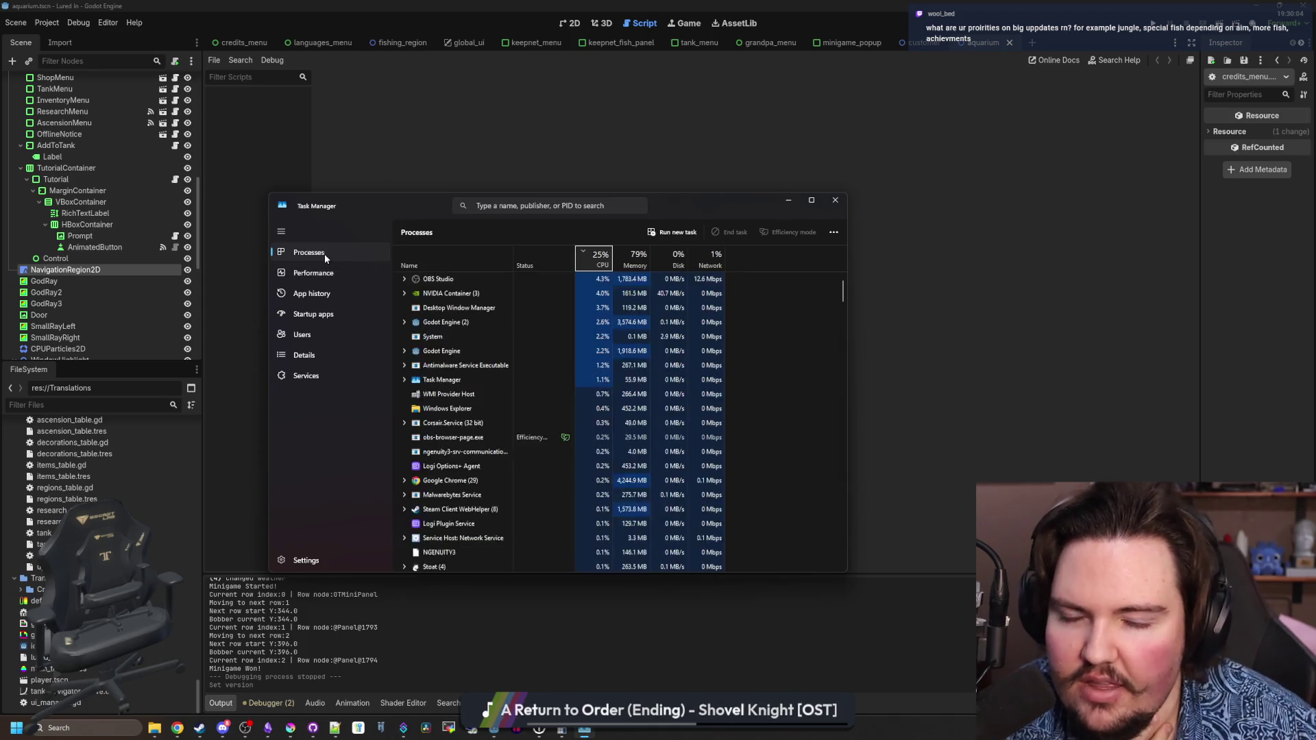
click(439, 466)
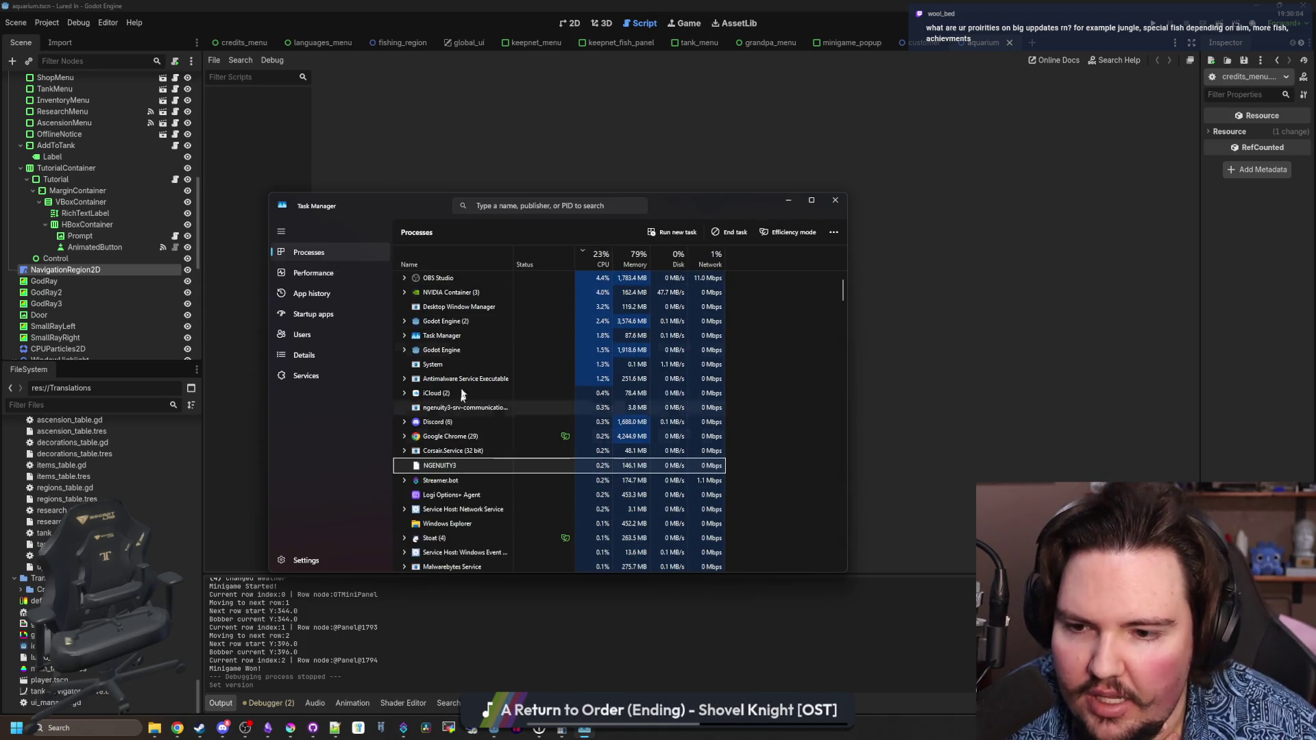
click(452, 265)
right_click(434, 484)
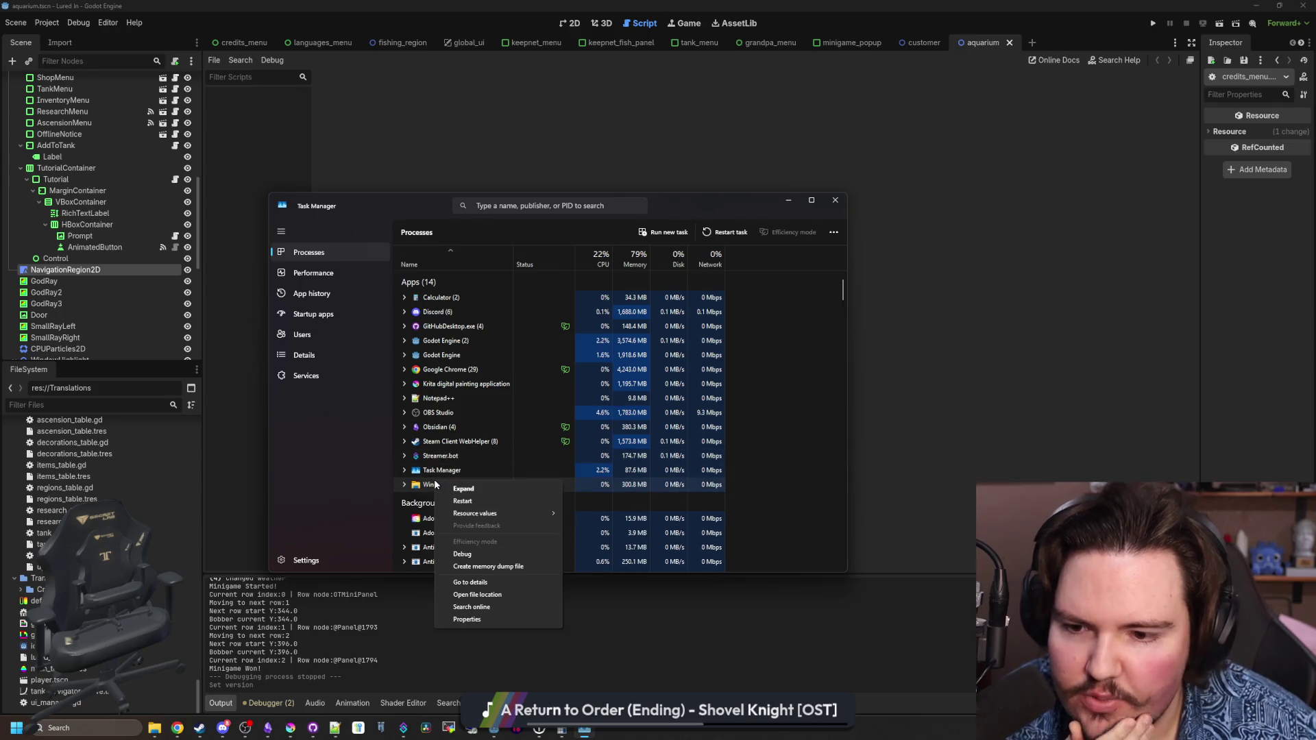
click(462, 501)
scroll(462, 501, down, 15)
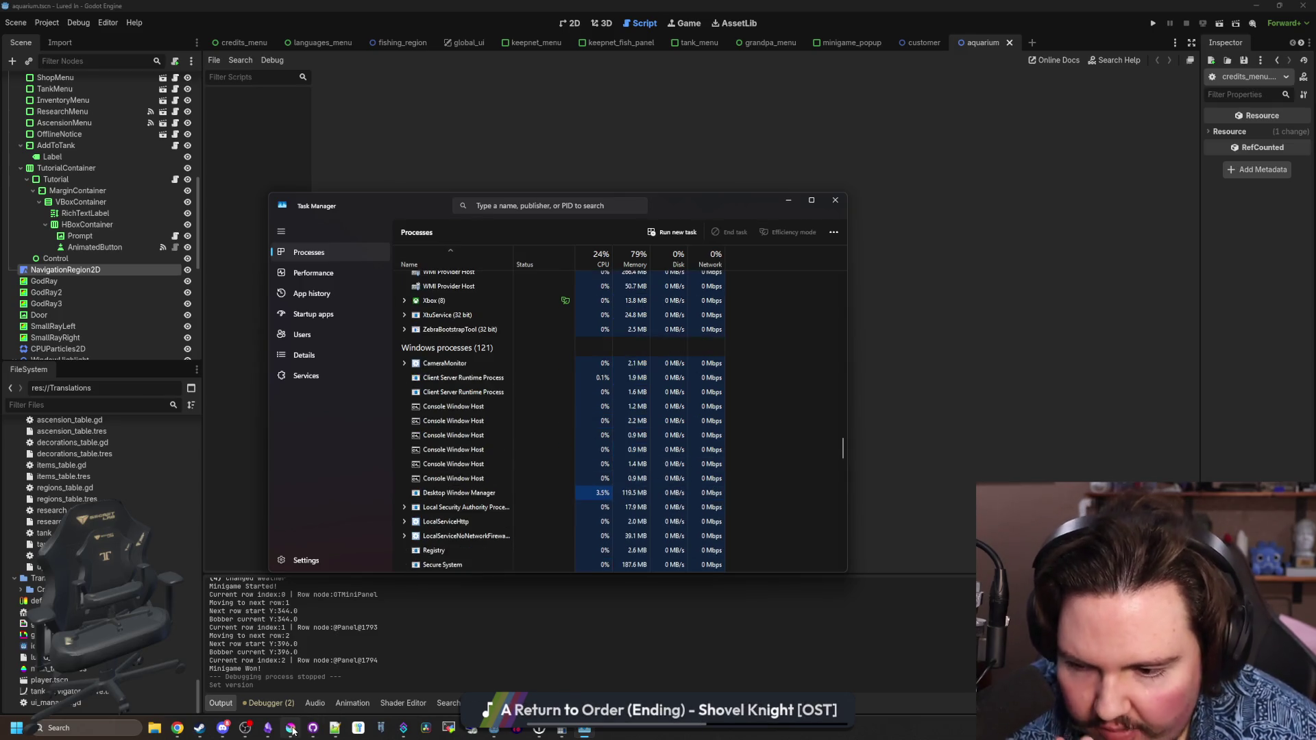
mouse_move(293, 731)
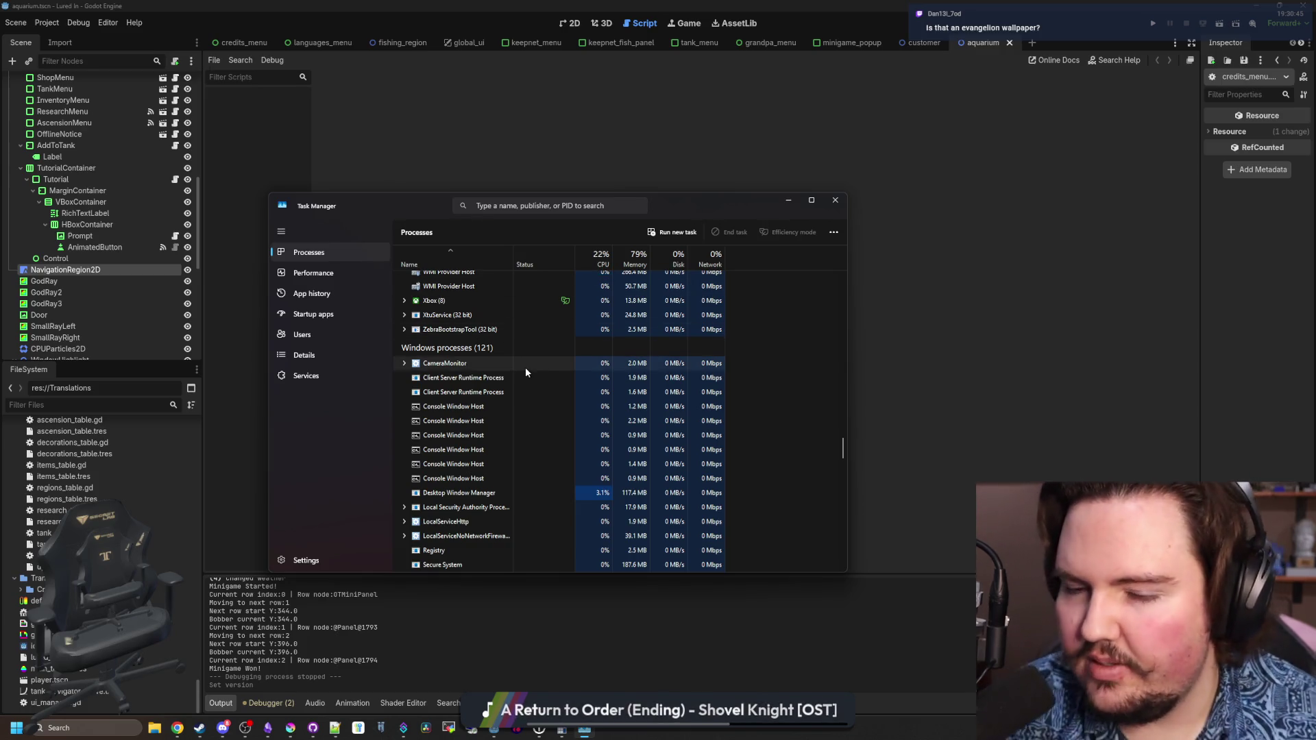
scroll(450, 431, up, 15)
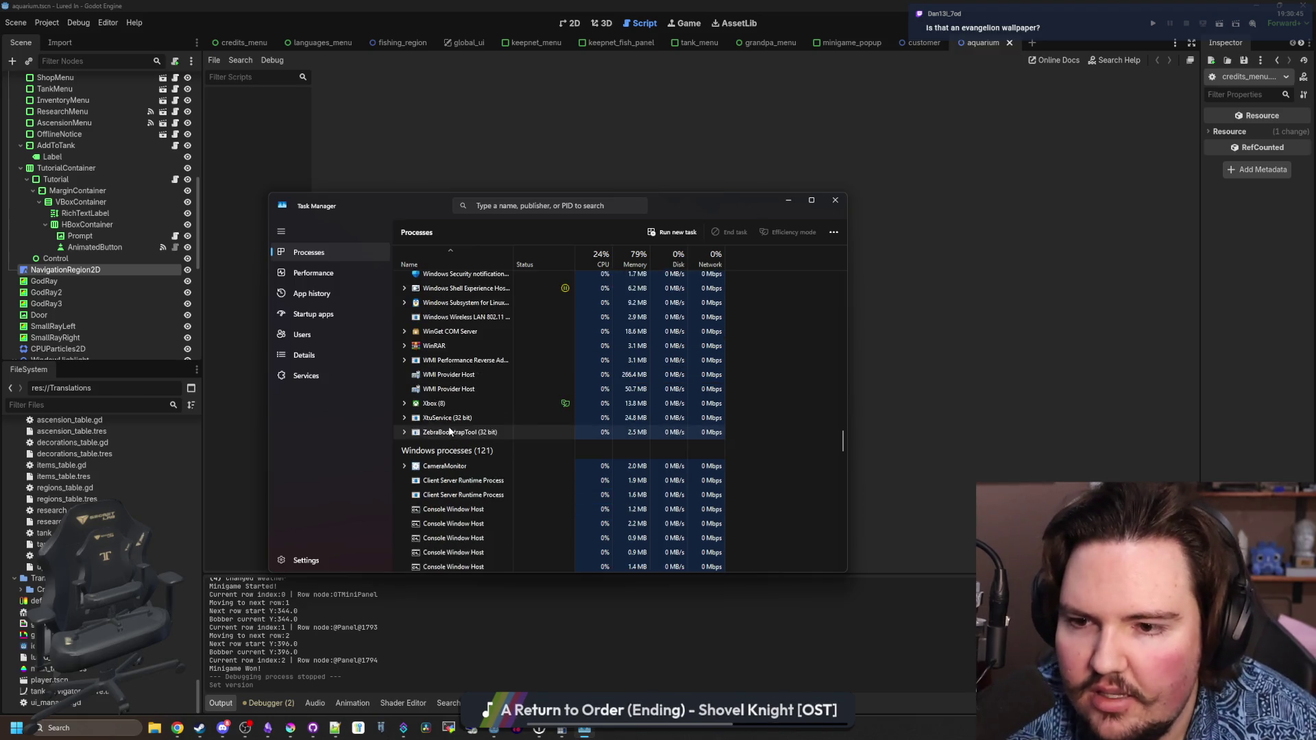
scroll(449, 430, up, 15)
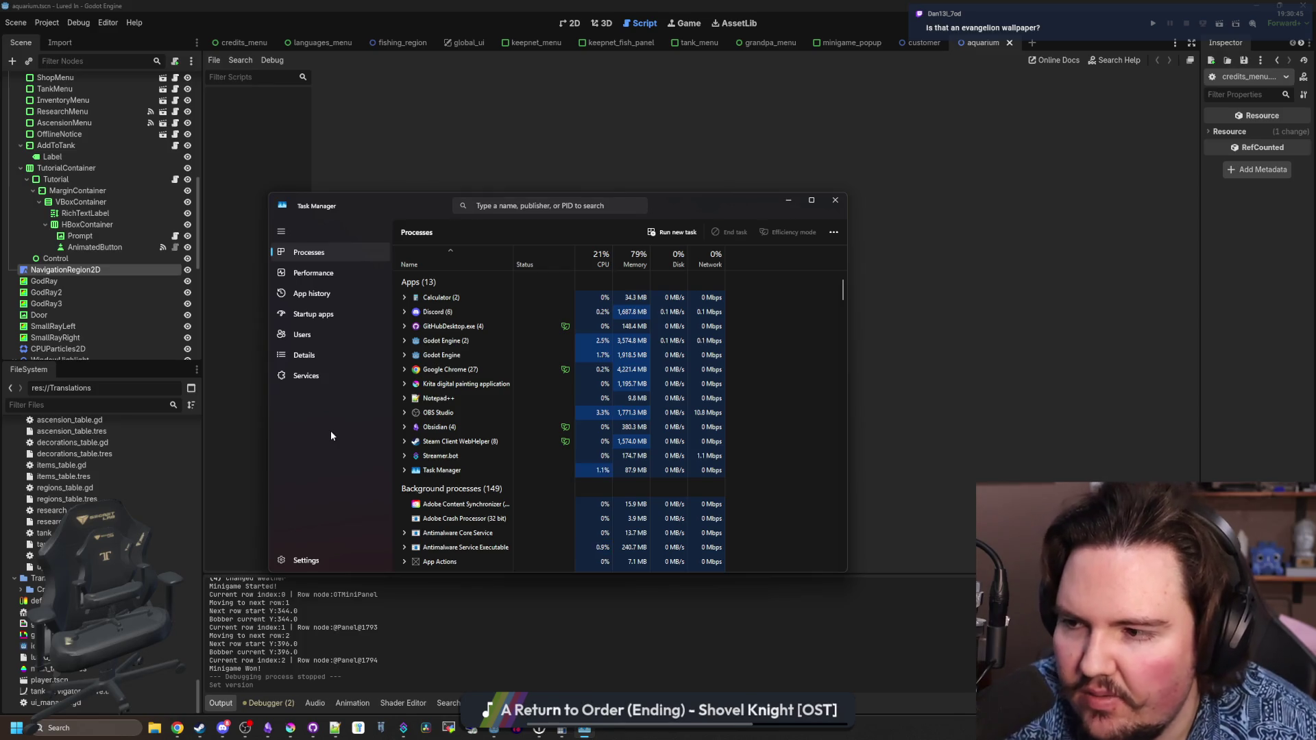
click(788, 200)
Minimize Godot, Calculator and Obsidian to reveal the desktop.
key(super+Down)
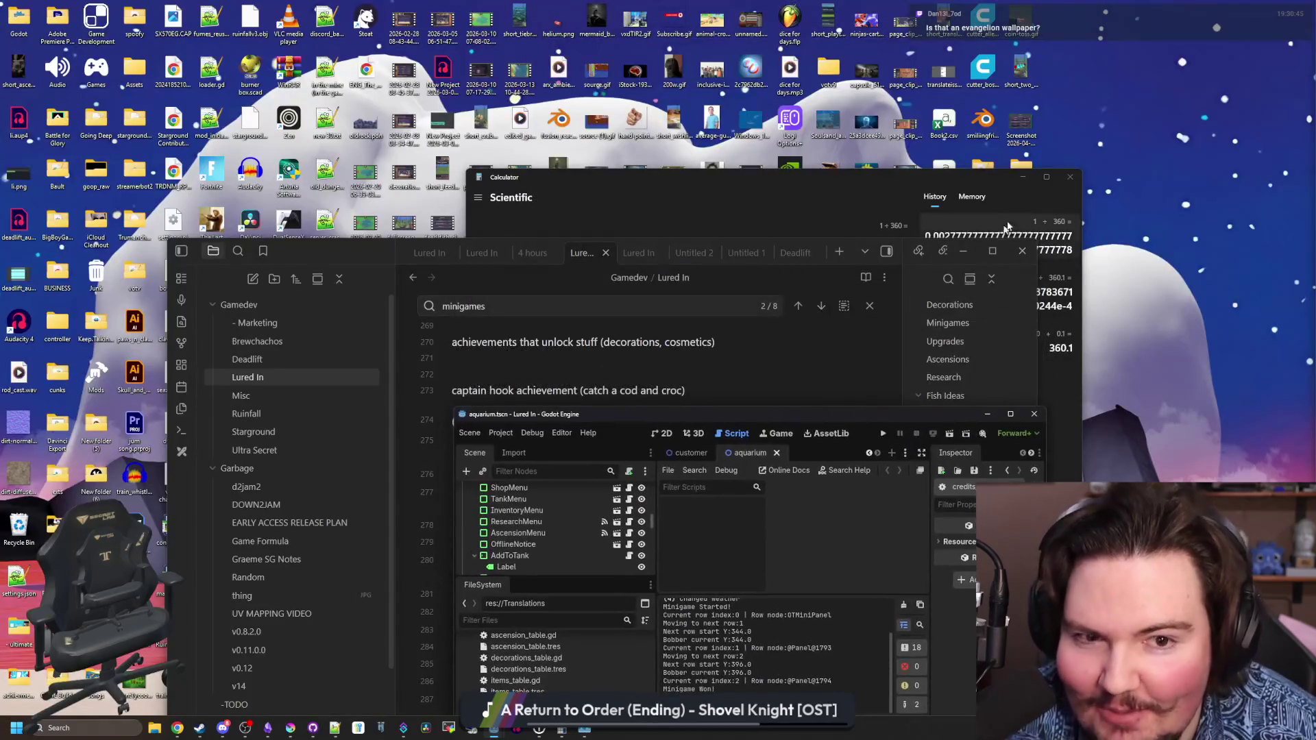
click(1022, 177)
click(963, 250)
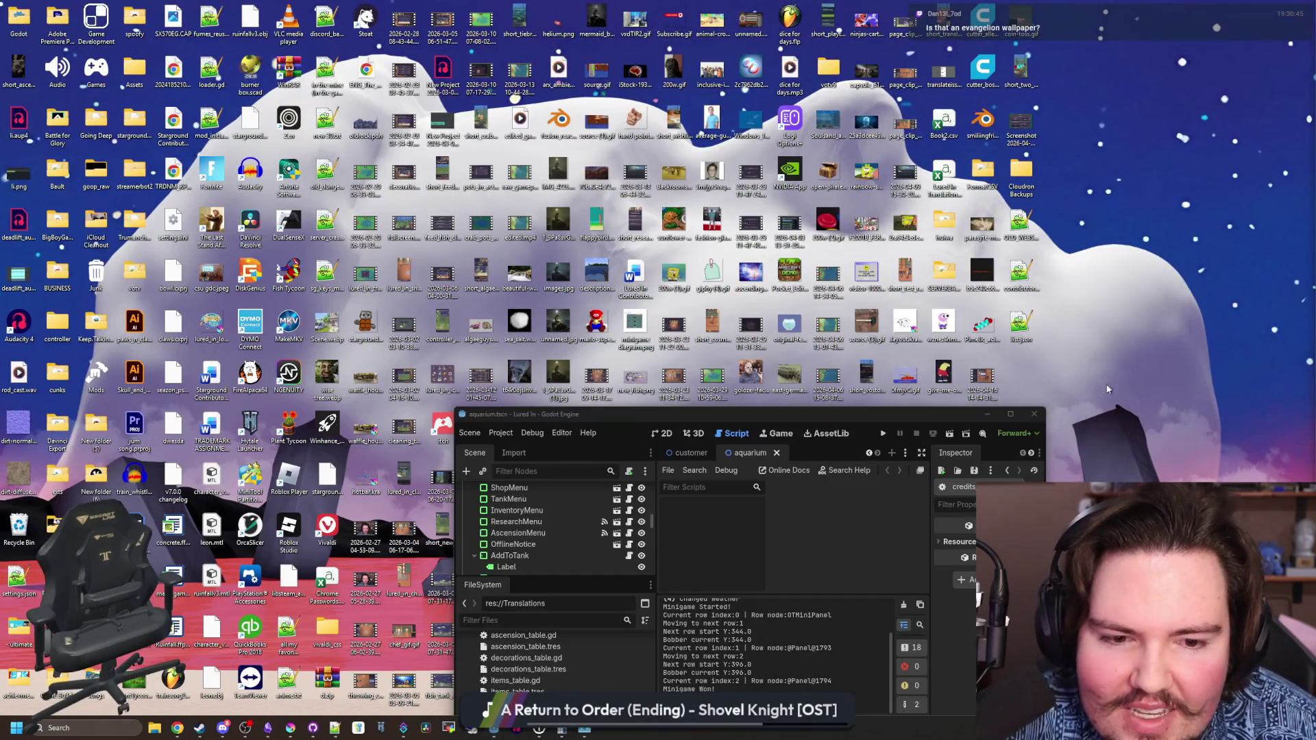
click(987, 413)
Check the desktop View icon options, then open the cartoon character .webp image.
right_click(1018, 440)
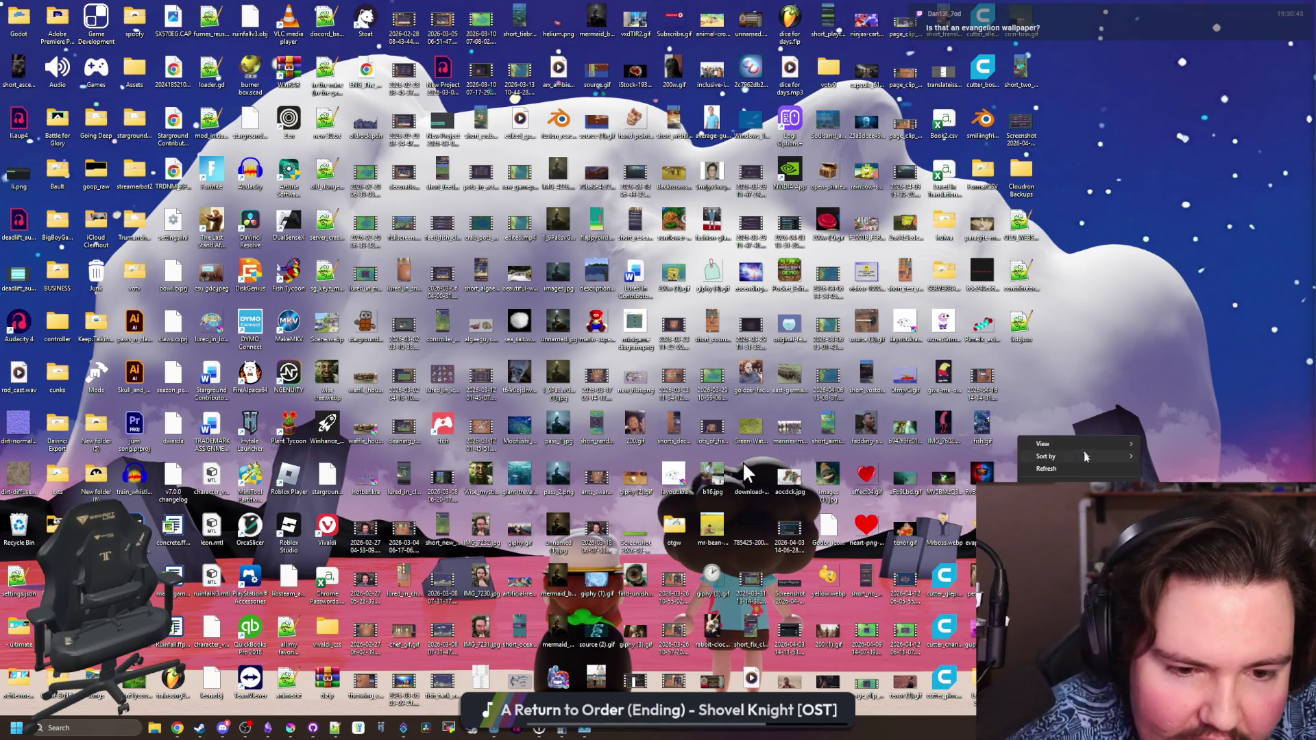
mouse_move(1101, 450)
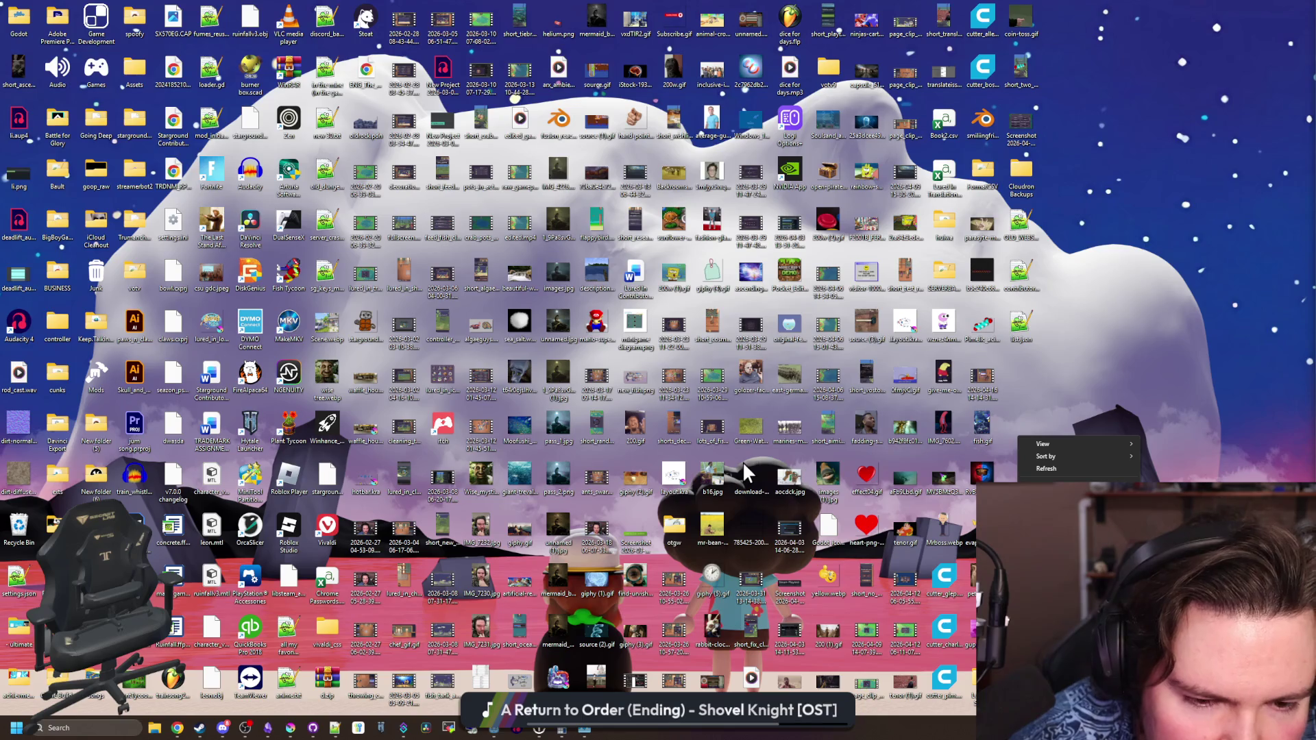
right_click(1073, 374)
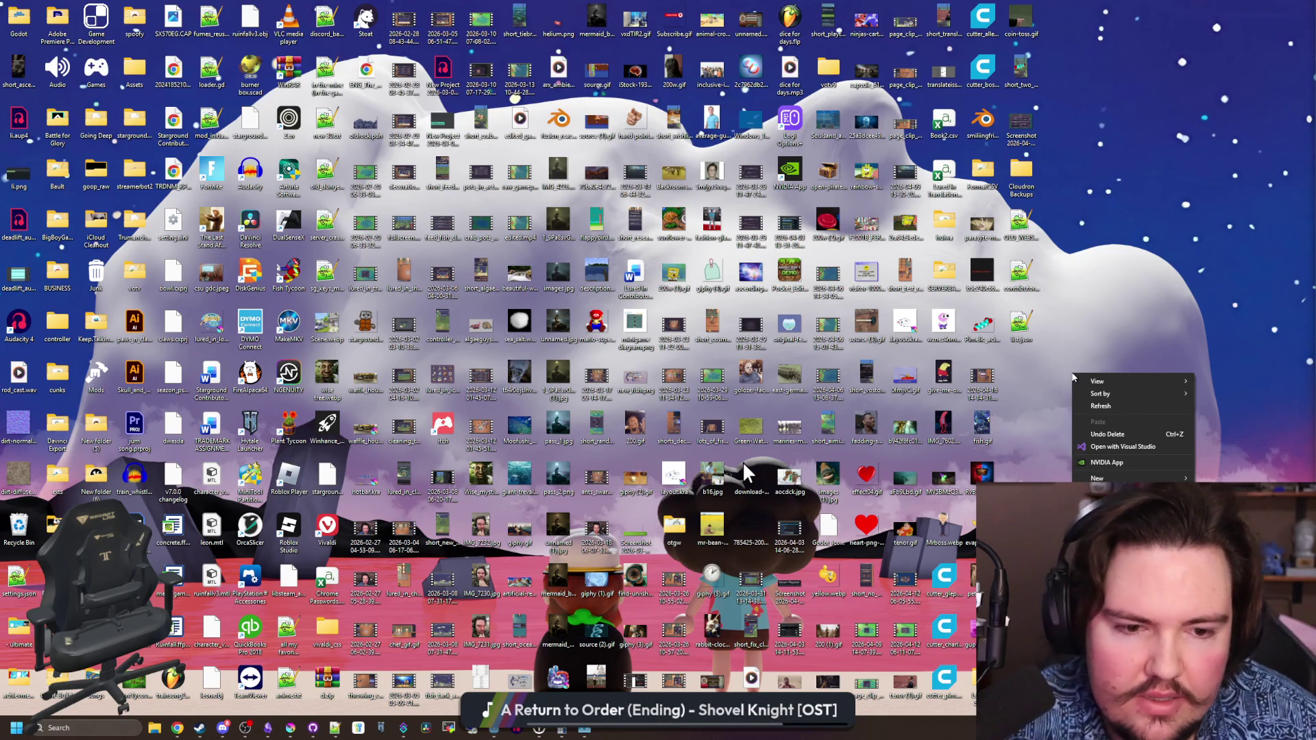
mouse_move(1123, 387)
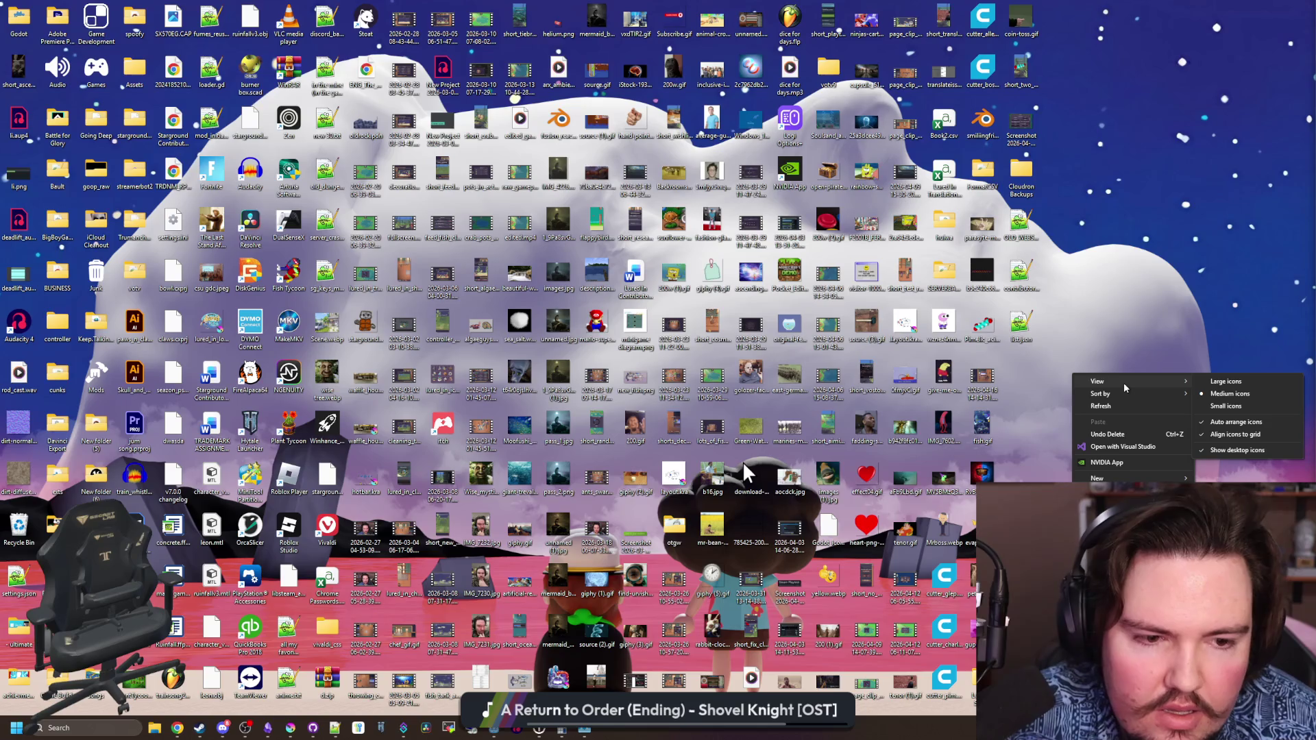
key(Escape)
key(Escape)
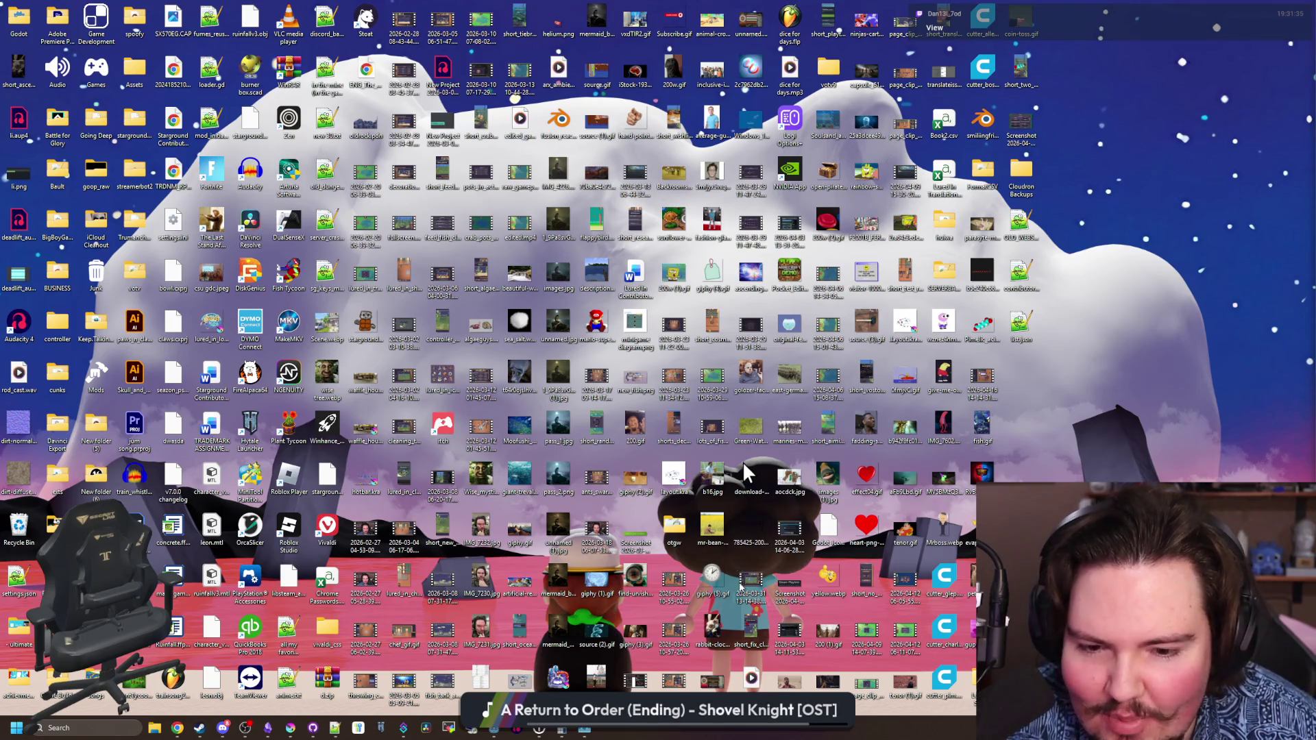
mouse_move(741, 569)
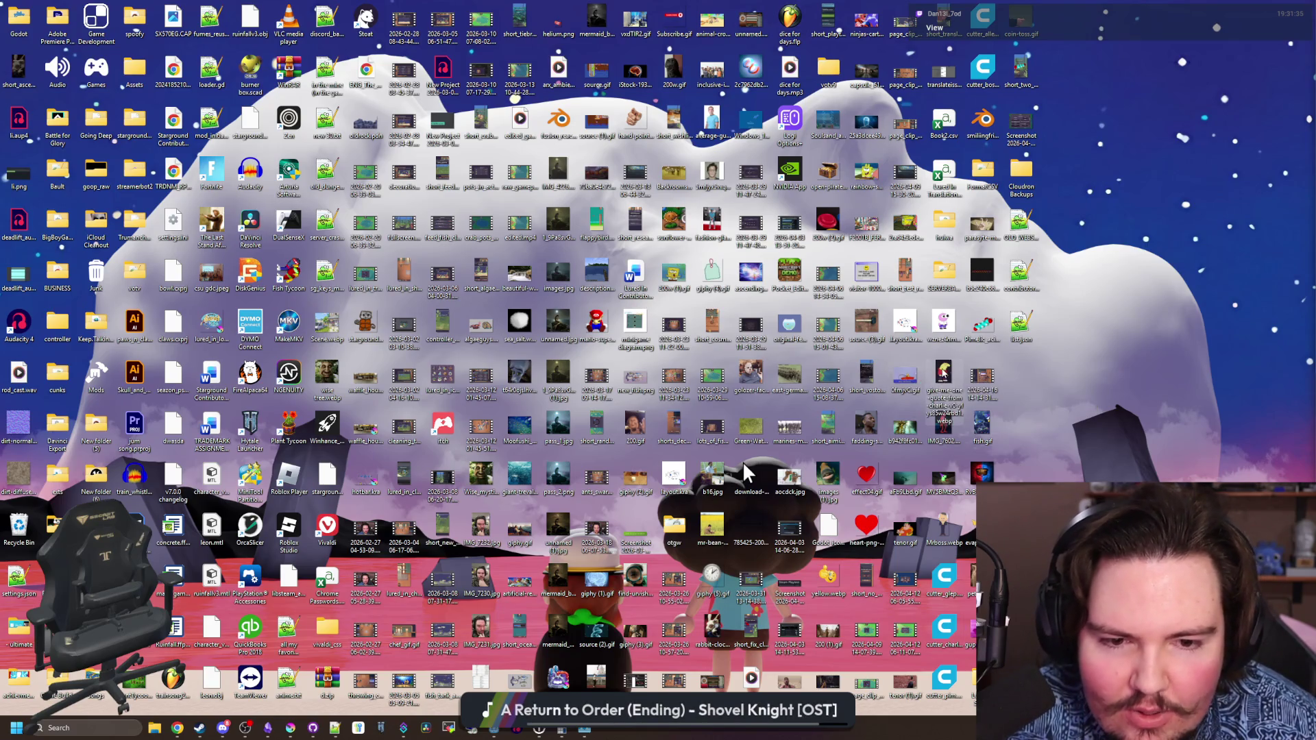
double_click(943, 374)
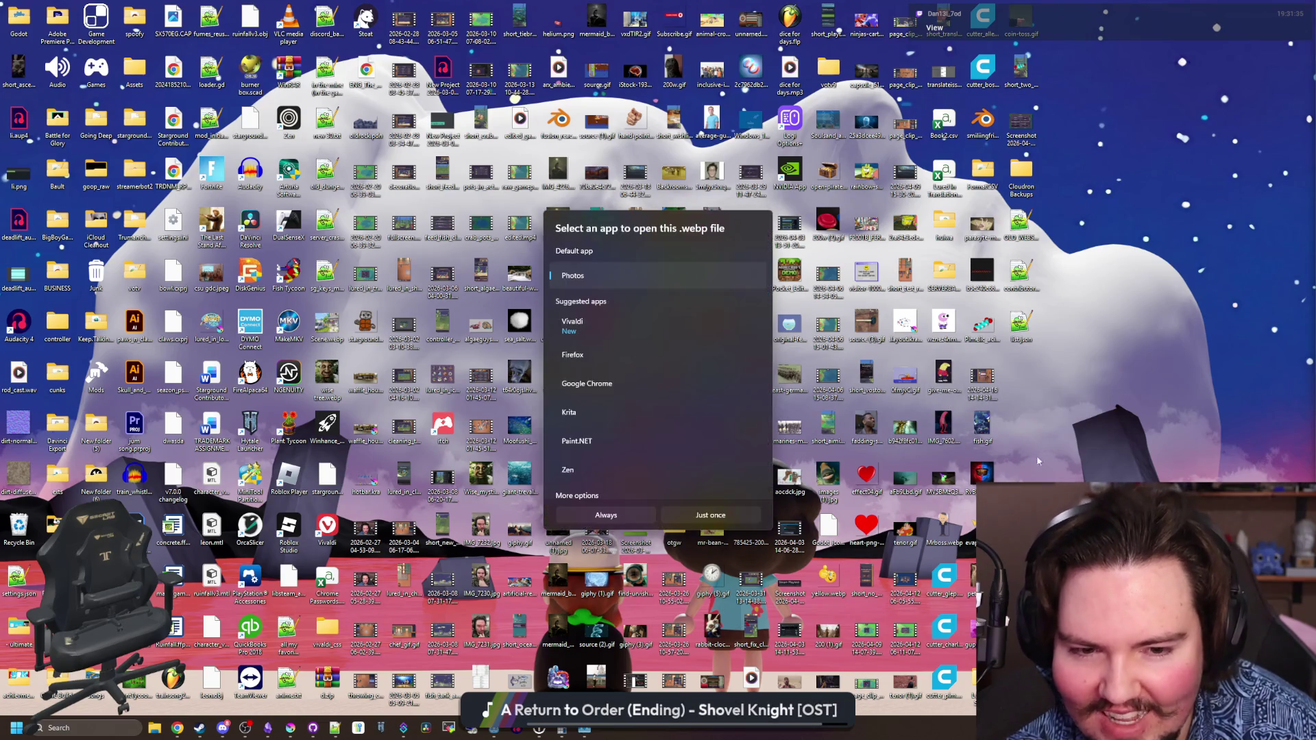
Always open .webp files with Photos and close the yellow and pink character images.
click(633, 518)
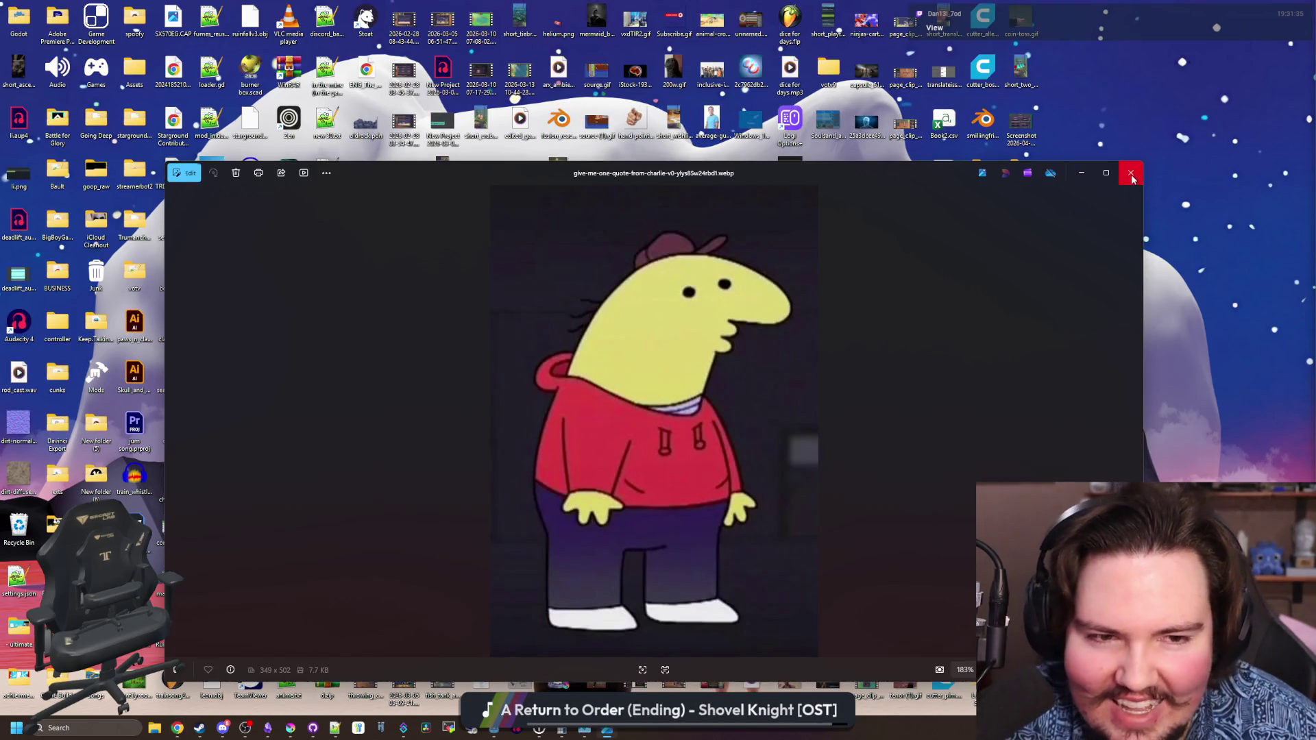
click(1130, 172)
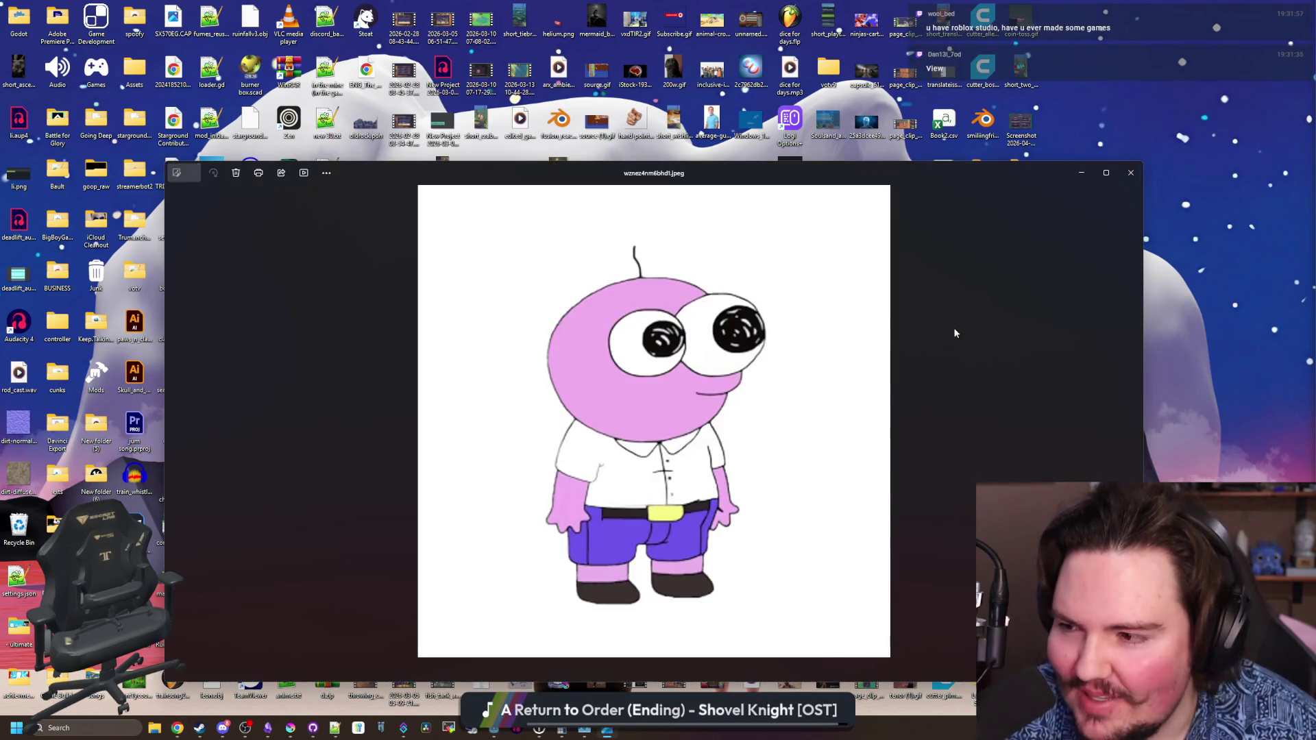
click(1130, 174)
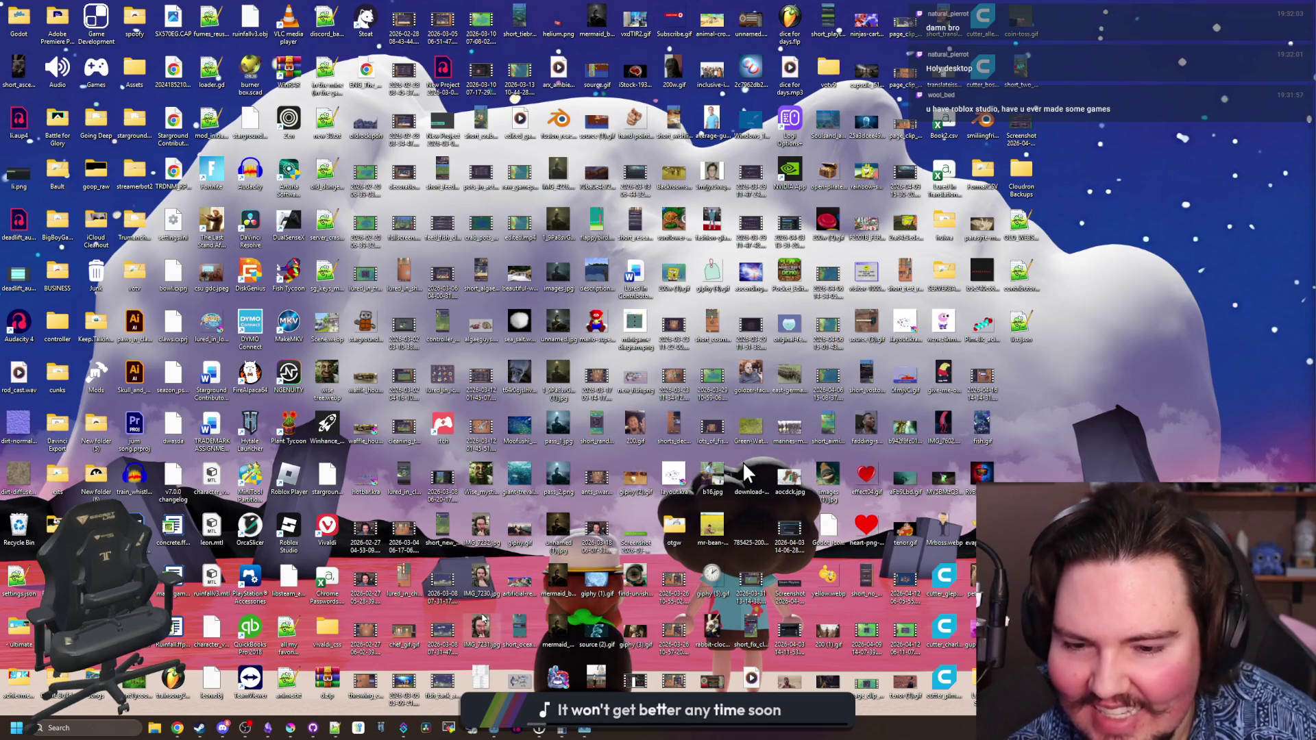
Open and close IMG_7231.jpg, pet-dog.gif, guppy-insaniquarium.gif, a video, coin-toss.gif and average-guy-26023717.webp.
double_click(483, 618)
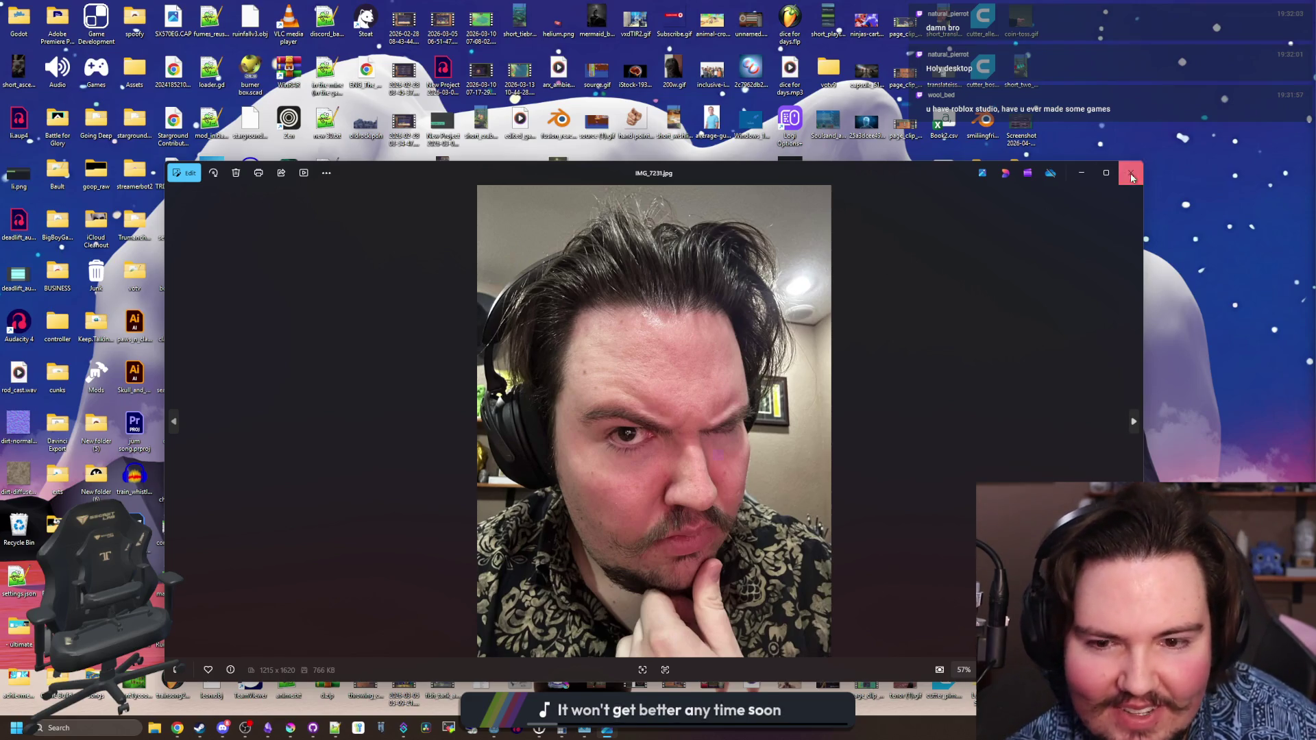
click(1132, 173)
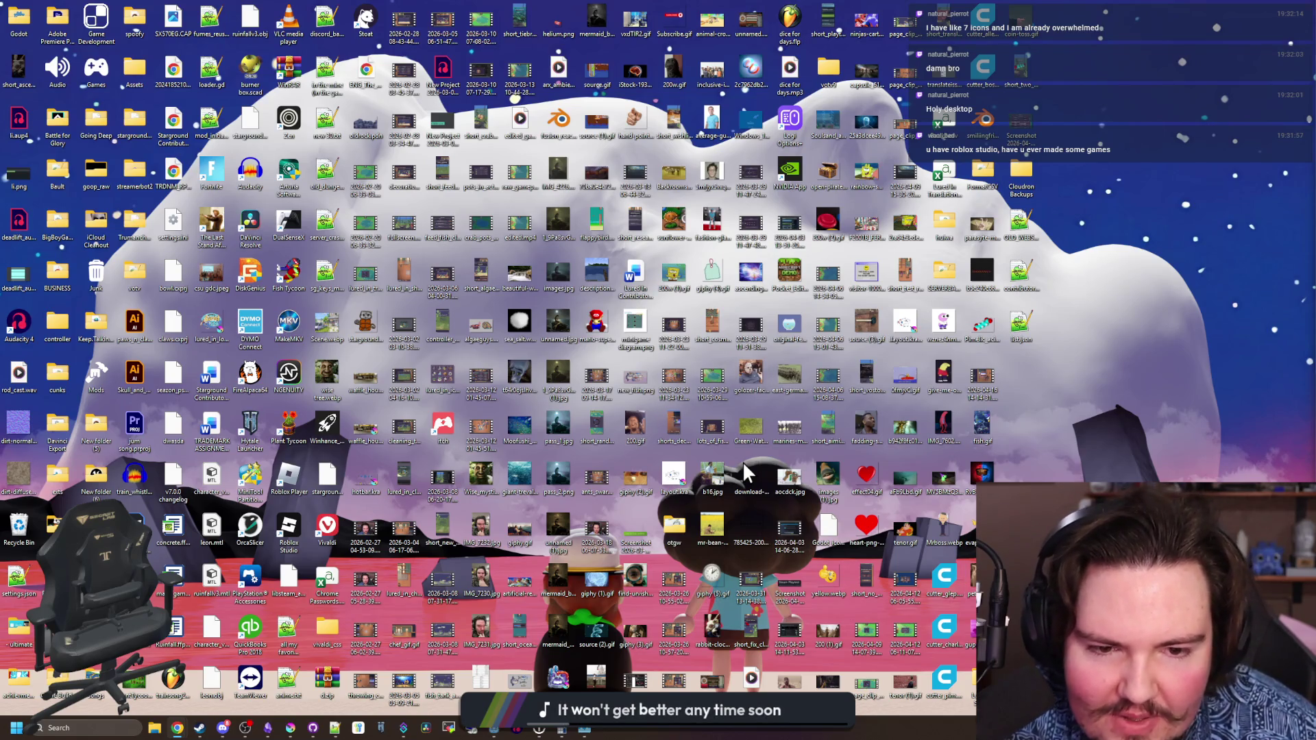
double_click(747, 477)
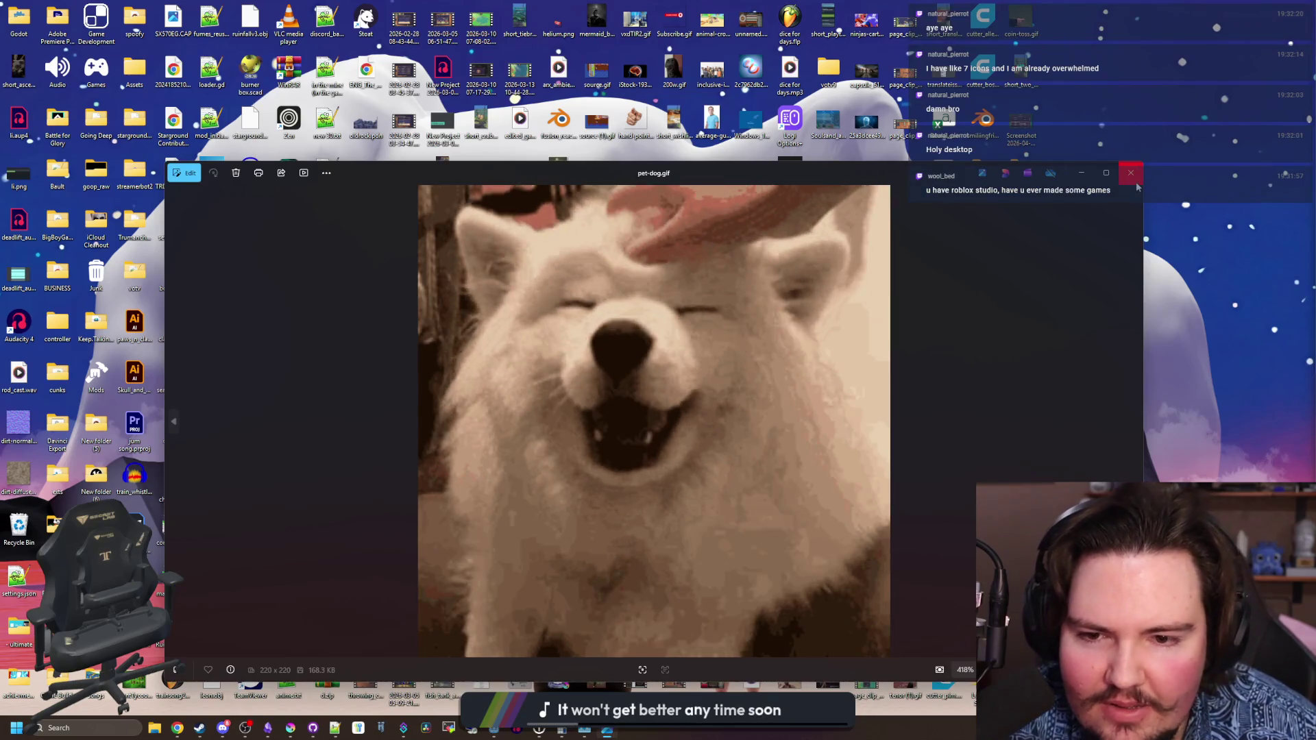
click(1132, 179)
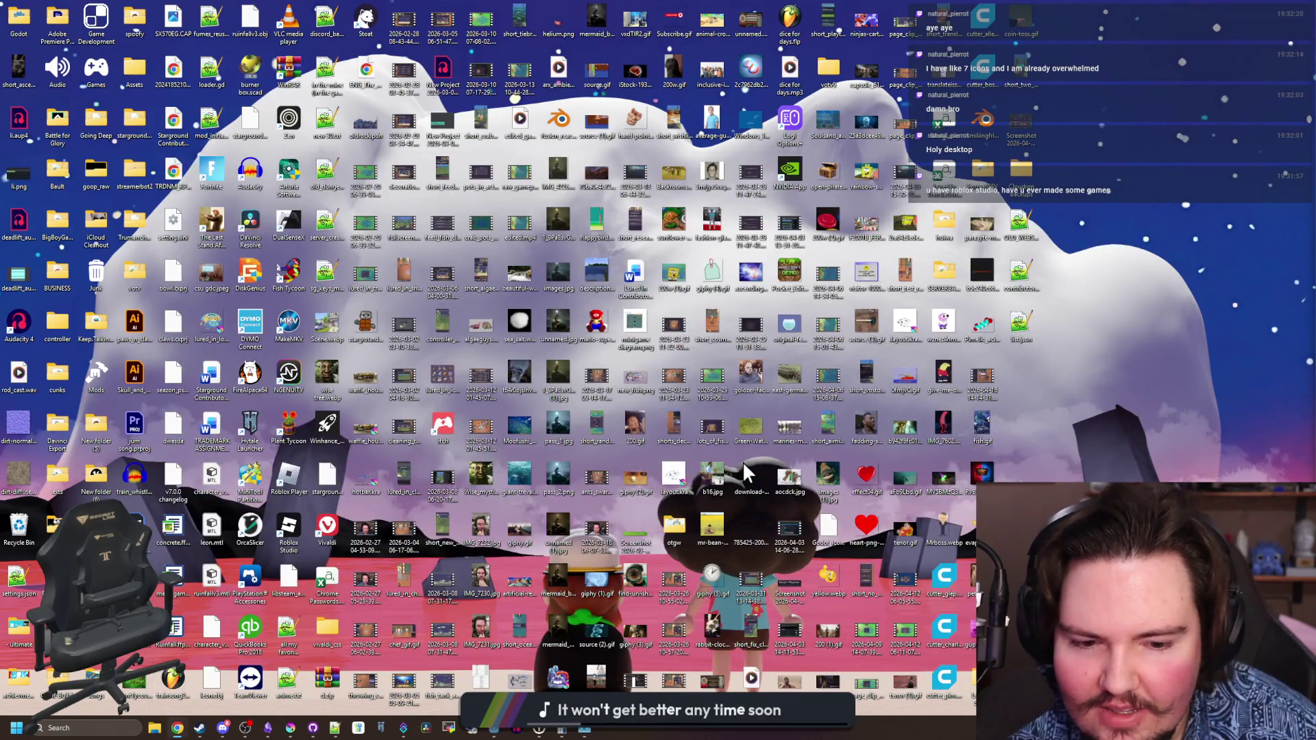
double_click(745, 473)
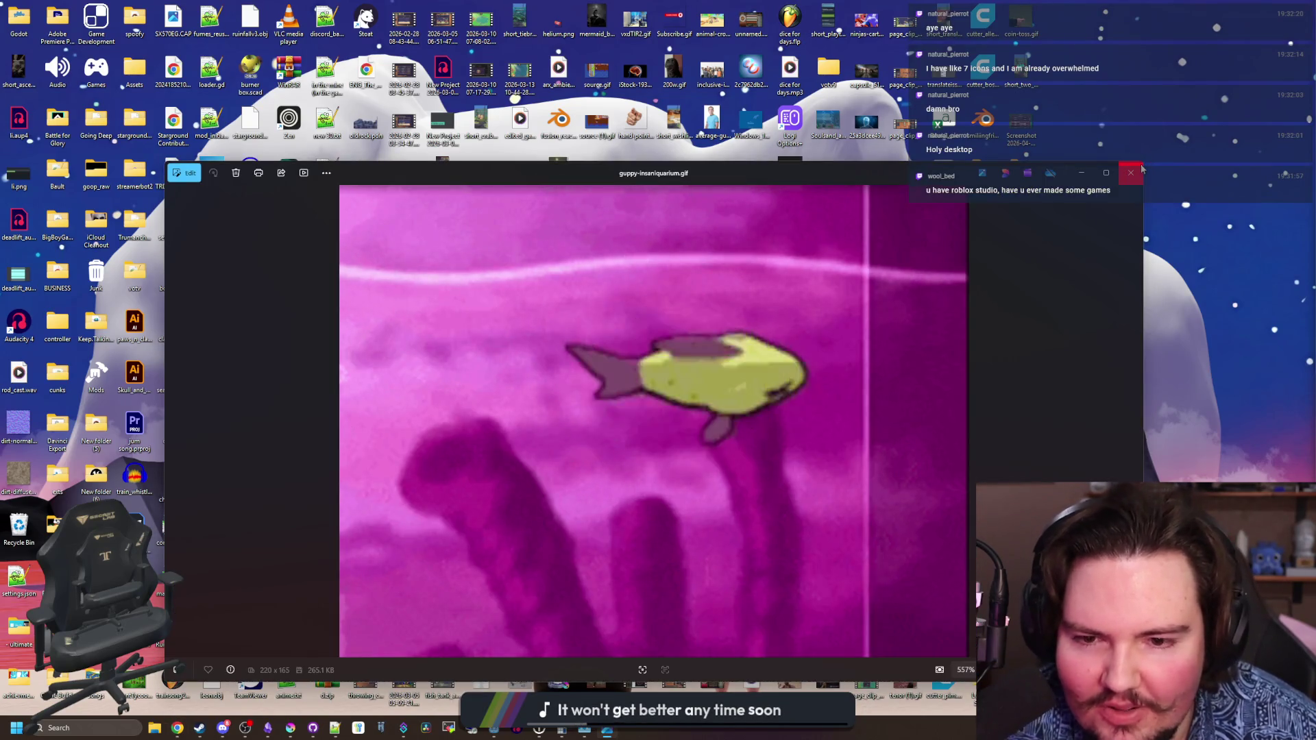
click(1139, 170)
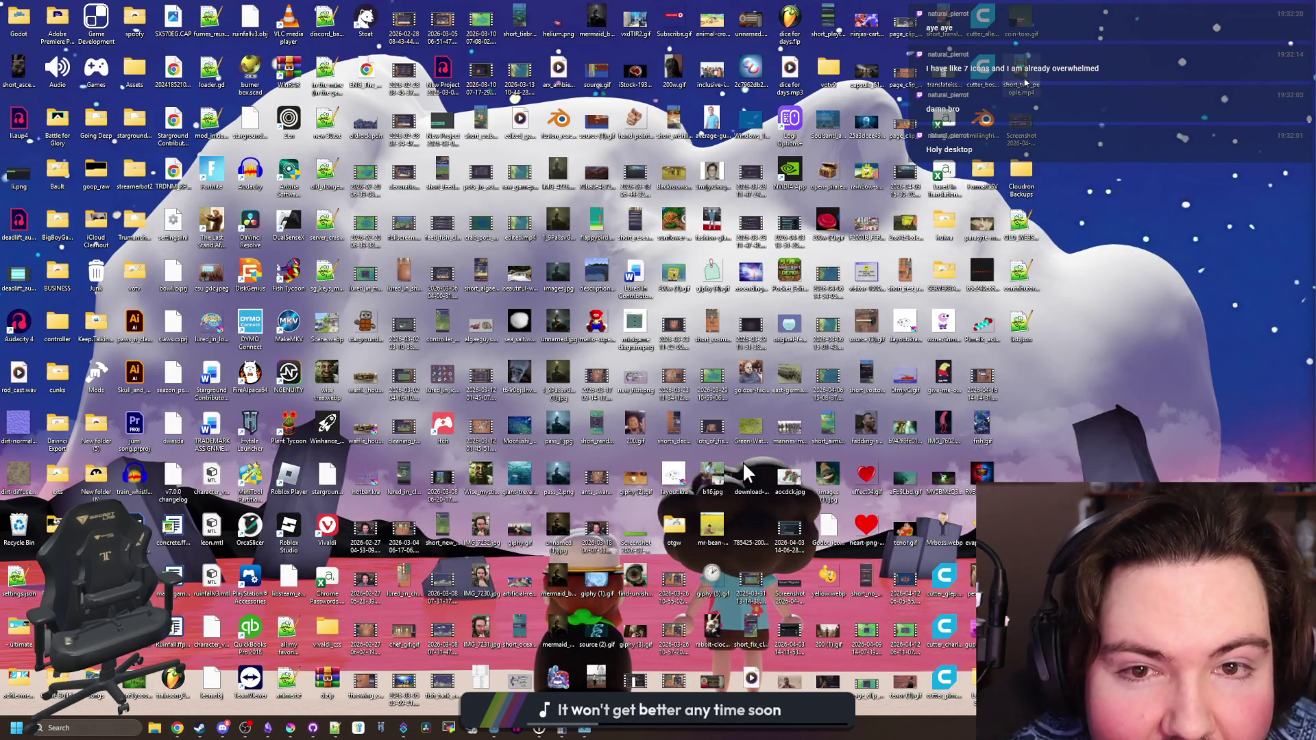
double_click(742, 462)
key(alt+F4)
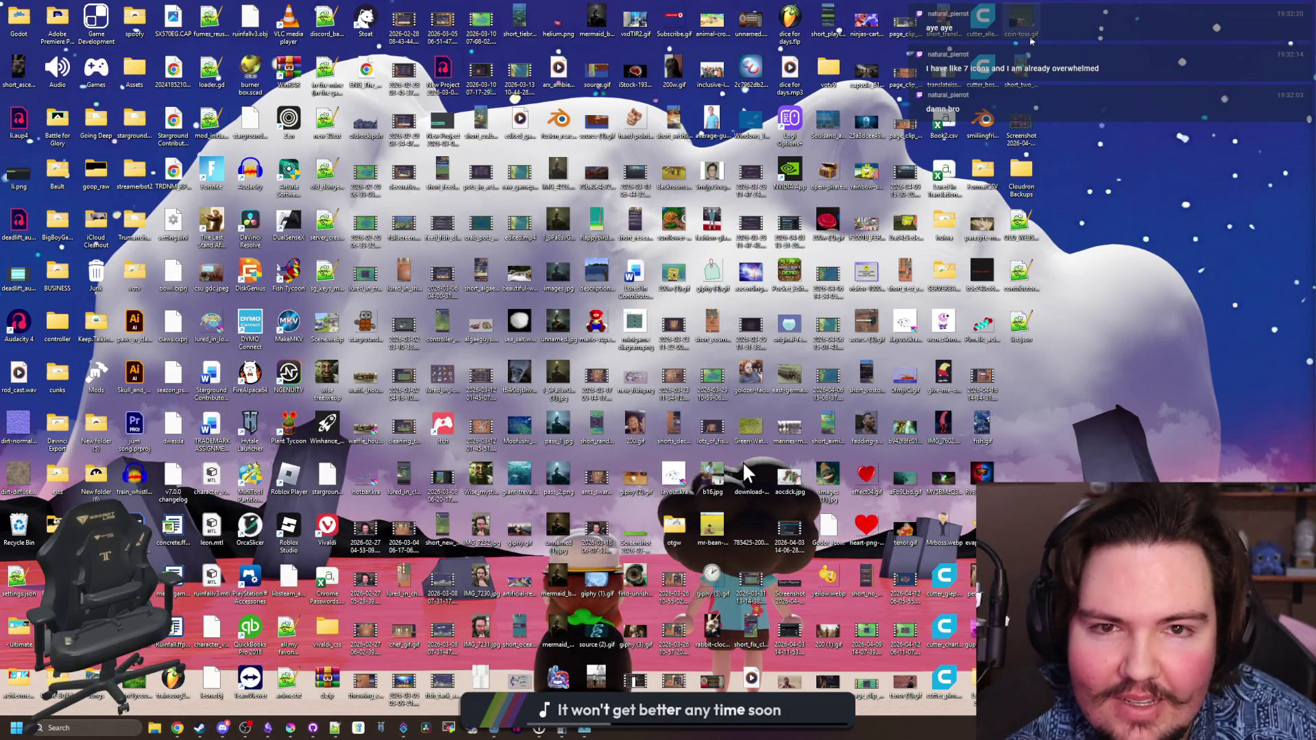
double_click(742, 462)
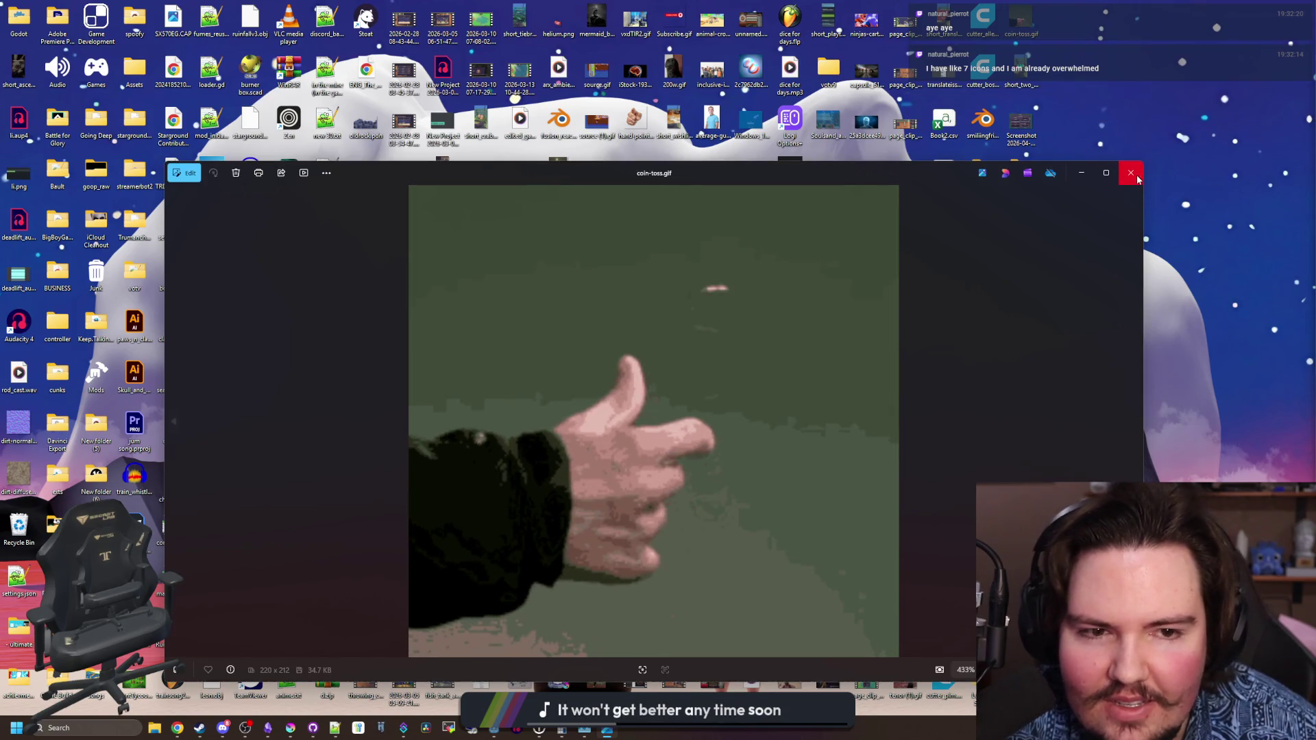
click(1137, 179)
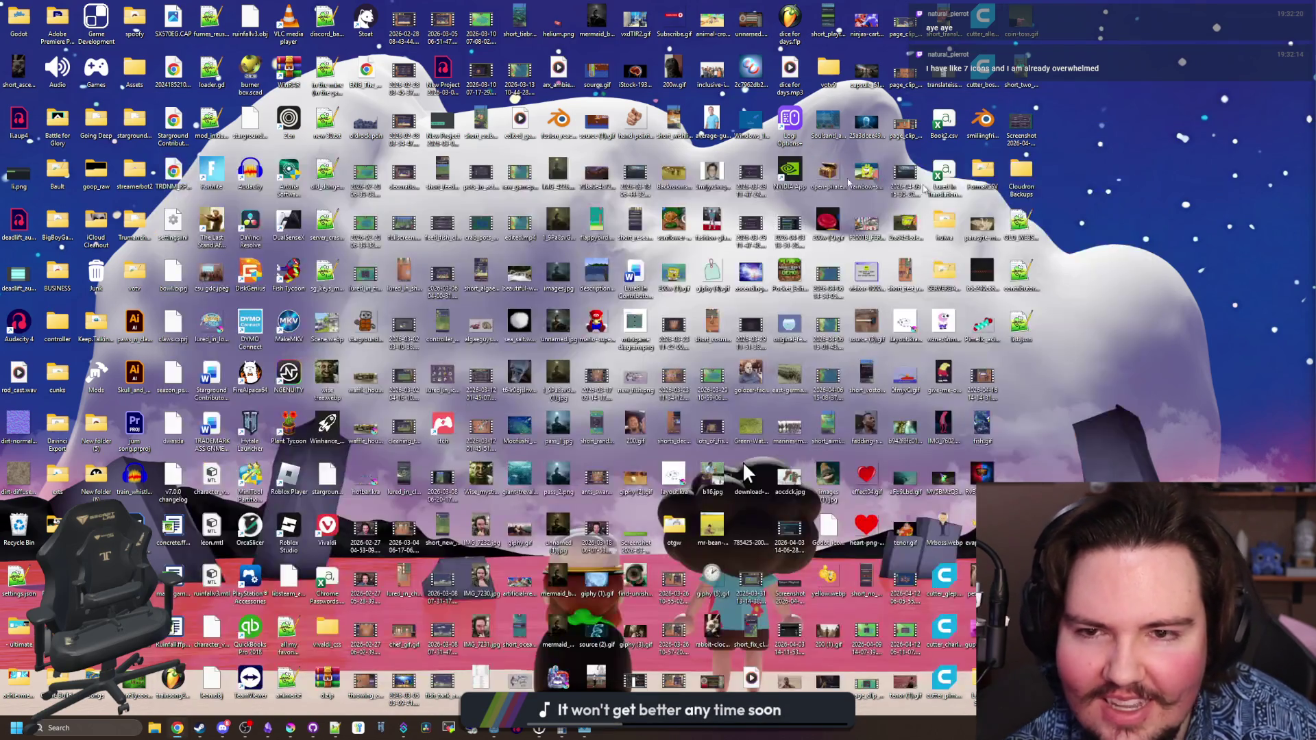
double_click(713, 123)
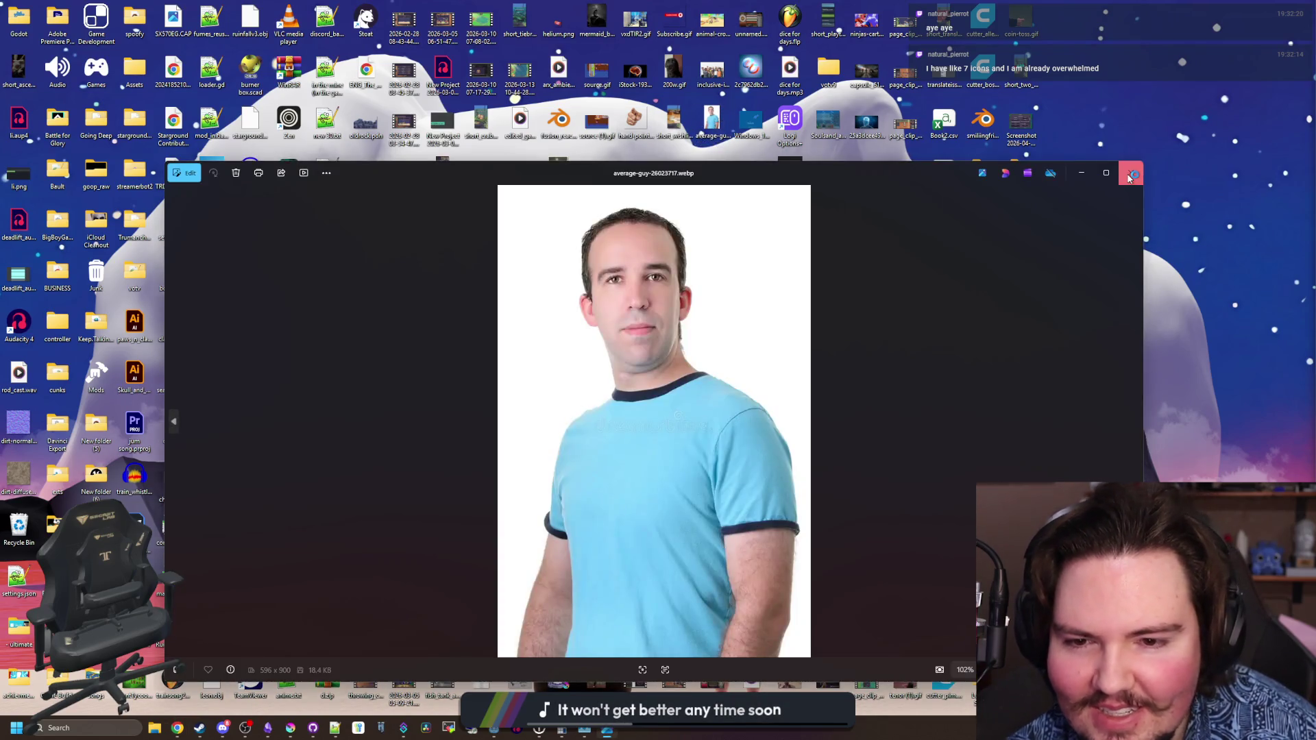
click(1127, 175)
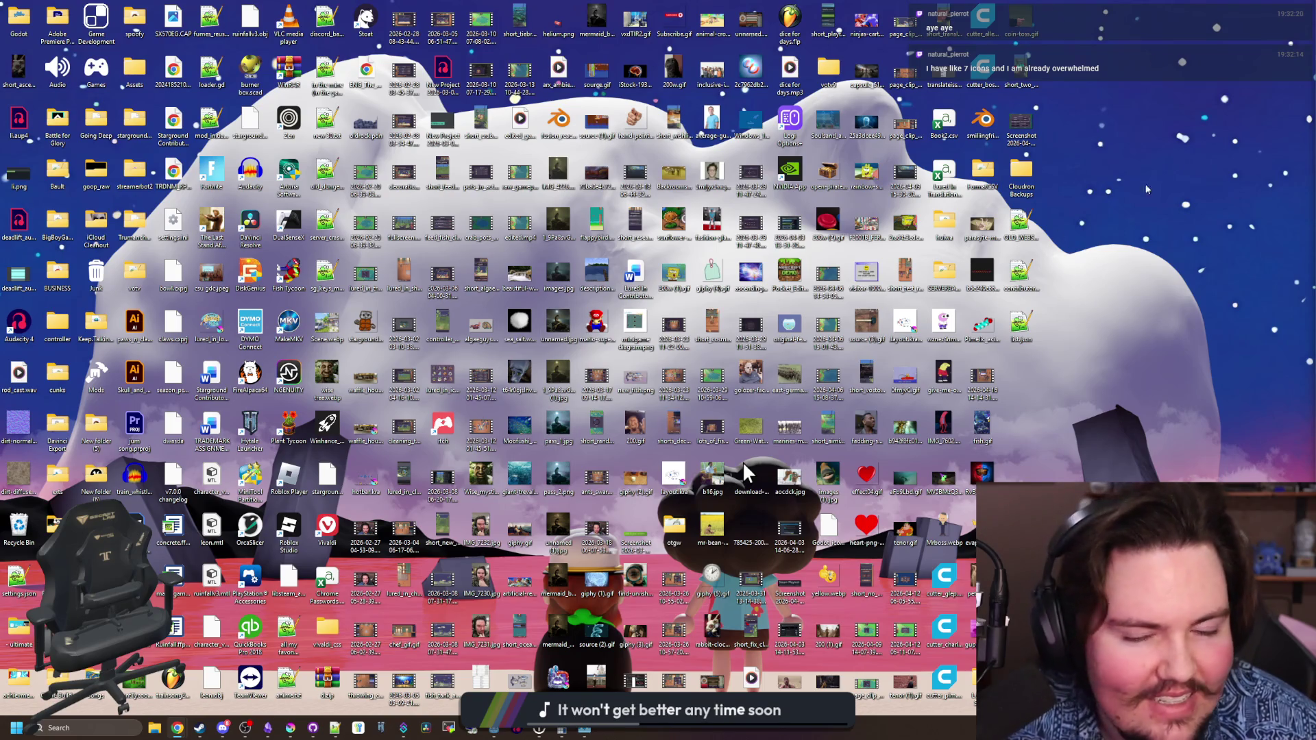
Restore the Godot aquarium project from the taskbar and maximize it.
mouse_move(495, 729)
click(556, 683)
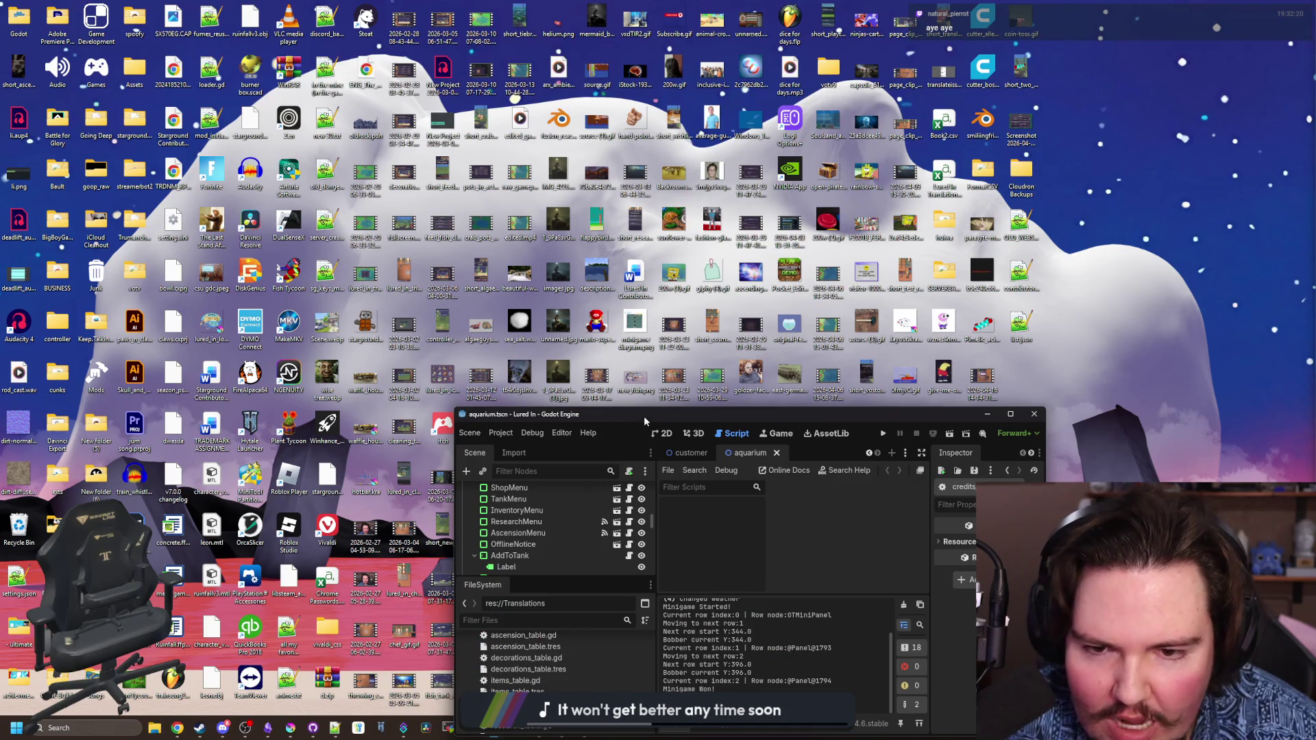
double_click(644, 421)
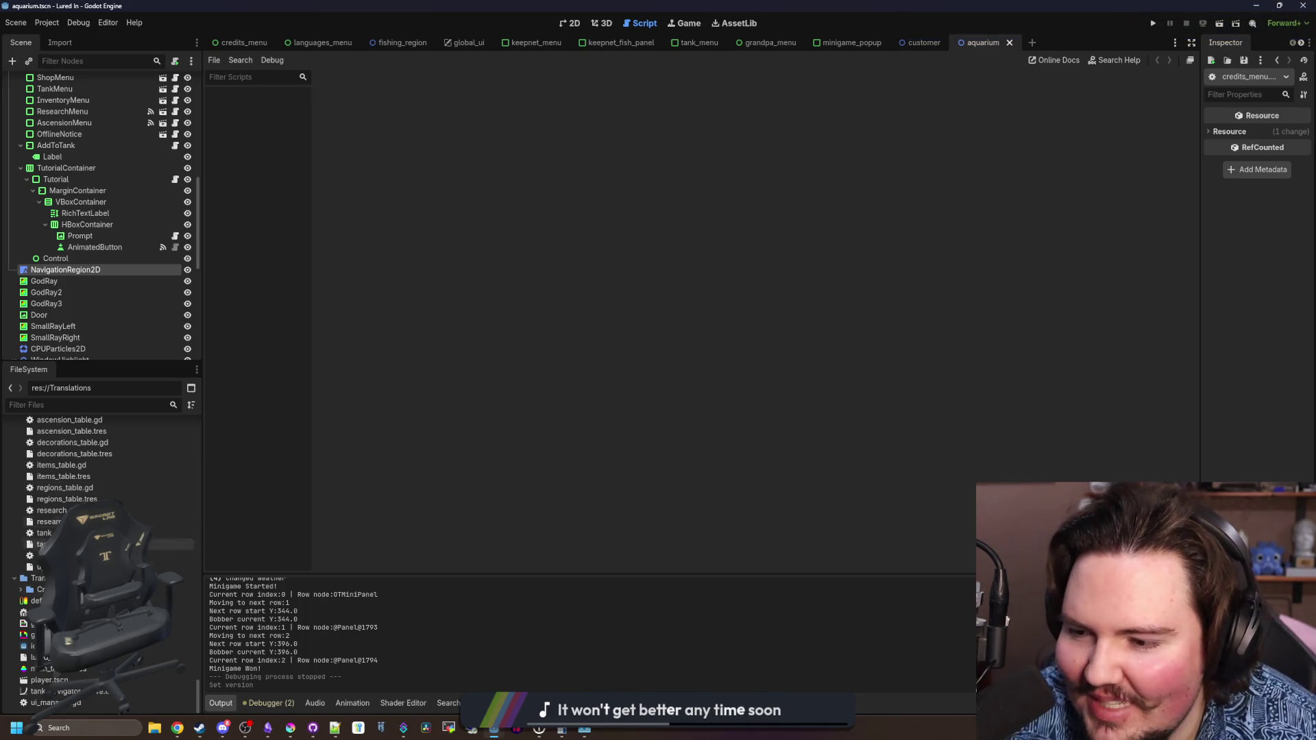
Scroll the FileSystem dock to the top and open a File Explorer window.
scroll(103, 548, up, 2)
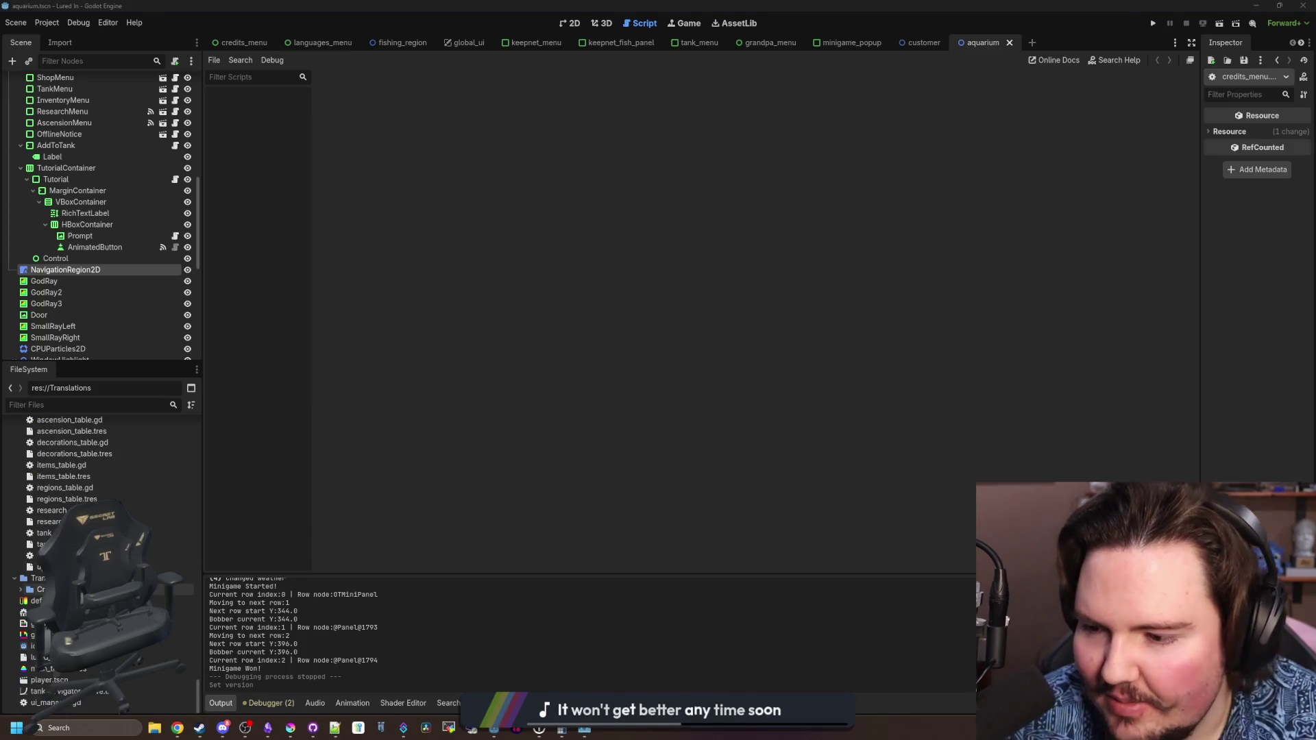
scroll(79, 482, up, 2)
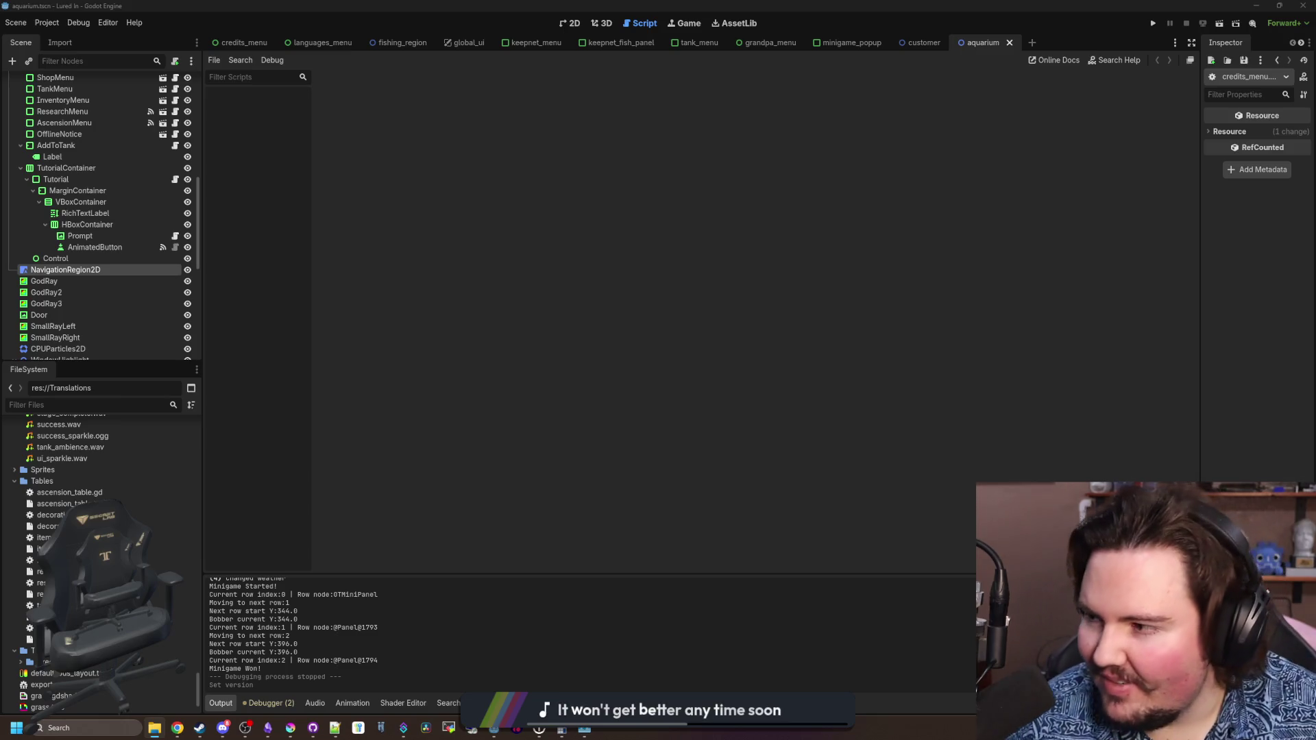
key(super+e)
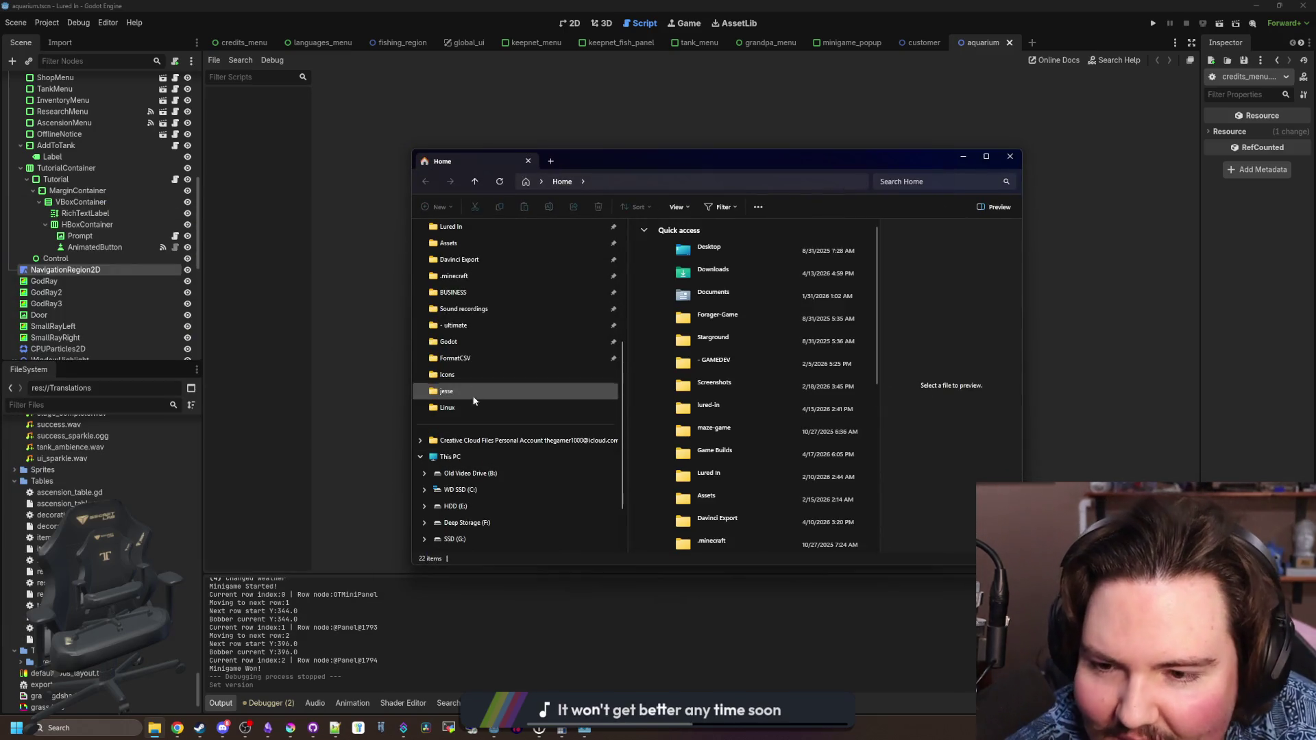
Open FormatCSV, widen the window, and select ab.json through translations.csv.
click(479, 363)
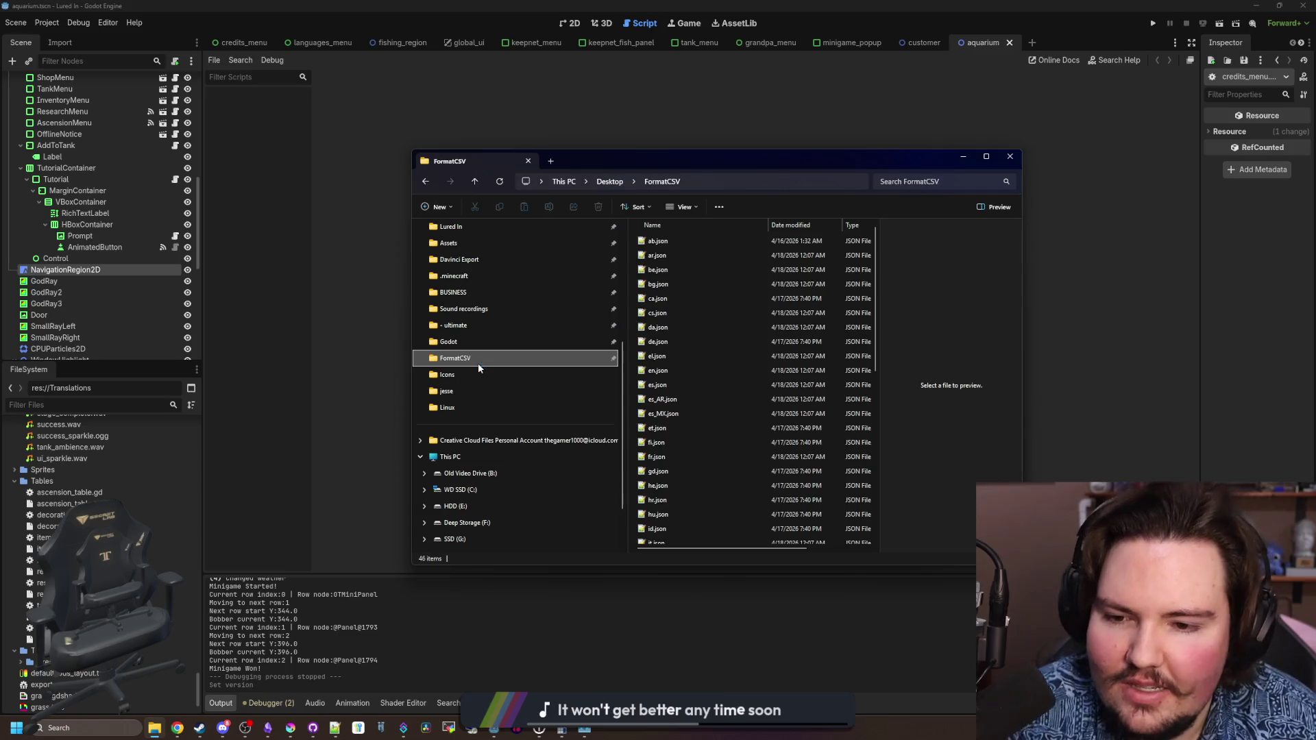
drag(412, 390, 87, 390)
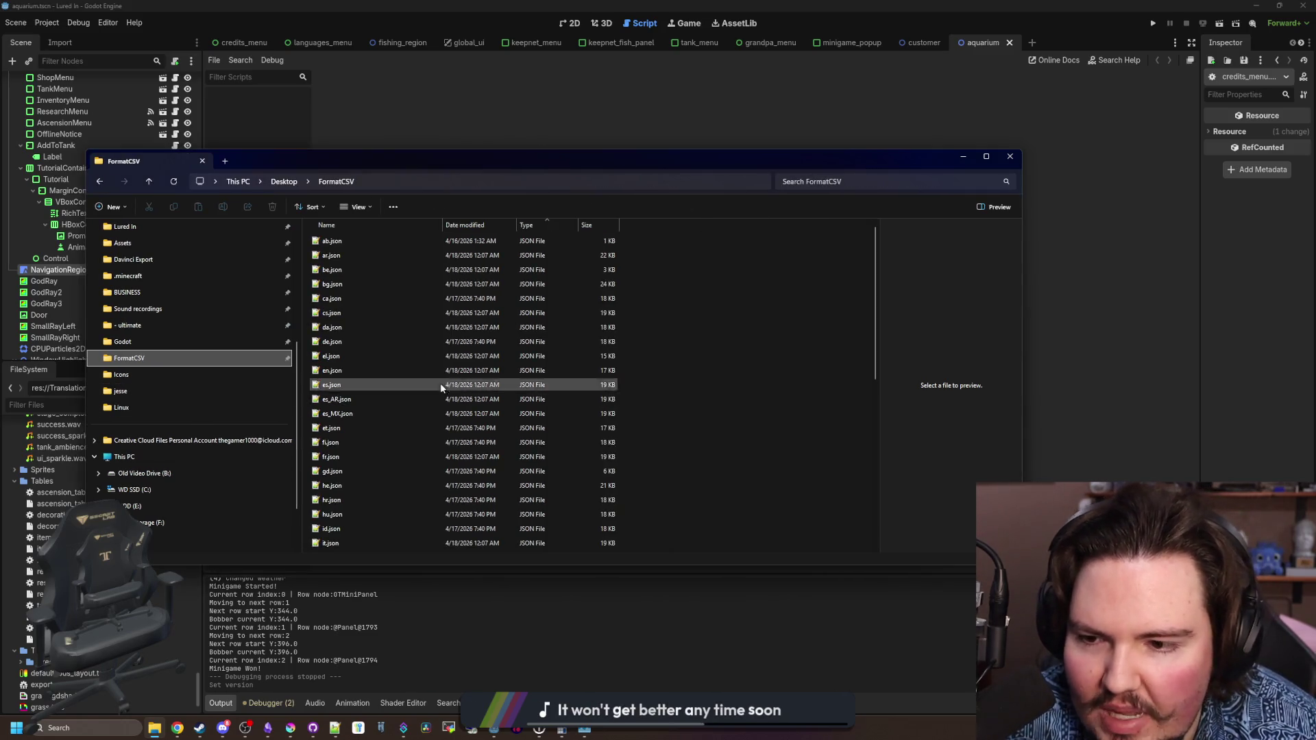
click(411, 242)
scroll(418, 343, down, 8)
shift+click(337, 529)
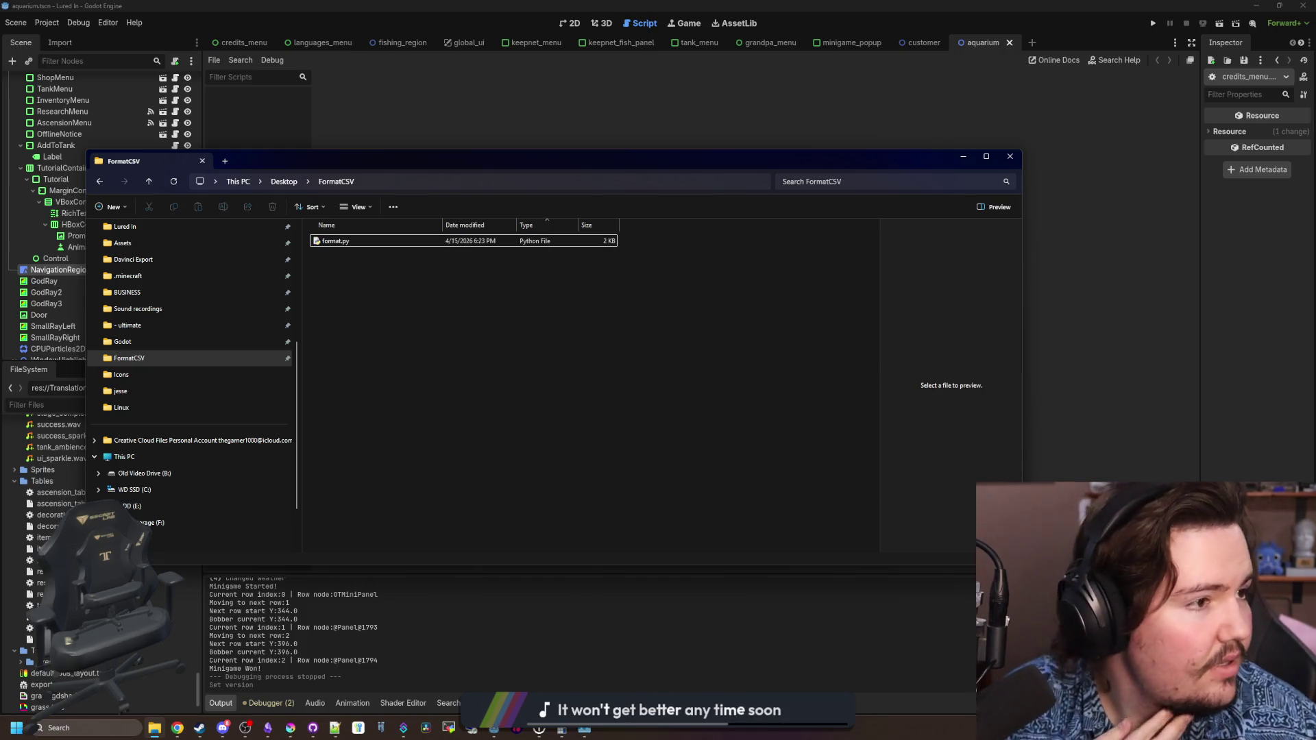
Minimize the Notepad++ list.json window and close the WinRAR archive windows.
key(alt+Tab)
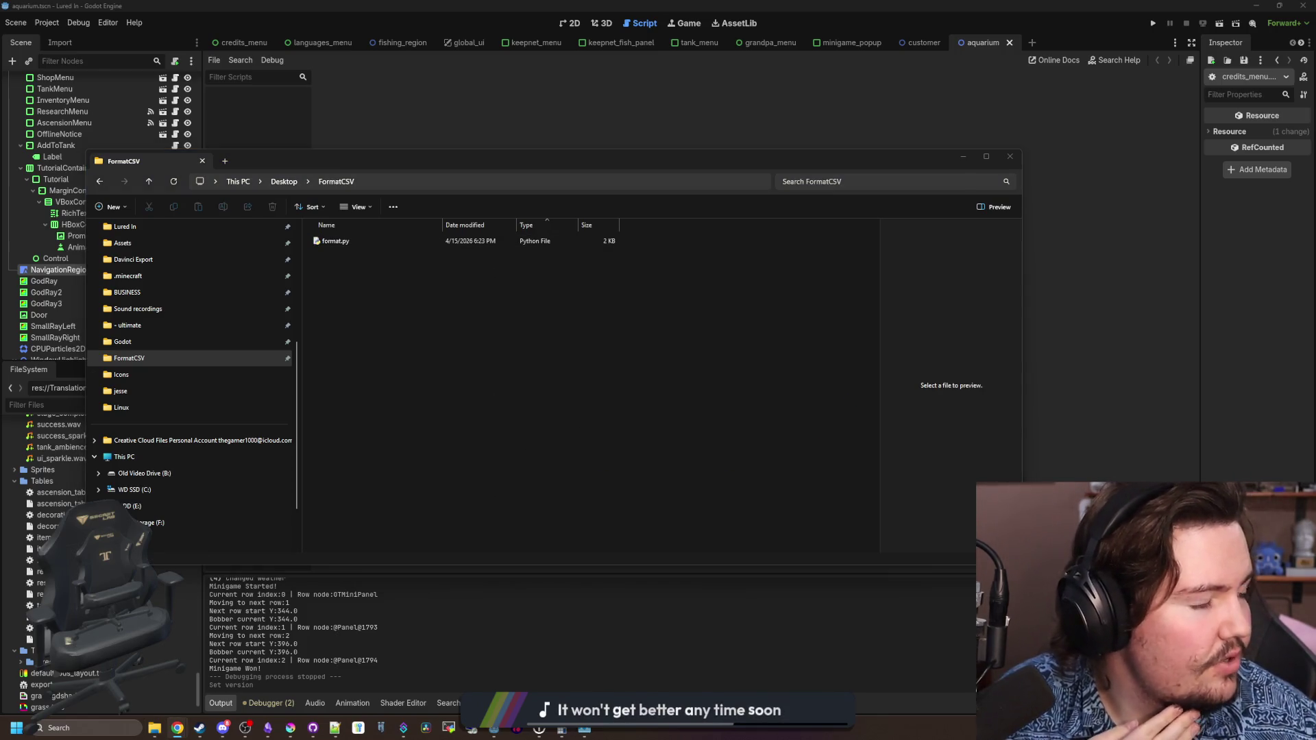
key(alt+Tab)
click(903, 60)
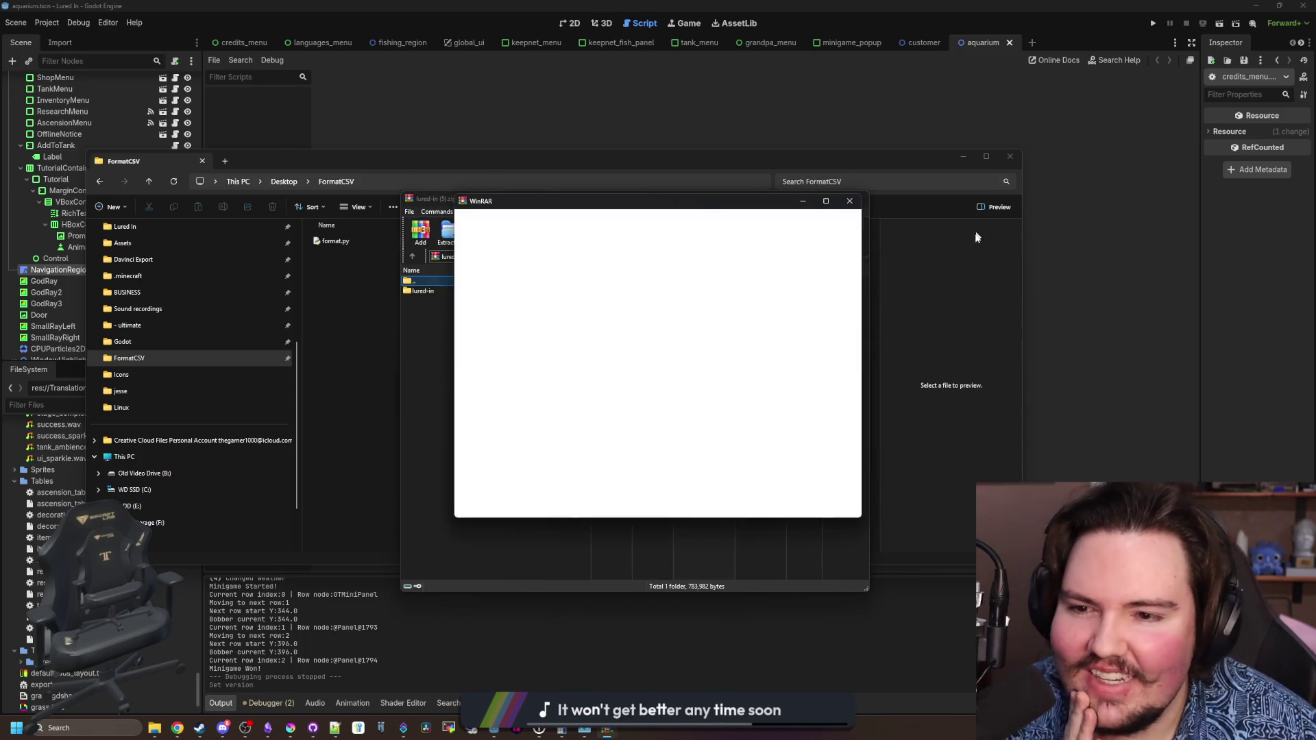
click(850, 202)
click(857, 199)
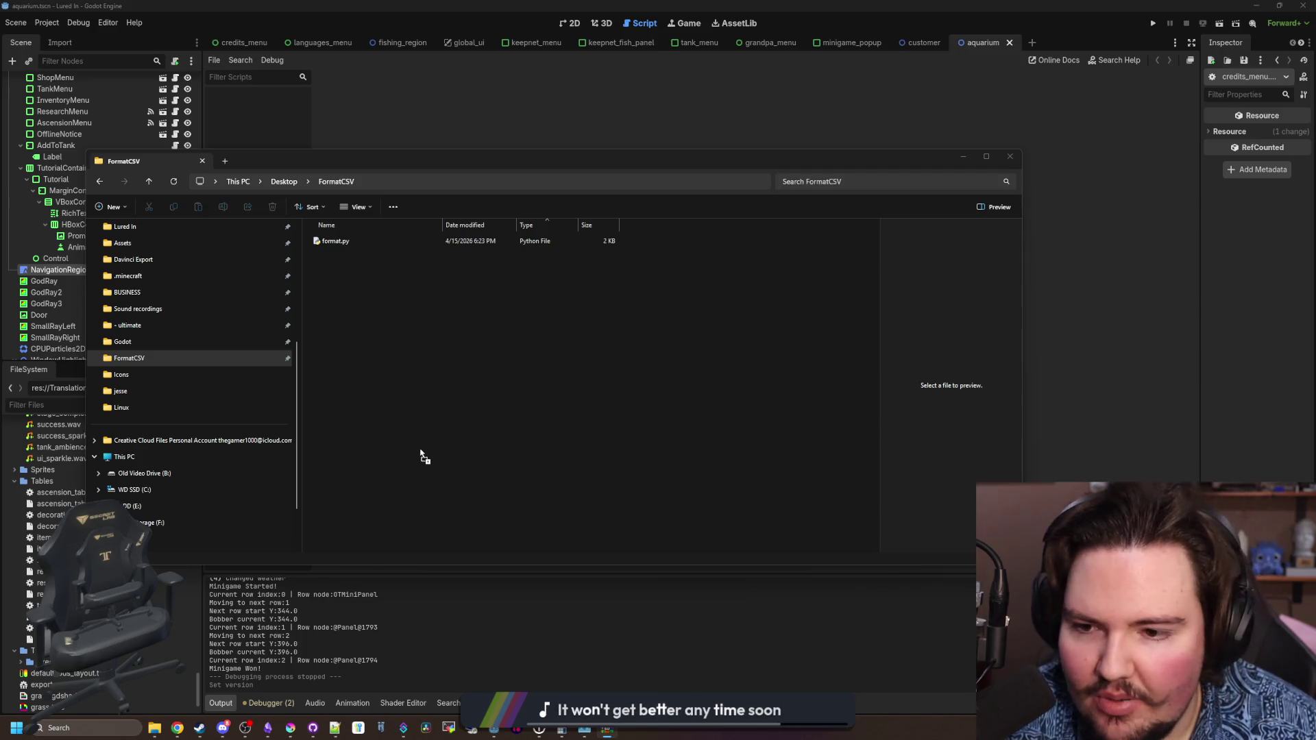
click(449, 416)
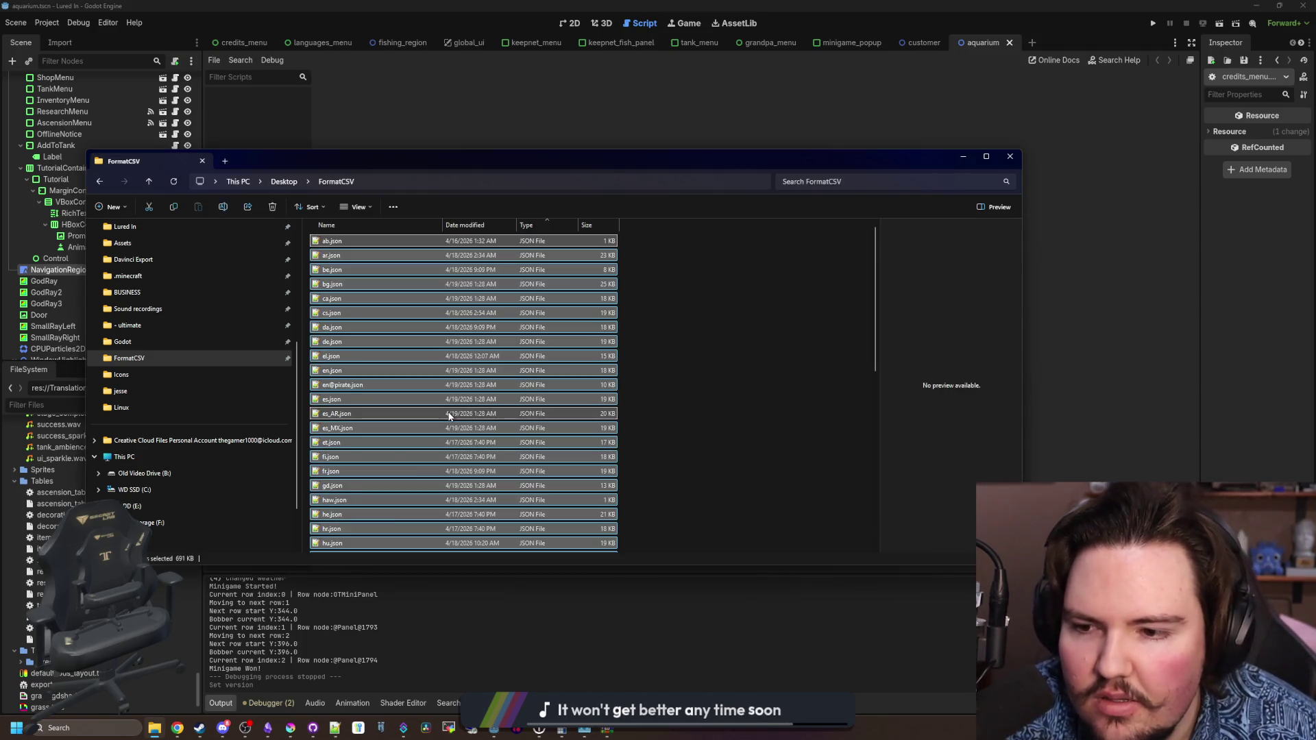
click(699, 402)
scroll(421, 398, up, 10)
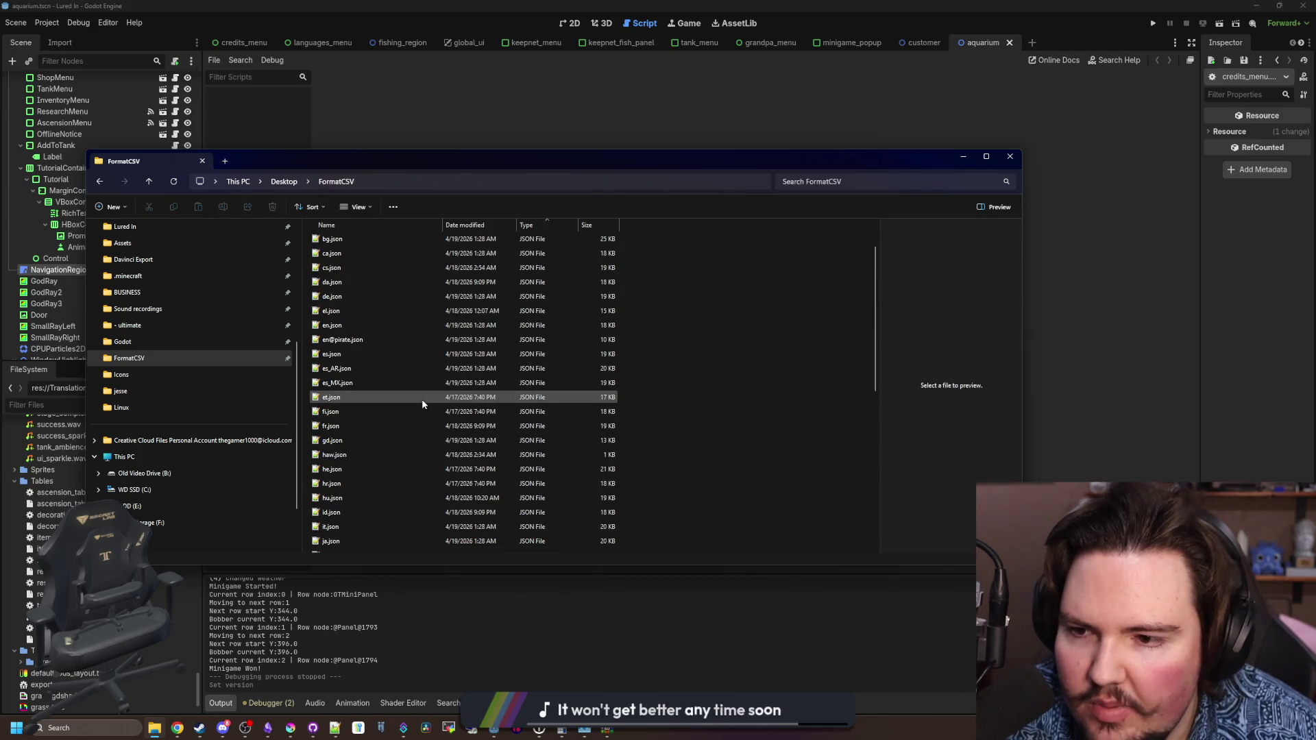
right_click(363, 340)
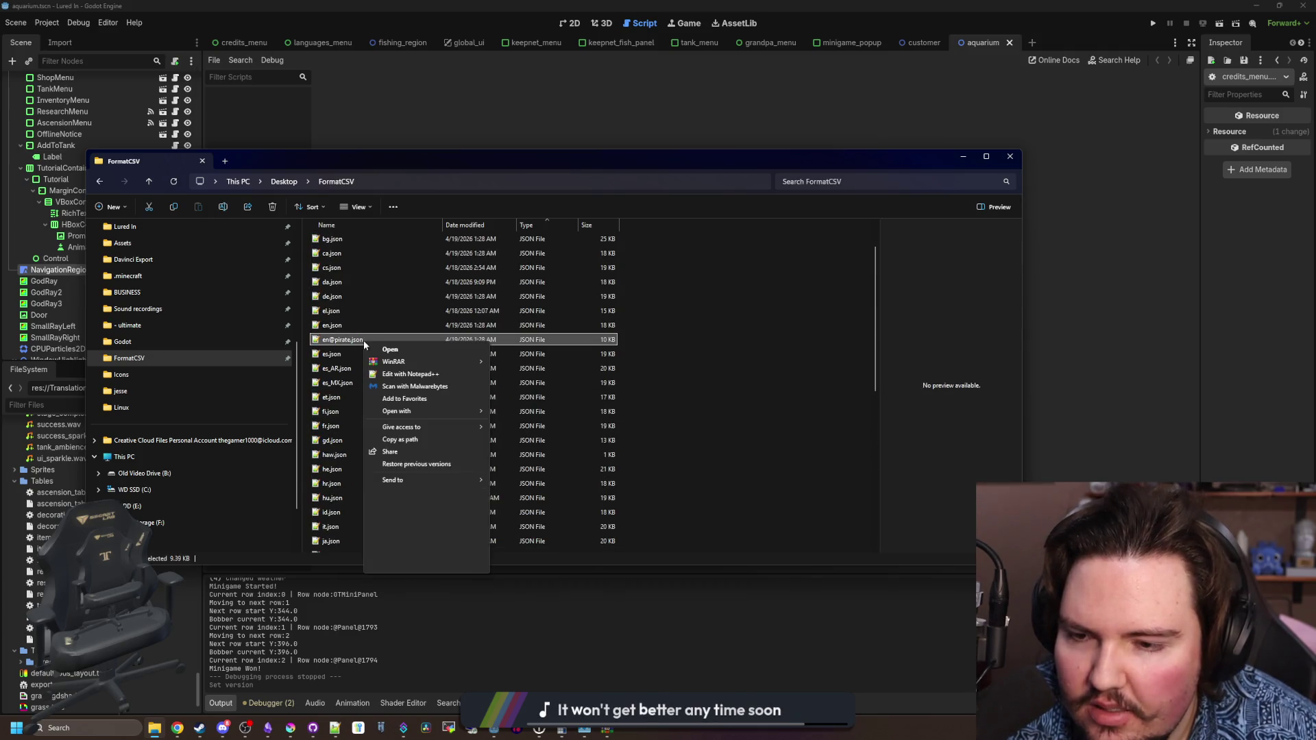
click(368, 384)
scroll(368, 382, down, 10)
Select format.py, search for PyCharm in Windows search, and launch PyCharm Community showing the script.
click(353, 546)
click(80, 729)
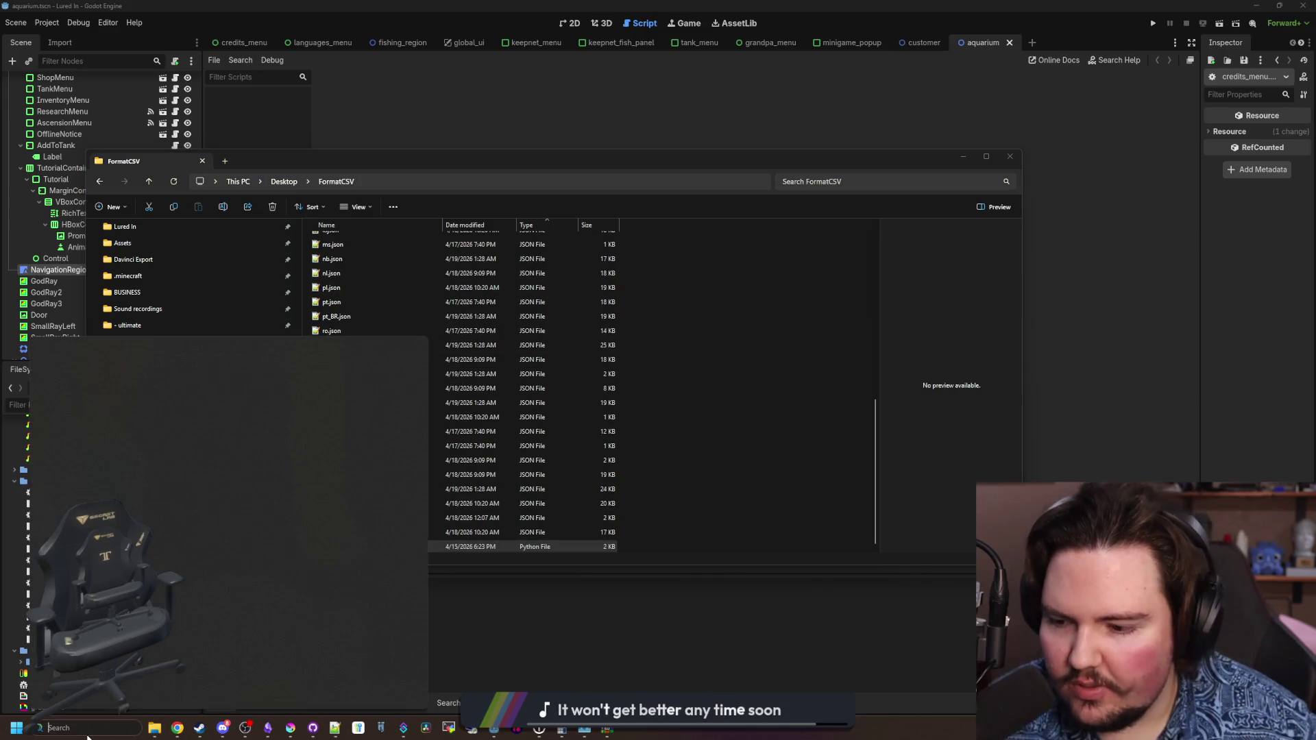
text(python)
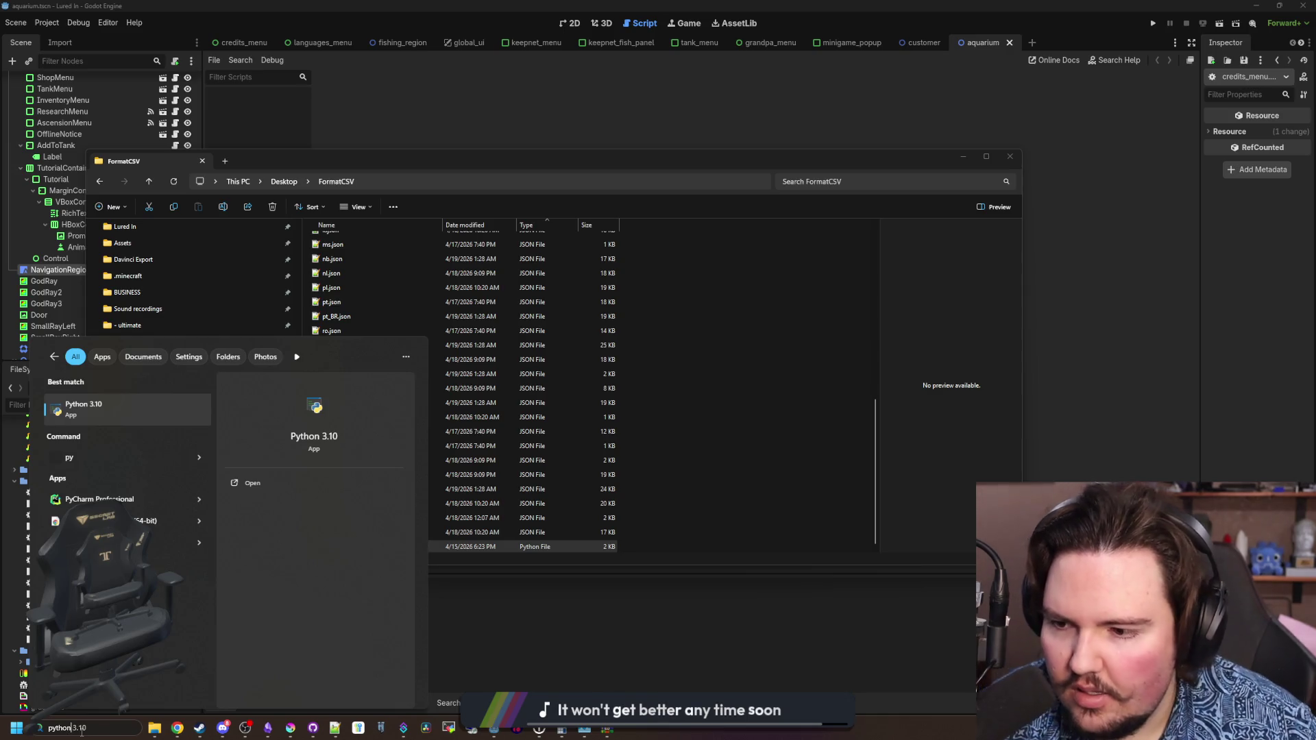
key(BackSpace)
key(BackSpace)
key(BackSpace)
text(charm)
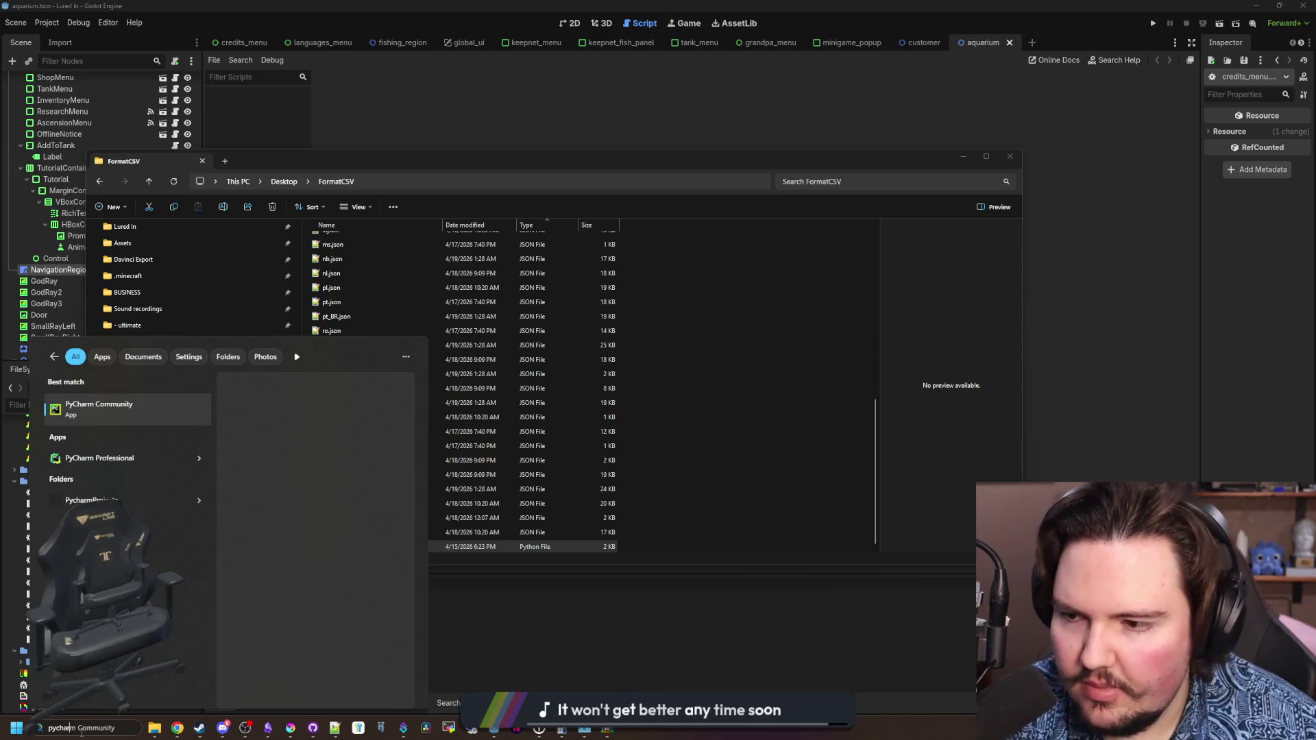
click(150, 403)
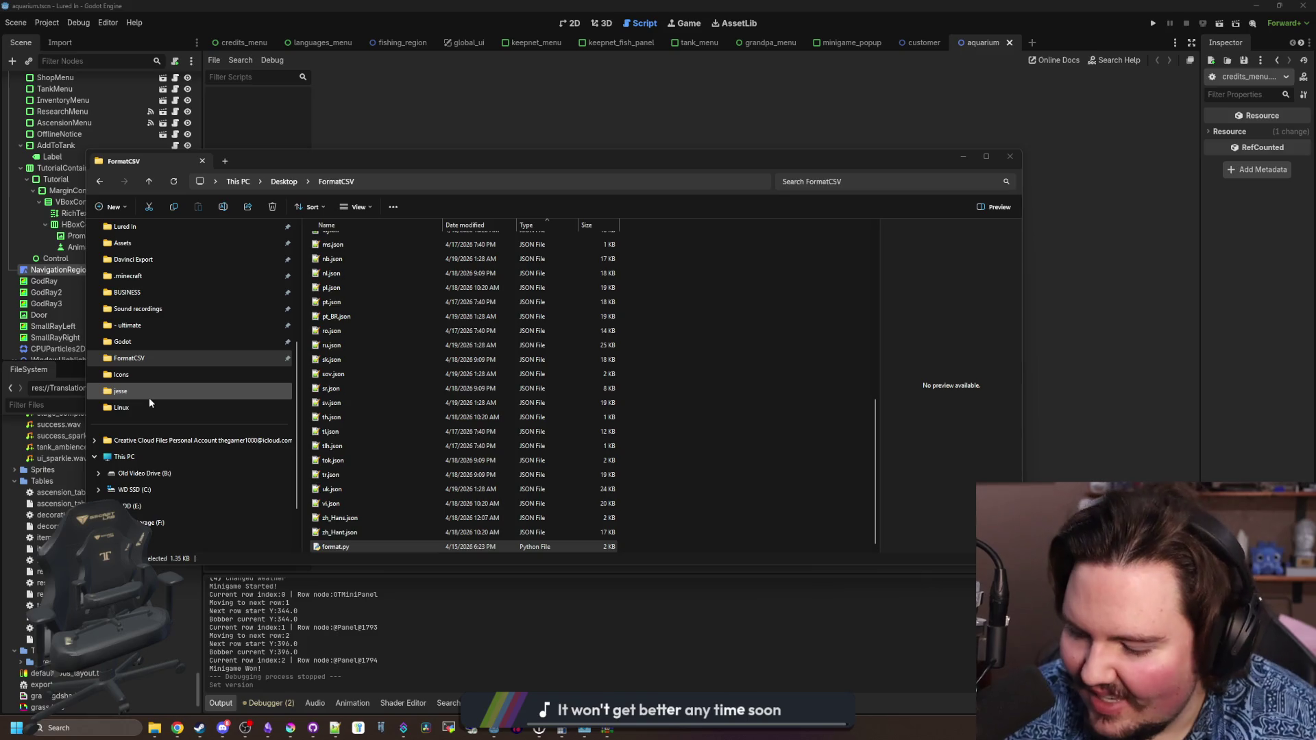
scroll(149, 402, down, 2)
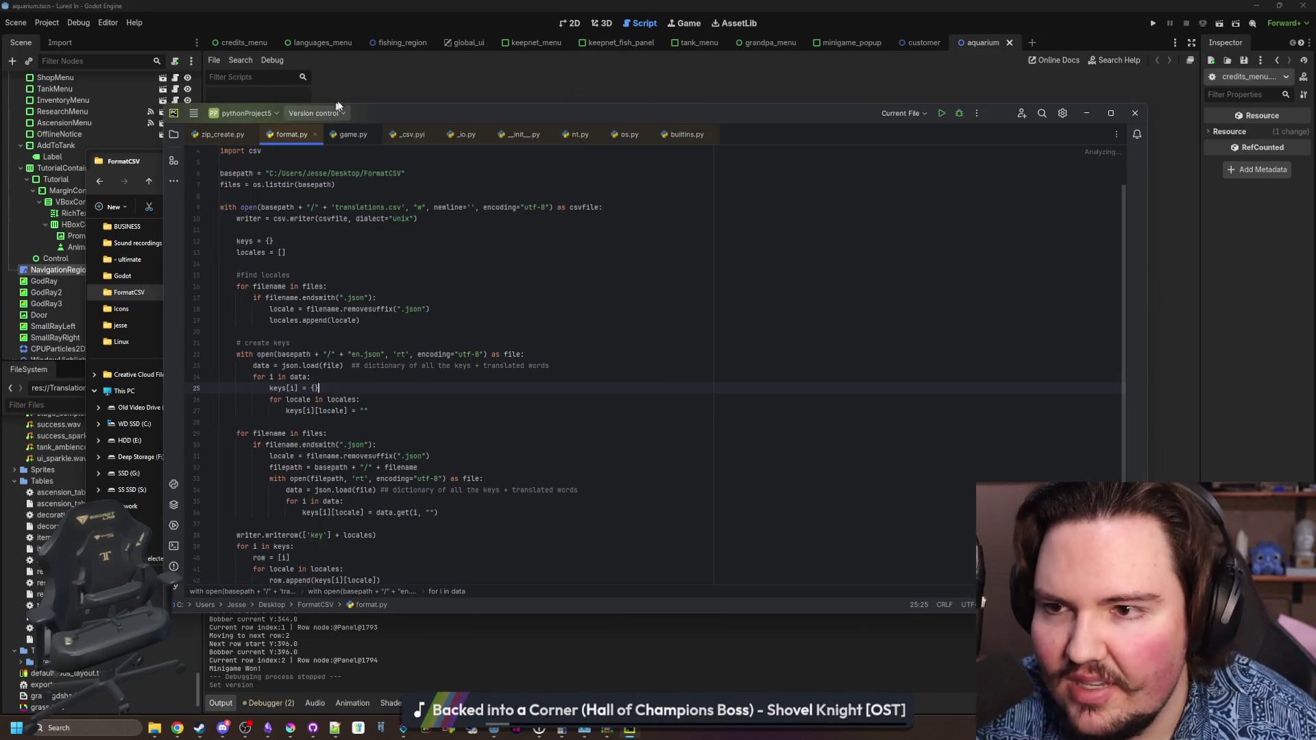
drag(372, 110, 709, 109)
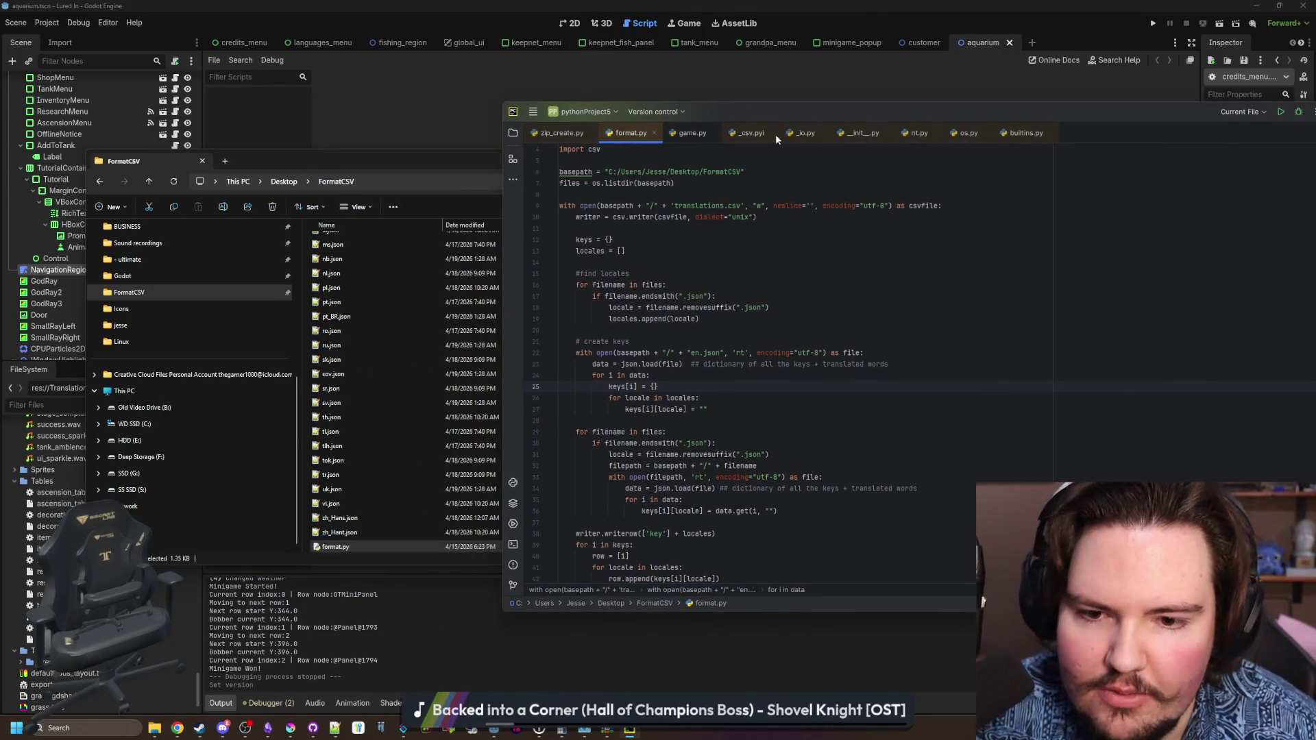
Insert a new line after line 18 starting the condition if locale == "en@pirate".
click(662, 418)
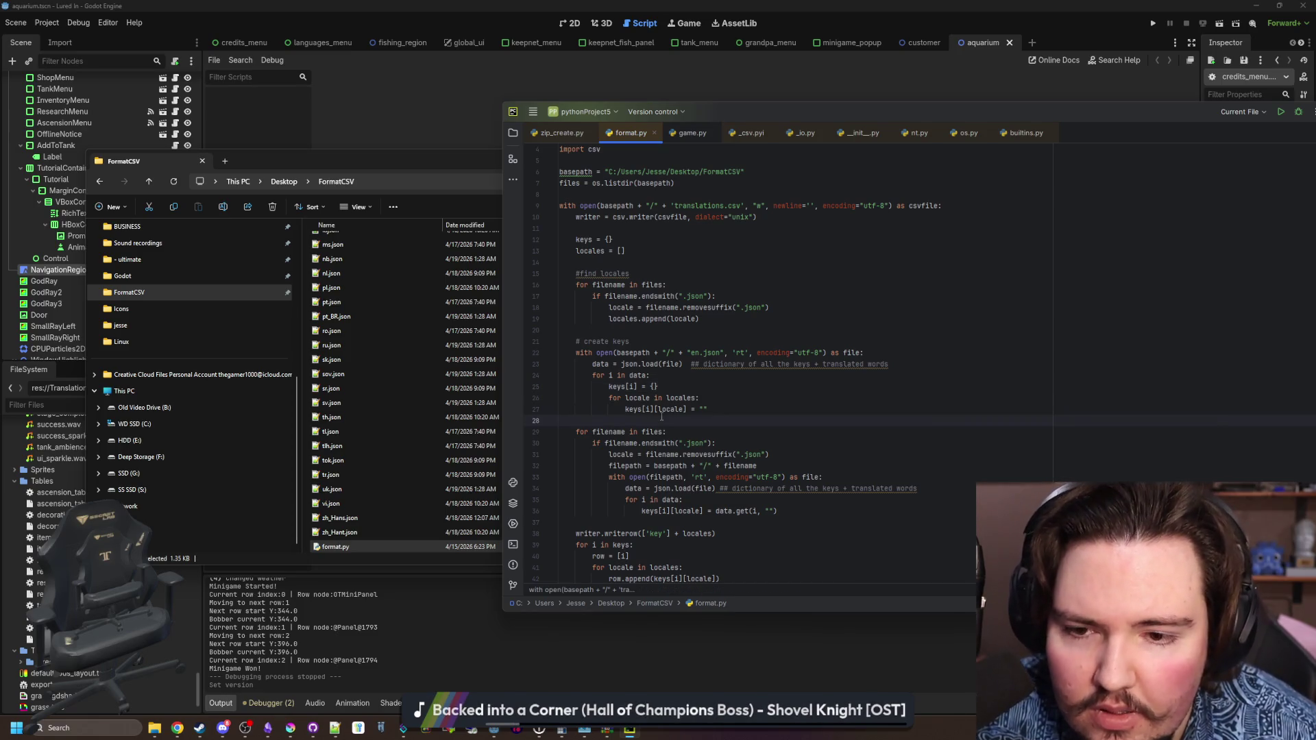
scroll(662, 384, down, 3)
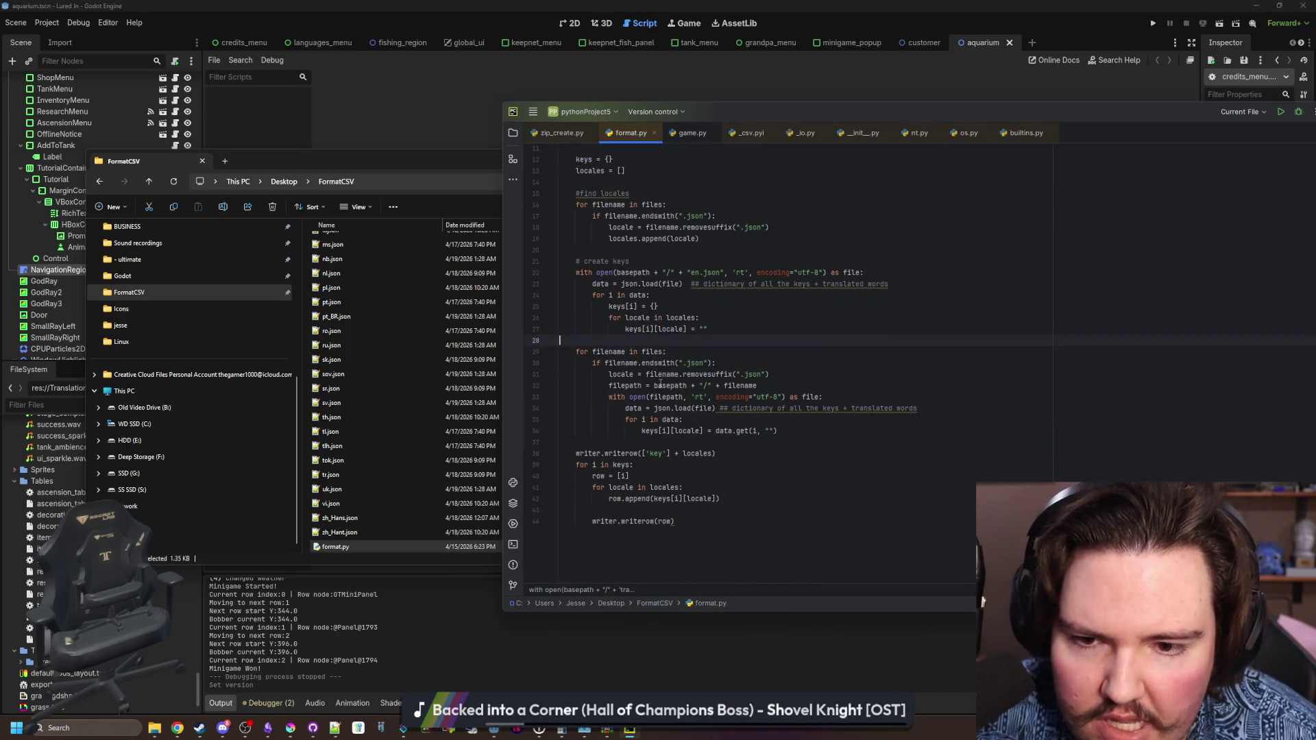
scroll(677, 376, up, 2)
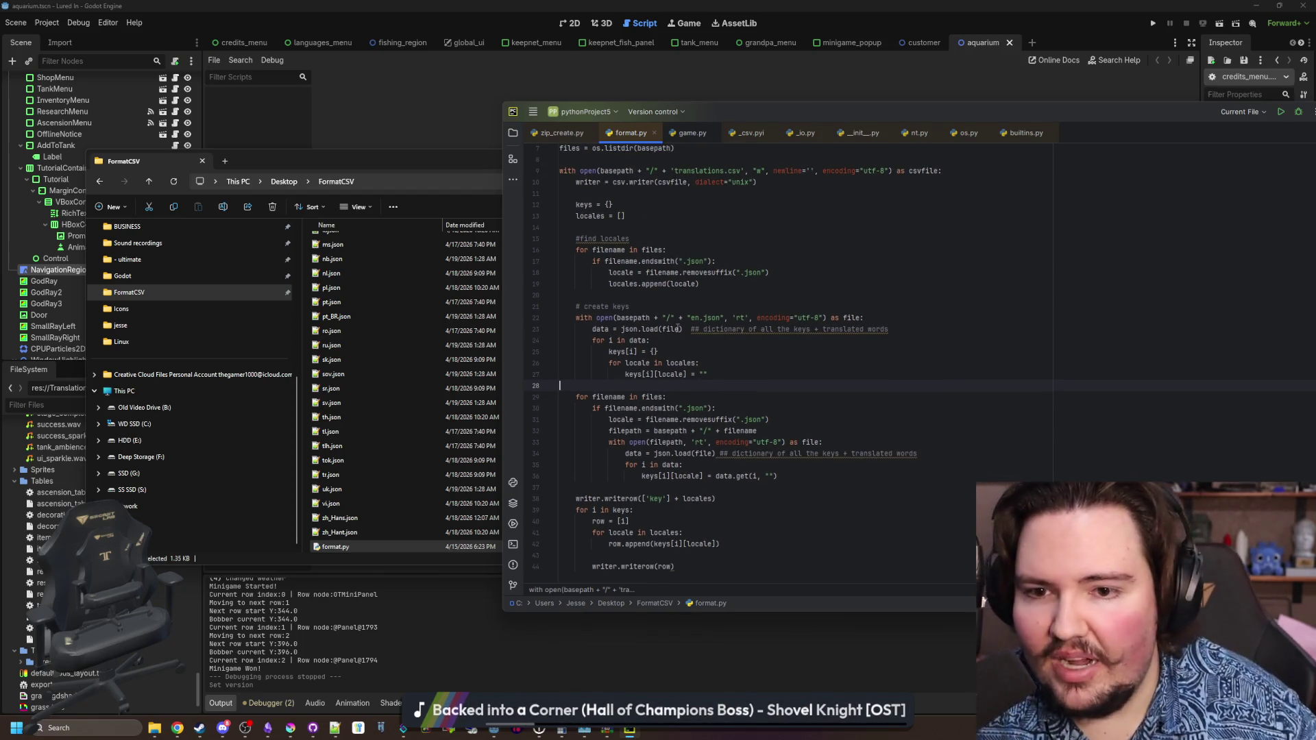
scroll(733, 340, up, 2)
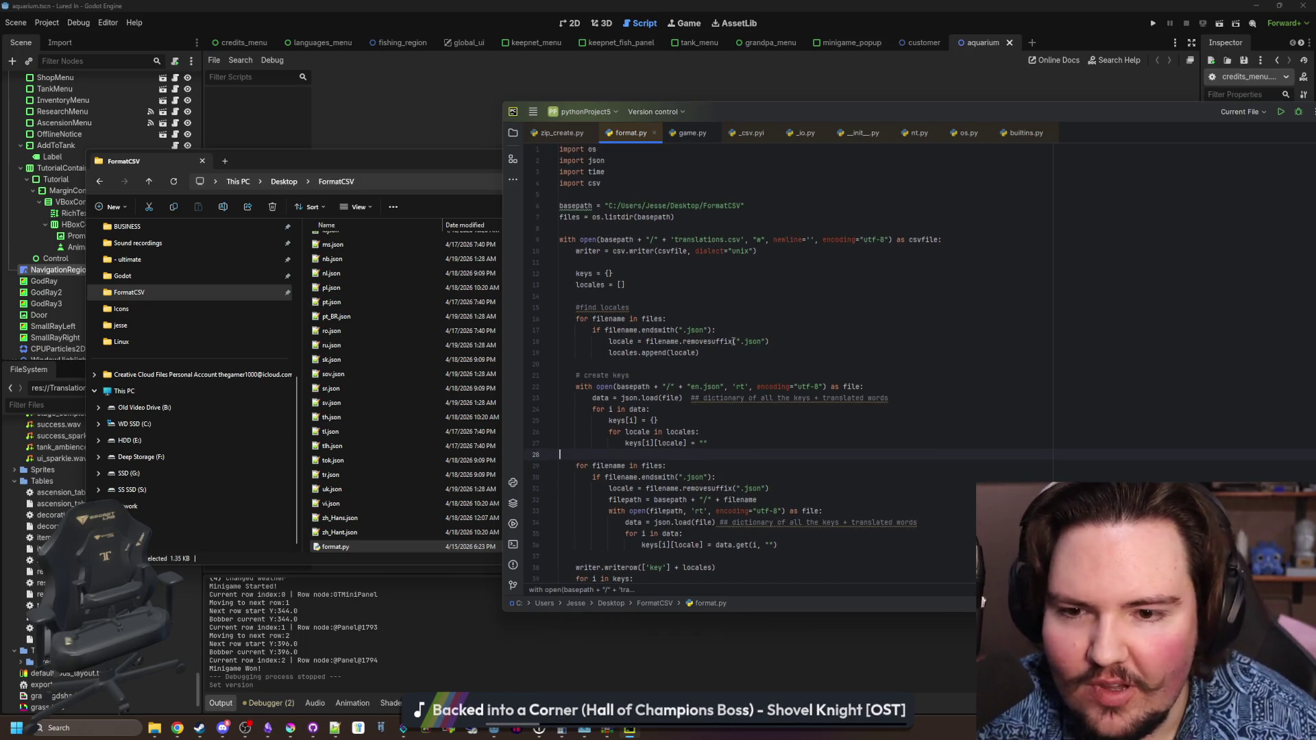
click(795, 344)
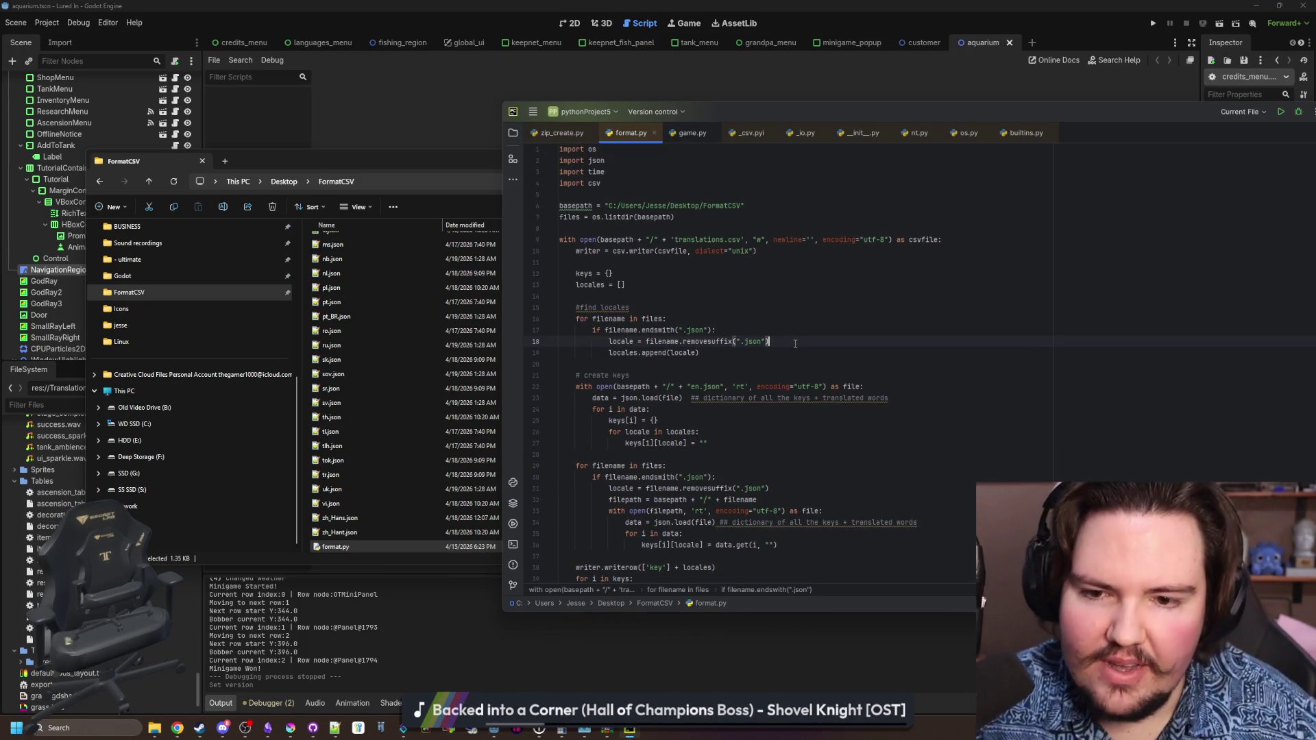
key(Return)
text(if locale)
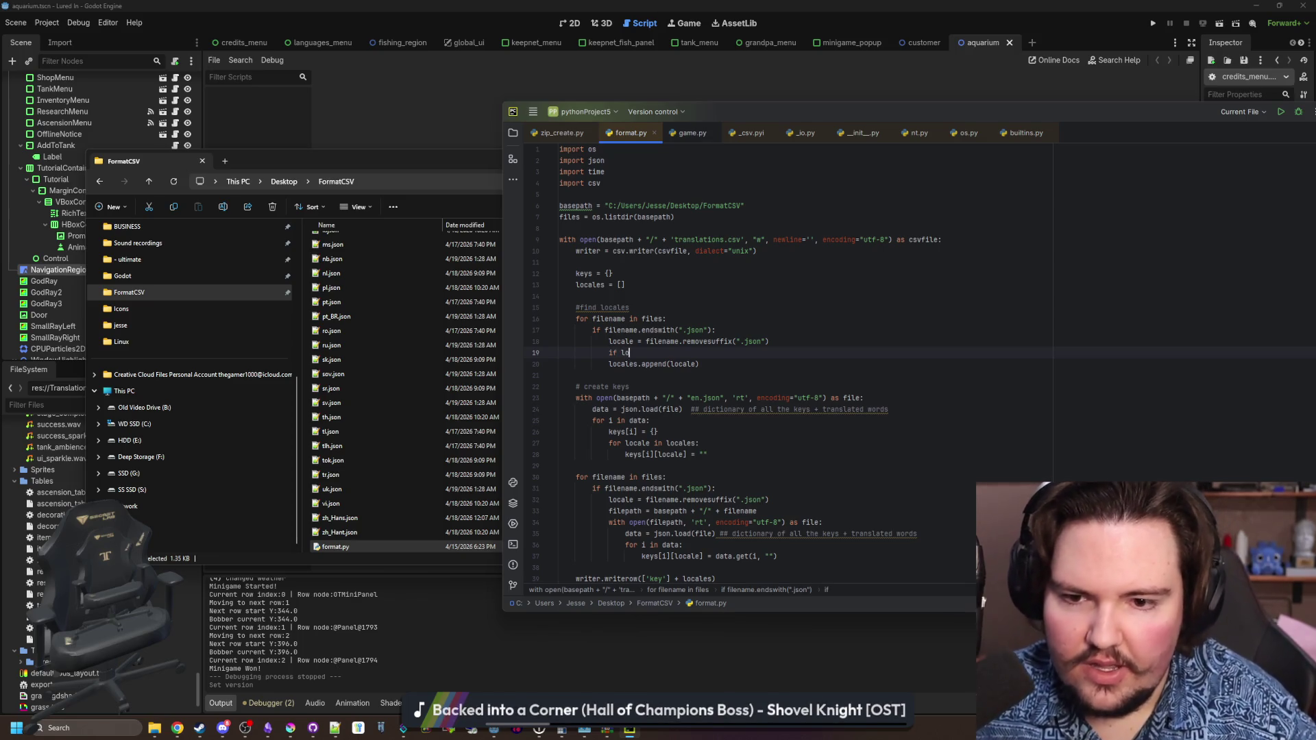
text( == "pira)
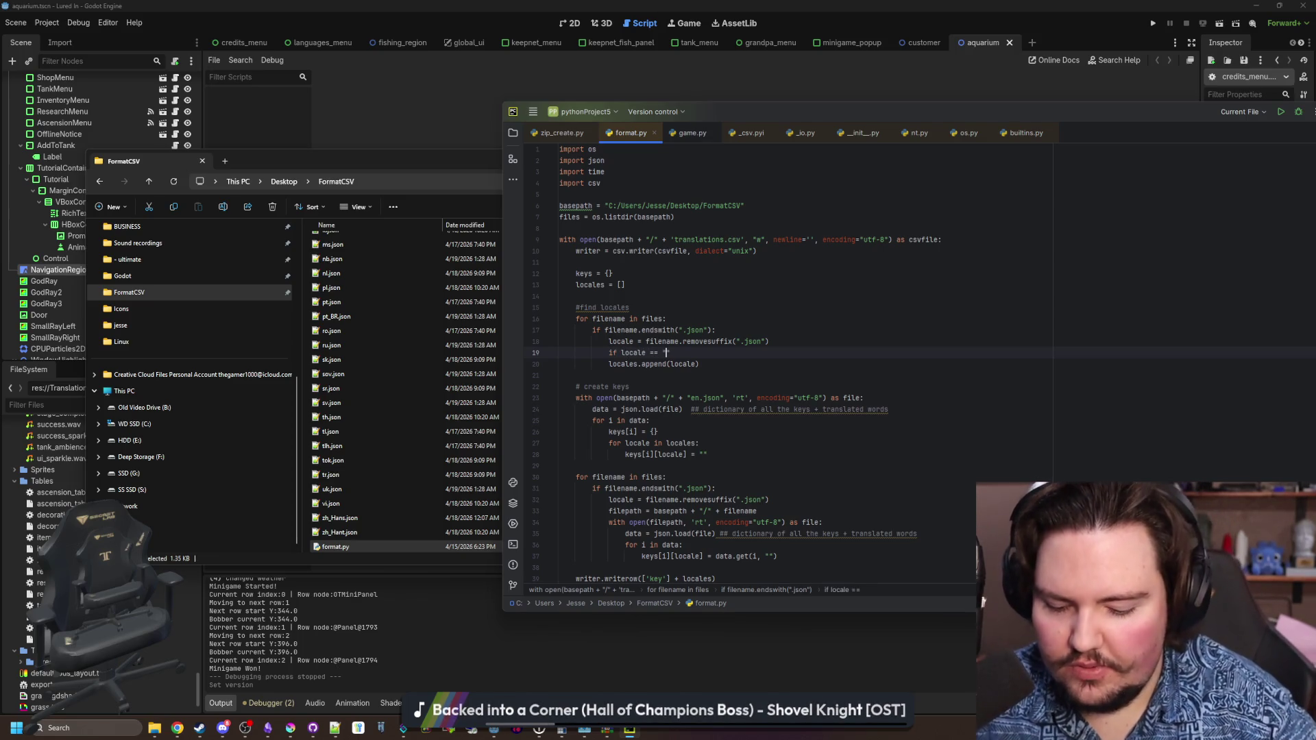
key(BackSpace)
key(BackSpace)
key(BackSpace)
text(english@pirate)
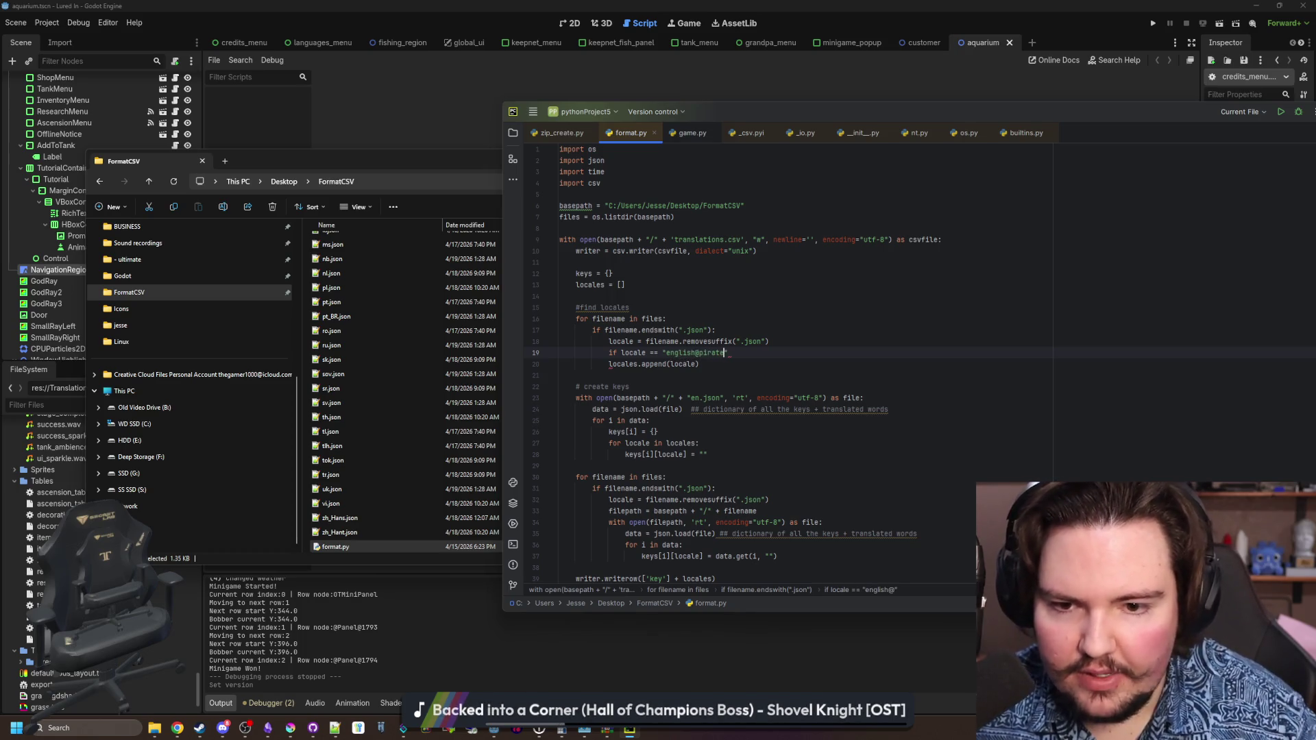
key(BackSpace)
key(BackSpace)
key(BackSpace)
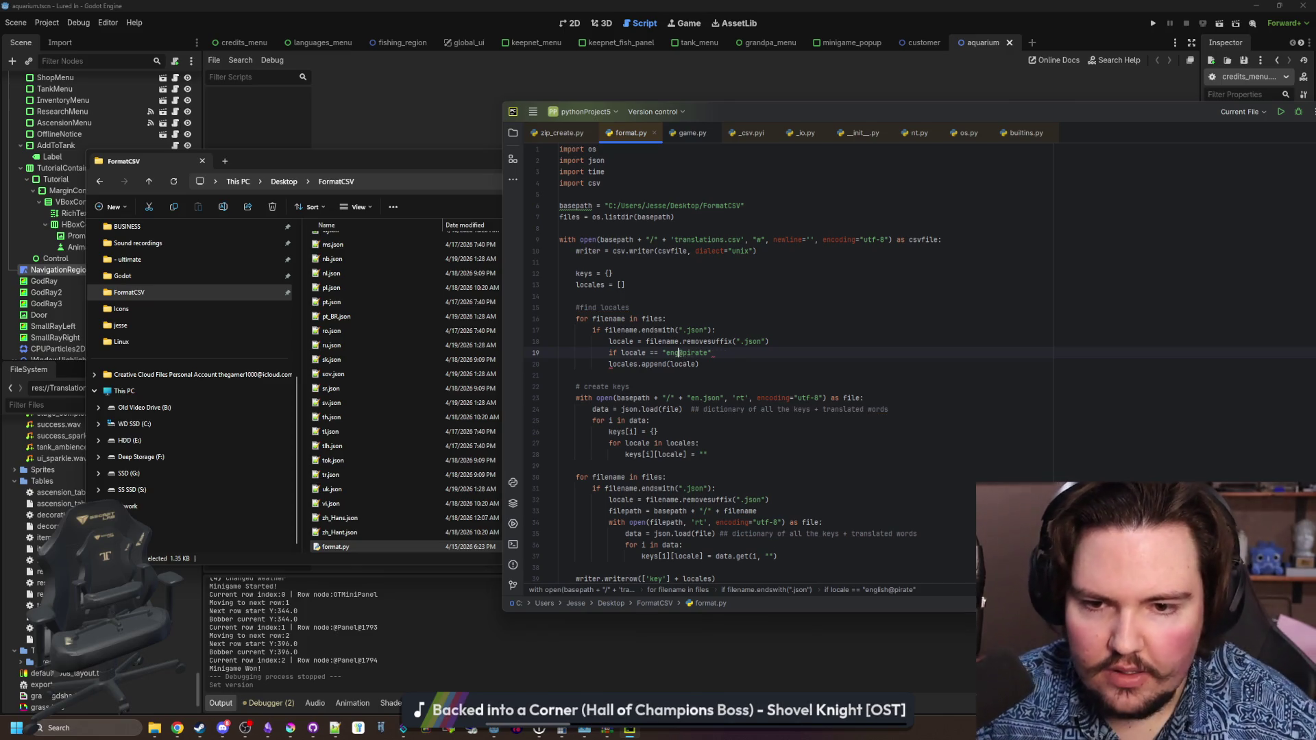
Complete the condition so en@pirate is reassigned to locale = "pirate", then return to the FormatCSV folder.
scroll(315, 439, up, 2)
scroll(315, 438, up, 10)
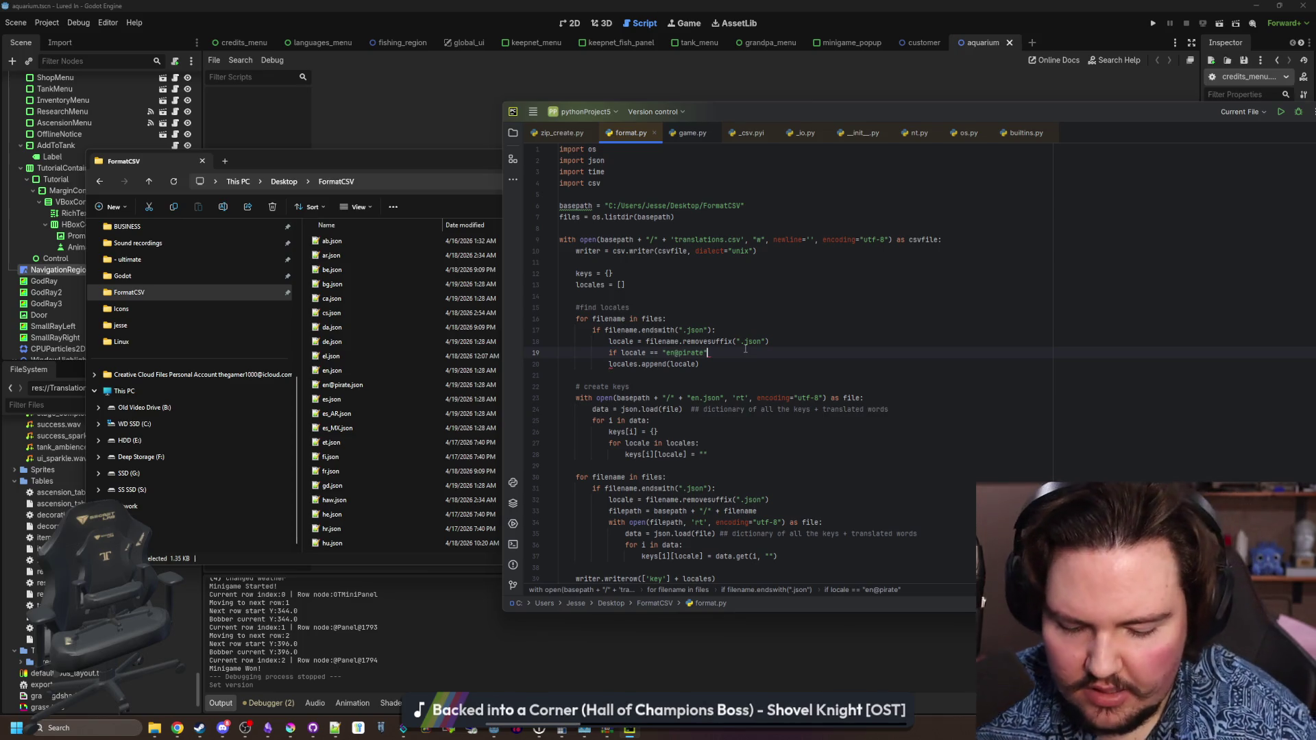
text(:)
key(Return)
text(locale = )
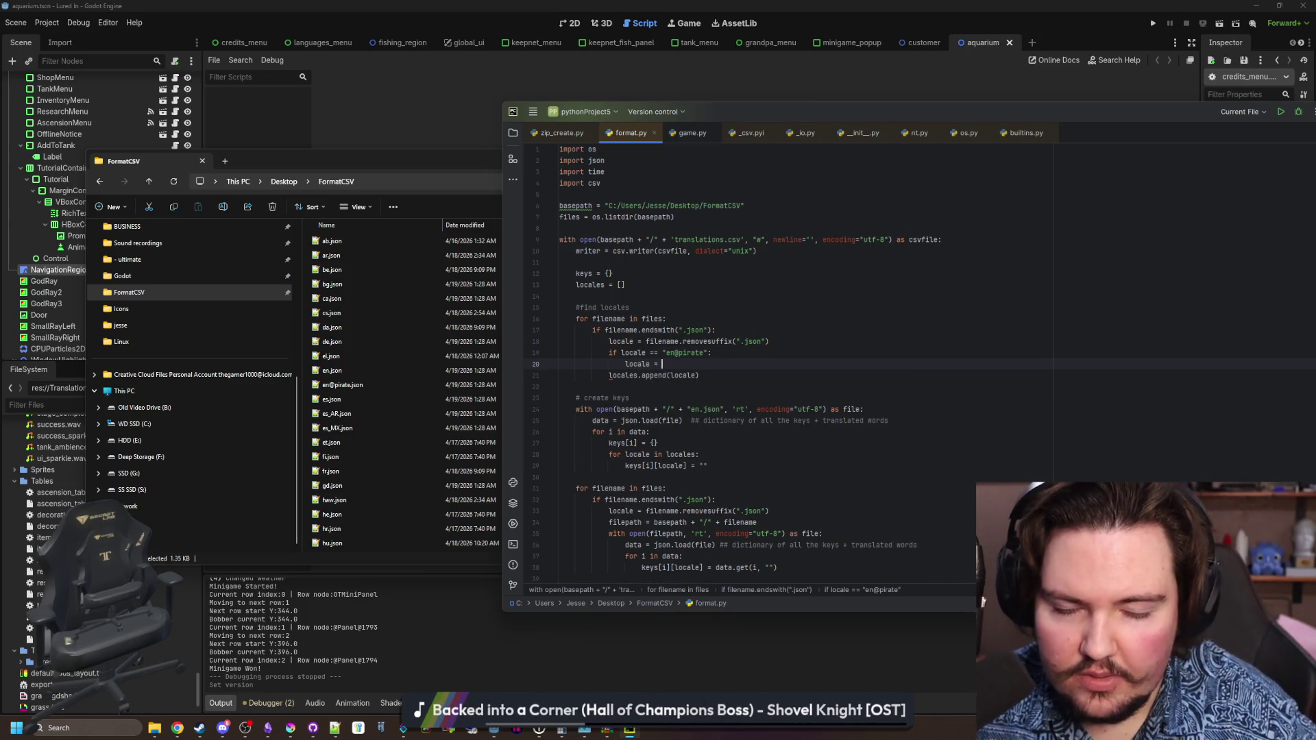
text("pirate)
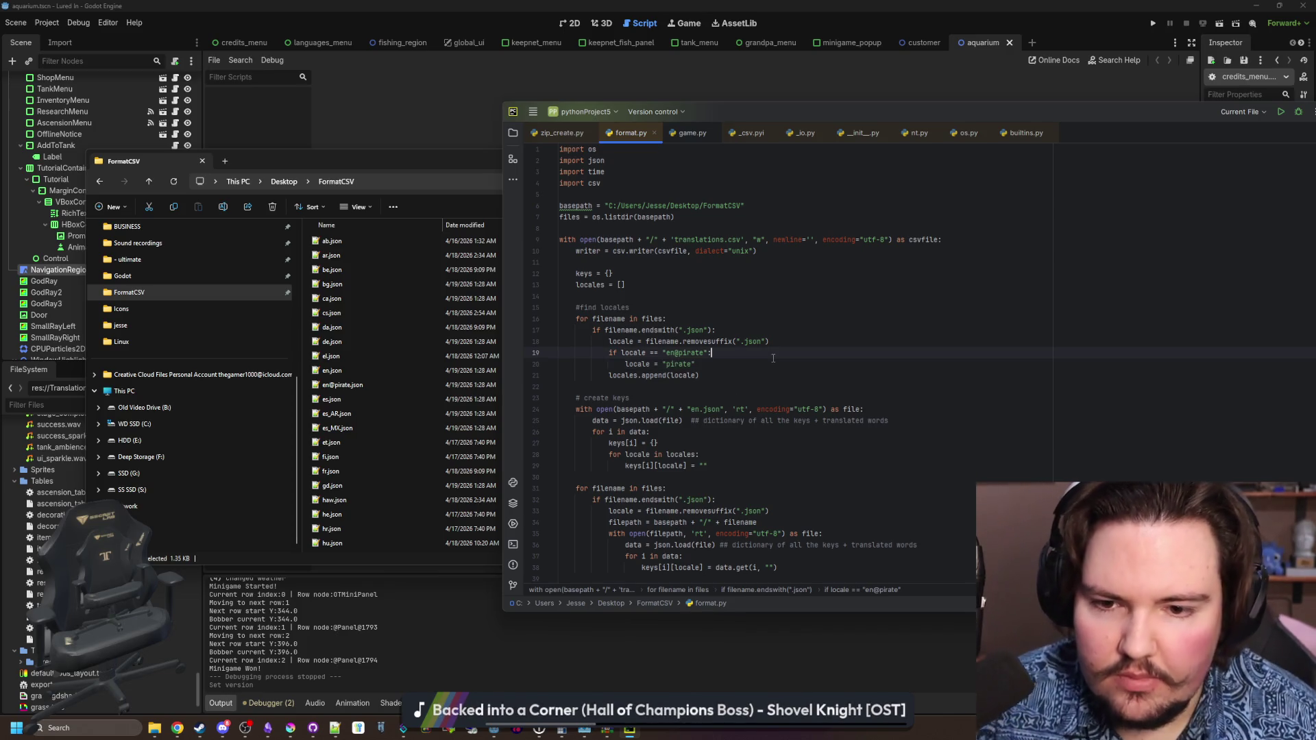
click(759, 377)
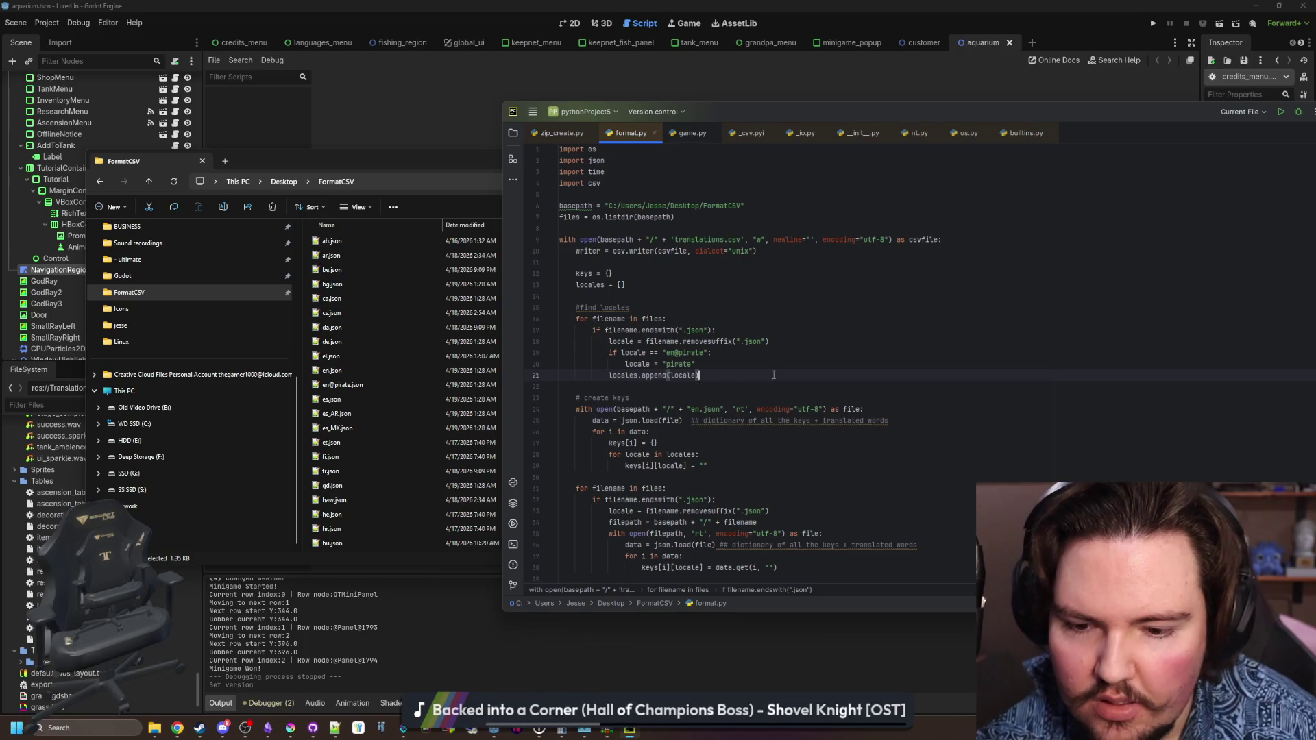
click(399, 231)
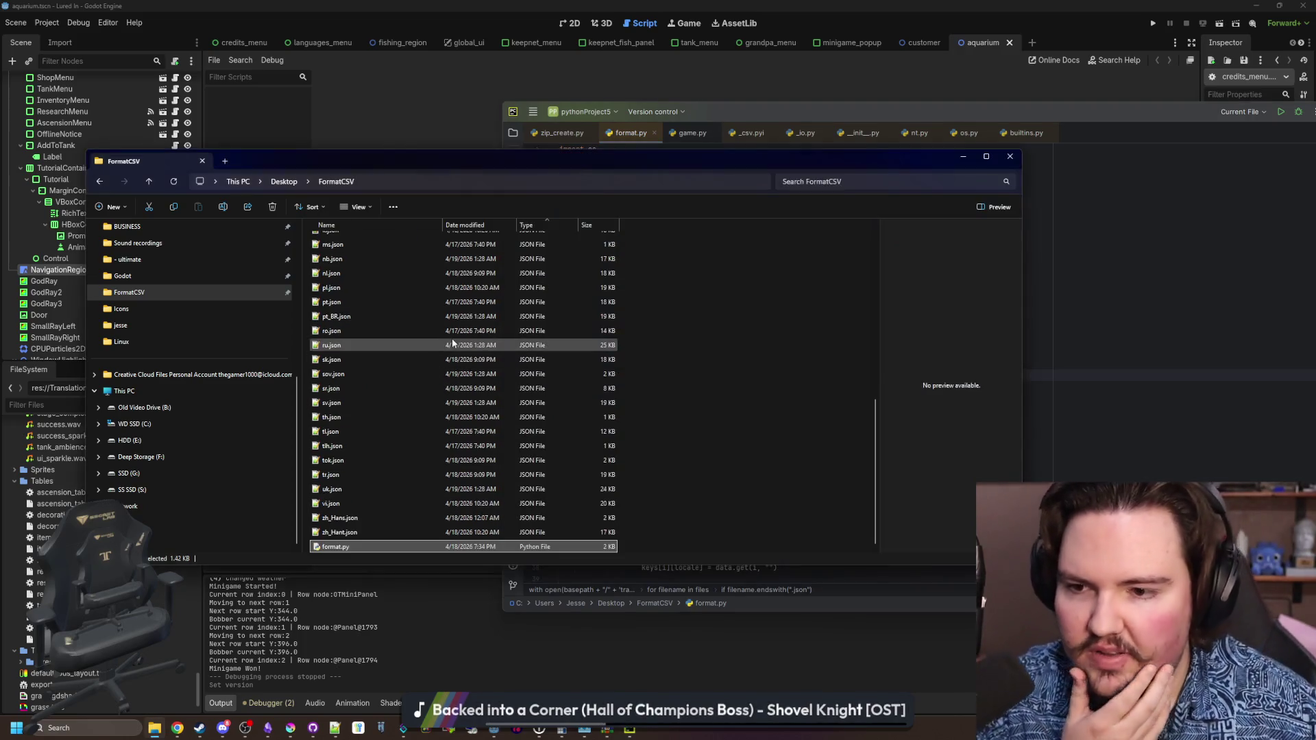
Run format.py to regenerate translations.csv and preview the new file.
scroll(383, 411, down, 10)
click(346, 546)
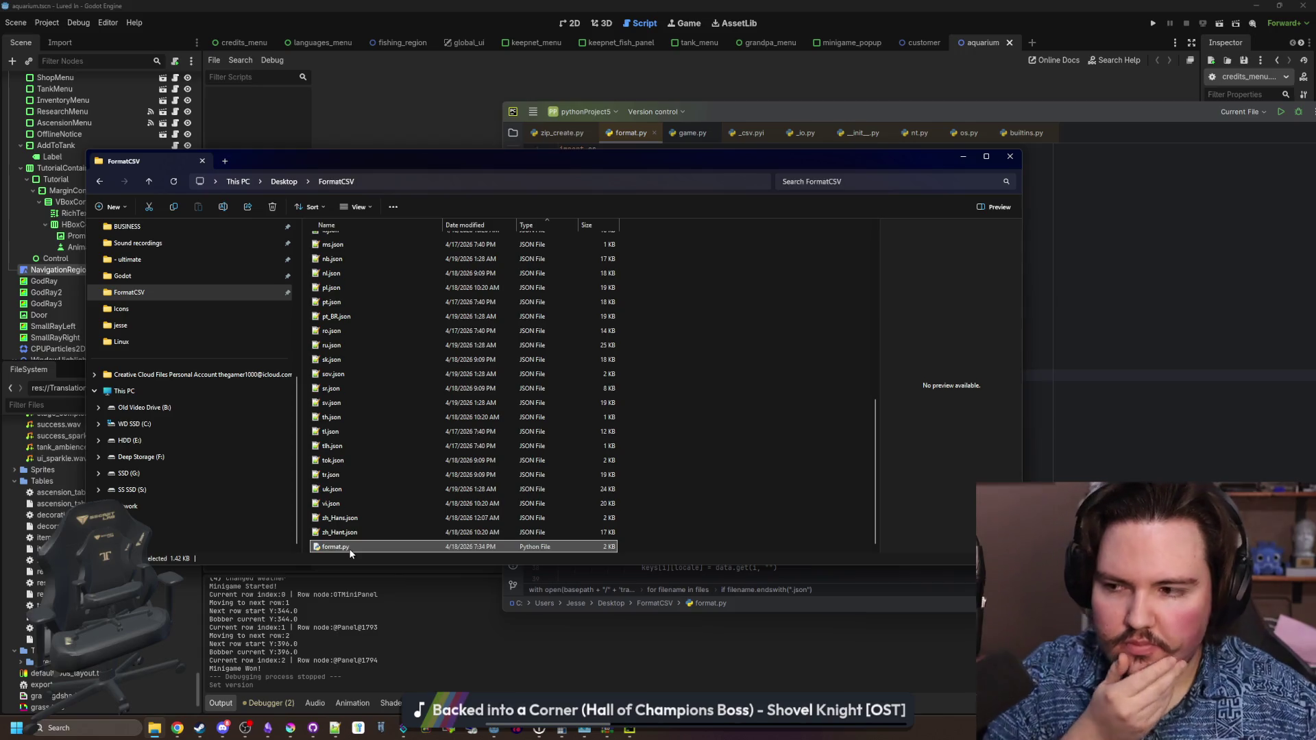
double_click(348, 548)
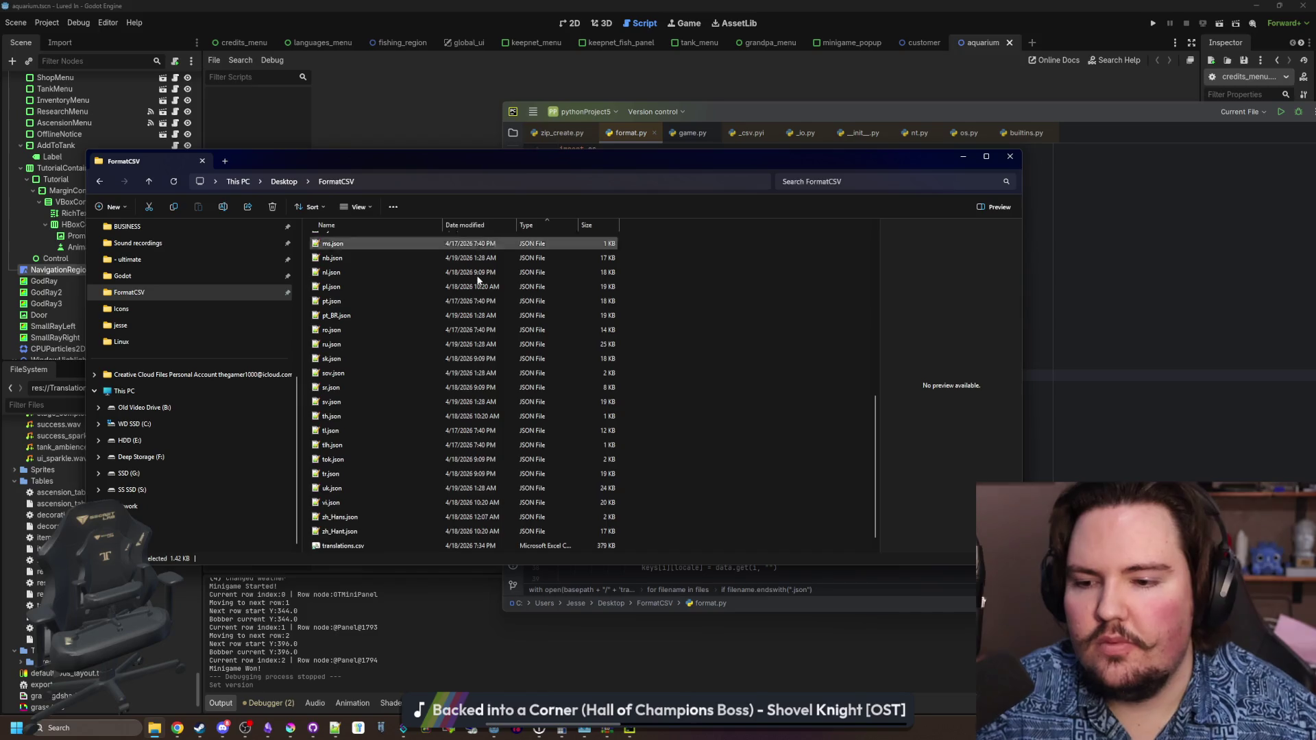
click(356, 546)
scroll(949, 384, down, 3)
scroll(949, 383, down, 10)
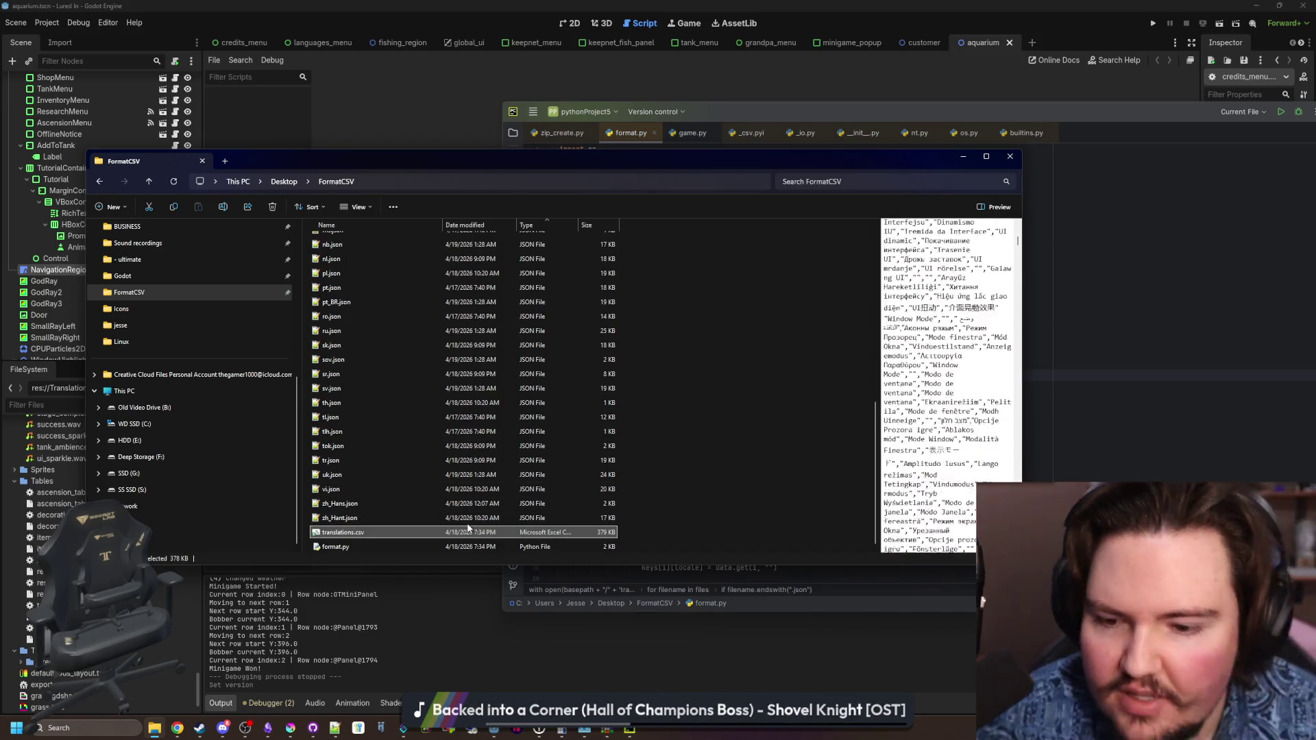
Launch Microsoft Office Excel 2007 by searching for excel.
click(100, 726)
text(excel)
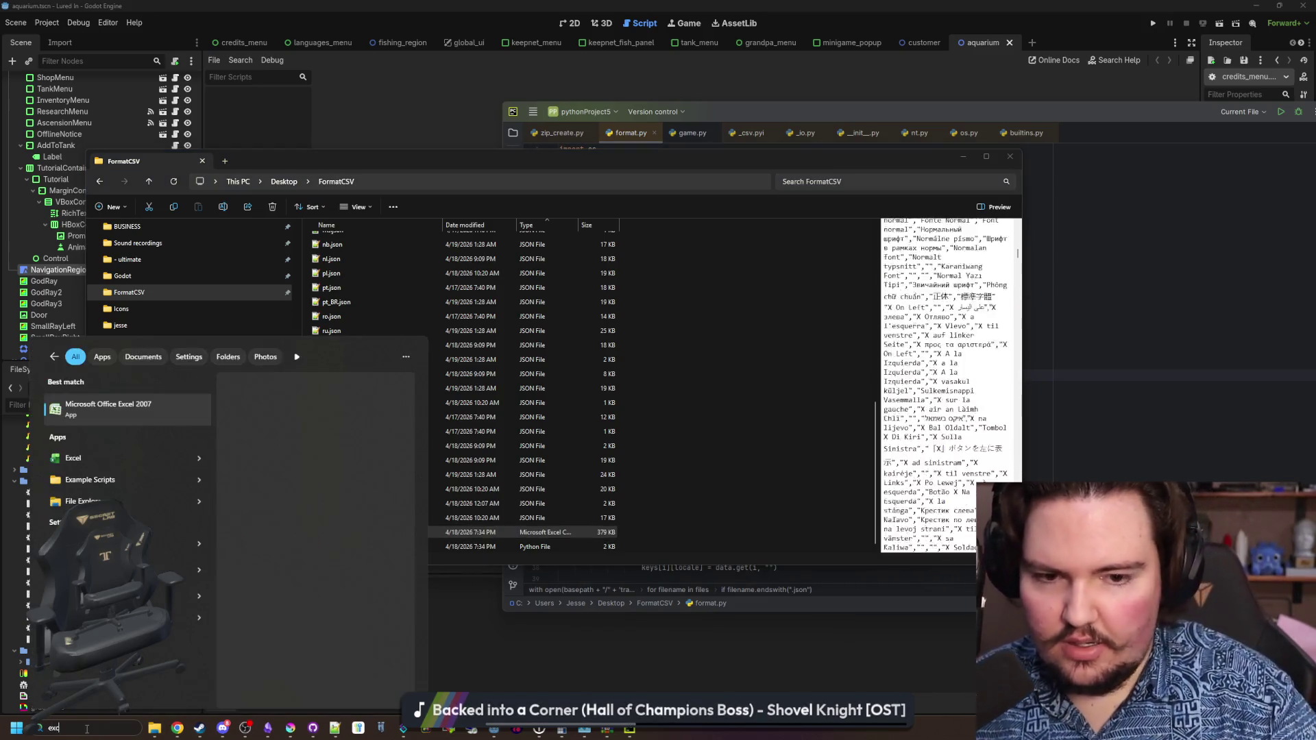
click(135, 415)
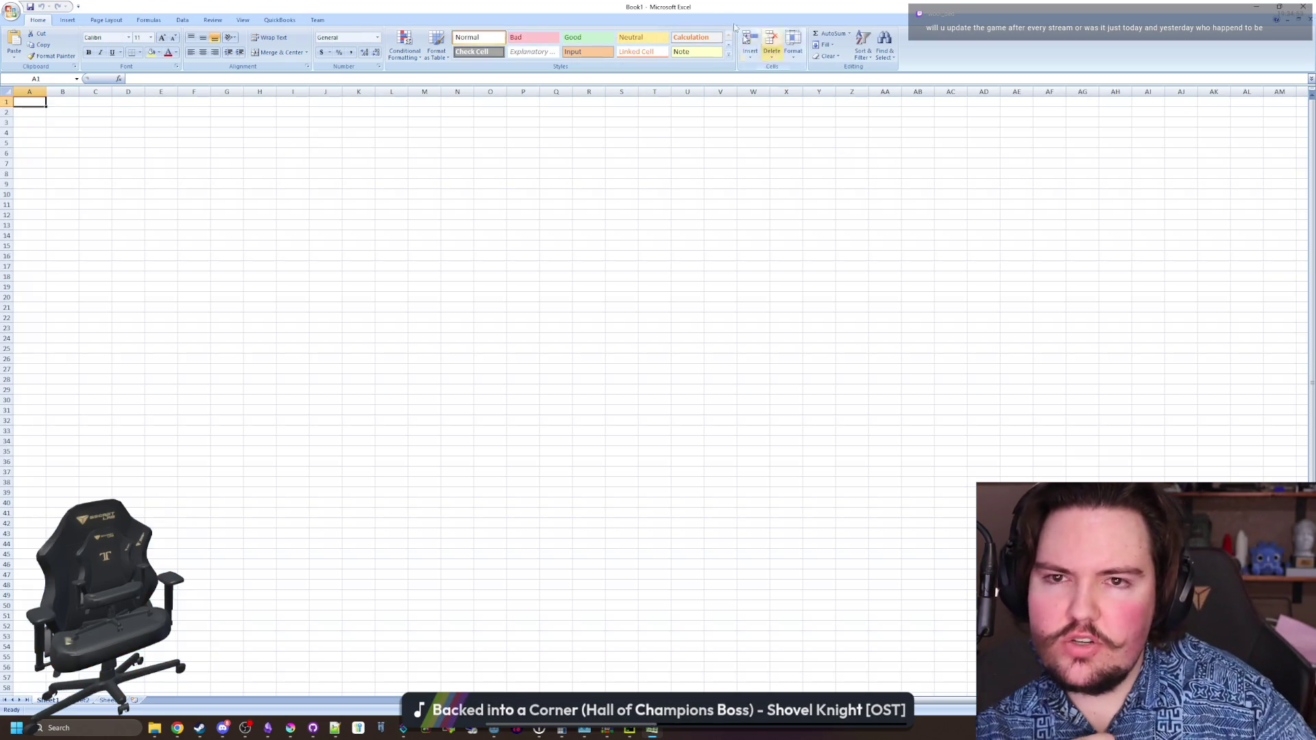
Shrink and move the Excel window aside, then open translations.csv from the FormatCSV folder.
click(1278, 6)
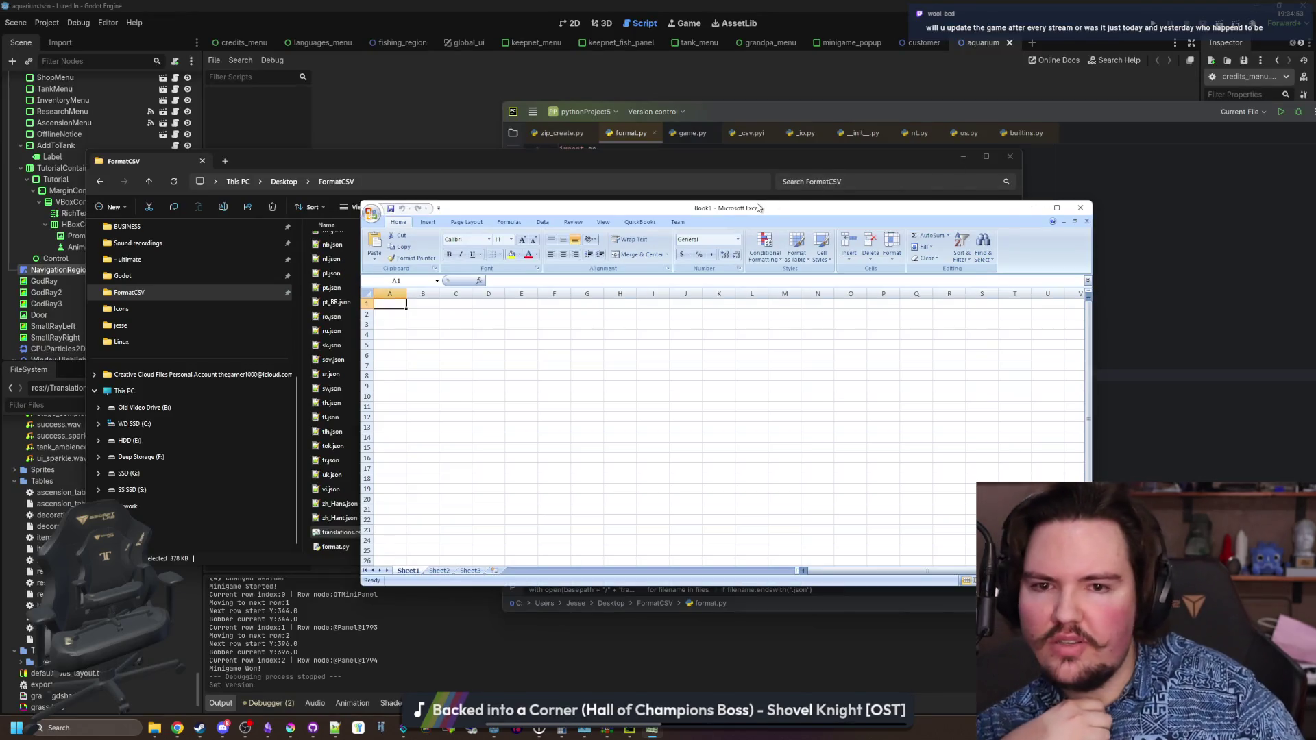
drag(765, 207, 19, 190)
click(354, 535)
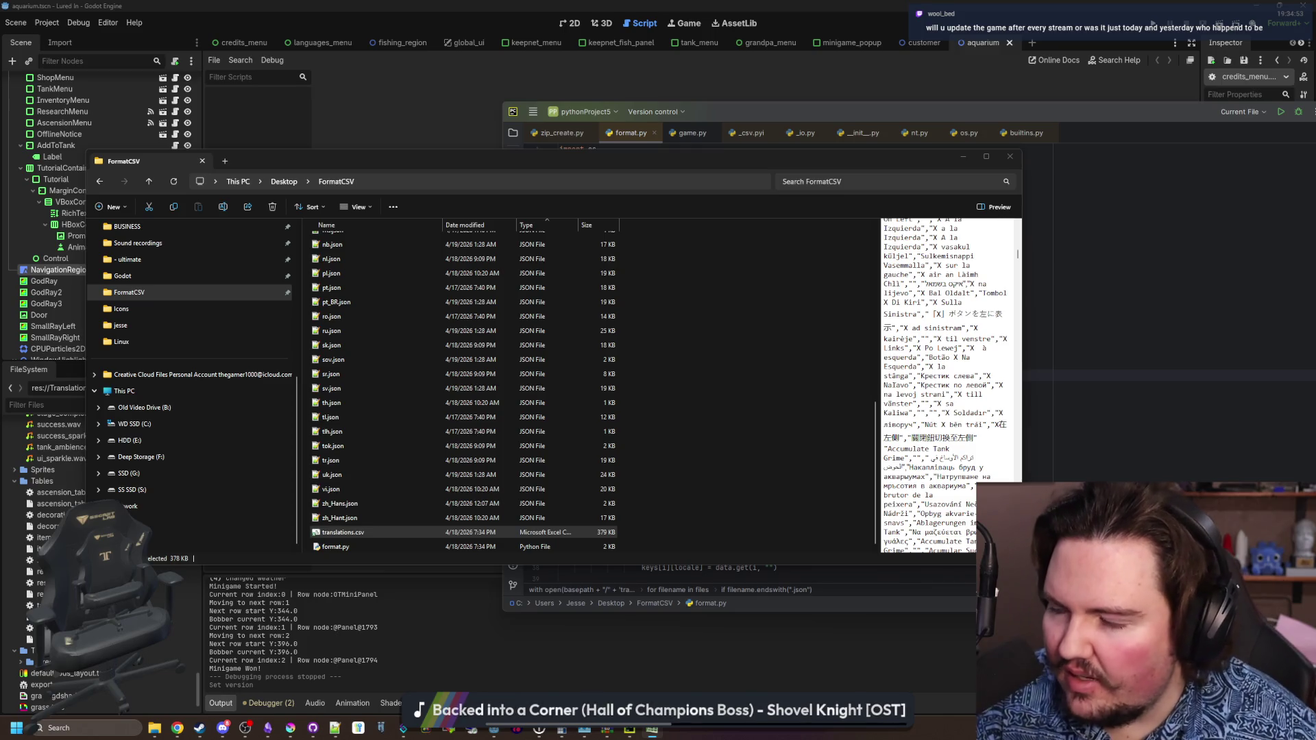
key(Return)
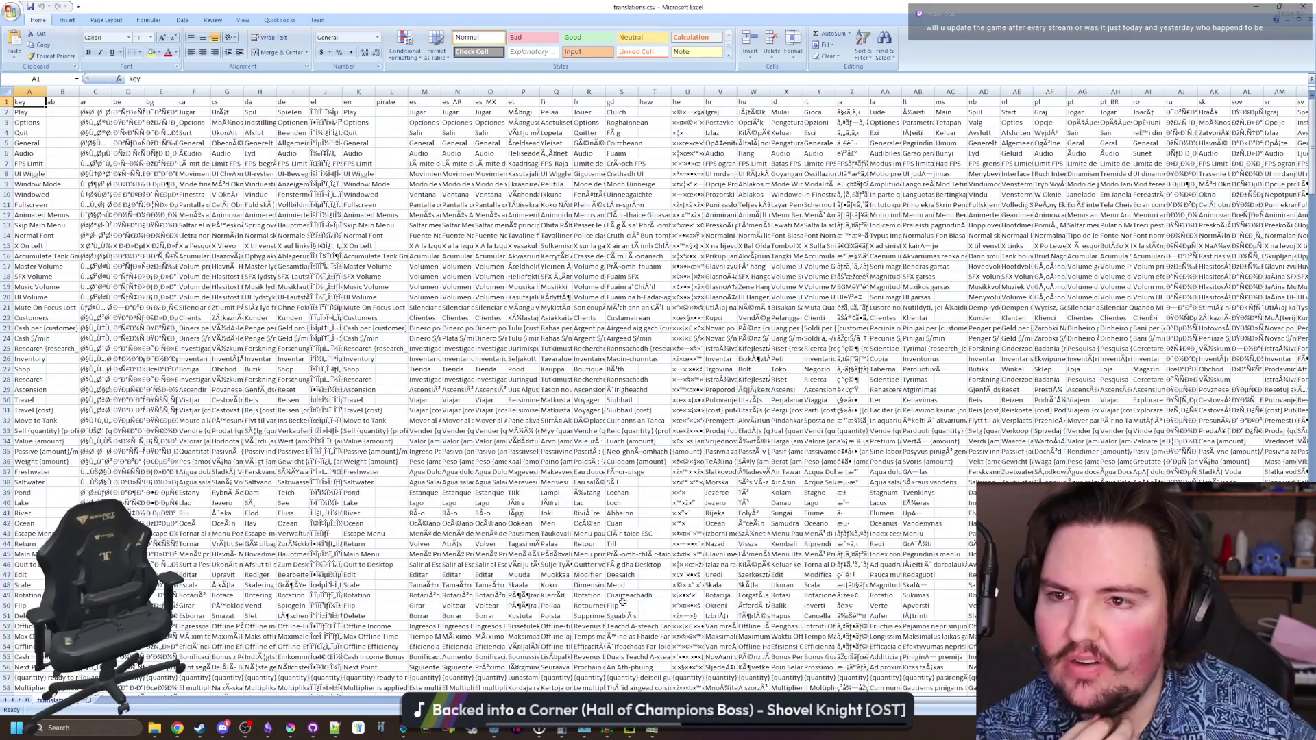
Scroll down column L checking the pirate translations, then minimize Excel and move the folder window down.
click(390, 270)
scroll(390, 270, down, 20)
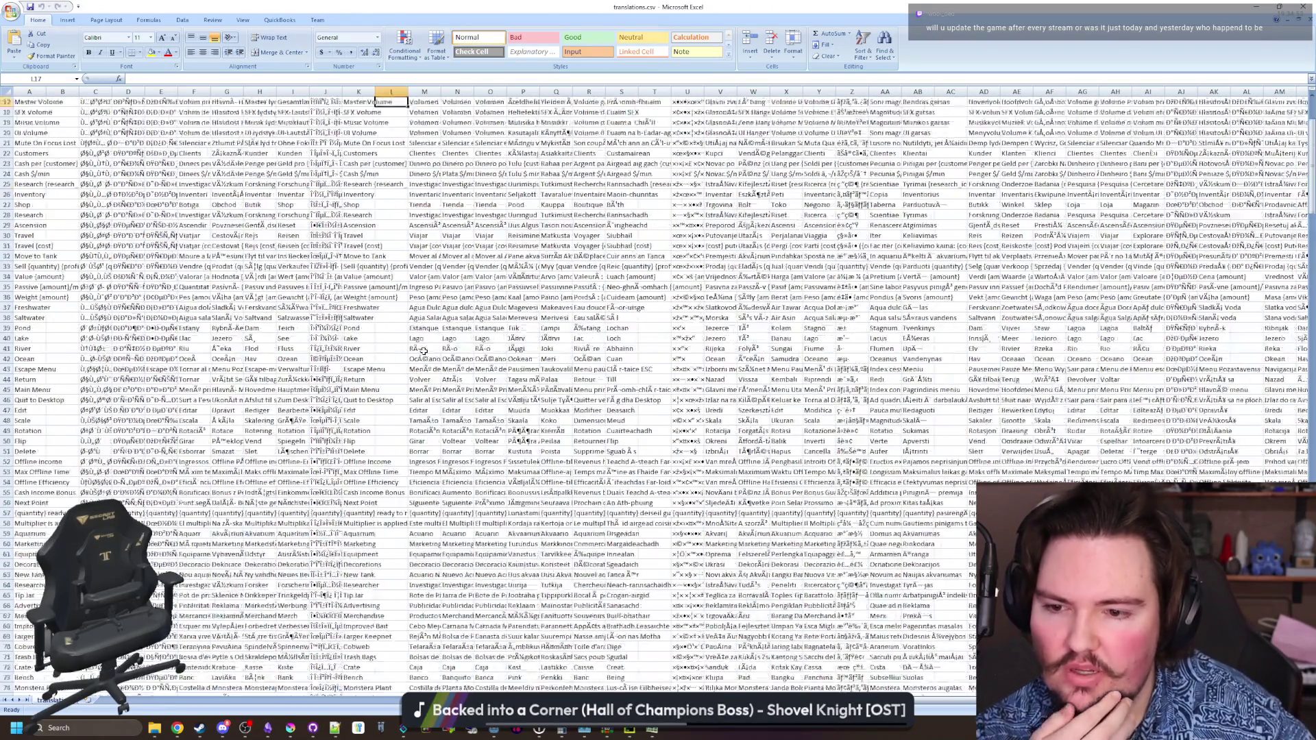
click(393, 482)
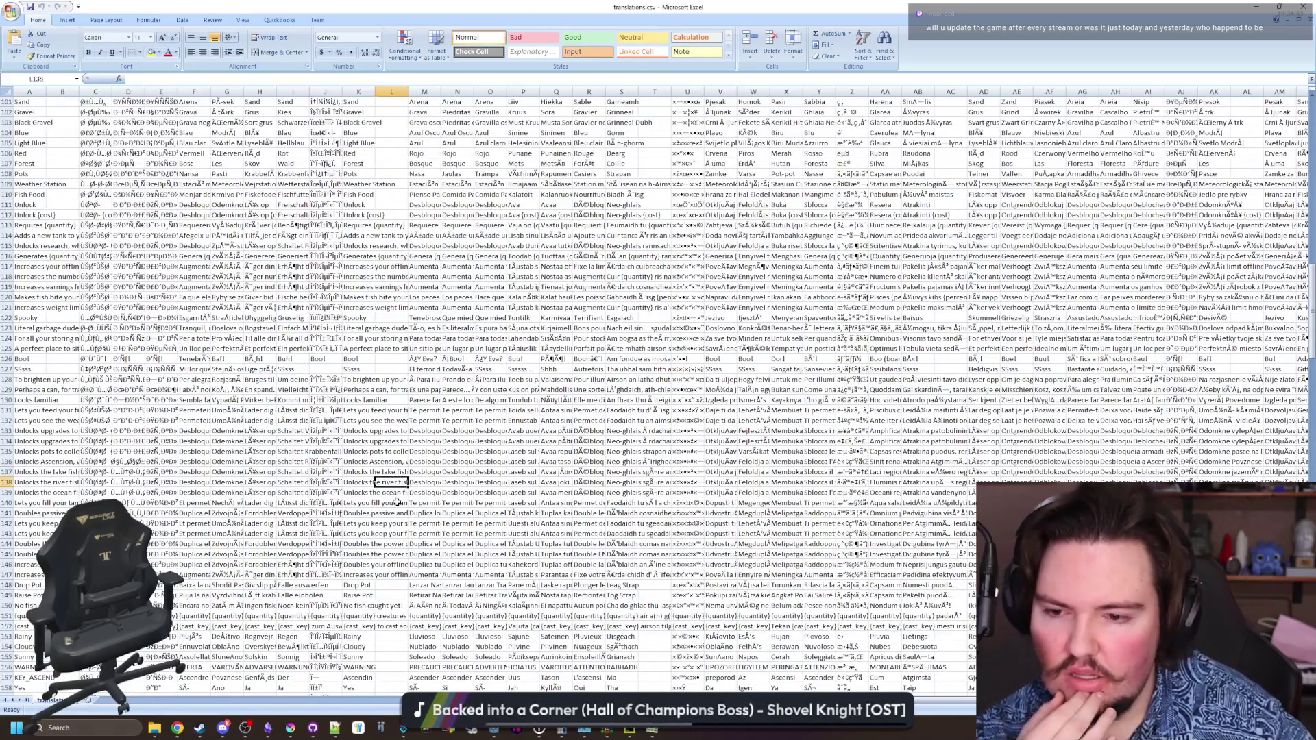
scroll(392, 482, down, 9)
scroll(389, 509, down, 7)
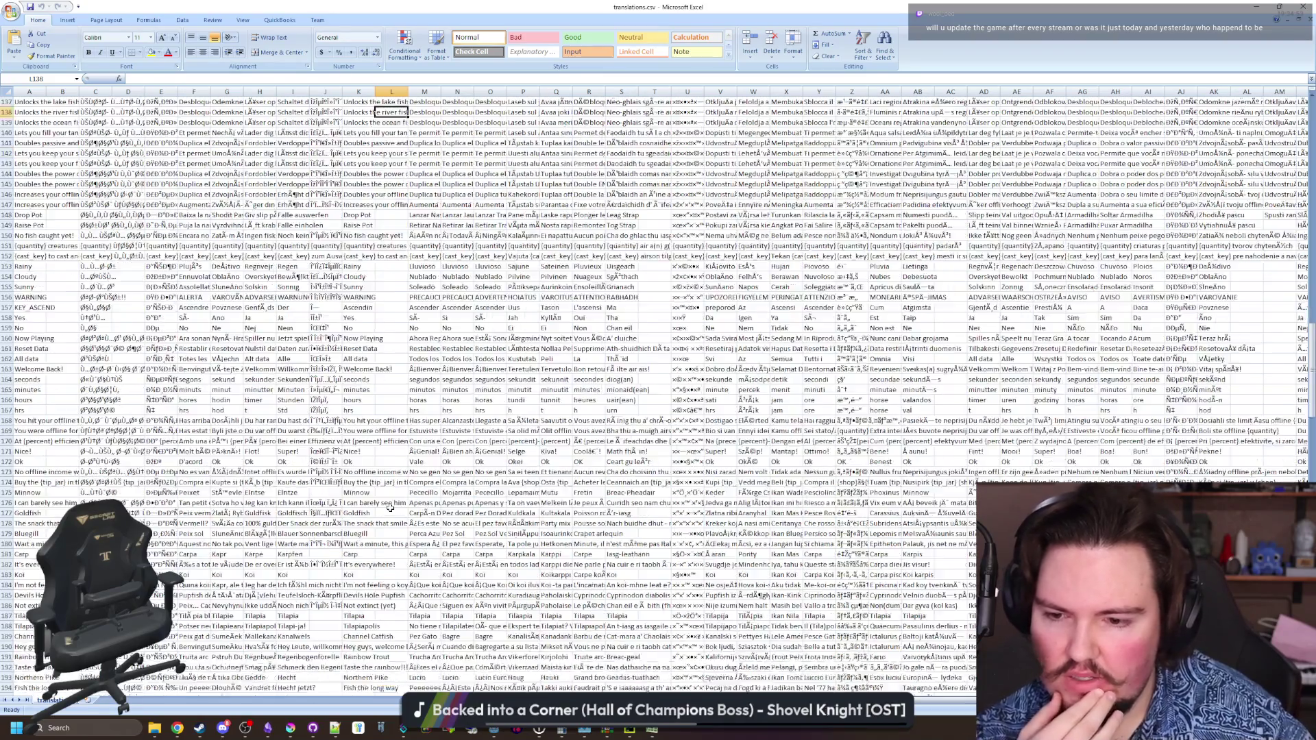
click(391, 510)
scroll(391, 511, down, 5)
click(391, 511)
scroll(391, 510, down, 5)
click(391, 510)
scroll(391, 510, down, 7)
click(394, 507)
scroll(398, 505, down, 3)
click(394, 511)
scroll(395, 507, down, 7)
click(395, 506)
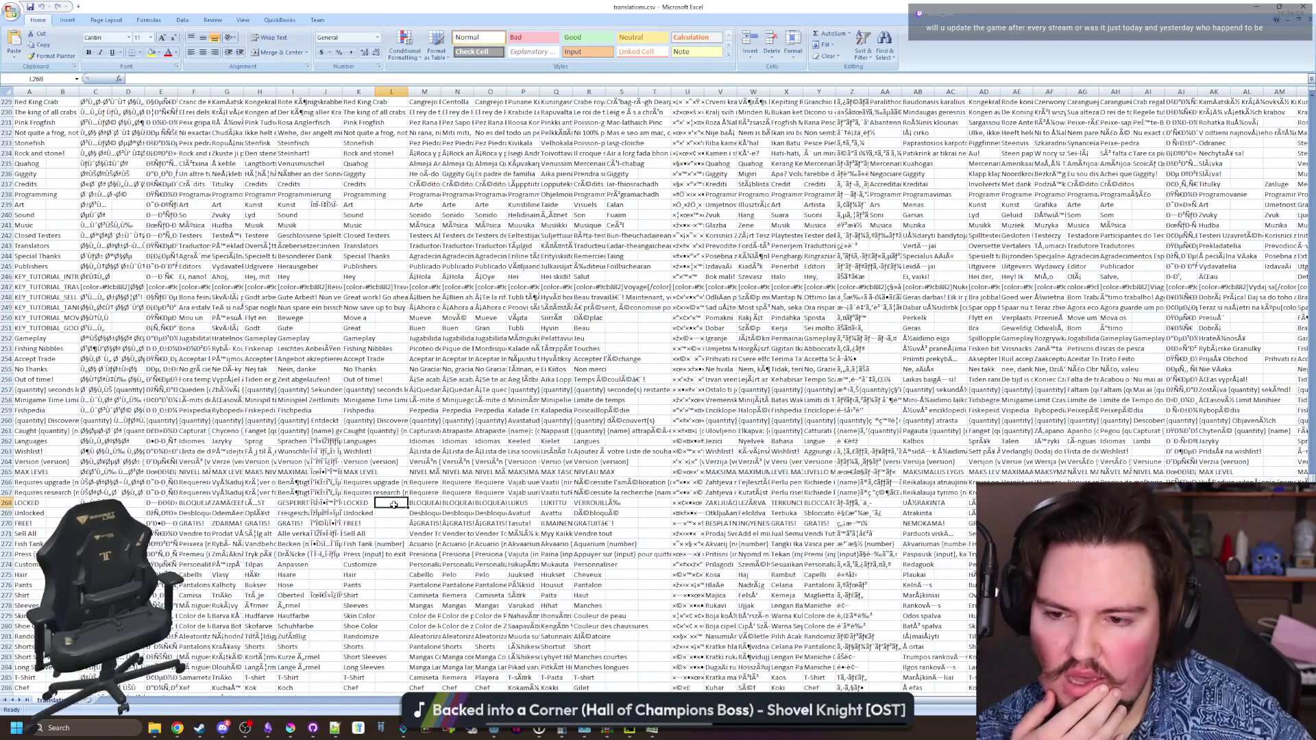
scroll(395, 506, down, 8)
click(394, 505)
scroll(394, 503, down, 9)
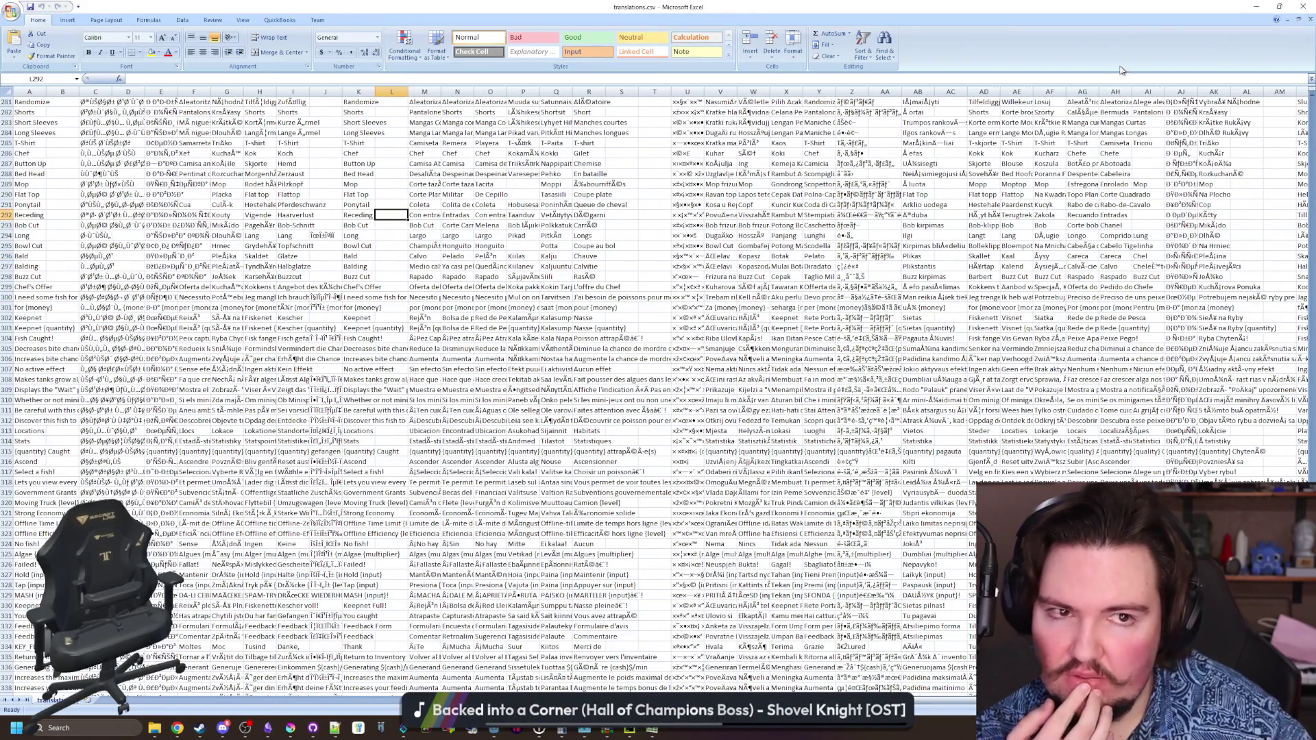
click(1256, 6)
mouse_move(757, 161)
mouse_down()
mouse_move(729, 406)
mouse_move(695, 557)
mouse_up()
Widen the format.py editor and locate the filename variable in the second loop.
click(715, 384)
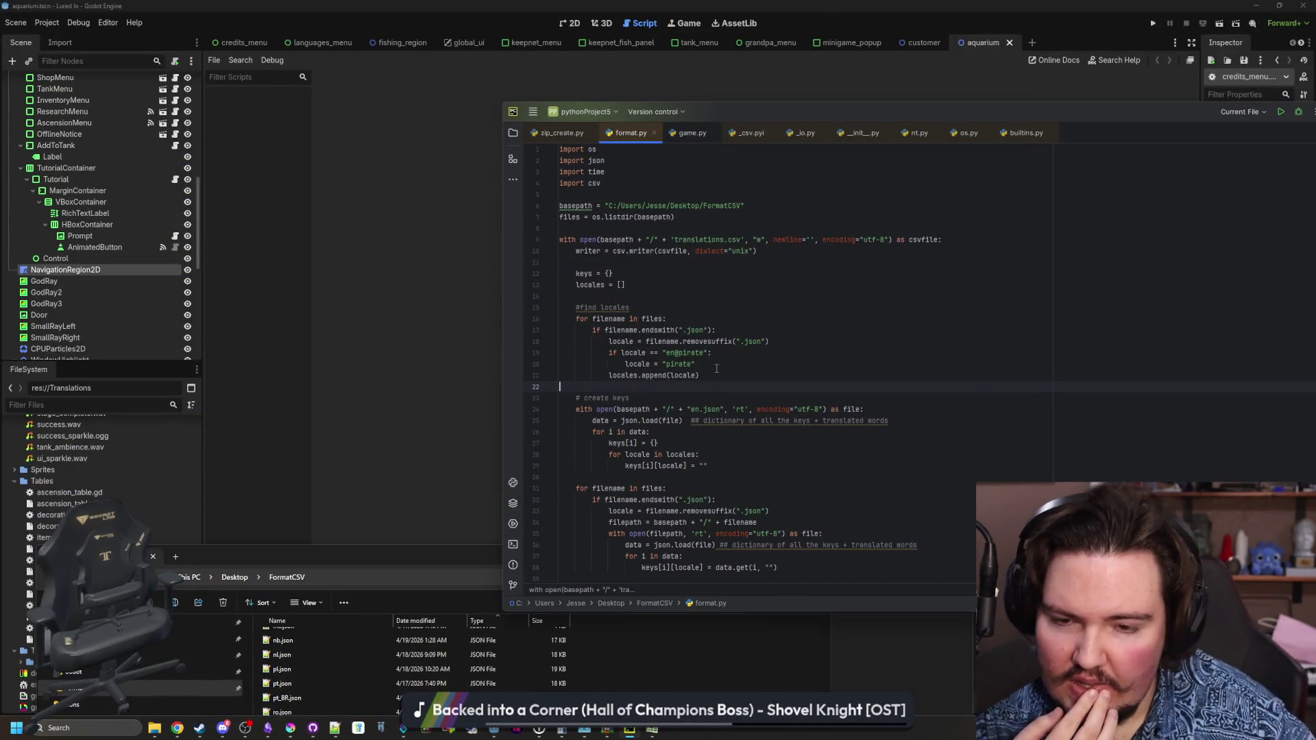
scroll(572, 422, down, 2)
drag(501, 406, 282, 407)
click(549, 405)
click(512, 342)
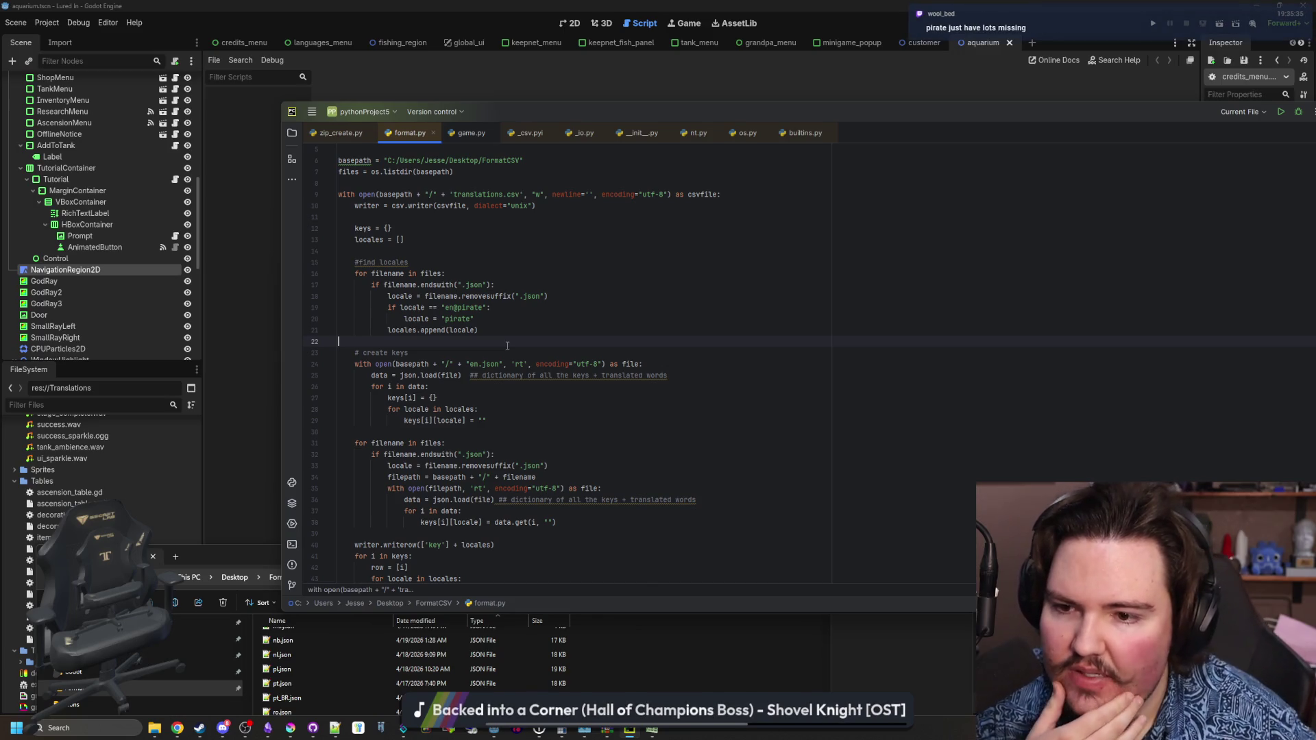
scroll(507, 345, down, 2)
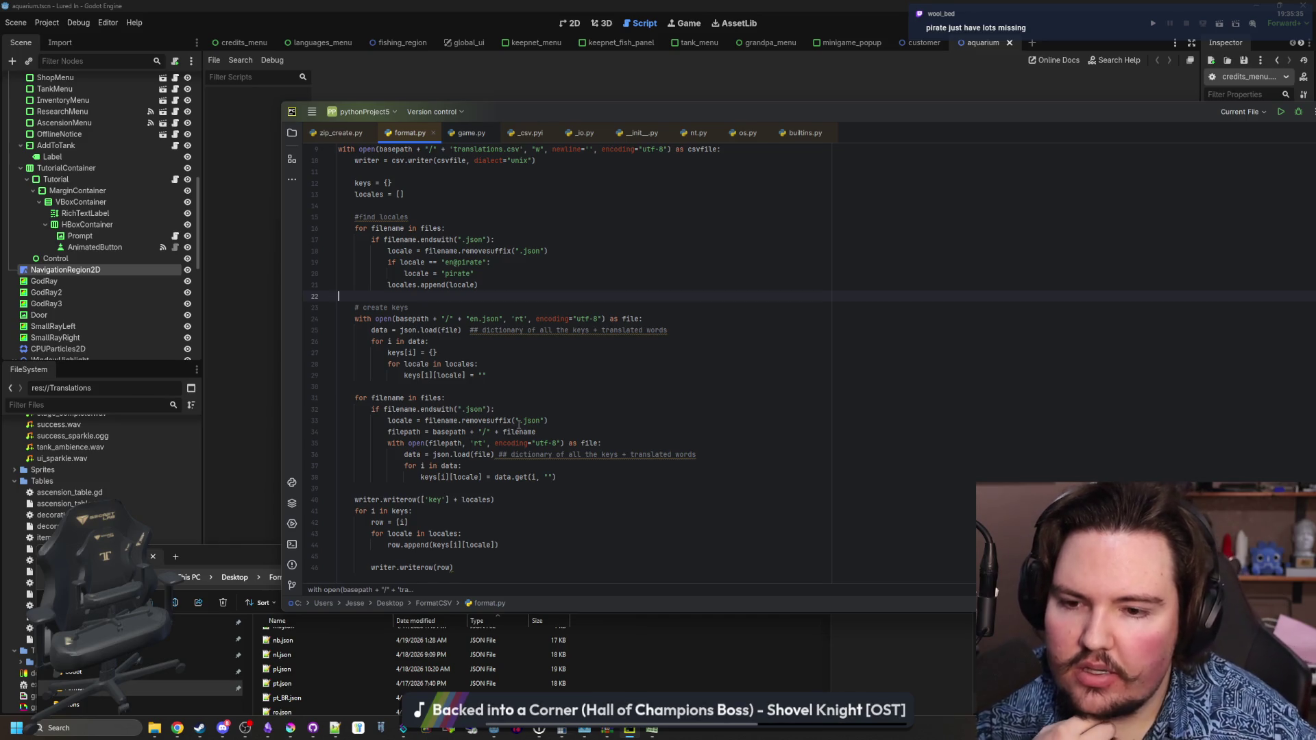
click(516, 432)
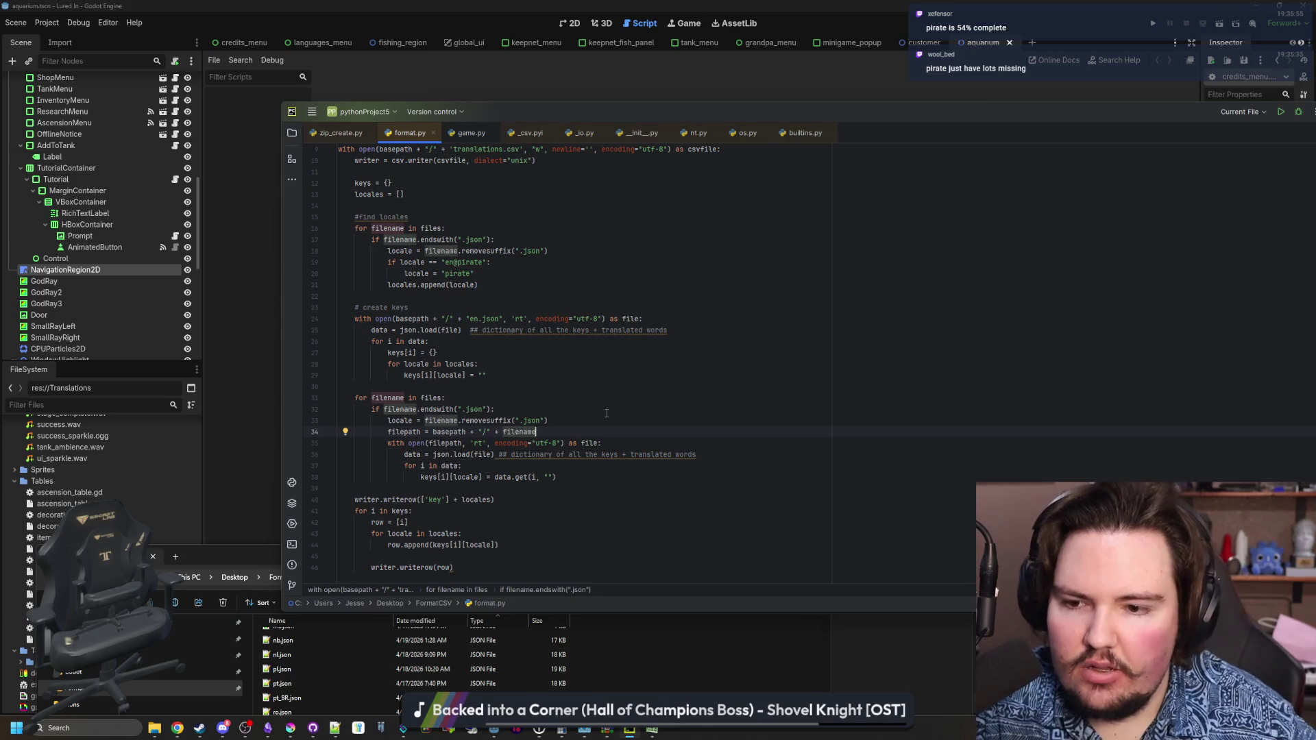
Paste the en@pirate-to-pirate if block after line 33, then select translations.csv in the FormatCSV folder.
click(600, 417)
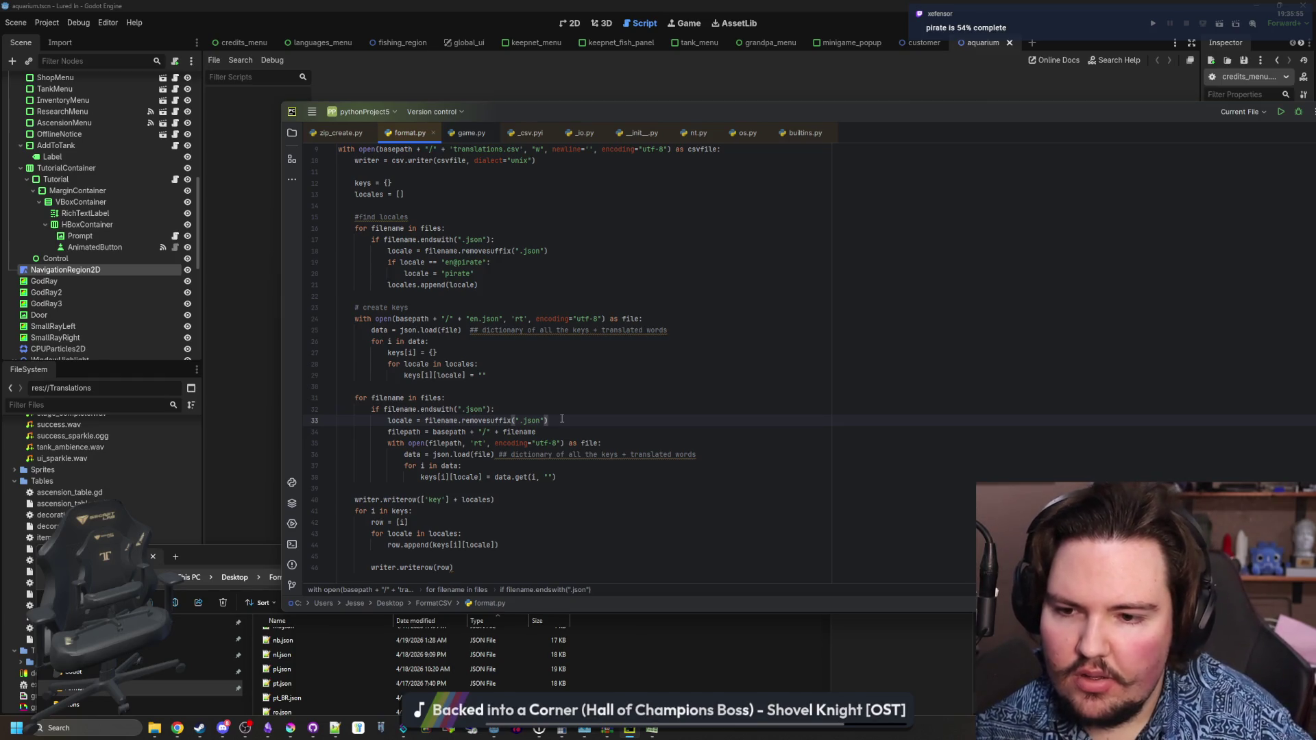
key(Return)
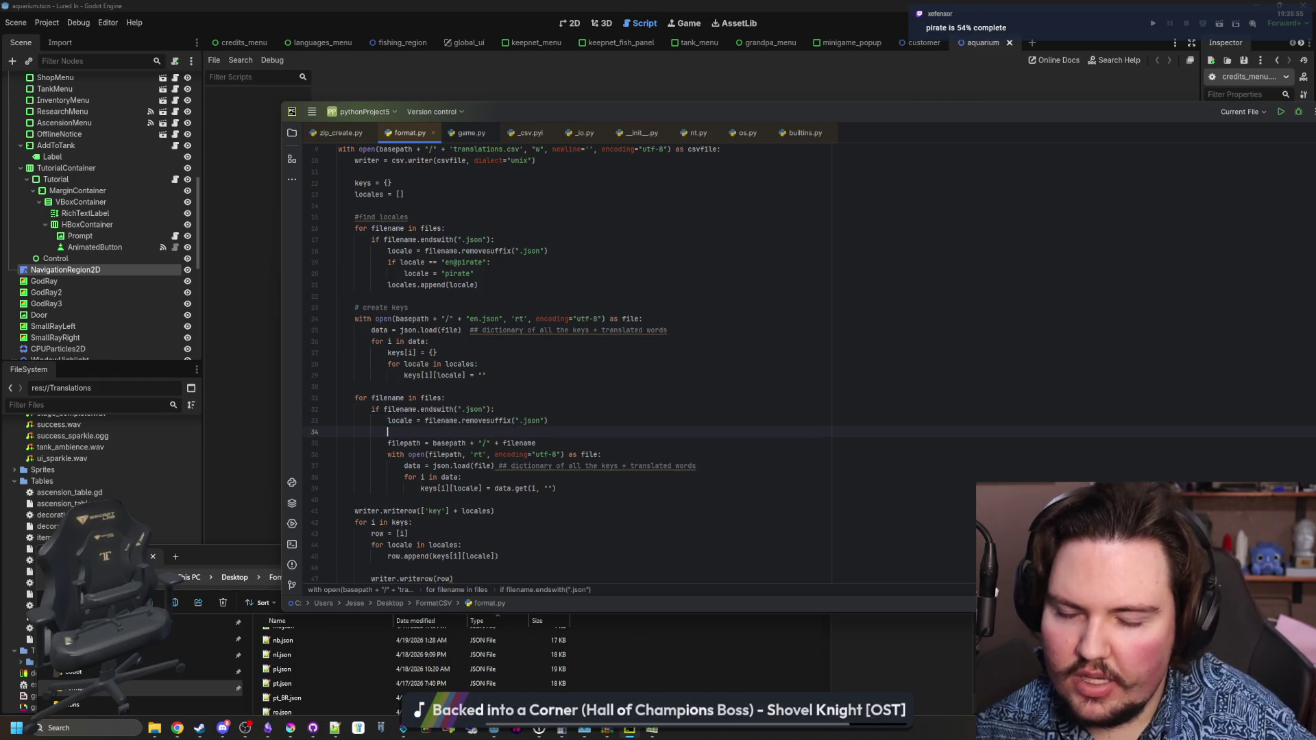
text(locale =)
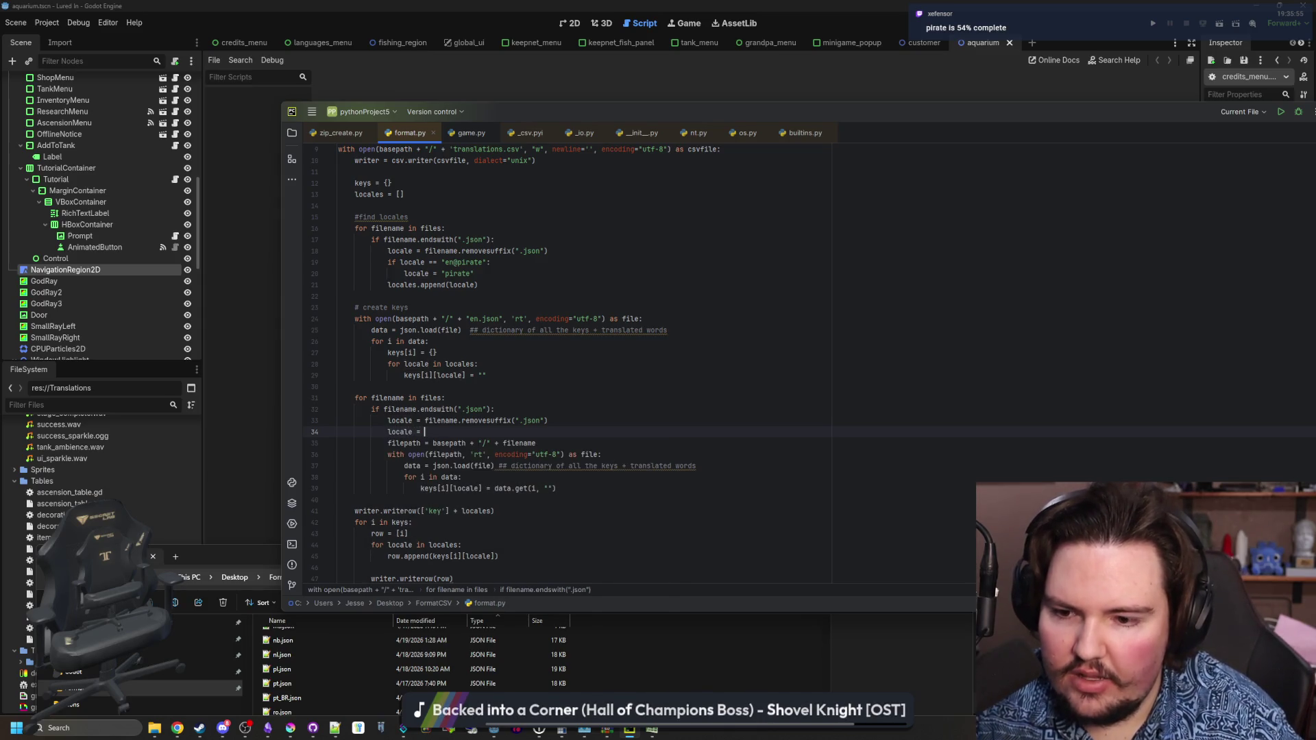
key(BackSpace)
key(BackSpace)
key(BackSpace)
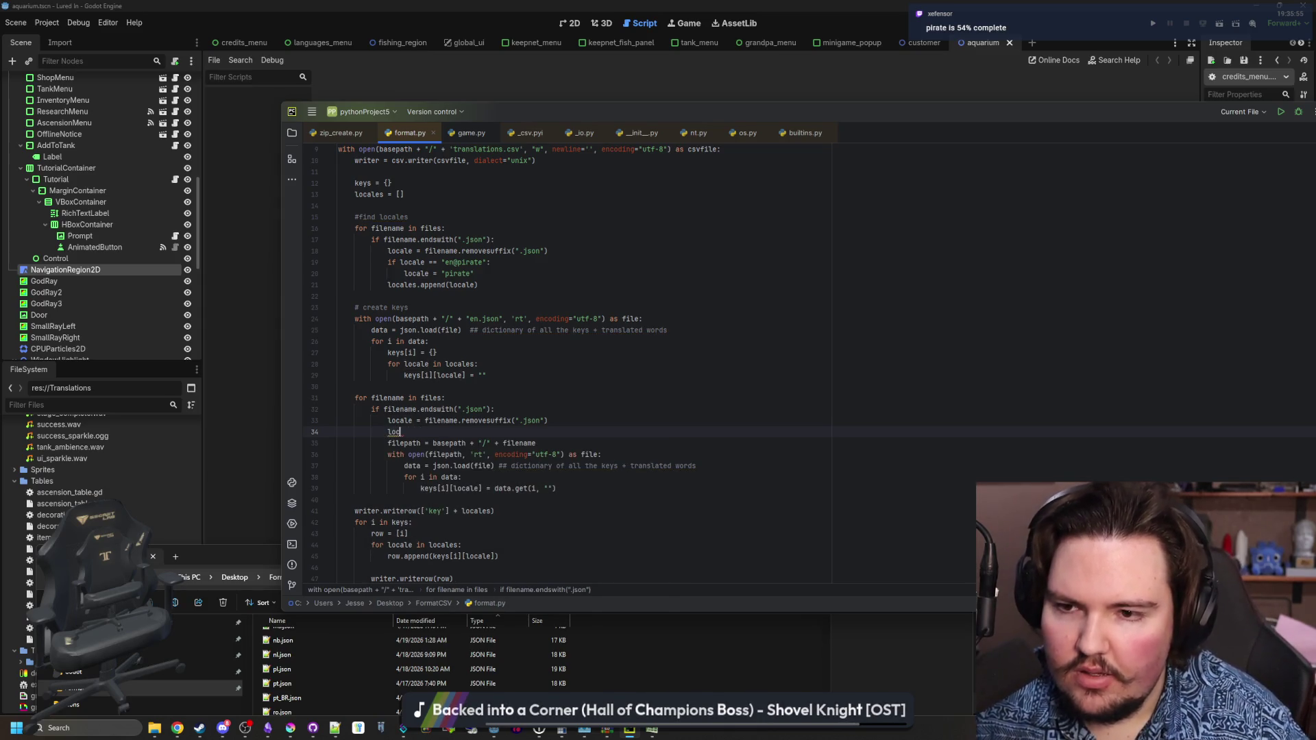
key(BackSpace)
key(BackSpace)
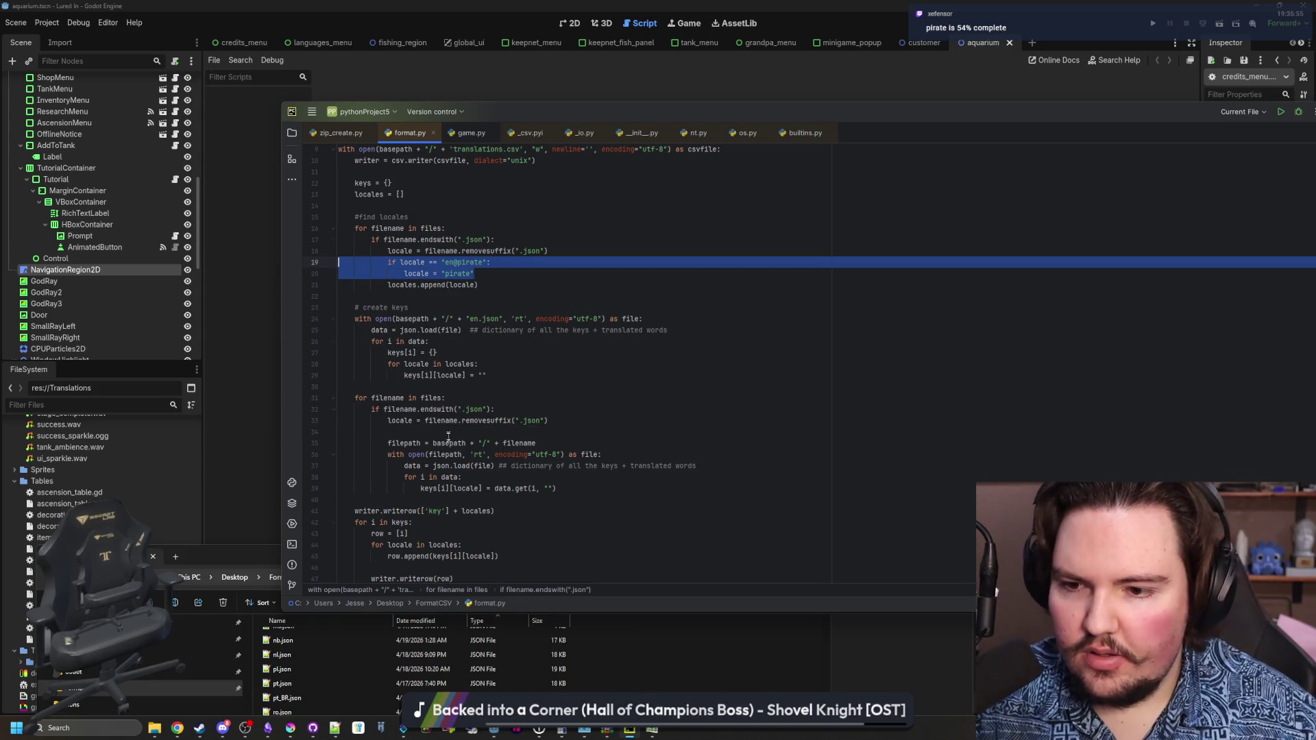
text(if locale == "en@pirate":     locale = "pirate")
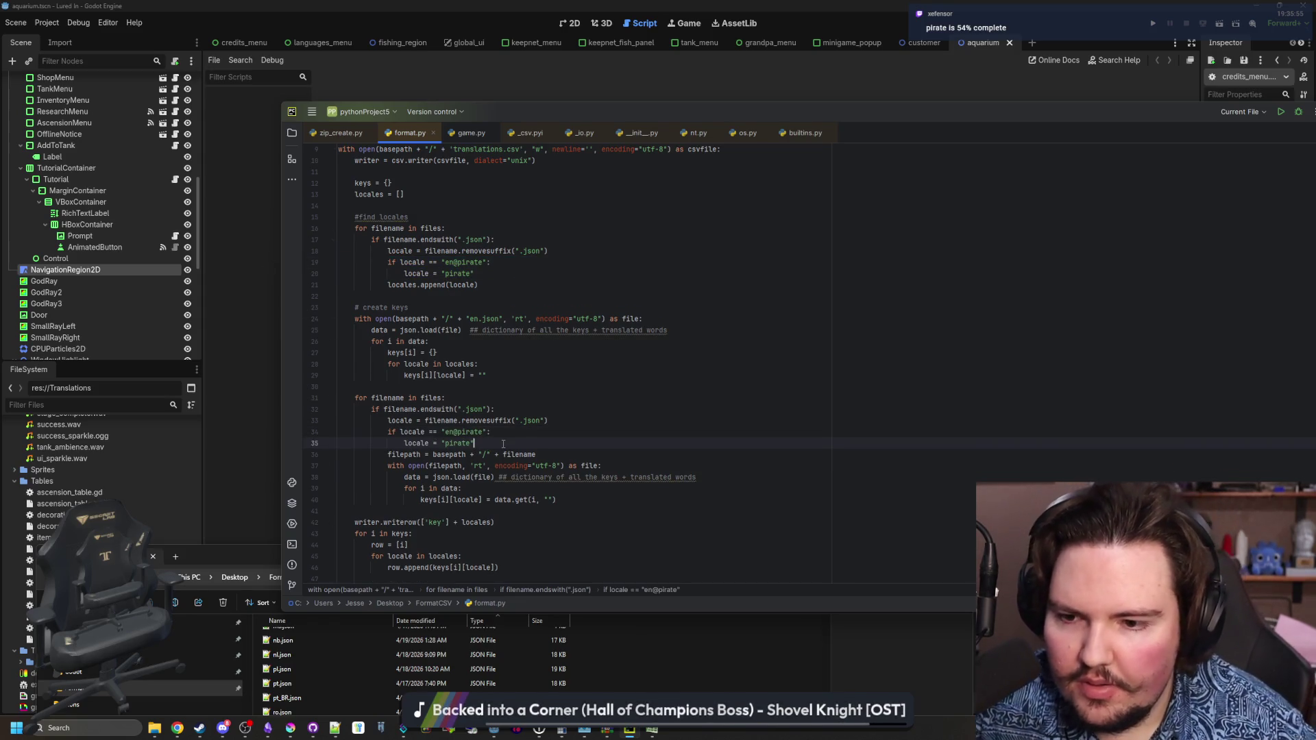
scroll(503, 444, down, 2)
click(505, 464)
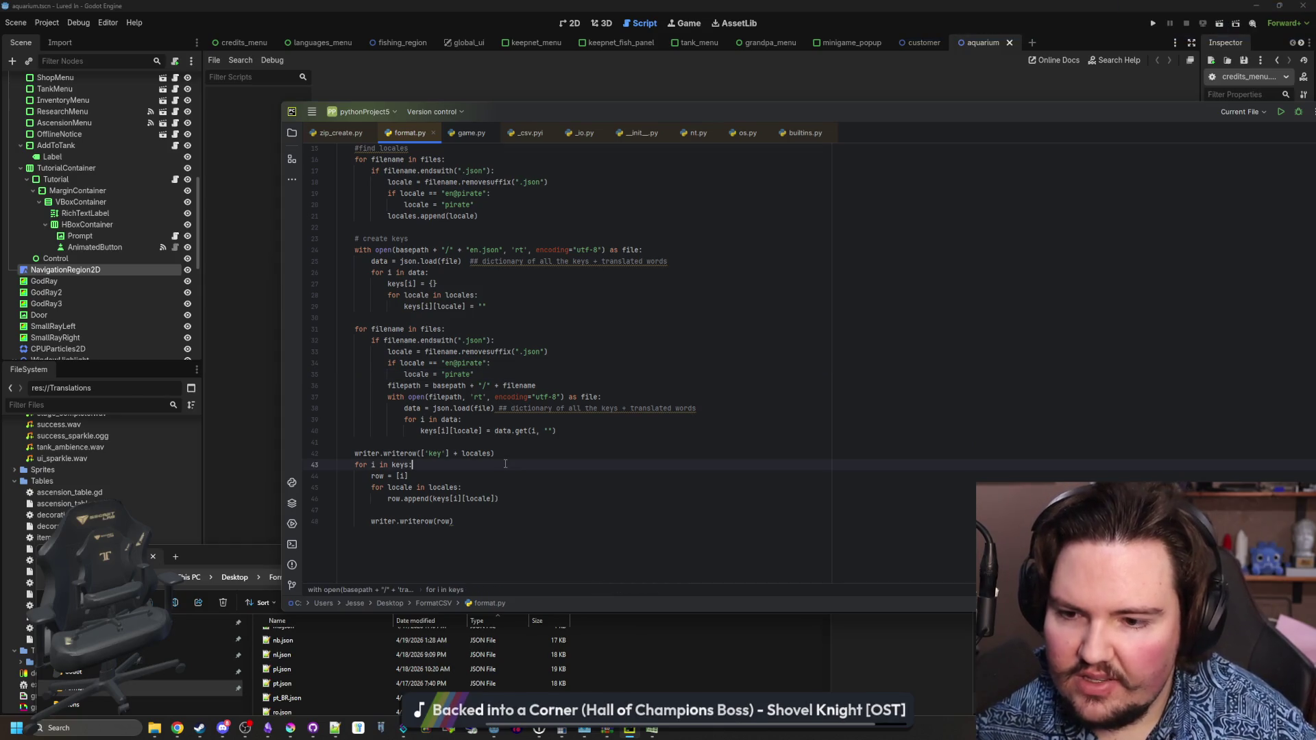
mouse_move(263, 556)
mouse_down()
mouse_move(405, 439)
mouse_move(427, 232)
mouse_up()
click(479, 610)
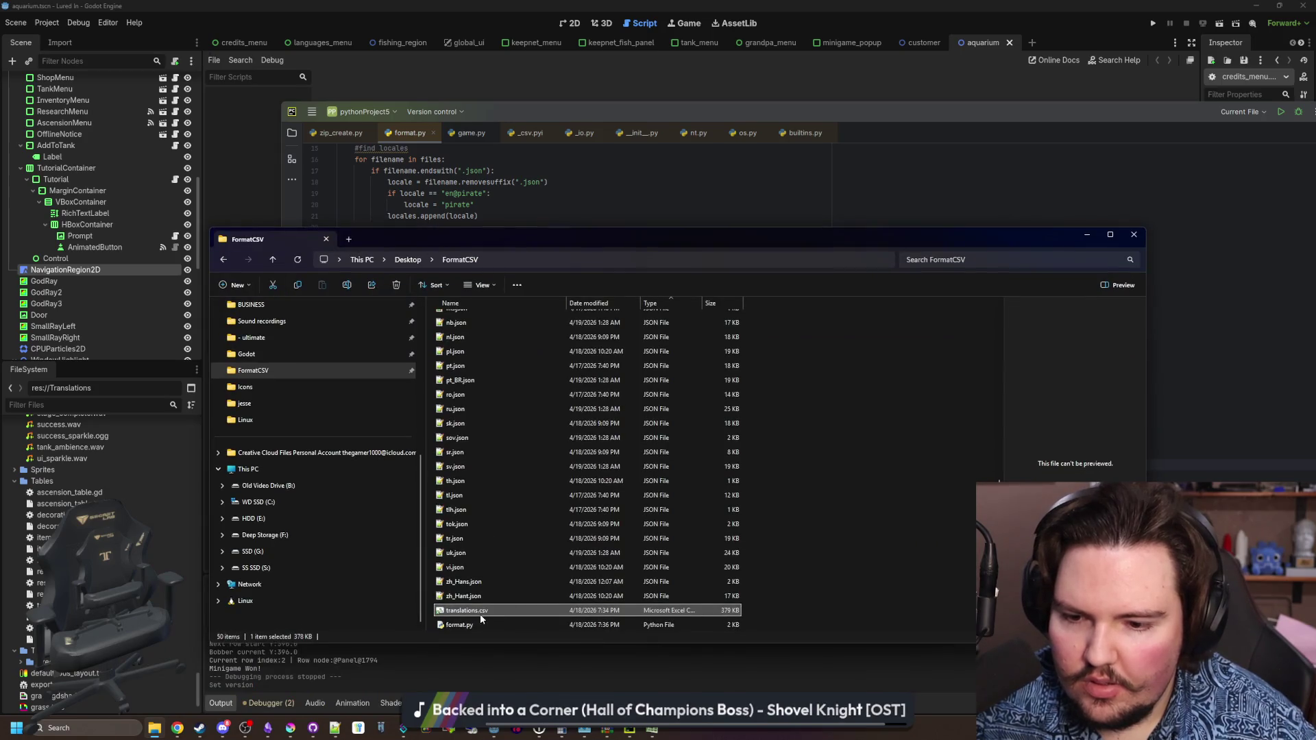
Close translations.csv in Excel and delete the old translations.csv file.
key(Delete)
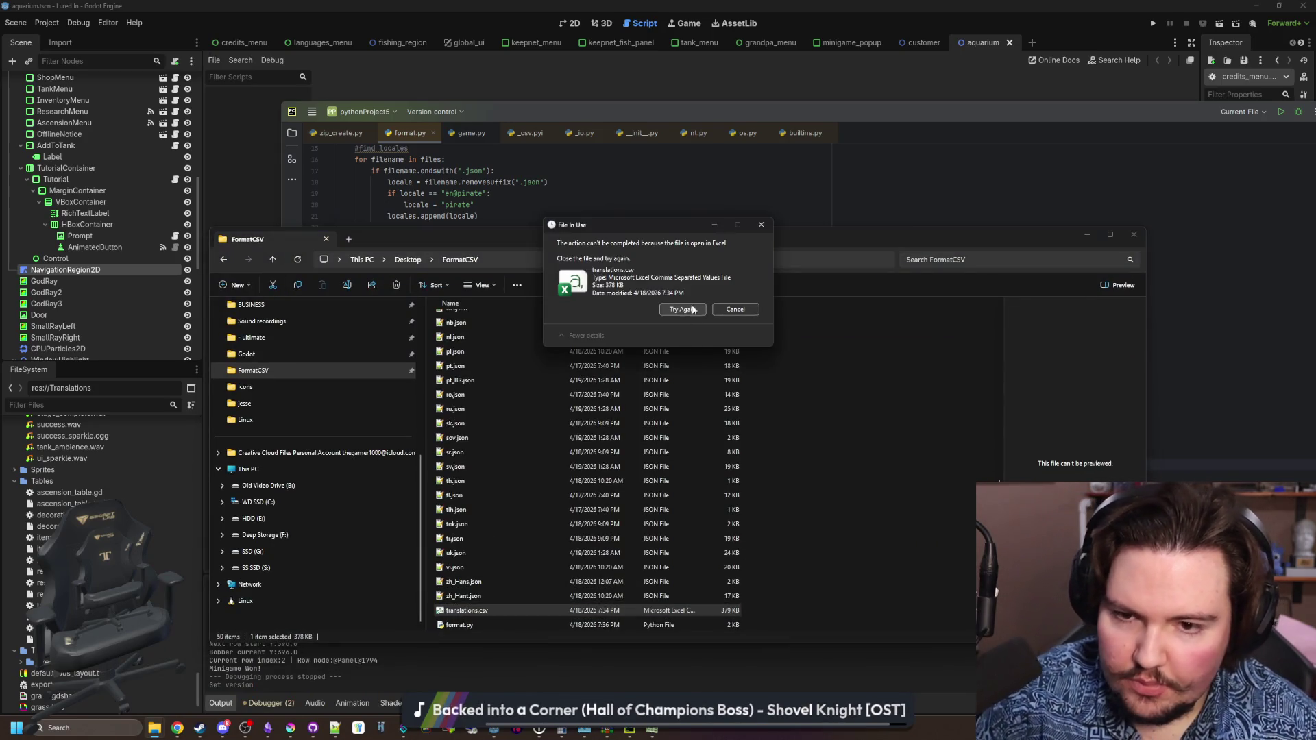
click(734, 309)
mouse_move(652, 729)
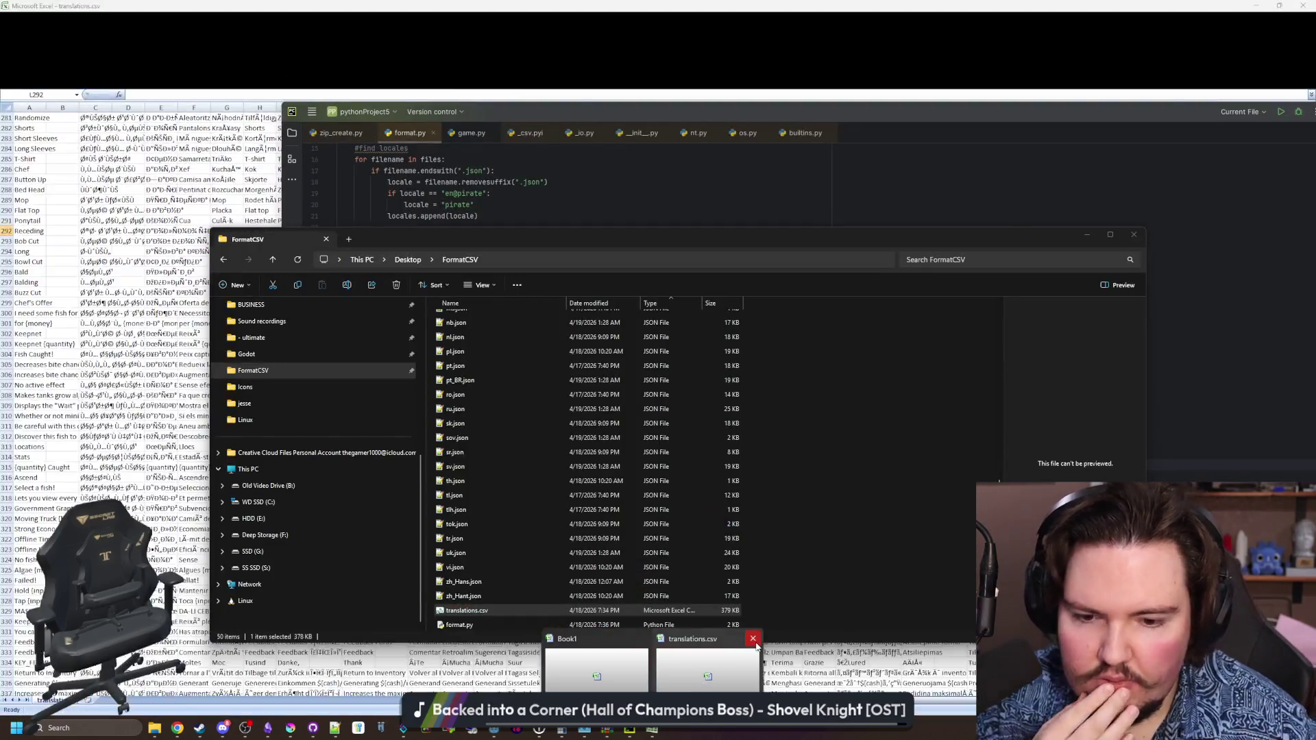
click(753, 638)
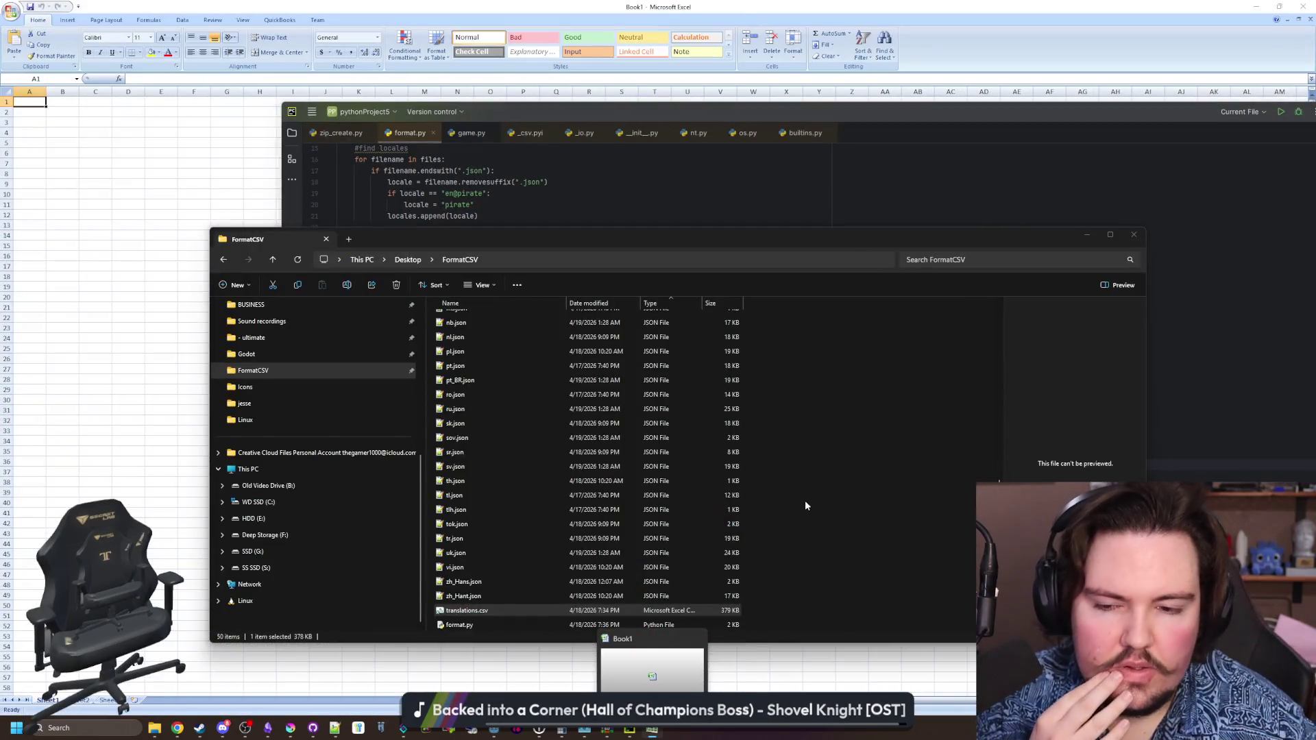
click(479, 613)
key(Delete)
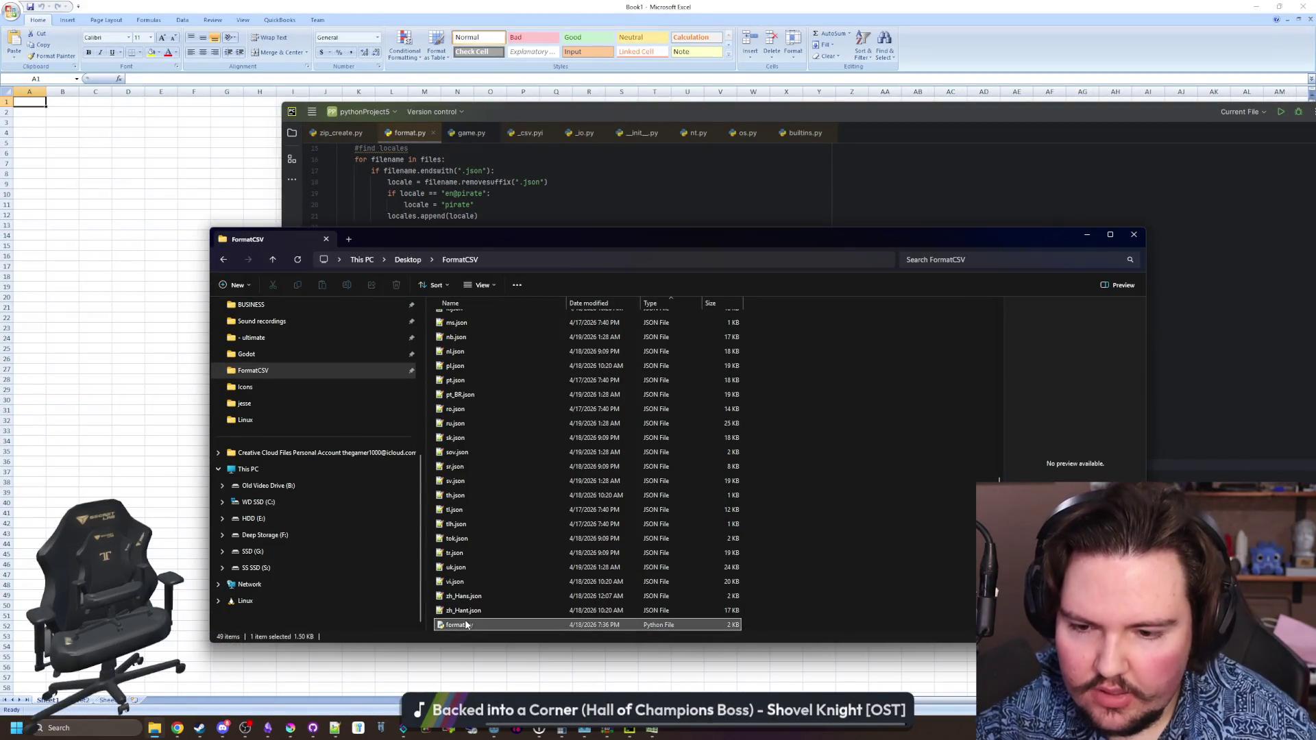
Rerun format.py and open the regenerated translations.csv to check the pirate entry in row 26.
double_click(466, 625)
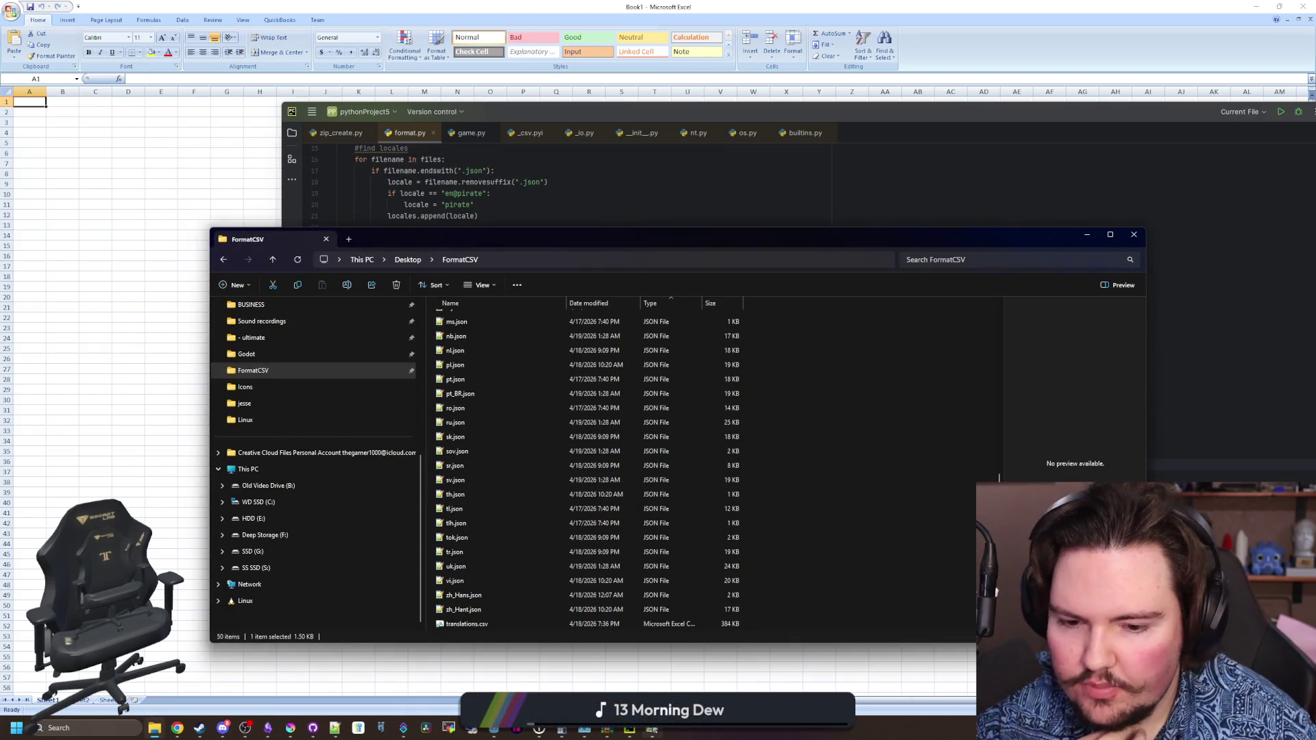
mouse_move(652, 730)
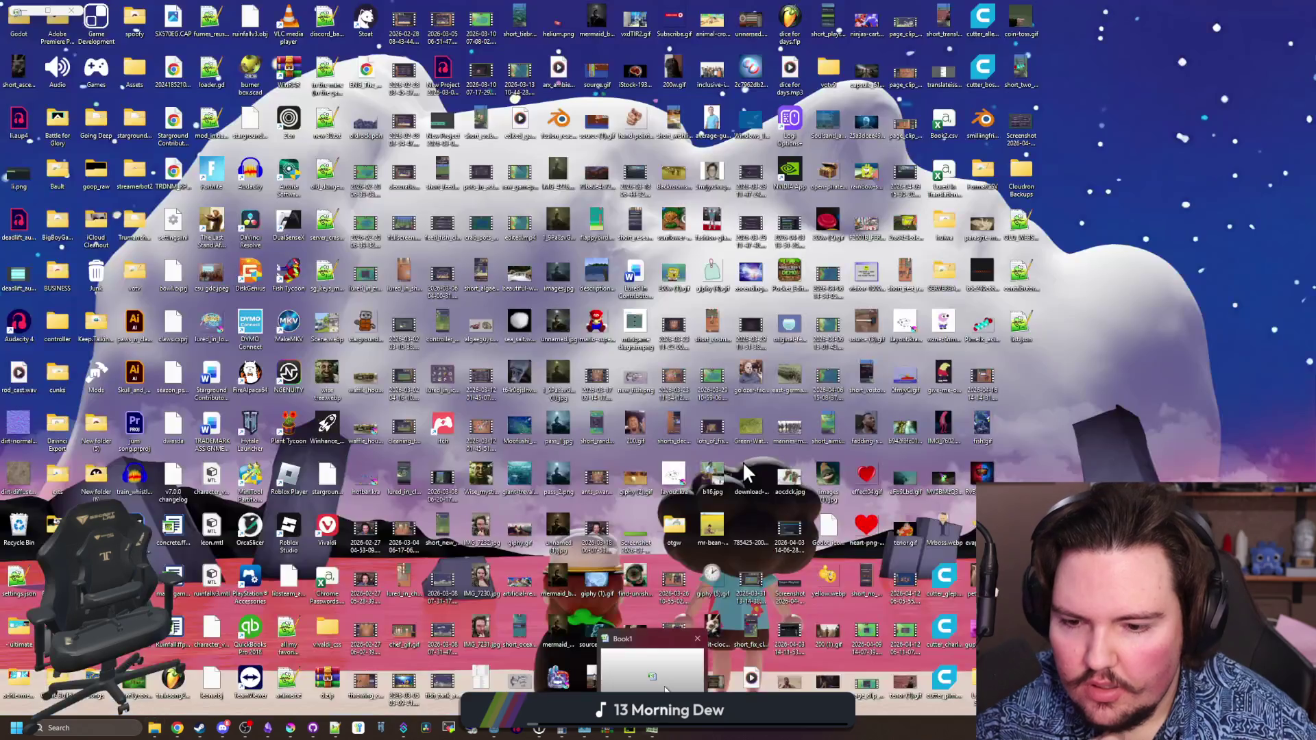
click(665, 685)
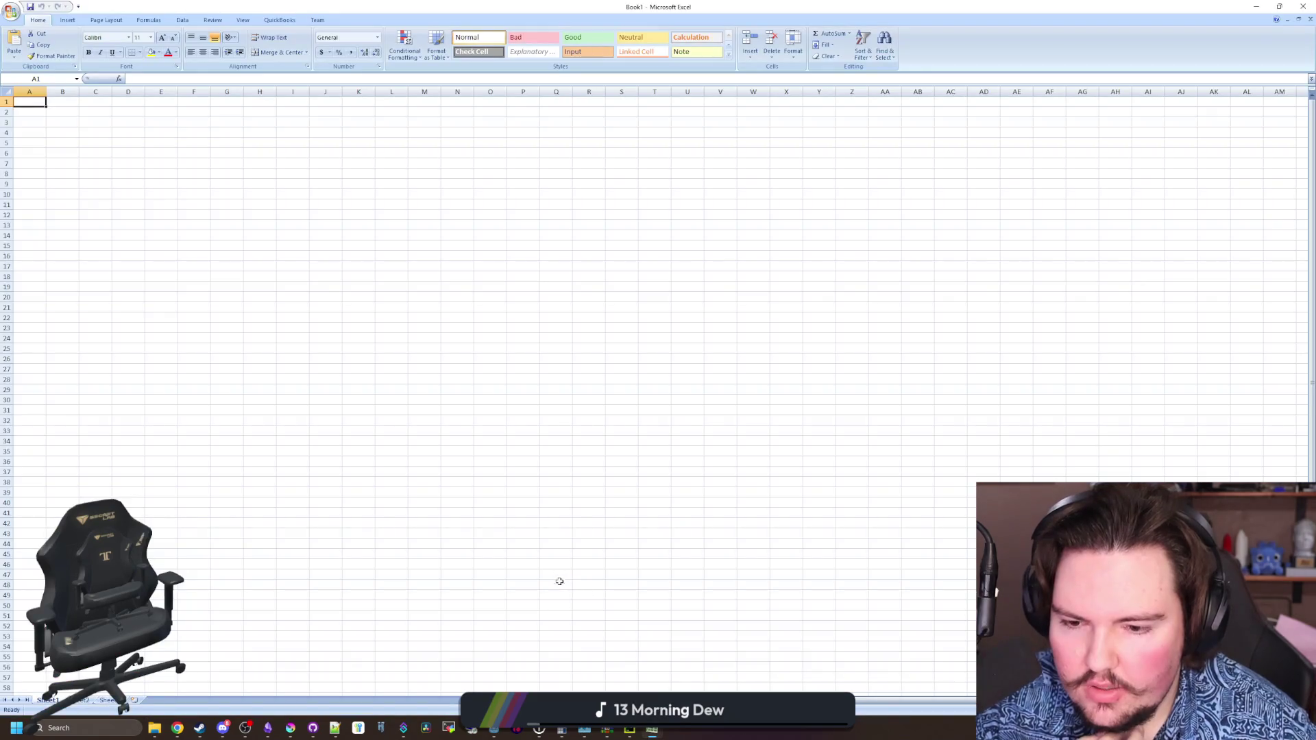
click(154, 728)
double_click(483, 610)
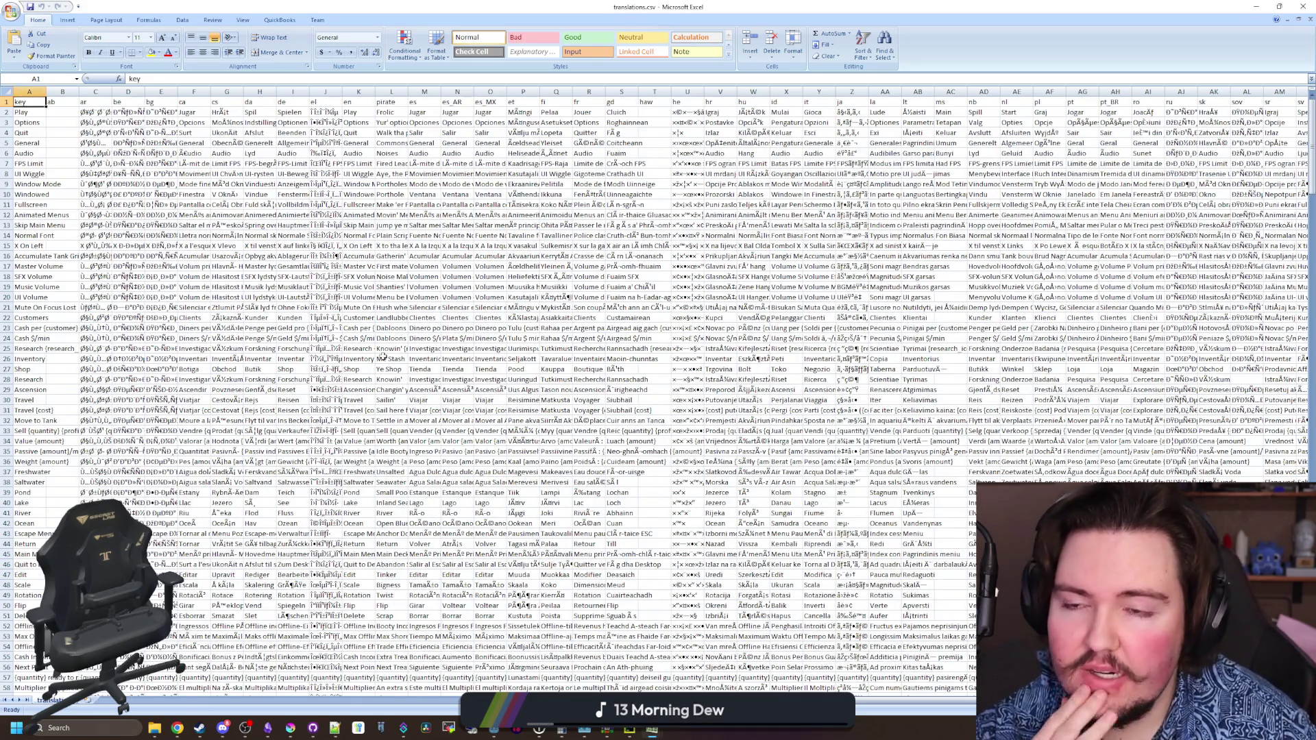
click(391, 368)
scroll(395, 368, down, 20)
scroll(395, 368, down, 20)
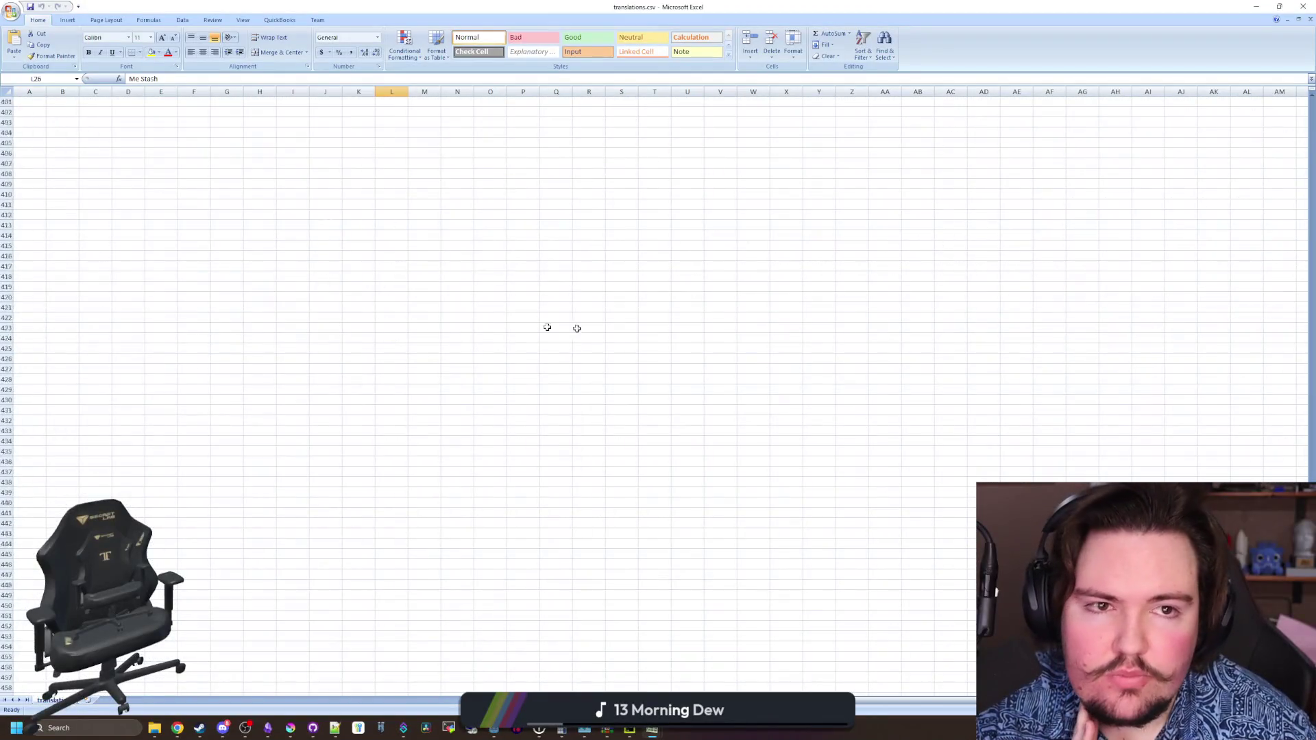
scroll(481, 326, up, 20)
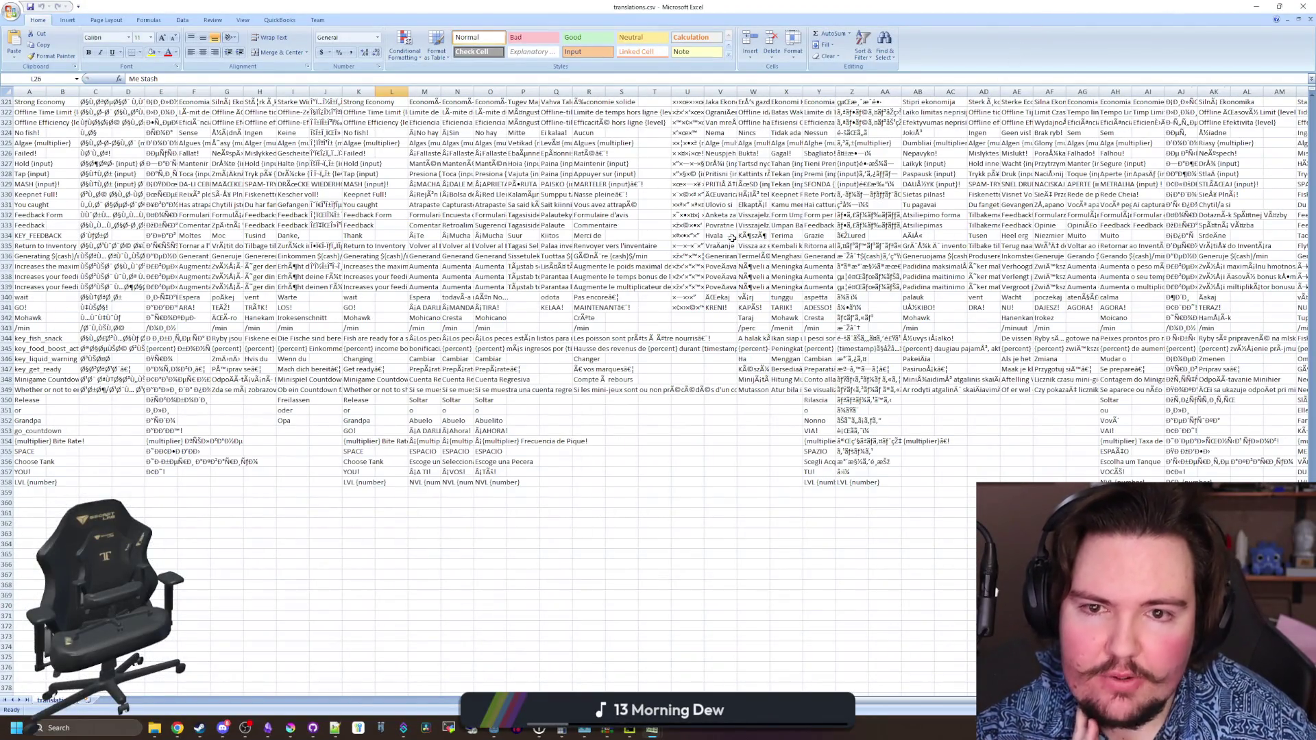
Close translations.csv and Book1, then end the Excel task from the taskbar.
click(1302, 7)
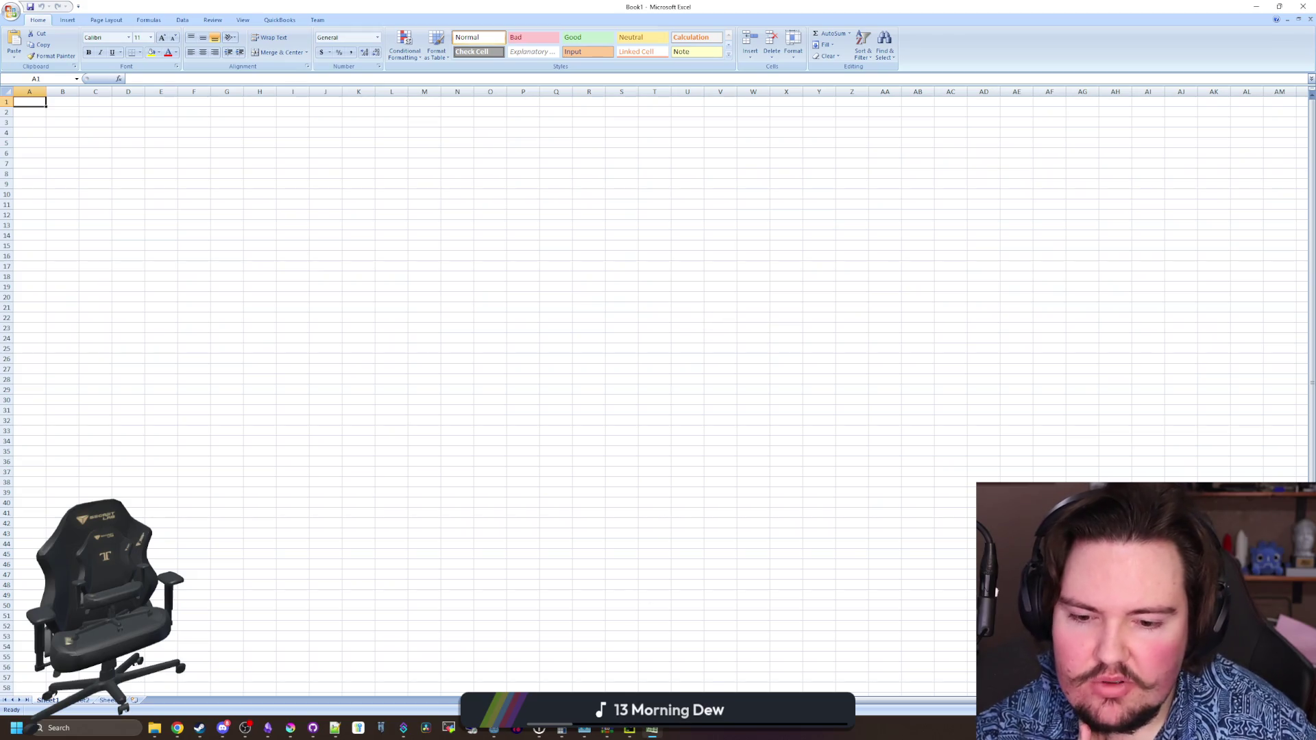
mouse_move(651, 728)
click(696, 647)
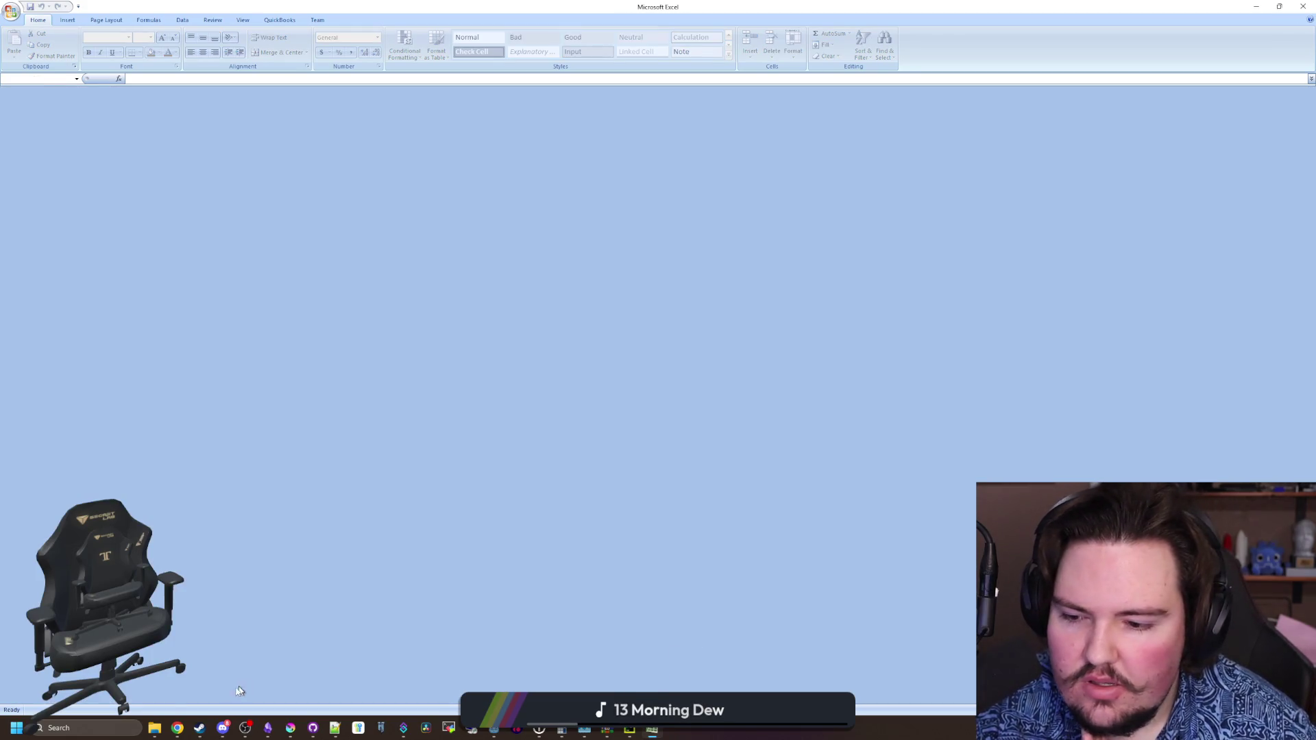
click(152, 728)
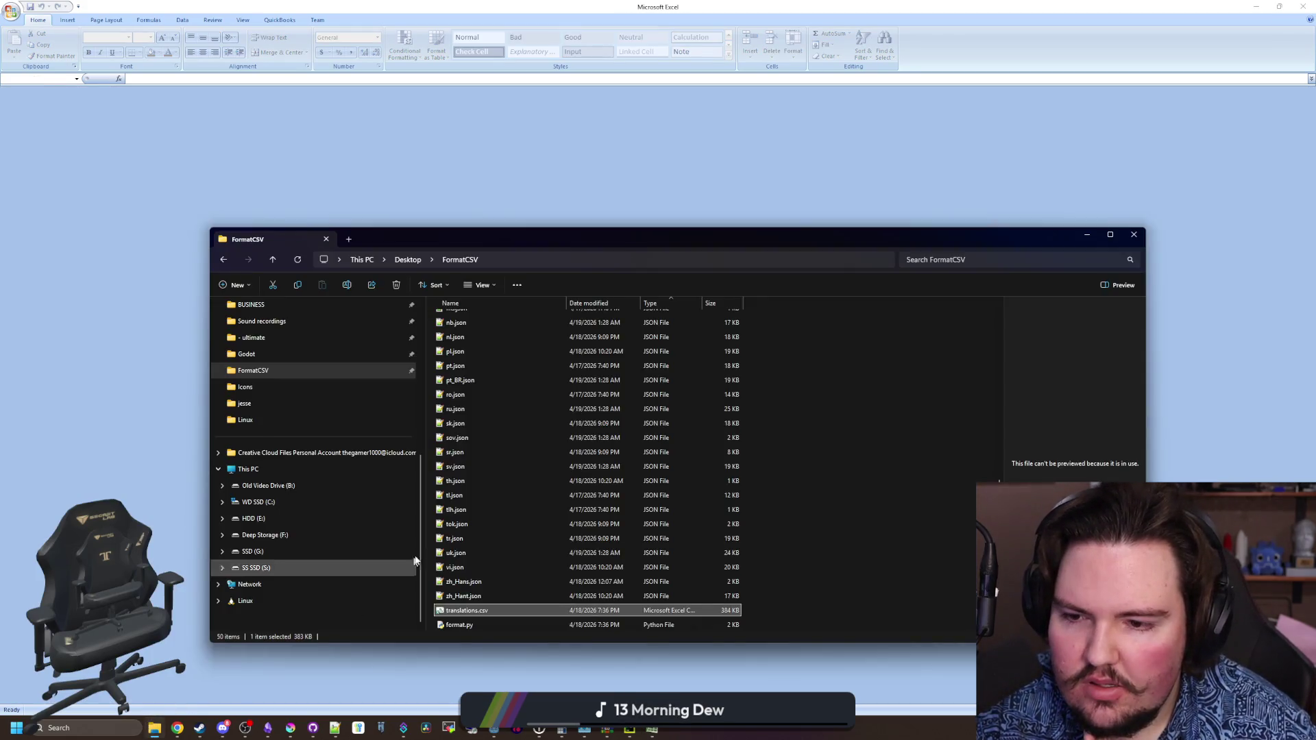
right_click(653, 731)
click(612, 684)
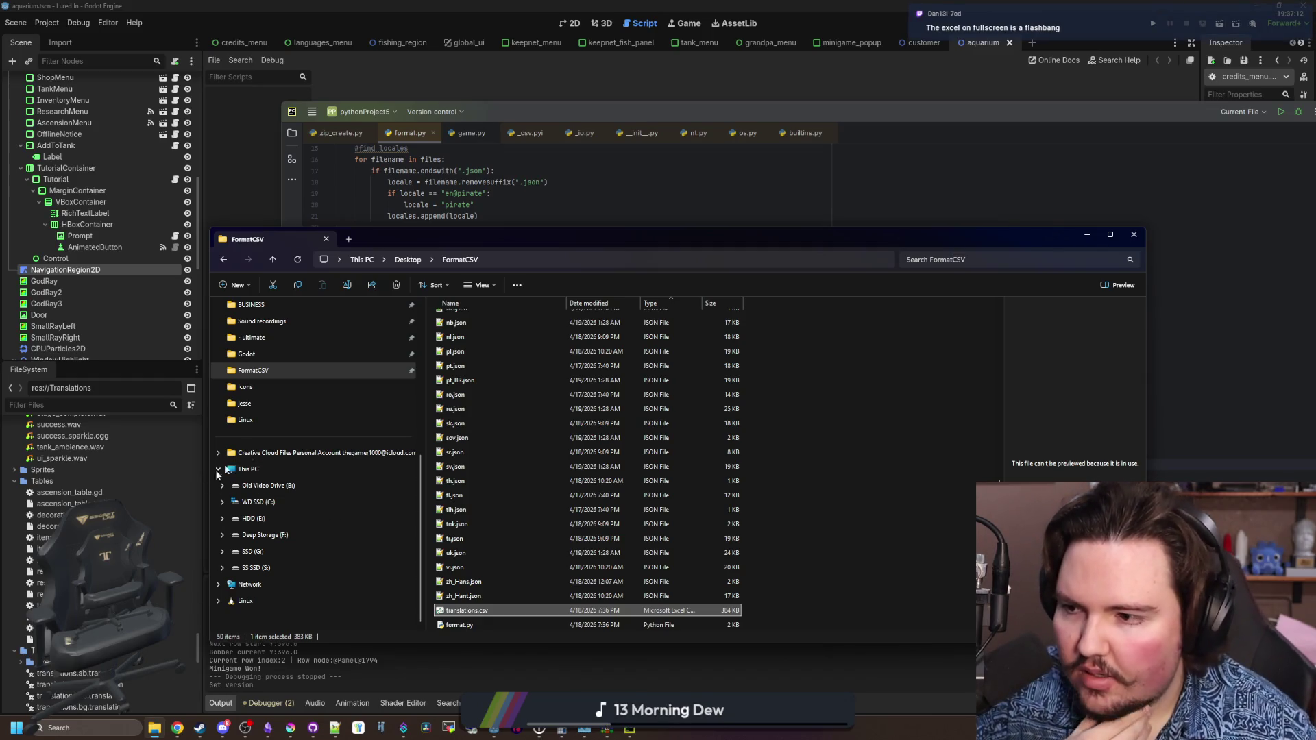
Bring Godot forward and open Project Settings on the Localization tab.
click(1090, 236)
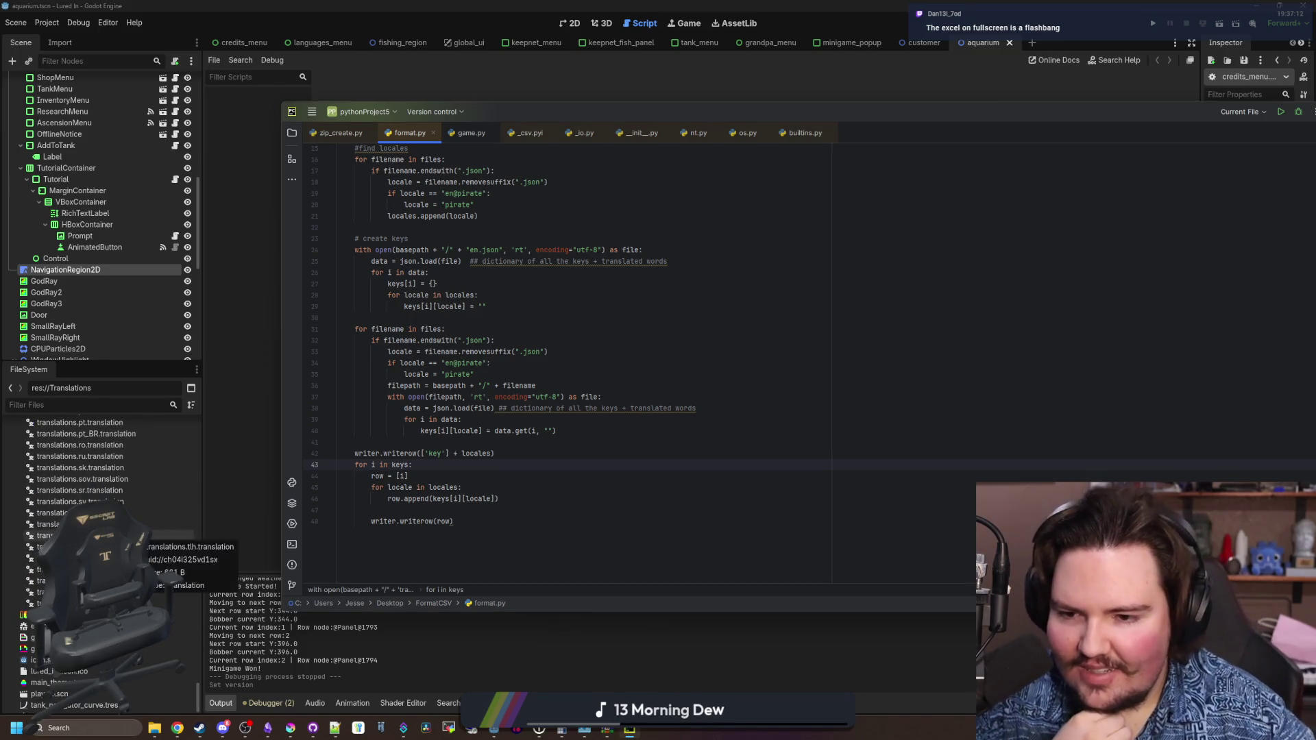
click(521, 668)
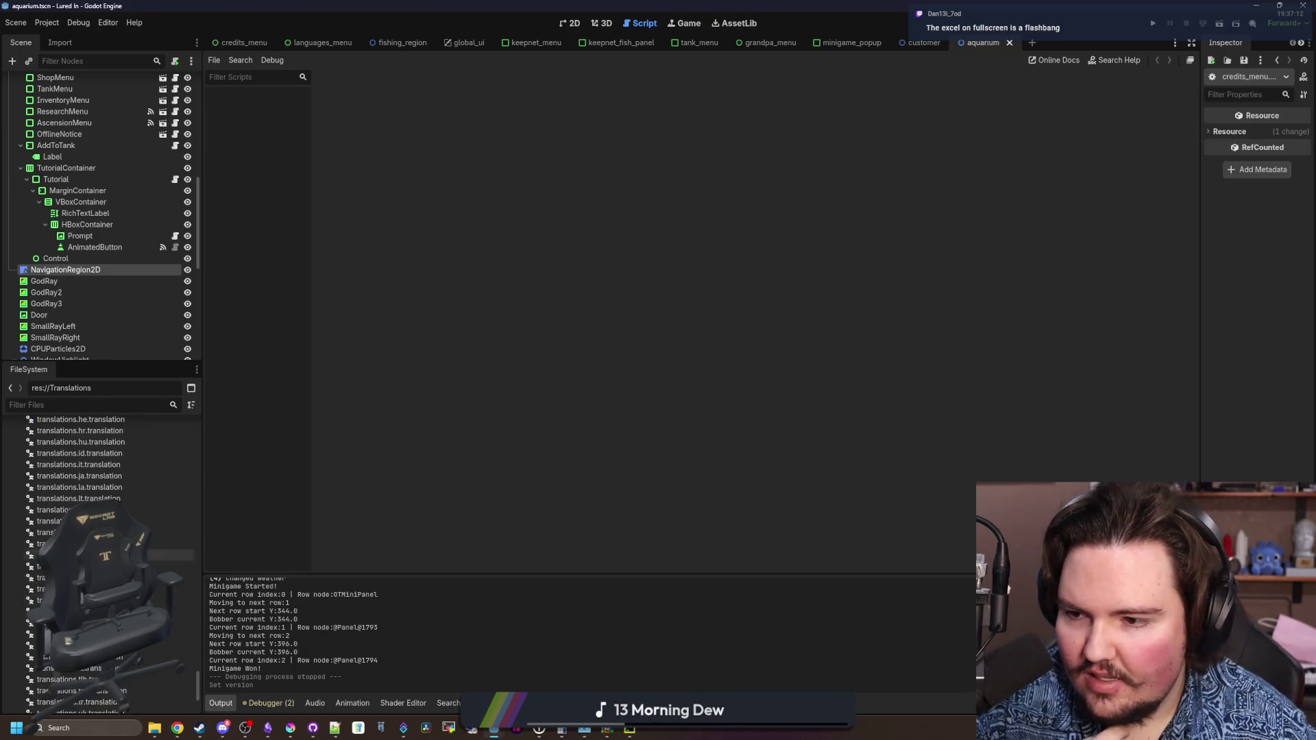
click(103, 543)
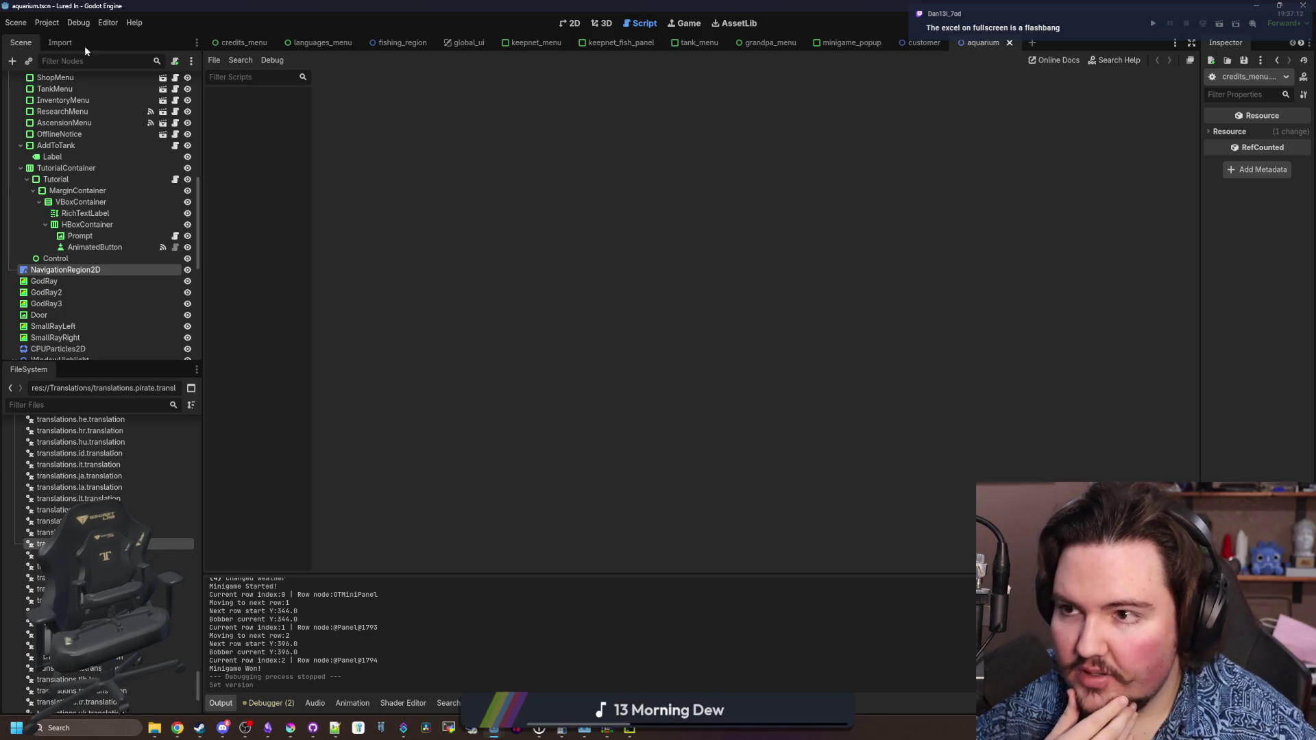
click(47, 23)
click(74, 39)
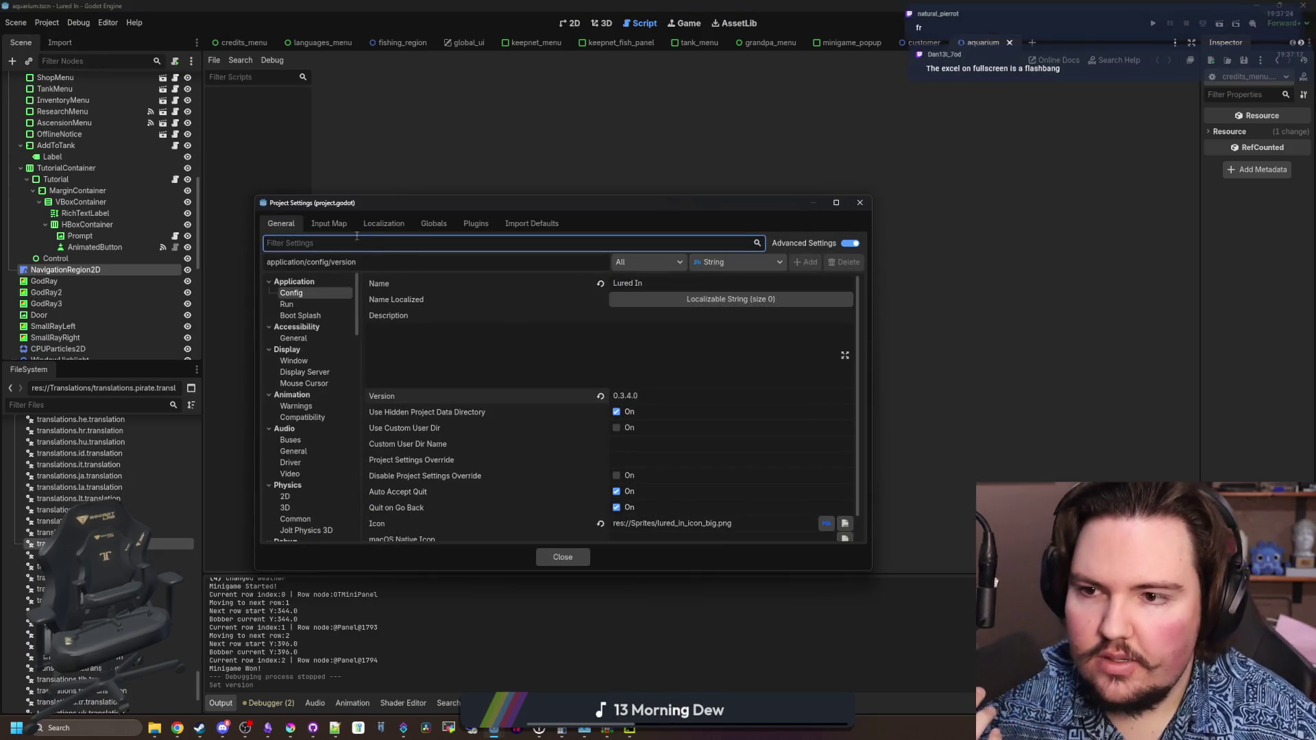
click(385, 223)
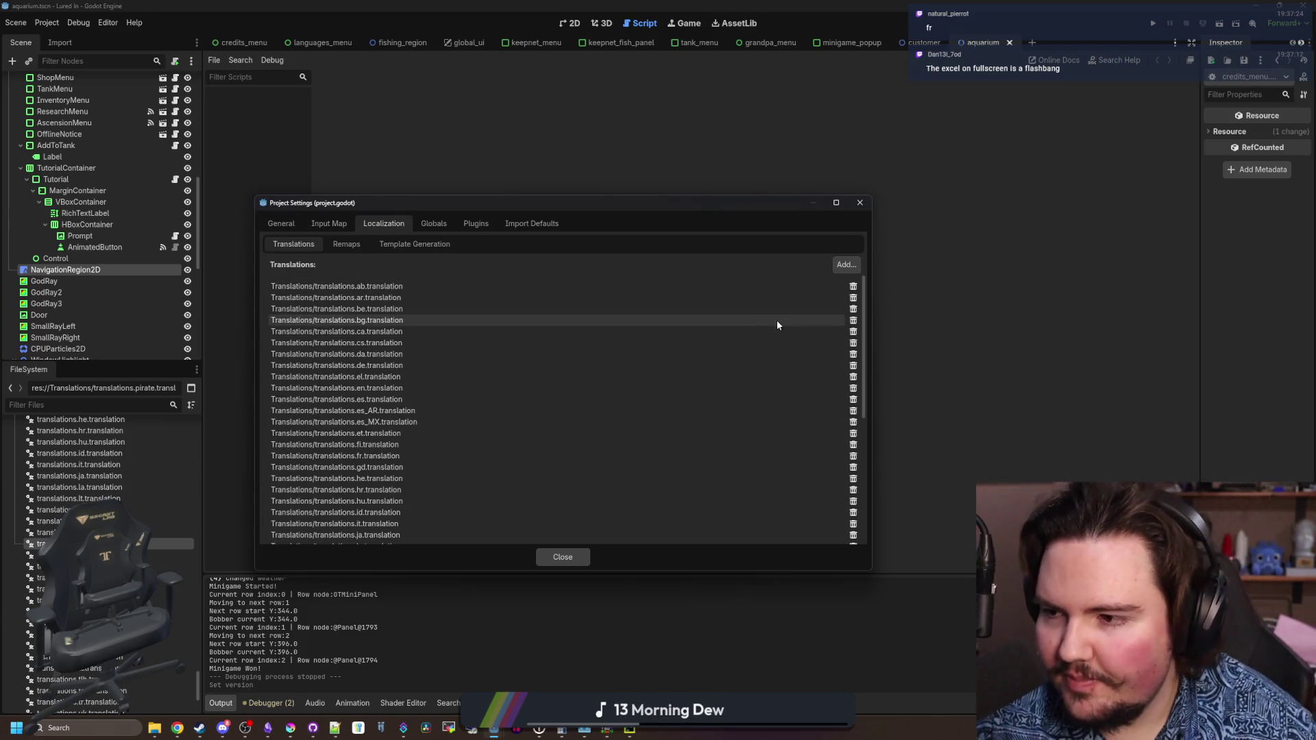
Remove every existing translation from the localization list.
click(854, 286)
click(854, 286)
click(854, 287)
click(853, 287)
click(854, 287)
click(854, 287)
click(854, 287)
click(854, 287)
click(854, 287)
click(854, 286)
click(854, 286)
click(854, 286)
click(853, 286)
click(854, 286)
click(853, 286)
click(854, 286)
click(856, 286)
click(856, 287)
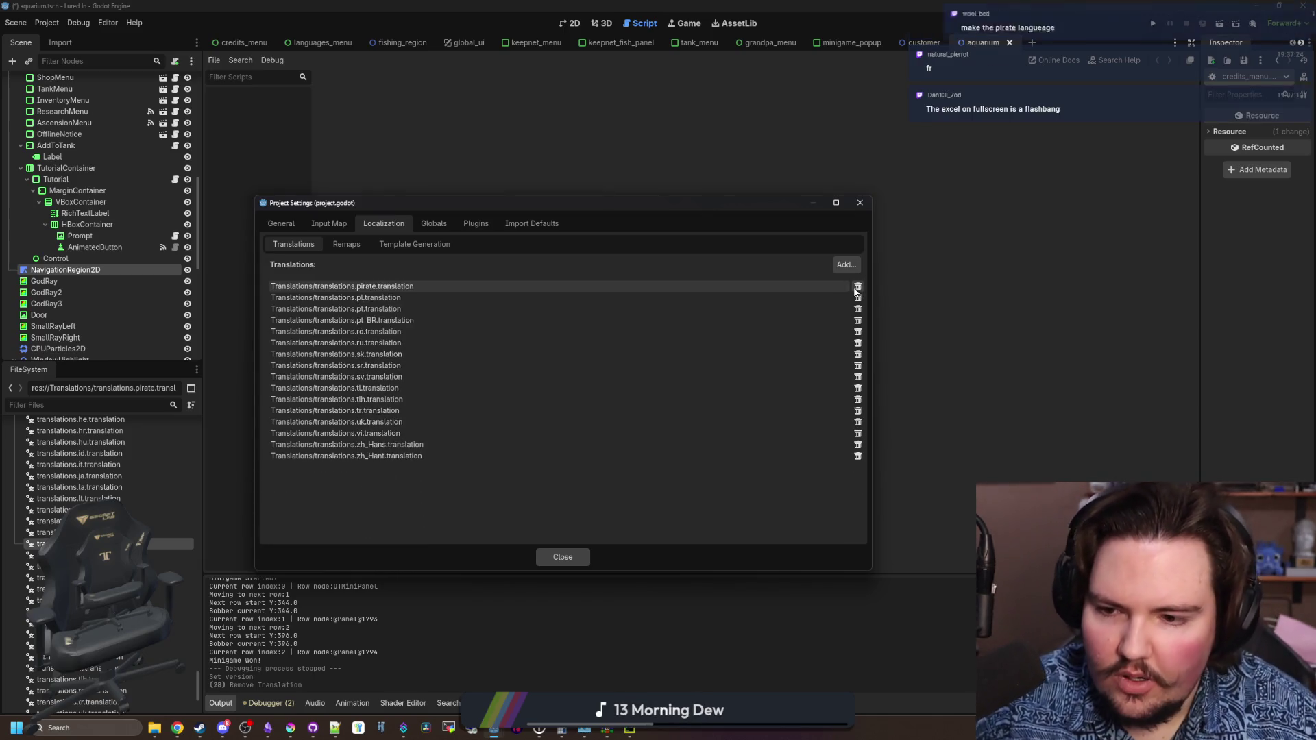
click(856, 286)
click(857, 286)
click(856, 286)
click(856, 286)
click(857, 286)
click(856, 286)
click(857, 287)
click(856, 287)
click(856, 287)
click(857, 286)
click(857, 286)
click(857, 286)
click(856, 286)
Add all 48 translation files from res://Translations, including translations.pirate.translation.
click(846, 265)
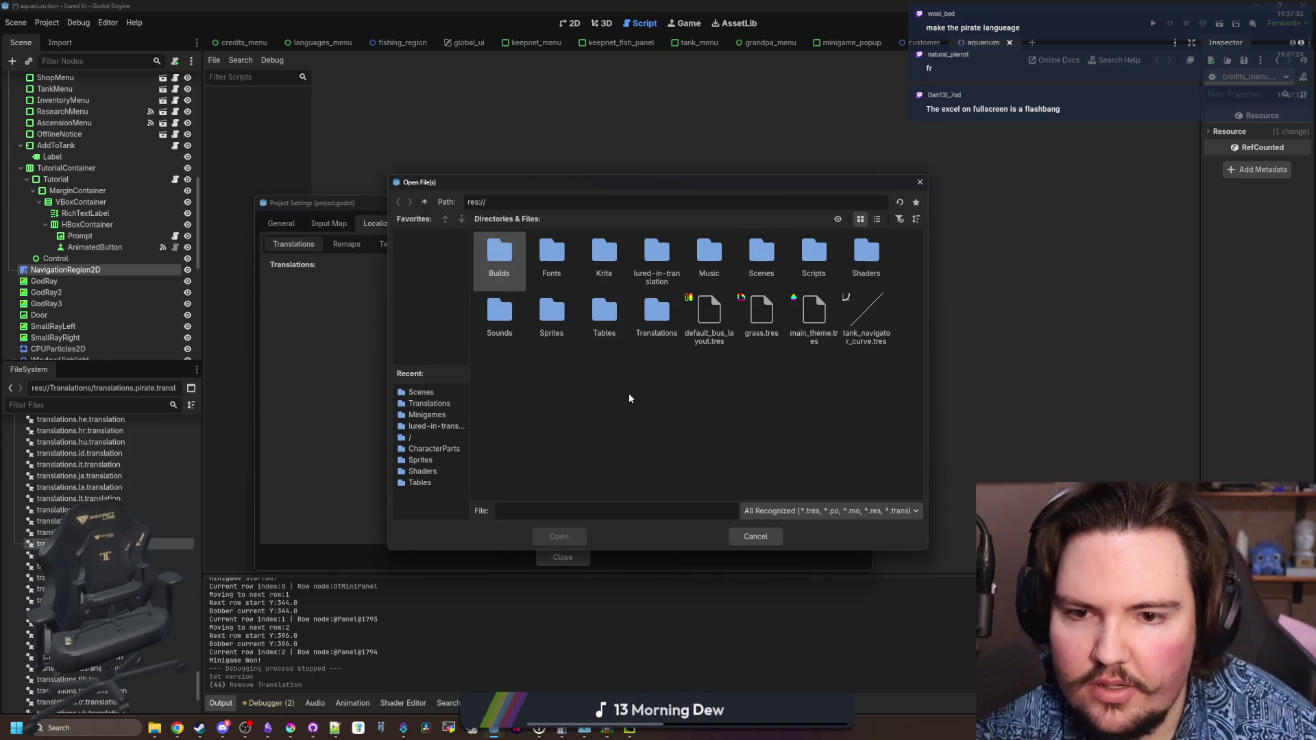
double_click(659, 343)
click(552, 259)
scroll(552, 342, down, 5)
shift+click(500, 462)
click(555, 536)
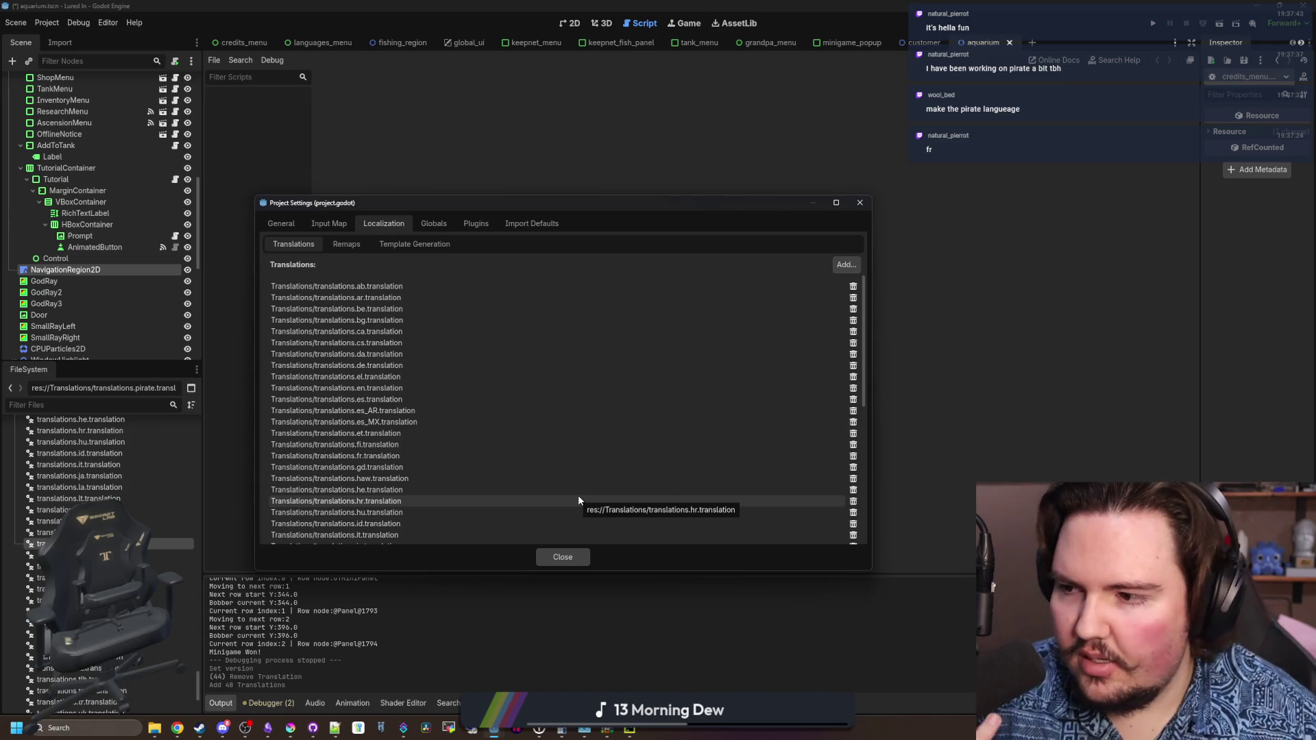
scroll(551, 469, down, 5)
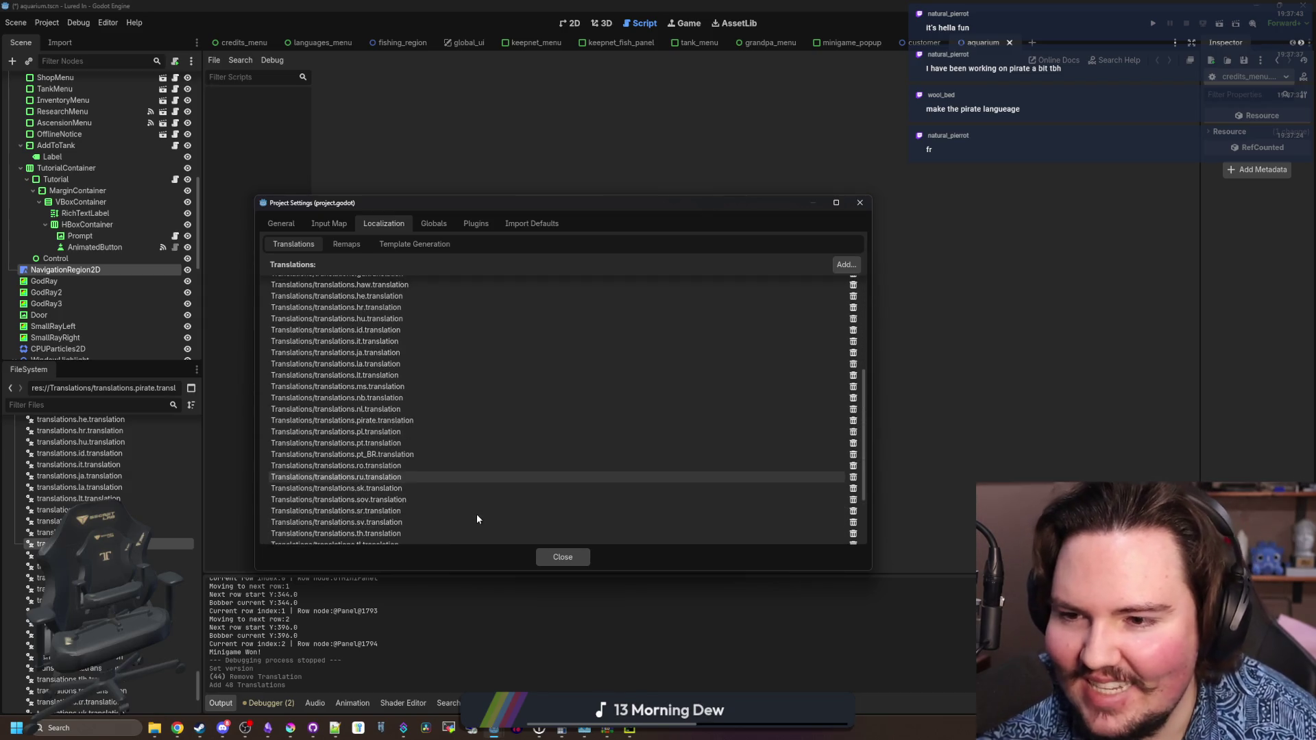
scroll(476, 513, up, 1)
scroll(411, 459, up, 1)
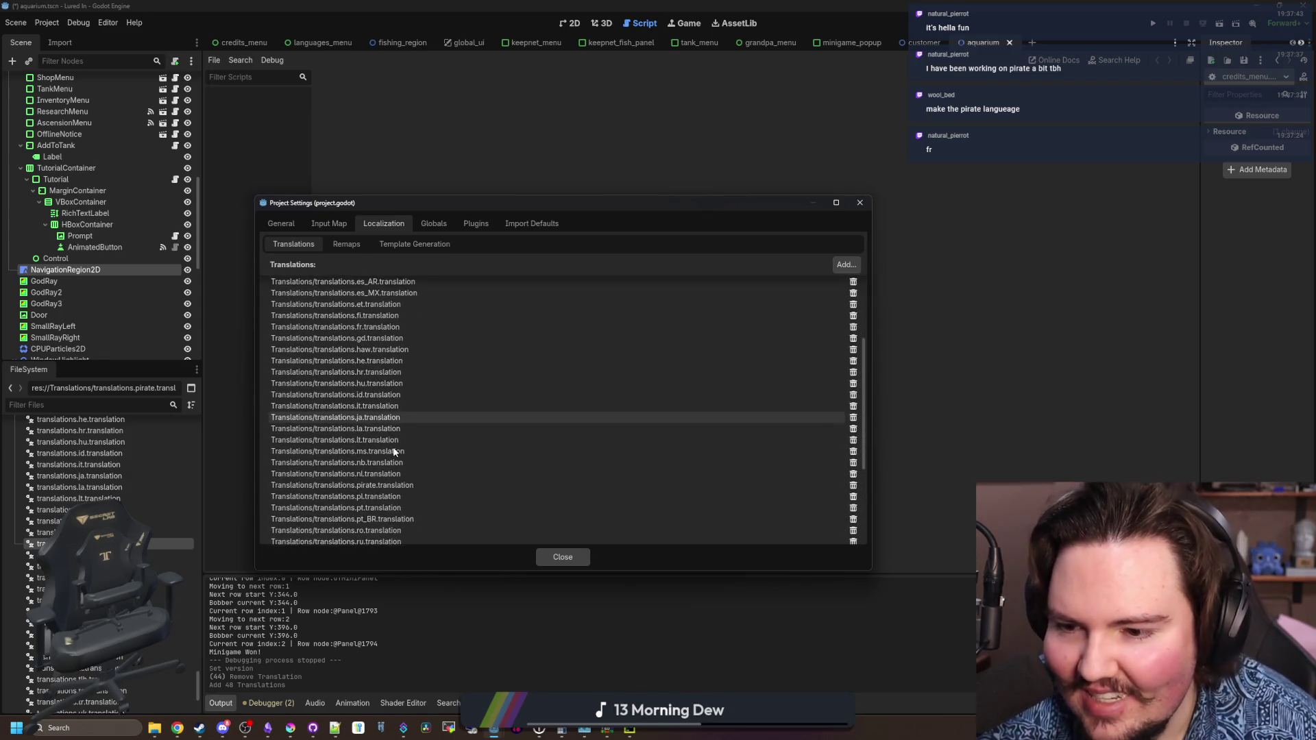
scroll(394, 451, down, 2)
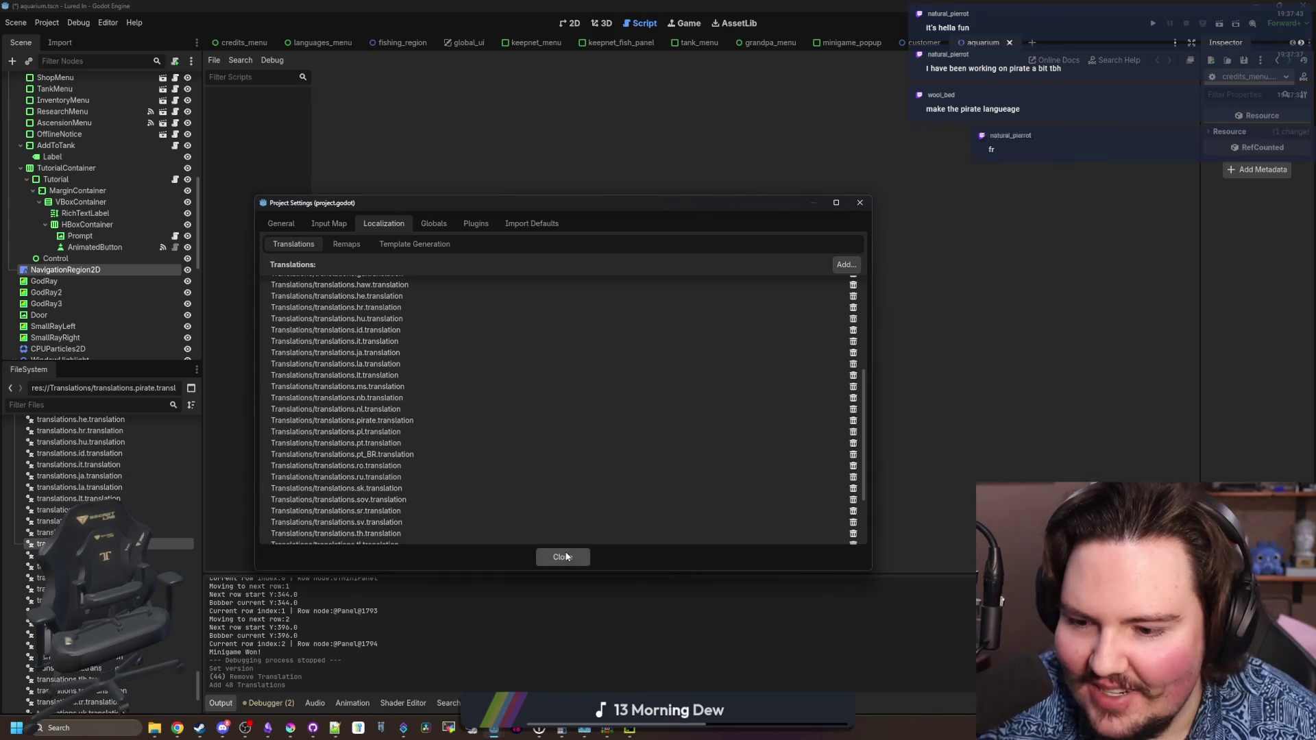
Close Project Settings and save the scene with Ctrl+S.
click(566, 557)
key(ctrl+s)
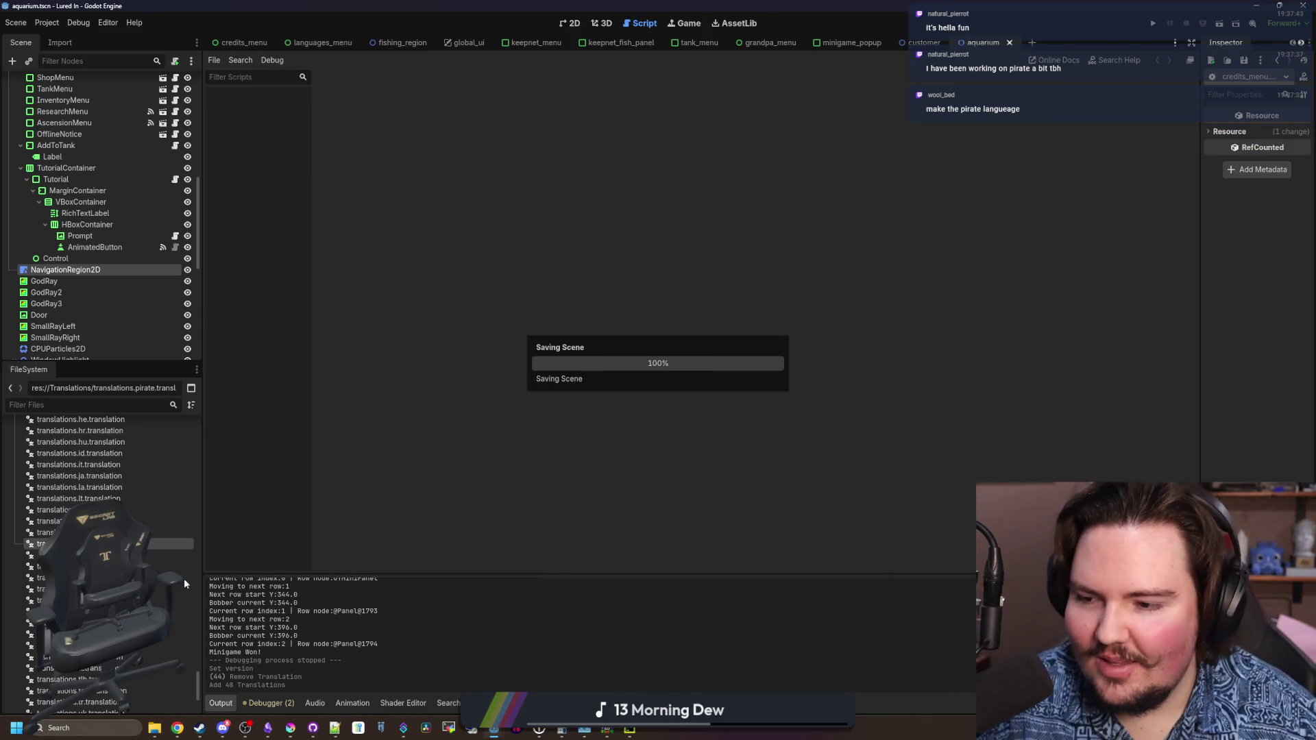
click(290, 731)
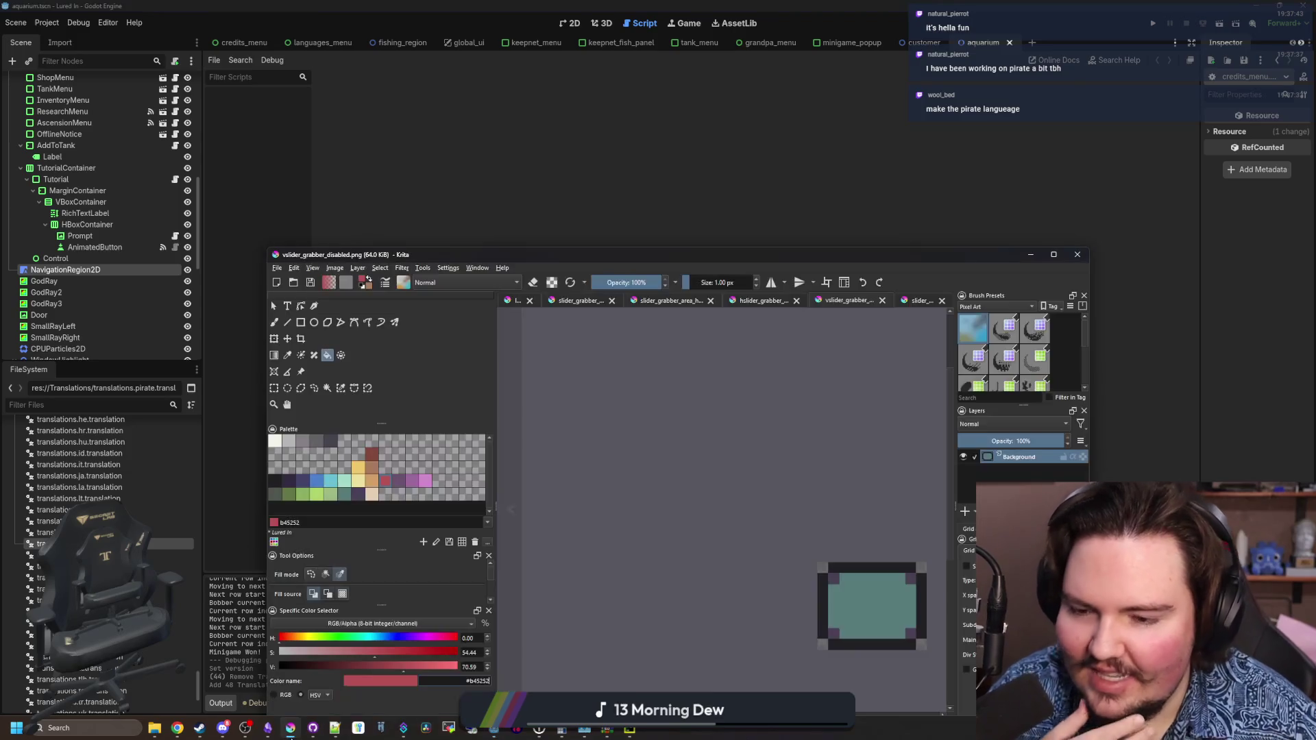
Maximize Krita and open flag_japanese.png.
double_click(512, 257)
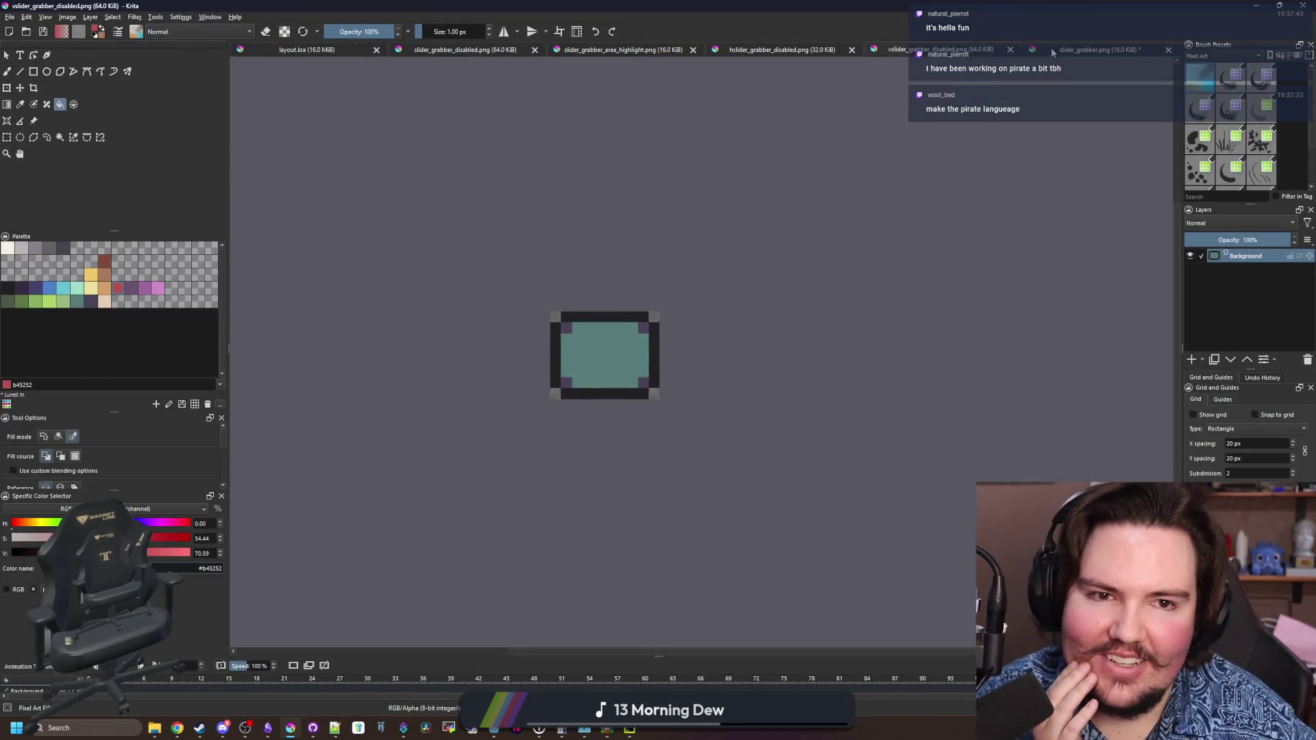
click(1055, 50)
click(11, 17)
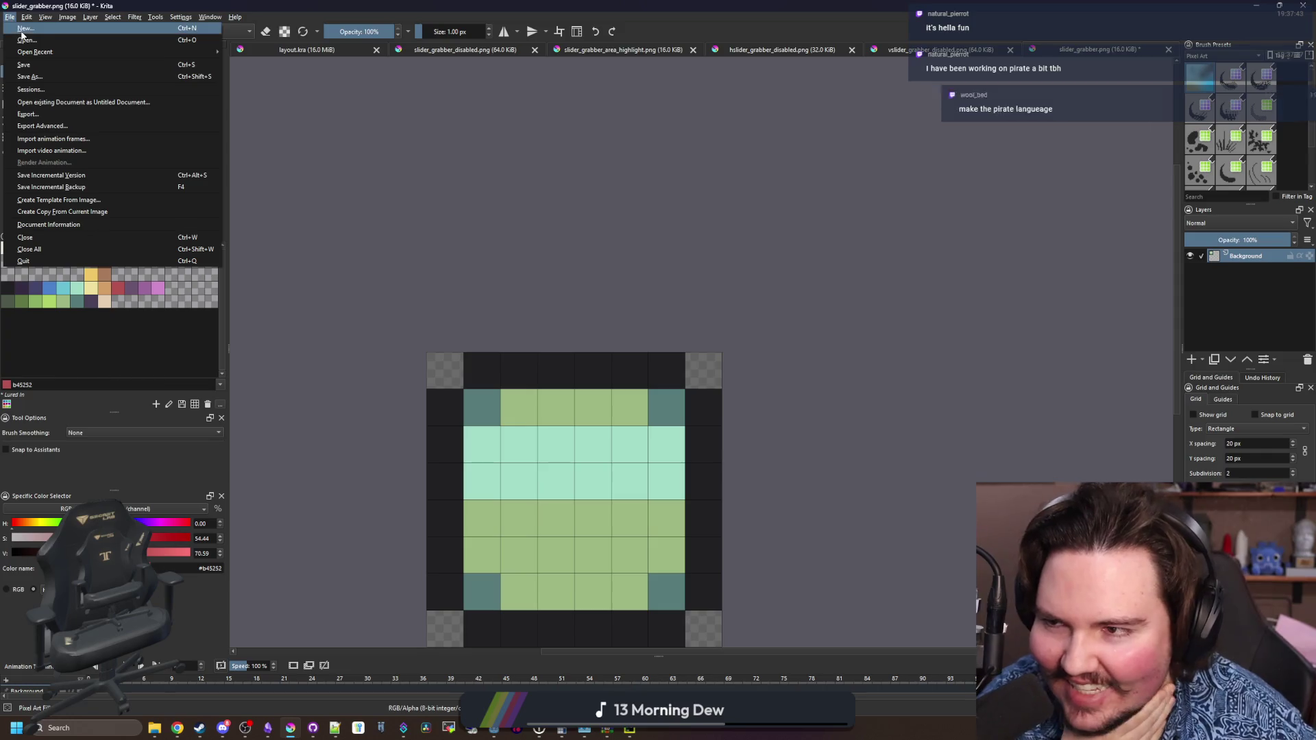
click(31, 44)
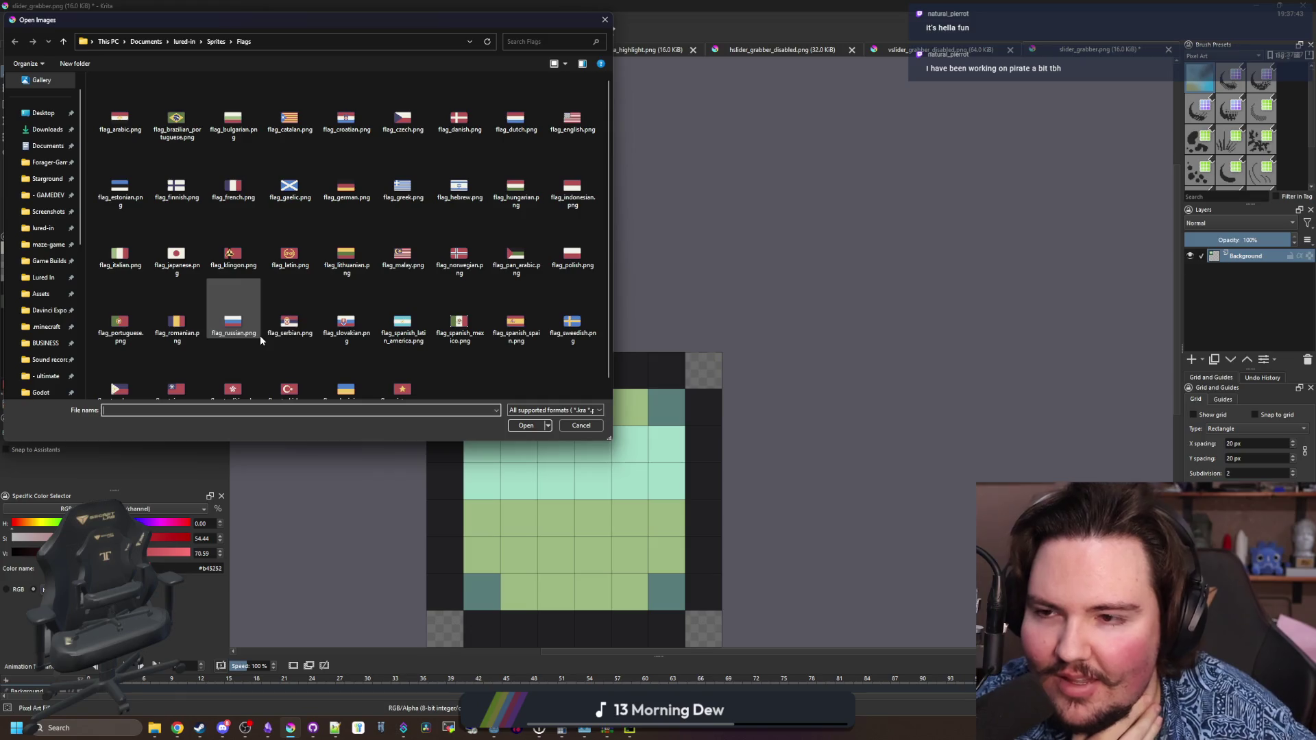
double_click(176, 255)
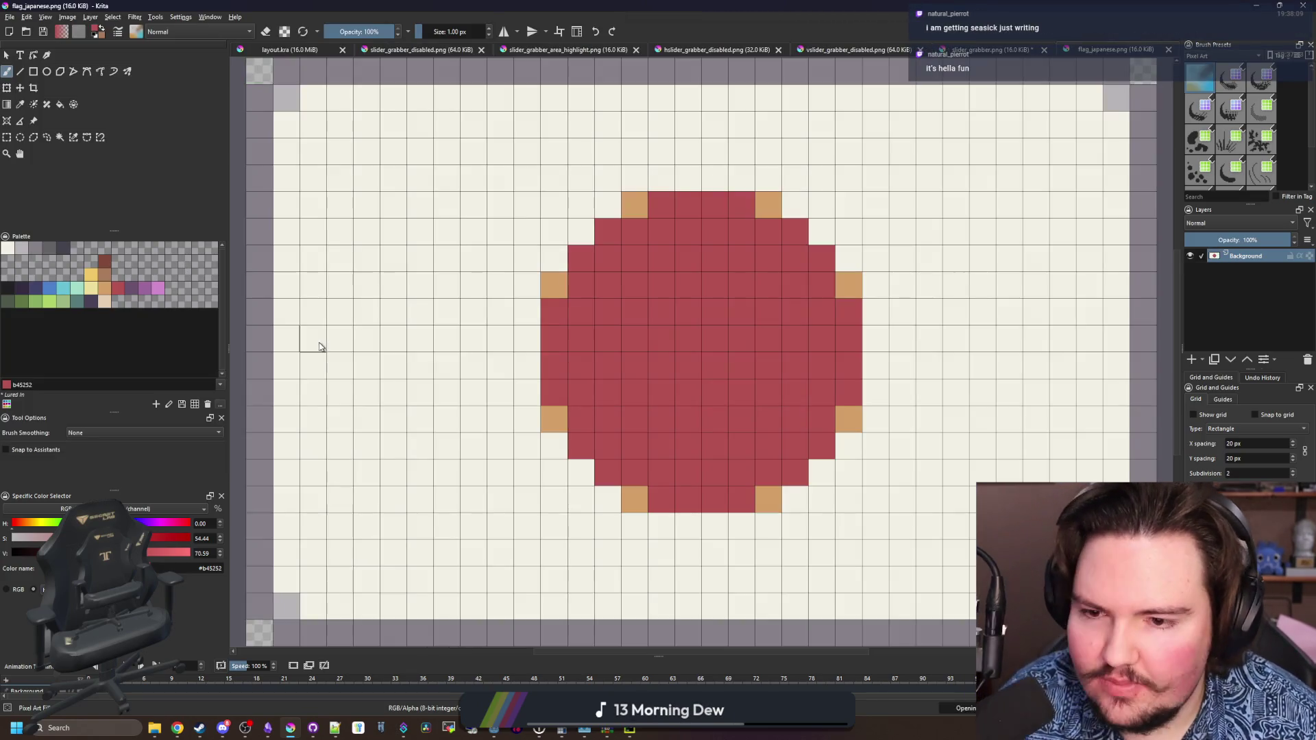
Fill the flag's pale background with dark grey #45444f.
scroll(411, 390, down, 2)
click(63, 247)
key(f)
click(435, 332)
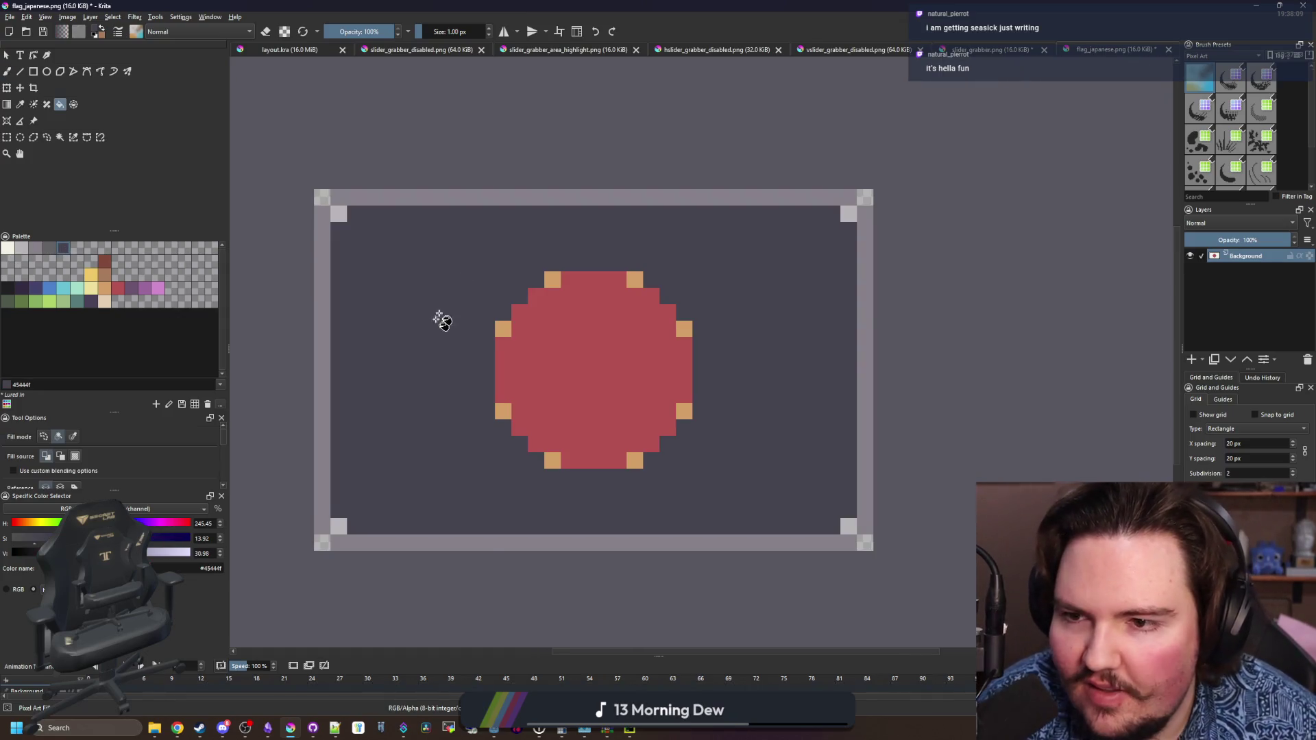
Fill the top, left, bottom and right borders with near-black #212123.
scroll(434, 331, up, 1)
click(7, 288)
click(329, 180)
click(279, 224)
scroll(403, 424, down, 1)
click(493, 595)
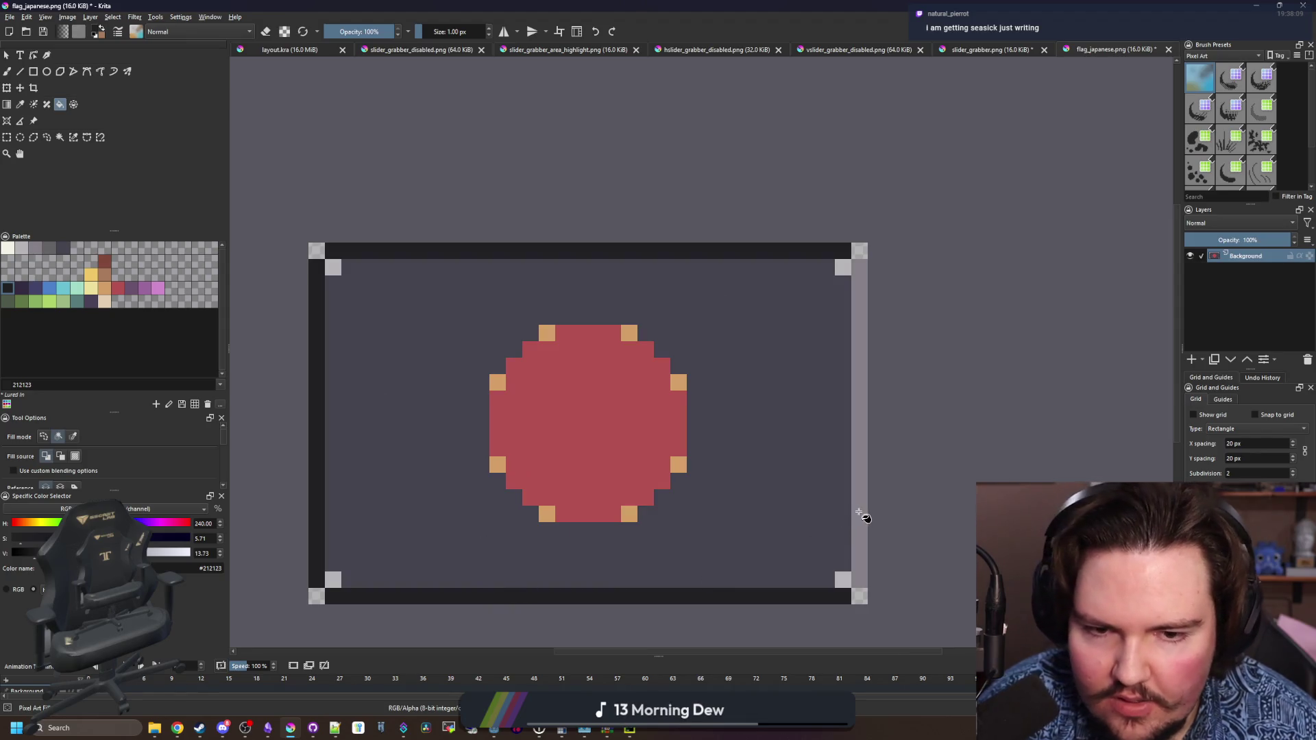
click(860, 517)
Choose dark purple #352b42, then sample the grey background and draw a small 3×2 pixel rectangle.
key(b)
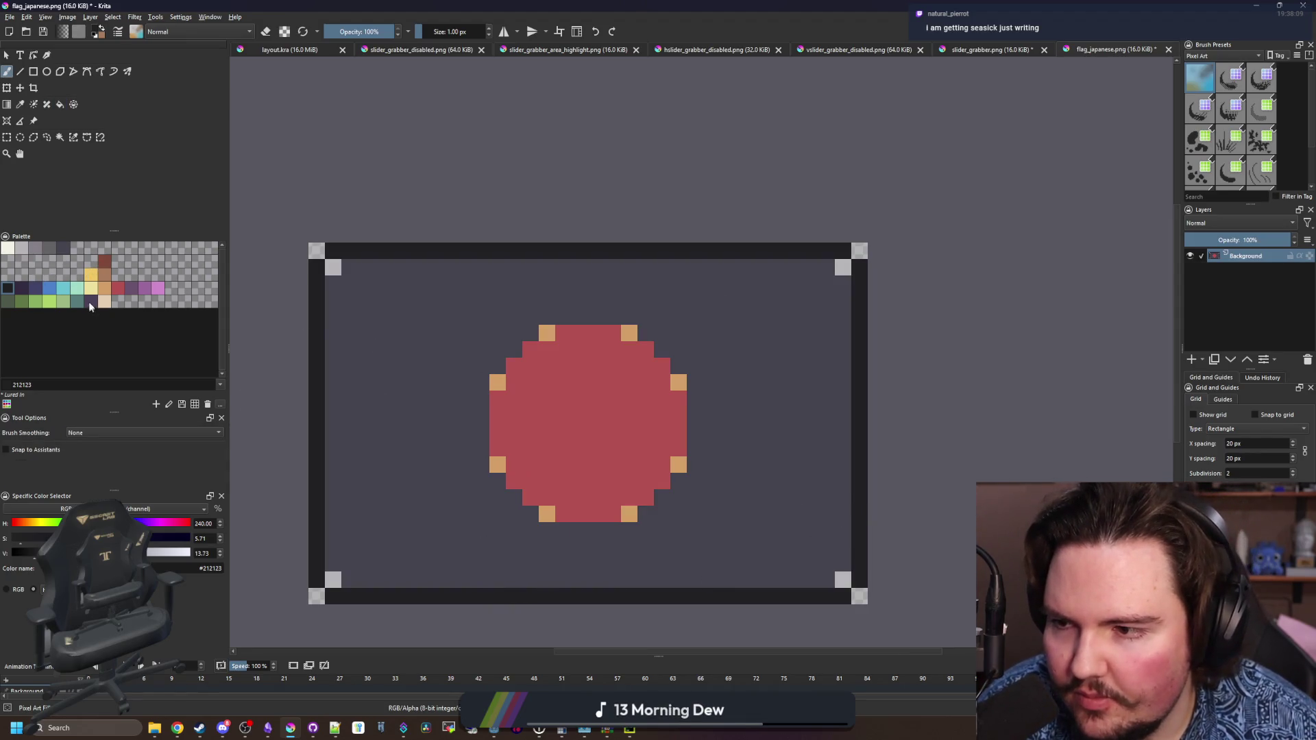
click(16, 291)
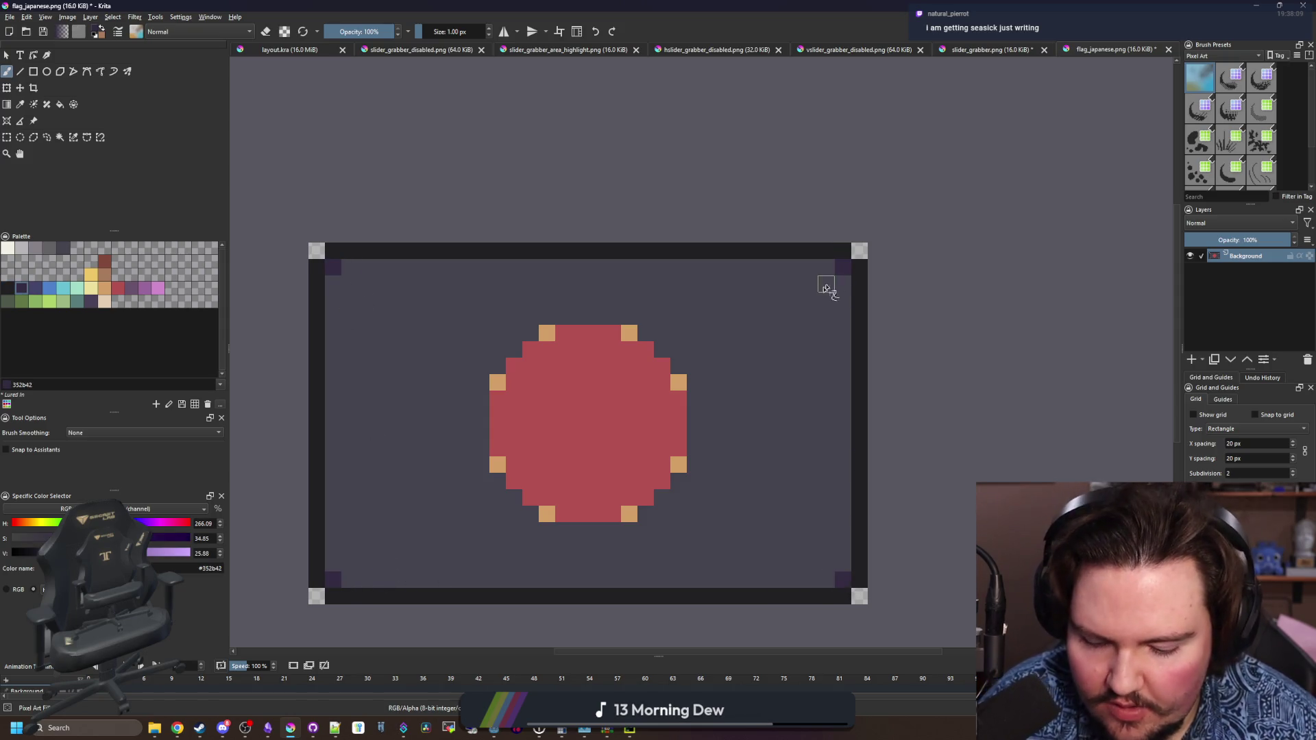
key(p)
click(401, 348)
click(33, 71)
drag(473, 311, 711, 532)
drag(407, 325, 419, 337)
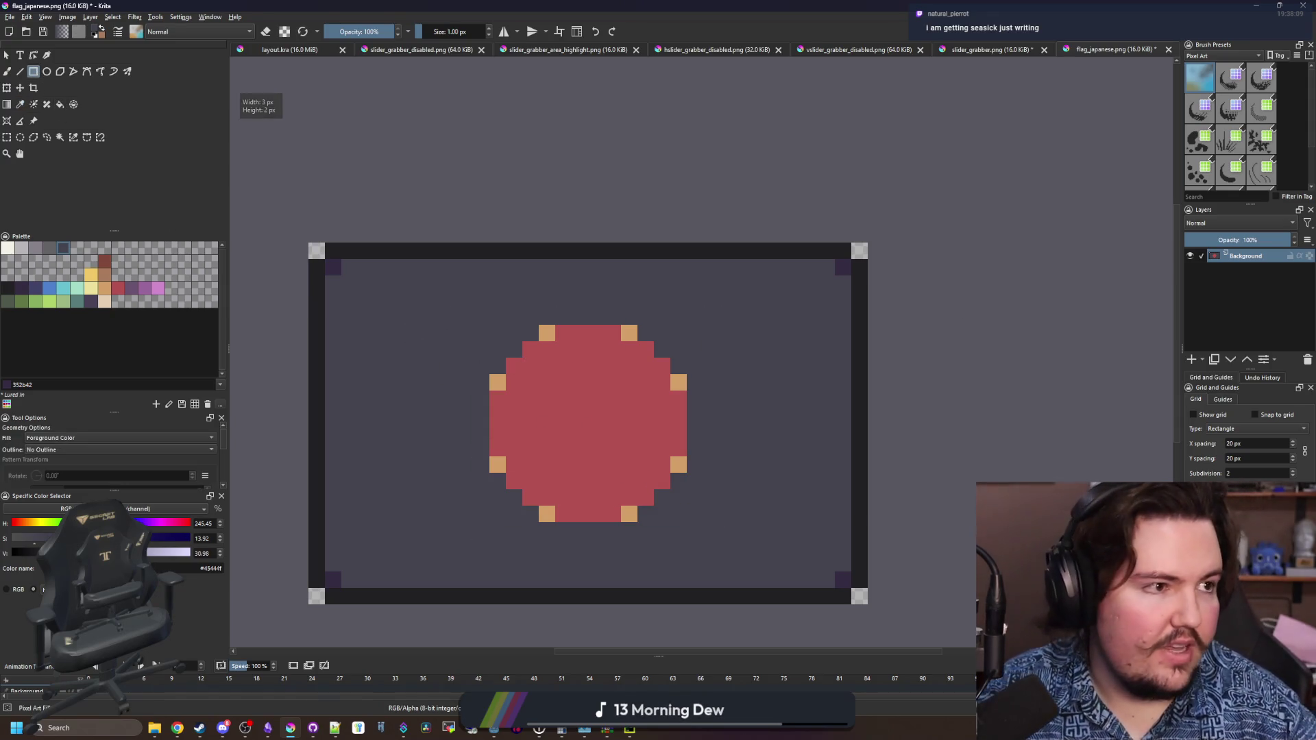
scroll(708, 496, up, 1)
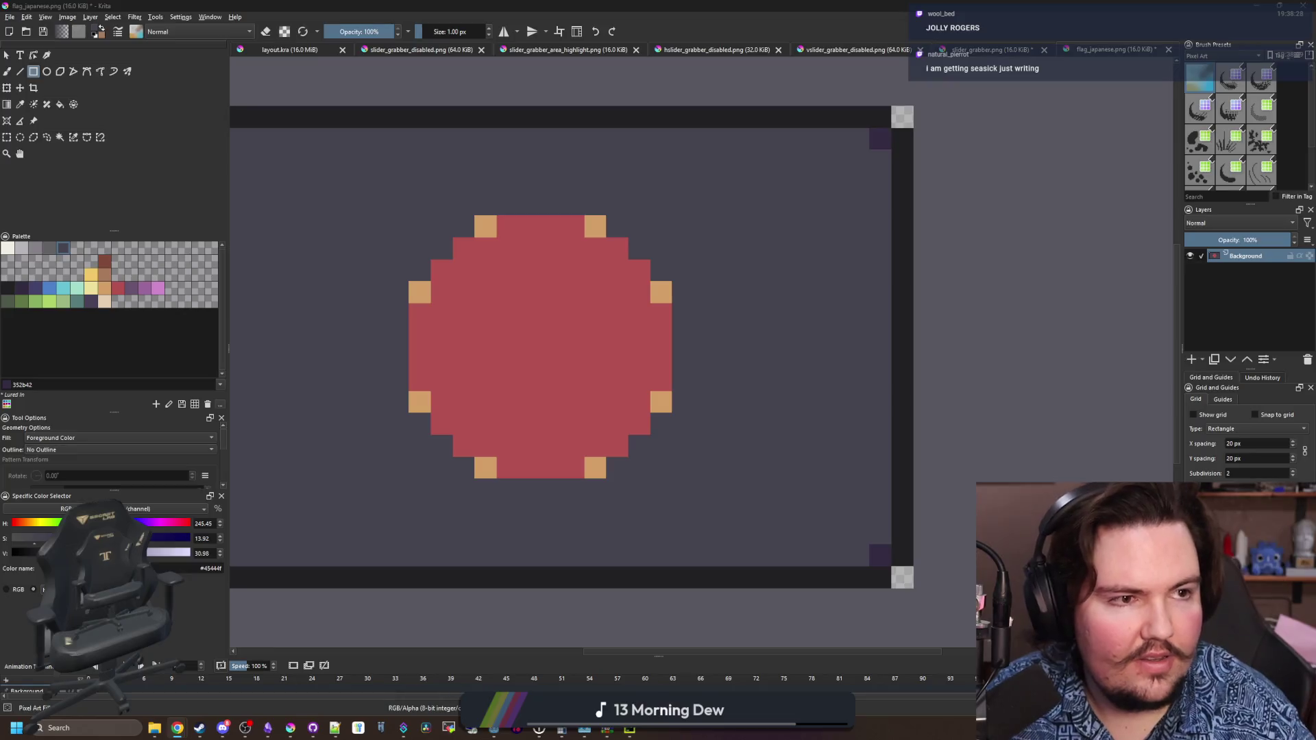
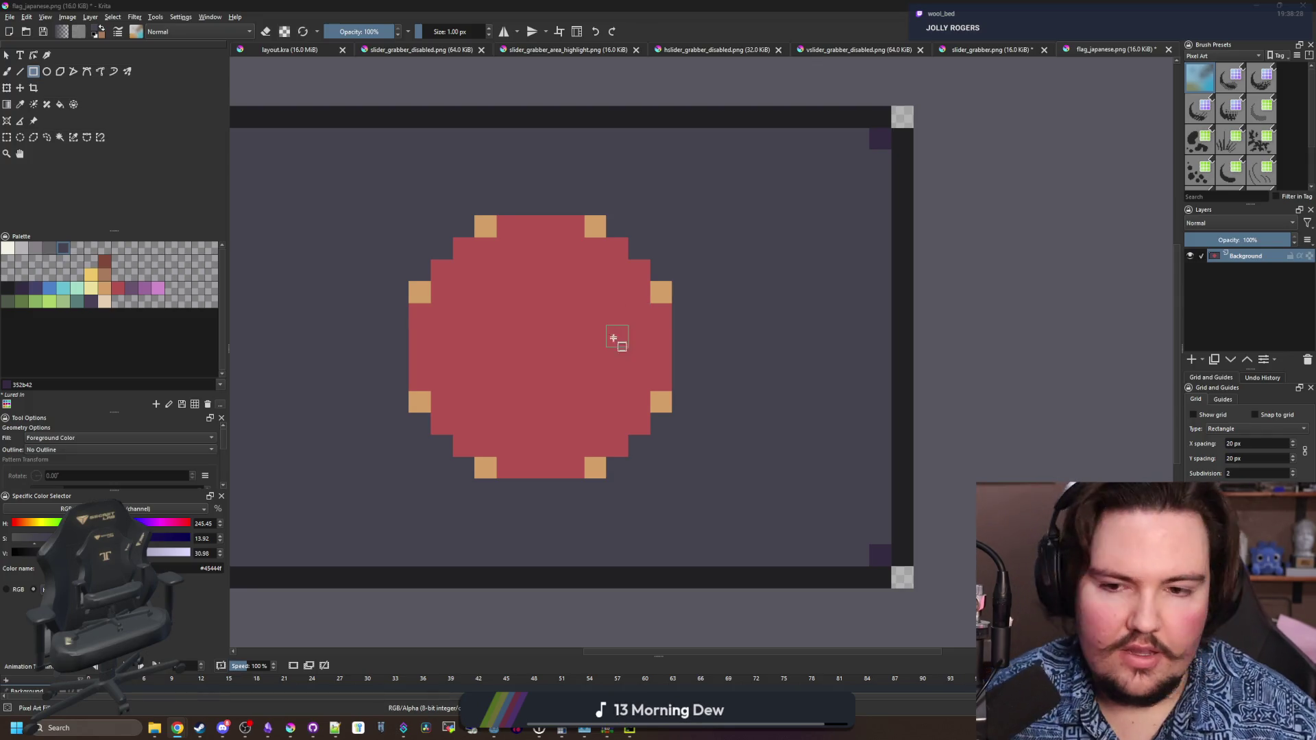
Paste the skull-and-crossbones image as a layer and scale it down to fit the flag.
drag(615, 336, 612, 342)
click(1193, 359)
key(Return)
key(ctrl+t)
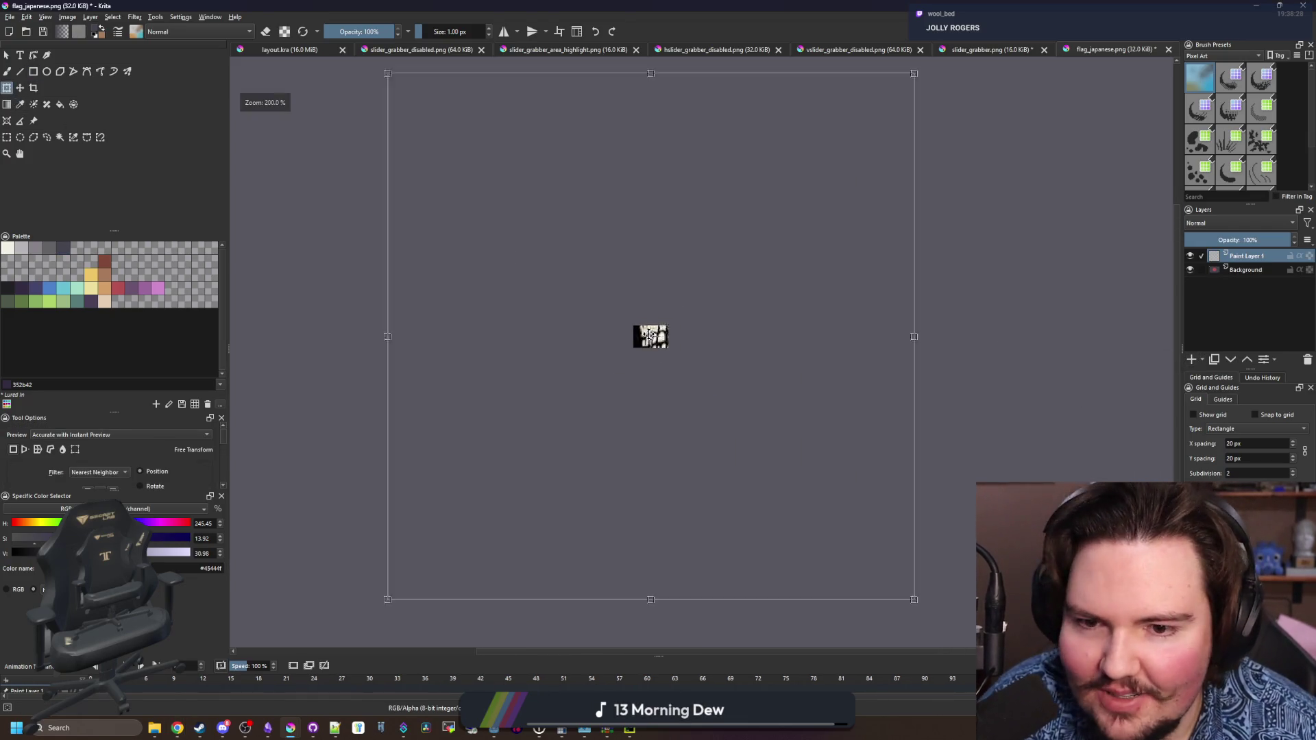
drag(722, 414, 647, 331)
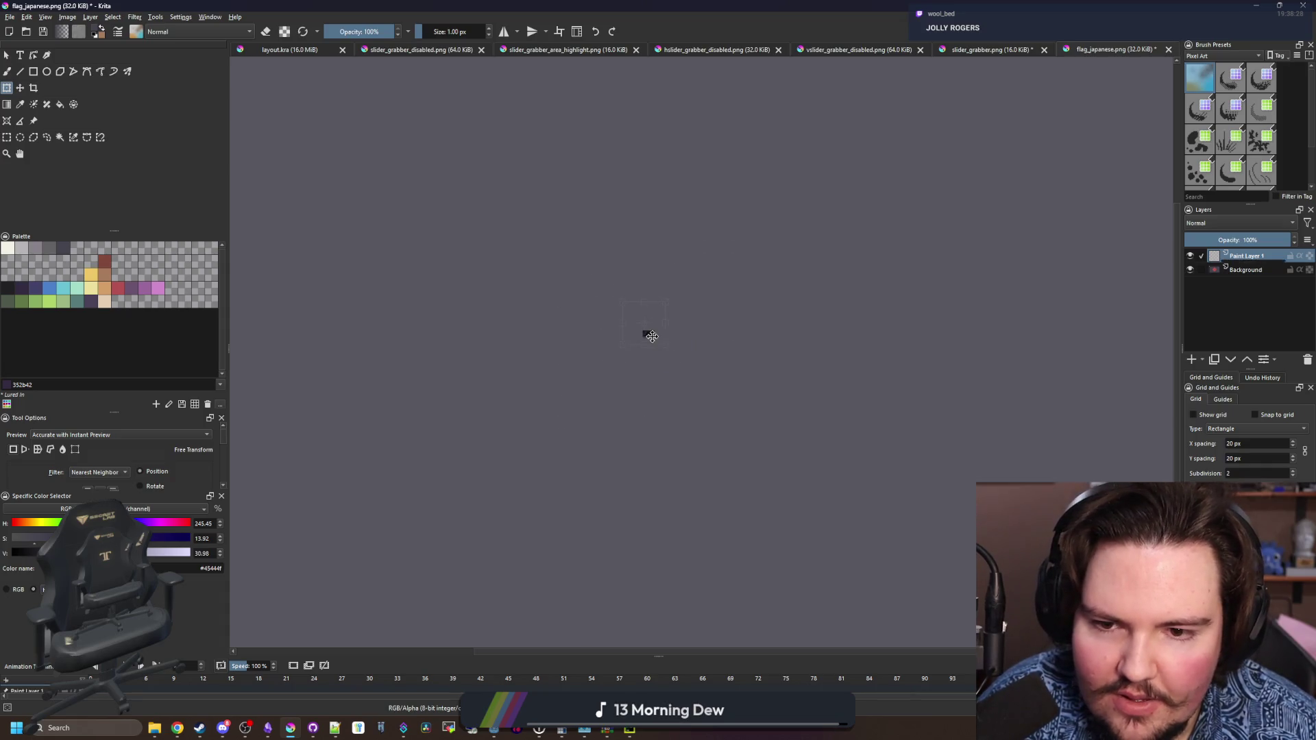
scroll(646, 332, up, 6)
mouse_move(722, 370)
mouse_down()
mouse_move(514, 200)
mouse_move(505, 129)
mouse_move(635, 318)
mouse_up()
scroll(592, 273, up, 4)
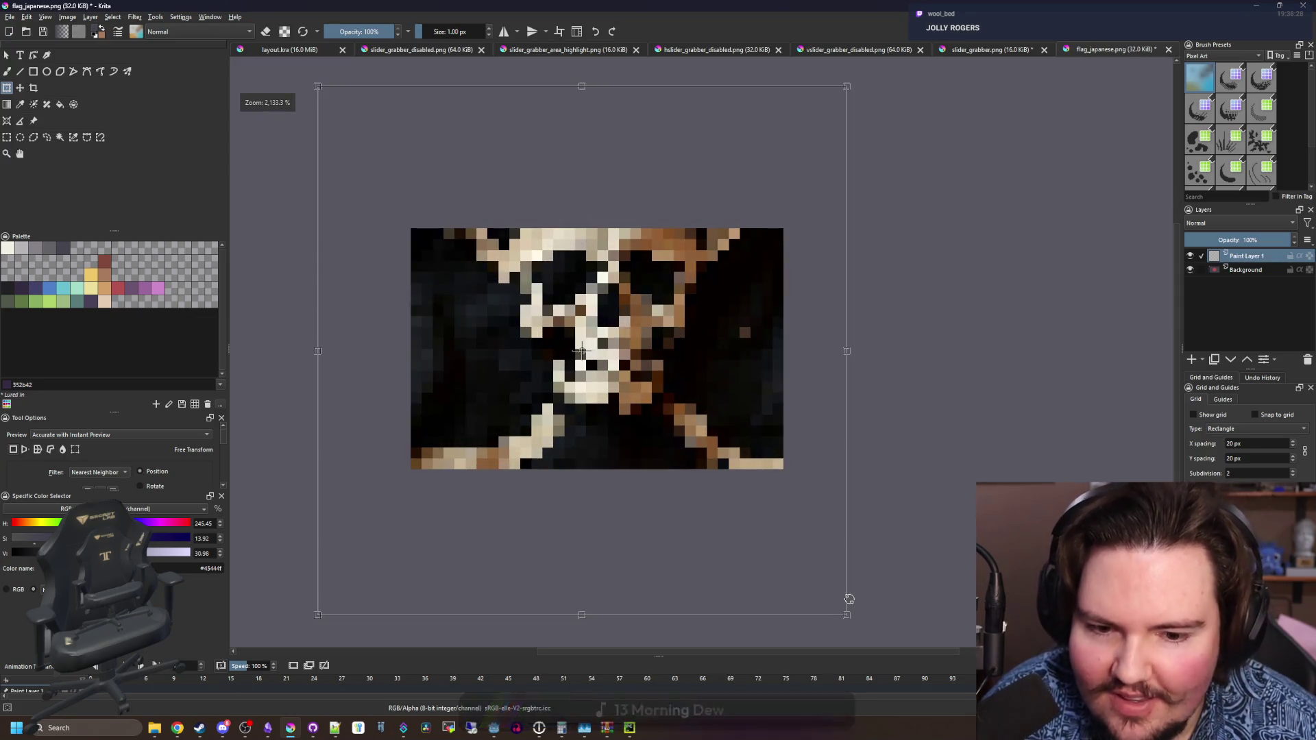
mouse_move(727, 509)
mouse_down()
mouse_move(625, 376)
mouse_move(732, 486)
mouse_move(669, 432)
mouse_move(675, 442)
mouse_up()
drag(573, 353, 616, 362)
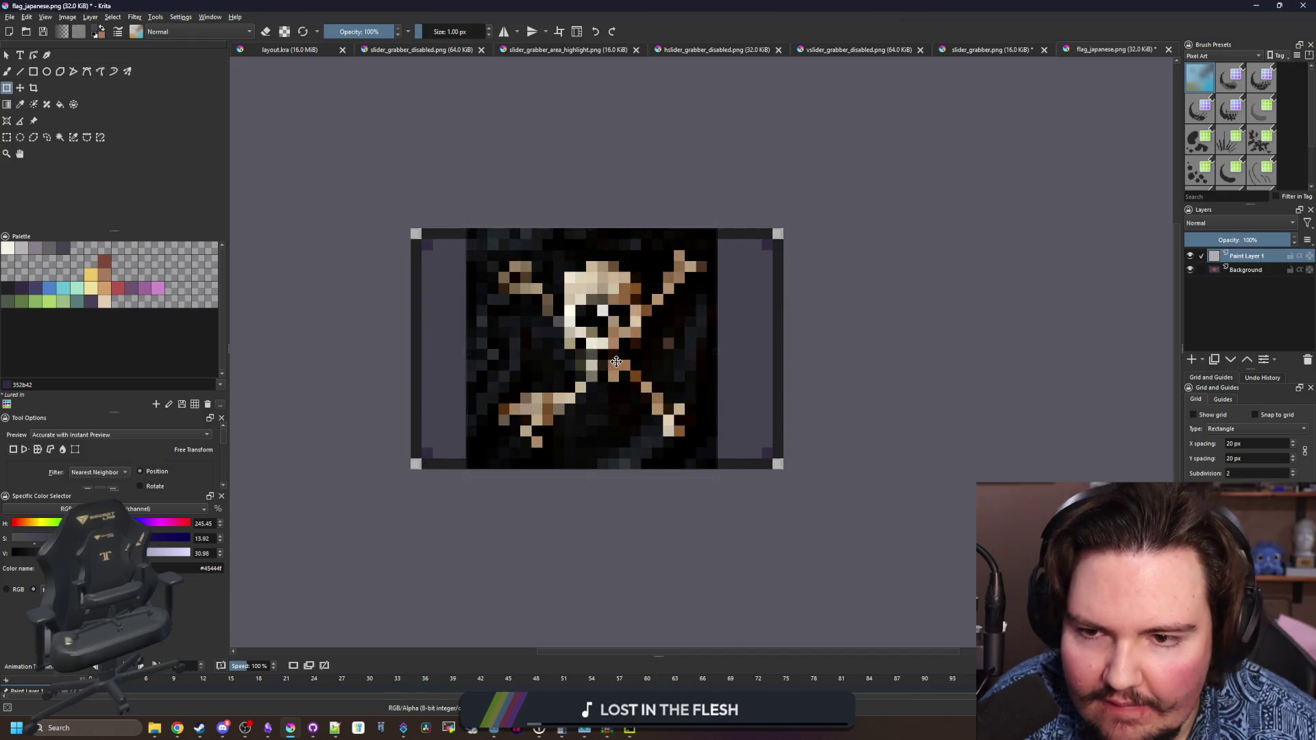
key(plus)
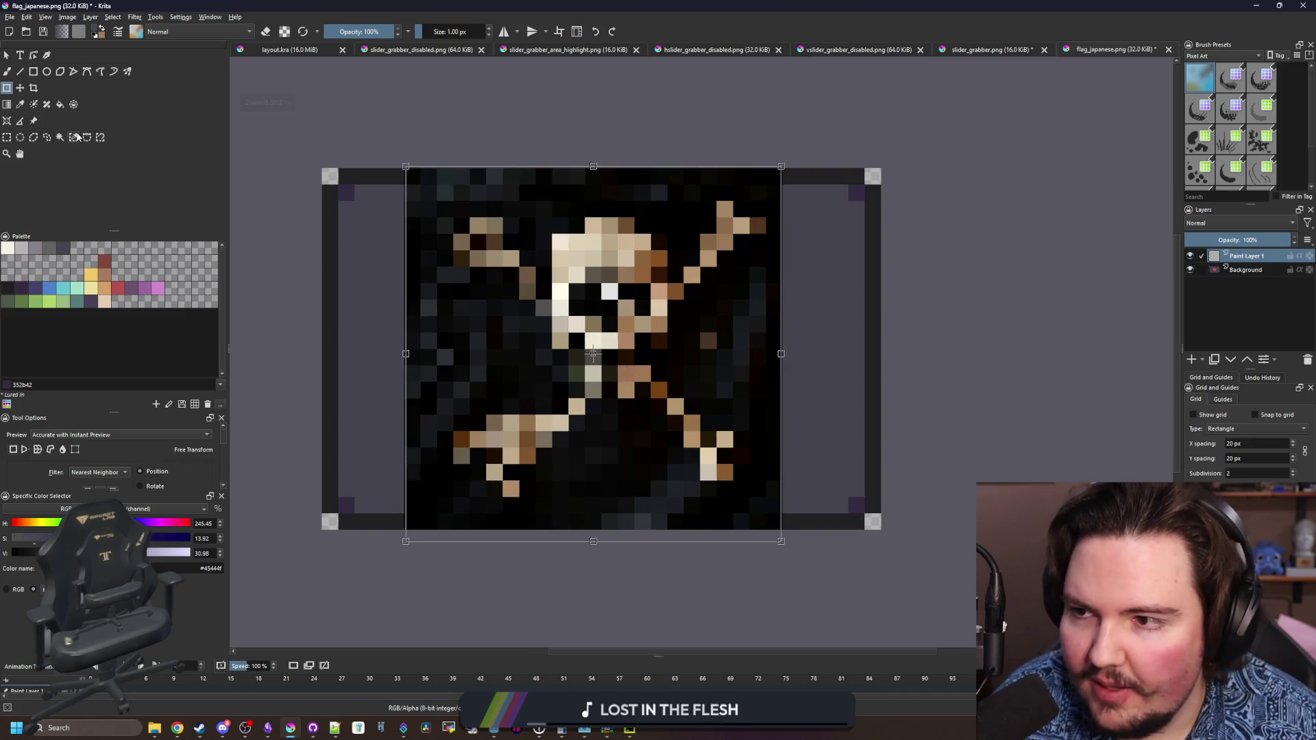
Remove the skull's dark background pixels with Similar Color Selection at threshold 12, then add a new layer.
click(73, 137)
click(496, 370)
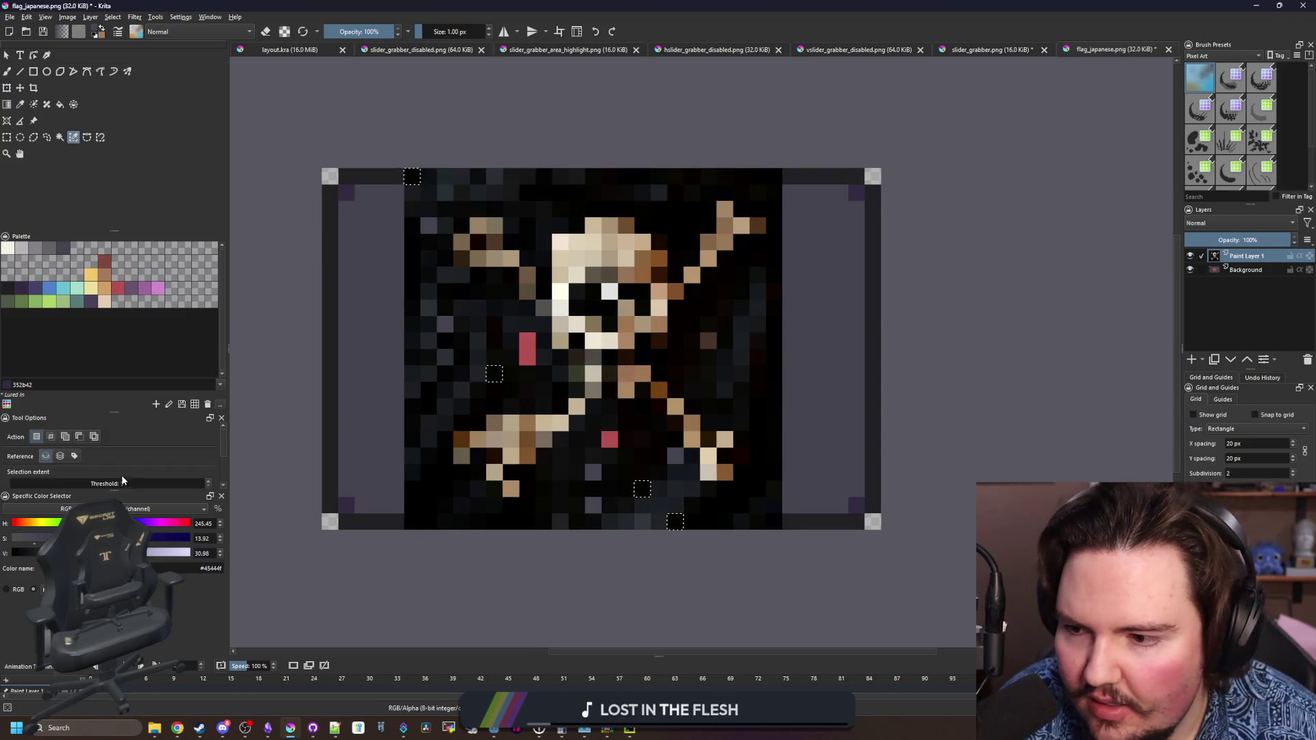
click(20, 480)
click(617, 375)
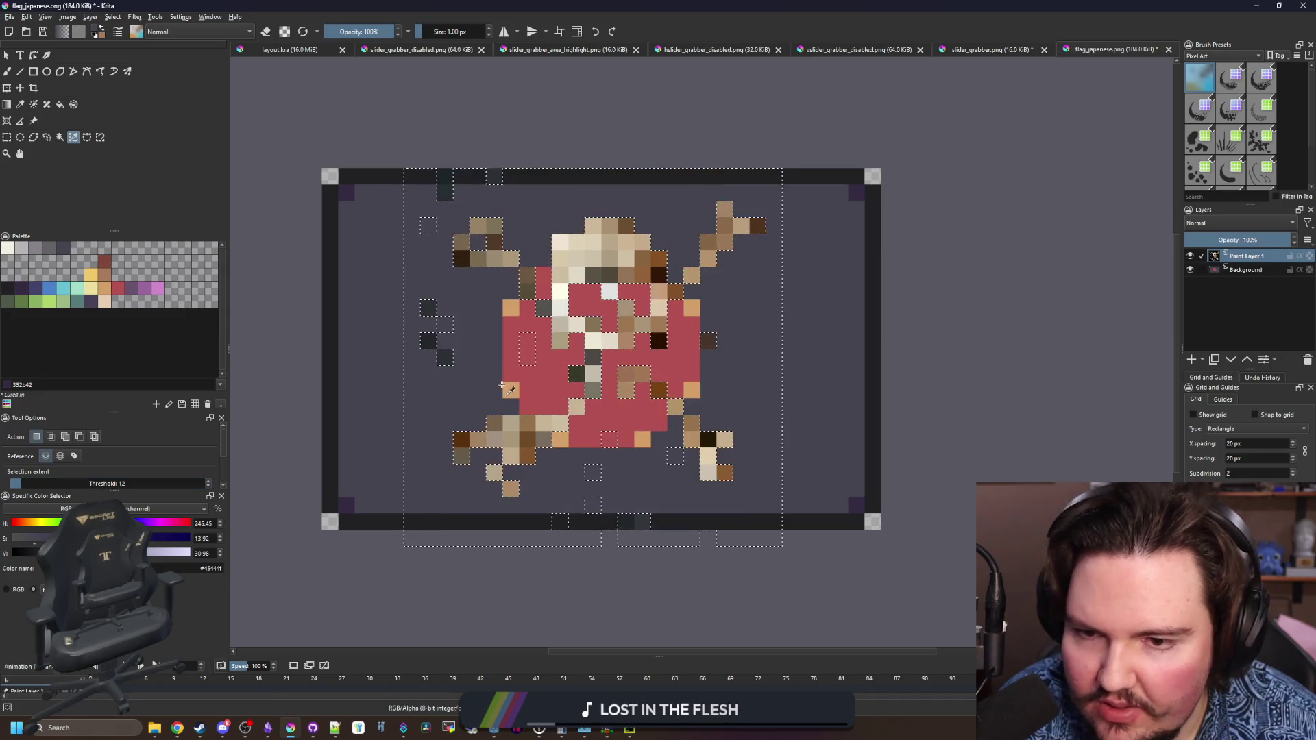
key(ctrl+shift+a)
drag(28, 483, 11, 483)
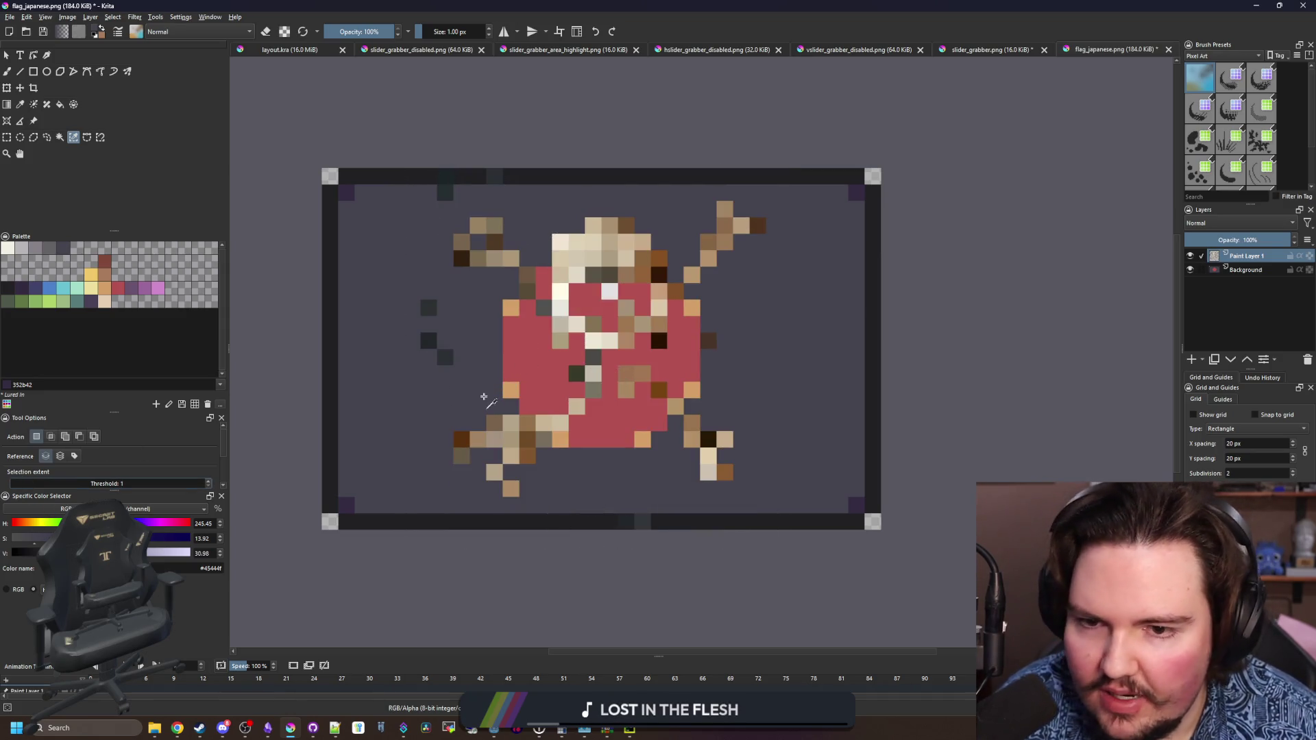
scroll(832, 514, down, 1)
scroll(727, 352, up, 2)
click(1192, 359)
Repaint the skull in cream f2f0e5 with the freehand brush, including its top, edges and lower face.
key(b)
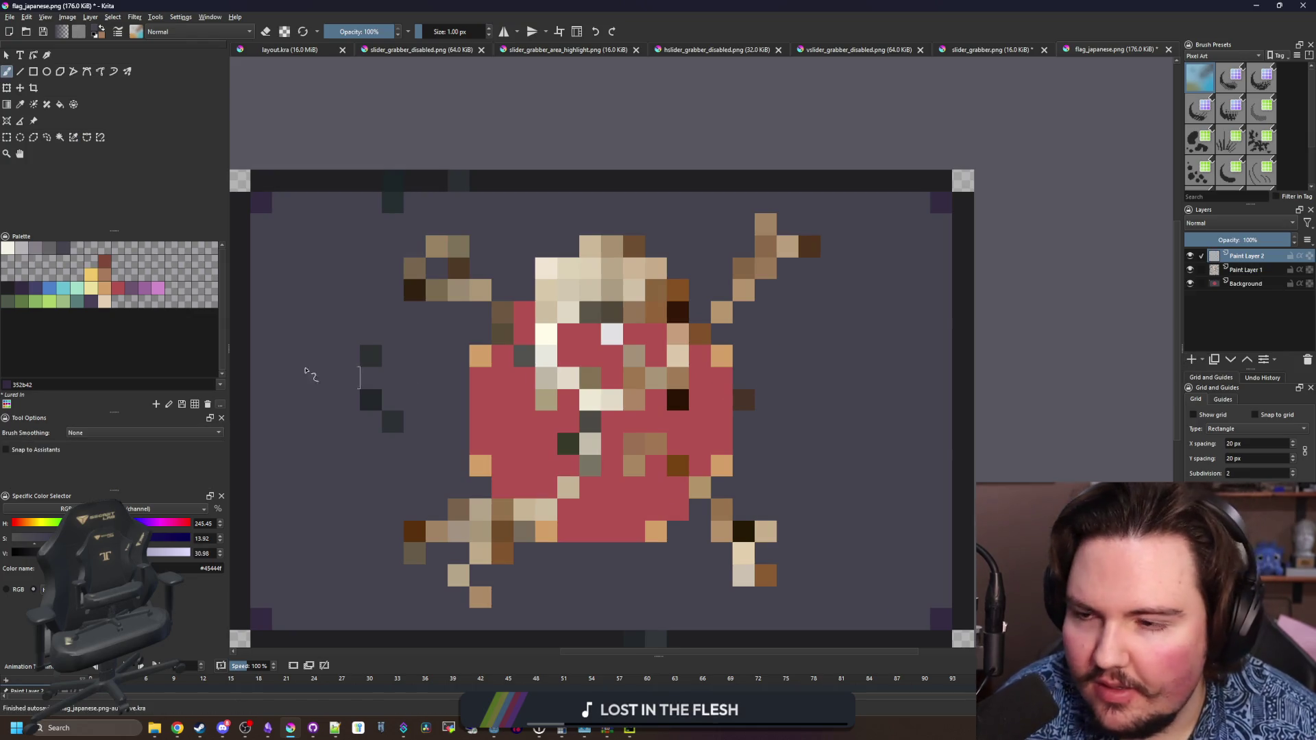
click(8, 248)
scroll(668, 424, up, 1)
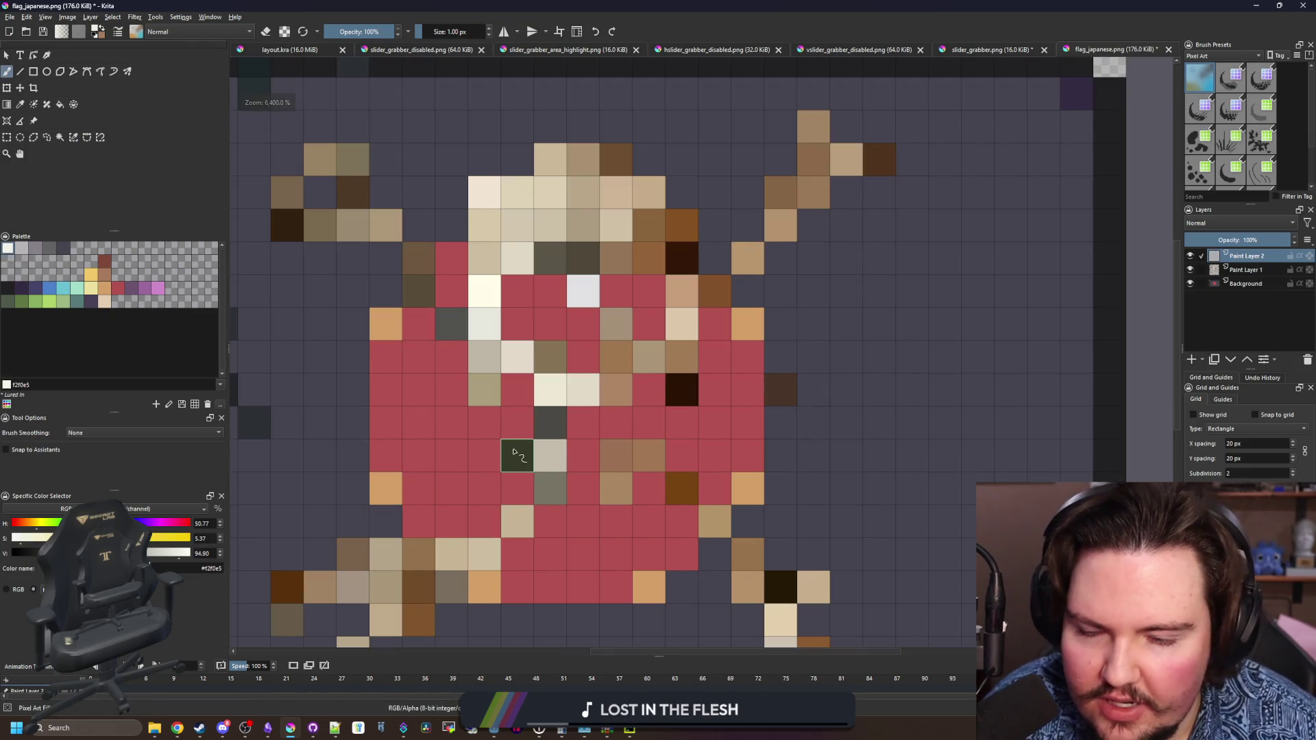
scroll(515, 453, down, 3)
scroll(446, 328, up, 3)
mouse_move(446, 329)
mouse_down()
mouse_move(502, 306)
mouse_move(511, 336)
mouse_move(531, 277)
mouse_move(599, 261)
mouse_move(644, 262)
mouse_move(688, 317)
mouse_up()
scroll(534, 299, down, 1)
scroll(630, 349, up, 1)
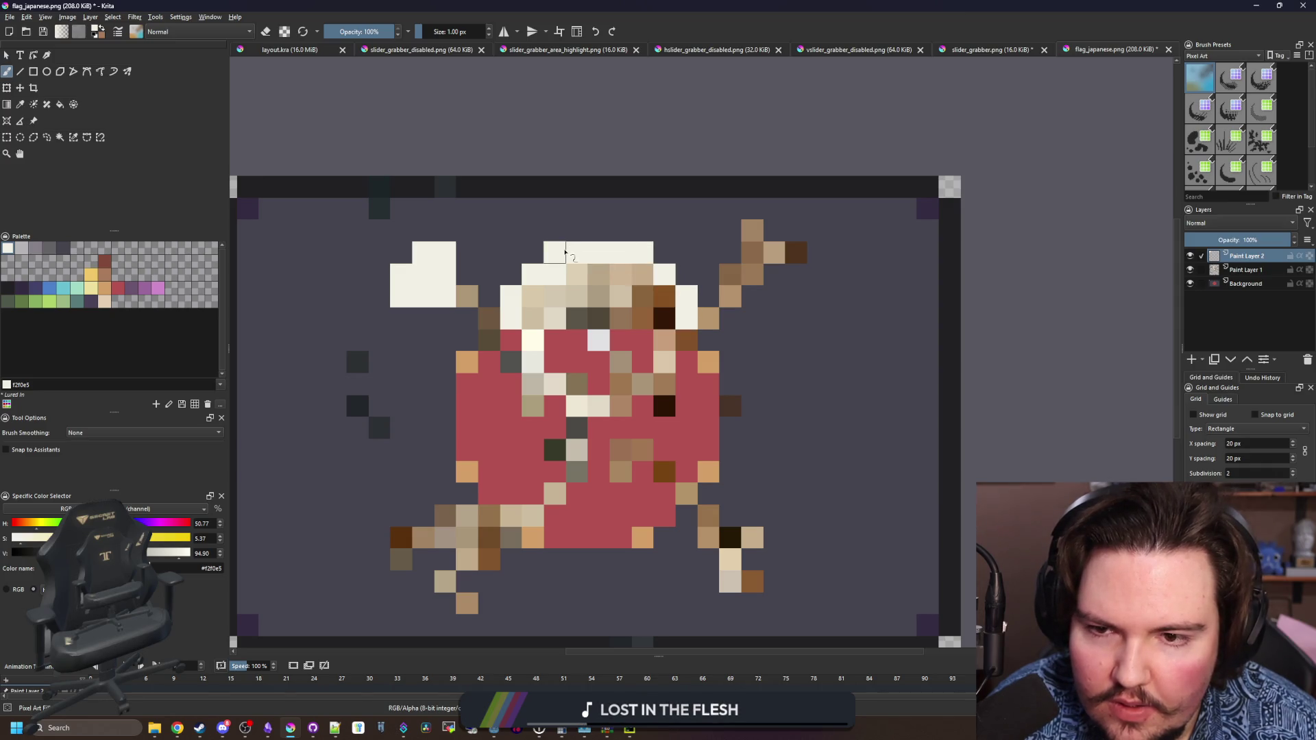
key(ctrl+z)
key(ctrl+z)
key(ctrl+z)
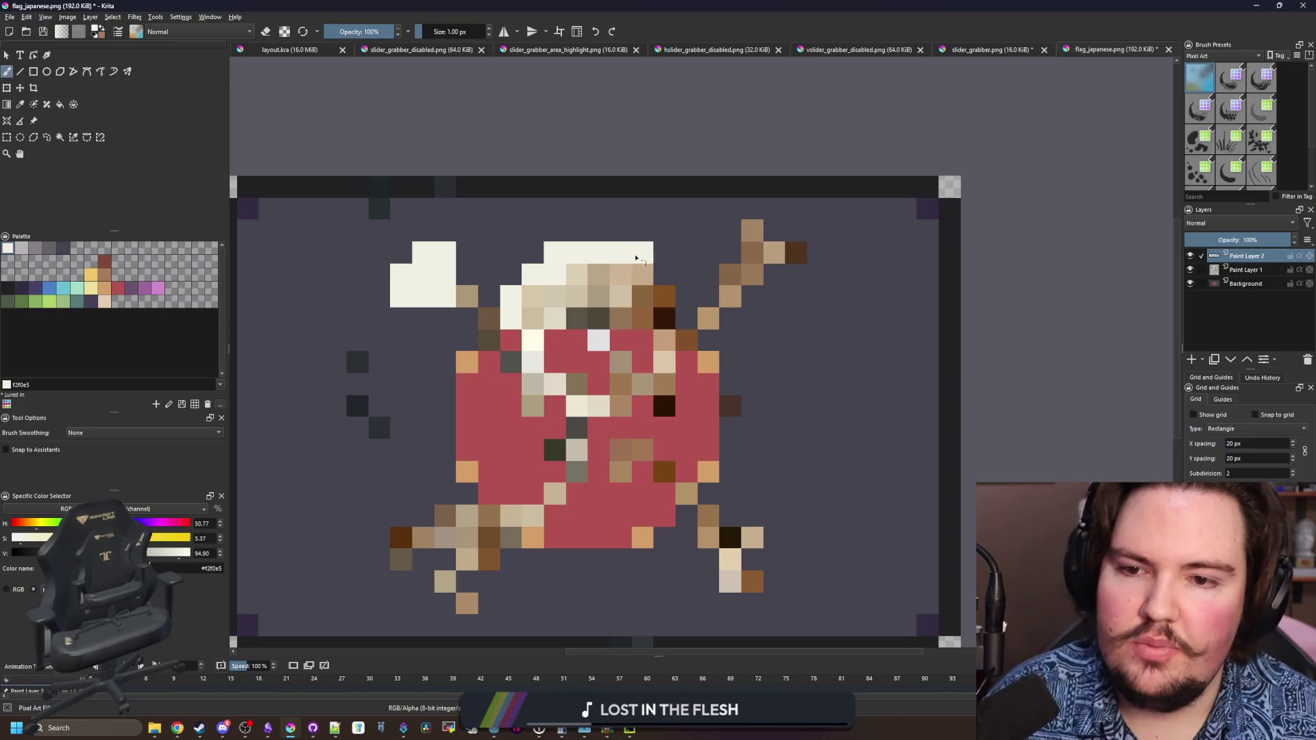
drag(578, 255, 614, 259)
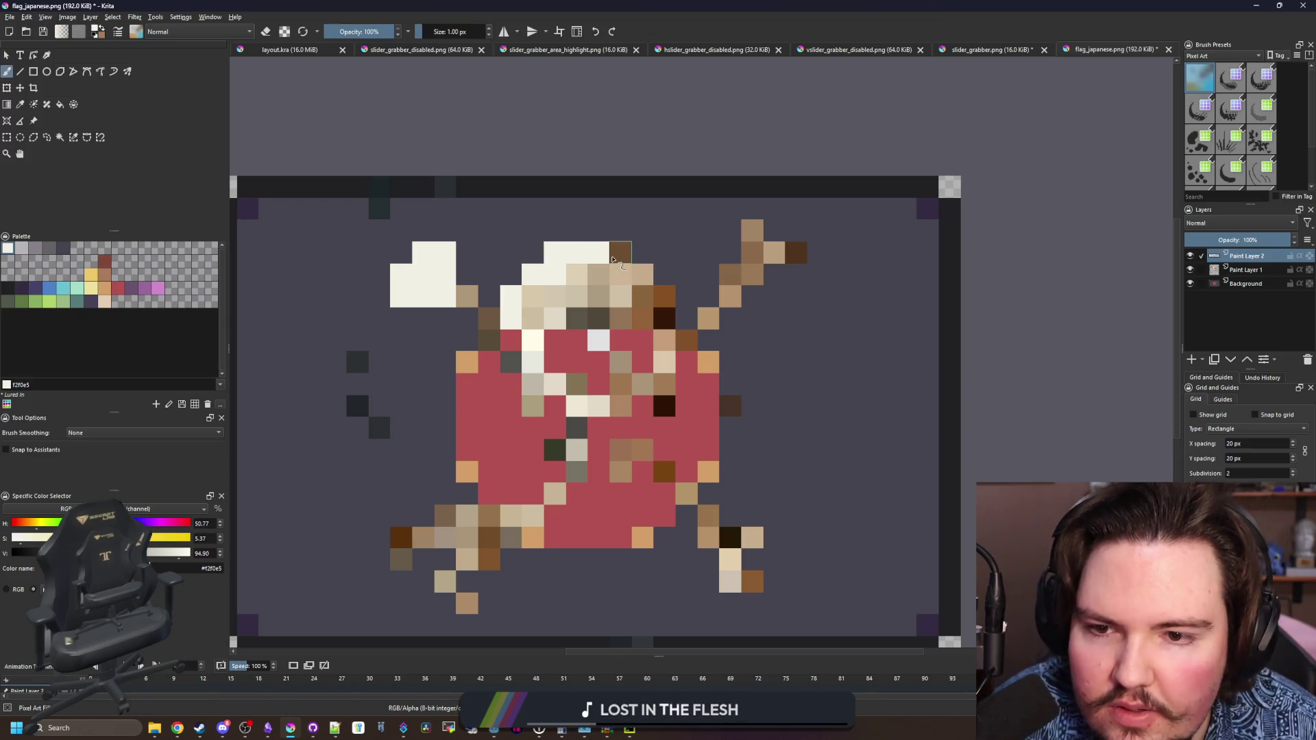
click(641, 274)
drag(665, 326, 663, 387)
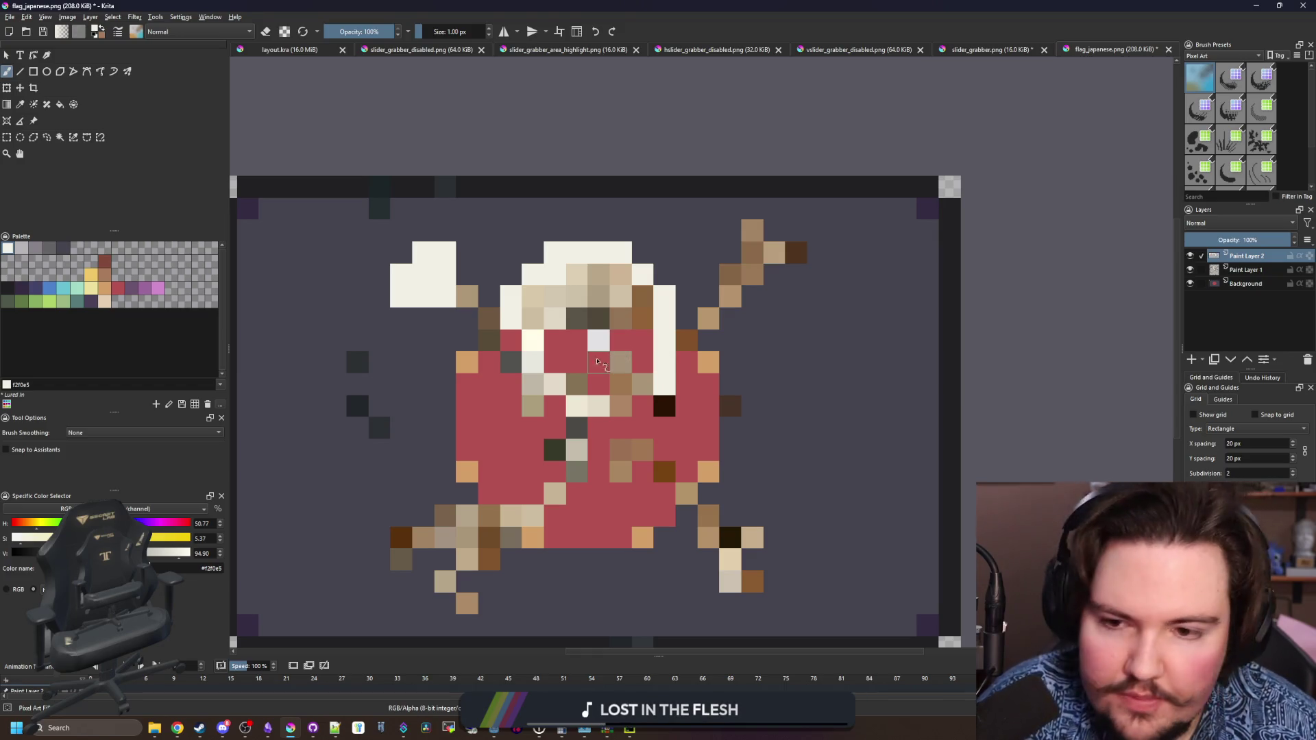
mouse_move(511, 340)
mouse_down()
mouse_move(518, 427)
mouse_move(511, 370)
mouse_move(524, 412)
mouse_move(650, 412)
mouse_move(542, 384)
mouse_move(651, 343)
mouse_move(647, 319)
mouse_move(535, 296)
mouse_move(640, 344)
mouse_move(621, 274)
mouse_up()
key(ctrl+z)
mouse_move(546, 432)
mouse_down()
mouse_move(531, 459)
mouse_move(634, 470)
mouse_move(573, 423)
mouse_move(620, 446)
mouse_up()
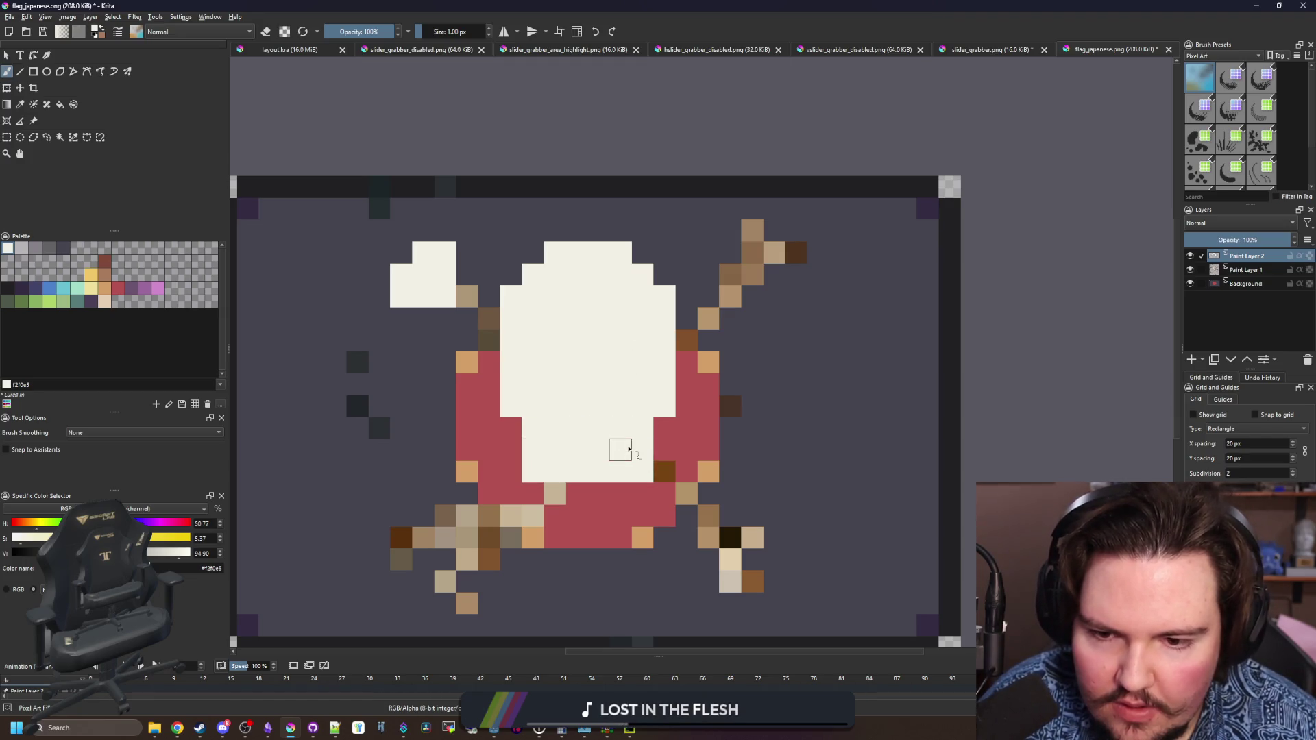
Cap the crossbones' ends with cream pixels and pick light grey b8b5b9.
scroll(596, 424, down, 10)
scroll(582, 405, up, 10)
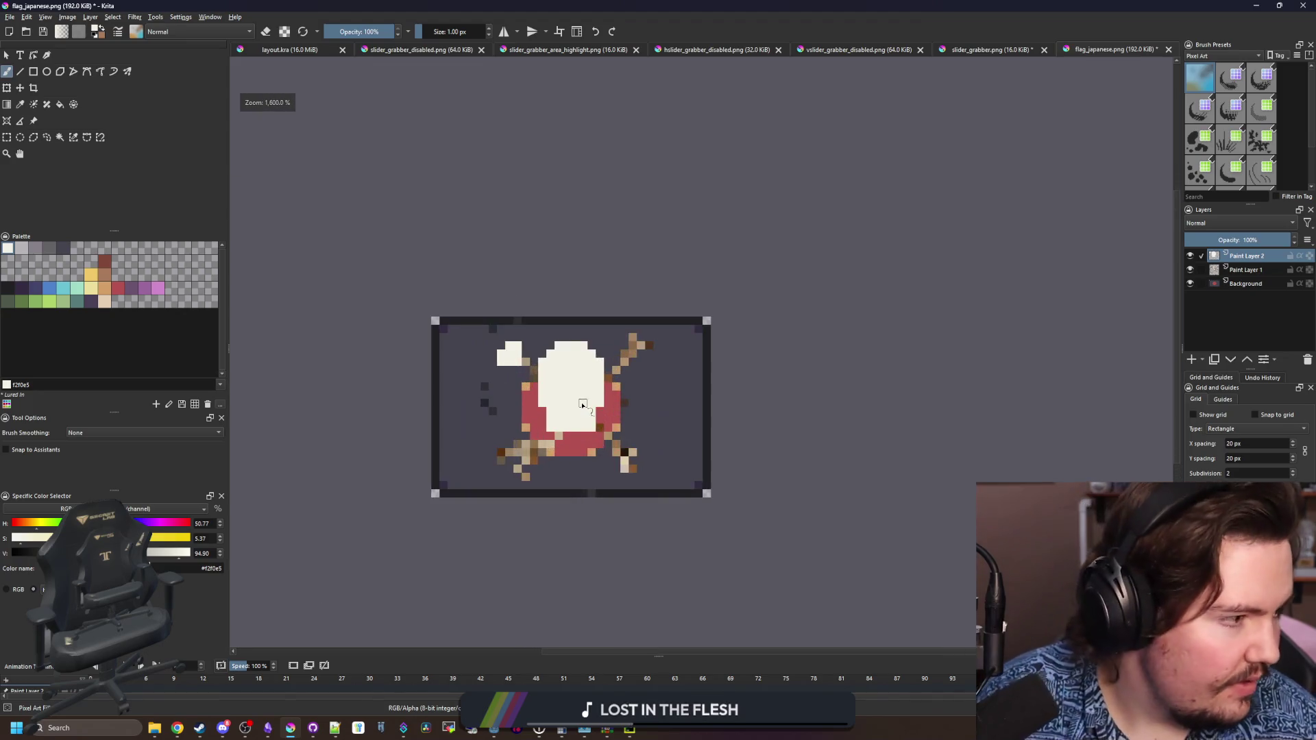
scroll(452, 421, down, 10)
scroll(570, 410, up, 10)
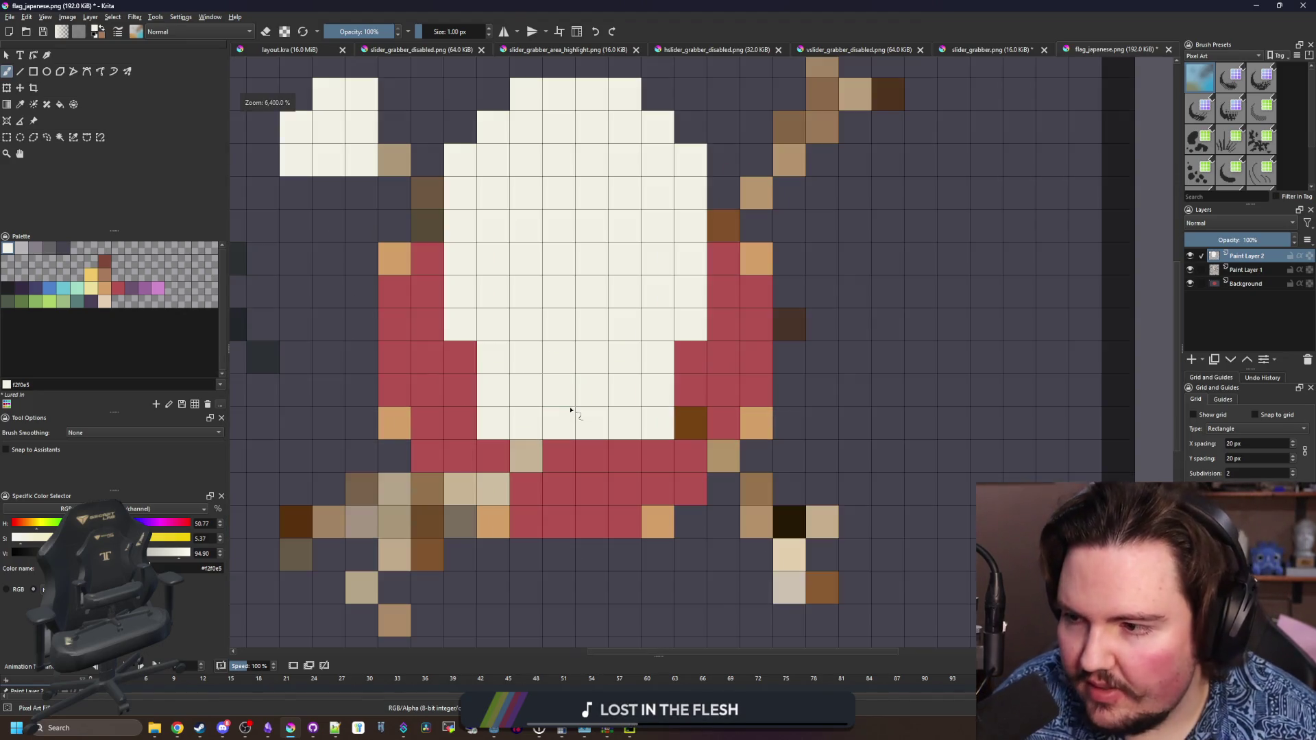
scroll(436, 501, down, 8)
scroll(379, 528, up, 8)
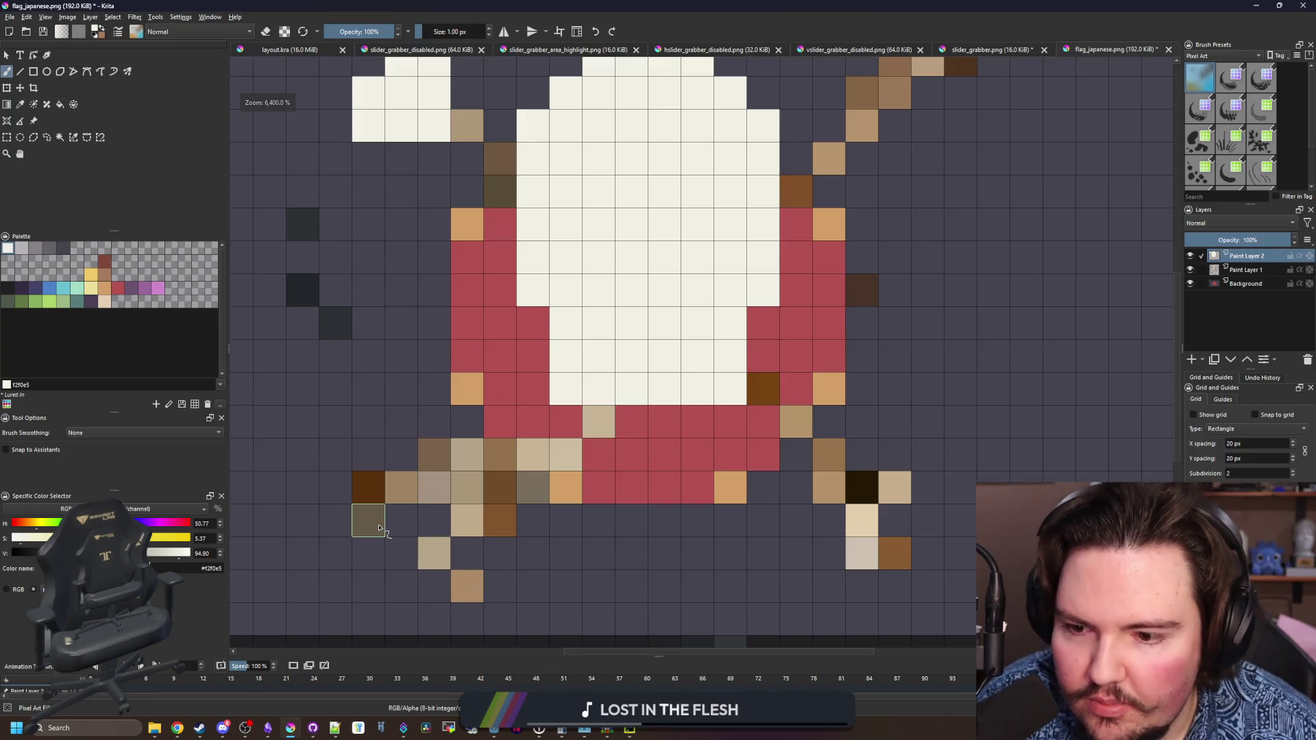
mouse_move(377, 526)
mouse_down()
mouse_move(425, 524)
mouse_move(380, 548)
mouse_move(405, 585)
mouse_up()
mouse_move(828, 521)
mouse_down()
mouse_move(890, 518)
mouse_move(831, 583)
mouse_move(860, 586)
mouse_up()
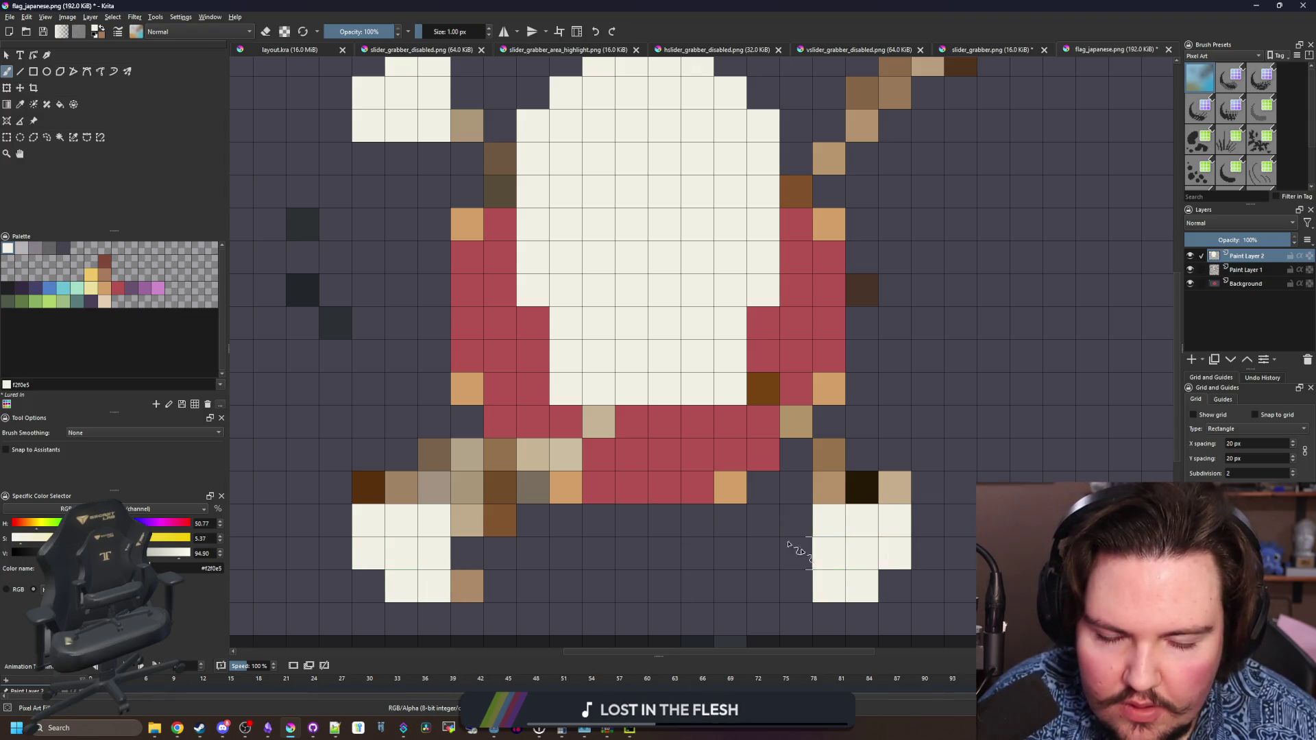
scroll(786, 499, down, 1)
scroll(781, 246, down, 1)
scroll(397, 270, up, 2)
mouse_move(397, 270)
mouse_down()
mouse_move(447, 274)
mouse_move(440, 246)
mouse_up()
drag(449, 302, 476, 350)
click(20, 247)
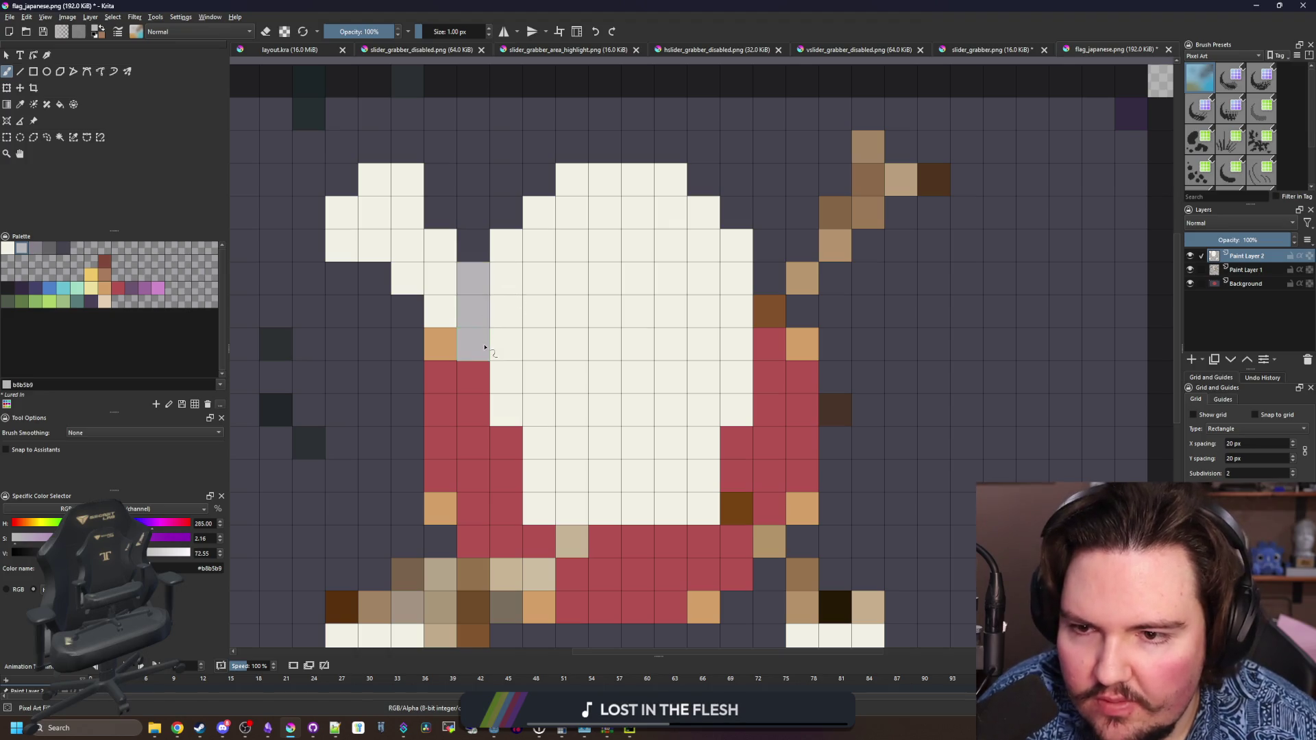
Shade the skull's lower left, lower right and right edge in grey.
scroll(476, 350, down, 1)
scroll(439, 442, up, 1)
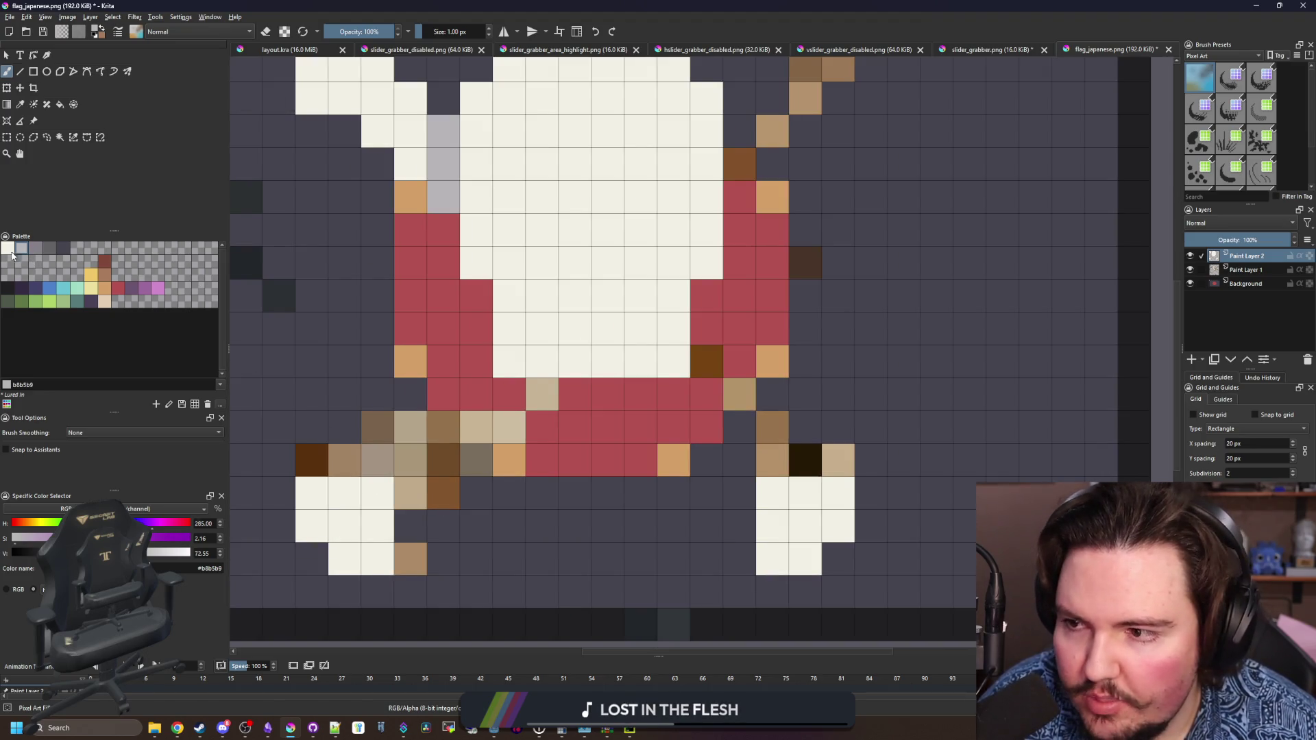
key(x)
mouse_move(387, 465)
mouse_down()
mouse_move(415, 480)
mouse_move(490, 426)
mouse_up()
drag(473, 386, 478, 361)
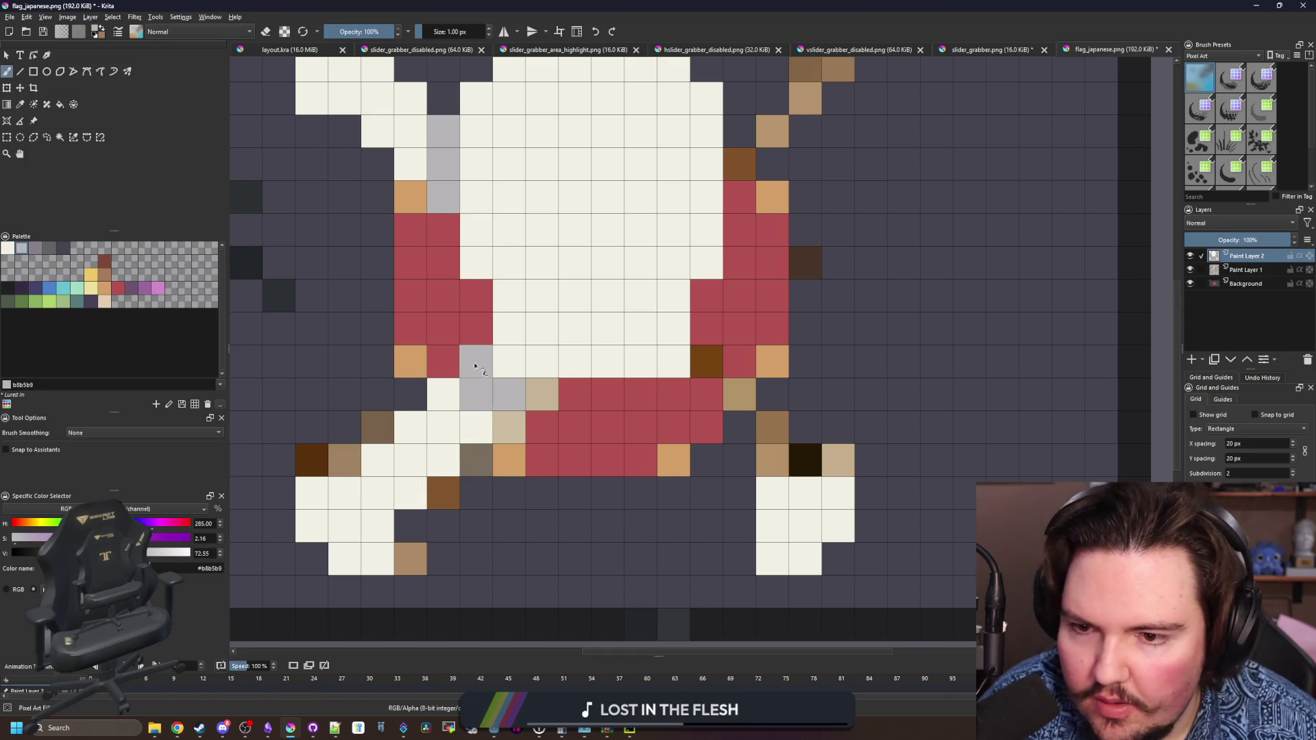
drag(668, 396, 703, 376)
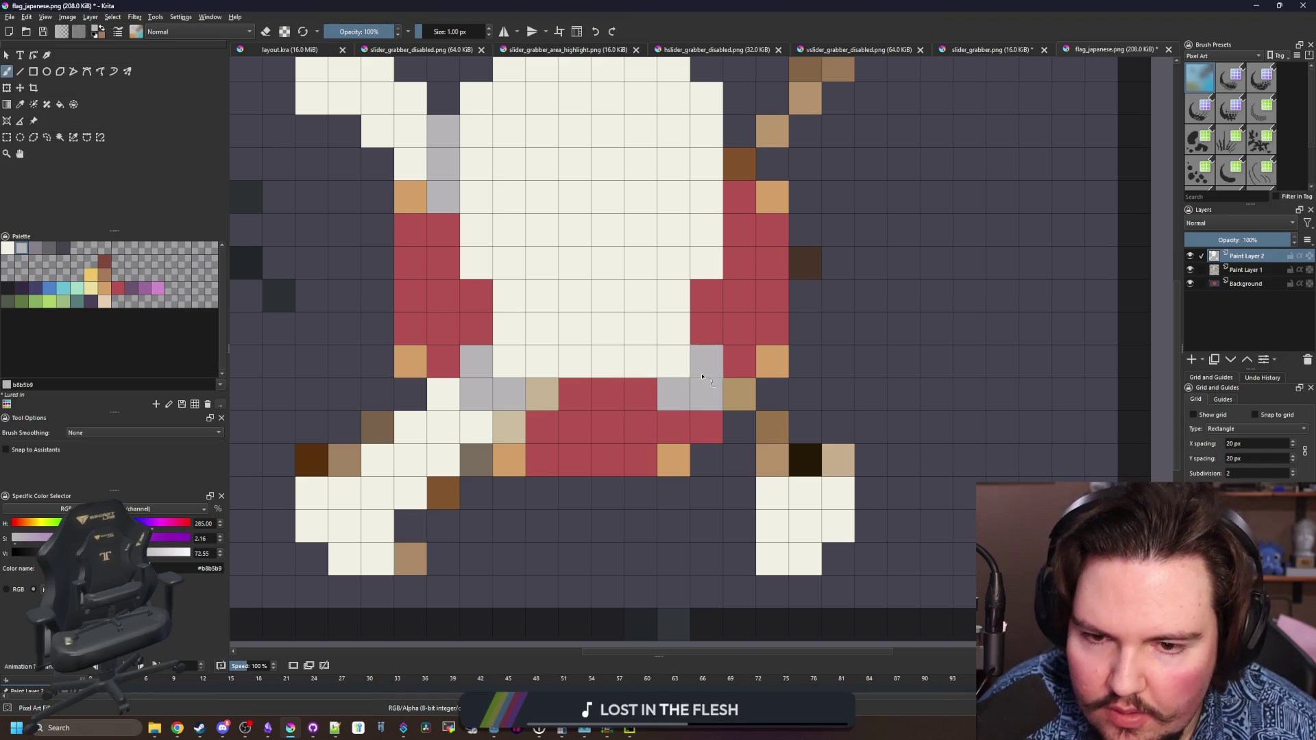
scroll(714, 406, down, 3)
scroll(675, 302, up, 3)
drag(727, 248, 737, 323)
Repaint the upper-right bone and its cells in cream, undoing stray strokes.
click(9, 247)
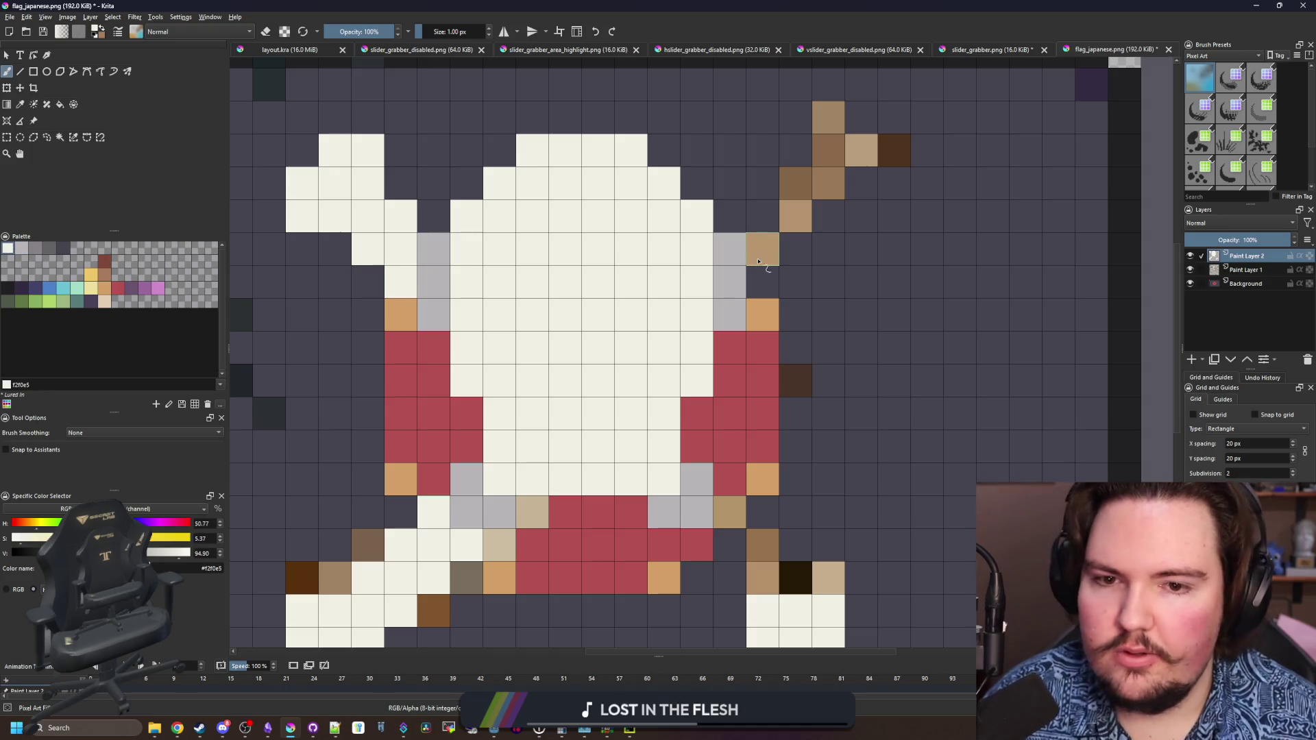
mouse_move(768, 282)
mouse_down()
mouse_move(800, 181)
mouse_move(830, 140)
mouse_move(864, 192)
mouse_up()
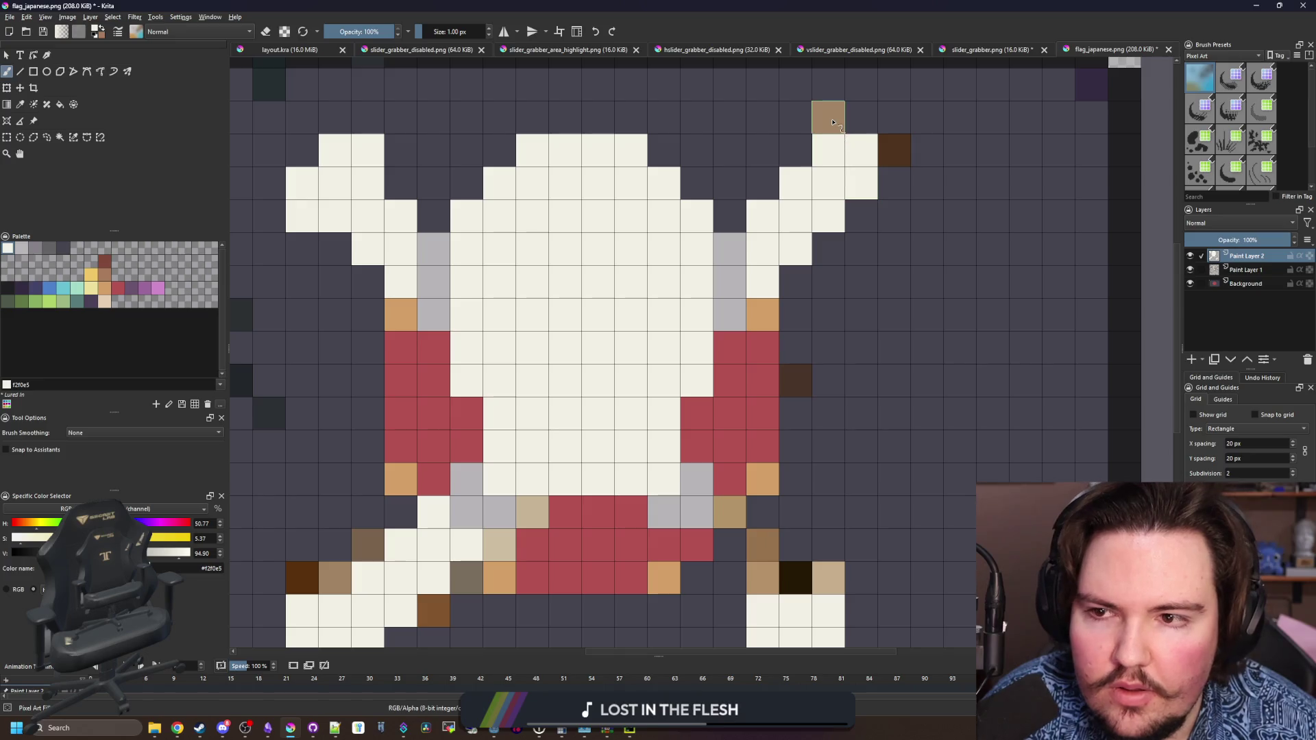
mouse_move(865, 182)
mouse_down()
mouse_move(888, 167)
mouse_move(895, 182)
mouse_move(851, 219)
mouse_up()
key(ctrl+z)
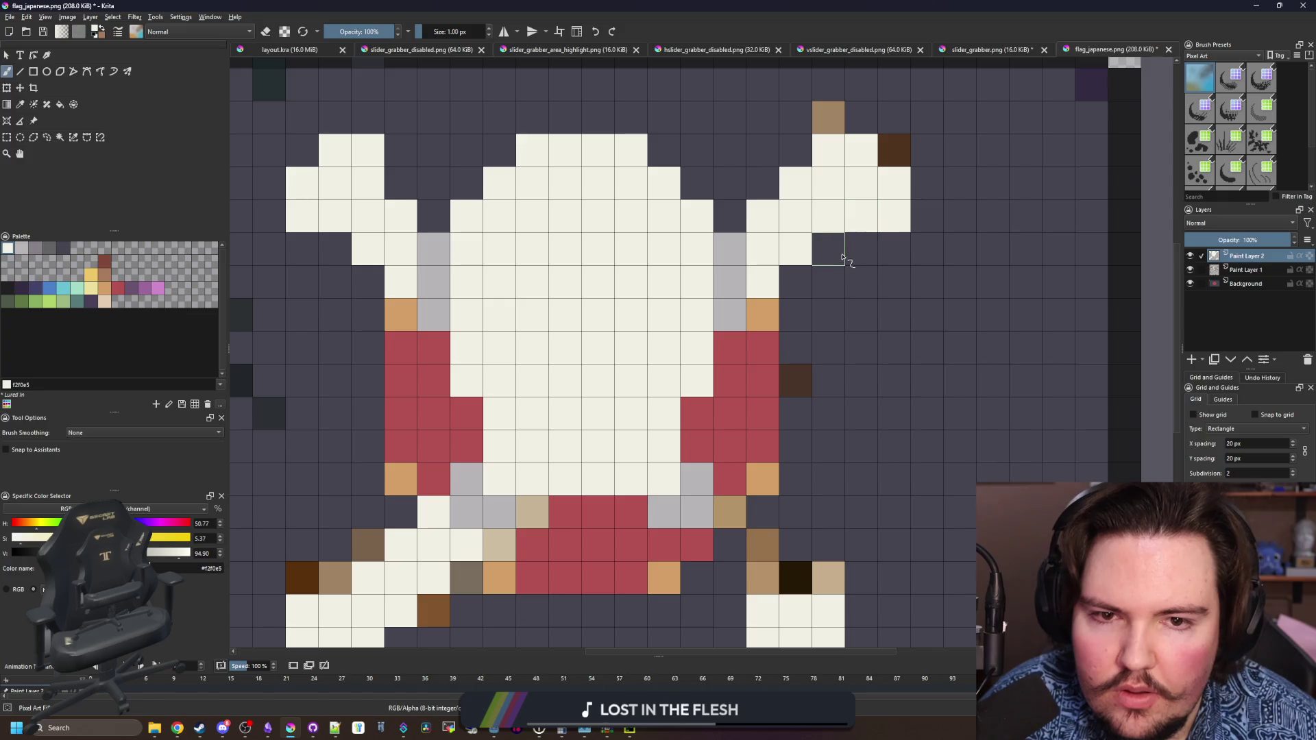
key(ctrl+z)
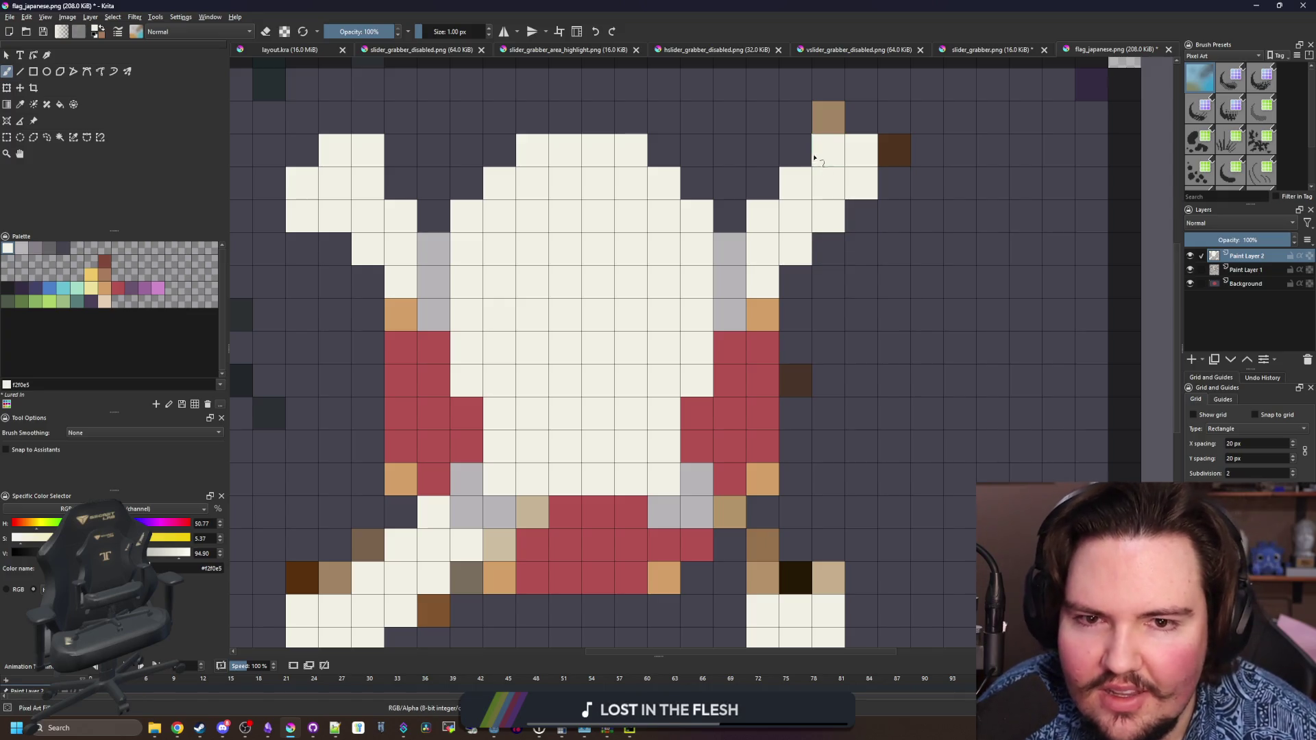
click(795, 150)
key(ctrl+z)
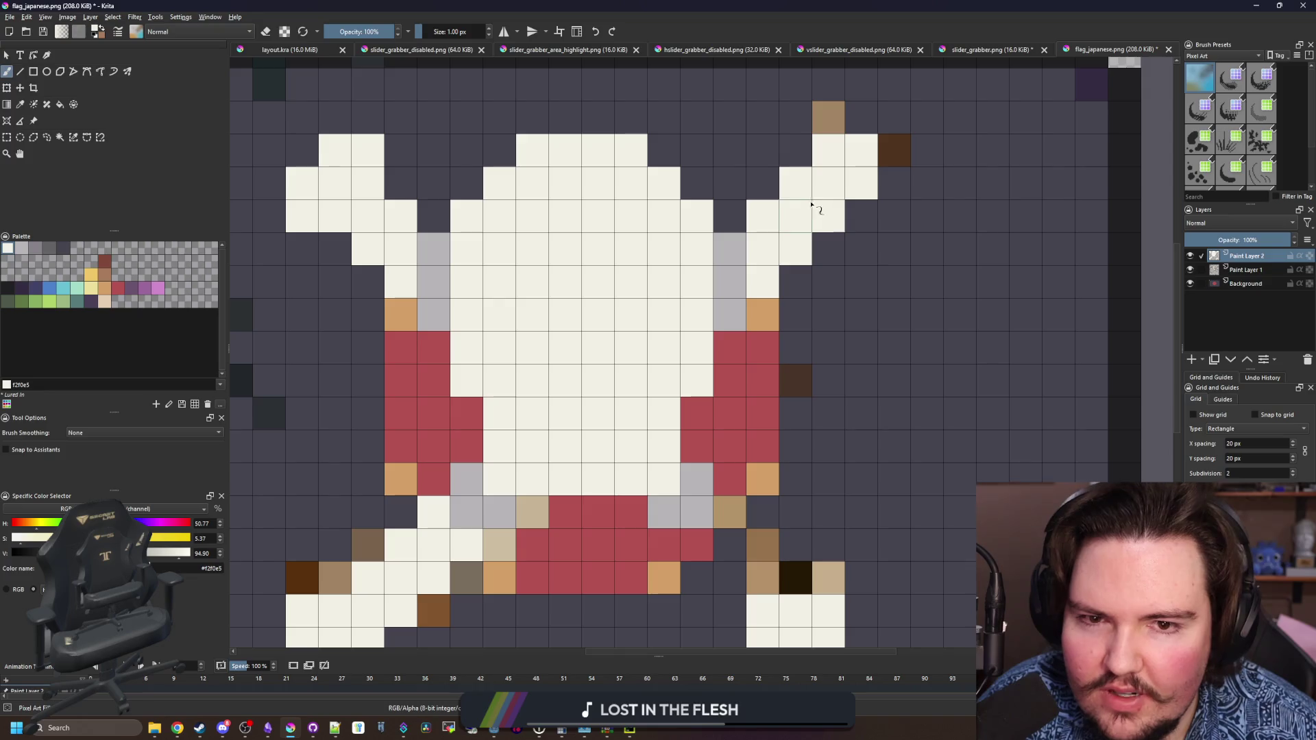
click(804, 160)
click(892, 196)
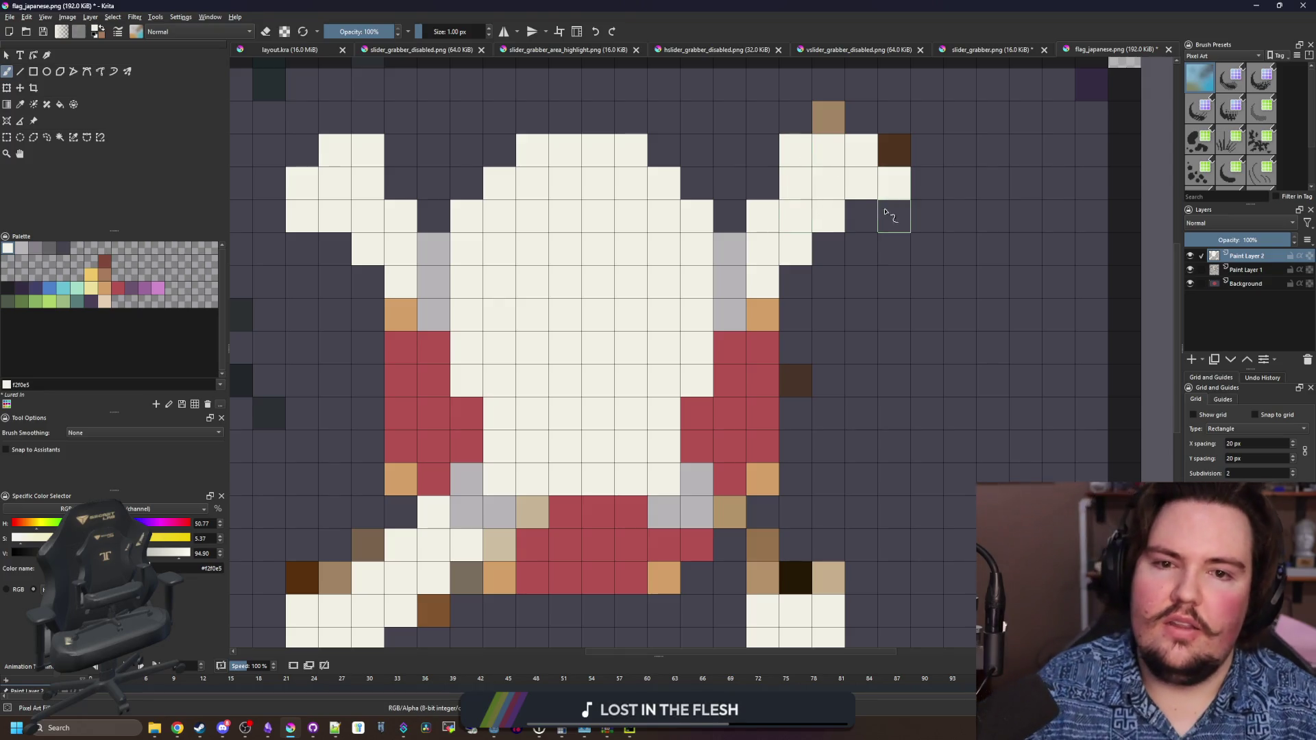
key(ctrl+z)
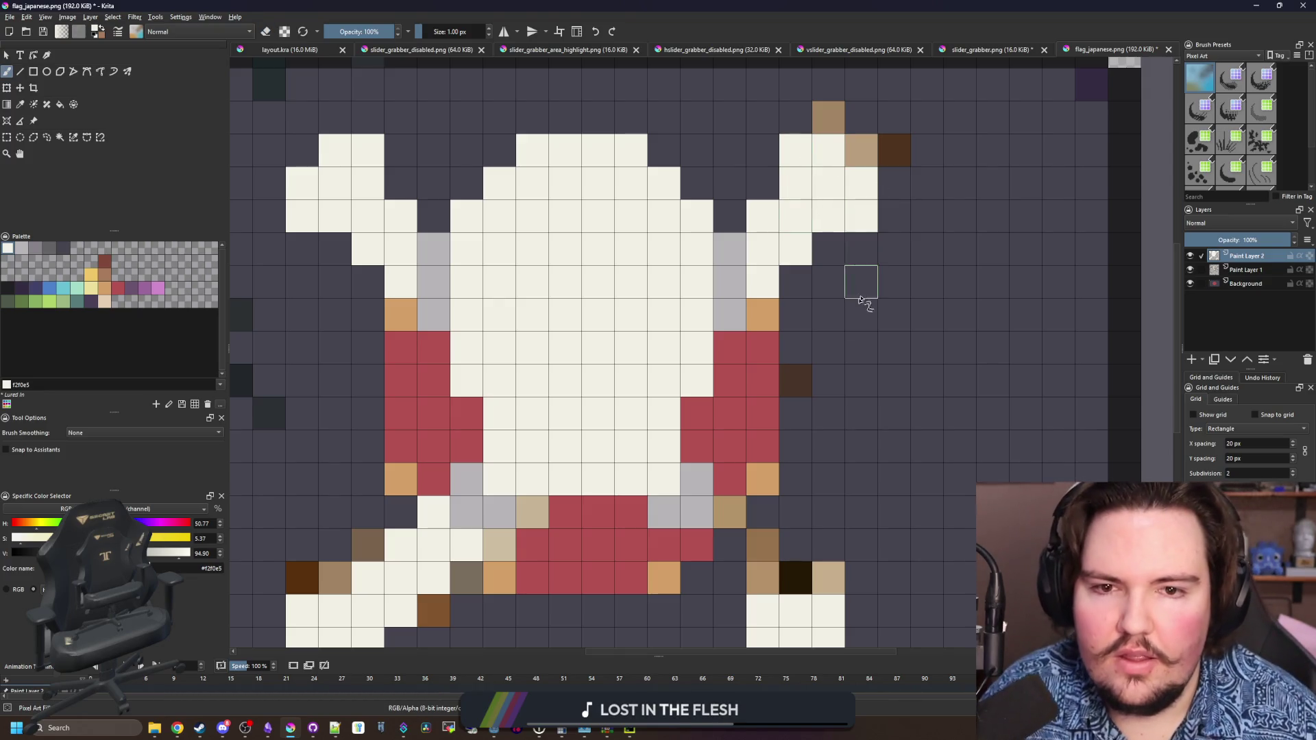
scroll(661, 381, down, 2)
scroll(723, 498, up, 2)
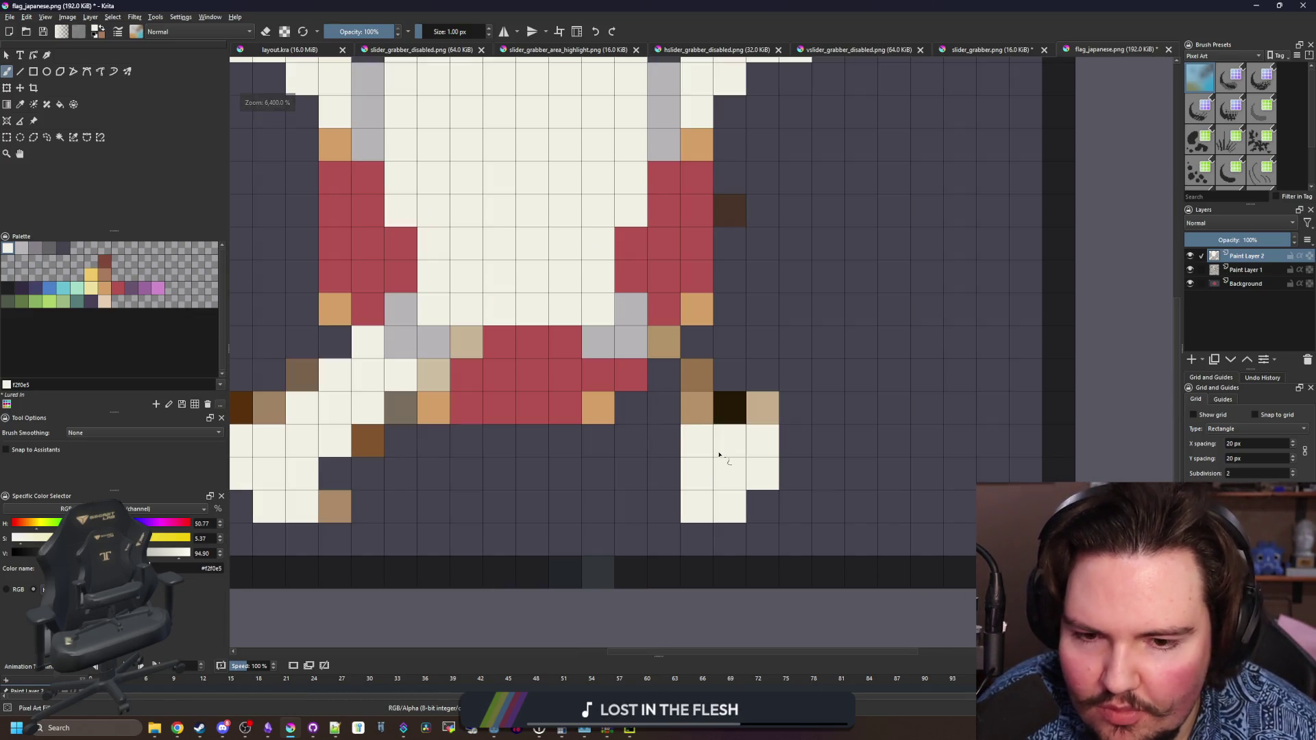
Touch up the lower-right bone in cream and hide Paint Layer 1.
drag(719, 456, 713, 475)
key(e)
mouse_move(663, 375)
mouse_down()
mouse_move(631, 370)
mouse_move(664, 340)
mouse_up()
mouse_move(675, 407)
mouse_down()
mouse_move(728, 464)
mouse_move(758, 452)
mouse_up()
mouse_move(771, 502)
mouse_down()
mouse_move(790, 505)
mouse_move(749, 511)
mouse_move(781, 438)
mouse_up()
key(e)
click(795, 506)
scroll(720, 388, down, 3)
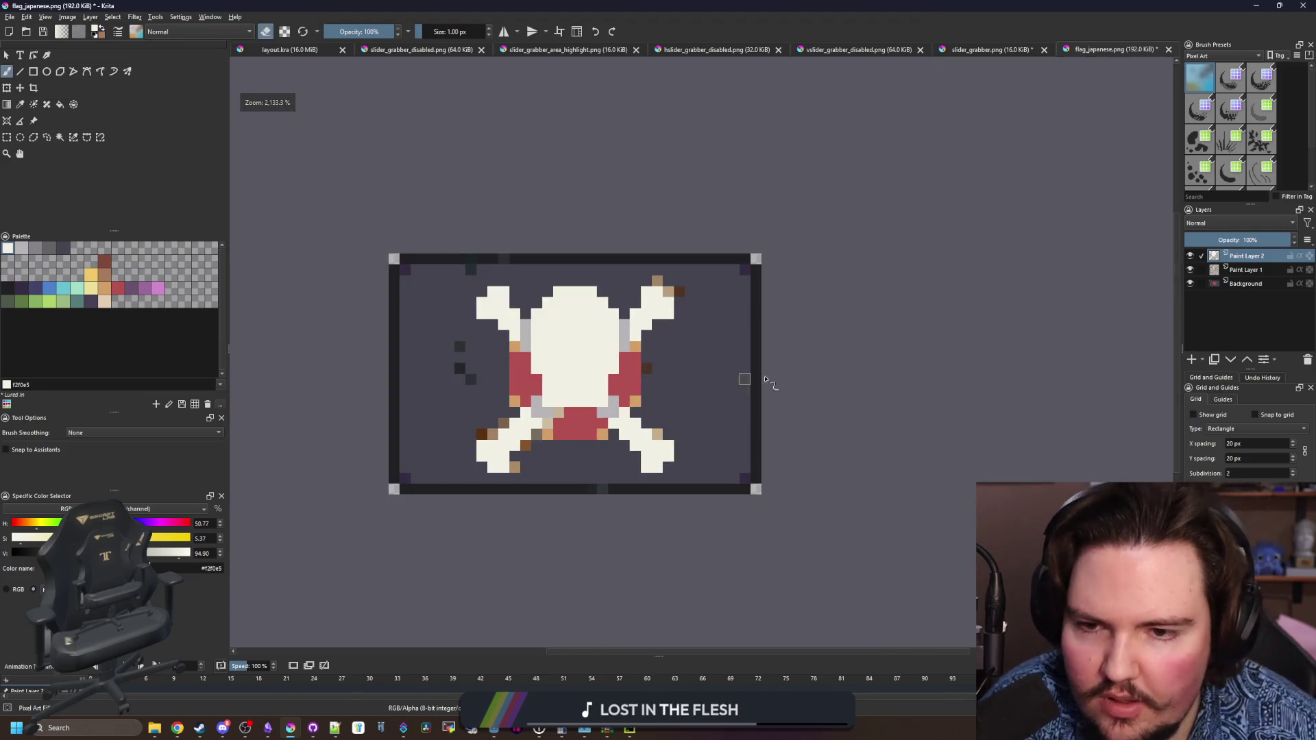
click(1190, 269)
scroll(583, 399, up, 2)
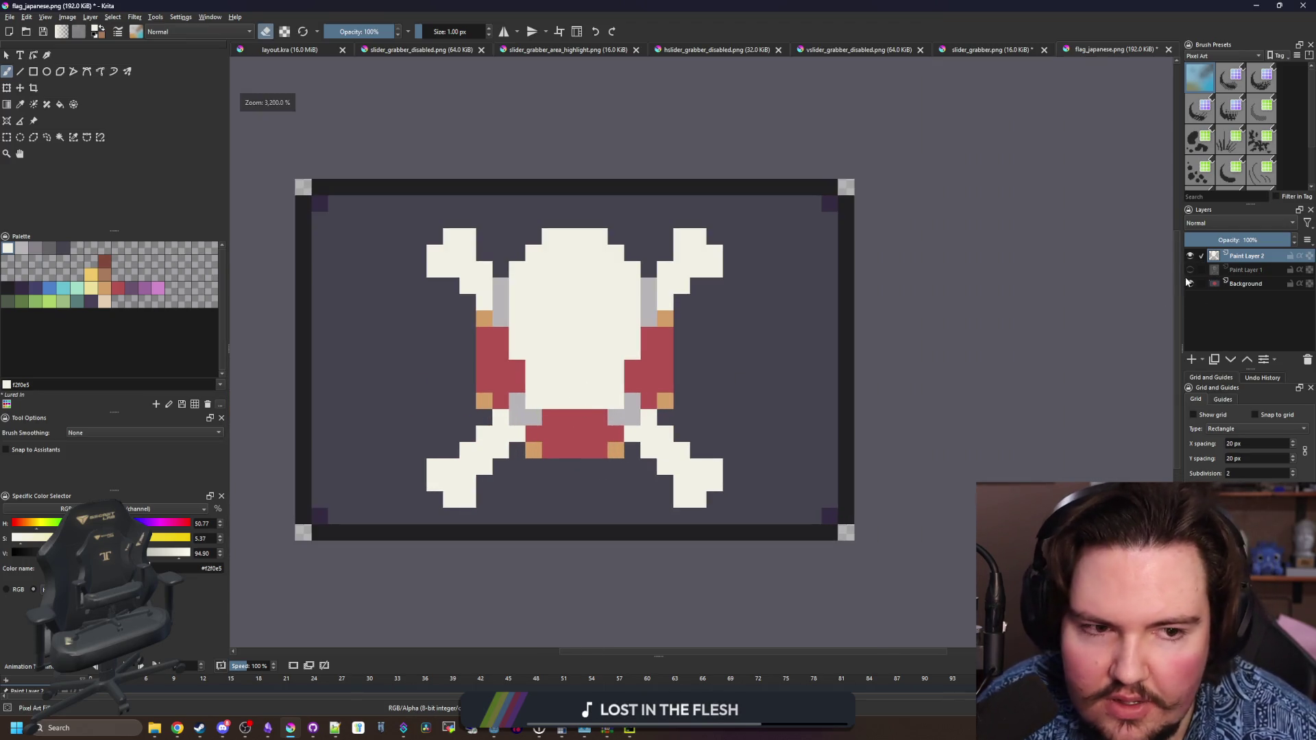
Cover the red areas with a sampled-grey filled rectangle on Background, then sample the skull's cream on Paint Layer 2.
click(1216, 287)
click(33, 71)
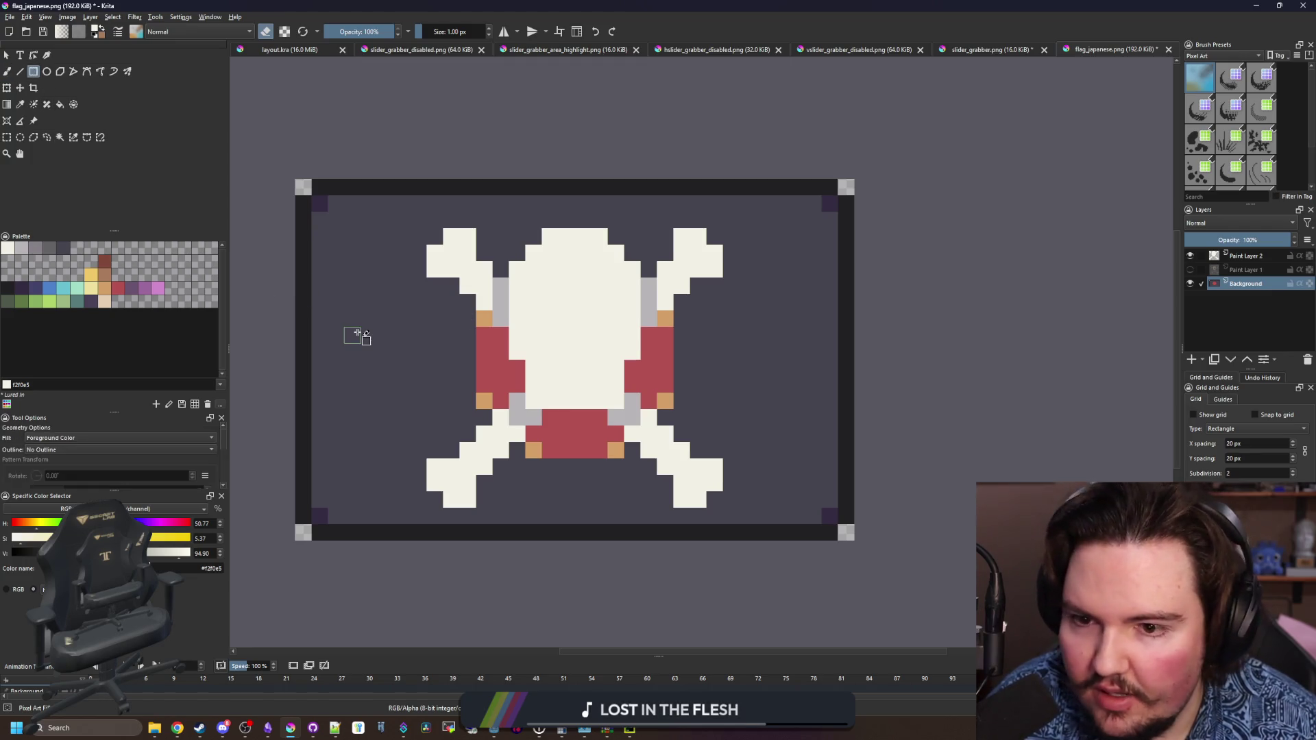
key(p)
click(357, 327)
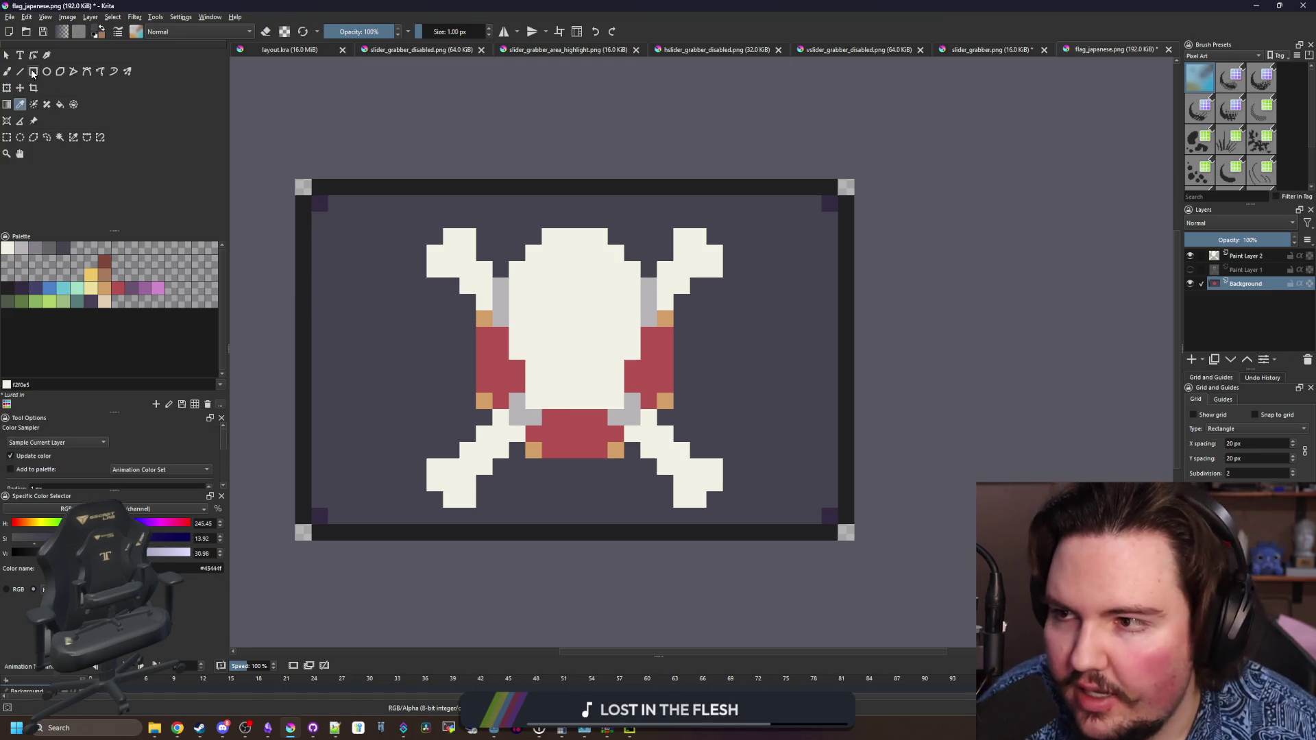
click(33, 71)
drag(367, 217, 767, 476)
click(1231, 257)
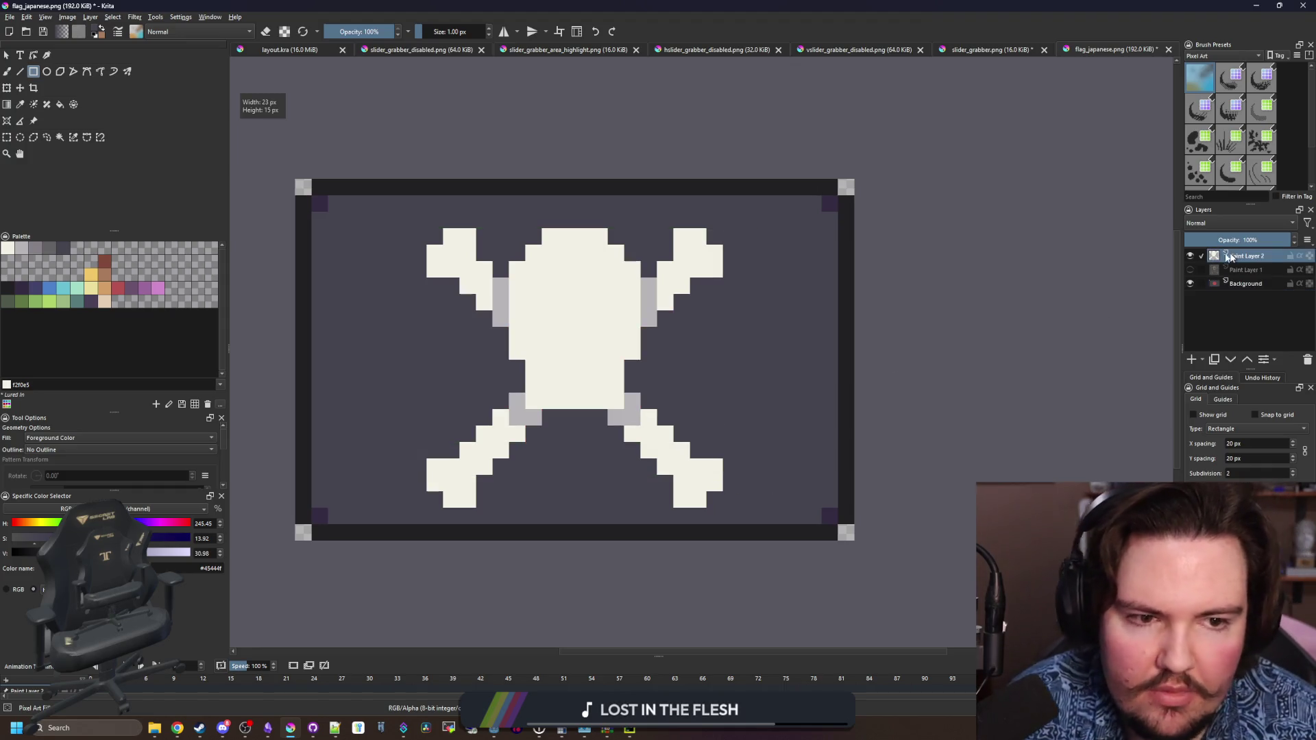
key(p)
click(587, 364)
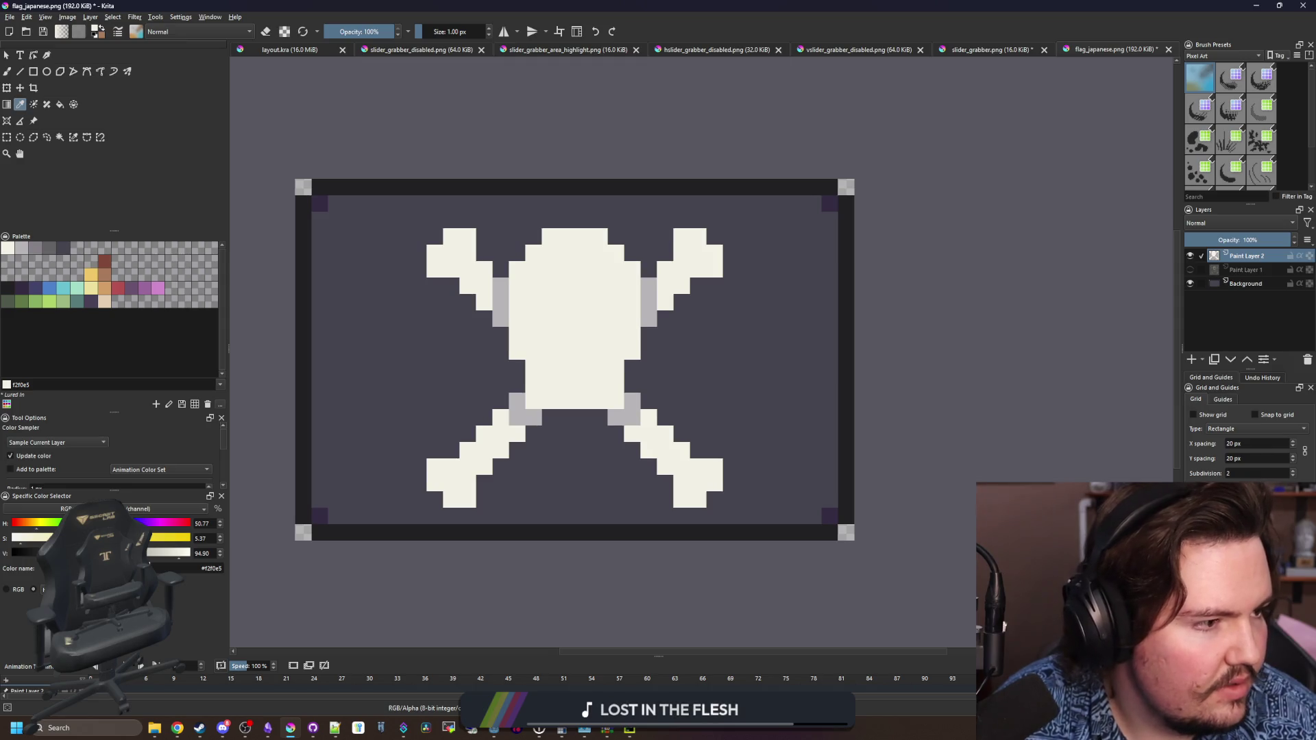
key(alt+Tab)
key(alt+Tab)
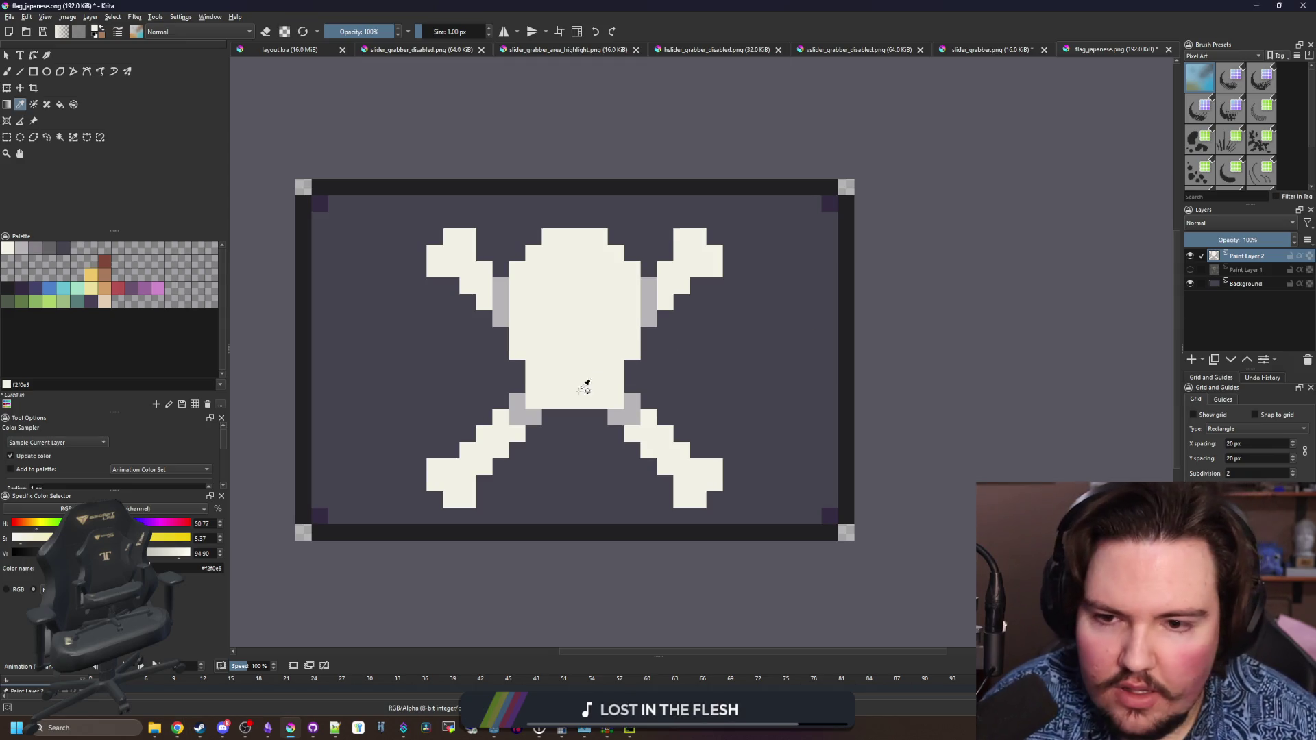
scroll(590, 376, up, 1)
Nudge each crossbone pair two pixels outward and widen the skull's left side in cream.
key(b)
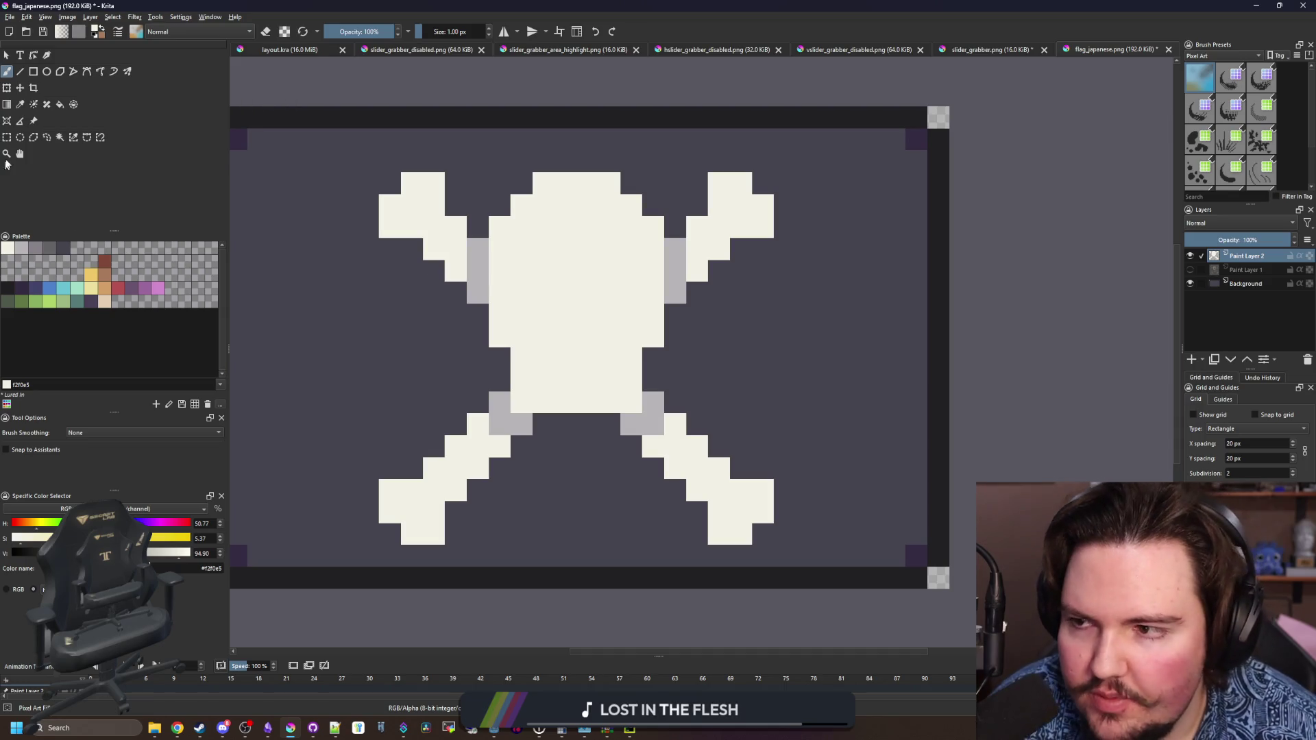
click(7, 140)
drag(489, 545, 335, 172)
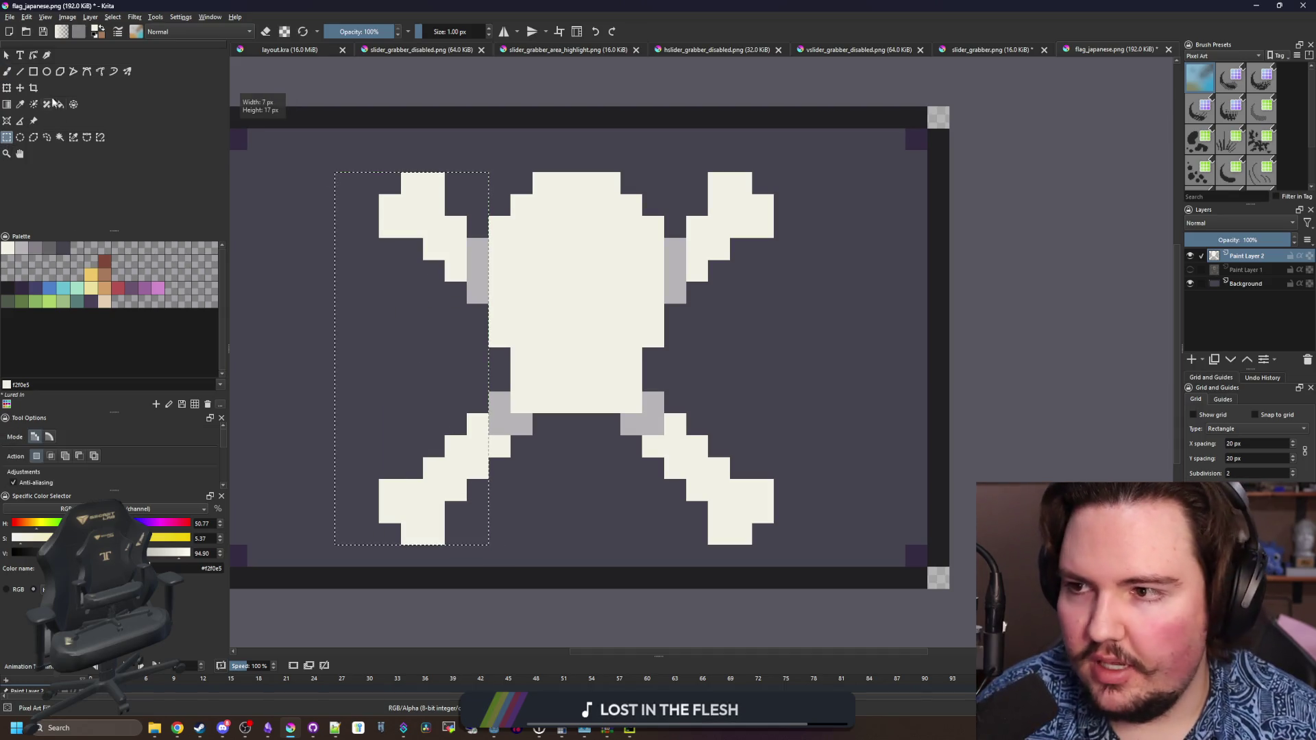
key(t)
key(Left)
key(Left)
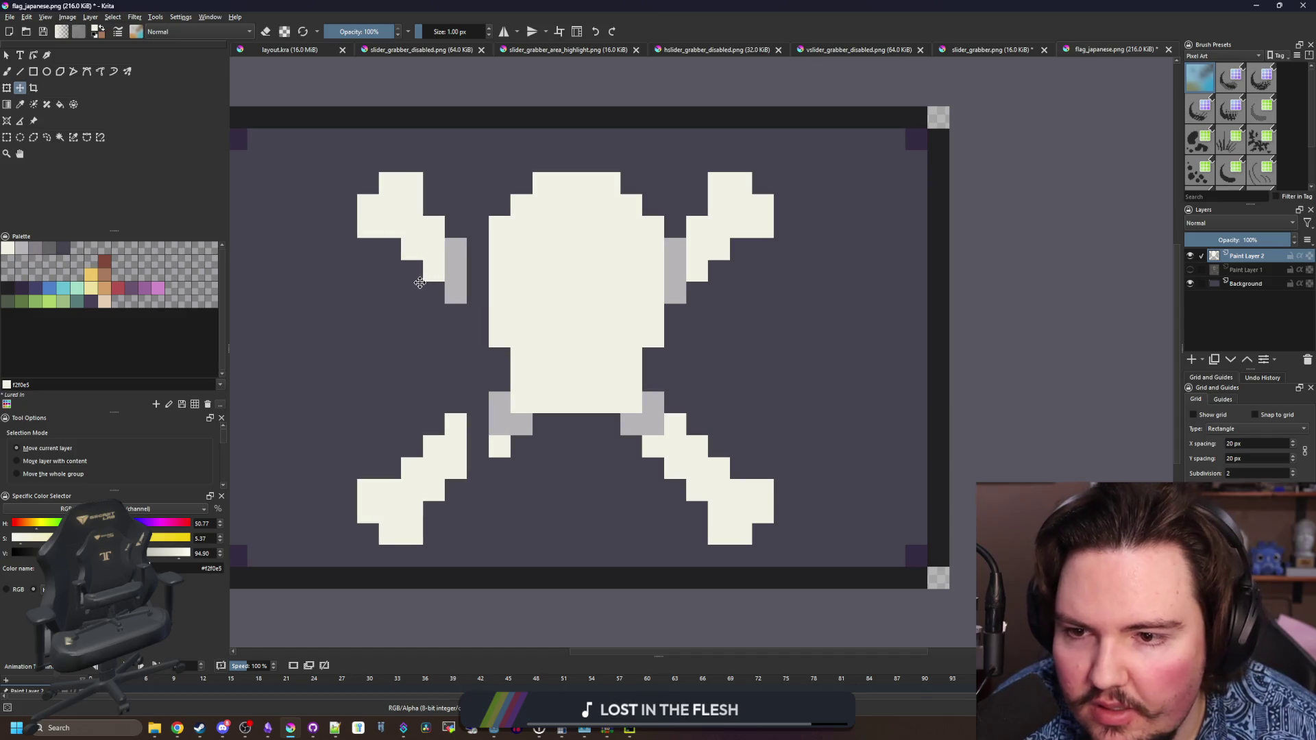
click(7, 137)
mouse_move(840, 545)
mouse_down()
mouse_move(683, 147)
mouse_move(663, 150)
mouse_up()
key(t)
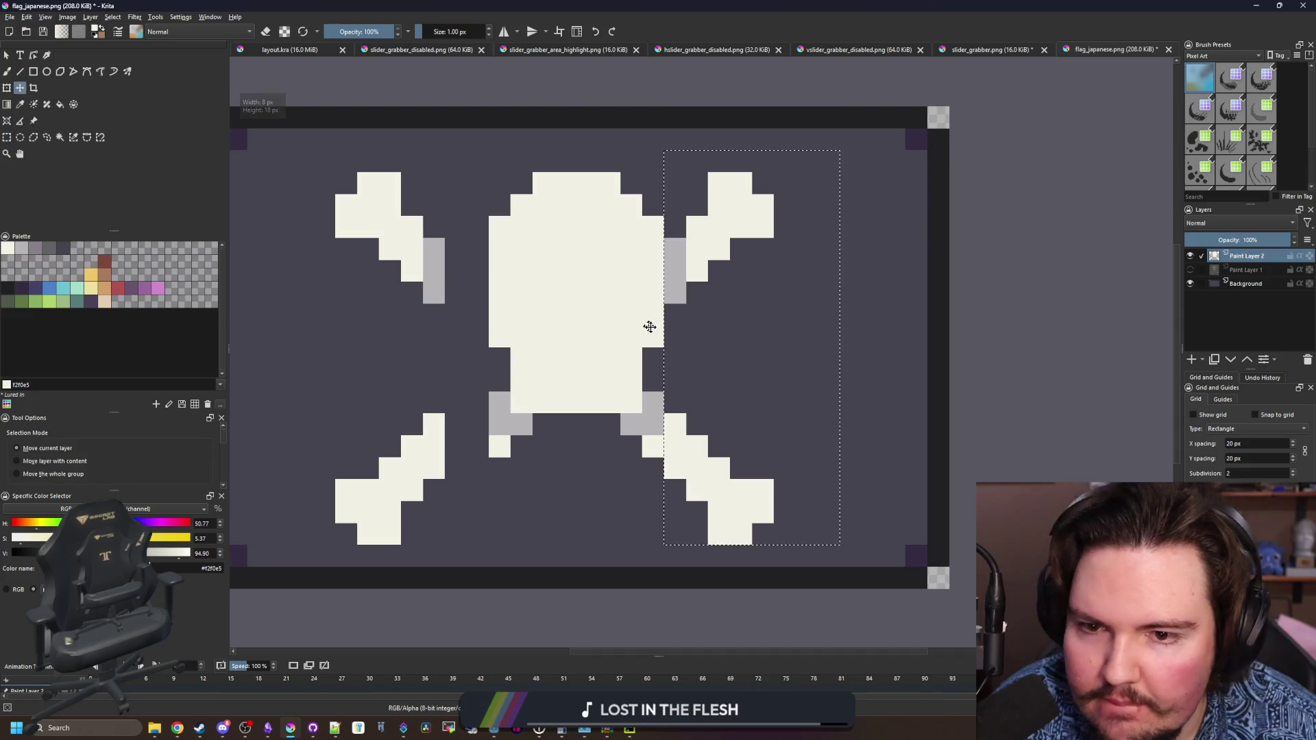
key(Right)
key(Right)
key(b)
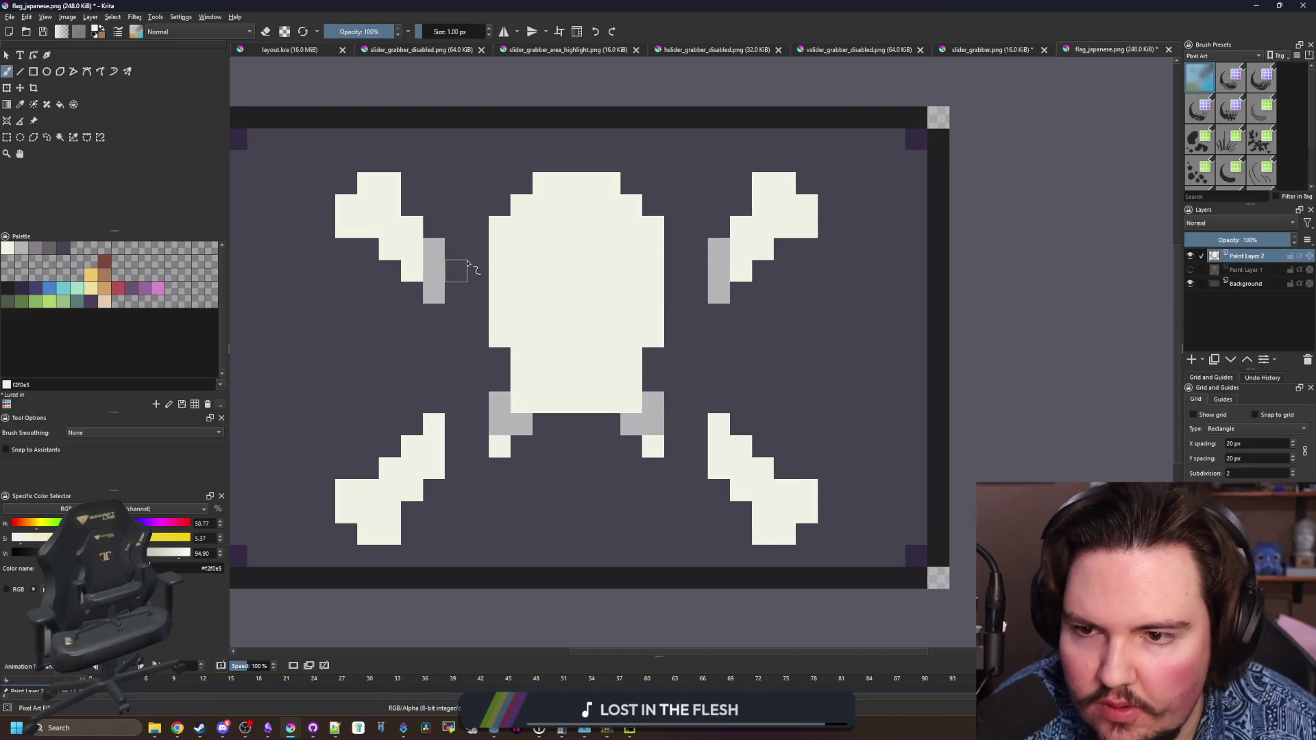
mouse_move(480, 260)
mouse_down()
mouse_move(476, 329)
mouse_move(502, 380)
mouse_up()
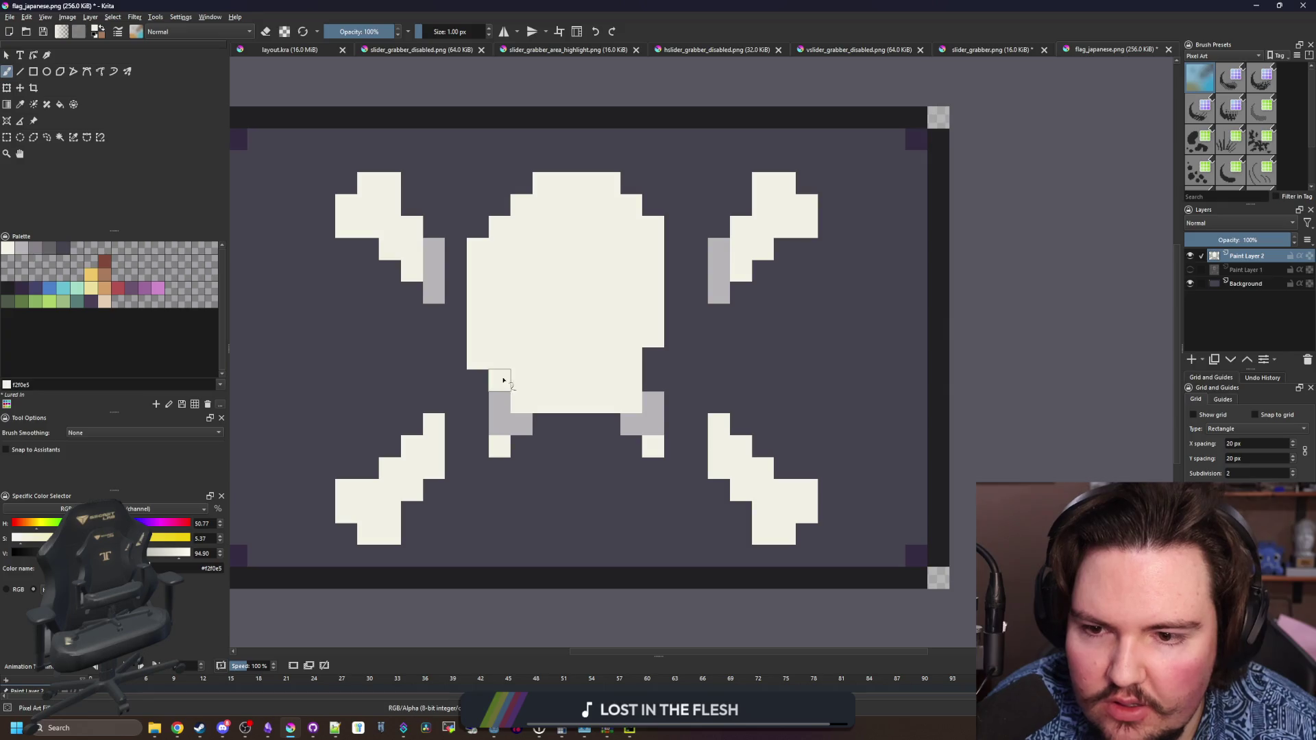
Erase the grey teeth and shading beneath the skull.
click(653, 358)
key(e)
mouse_move(653, 402)
mouse_down()
mouse_move(653, 446)
mouse_move(631, 425)
mouse_up()
mouse_move(544, 433)
mouse_down()
mouse_move(499, 402)
mouse_move(543, 490)
mouse_move(625, 491)
mouse_move(529, 439)
mouse_move(605, 446)
mouse_up()
key(e)
click(521, 402)
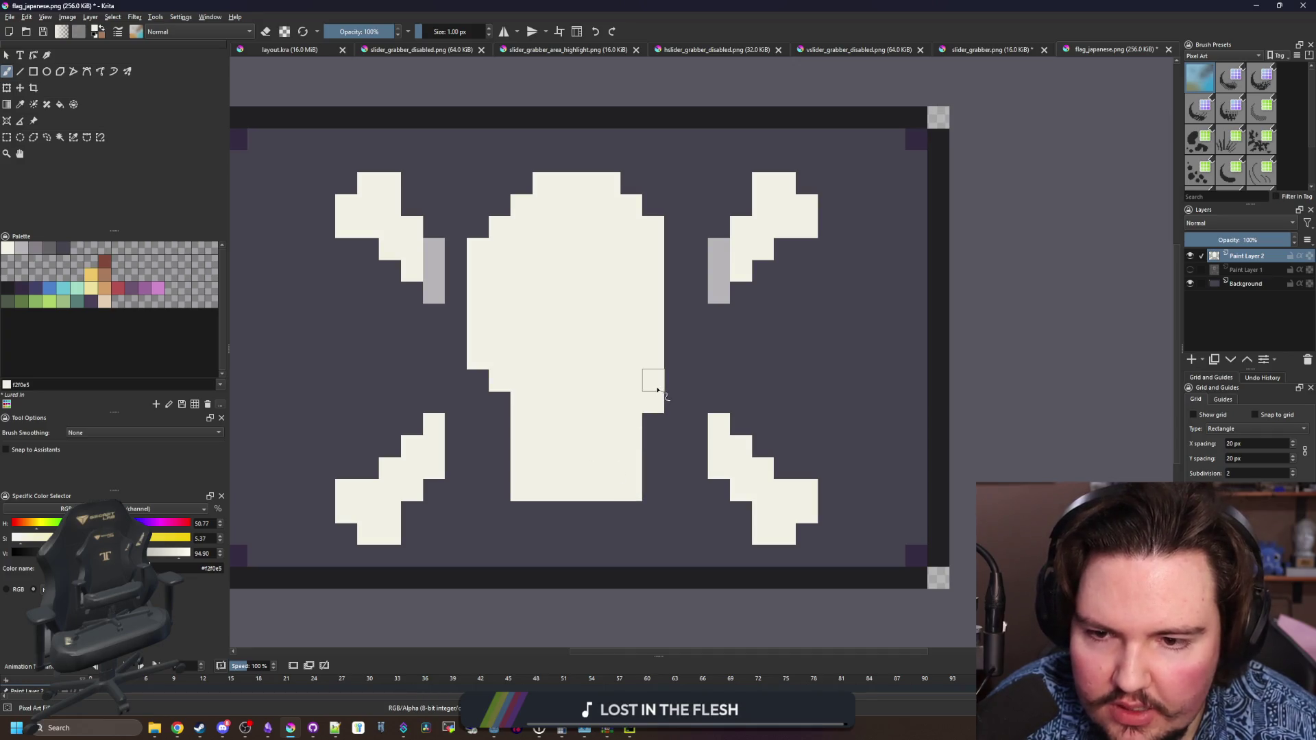
Widen the skull's right side, round its top edges, and add a cream bottom row to the jaw.
mouse_move(656, 388)
mouse_down()
mouse_move(672, 356)
mouse_move(672, 250)
mouse_up()
drag(500, 205, 477, 227)
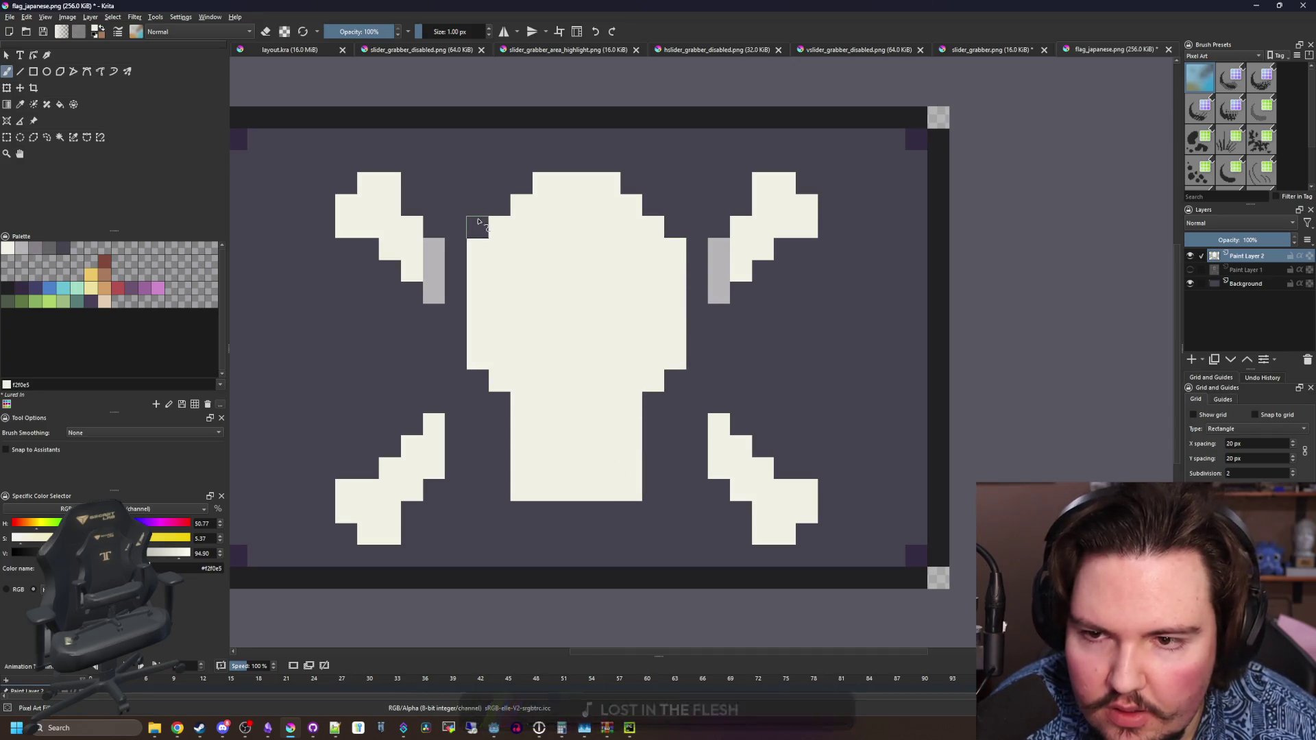
mouse_move(523, 188)
mouse_down()
mouse_move(626, 182)
mouse_move(674, 233)
mouse_up()
scroll(537, 424, down, 5)
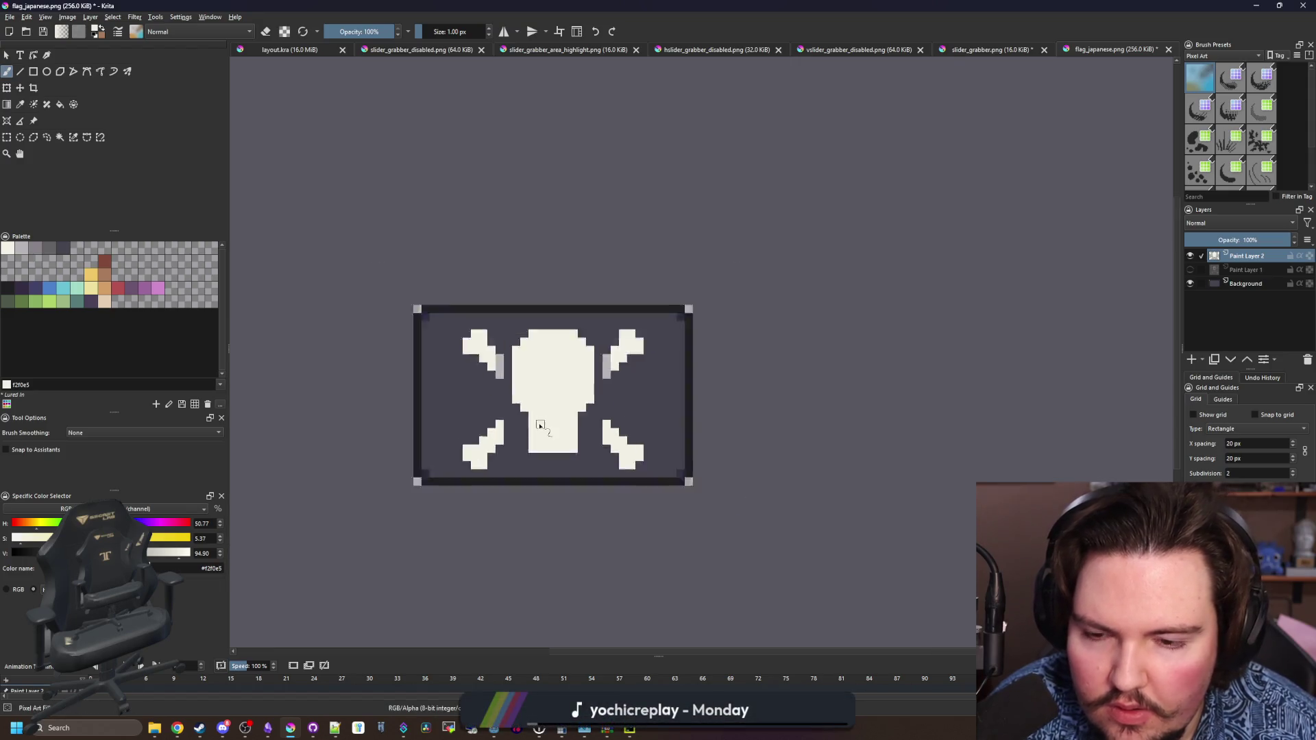
scroll(535, 418, up, 5)
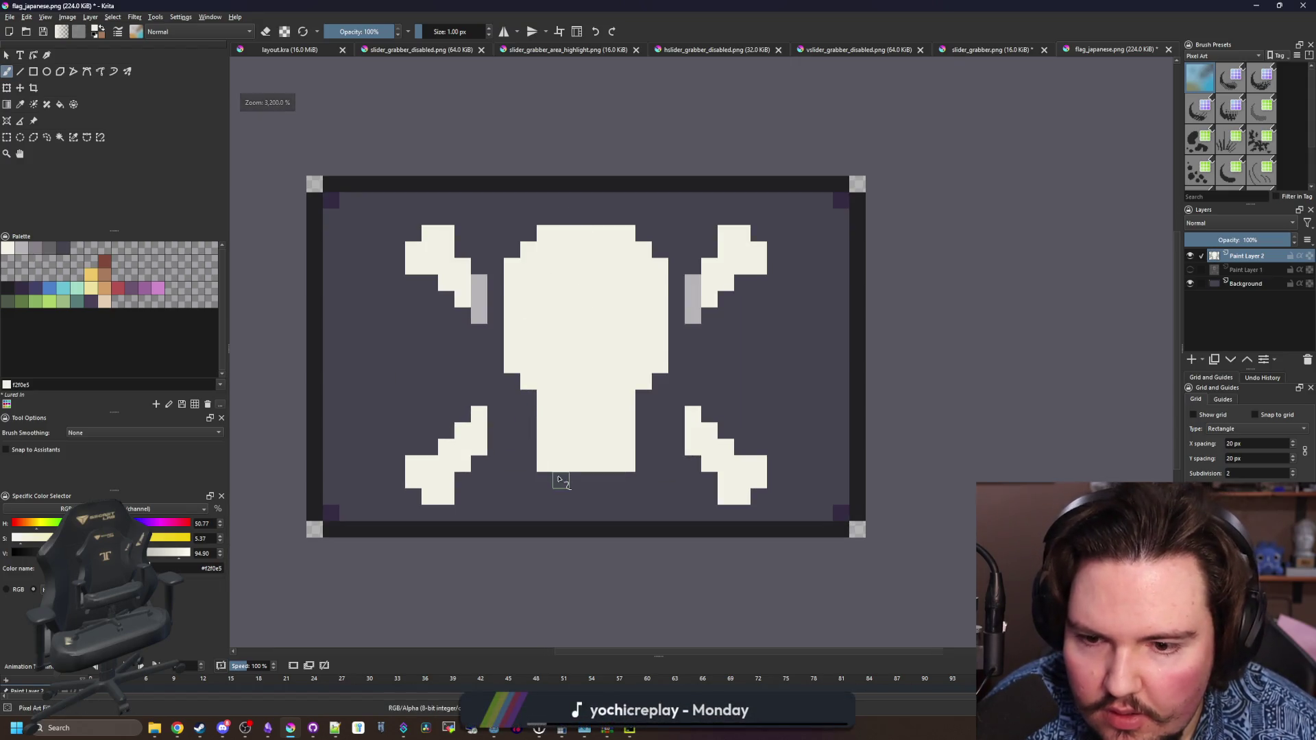
scroll(559, 479, up, 2)
mouse_move(529, 479)
mouse_down()
mouse_move(685, 493)
mouse_move(564, 494)
mouse_up()
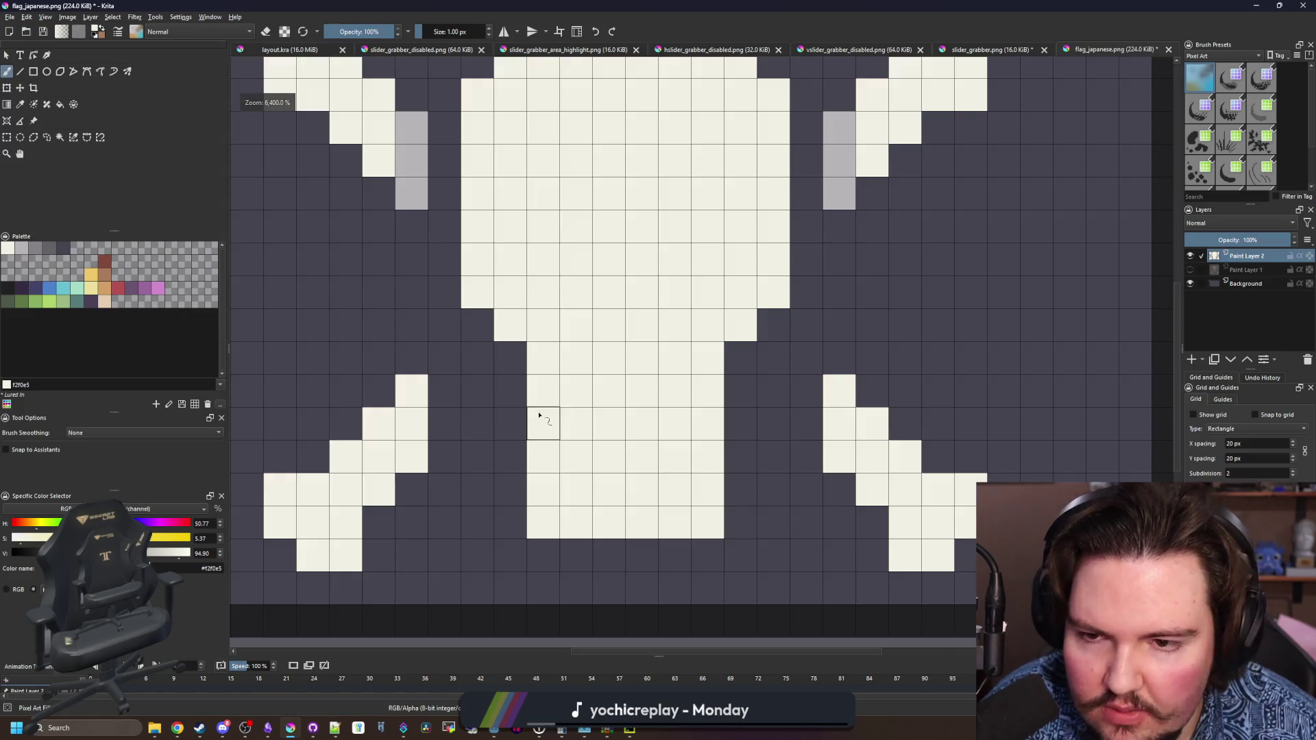
scroll(519, 365, down, 1)
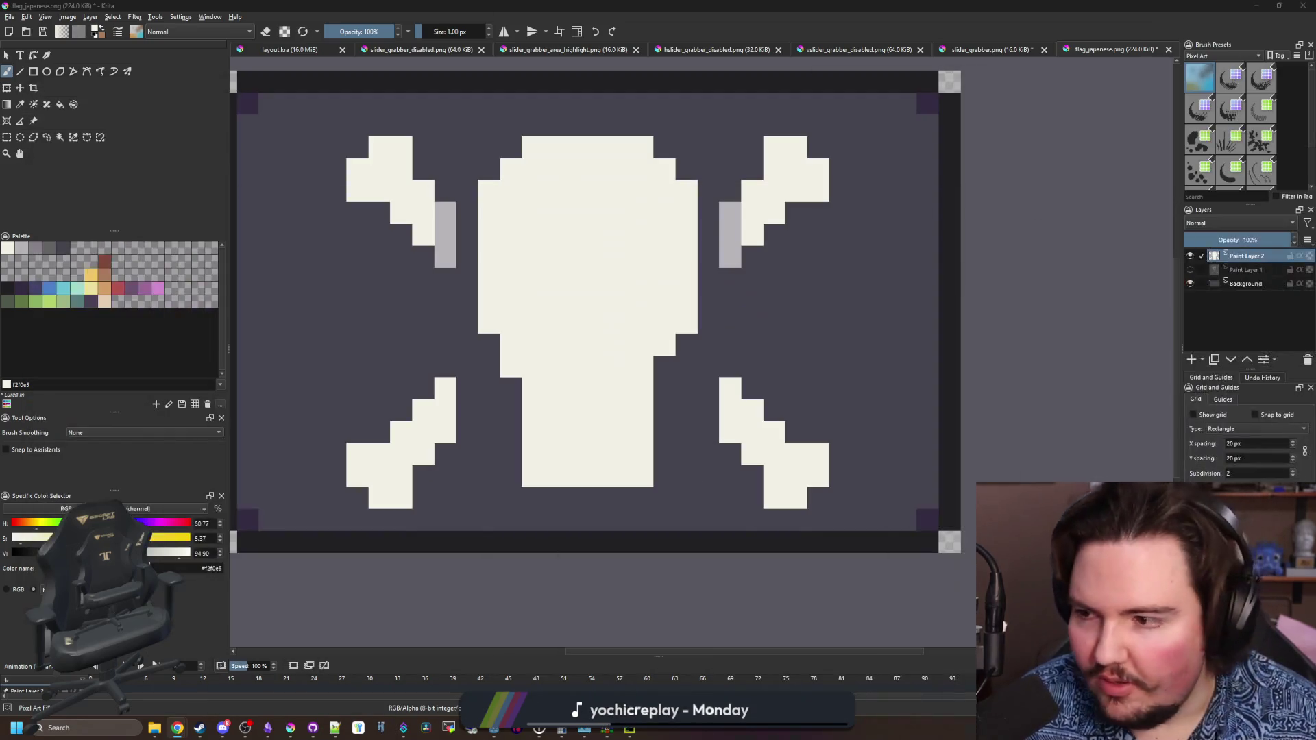
click(537, 418)
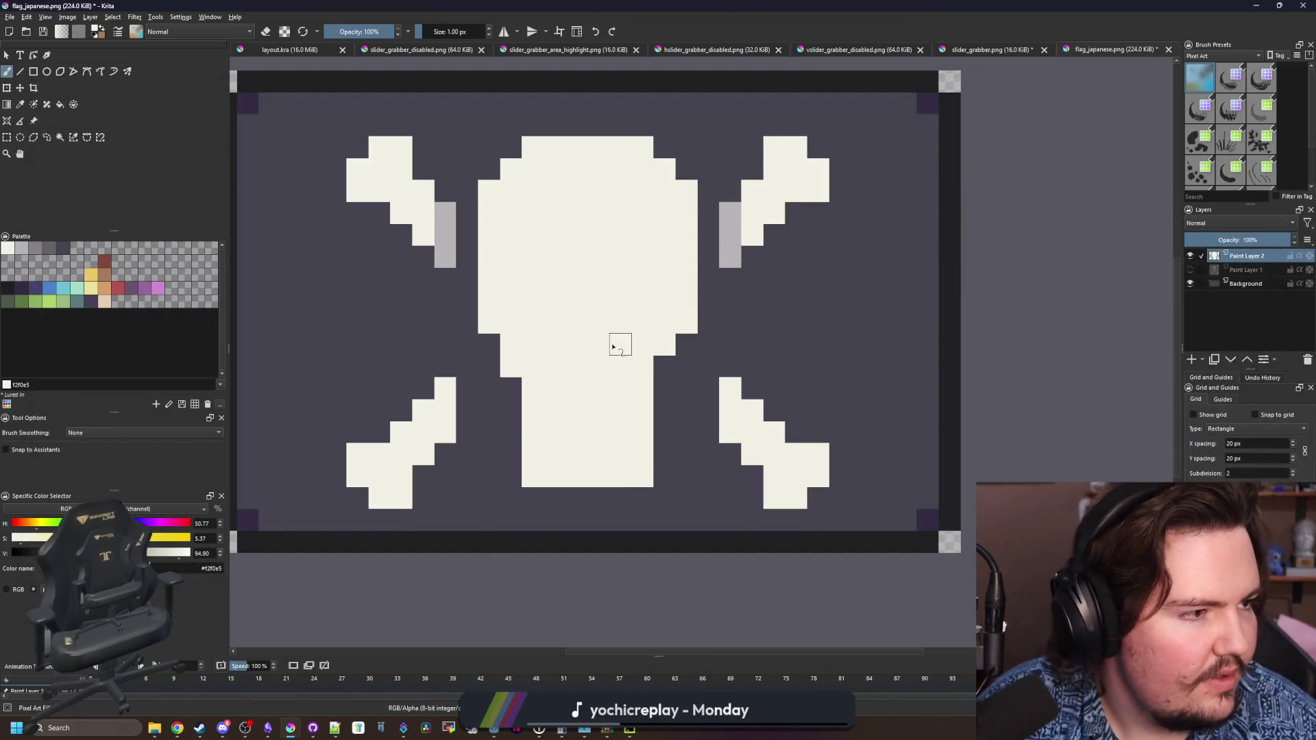
scroll(676, 291, up, 1)
scroll(301, 250, down, 1)
click(8, 137)
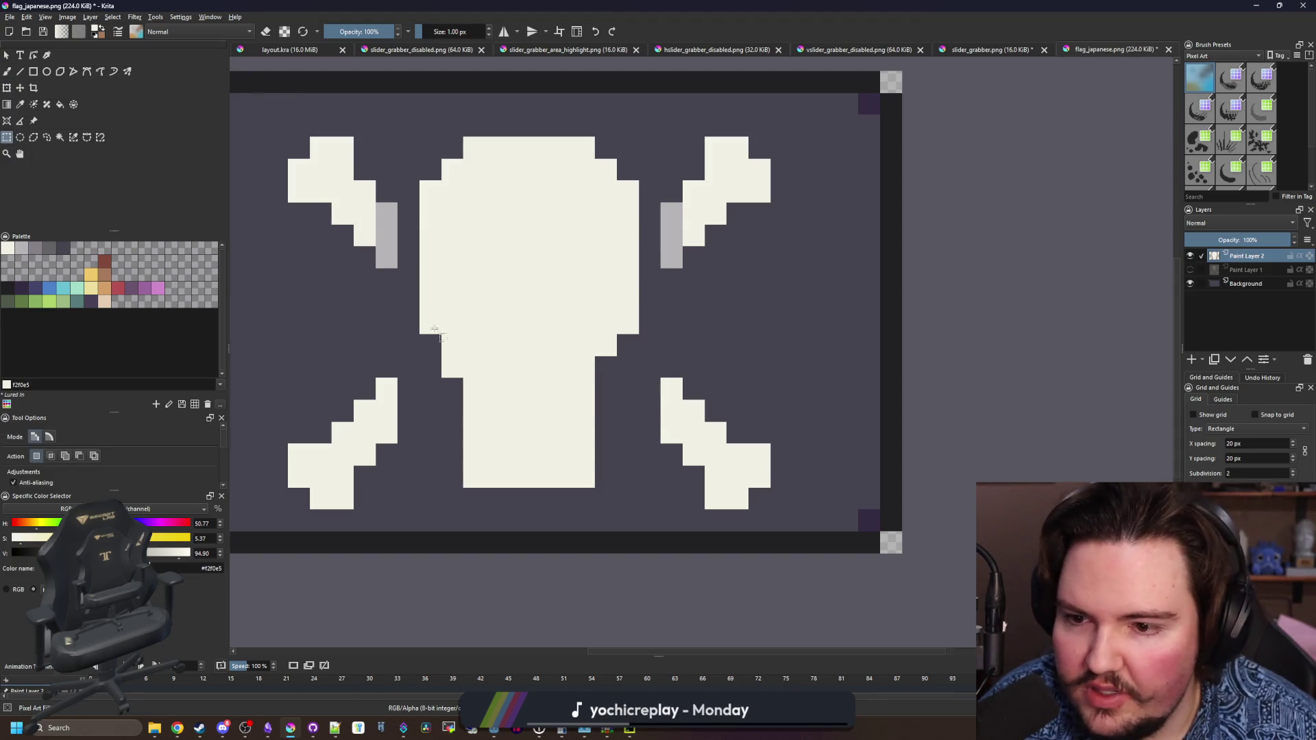
Move the left crossbones further left and the right crossbones further right, then deselect.
scroll(535, 505, down, 1)
drag(485, 519, 315, 223)
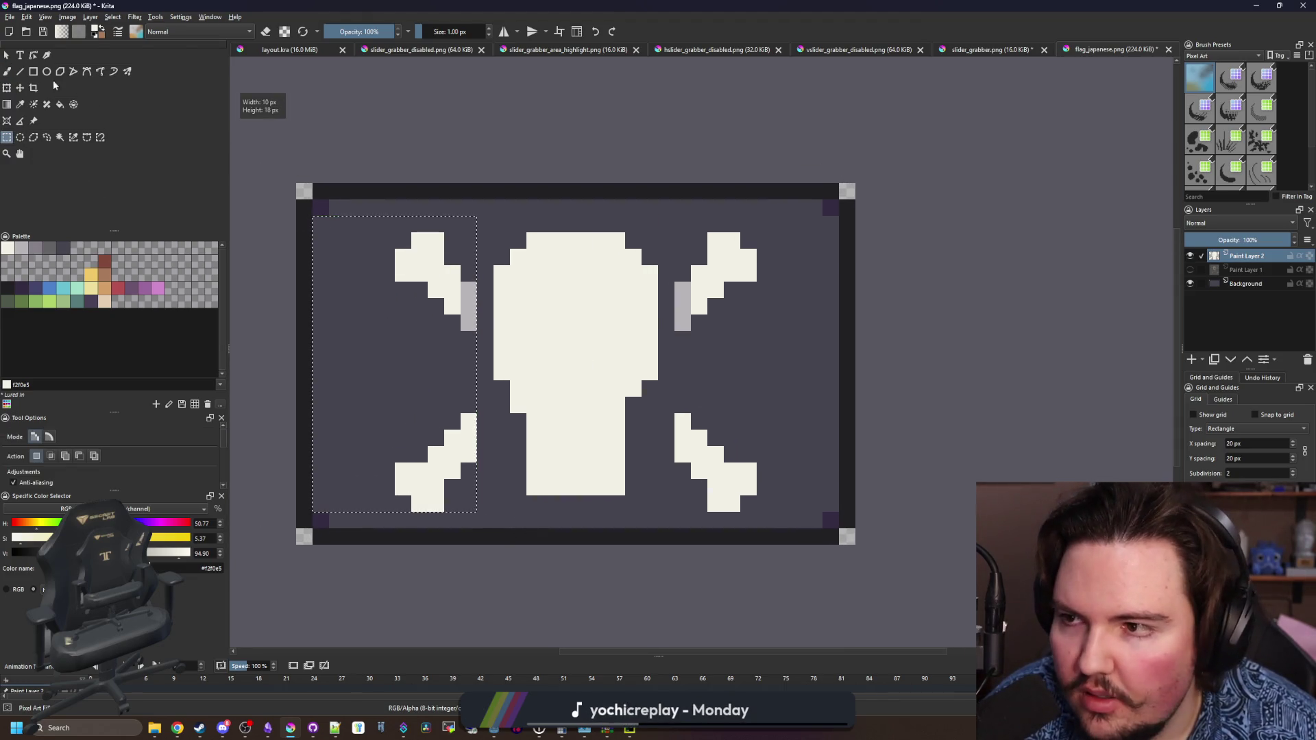
key(t)
drag(460, 321, 411, 321)
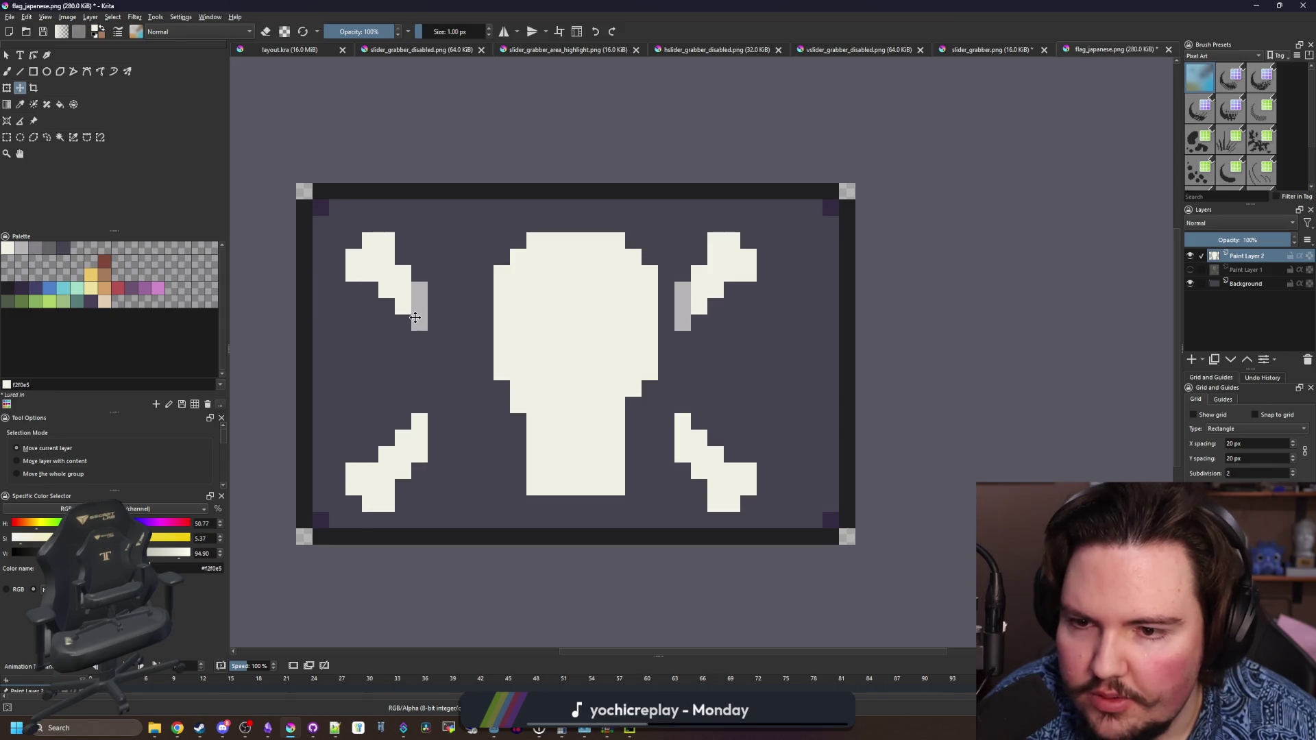
click(7, 137)
click(817, 522)
drag(817, 522, 675, 218)
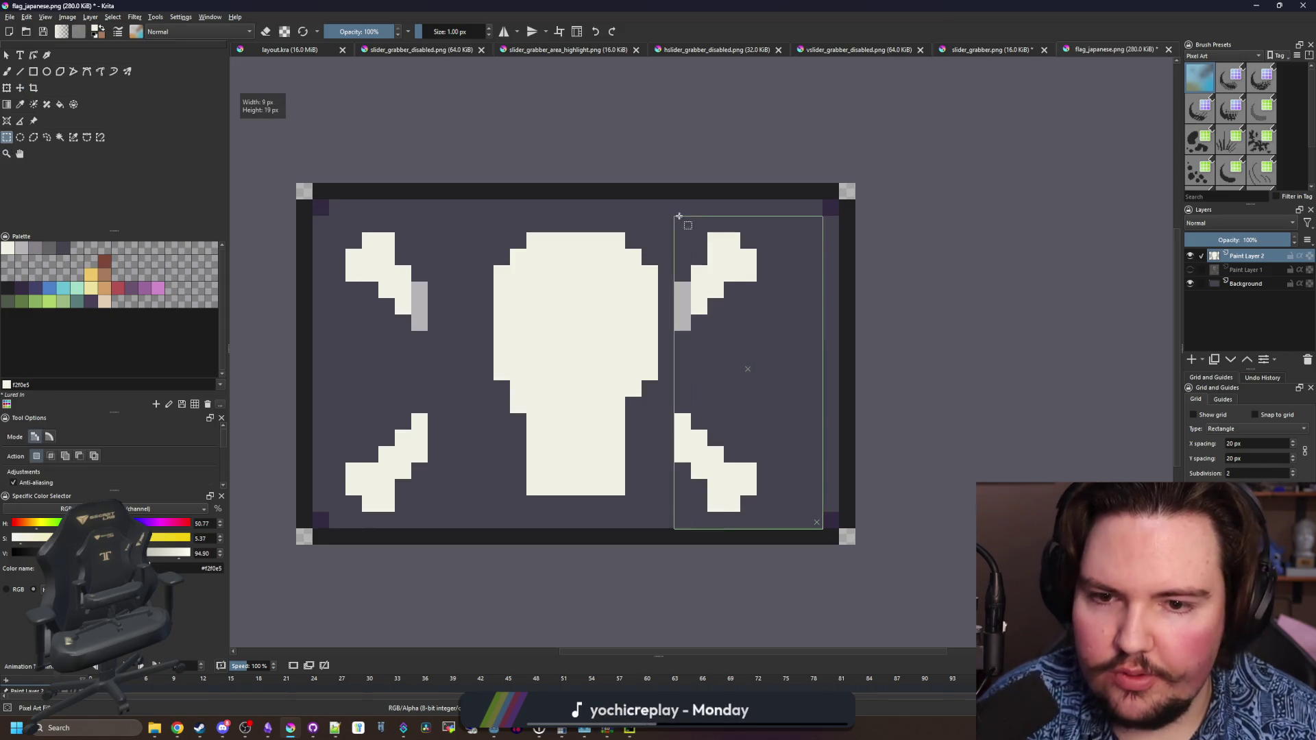
key(t)
drag(738, 370, 786, 376)
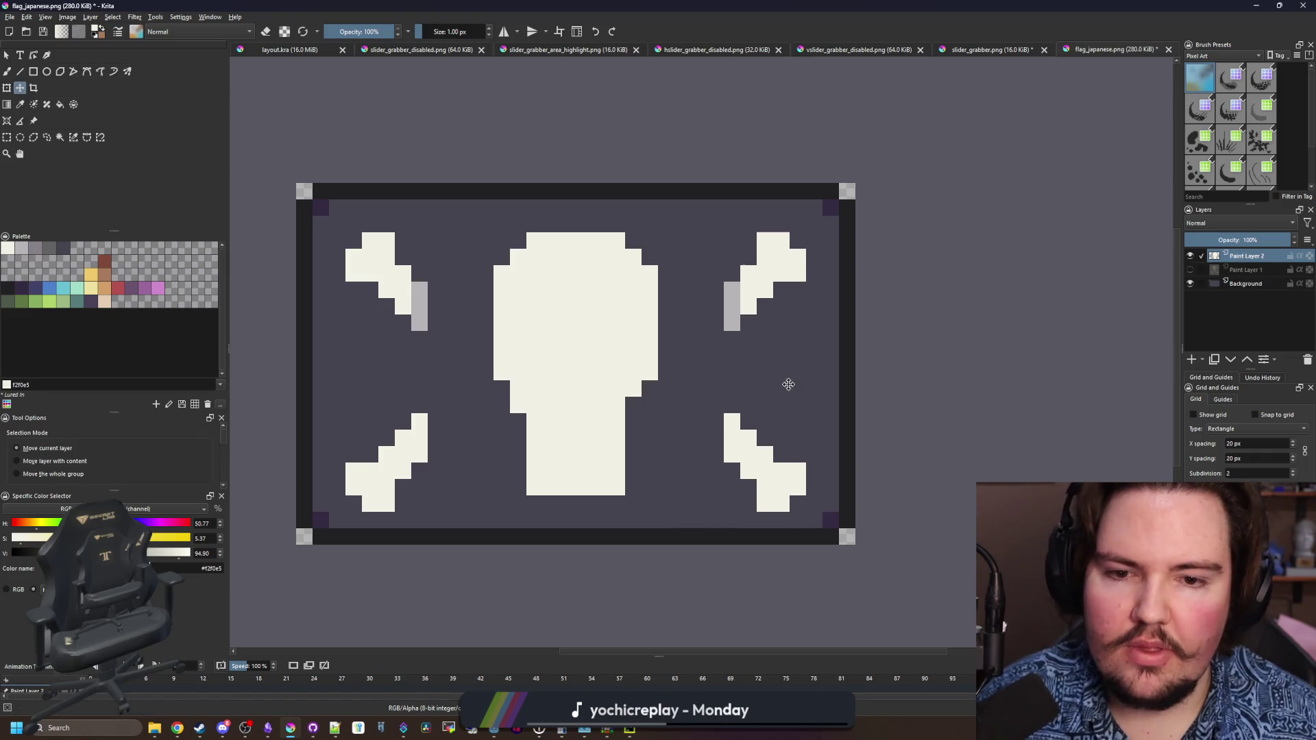
key(ctrl+shift+a)
scroll(532, 361, up, 1)
Widen the skull's left and right jaw edges in cream, adding extra pixel columns on both sides.
key(b)
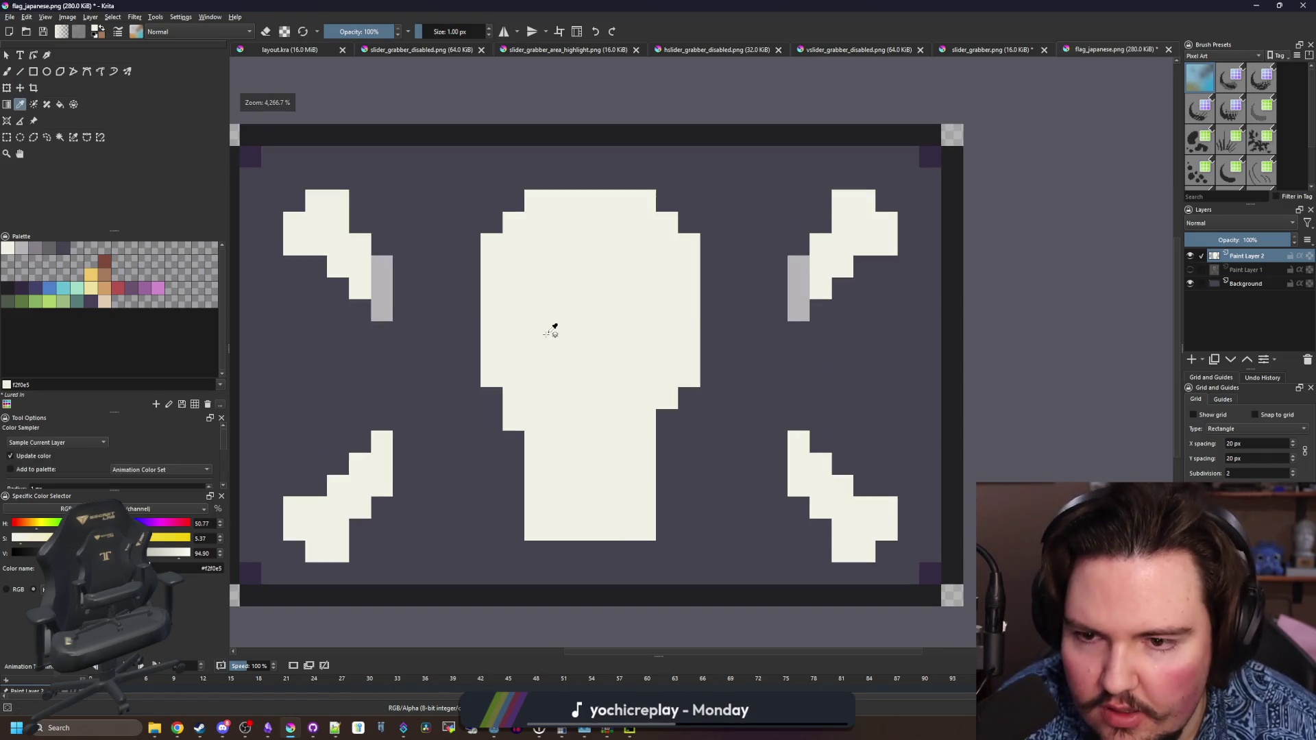
mouse_move(470, 264)
mouse_down()
mouse_move(464, 352)
mouse_move(499, 398)
mouse_up()
mouse_move(667, 420)
mouse_down()
mouse_move(696, 397)
mouse_move(710, 266)
mouse_up()
scroll(492, 381, down, 1)
scroll(585, 463, up, 2)
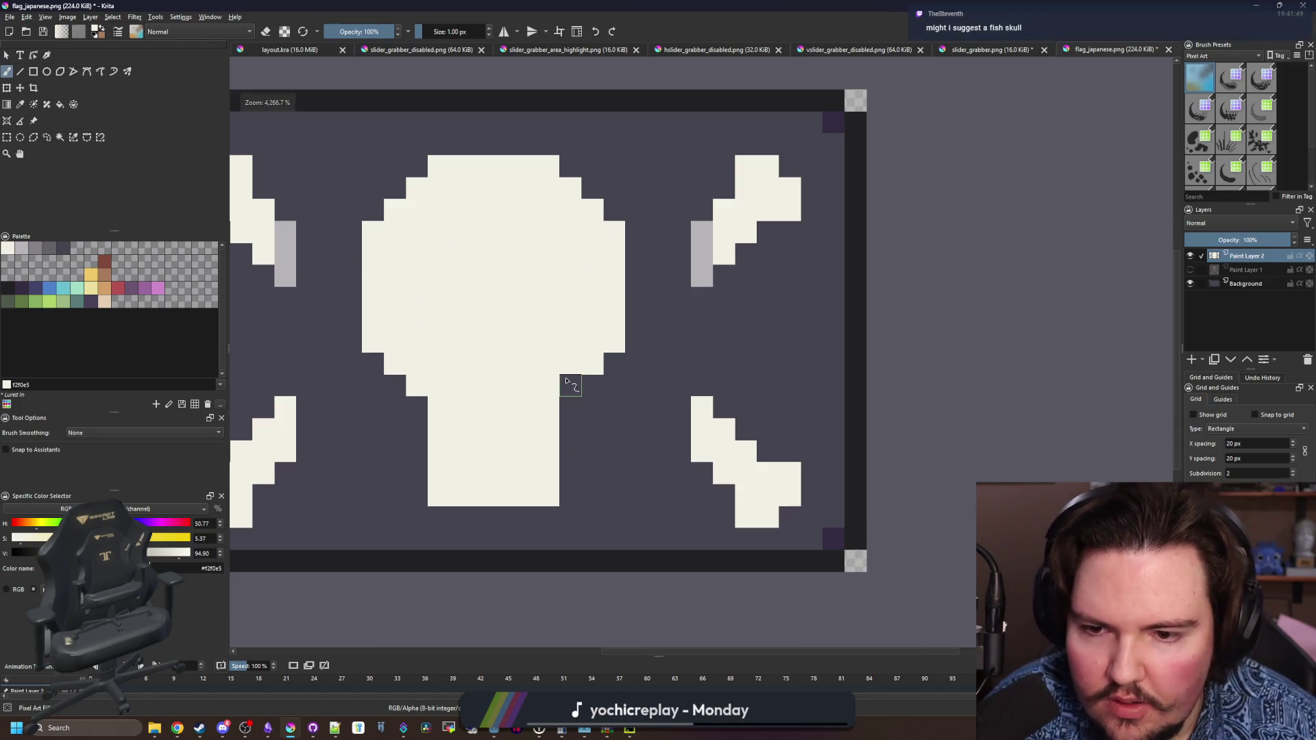
scroll(435, 391, down, 1)
scroll(447, 419, up, 3)
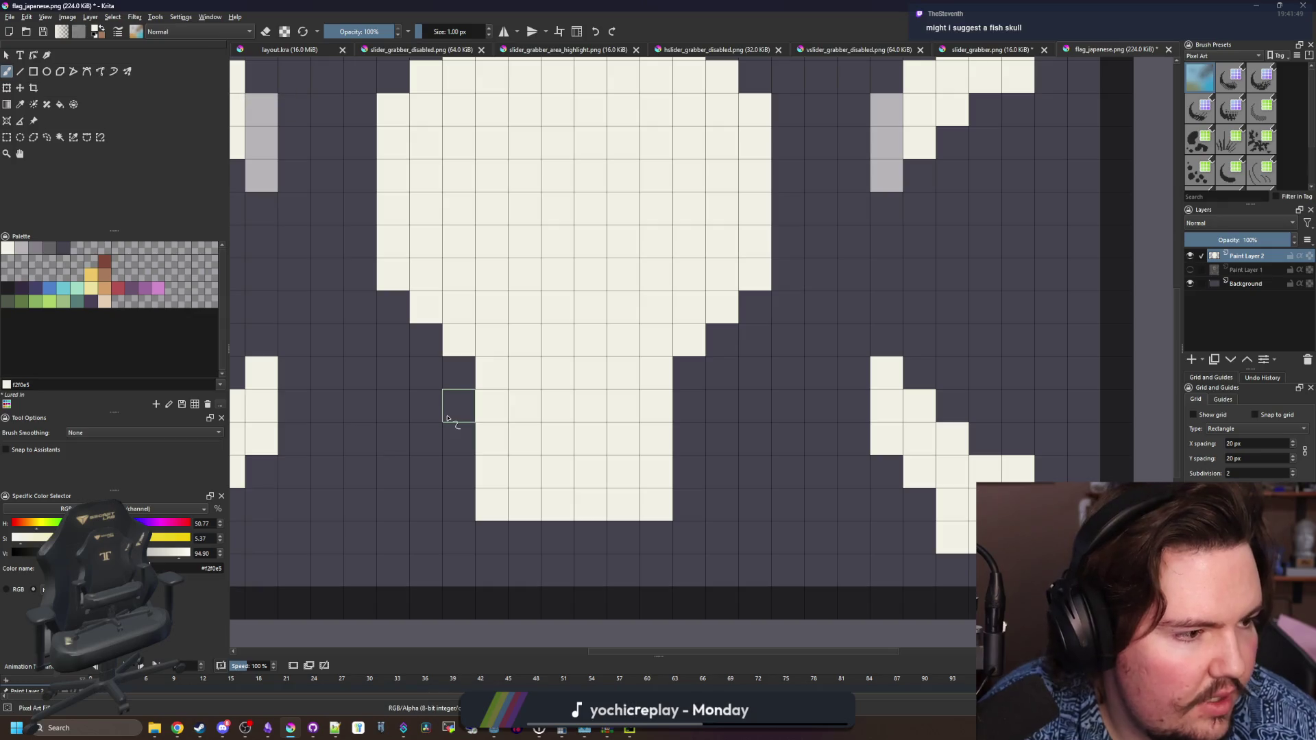
mouse_move(447, 418)
mouse_down()
mouse_move(455, 471)
mouse_move(457, 364)
mouse_up()
drag(689, 365, 674, 466)
scroll(499, 435, down, 3)
scroll(505, 429, up, 3)
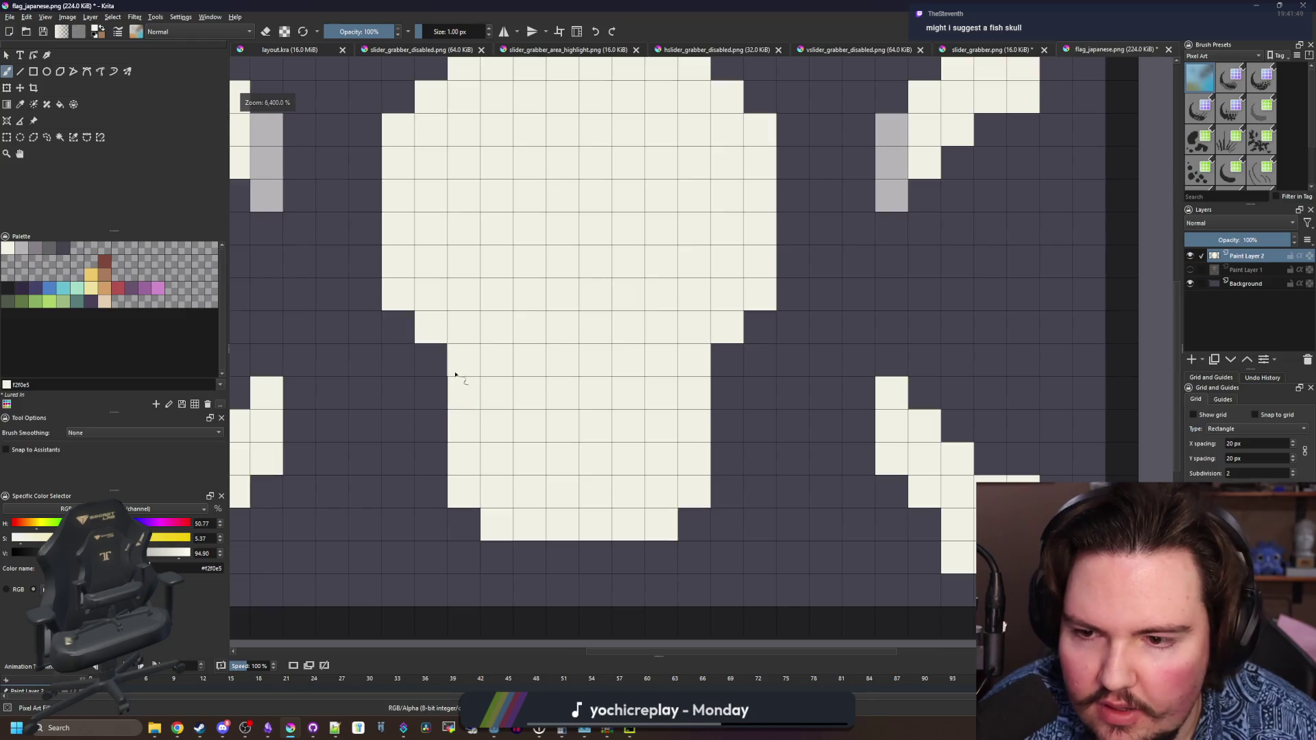
Fill the empty cream cells at the skull's left edge and beside its right cheek.
click(411, 331)
scroll(590, 364, down, 3)
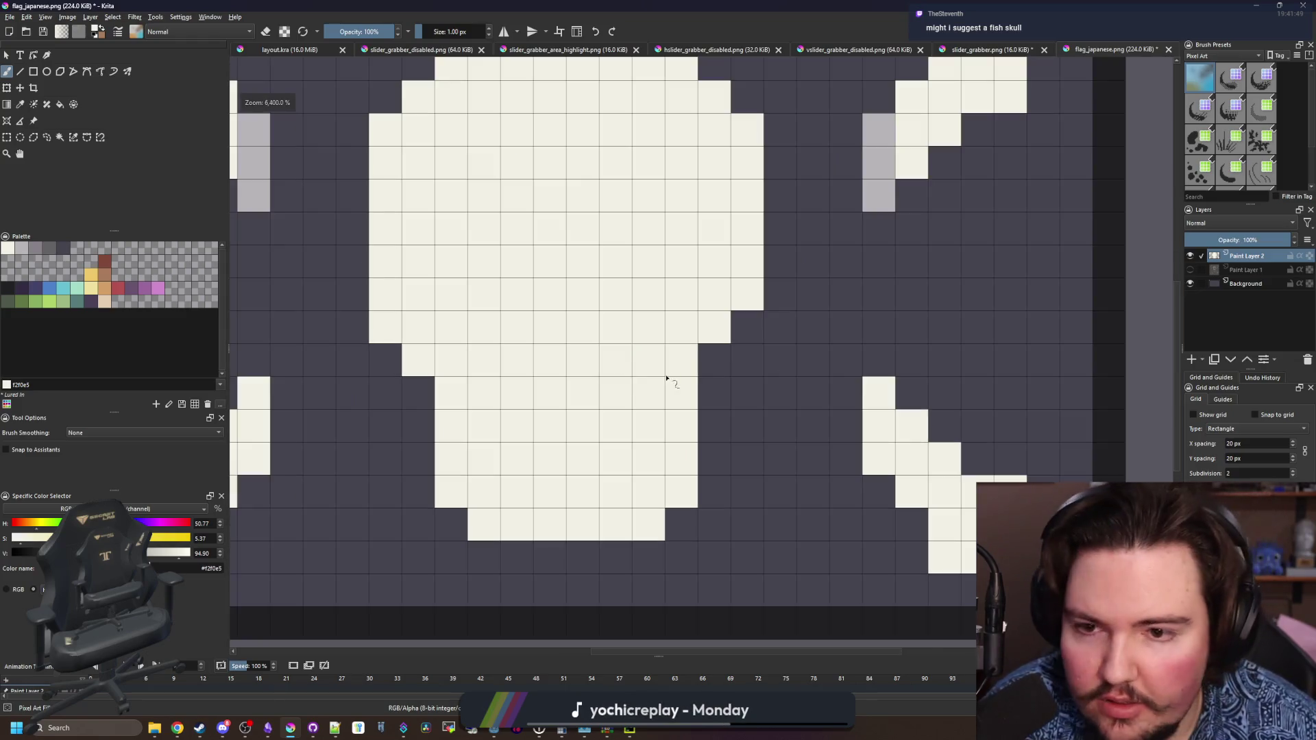
scroll(601, 363, up, 3)
click(747, 327)
scroll(617, 358, down, 3)
scroll(602, 323, up, 2)
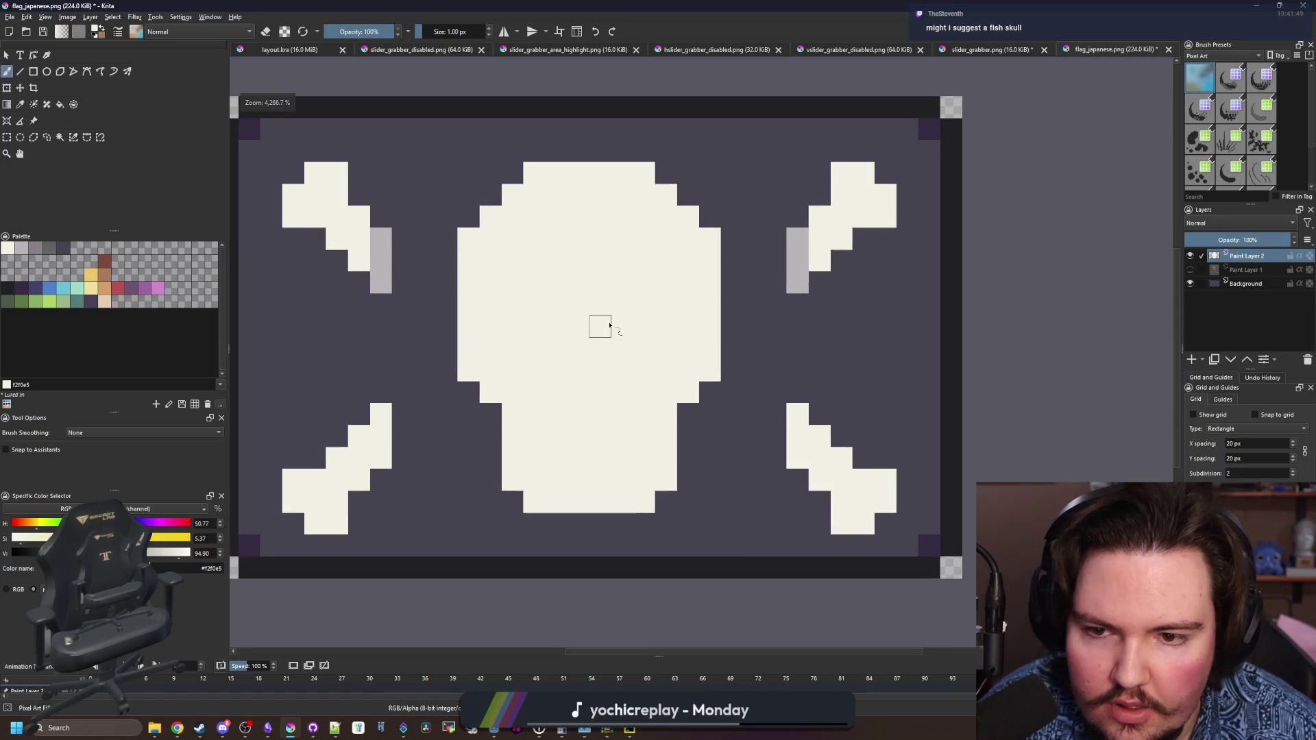
scroll(536, 180, up, 1)
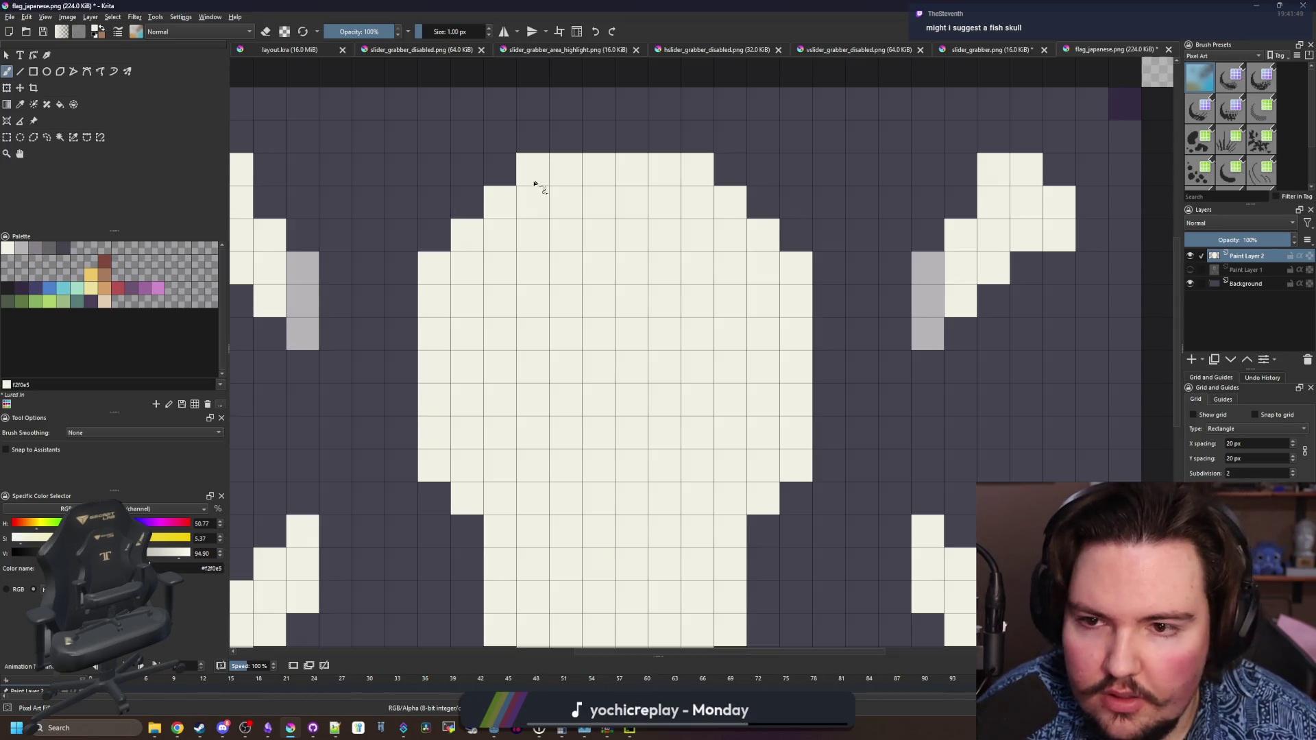
Round out the skull's upper-left and upper-right edges in cream, then pick the dark grey.
click(434, 235)
click(467, 202)
click(763, 202)
click(796, 235)
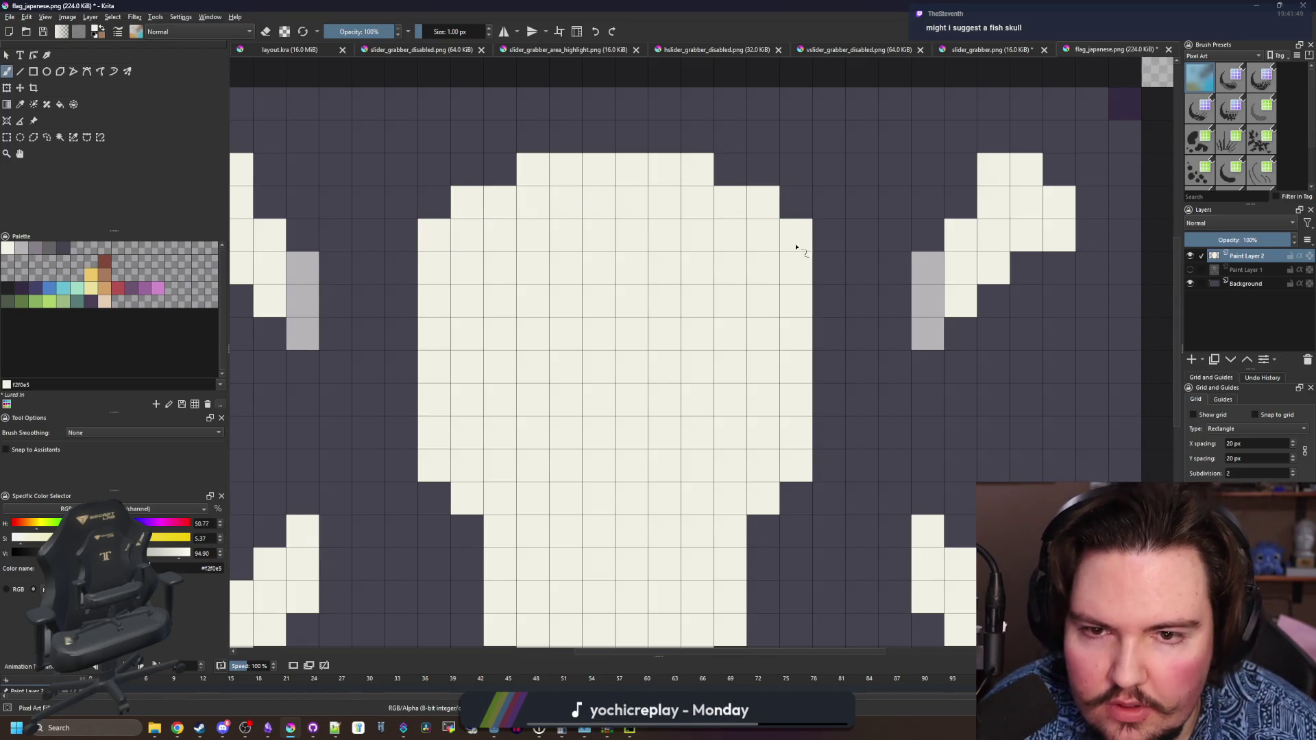
scroll(637, 275, down, 3)
scroll(497, 330, up, 2)
scroll(510, 429, up, 1)
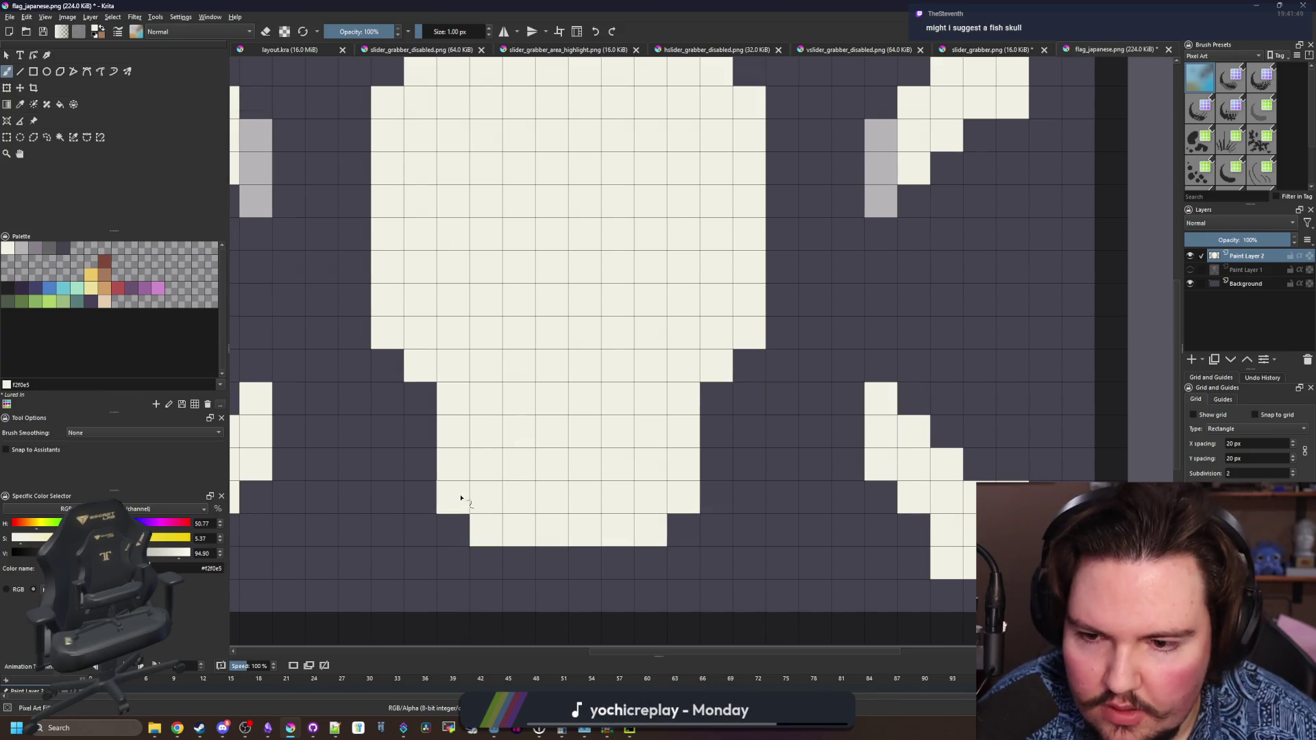
scroll(498, 469, down, 3)
scroll(488, 458, up, 2)
scroll(479, 347, up, 1)
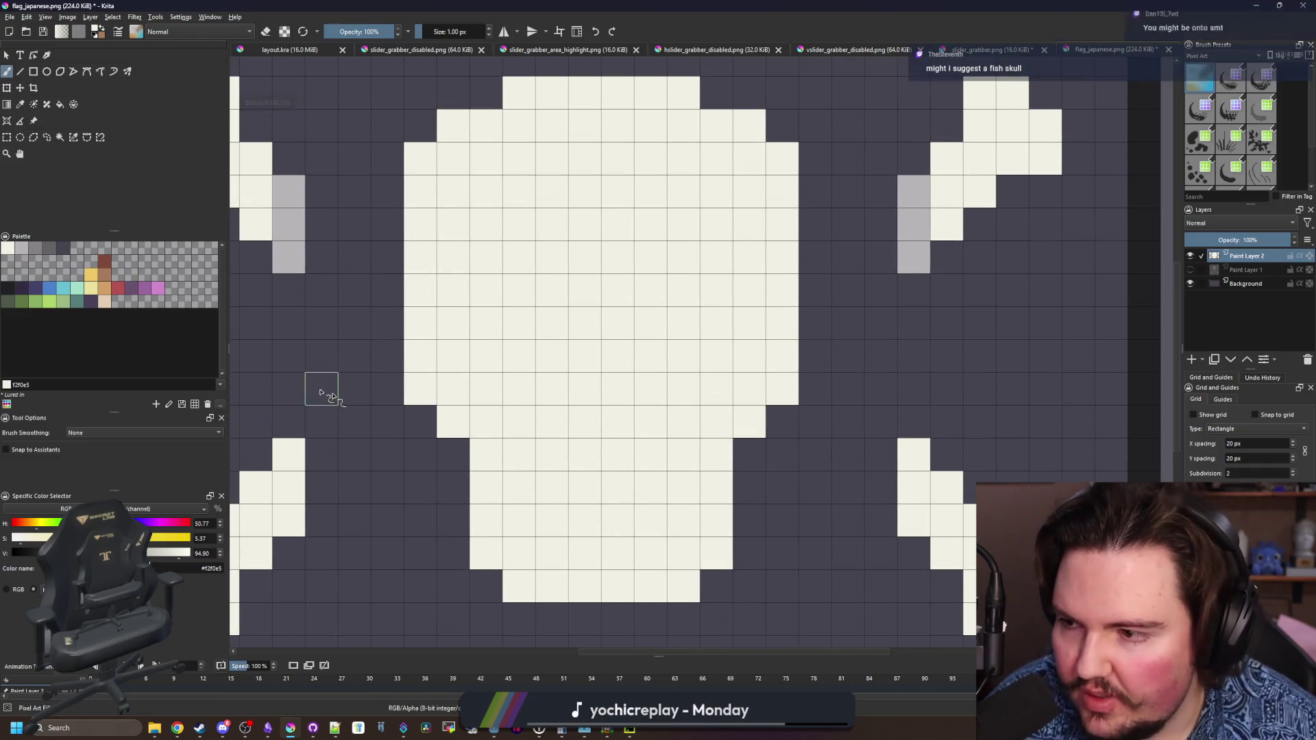
click(49, 248)
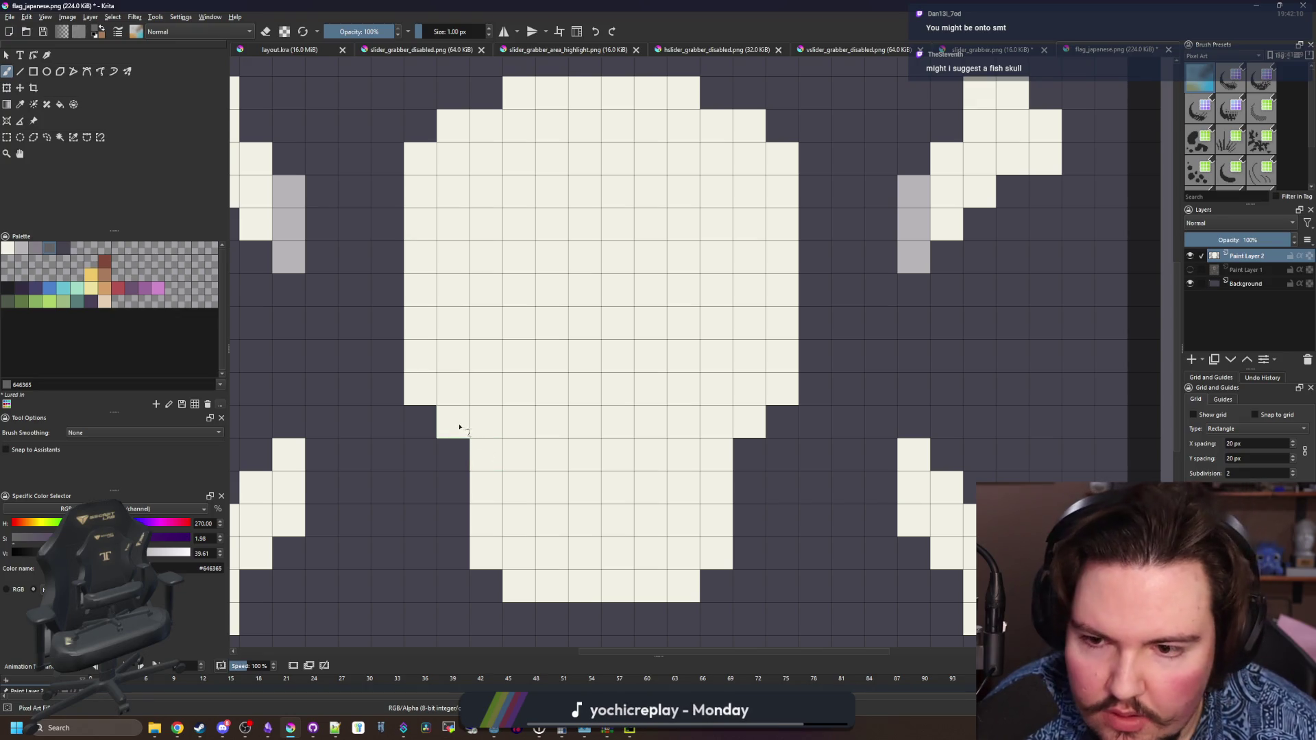
Undo the trial grey pixels, then paint two grey #646365 pixels on each cheek row.
drag(460, 428, 490, 422)
click(551, 455)
key(ctrl+z)
key(ctrl+z)
click(486, 455)
key(ctrl+z)
click(519, 480)
key(ctrl+z)
click(501, 454)
key(ctrl+z)
drag(486, 455, 521, 455)
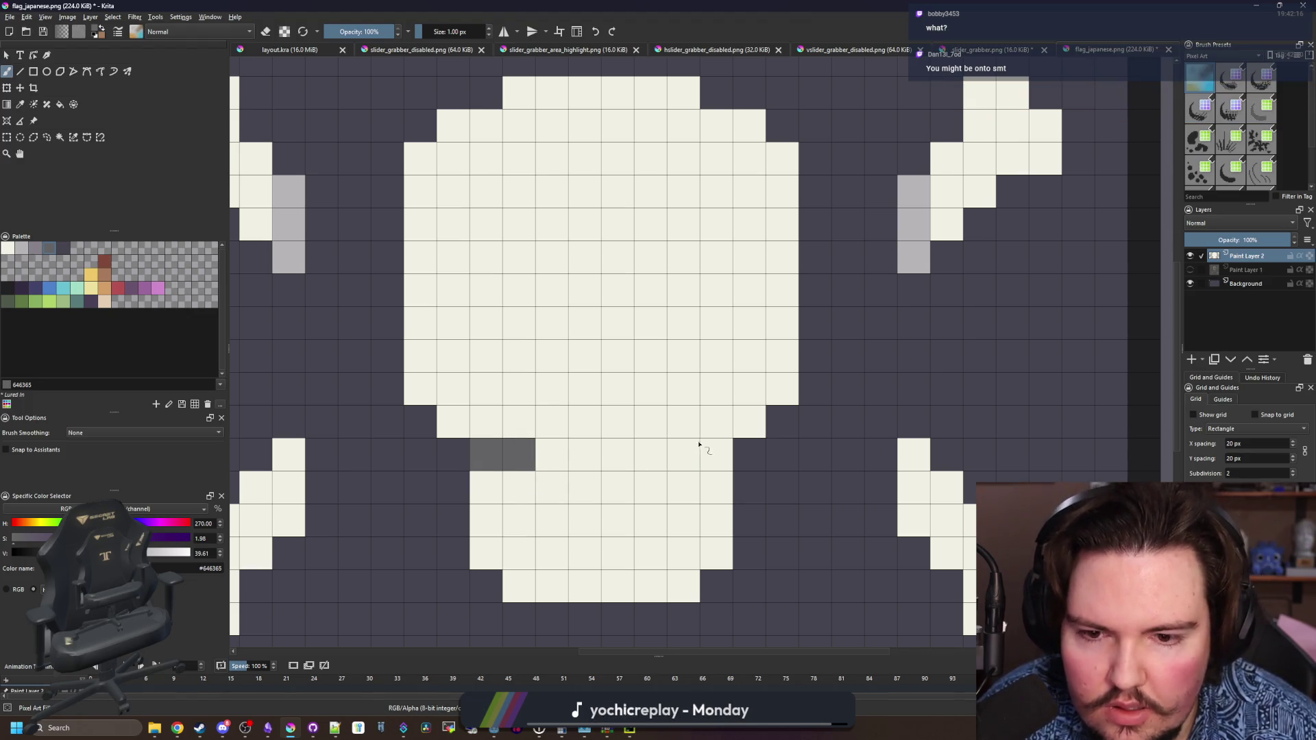
drag(710, 454, 680, 455)
Paint the grey nose, both eye sockets, and grey beneath the eyes.
drag(571, 420, 550, 376)
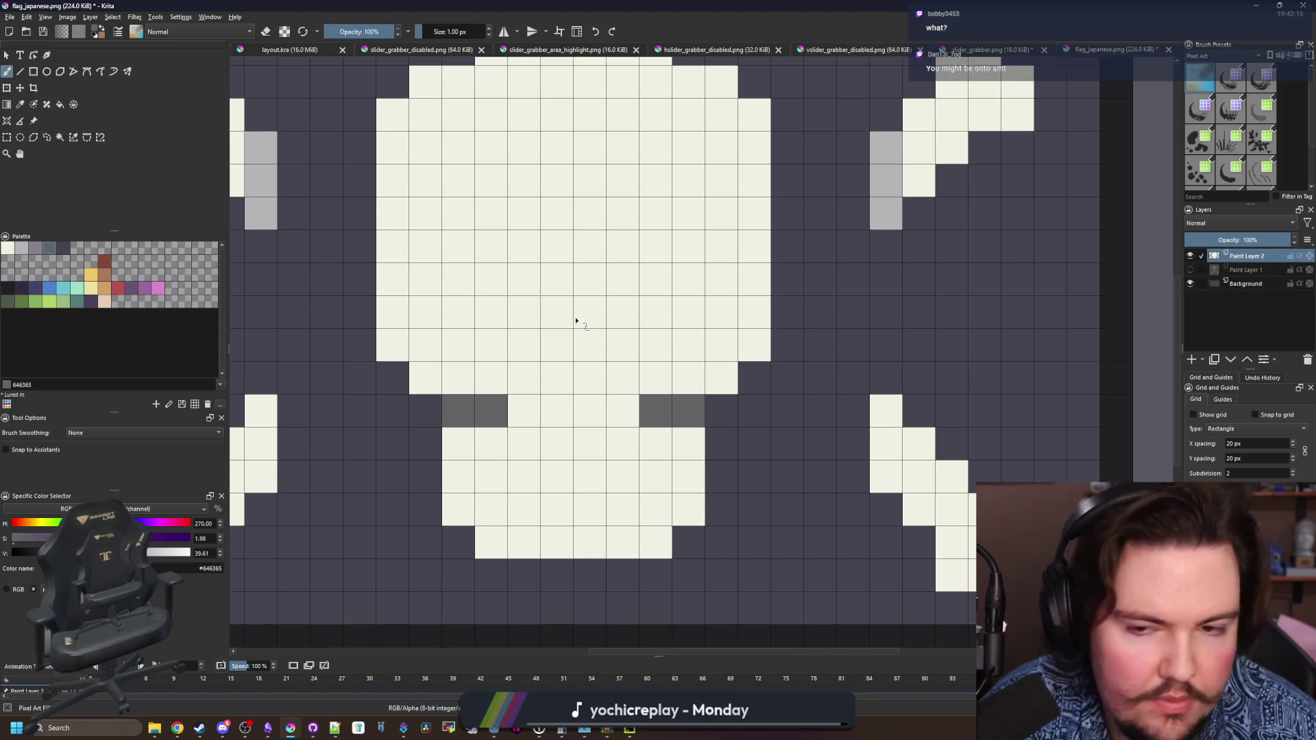
mouse_move(565, 293)
mouse_down()
mouse_move(564, 366)
mouse_move(587, 372)
mouse_move(588, 352)
mouse_up()
mouse_move(456, 322)
mouse_down()
mouse_move(492, 321)
mouse_move(492, 287)
mouse_move(523, 314)
mouse_up()
drag(617, 325, 688, 298)
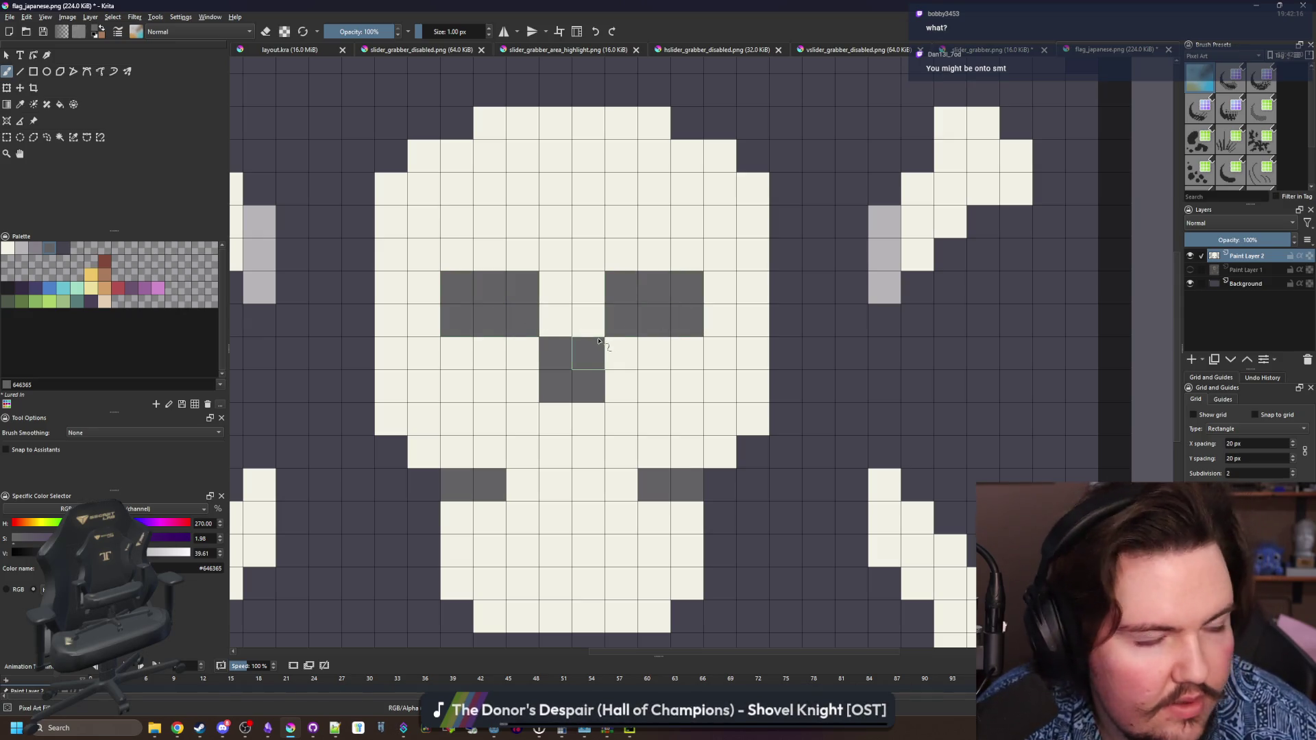
mouse_move(526, 353)
mouse_down()
mouse_move(651, 361)
mouse_move(596, 411)
mouse_move(558, 405)
mouse_up()
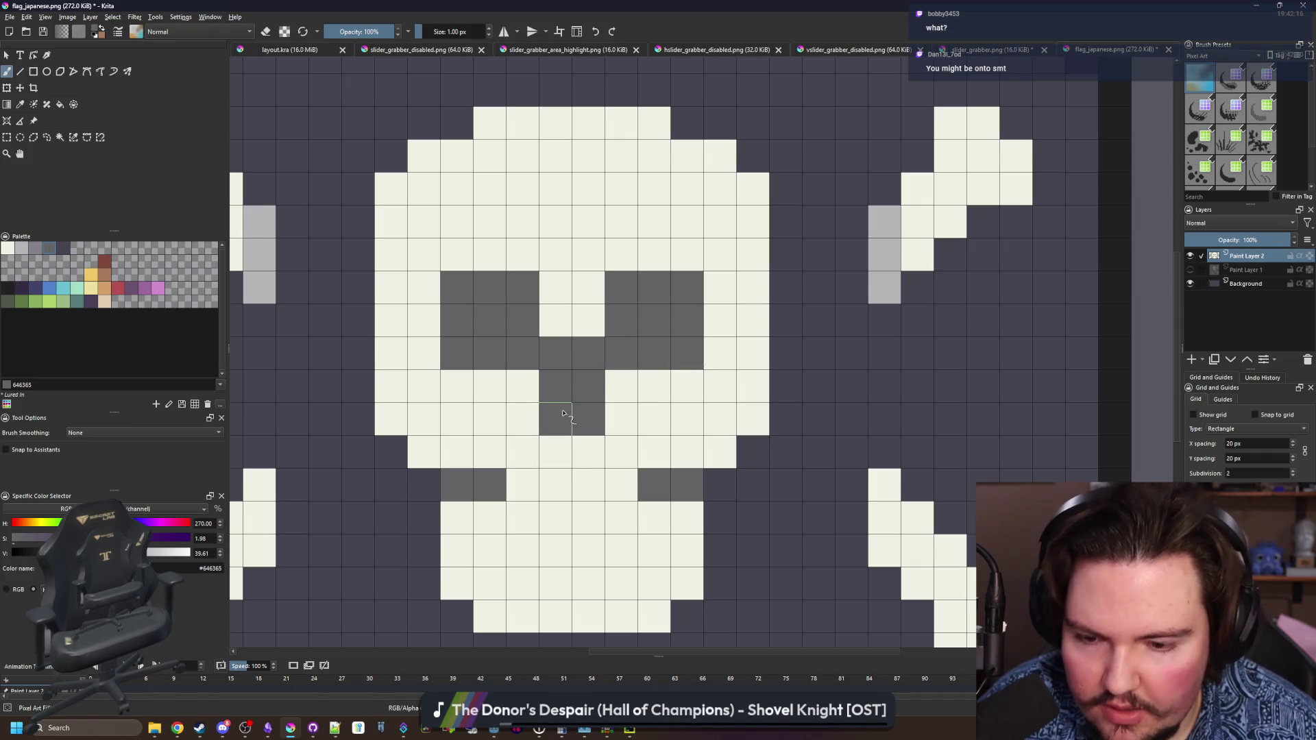
Sample the skull's cream and repaint the tops of the eyes and nose cream.
key(p)
click(589, 285)
key(b)
drag(590, 353, 548, 353)
drag(521, 287, 688, 287)
scroll(582, 347, down, 4)
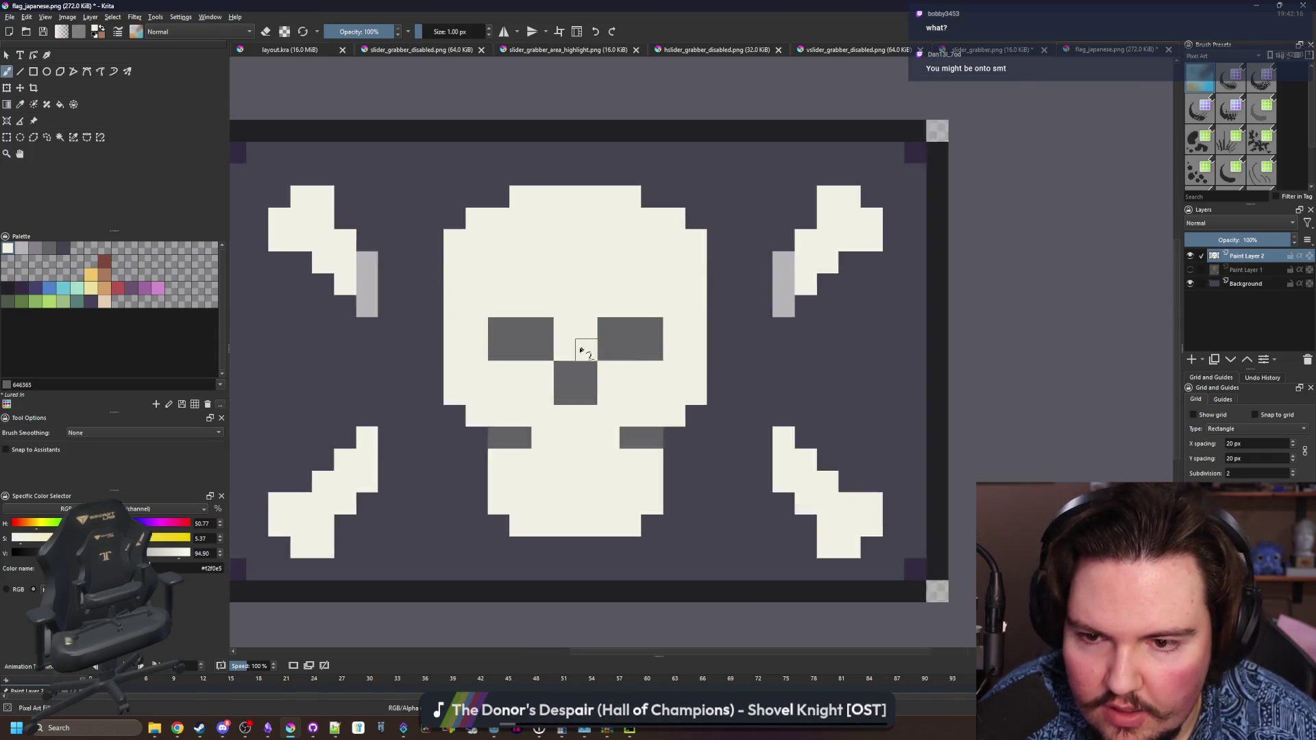
scroll(588, 357, up, 4)
Paint a wide grey mouth and restore cream along the row above it.
ctrl+click(470, 390)
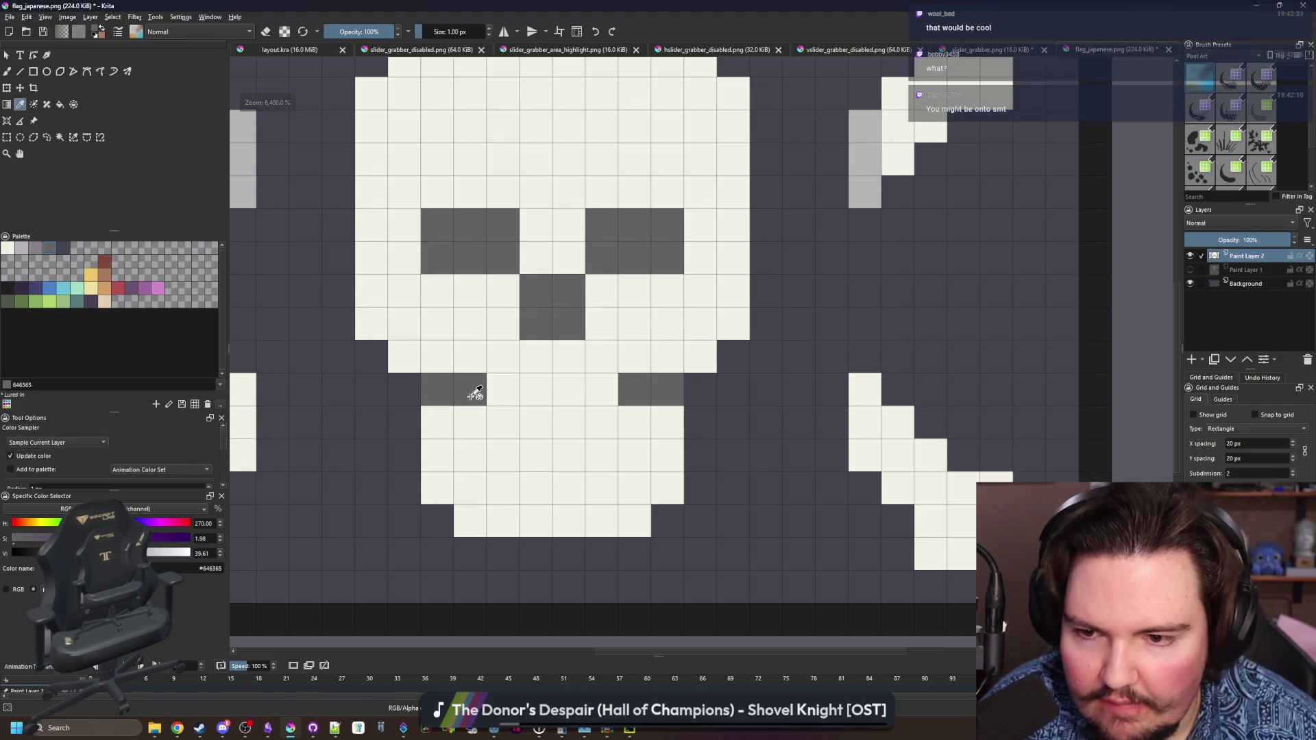
mouse_move(491, 491)
mouse_down()
mouse_move(606, 488)
mouse_move(516, 446)
mouse_move(470, 449)
mouse_move(622, 431)
mouse_move(587, 431)
mouse_up()
ctrl+click(523, 352)
mouse_move(476, 389)
mouse_down()
mouse_move(444, 393)
mouse_move(665, 391)
mouse_up()
Add grey shading beside the jaw, at both cheek edges, under the eyes and below the nose.
ctrl+click(554, 447)
drag(404, 356, 446, 359)
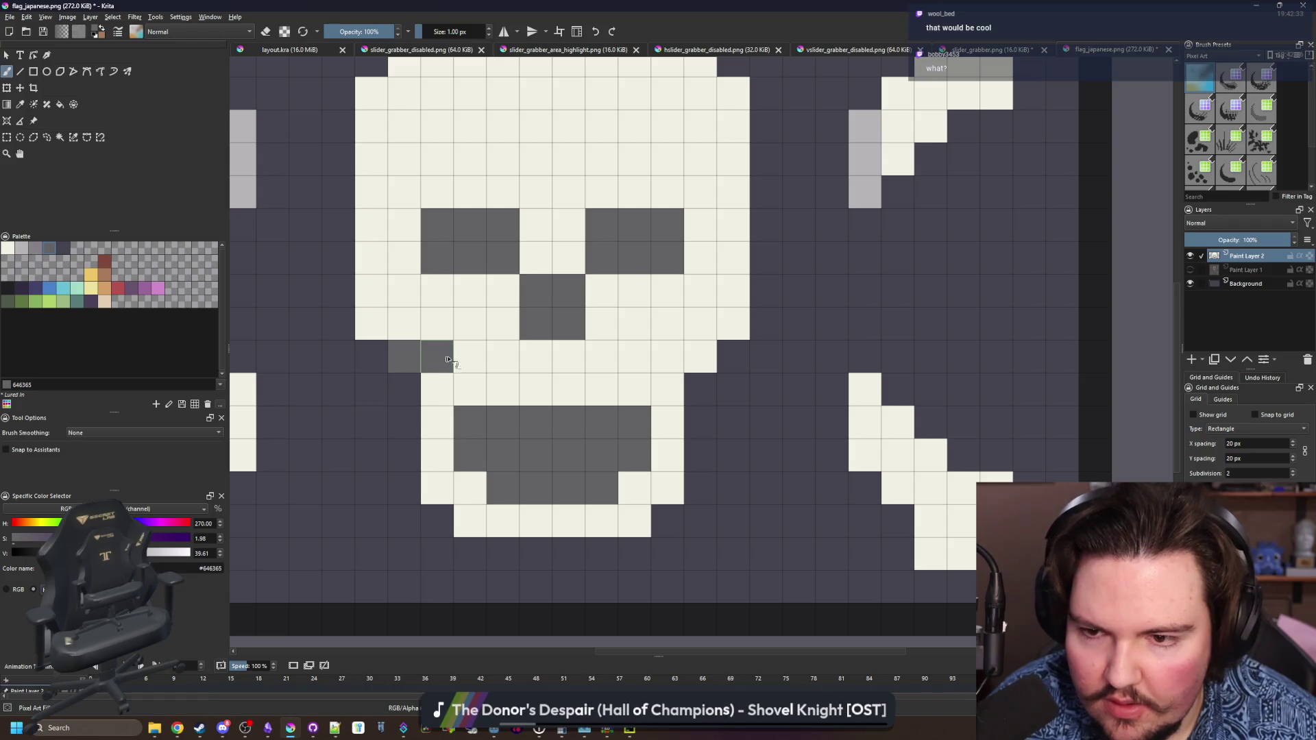
drag(698, 357, 666, 357)
click(734, 327)
click(374, 324)
scroll(541, 424, down, 2)
click(555, 418)
click(664, 417)
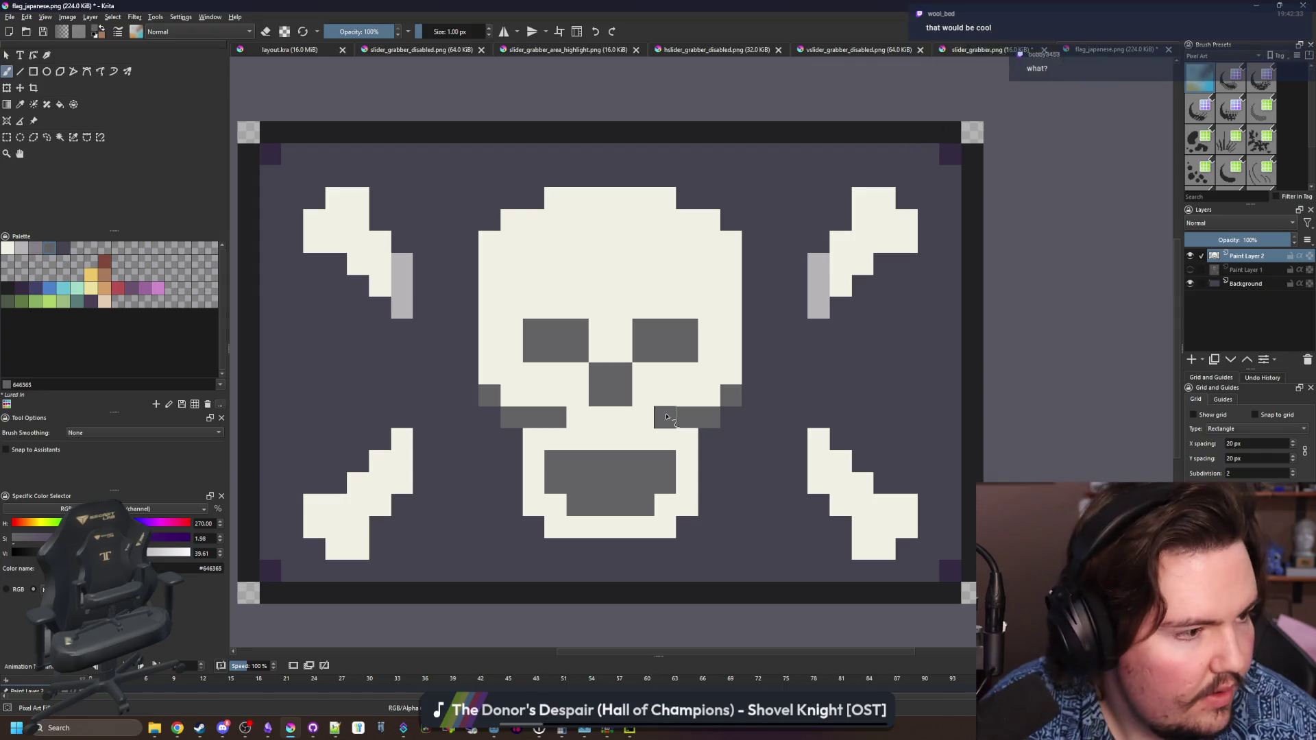
scroll(666, 416, up, 1)
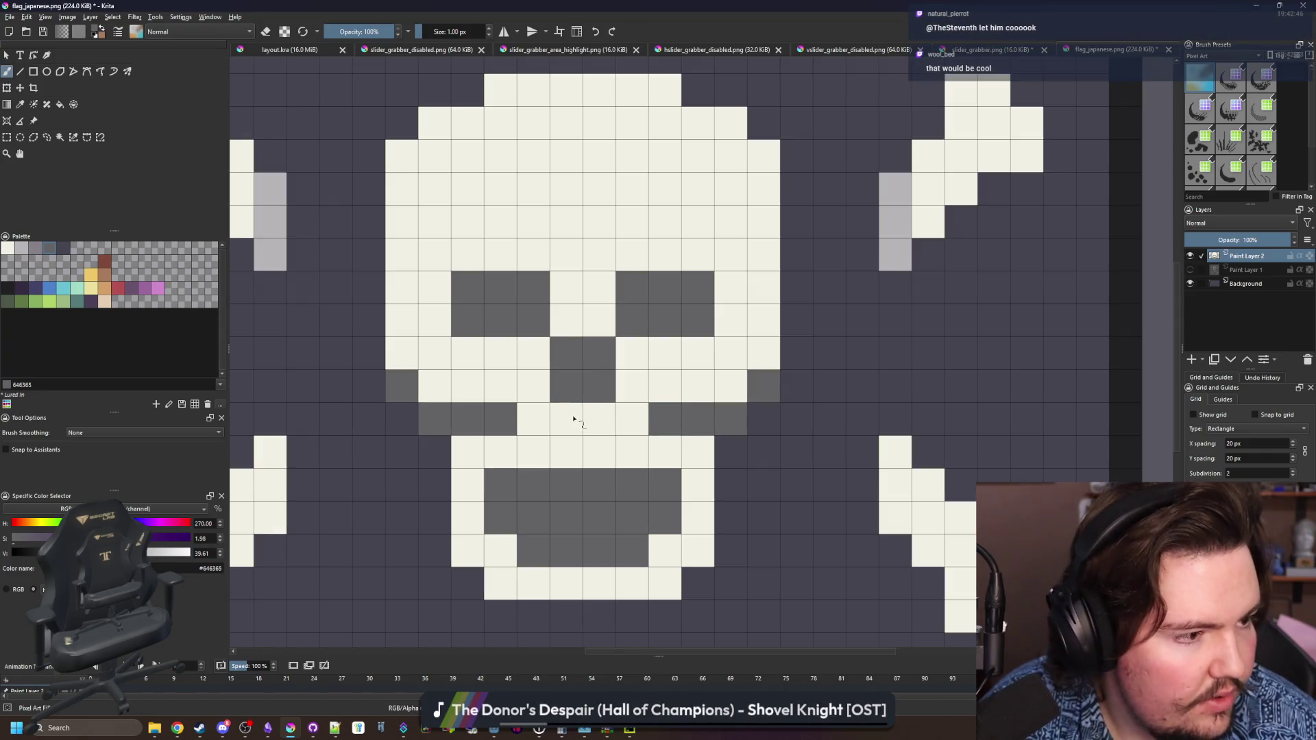
drag(573, 419, 599, 419)
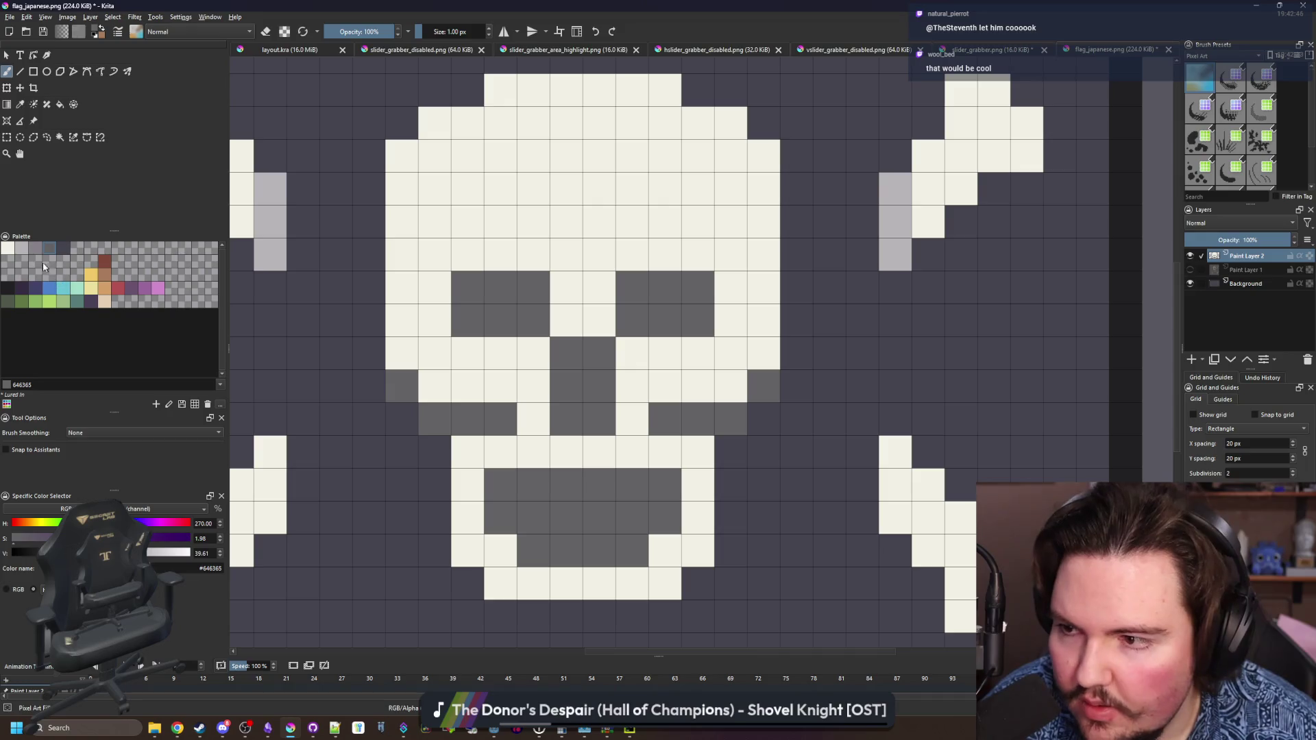
click(26, 252)
click(501, 419)
click(664, 419)
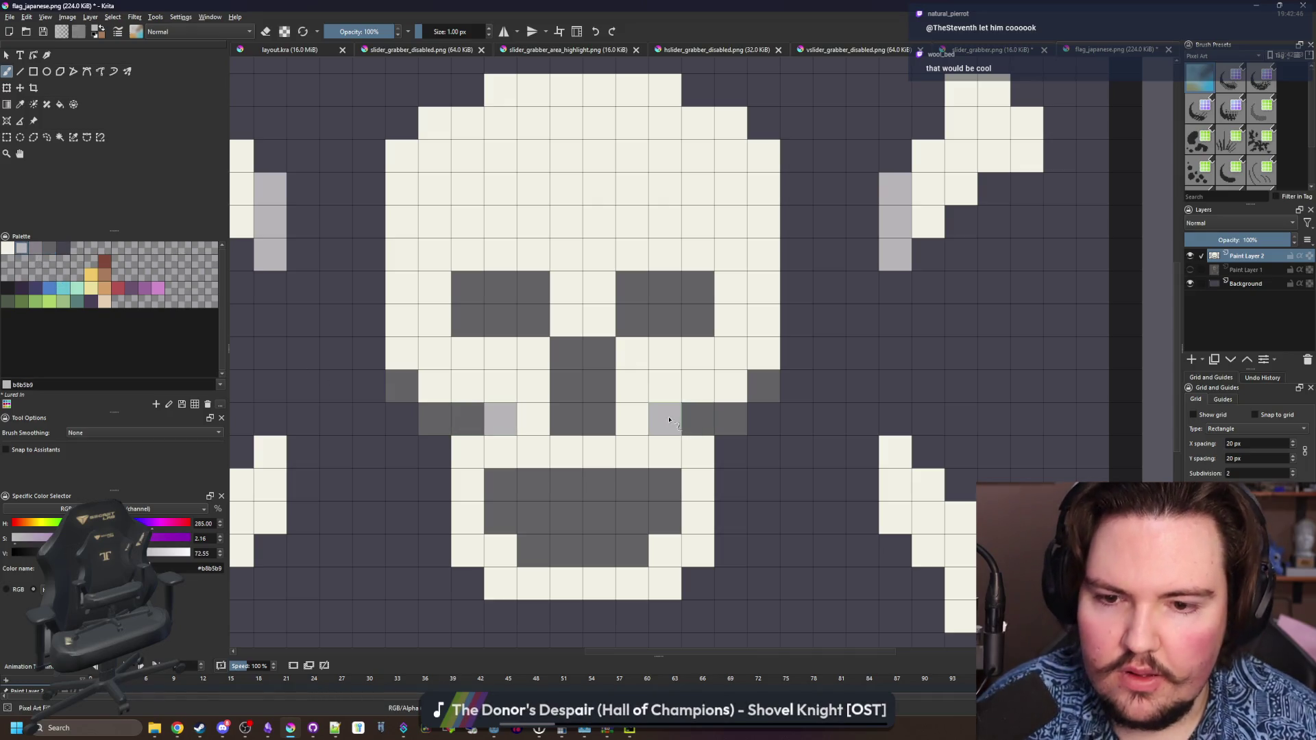
scroll(550, 421, up, 3)
ctrl+scroll(532, 301, down, 2)
key(f)
click(546, 331)
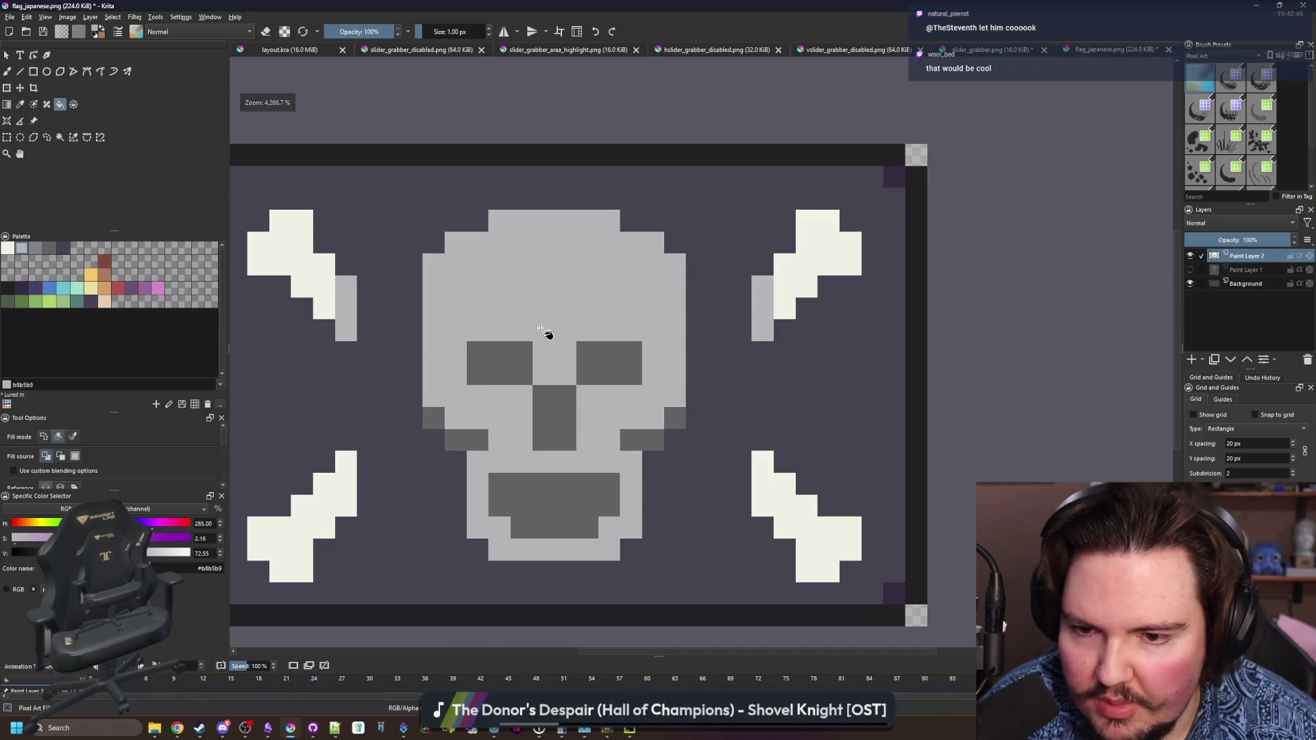
click(11, 251)
click(73, 137)
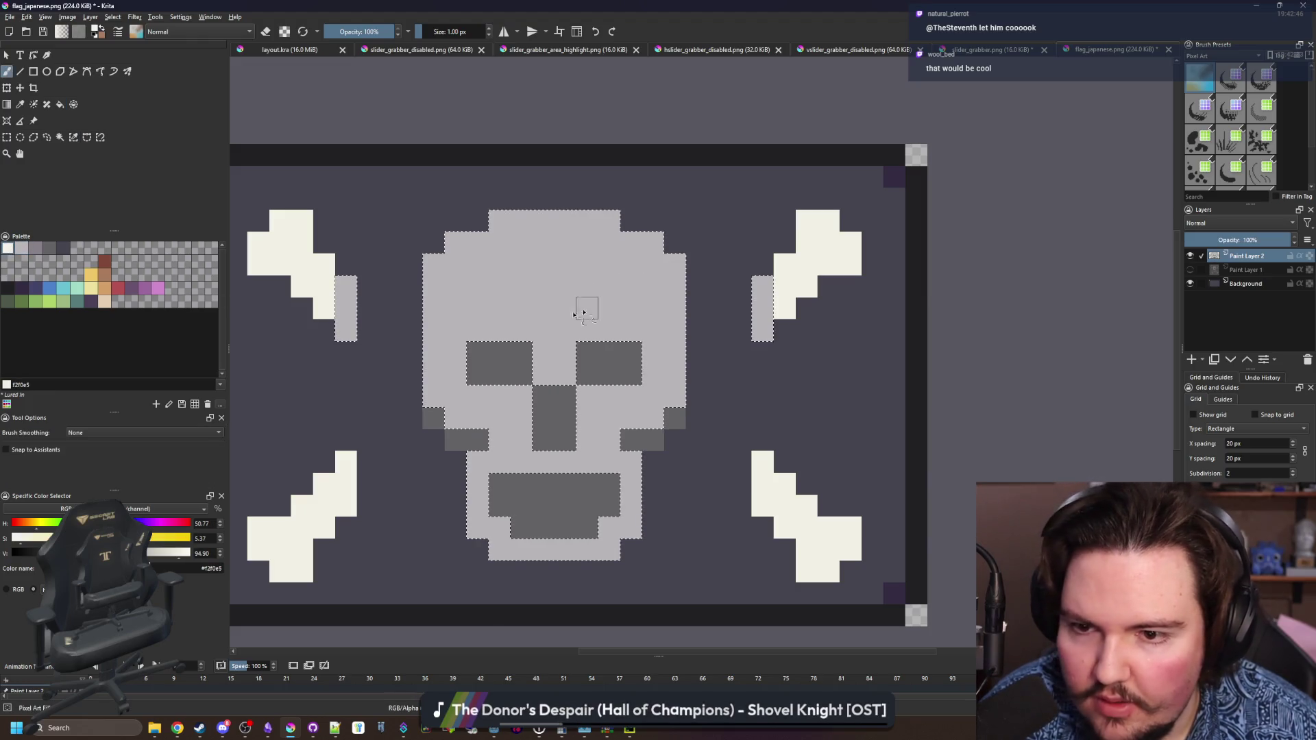
click(595, 305)
key(b)
key(bracketright)
key(bracketright)
key(bracketright)
key(bracketright)
key(bracketright)
key(bracketright)
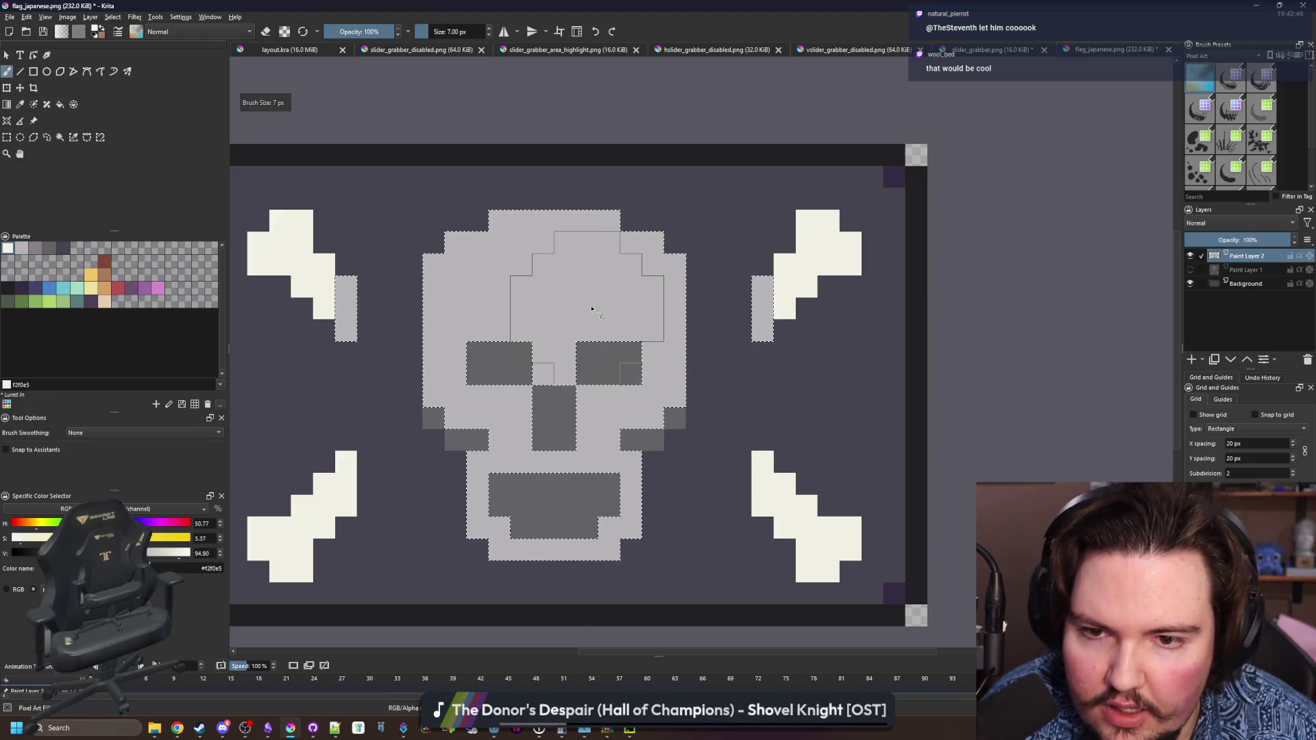
click(589, 297)
key(bracketleft)
key(bracketleft)
key(bracketleft)
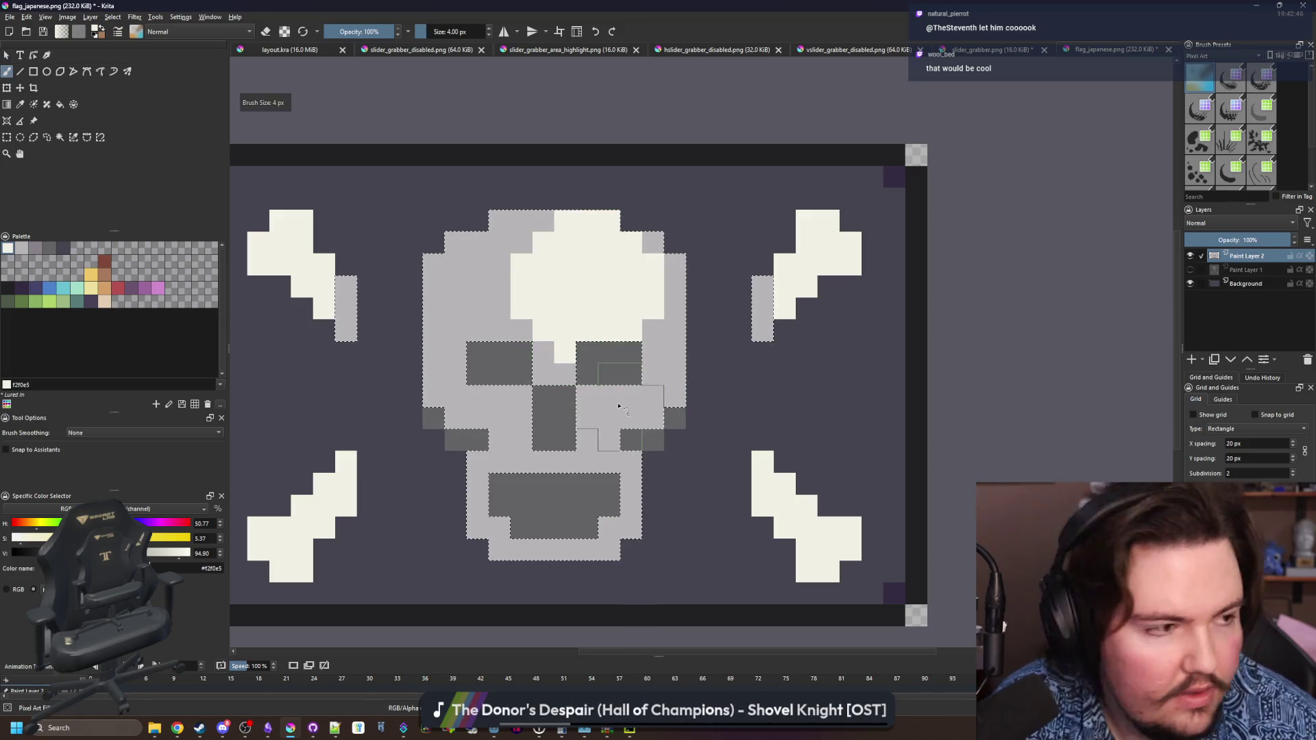
scroll(579, 375, up, 1)
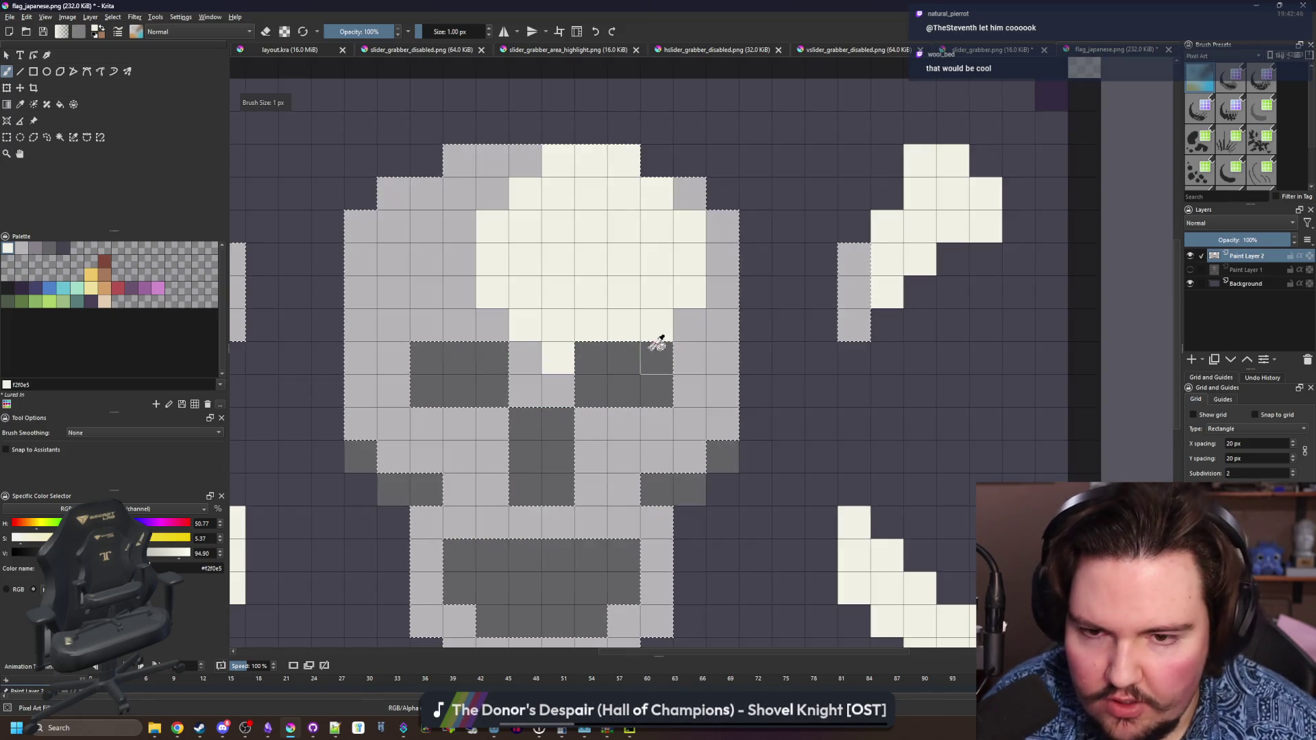
ctrl+click(693, 320)
mouse_move(692, 291)
mouse_down()
mouse_move(479, 294)
mouse_move(558, 356)
mouse_move(634, 325)
mouse_move(596, 319)
mouse_move(528, 344)
mouse_move(441, 320)
mouse_up()
ctrl+click(648, 318)
click(689, 357)
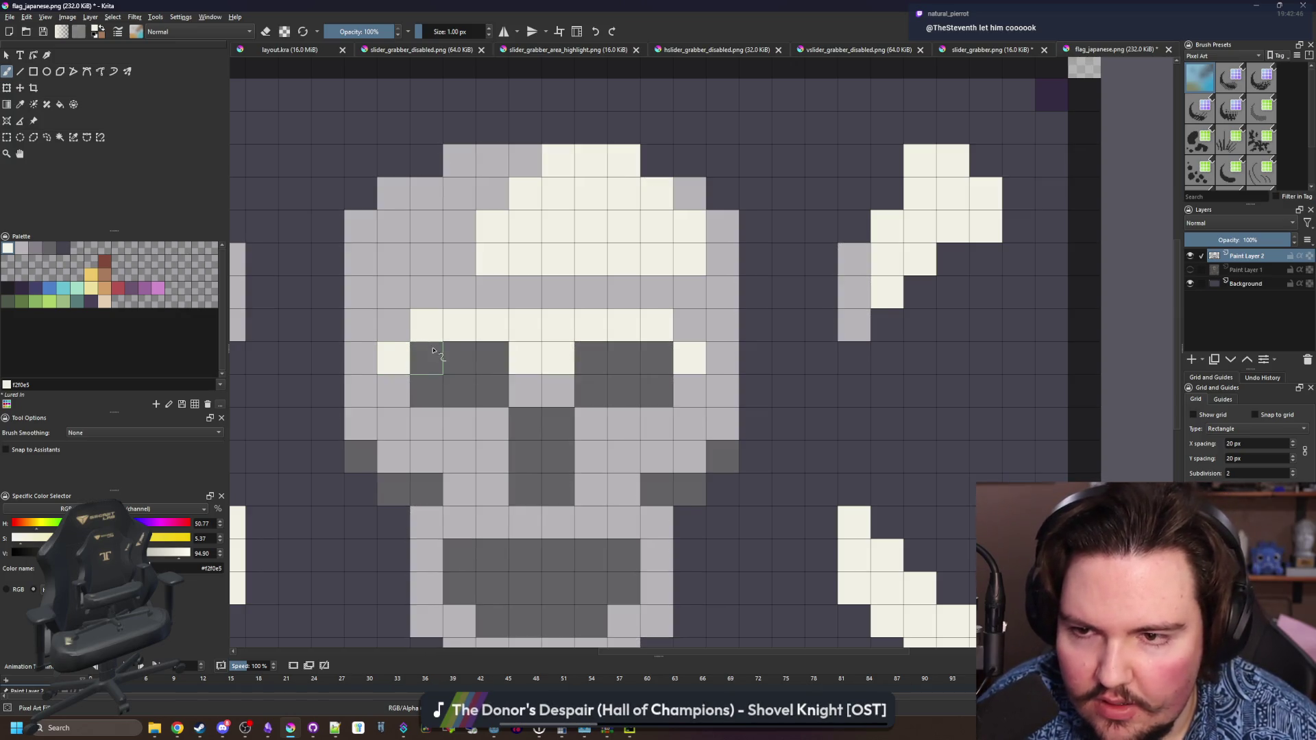
scroll(411, 317, down, 2)
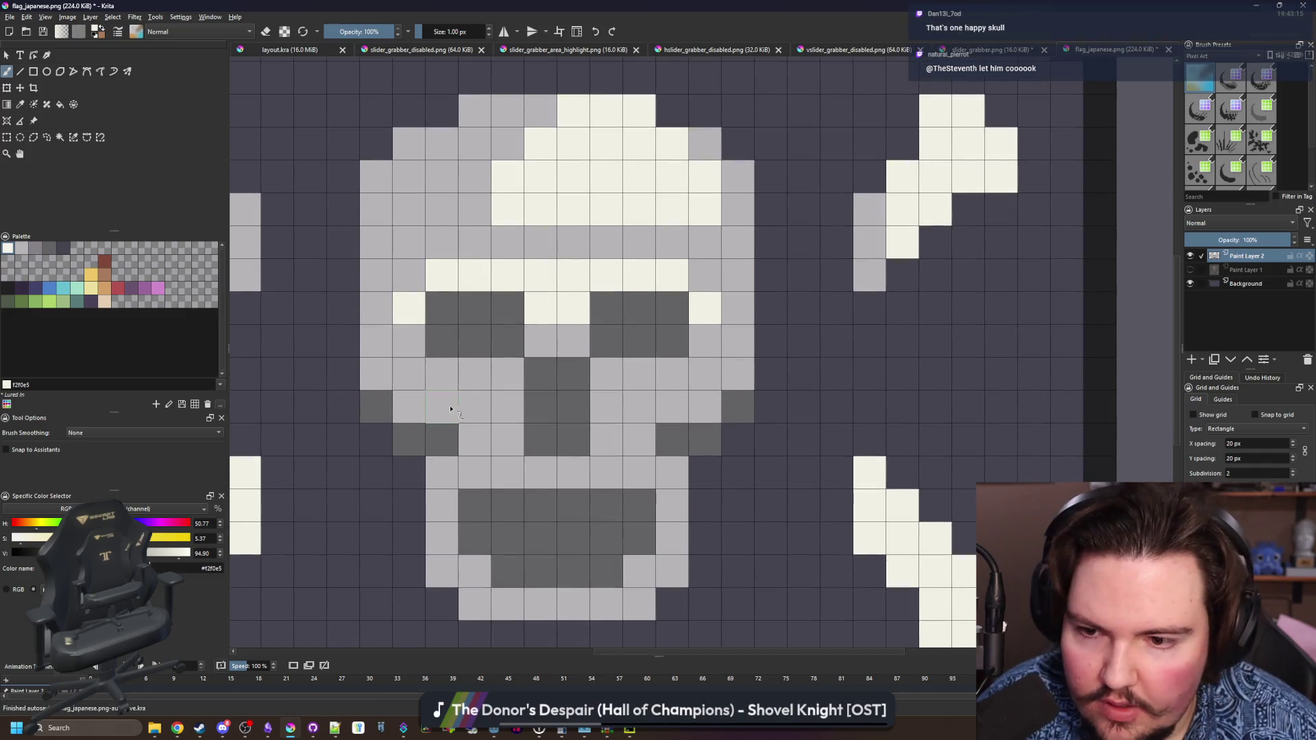
drag(474, 407, 415, 412)
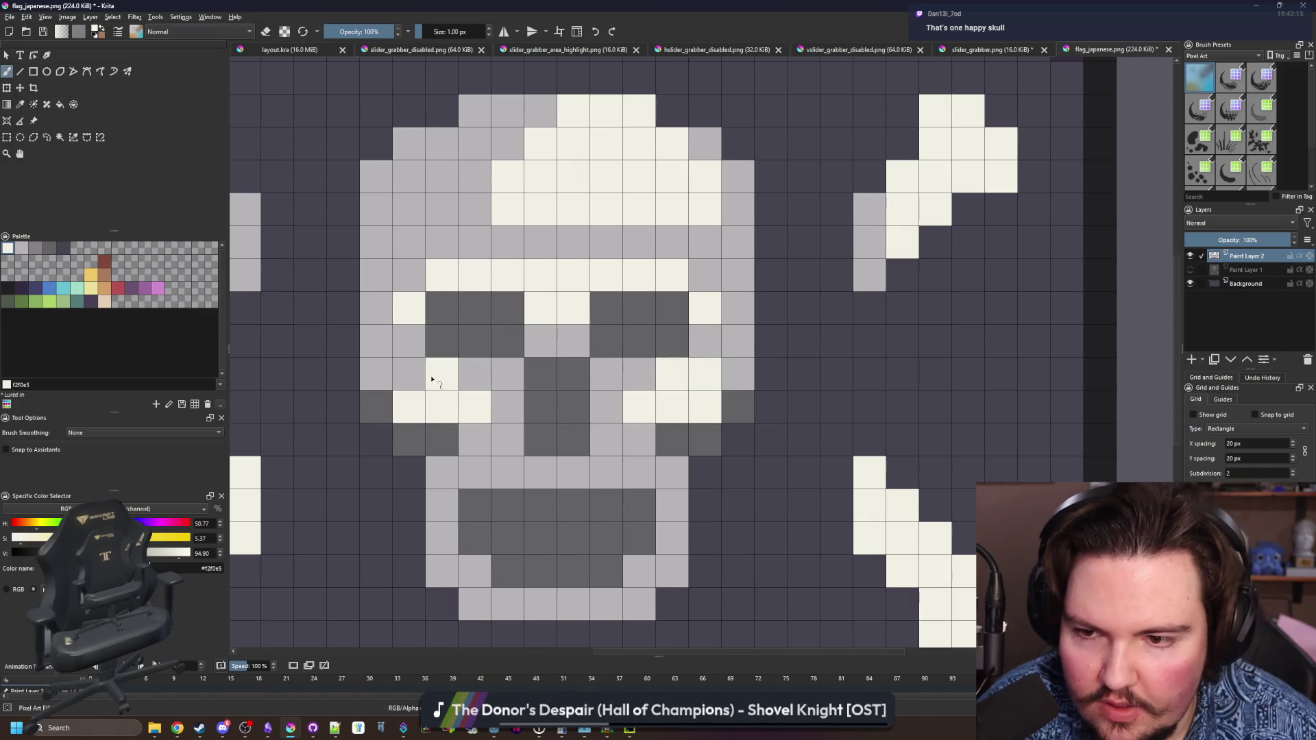
scroll(439, 381, down, 5)
scroll(529, 370, up, 8)
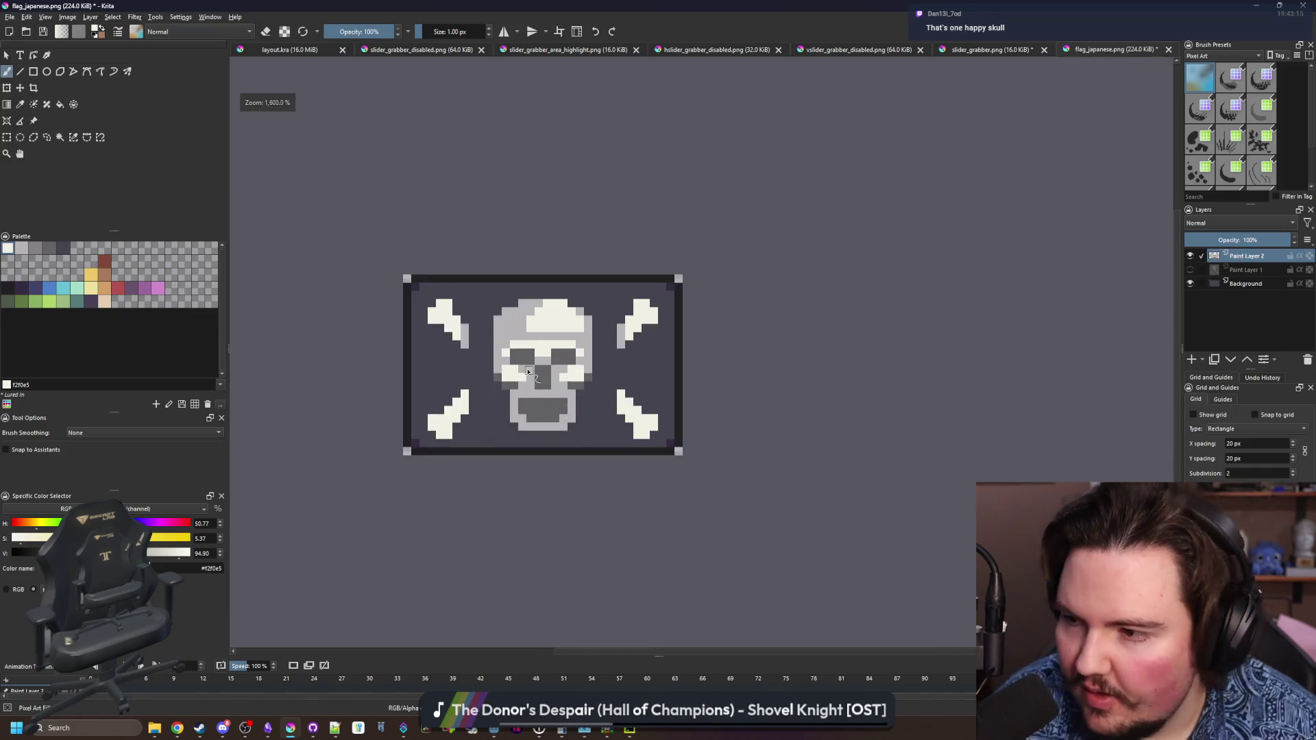
key(p)
scroll(560, 444, up, 2)
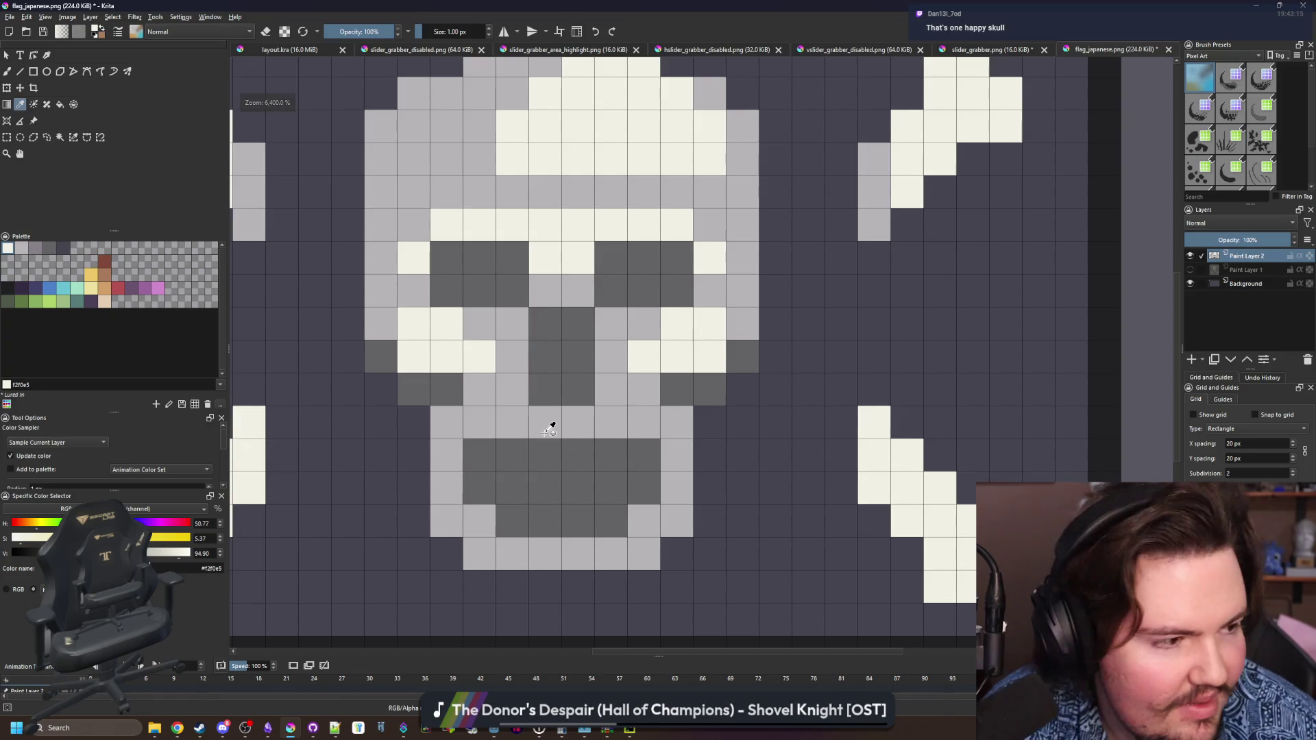
Sample the eye sockets' dark grey and paint the row beneath both eyes with it.
click(548, 456)
key(b)
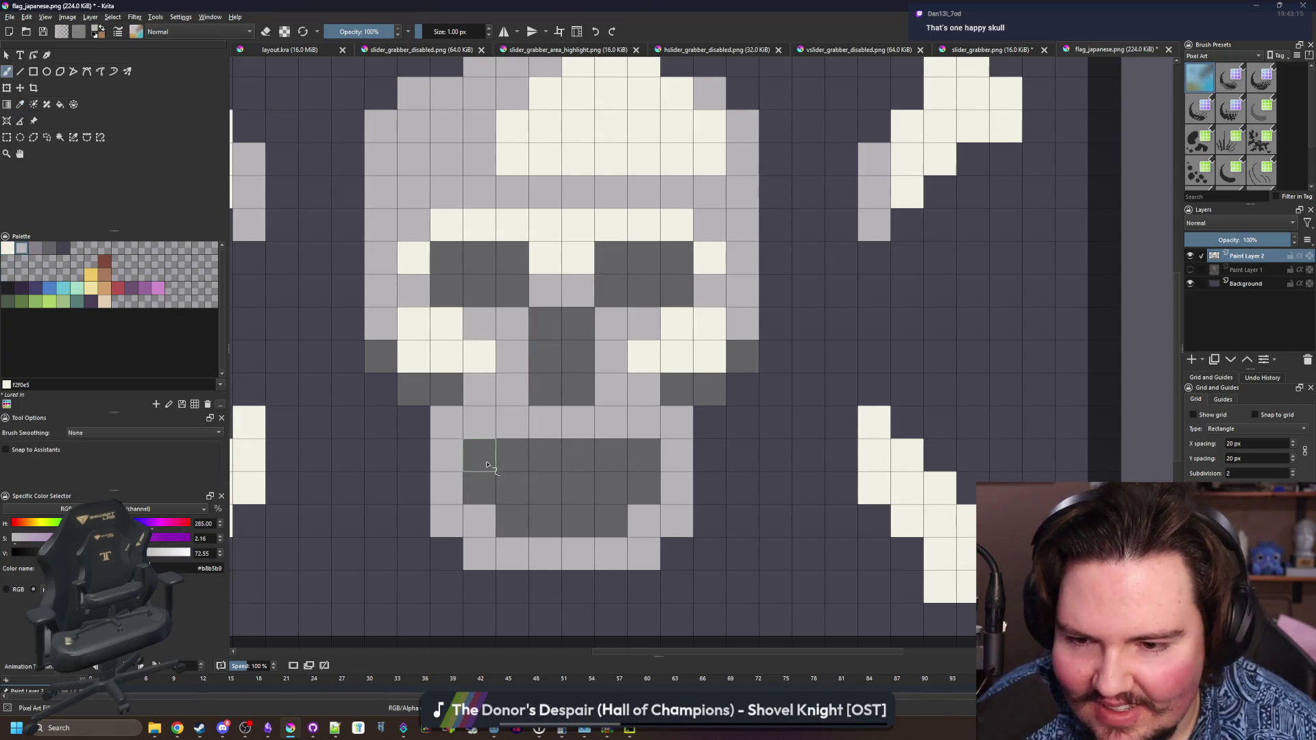
scroll(541, 348, up, 2)
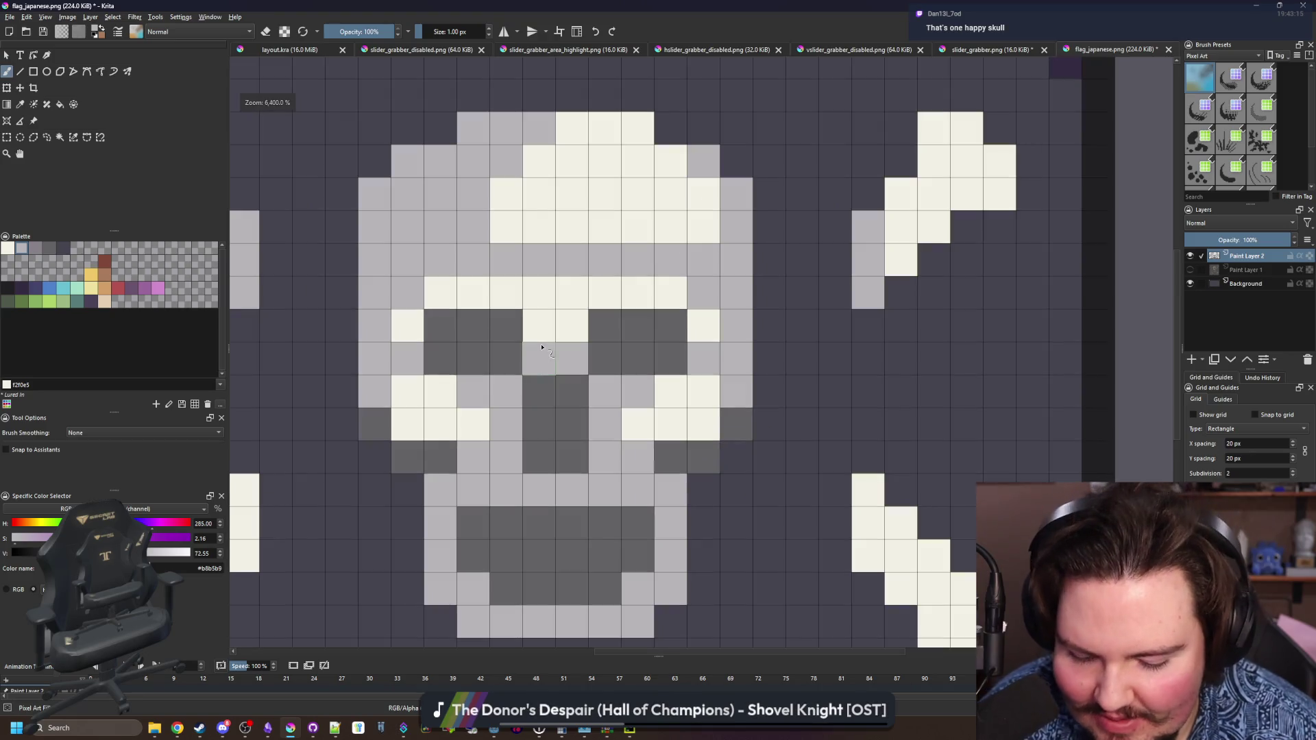
key(p)
click(472, 340)
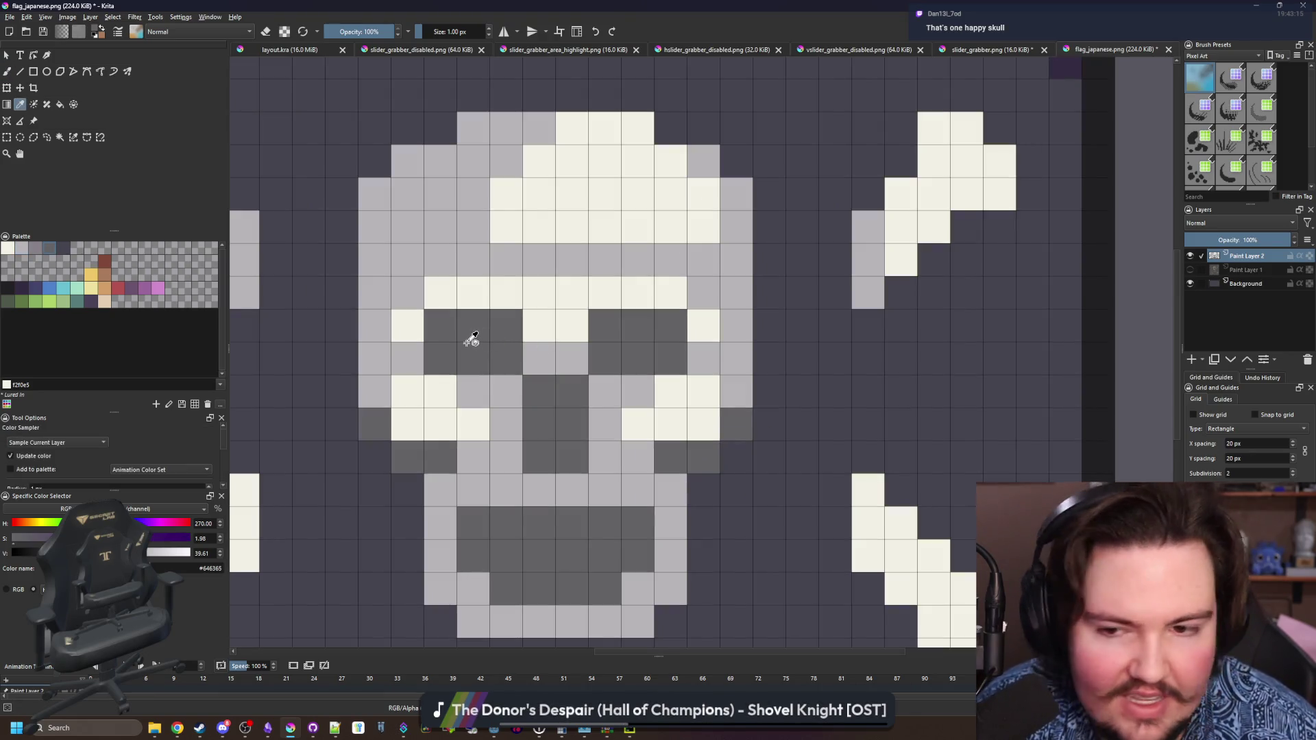
key(b)
drag(440, 391, 473, 390)
drag(637, 391, 670, 390)
Sample light grey #b8b5b9 and fill the skull's dark mouth with it.
scroll(517, 349, down, 6)
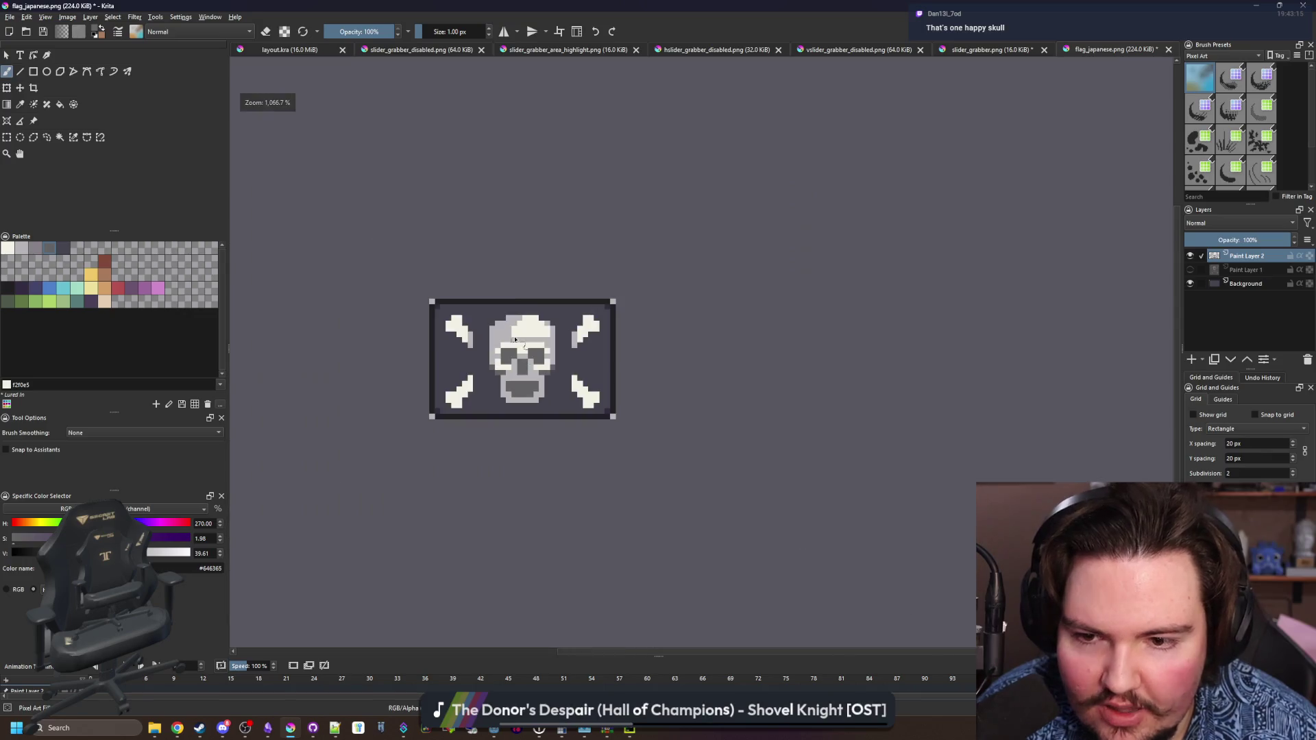
scroll(510, 343, up, 6)
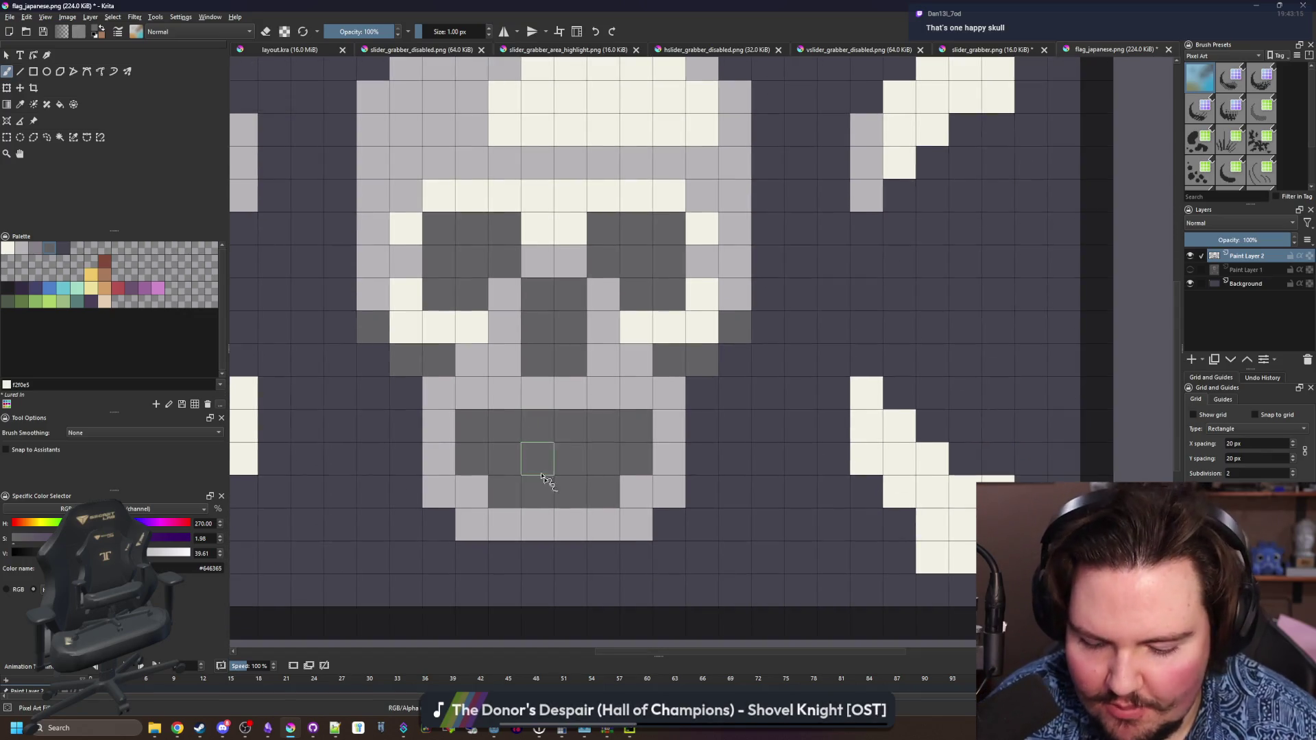
key(p)
click(525, 392)
key(b)
mouse_move(470, 425)
mouse_down()
mouse_move(484, 464)
mouse_move(616, 494)
mouse_move(587, 438)
mouse_up()
Sample the skull's cream #f2f0e5 for painting and review the skull.
key(p)
click(634, 332)
key(b)
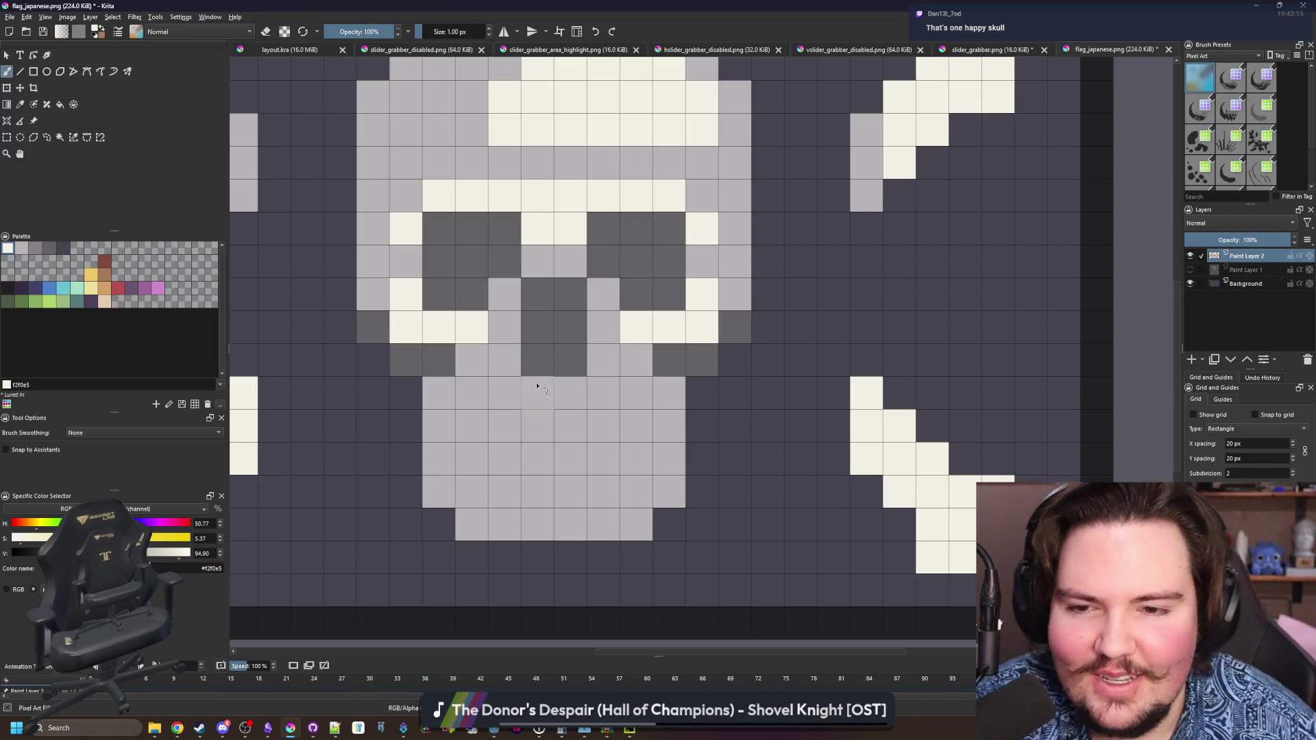
scroll(535, 411, down, 3)
scroll(568, 381, up, 2)
scroll(572, 390, up, 1)
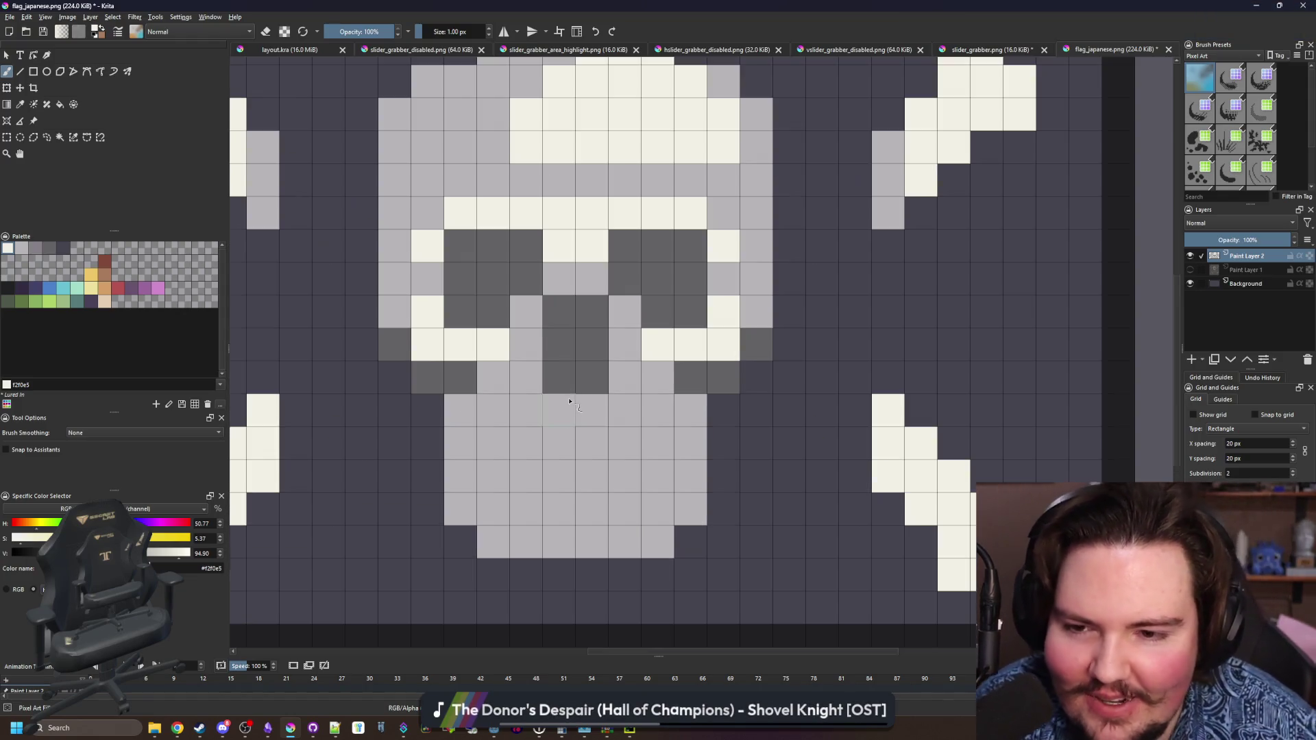
scroll(578, 405, down, 4)
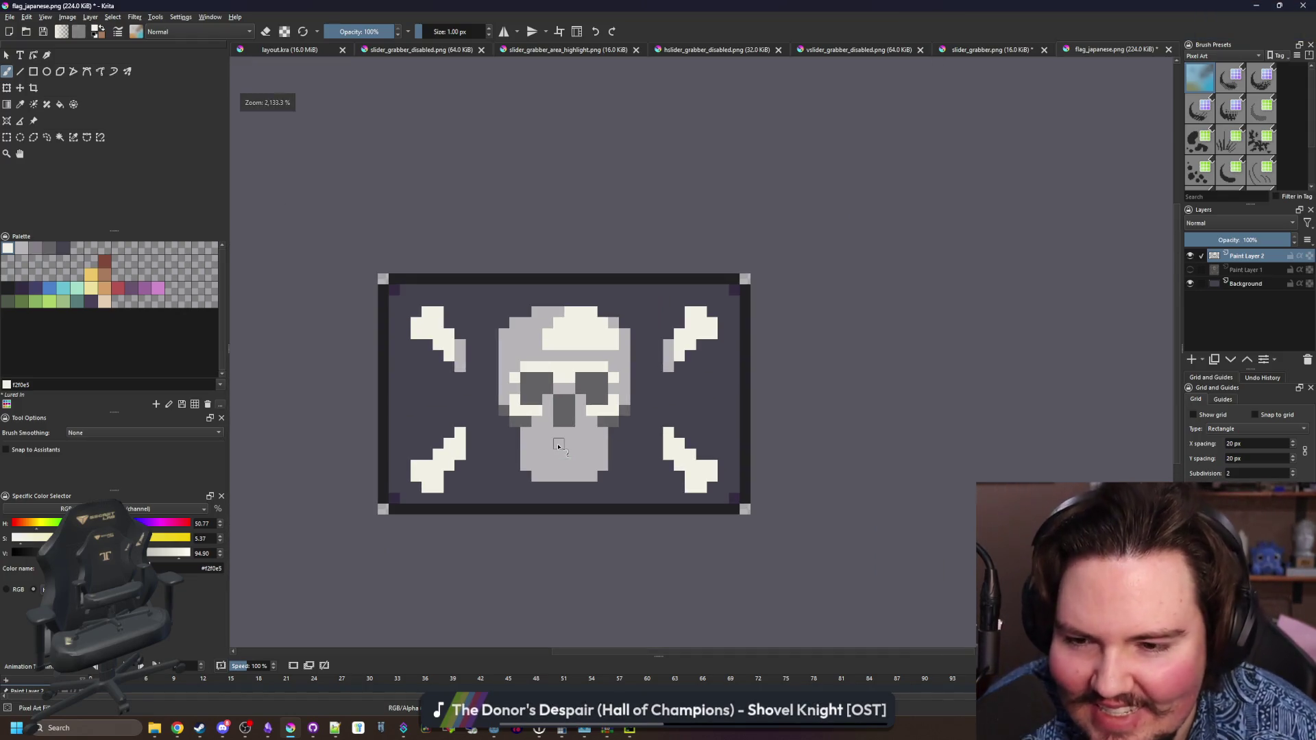
scroll(558, 447, up, 3)
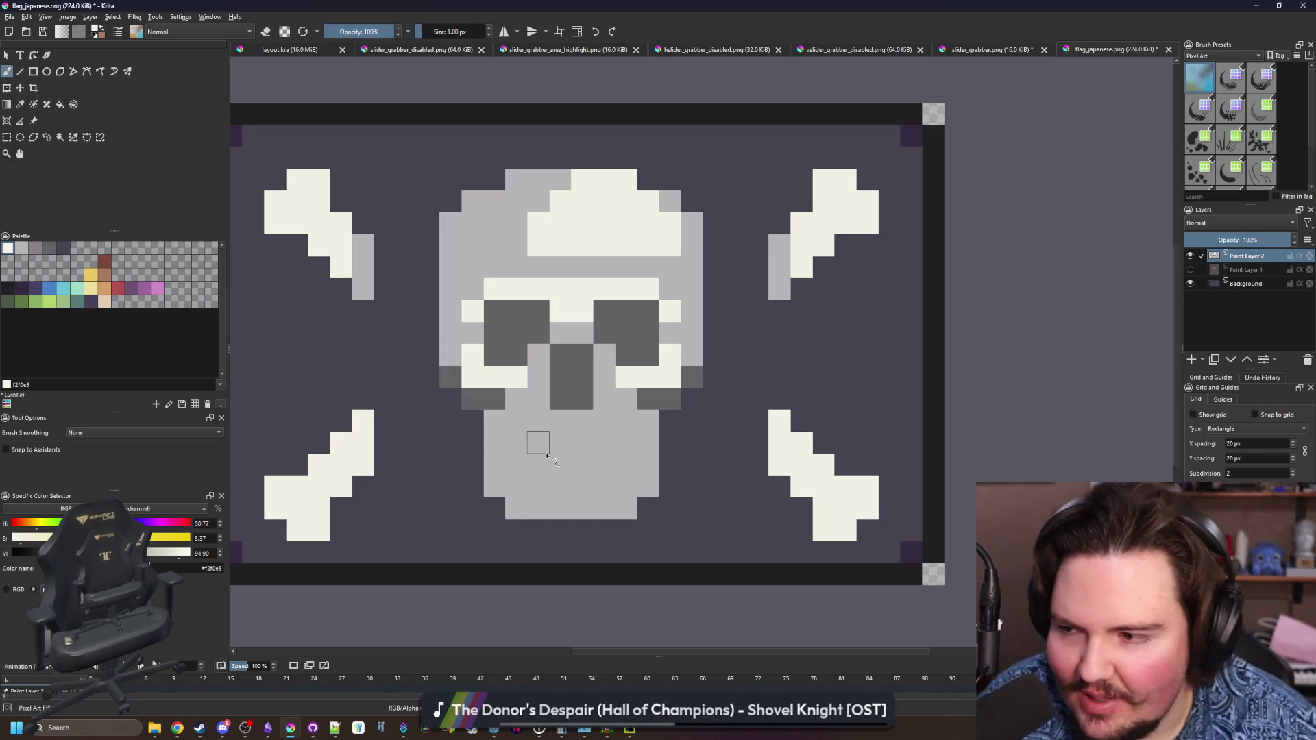
scroll(546, 455, up, 1)
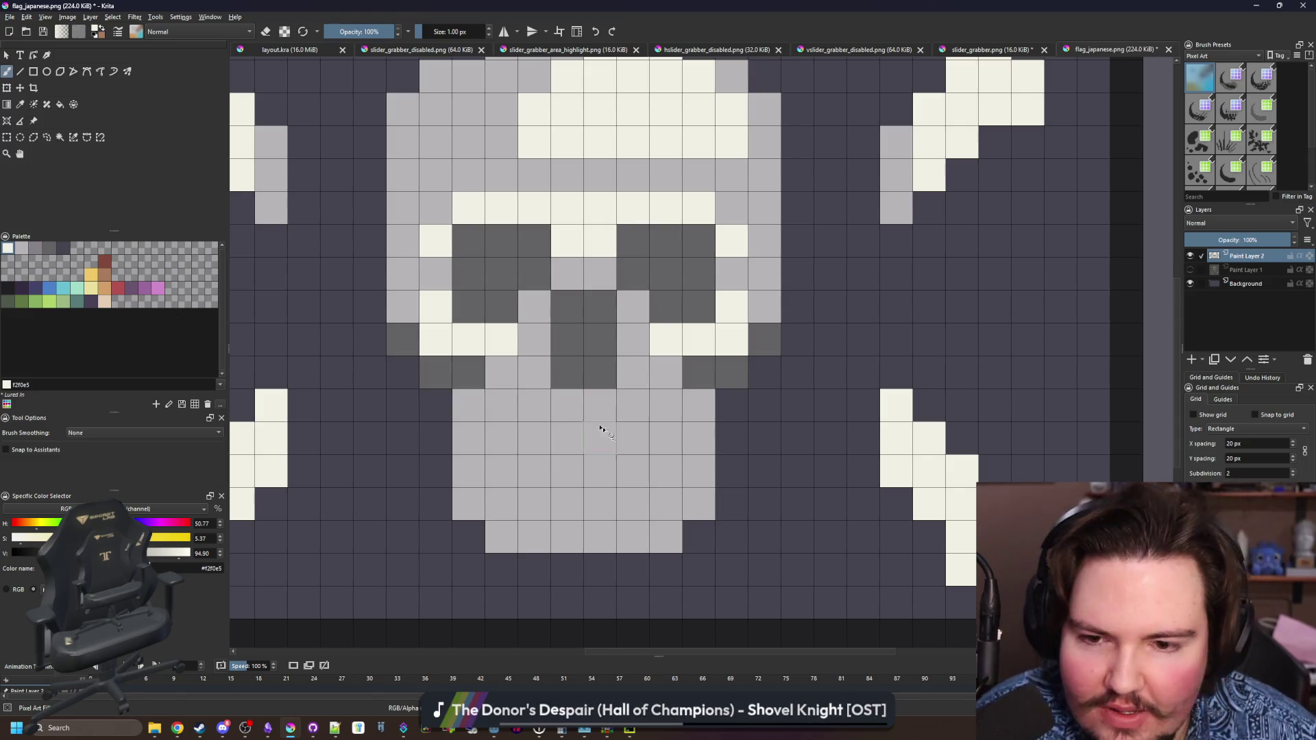
Paint cream #f2f0e5 rows across the jaw, undoing the lower row and repainting the bottom rows.
mouse_move(543, 411)
mouse_down()
mouse_move(596, 400)
mouse_move(634, 437)
mouse_move(652, 435)
mouse_move(518, 452)
mouse_up()
key(ctrl+z)
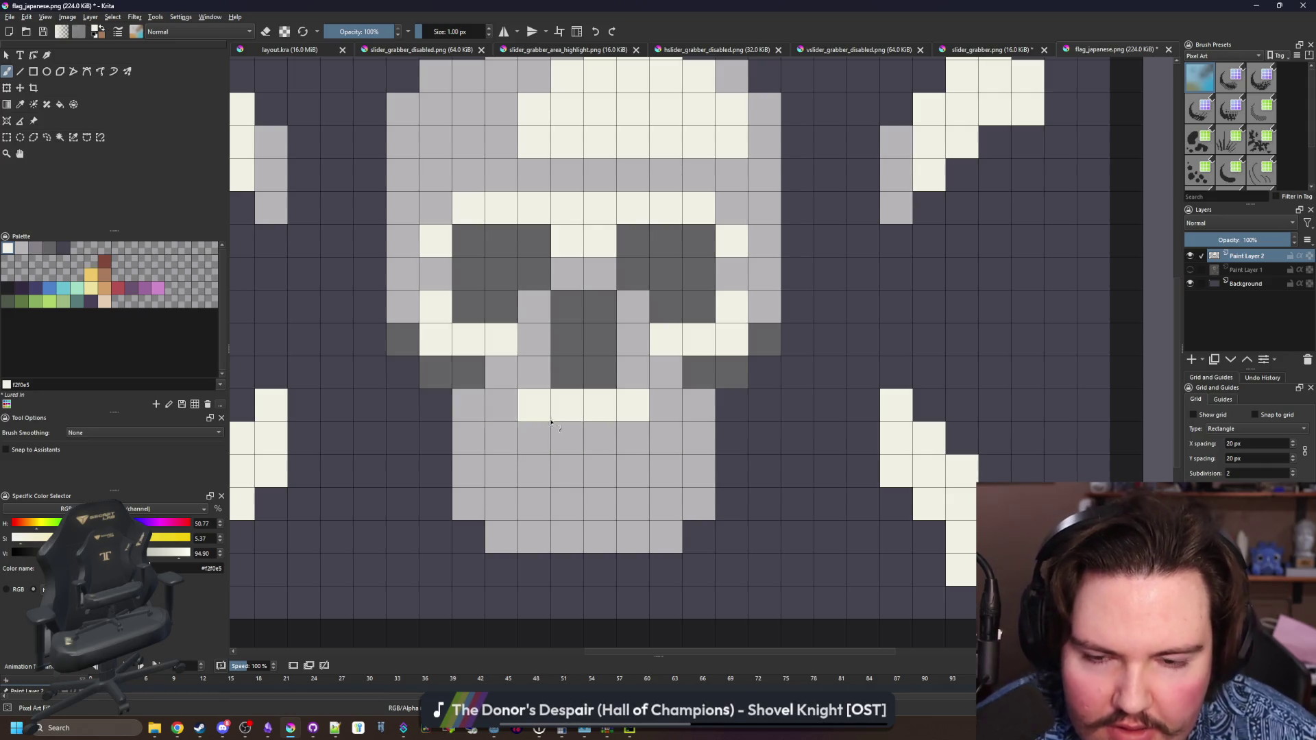
drag(650, 446, 618, 429)
mouse_move(501, 525)
mouse_down()
mouse_move(567, 523)
mouse_move(602, 505)
mouse_move(468, 494)
mouse_up()
click(621, 474)
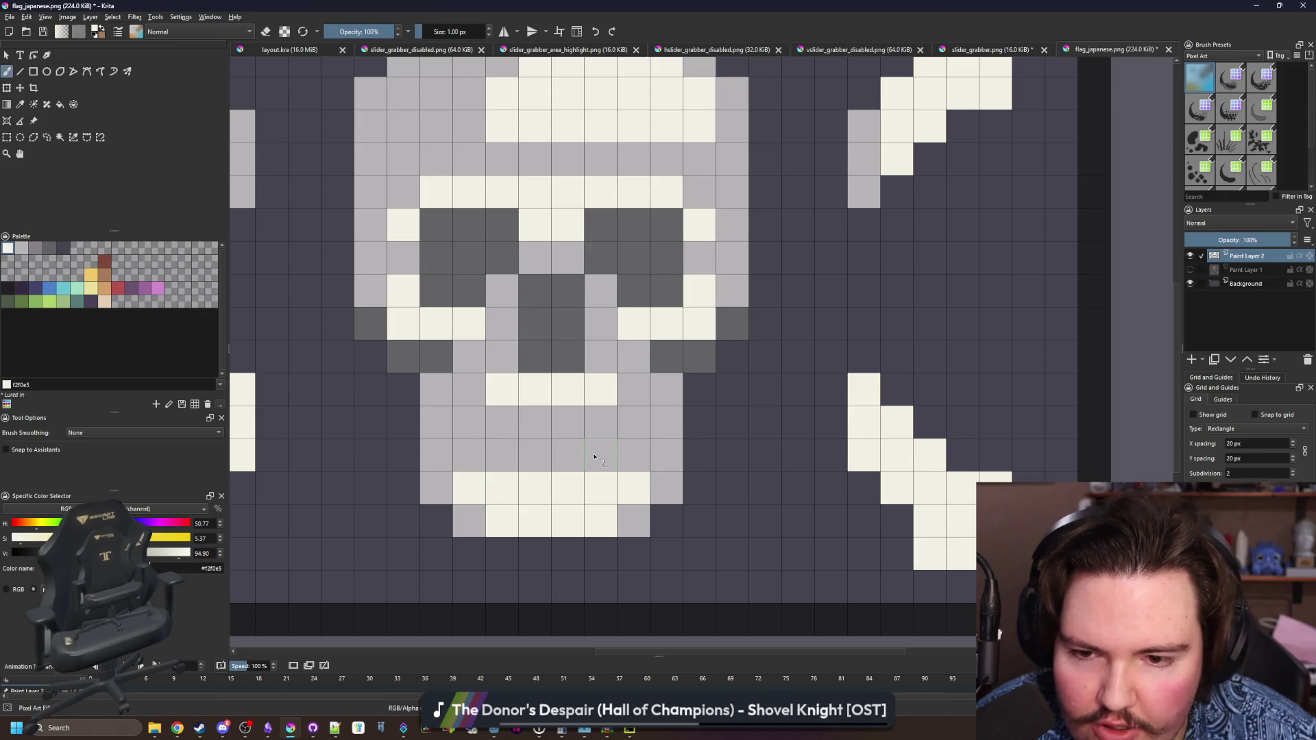
Pick dark grey #646365 and paint alternating teeth cells in a checkerboard pattern.
ctrl+click(693, 363)
click(490, 425)
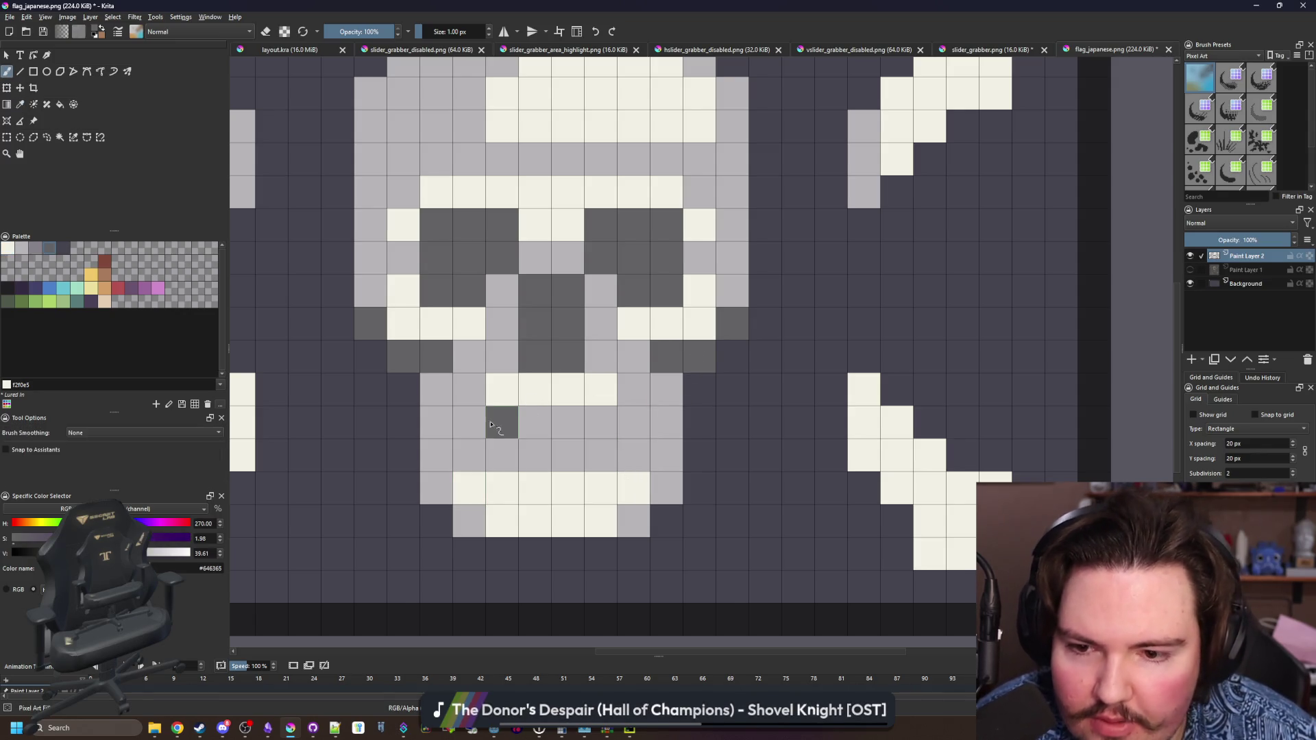
click(567, 420)
click(623, 426)
click(603, 455)
click(535, 454)
click(484, 464)
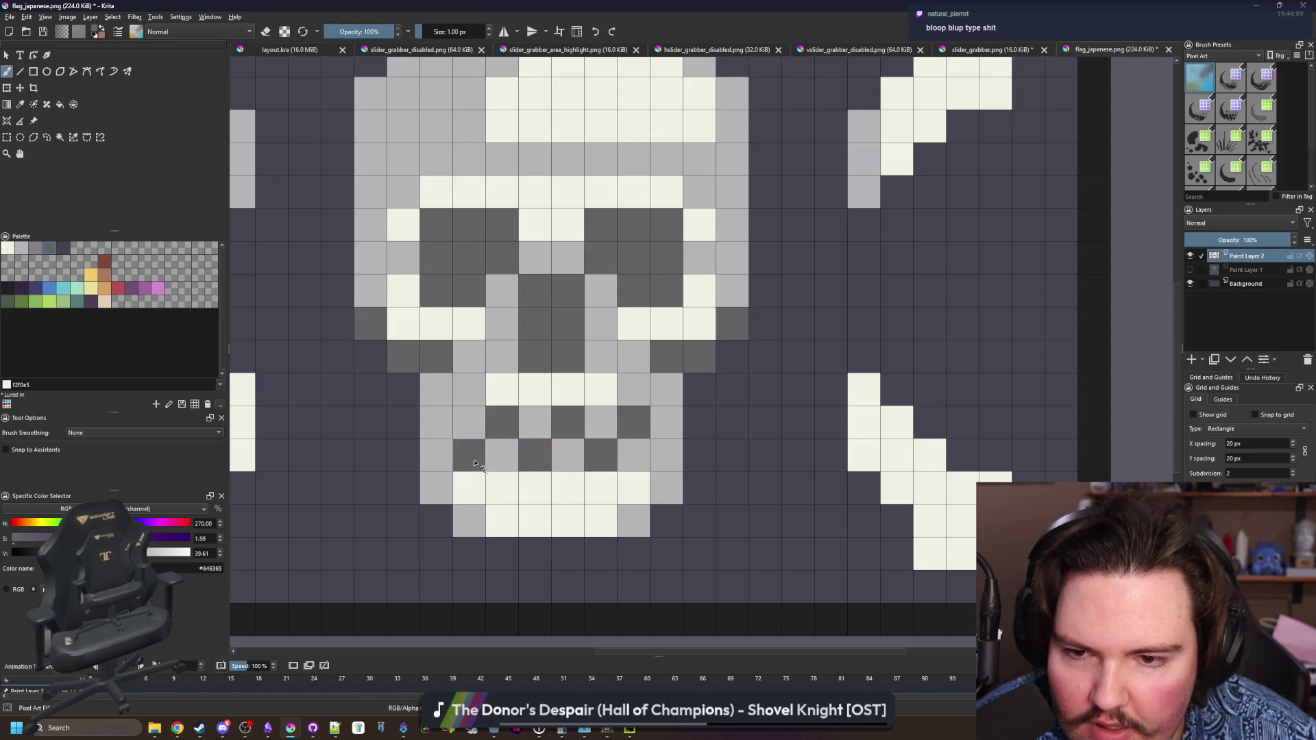
scroll(506, 342, down, 8)
scroll(505, 342, up, 10)
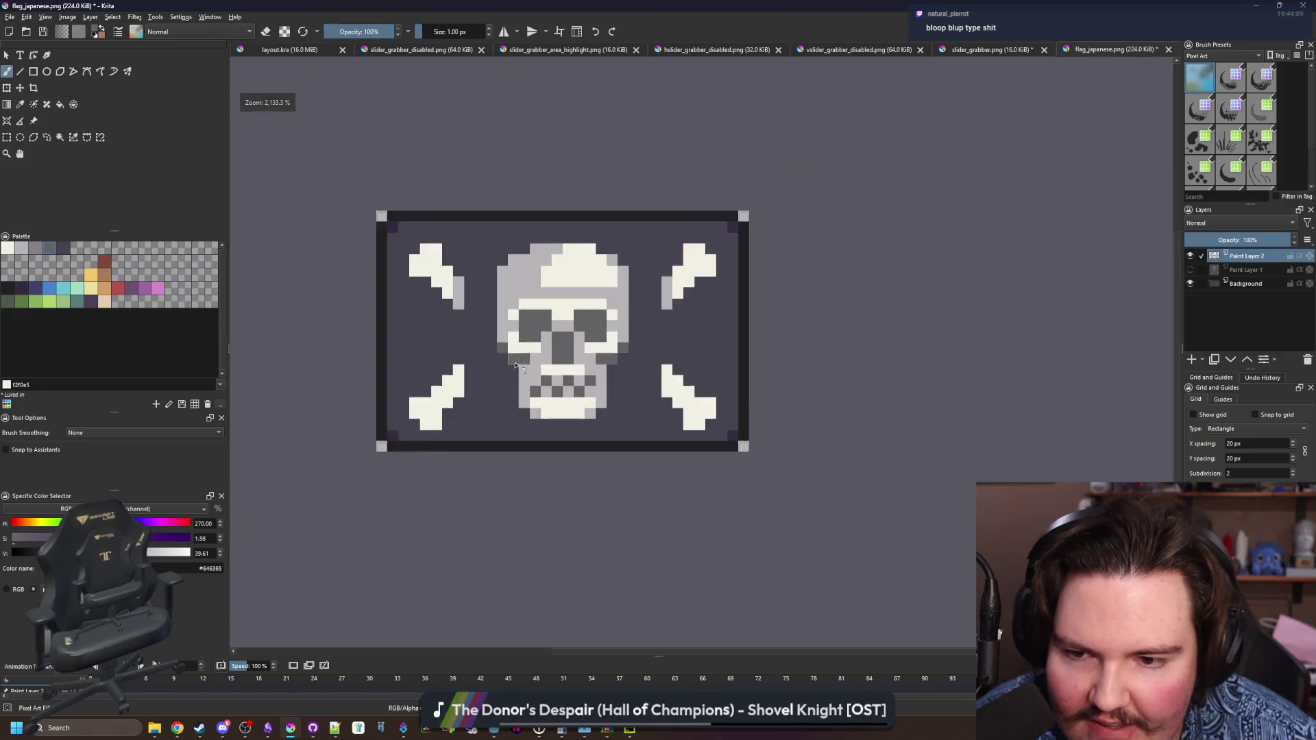
Add two more dark grey teeth cells, then choose the purple-grey palette shade.
key(p)
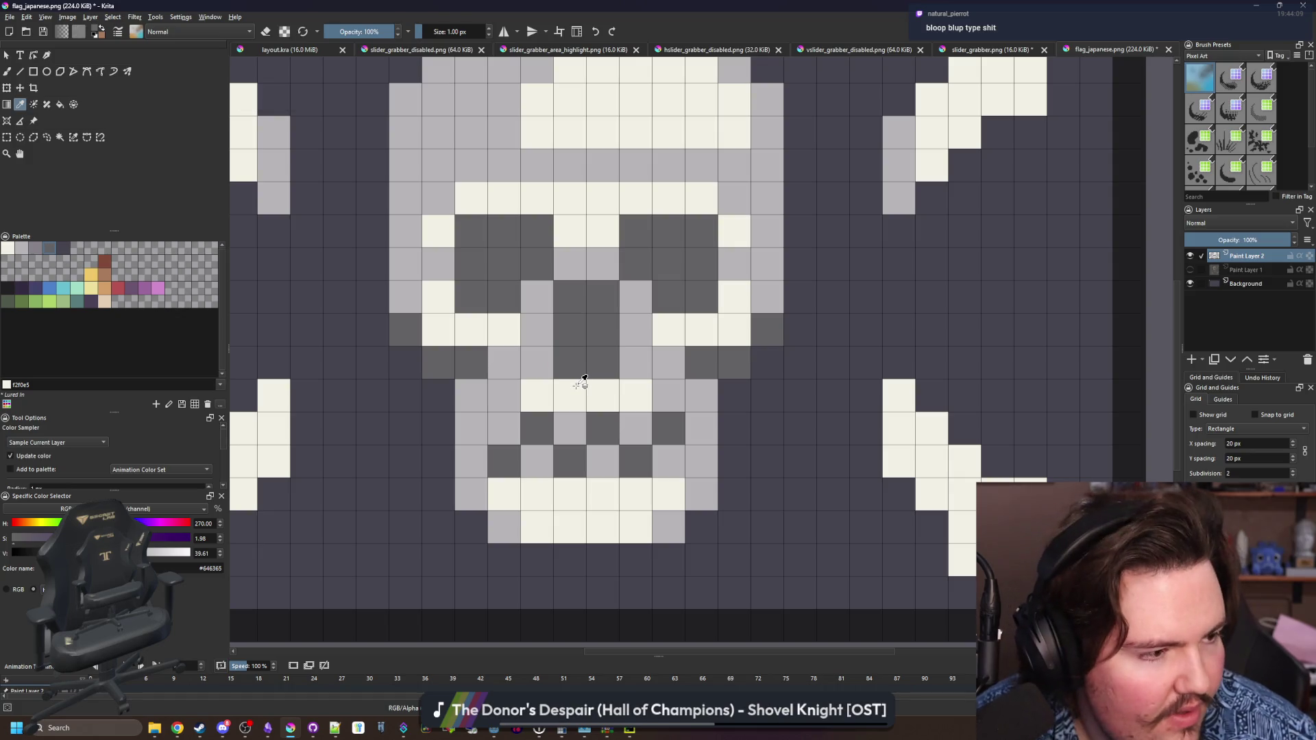
drag(583, 379, 597, 410)
key(b)
drag(519, 457, 555, 493)
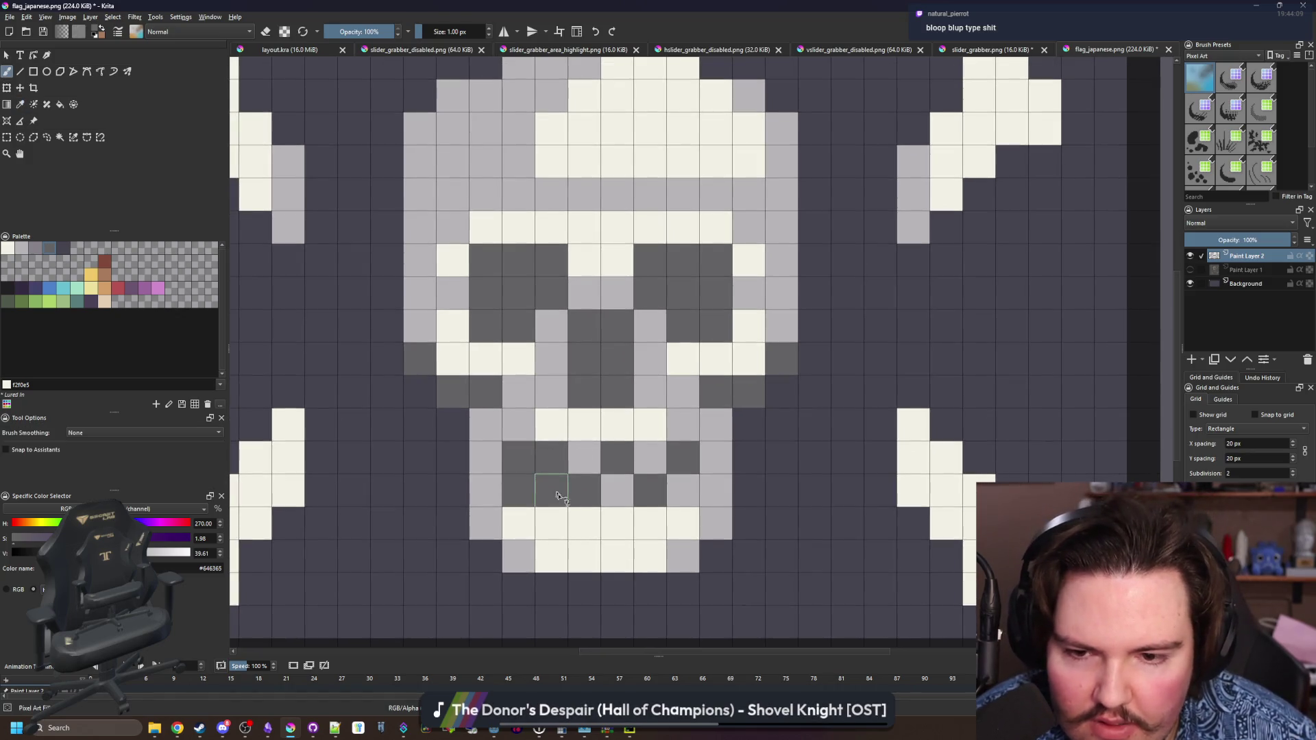
scroll(583, 501, down, 8)
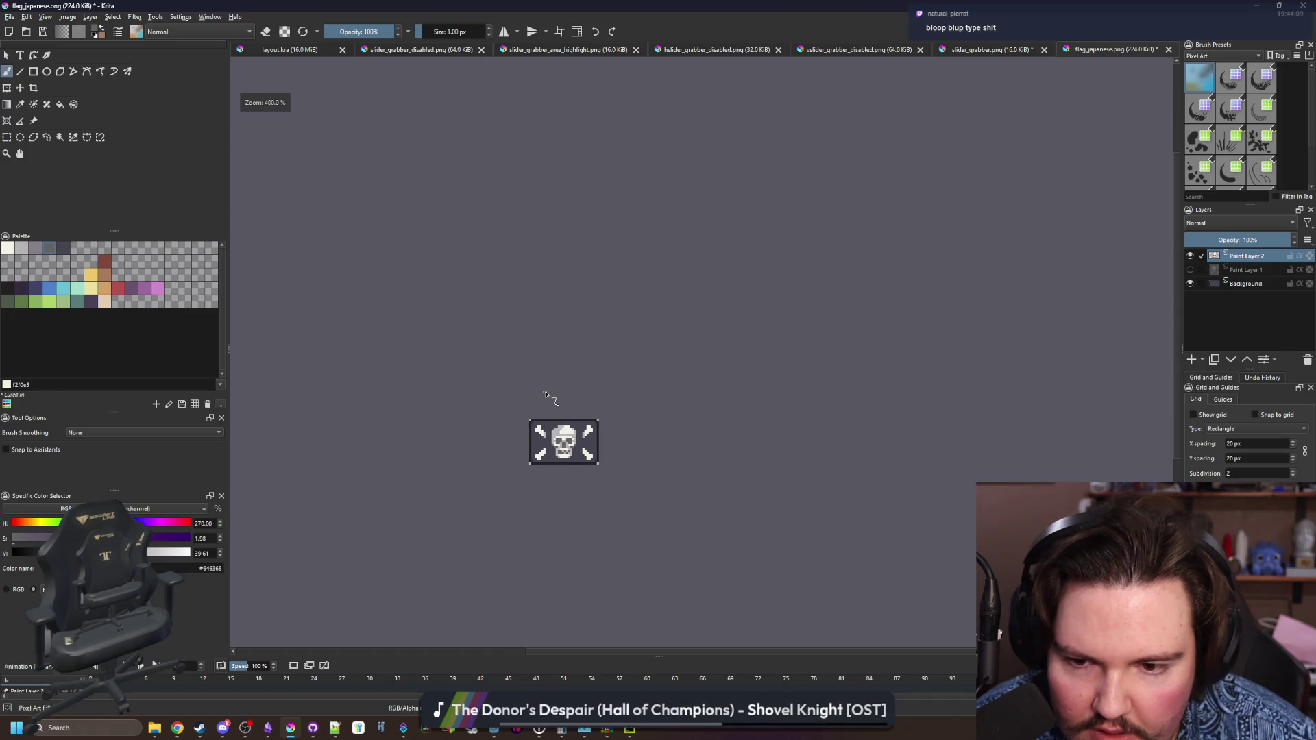
scroll(562, 459, up, 8)
key(p)
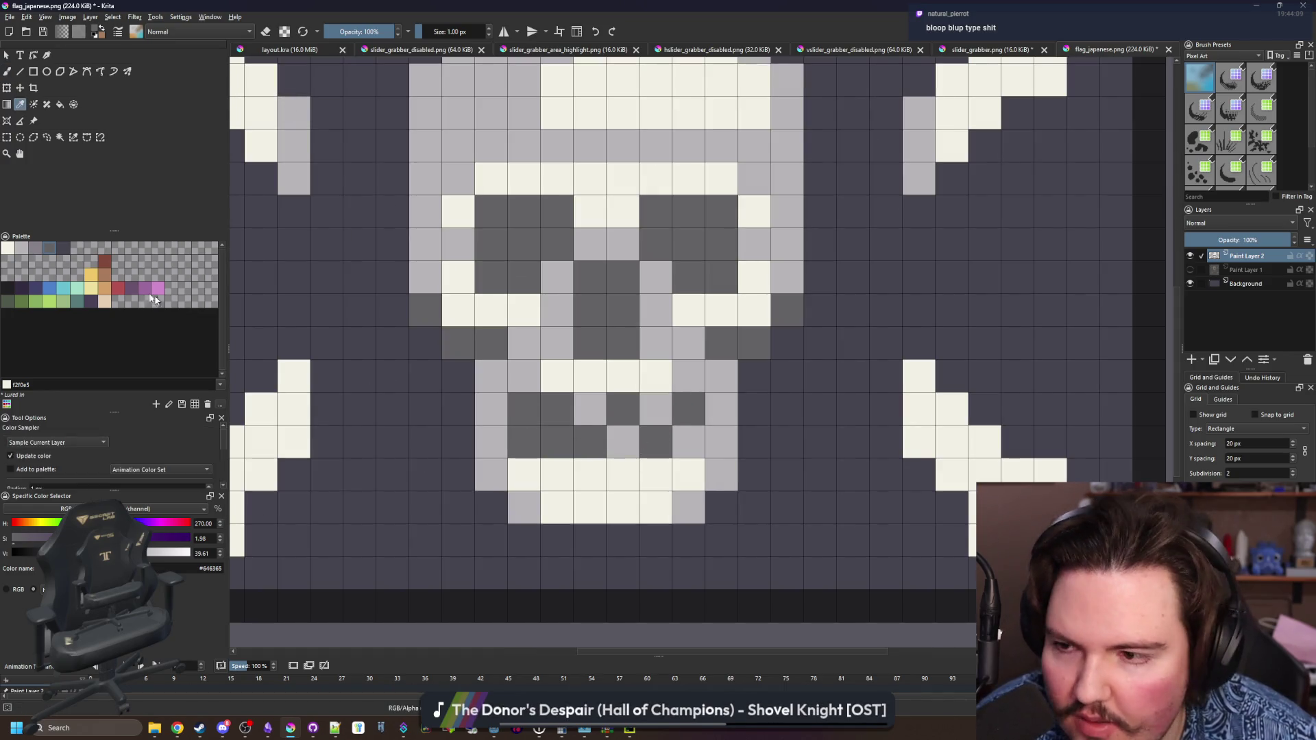
click(40, 251)
Shade the skull's upper-left with purple-grey and restore two shaded cells to light grey.
key(b)
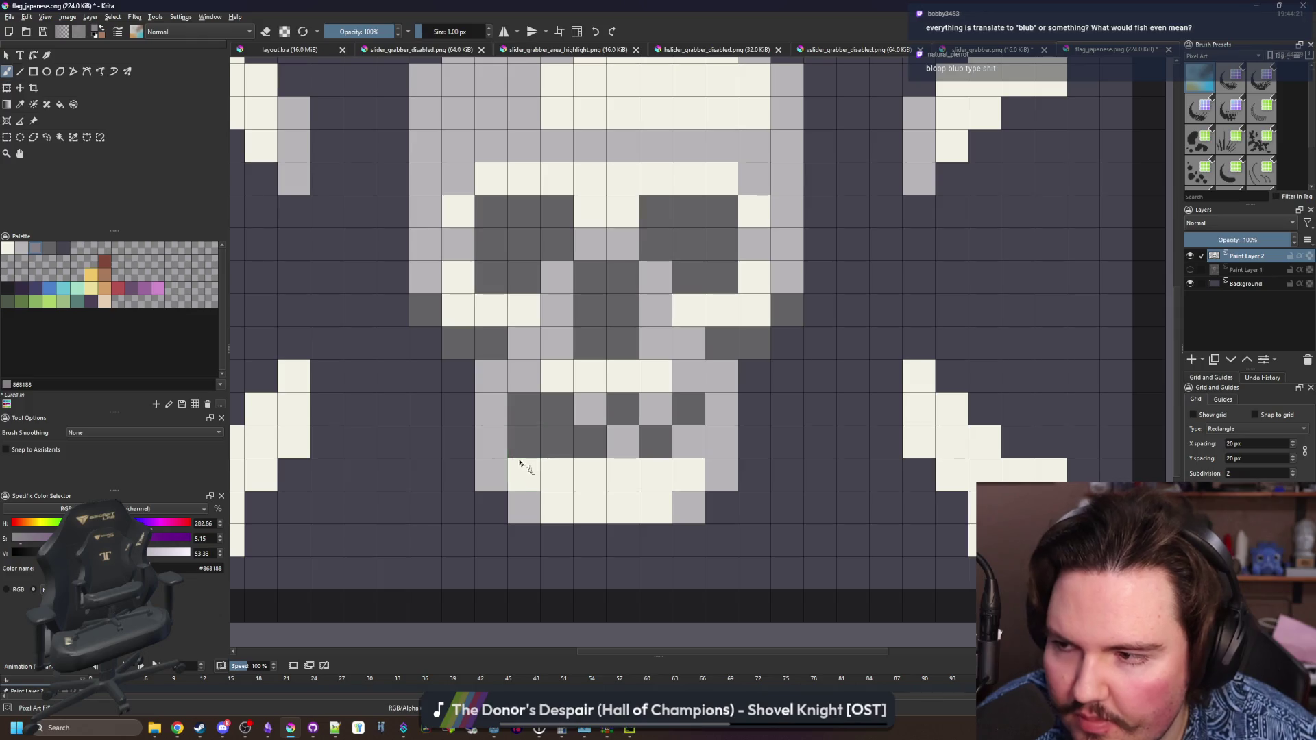
click(521, 446)
scroll(521, 445, down, 8)
scroll(357, 264, up, 8)
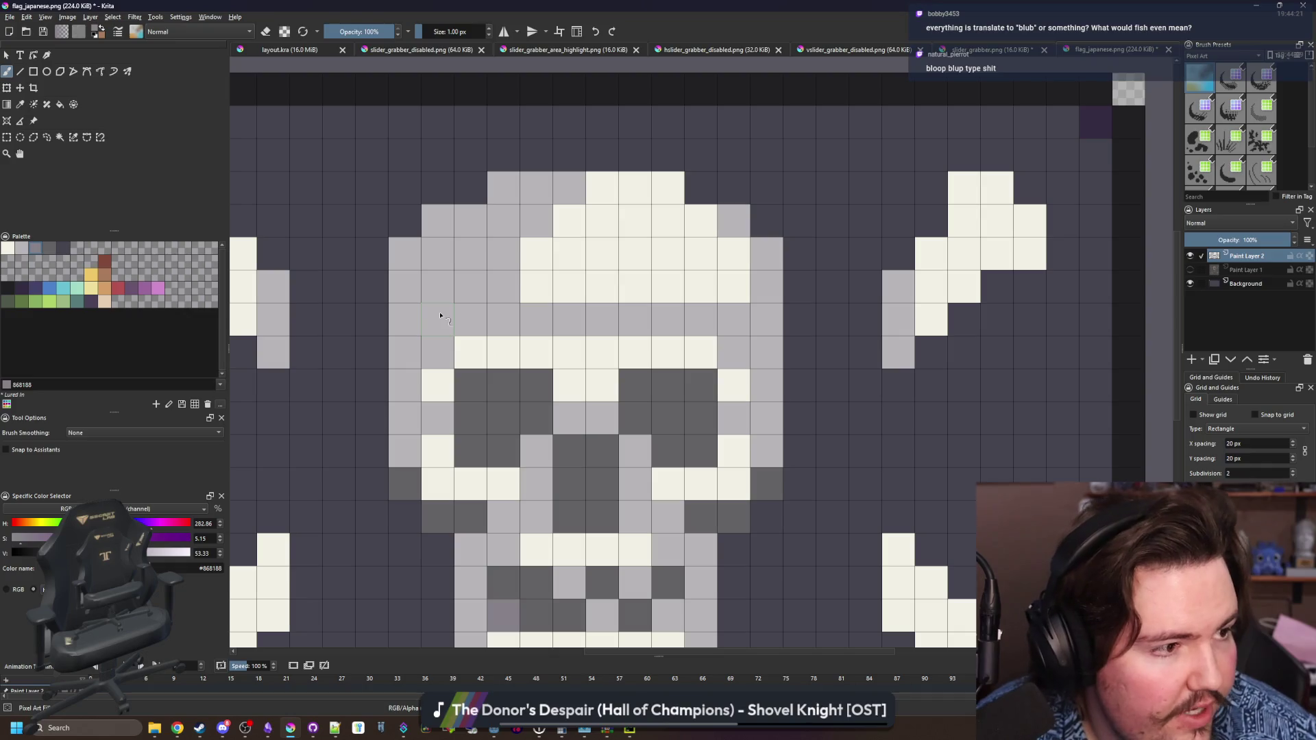
mouse_move(460, 325)
mouse_down()
mouse_move(438, 288)
mouse_move(442, 254)
mouse_move(500, 219)
mouse_move(506, 297)
mouse_move(559, 327)
mouse_up()
ctrl+click(589, 315)
click(535, 288)
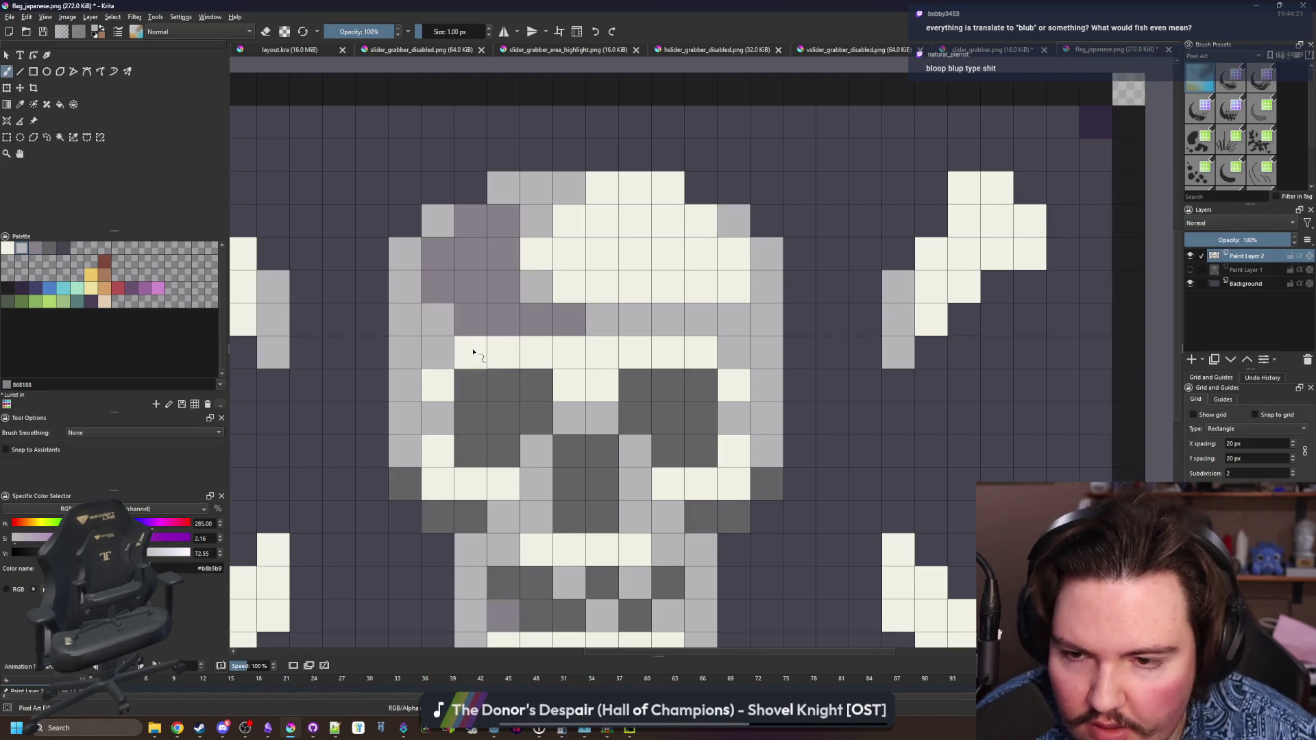
click(476, 353)
ctrl+click(483, 322)
click(436, 352)
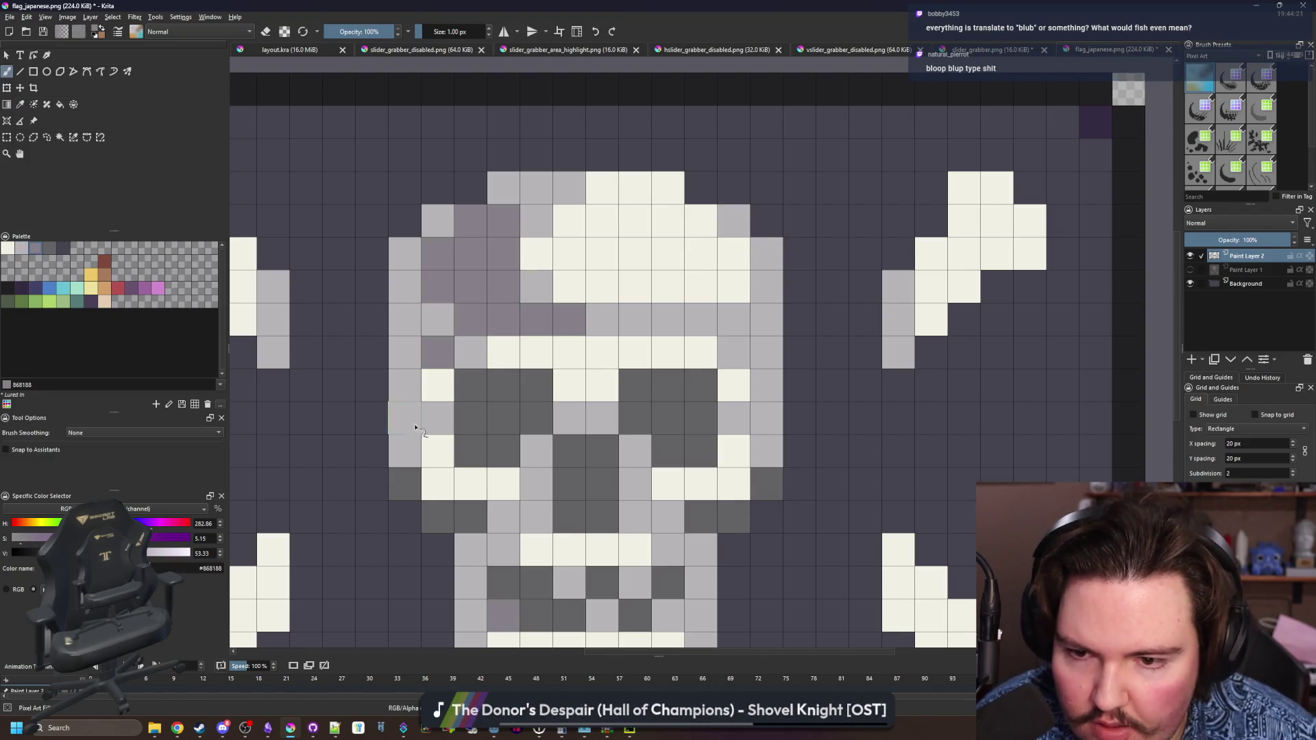
key(ctrl+z)
Add purple-grey shading to the skull's jaw cells and both crown edges.
scroll(449, 309, down, 3)
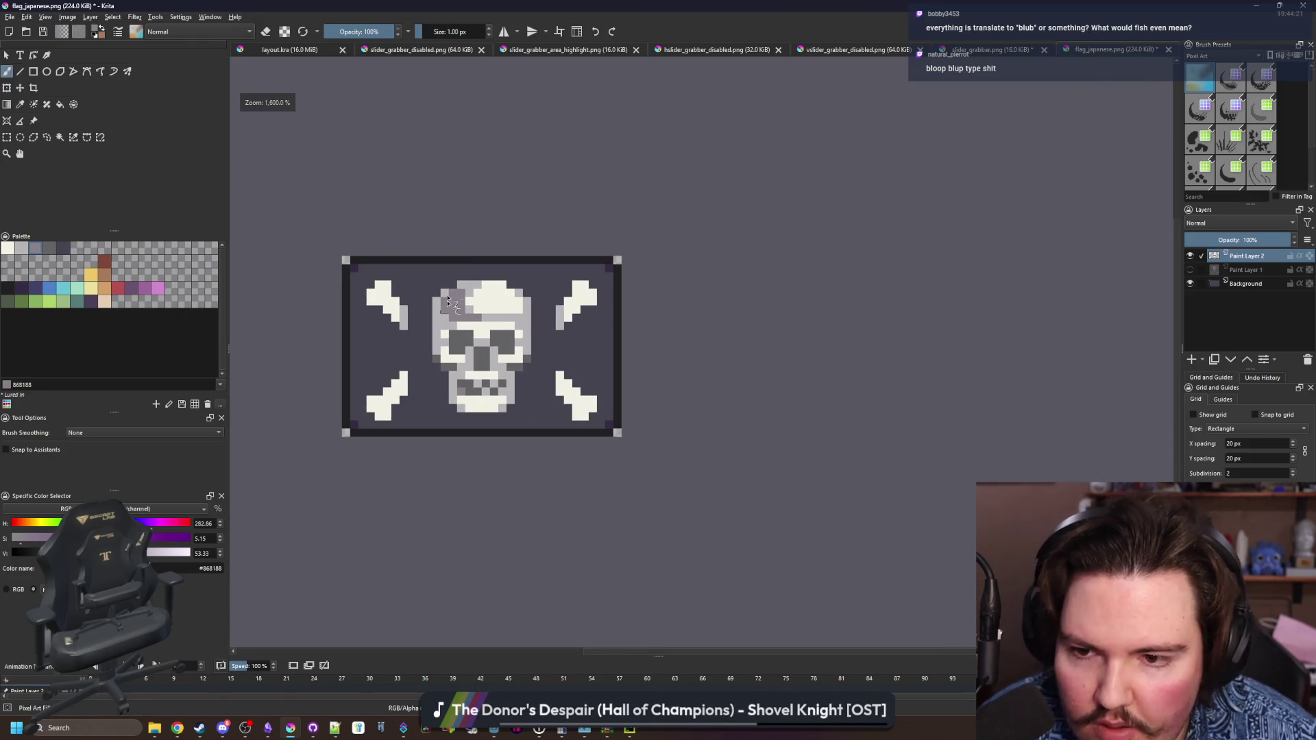
scroll(444, 310, down, 2)
scroll(445, 267, up, 5)
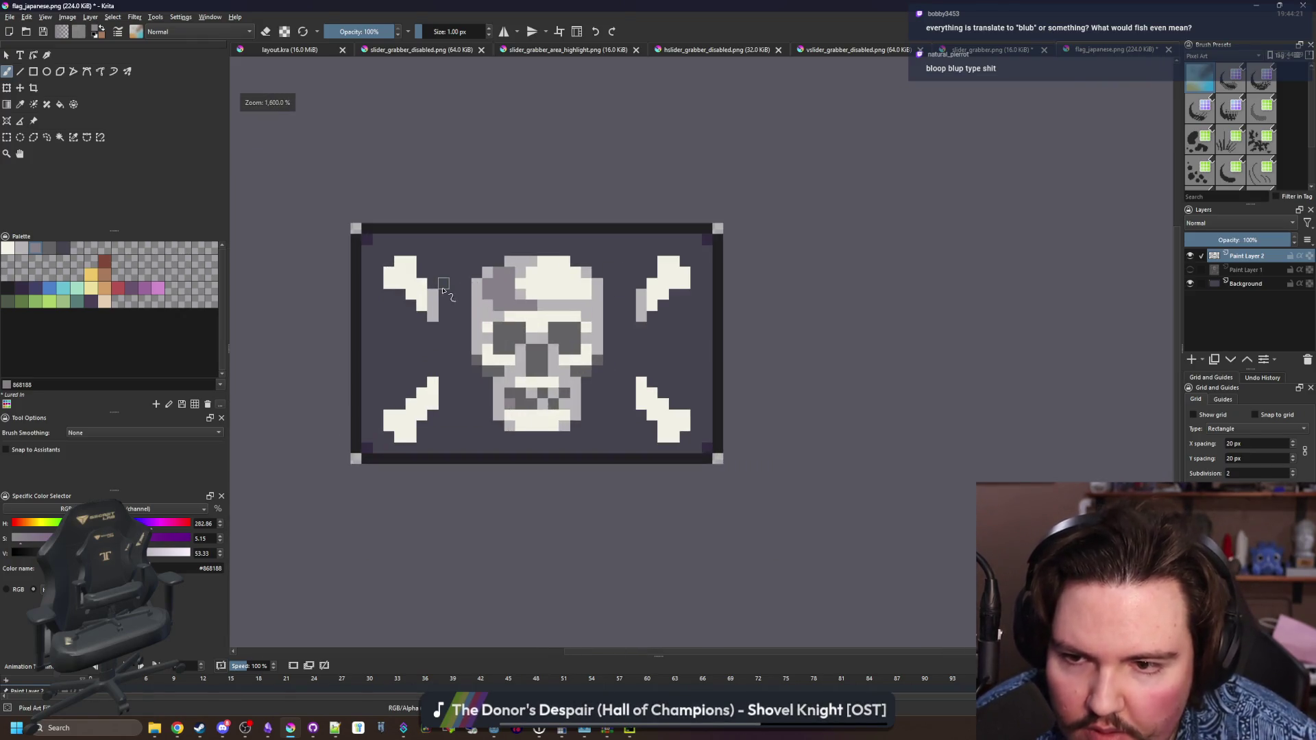
drag(497, 424, 539, 424)
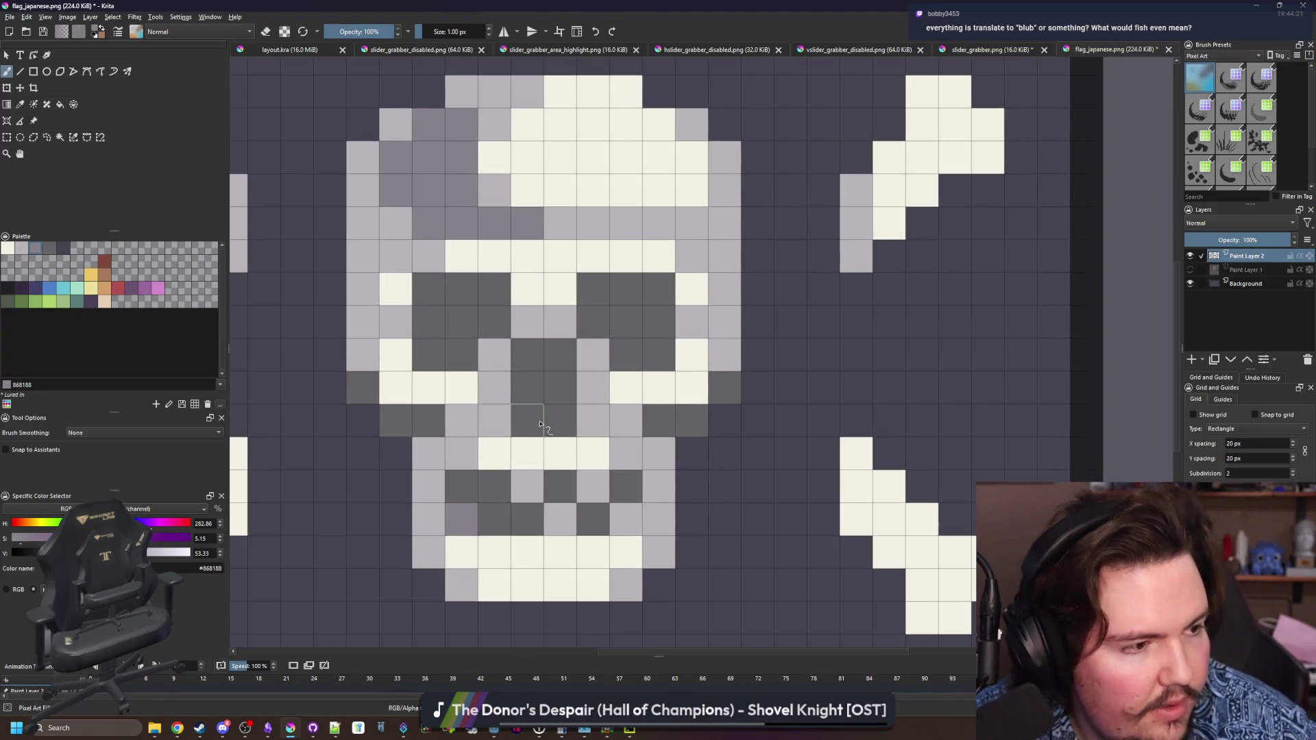
click(466, 423)
click(625, 421)
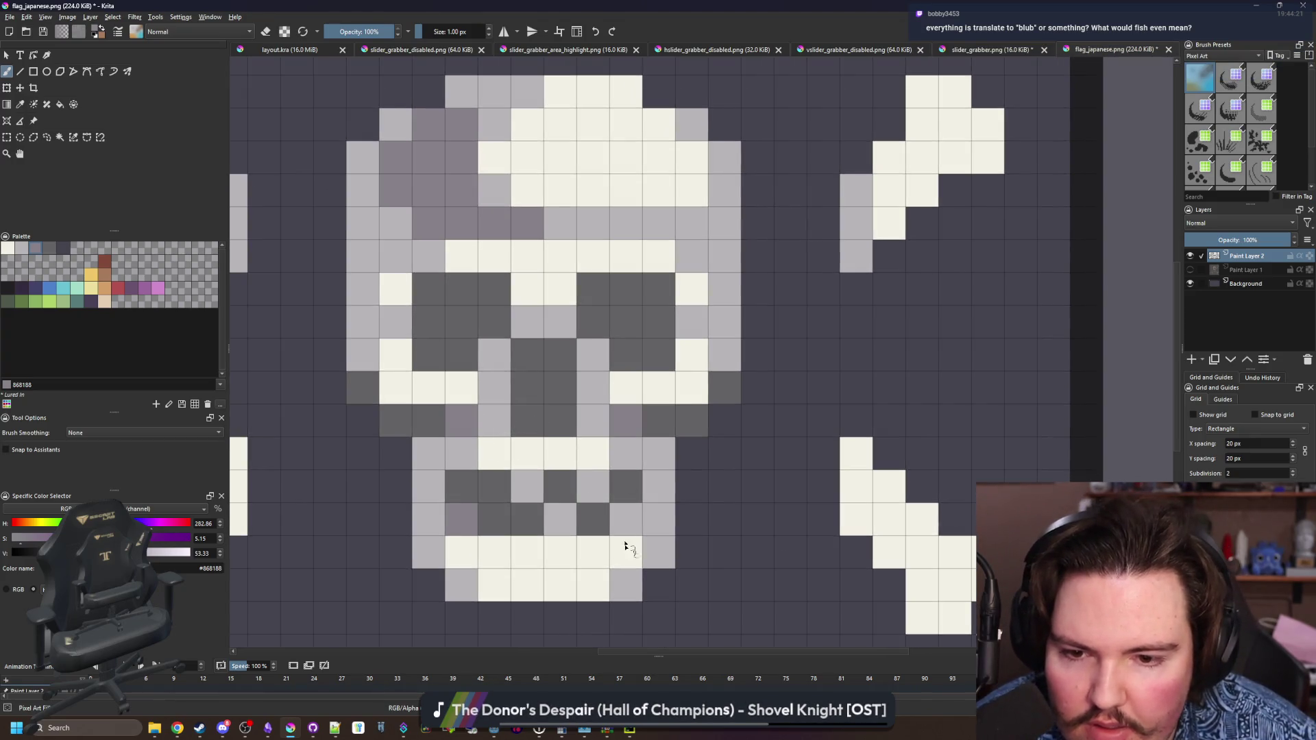
scroll(548, 536, down, 1)
click(462, 568)
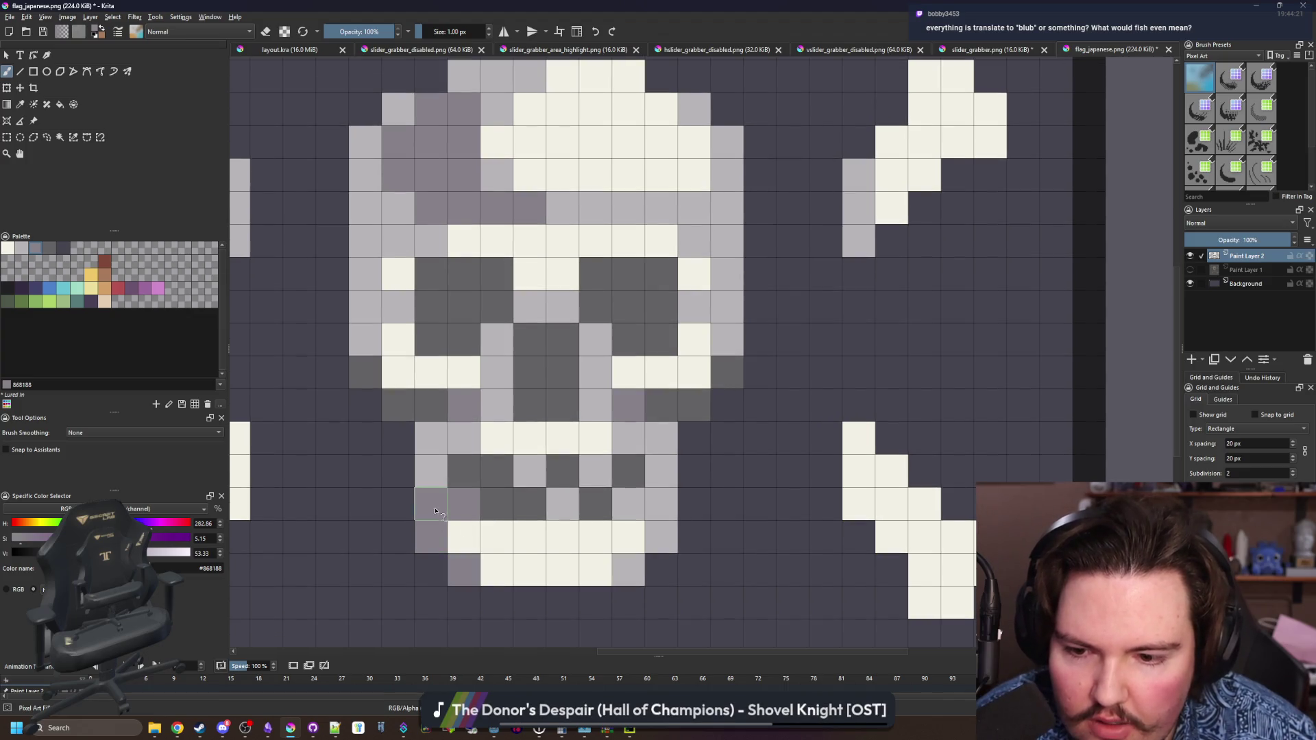
click(431, 503)
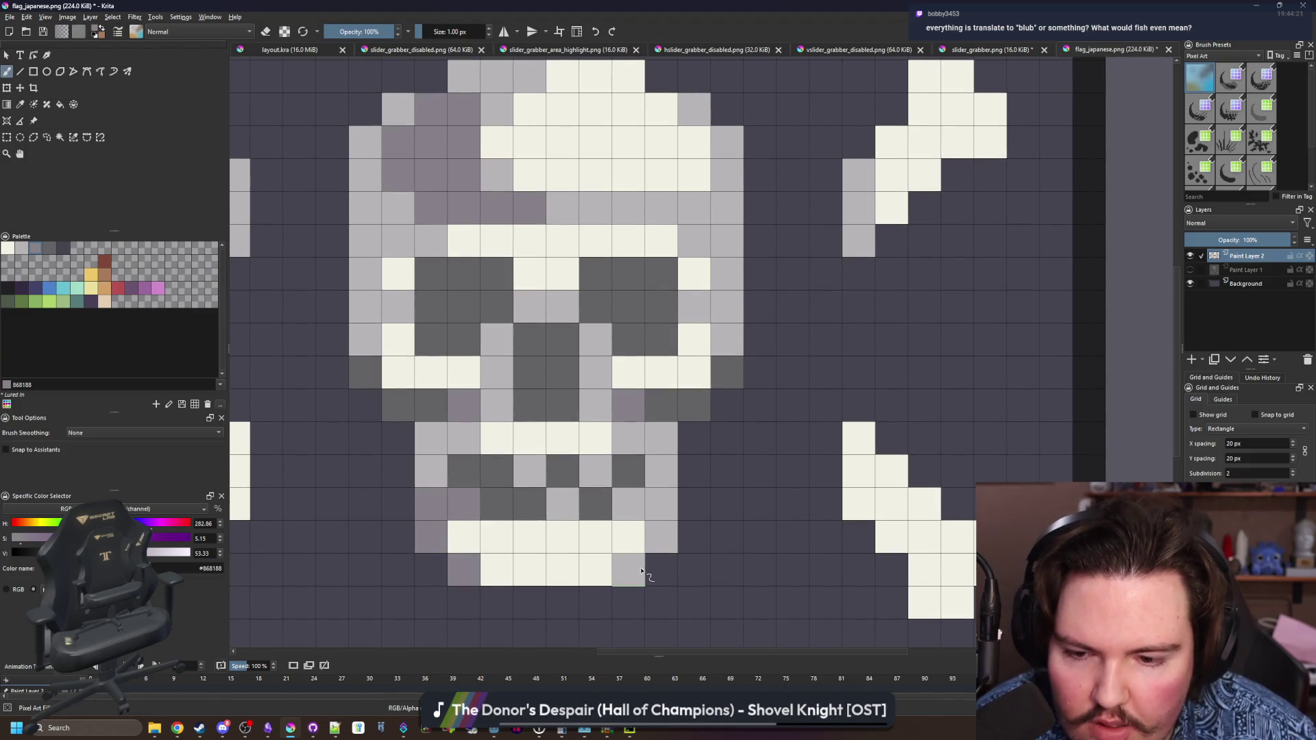
click(661, 538)
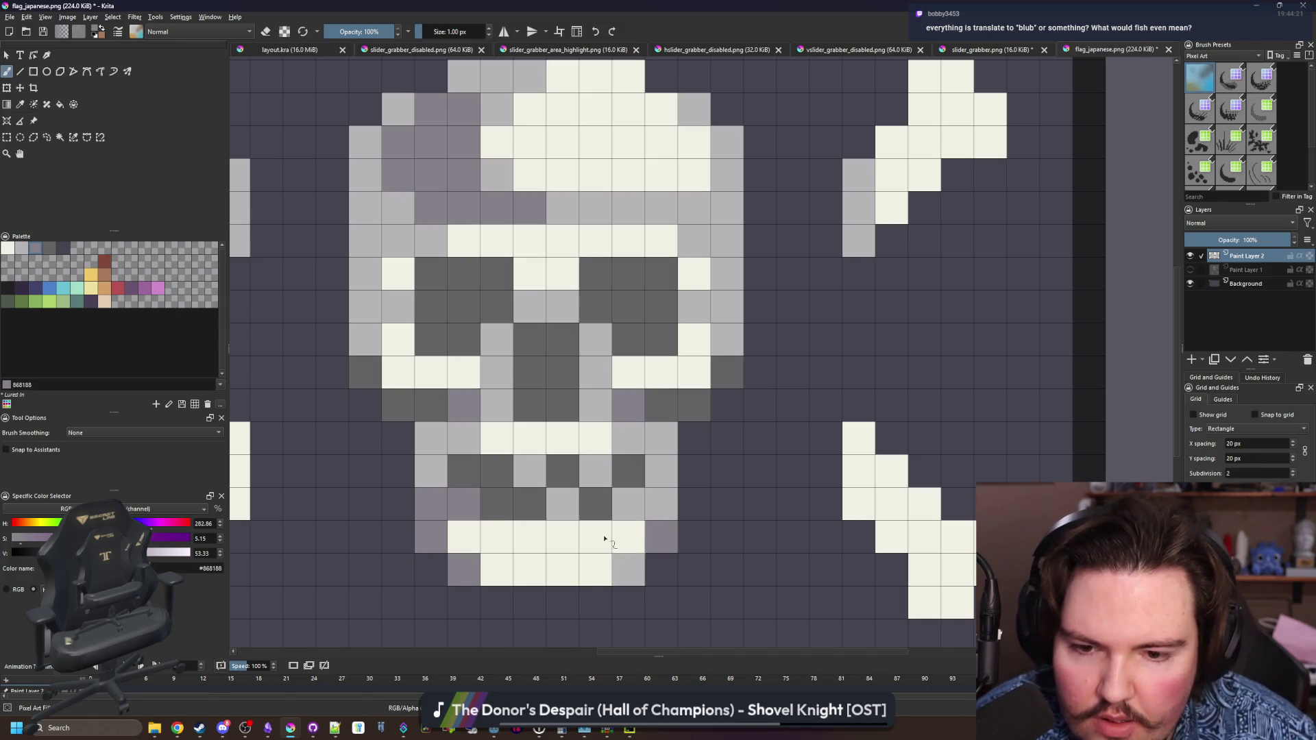
scroll(540, 505, down, 2)
scroll(582, 410, up, 1)
click(461, 269)
click(615, 268)
scroll(576, 414, down, 4)
scroll(552, 388, up, 4)
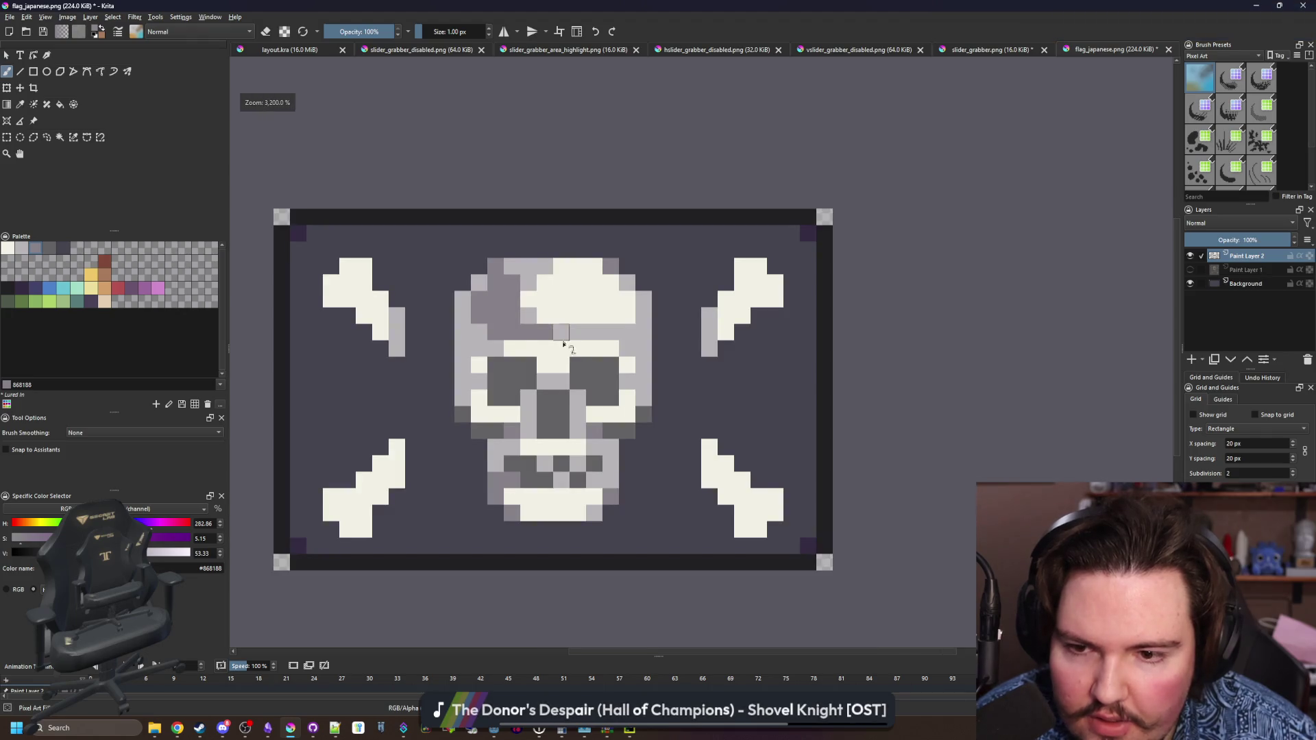
scroll(553, 387, up, 1)
Paint mirrored dark grey columns beside both cheeks and outside both eyes.
ctrl+click(479, 377)
drag(405, 377, 405, 410)
drag(702, 377, 702, 410)
scroll(560, 379, down, 10)
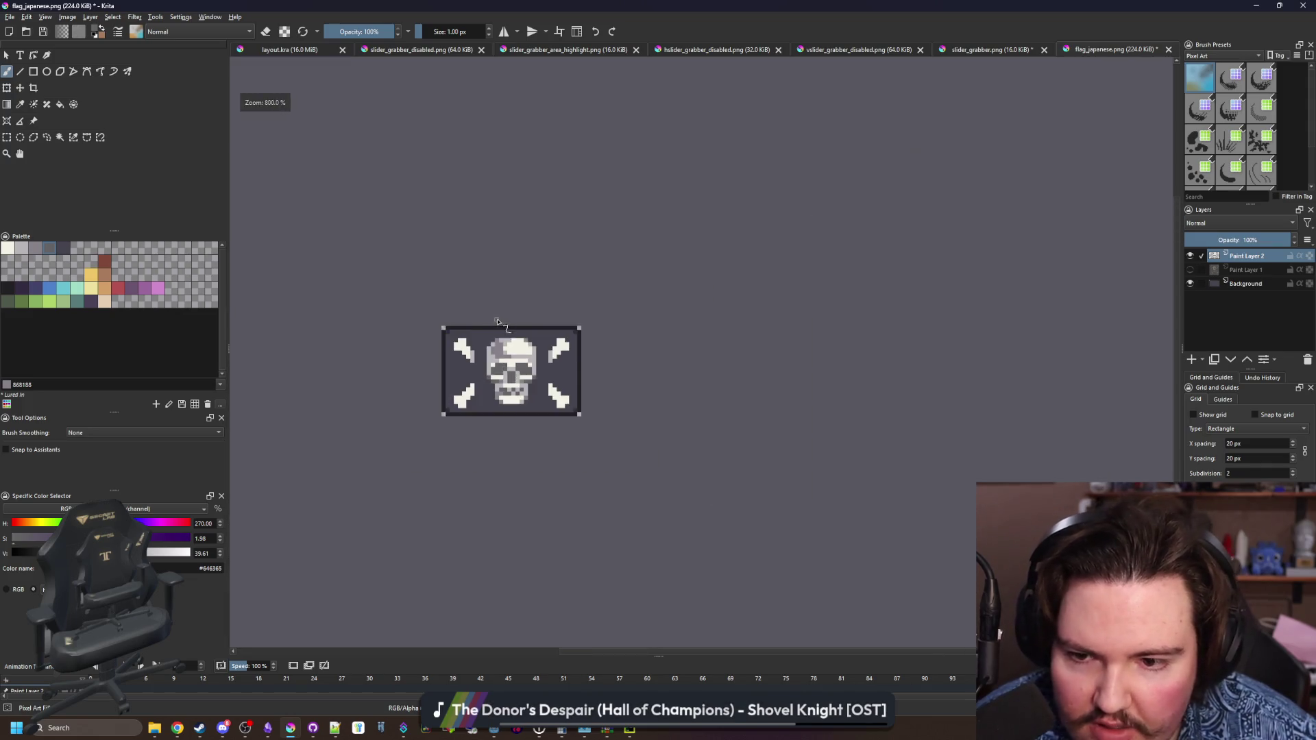
scroll(491, 335, up, 10)
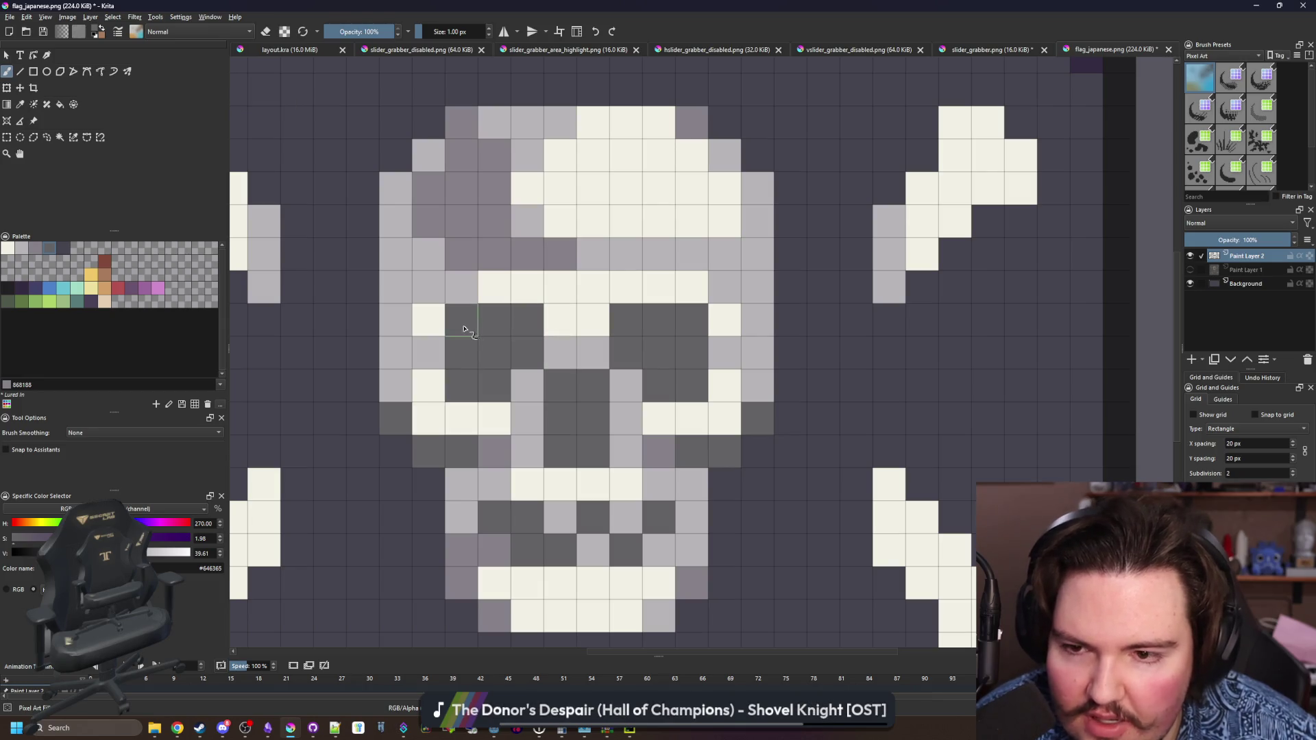
drag(428, 319, 428, 352)
drag(724, 319, 724, 352)
scroll(520, 327, down, 10)
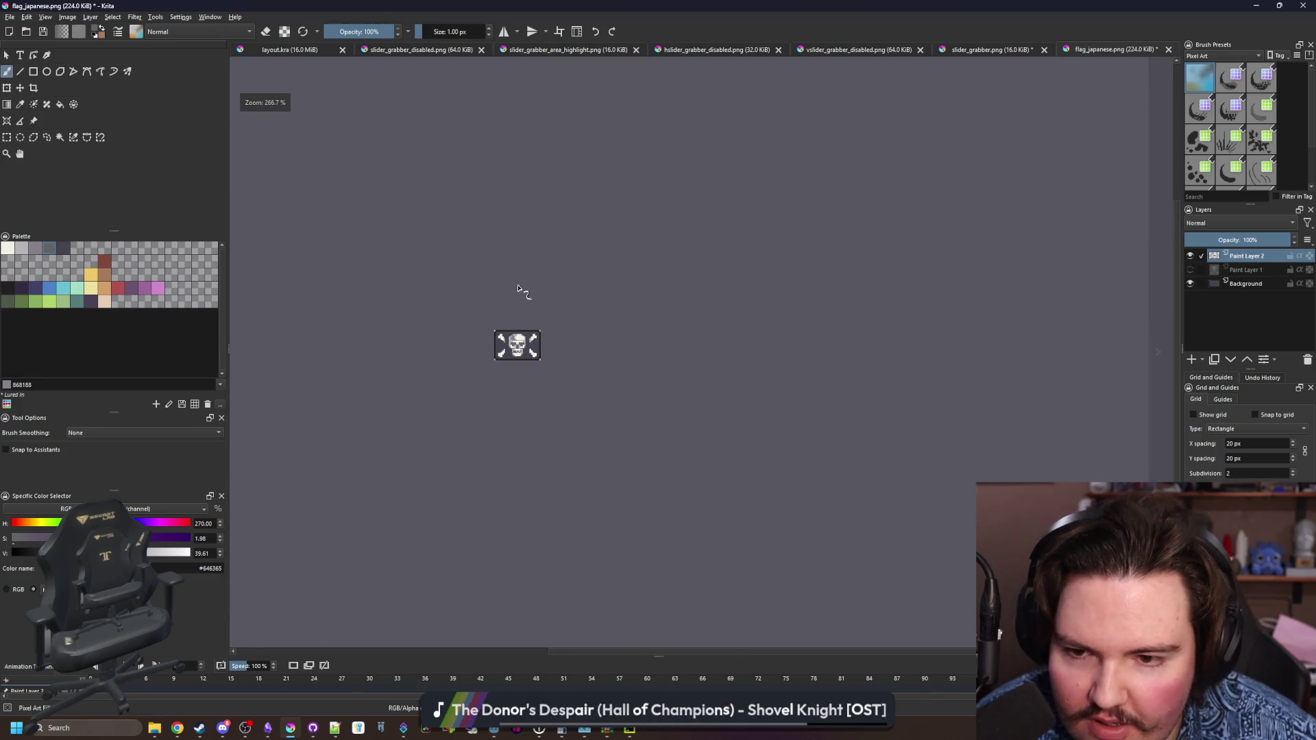
scroll(518, 345, up, 5)
scroll(404, 415, up, 3)
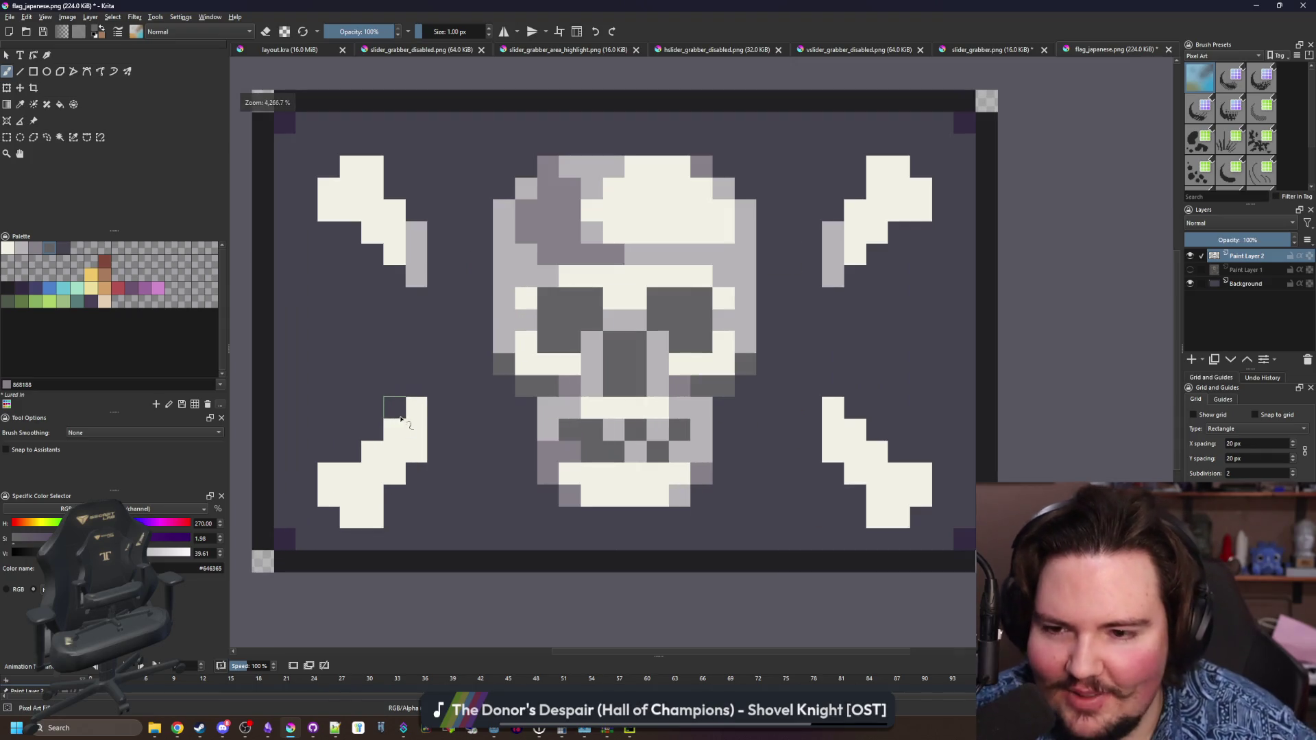
scroll(411, 411, down, 2)
scroll(415, 407, up, 1)
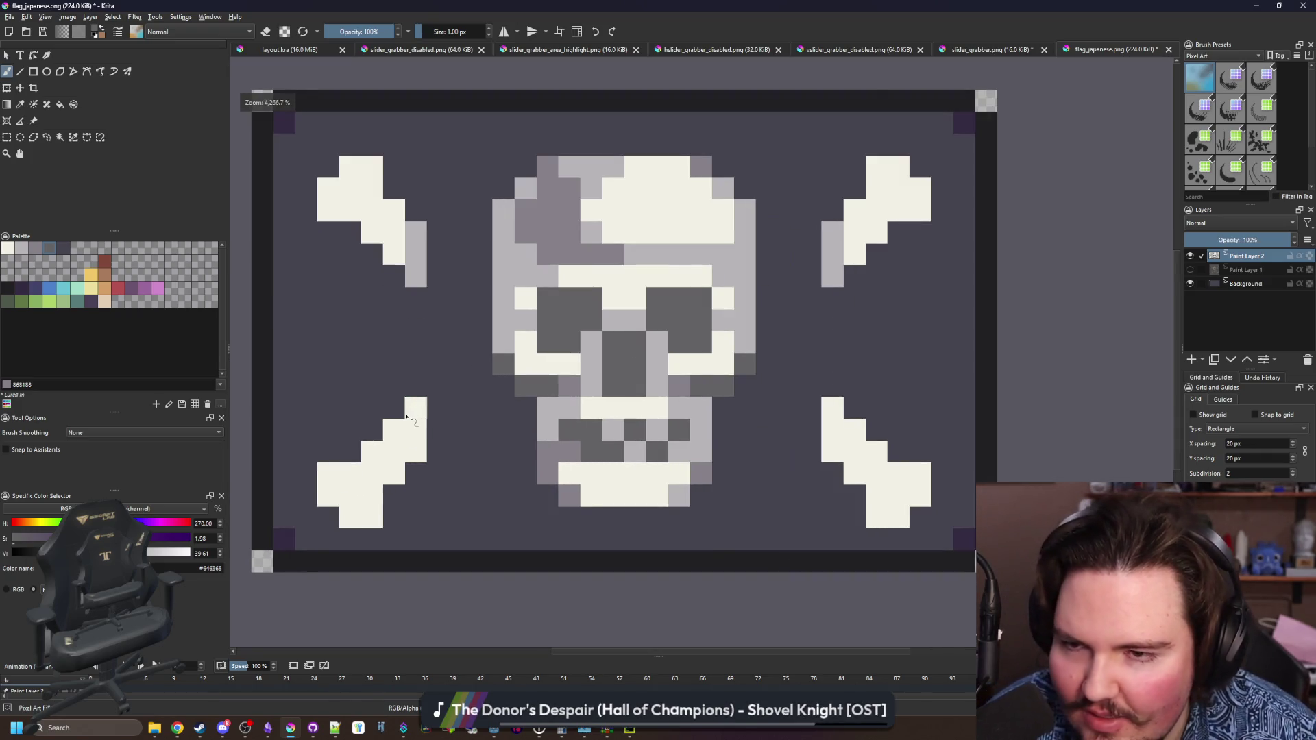
key(p)
click(8, 138)
Move the left and right bone pairs inward to overlap the skull, then add dark grey beside the upper-right bone.
drag(319, 531, 427, 133)
click(20, 88)
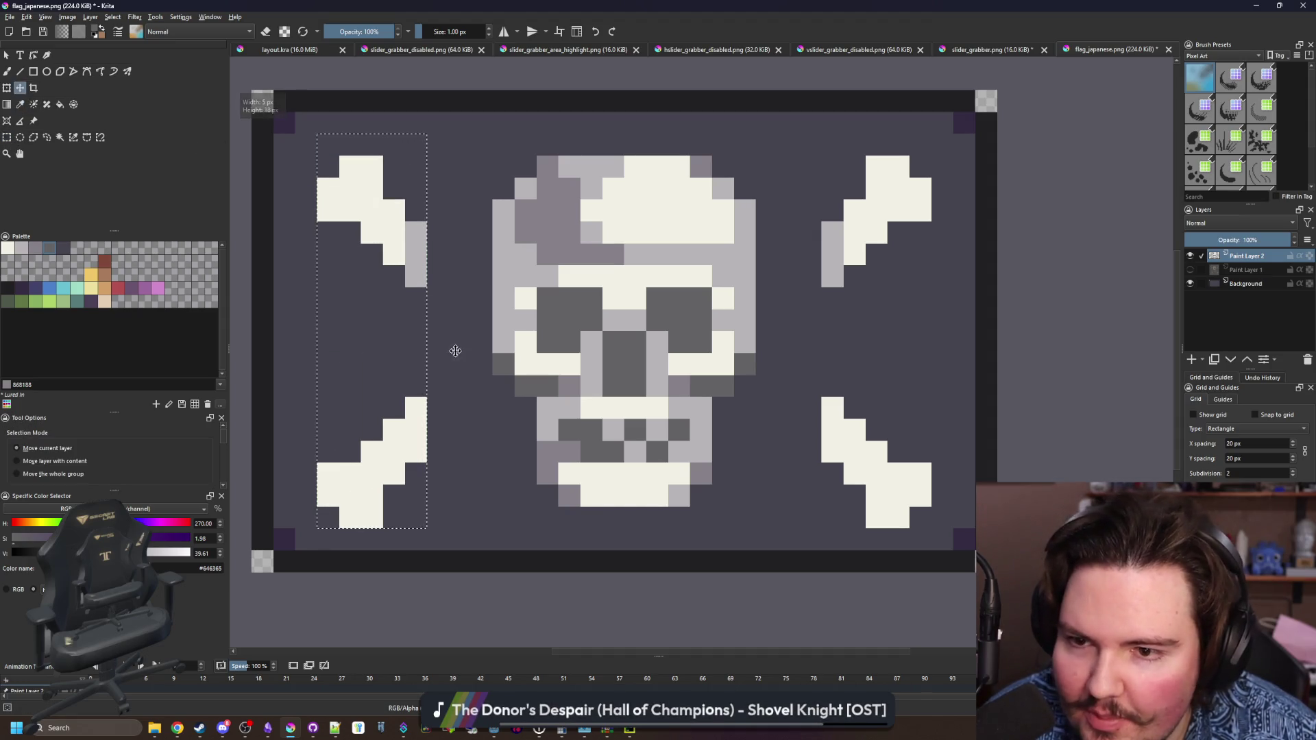
key(Right)
key(Right)
key(Right)
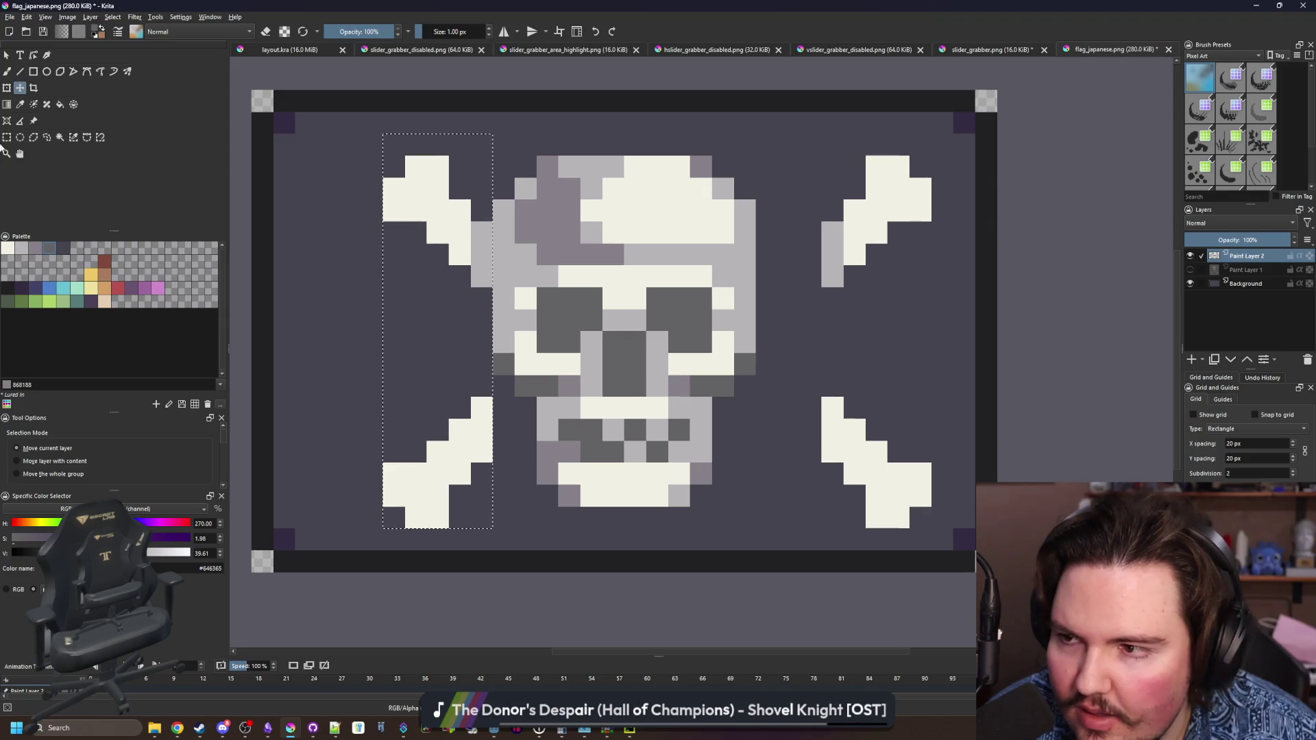
key(ctrl+r)
mouse_move(930, 529)
mouse_down()
mouse_move(912, 333)
mouse_move(820, 111)
mouse_up()
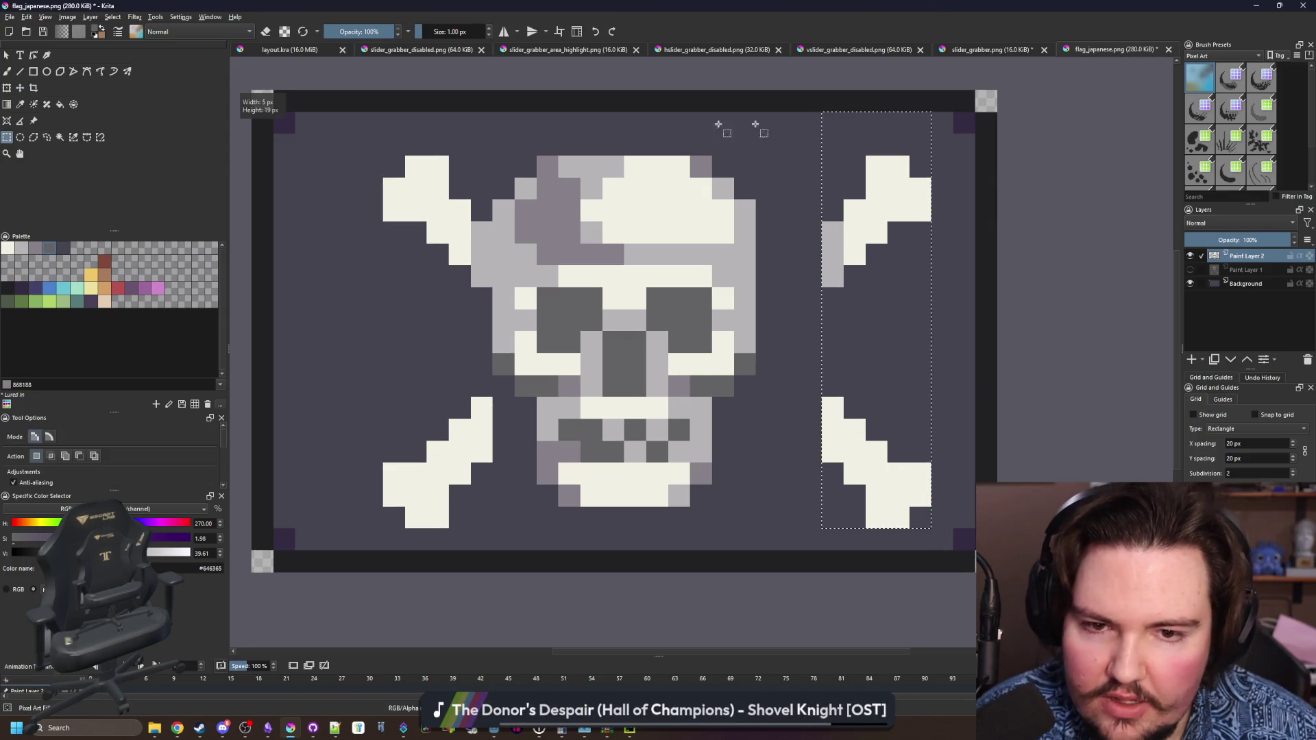
key(t)
key(Left)
key(Left)
key(Left)
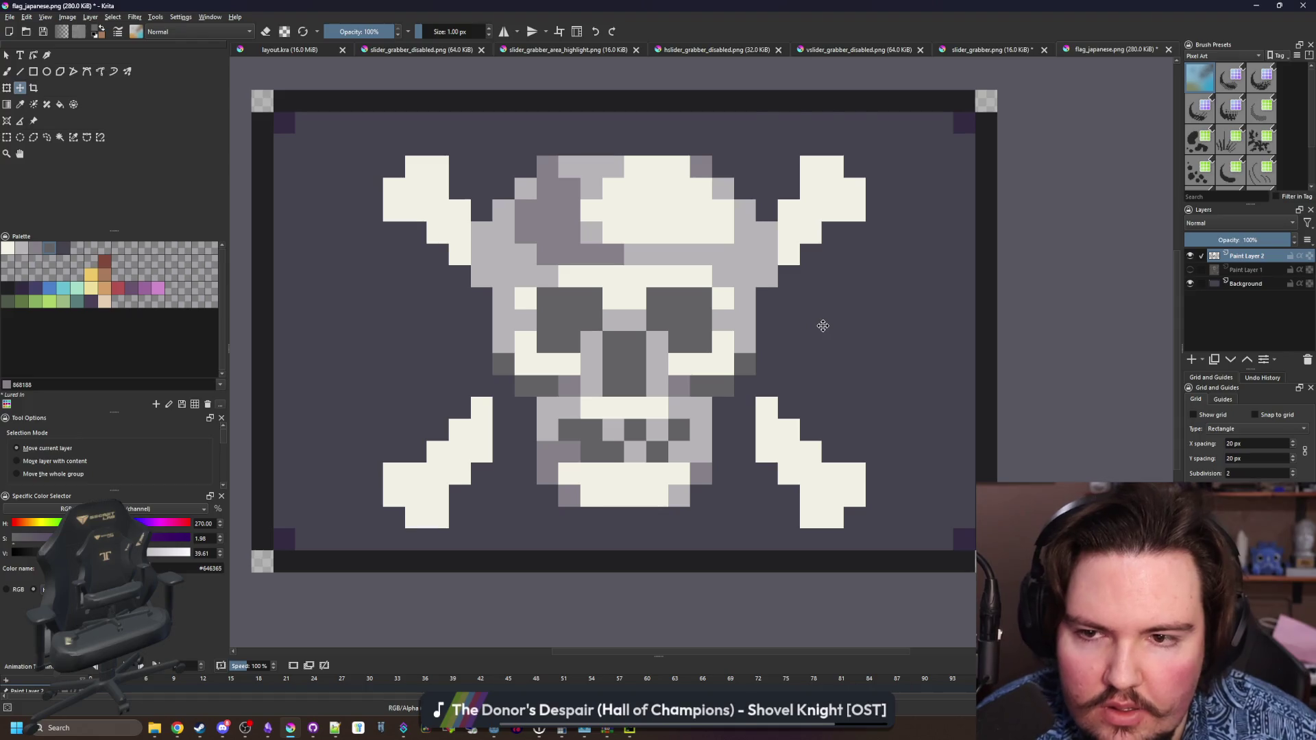
key(b)
drag(766, 232, 766, 278)
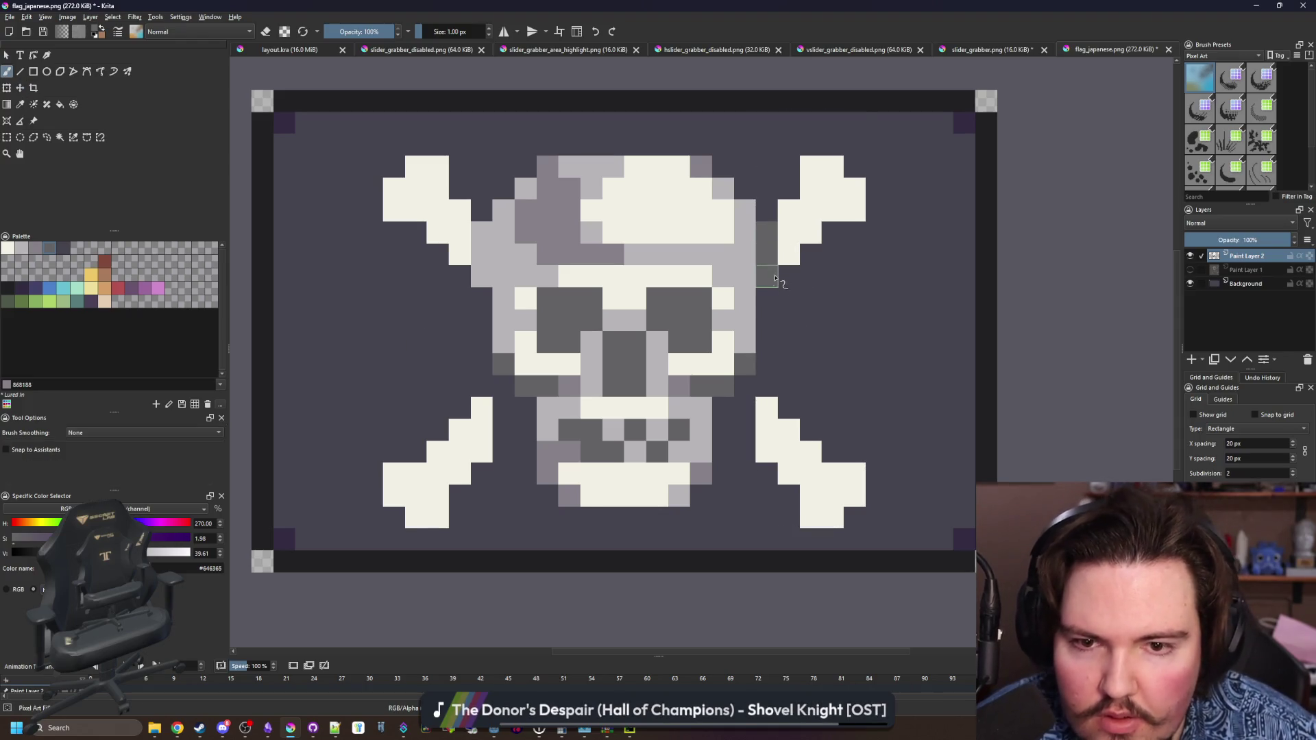
Paint dark grey shafts behind the skull joining the bone ends on both sides.
click(761, 413)
drag(748, 418, 726, 418)
mouse_move(510, 430)
mouse_down()
mouse_move(504, 387)
mouse_move(511, 416)
mouse_up()
click(481, 407)
click(482, 253)
mouse_move(482, 233)
mouse_down()
mouse_move(482, 277)
mouse_move(468, 214)
mouse_up()
Shade the lower-left, lower-right and upper-right bone ends with mid grey #868188.
click(38, 248)
drag(482, 450, 458, 429)
drag(766, 454, 783, 432)
drag(788, 257, 788, 205)
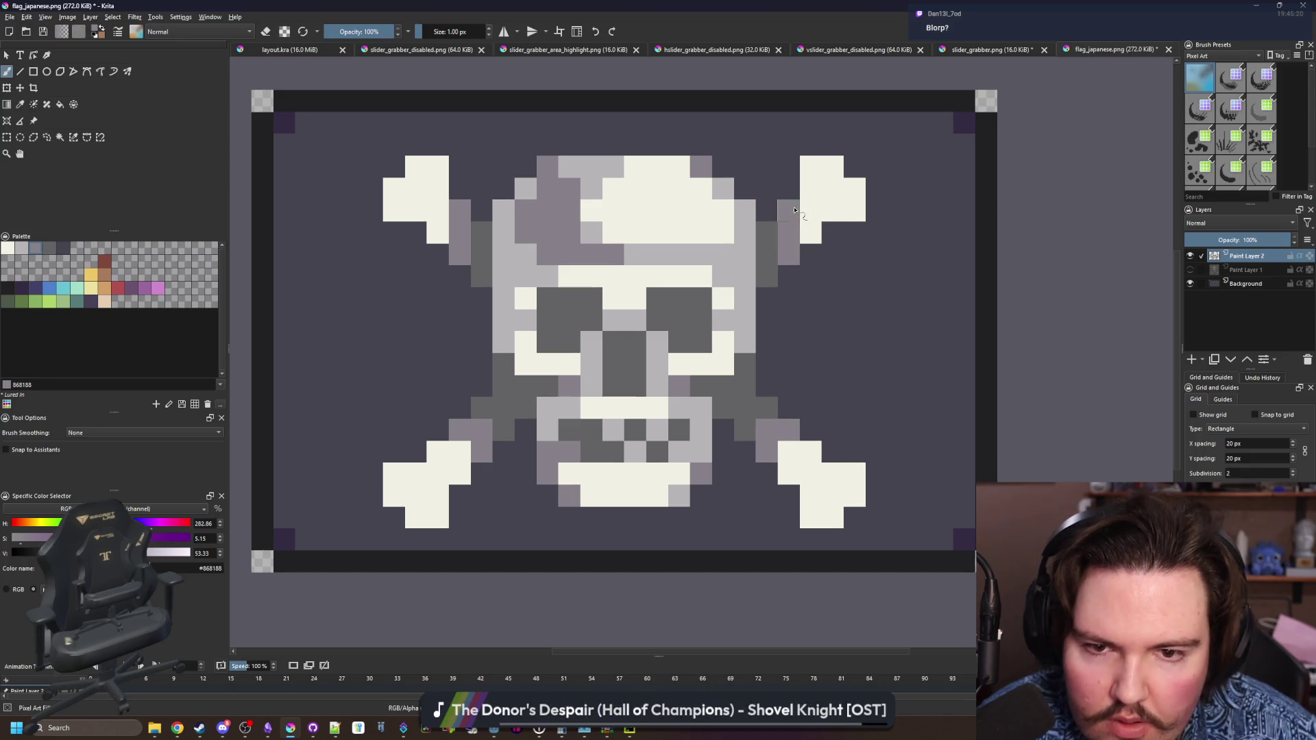
scroll(524, 392, down, 5)
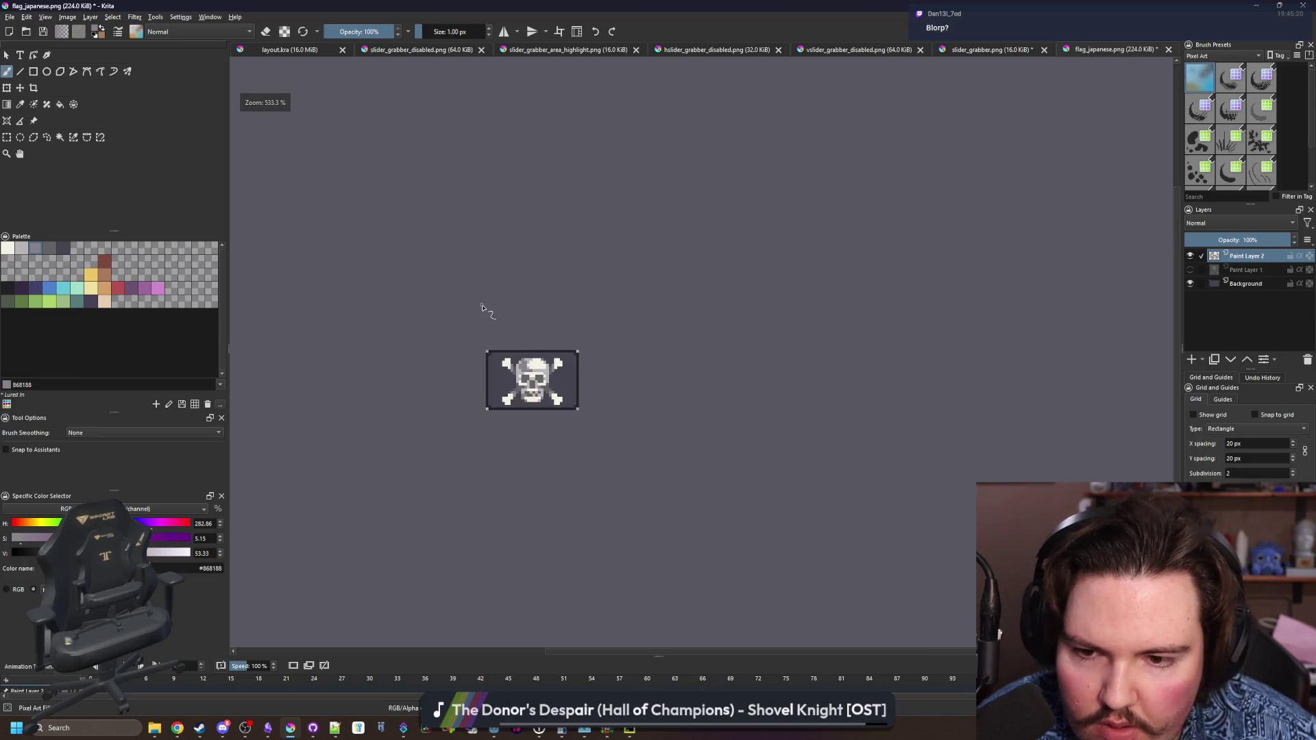
scroll(524, 391, up, 8)
click(21, 247)
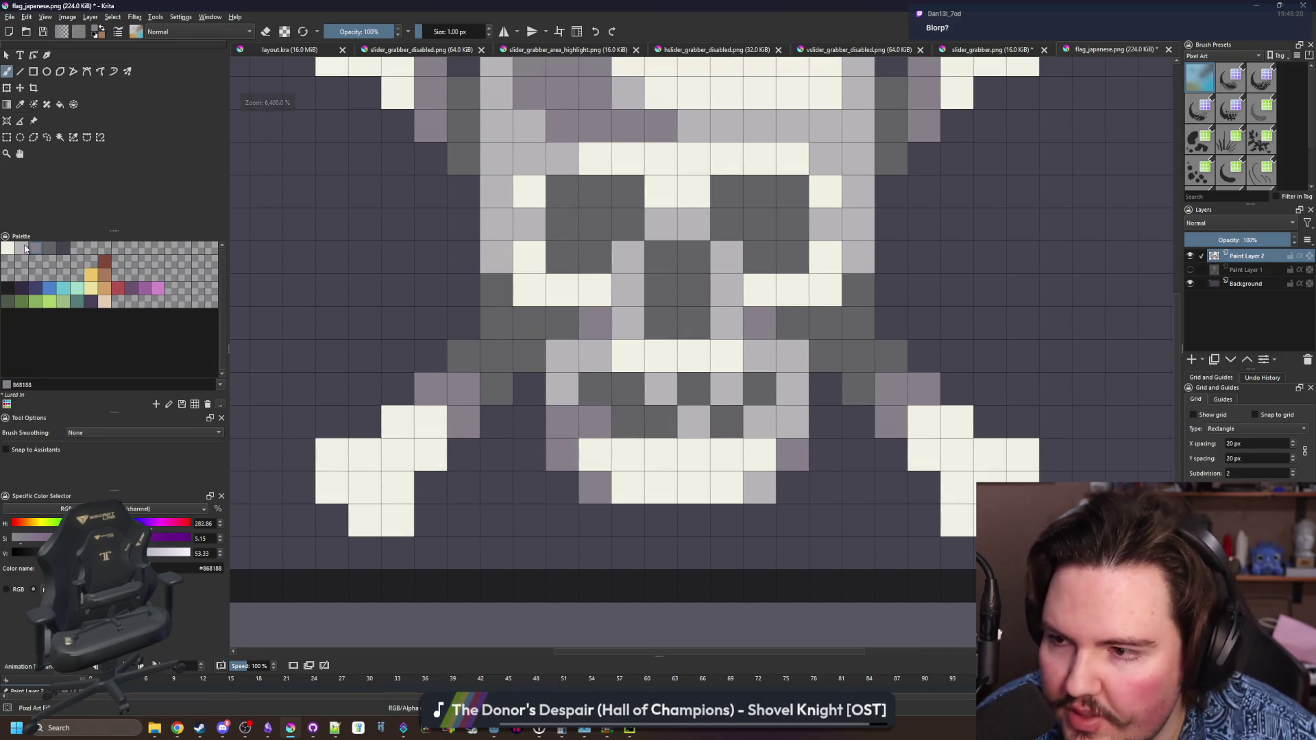
Add light grey #b8b5b9 highlights to the lower-left and upper-right bone ends.
drag(365, 498, 385, 500)
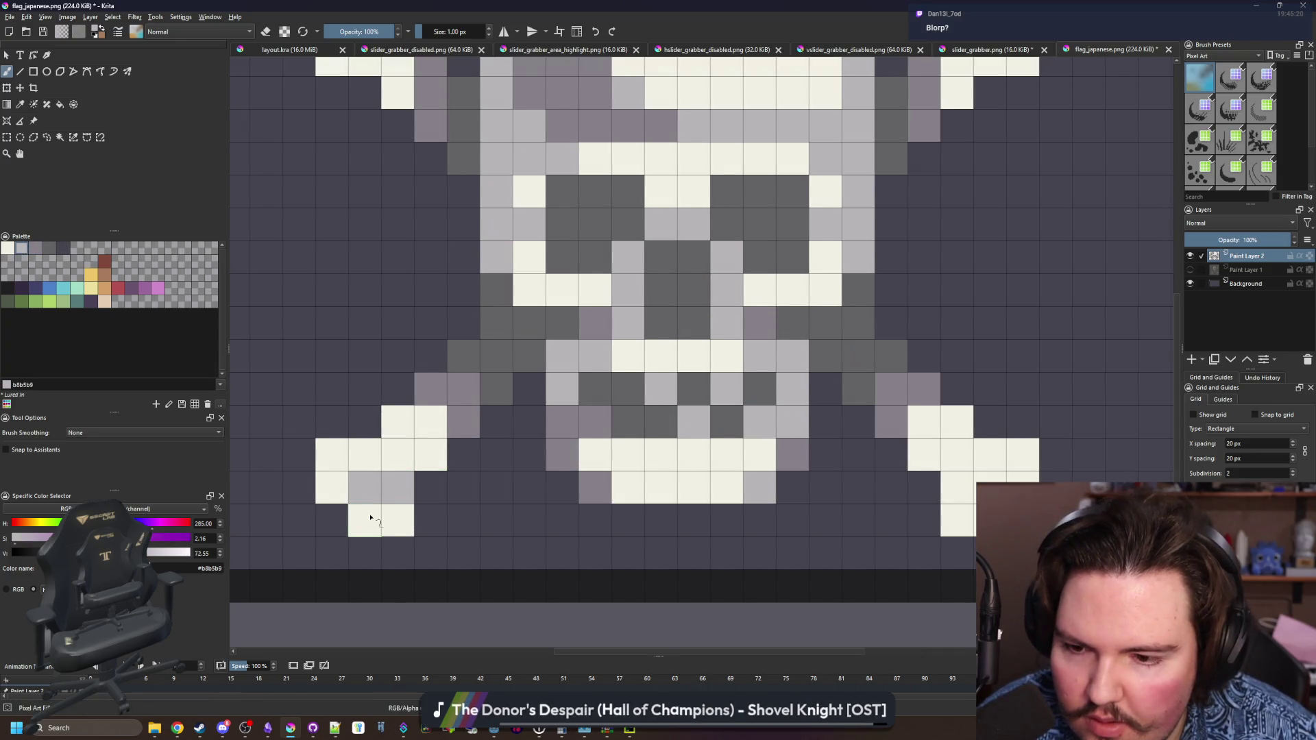
click(371, 519)
scroll(881, 484, down, 5)
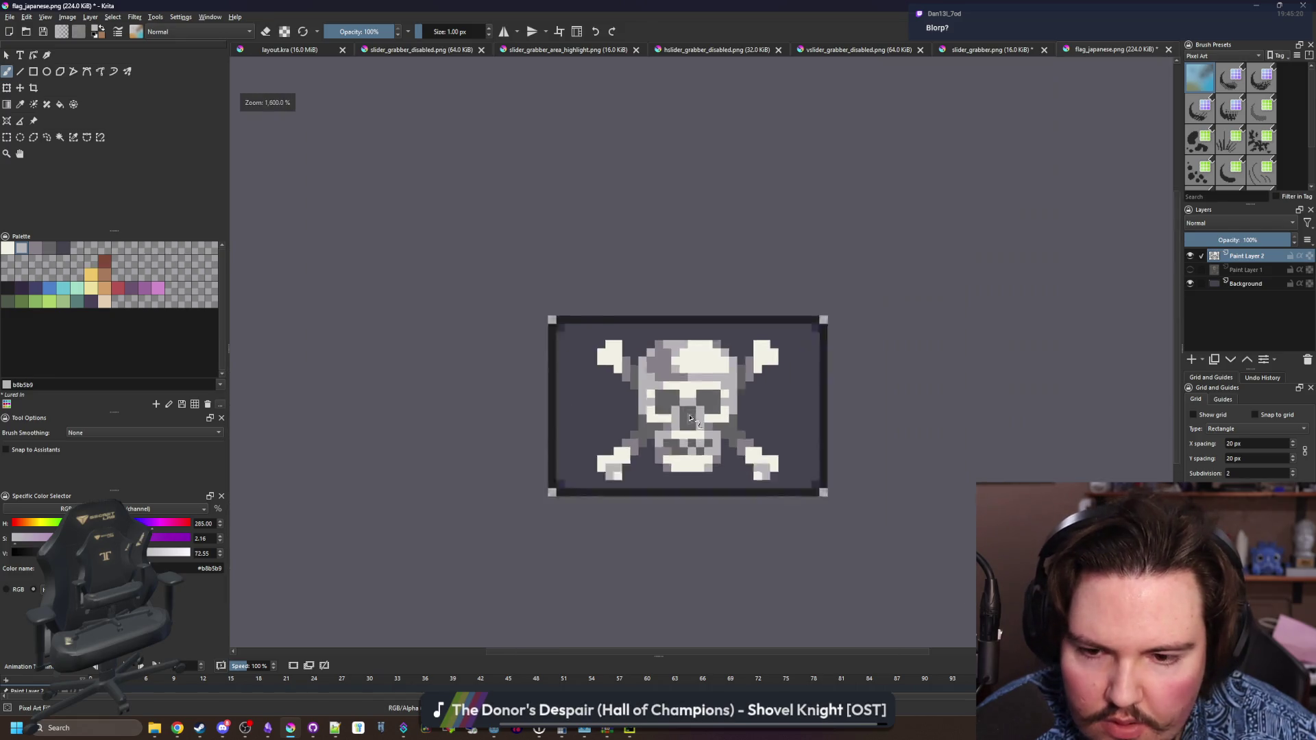
scroll(713, 392, up, 4)
drag(768, 241, 773, 226)
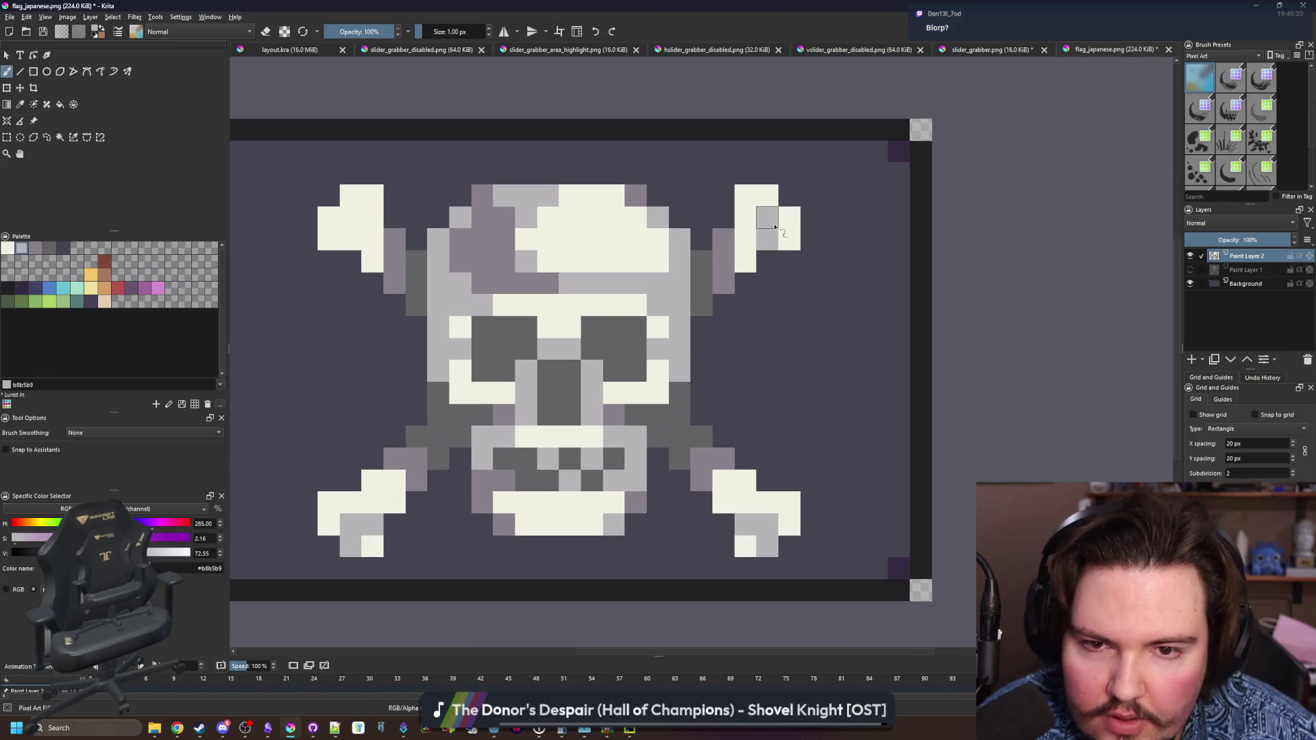
key(ctrl+z)
click(787, 237)
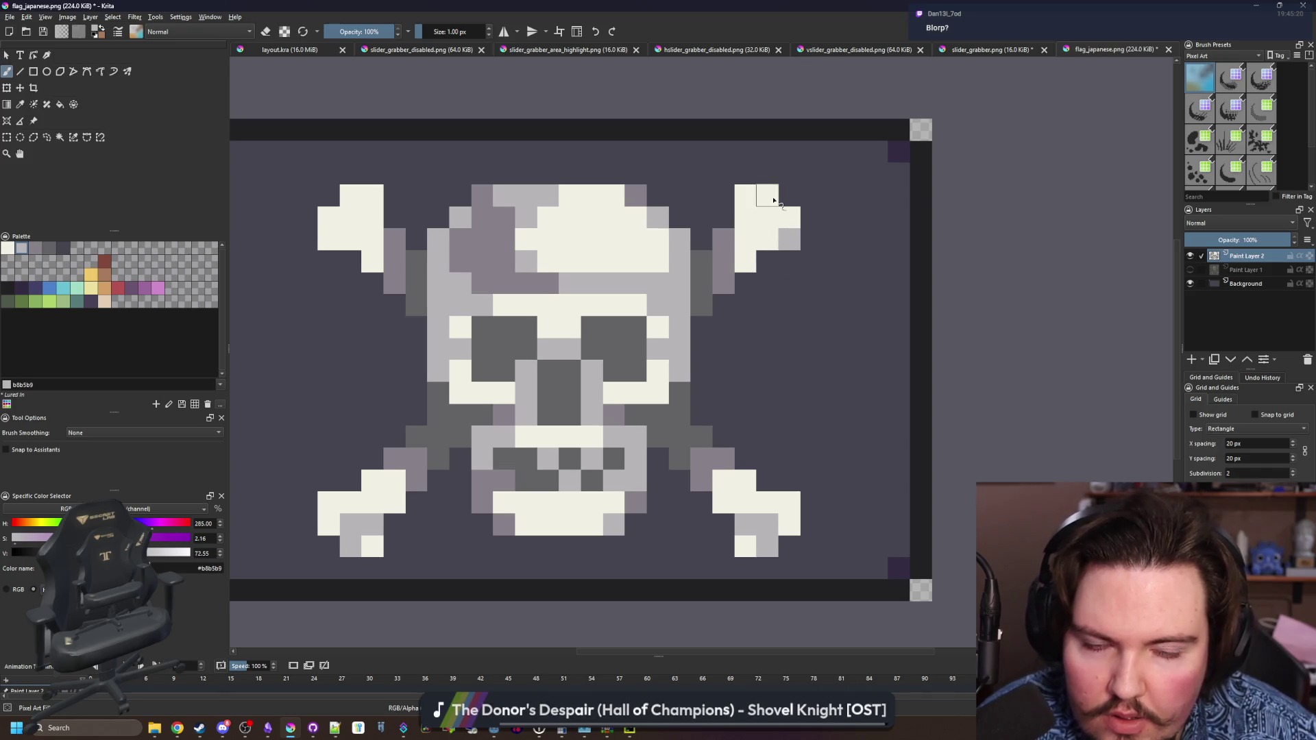
click(773, 200)
Add light grey highlights to the upper-left bone and the right-side bones.
click(328, 240)
click(351, 195)
click(394, 239)
click(396, 261)
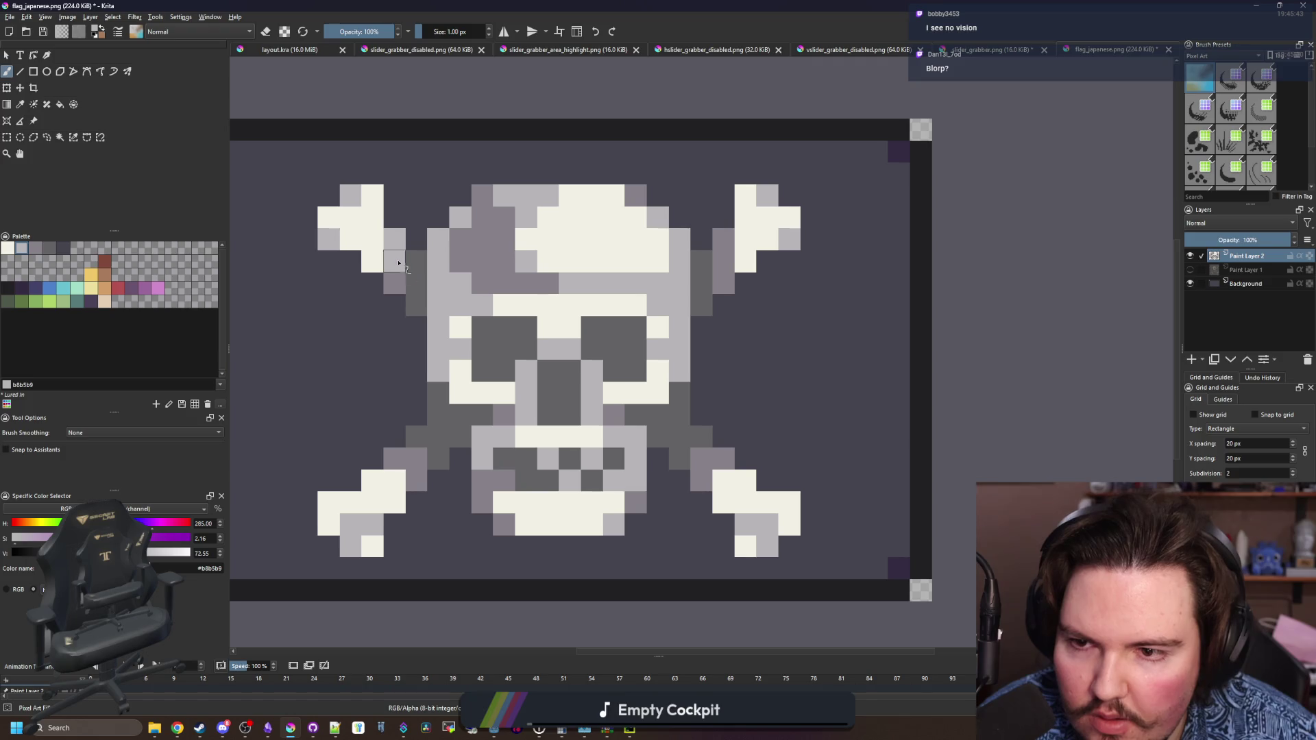
click(724, 261)
click(724, 240)
click(724, 459)
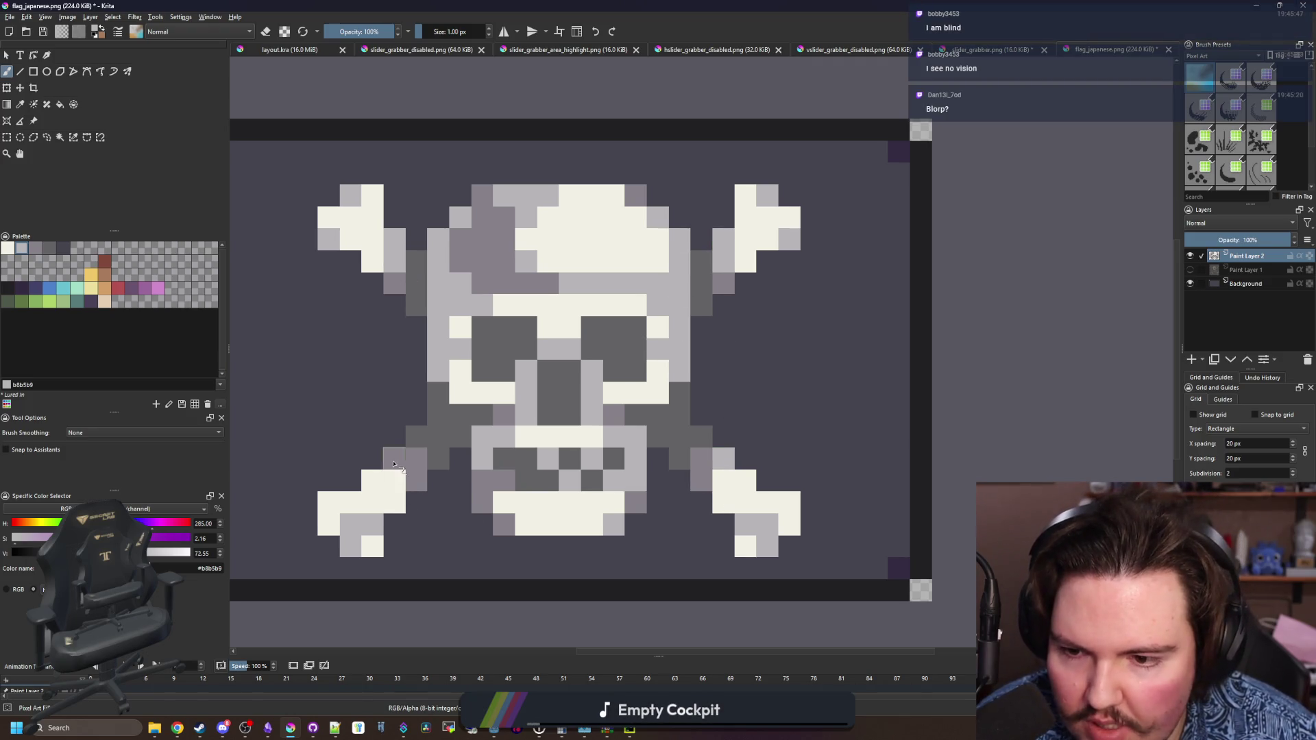
click(394, 466)
Zoom and pan the canvas to recentre the pirate flag.
scroll(394, 466, down, 2)
scroll(886, 484, up, 4)
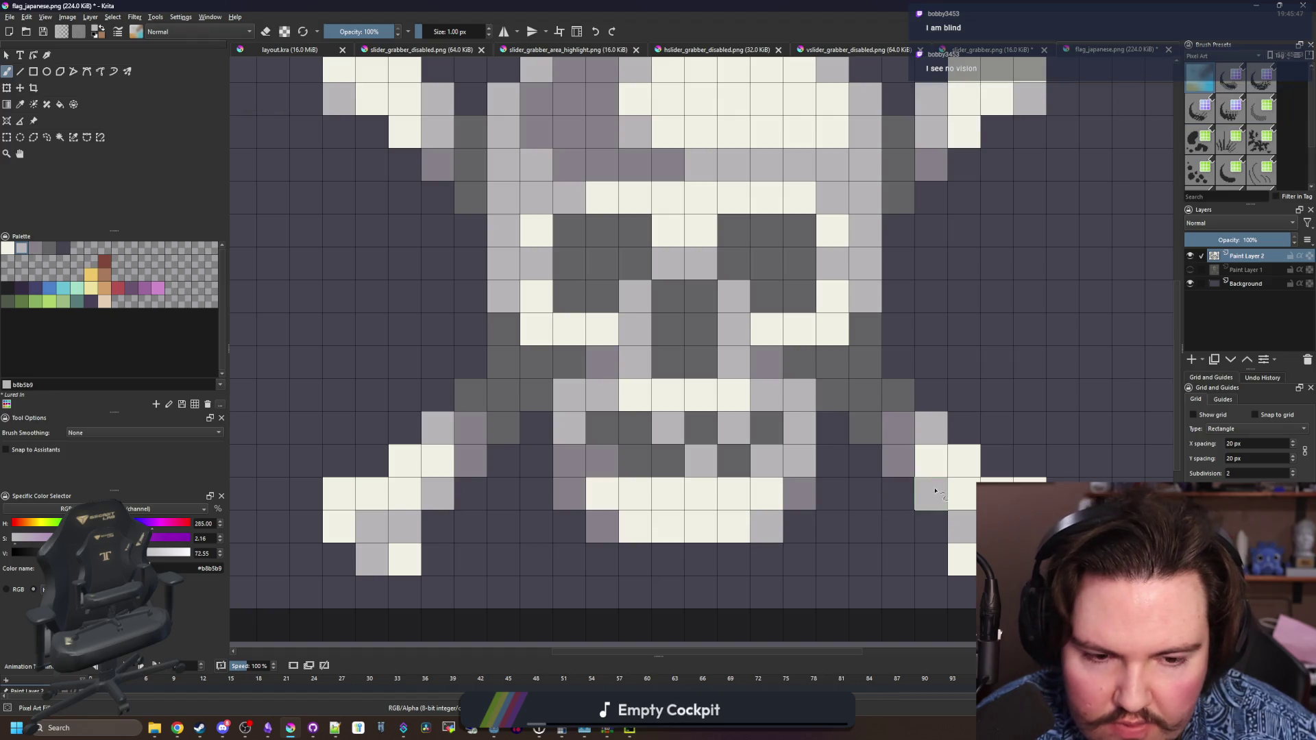
scroll(629, 405, down, 4)
scroll(600, 320, down, 4)
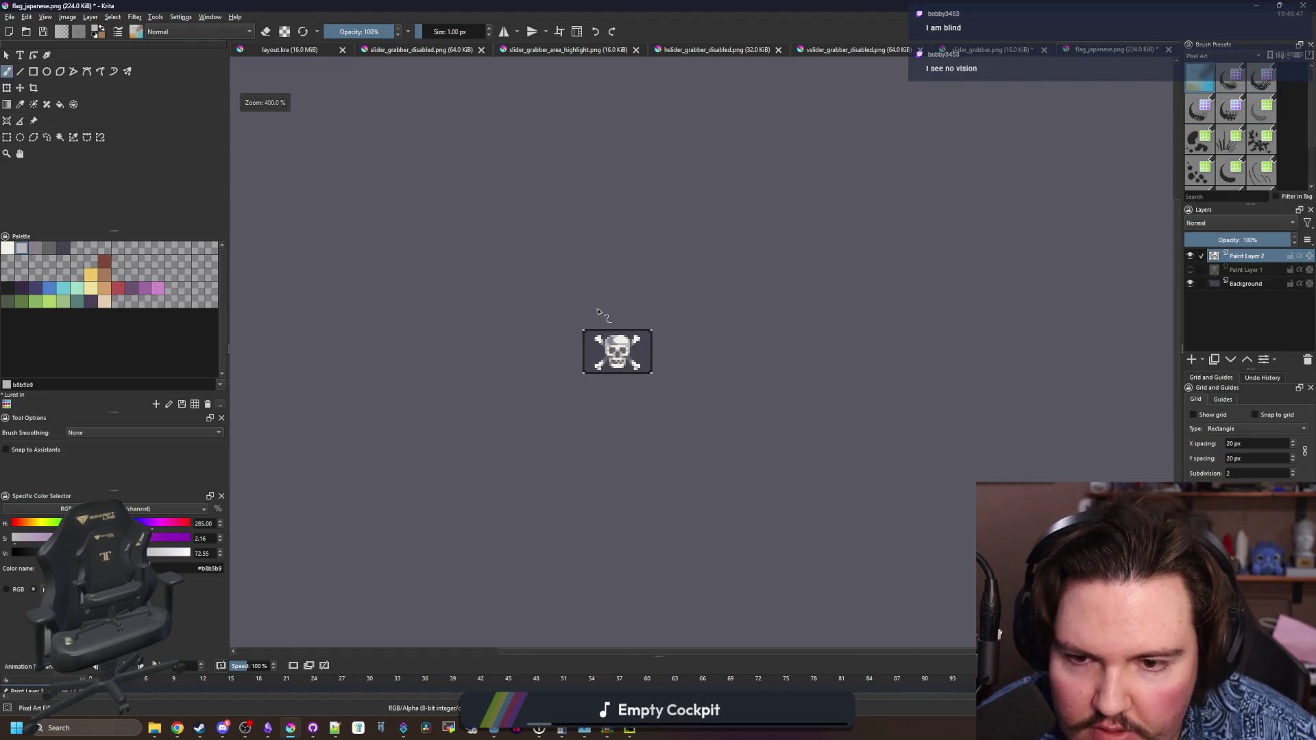
scroll(565, 392, up, 7)
scroll(565, 392, up, 1)
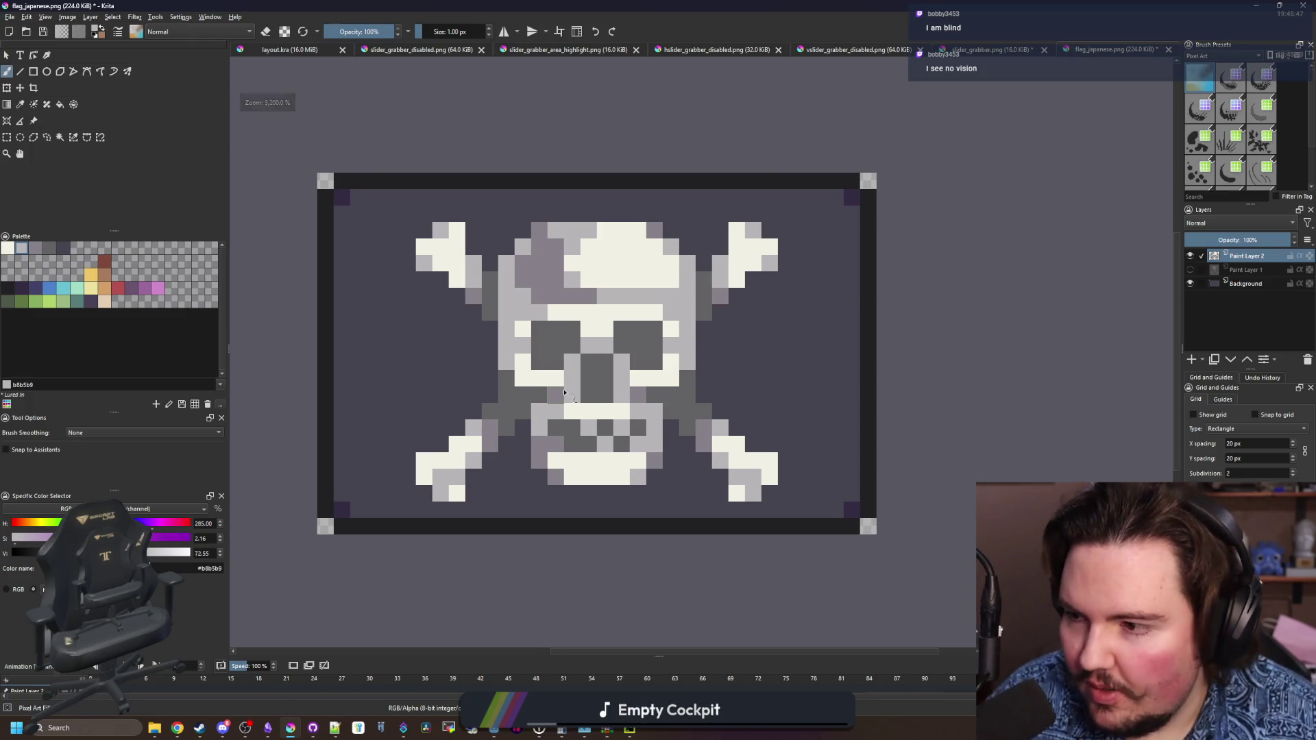
scroll(564, 392, up, 1)
scroll(564, 392, down, 1)
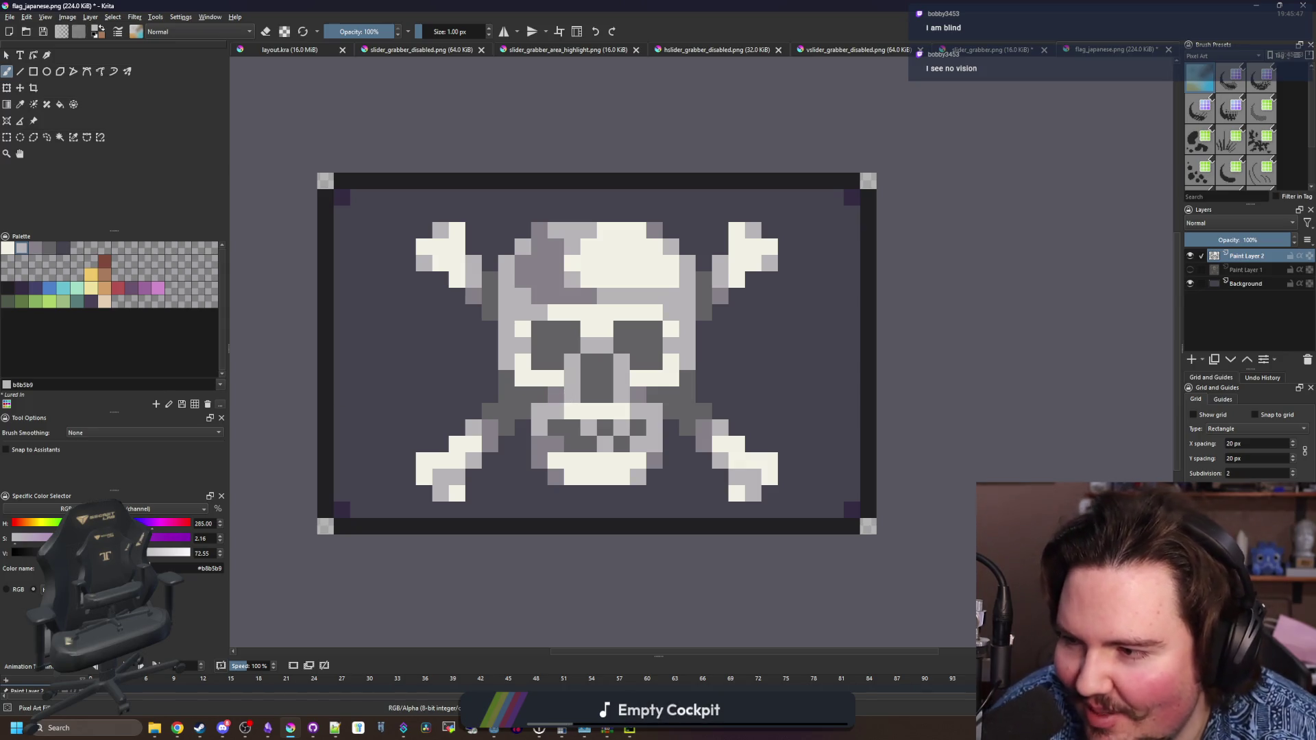
key(alt+Tab)
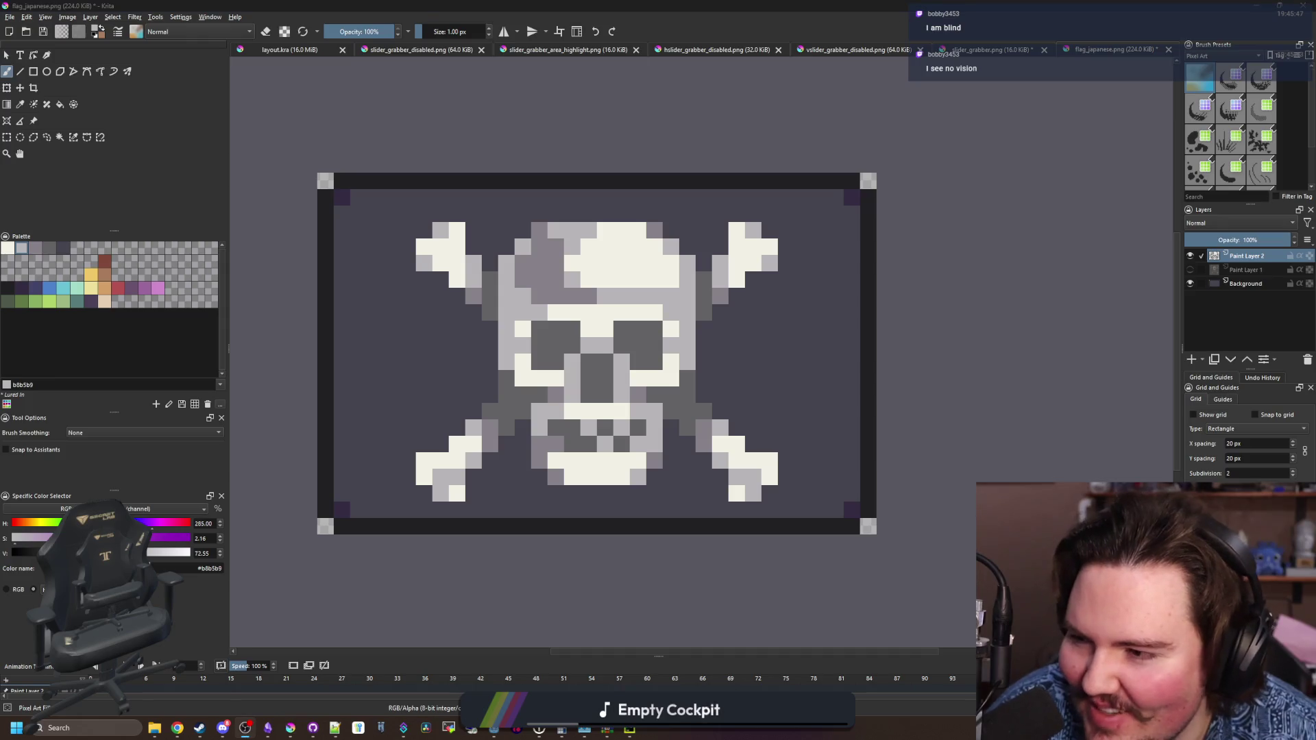
drag(510, 409, 540, 427)
scroll(566, 425, up, 3)
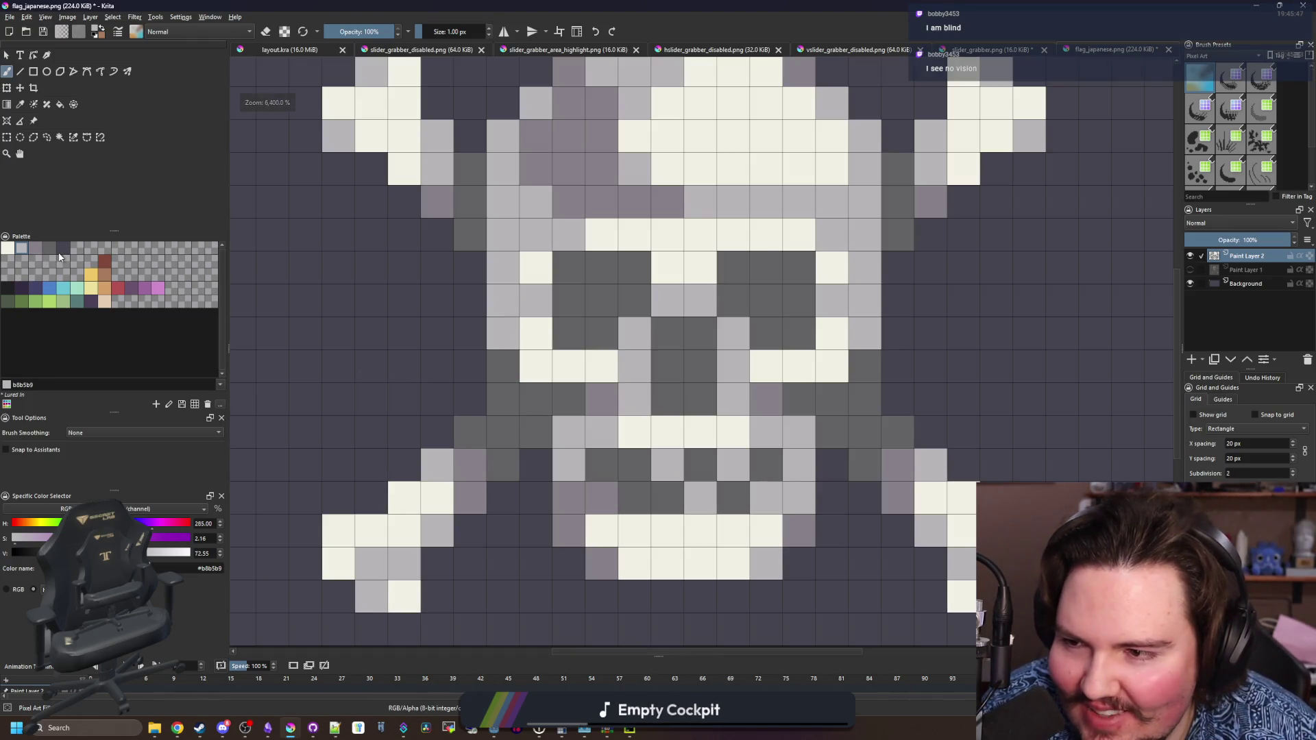
click(50, 249)
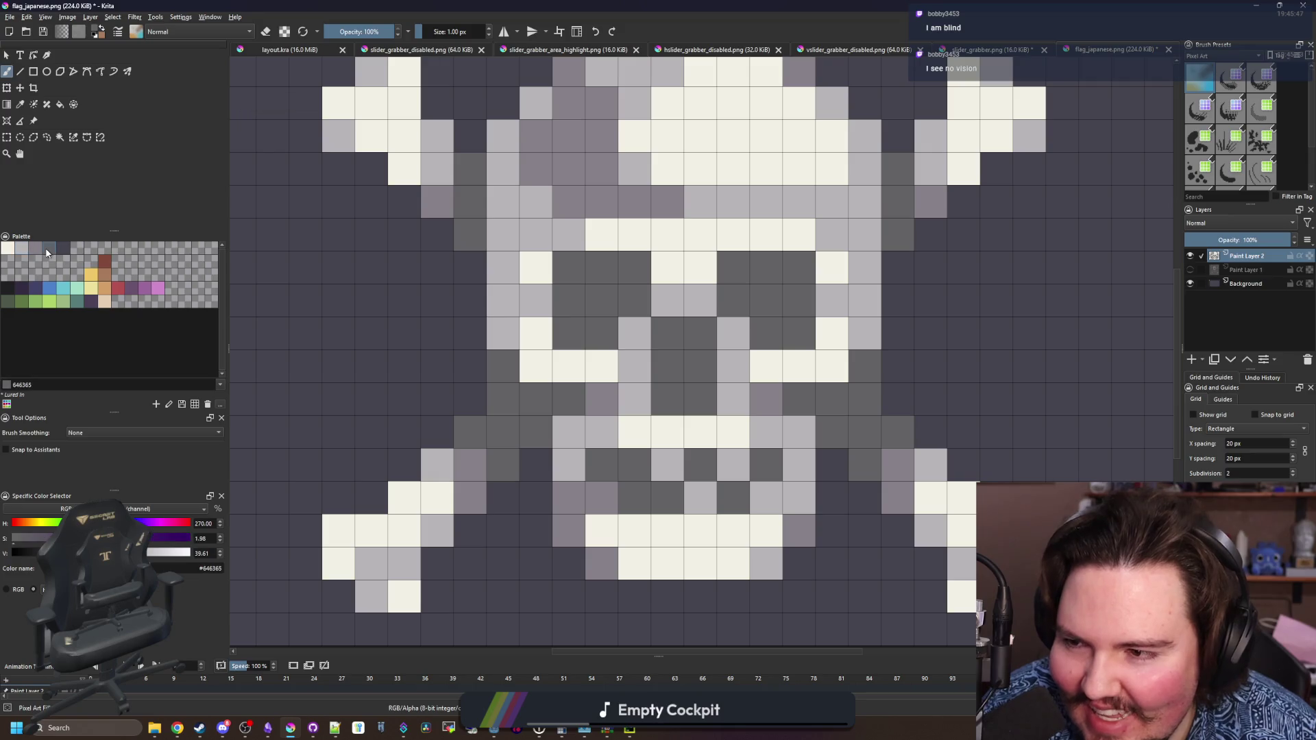
Paint dark purple shadow pixels along both sides of the skull and its right jaw.
click(22, 286)
click(502, 399)
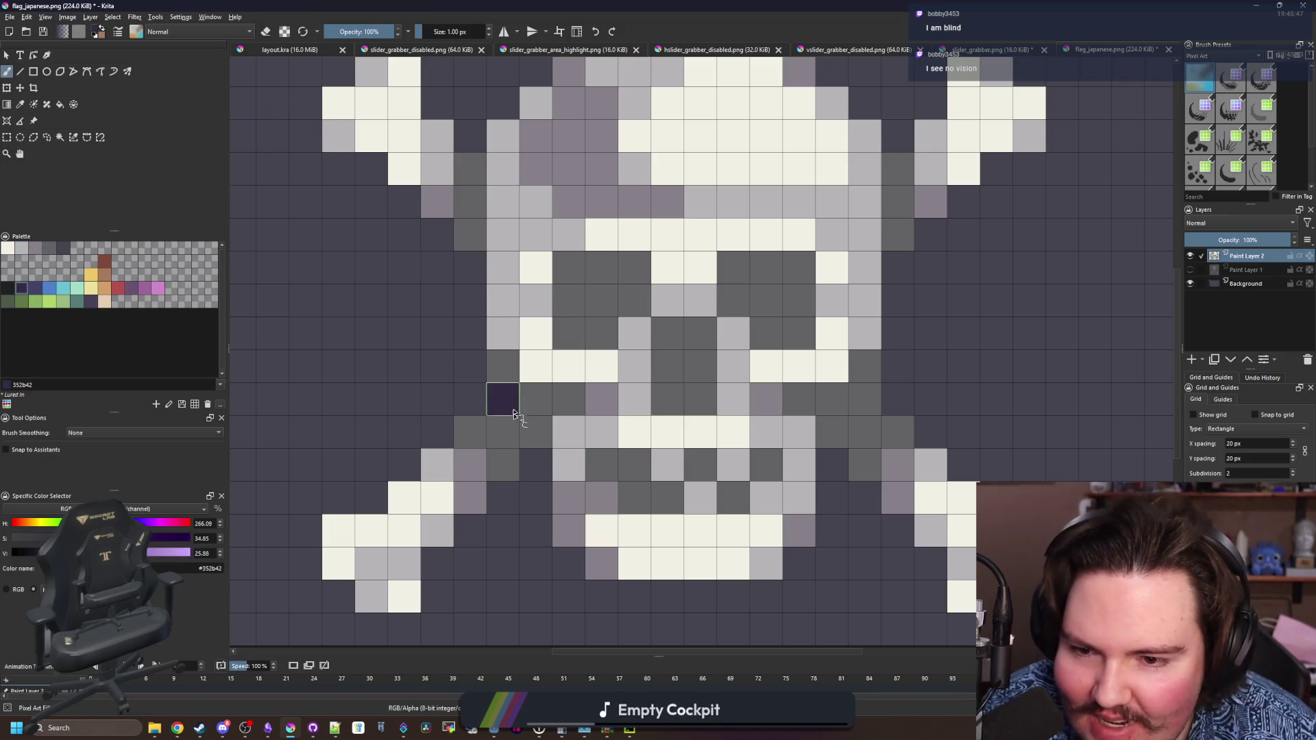
click(502, 432)
scroll(531, 428, down, 6)
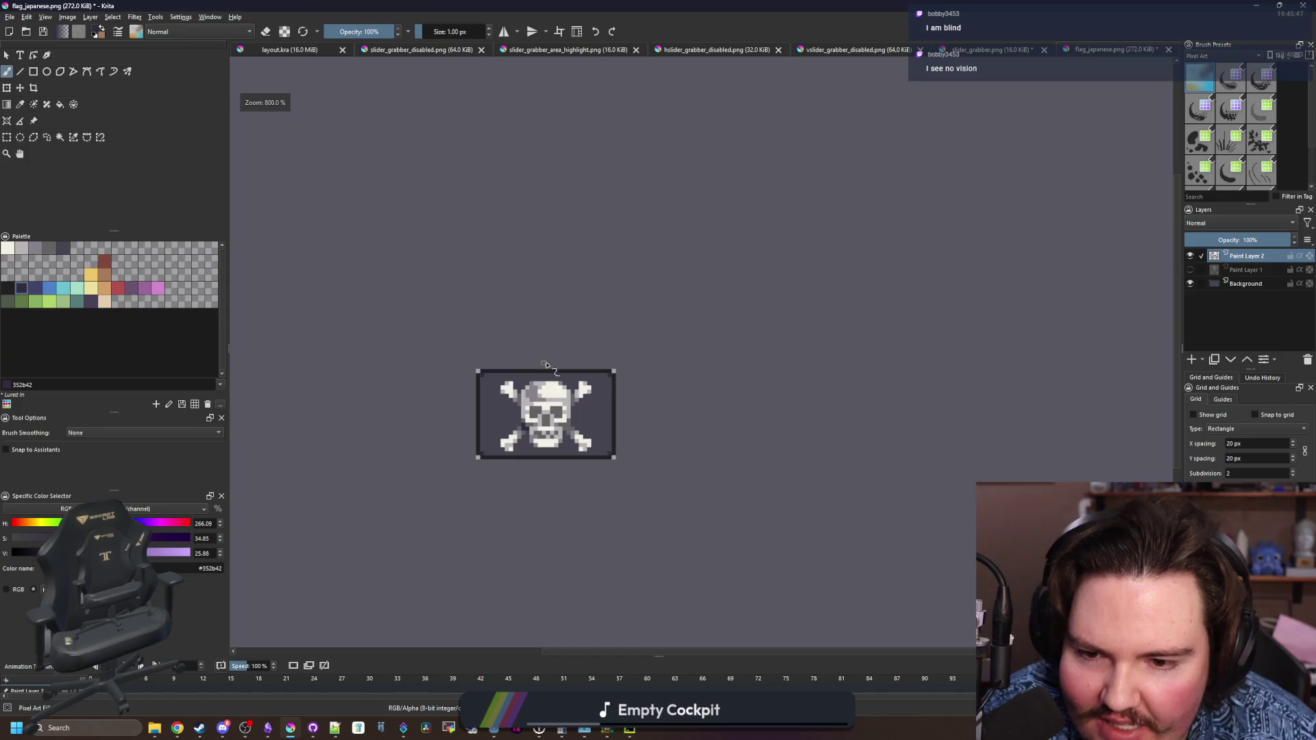
scroll(617, 445, up, 4)
scroll(651, 467, up, 2)
drag(687, 430, 651, 467)
scroll(678, 459, down, 2)
scroll(431, 310, up, 2)
drag(431, 310, 430, 290)
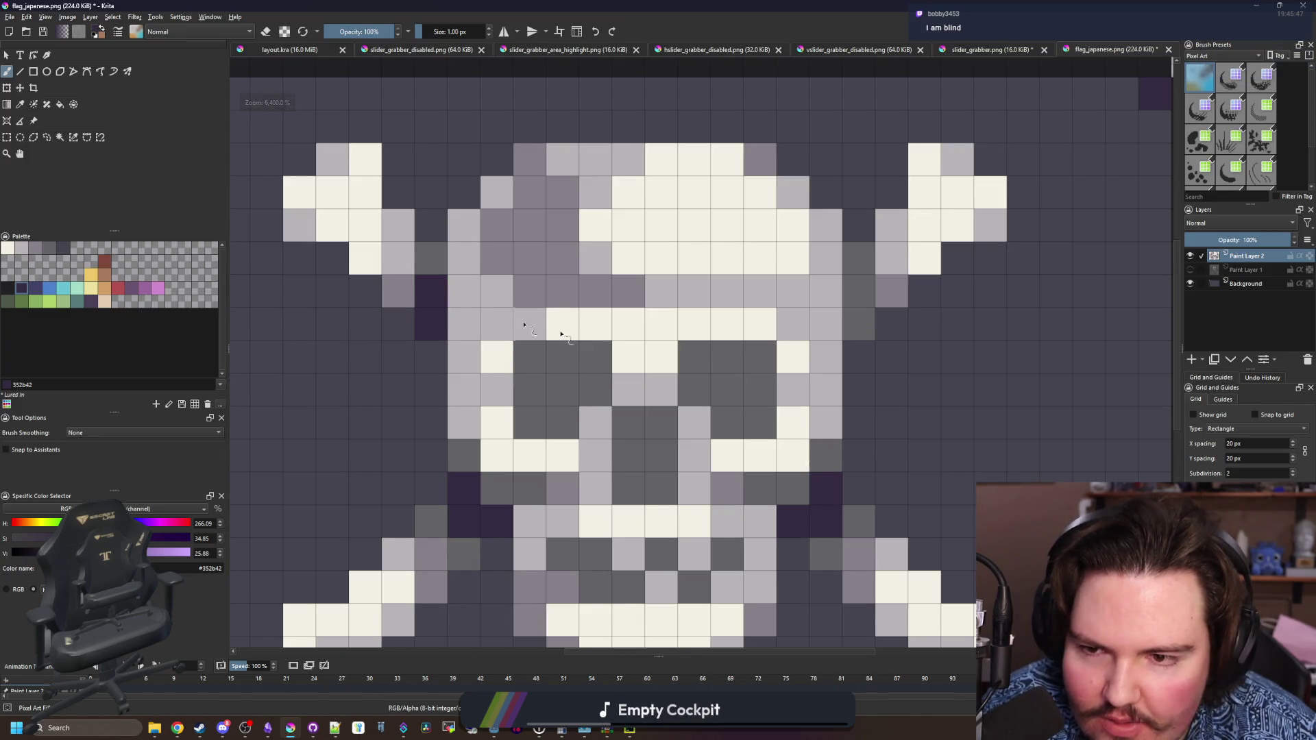
drag(858, 324, 857, 291)
scroll(587, 232, down, 6)
scroll(588, 232, down, 1)
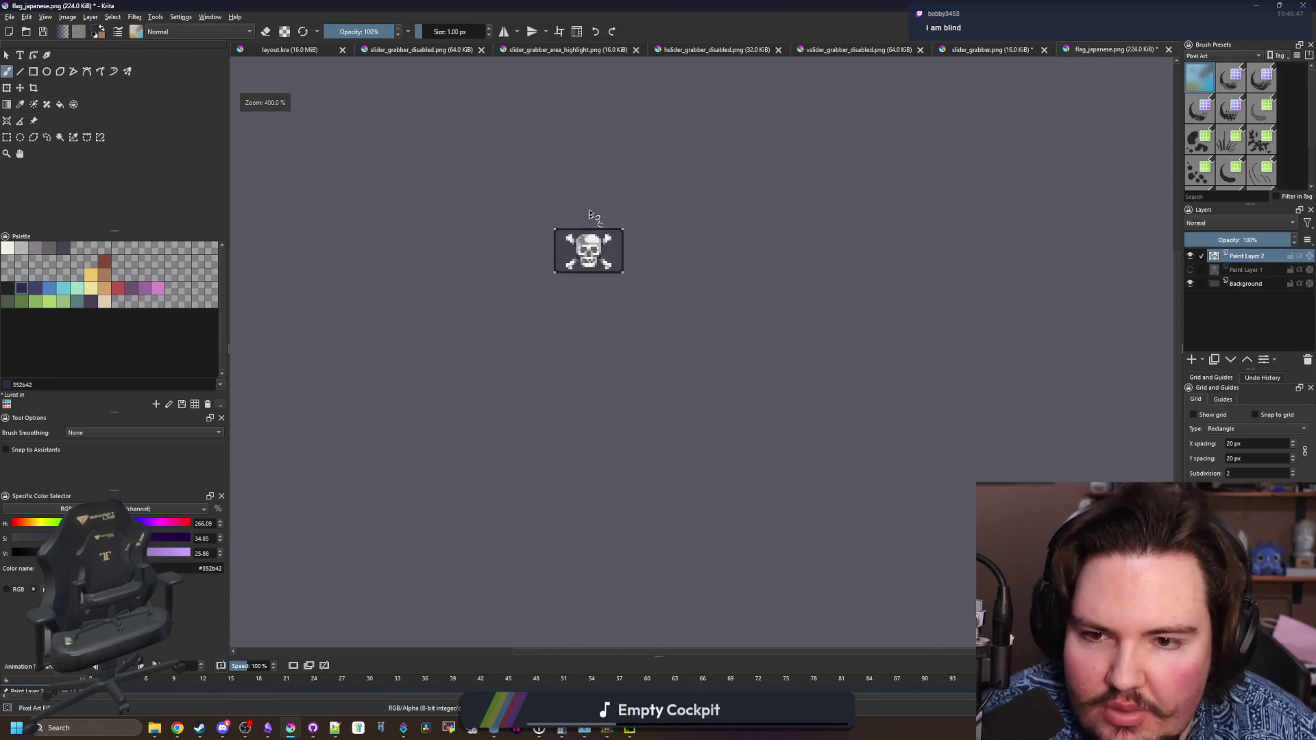
scroll(588, 223, up, 5)
scroll(570, 347, up, 1)
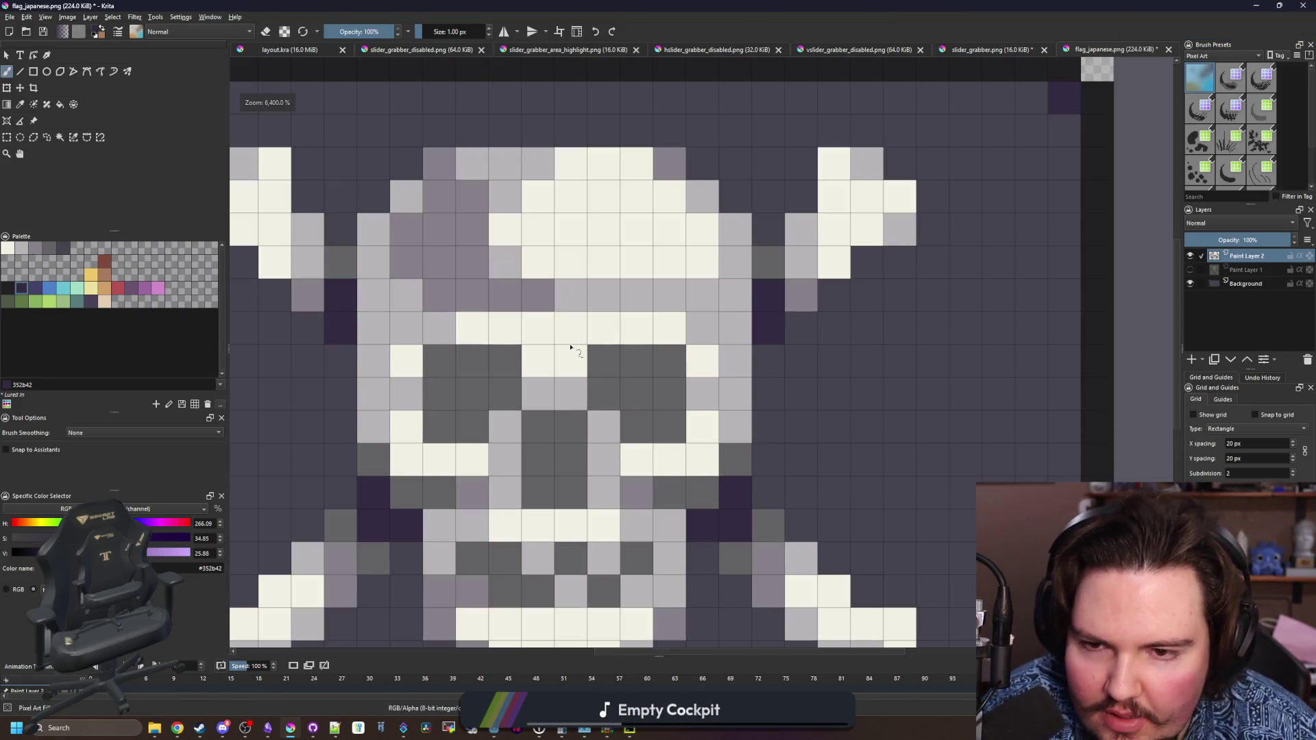
scroll(576, 339, down, 1)
scroll(602, 311, up, 1)
Repaint three dark skull cells medium grey.
ctrl+click(558, 377)
click(513, 349)
key(ctrl+z)
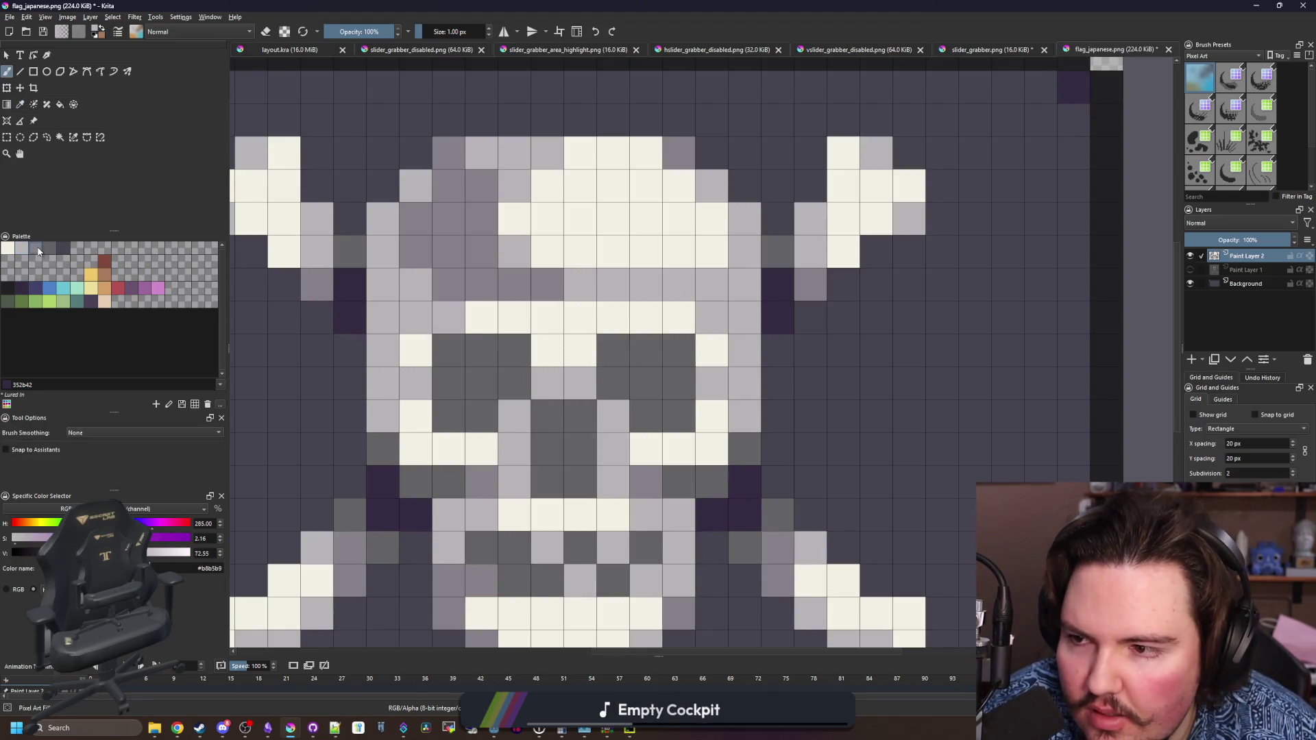
click(39, 250)
click(514, 349)
click(449, 416)
click(678, 416)
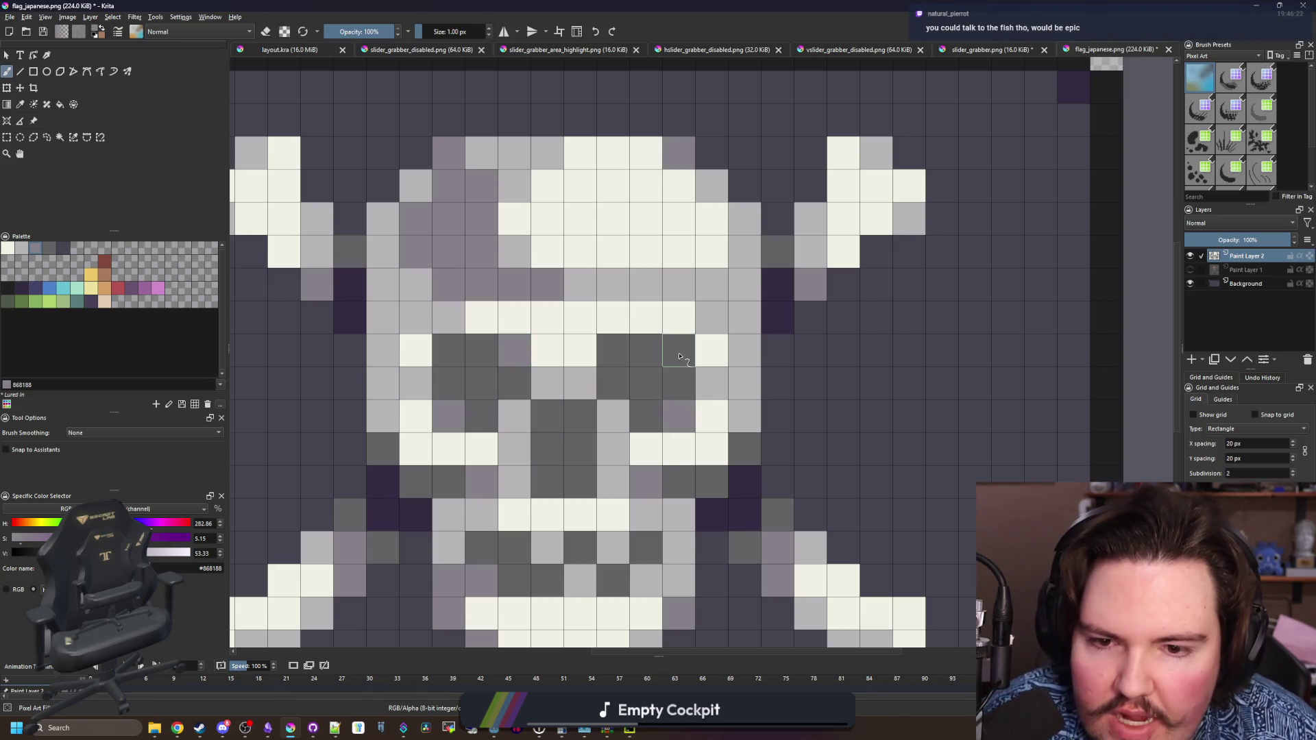
scroll(538, 346, down, 5)
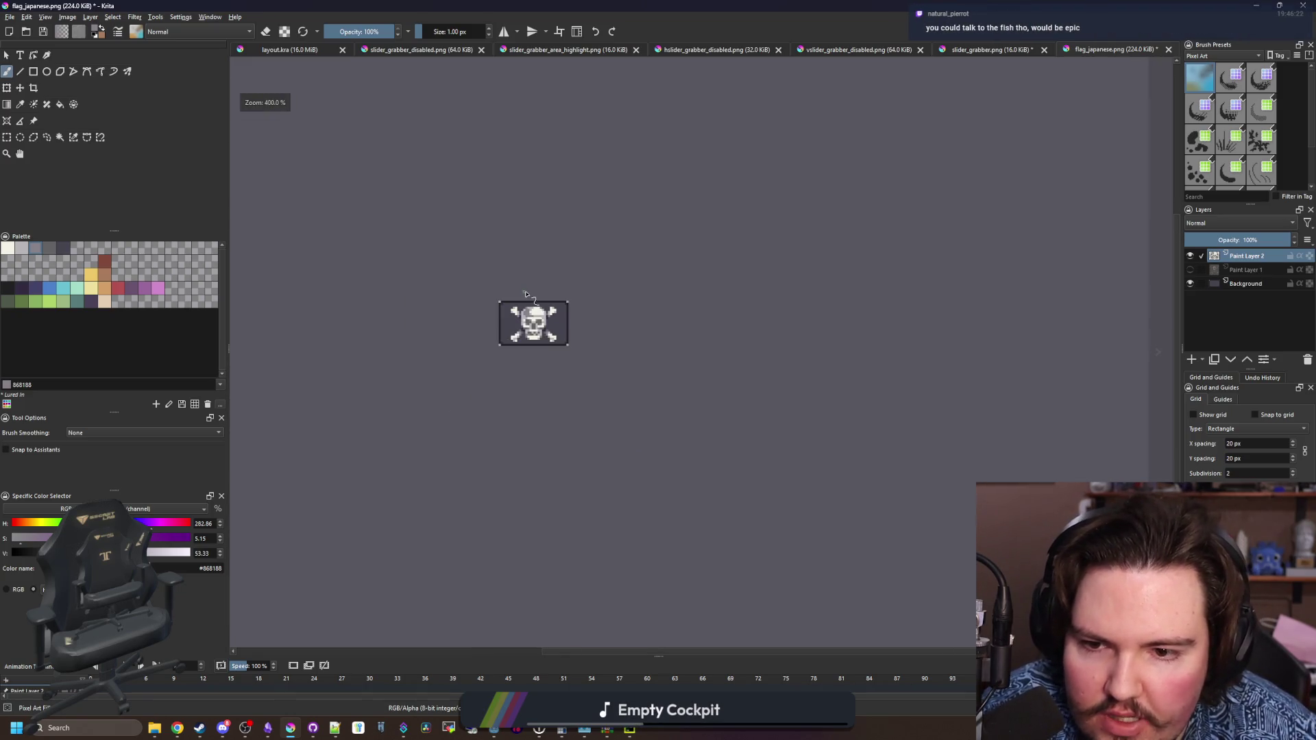
scroll(526, 294, up, 4)
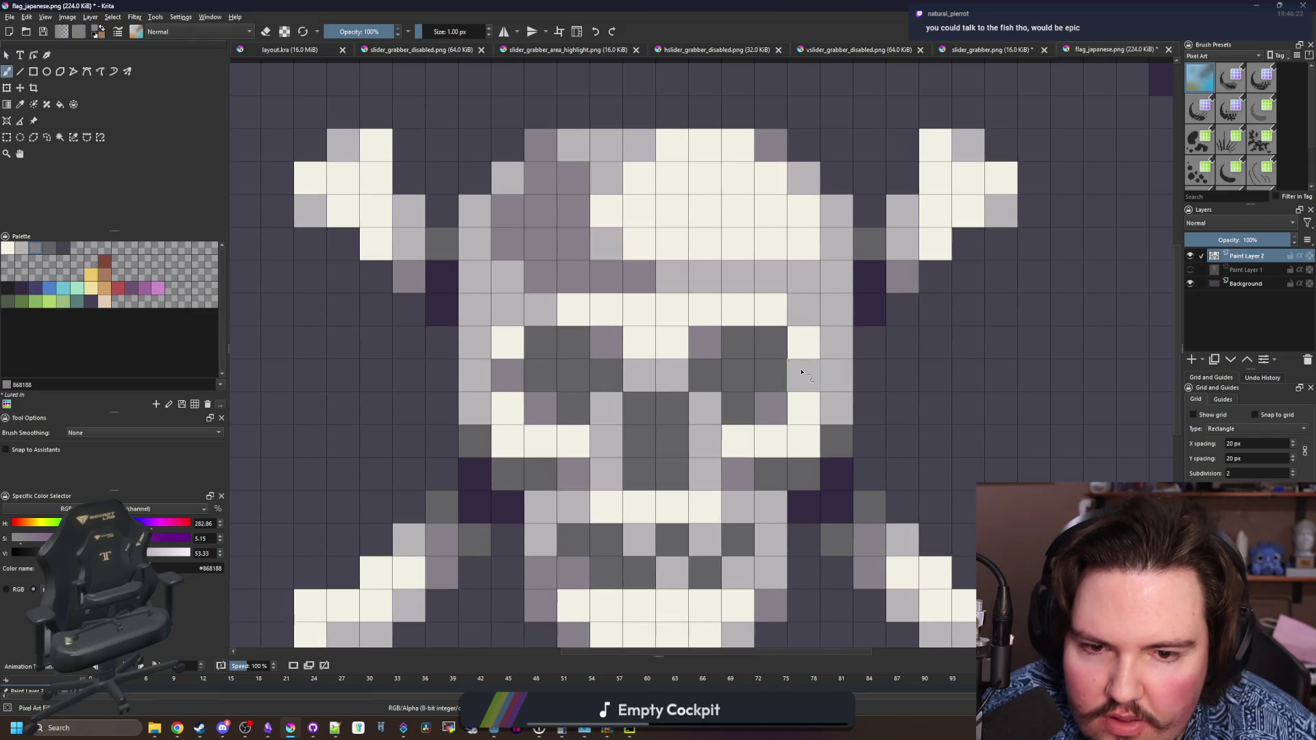
scroll(521, 288, down, 6)
scroll(525, 365, up, 6)
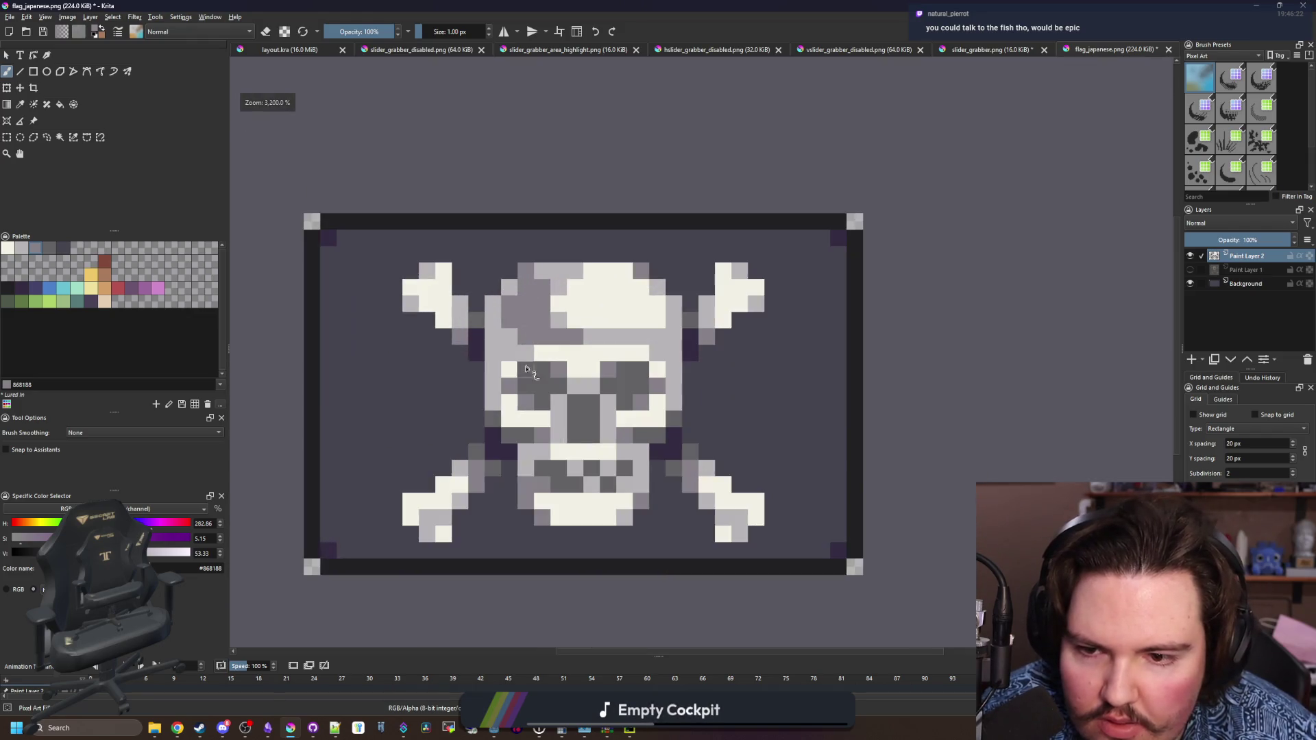
scroll(525, 365, up, 2)
scroll(569, 335, down, 5)
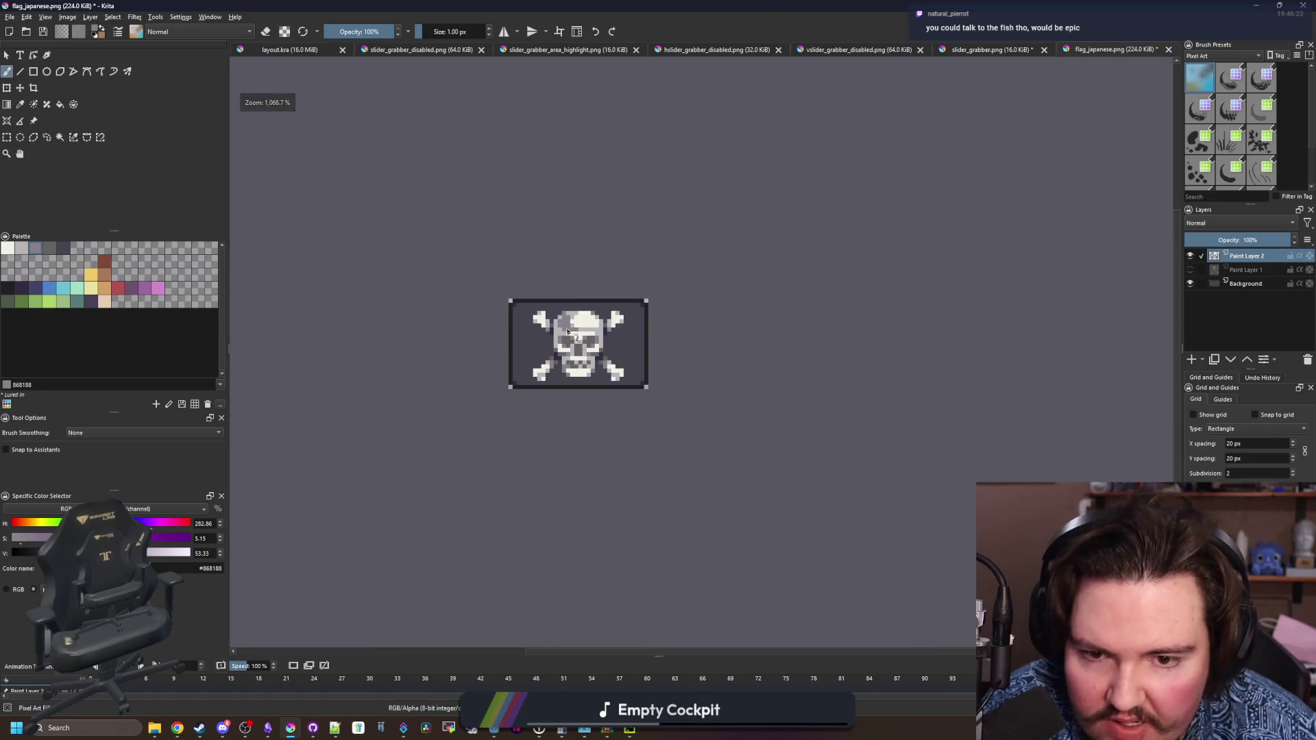
scroll(558, 289, down, 3)
scroll(520, 295, up, 8)
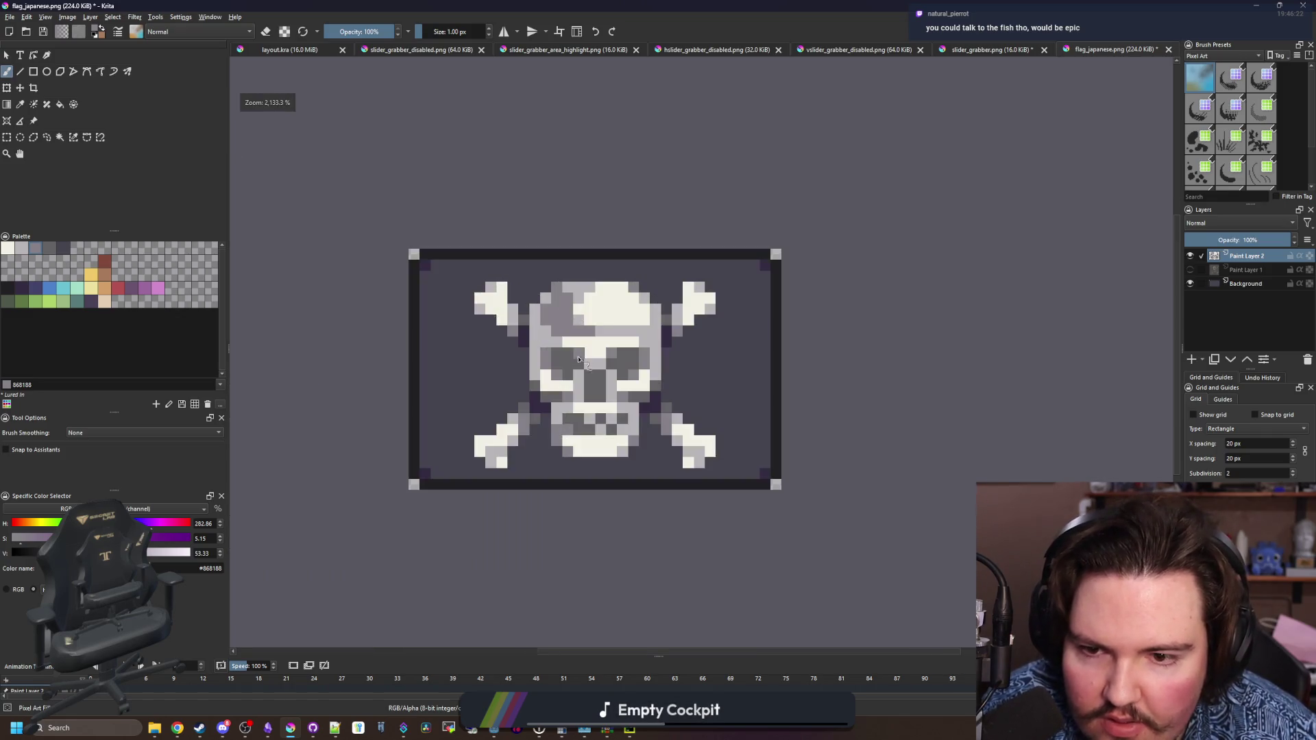
Paint the pixel left of the eye with light grey sampled from the skull.
key(p)
click(487, 309)
key(b)
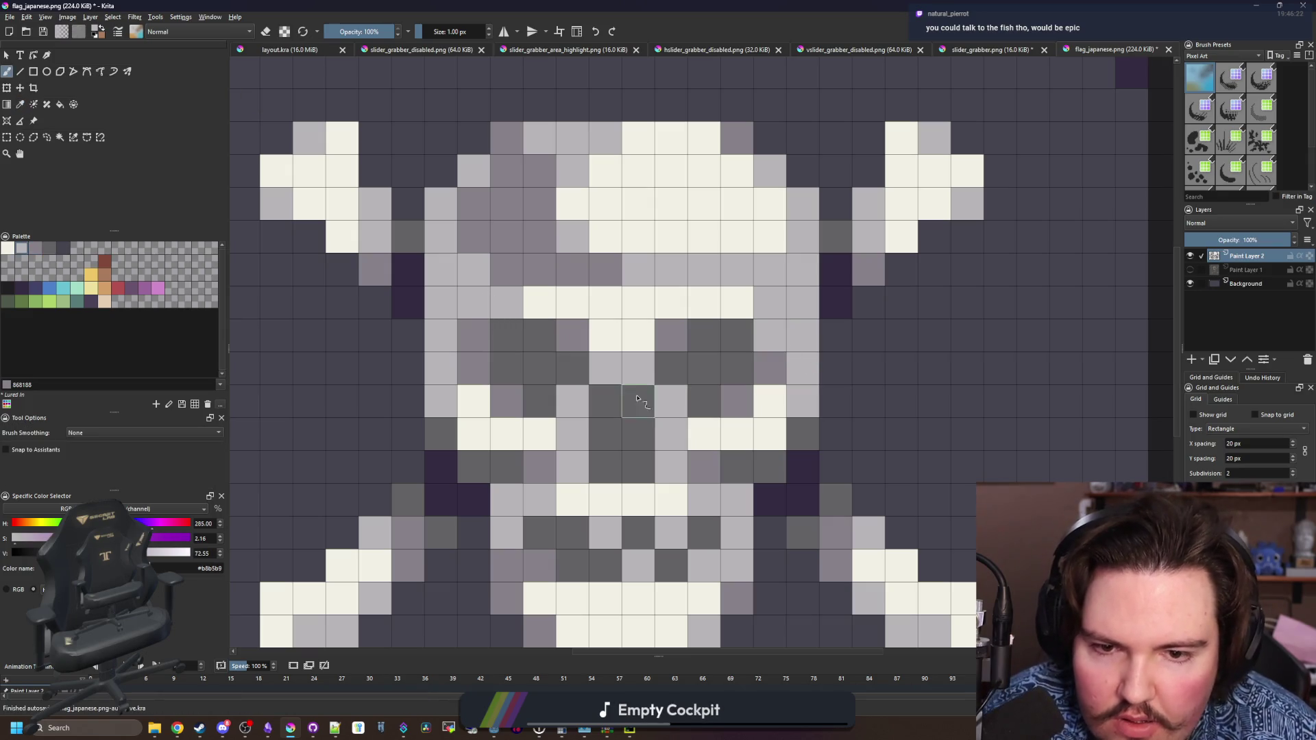
click(473, 336)
scroll(561, 376, down, 8)
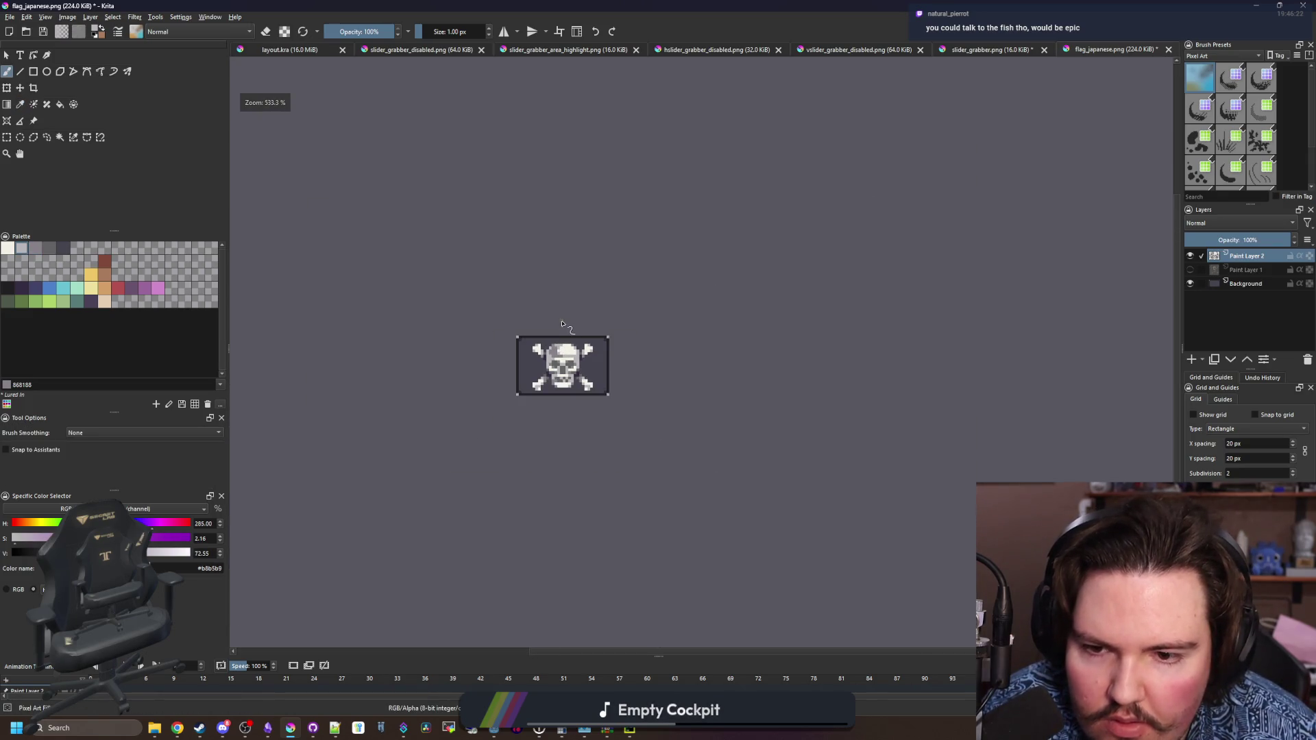
scroll(566, 353, up, 6)
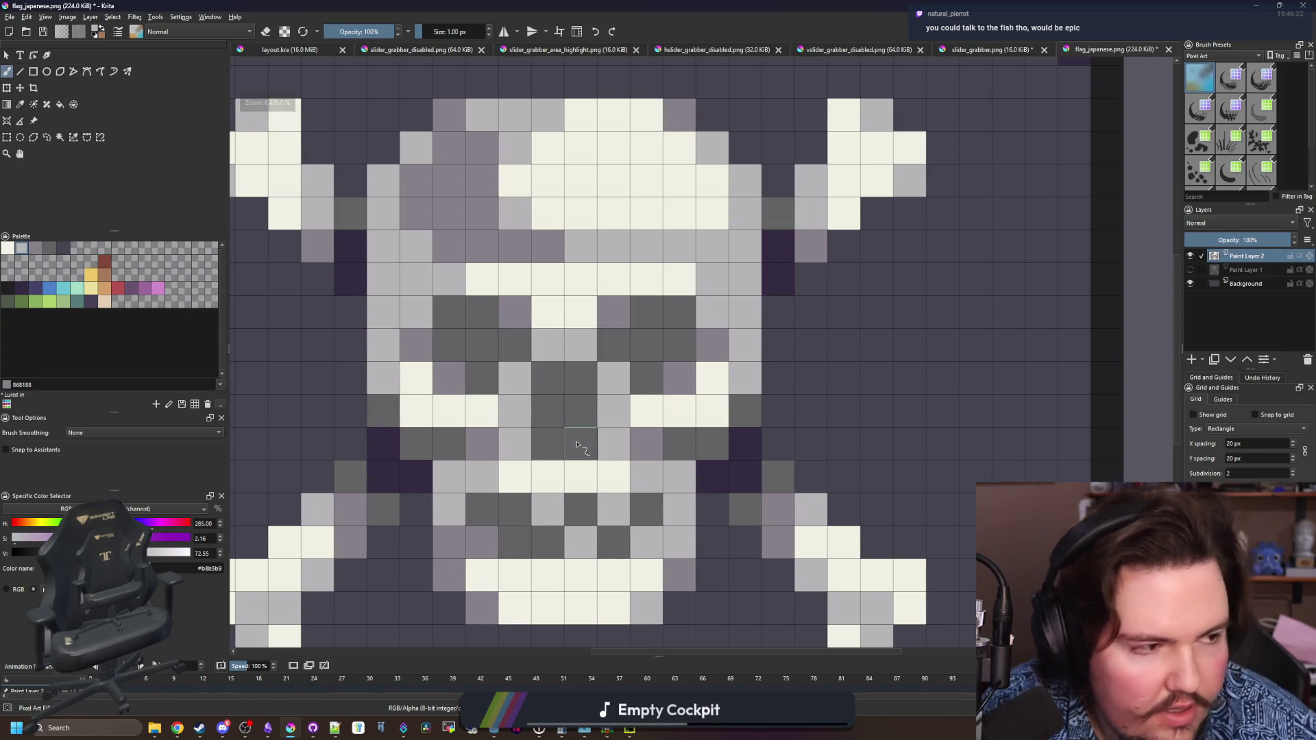
Sample the flag's dark purple and paint a 2x2 nose block and cells around the eyes.
key(p)
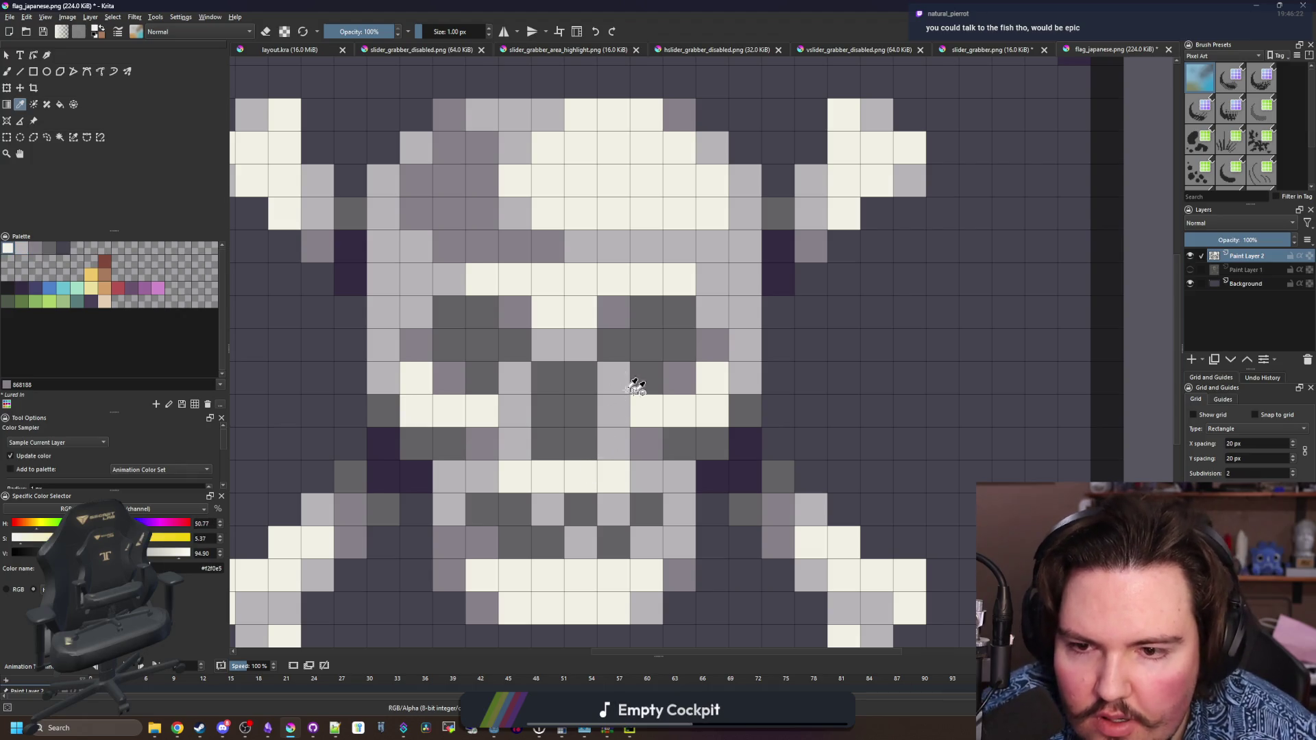
click(750, 445)
key(b)
drag(580, 411, 548, 377)
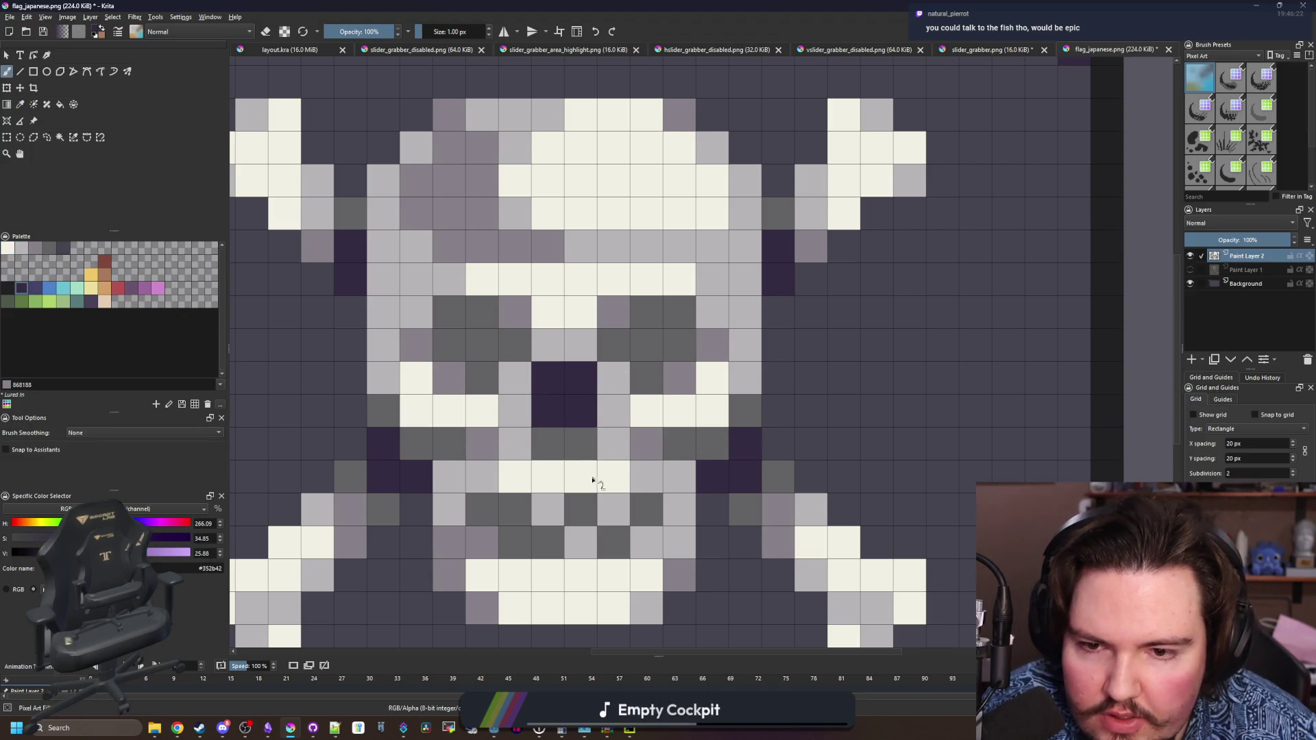
click(512, 338)
click(481, 312)
click(613, 344)
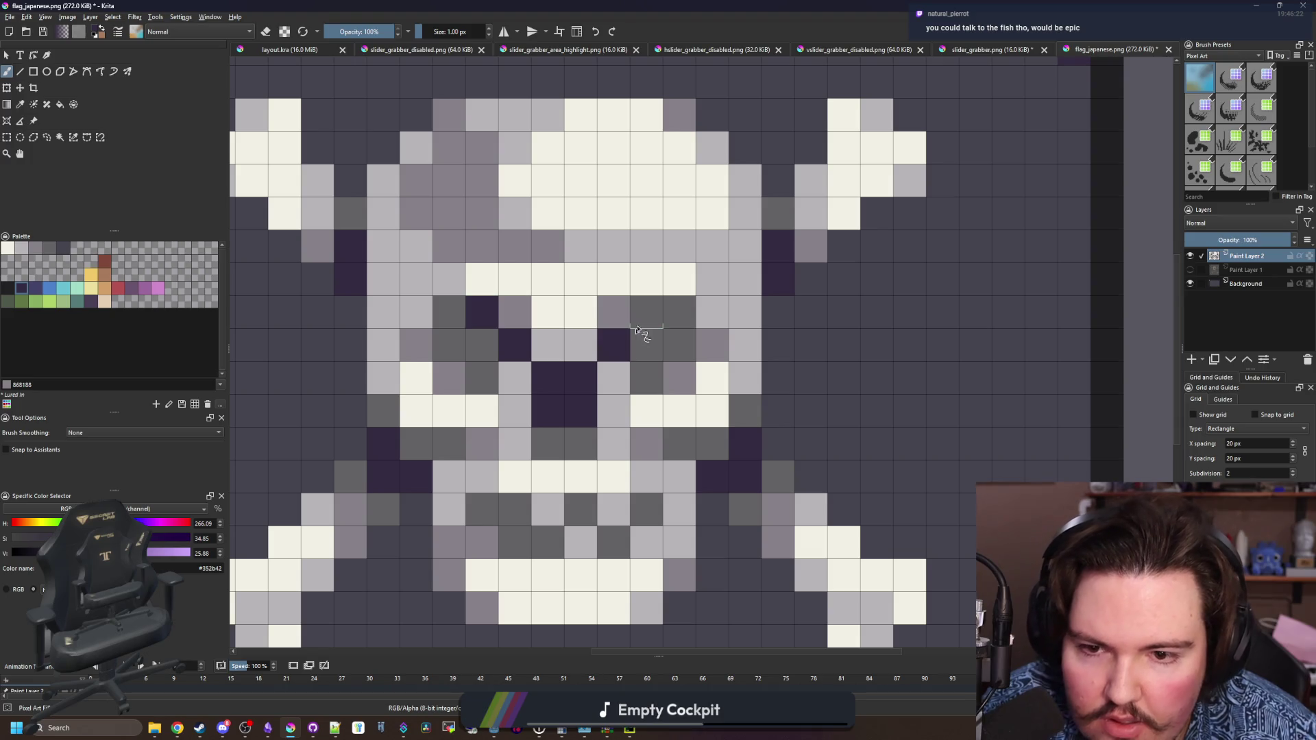
click(646, 345)
click(646, 312)
click(679, 311)
click(488, 345)
click(448, 311)
Undo the dark eye cells, paint two grey cells beside the eye white, and undo a red-eye try.
scroll(608, 329, down, 10)
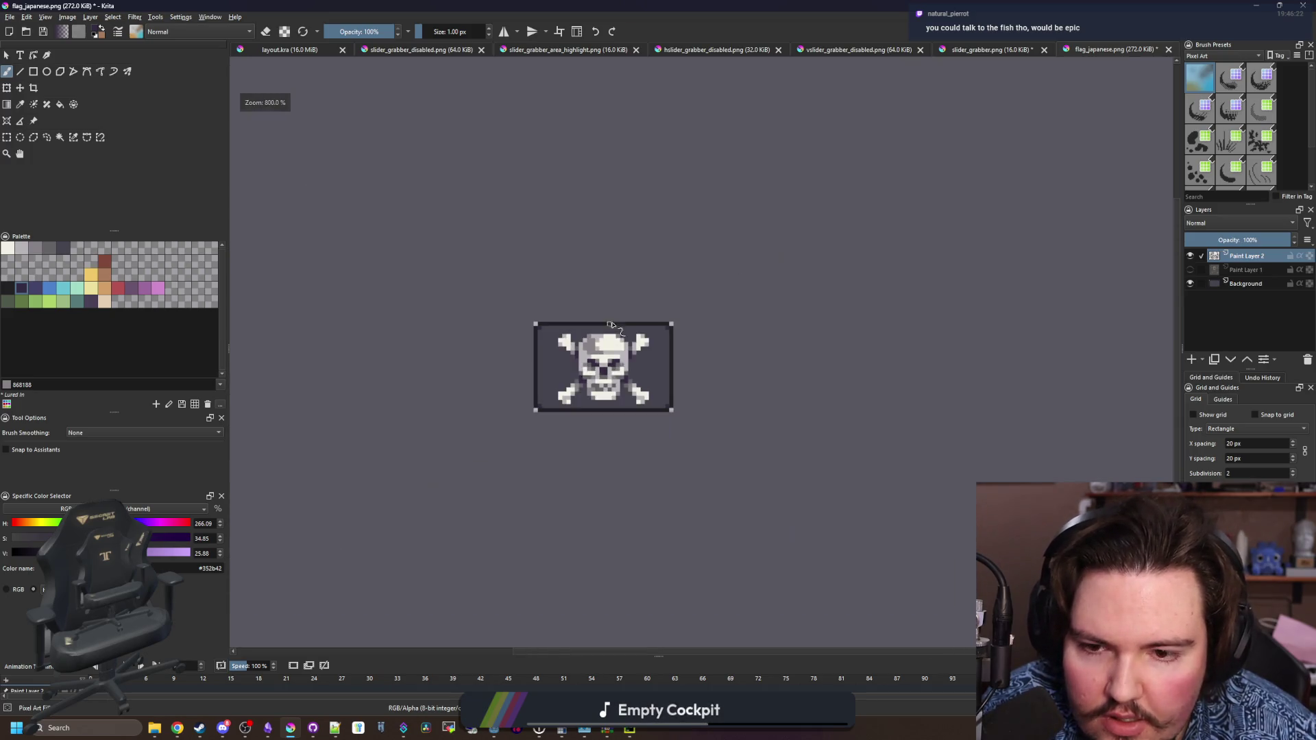
scroll(608, 329, up, 10)
key(ctrl+z)
key(ctrl+z)
key(ctrl+z)
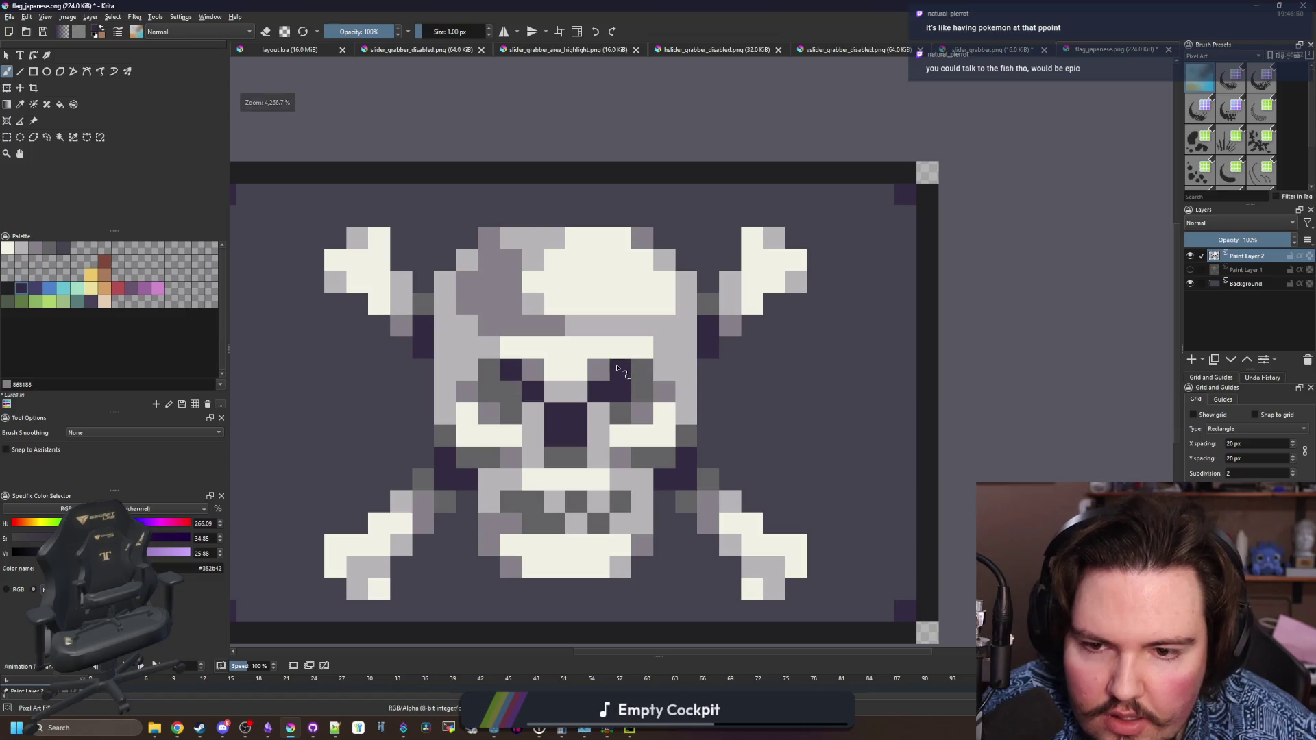
scroll(533, 392, up, 1)
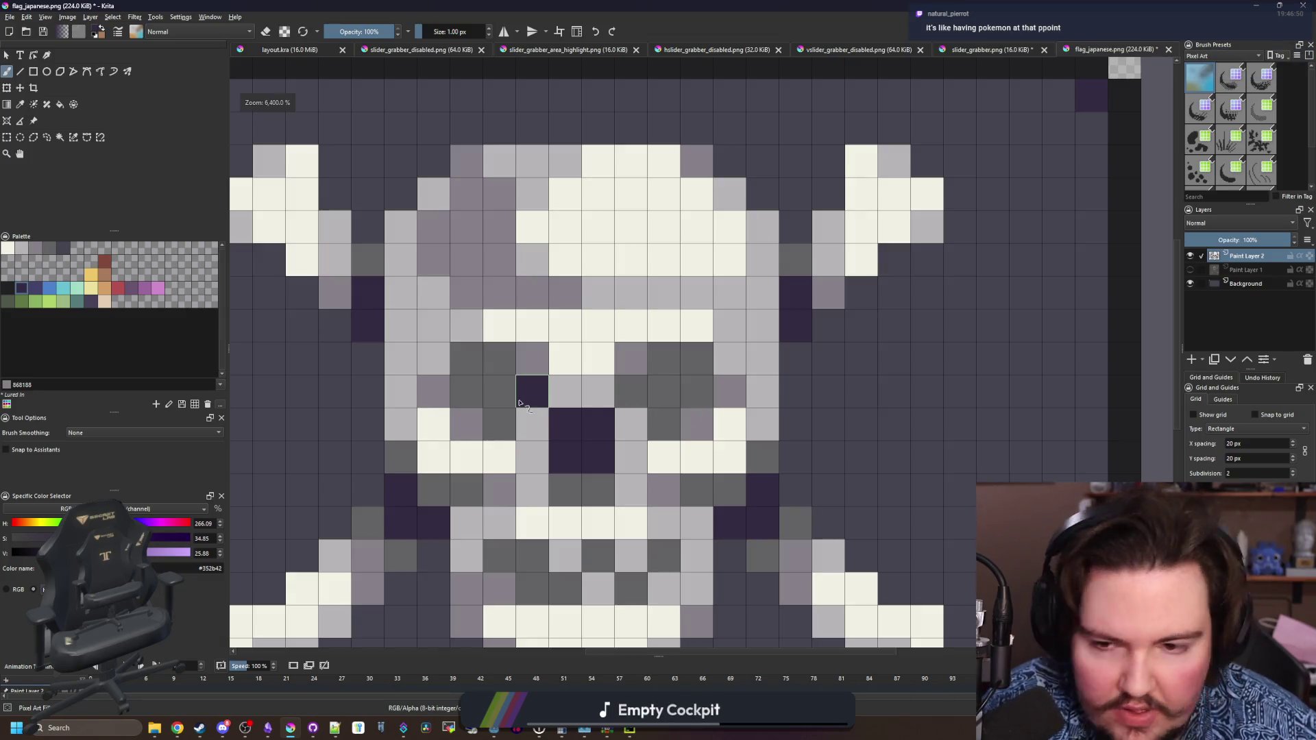
ctrl+click(470, 456)
drag(499, 423, 481, 397)
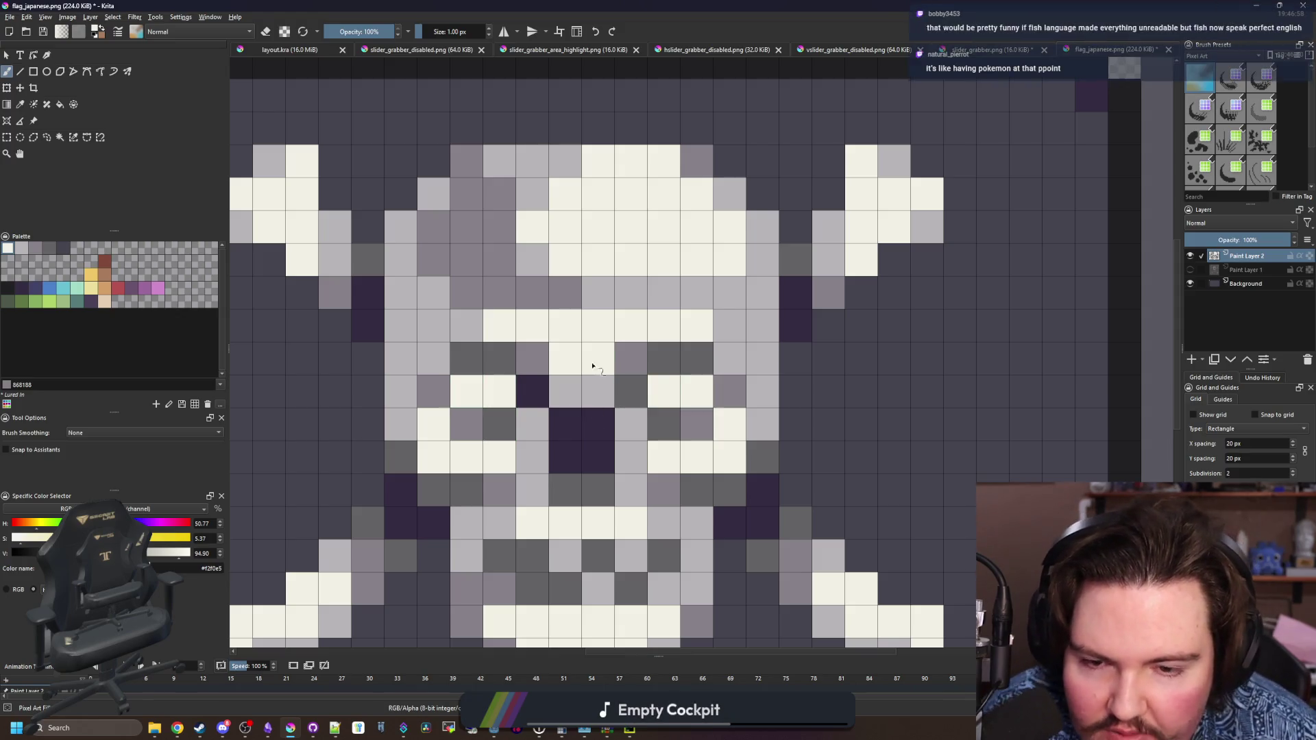
scroll(529, 302, down, 10)
scroll(527, 379, up, 10)
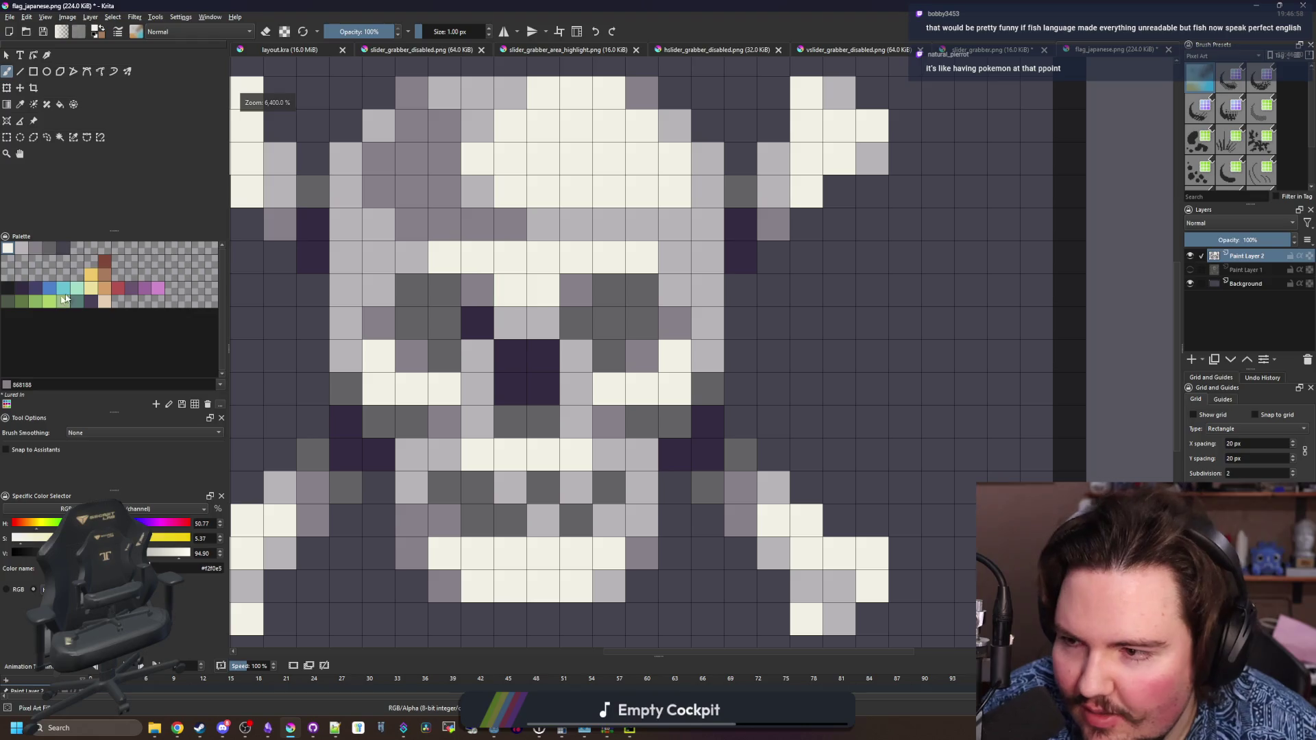
click(116, 288)
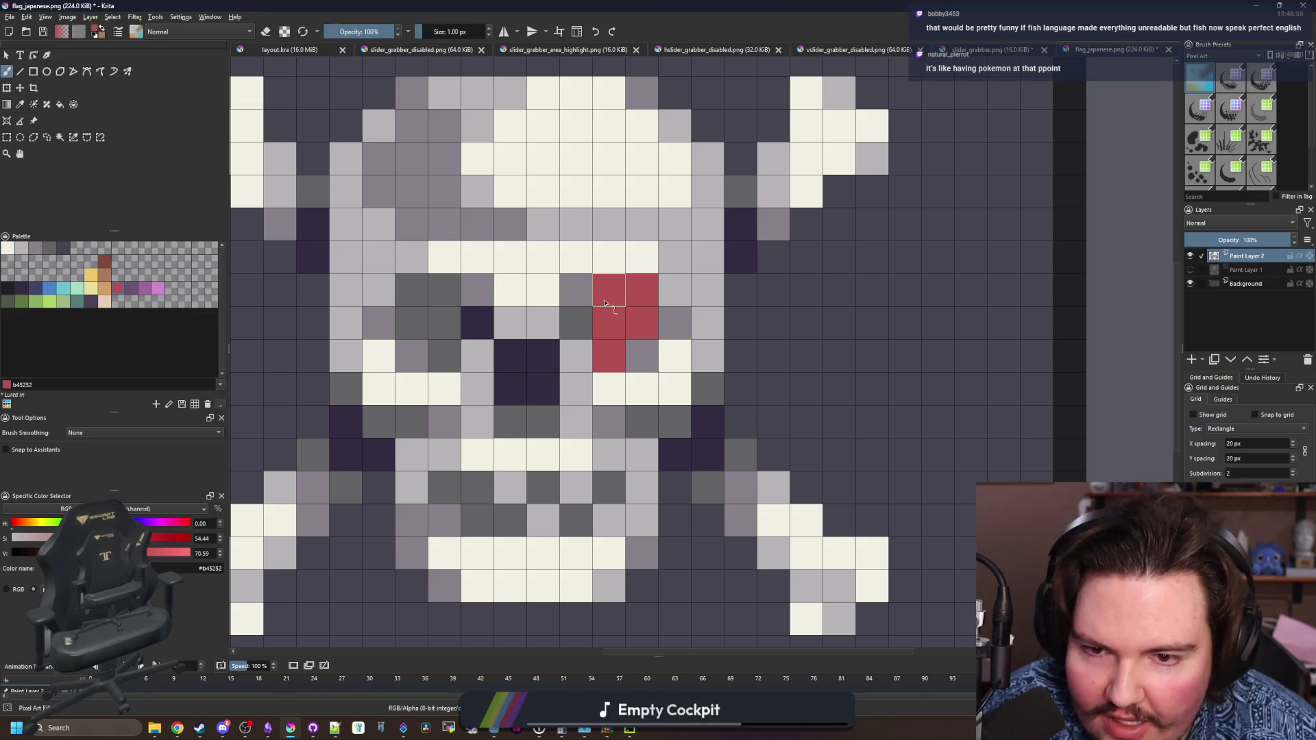
scroll(616, 363, down, 8)
scroll(669, 372, up, 7)
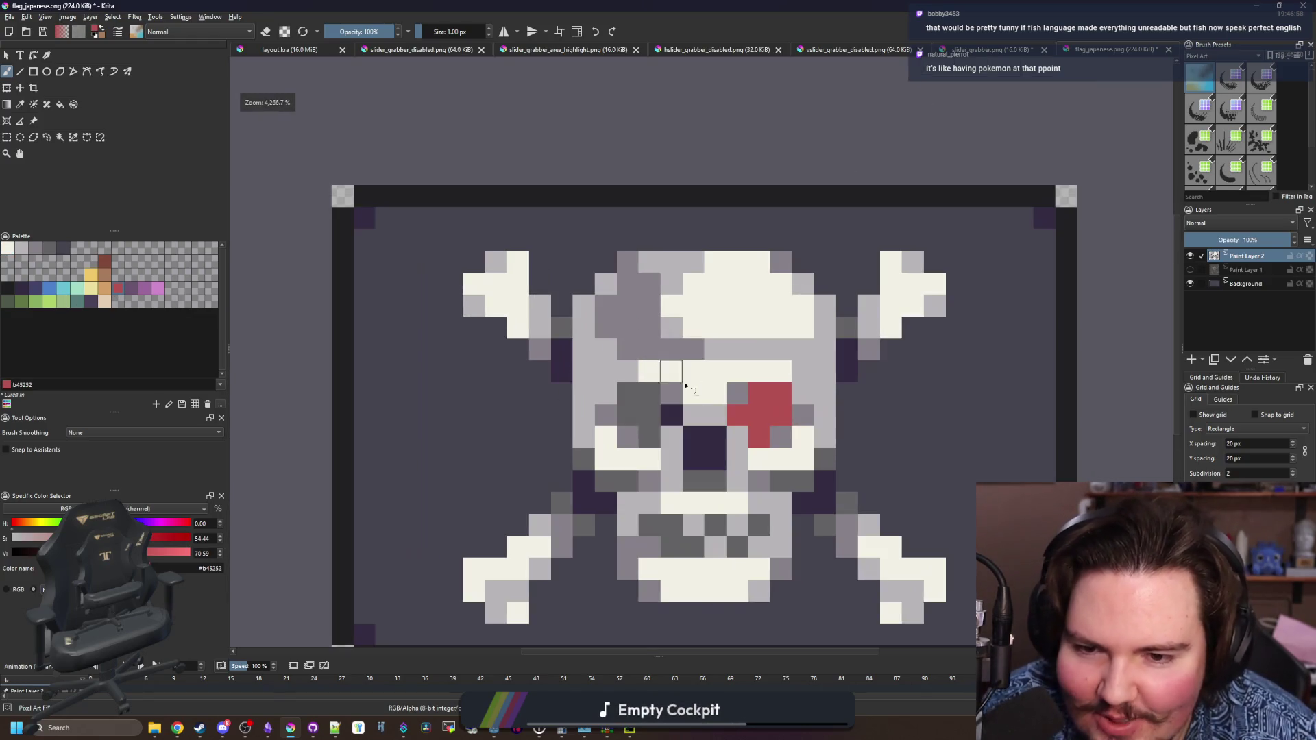
key(ctrl+z)
scroll(517, 393, down, 5)
scroll(521, 391, up, 4)
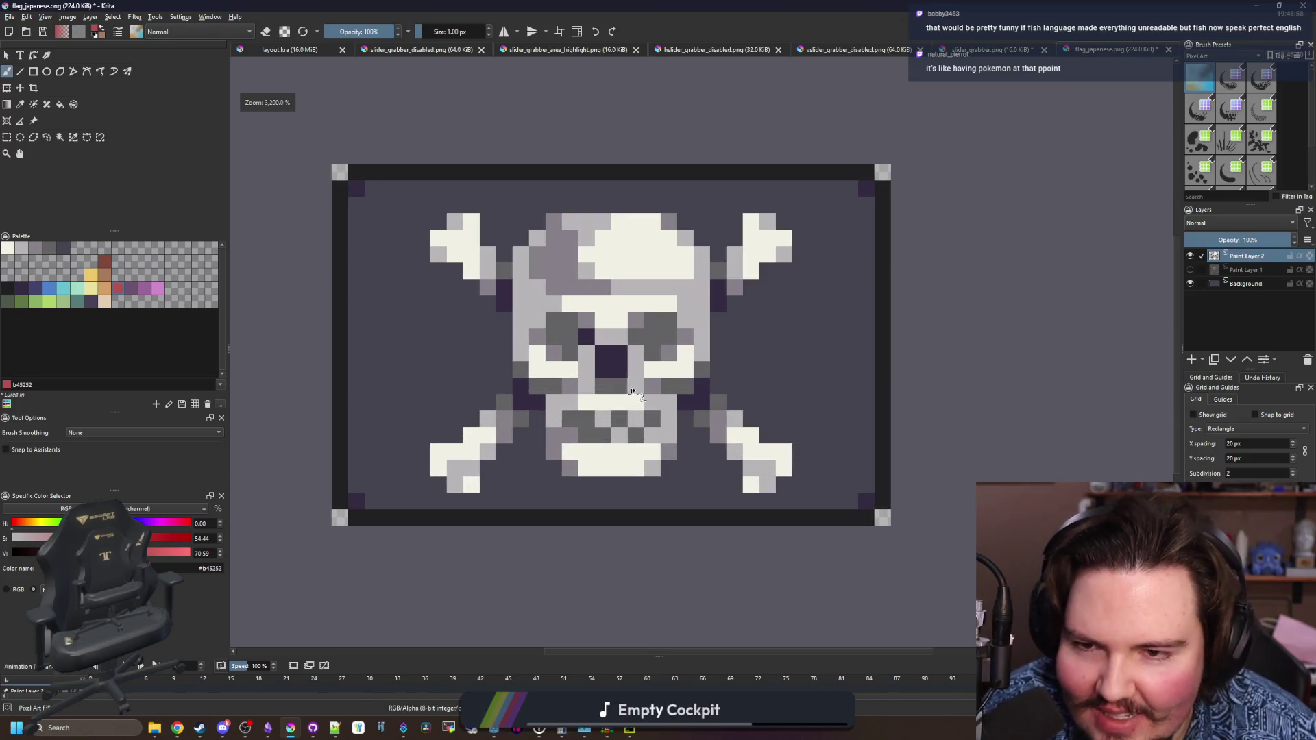
scroll(569, 390, down, 1)
Zoom in and out to review the finished skull-and-crossbones flag.
drag(569, 390, 567, 396)
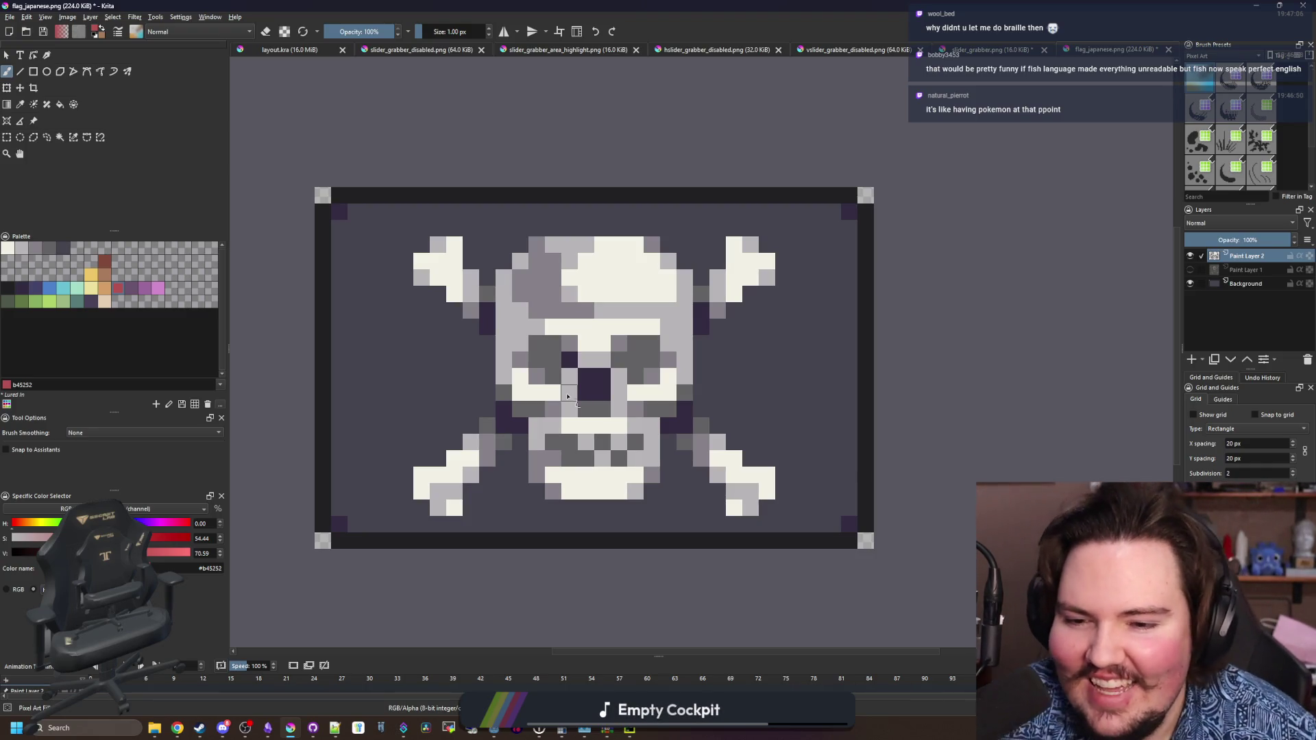
scroll(568, 396, down, 2)
scroll(582, 403, up, 2)
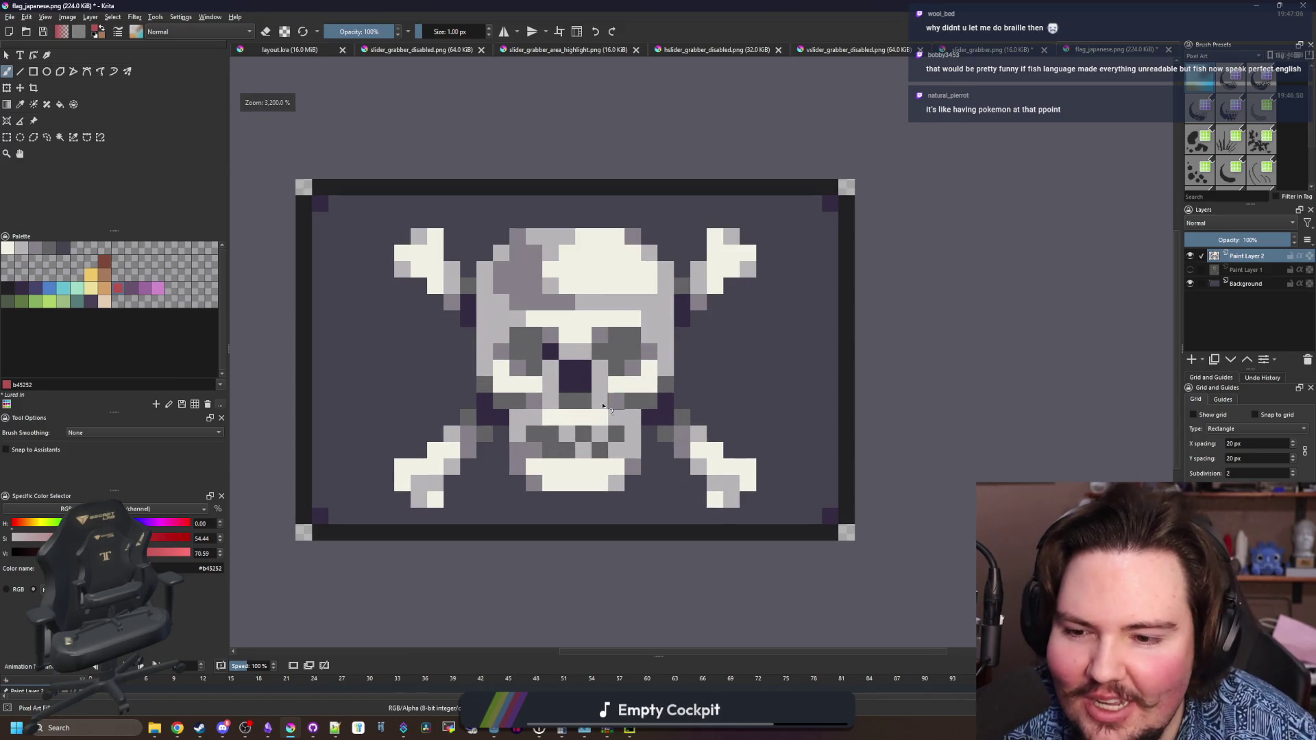
scroll(614, 403, up, 1)
scroll(484, 405, down, 5)
scroll(484, 405, down, 1)
scroll(521, 377, up, 5)
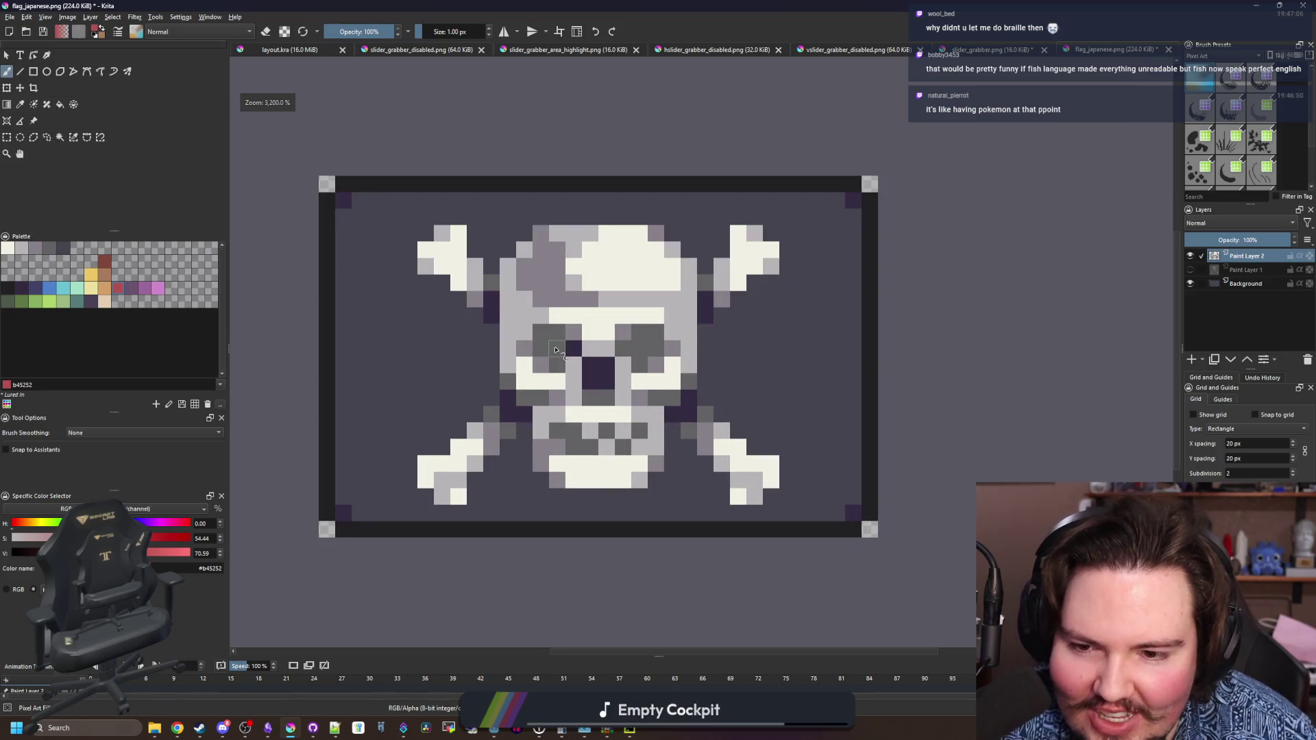
scroll(555, 350, down, 4)
scroll(322, 295, up, 3)
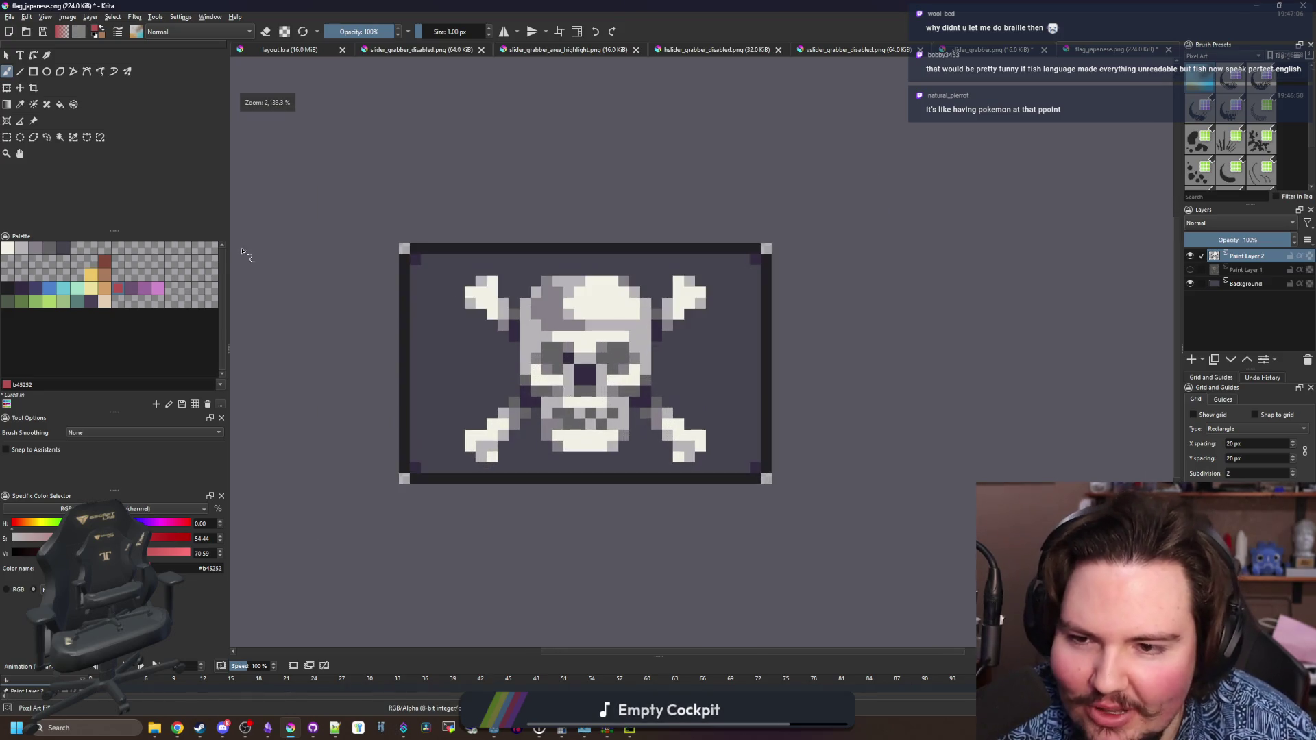
click(9, 16)
key(Escape)
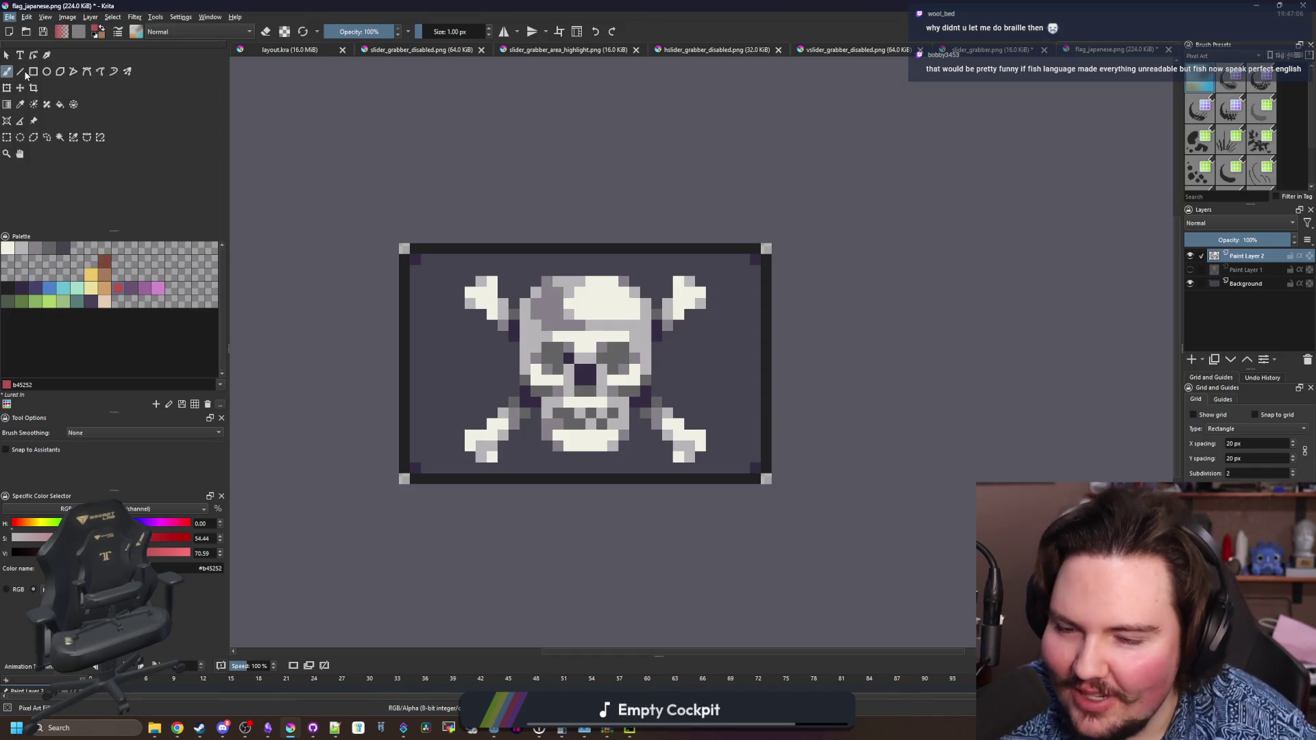
Save the image as flag_pirate.png in the Flags folder, accepting the PNG settings.
key(ctrl+shift+s)
text(flag_)
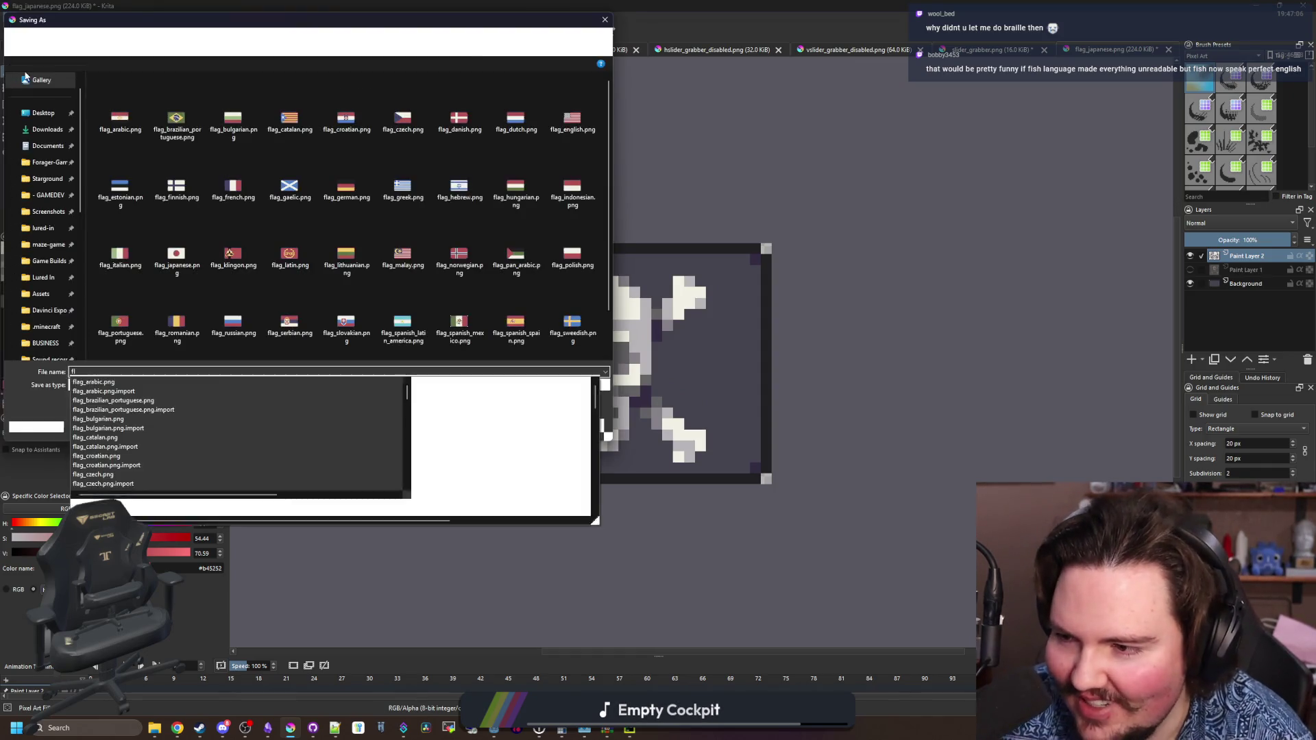
text(pirate)
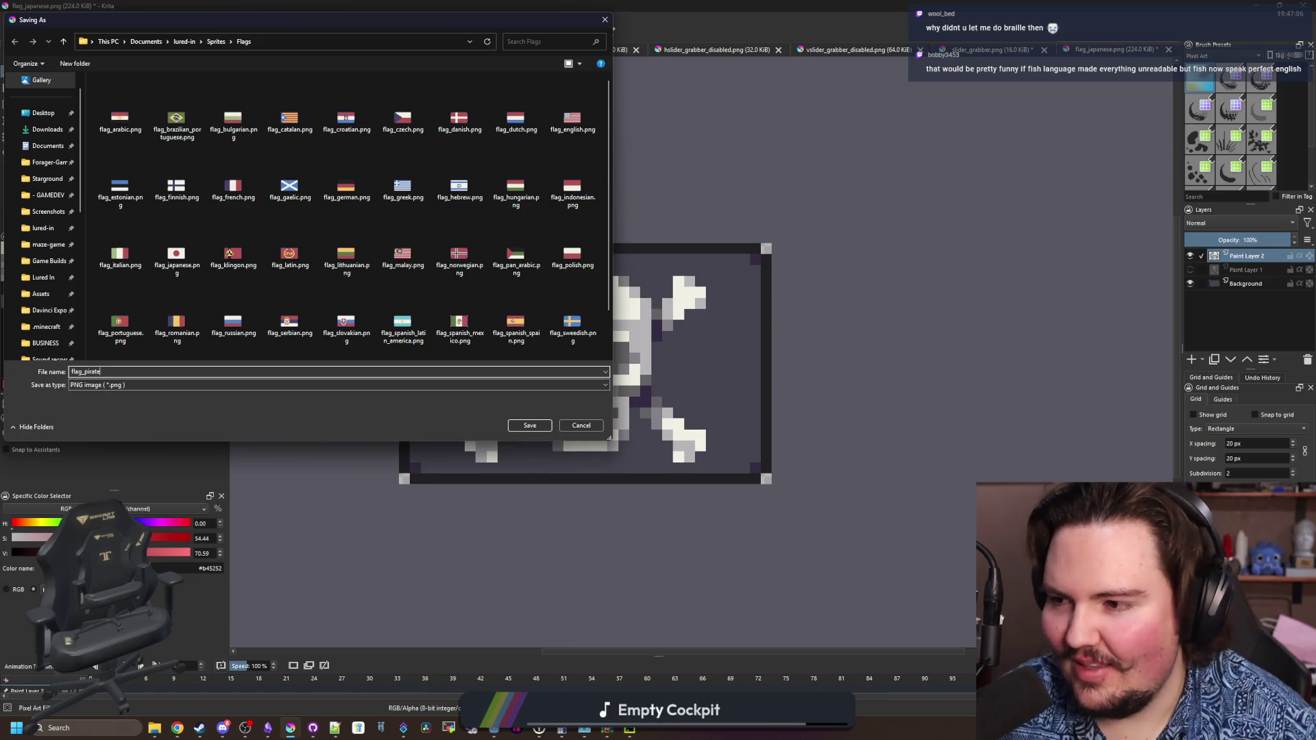
click(530, 425)
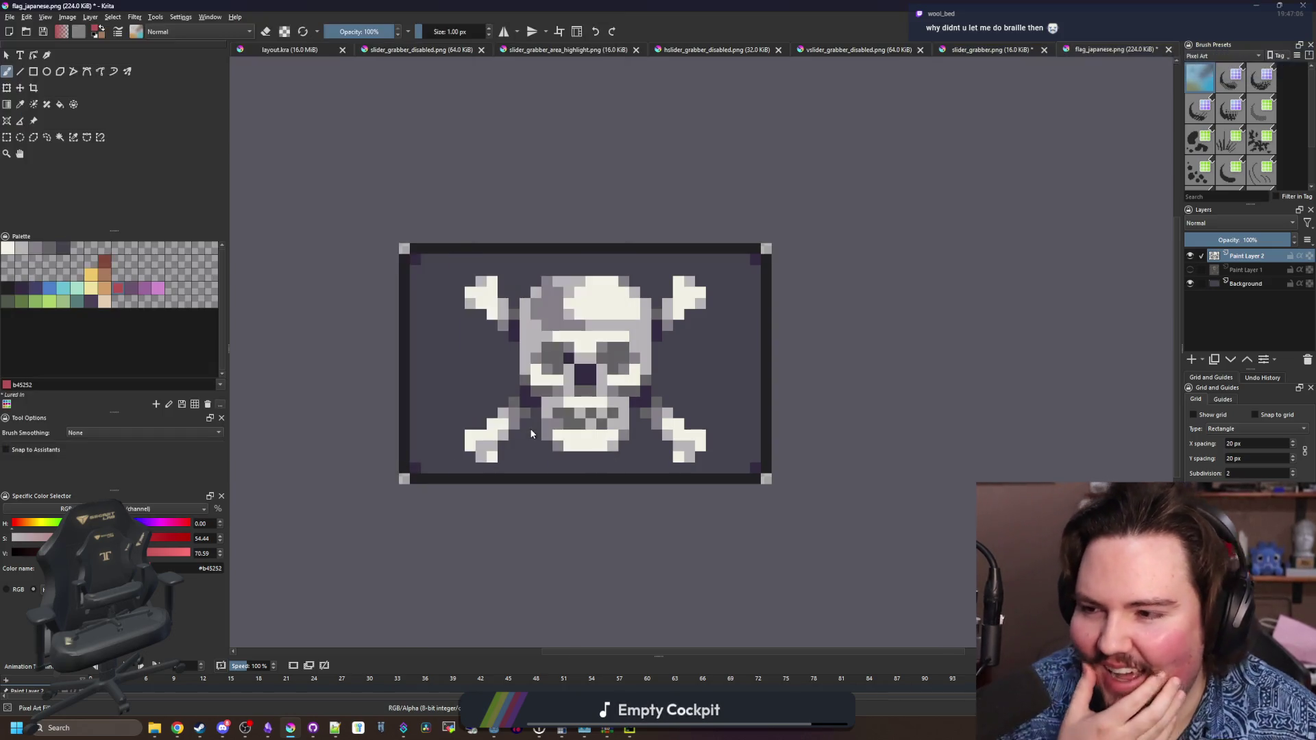
click(709, 478)
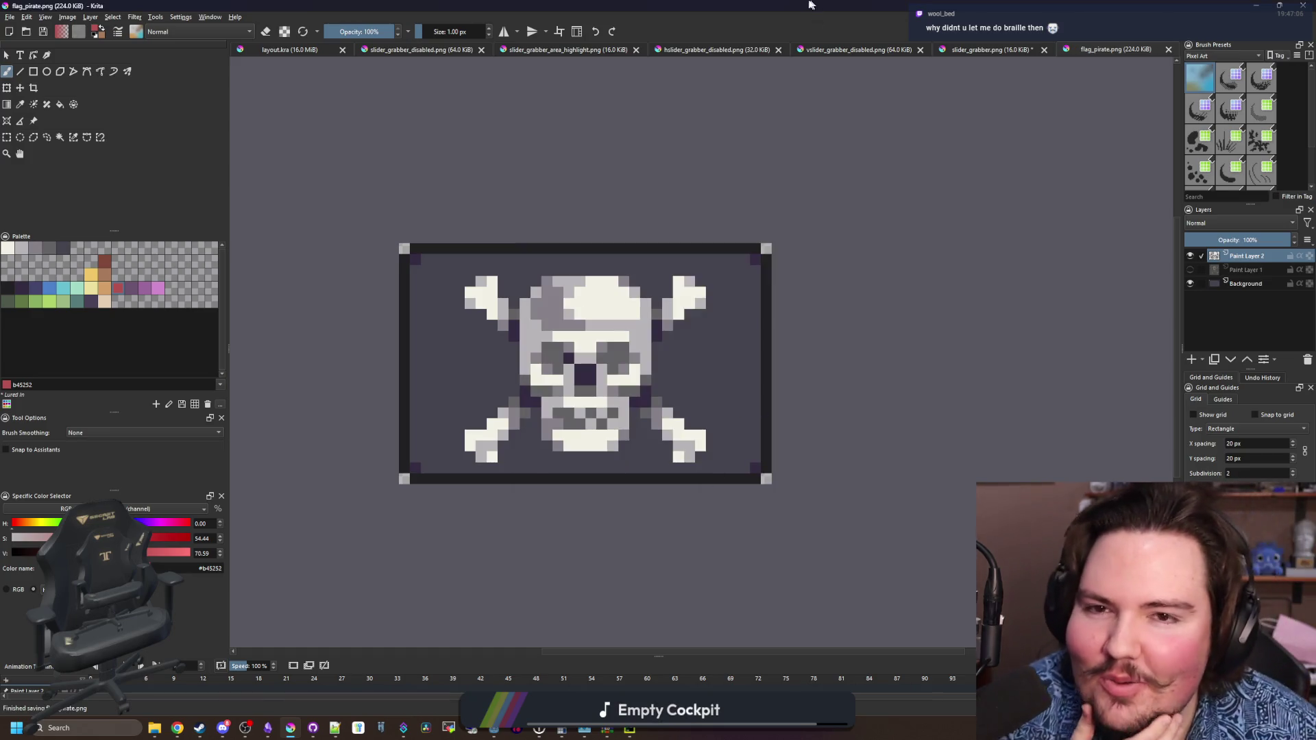
Glance at the Godot project, then bring Krita back to the front.
click(290, 727)
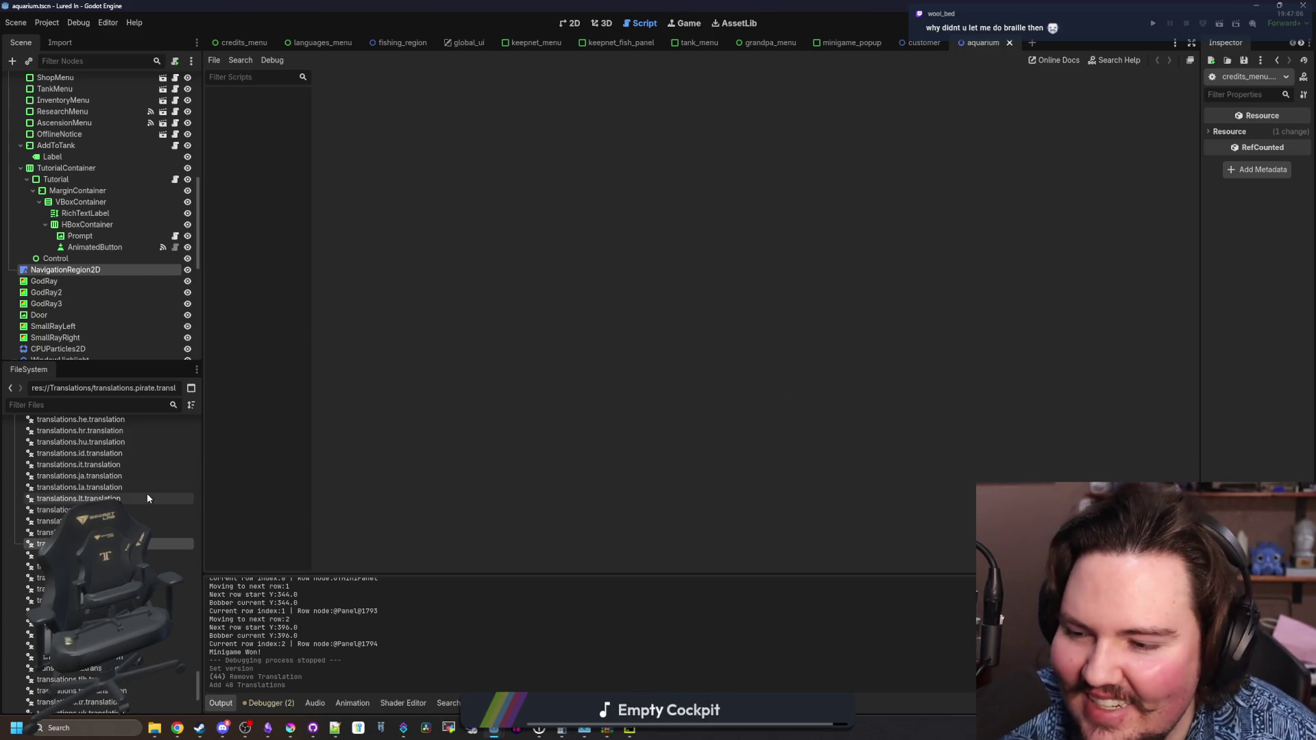
scroll(159, 449, down, 5)
scroll(161, 454, up, 5)
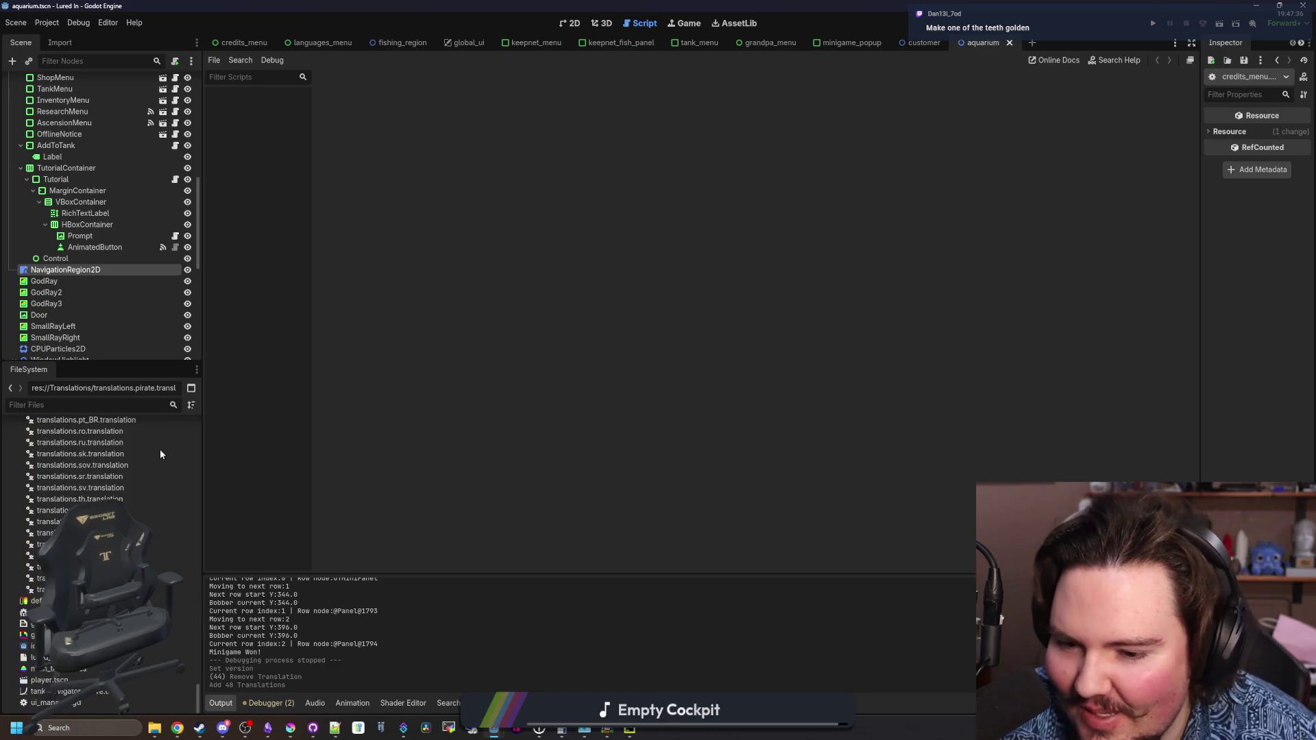
mouse_move(488, 731)
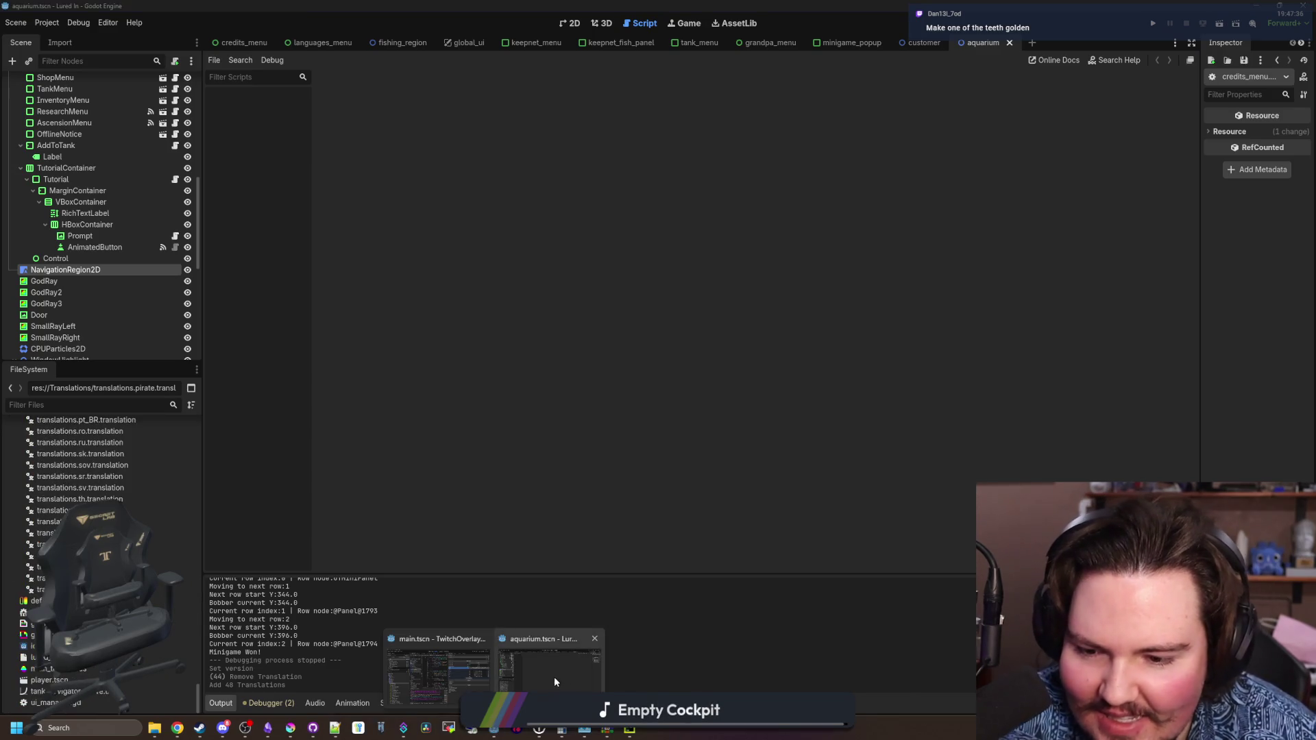
mouse_move(291, 728)
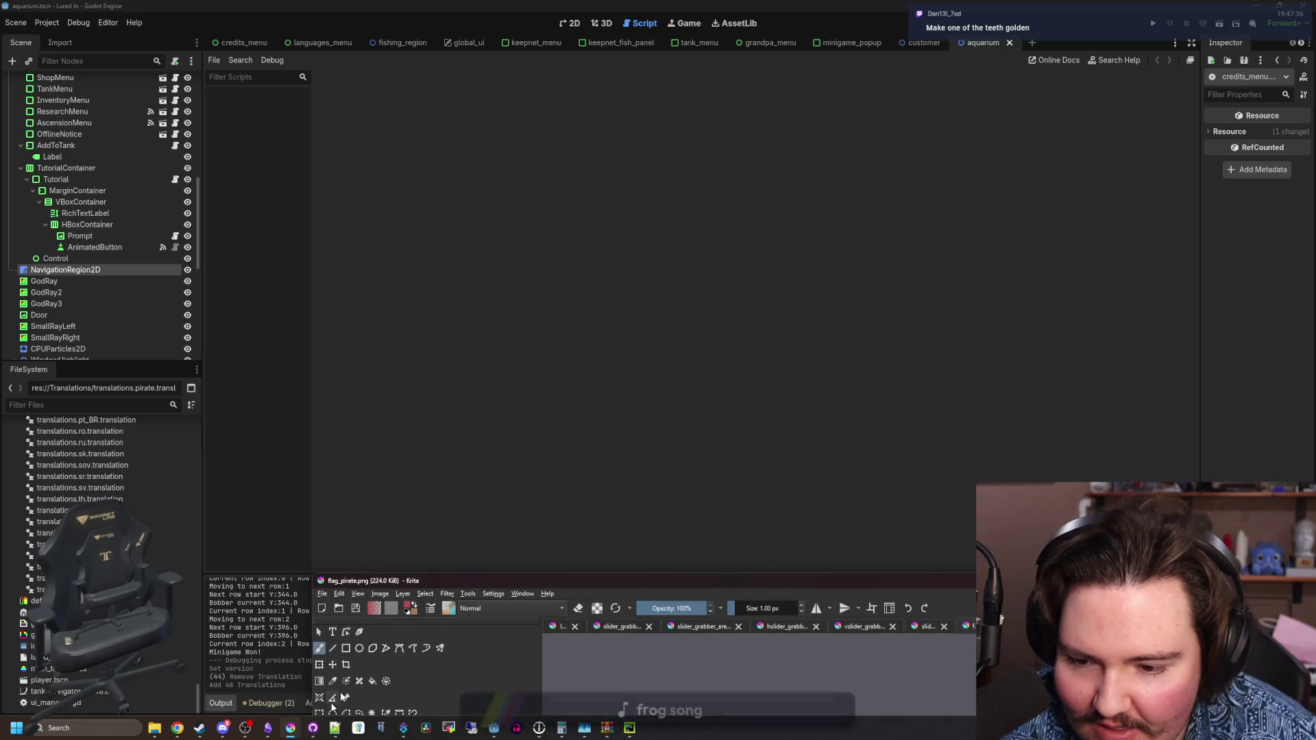
click(565, 597)
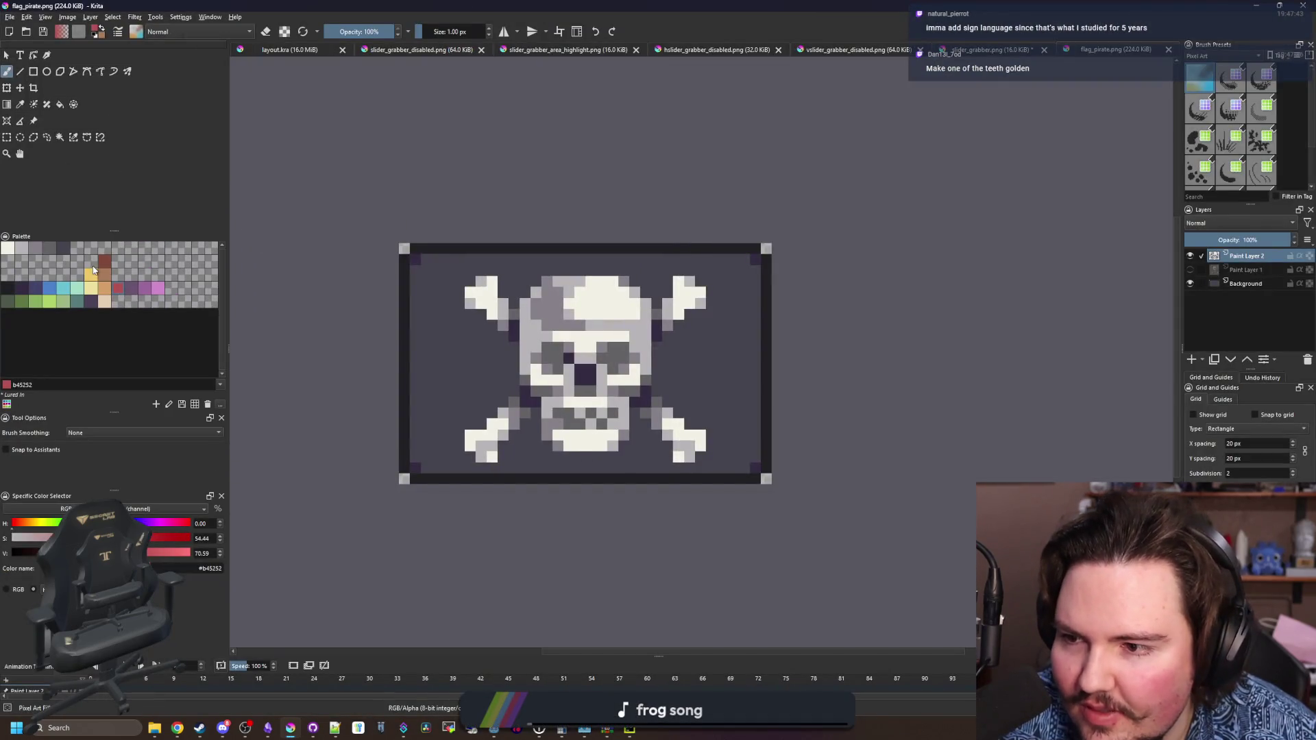
Paint one tooth gold with the yellow swatch and save flag_pirate.png.
click(91, 273)
scroll(573, 376, up, 4)
click(612, 539)
scroll(550, 370, down, 8)
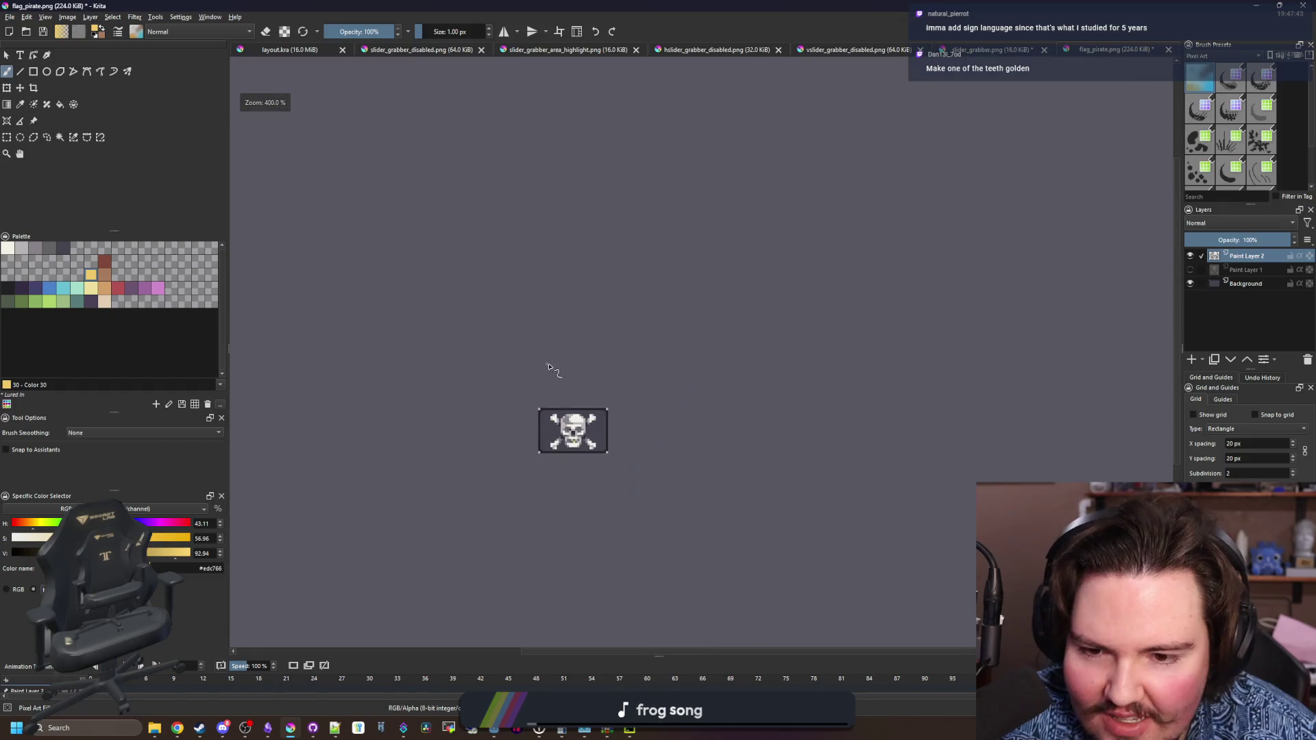
scroll(576, 438, up, 5)
scroll(644, 512, down, 3)
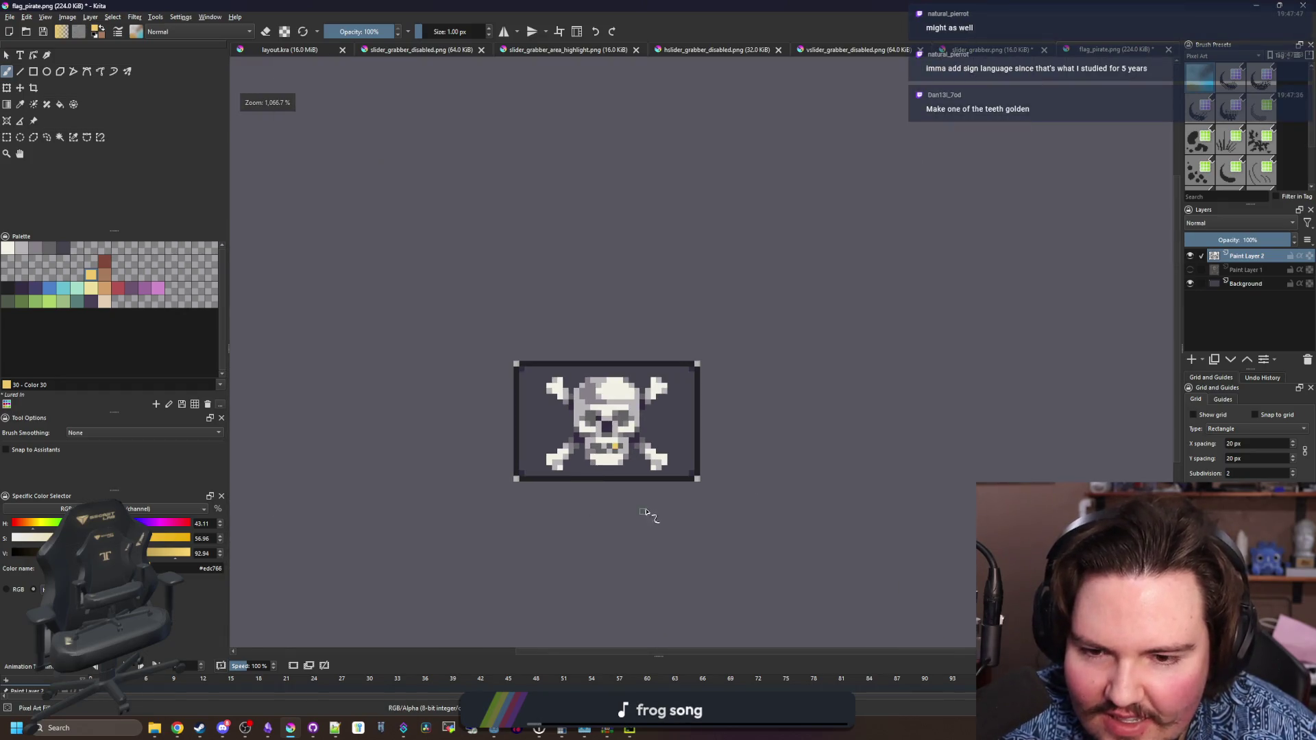
scroll(644, 513, up, 2)
key(ctrl+s)
click(716, 476)
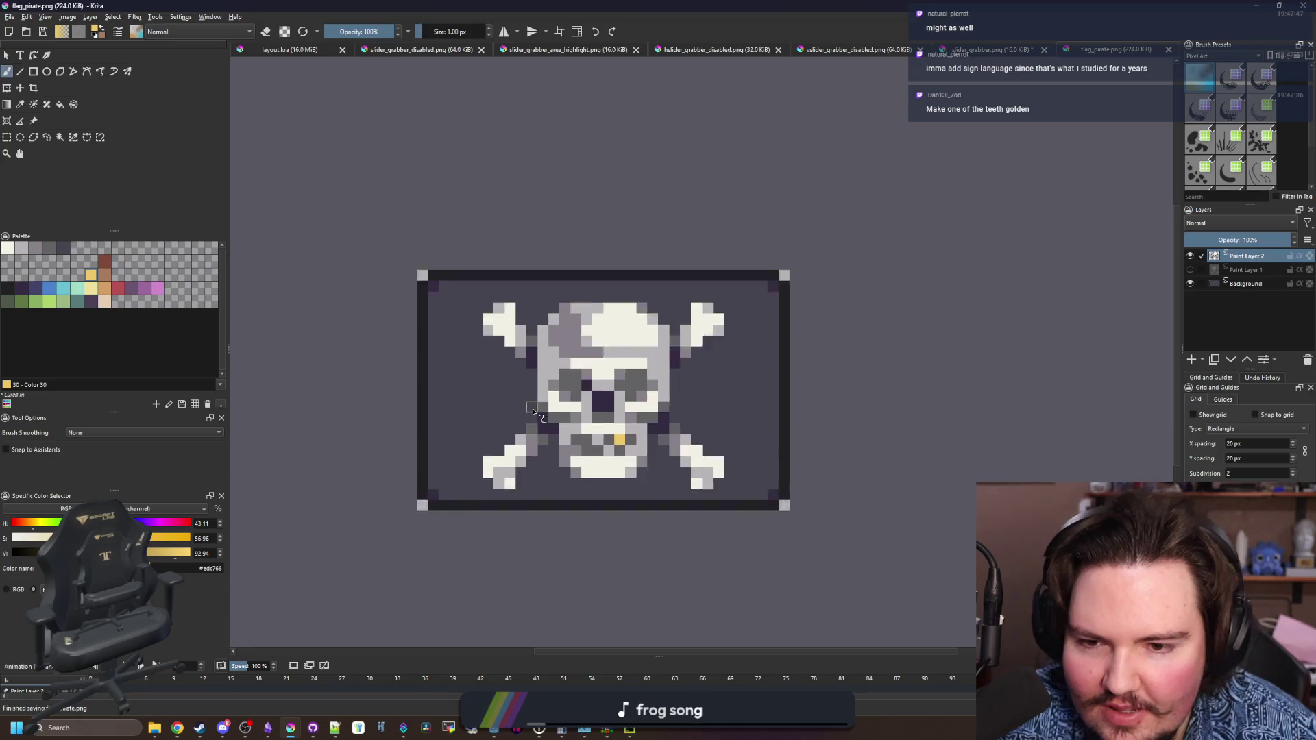
Darken a few skull pixels and repaint two grey skull pixels cream.
scroll(533, 411, up, 1)
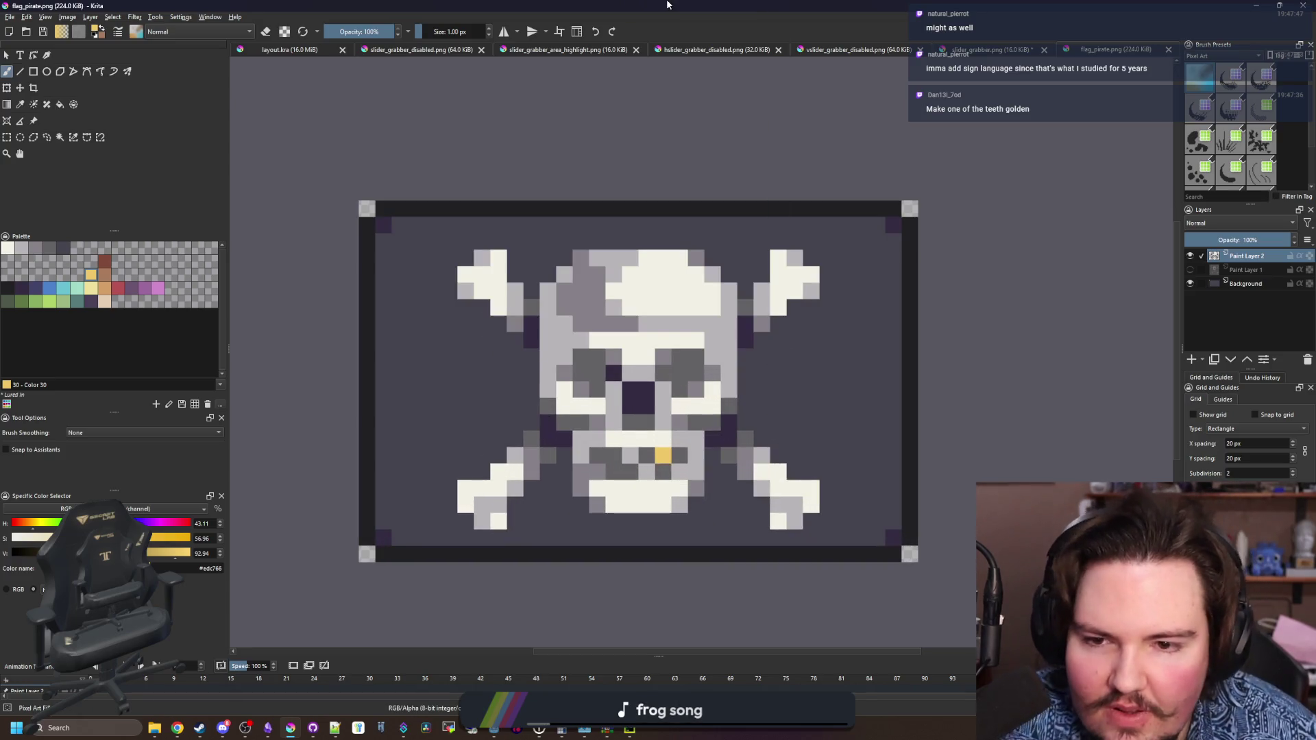
scroll(665, 307, up, 2)
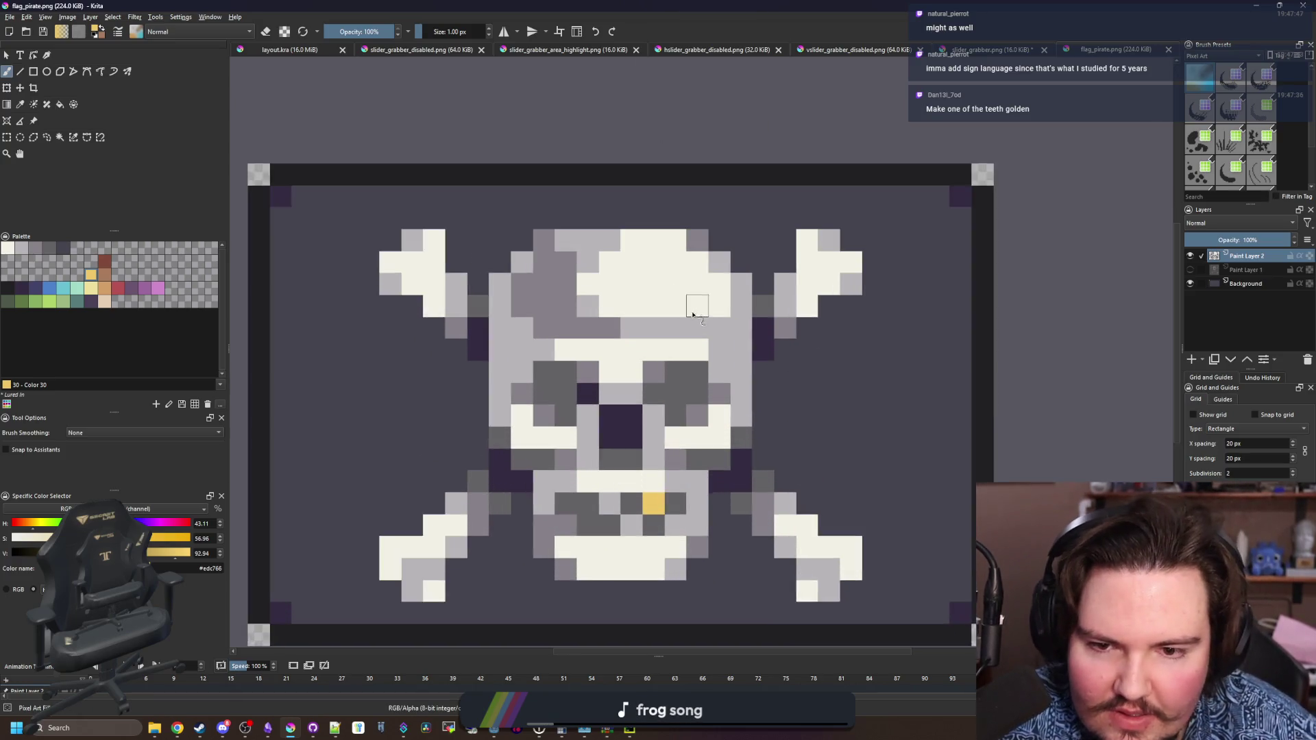
mouse_move(697, 339)
mouse_down()
mouse_move(678, 335)
mouse_move(733, 370)
mouse_up()
scroll(596, 279, down, 5)
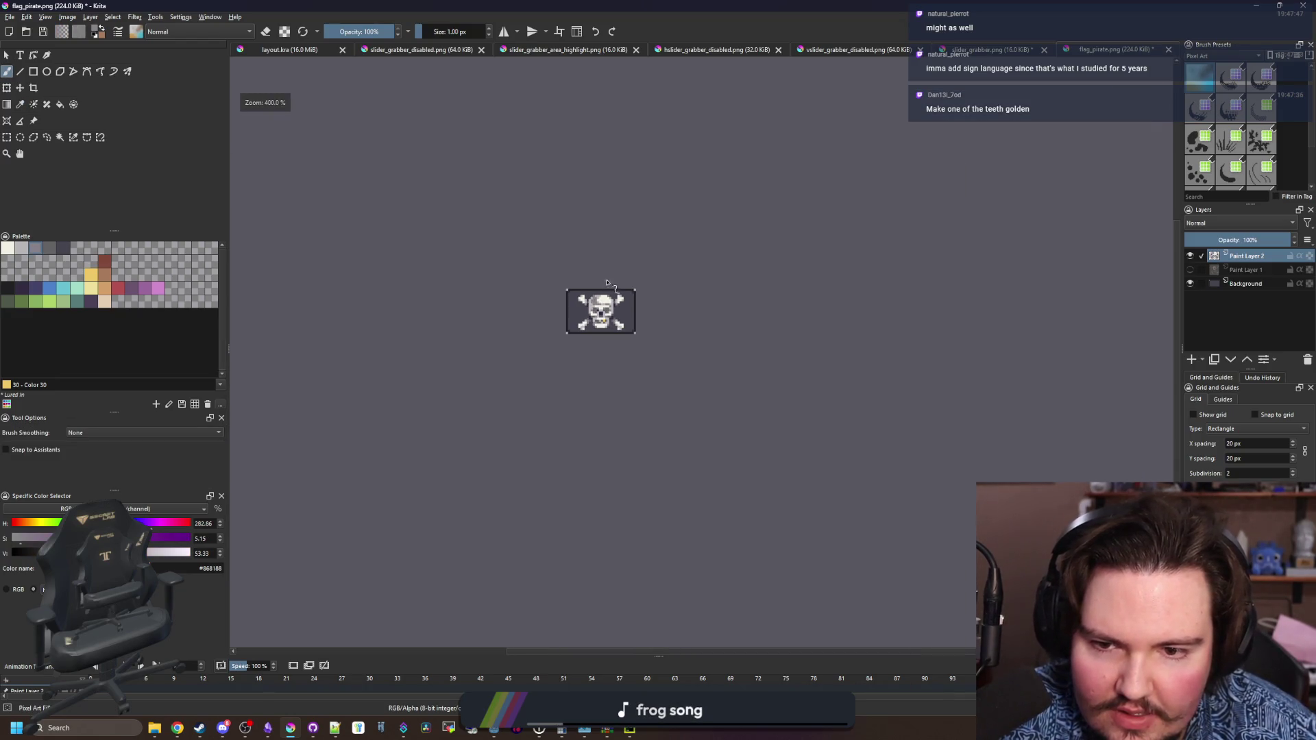
scroll(607, 302, up, 5)
scroll(571, 369, up, 2)
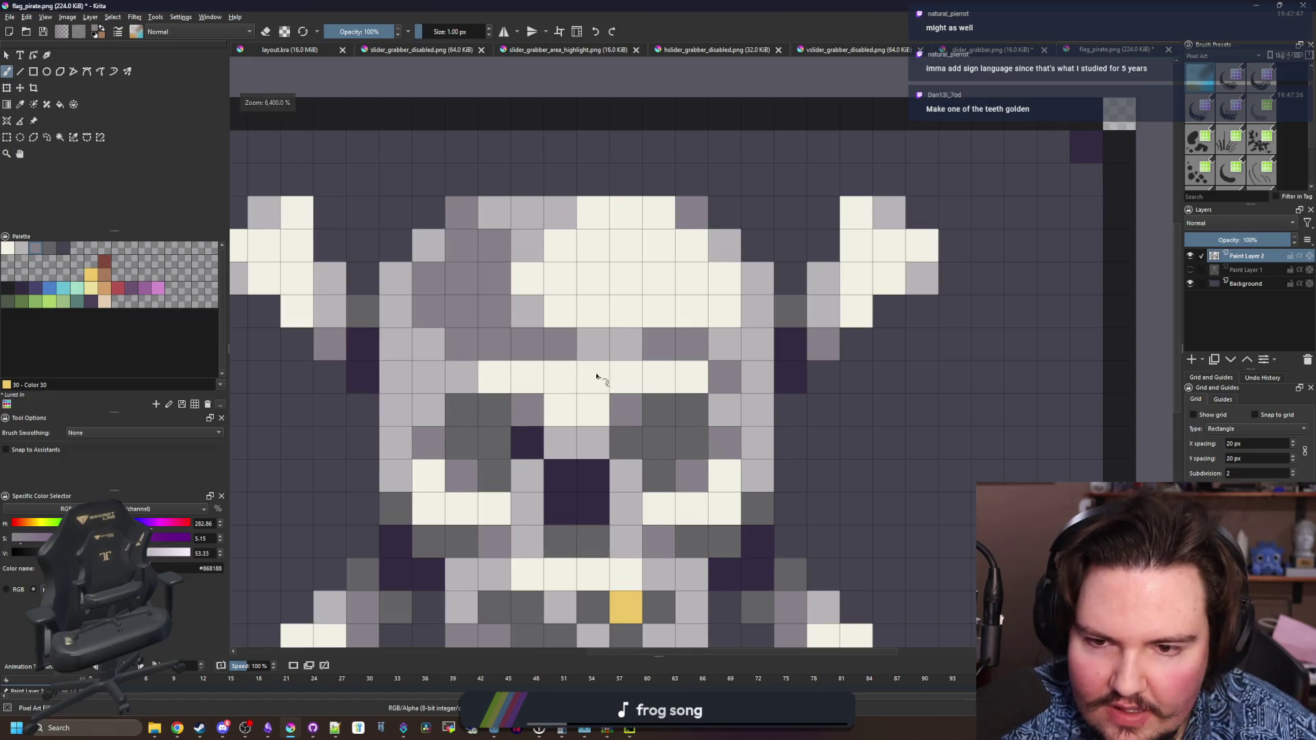
ctrl+click(593, 385)
drag(593, 345, 562, 342)
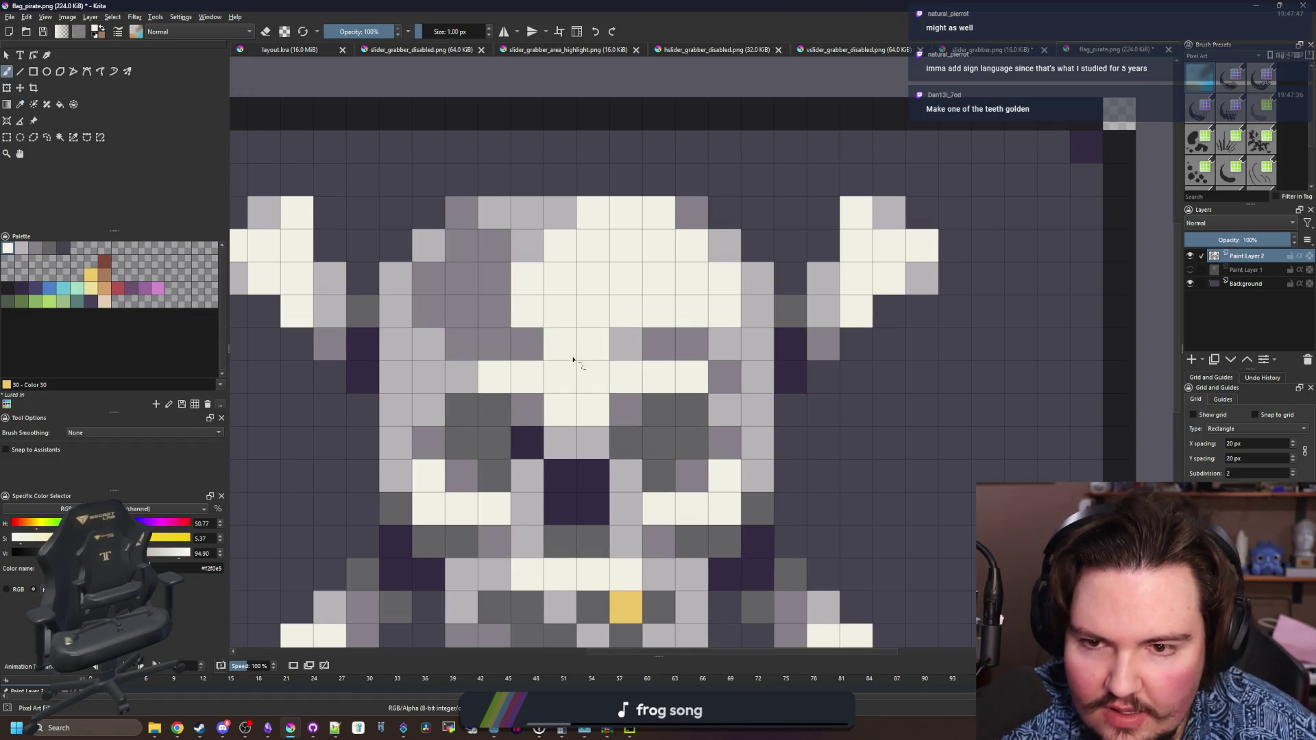
scroll(577, 361, down, 1)
drag(527, 253, 561, 214)
Touch up more skull pixels in light grey and cream.
ctrl+click(646, 309)
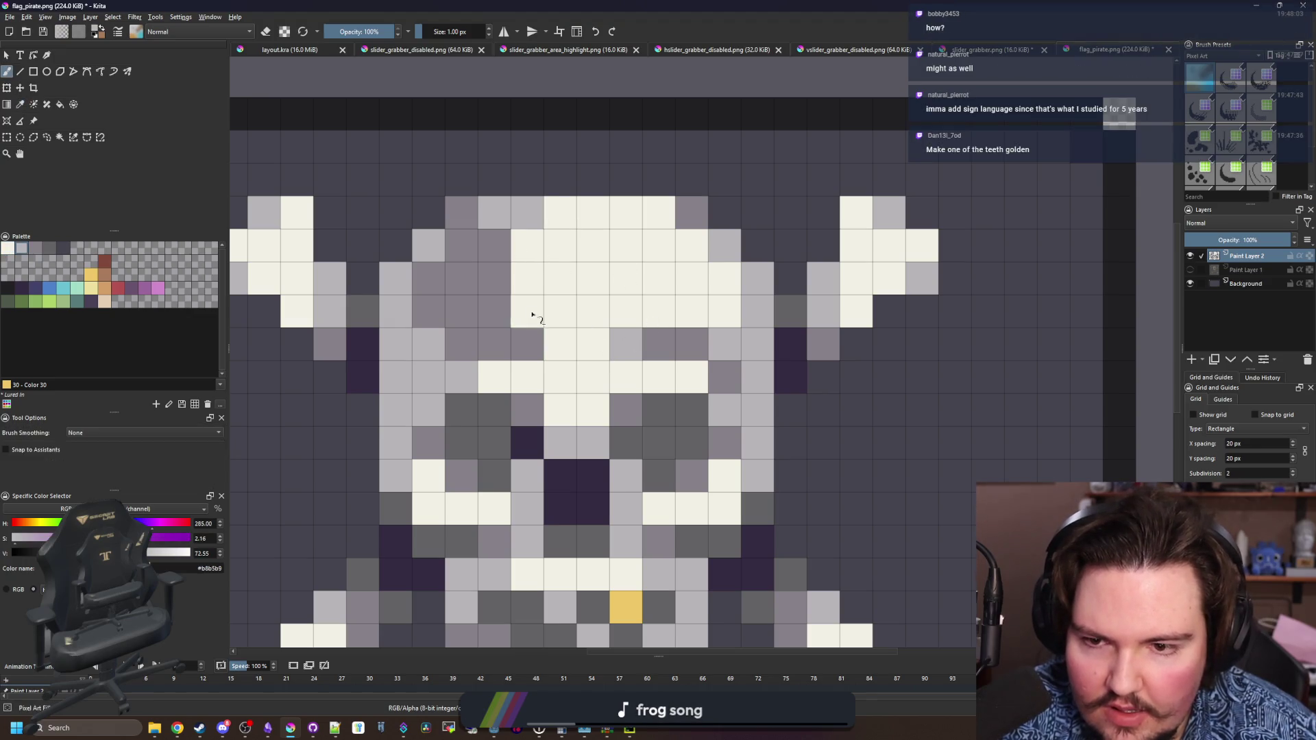
click(532, 313)
scroll(599, 346, down, 2)
scroll(600, 346, down, 6)
scroll(582, 322, up, 8)
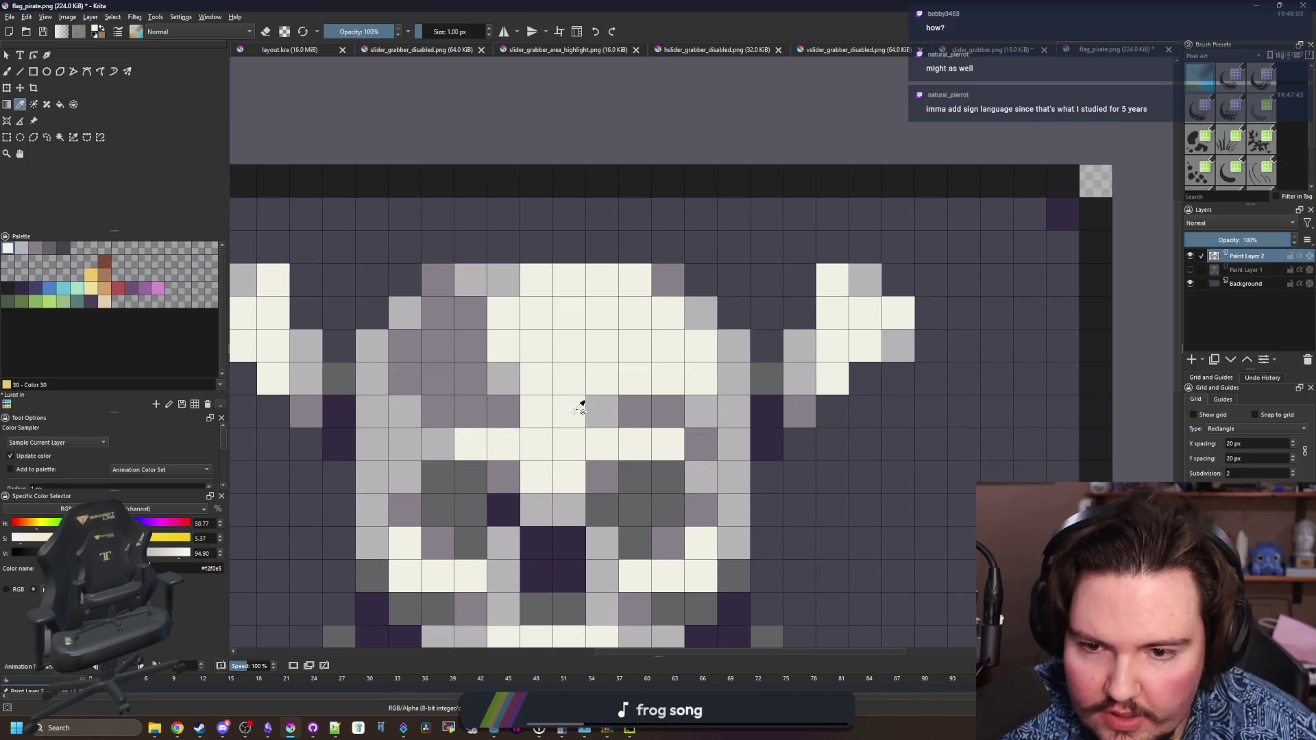
click(603, 411)
click(635, 411)
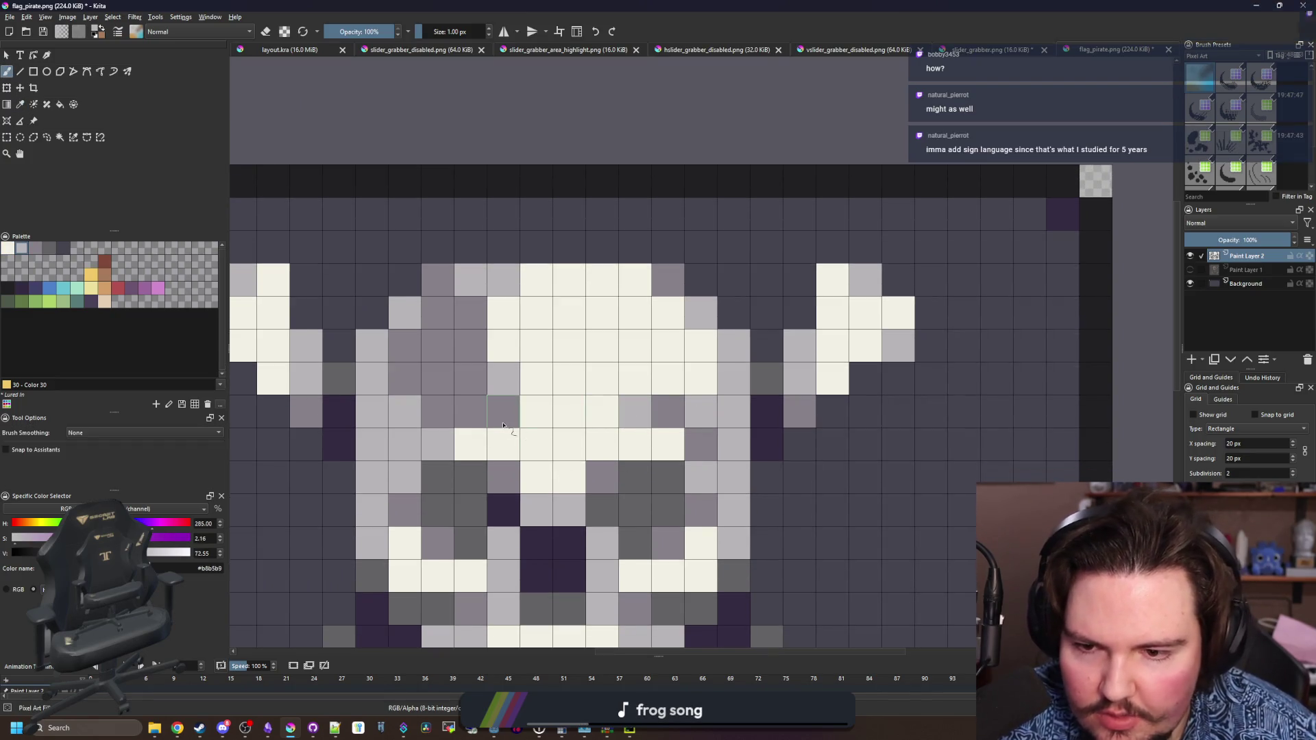
click(503, 411)
Check the retouched skull, save flag_pirate.png again, and minimize Krita.
scroll(481, 412, down, 8)
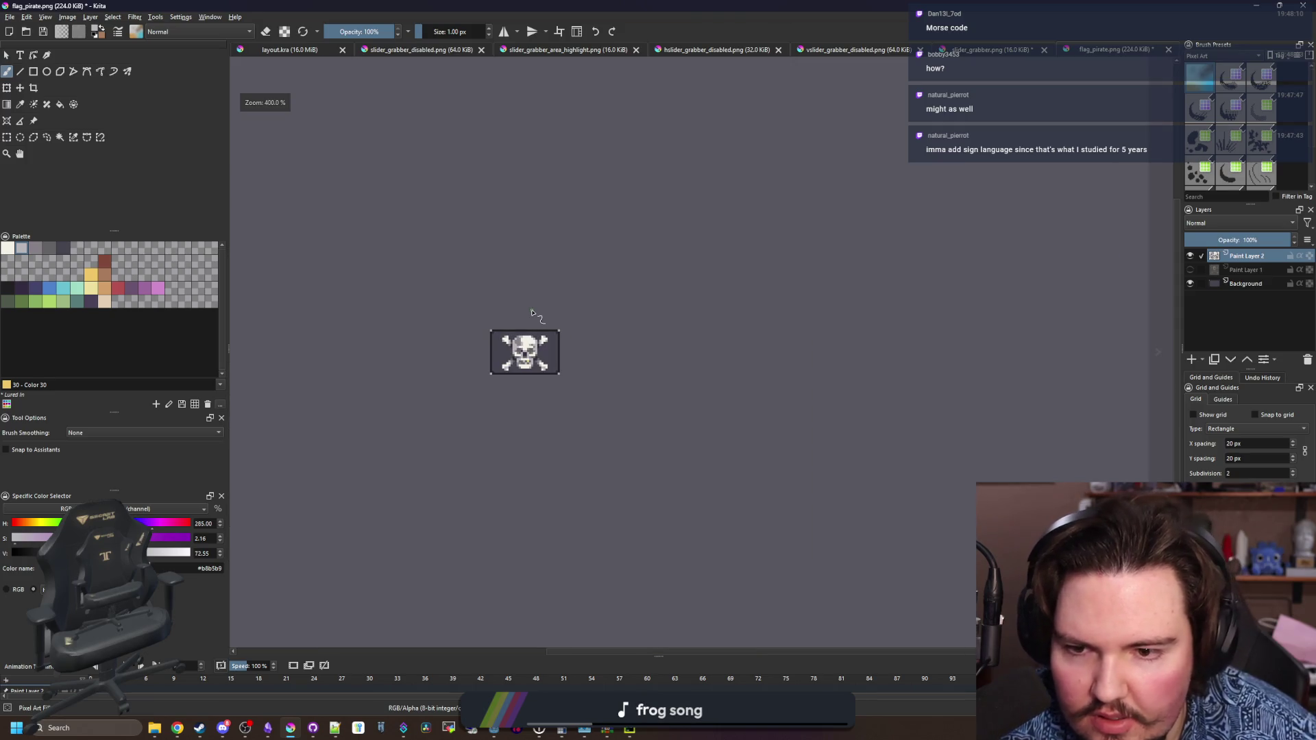
scroll(521, 302, up, 8)
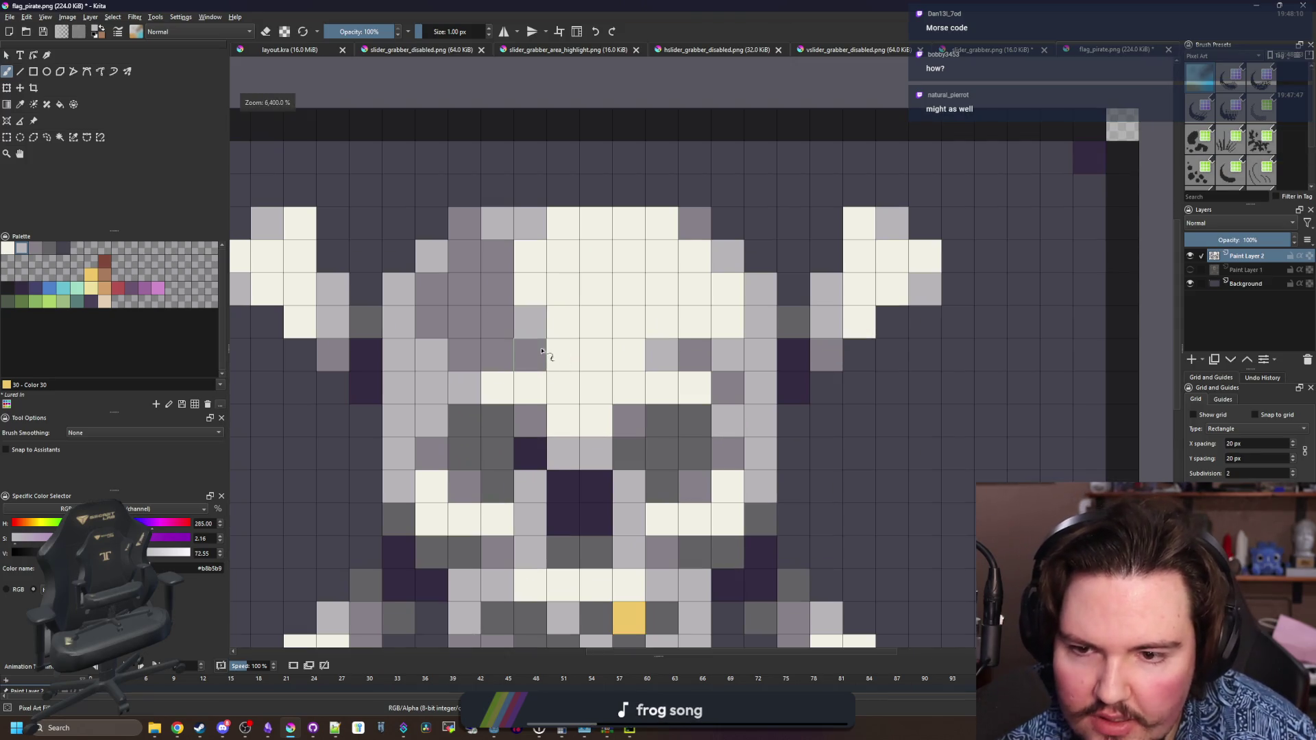
scroll(528, 360, down, 8)
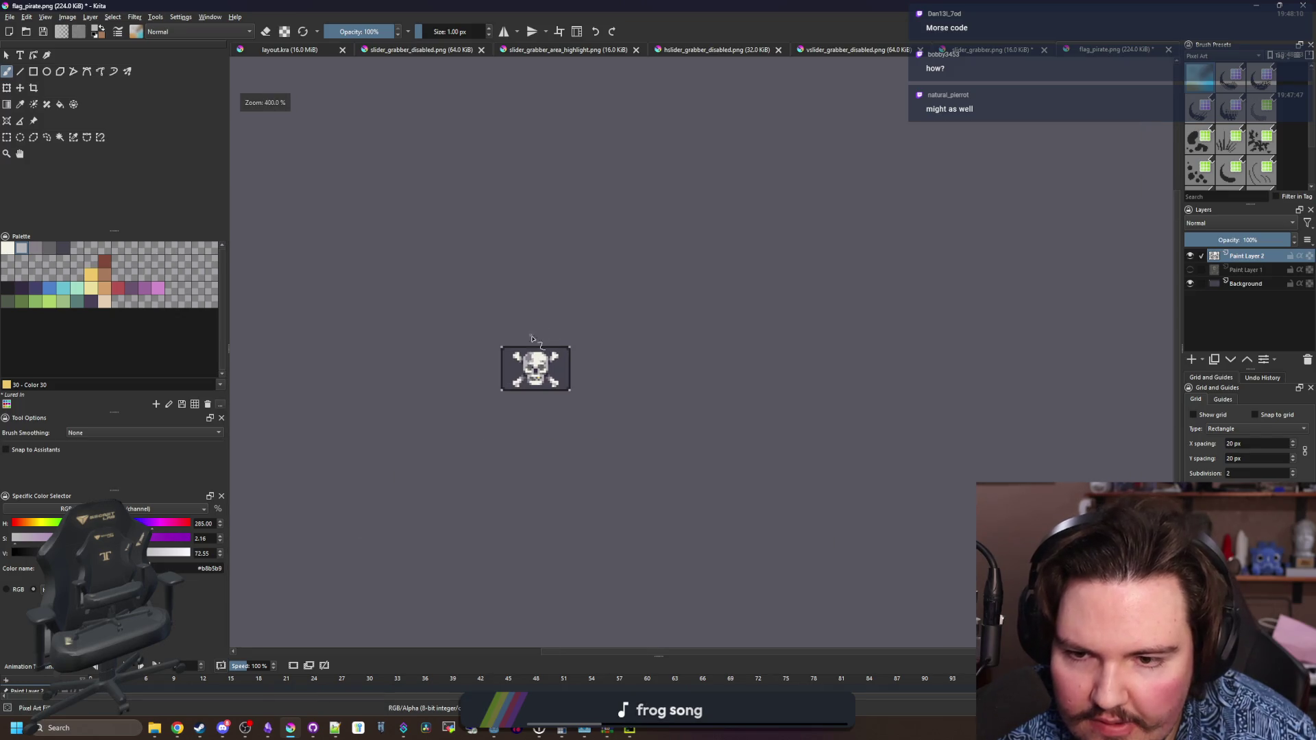
scroll(532, 316, up, 8)
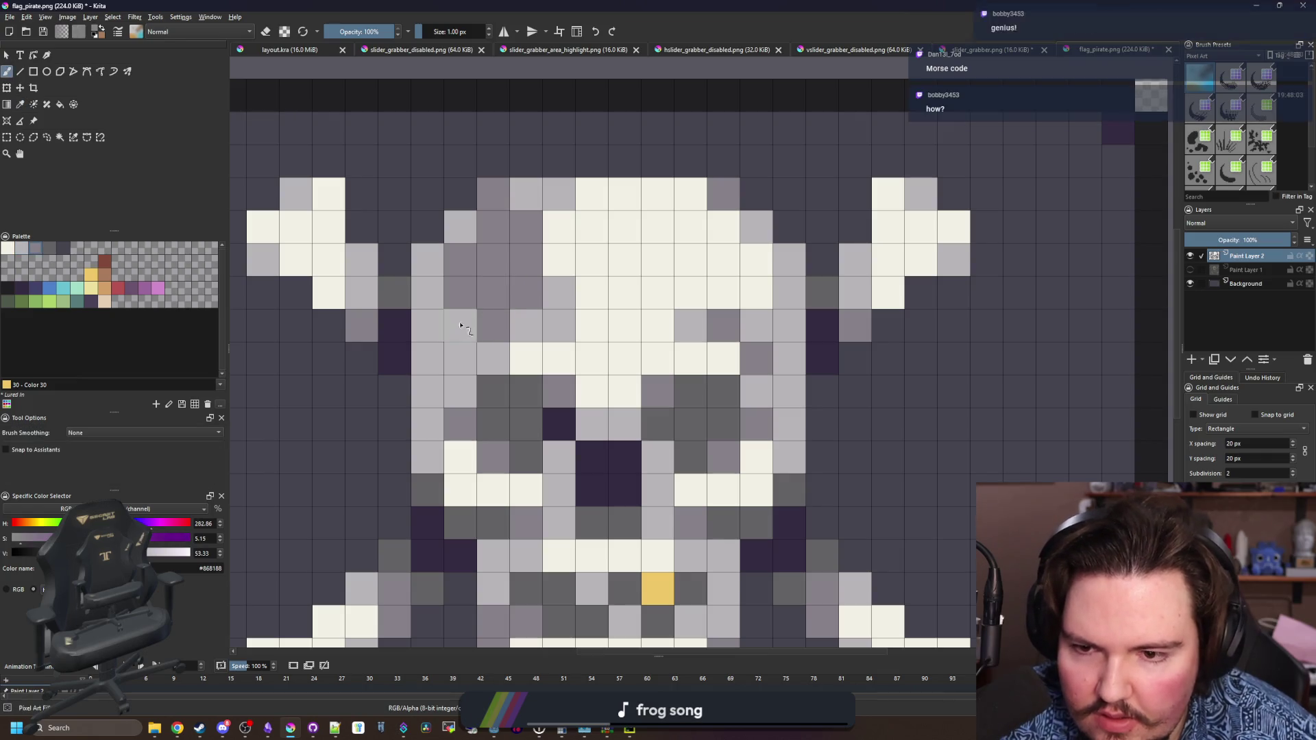
scroll(471, 341, down, 3)
scroll(471, 342, down, 4)
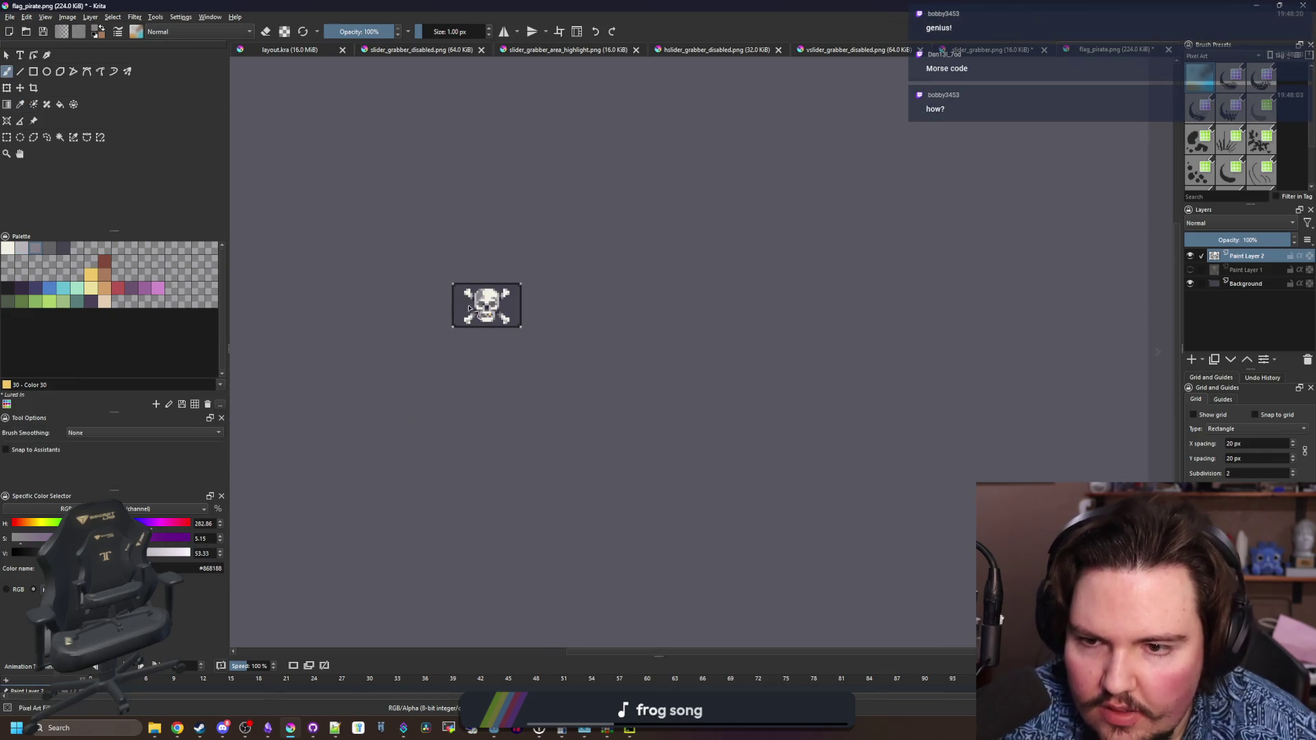
scroll(469, 294, up, 4)
key(ctrl+s)
click(704, 471)
key(super+Down)
key(super+Down)
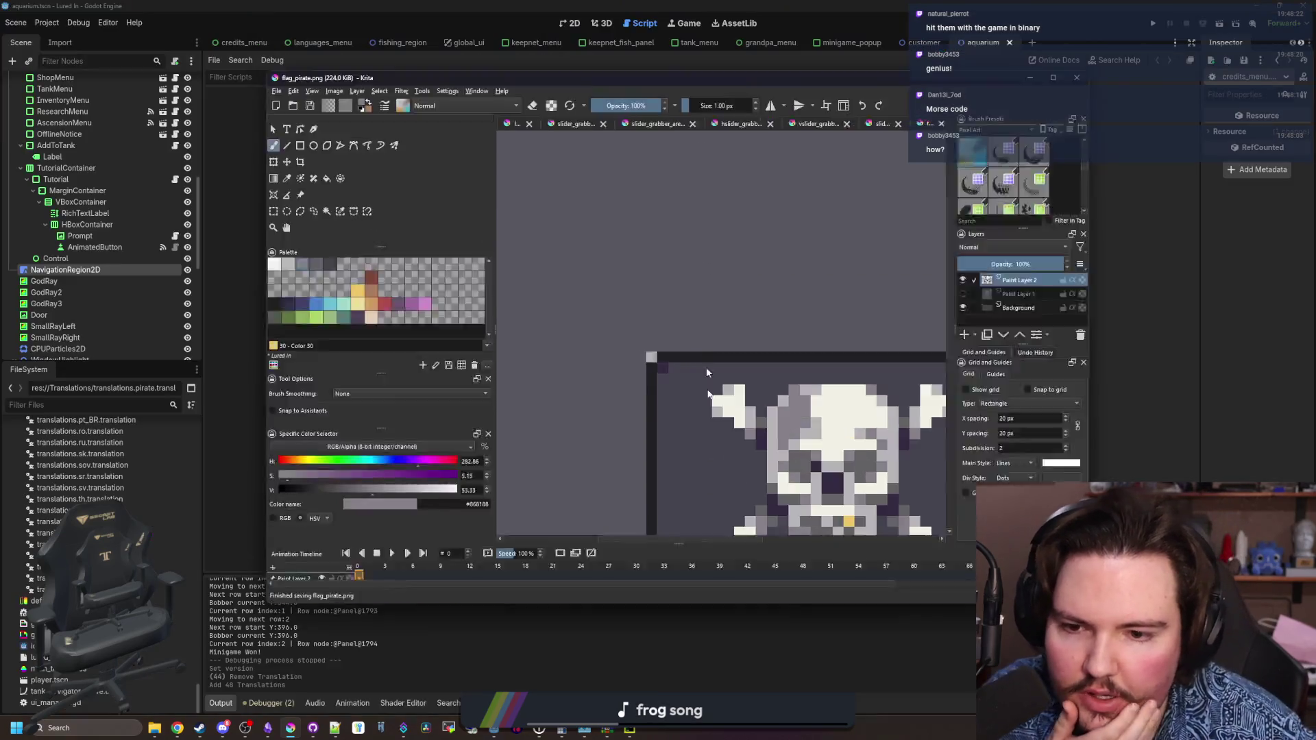
Open languages_menu.tscn and duplicate the English button as a Pirate node with locale pirate.
click(156, 403)
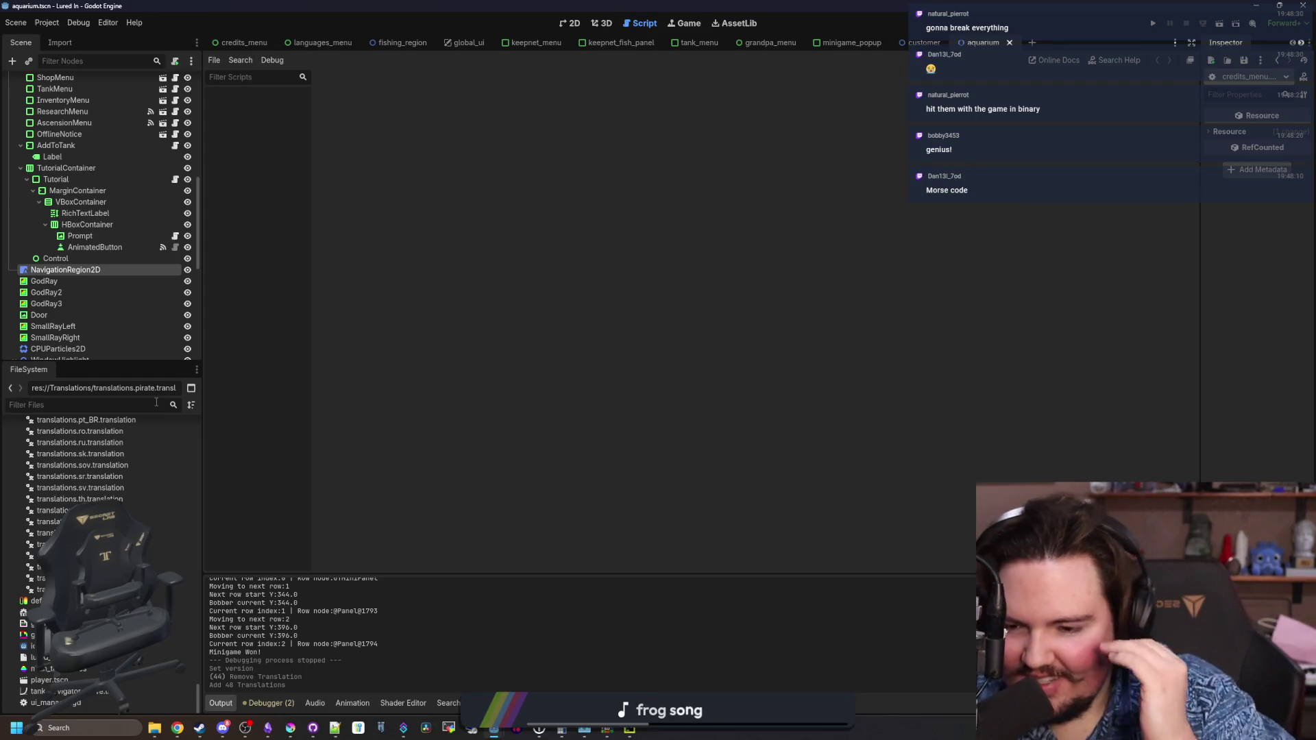
text(l)
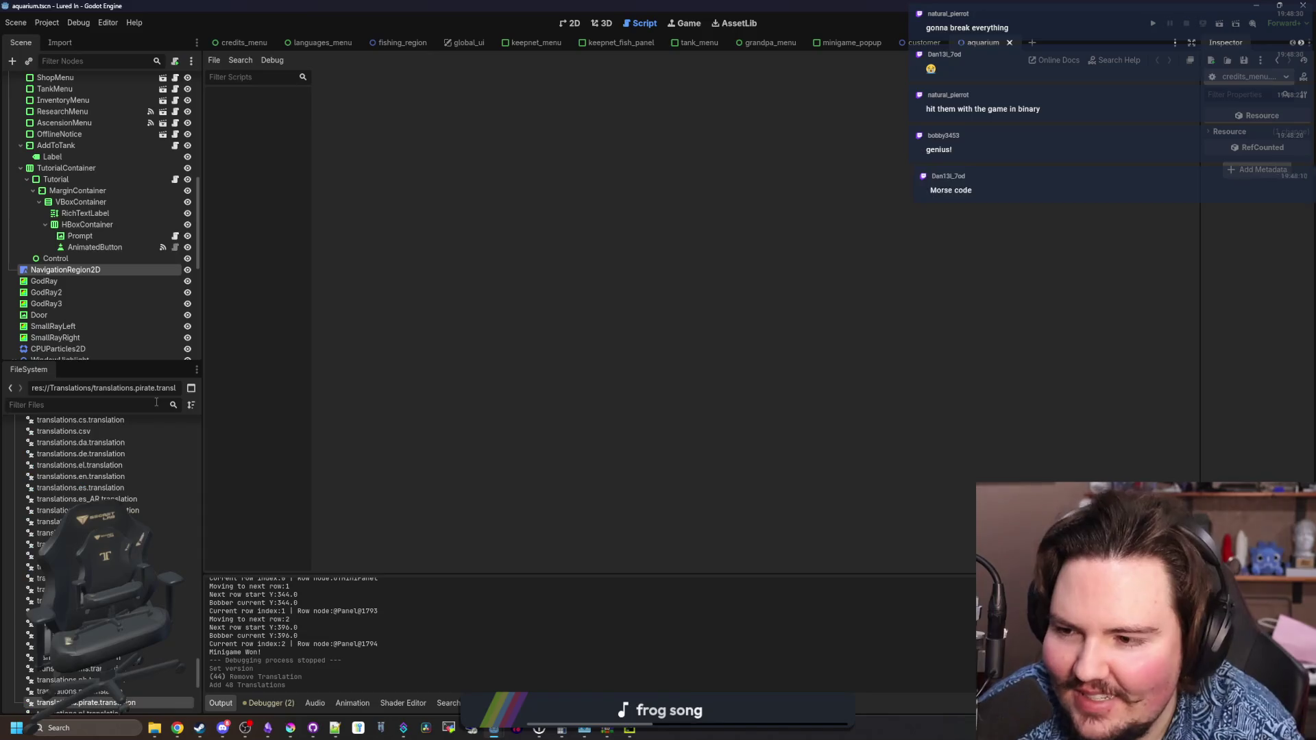
text(anguages)
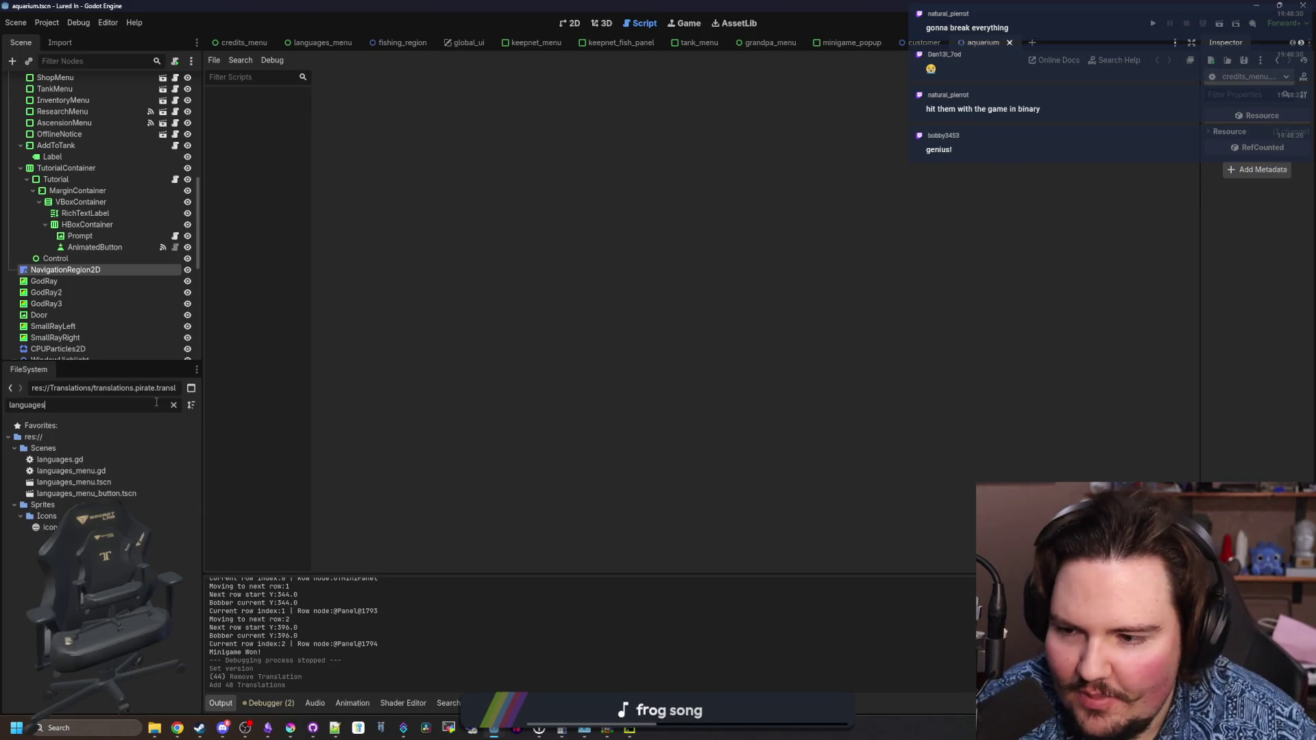
double_click(98, 484)
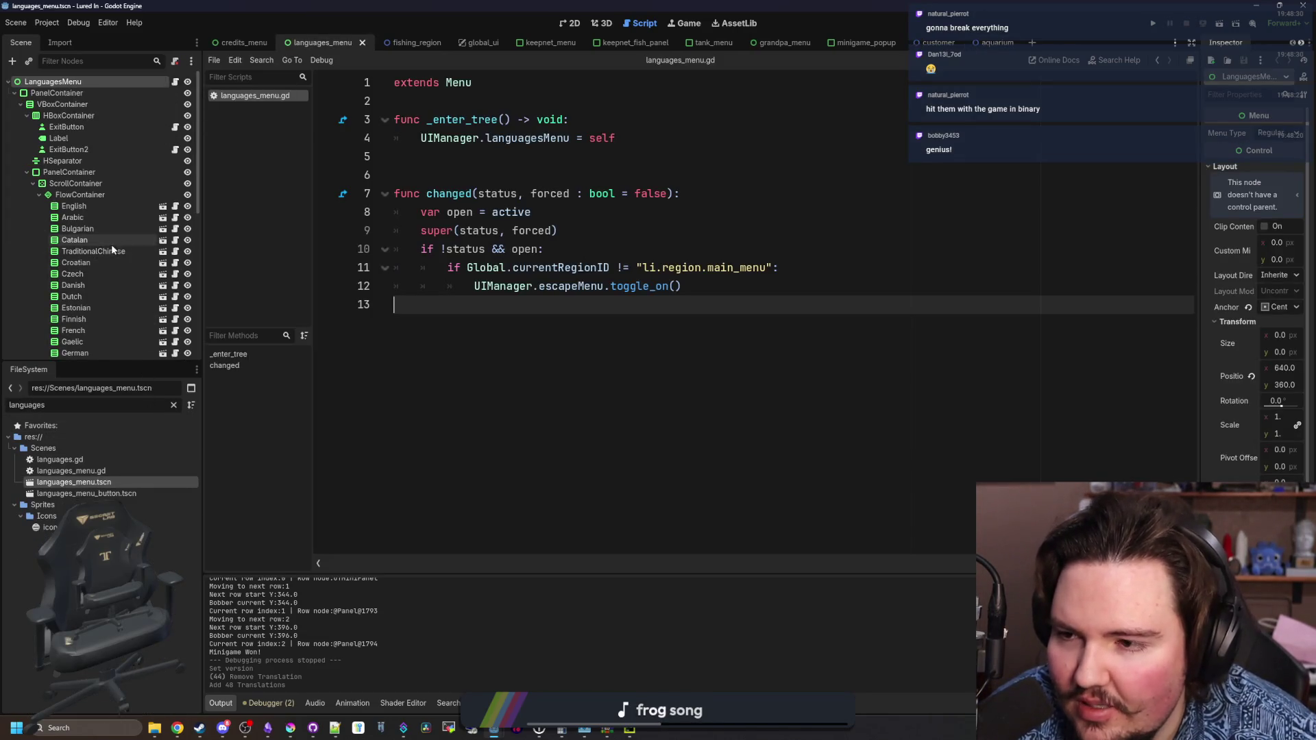
right_click(91, 207)
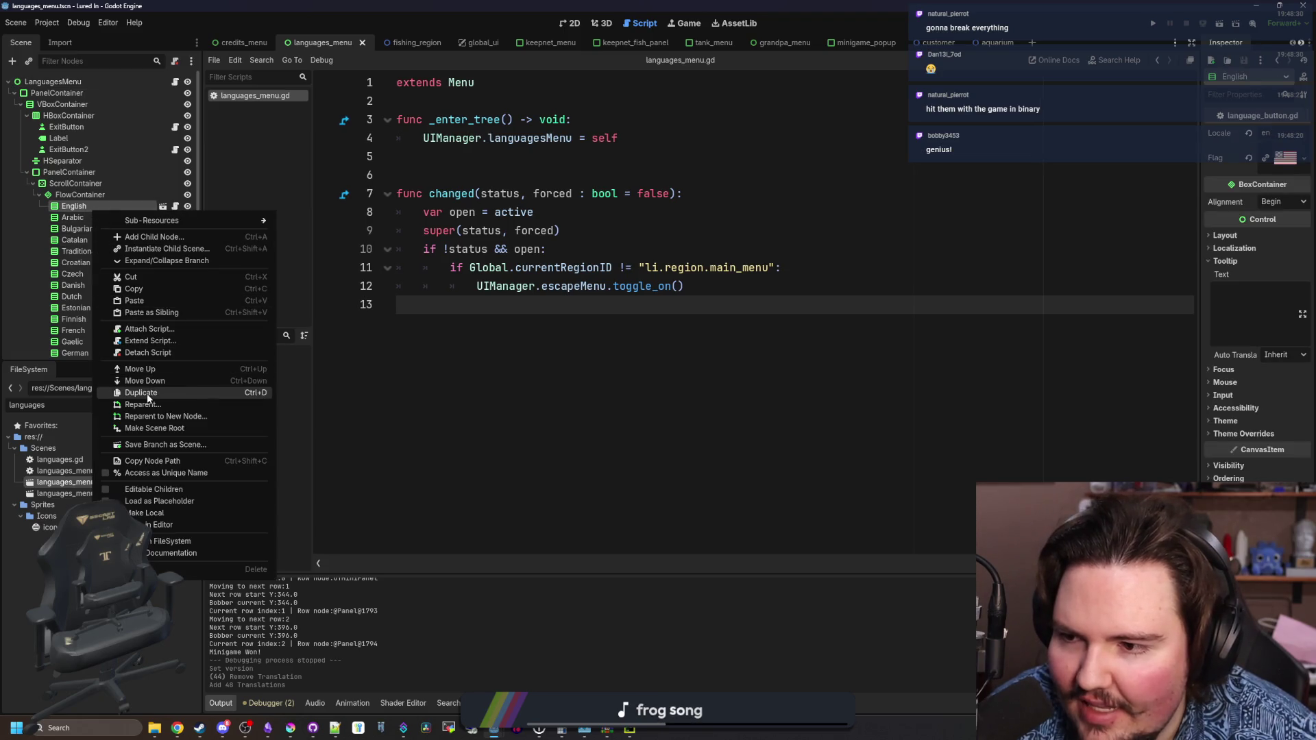
click(146, 393)
text(Pirate)
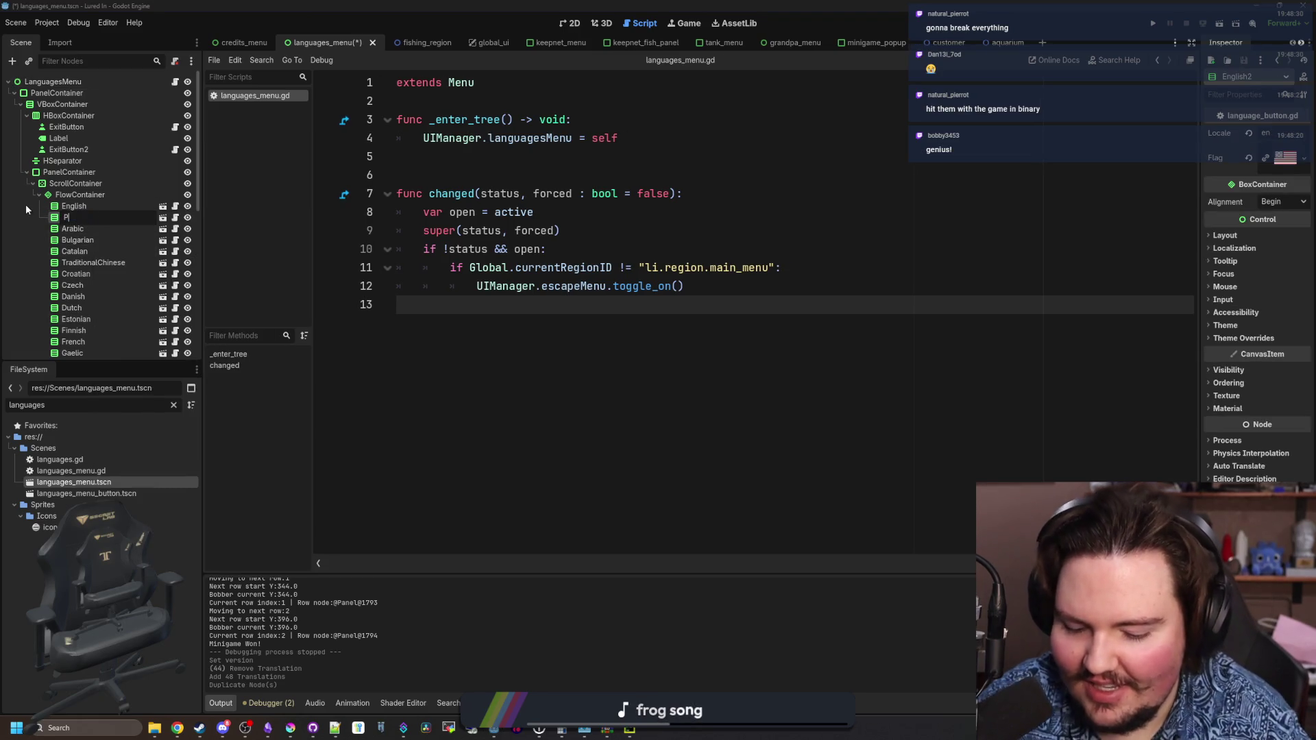
key(Return)
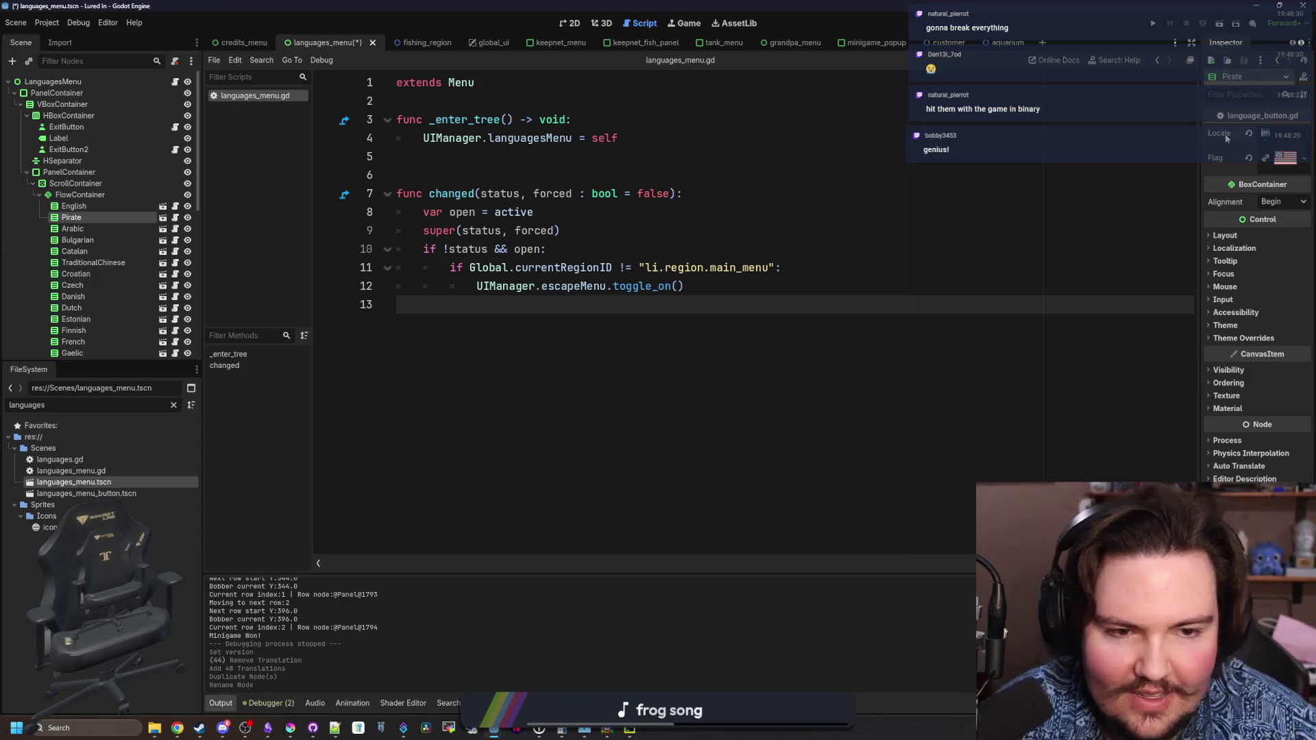
text(pirate)
key(Return)
Quick Load the pirate flag image as the Pirate button's texture and save the scene.
click(1287, 163)
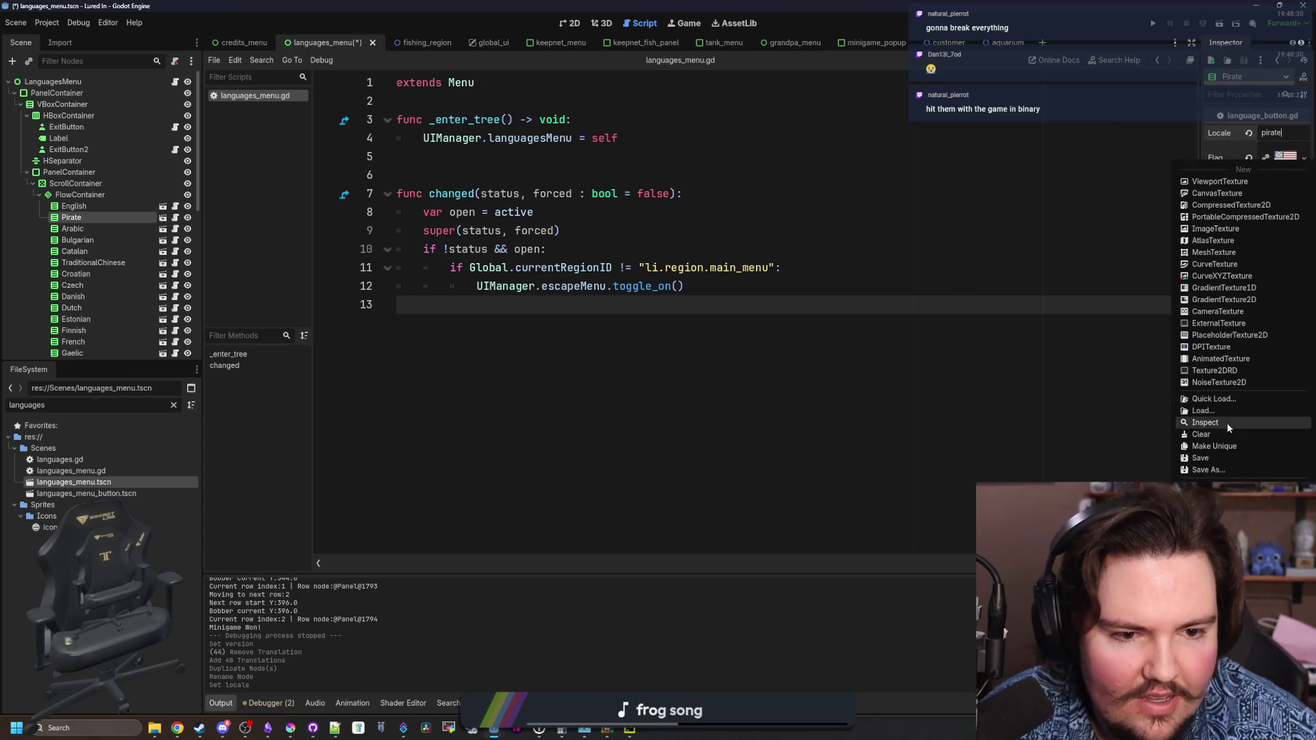
click(1228, 392)
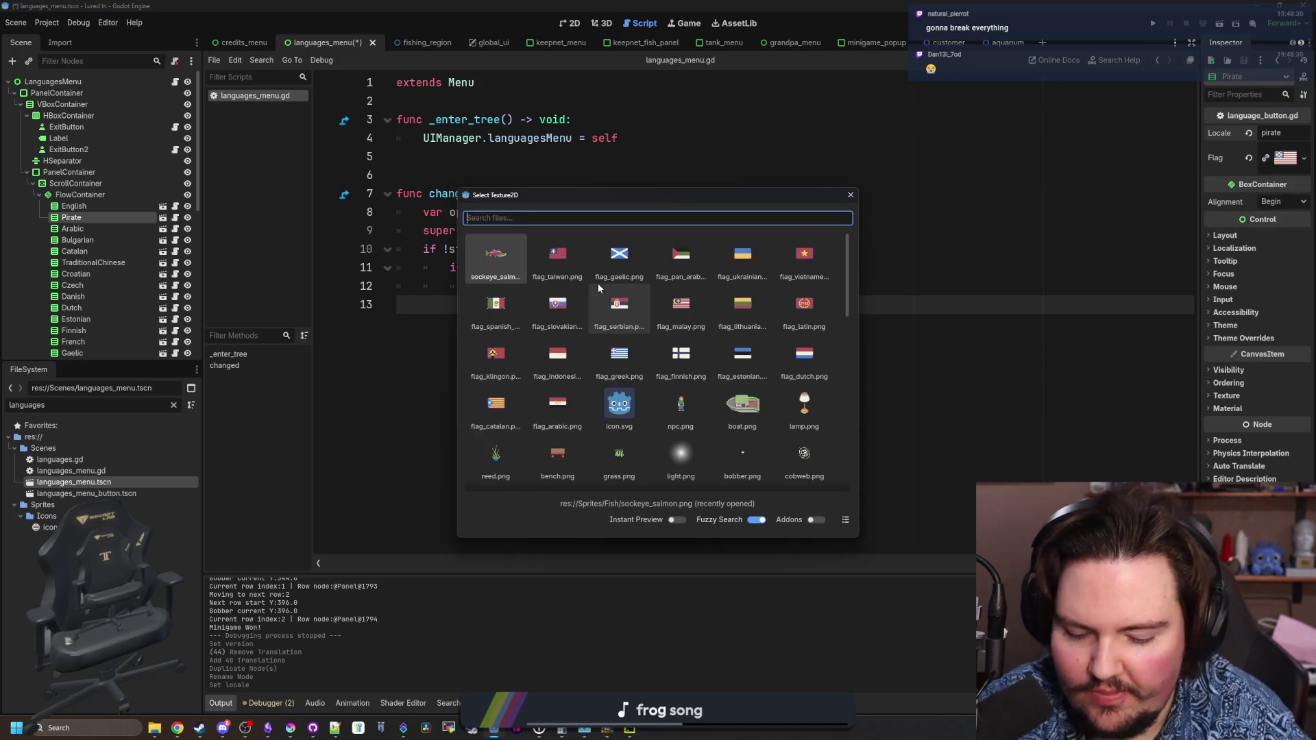
text(pirate)
double_click(558, 259)
key(ctrl+s)
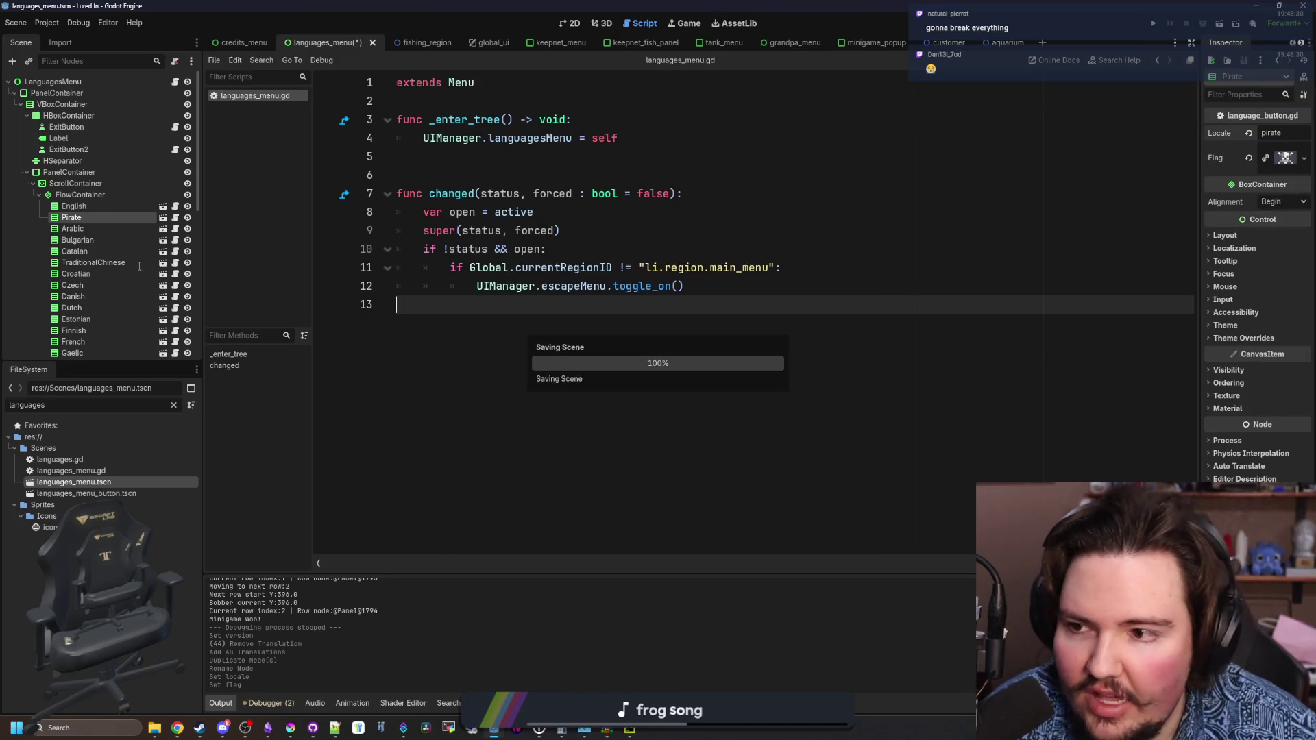
click(175, 217)
Look up the TranslationServer docs for get_locale_name, then return to language_button.gd.
scroll(705, 332, down, 1)
click(705, 323)
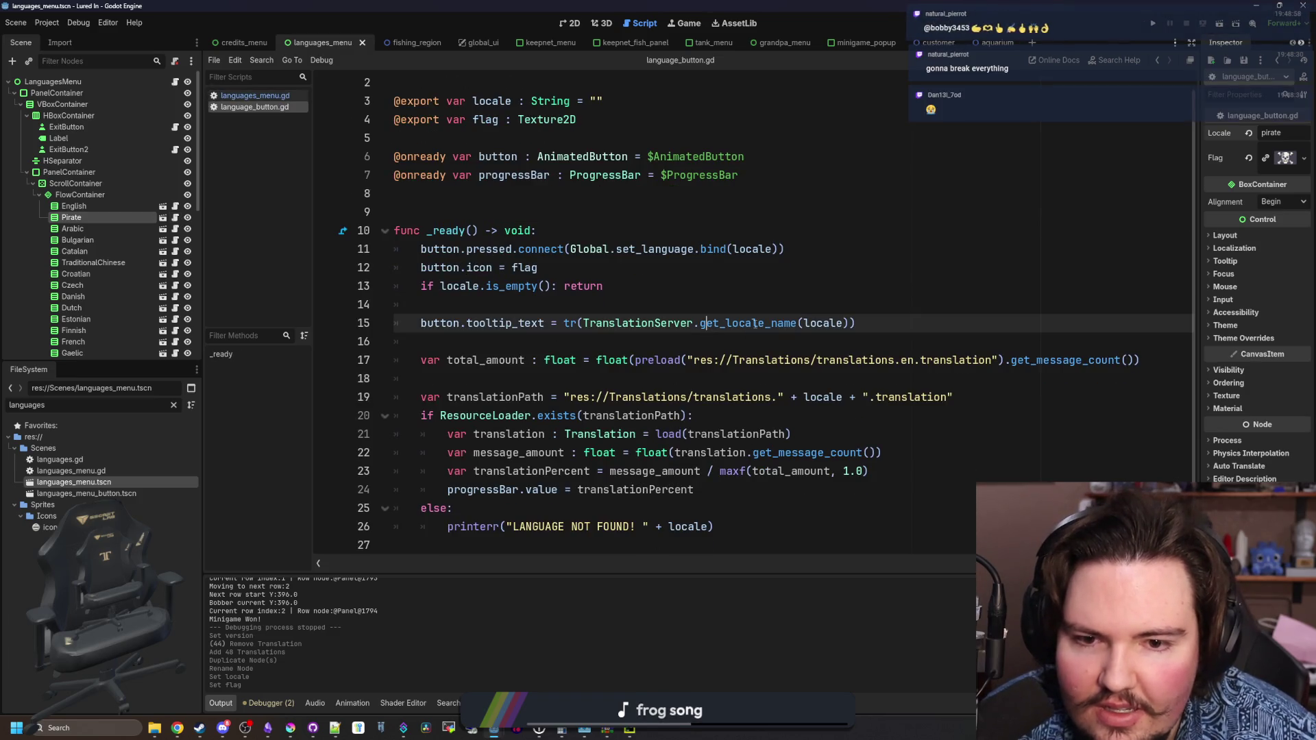
key(Up)
click(774, 323)
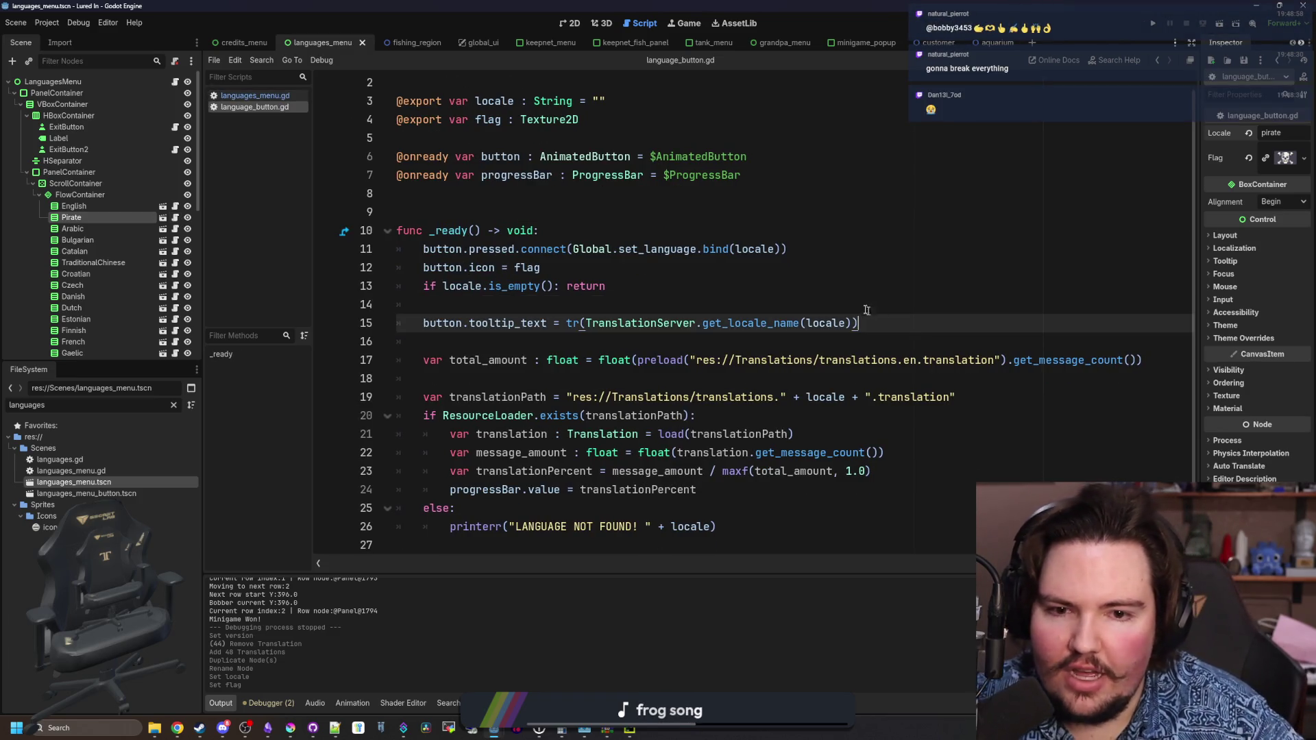
ctrl+click(774, 323)
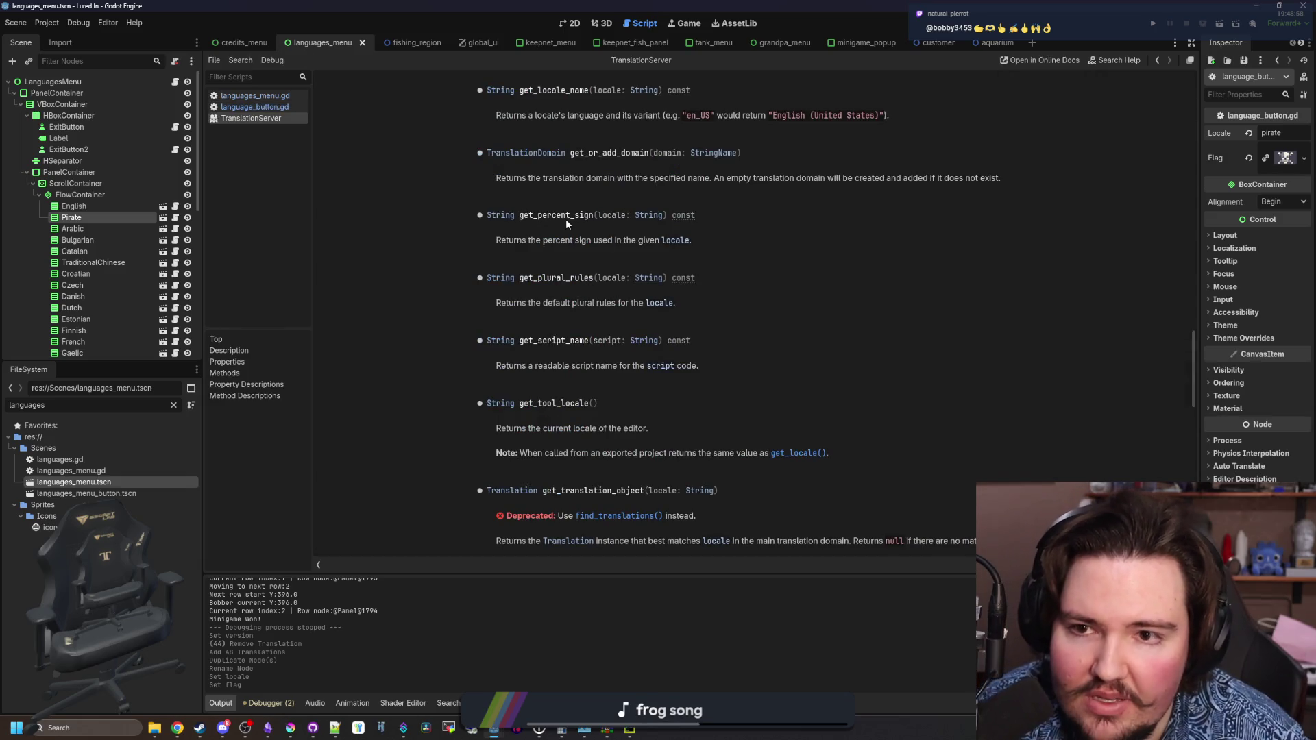
key(alt+Left)
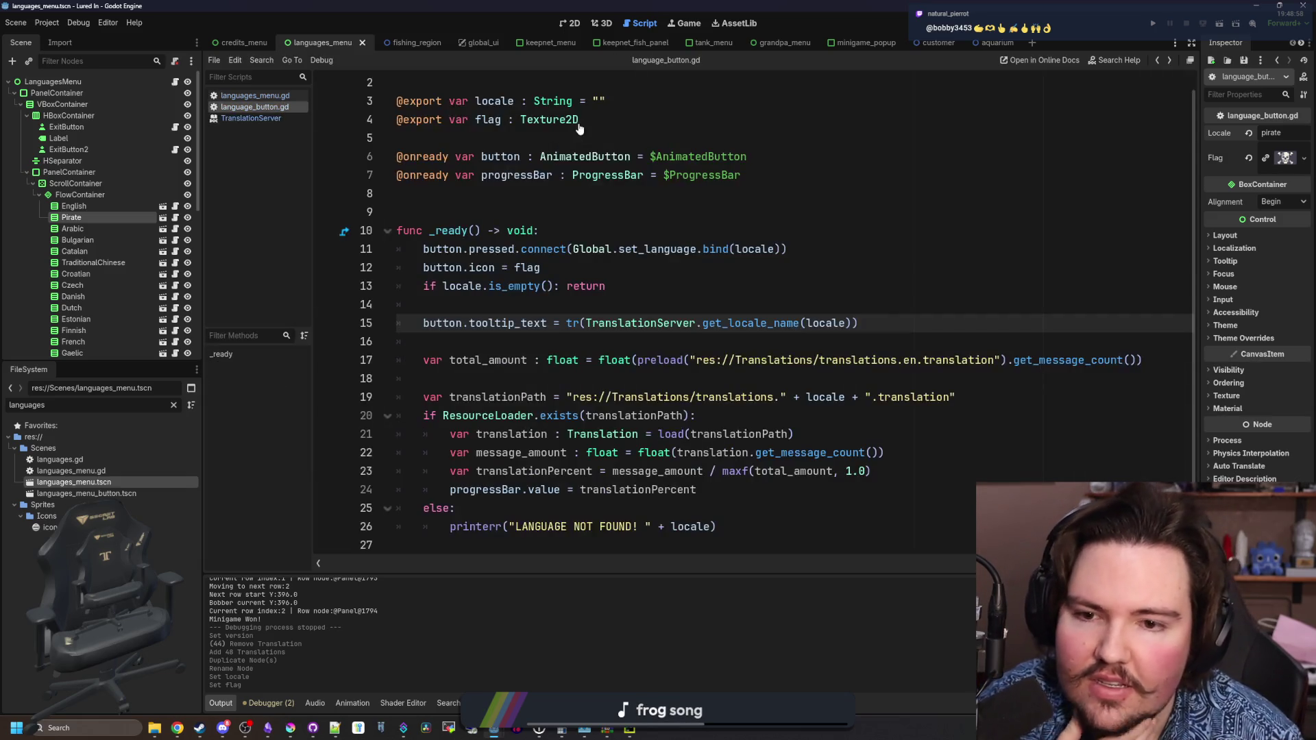
click(646, 307)
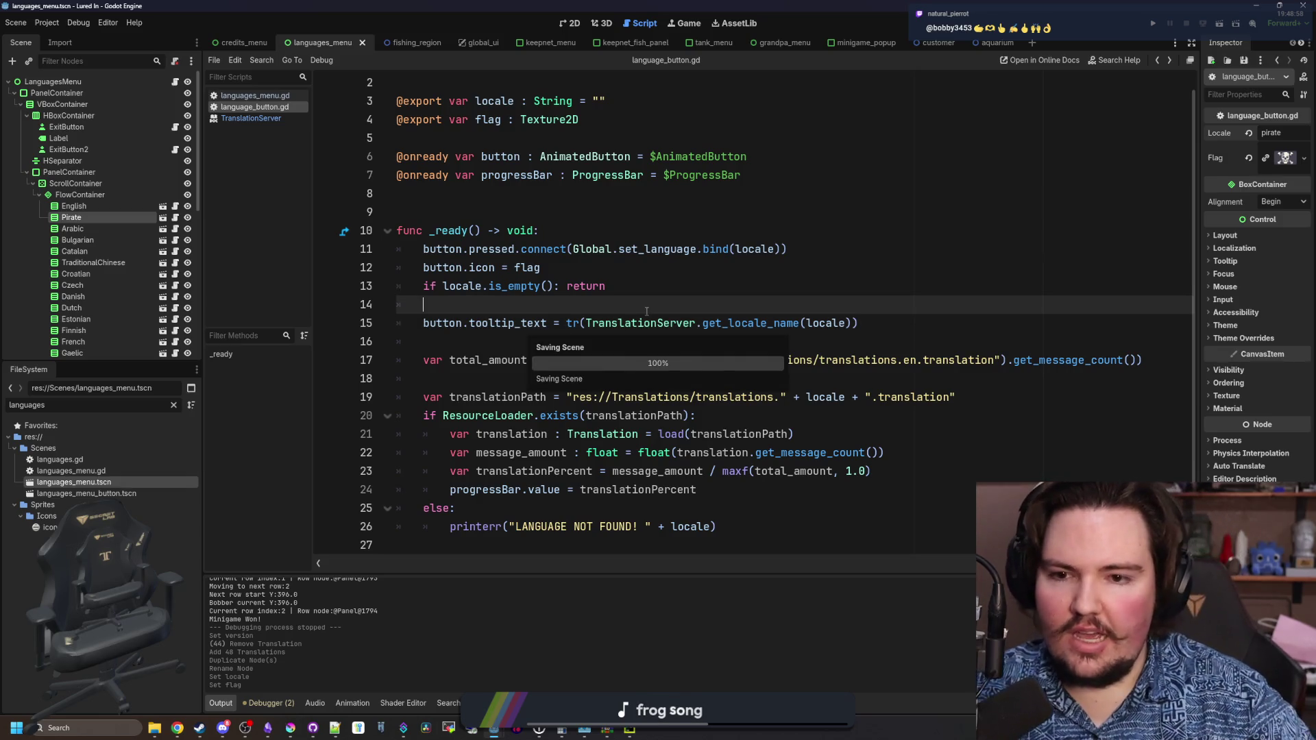
Add an 'if locale == "pirate":' check below the tooltip line and run the project.
click(892, 320)
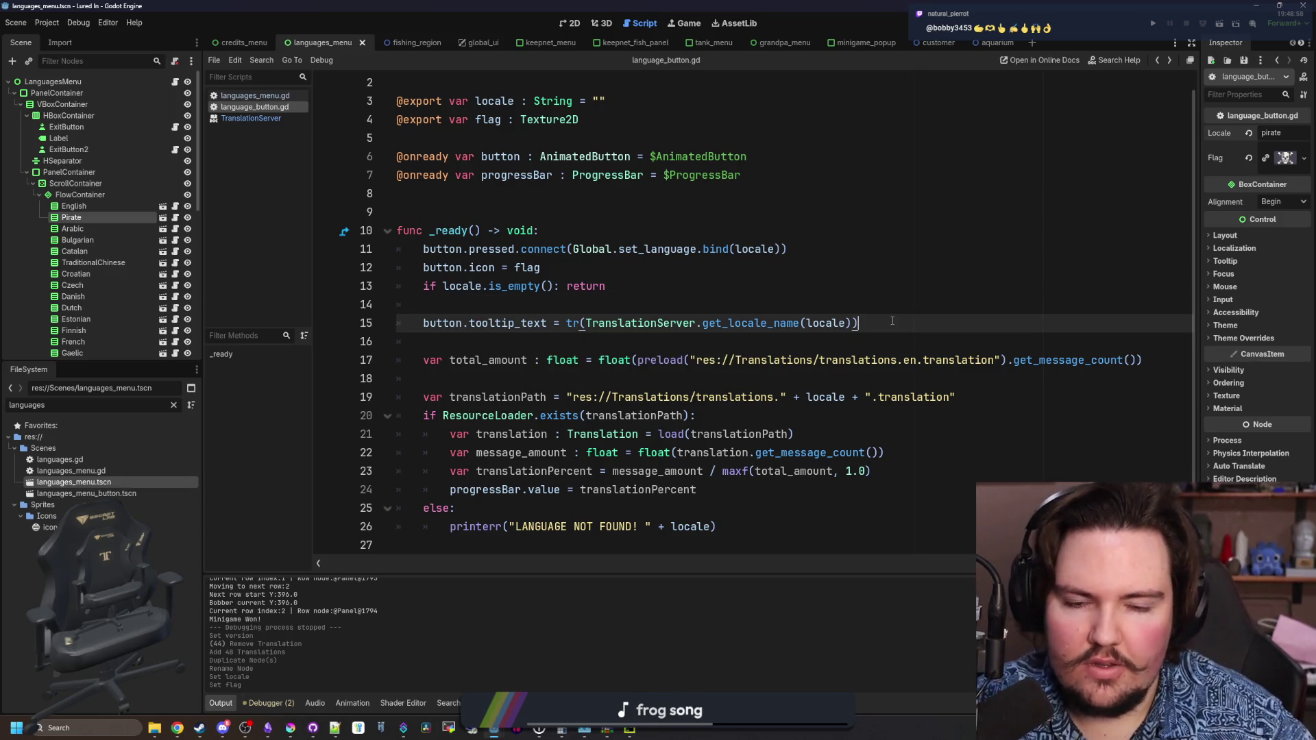
key(Return)
key(Return)
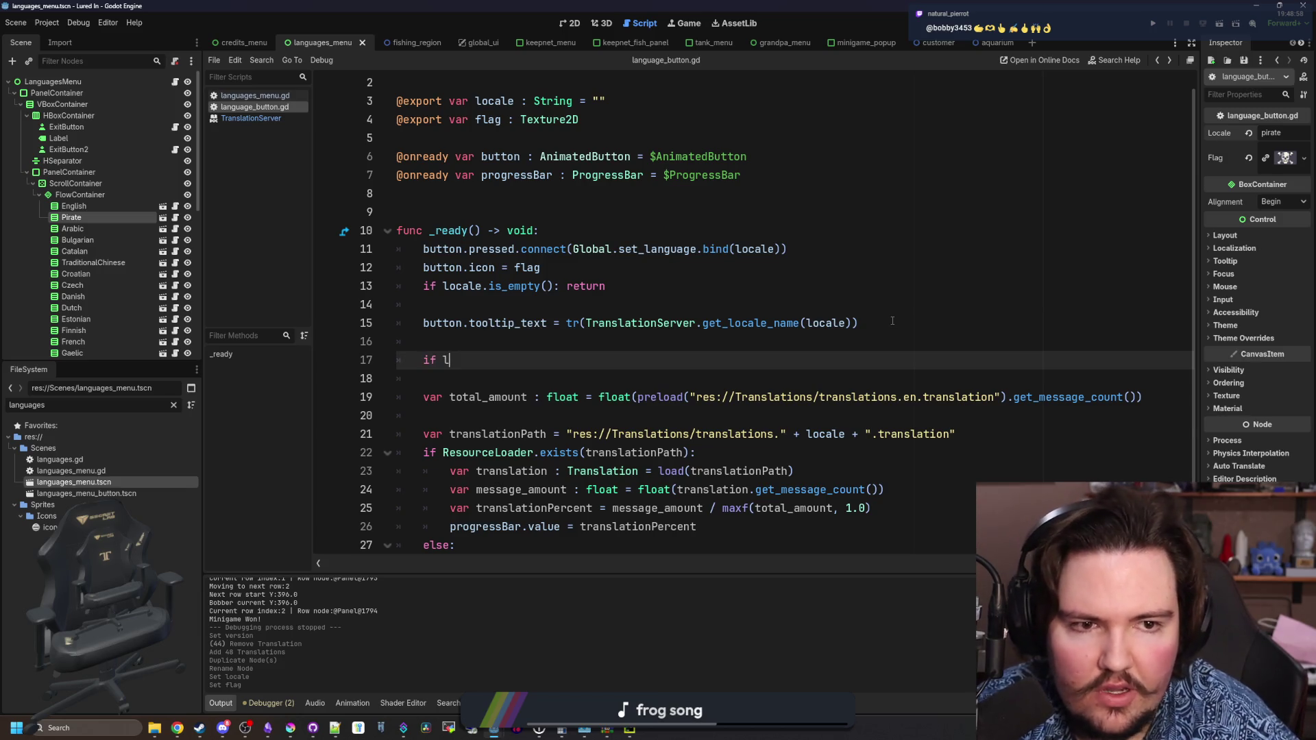
text(ocale == "piorate)
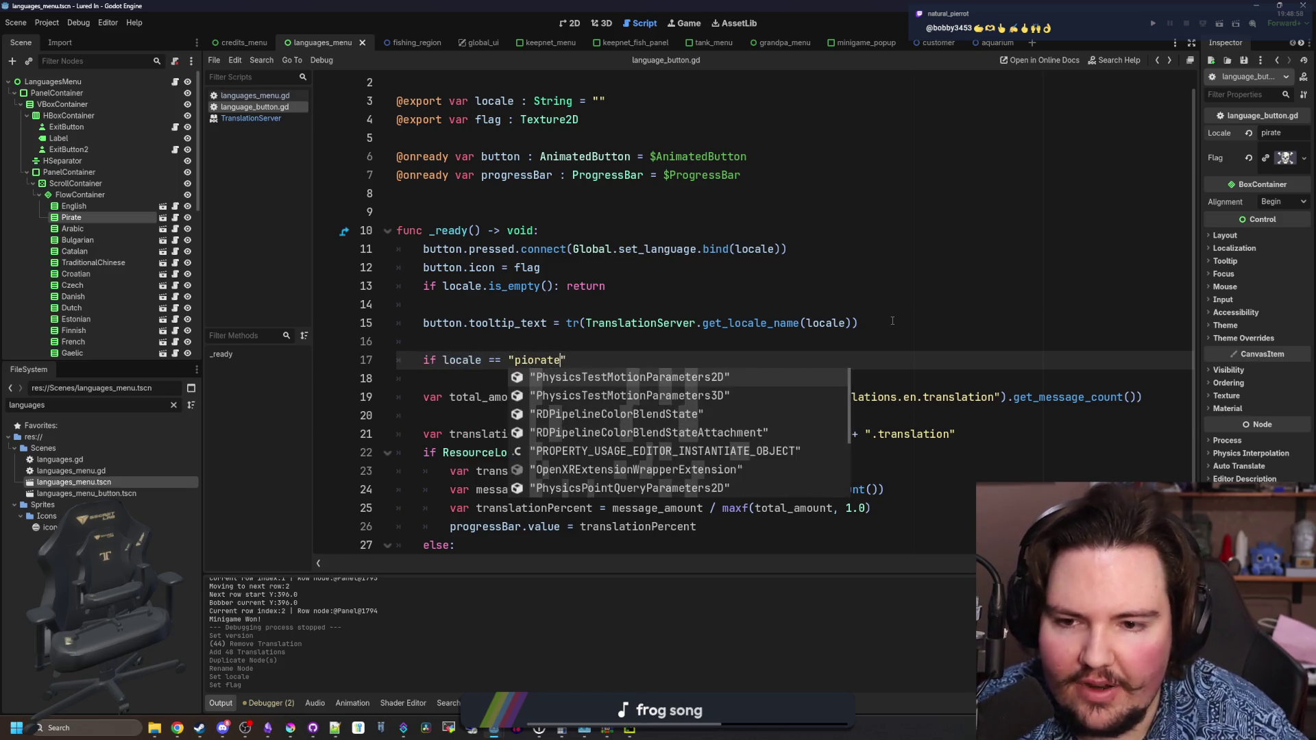
key(BackSpace)
key(BackSpace)
key(BackSpace)
text(:)
key(Return)
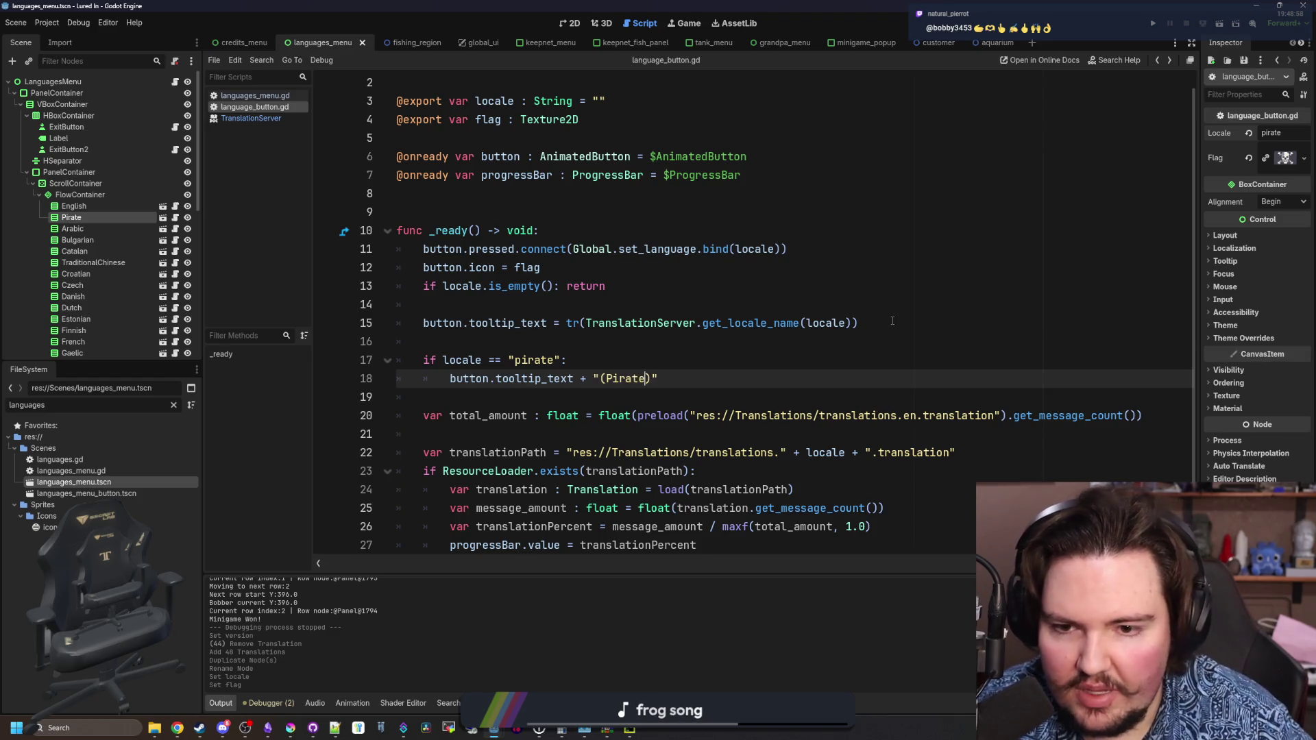
key(F5)
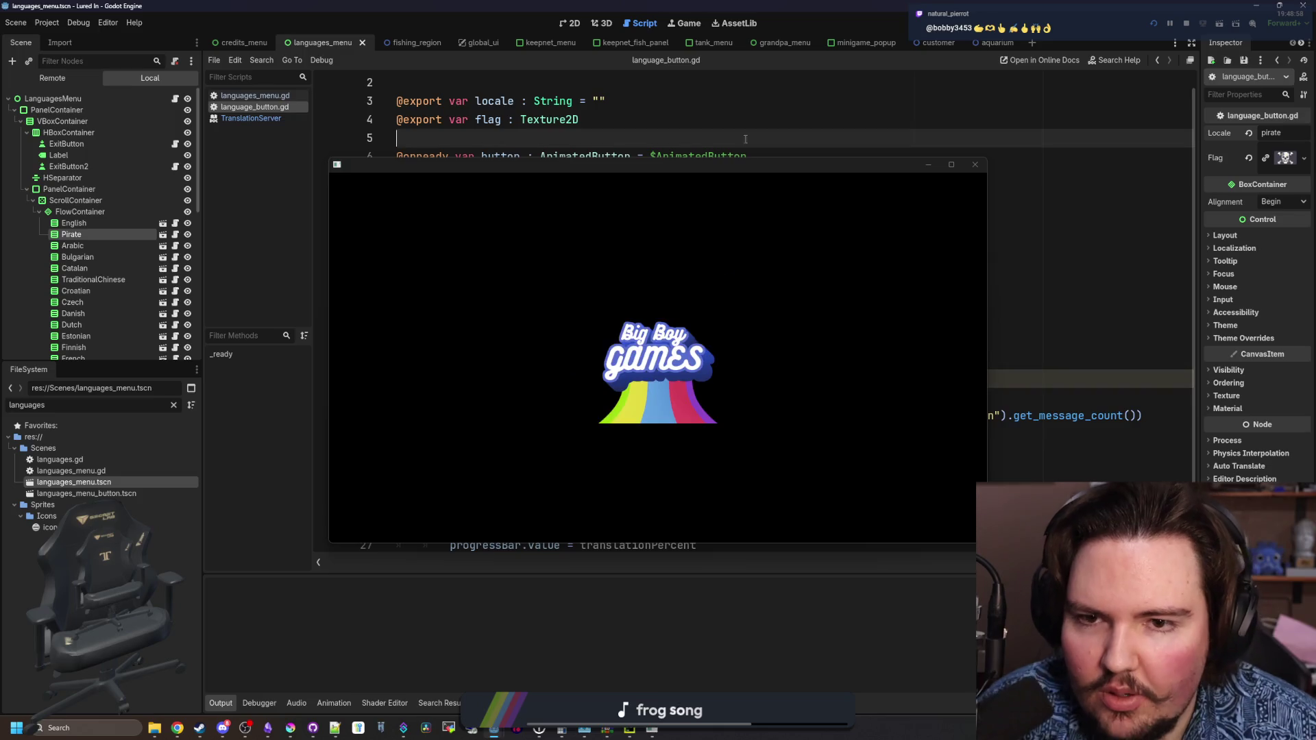
Stop the game, change line 18's + to +=, and run the game again.
click(729, 109)
click(974, 164)
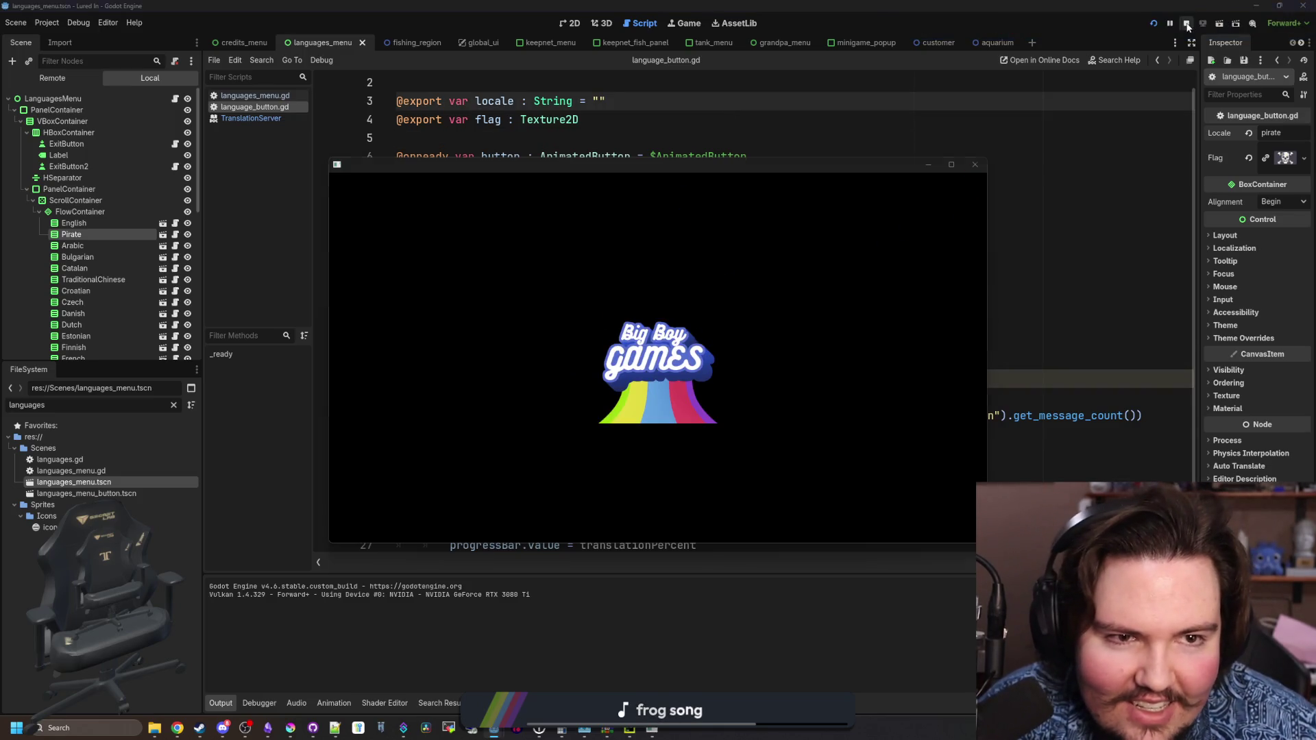
click(589, 380)
text(= " (Pirate)
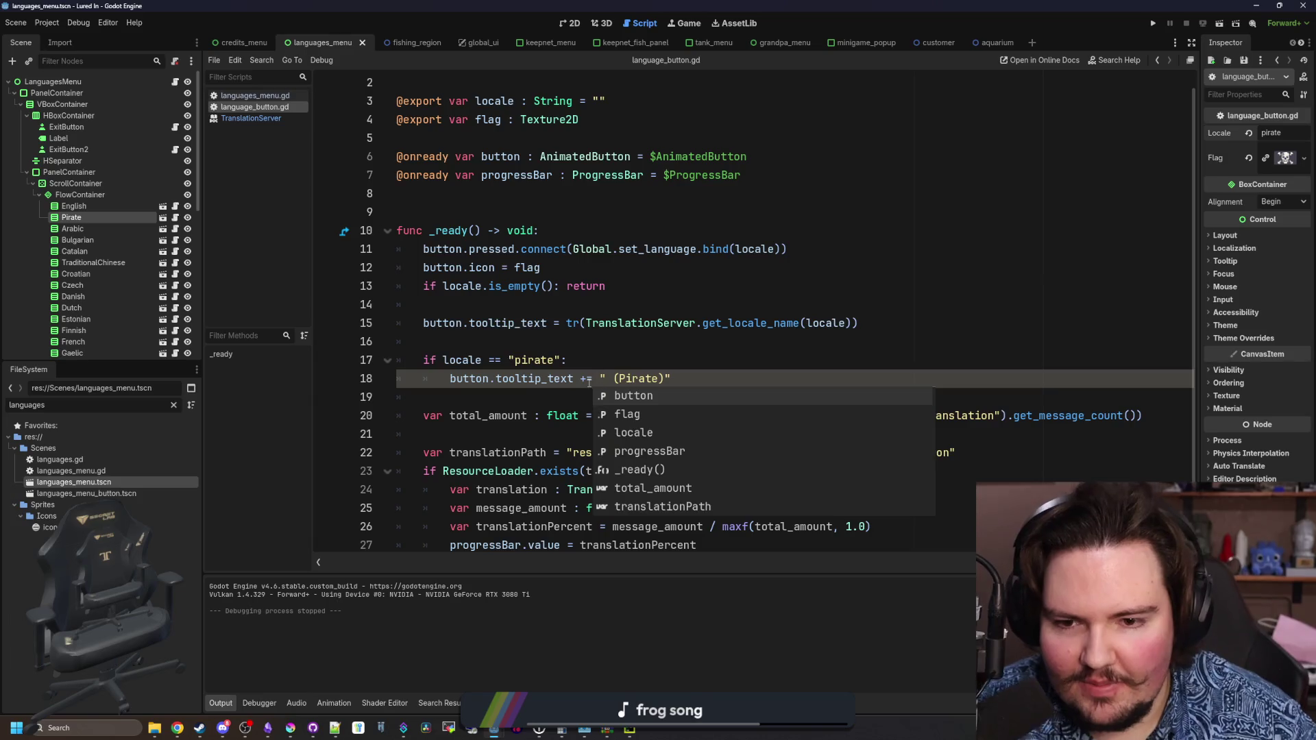
key(Escape)
key(Up)
click(1154, 26)
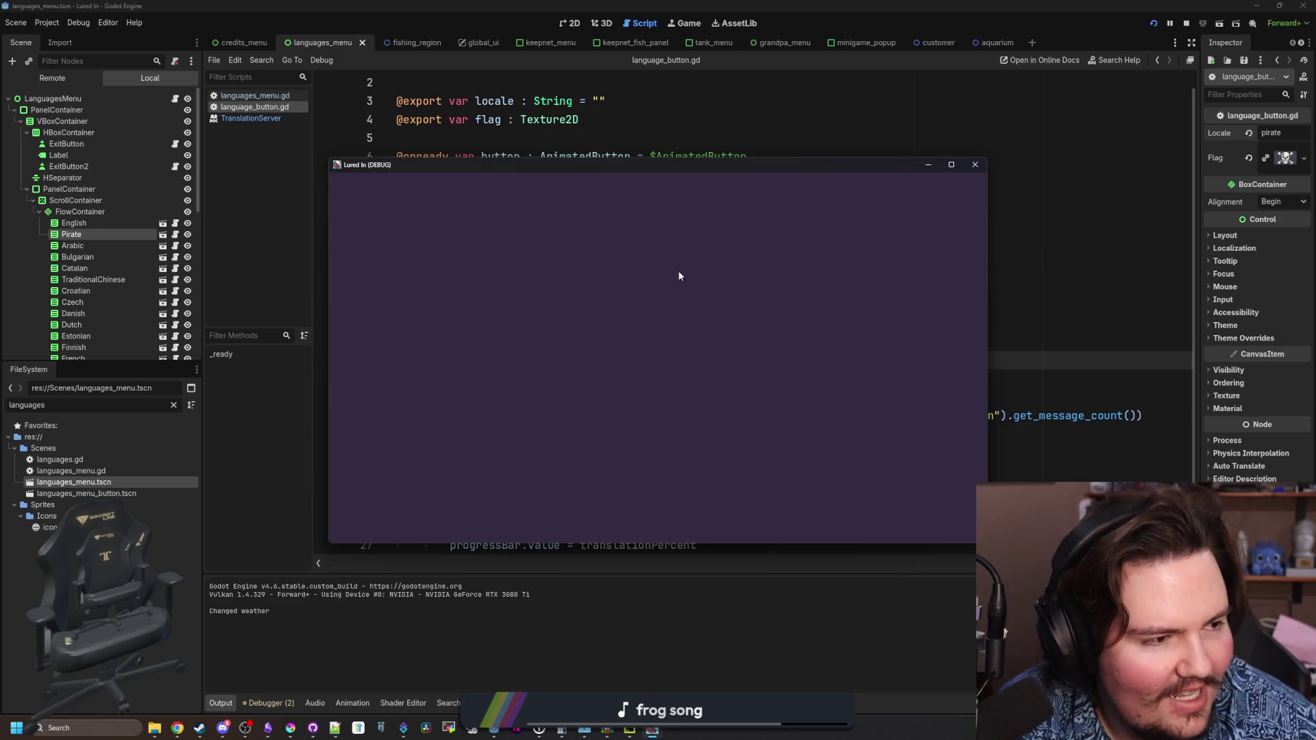
Confirm the pirate flag tooltip reads 'pirate (Pirate)', close the game, and select lines 17–18.
click(568, 301)
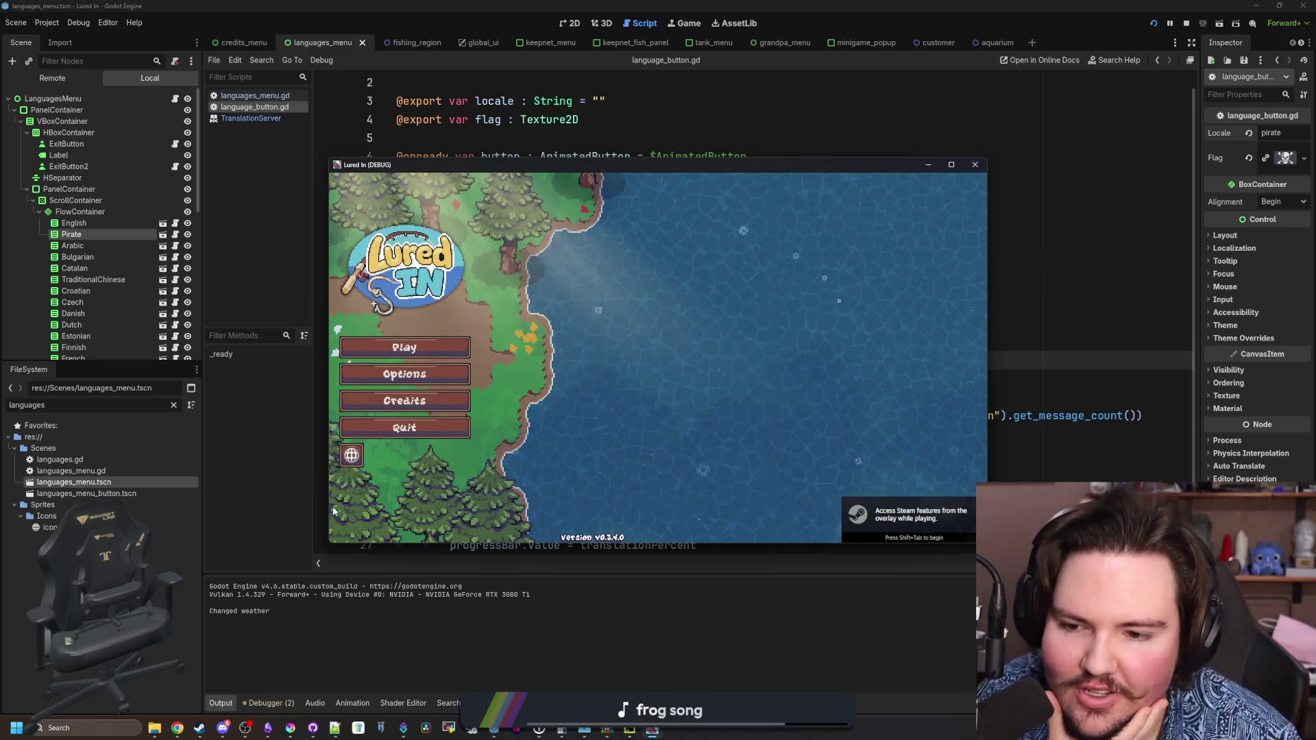
click(350, 455)
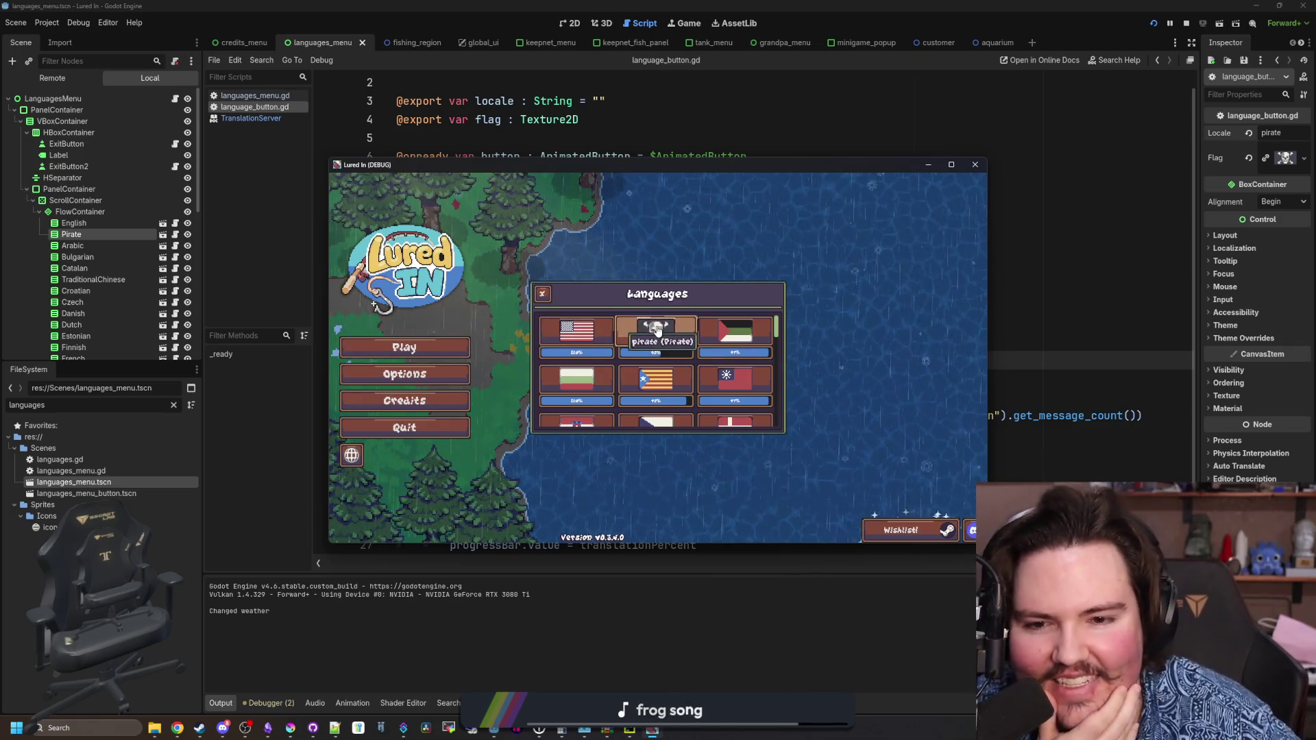
key(F8)
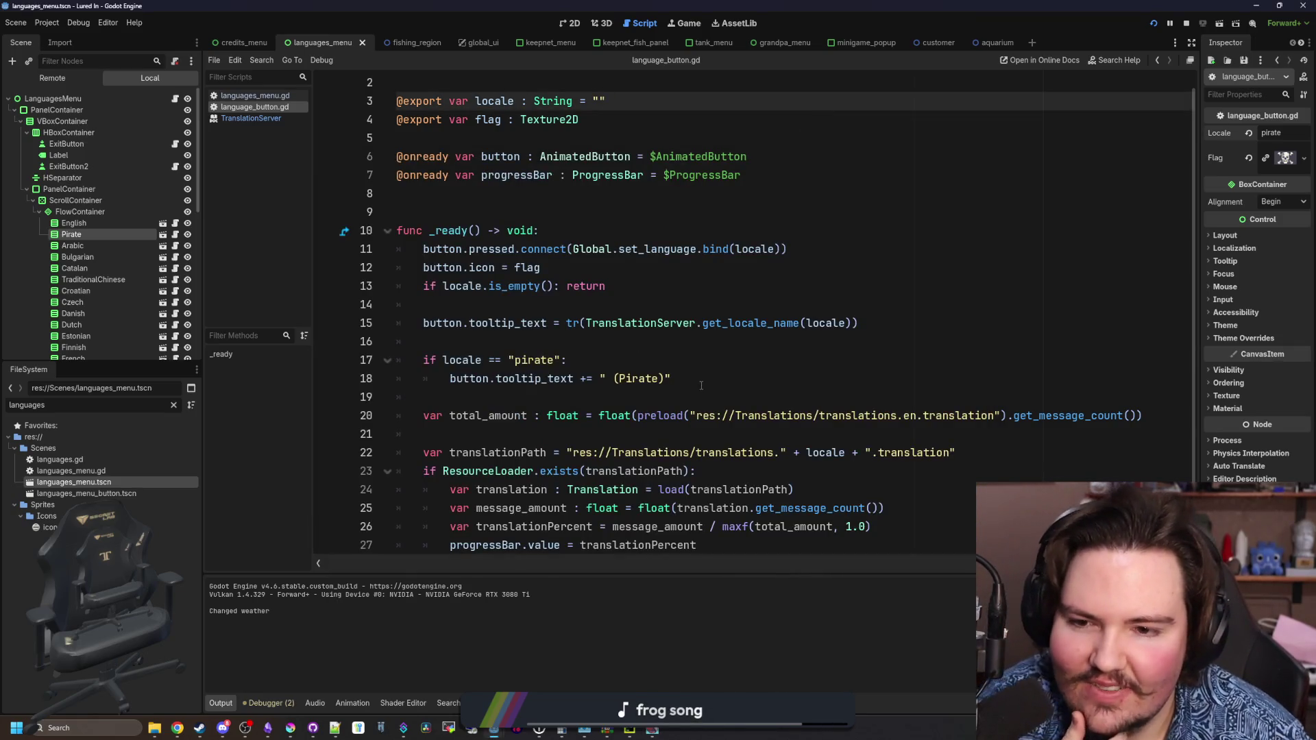
drag(701, 385, 414, 368)
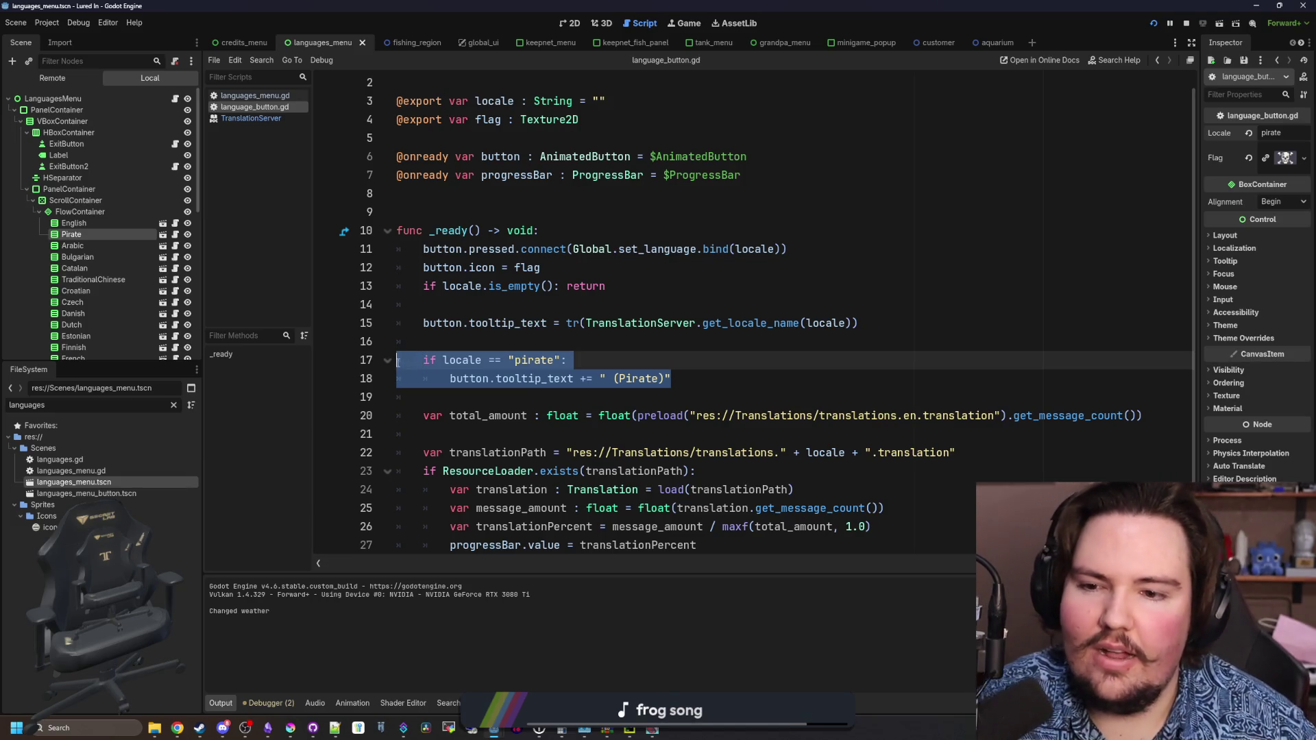
Delete the pirate tooltip block, append .capitalize() to line 15, and save the script.
key(BackSpace)
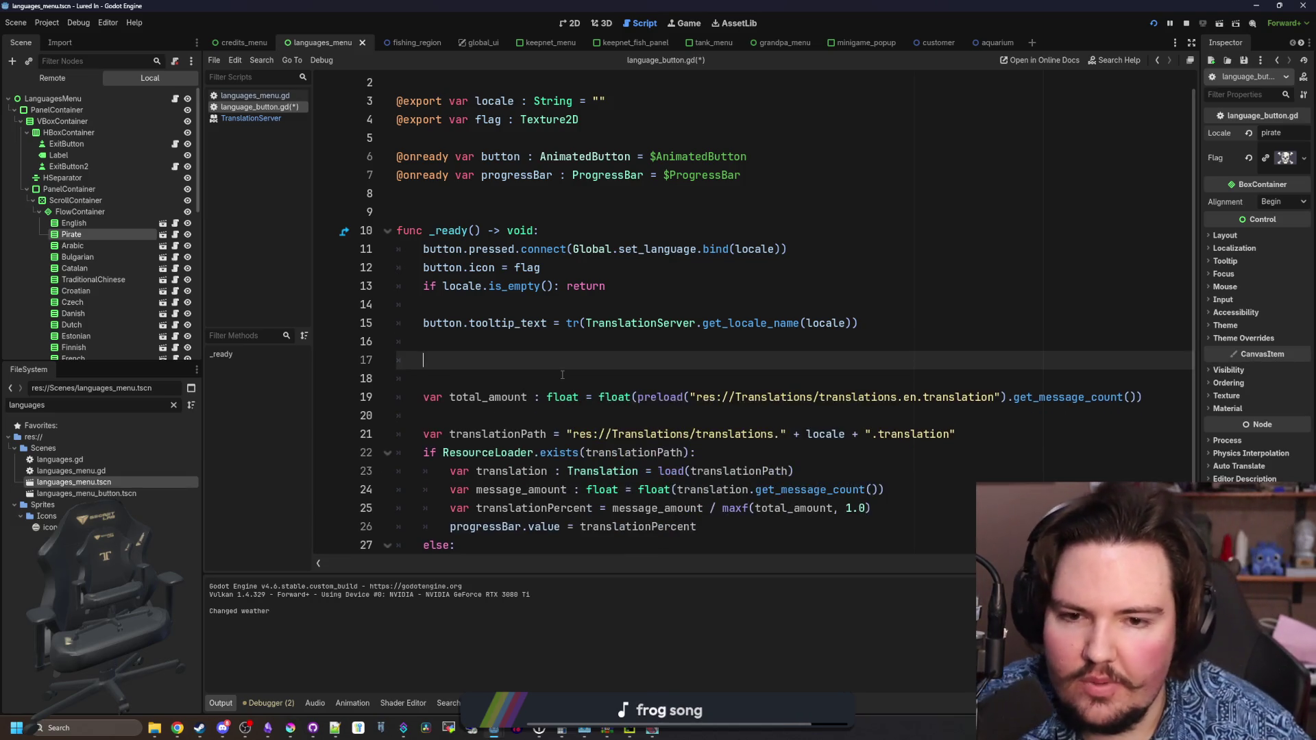
click(858, 325)
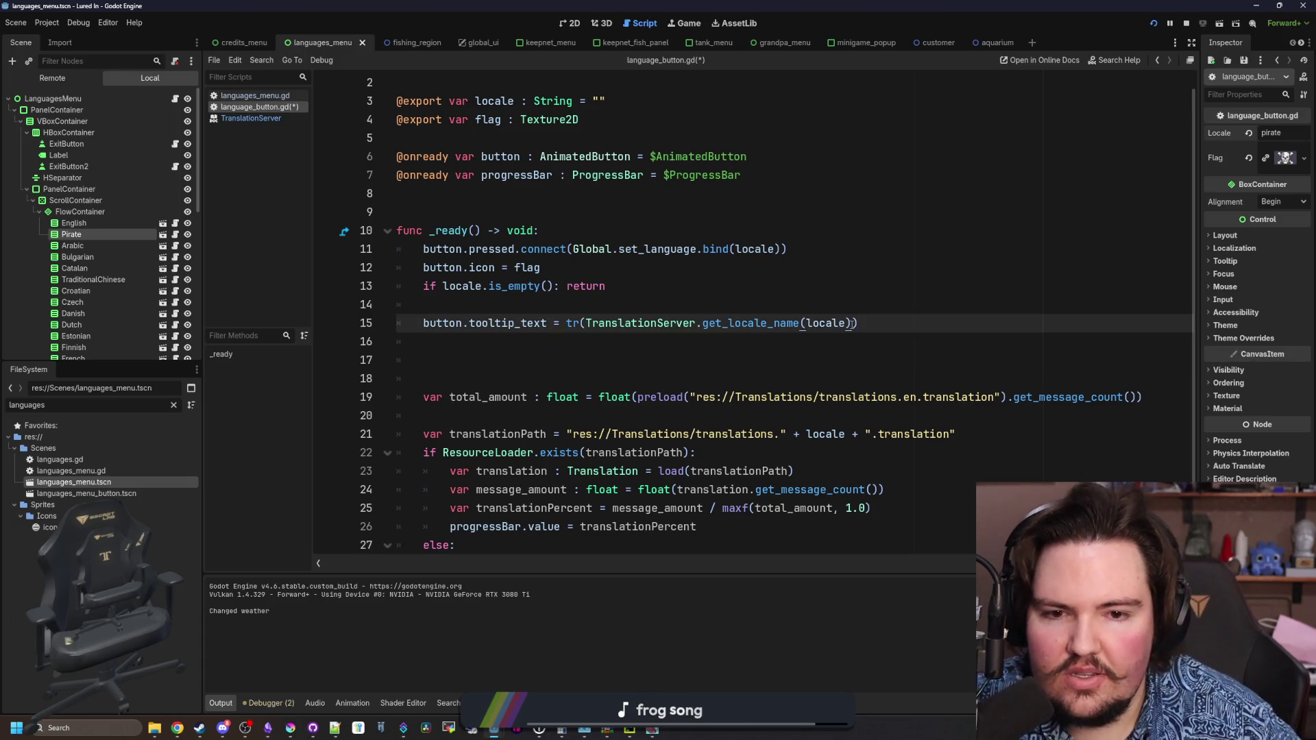
text(.)
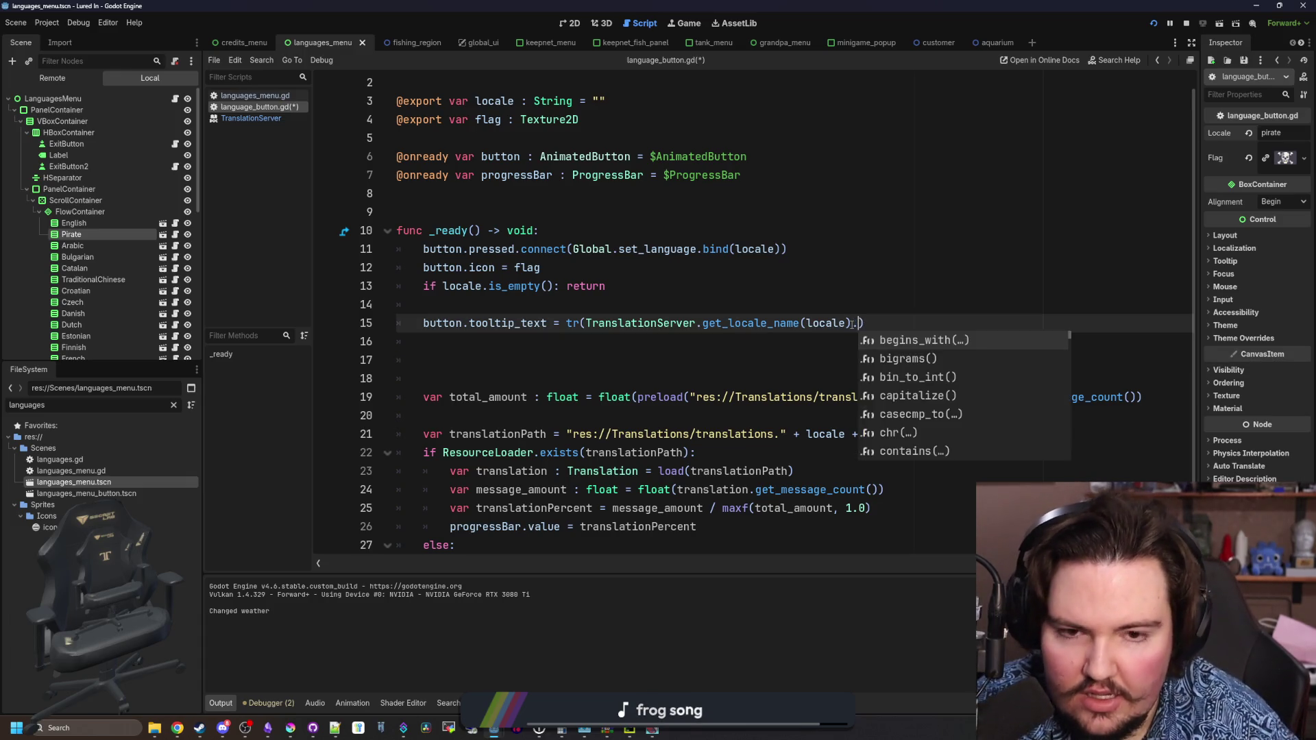
text(cap)
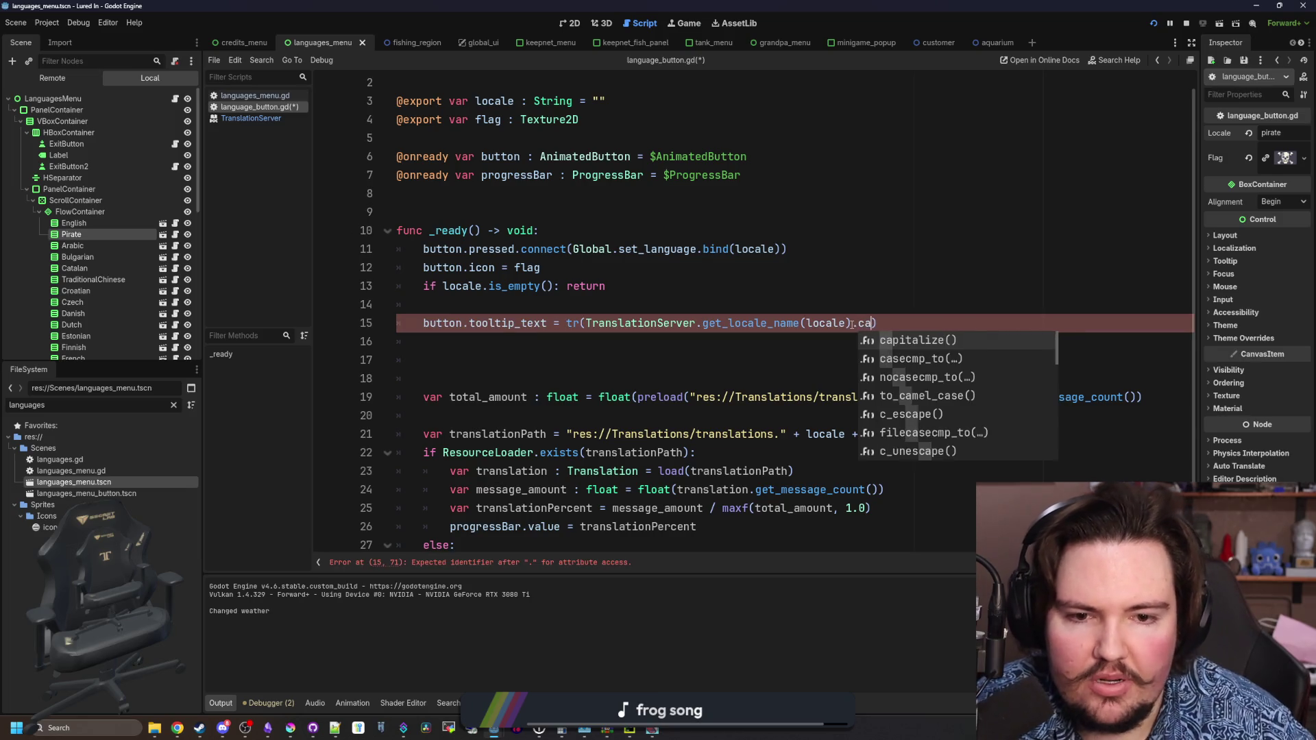
key(Return)
click(882, 314)
key(ctrl+s)
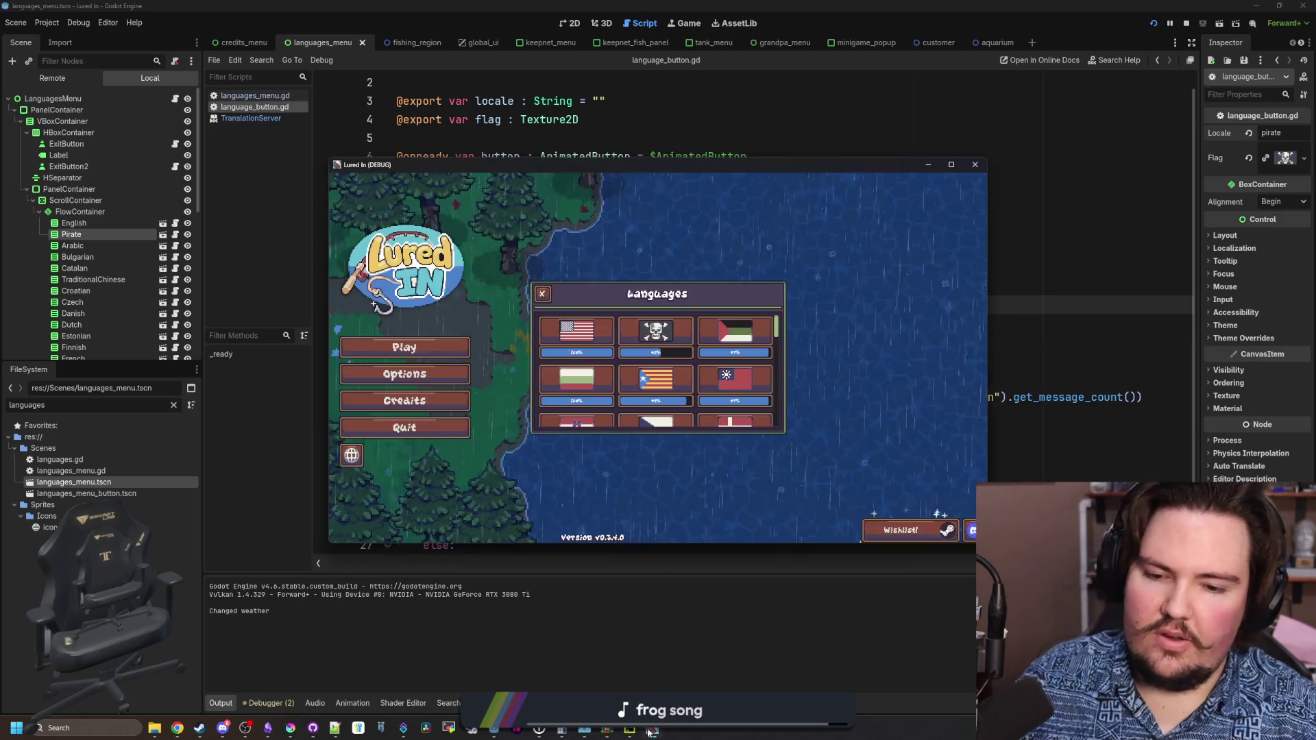
Click through the old game's credits and language panels, close it, and relaunch with F5.
click(417, 400)
click(412, 400)
click(404, 373)
click(351, 455)
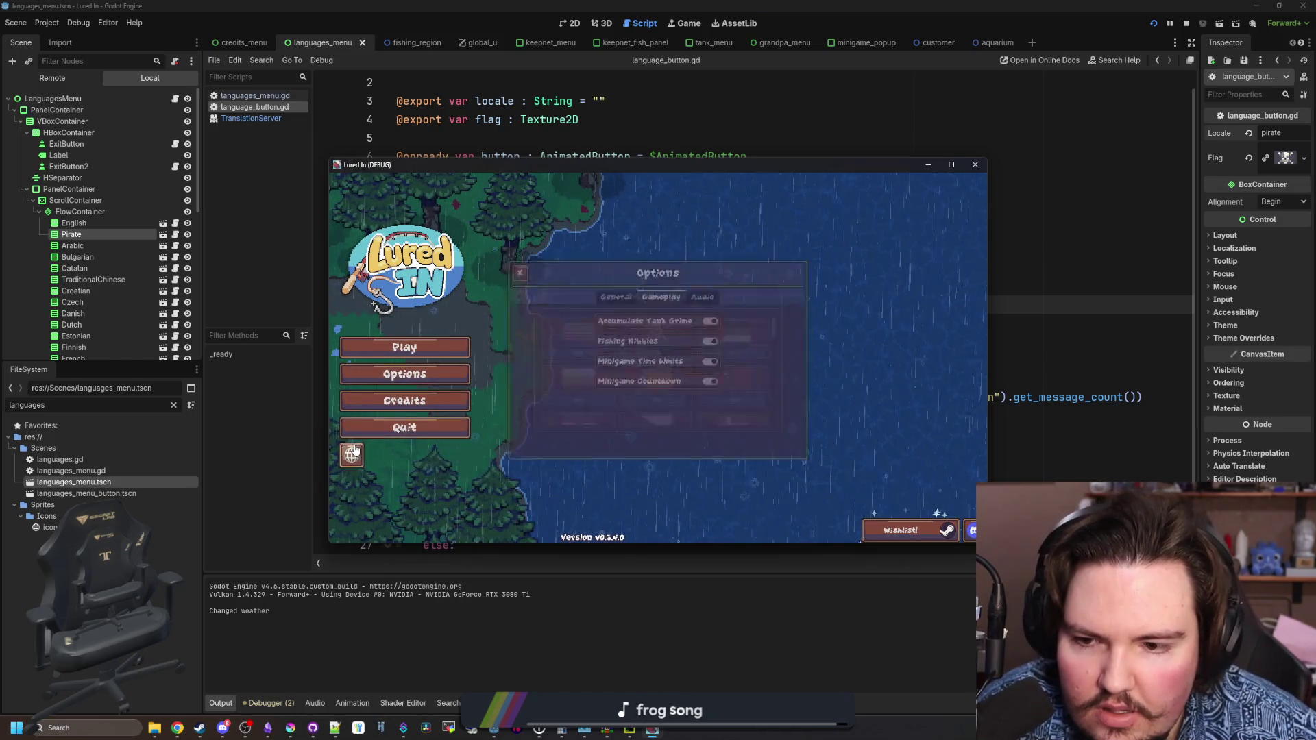
click(1186, 23)
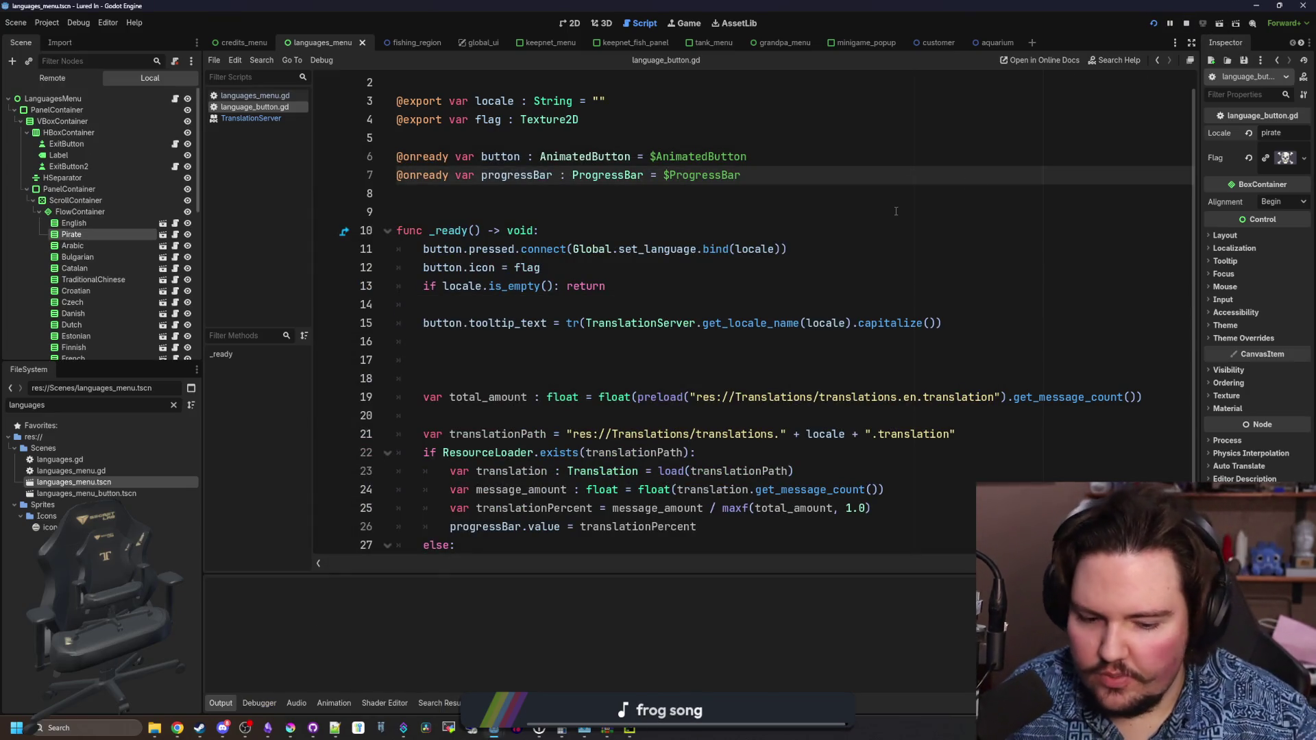
key(F5)
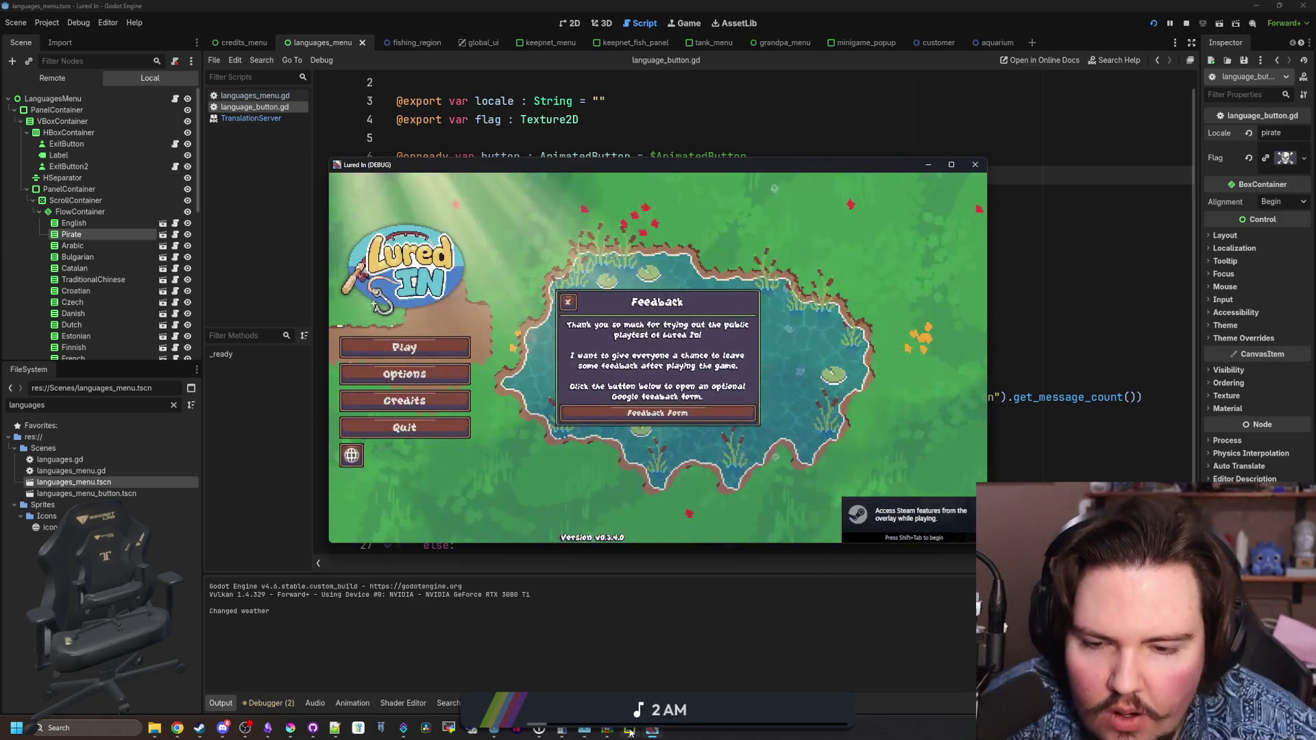
Dismiss the feedback notice and switch the running game's language to Pirate.
click(623, 411)
click(353, 457)
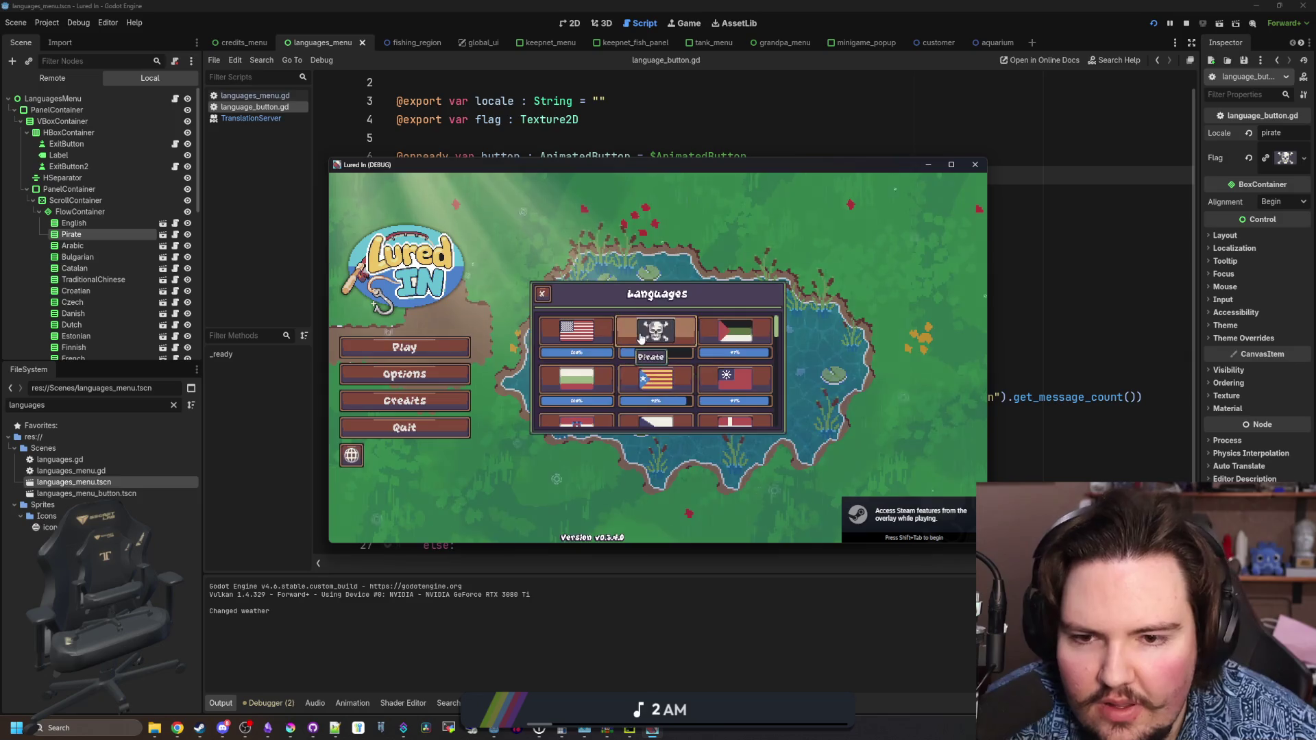
click(641, 336)
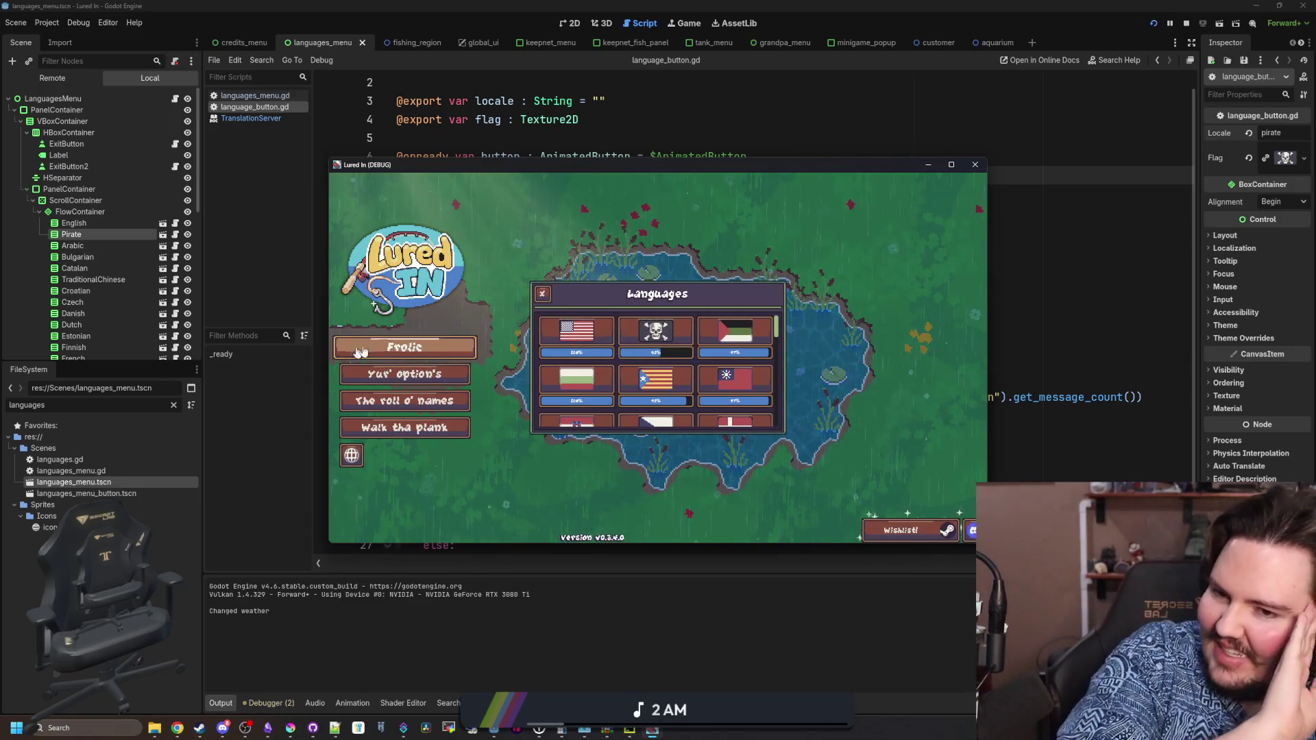
Browse the pirate-language Options tabs: Commons, Gameplay and Noises settings.
click(421, 375)
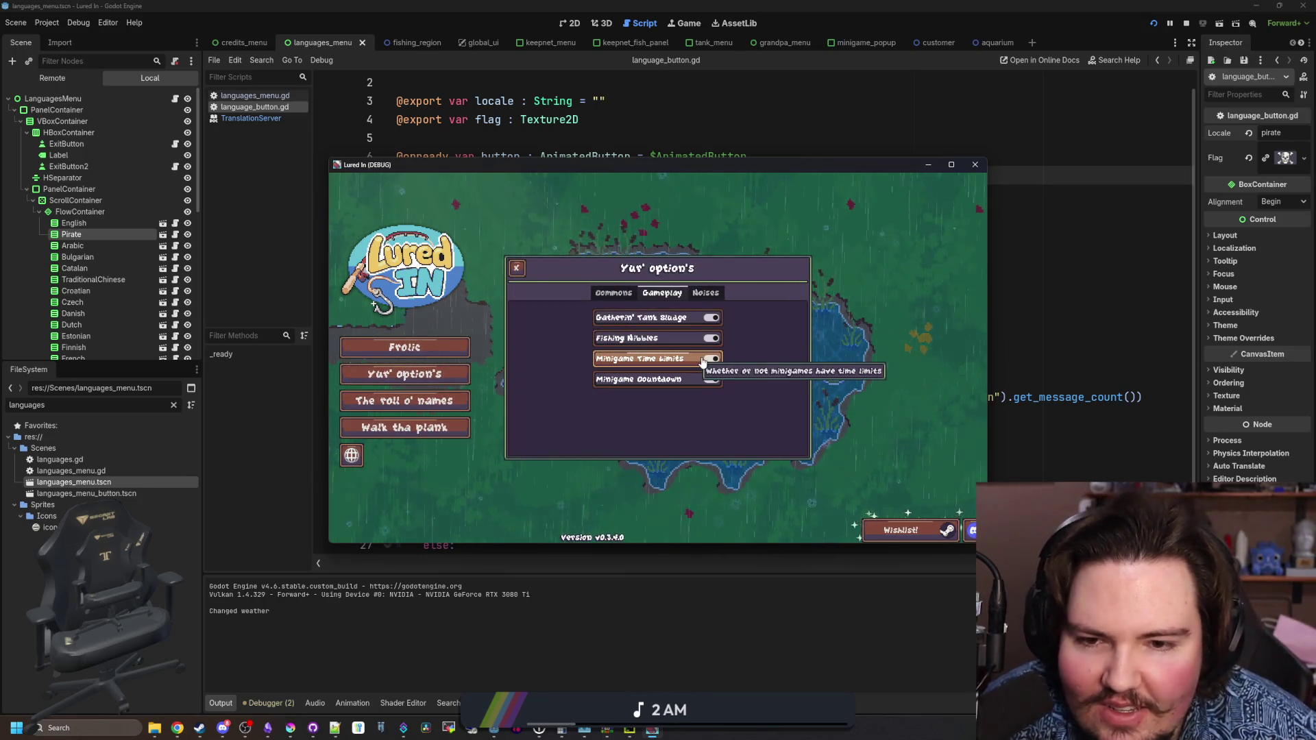
click(626, 299)
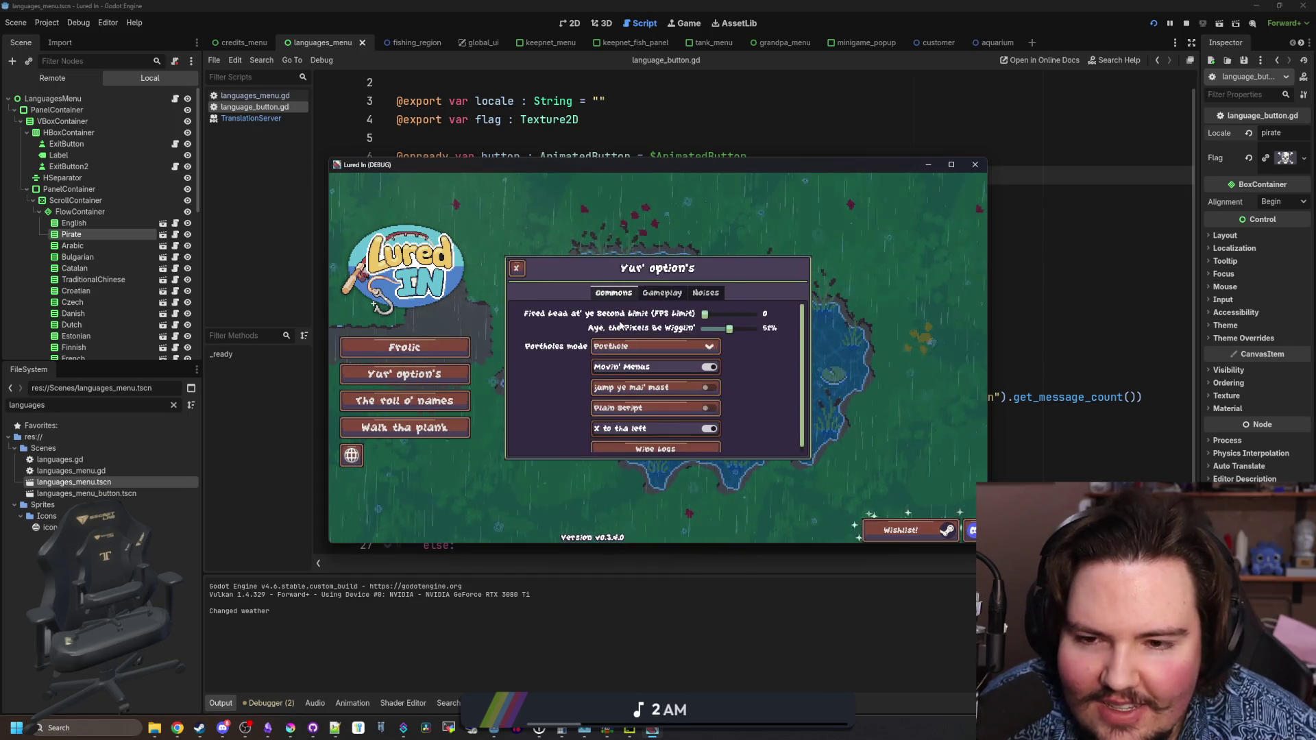
scroll(790, 410, down, 1)
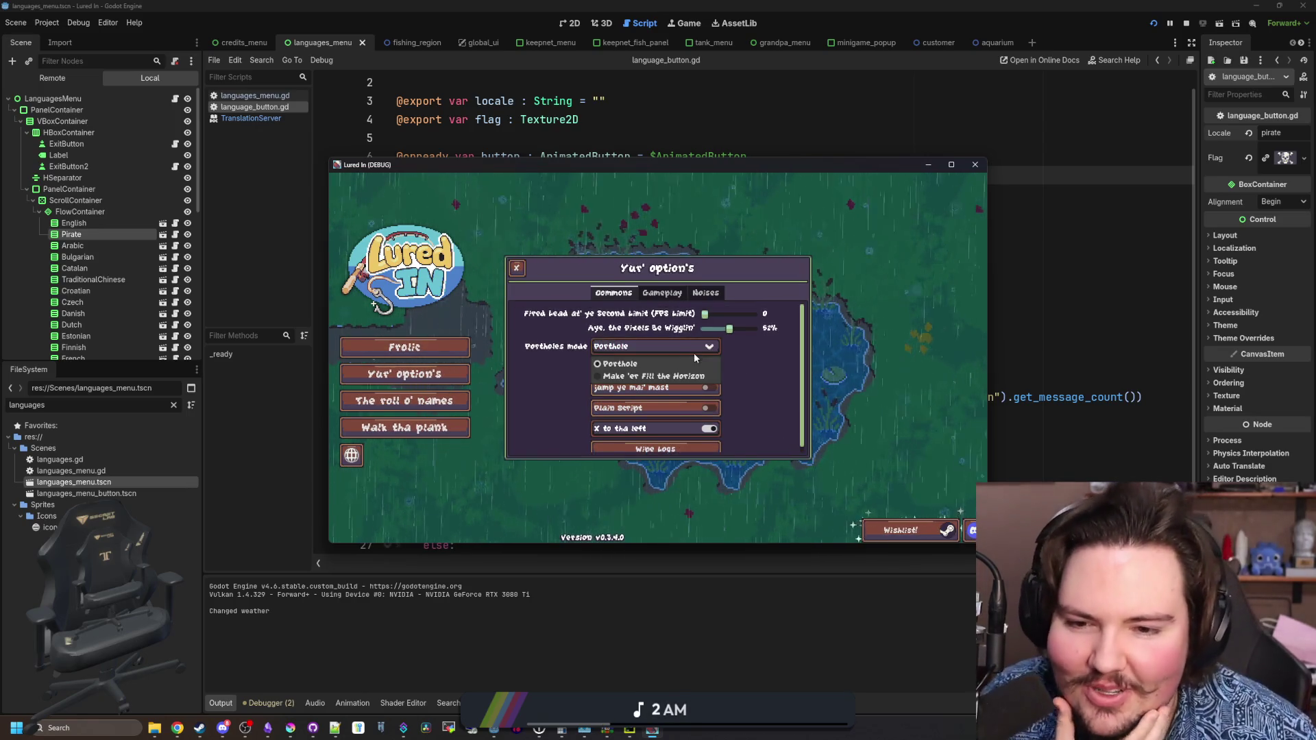
click(681, 295)
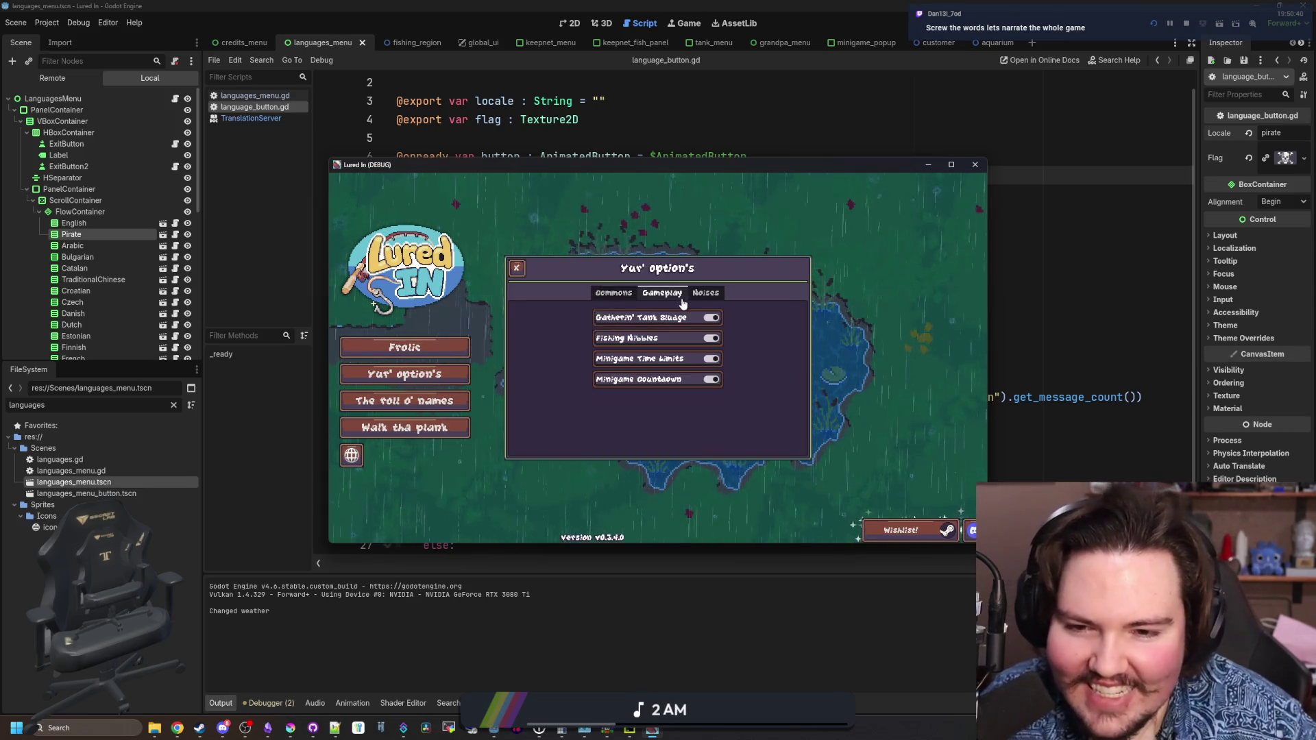
click(688, 295)
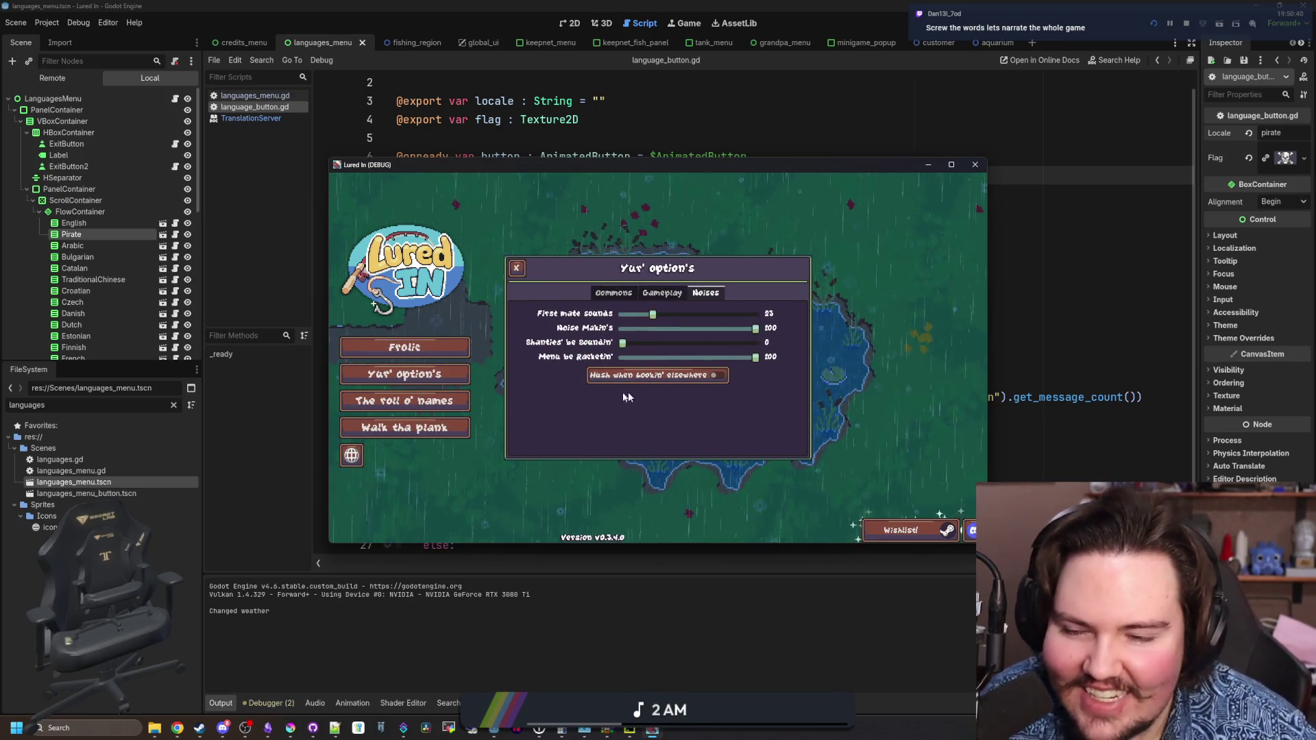
Toggle between the English and Pirate flags, ending with the game back in English.
click(348, 462)
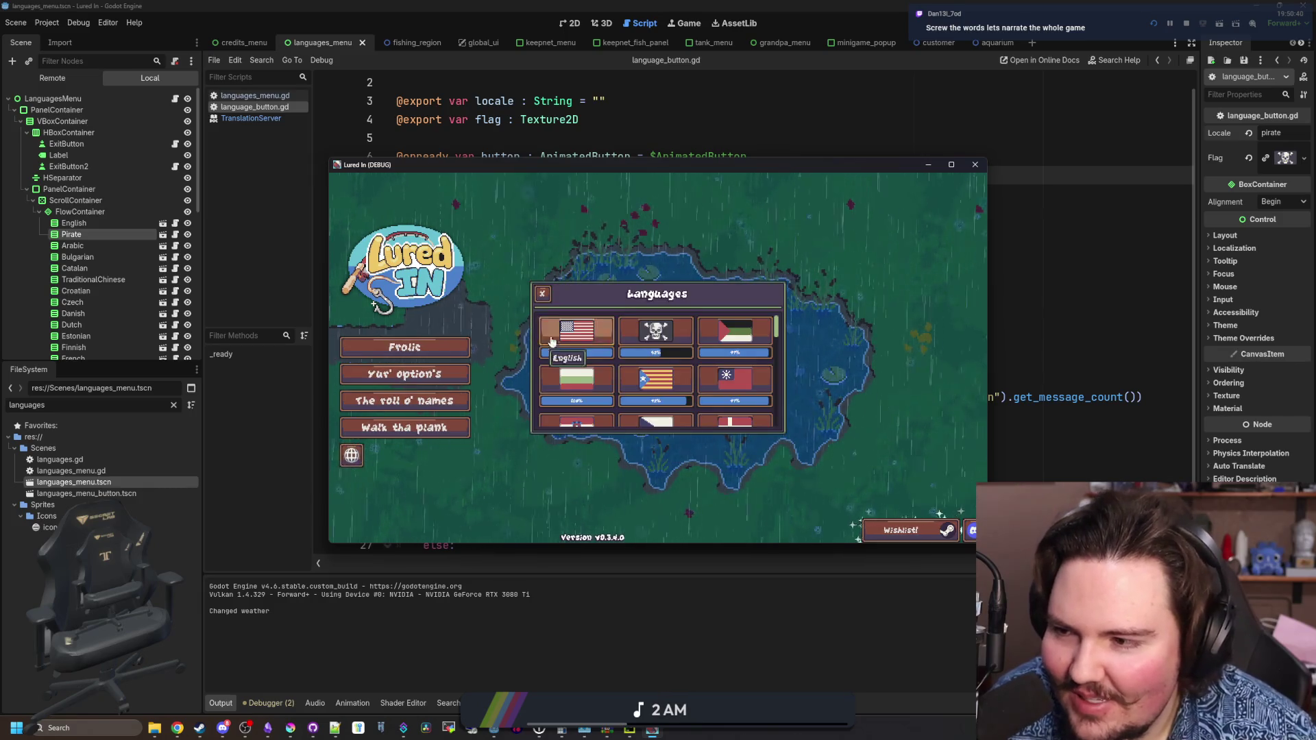
click(579, 335)
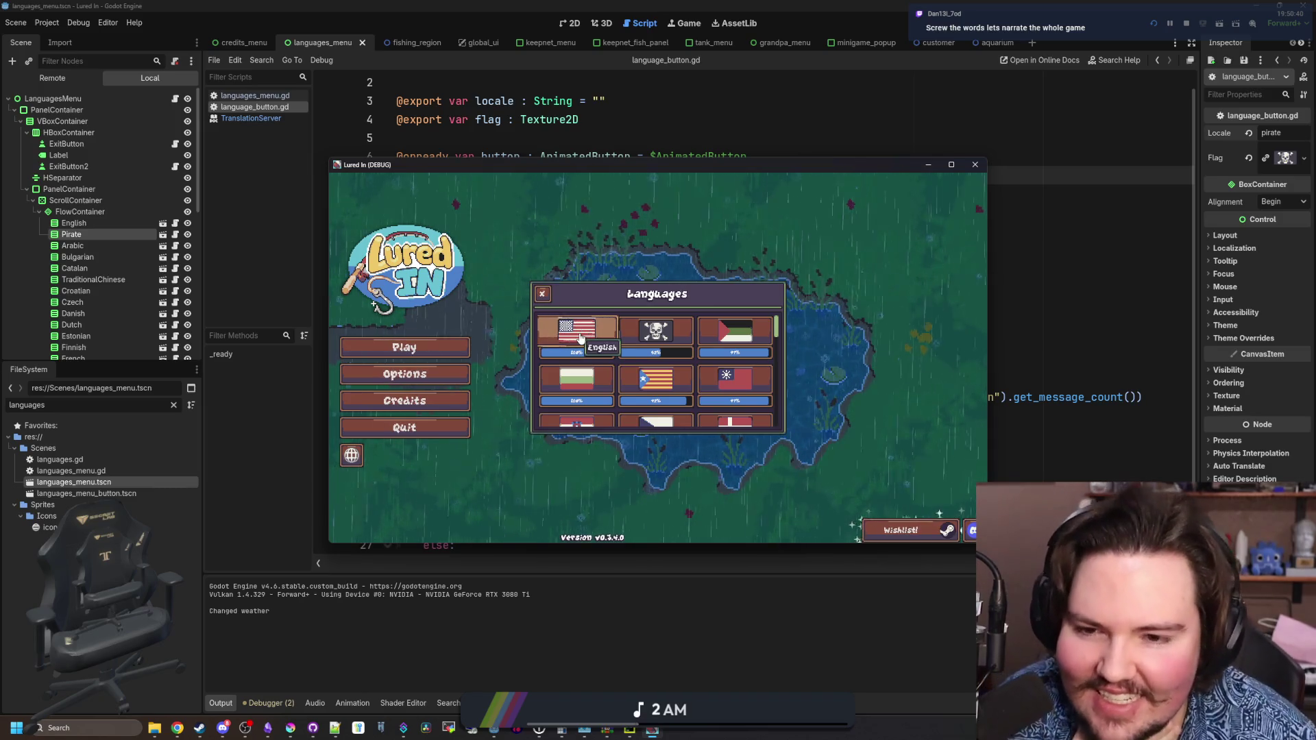
click(656, 333)
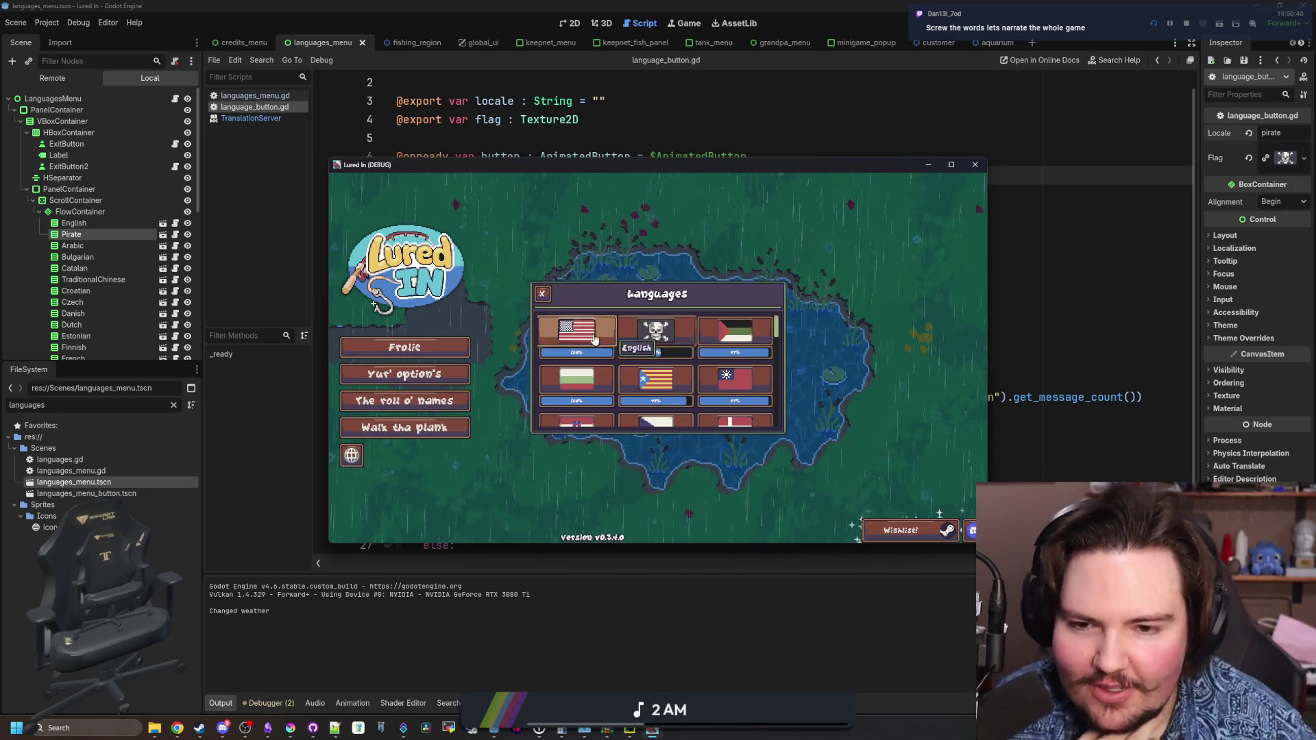
click(720, 335)
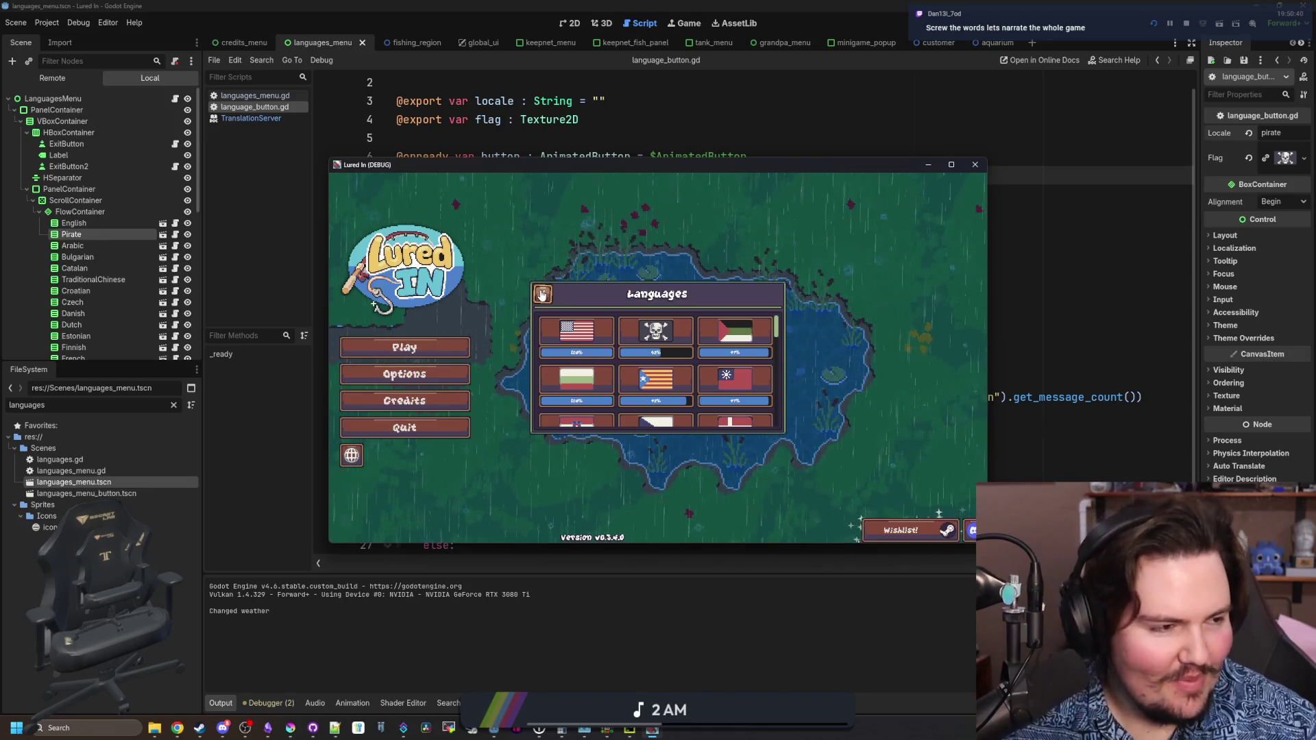
Glance at the translation credits page, close it, and bring up the Weblate Lured In languages table.
click(675, 295)
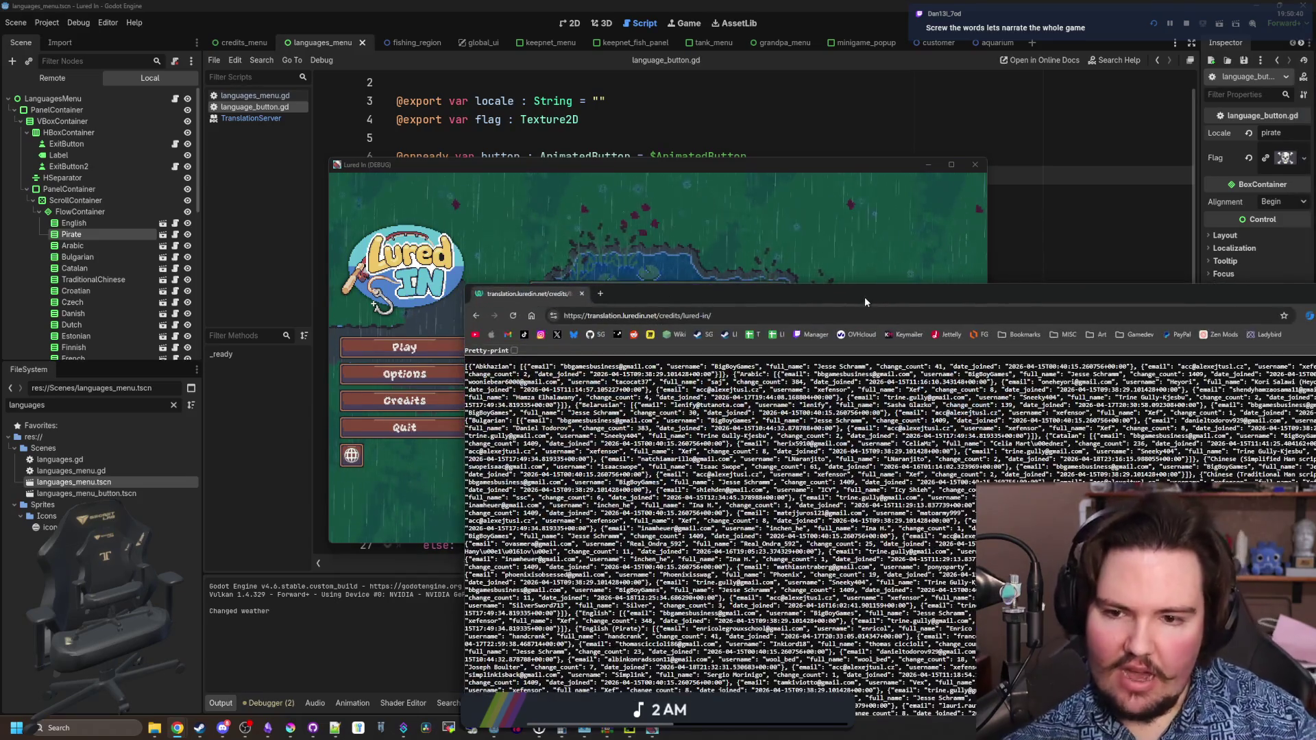
click(876, 294)
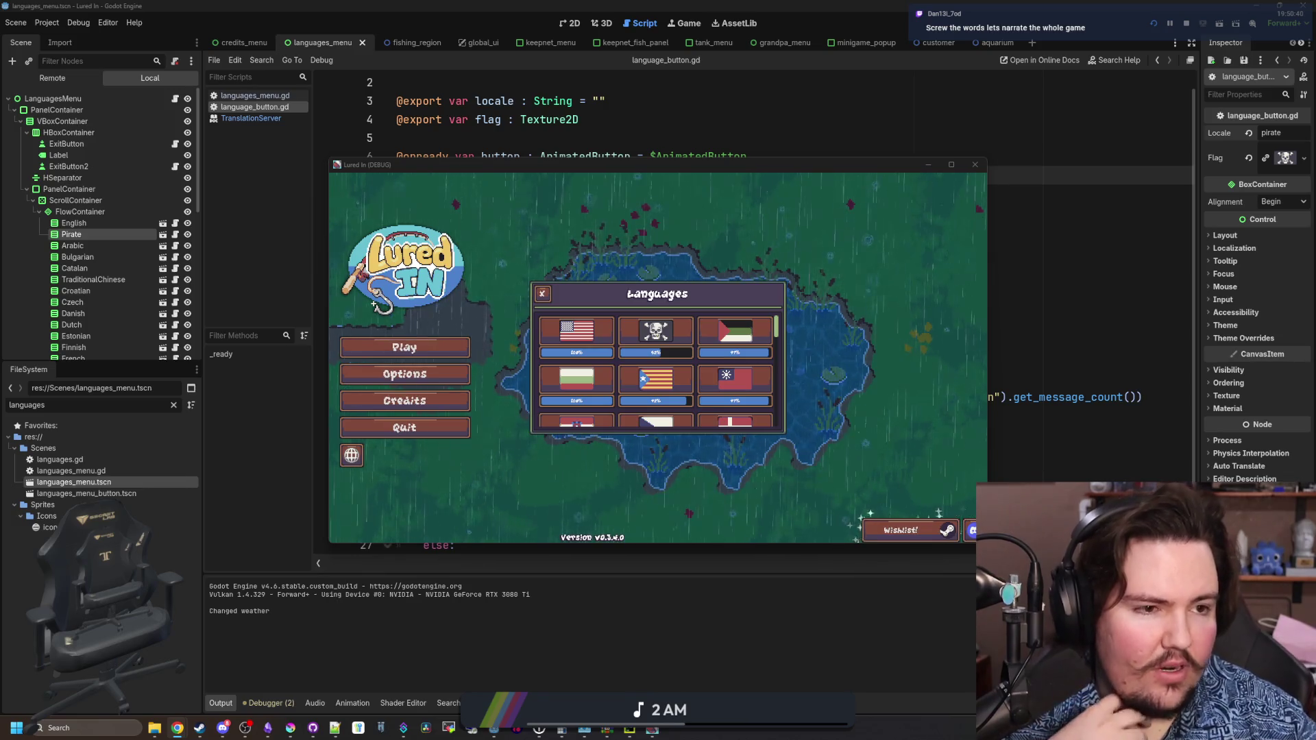
key(alt+Tab)
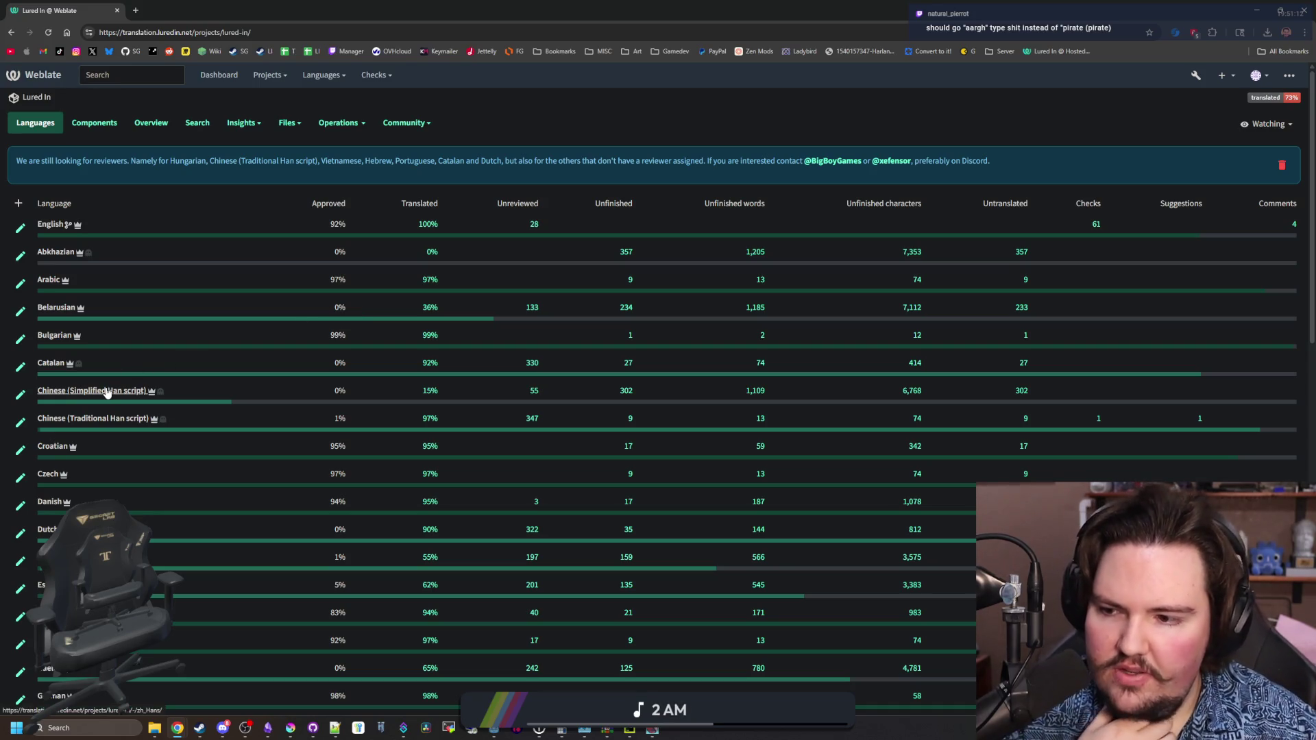
scroll(106, 392, down, 2)
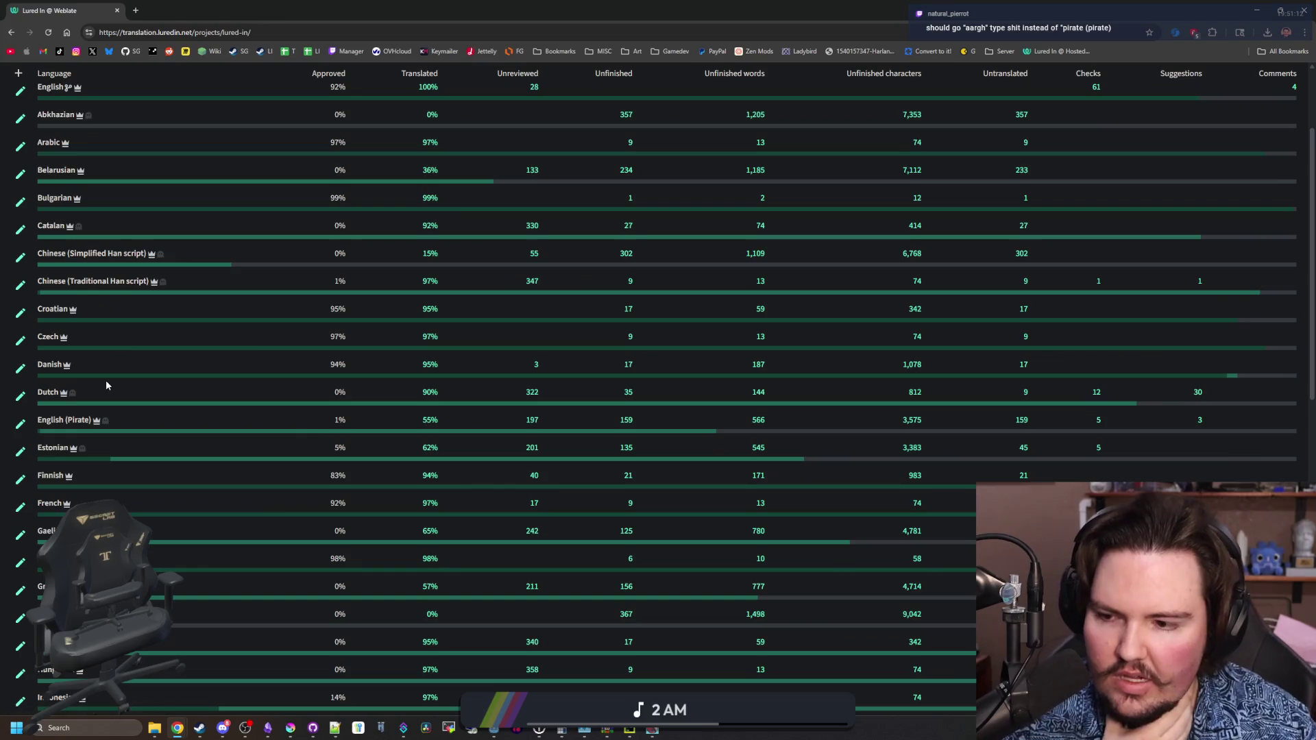
scroll(301, 325, down, 1)
scroll(289, 335, down, 2)
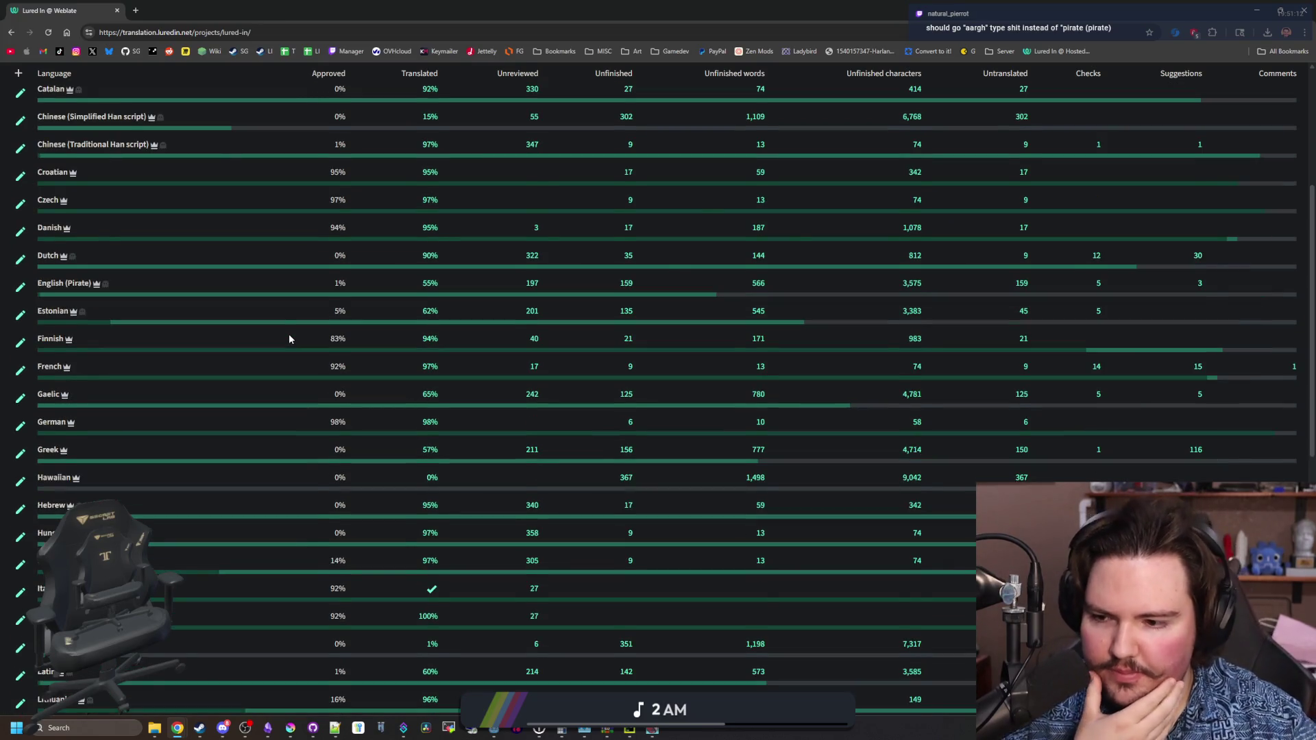
scroll(289, 336, down, 1)
scroll(289, 337, down, 1)
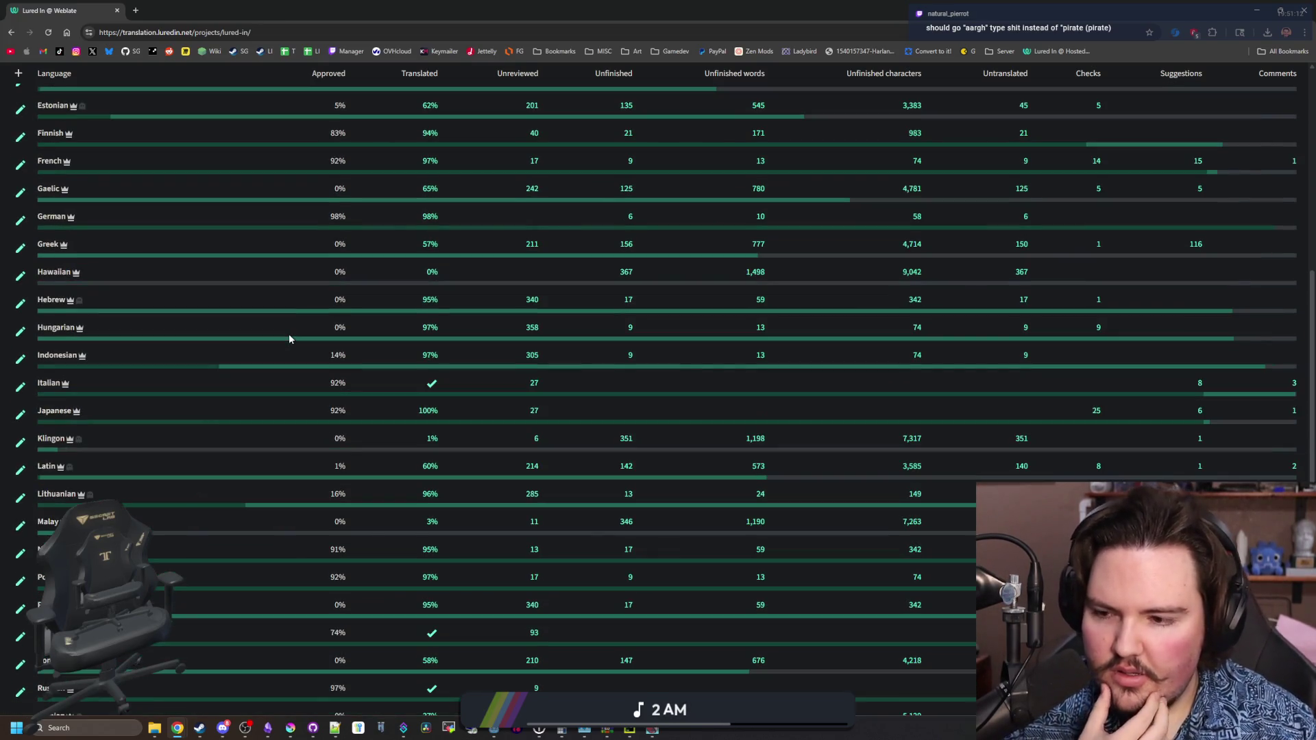
scroll(289, 335, down, 4)
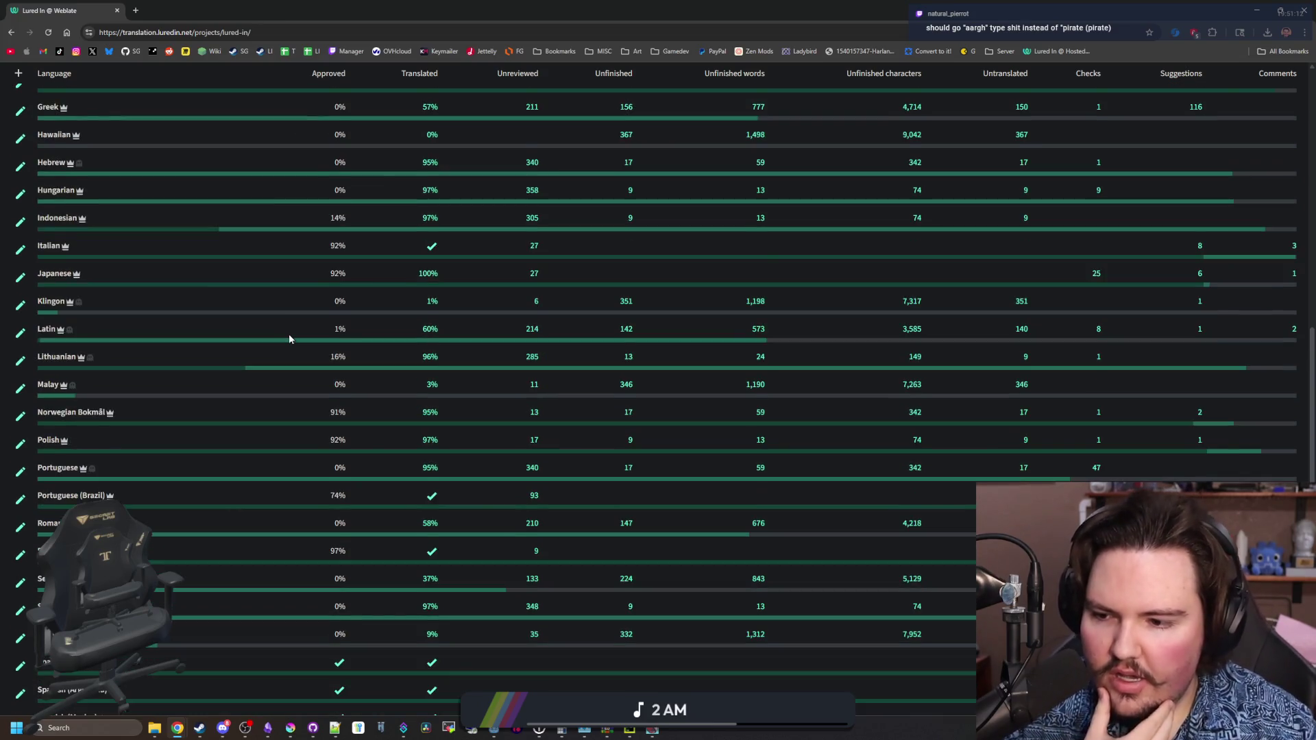
scroll(290, 335, down, 2)
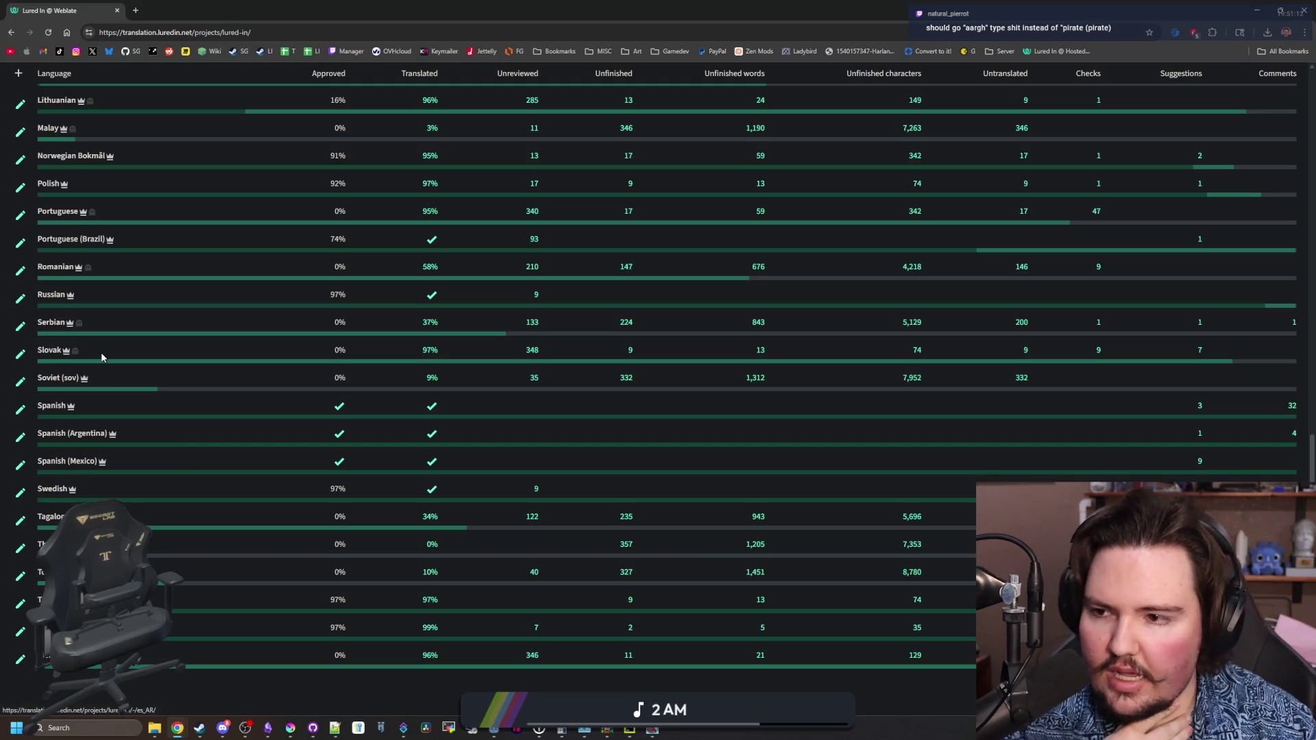
scroll(122, 404, up, 5)
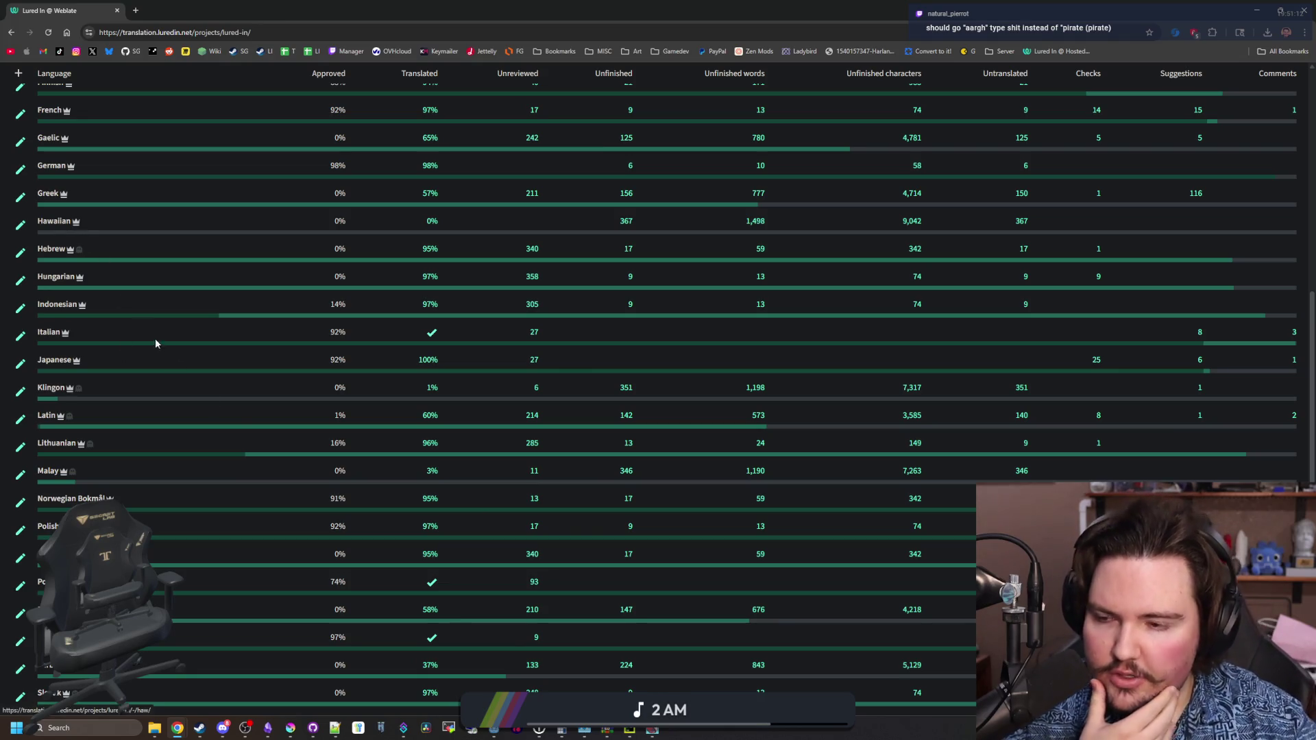
scroll(227, 422, up, 8)
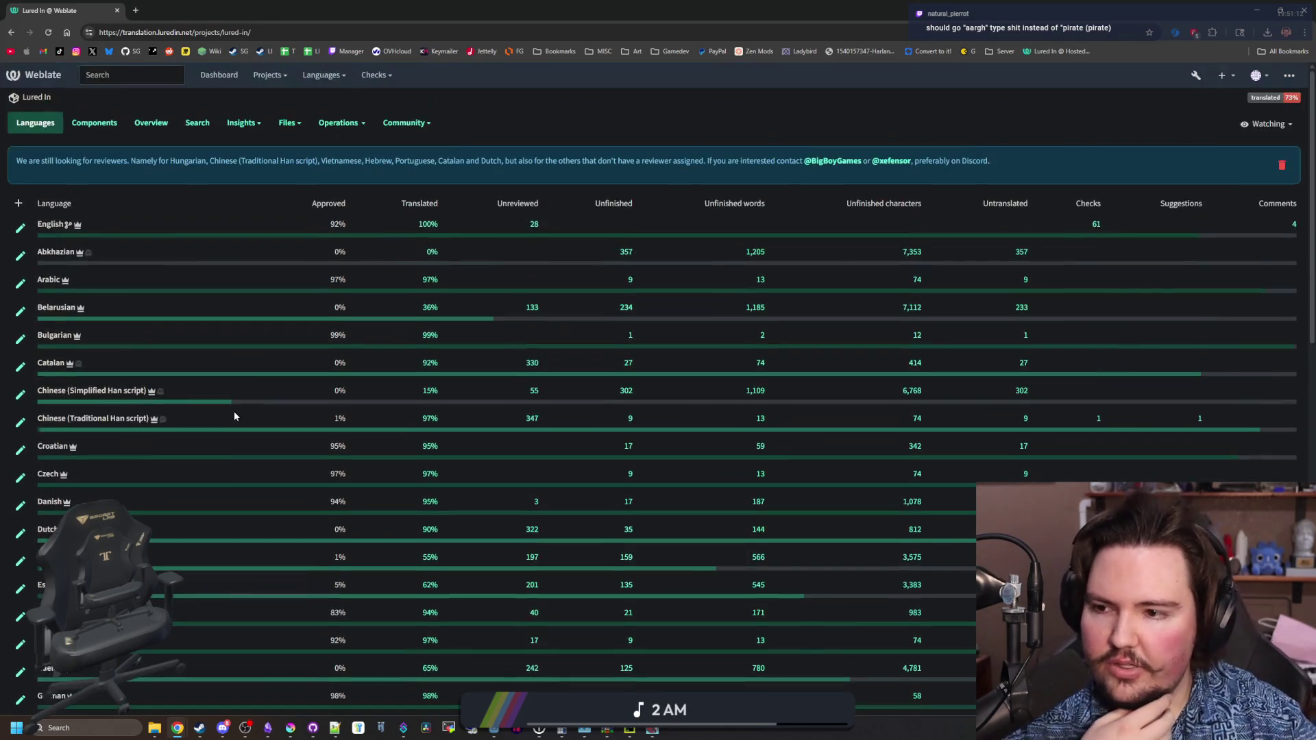
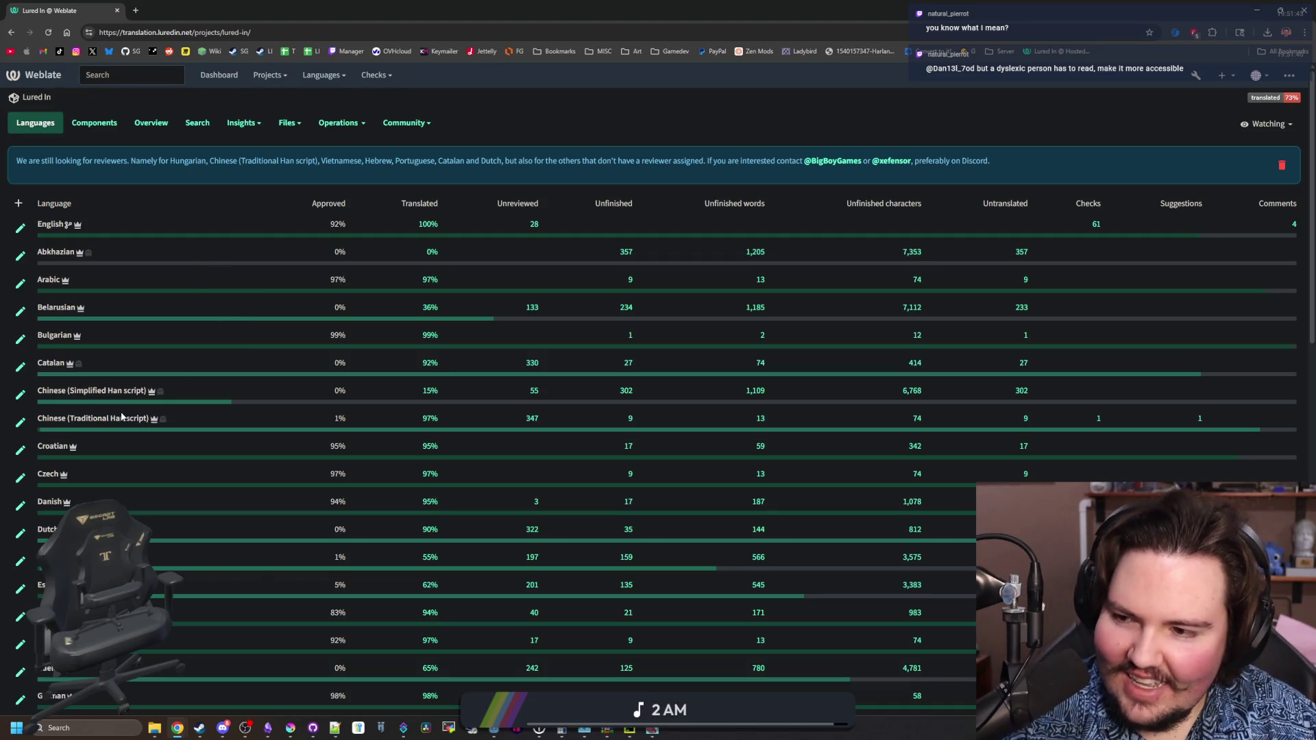
Check the running game, then bring up Krita with flag_pirate.png and maximize its window.
key(alt+Tab)
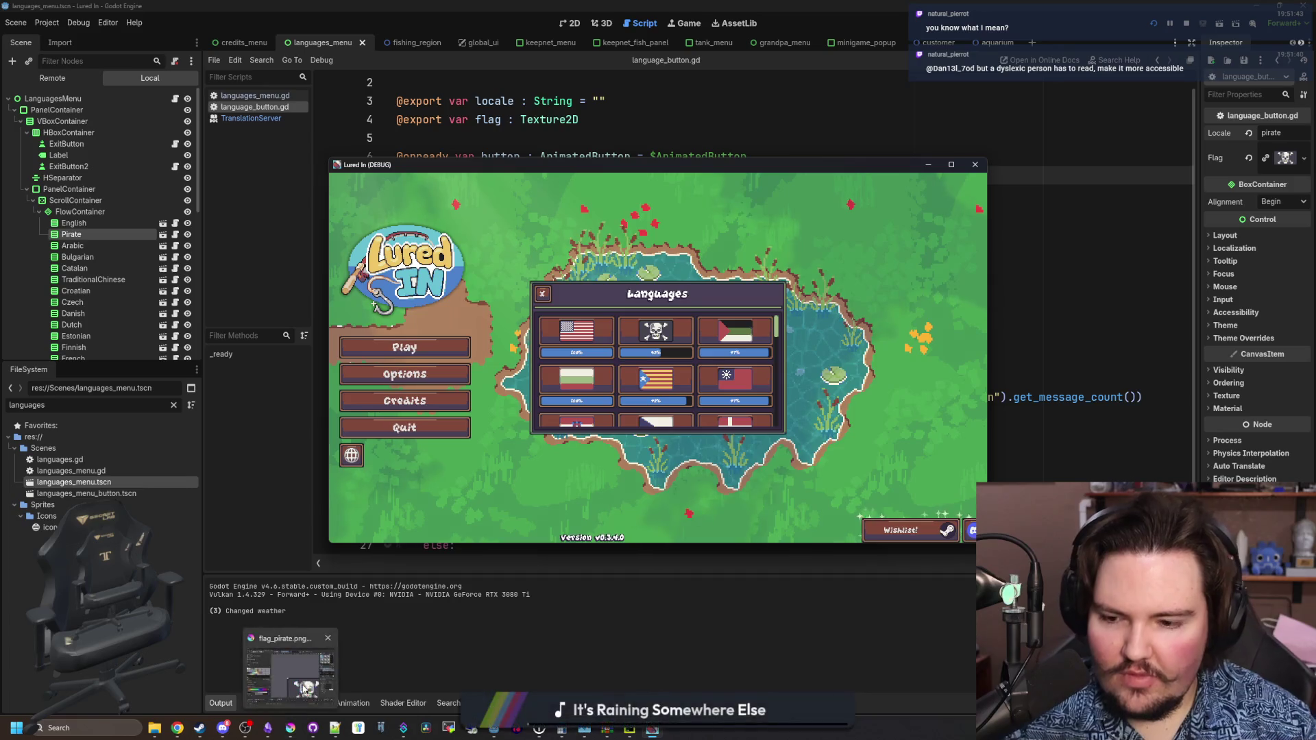
click(290, 728)
drag(618, 548, 543, 5)
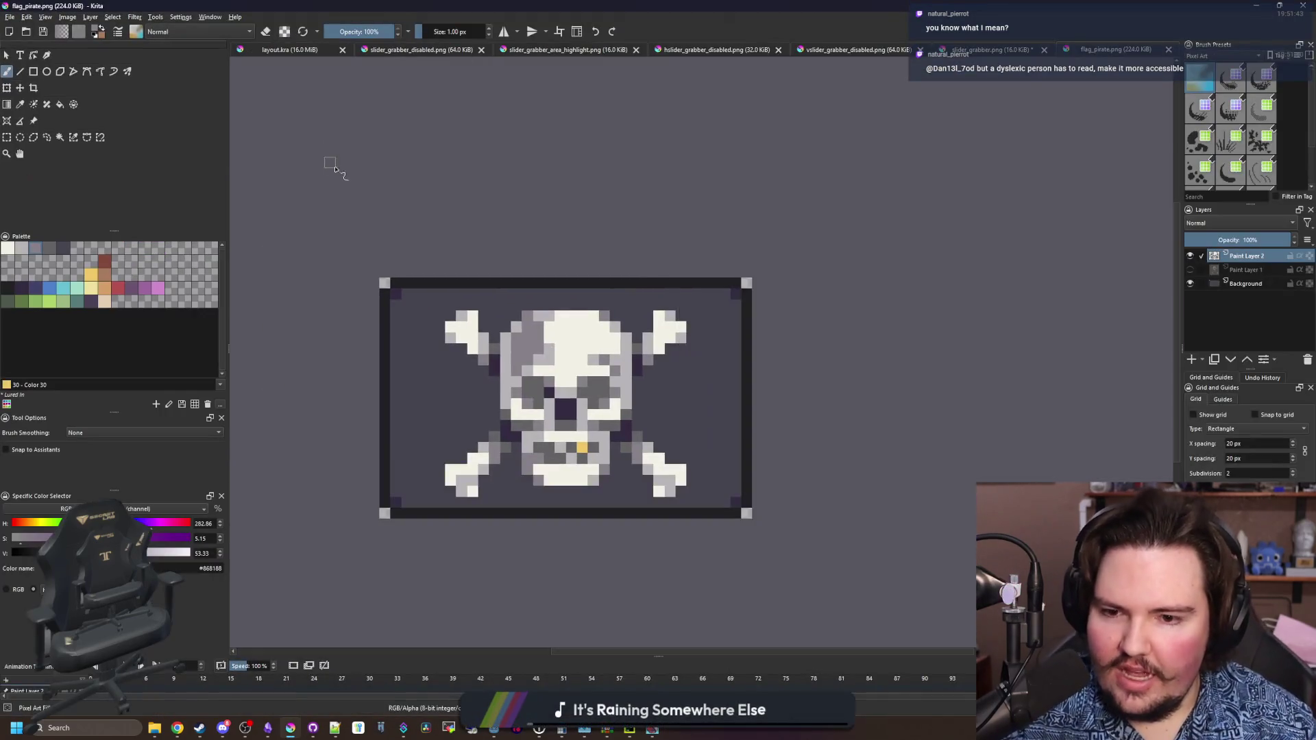
Fill the flag's background with red b45252 and cover the skull and crossbones with a red rectangle.
scroll(494, 398, up, 2)
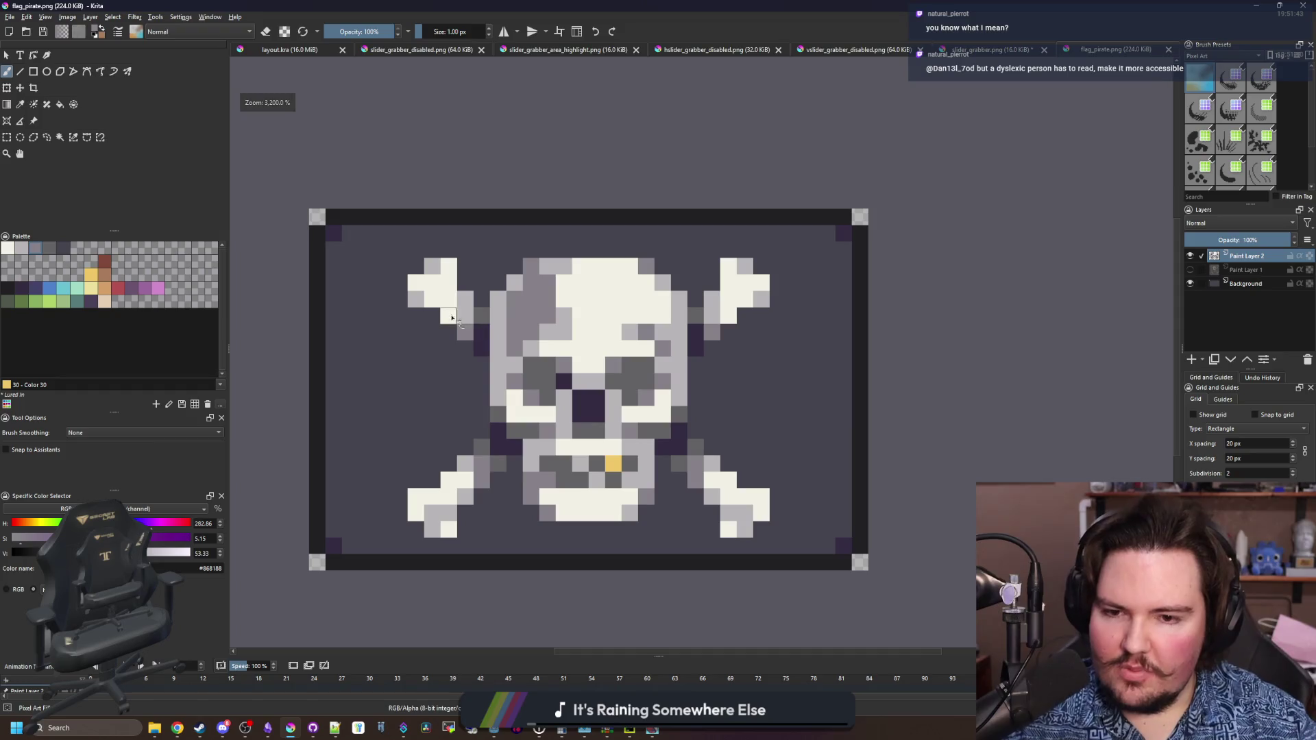
key(p)
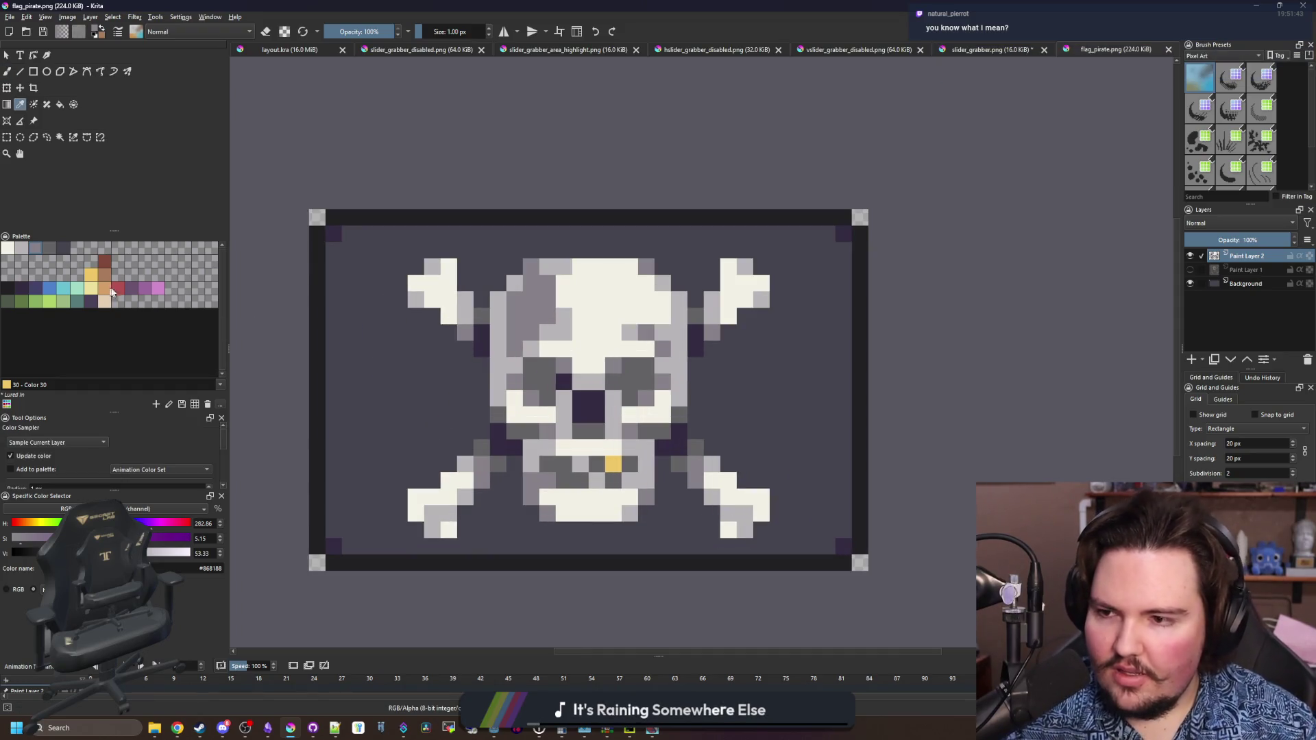
click(120, 286)
key(f)
click(398, 355)
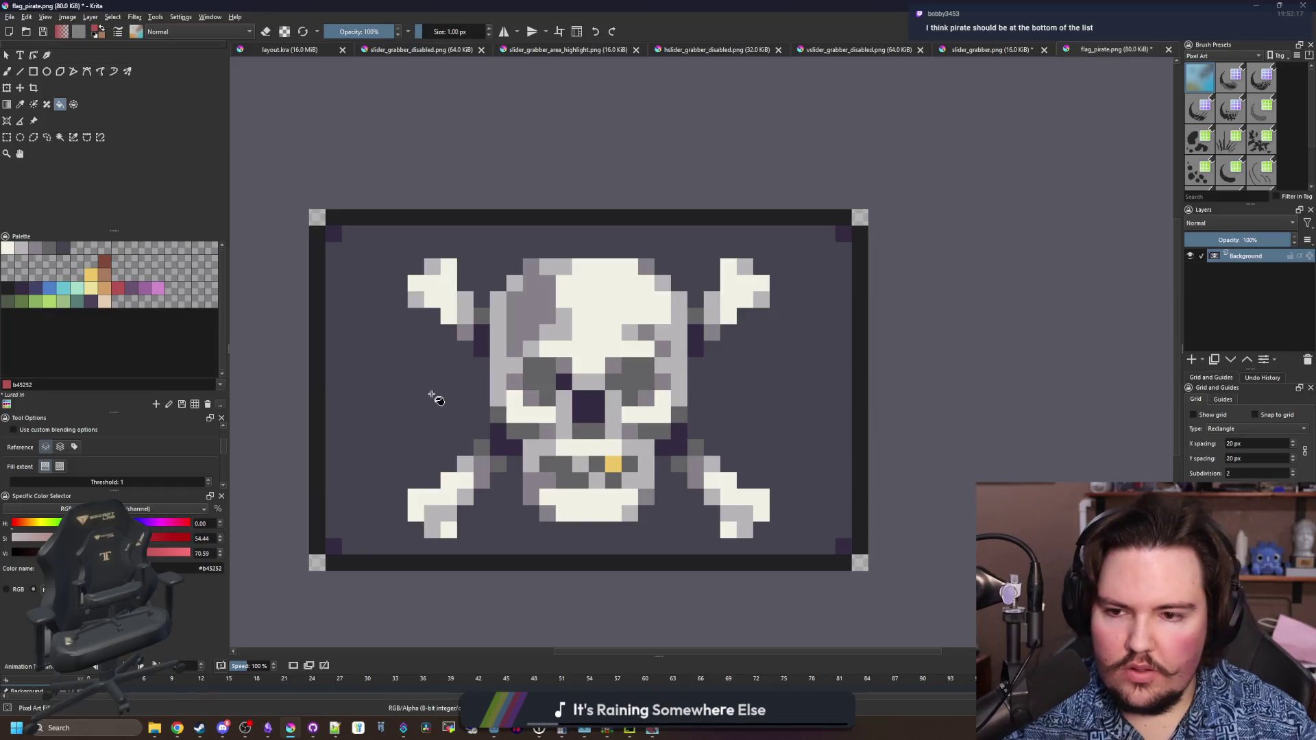
click(432, 394)
key(p)
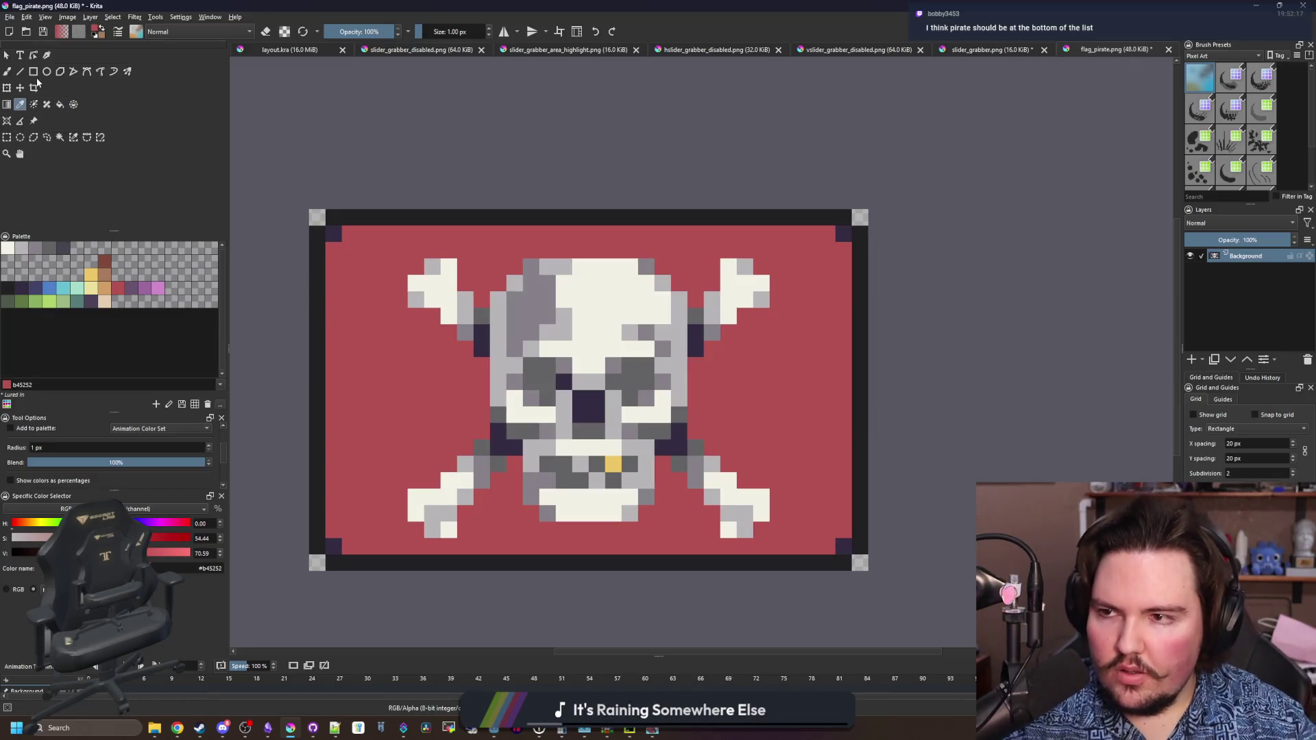
click(33, 71)
drag(413, 537, 771, 257)
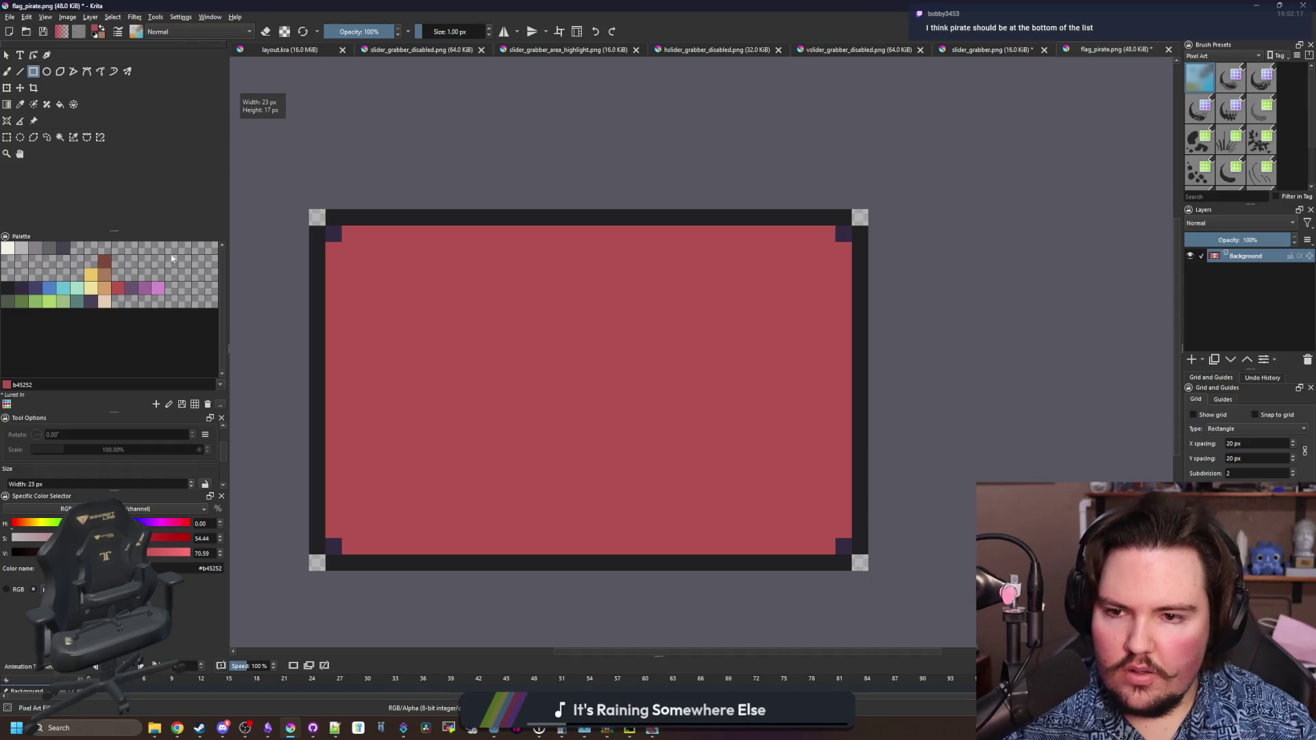
Flood-fill the top, left, bottom and right border strips with blue-purple #43436a.
click(130, 288)
key(b)
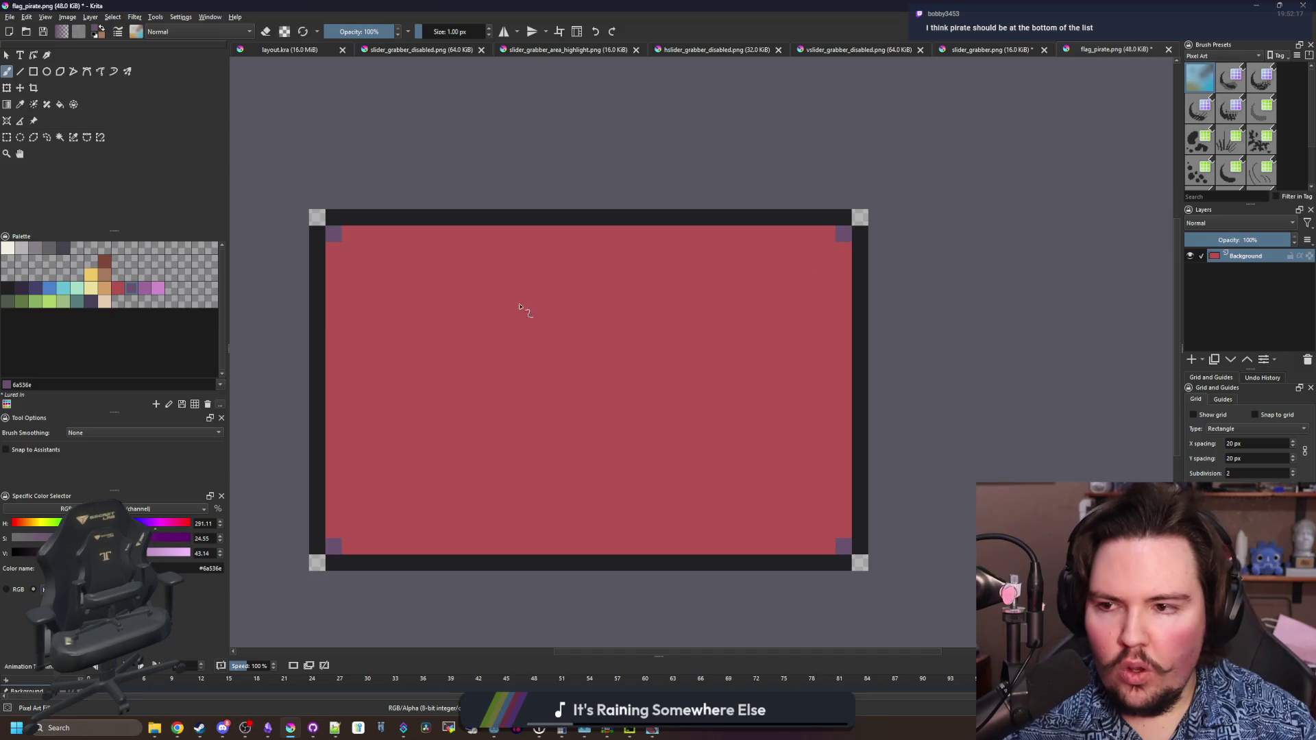
click(35, 288)
key(f)
click(426, 218)
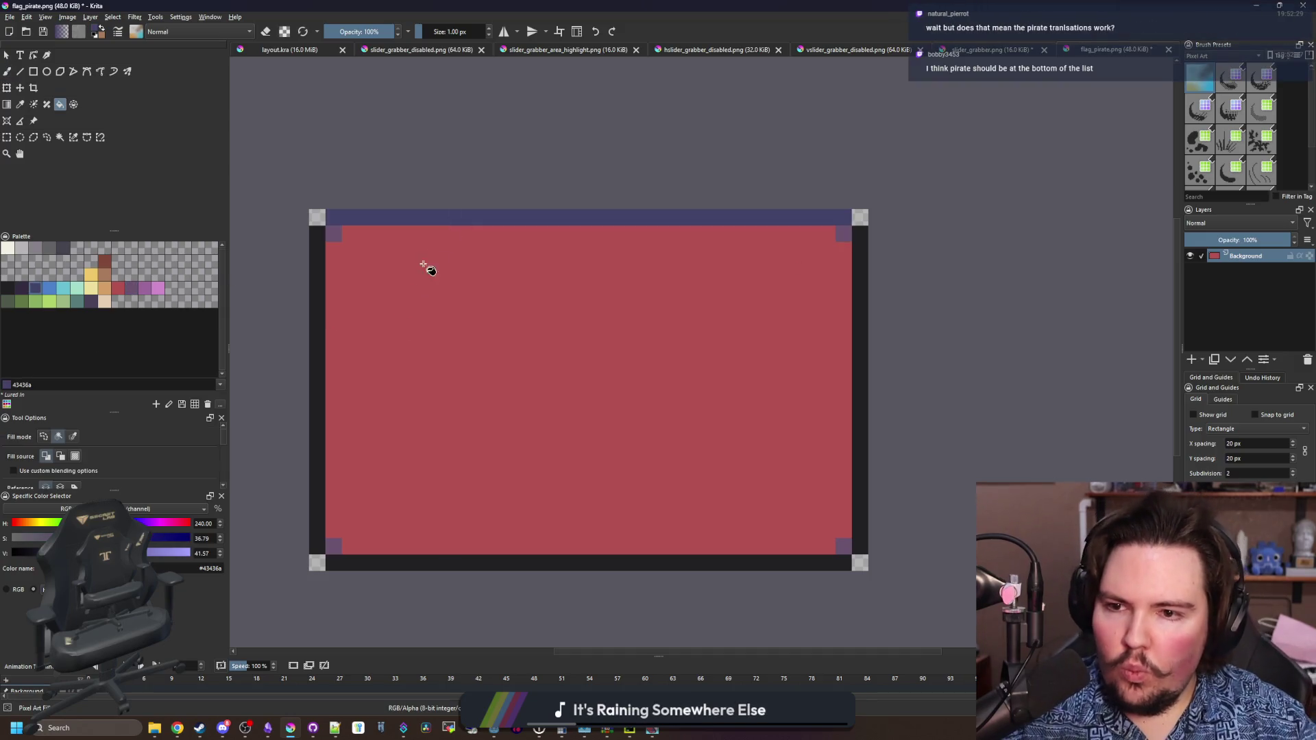
click(318, 350)
click(447, 570)
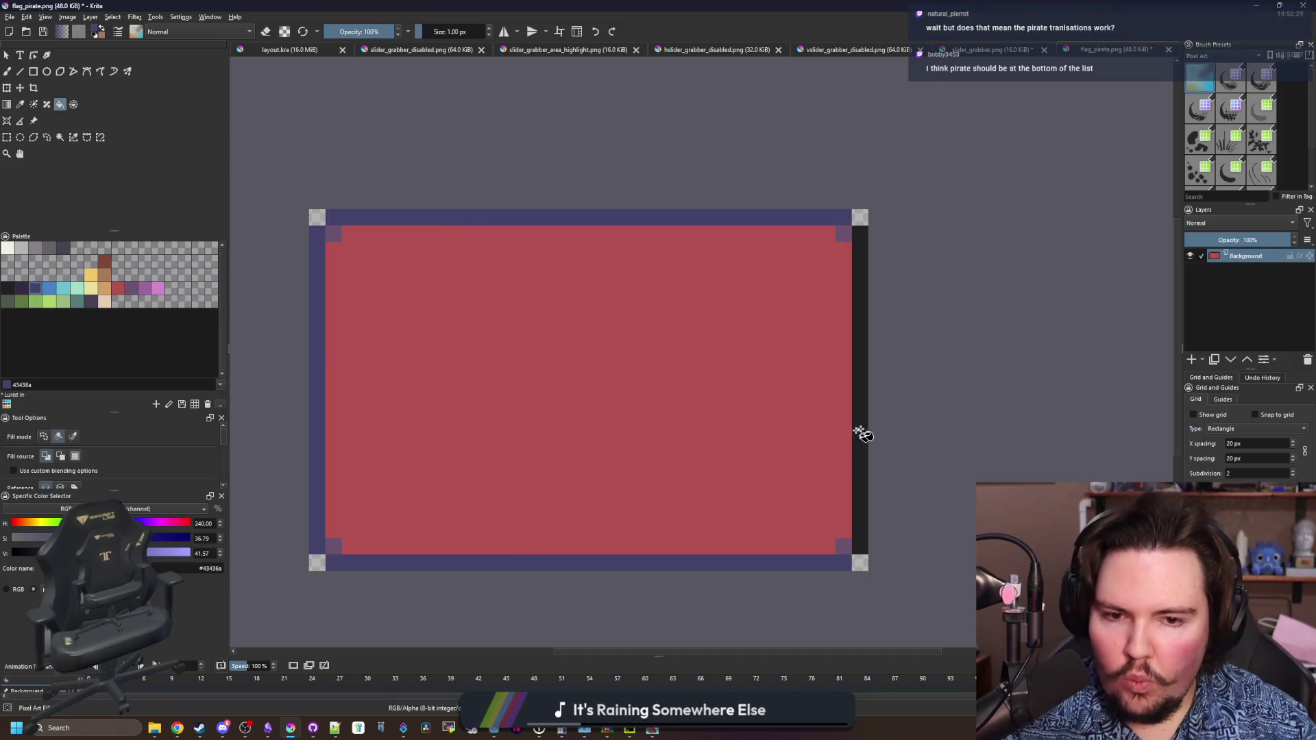
click(857, 435)
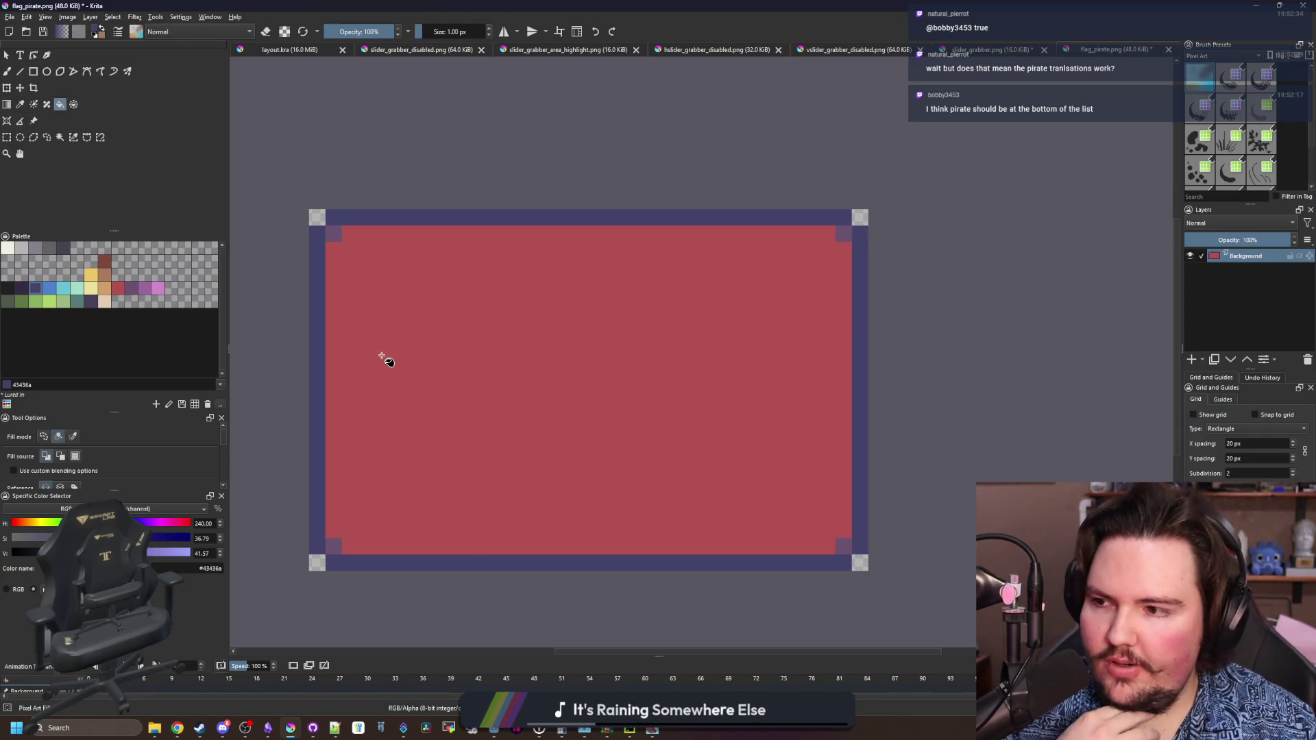
scroll(386, 360, up, 1)
click(96, 282)
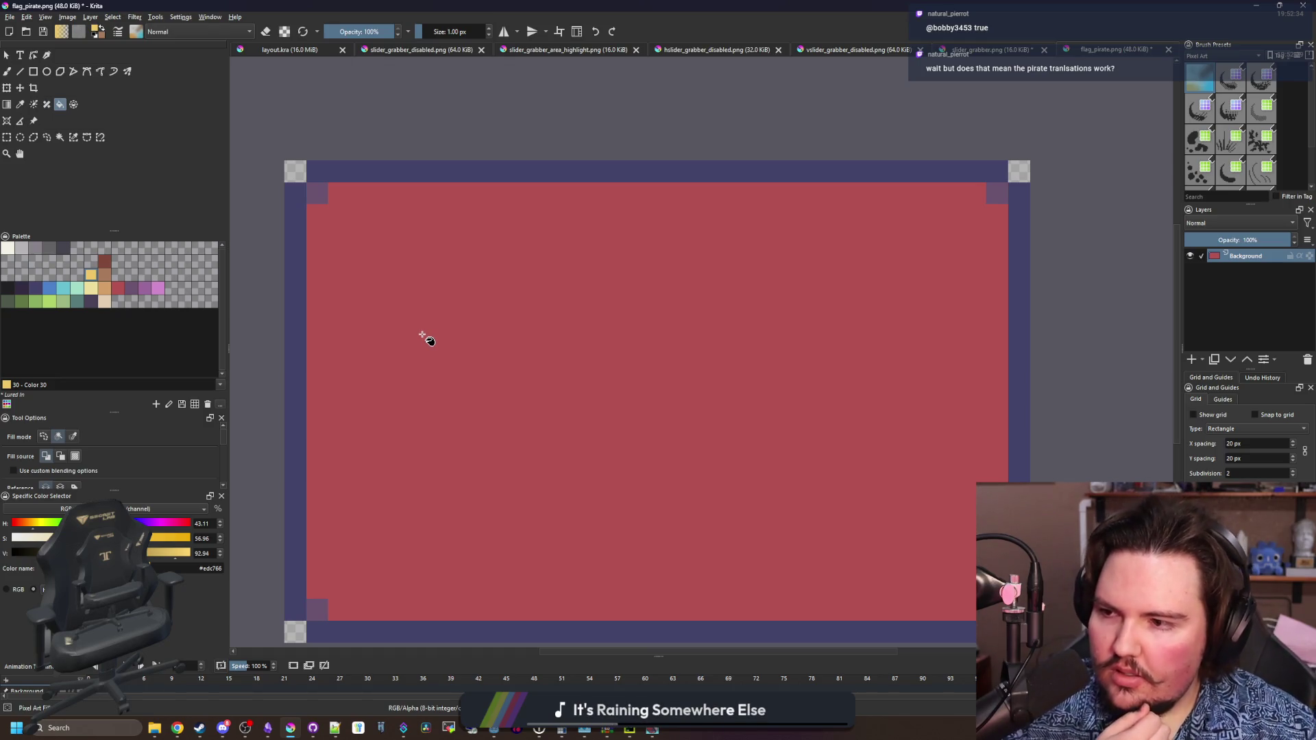
On a new paint layer, draw a yellow five-point pixel star near the flag's top-left corner.
scroll(350, 264, up, 1)
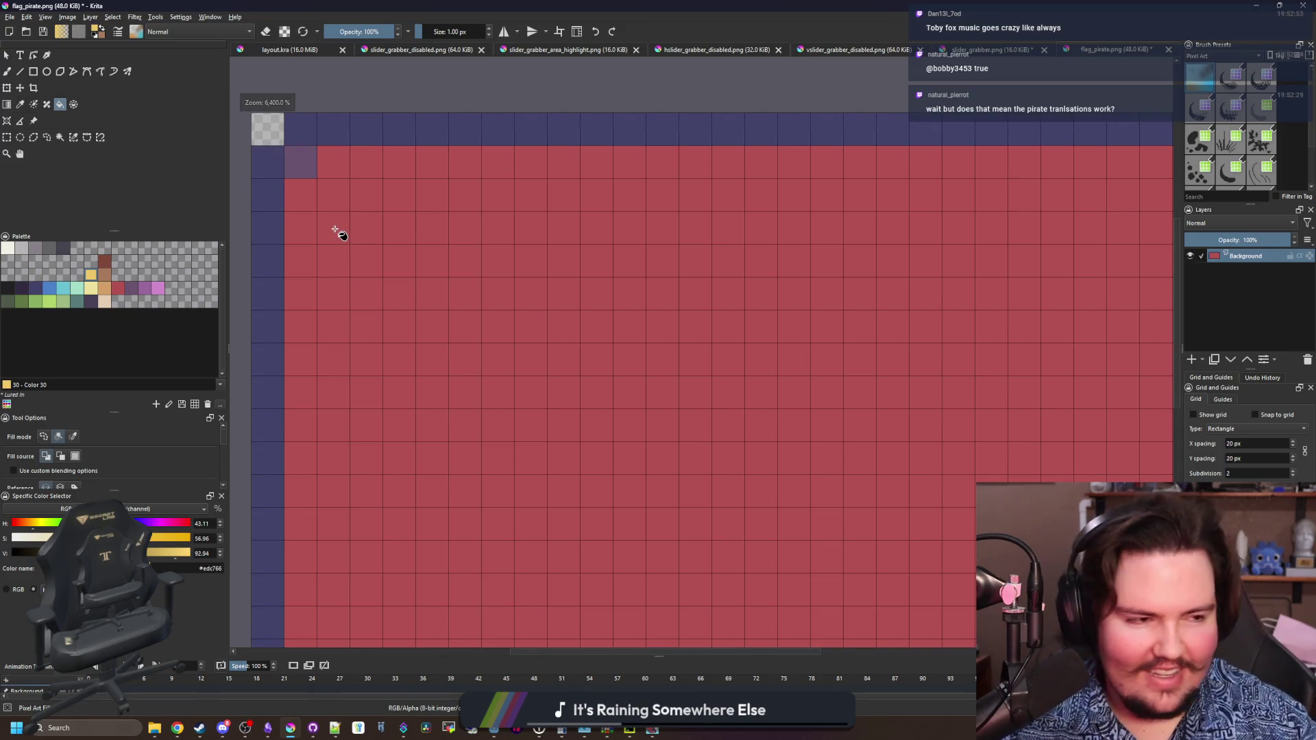
key(b)
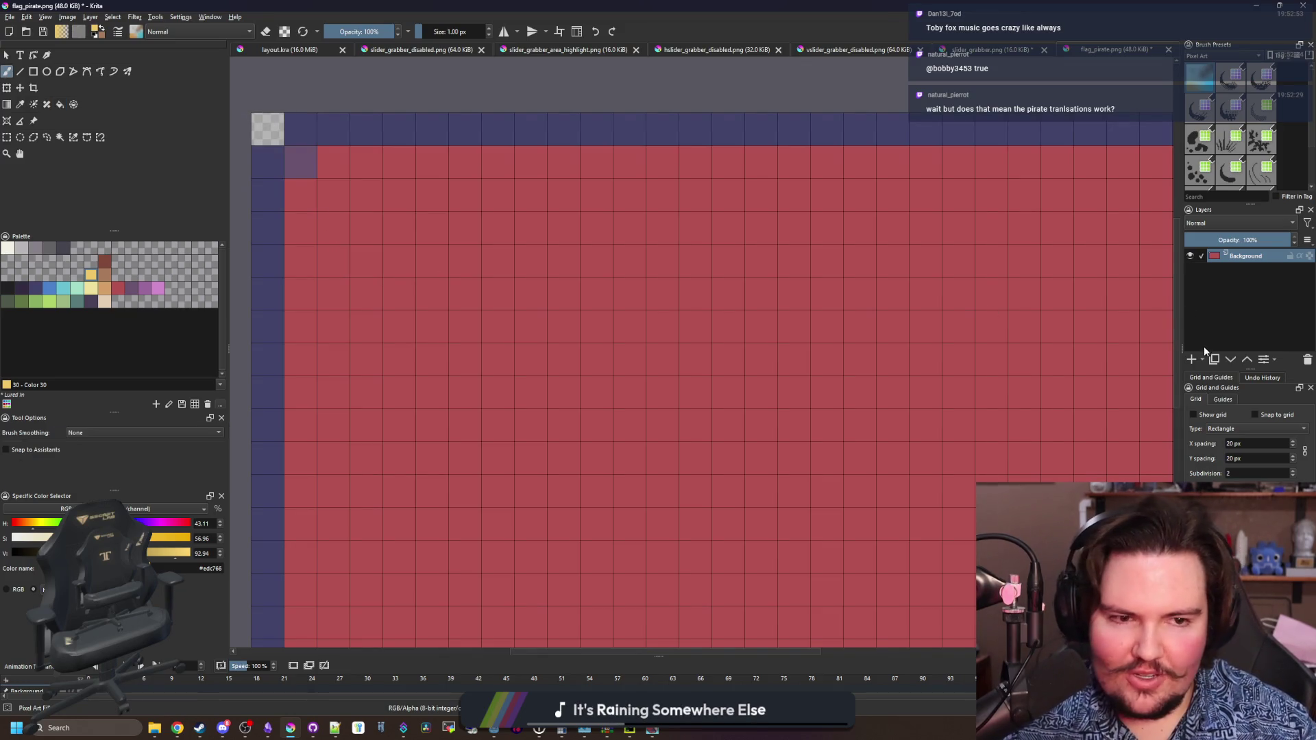
click(1193, 361)
drag(367, 260, 564, 261)
drag(478, 233, 434, 226)
click(465, 195)
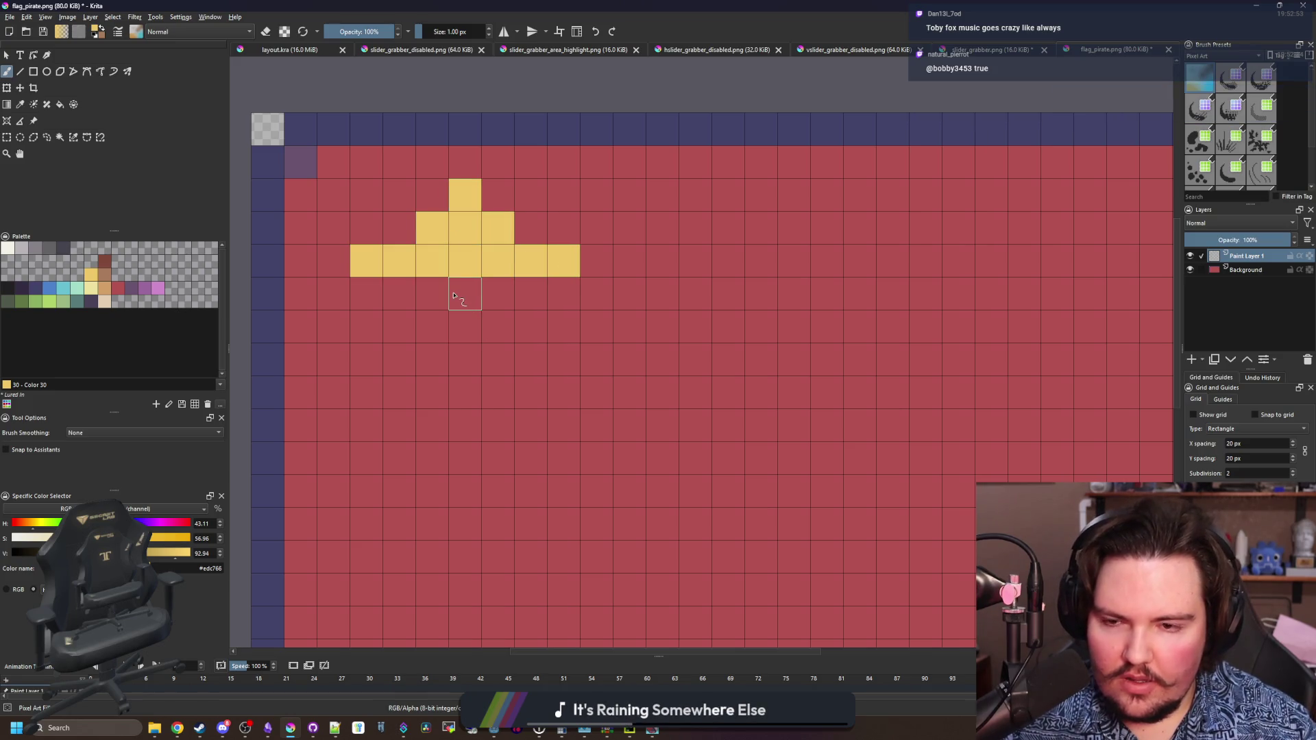
mouse_move(453, 294)
mouse_down()
mouse_move(427, 328)
mouse_move(525, 325)
mouse_up()
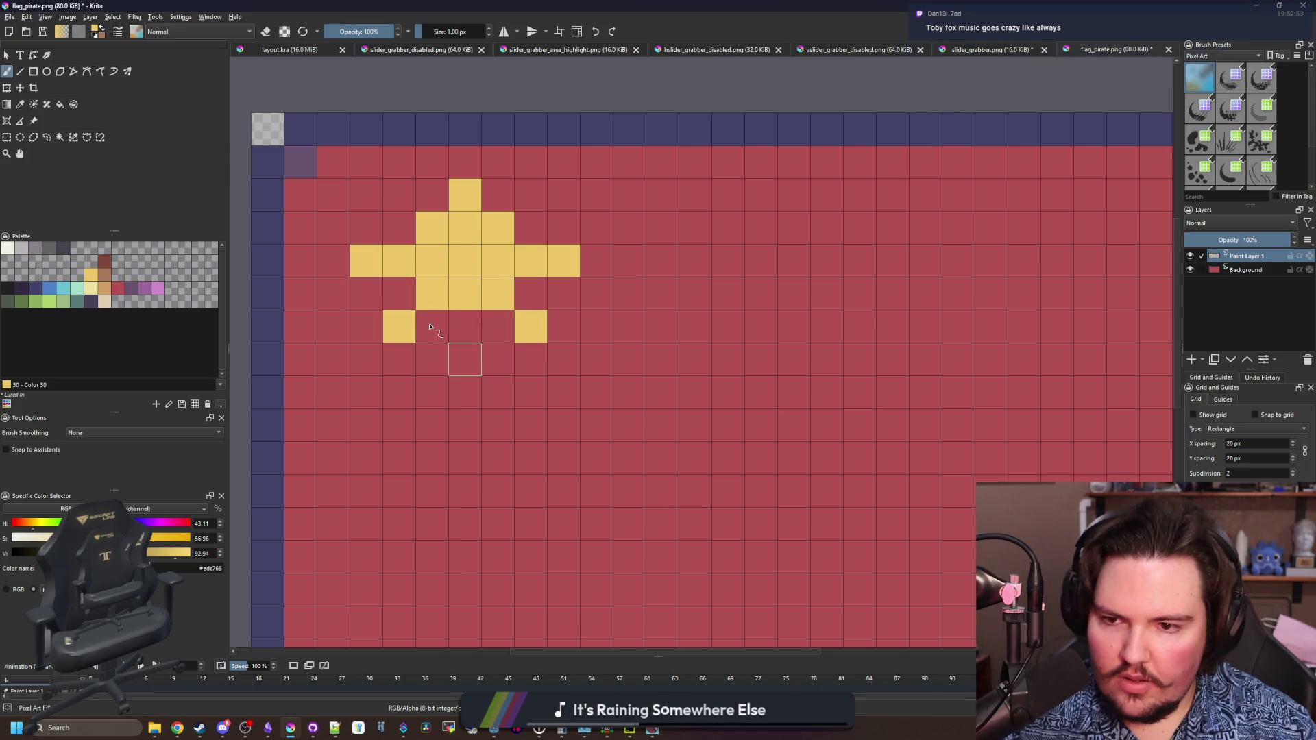
drag(437, 328, 406, 352)
click(498, 326)
click(528, 358)
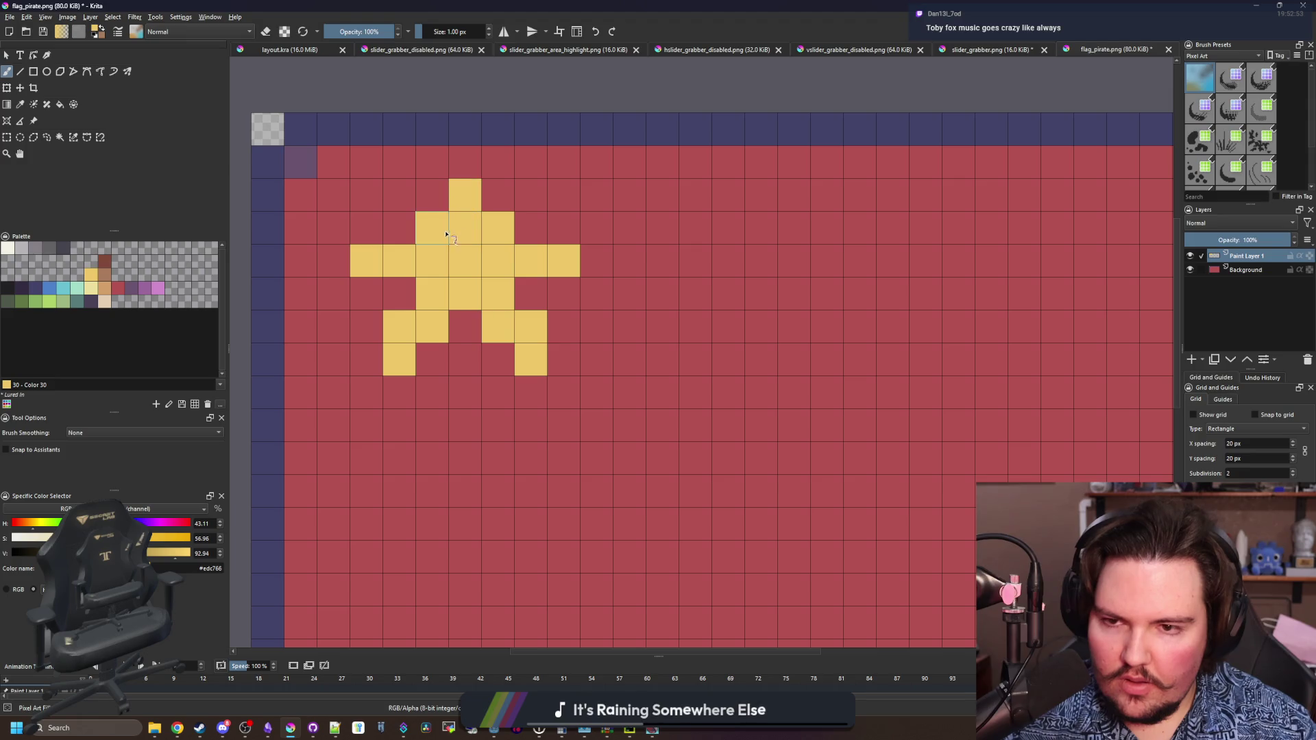
scroll(447, 236, down, 1)
scroll(472, 293, down, 10)
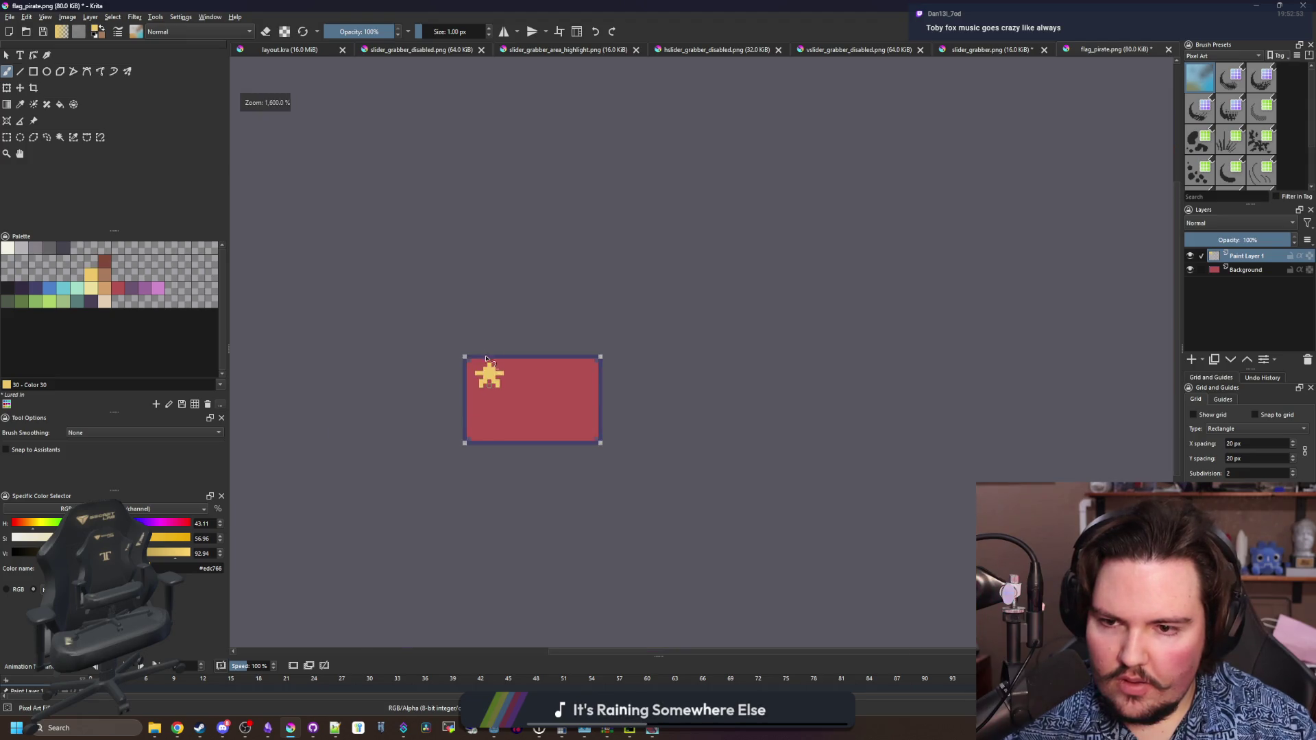
scroll(483, 334, up, 12)
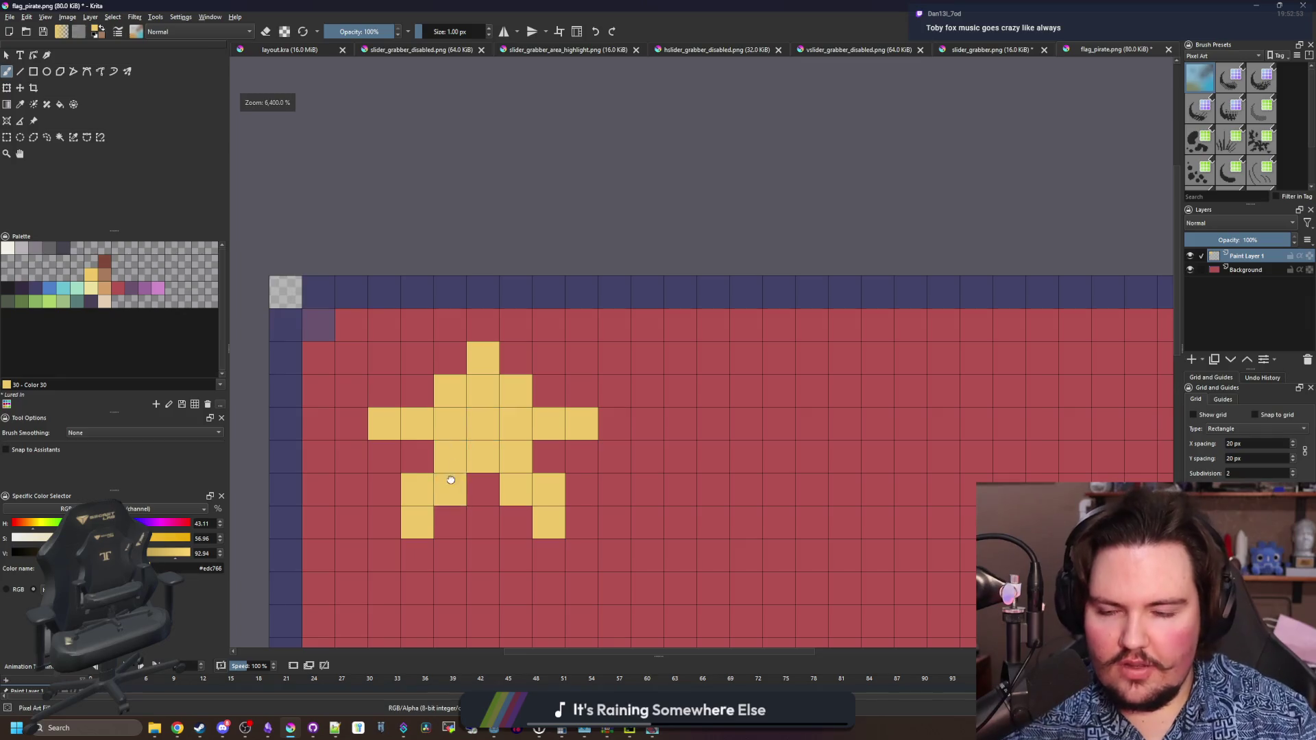
Shade the star's cells with tan #d3a068 and brown #a77b5b.
click(108, 290)
click(473, 357)
click(515, 358)
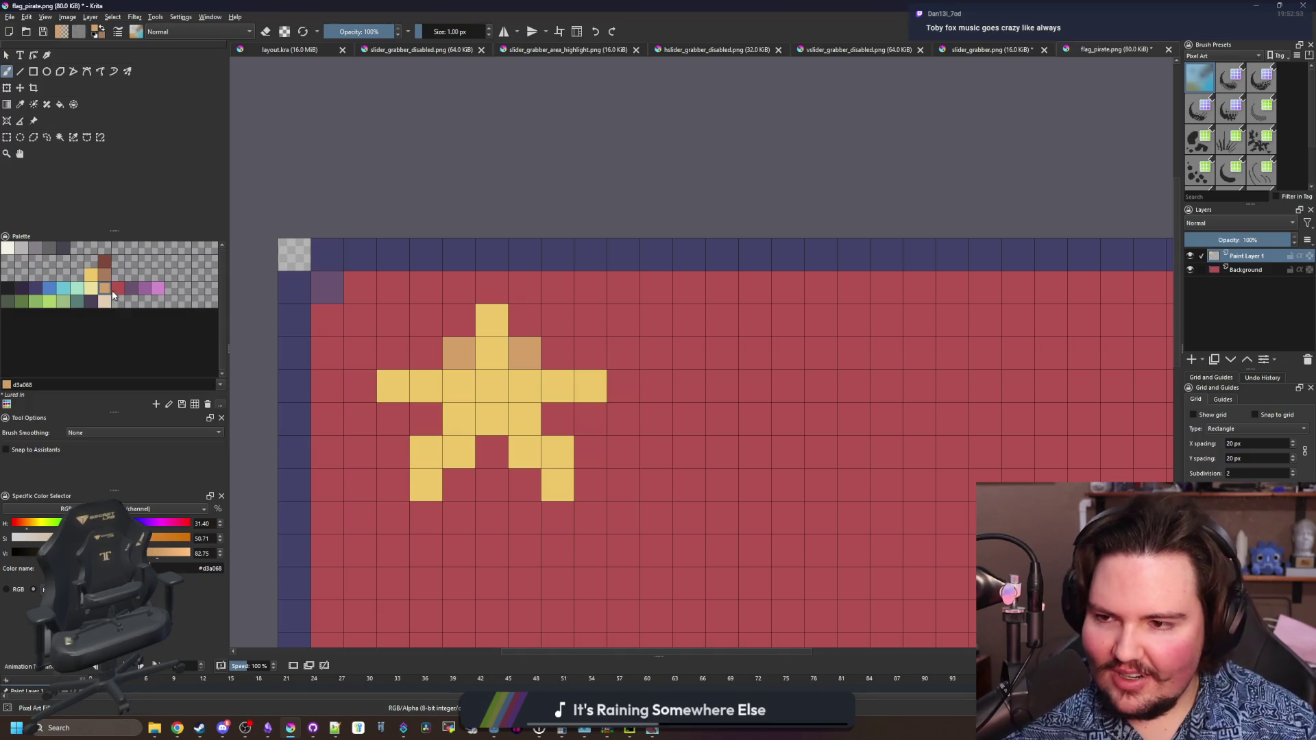
click(104, 274)
click(458, 354)
click(524, 354)
click(425, 451)
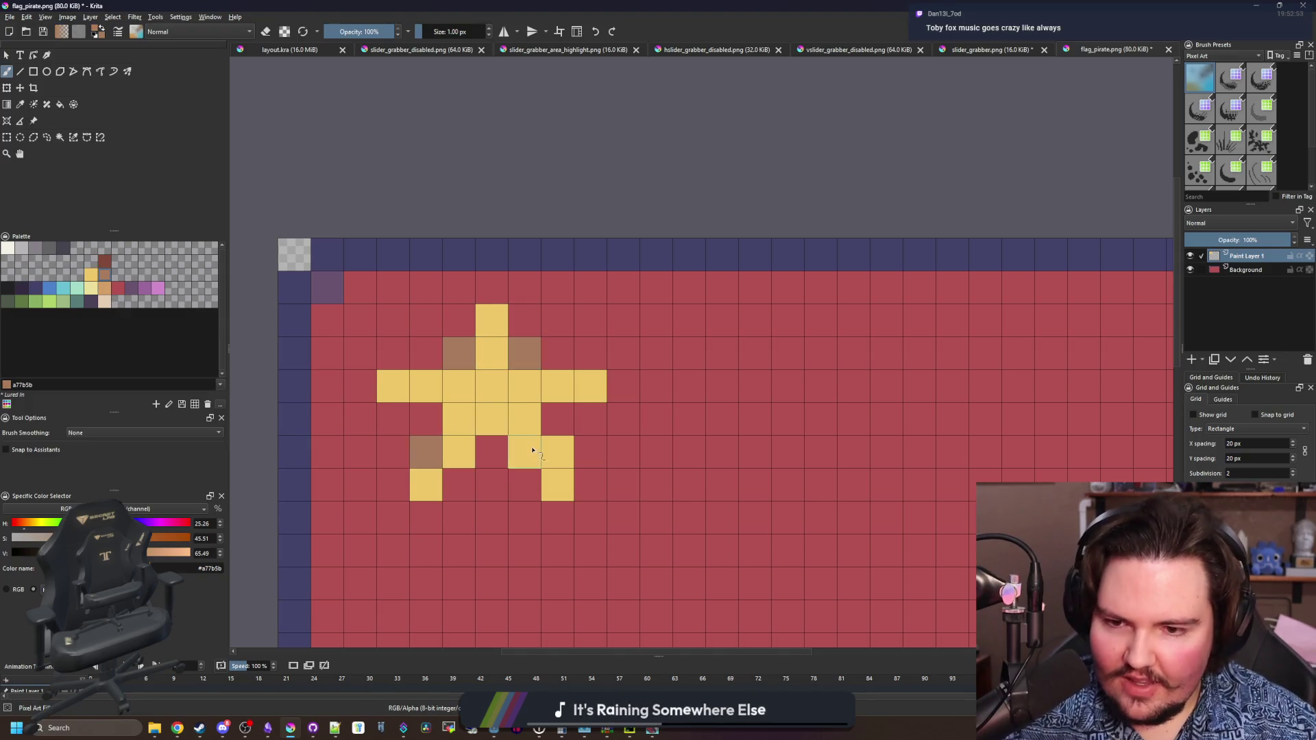
click(557, 452)
click(492, 451)
click(425, 419)
click(557, 419)
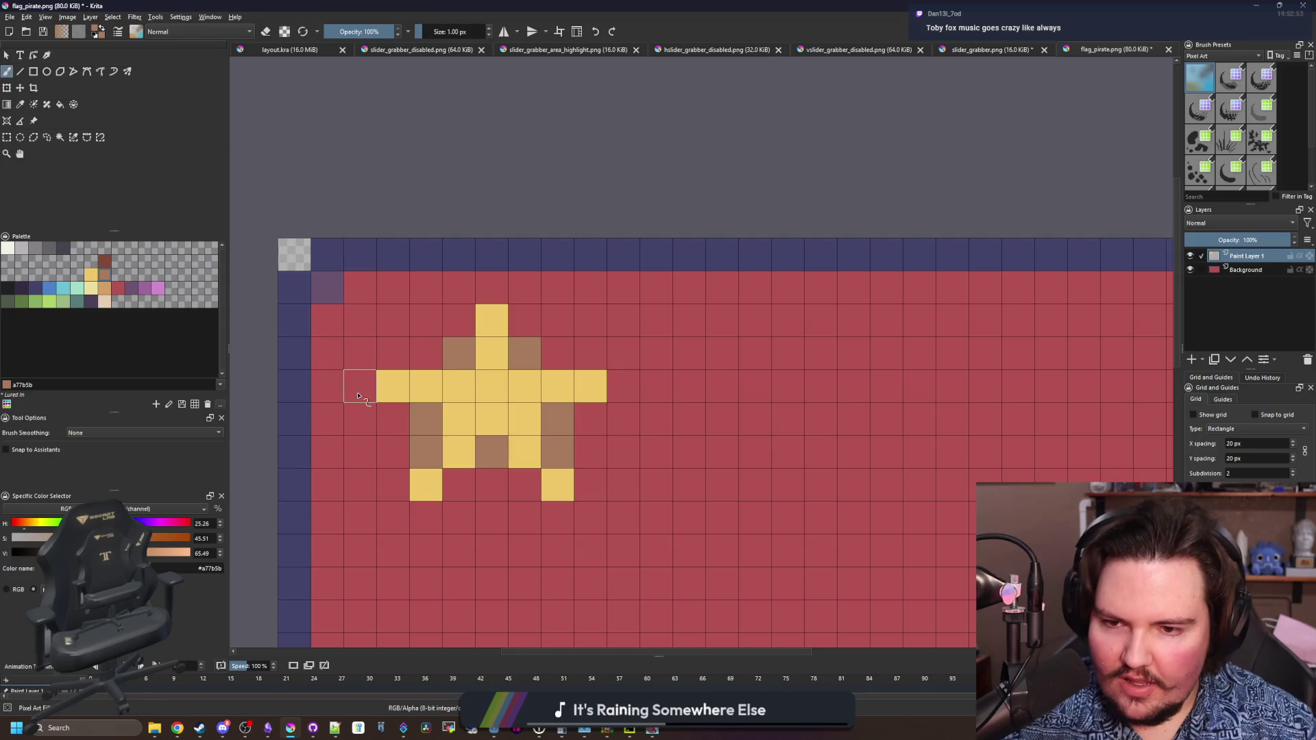
scroll(357, 396, down, 6)
scroll(363, 370, up, 2)
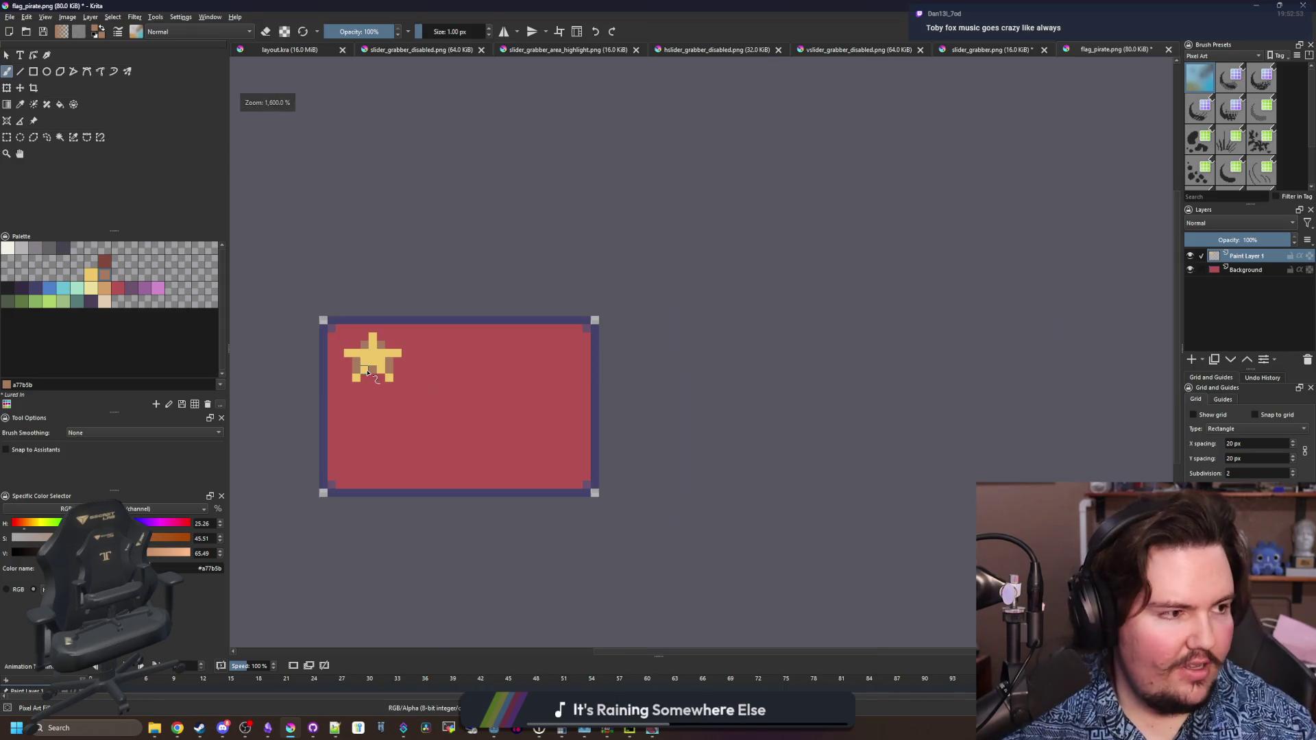
scroll(367, 372, up, 4)
key(p)
click(405, 337)
Paint four small yellow squares in an arc beside the big star, redoing the lowest one.
key(b)
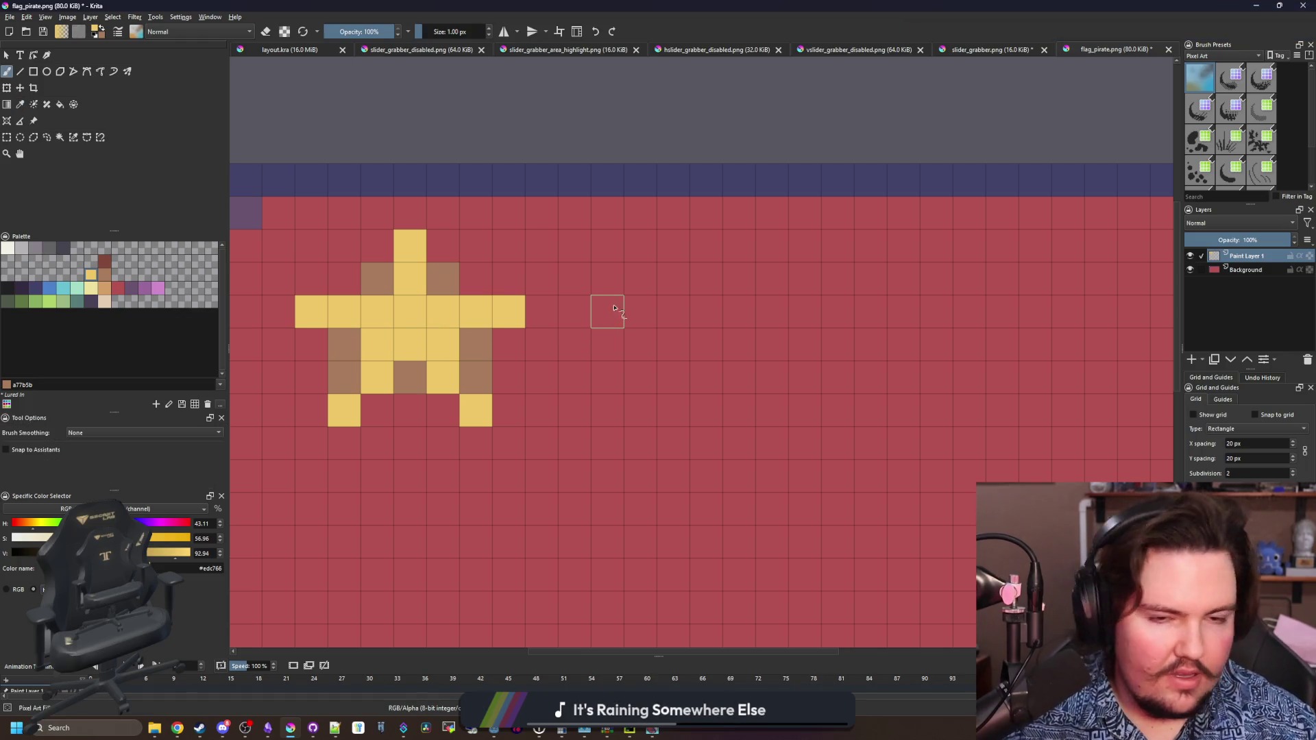
drag(607, 278, 640, 280)
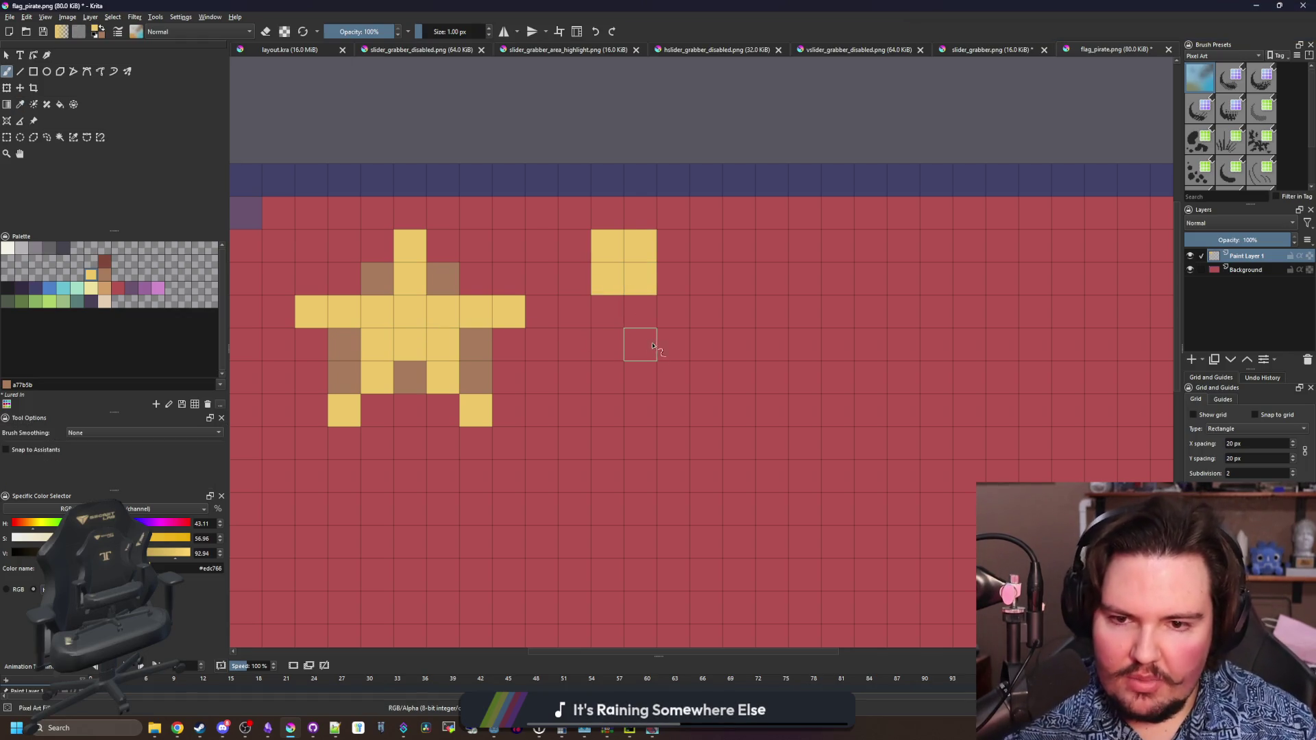
drag(648, 345, 645, 385)
drag(645, 436, 652, 473)
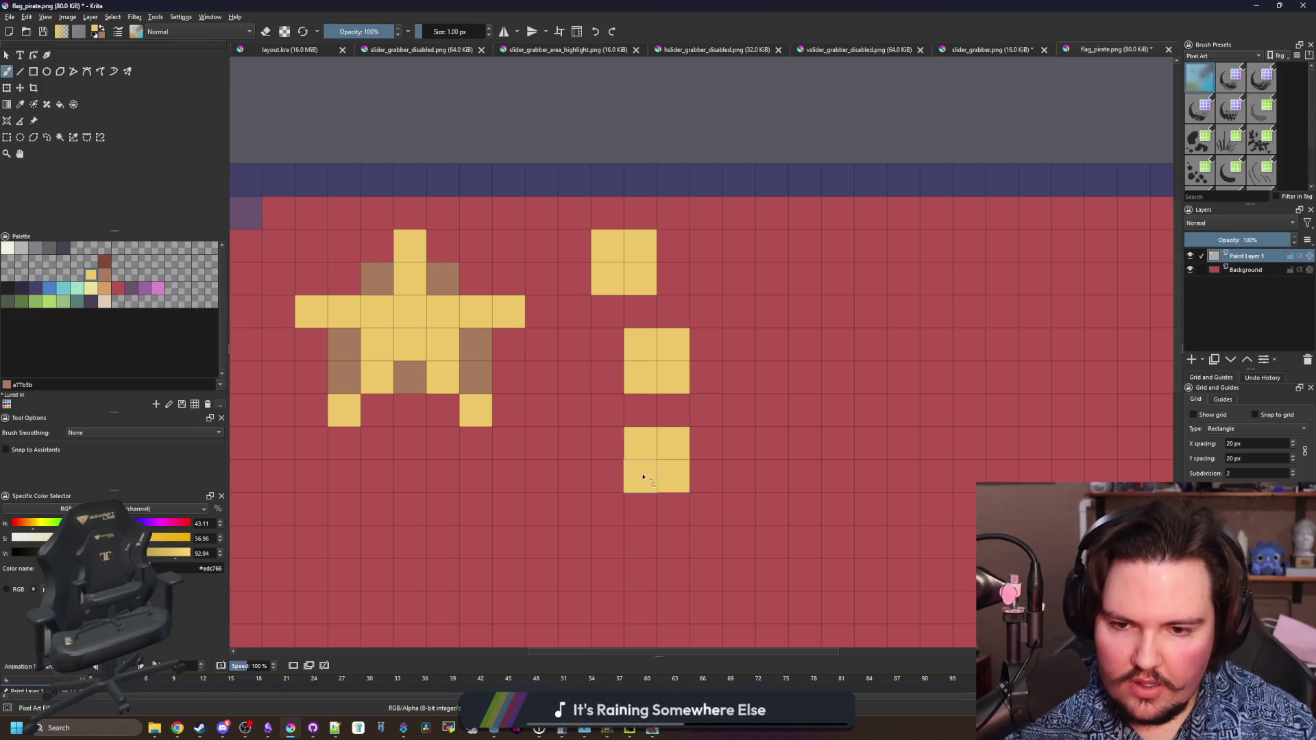
mouse_move(579, 507)
mouse_down()
mouse_move(532, 514)
mouse_move(548, 505)
mouse_up()
scroll(528, 411, down, 5)
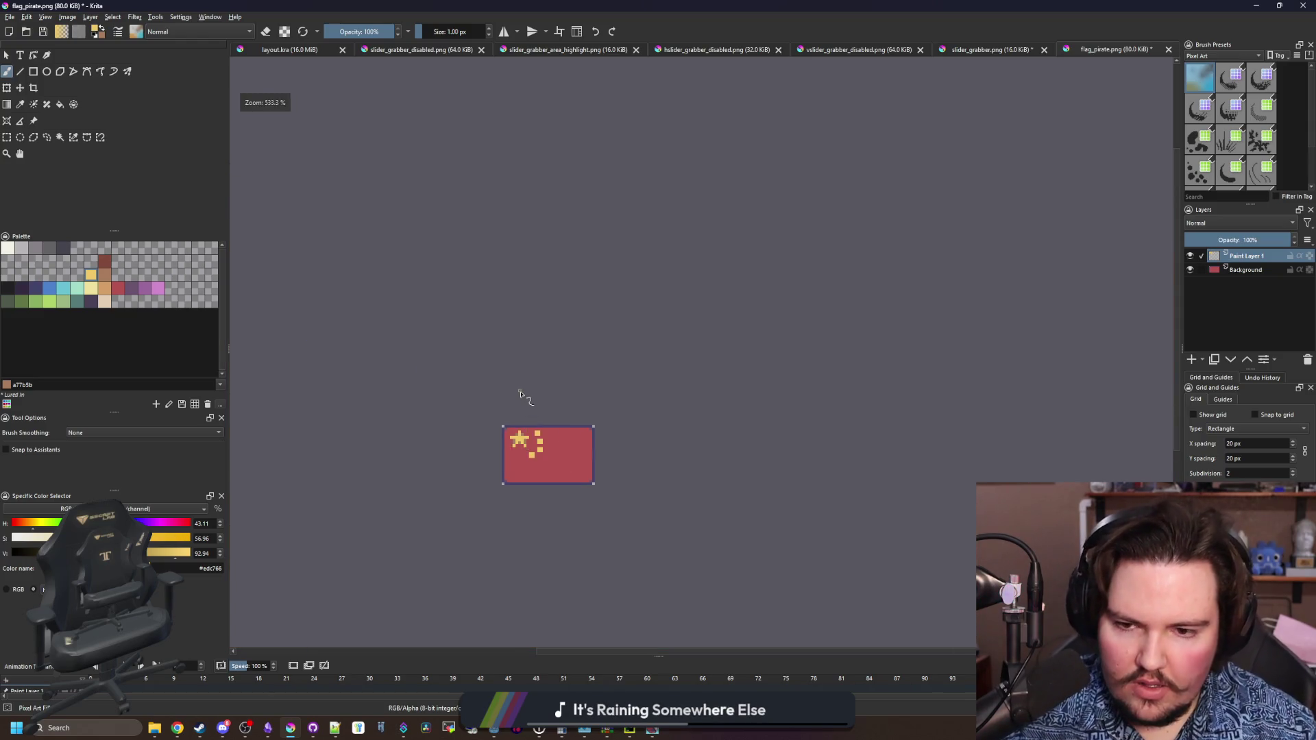
scroll(487, 471, up, 5)
click(482, 442)
drag(488, 472, 558, 462)
key(ctrl+z)
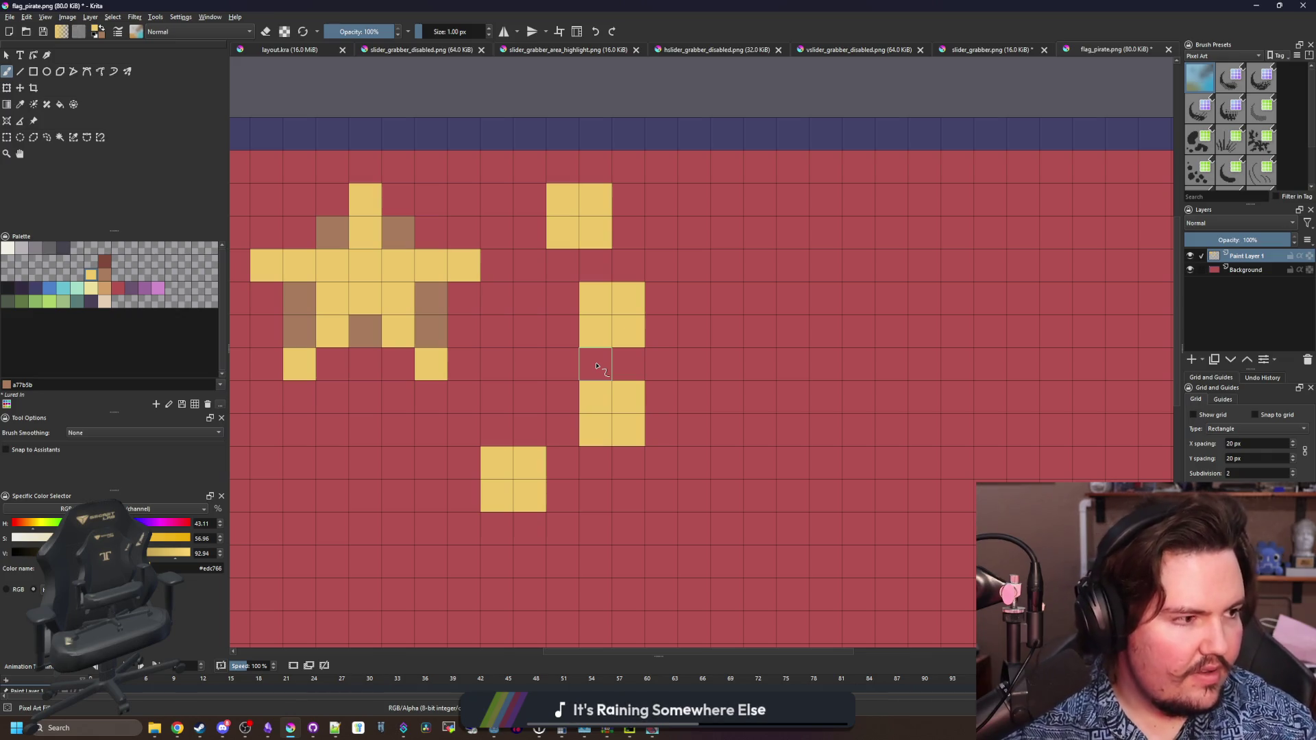
scroll(453, 291, down, 2)
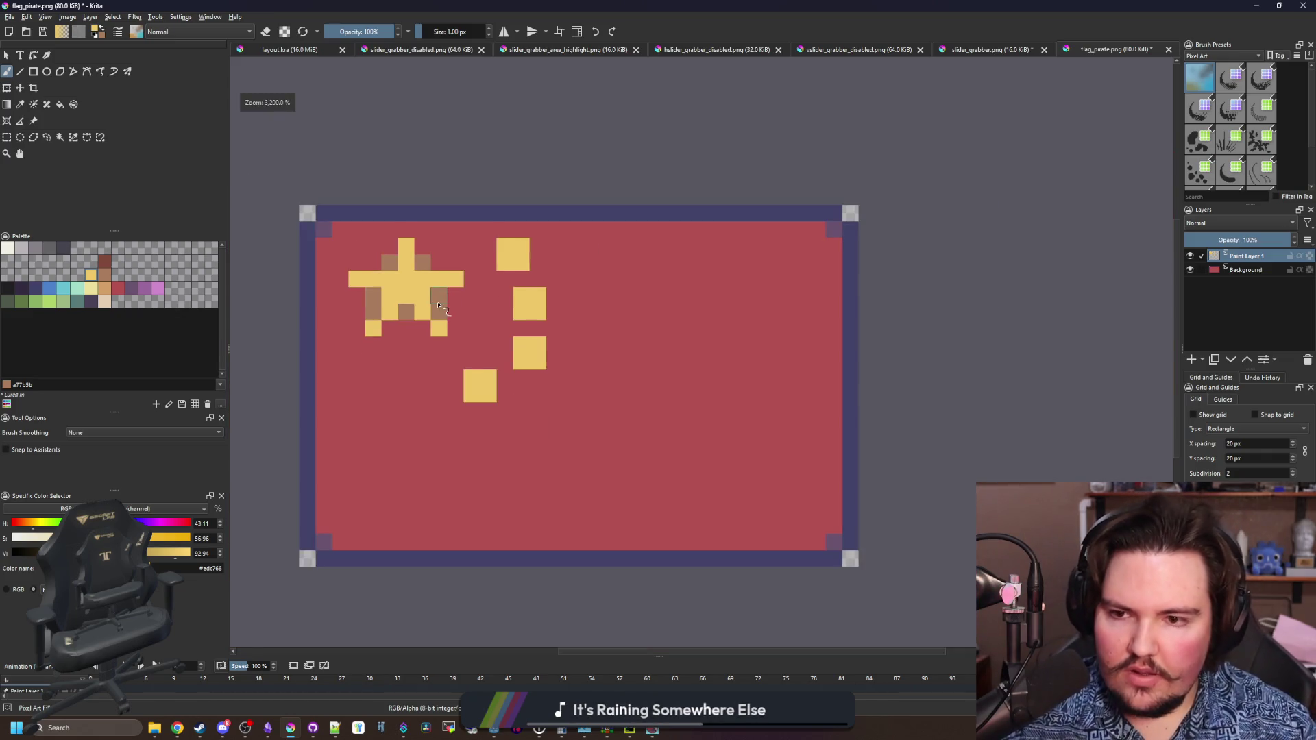
scroll(452, 300, up, 1)
scroll(528, 343, up, 1)
key(ctrl+z)
mouse_move(527, 469)
mouse_down()
mouse_move(555, 483)
mouse_move(602, 434)
mouse_move(637, 426)
mouse_up()
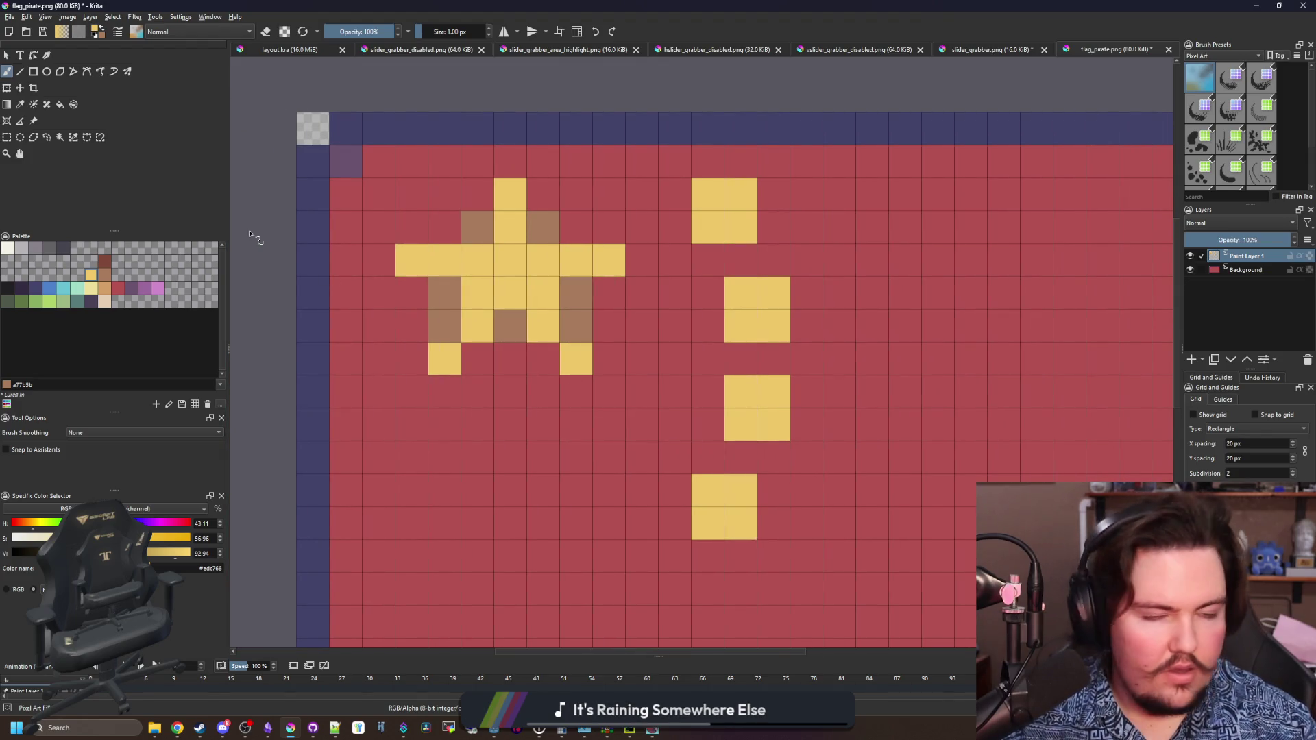
Select the big star and move it two pixels down.
click(7, 137)
drag(619, 364, 396, 180)
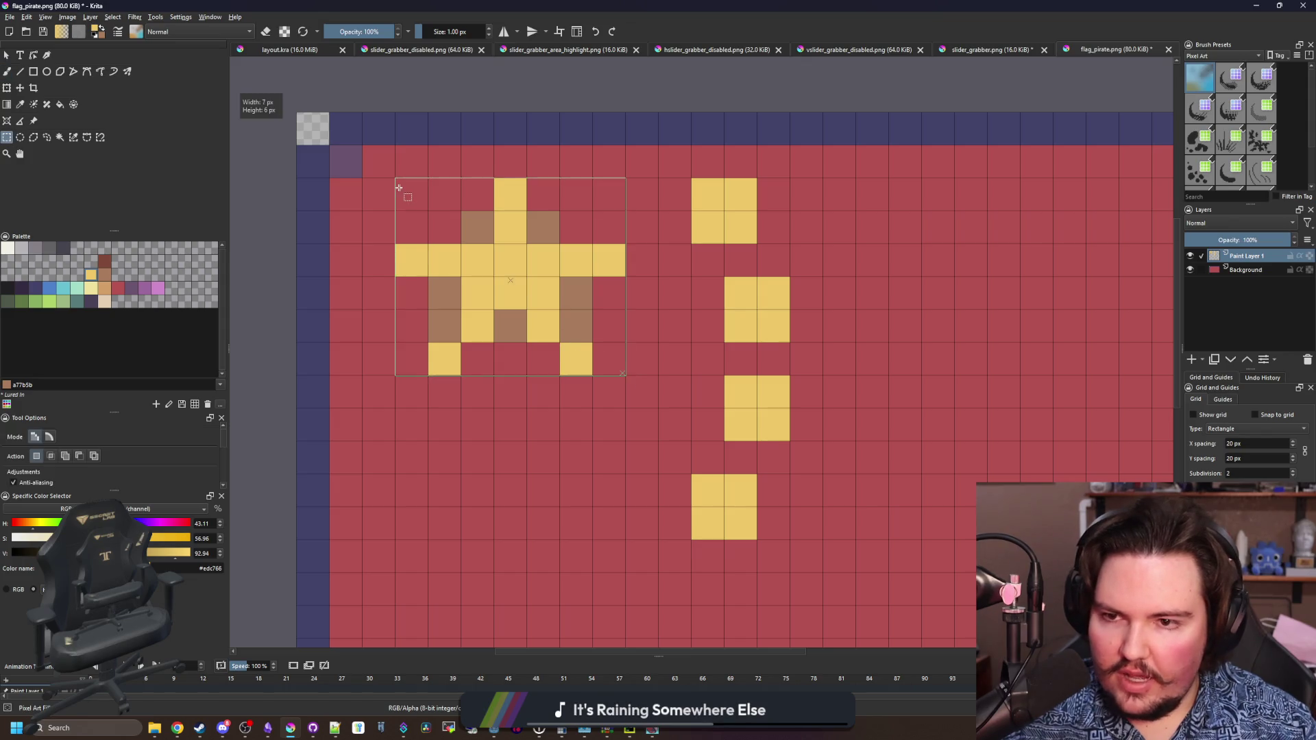
key(t)
drag(613, 300, 616, 355)
scroll(466, 329, down, 1)
scroll(466, 329, down, 1)
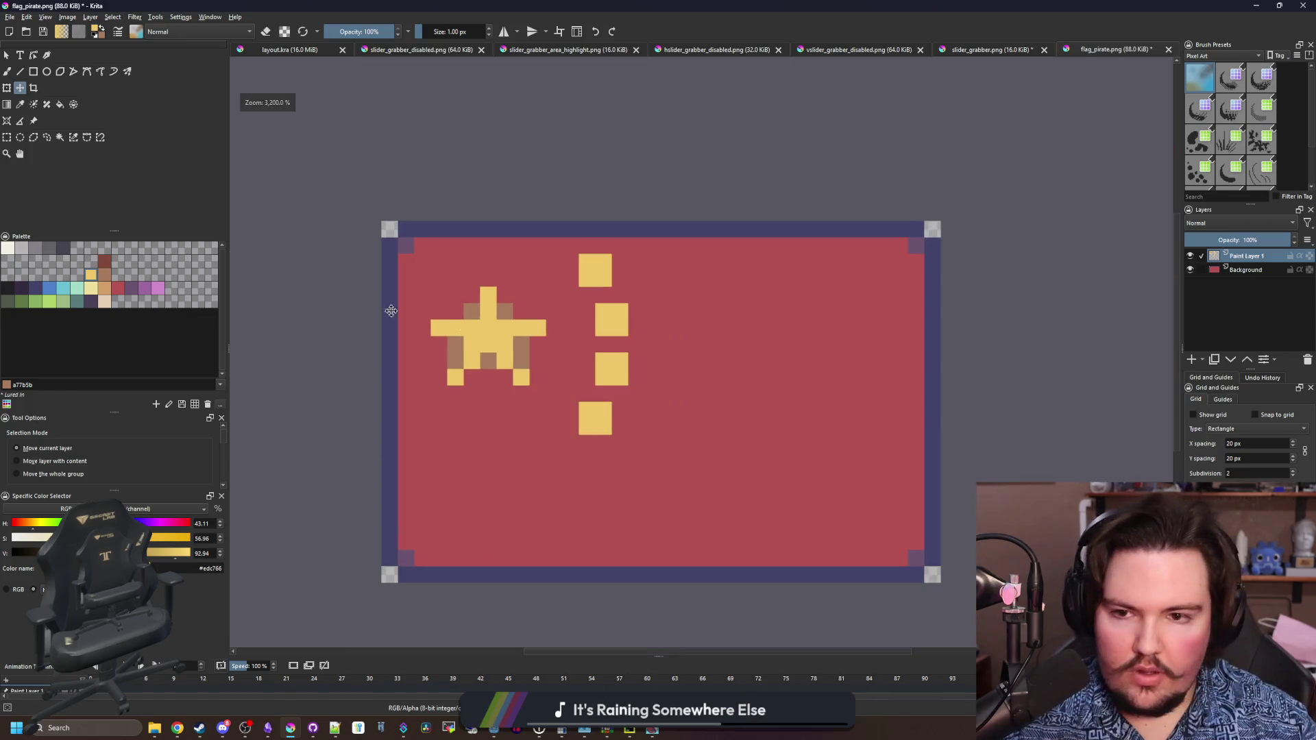
key(ctrl+r)
scroll(541, 336, down, 5)
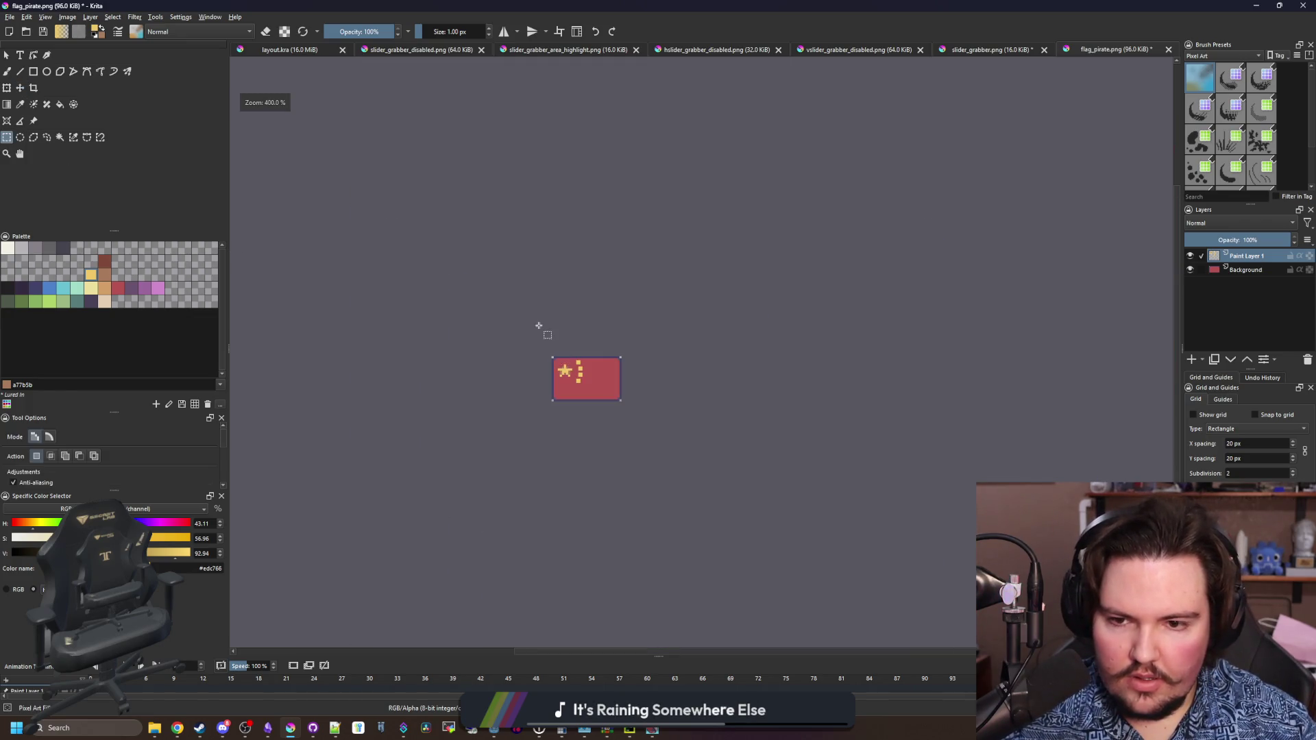
scroll(603, 397, up, 10)
Paint brown #a77b5b pixels into each of the four small yellow squares.
key(b)
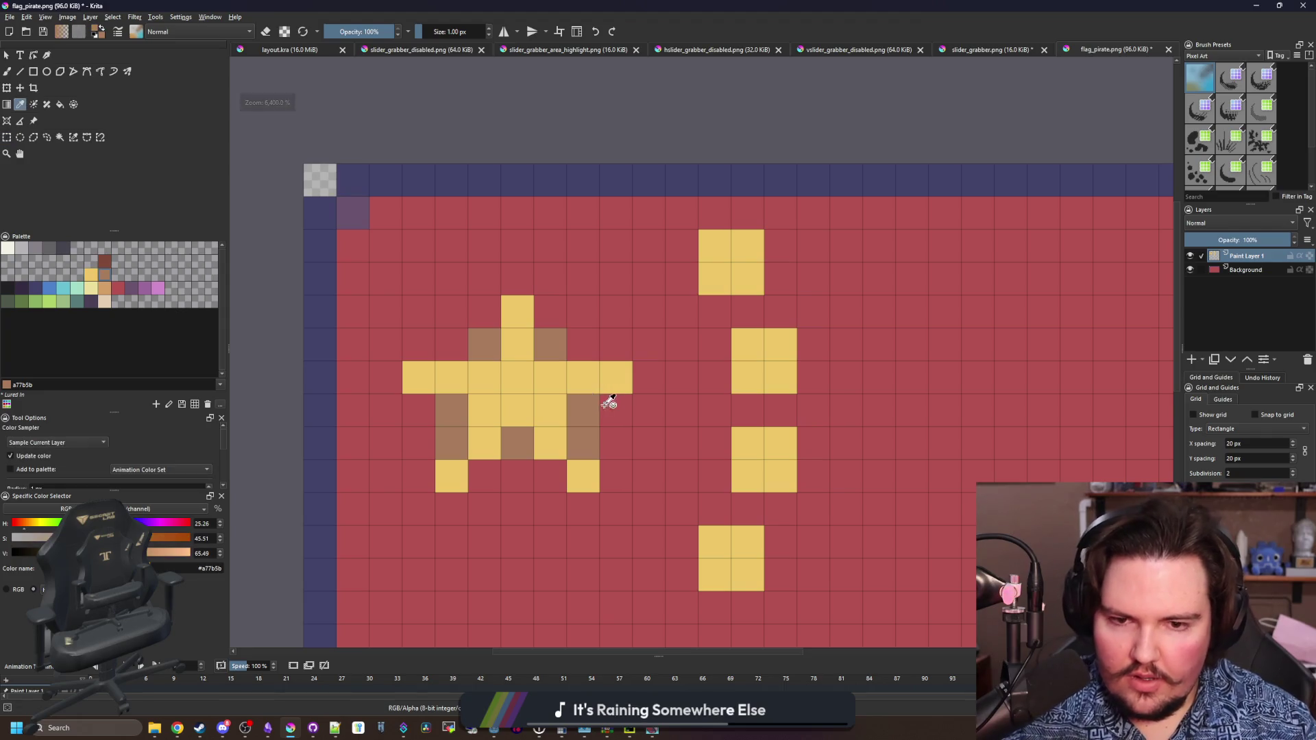
scroll(637, 382, right, 4)
click(648, 378)
click(614, 345)
click(615, 279)
key(ctrl+z)
click(583, 246)
click(615, 279)
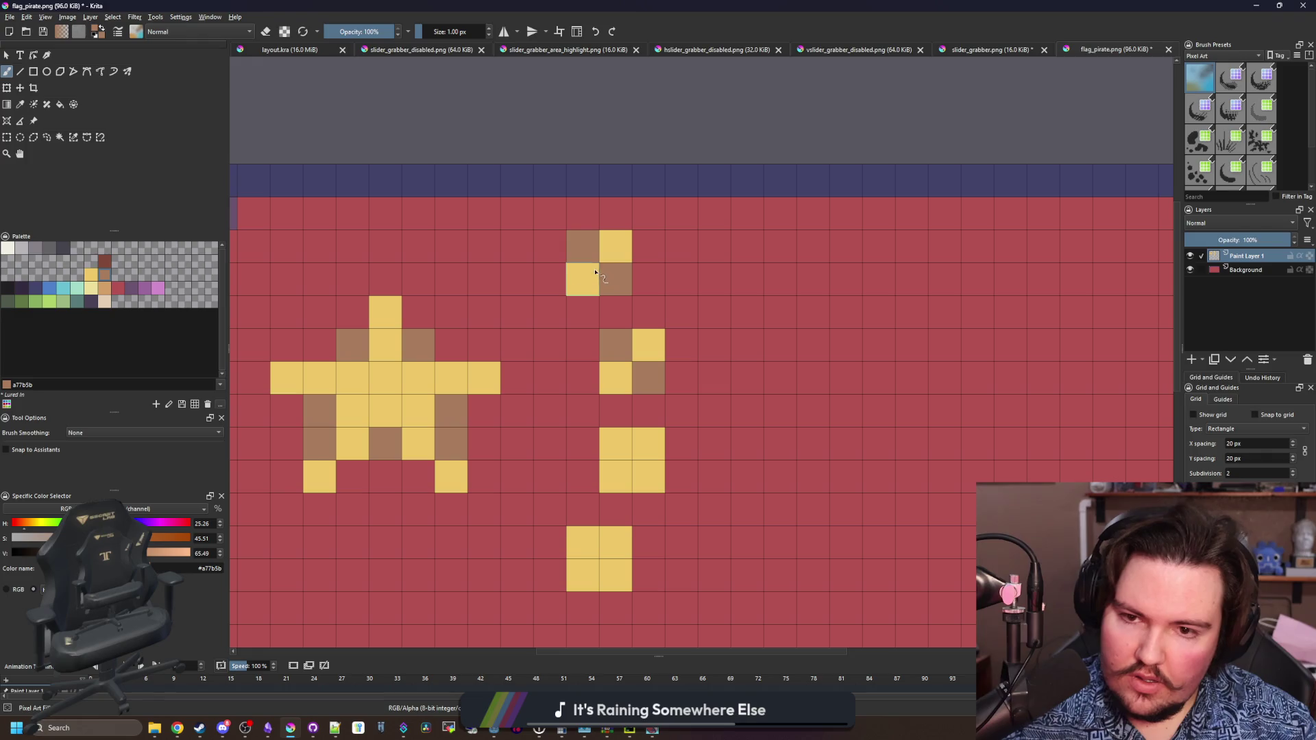
click(647, 450)
click(615, 476)
click(616, 542)
click(583, 576)
scroll(568, 310, down, 5)
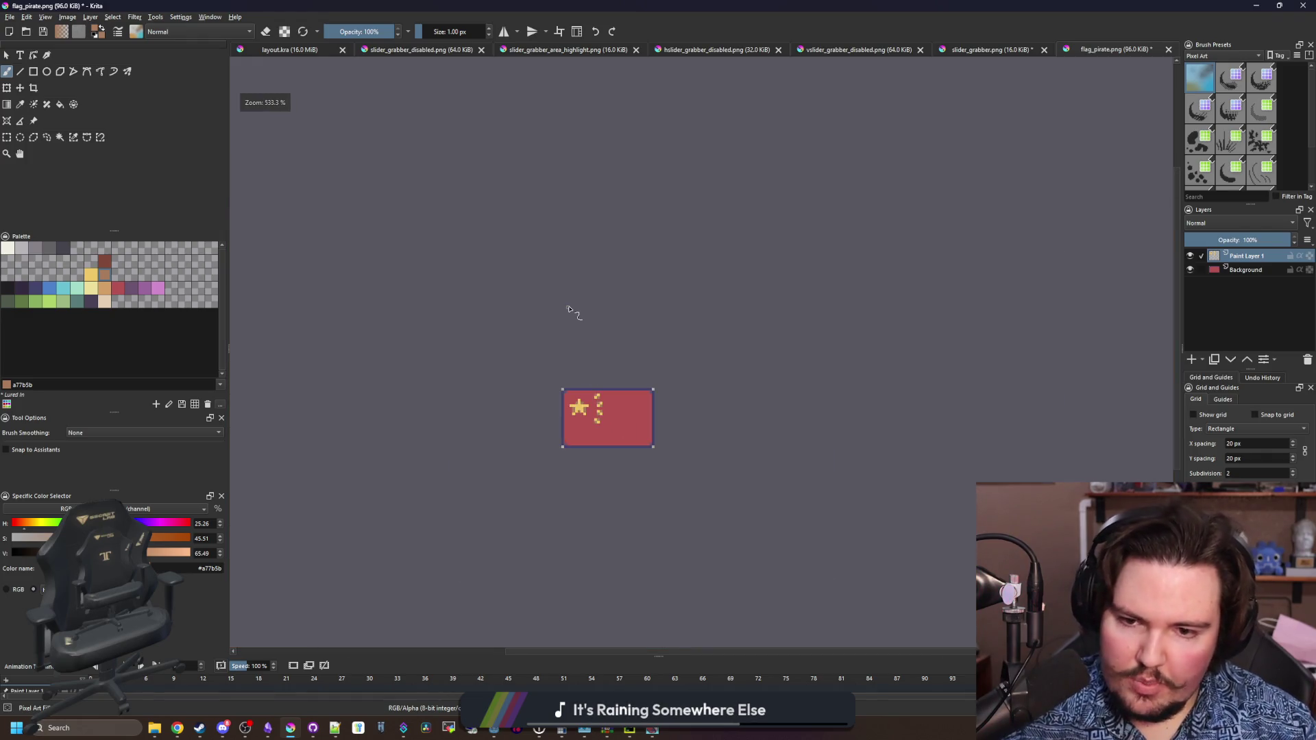
scroll(569, 310, down, 3)
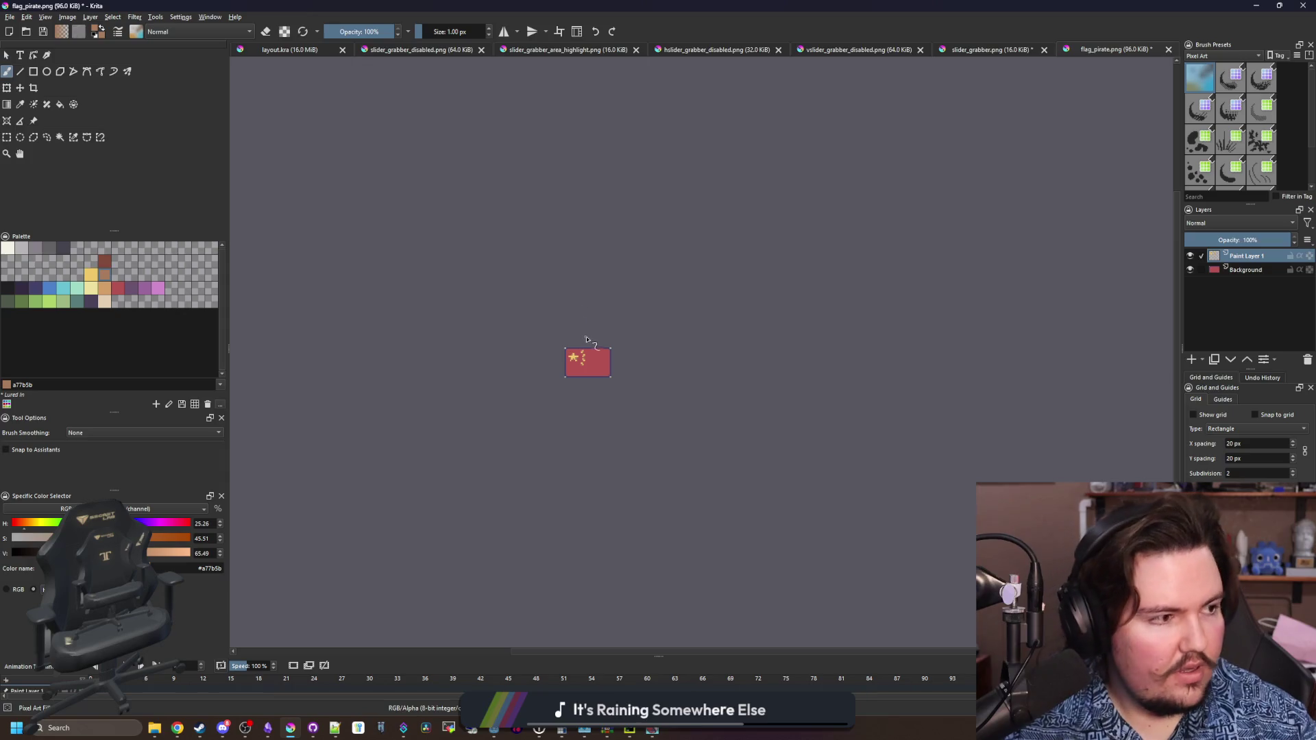
scroll(585, 339, up, 10)
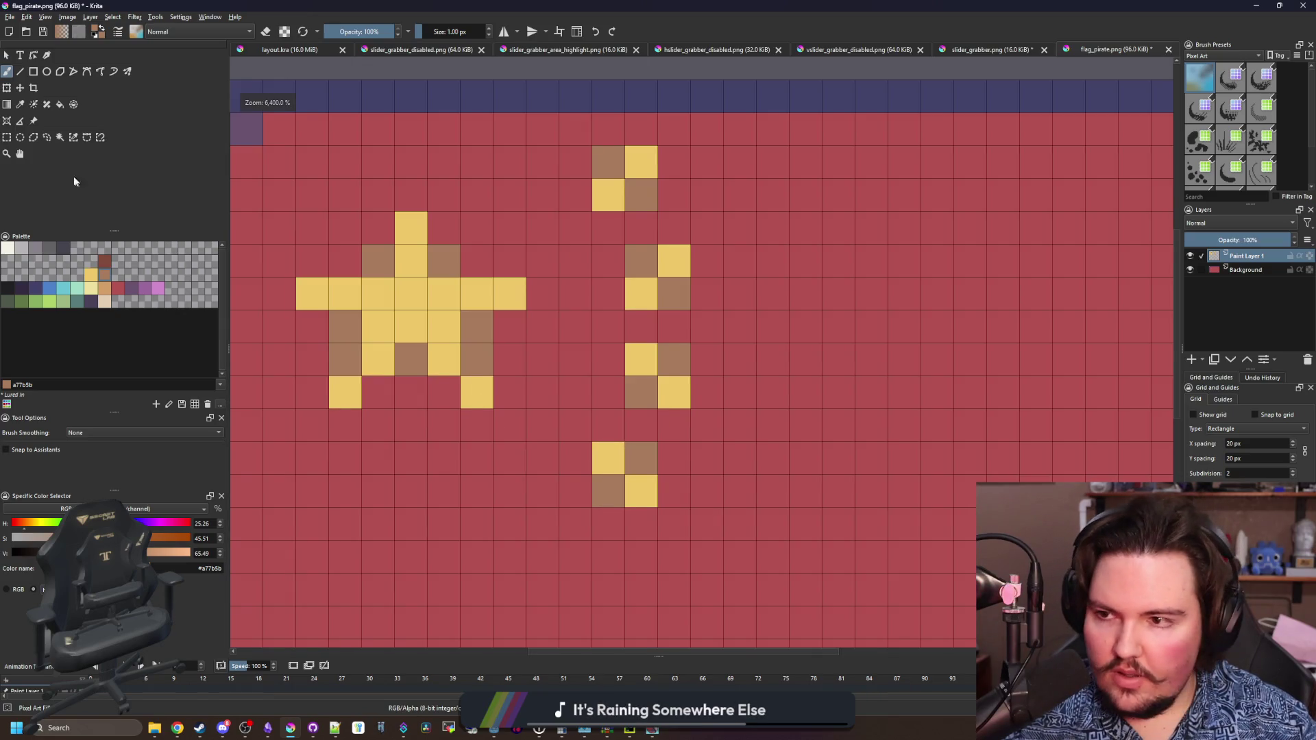
Move the top and bottom small squares one pixel to the left.
click(8, 137)
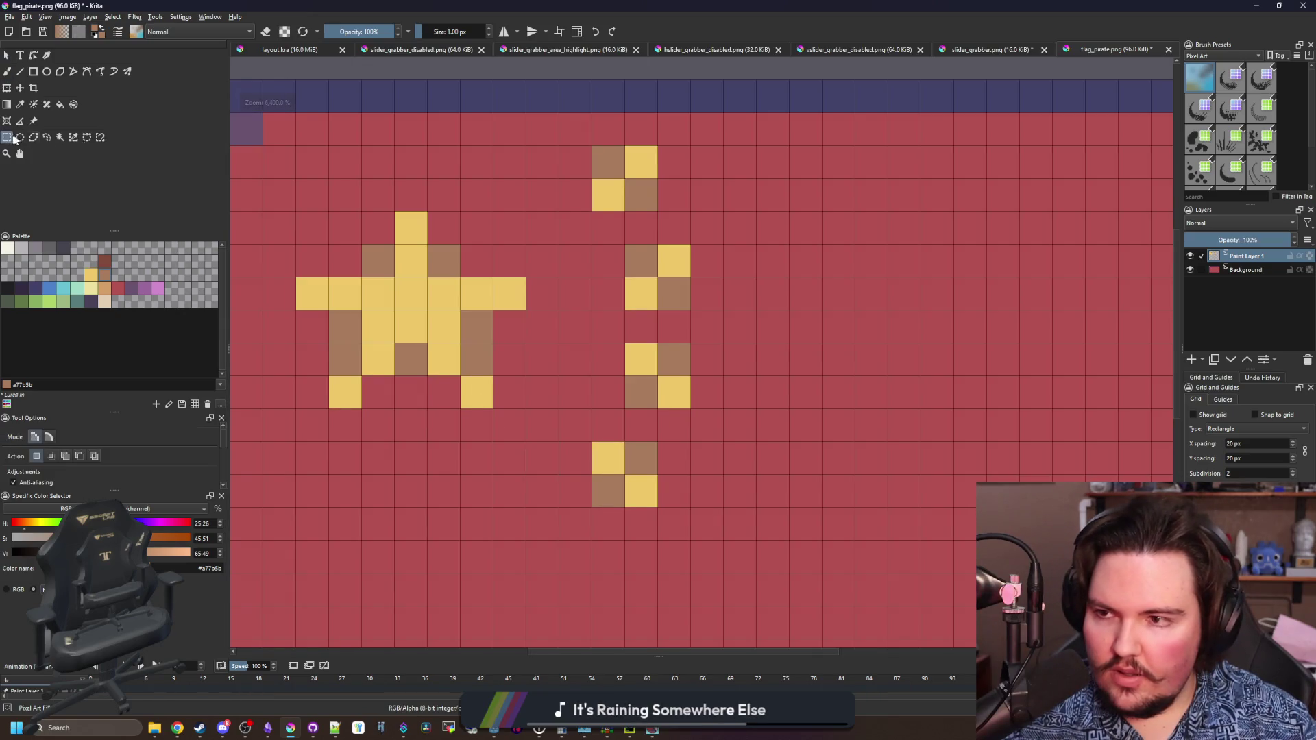
drag(654, 210, 594, 146)
drag(656, 508, 593, 443)
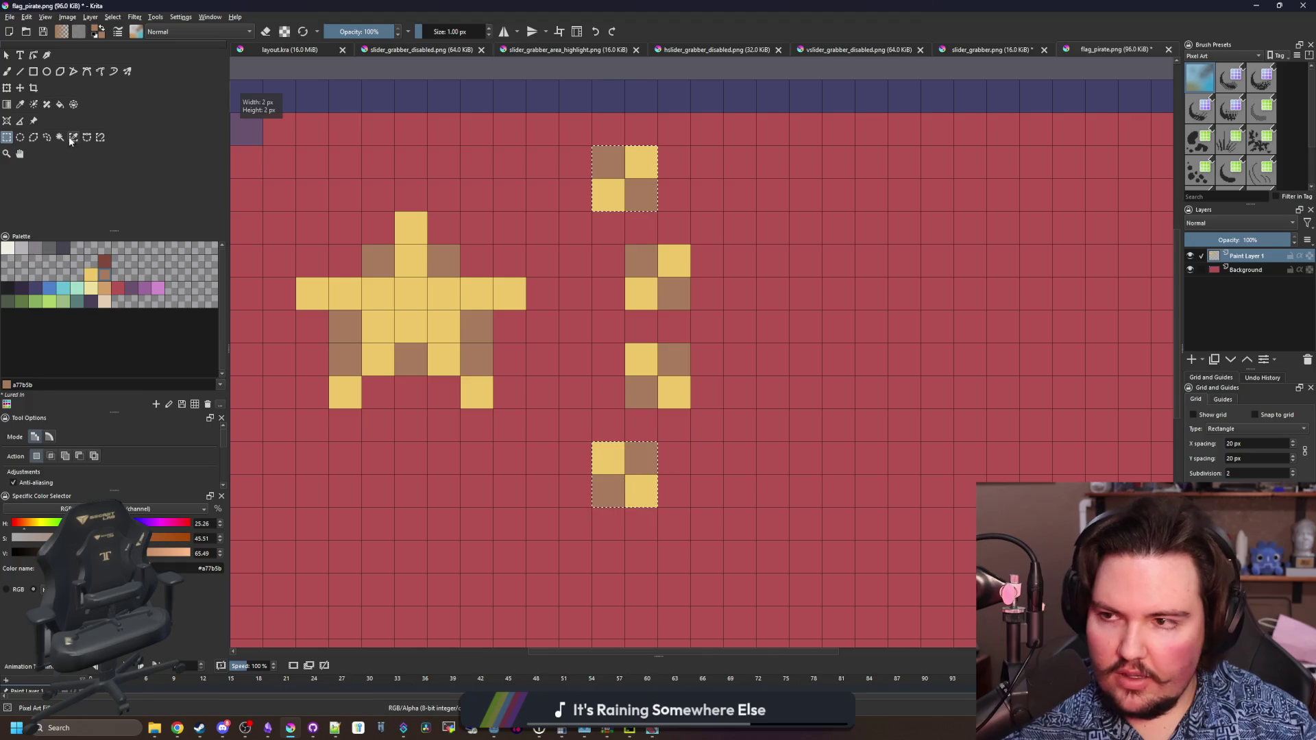
click(20, 87)
key(Left)
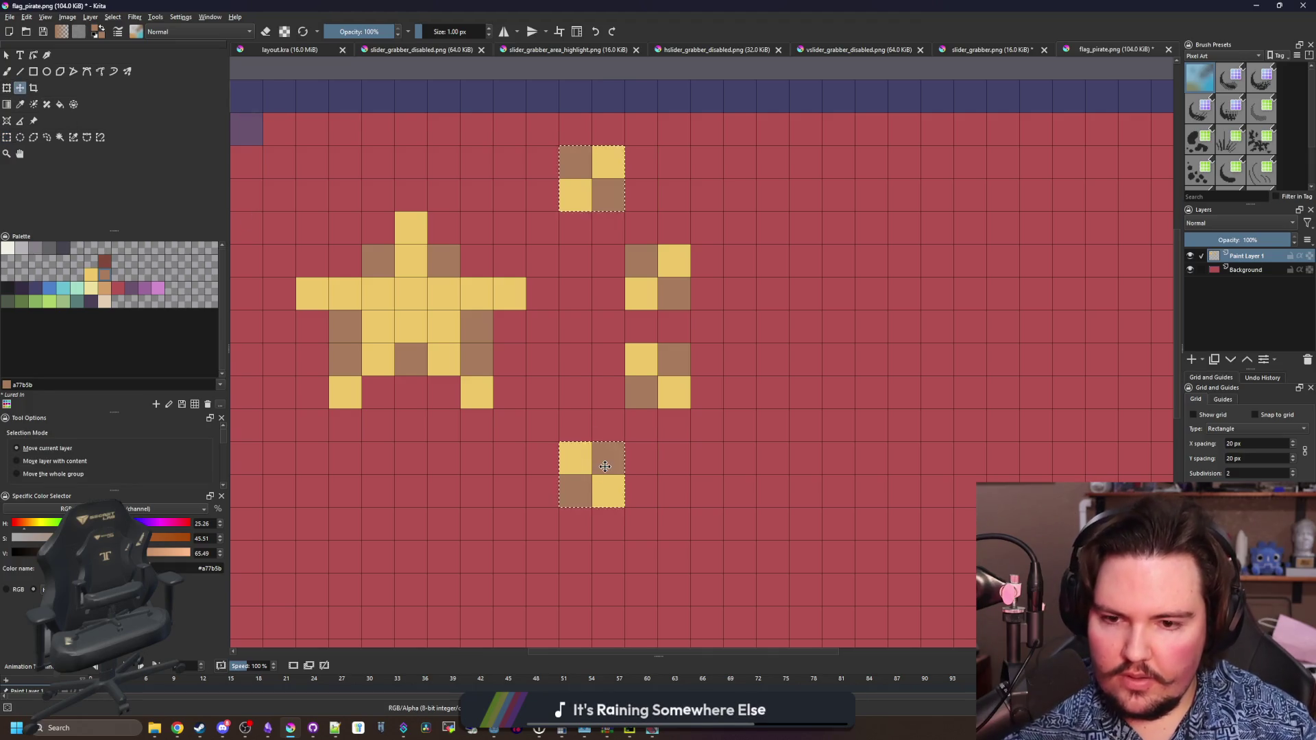
scroll(529, 352, down, 5)
scroll(521, 335, down, 4)
scroll(531, 327, up, 7)
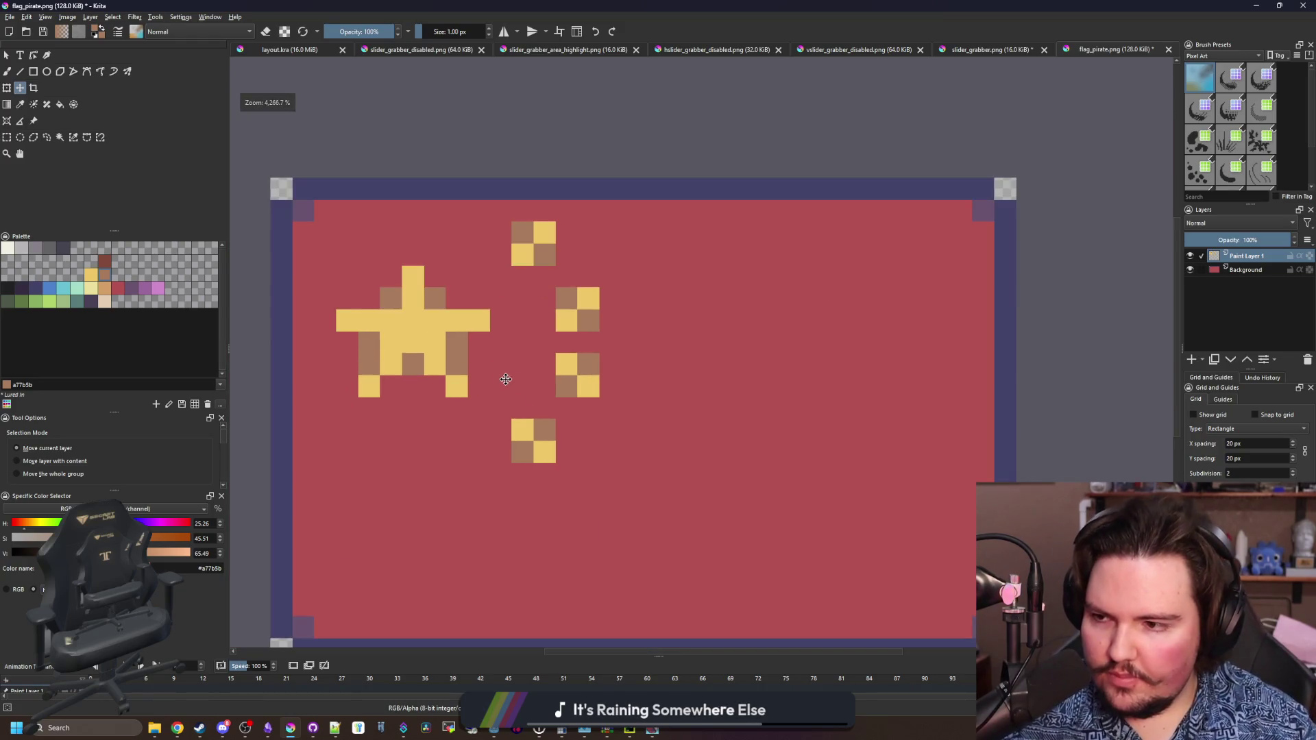
Repaint the brown pixels in the small squares back to yellow.
key(b)
ctrl+click(537, 446)
click(528, 455)
click(544, 429)
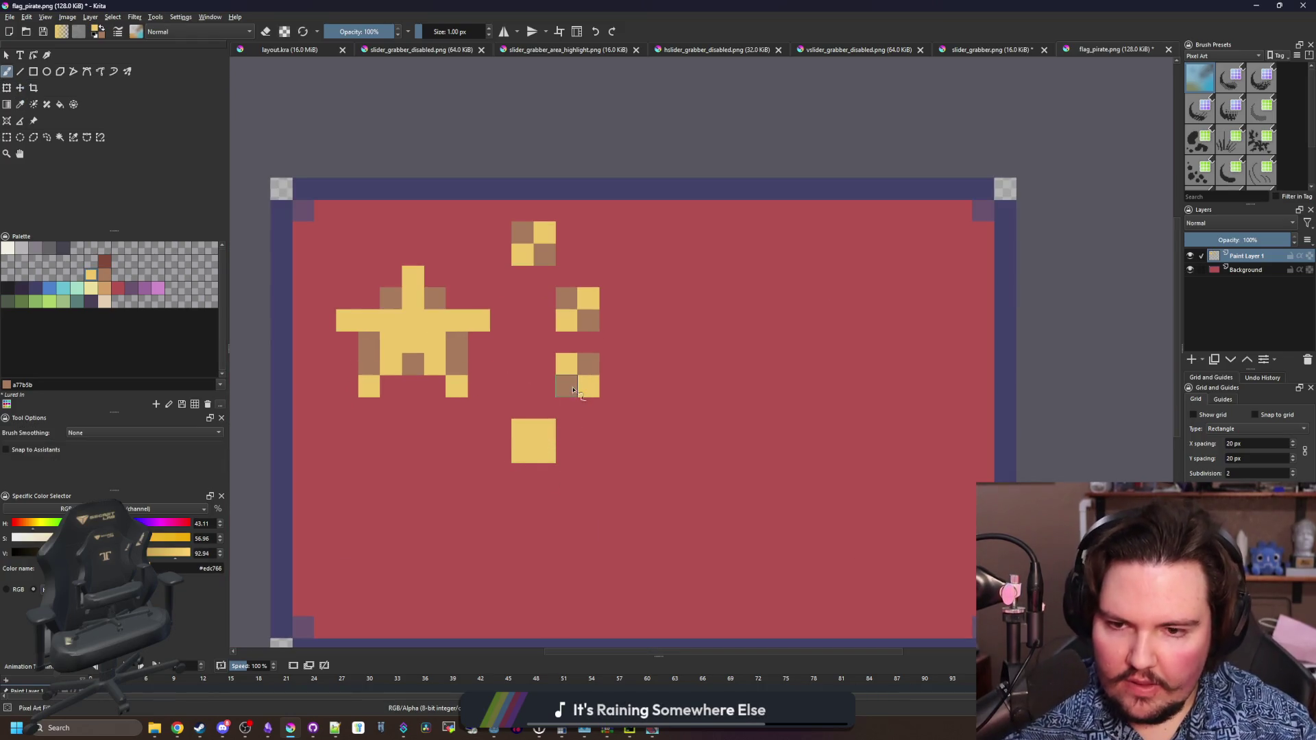
click(566, 386)
click(582, 365)
click(570, 308)
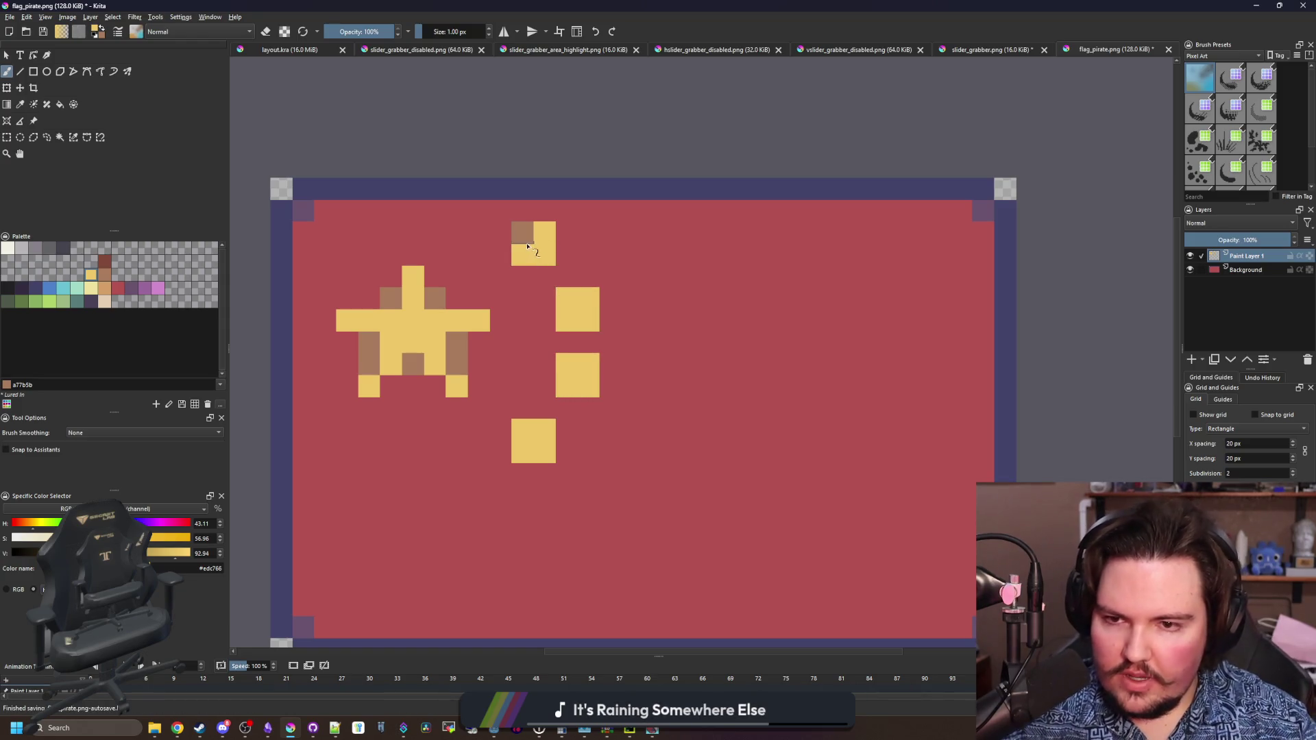
click(523, 234)
Re-shade the small squares with brown pixels in a checker pattern.
click(106, 281)
click(522, 254)
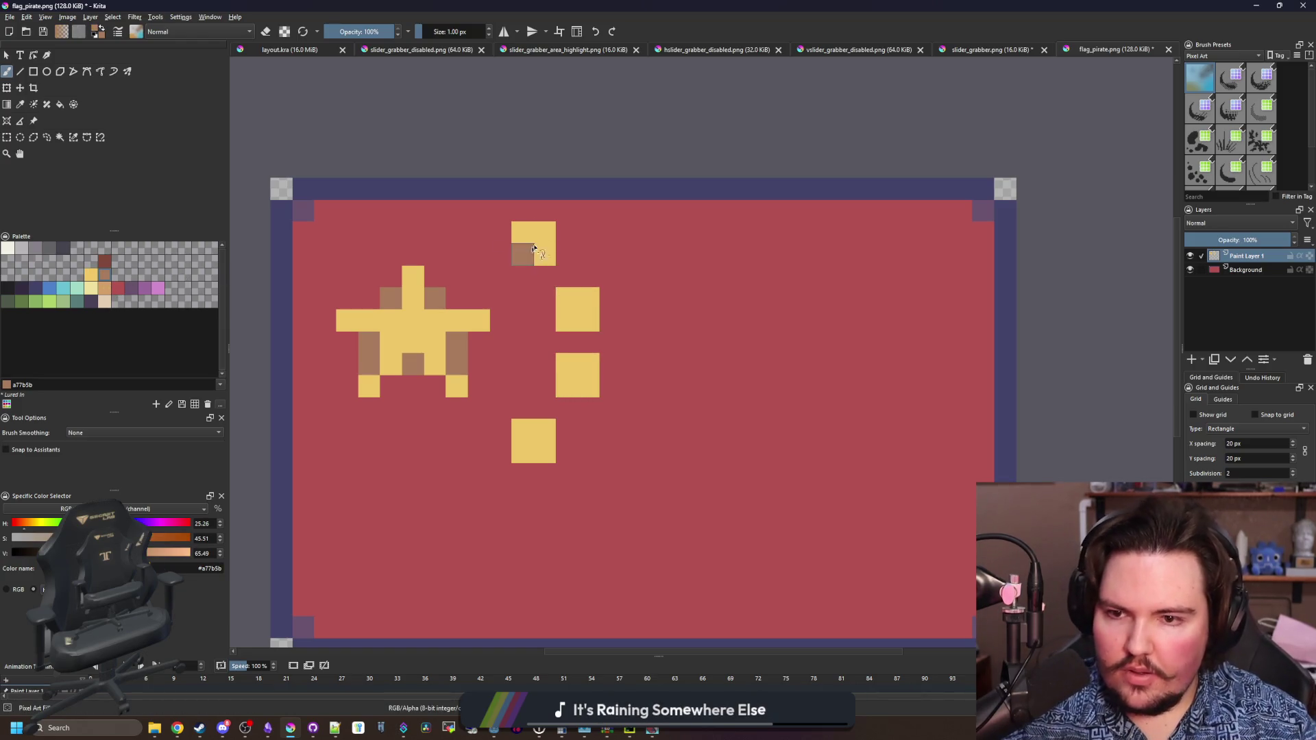
click(545, 231)
click(568, 319)
click(587, 306)
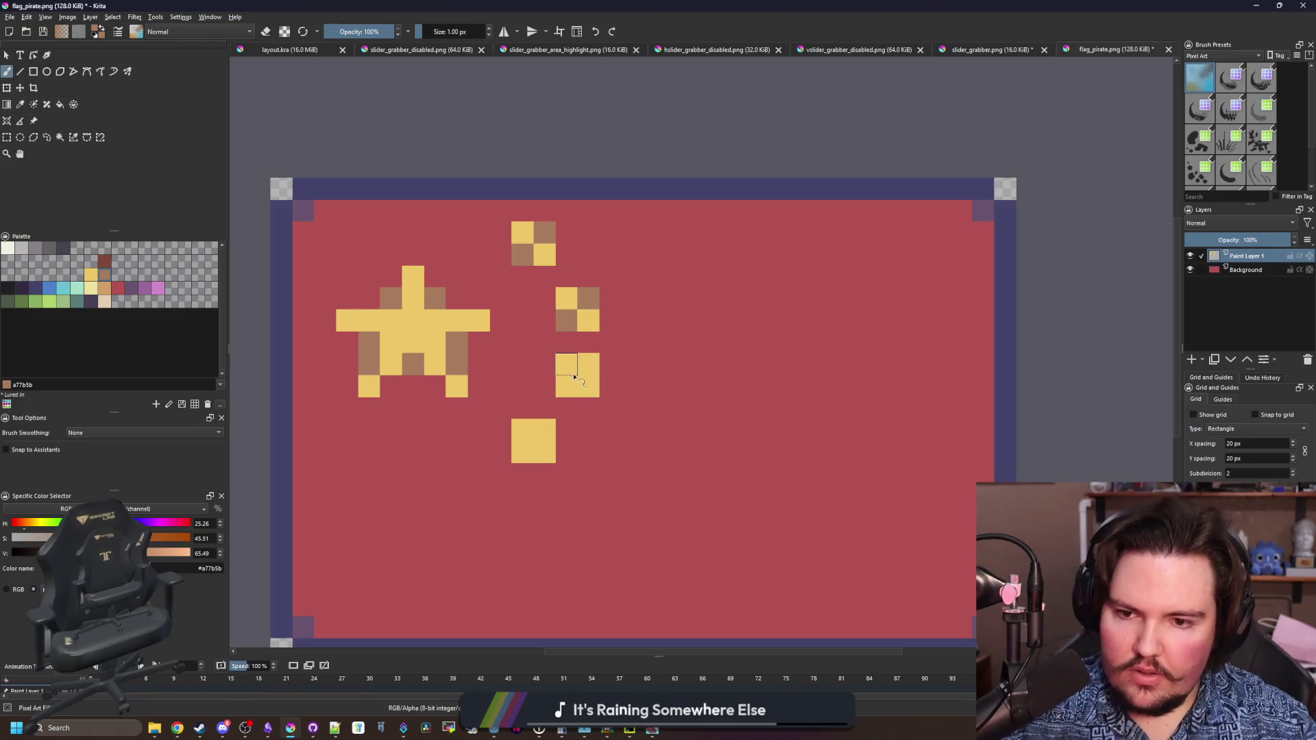
key(ctrl+z)
click(567, 298)
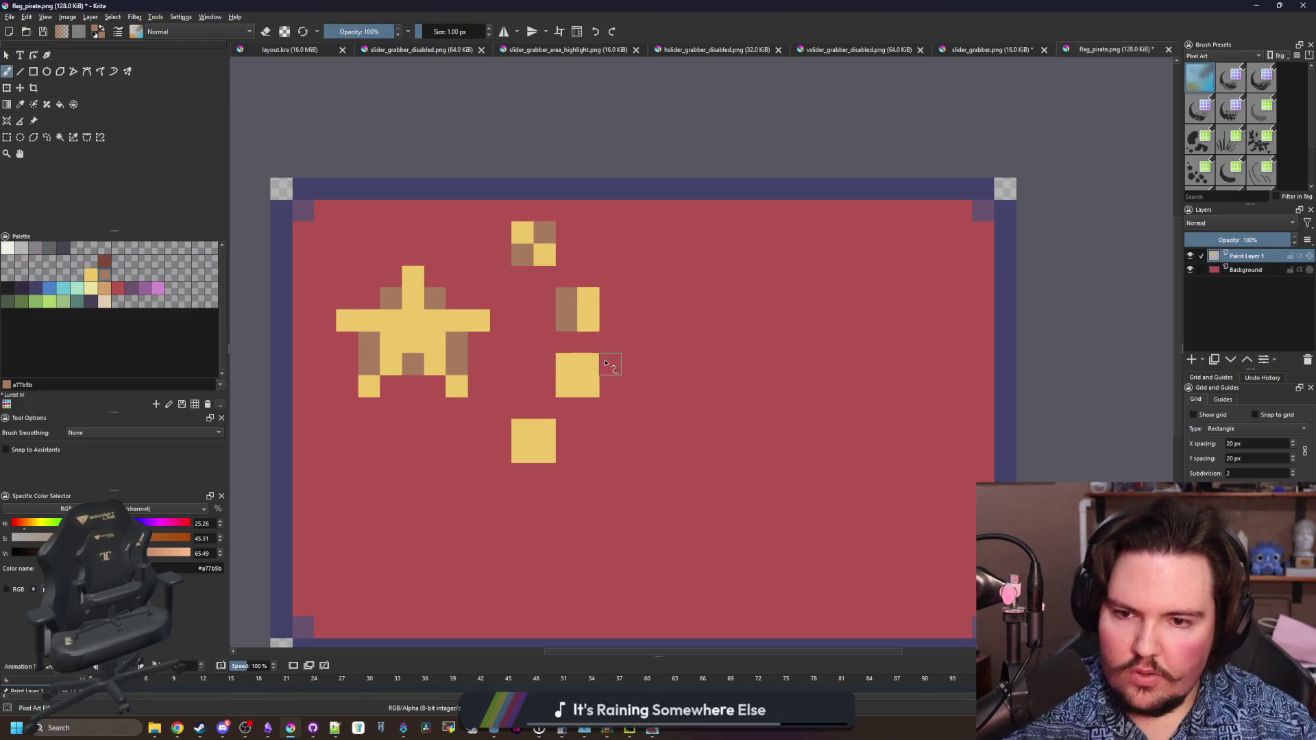
click(566, 364)
click(567, 388)
click(522, 430)
click(522, 452)
scroll(526, 428, down, 8)
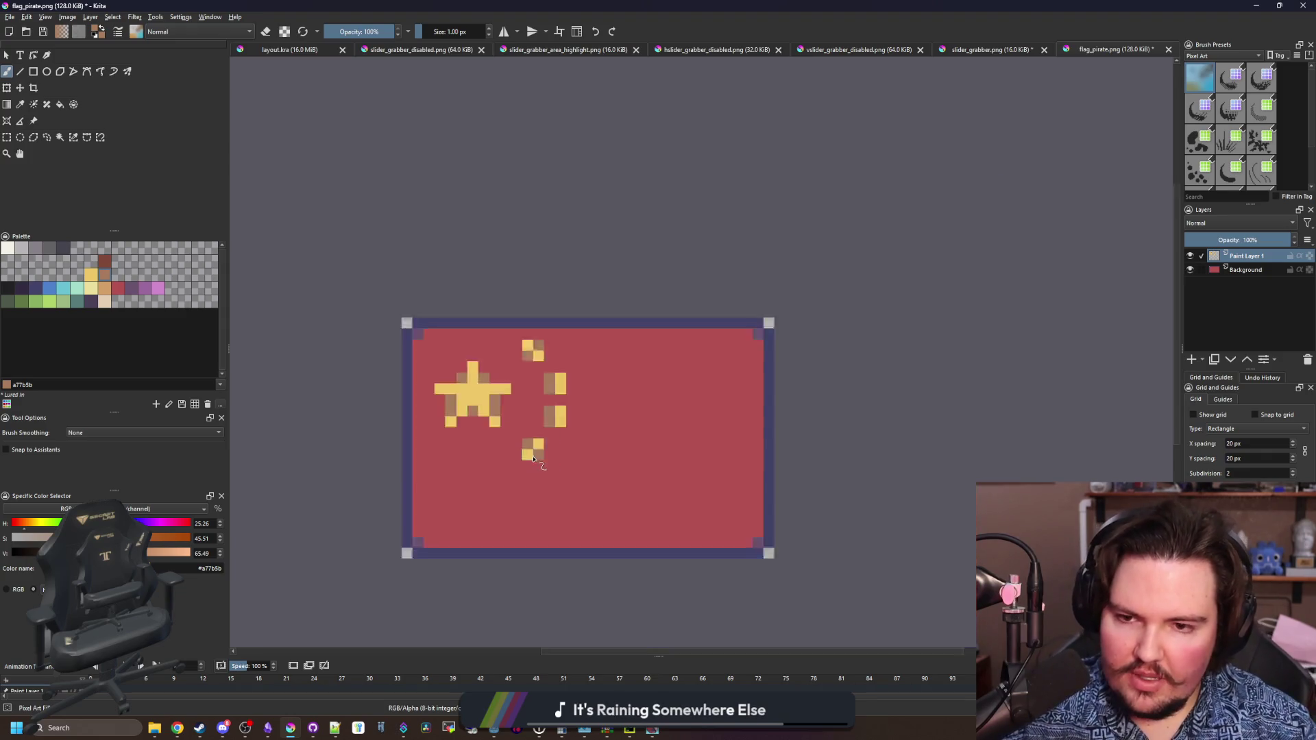
scroll(533, 385, up, 10)
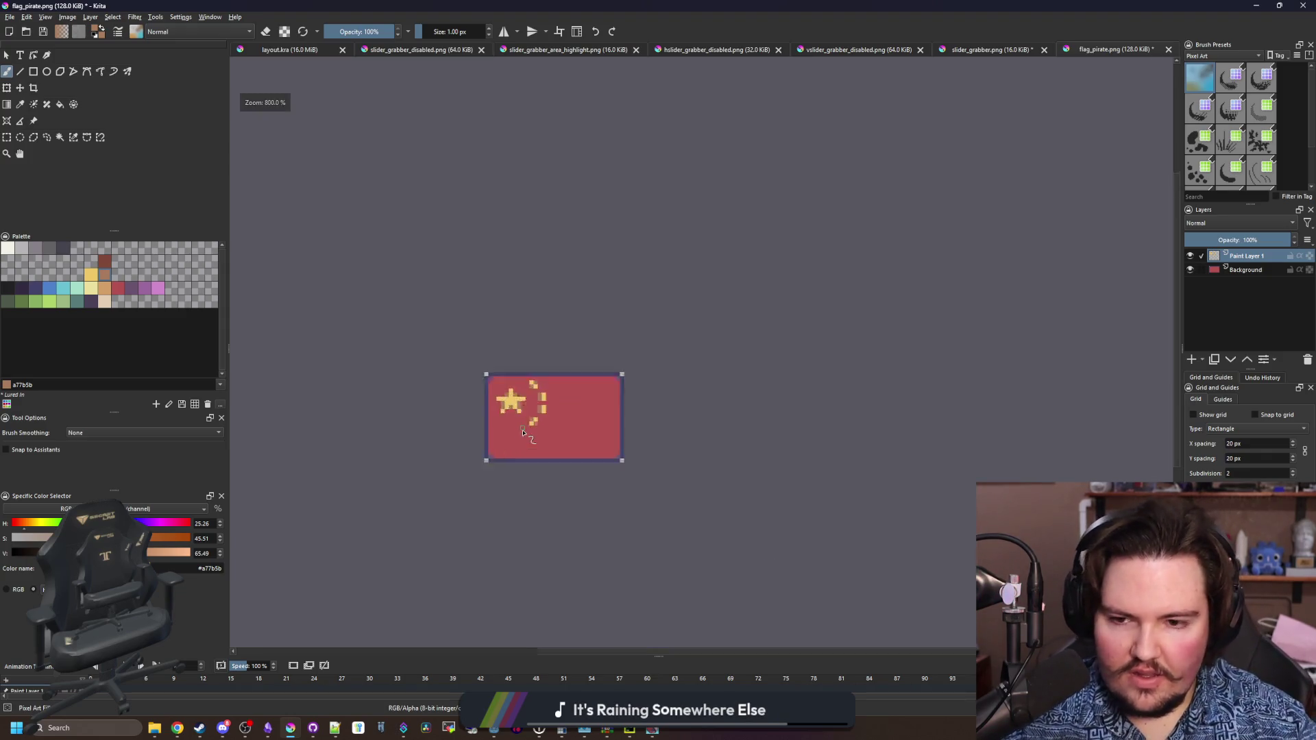
scroll(558, 376, up, 2)
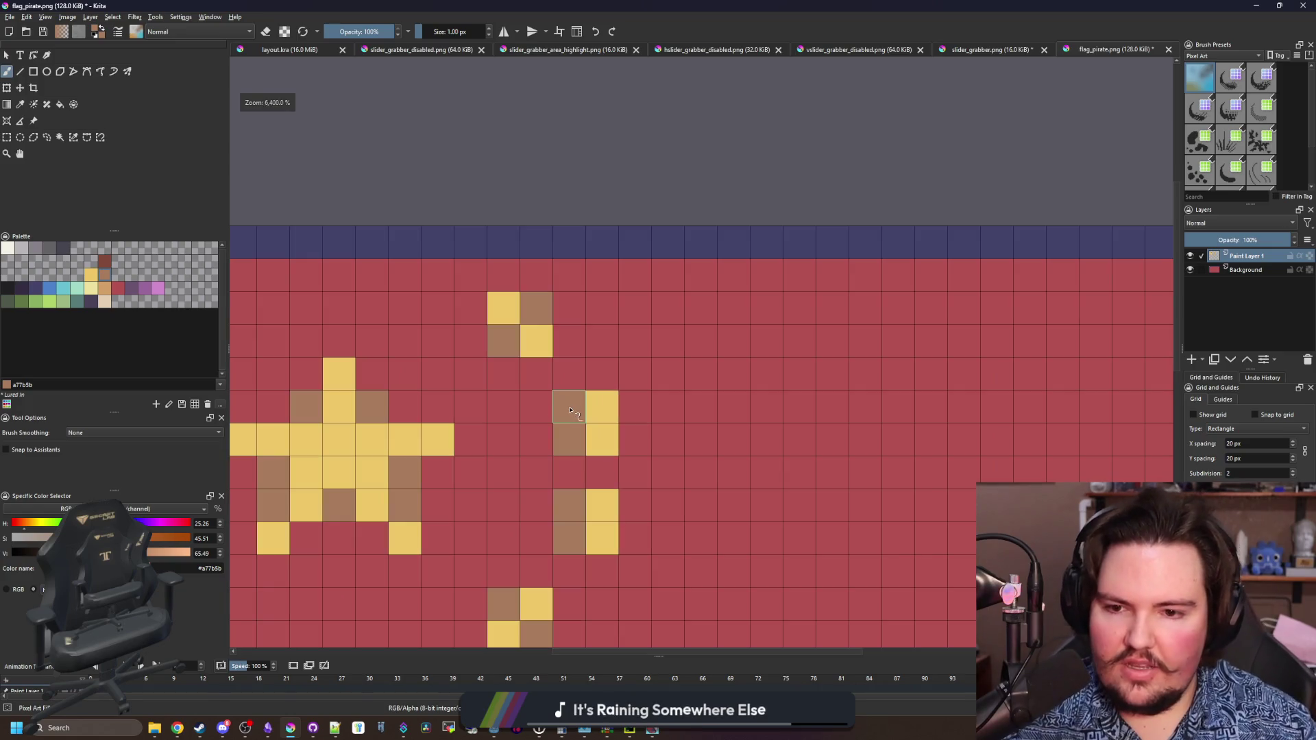
Touch up two small-square pixels in yellow sampled from the flag and review the result.
key(p)
click(601, 423)
key(b)
click(571, 407)
click(574, 536)
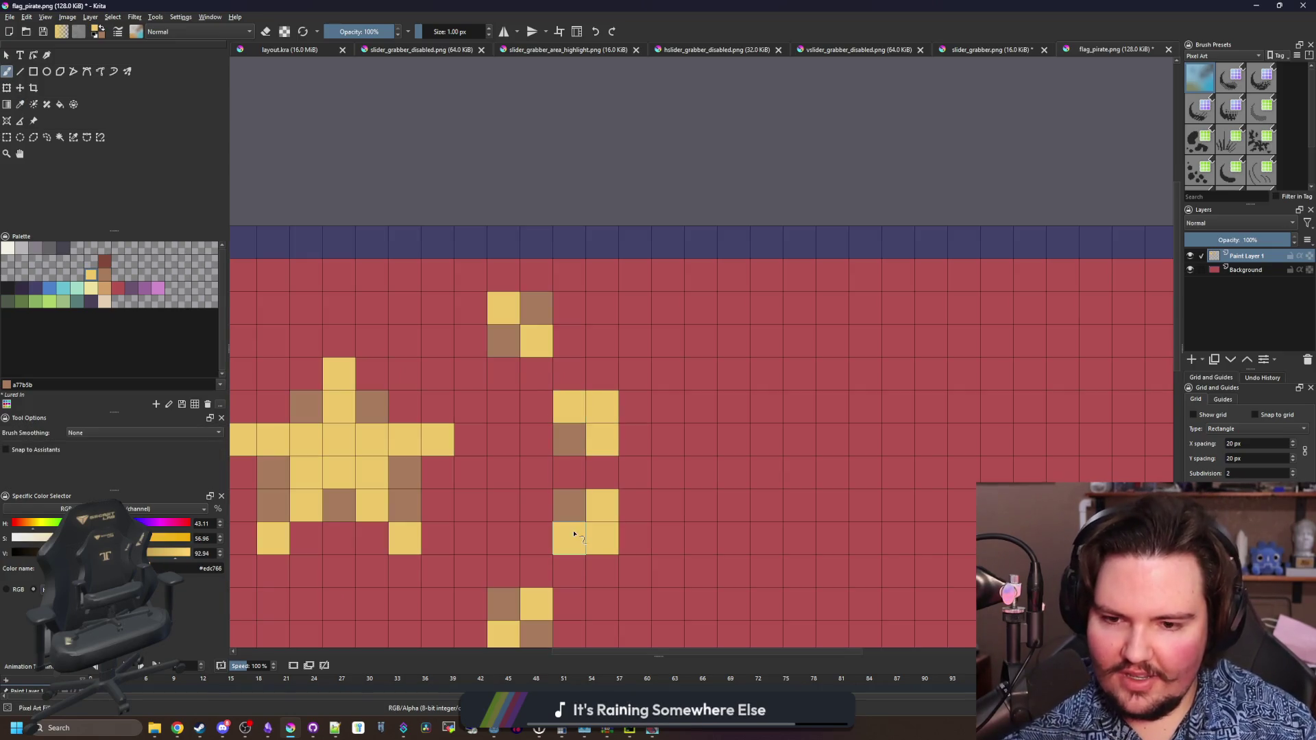
key(p)
click(576, 449)
scroll(541, 384, down, 8)
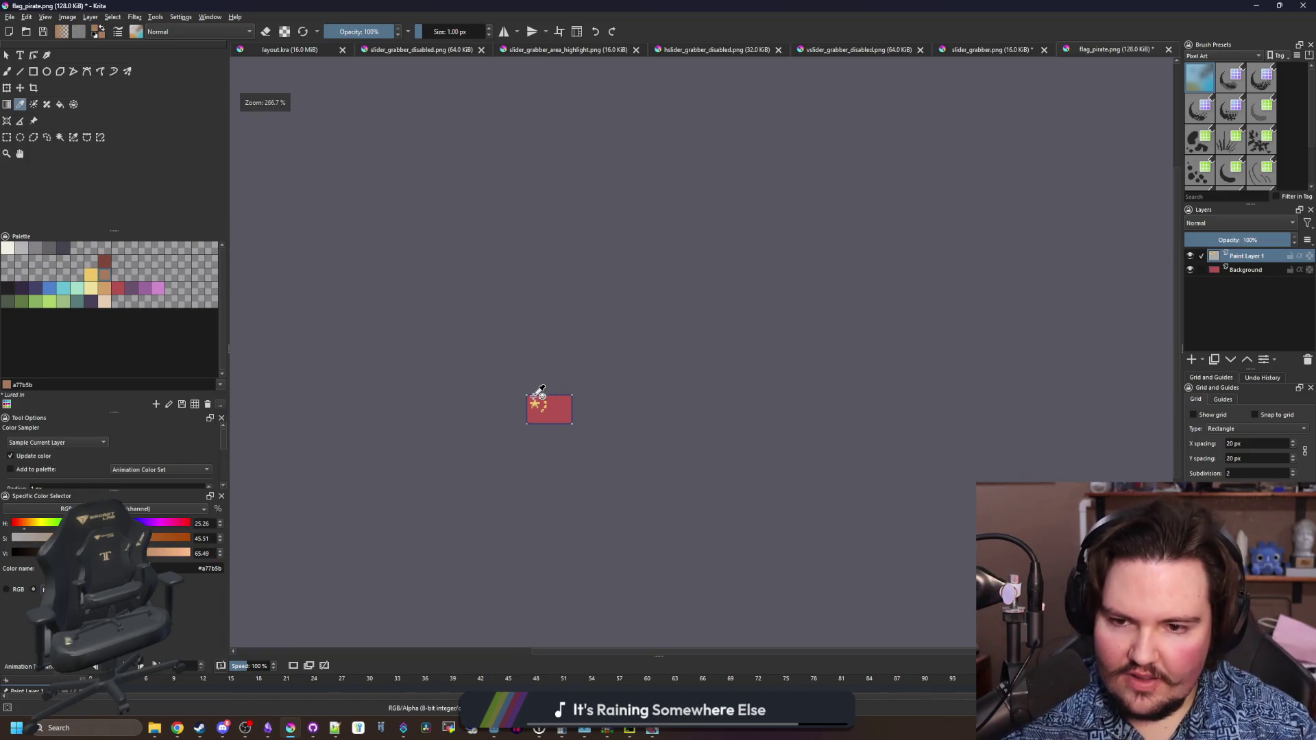
scroll(539, 390, up, 6)
key(b)
scroll(527, 391, down, 4)
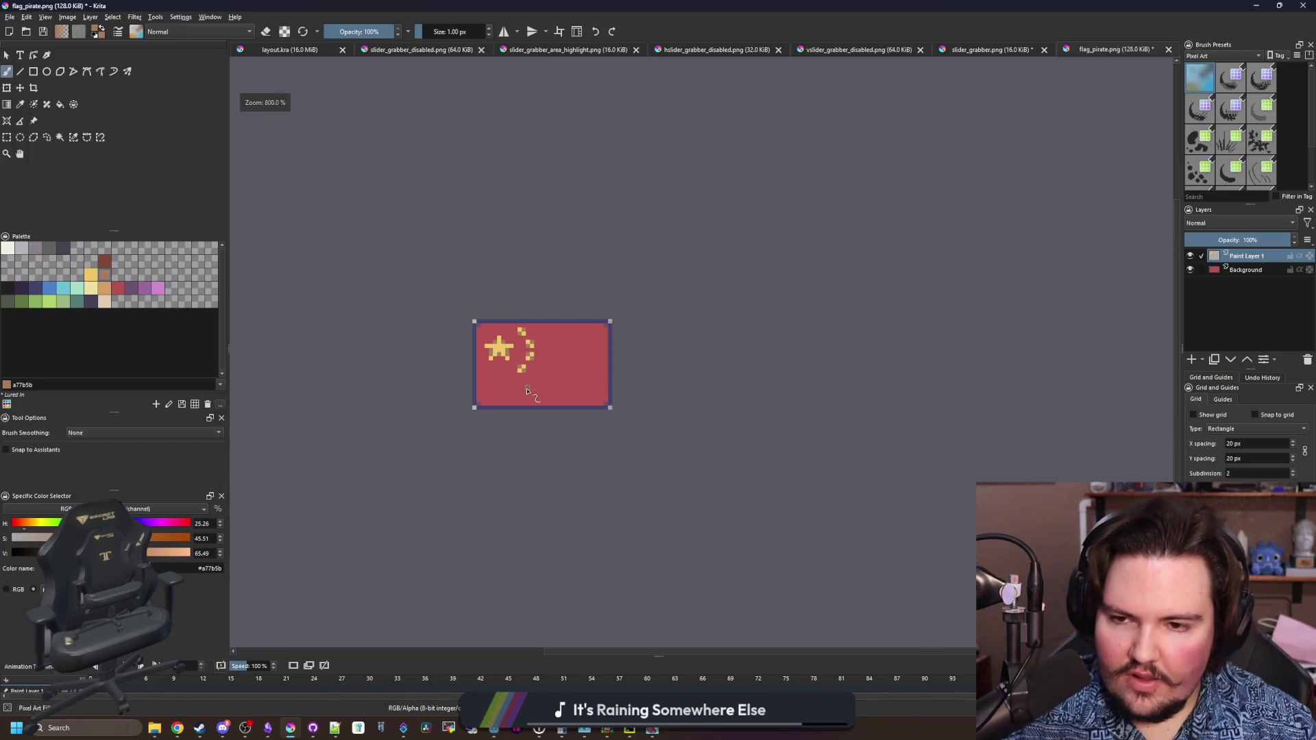
scroll(473, 336, down, 4)
scroll(493, 329, up, 8)
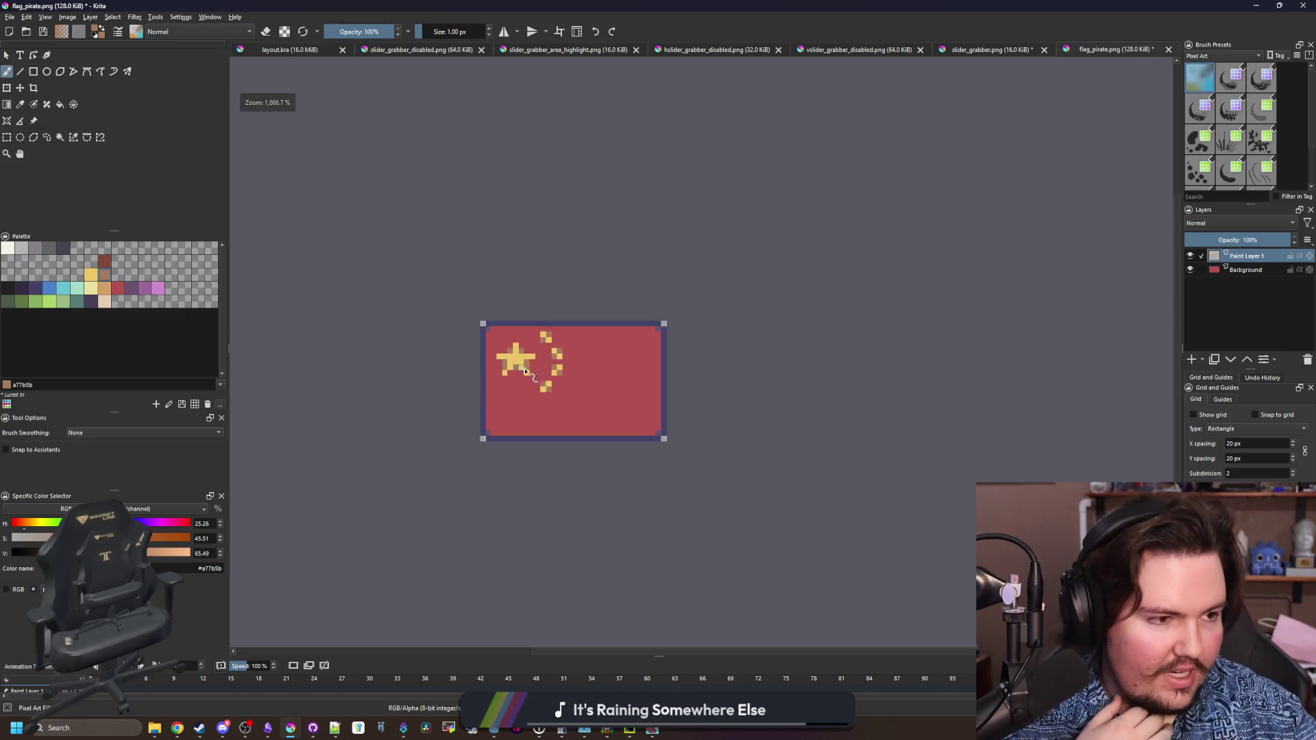
scroll(548, 380, up, 5)
scroll(603, 343, down, 7)
scroll(631, 350, up, 5)
scroll(636, 352, down, 4)
scroll(514, 353, up, 2)
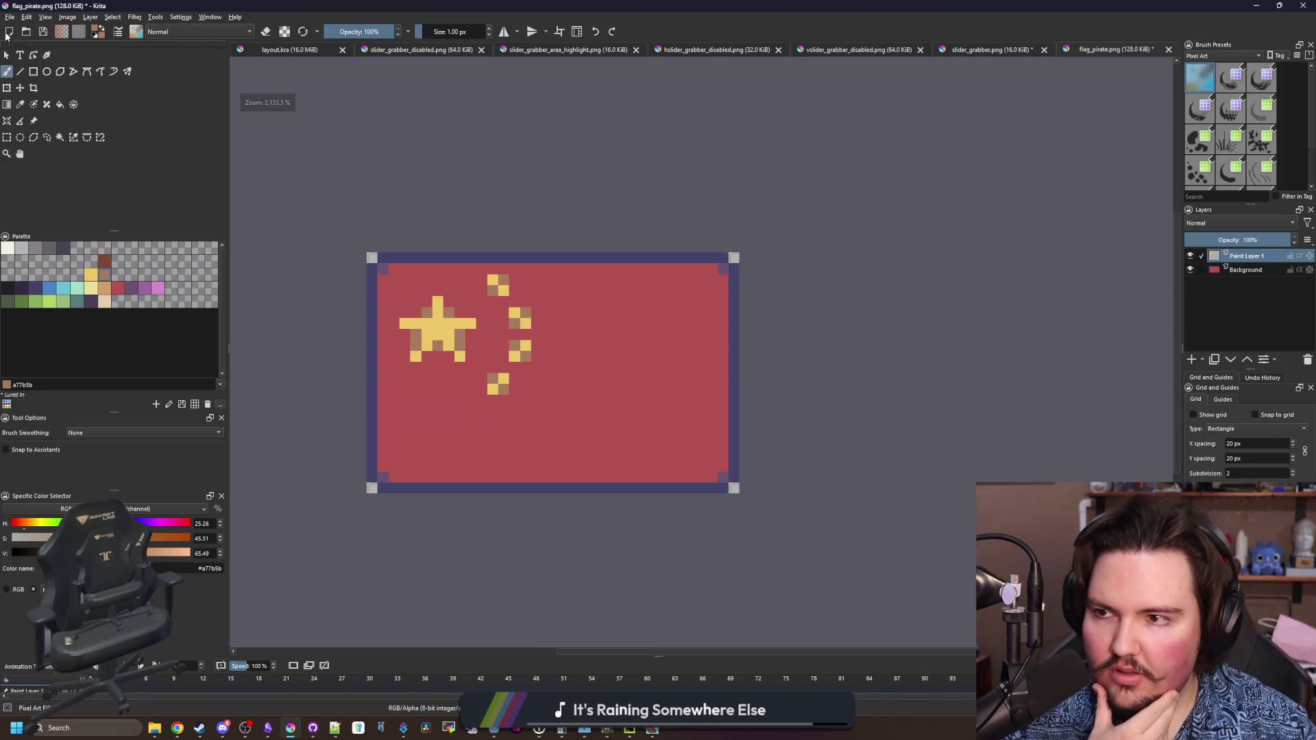
click(9, 16)
Save the star-on-red flag as flag_chinese_simplified.png in the Flags folder, accepting the PNG options.
click(33, 75)
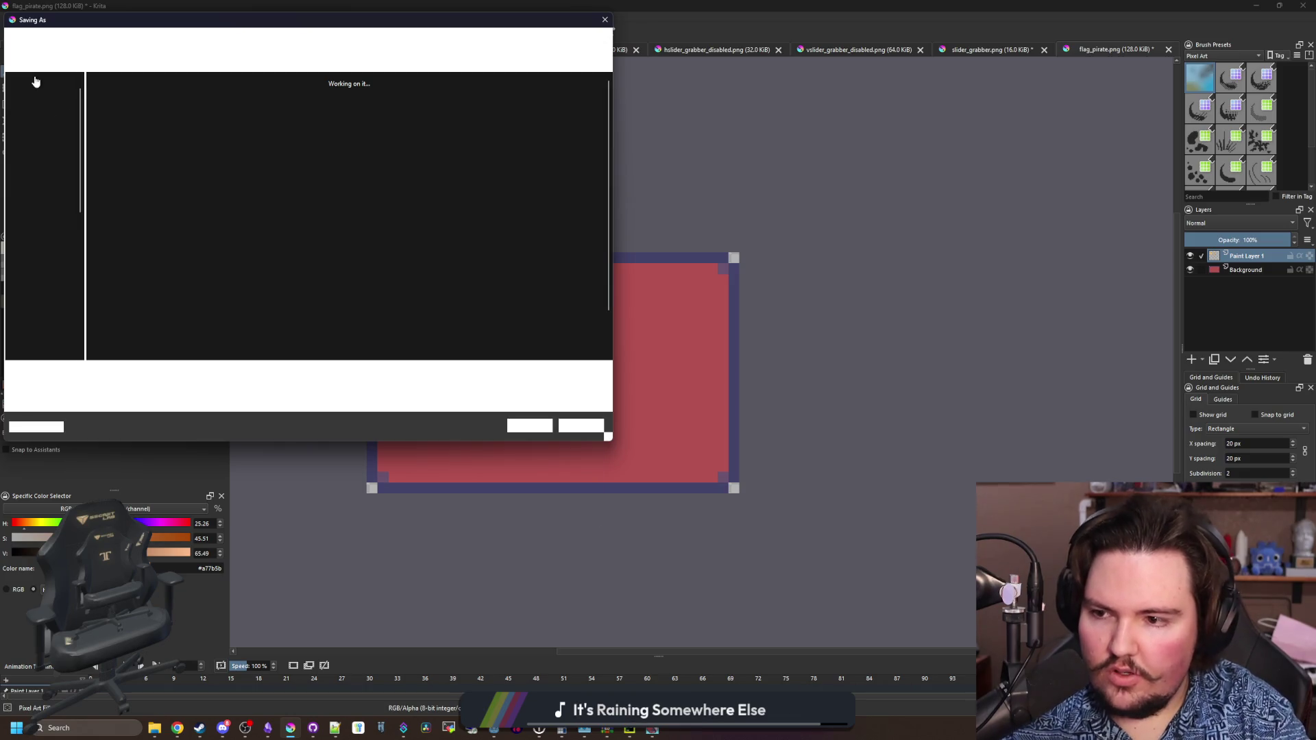
text(flag_chinese_simplified)
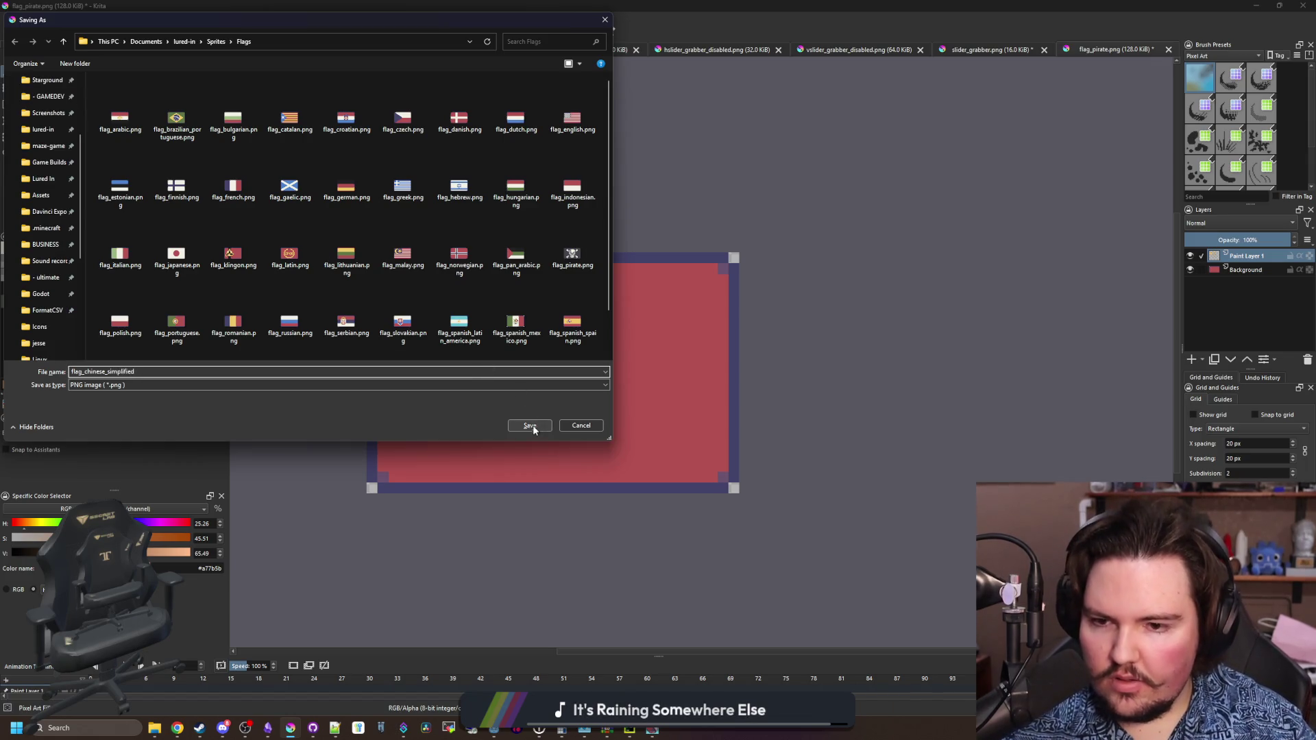
click(530, 425)
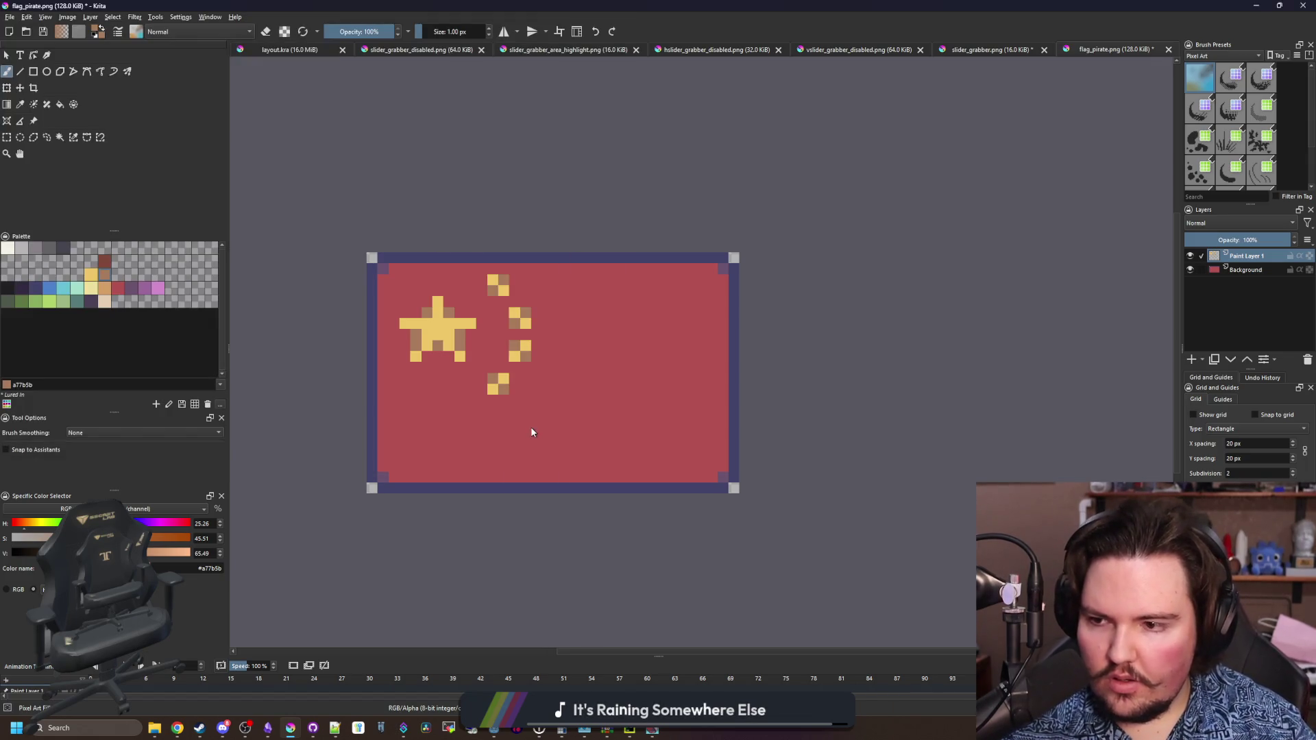
click(696, 479)
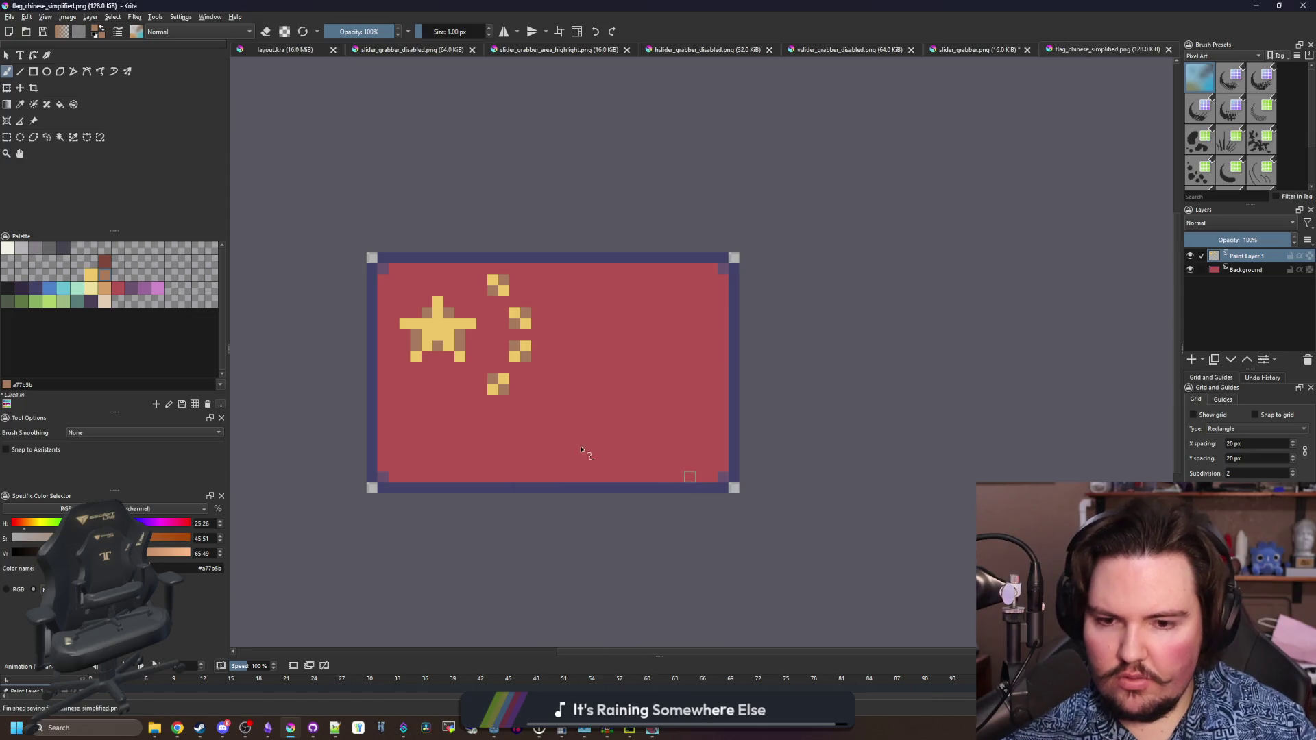
key(alt+Tab)
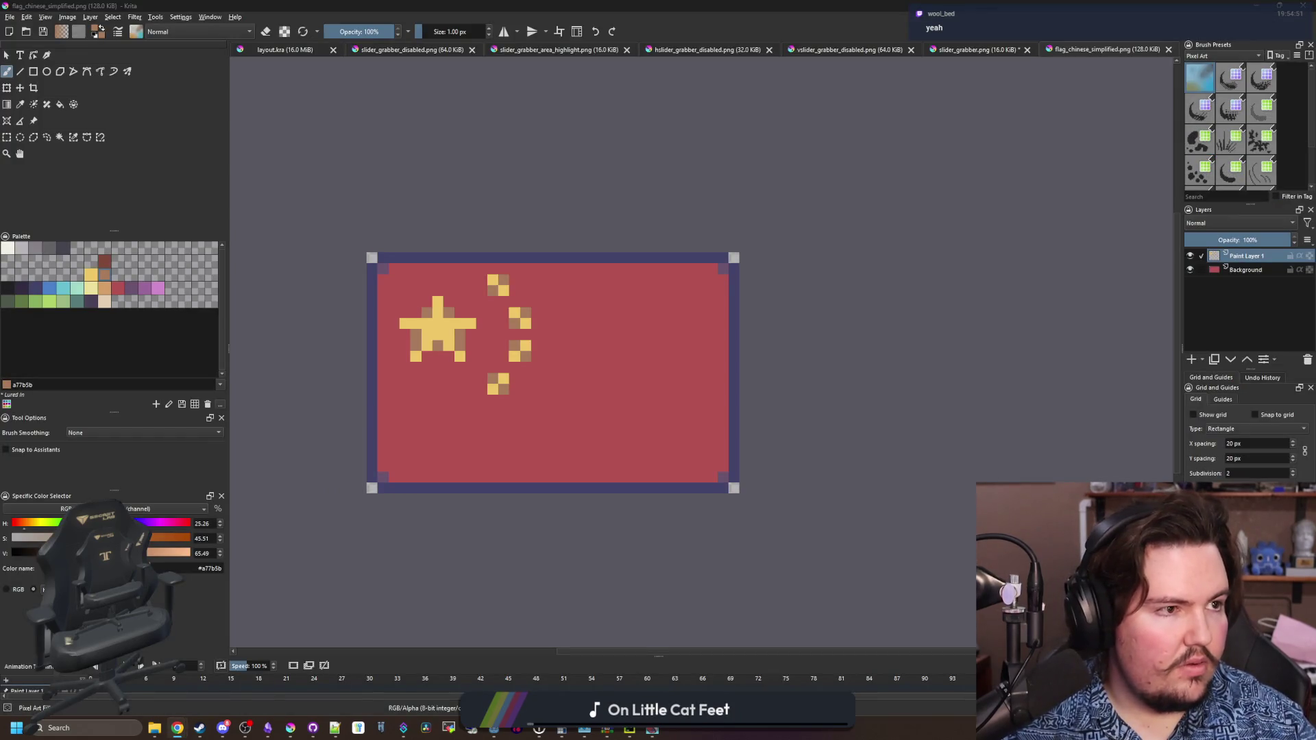
Search Google for 'belarusian flag' and show the image results.
key(alt+Tab)
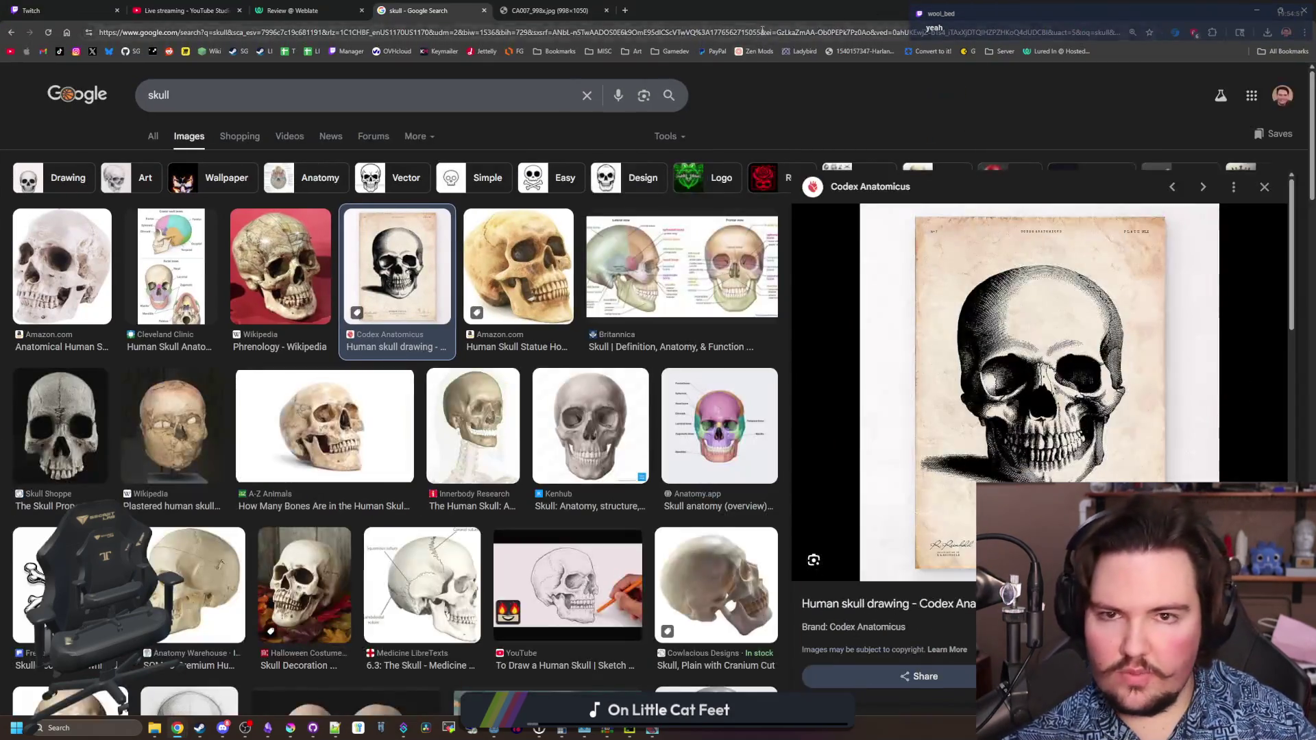
click(762, 30)
text(belaru)
key(Return)
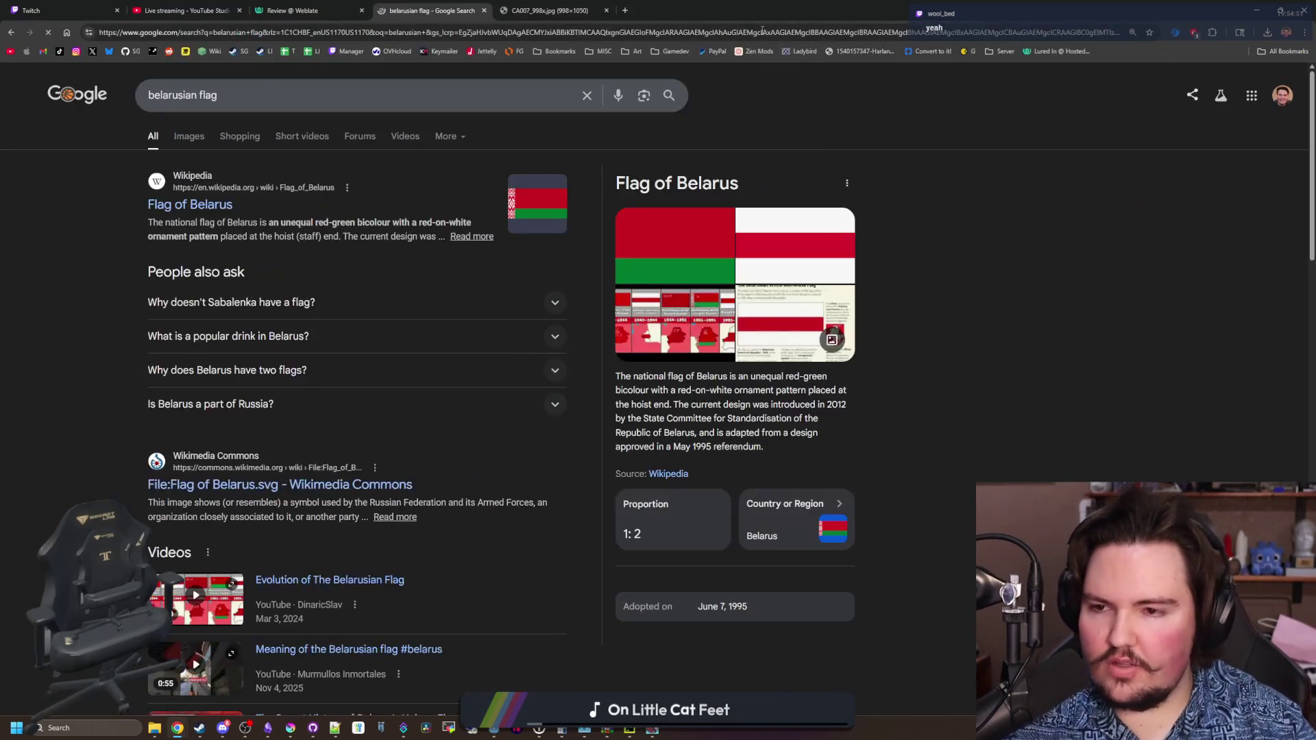
click(189, 136)
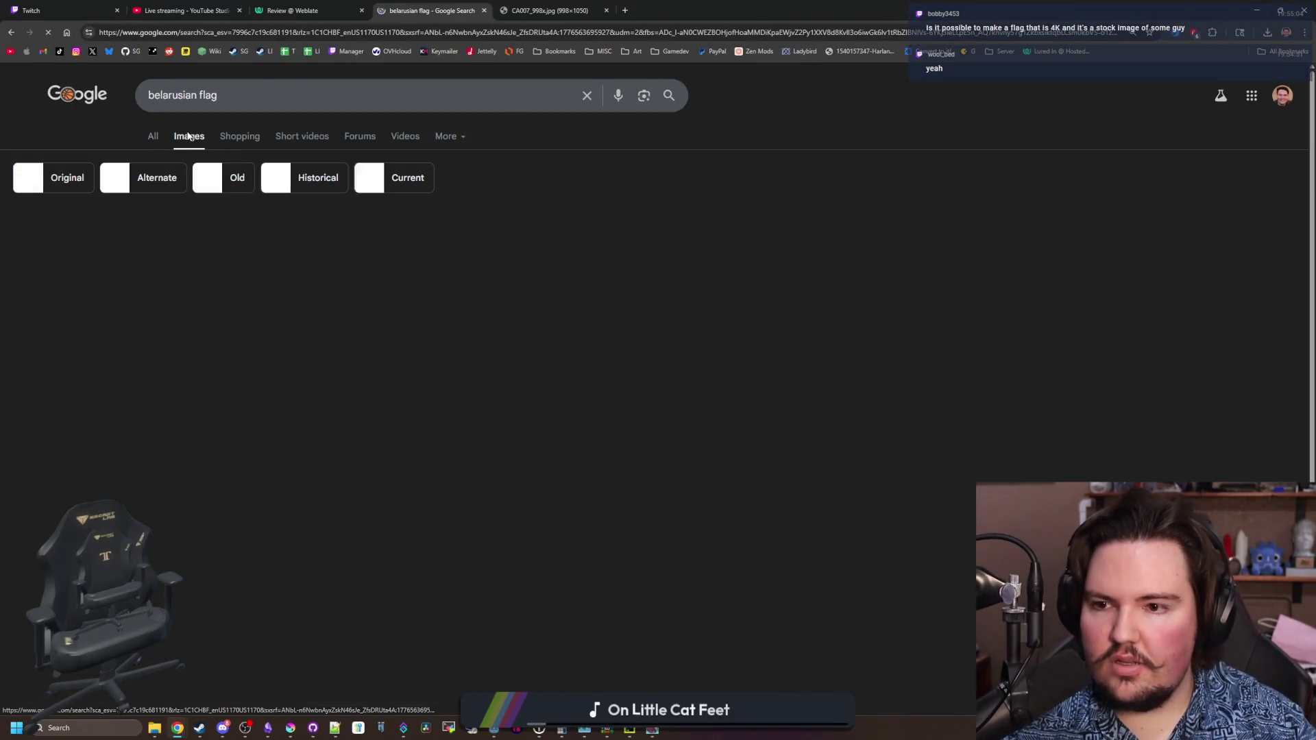
Preview the Flag of Belarus, Which flag to use and White-red-white images, then return to Krita.
click(144, 251)
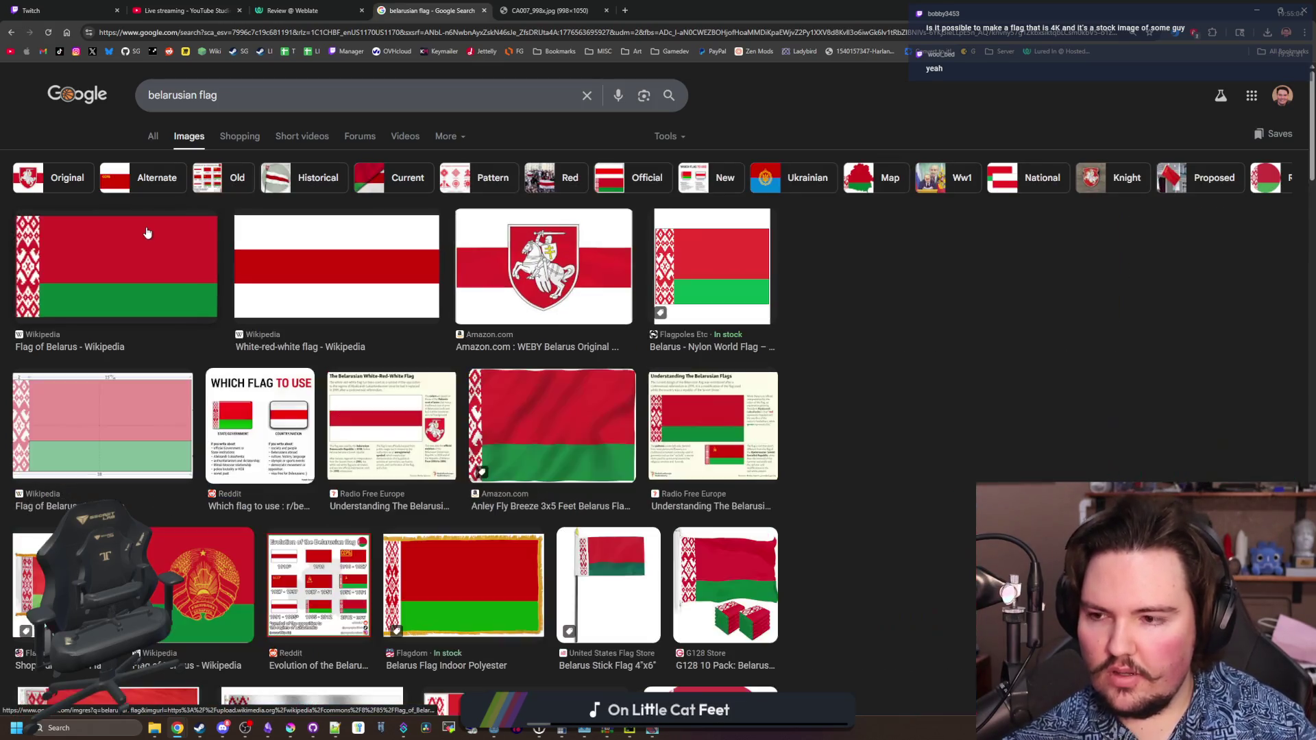
click(261, 425)
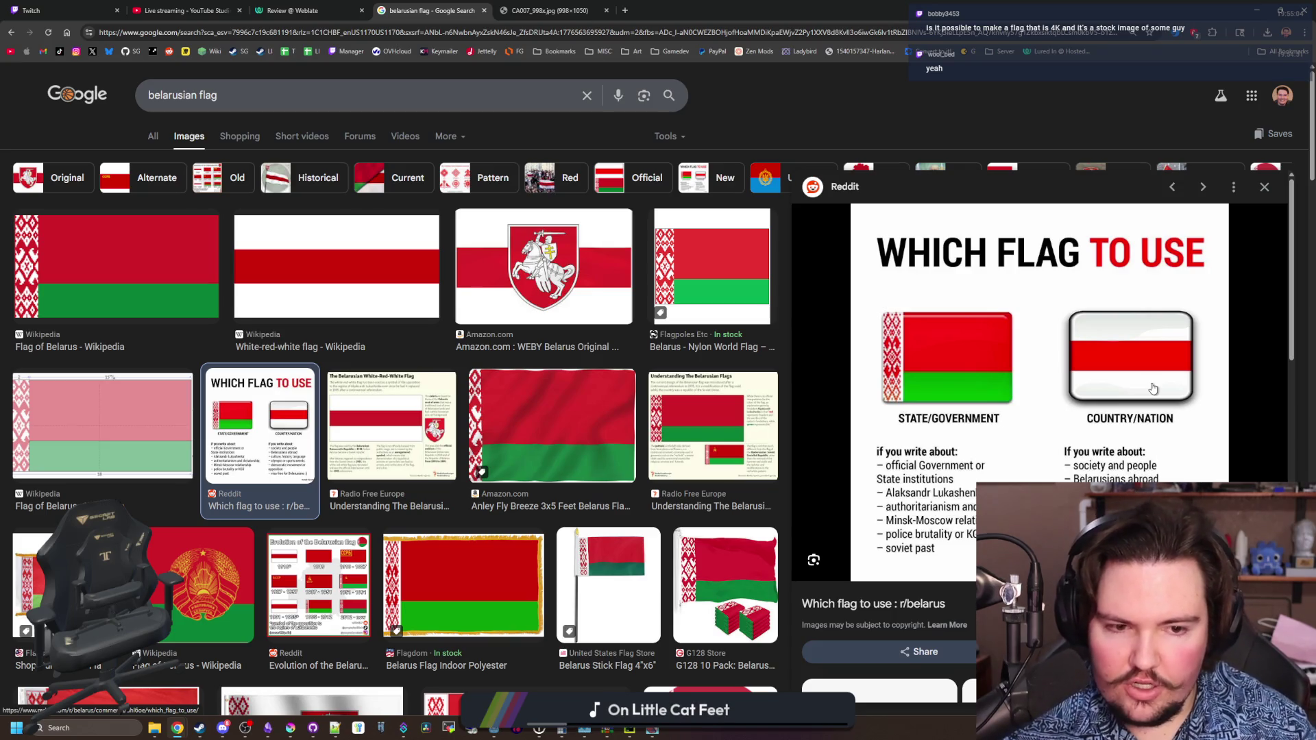
click(357, 262)
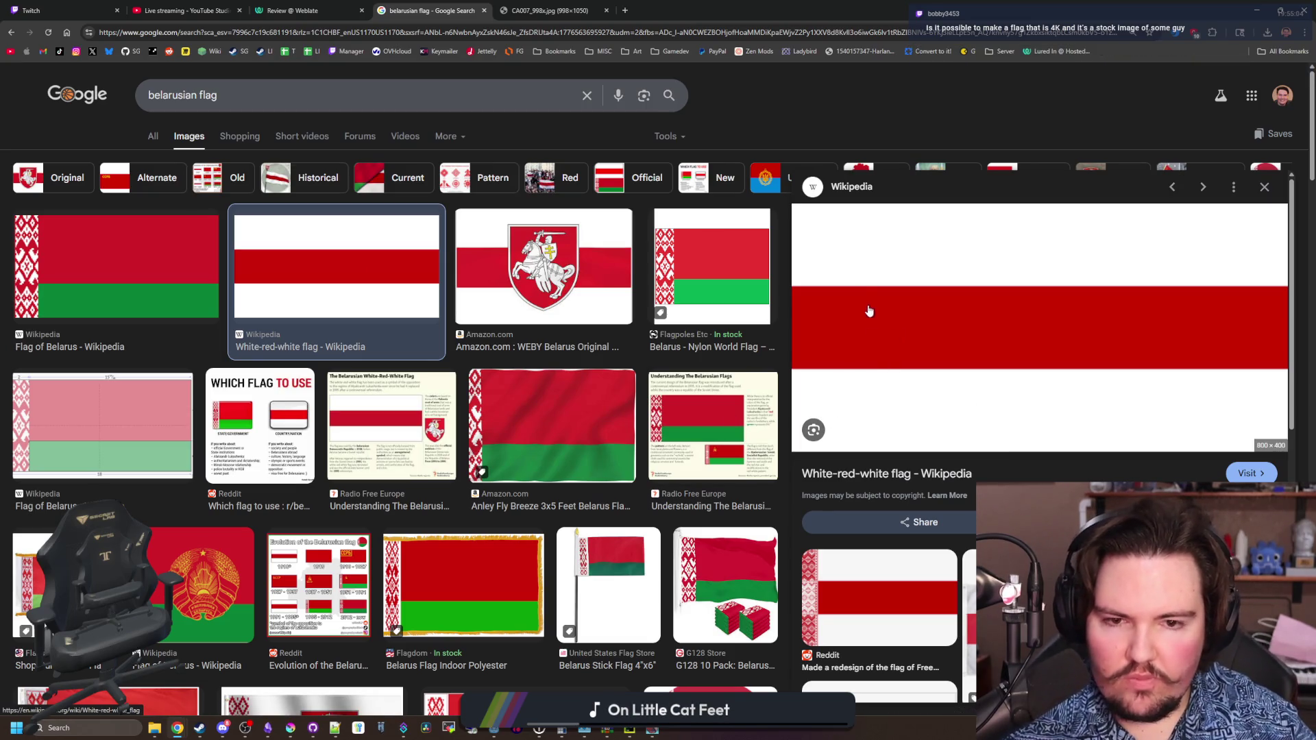
key(alt+Tab)
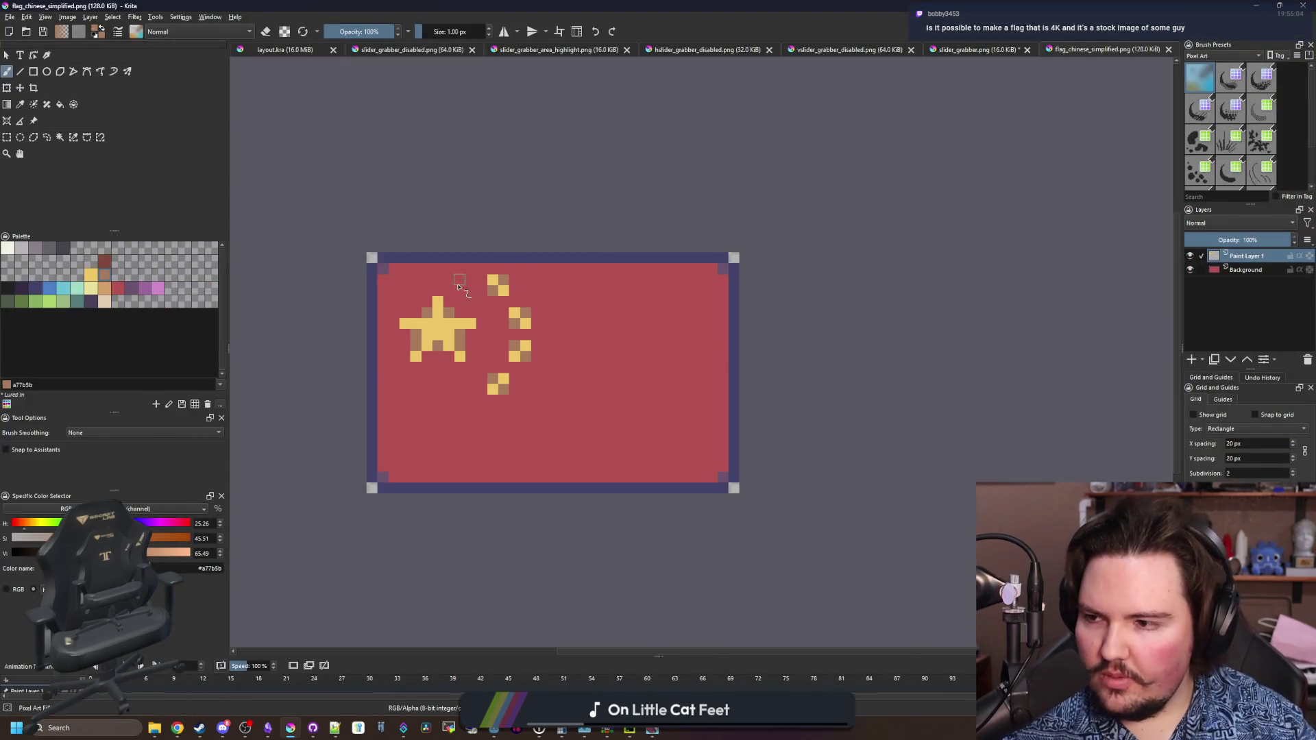
Bring up Krita's Open Images dialog, then preview the Flag of Belarus image in Chrome.
click(7, 18)
key(Escape)
key(ctrl+o)
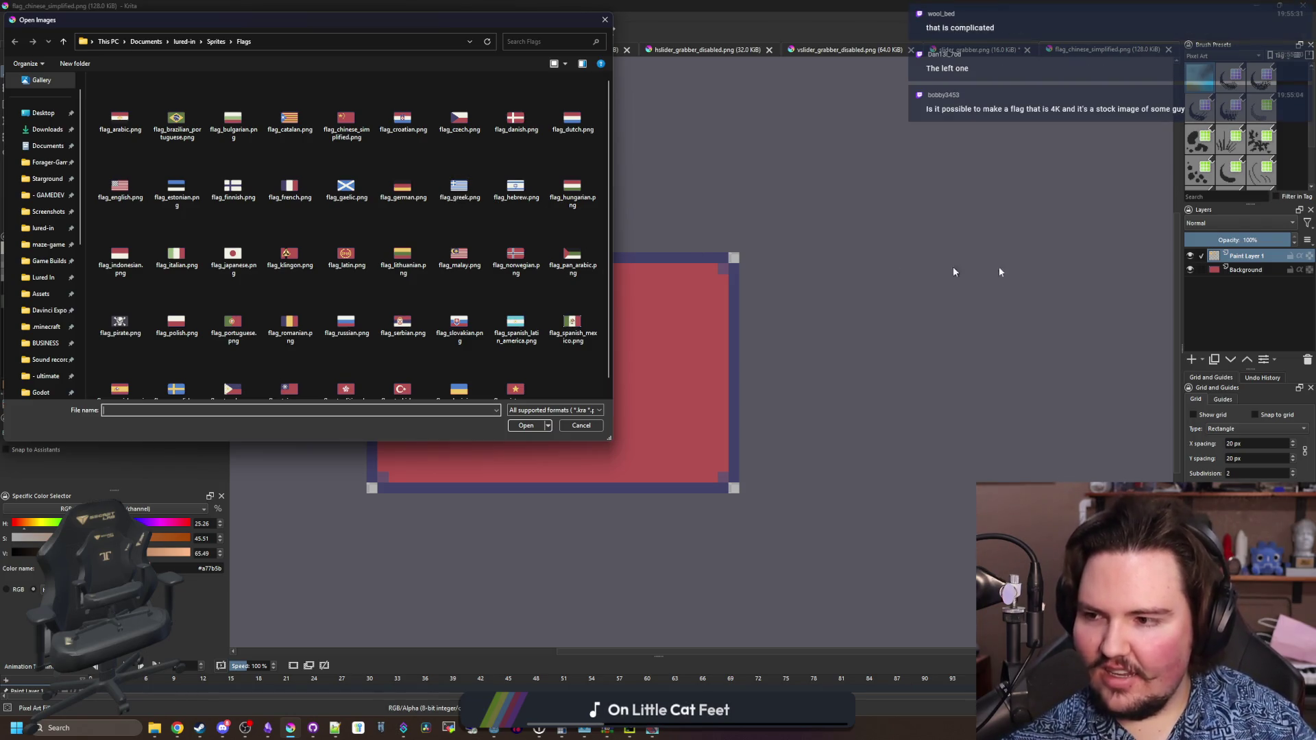
click(176, 728)
click(180, 296)
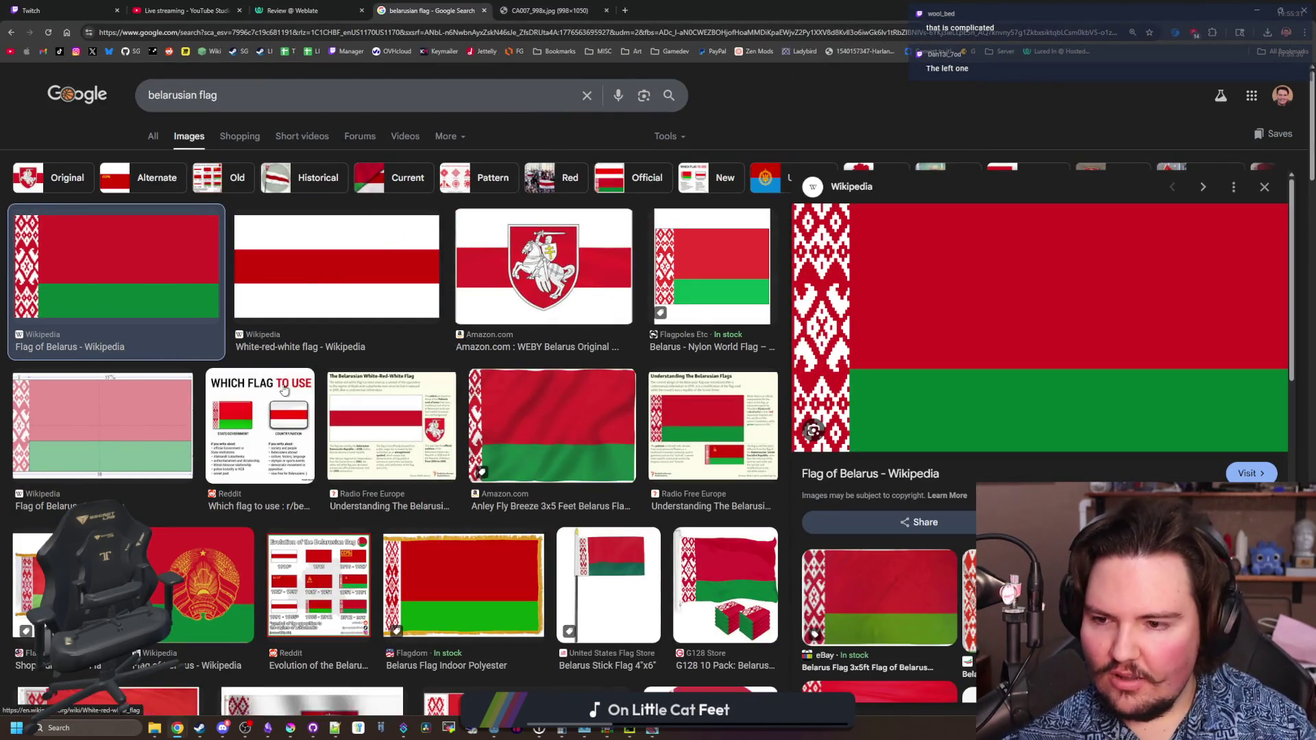
Preview several Belarusian flag images, then open the Flag of Belarus Wikipedia article from All results.
click(261, 425)
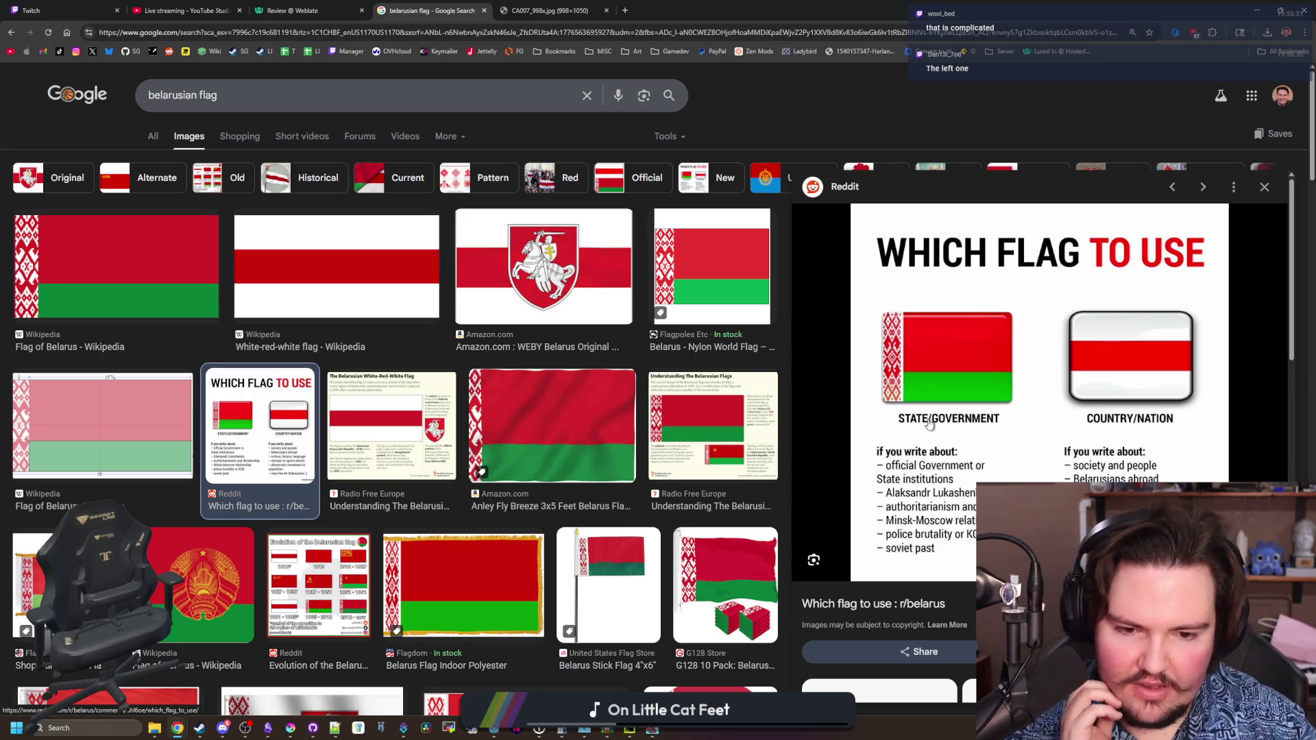
click(712, 453)
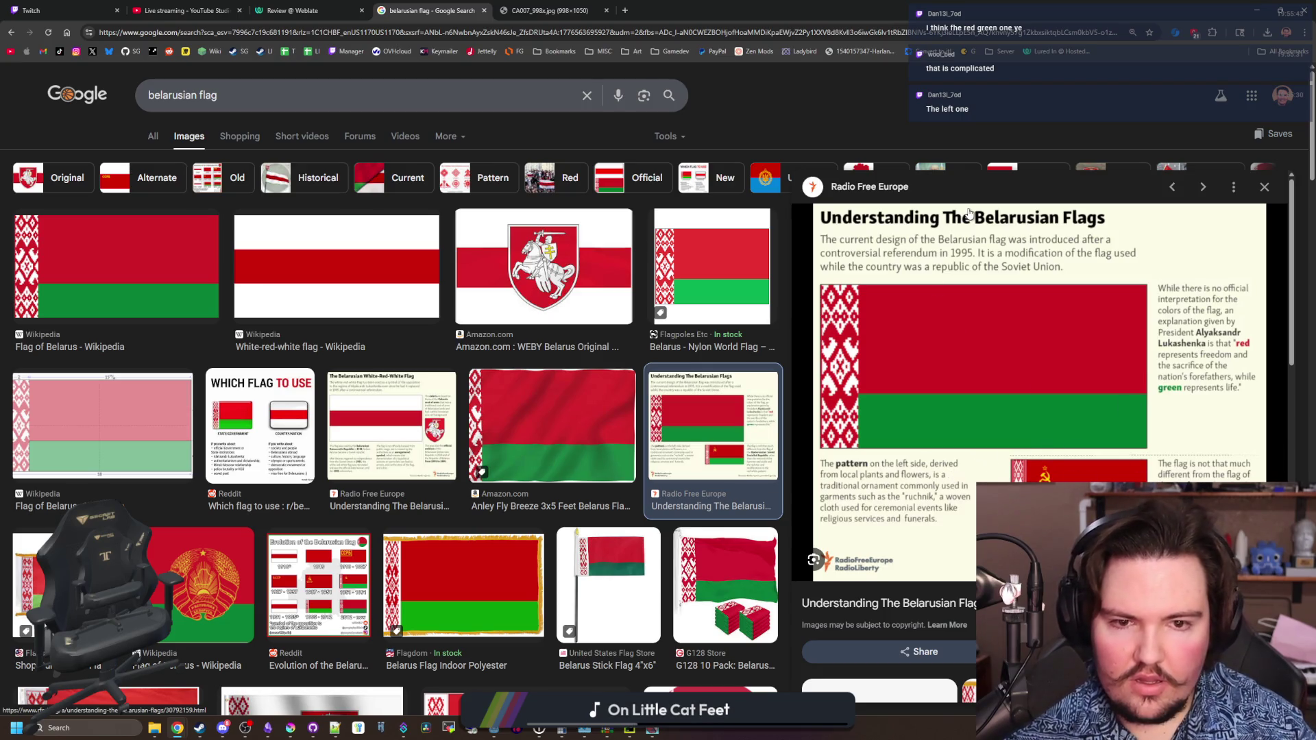
click(278, 254)
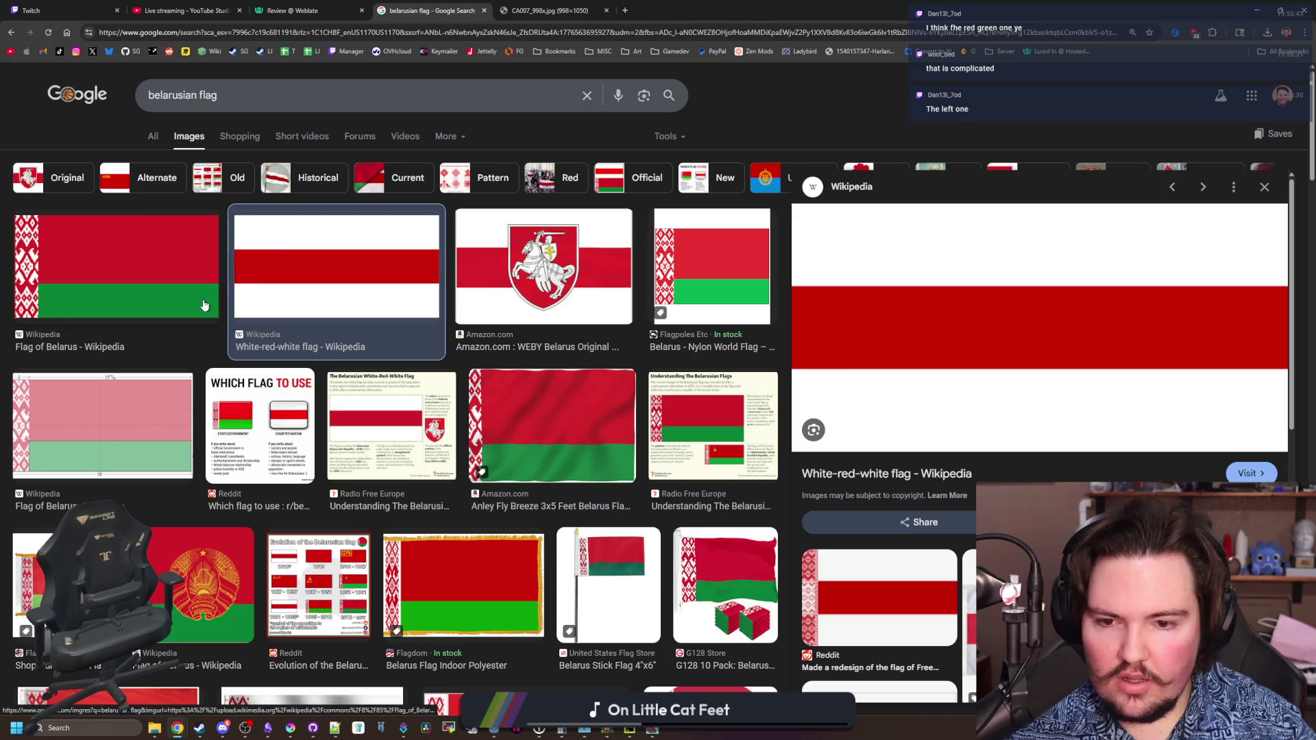
click(245, 449)
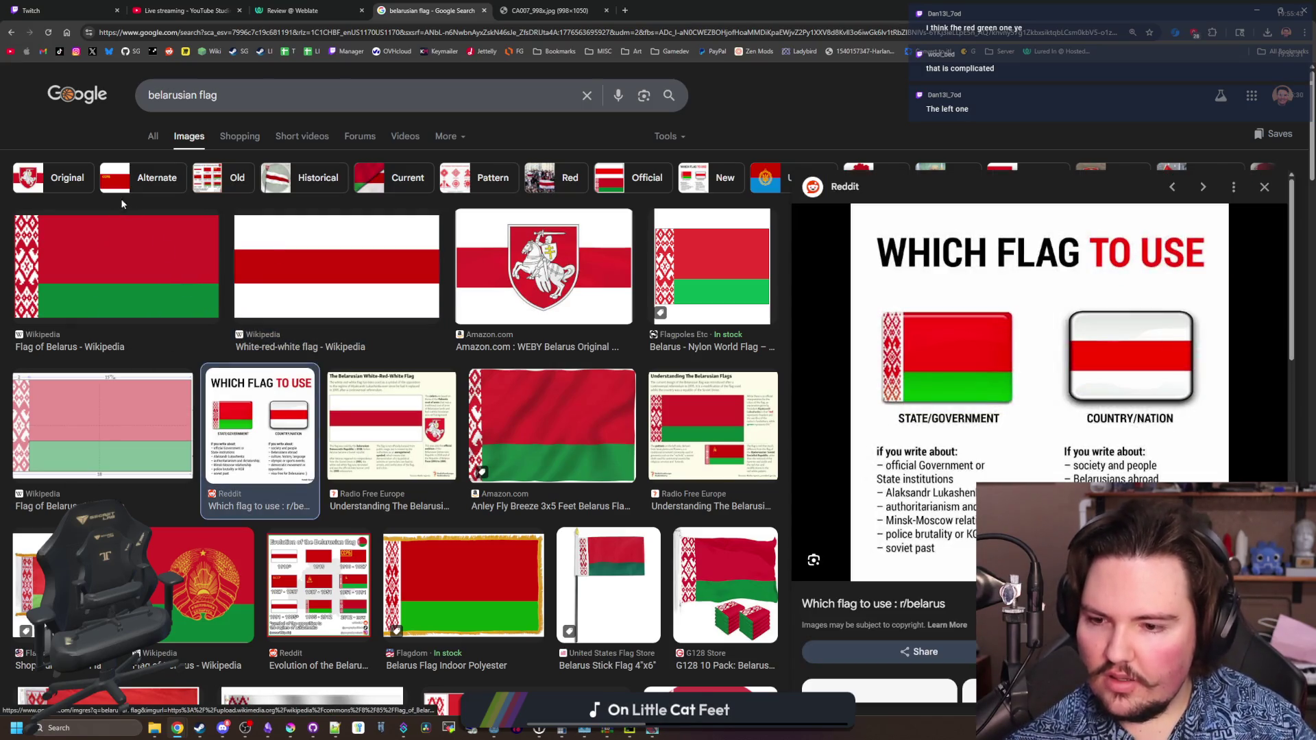
click(155, 129)
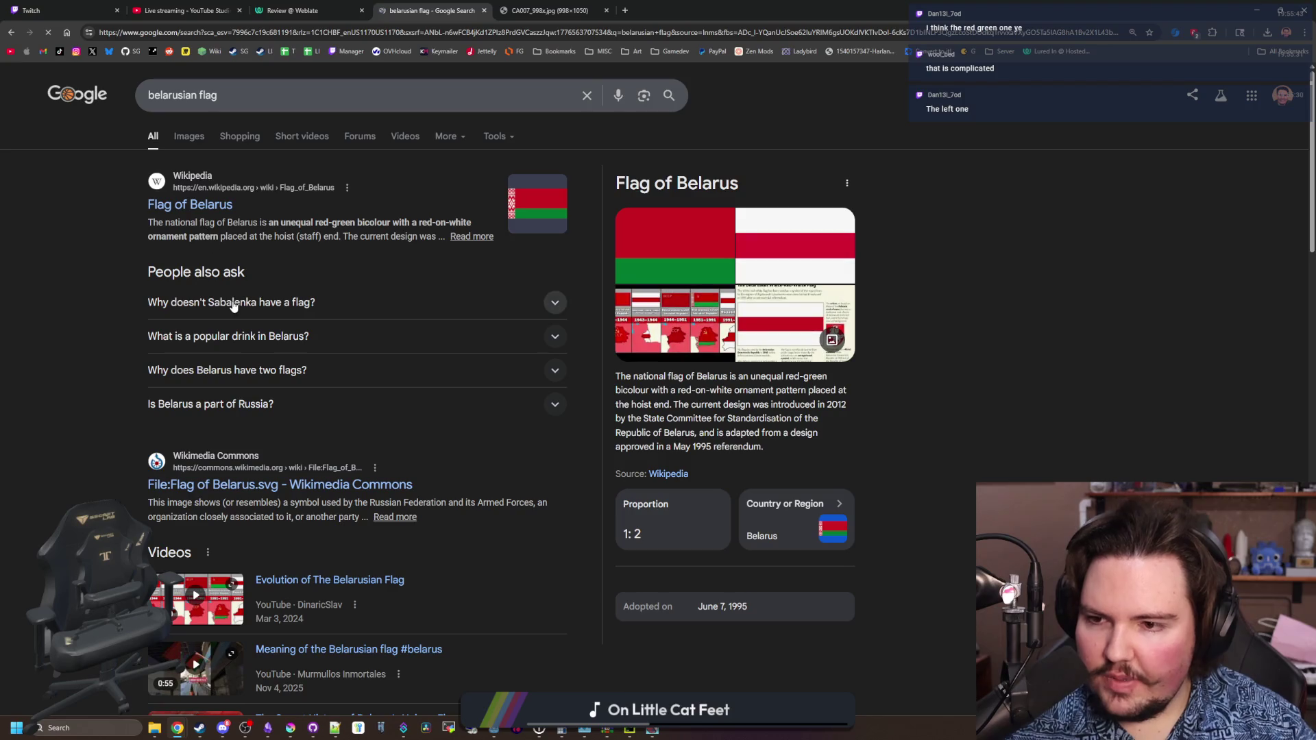
click(229, 204)
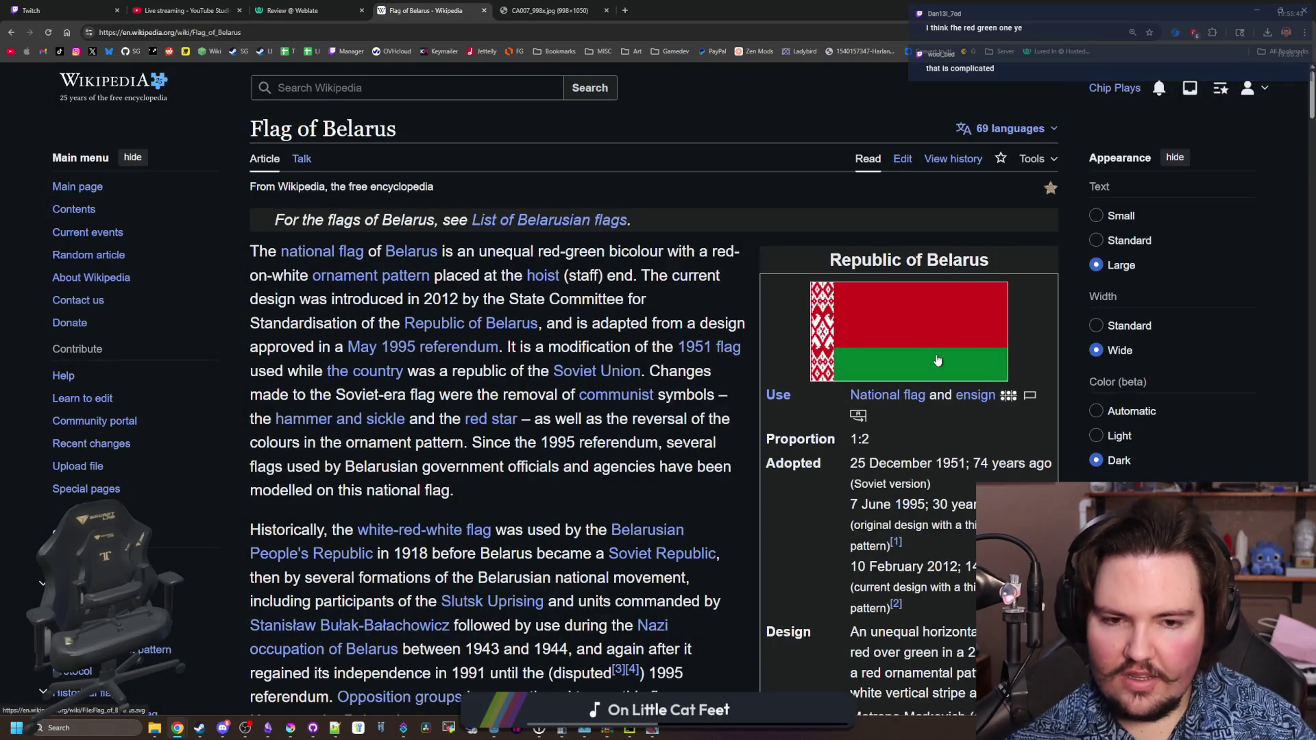
Scroll the Flag of Belarus article down to its historical flags, then go back to Google.
scroll(937, 360, down, 20)
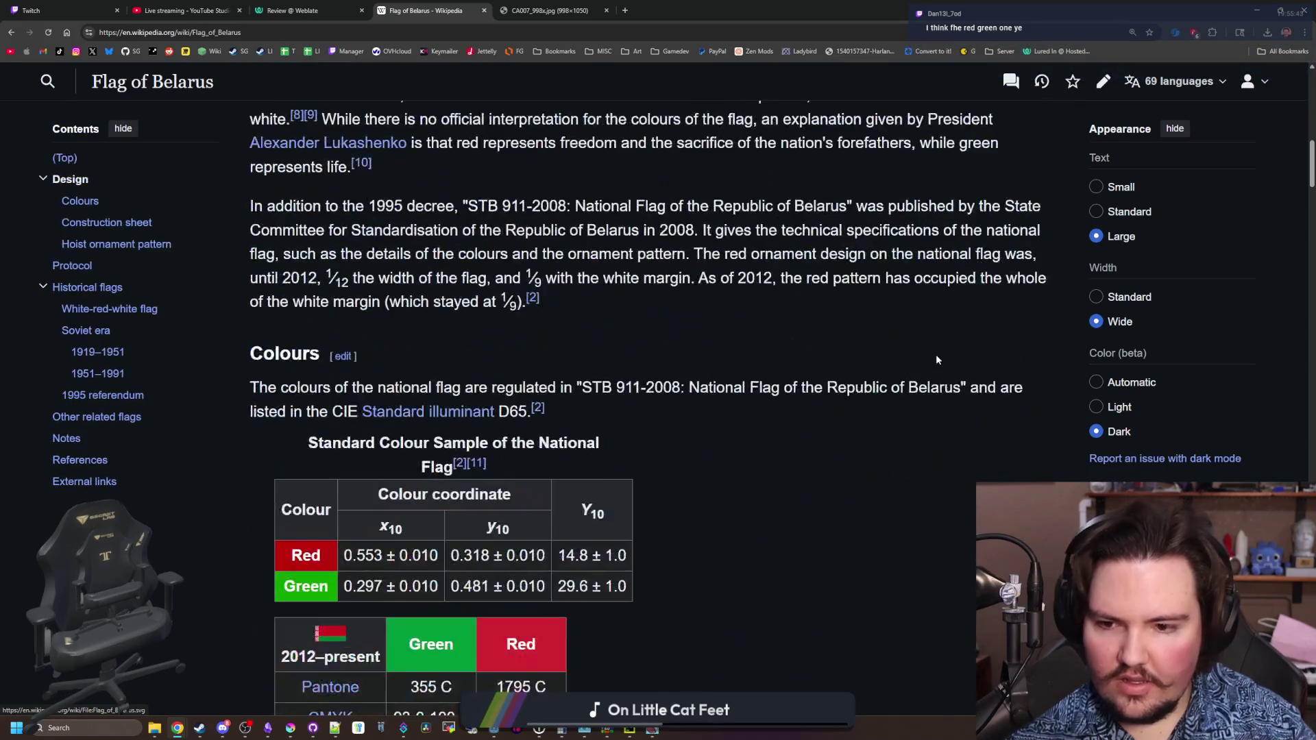
scroll(626, 301, down, 20)
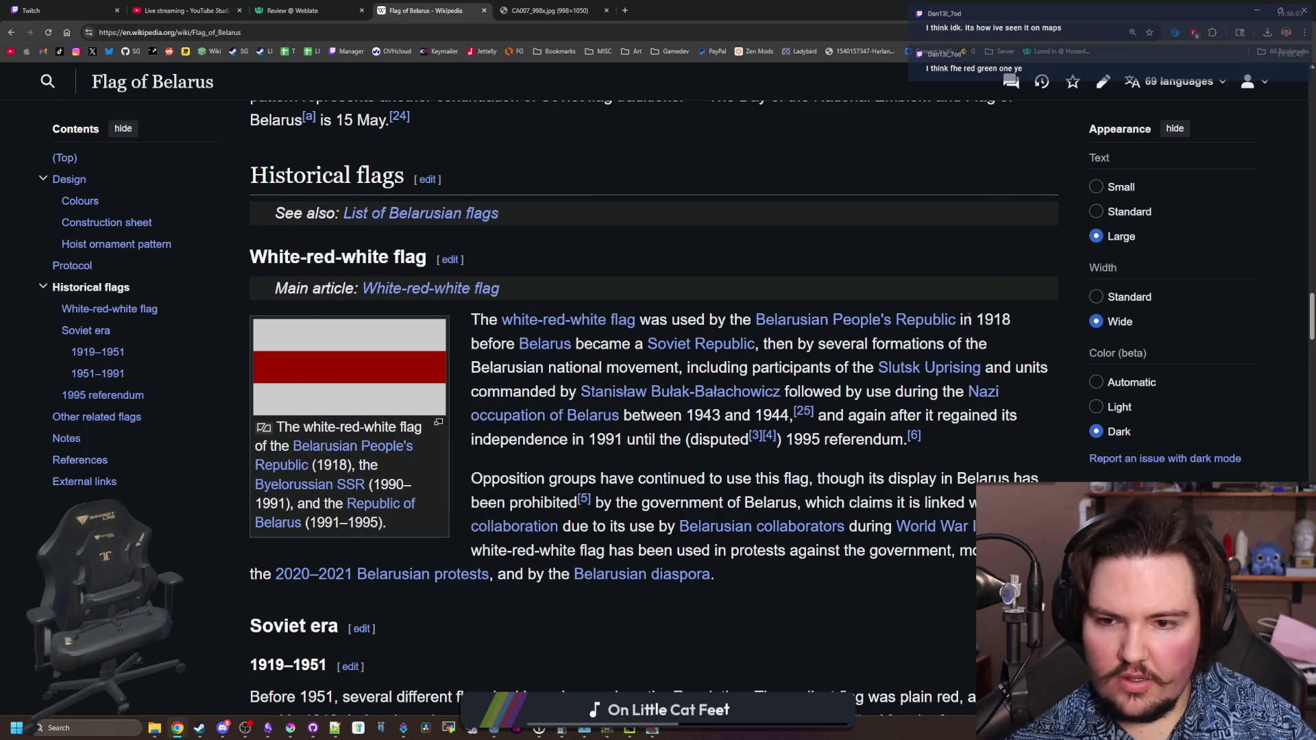
key(alt+Left)
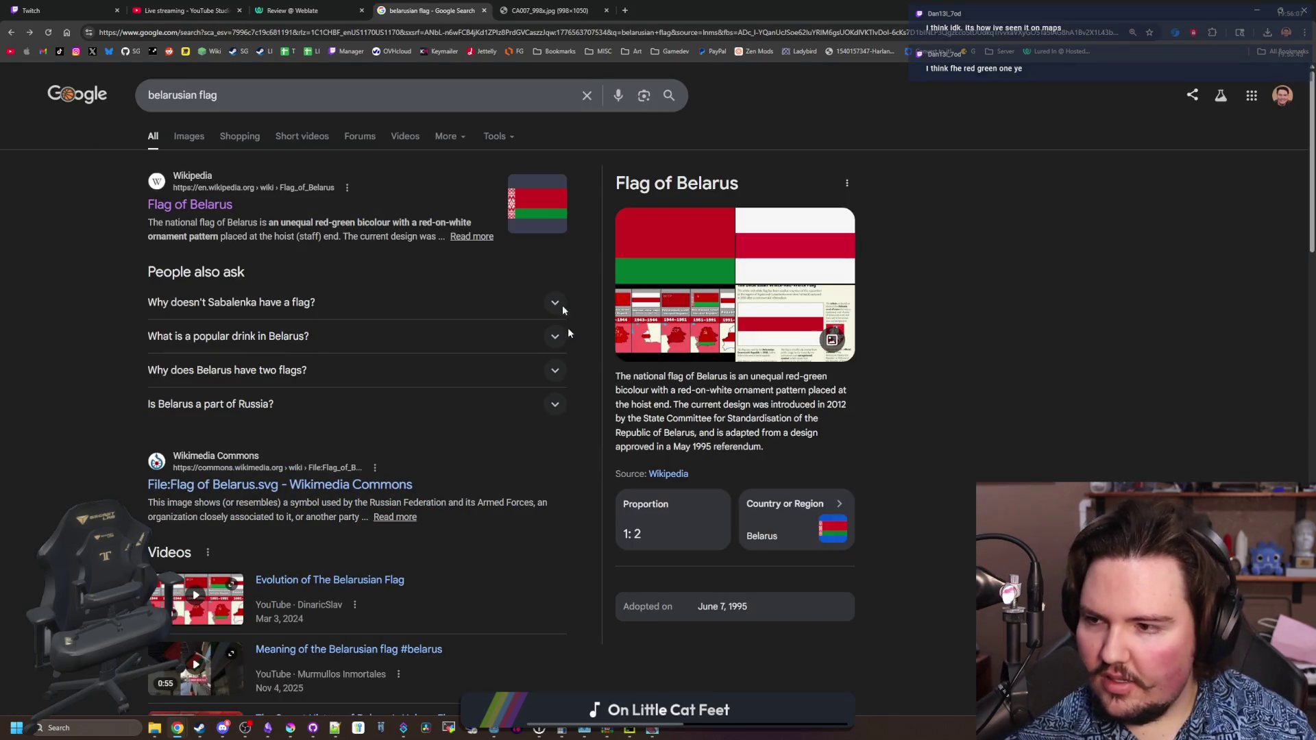
Copy the Flag of Belarus image from Google Images to the clipboard.
click(188, 137)
click(198, 285)
right_click(983, 285)
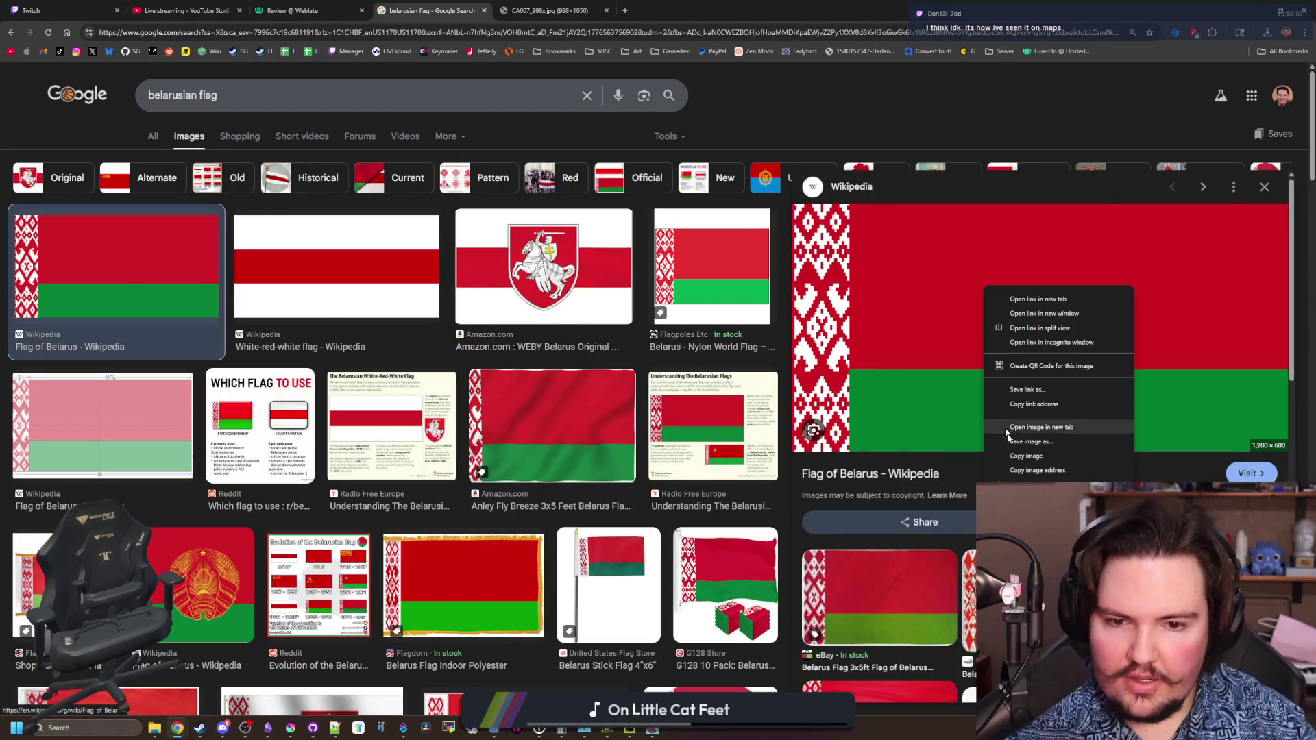
click(1033, 455)
Return to Krita and cancel the Open Images dialog.
key(alt+Tab)
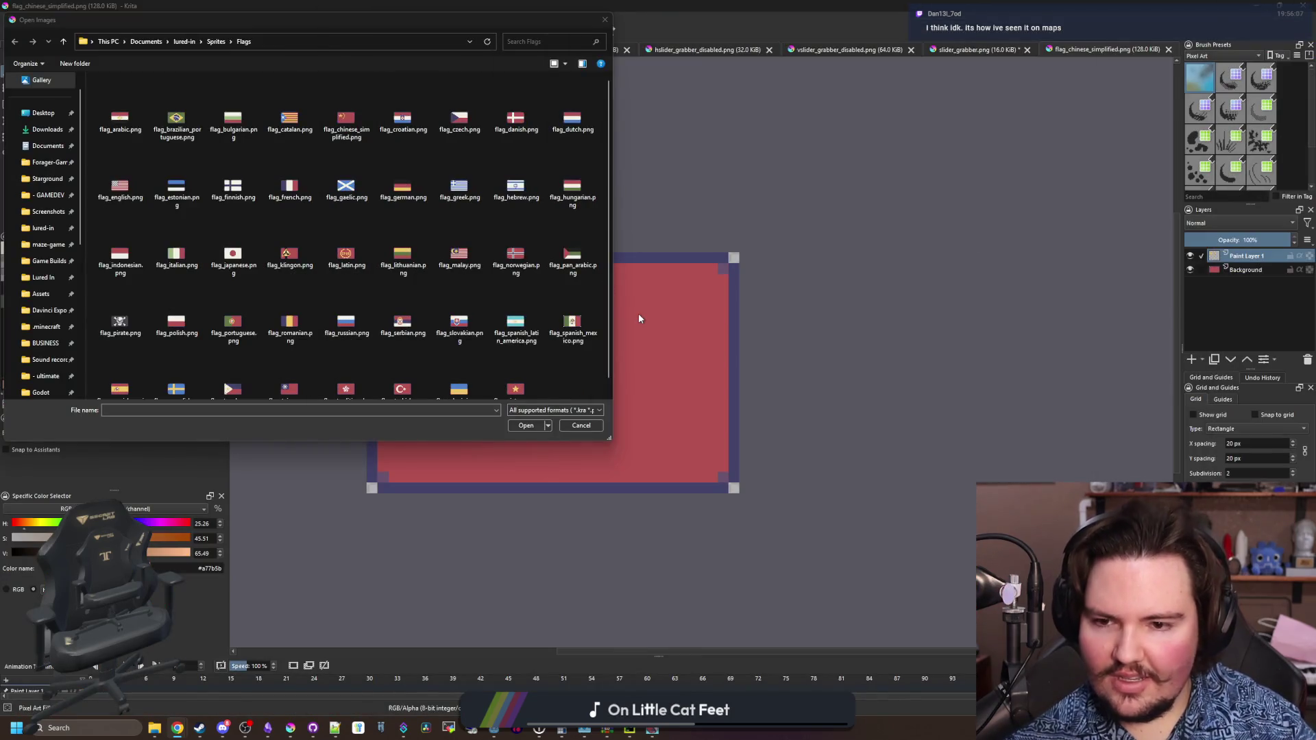
click(581, 425)
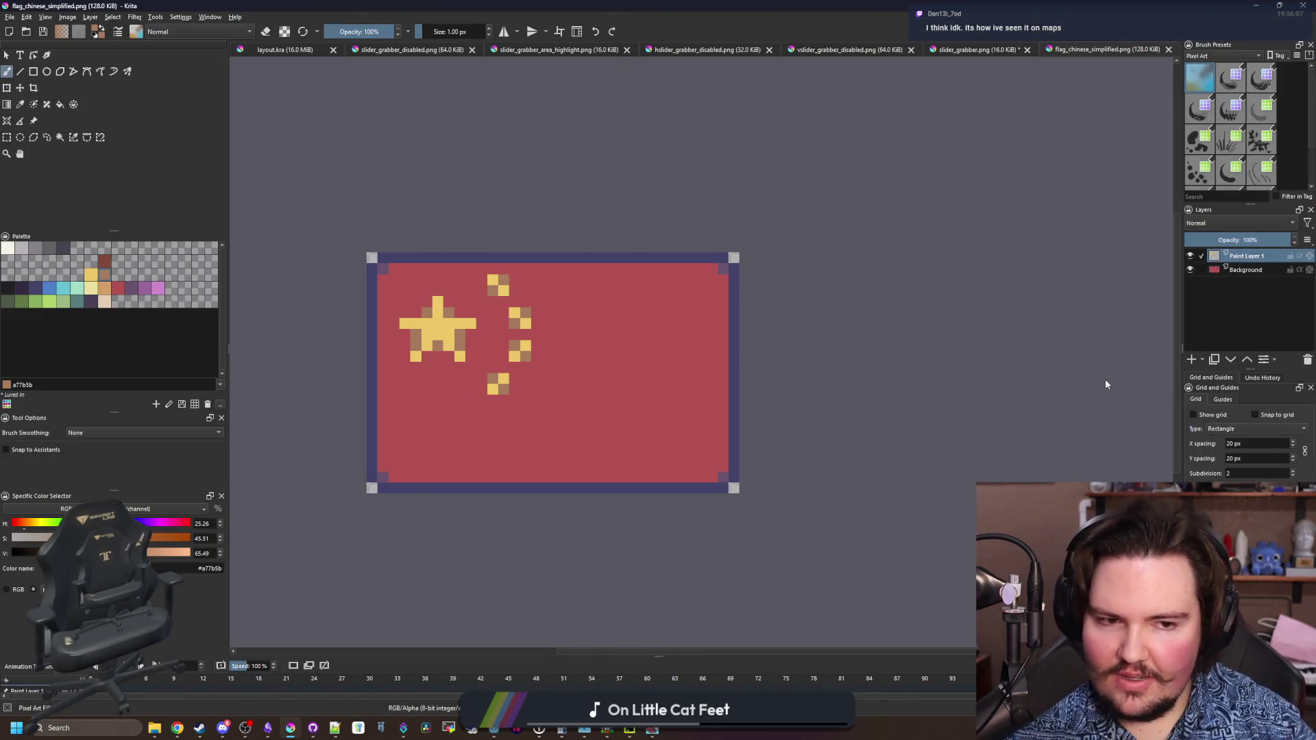
click(1191, 359)
Attempt to paste the copied flag, then cancel the Import SVG prompt and dismiss the error.
key(ctrl+s)
click(650, 369)
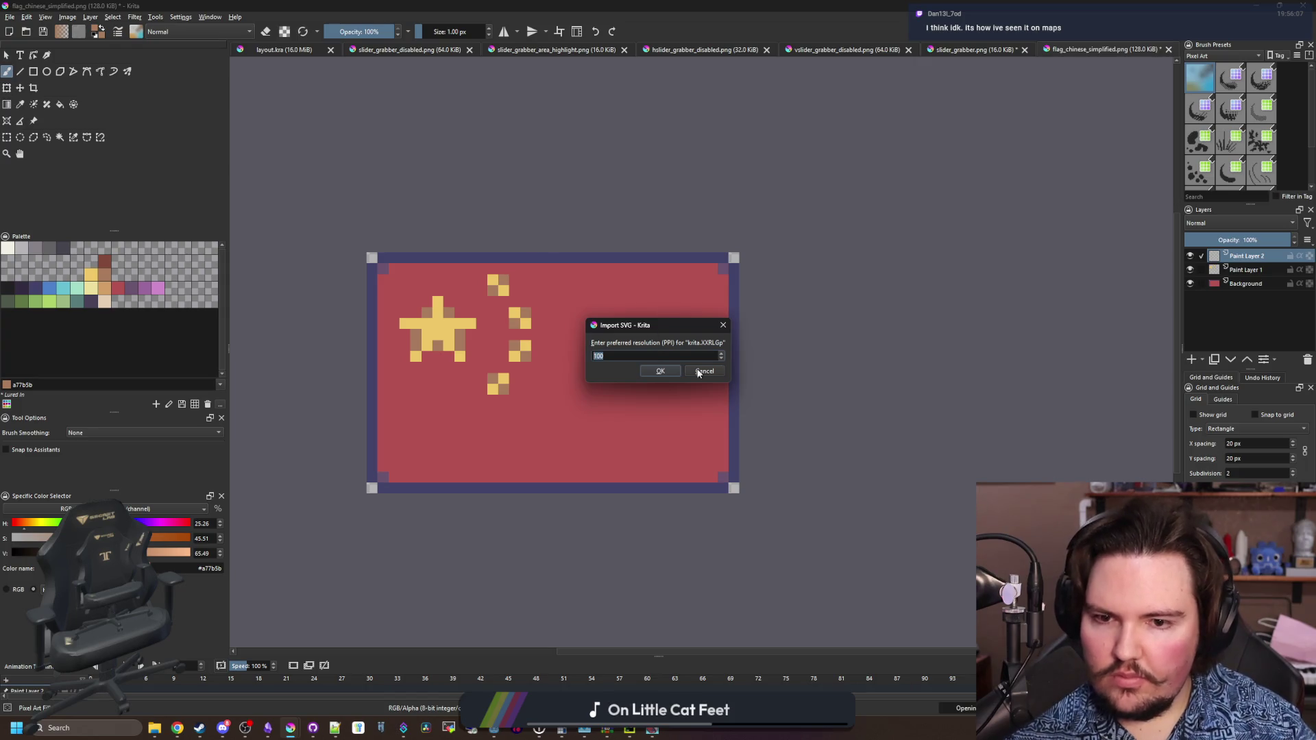
click(715, 375)
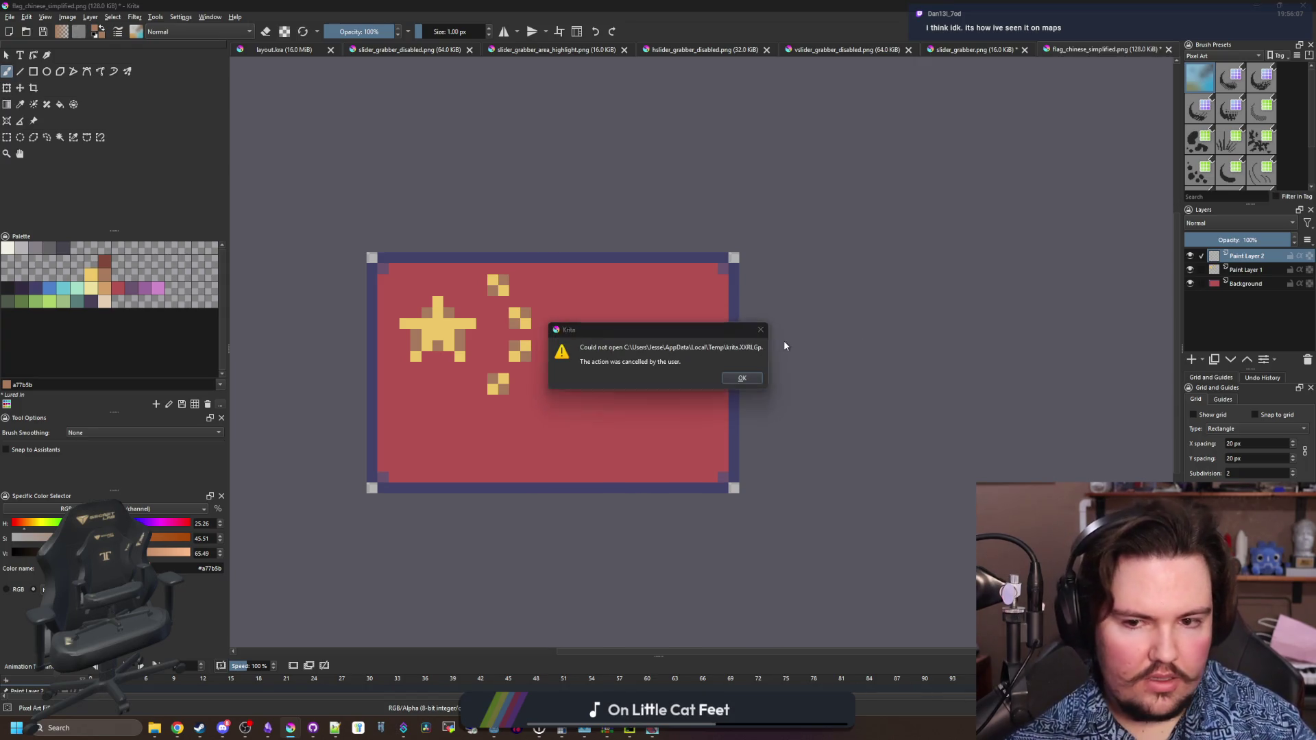
click(746, 374)
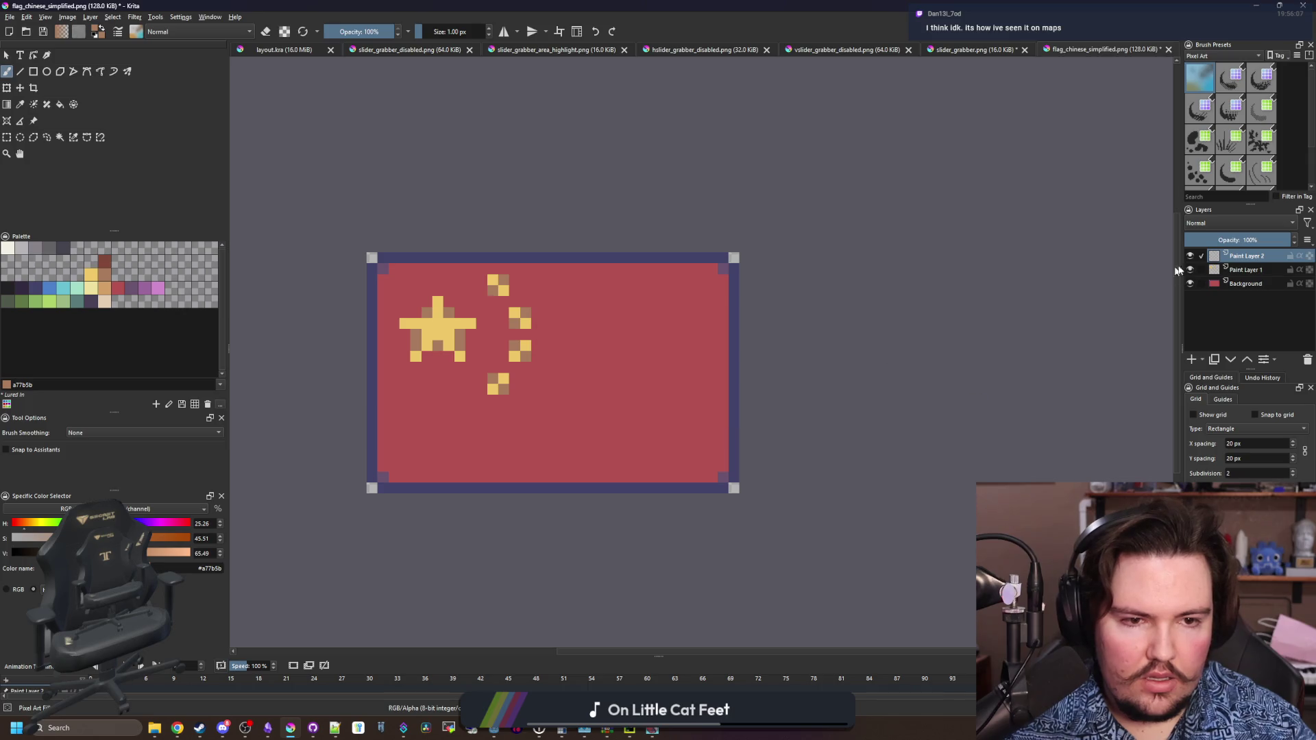
Merge Paint Layer 2 and Paint Layer 1 down into the Background layer.
right_click(1248, 257)
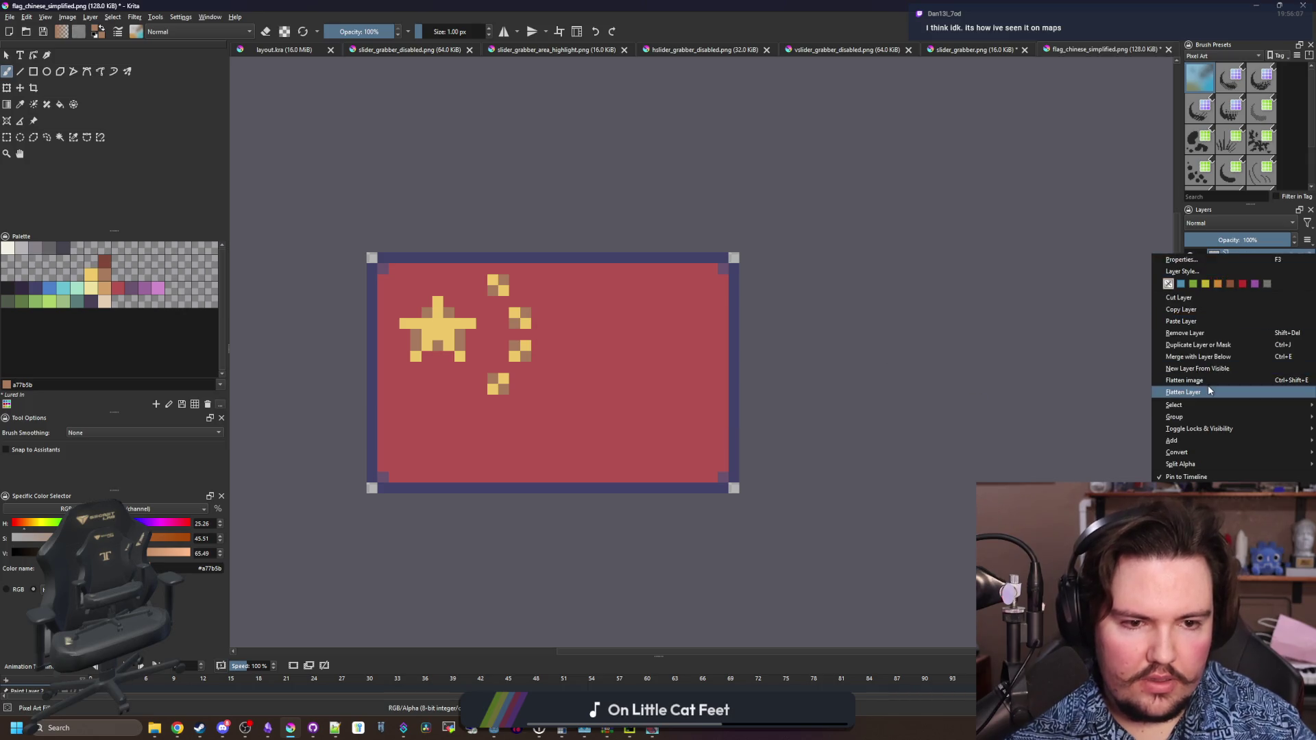
click(1230, 354)
right_click(1245, 259)
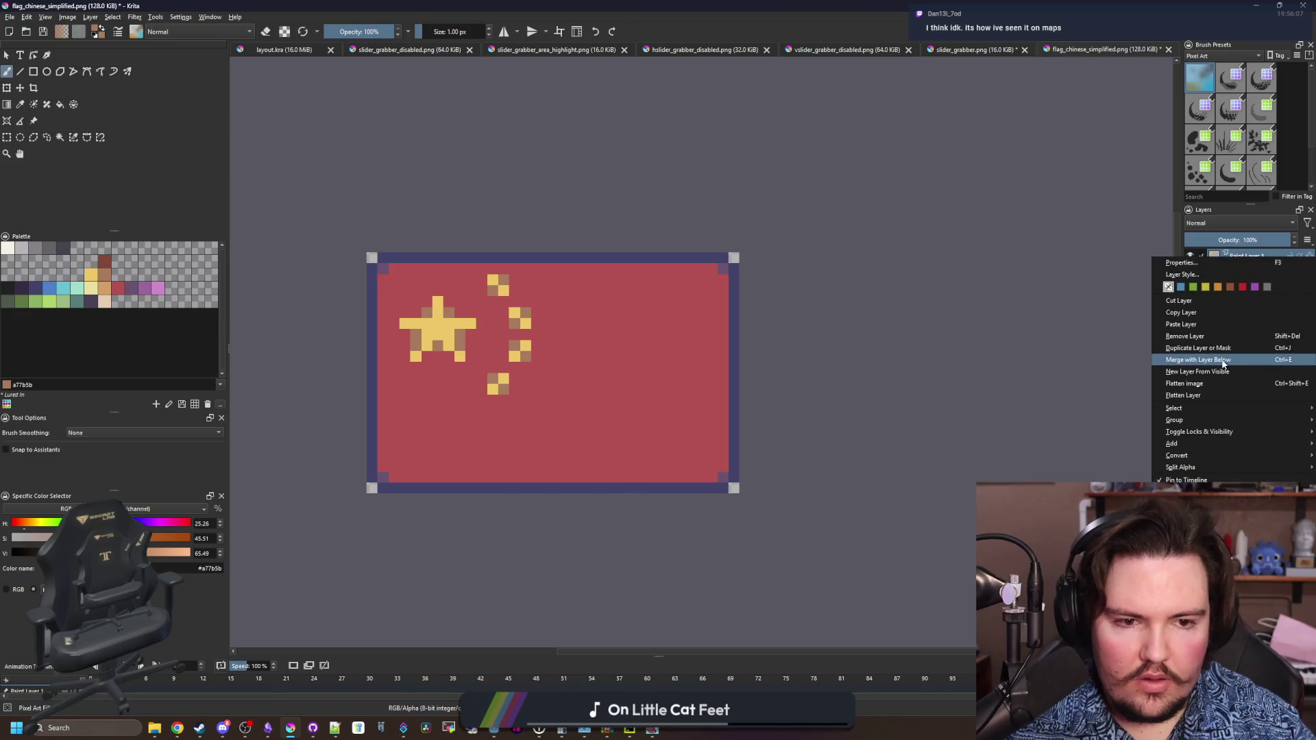
click(1216, 370)
click(9, 17)
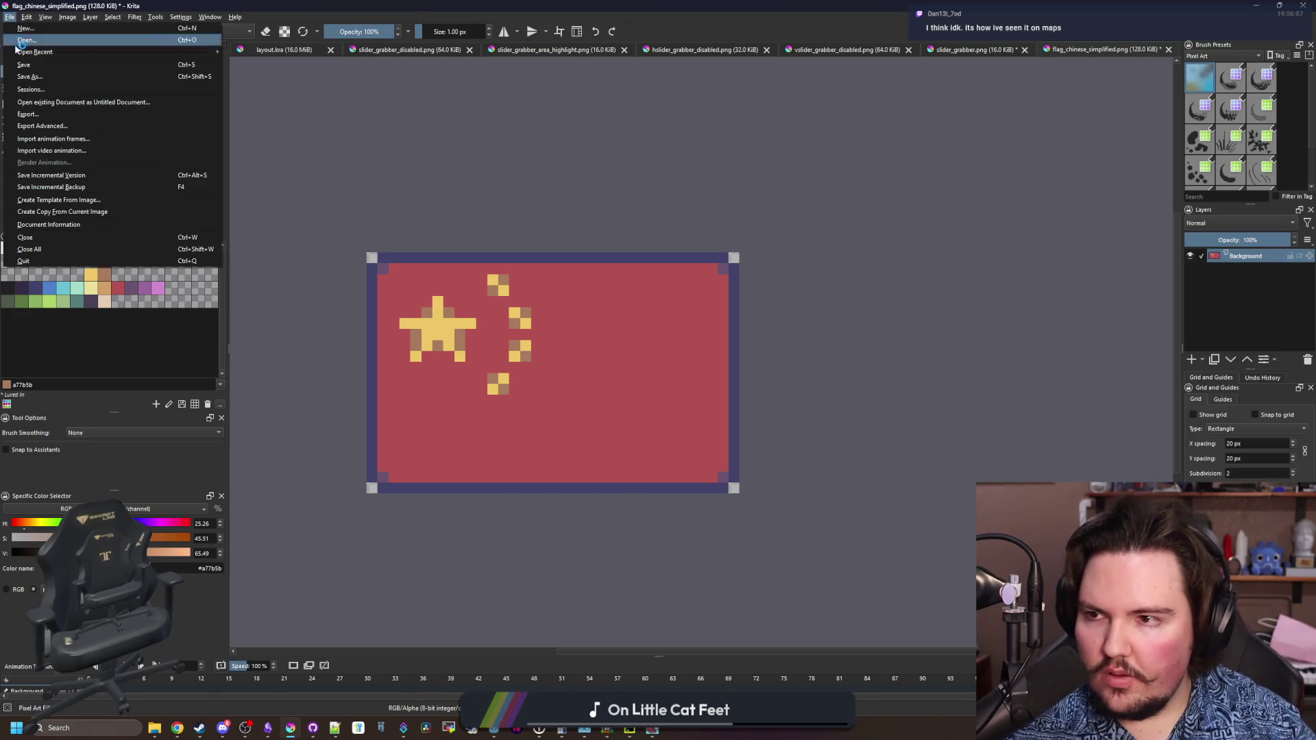
Save the image as flag_belarusian.png in the Flags folder, then sample the flag red.
click(31, 71)
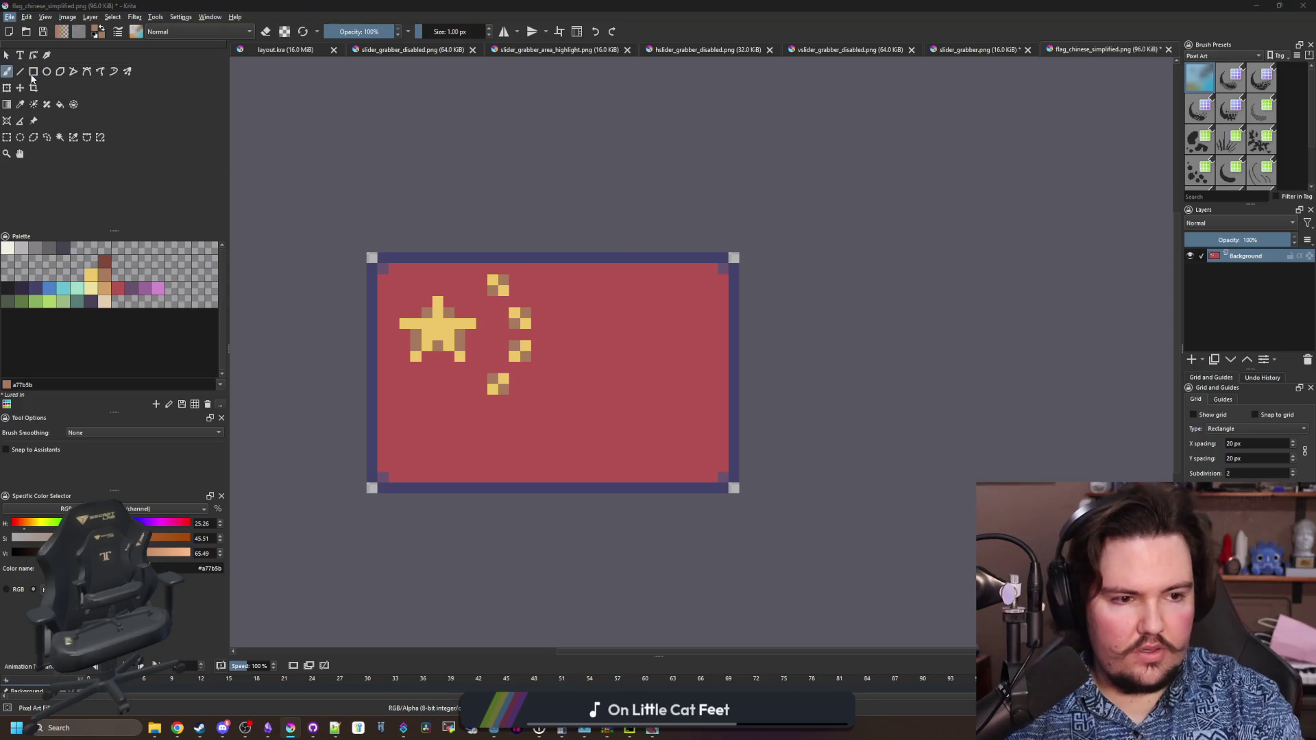
text(flag_belarus)
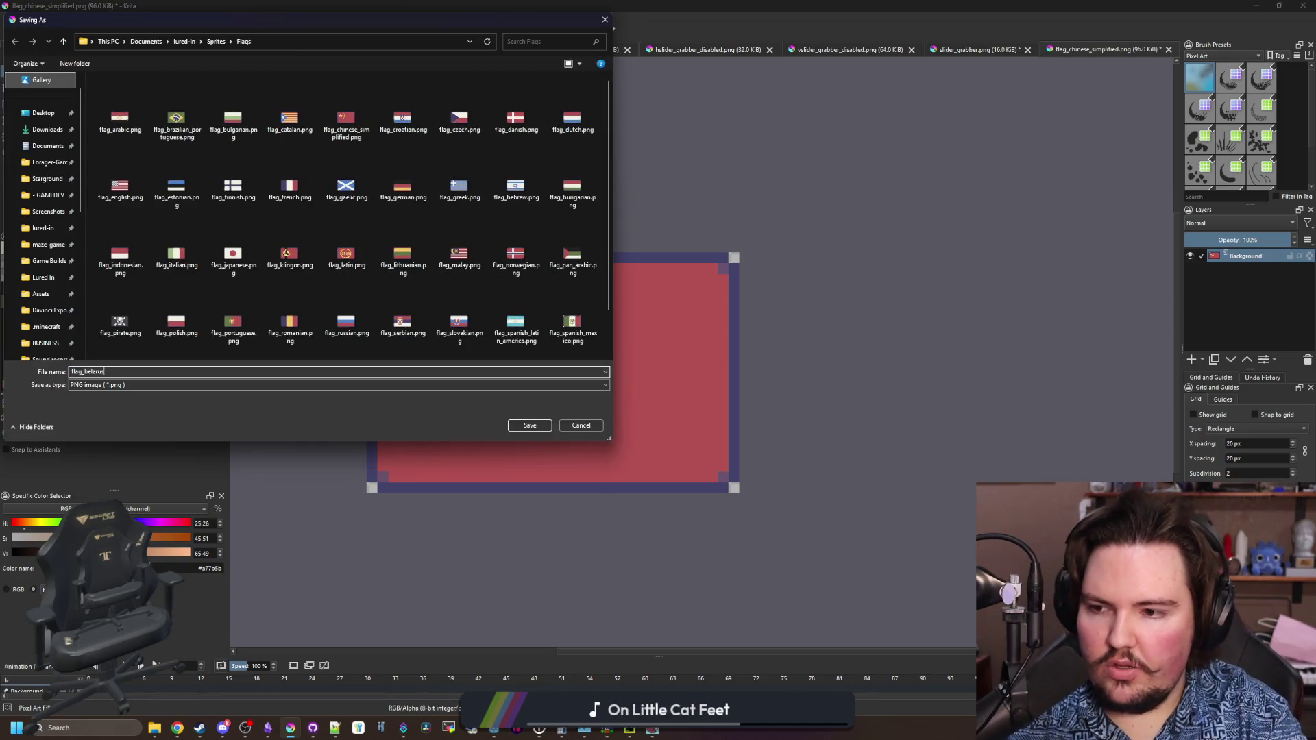
key(Return)
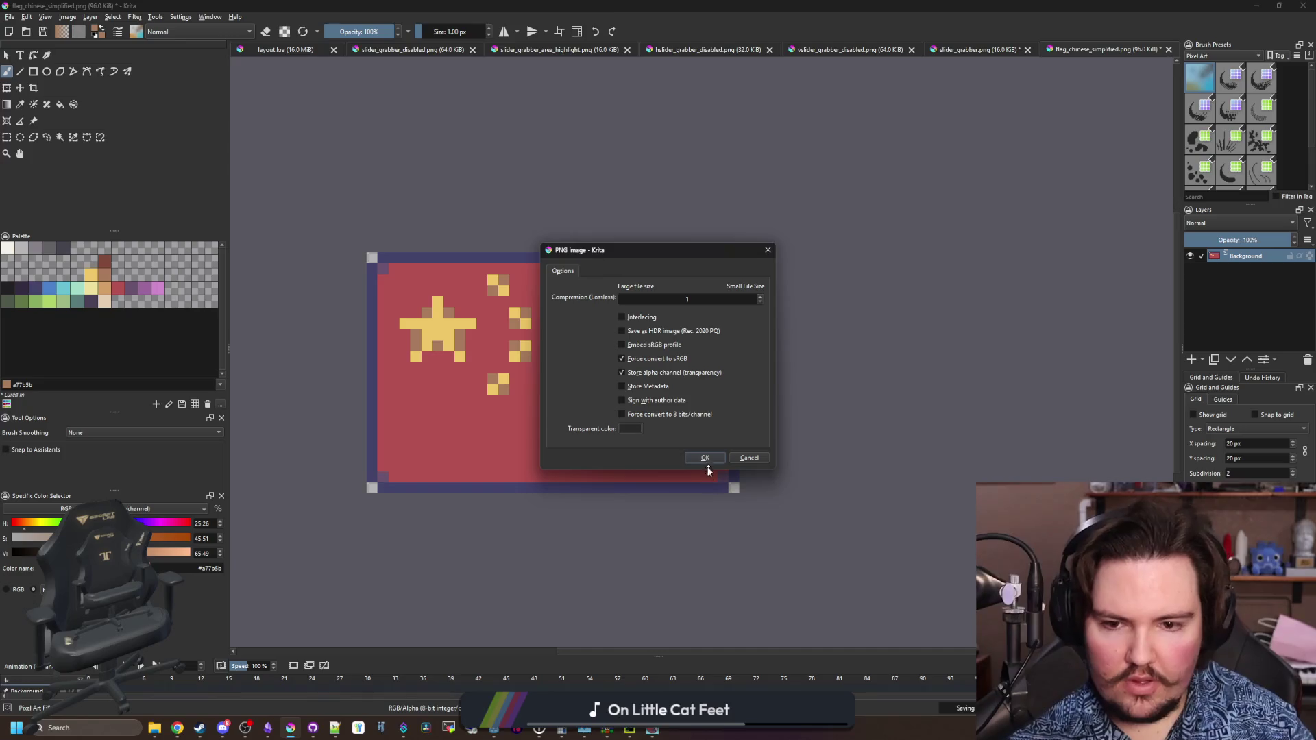
click(705, 458)
key(p)
click(586, 369)
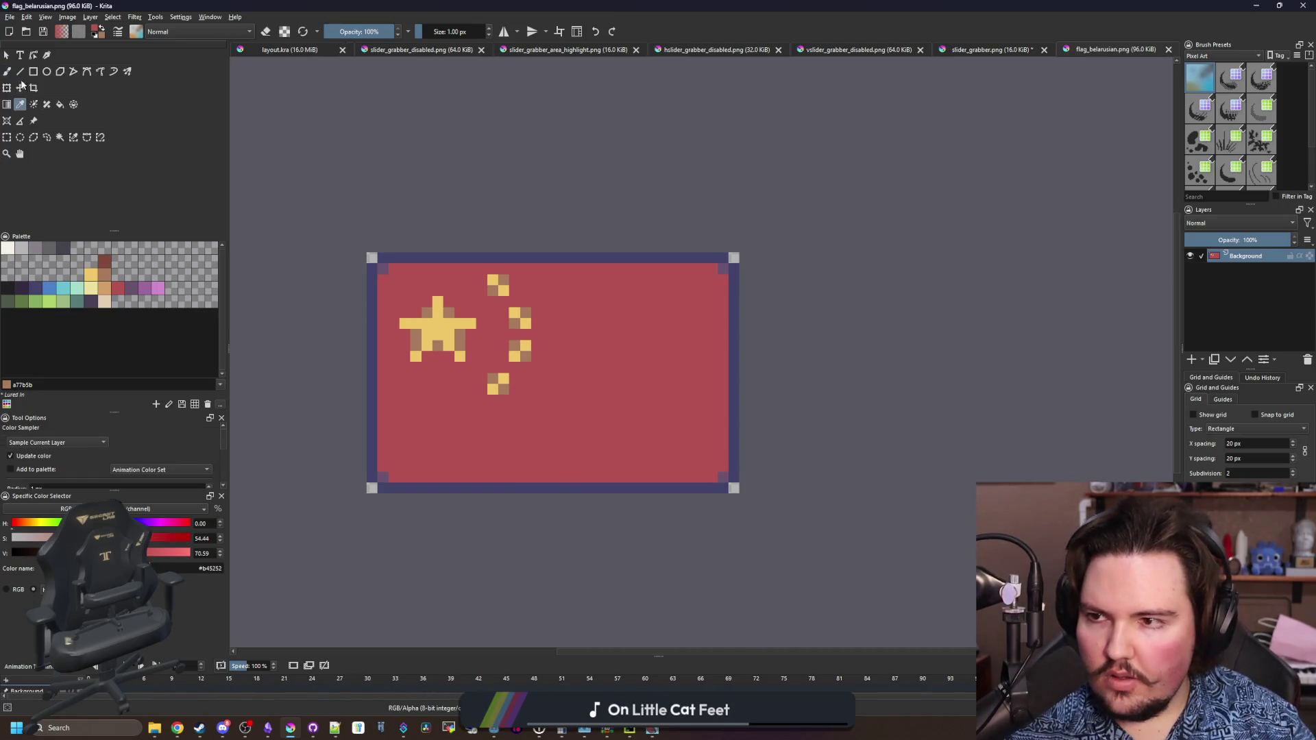
Cover the yellow star emblem with a filled red rectangle, leaving a plain red field.
click(33, 71)
scroll(441, 329, up, 2)
drag(336, 199, 687, 481)
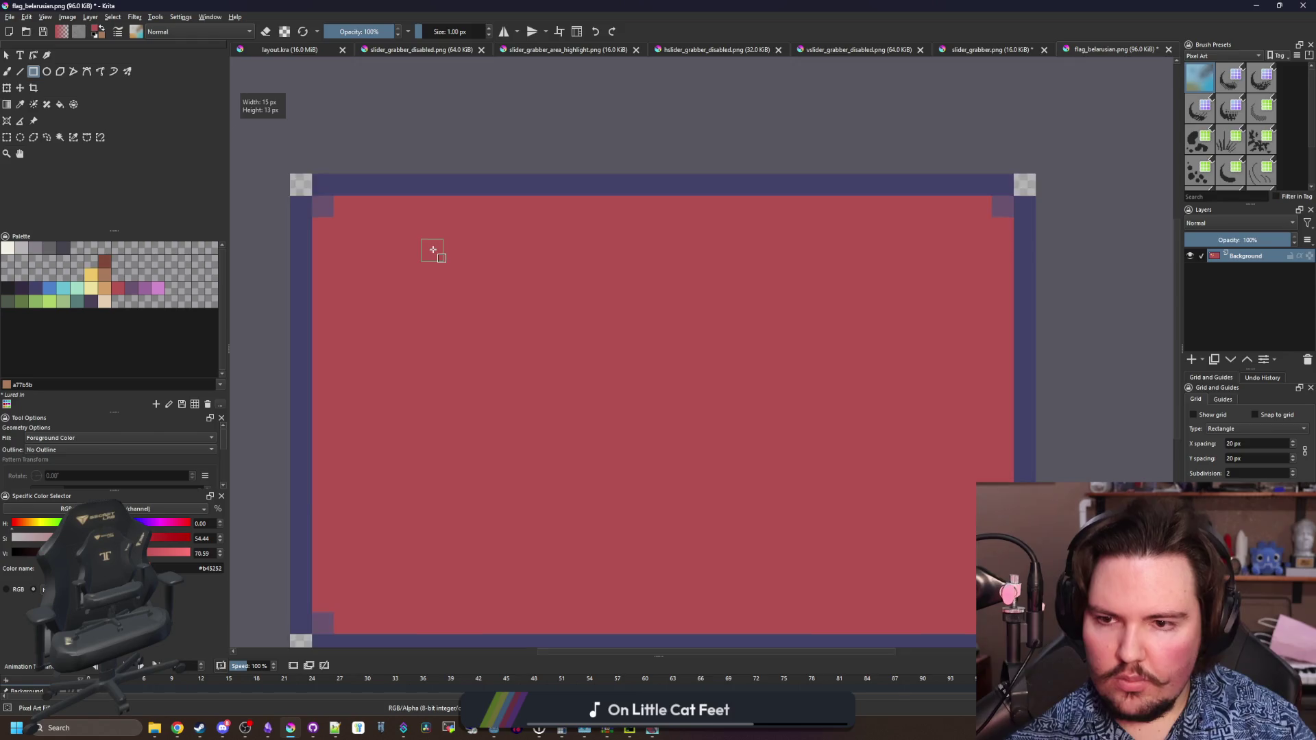
scroll(479, 312, down, 3)
scroll(479, 312, up, 1)
key(alt+Tab)
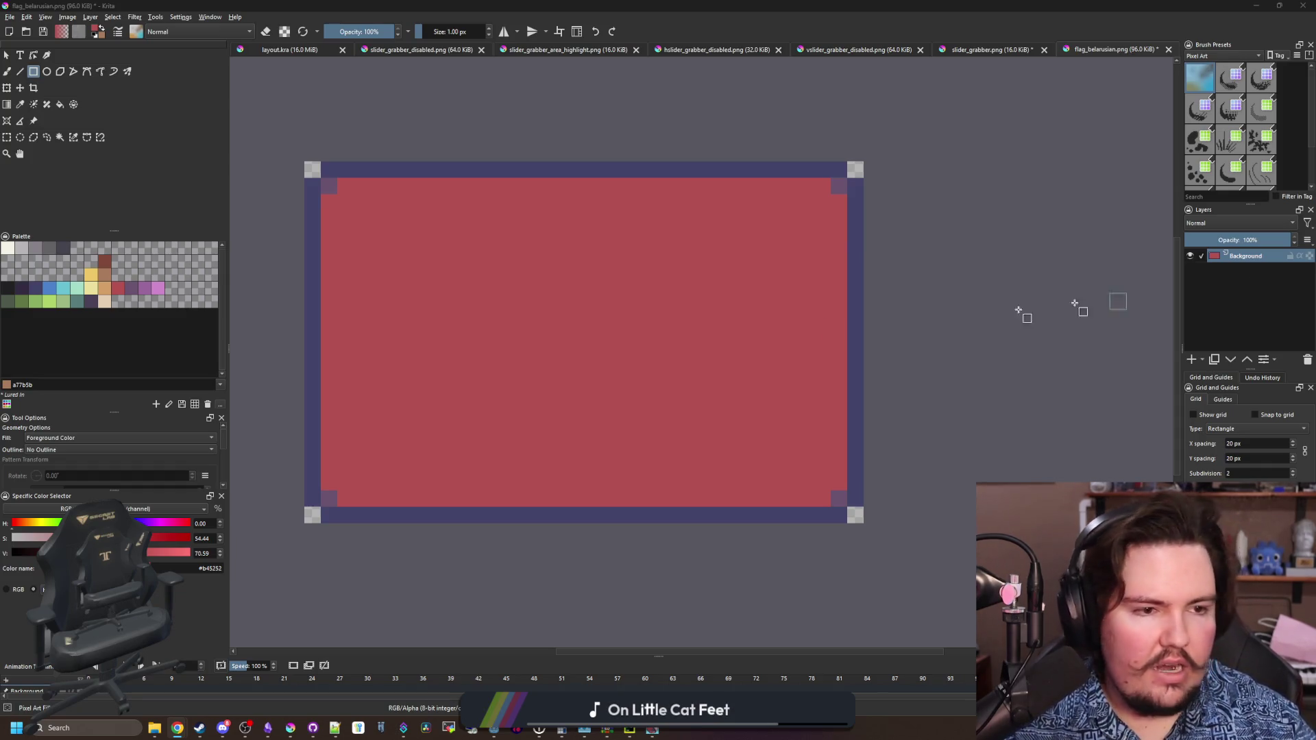
scroll(602, 321, down, 2)
click(22, 302)
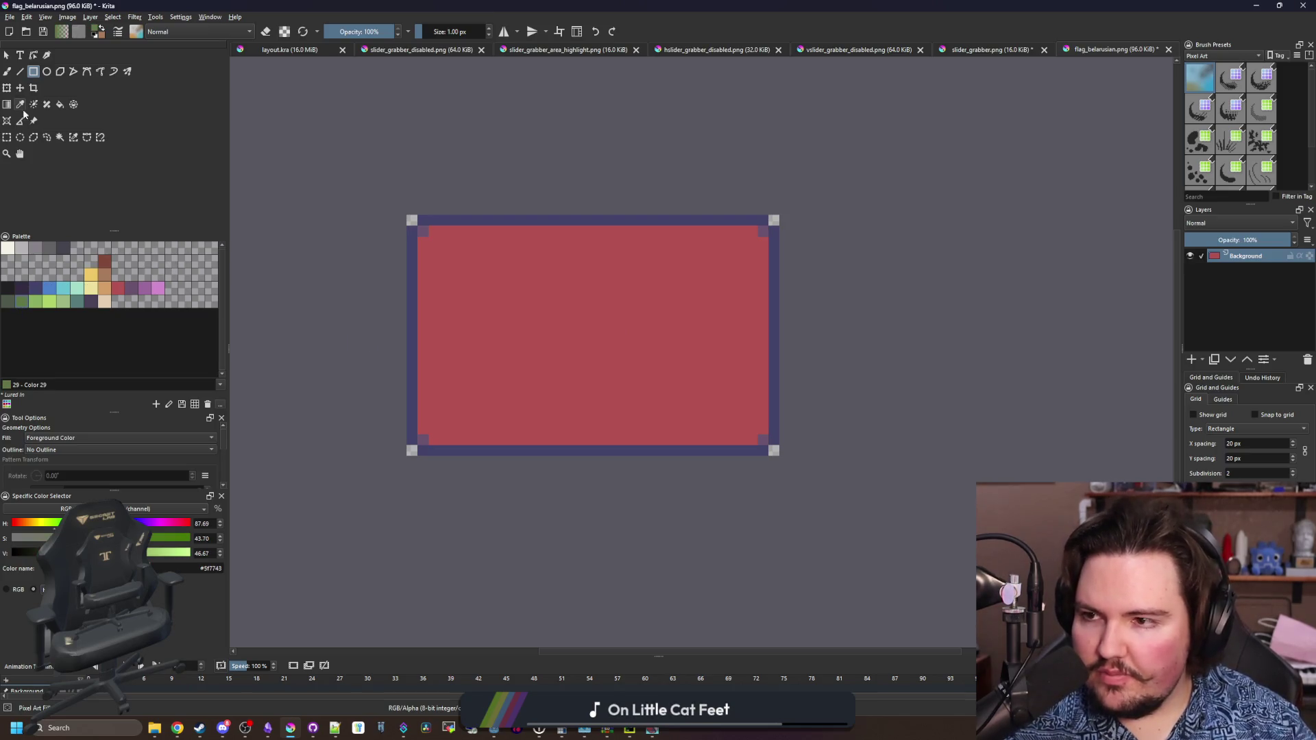
Draw a green band along the bottom and an off-white vertical stripe near the left.
mouse_move(423, 440)
mouse_down()
mouse_move(763, 390)
mouse_move(758, 370)
mouse_move(418, 445)
mouse_up()
scroll(542, 331, up, 1)
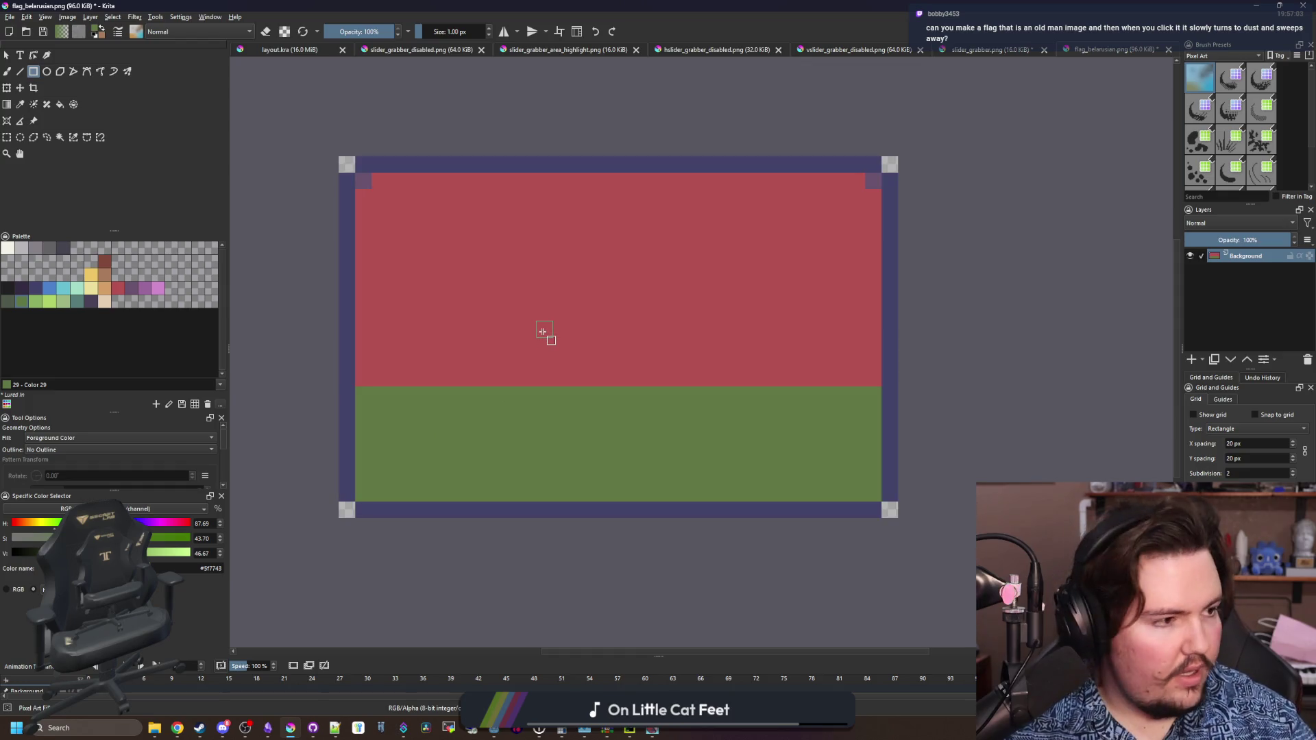
scroll(376, 312, up, 1)
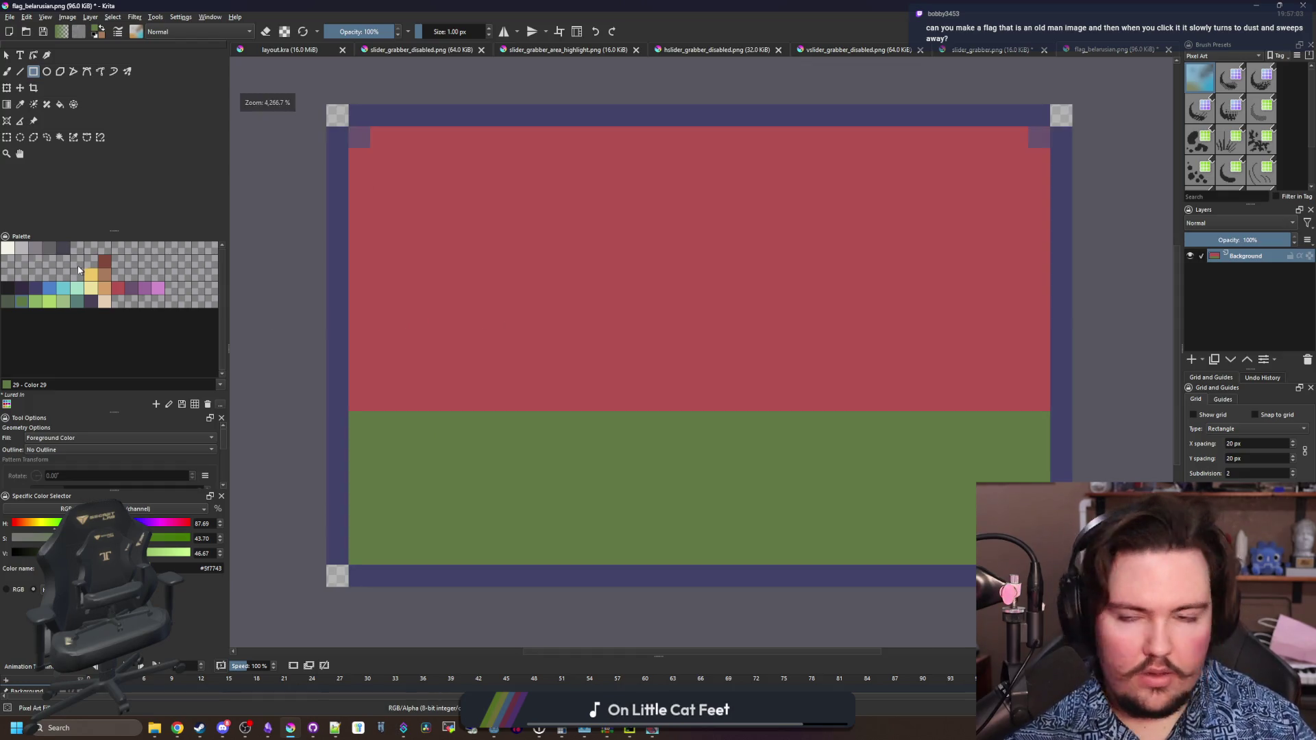
click(9, 249)
drag(352, 133, 449, 564)
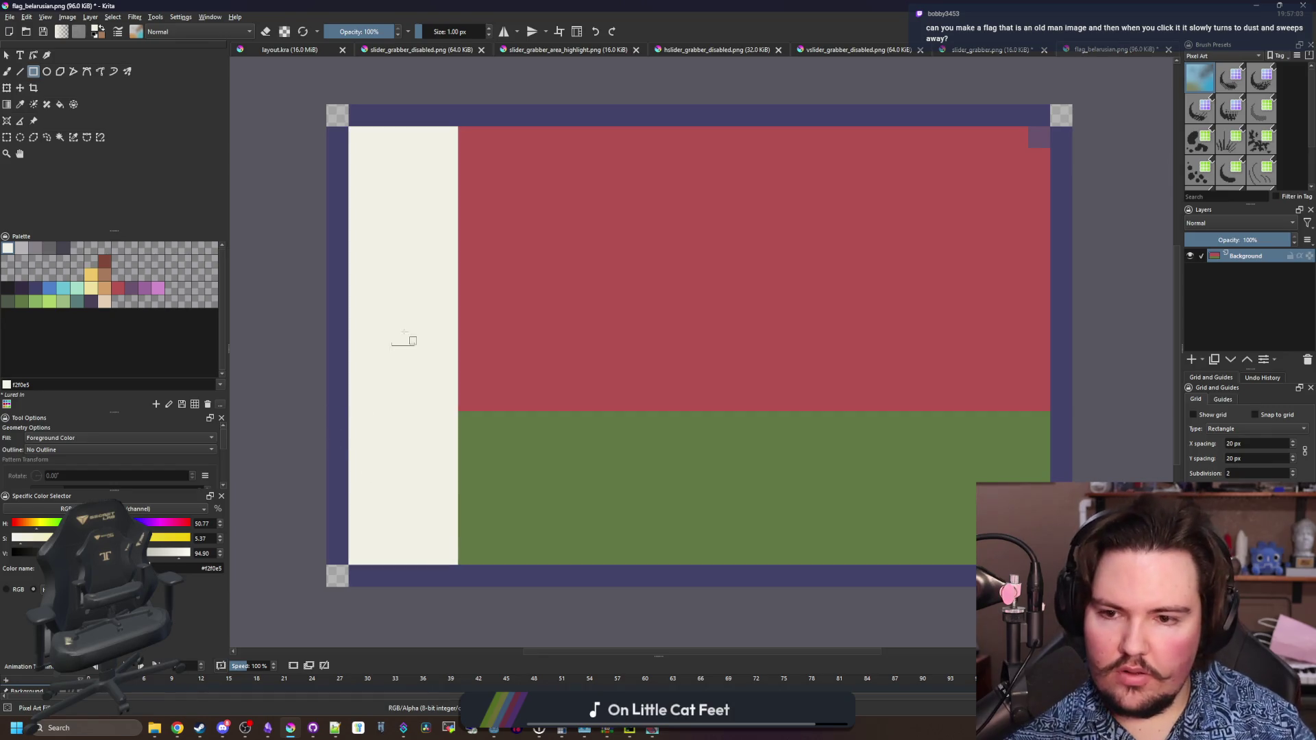
scroll(415, 230, down, 6)
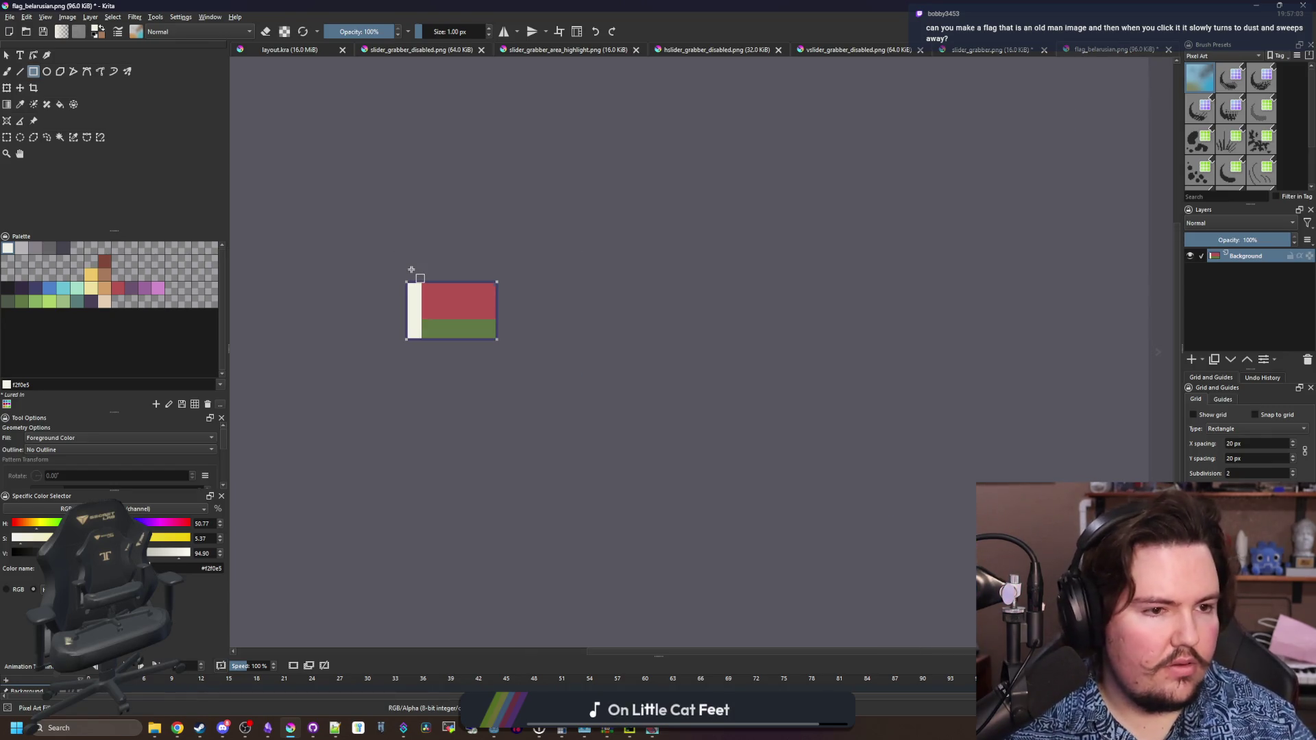
scroll(420, 303, up, 5)
With the pixel brush, paint a red row along the green band's top edge.
drag(530, 341, 530, 341)
key(b)
ctrl+click(530, 340)
drag(453, 399, 720, 404)
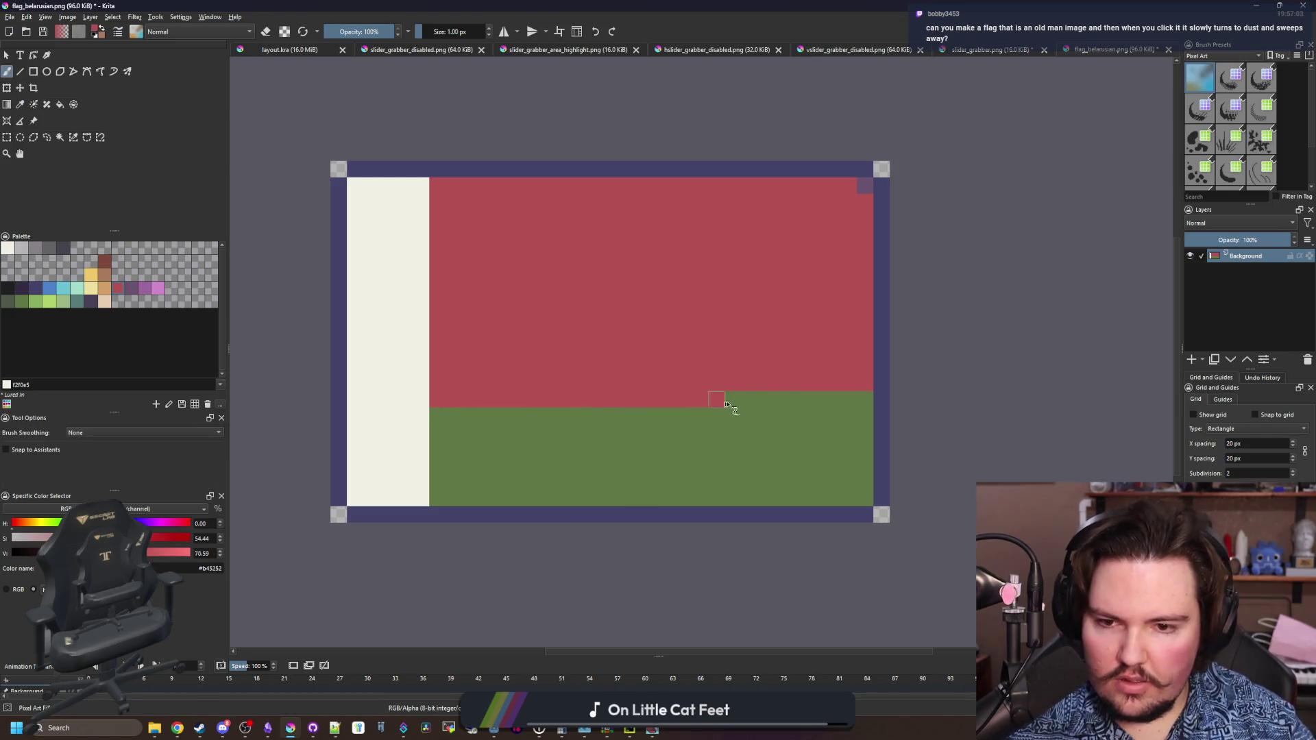
scroll(720, 397, down, 2)
scroll(493, 340, up, 8)
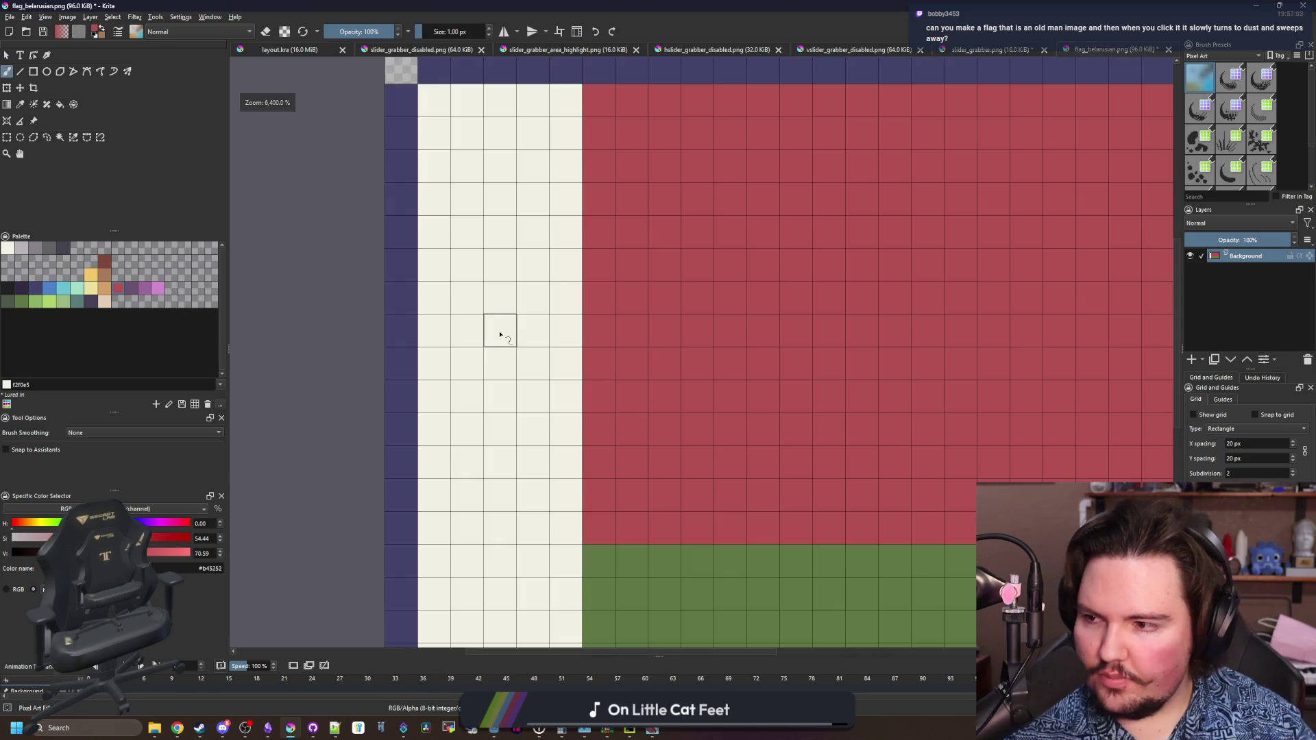
Paint a red line down the white stripe's left edge and widen the off-white stripe rightward.
drag(556, 228, 581, 379)
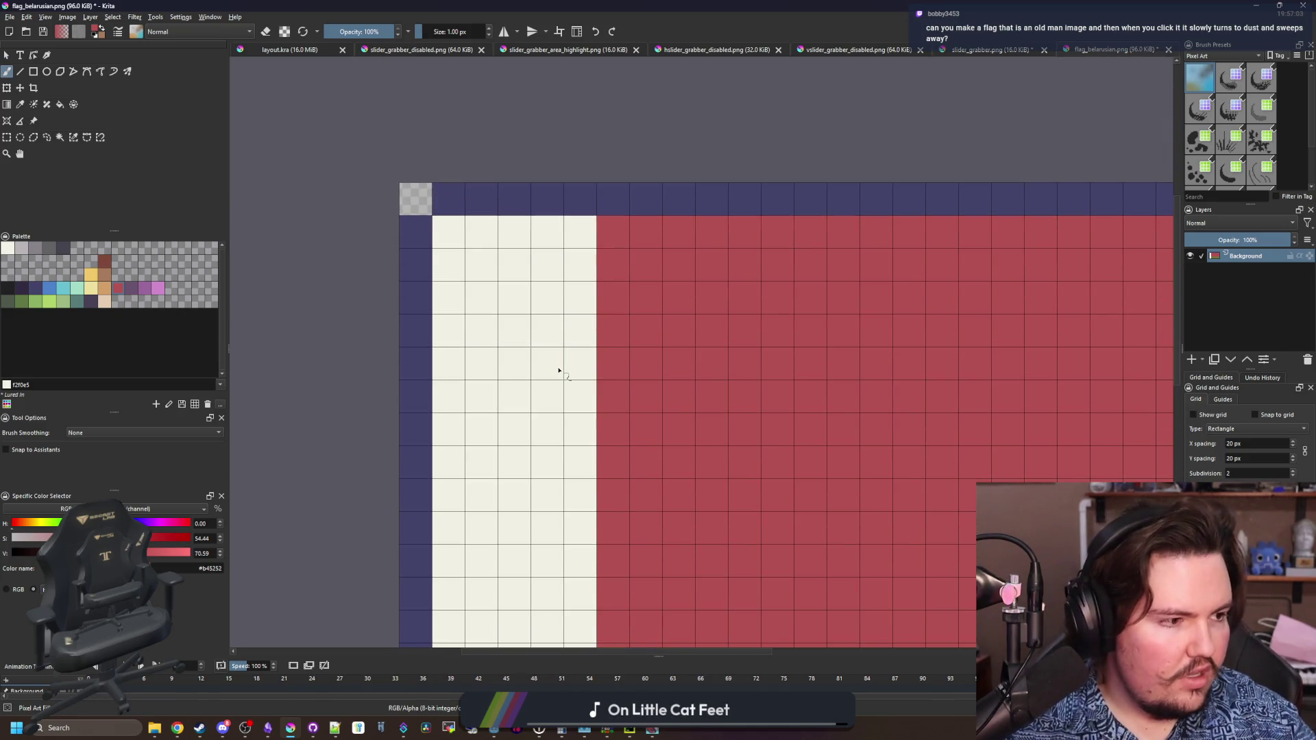
scroll(558, 371, down, 2)
drag(449, 182, 451, 593)
ctrl+click(528, 435)
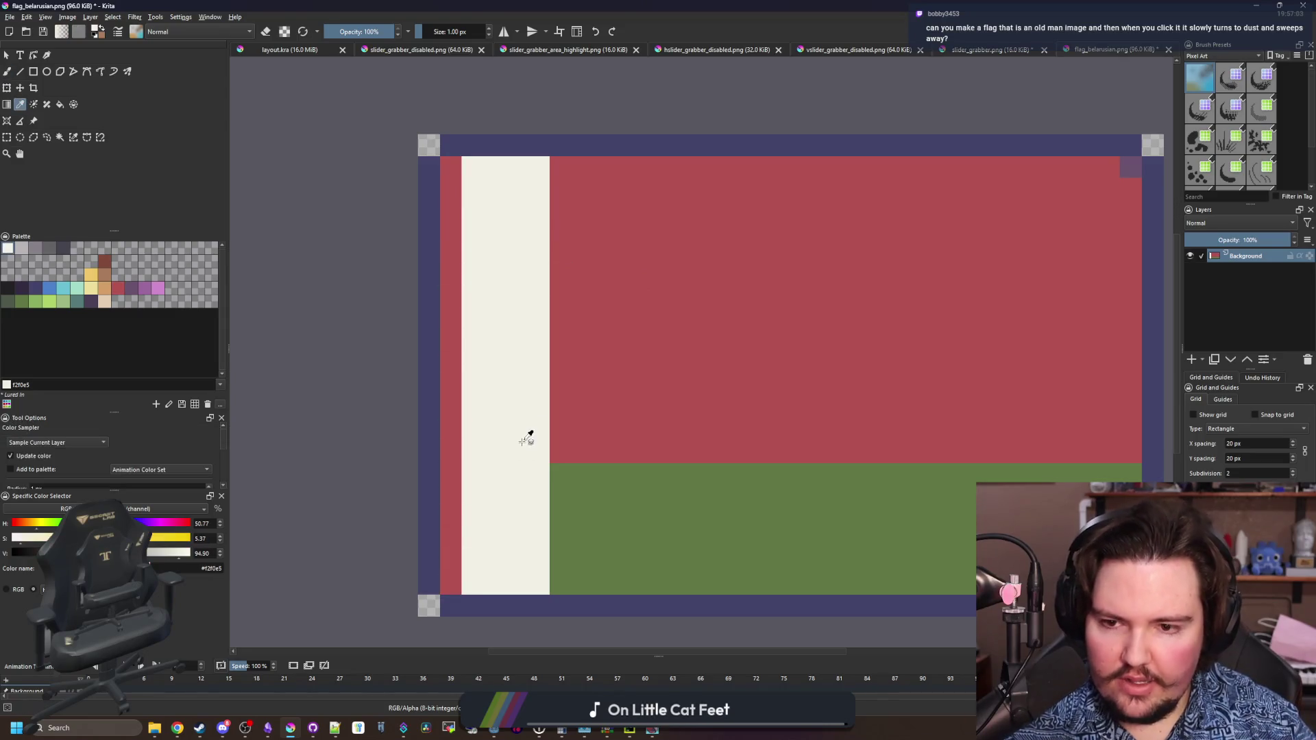
drag(562, 165, 563, 581)
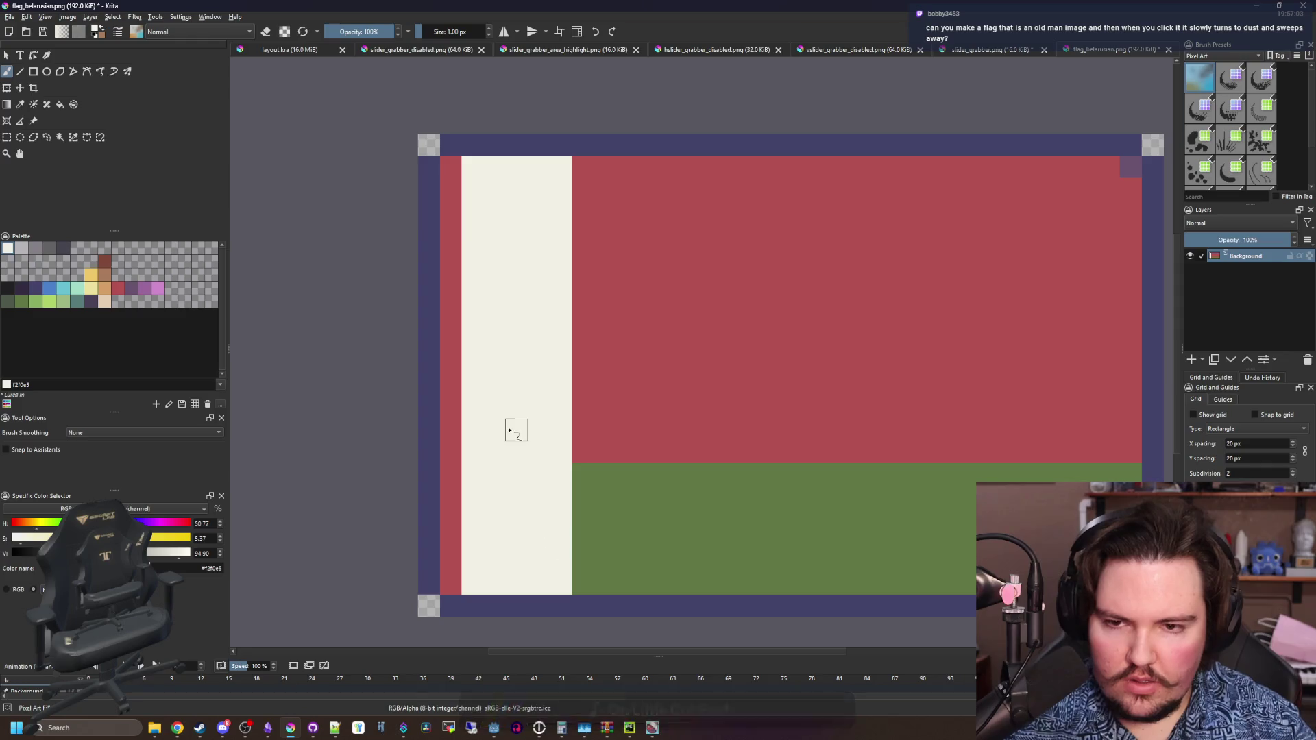
Sample the flag red and paint a red pixel diamond in the white stripe.
key(p)
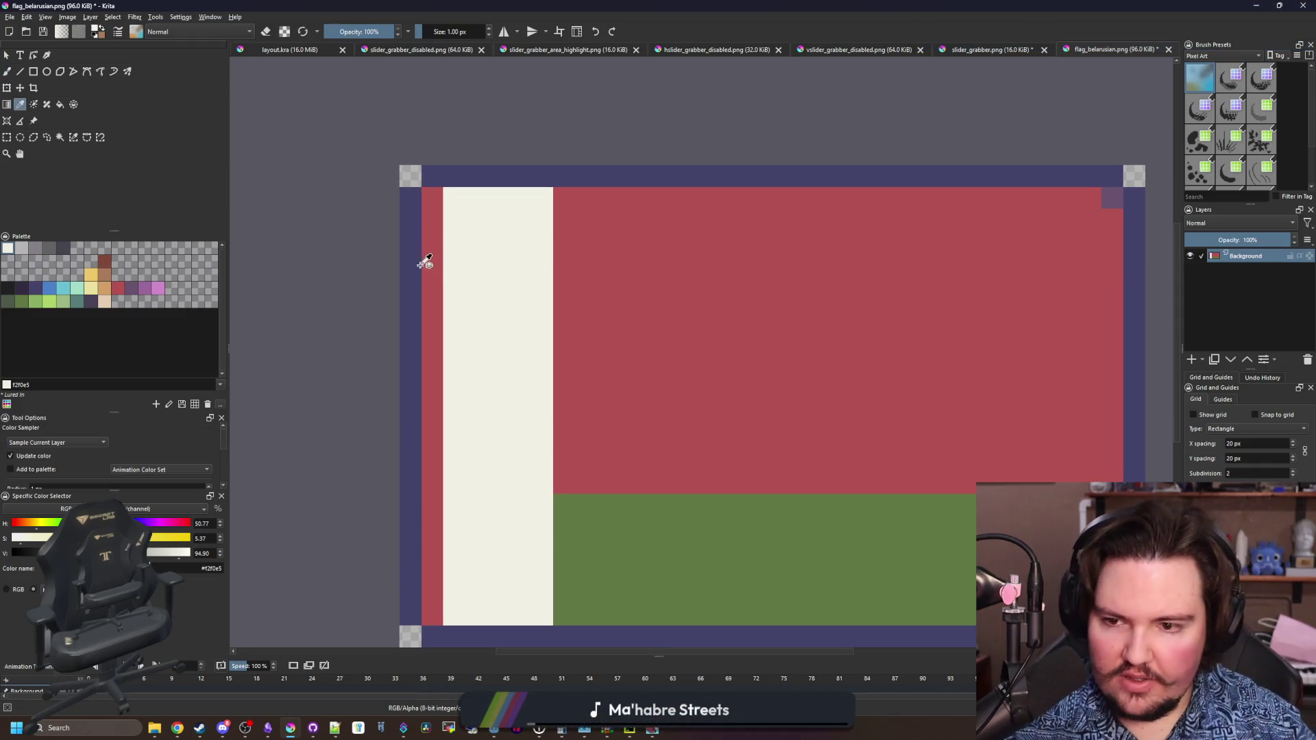
click(430, 261)
scroll(475, 209, up, 1)
key(b)
click(473, 228)
click(440, 260)
click(473, 293)
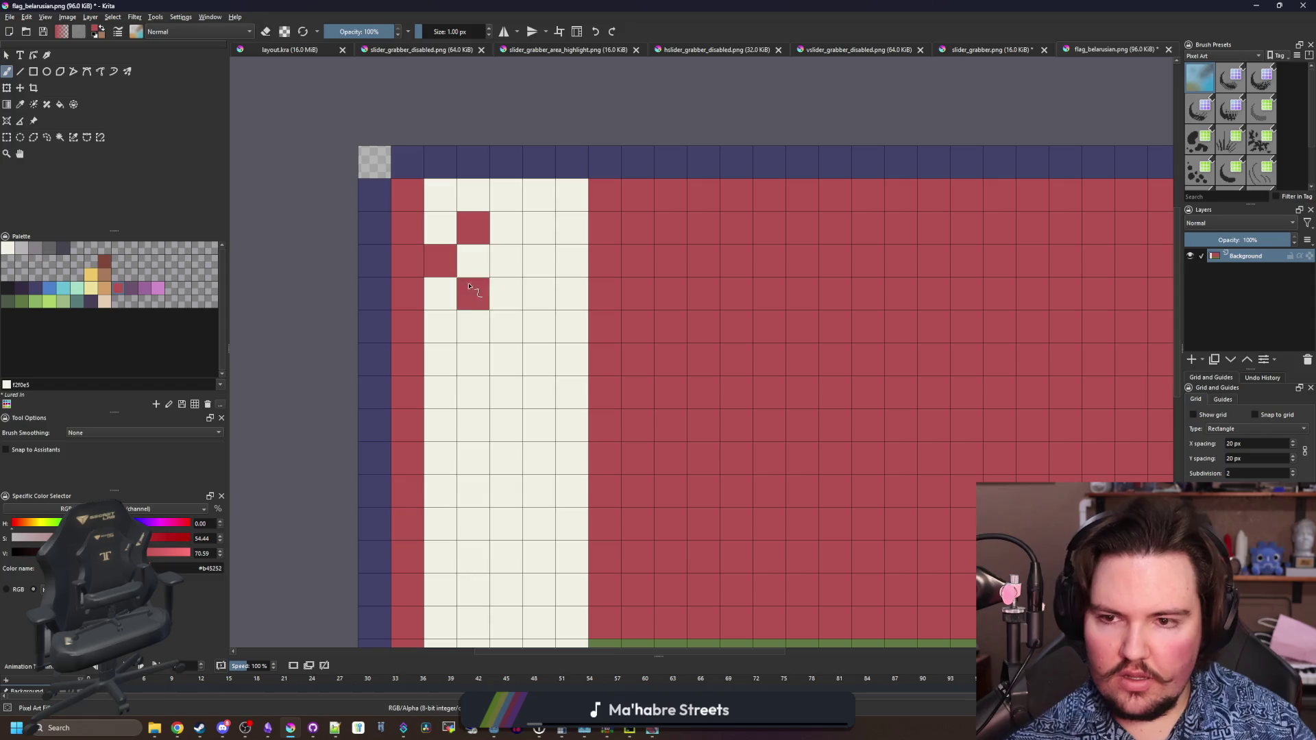
click(505, 260)
Add a second red diamond beside the first one.
click(539, 227)
click(572, 260)
click(541, 289)
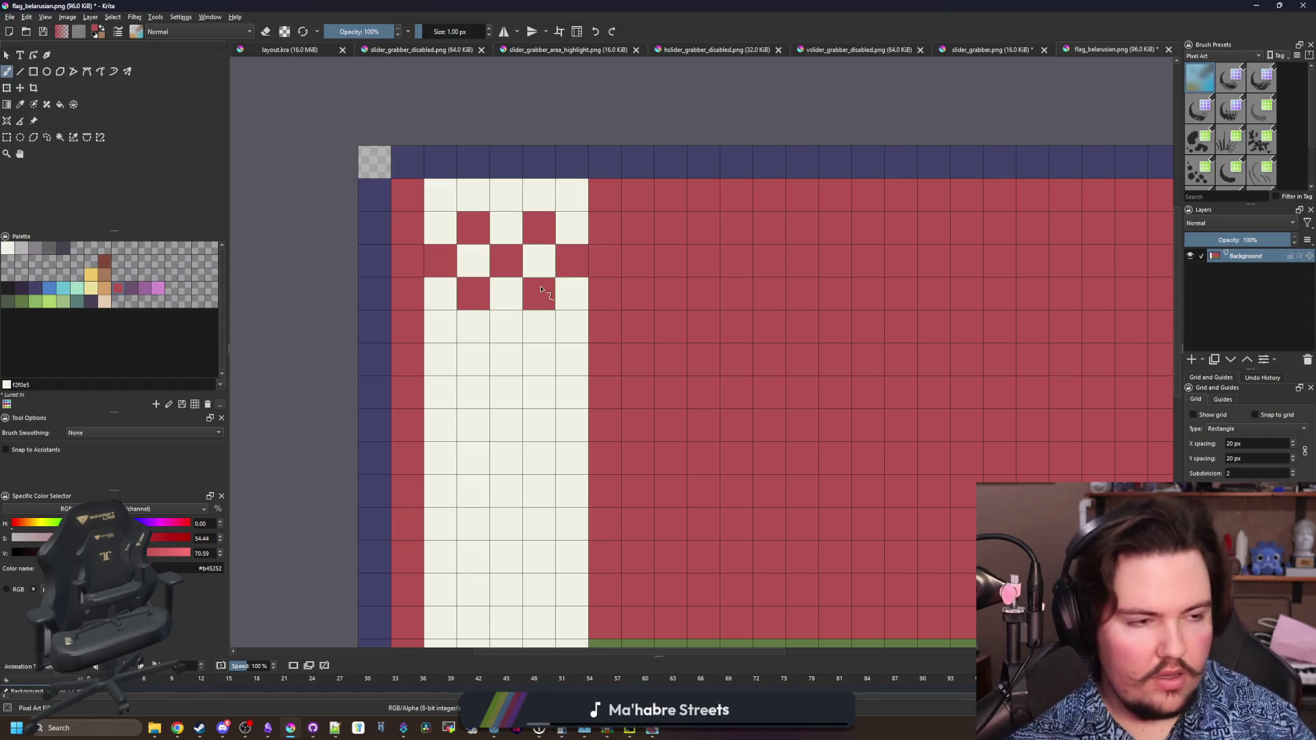
drag(514, 285, 521, 237)
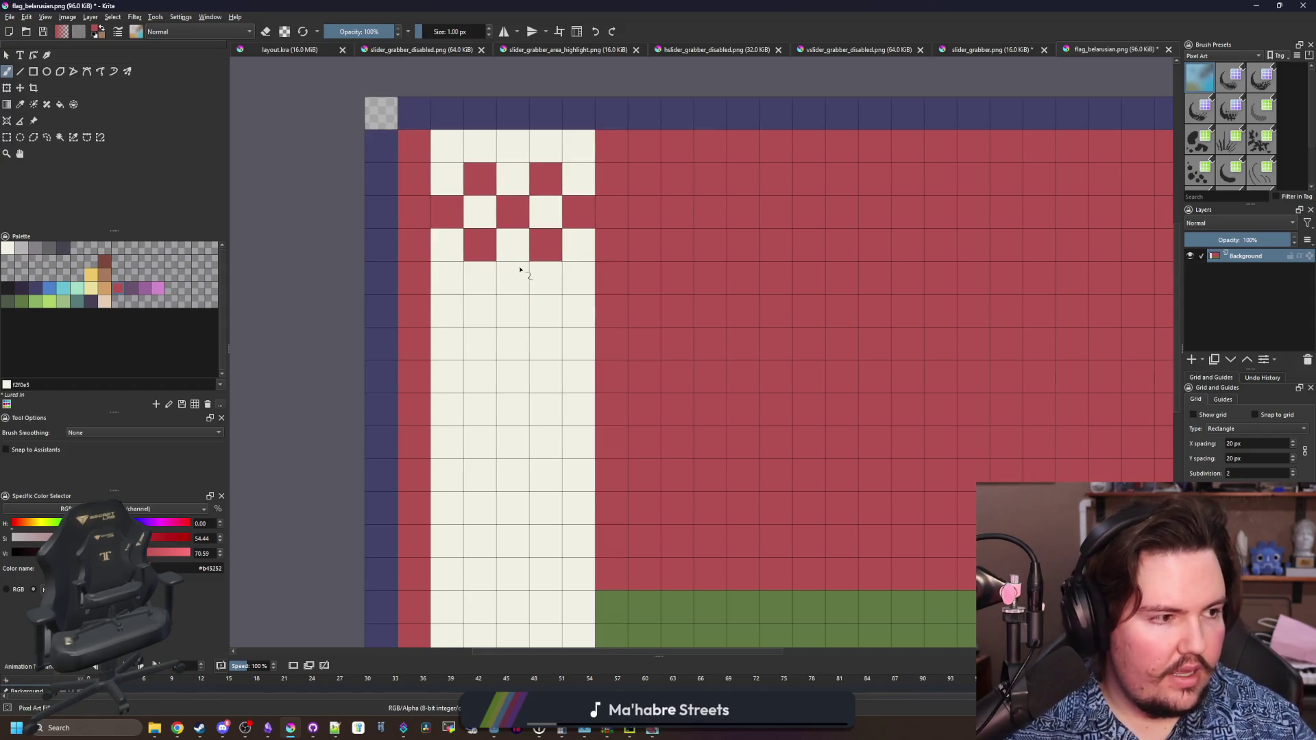
scroll(520, 411, down, 2)
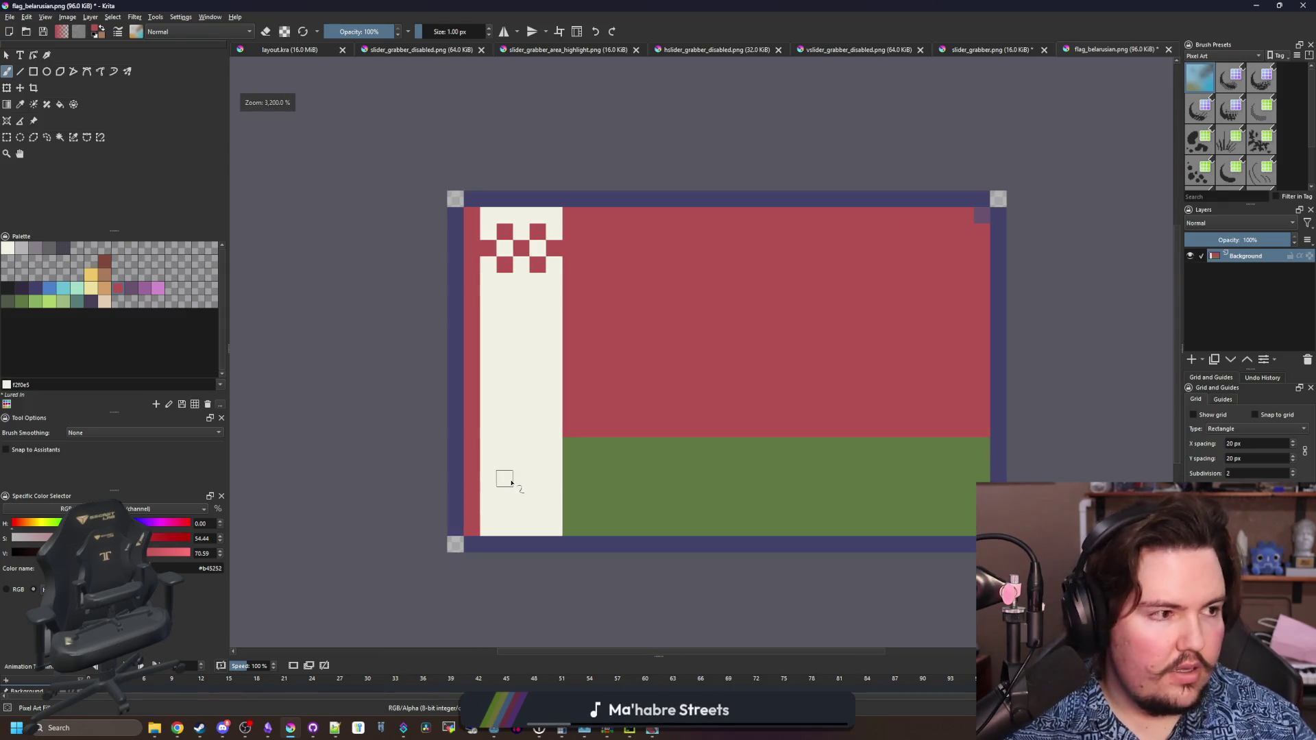
scroll(520, 230, up, 2)
Undo the diamonds and paint a red checker pattern at the stripe's top end.
key(ctrl+z)
key(ctrl+z)
key(ctrl+z)
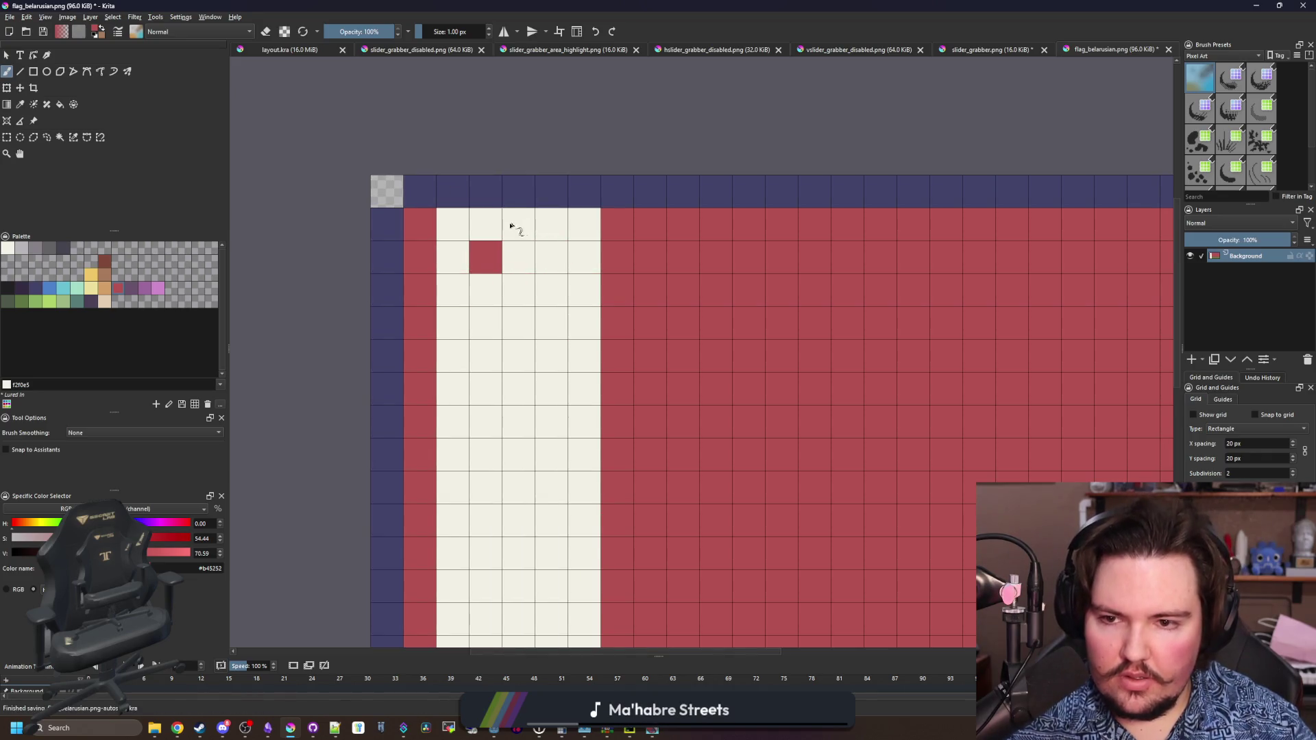
click(485, 224)
click(452, 257)
click(485, 290)
click(518, 257)
click(551, 224)
click(584, 257)
click(551, 290)
Paint a matching red checker pattern at the stripe's bottom end.
scroll(533, 319, down, 5)
click(478, 598)
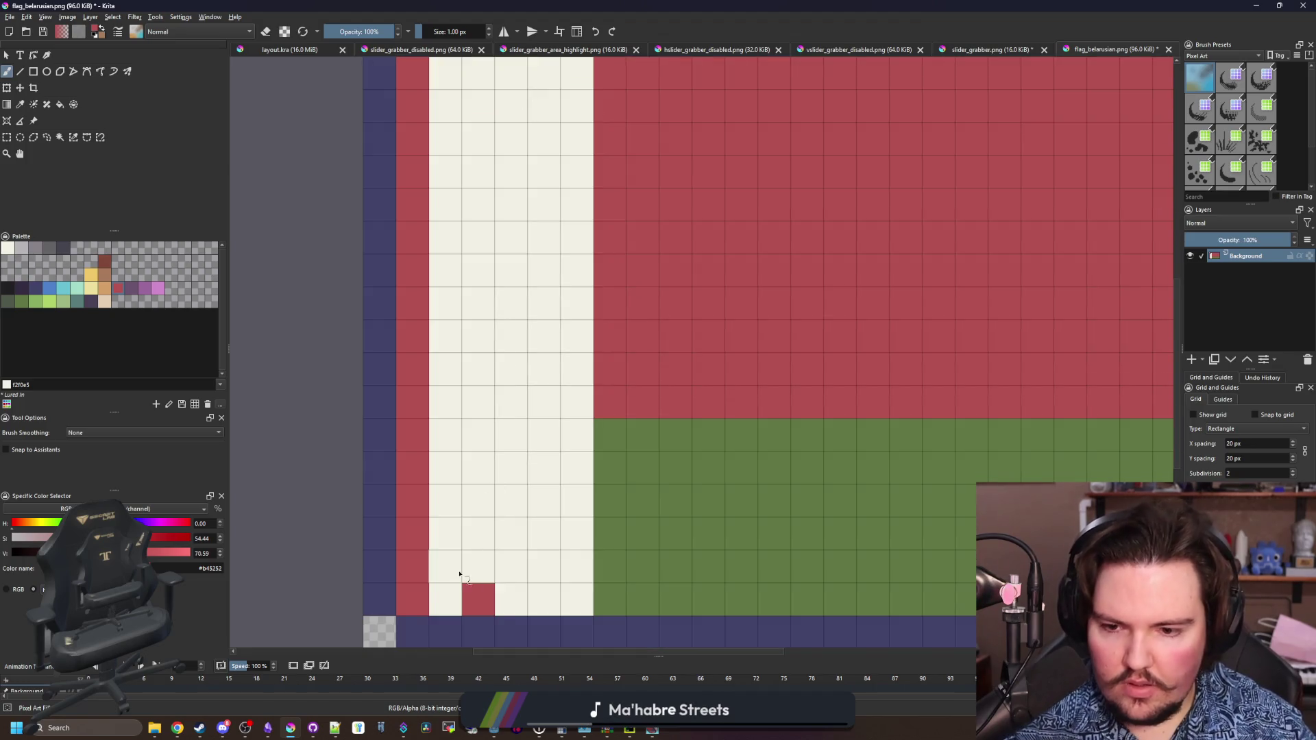
click(446, 566)
click(478, 533)
click(511, 566)
click(545, 599)
click(577, 566)
click(544, 533)
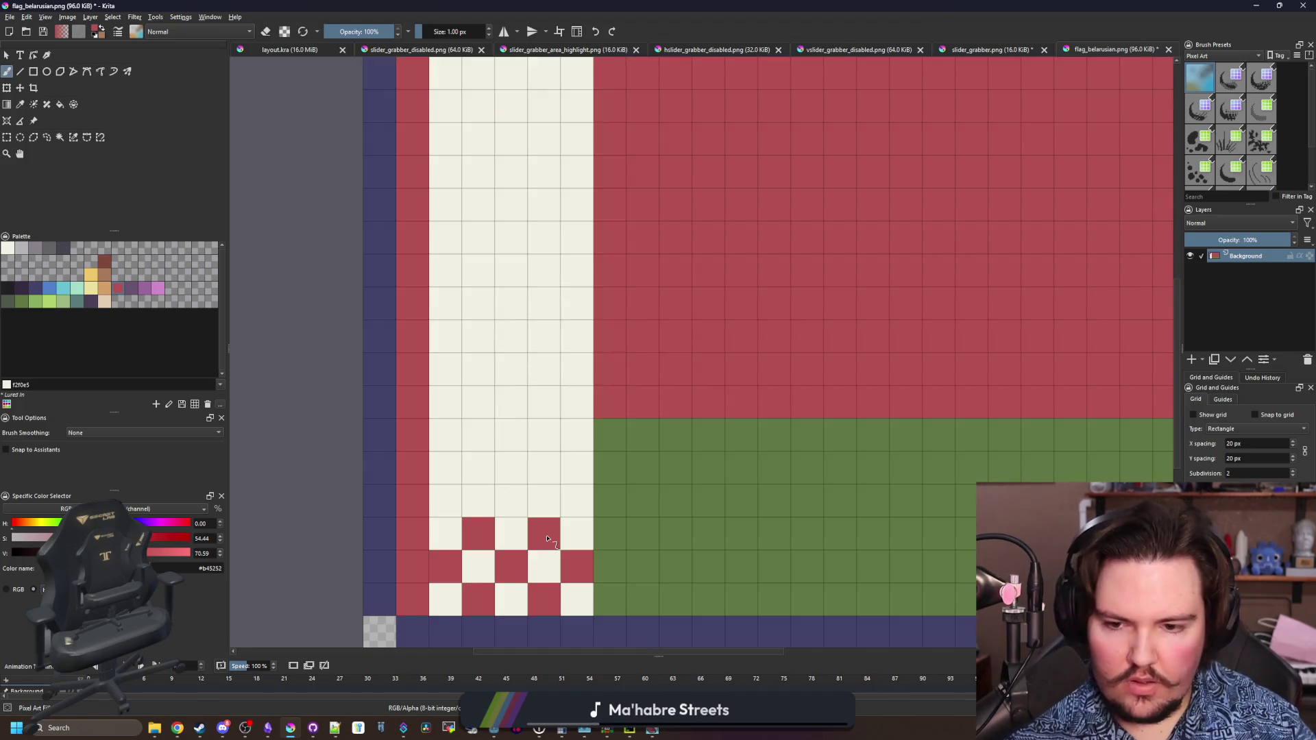
Add three red pixels in a row above the bottom checker.
scroll(516, 463, up, 1)
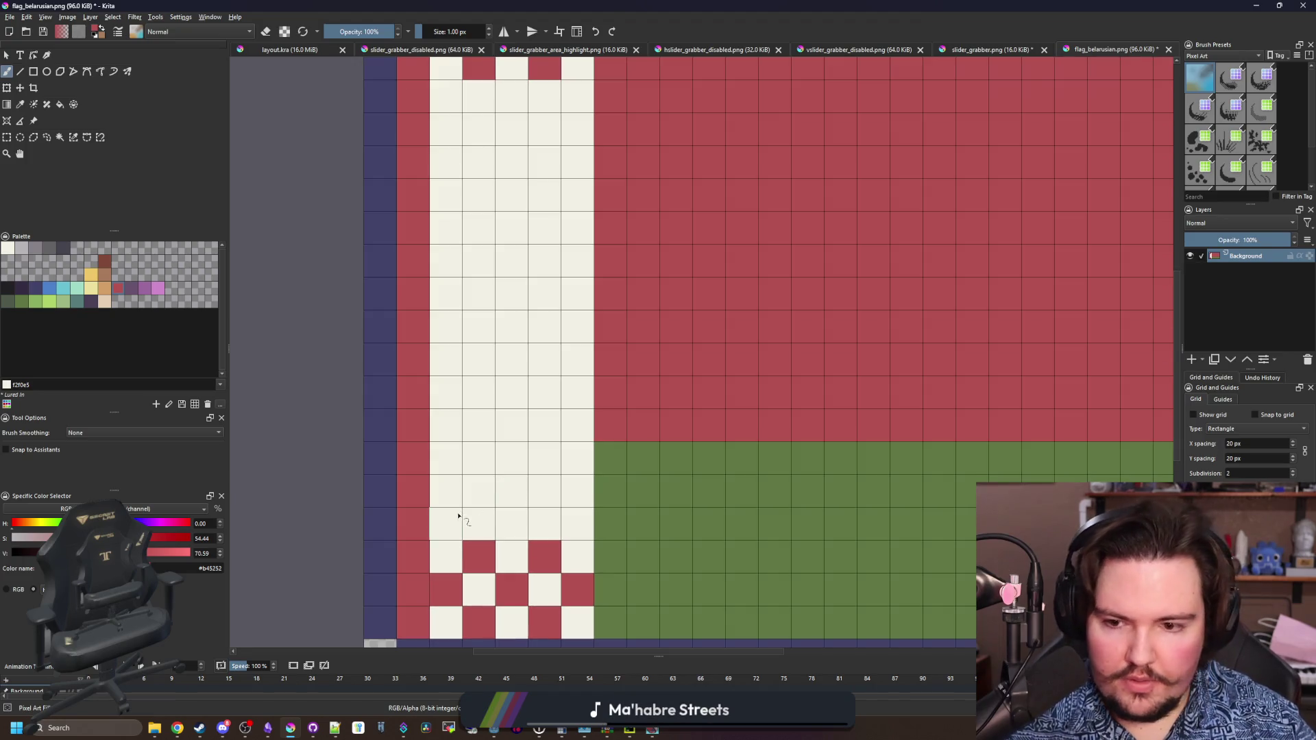
click(446, 491)
click(512, 491)
click(577, 491)
Extend the red pattern along the stripe's top rows with three more pixels.
scroll(578, 494, down, 3)
scroll(585, 308, up, 3)
click(585, 307)
click(532, 306)
click(463, 306)
scroll(510, 295, down, 2)
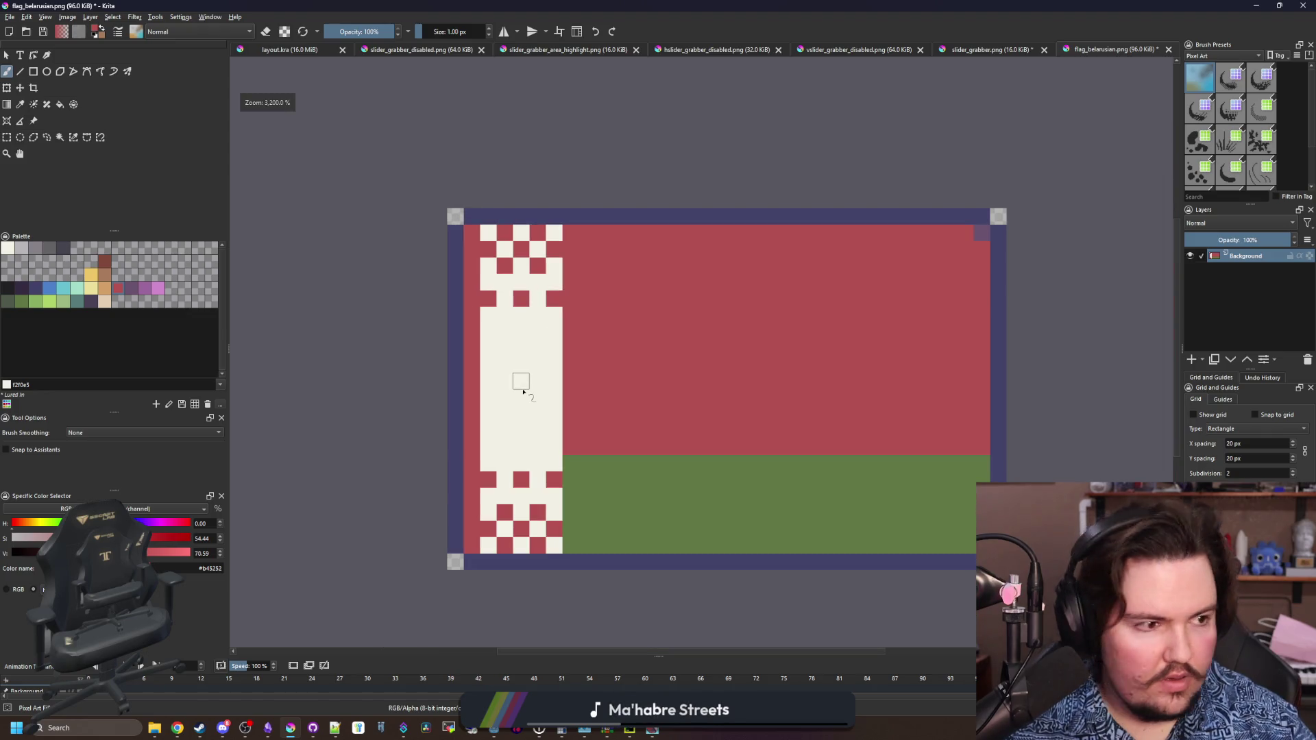
scroll(523, 391, up, 1)
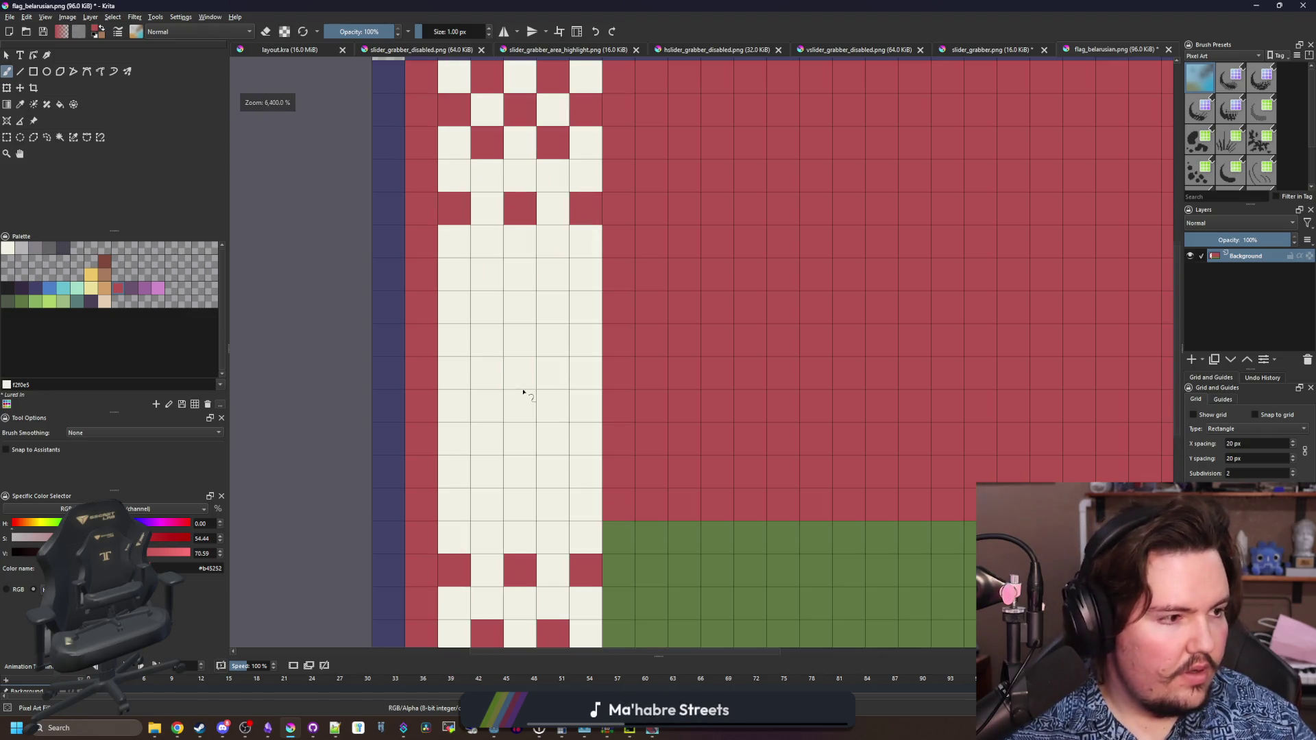
Paint red vertical runs and four corner pixels for the stripe's middle motif.
click(520, 439)
mouse_move(487, 411)
mouse_down()
mouse_move(487, 338)
mouse_move(553, 373)
mouse_up()
click(520, 307)
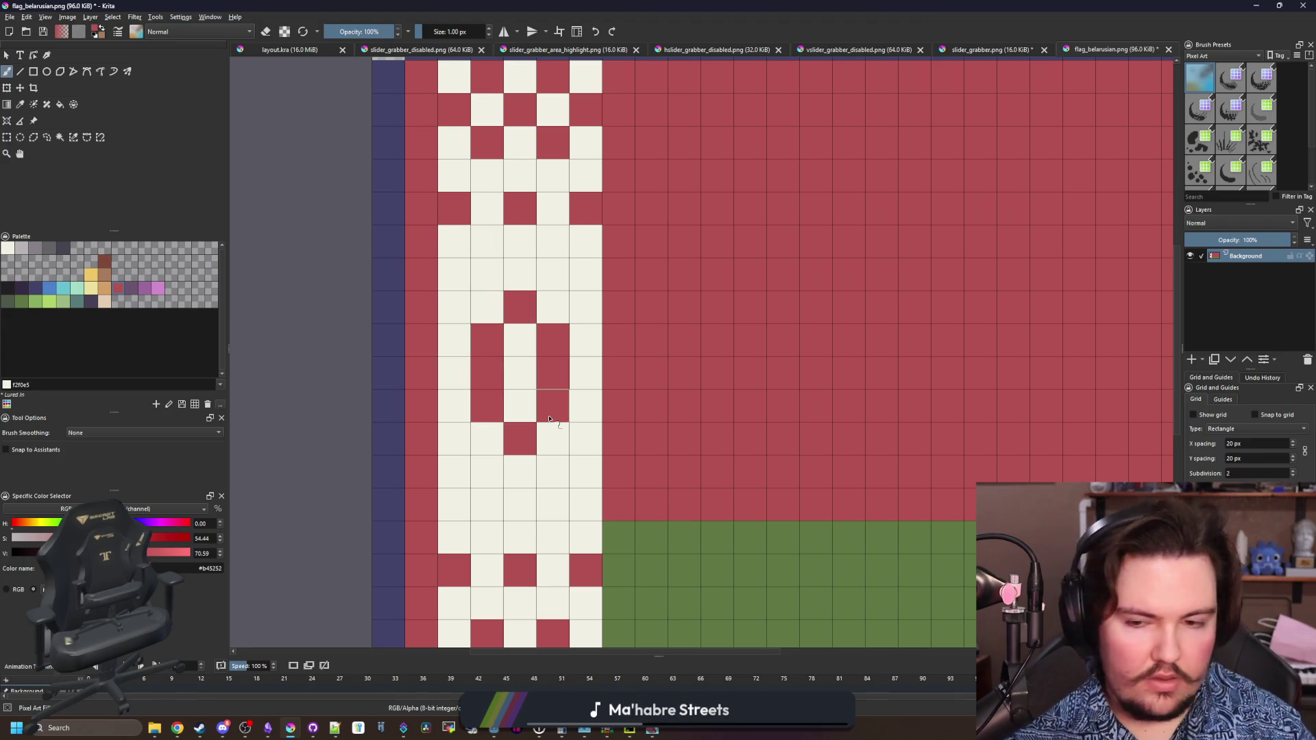
click(456, 438)
click(455, 308)
click(581, 313)
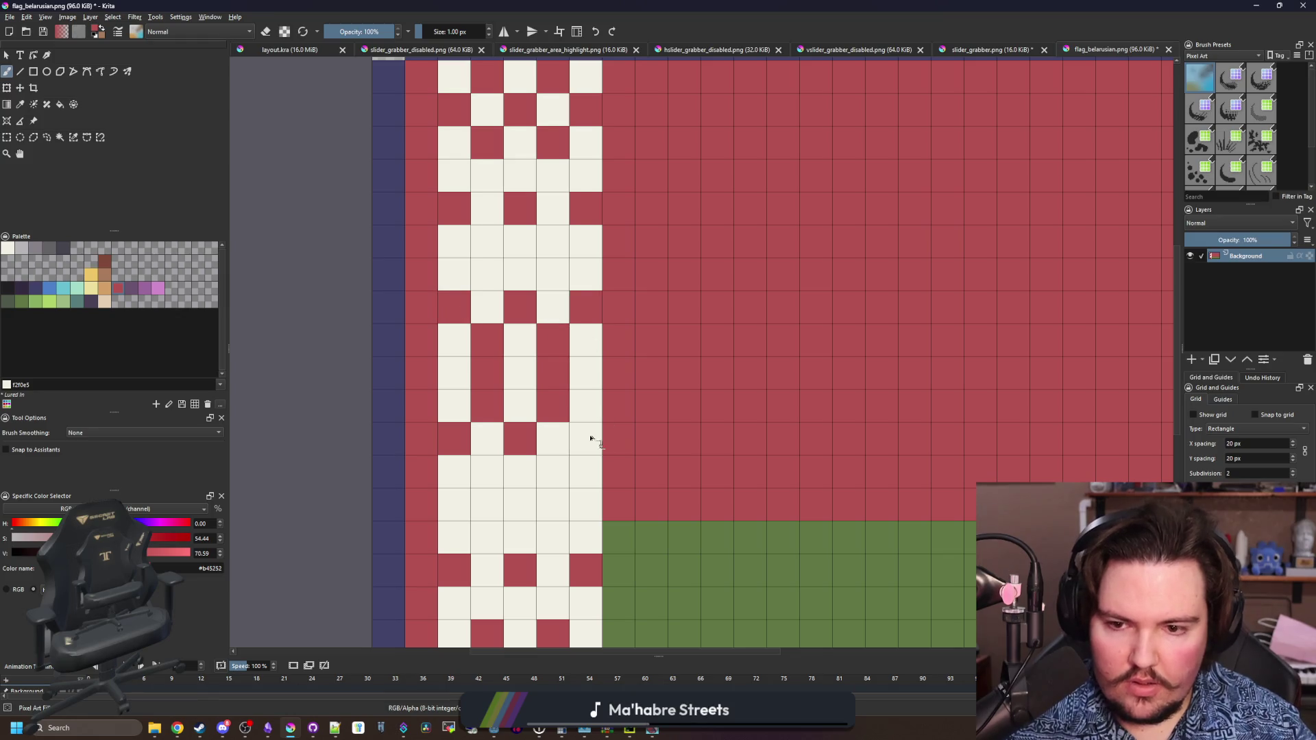
click(588, 438)
Fill in the middle motif with red pixels below and around it.
scroll(521, 428, down, 1)
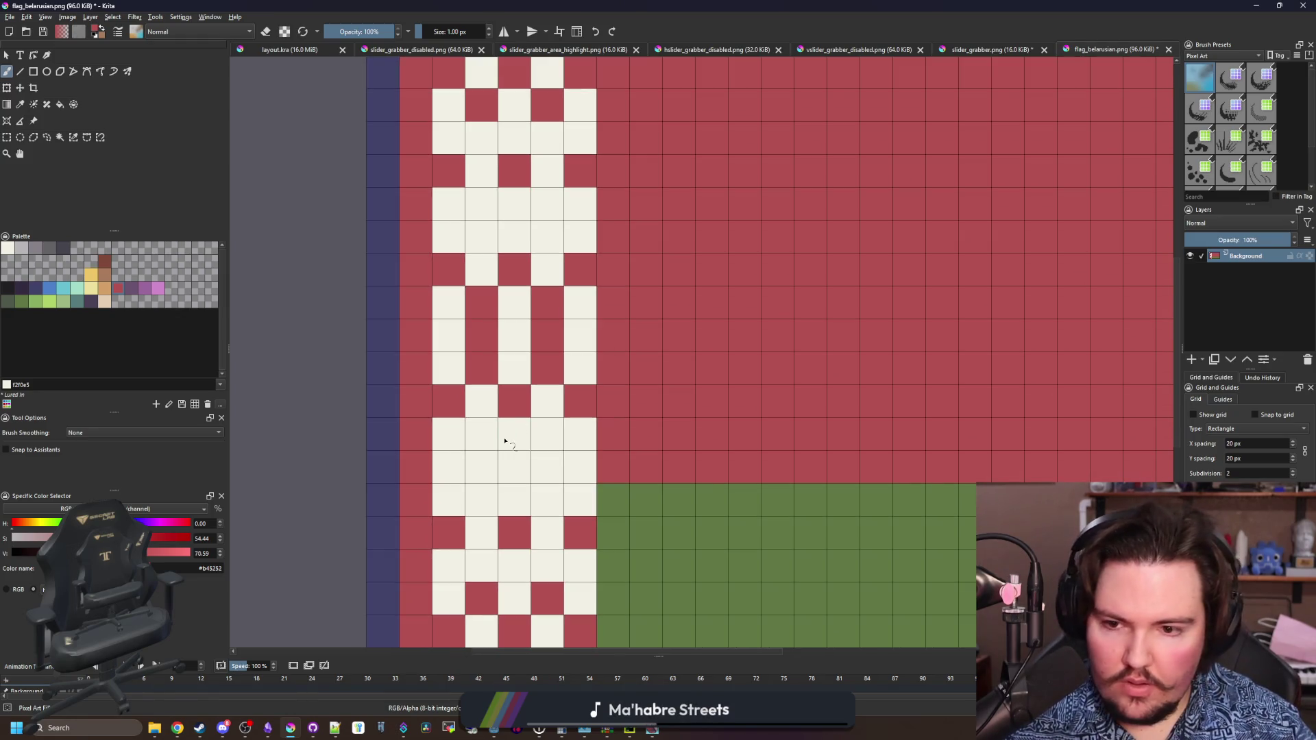
click(508, 437)
click(488, 470)
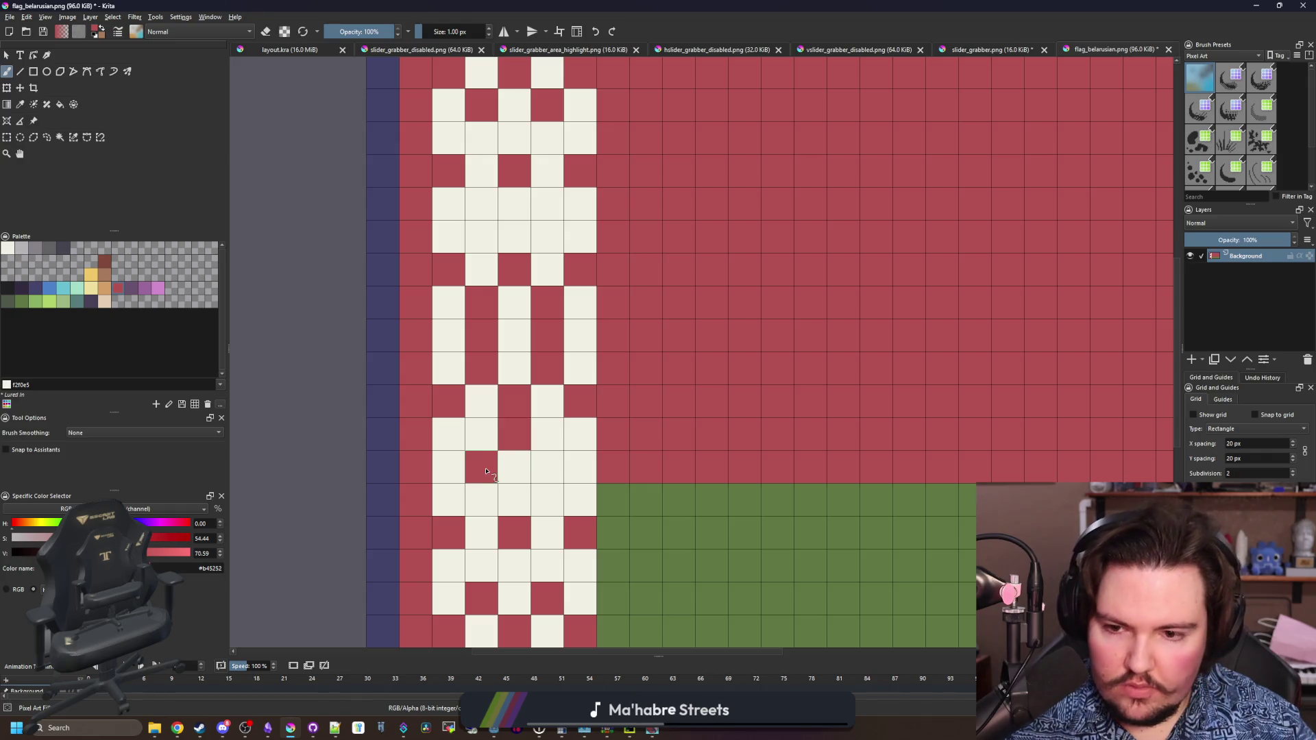
click(515, 466)
click(547, 433)
click(552, 470)
click(579, 467)
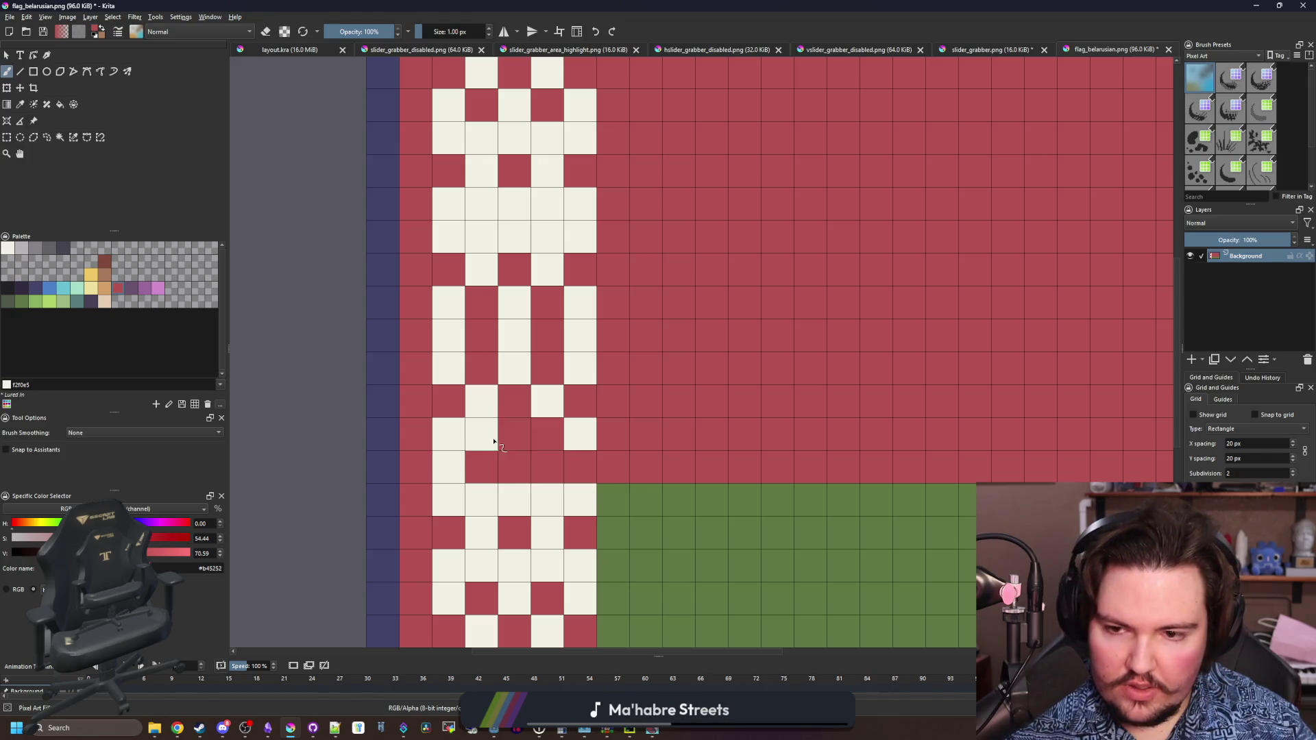
click(481, 434)
click(448, 467)
click(481, 500)
click(547, 499)
Paint further red ornament pixels and rows, undoing two wrong strokes.
scroll(529, 473, down, 1)
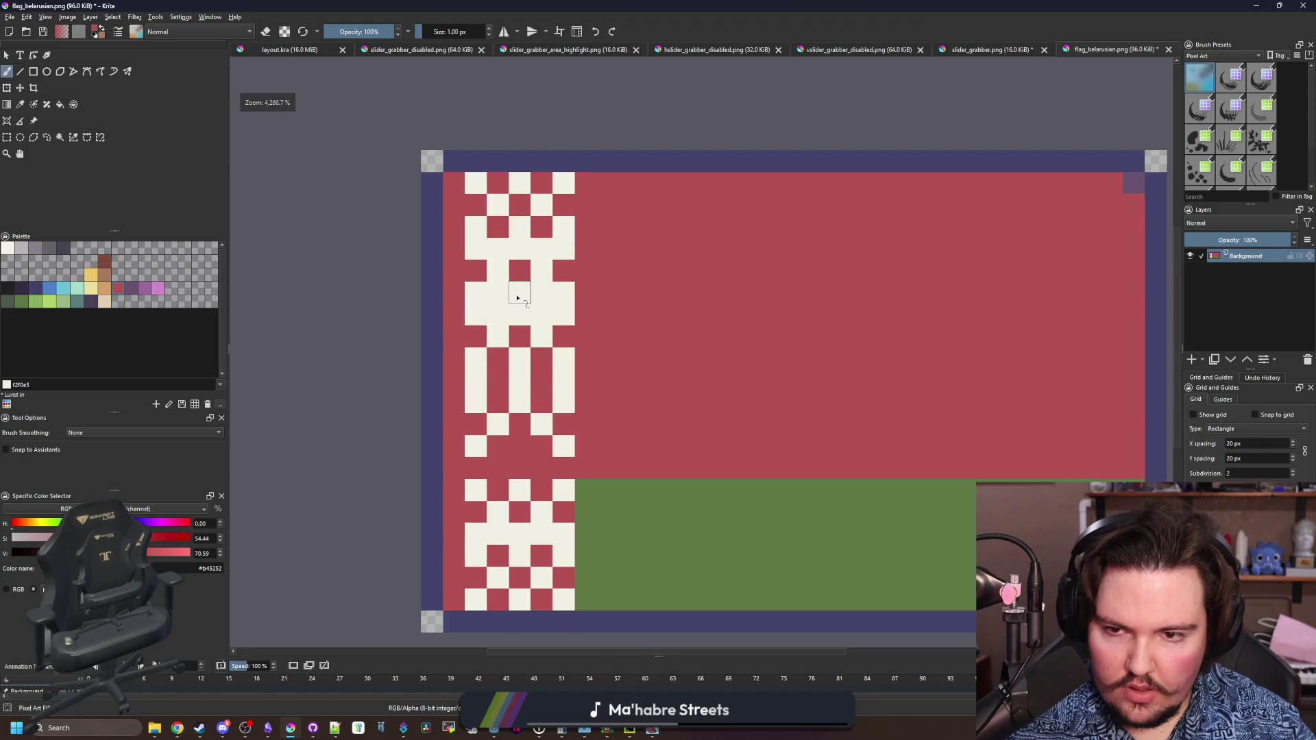
scroll(514, 301, up, 1)
mouse_move(501, 325)
mouse_down()
mouse_move(498, 292)
mouse_move(511, 294)
mouse_up()
key(ctrl+z)
key(ctrl+z)
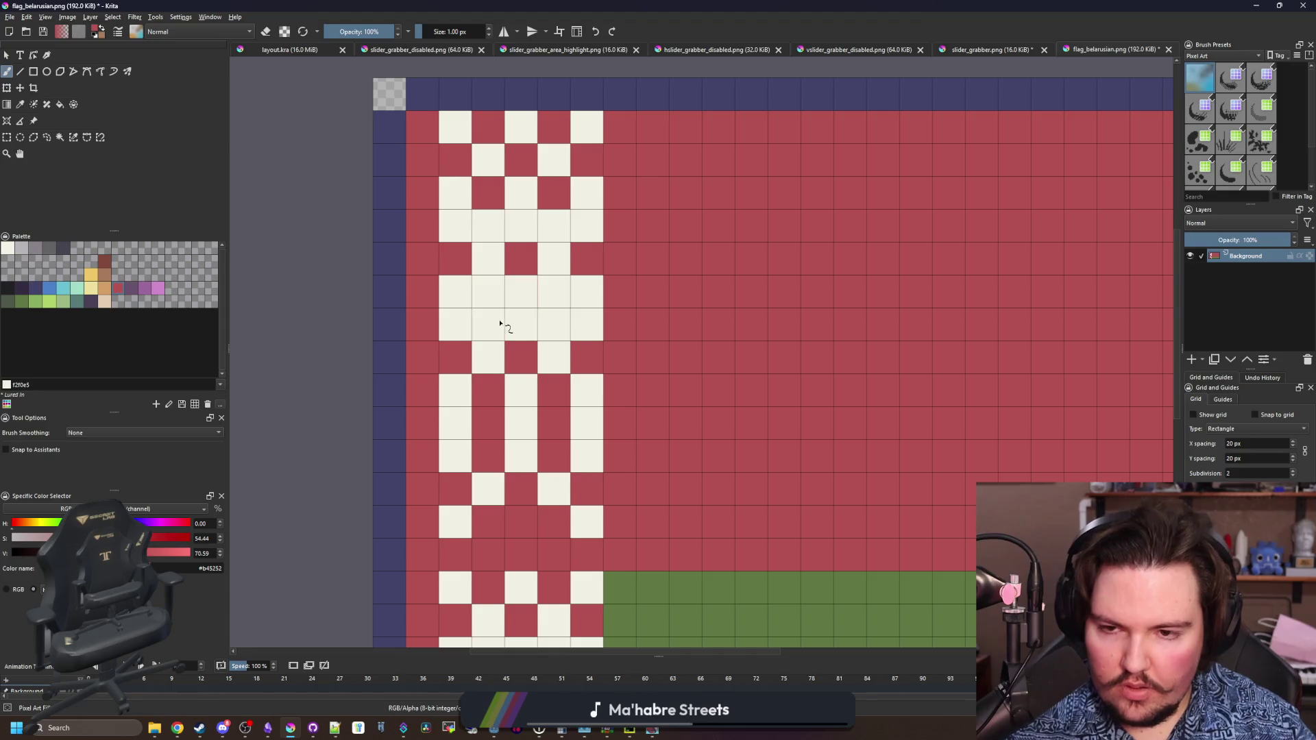
scroll(495, 332, down, 1)
drag(490, 325, 531, 321)
click(533, 304)
click(490, 305)
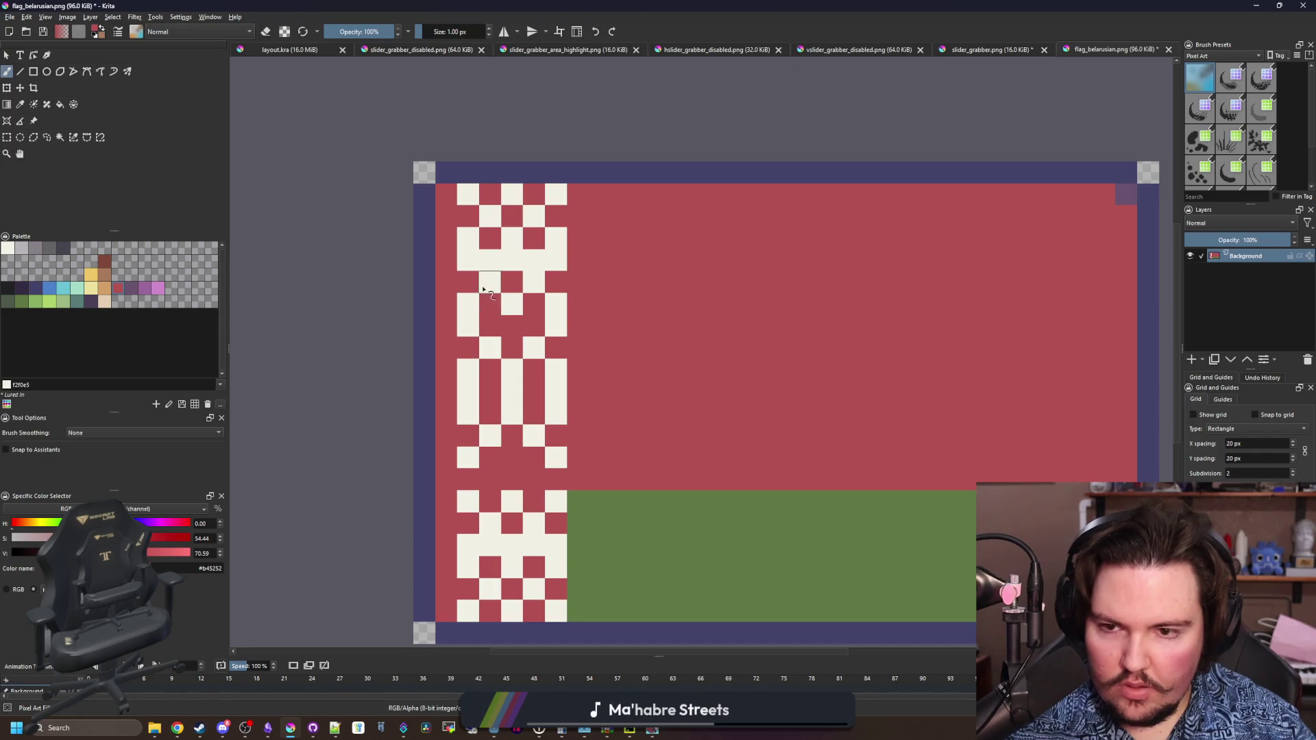
drag(468, 329, 552, 319)
key(ctrl+z)
scroll(521, 365, down, 3)
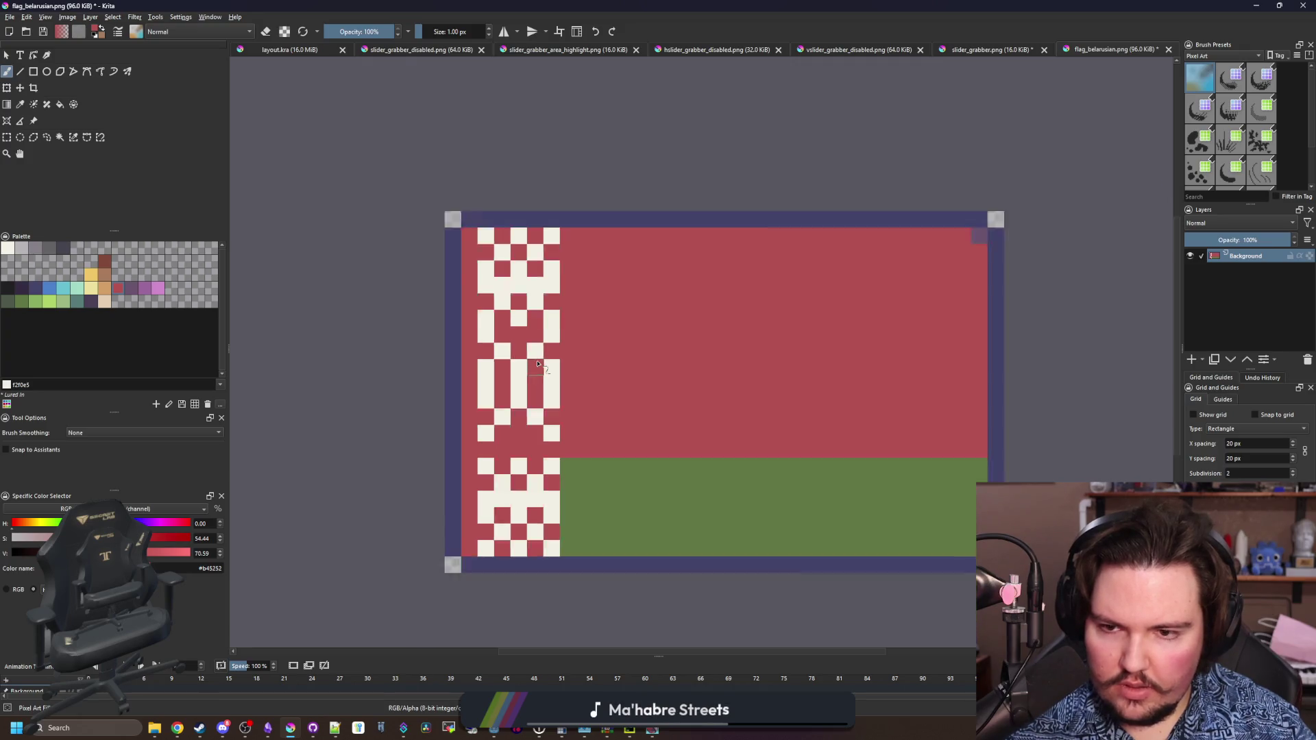
scroll(491, 358, up, 5)
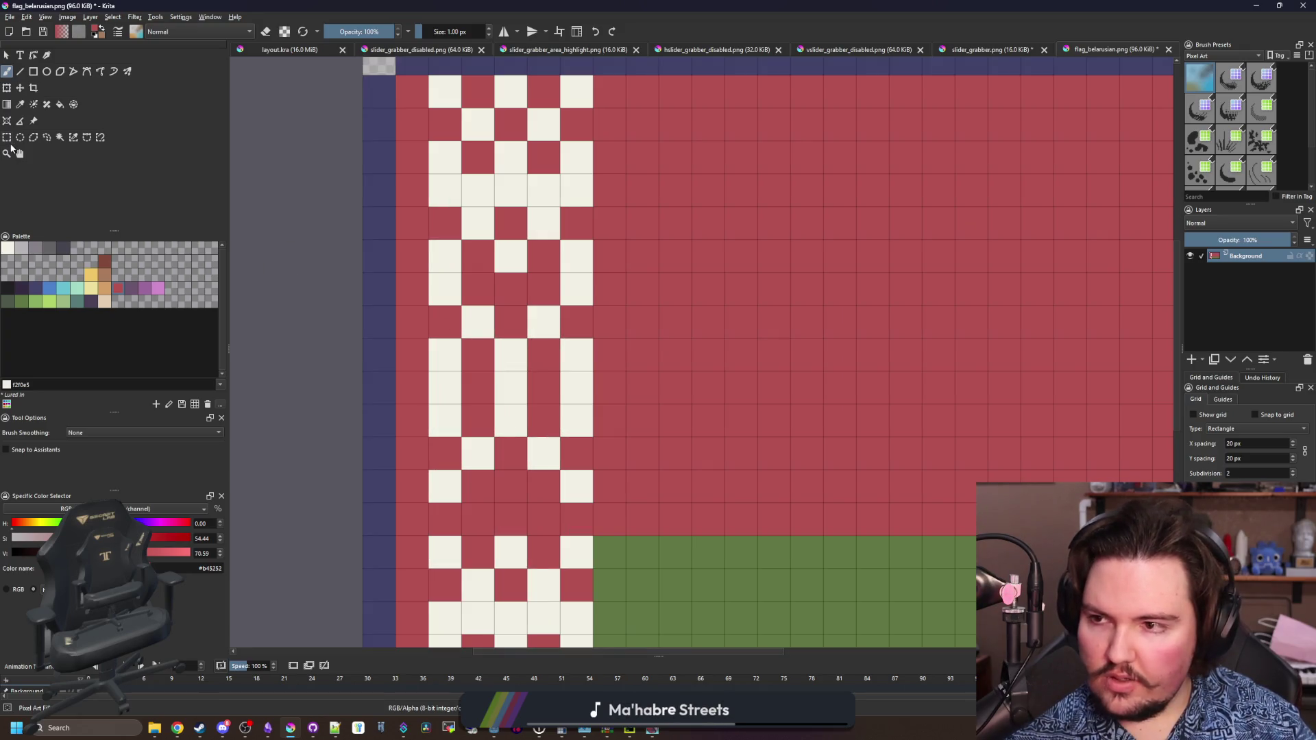
Select the middle ornament rows and move them down one pixel.
key(ctrl+r)
drag(437, 368, 593, 272)
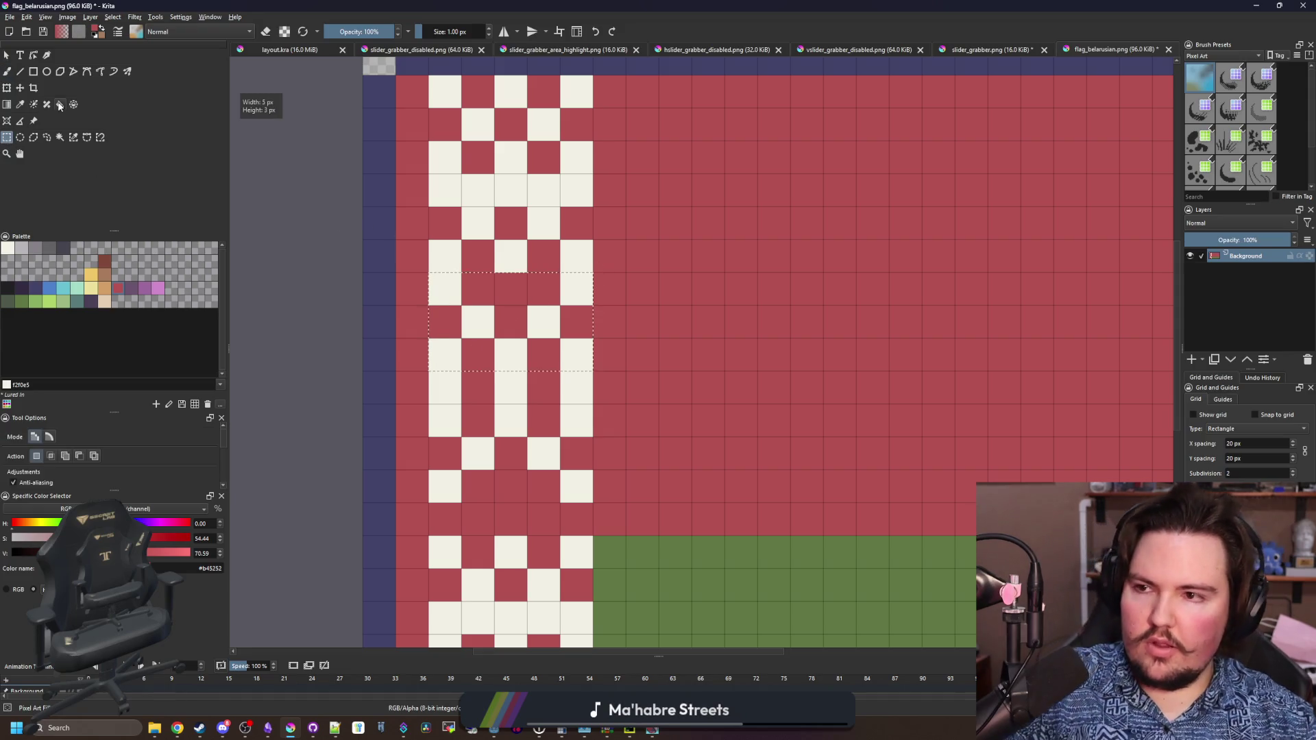
key(t)
key(Down)
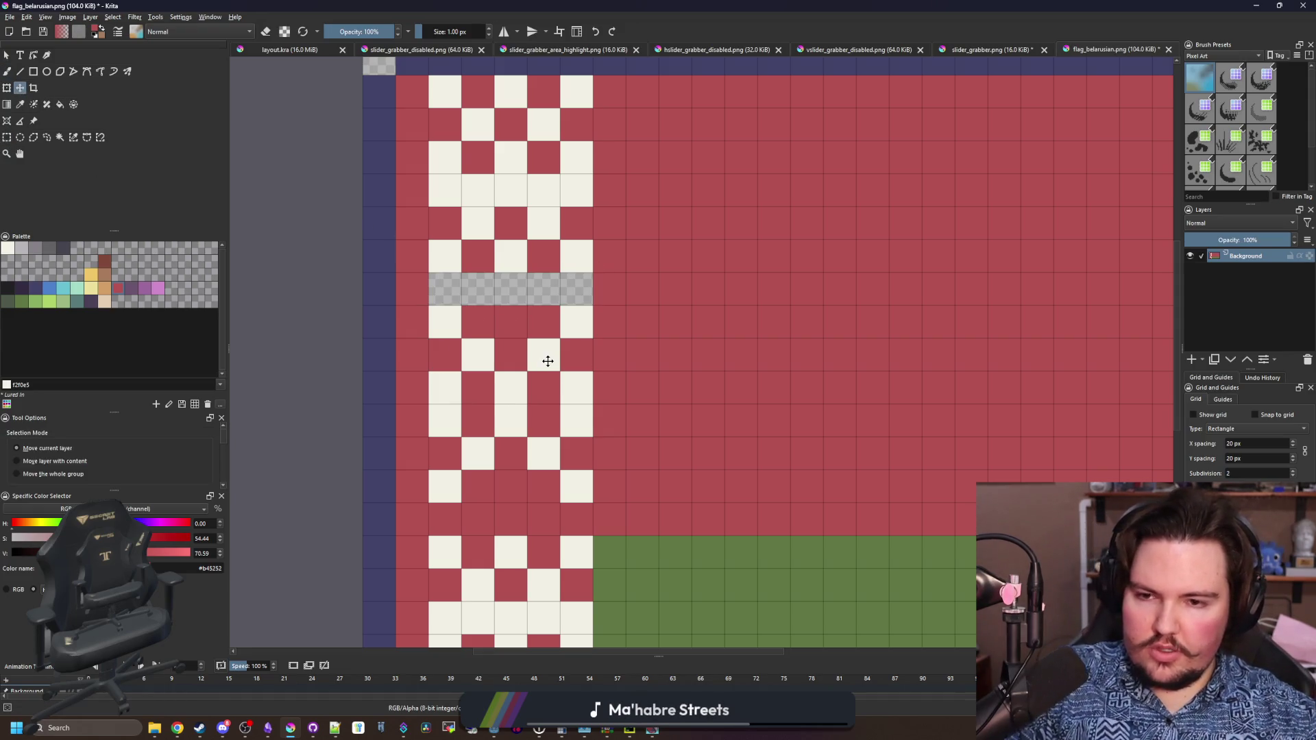
Fill the emptied row with red, then sample the cream ornament colour.
key(b)
drag(579, 288, 451, 291)
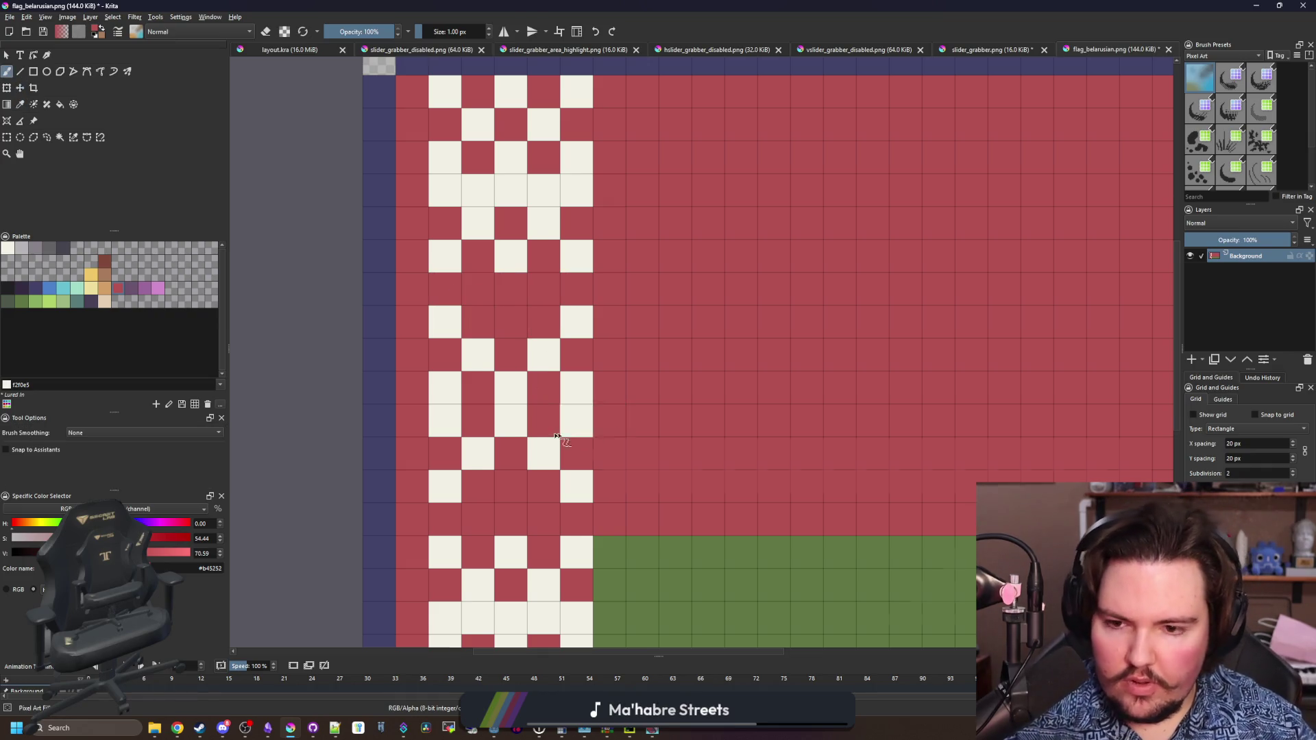
scroll(548, 408, down, 4)
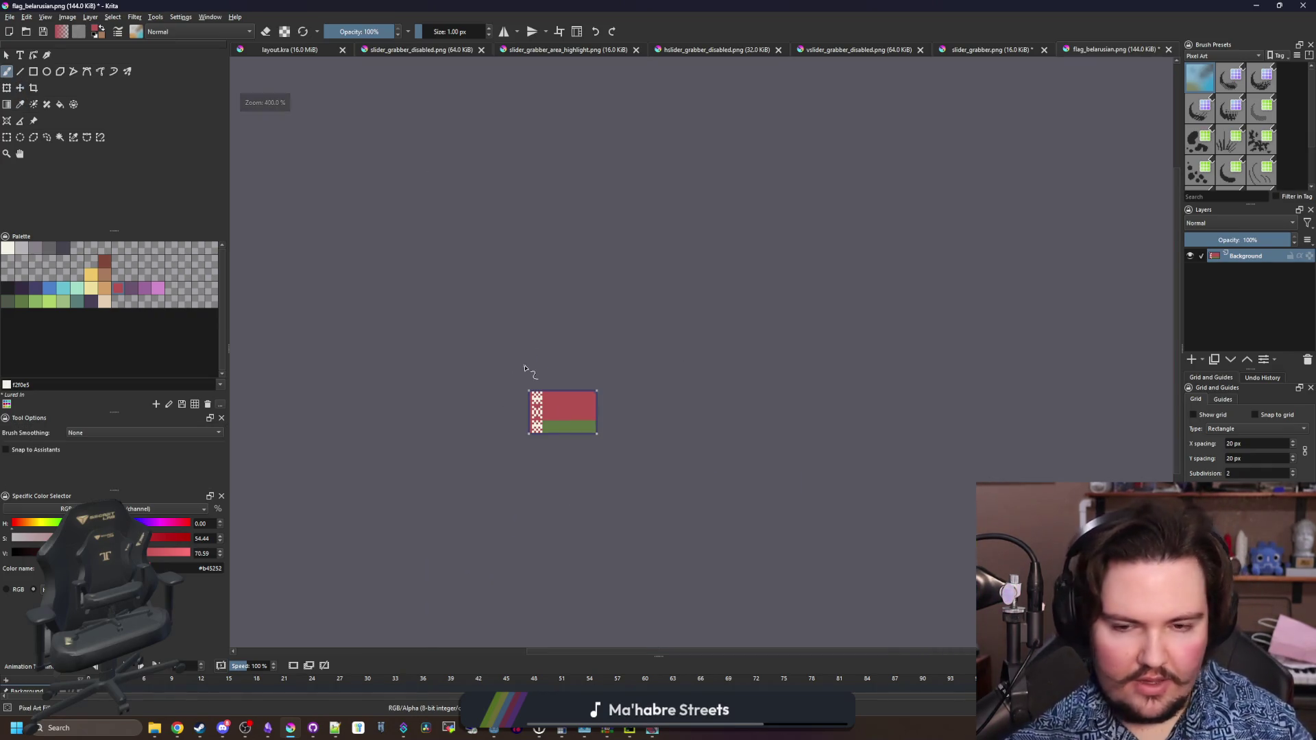
scroll(541, 410, up, 4)
scroll(534, 390, up, 3)
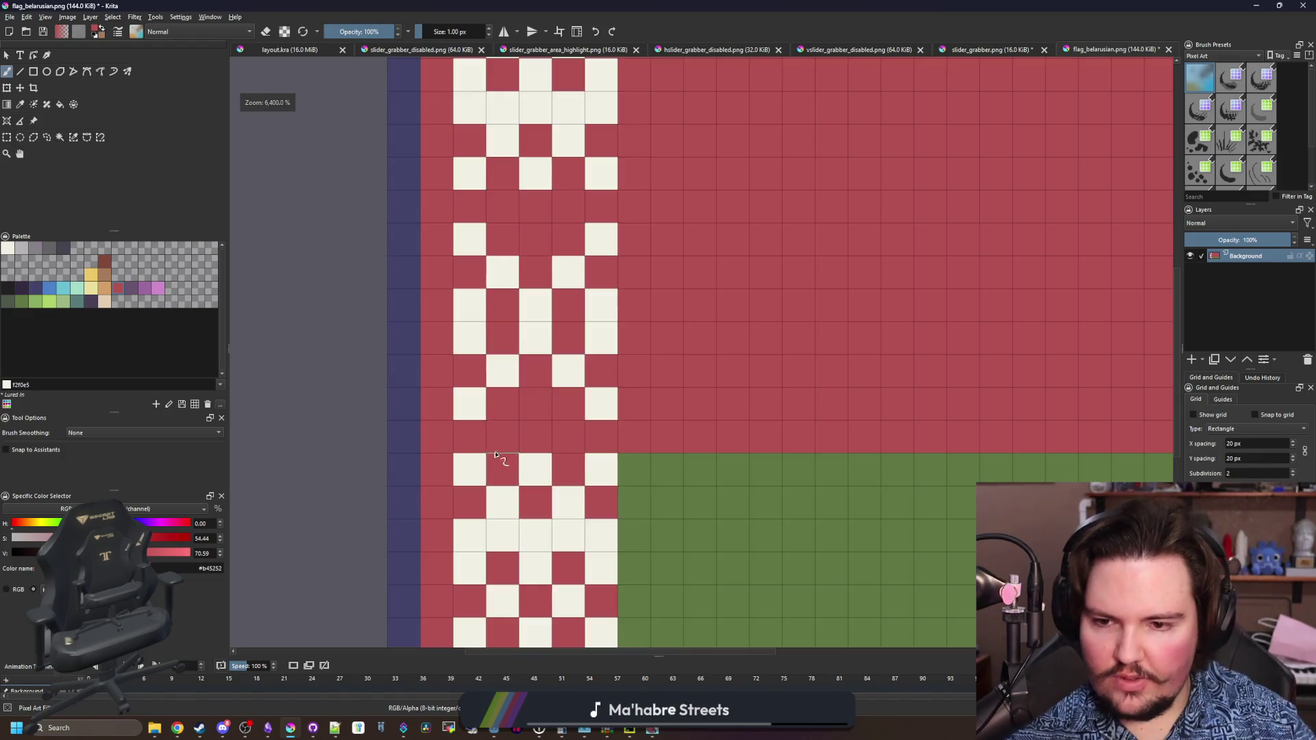
scroll(531, 381, down, 4)
scroll(530, 375, up, 1)
scroll(531, 370, up, 2)
scroll(533, 364, up, 1)
scroll(535, 359, down, 1)
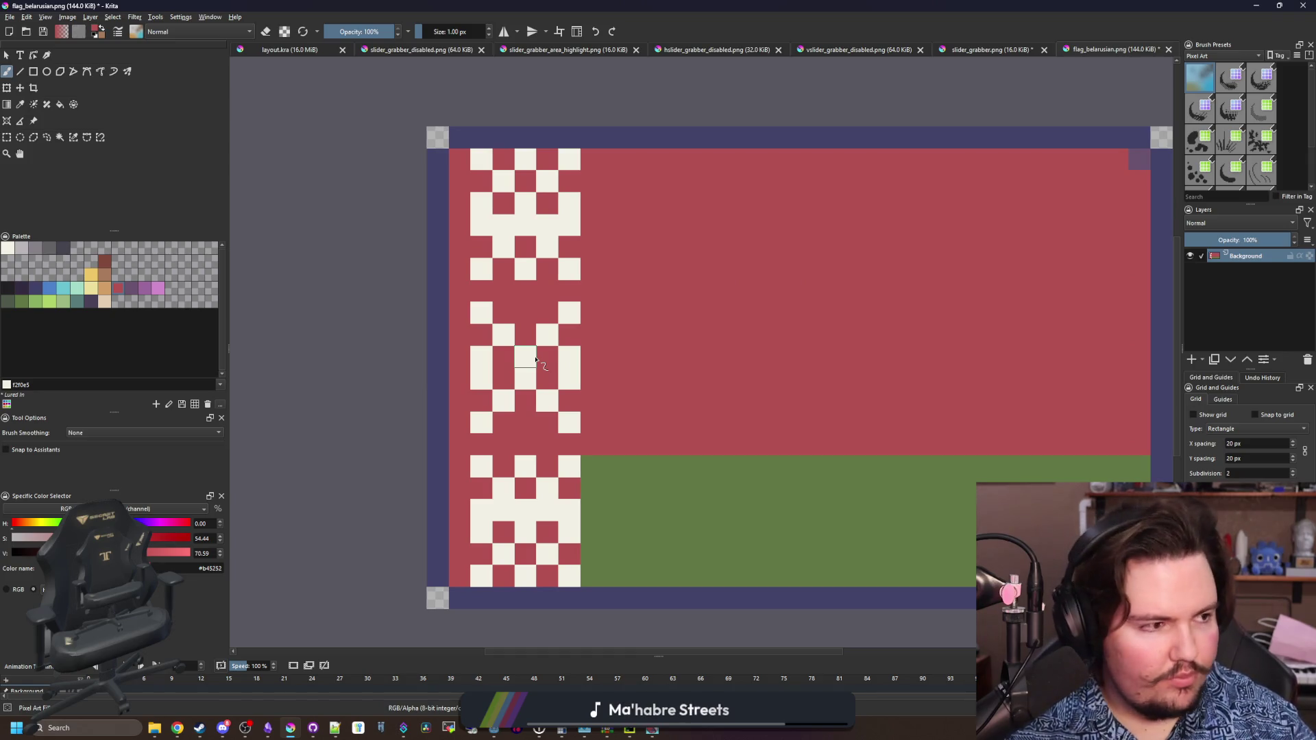
key(p)
click(507, 233)
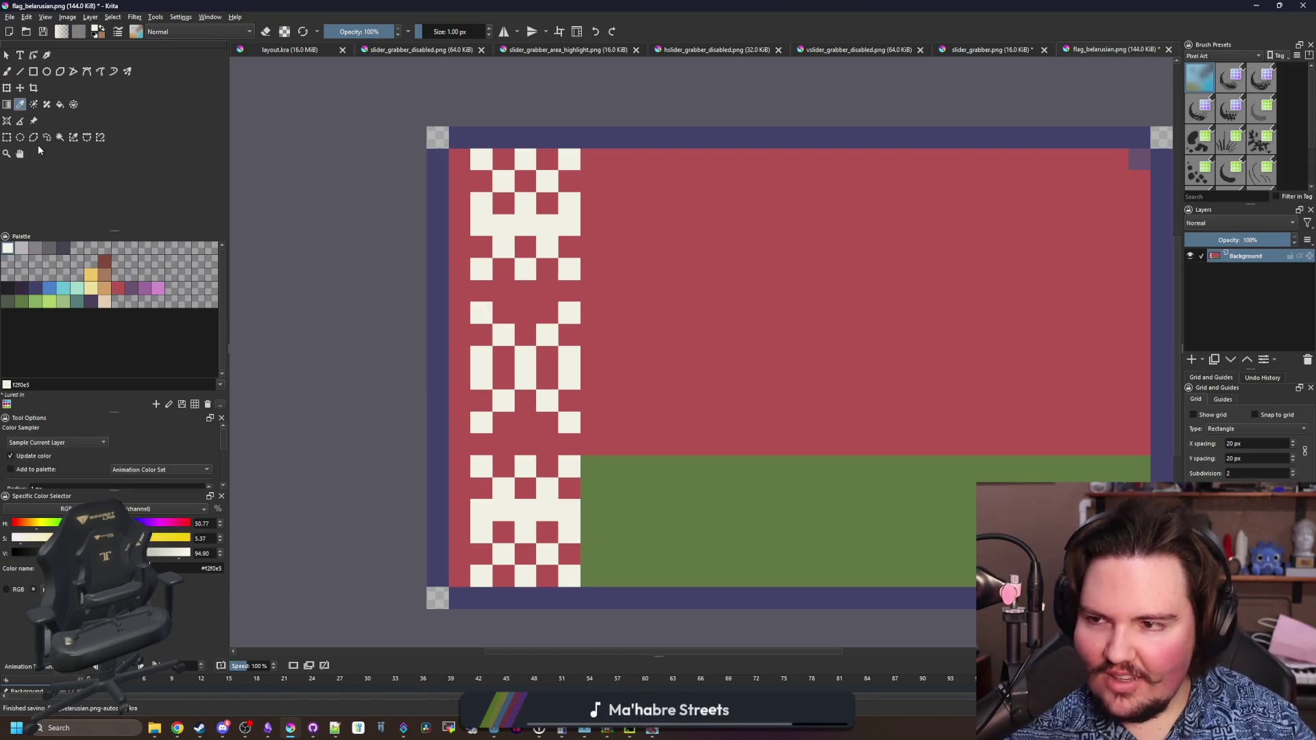
Cover the middle and lower ornaments with a cream filled rectangle, then resample red.
click(33, 72)
drag(471, 215, 580, 522)
scroll(544, 505, up, 1)
key(p)
click(543, 538)
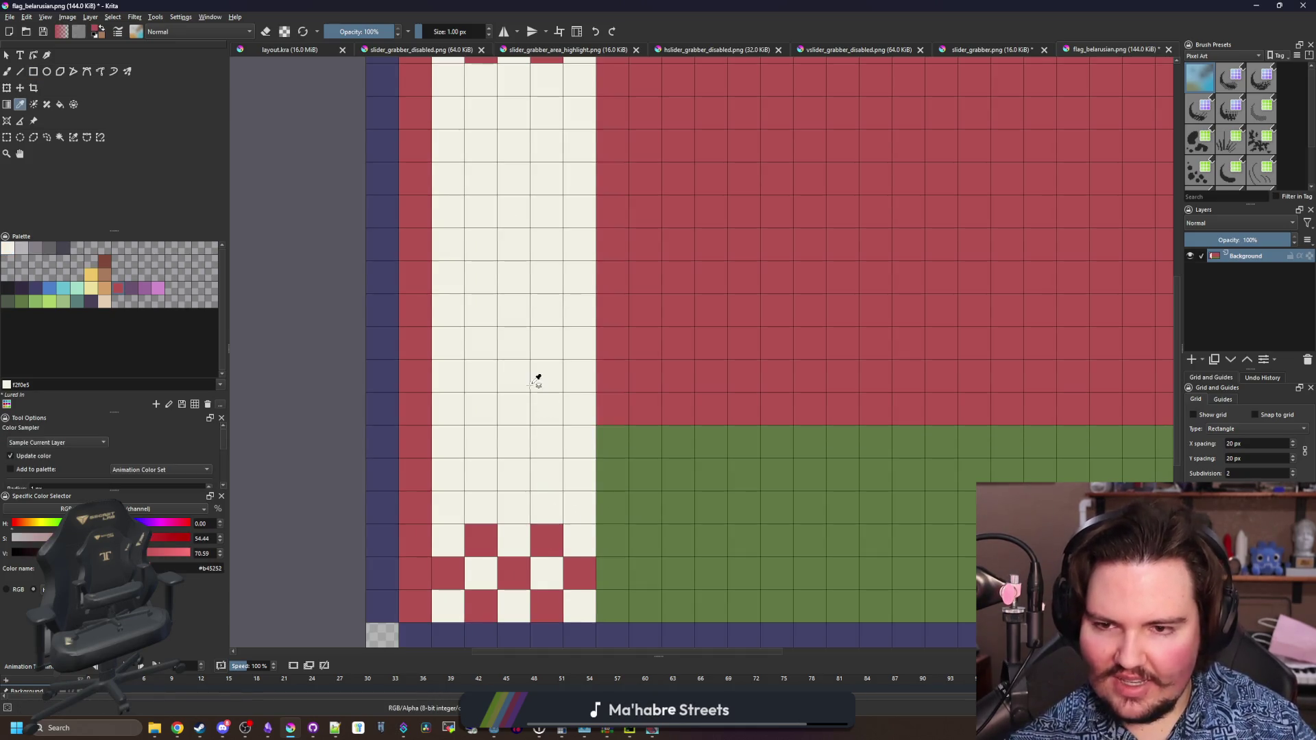
scroll(537, 376, up, 1)
key(b)
scroll(521, 396, down, 2)
Paint a red cross motif in the cream band, redoing the first bar.
mouse_move(515, 391)
mouse_down()
mouse_move(515, 342)
mouse_move(516, 366)
mouse_move(464, 363)
mouse_move(496, 297)
mouse_move(528, 357)
mouse_up()
key(ctrl+z)
scroll(561, 381, up, 1)
mouse_move(502, 424)
mouse_down()
mouse_move(466, 405)
mouse_move(434, 330)
mouse_move(498, 272)
mouse_move(558, 328)
mouse_move(535, 396)
mouse_move(485, 340)
mouse_move(514, 338)
mouse_move(521, 361)
mouse_up()
ctrl+click(537, 470)
ctrl+click(534, 294)
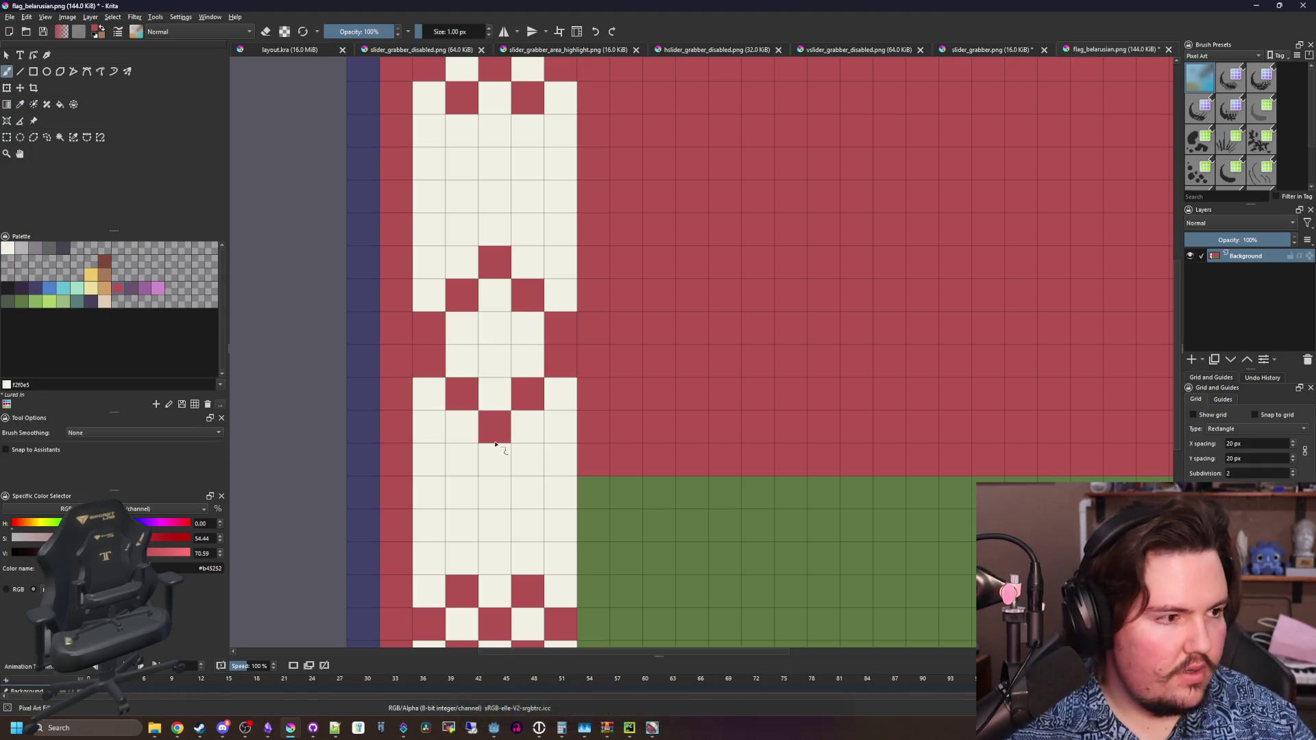
drag(482, 484, 509, 415)
Paint a run of cream cells red to build the lower motif.
click(492, 396)
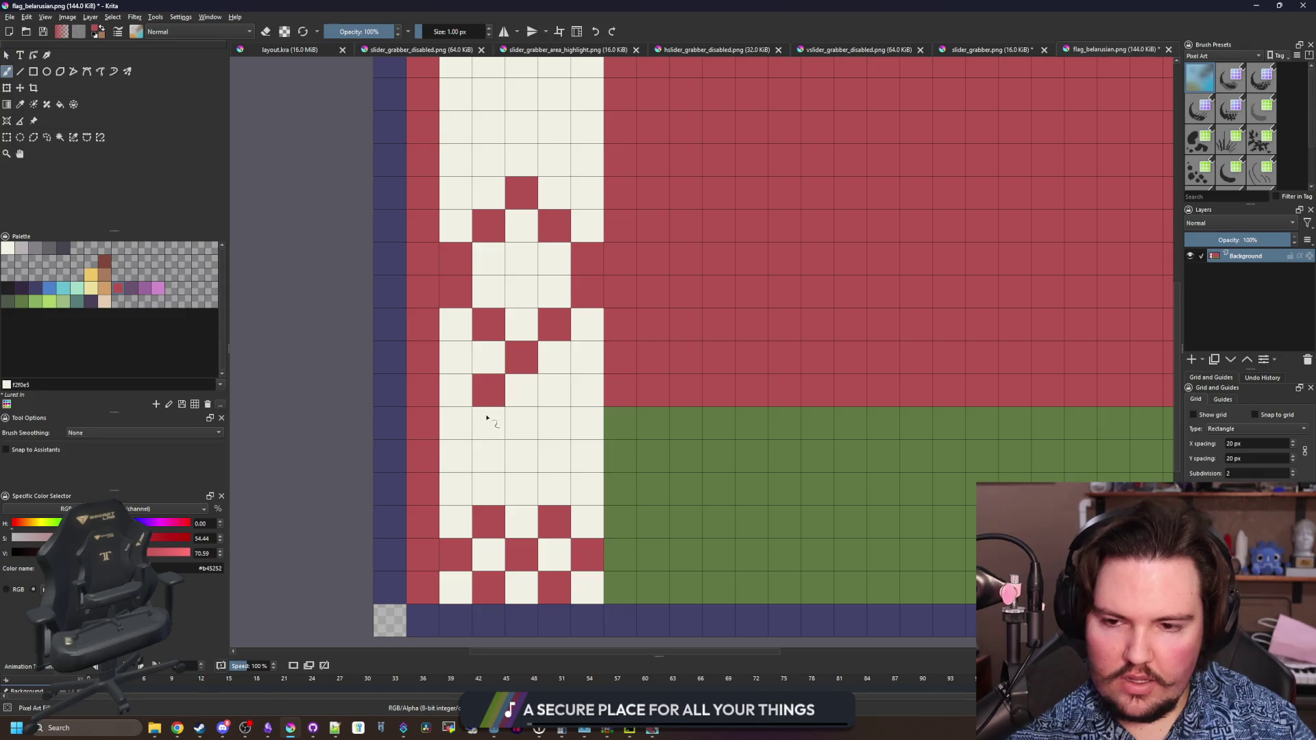
mouse_move(488, 424)
mouse_down()
mouse_move(516, 385)
mouse_move(582, 432)
mouse_up()
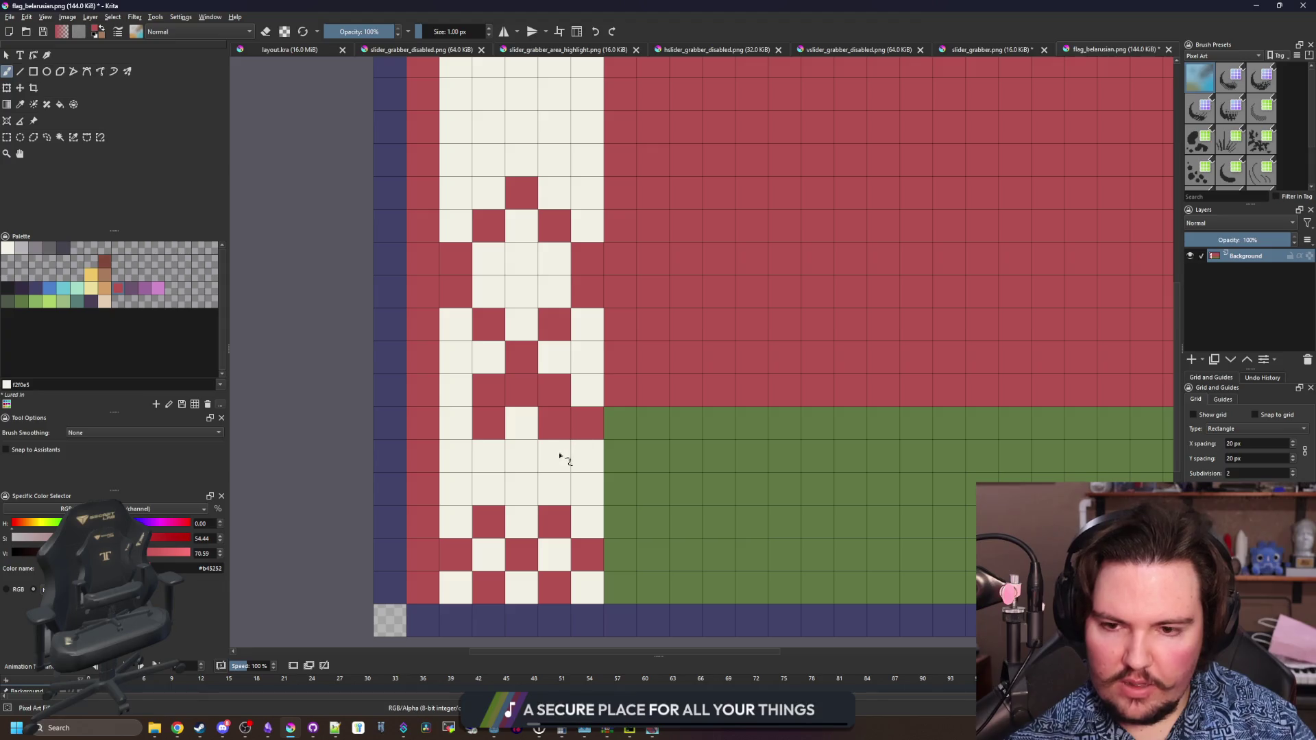
click(560, 455)
click(489, 456)
click(466, 431)
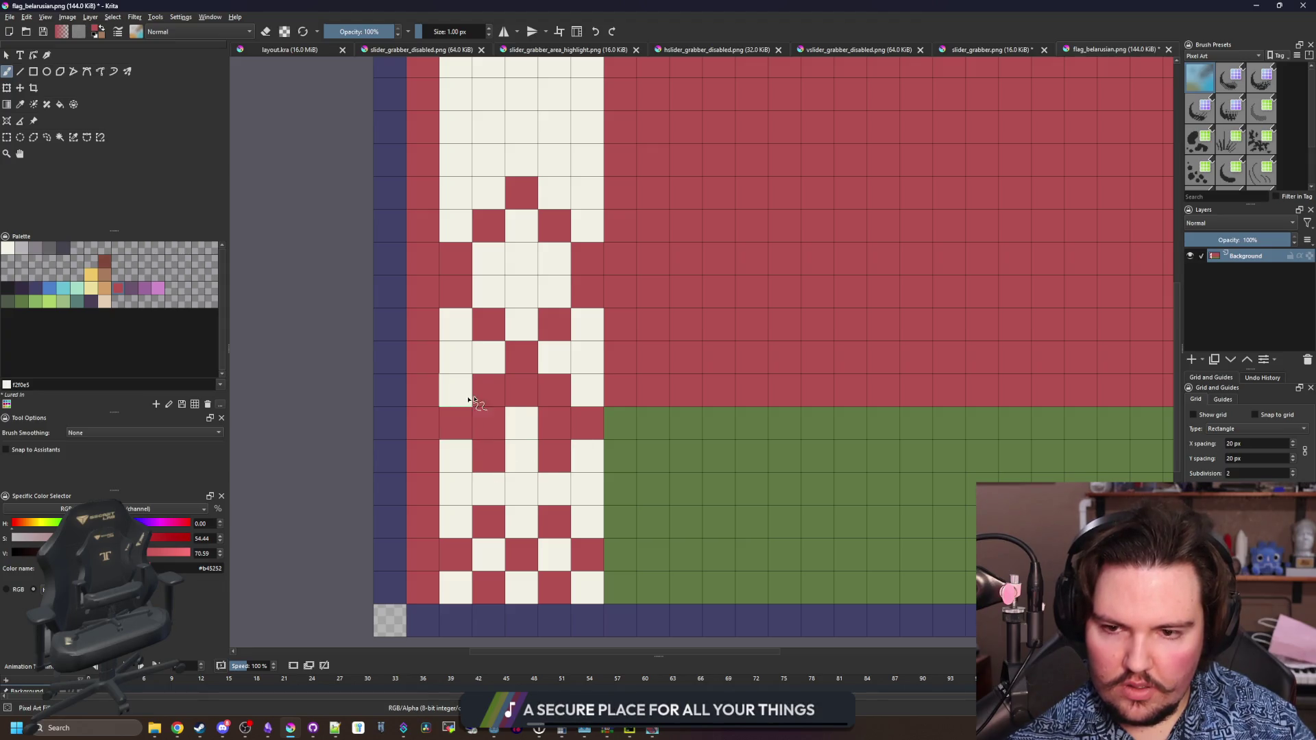
drag(464, 400, 558, 381)
Turn the cream gap below the top ornament red.
scroll(537, 411, up, 2)
mouse_move(524, 304)
mouse_down()
mouse_move(490, 301)
mouse_move(459, 267)
mouse_move(587, 293)
mouse_move(518, 275)
mouse_up()
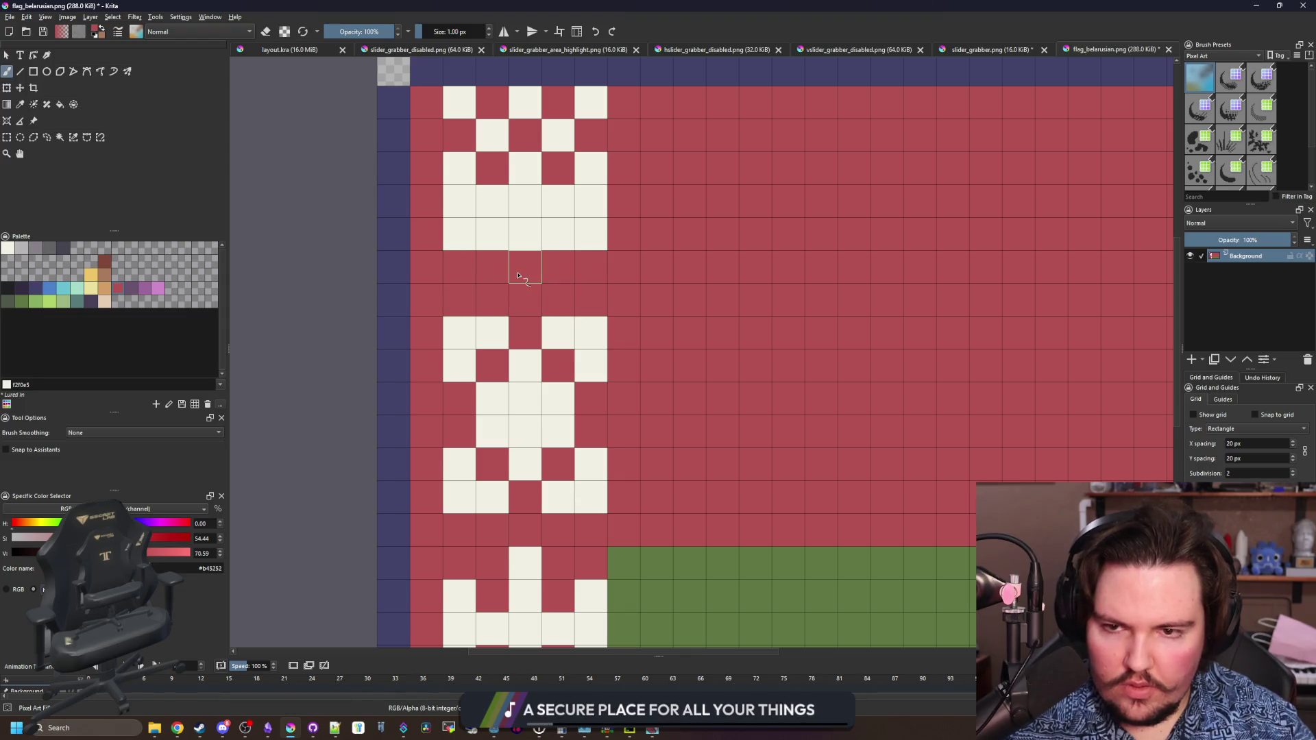
click(558, 234)
click(492, 234)
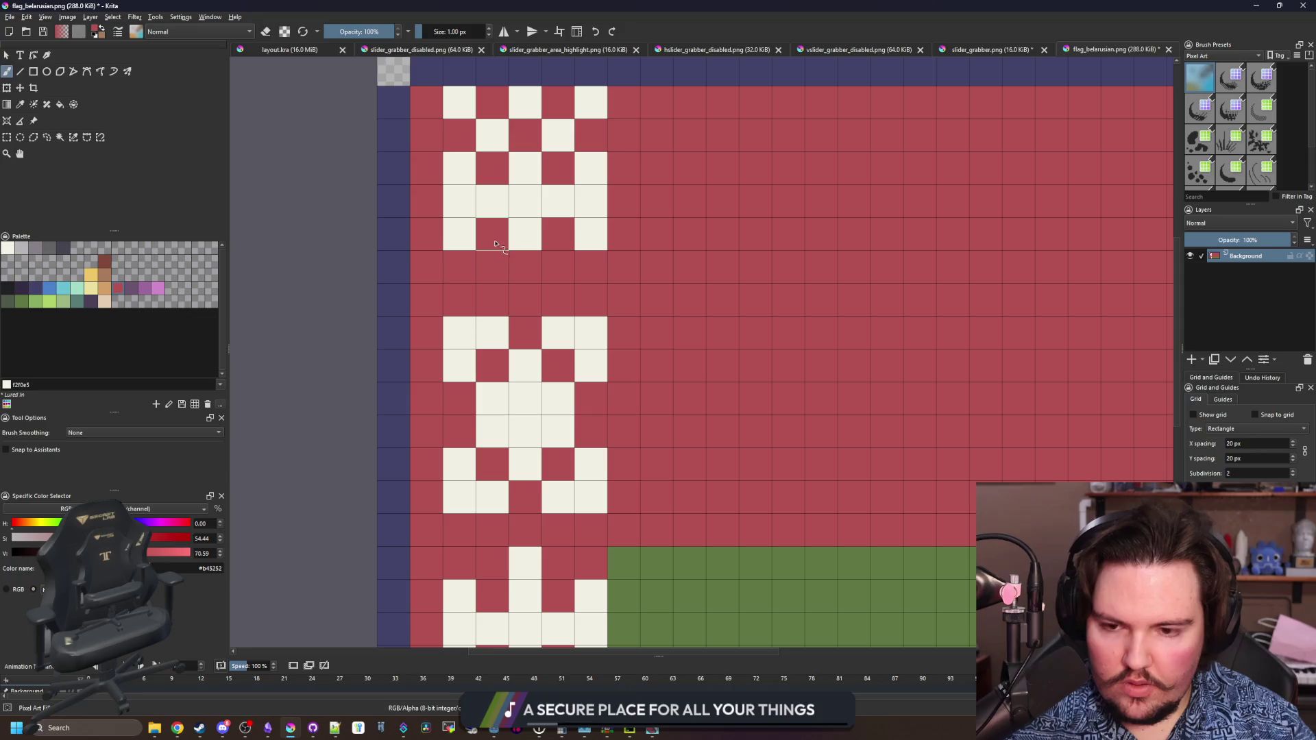
Paint a single cream stem pixel under the top motif, then pick a beige colour.
key(p)
click(536, 218)
key(b)
click(524, 267)
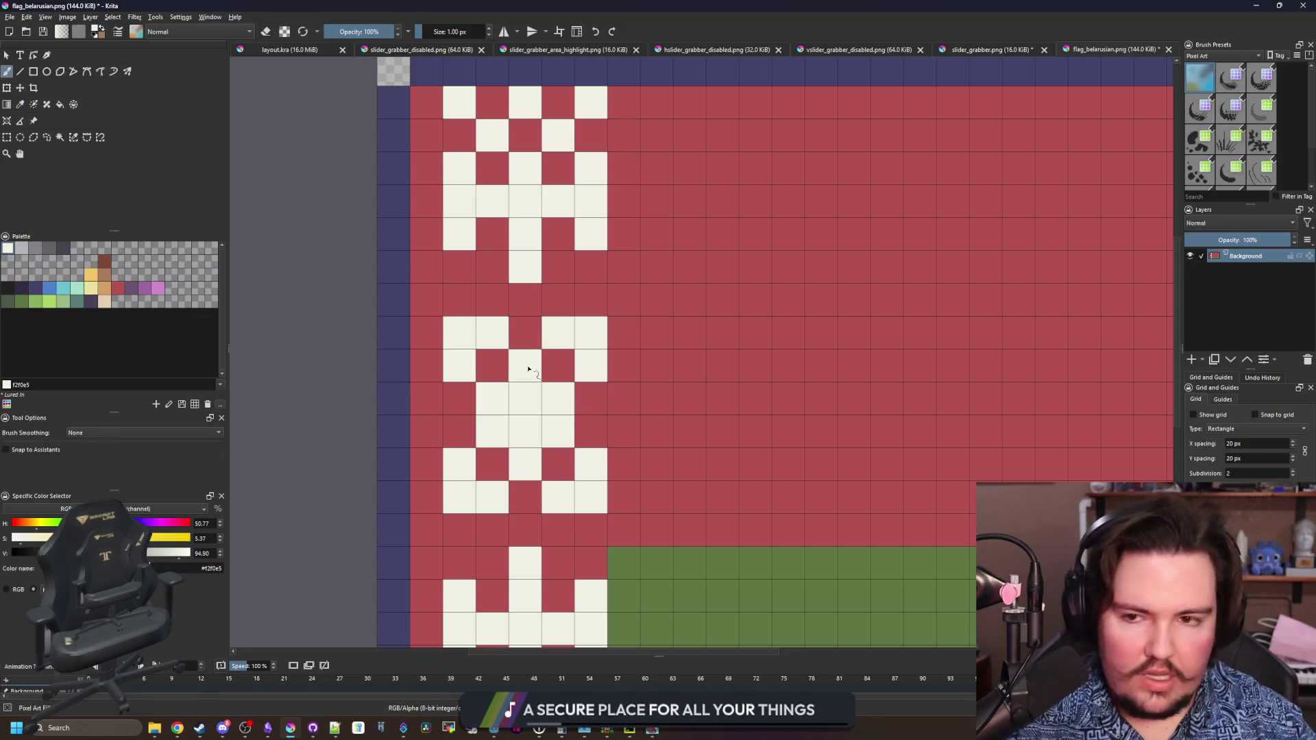
scroll(528, 370, down, 1)
scroll(528, 370, down, 8)
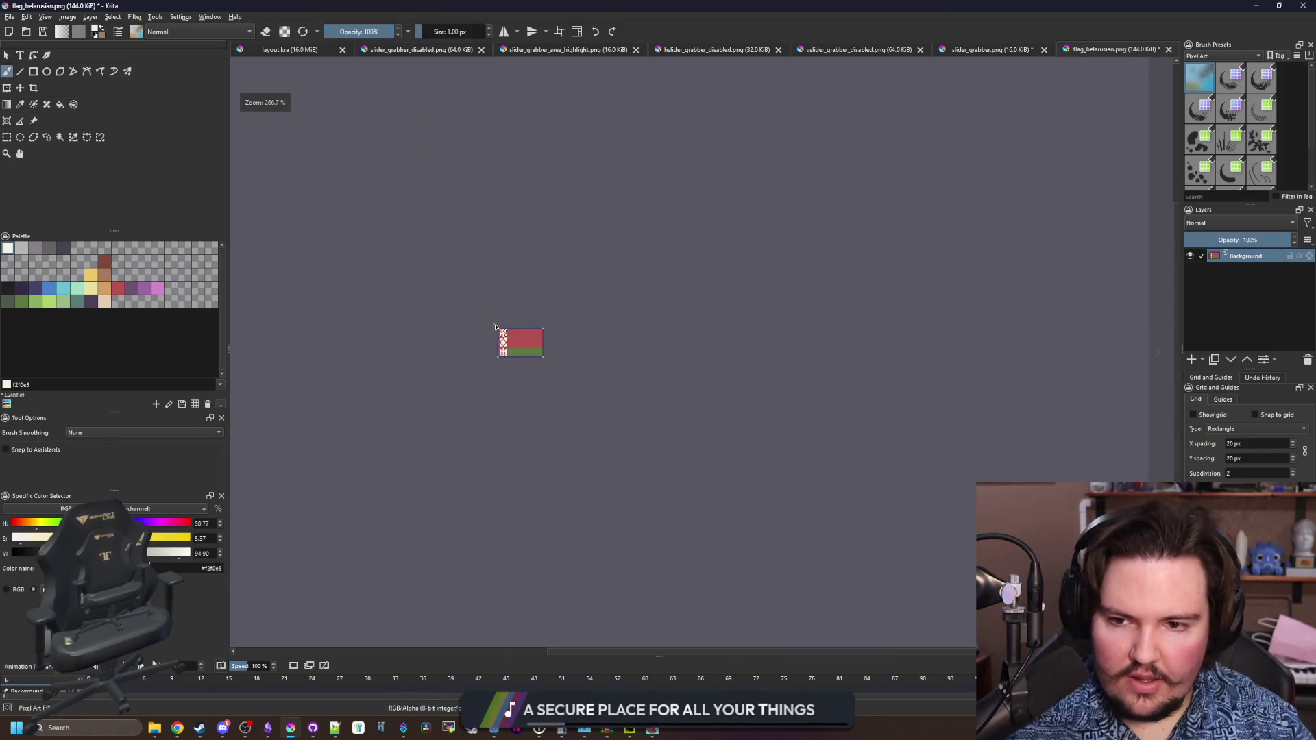
scroll(496, 325, up, 8)
key(p)
scroll(508, 419, up, 2)
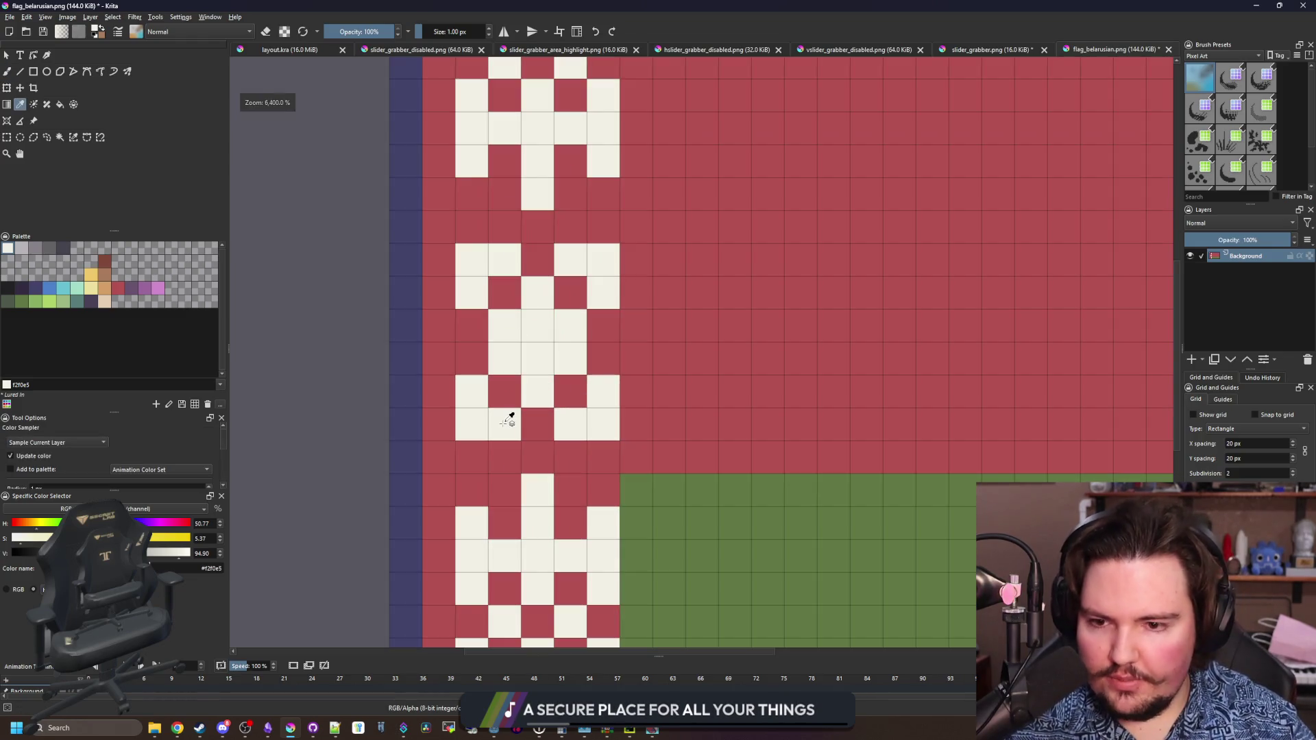
click(105, 301)
Paint the ornament's lower corner cells beige with the freehand brush.
key(b)
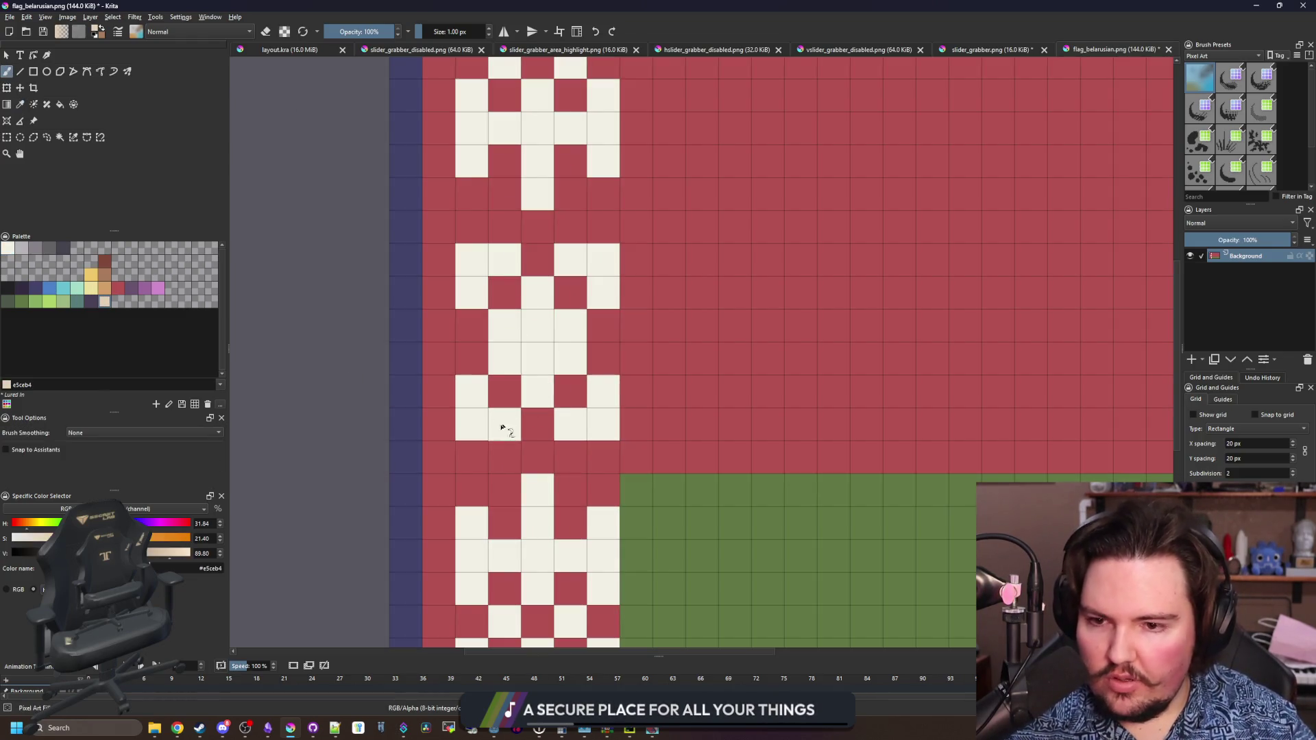
click(470, 423)
click(602, 422)
drag(511, 346, 505, 314)
click(464, 555)
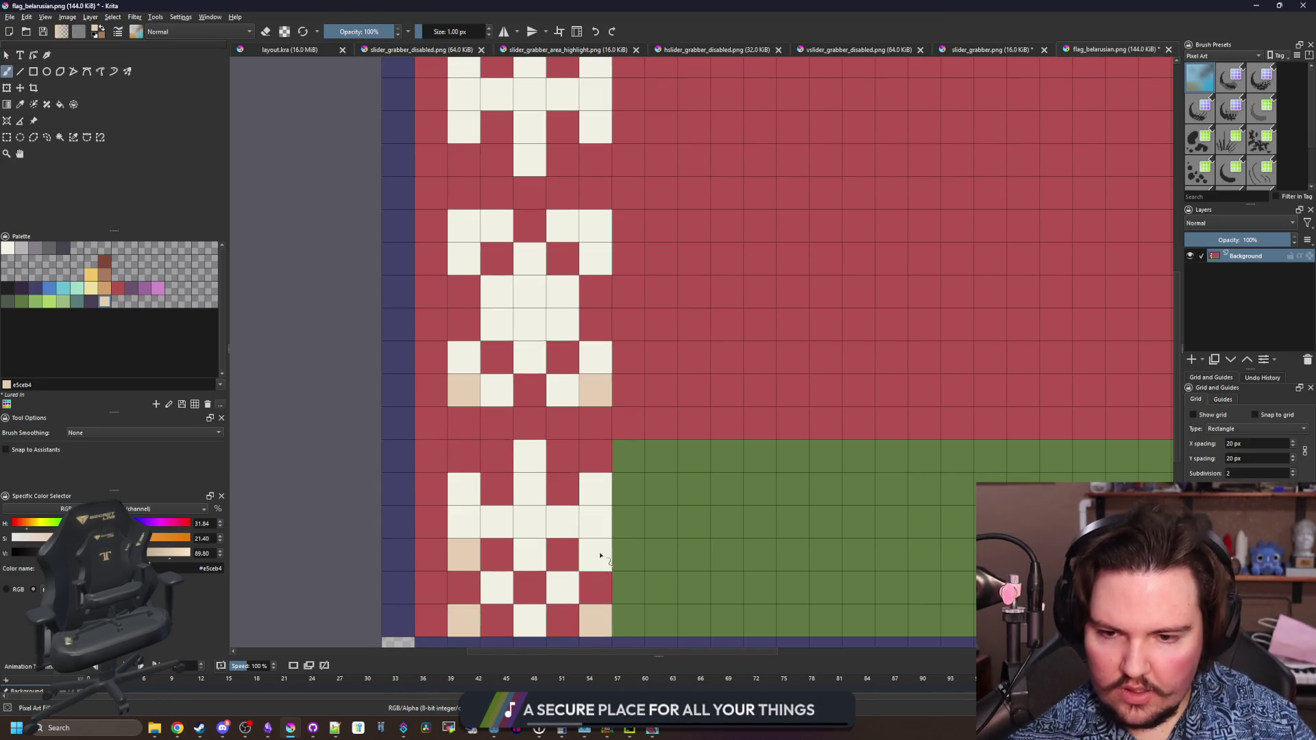
Paint the cream and top-ornament cells beige, undoing and repainting the outer ones.
drag(562, 259, 548, 416)
scroll(548, 415, down, 2)
scroll(538, 383, up, 2)
click(465, 390)
click(595, 391)
click(465, 226)
click(529, 226)
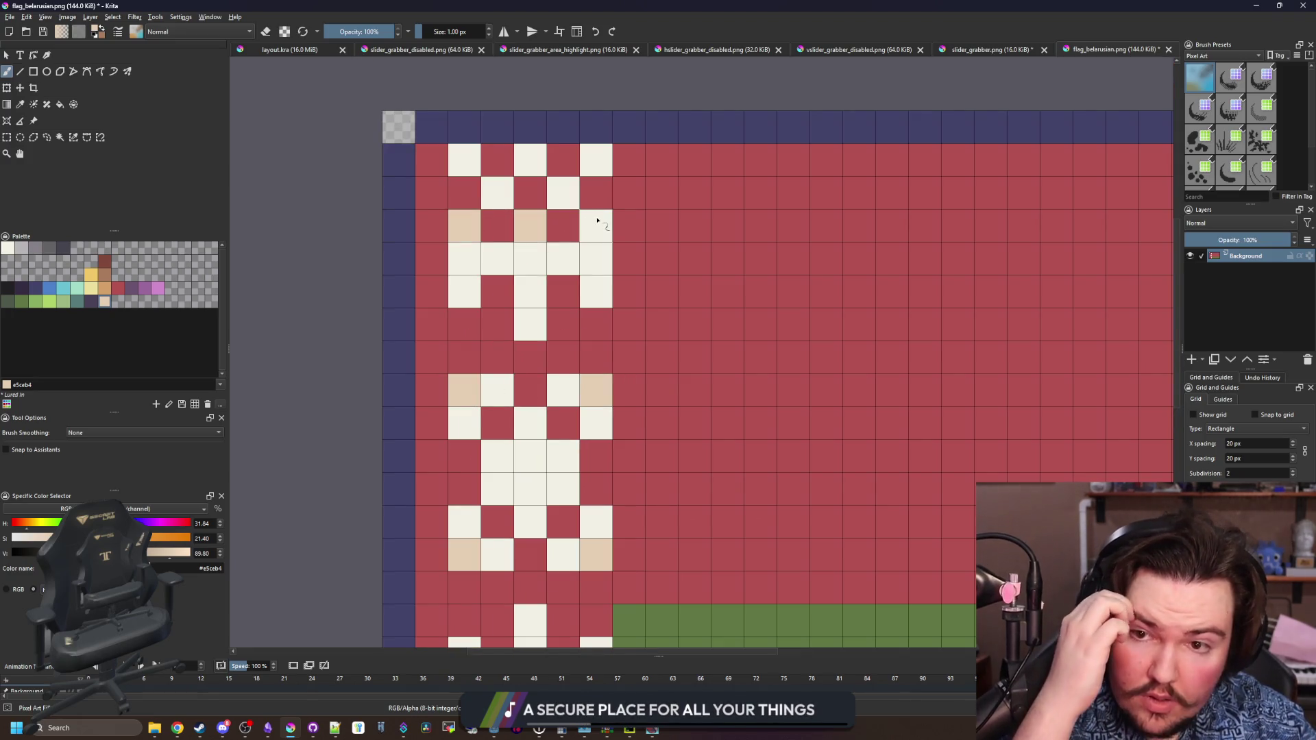
click(596, 225)
click(596, 160)
click(530, 160)
key(ctrl+z)
key(ctrl+z)
key(ctrl+z)
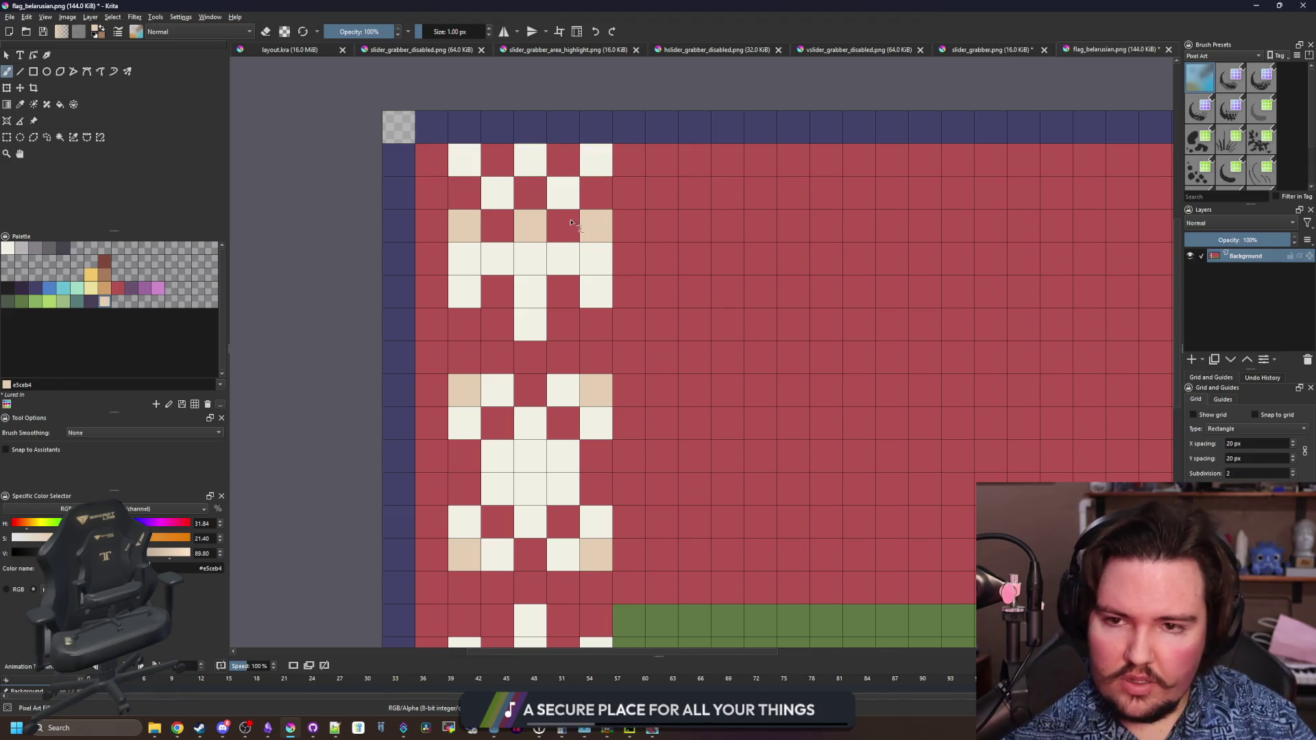
click(595, 226)
click(595, 160)
Save the flag image as a PNG, accepting the export settings.
scroll(480, 195, down, 6)
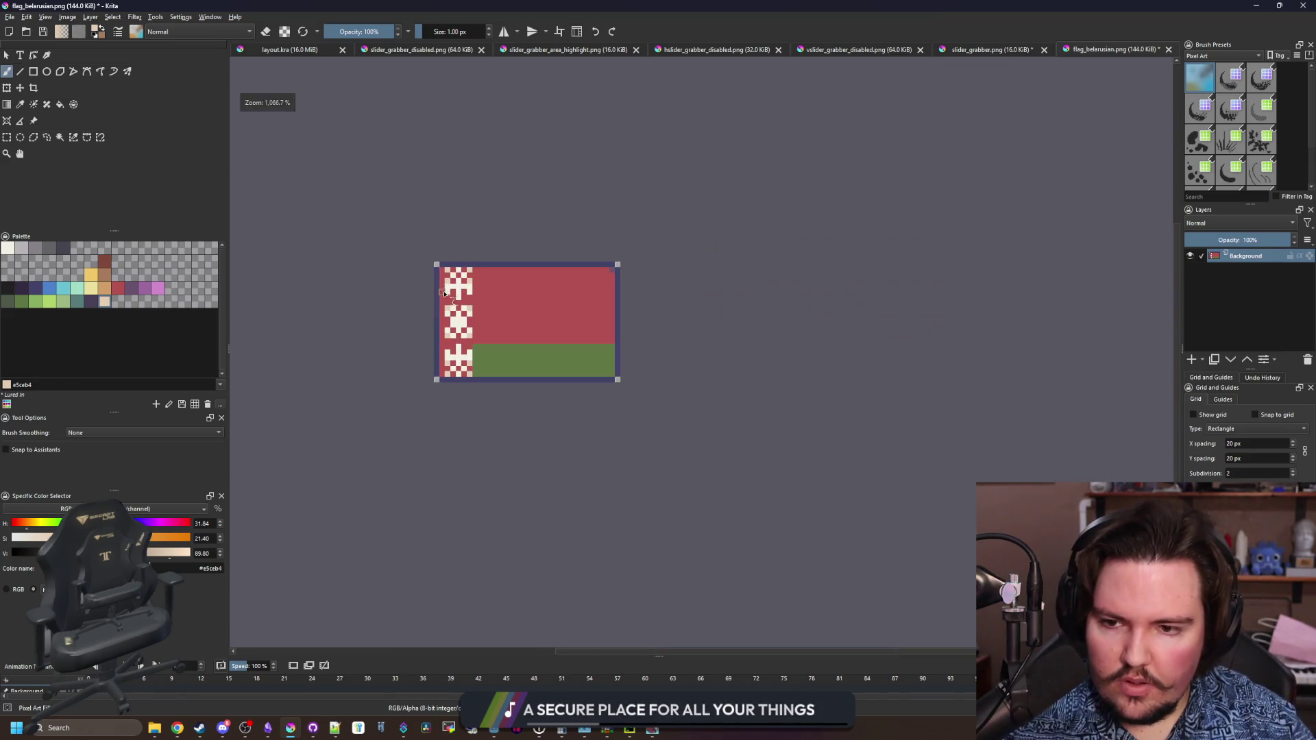
scroll(446, 200, down, 3)
scroll(439, 181, up, 4)
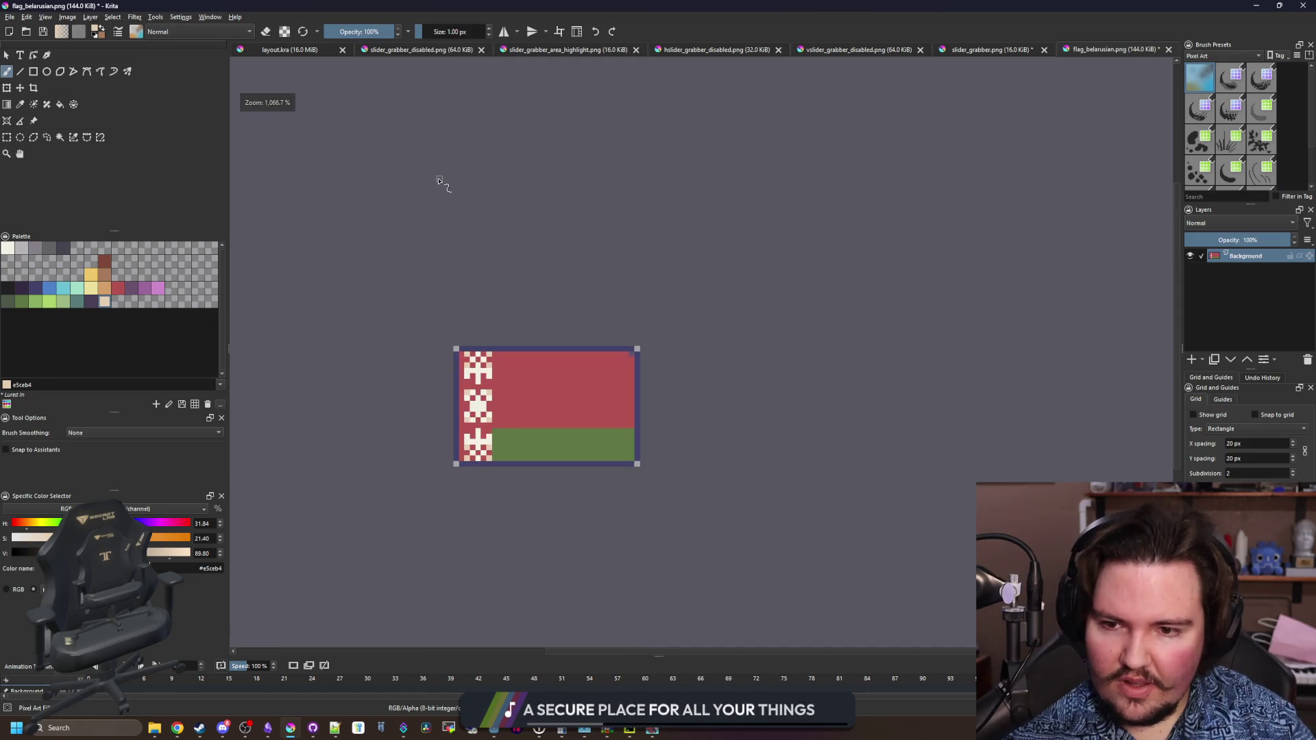
scroll(566, 434, up, 2)
scroll(578, 358, down, 5)
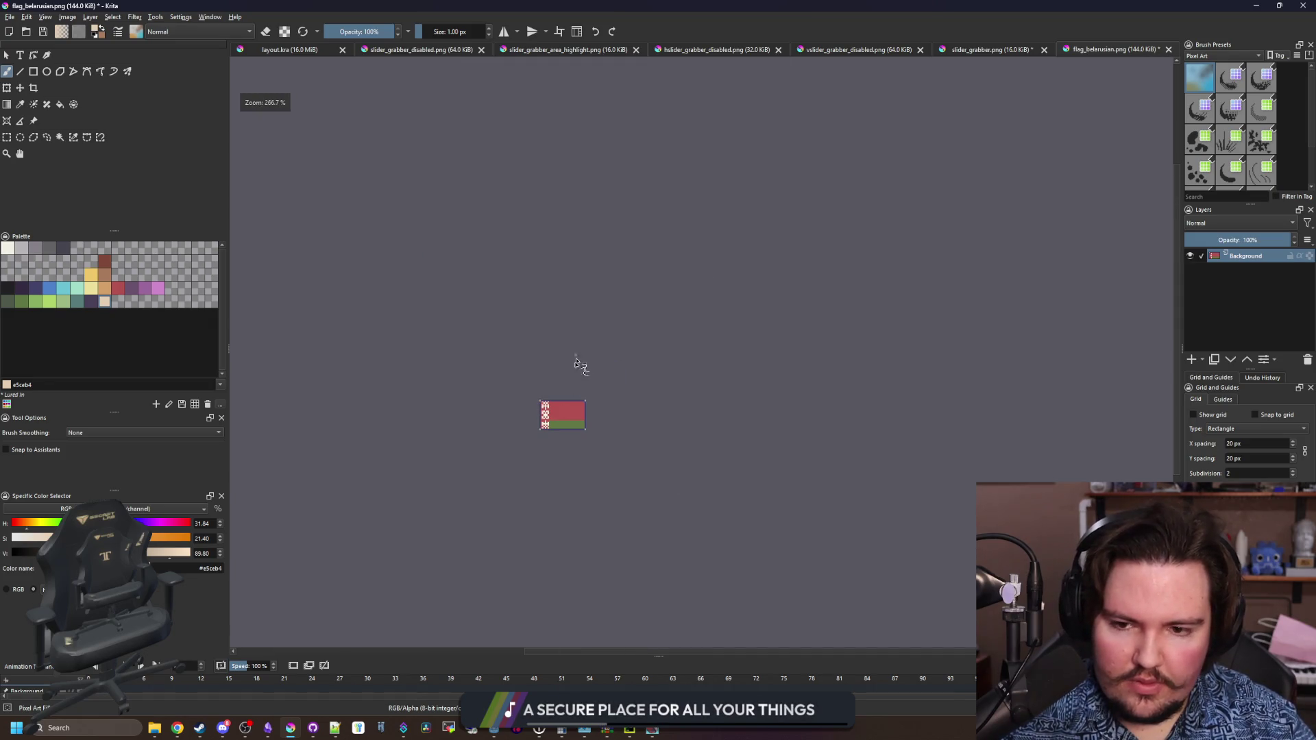
scroll(564, 422, up, 5)
scroll(554, 379, up, 1)
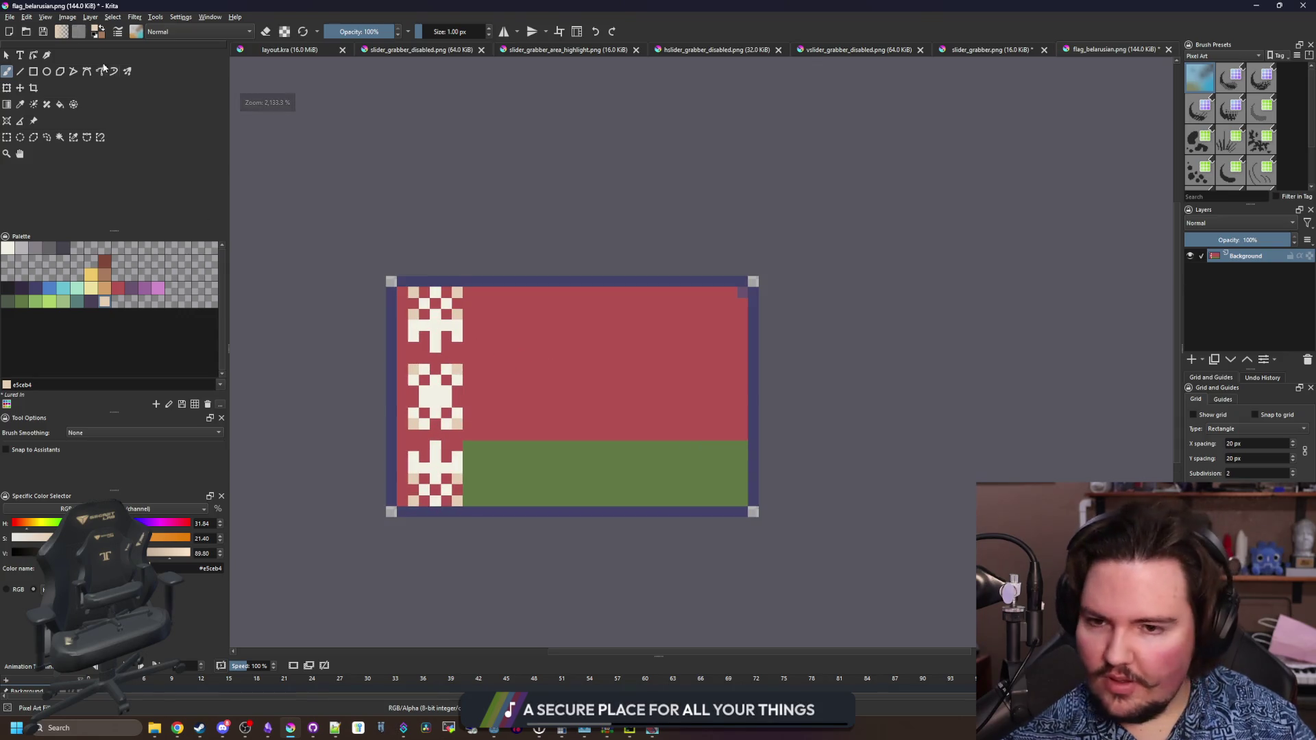
click(8, 17)
click(23, 65)
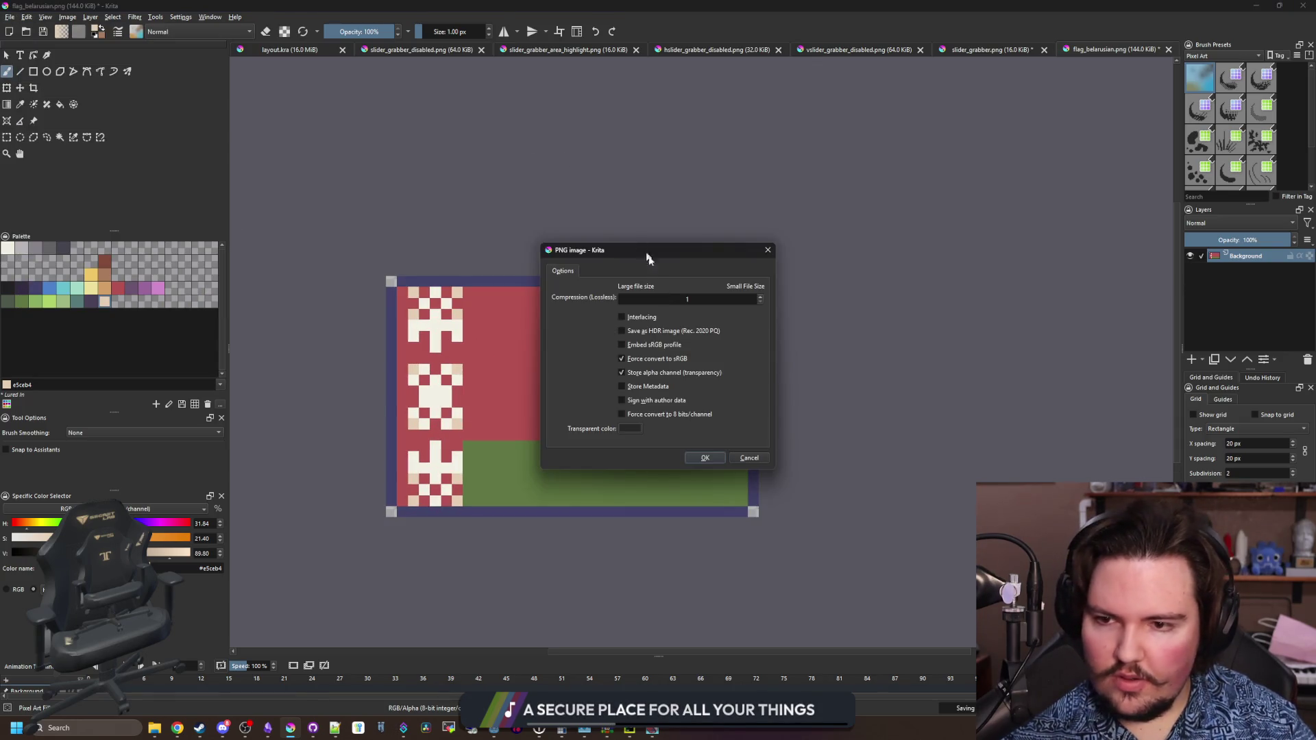
click(712, 457)
scroll(652, 473, up, 1)
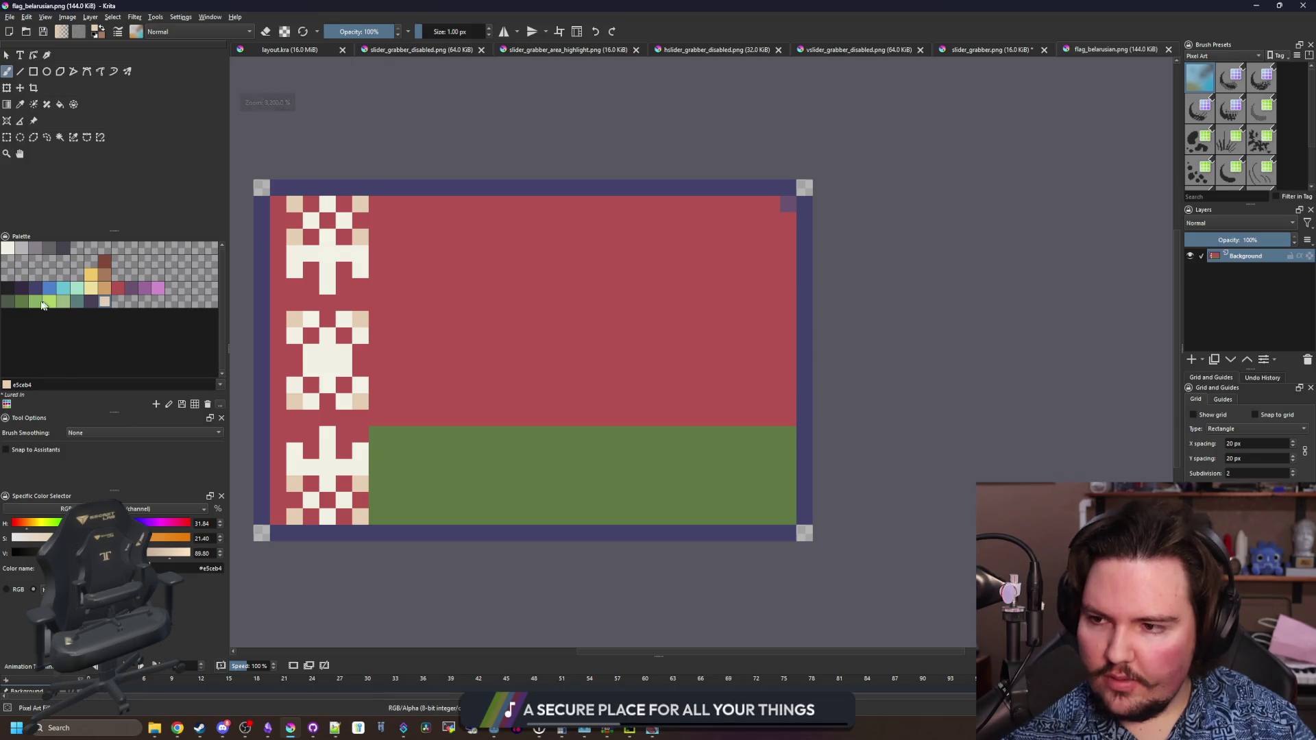
Paint the bottom-right corner pixel dark green and another corner pixel dark purple.
click(9, 299)
click(787, 515)
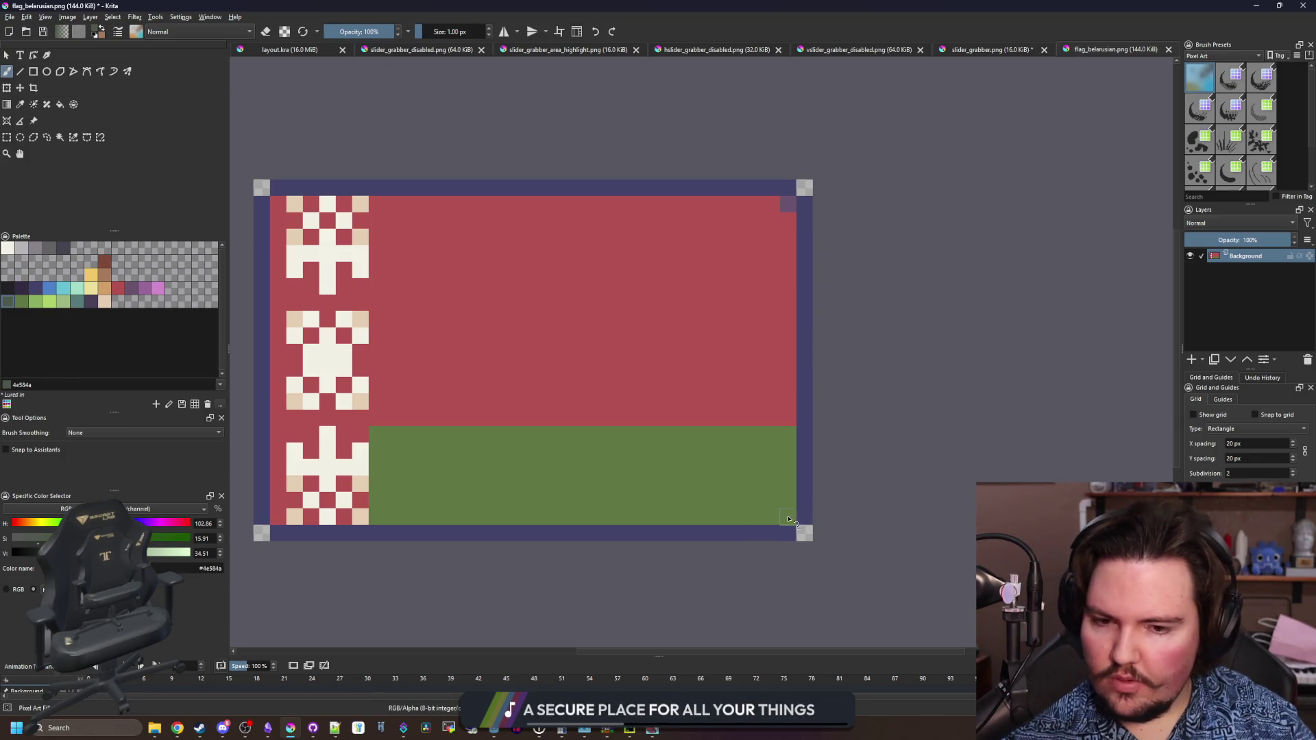
click(132, 288)
click(279, 204)
Zoom out and re-export the finished flag as flag_belarusian.png.
key(minus)
key(minus)
key(minus)
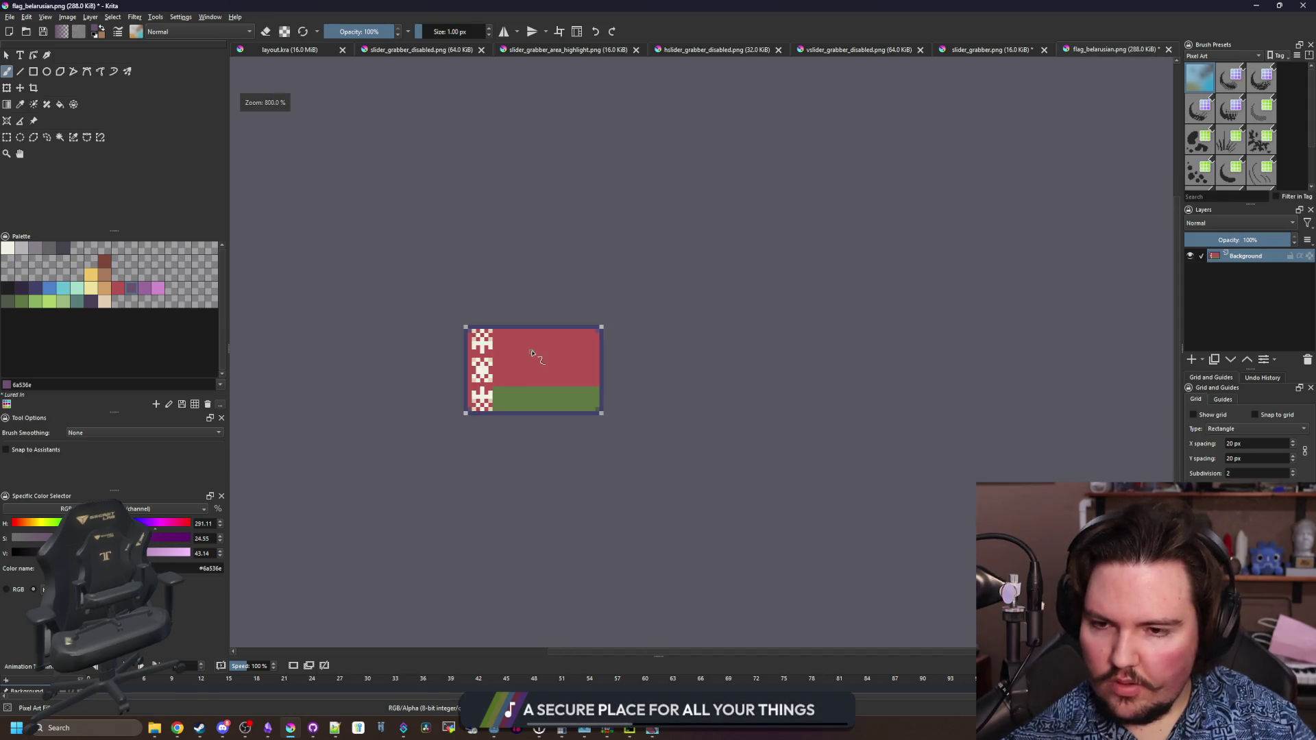
key(ctrl+s)
key(Return)
key(alt+Tab)
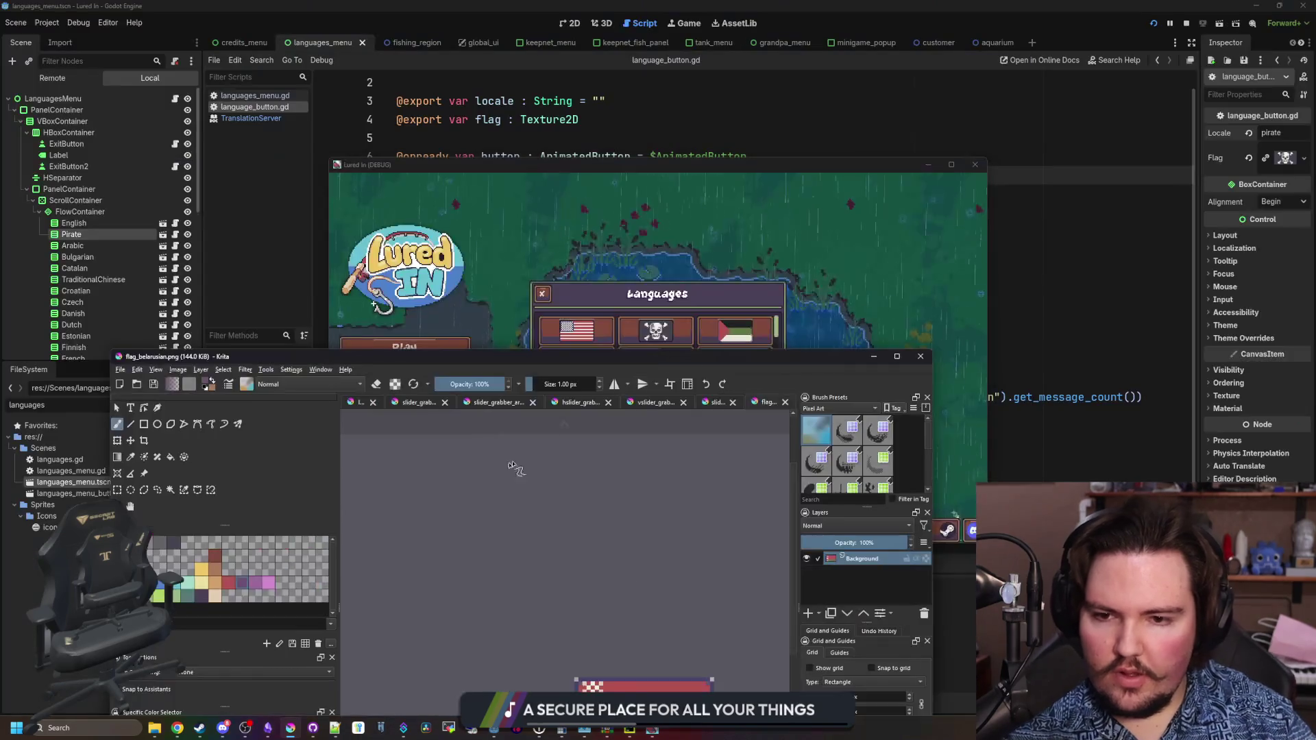
Duplicate the Bulgarian button, move the copy above it, and rename it Belarusian.
key(alt+Tab)
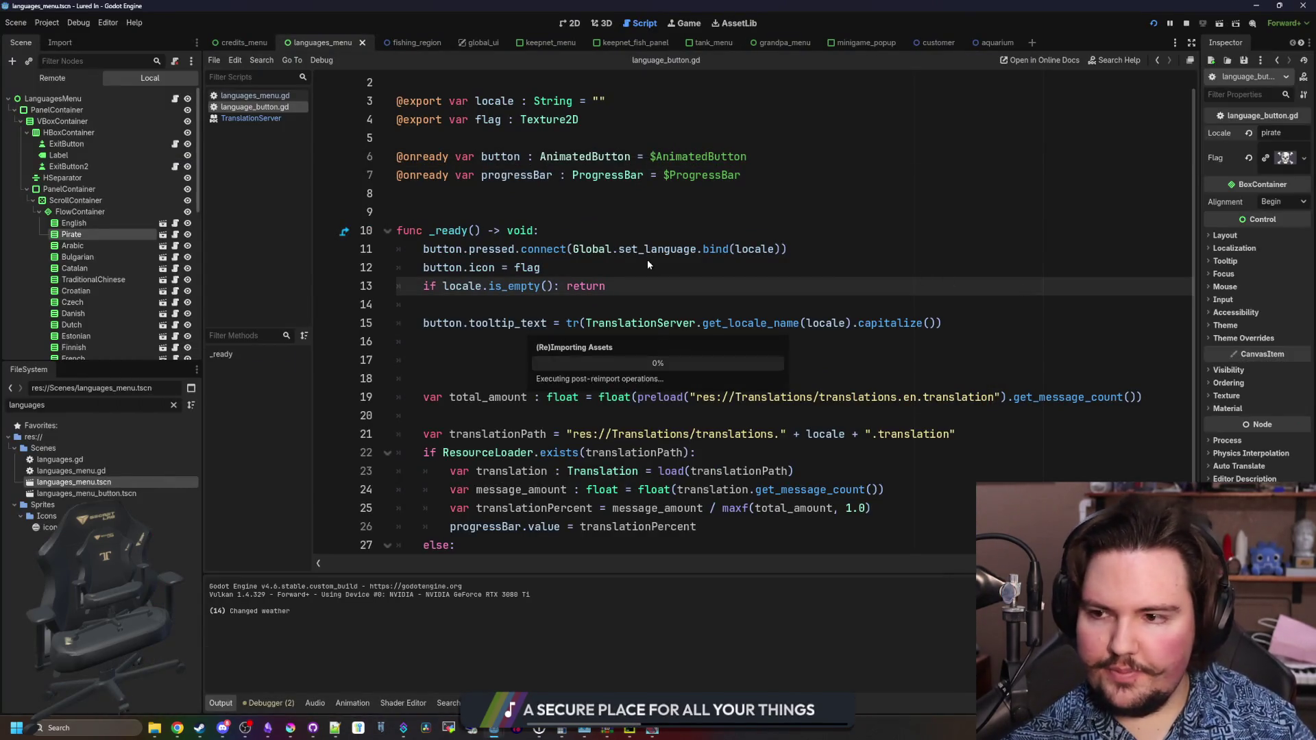
click(83, 257)
right_click(93, 259)
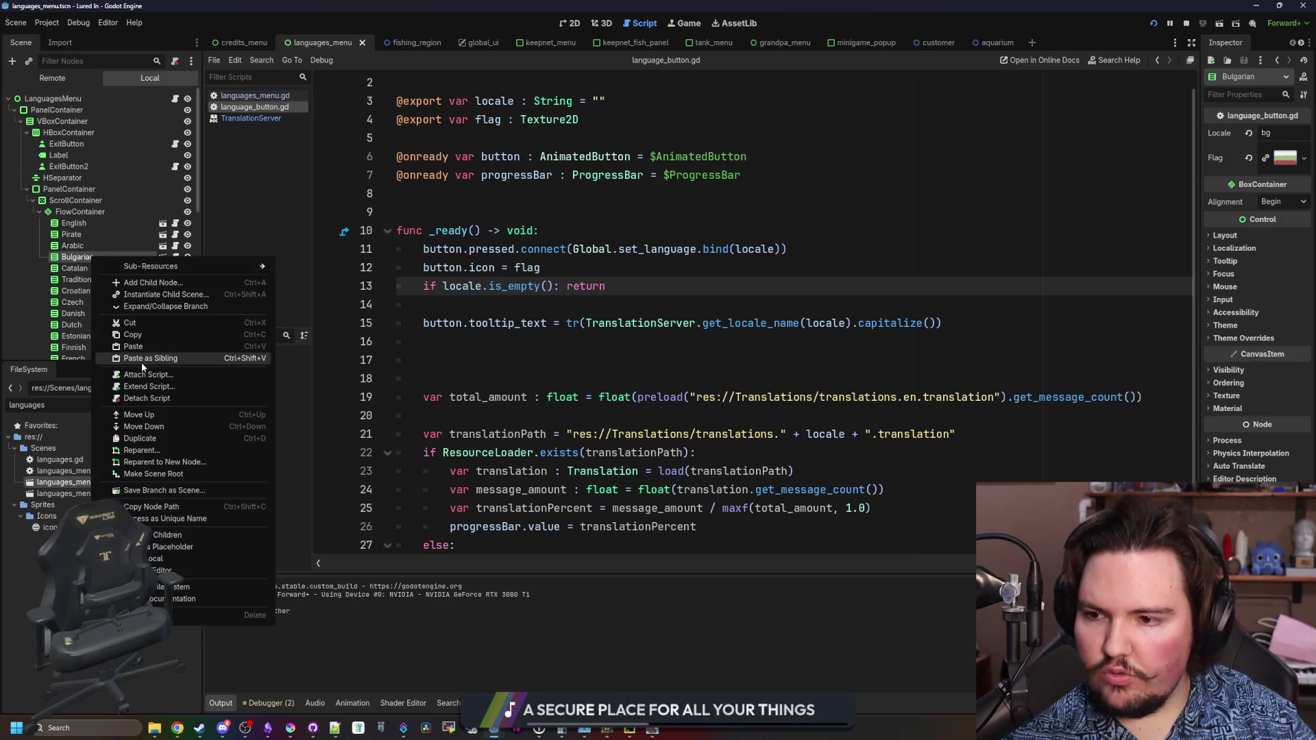
click(138, 434)
drag(105, 268, 94, 253)
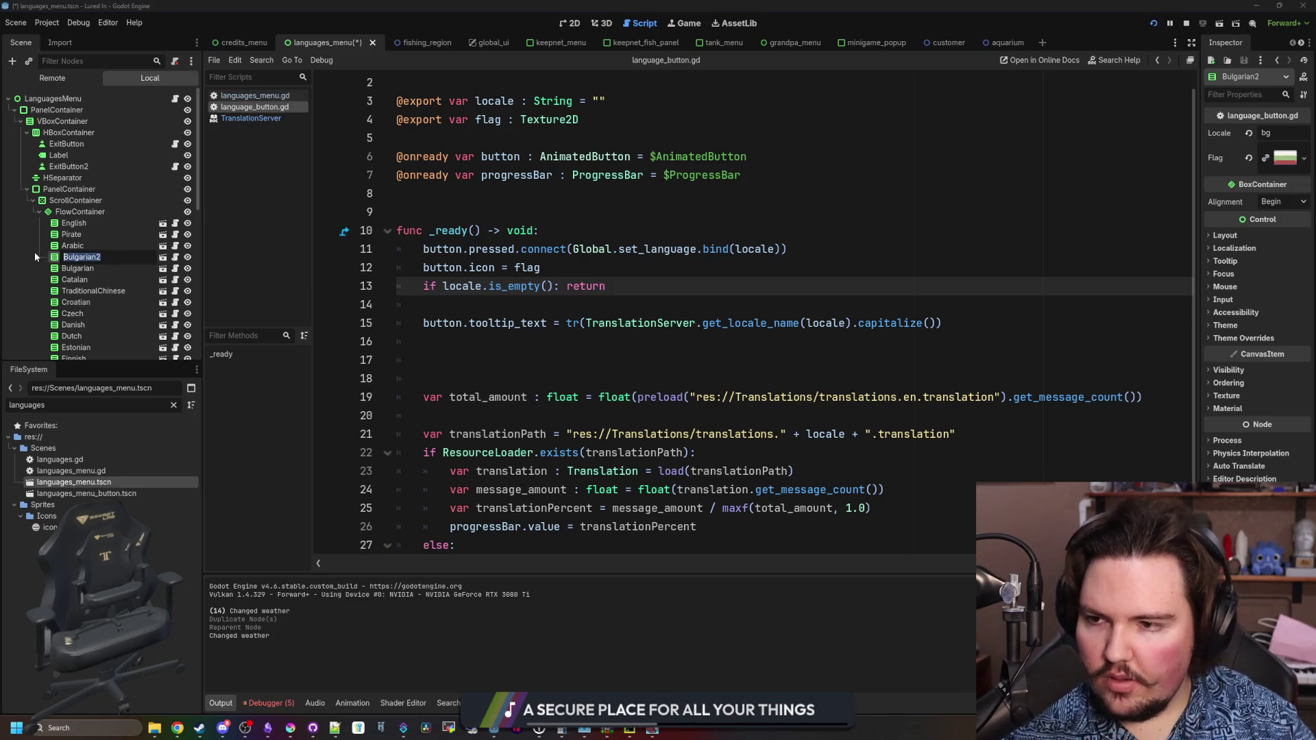
text(larusian)
key(Return)
Quick Load flag_belarusian.png as the Belarusian button's flag texture.
click(1303, 157)
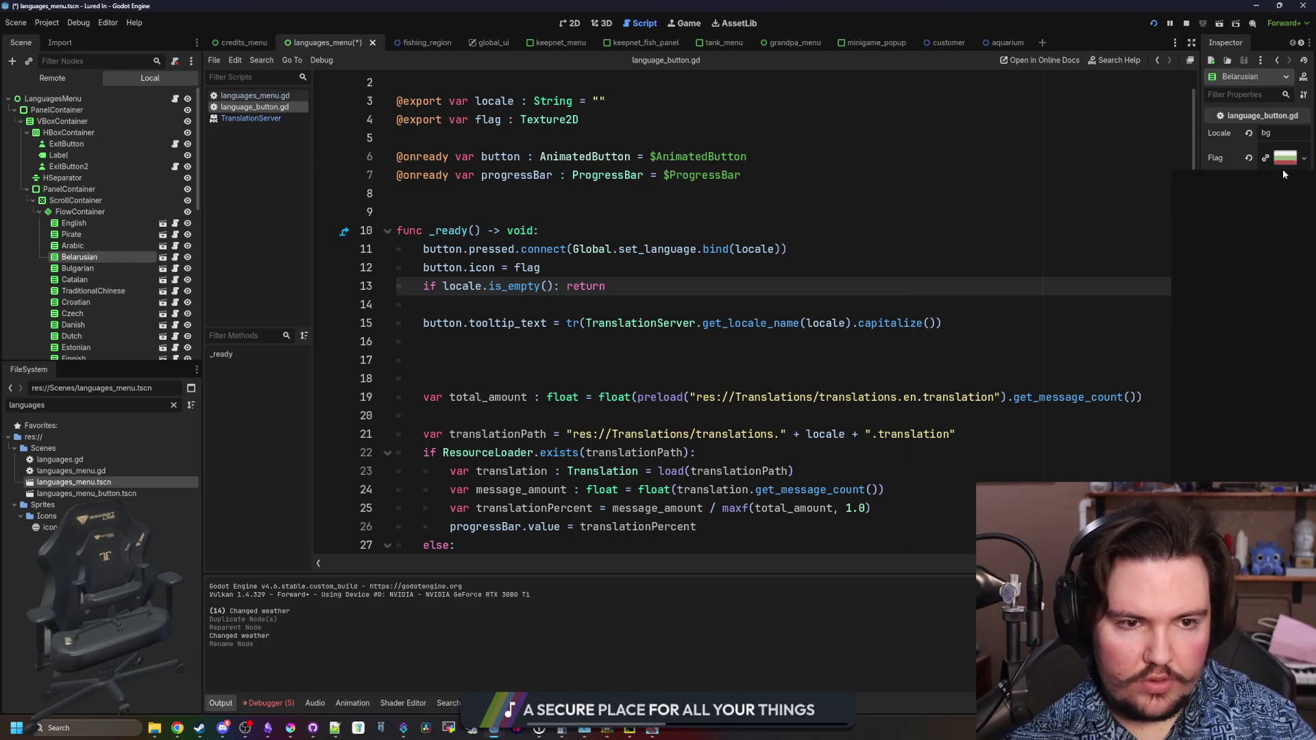
click(1226, 410)
text(belarus)
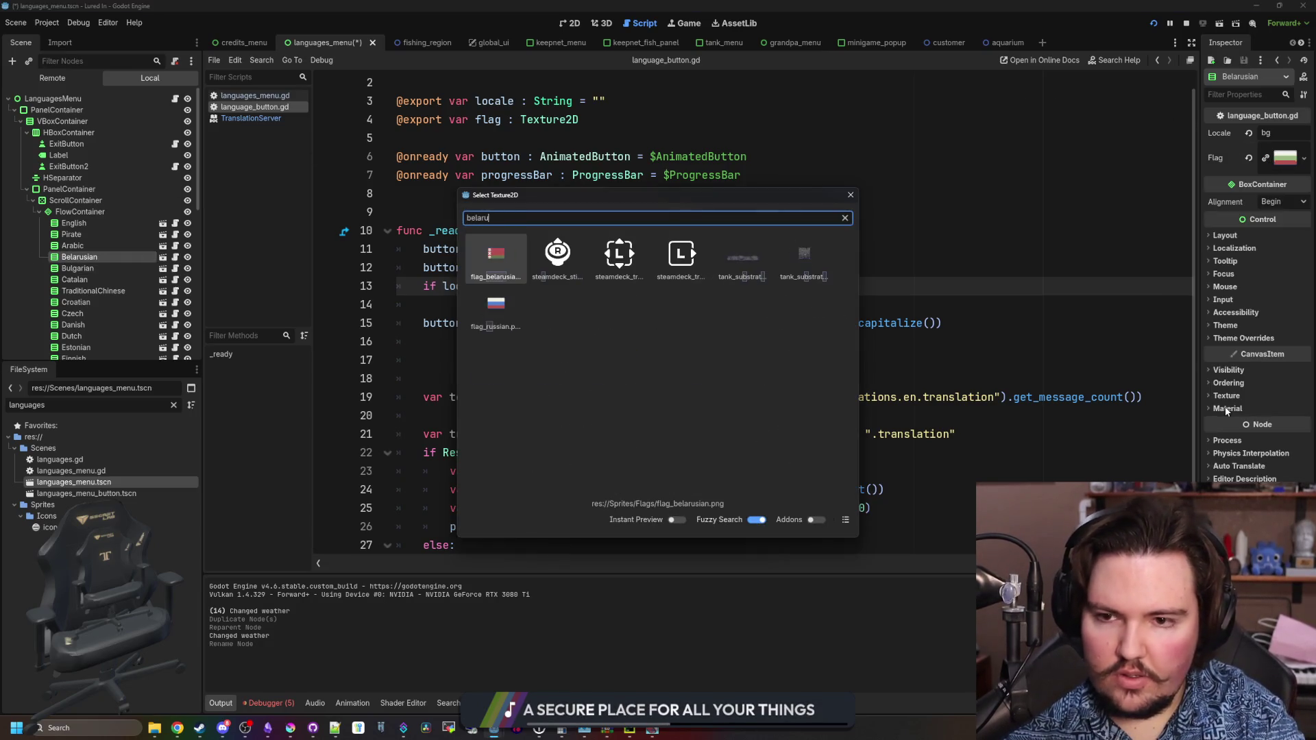
key(Return)
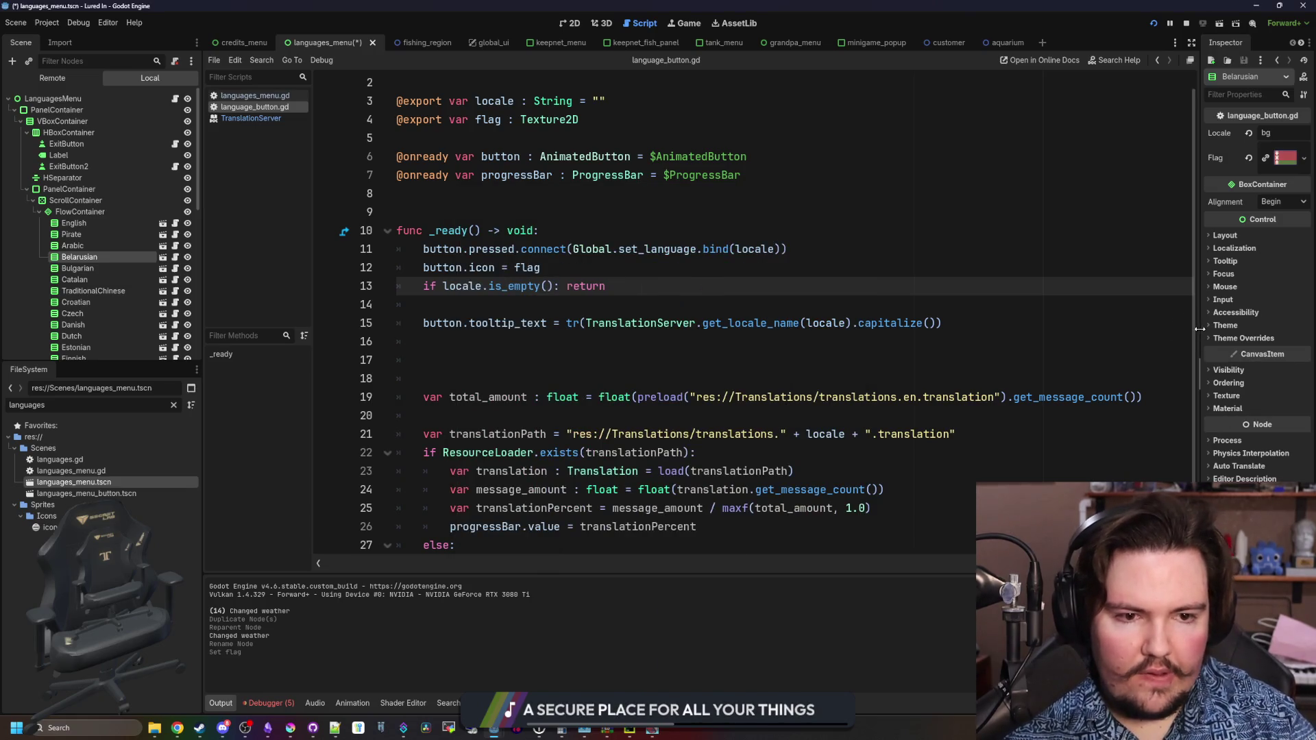
drag(1199, 328, 973, 328)
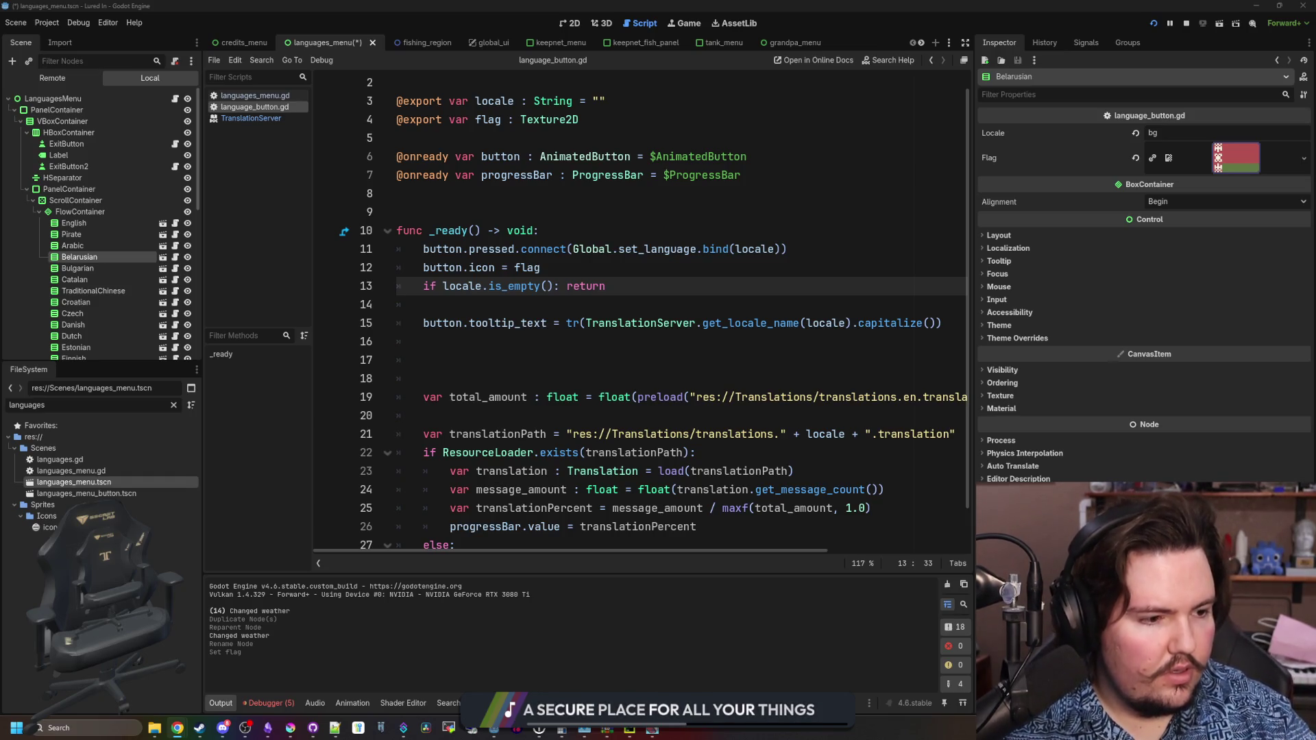
Check the be.json file name in the FormatCSV folder, then close the folder.
click(154, 728)
scroll(503, 394, up, 8)
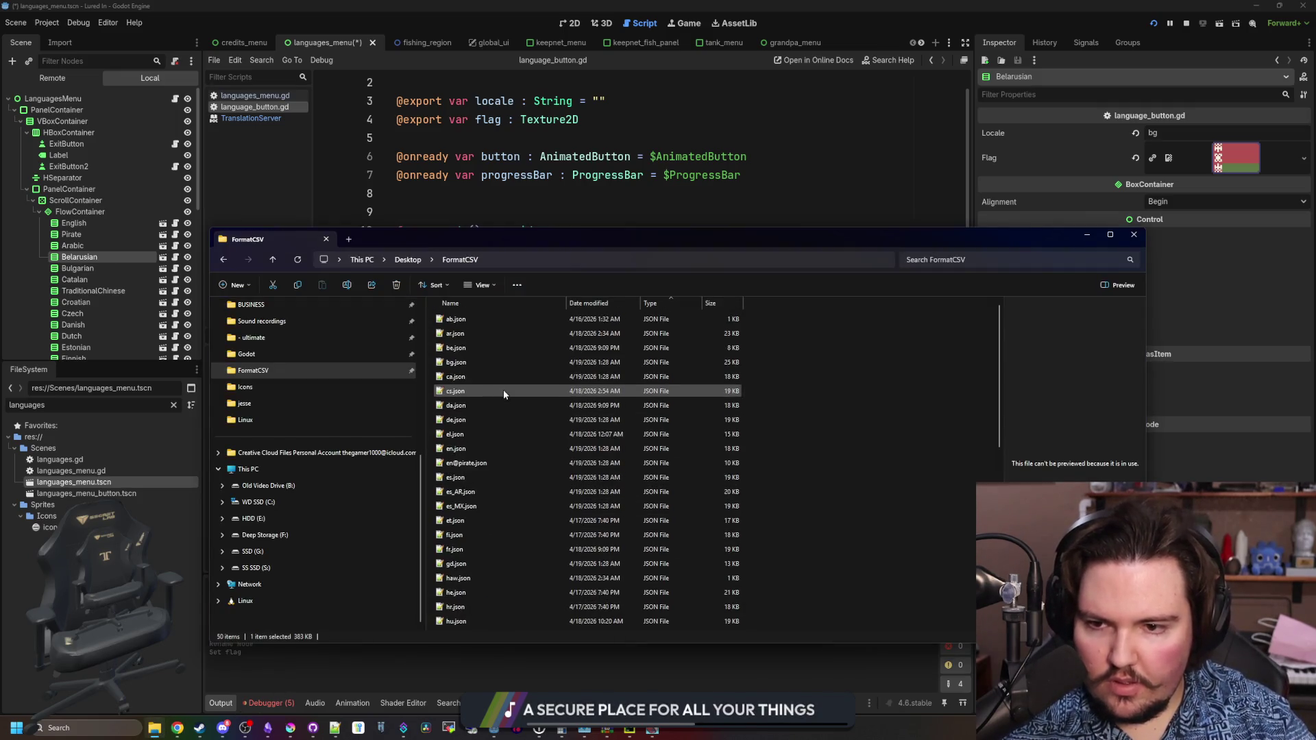
scroll(502, 407, up, 2)
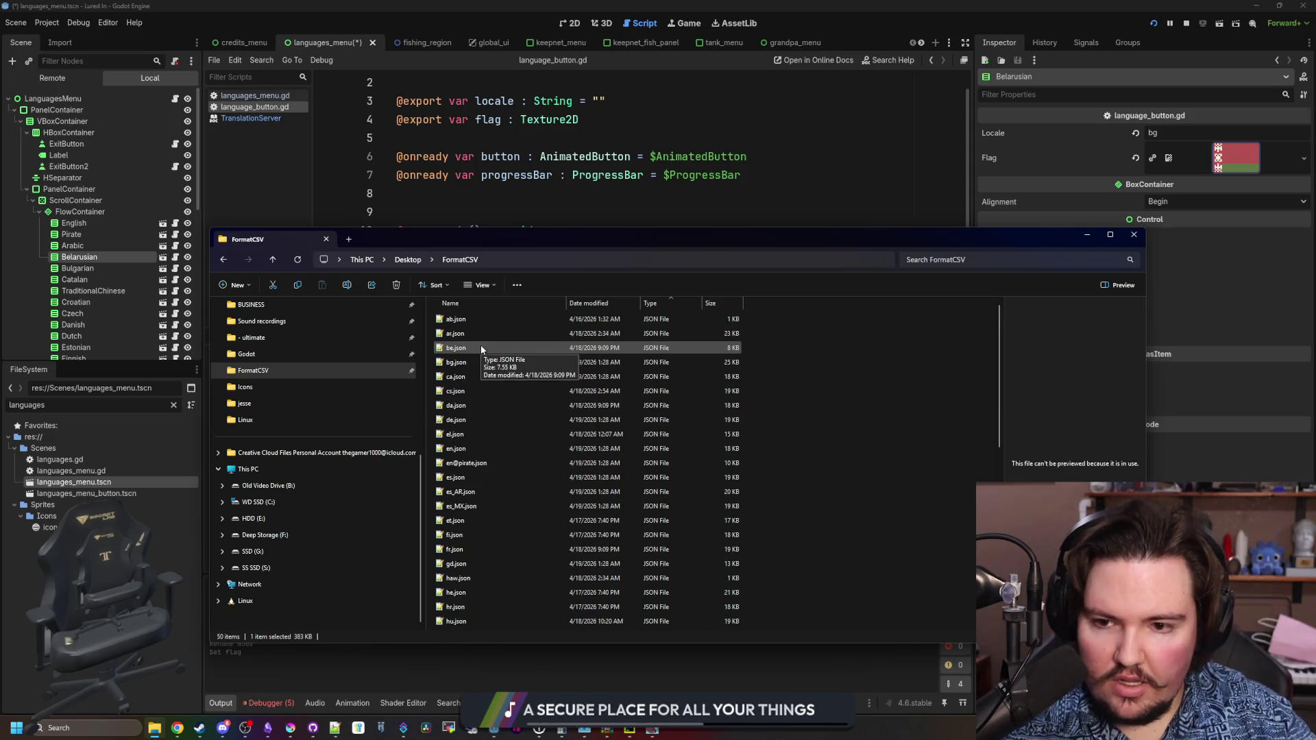
click(1169, 125)
Change the Belarusian button's locale from bg to be and save the scene.
key(BackSpace)
text(e)
key(Return)
click(570, 186)
key(ctrl+s)
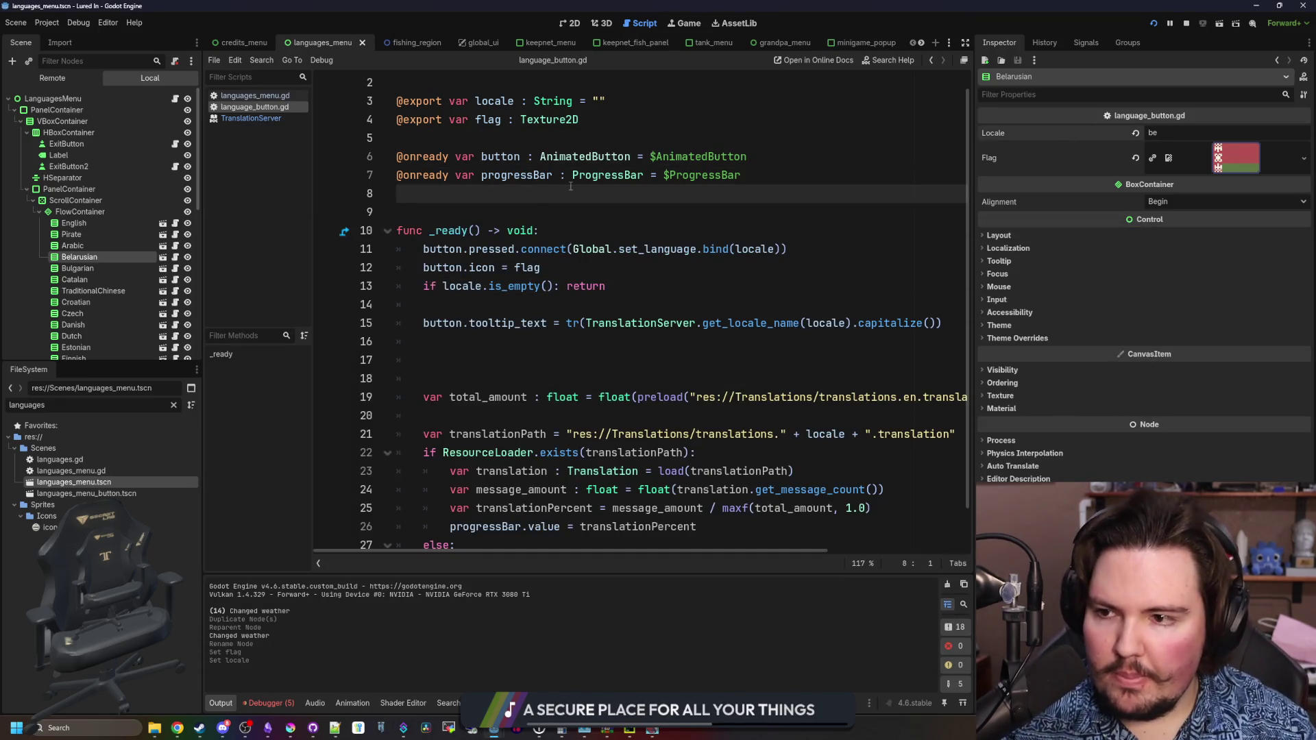
click(118, 293)
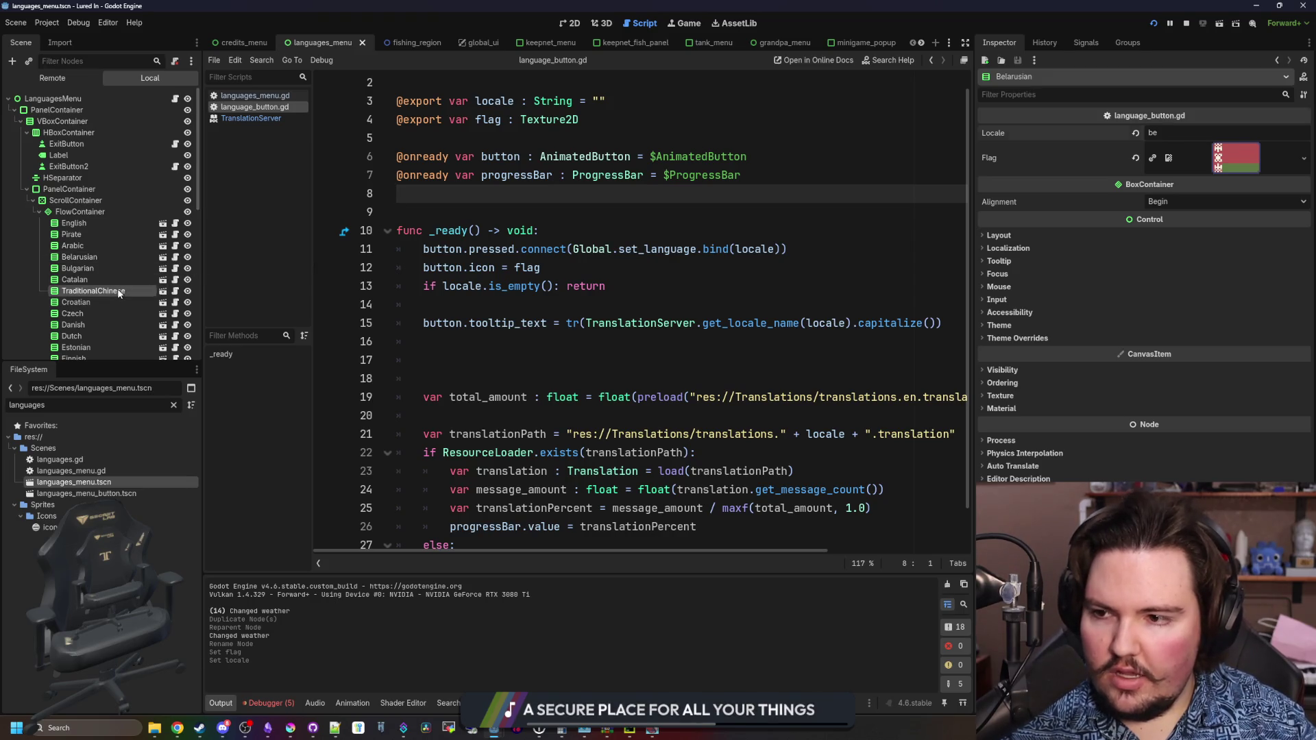
Duplicate TraditionalChinese, naming the copy ChineseSimplified and the original ChineseTraditional.
right_click(118, 293)
click(172, 470)
drag(80, 309, 101, 286)
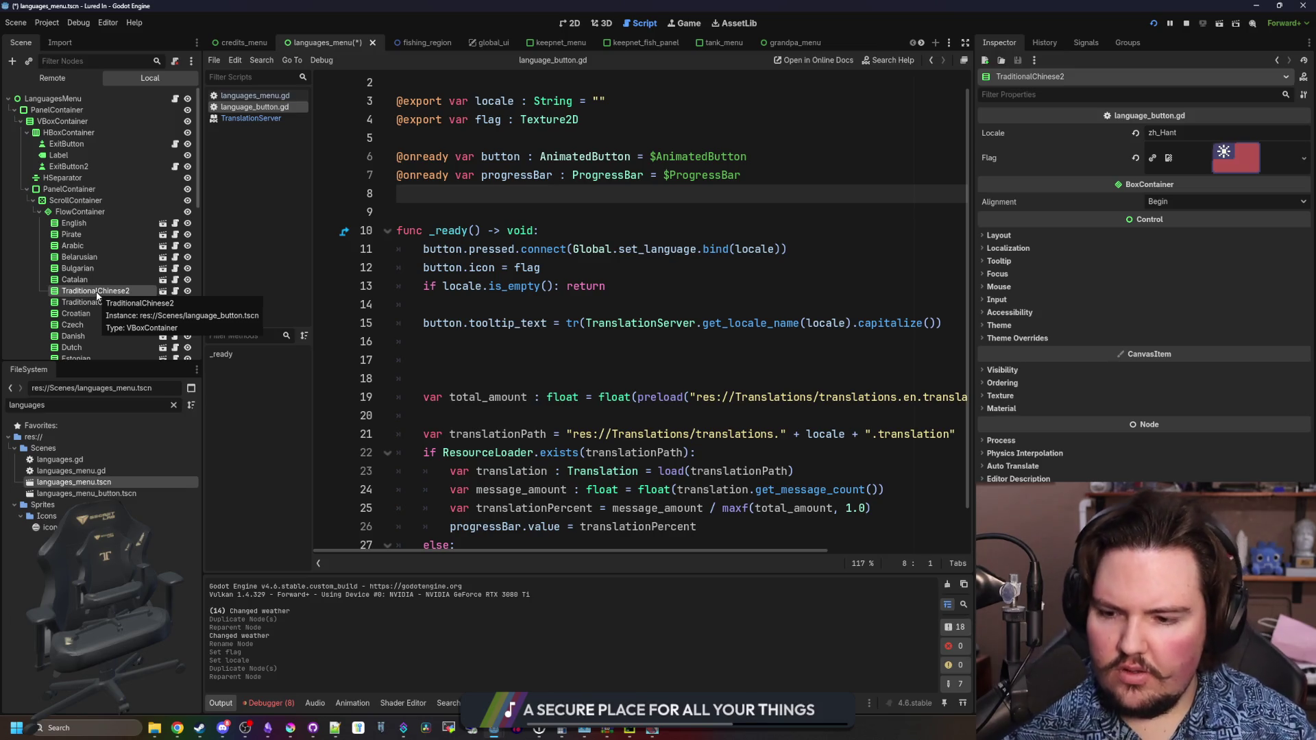
double_click(125, 290)
text(ChineseSimplified)
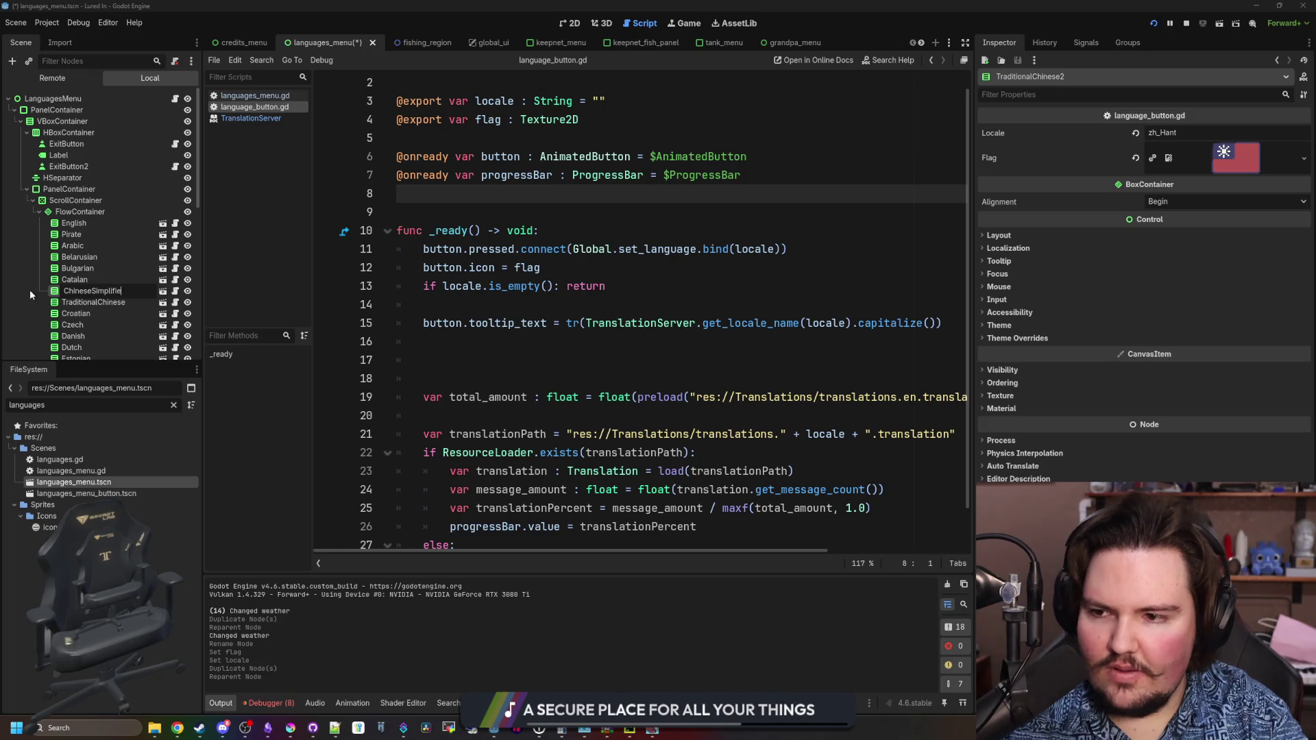
key(Return)
double_click(117, 302)
text(ChineseTraditio)
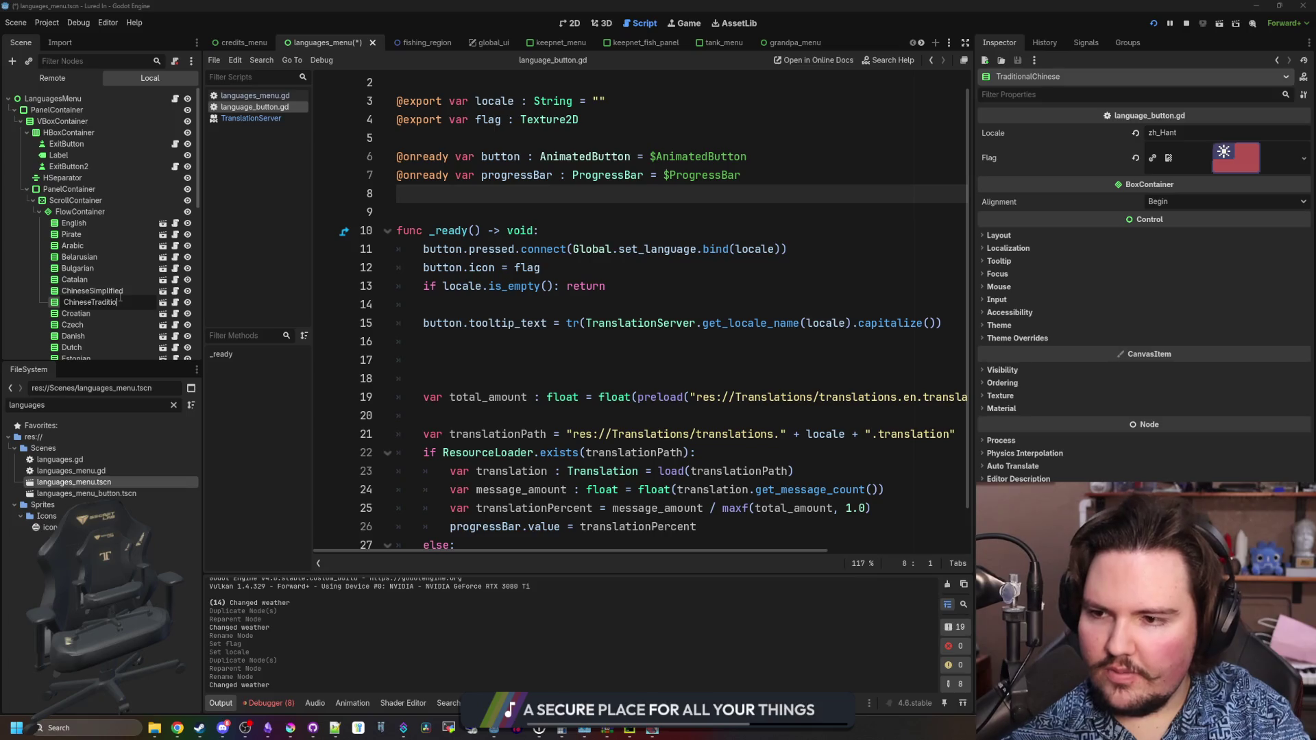
text(nal)
key(Return)
Give the ChineseSimplified button the China flag texture.
click(126, 290)
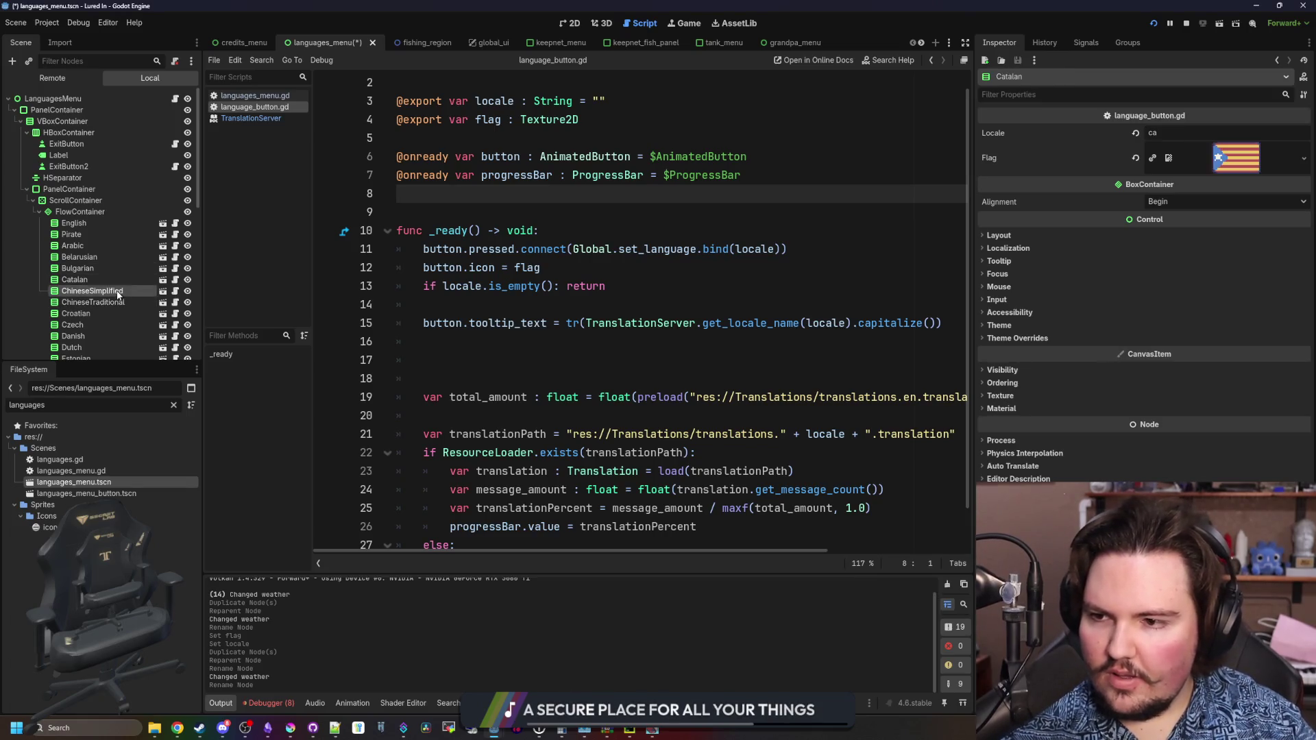
right_click(1219, 166)
click(1213, 398)
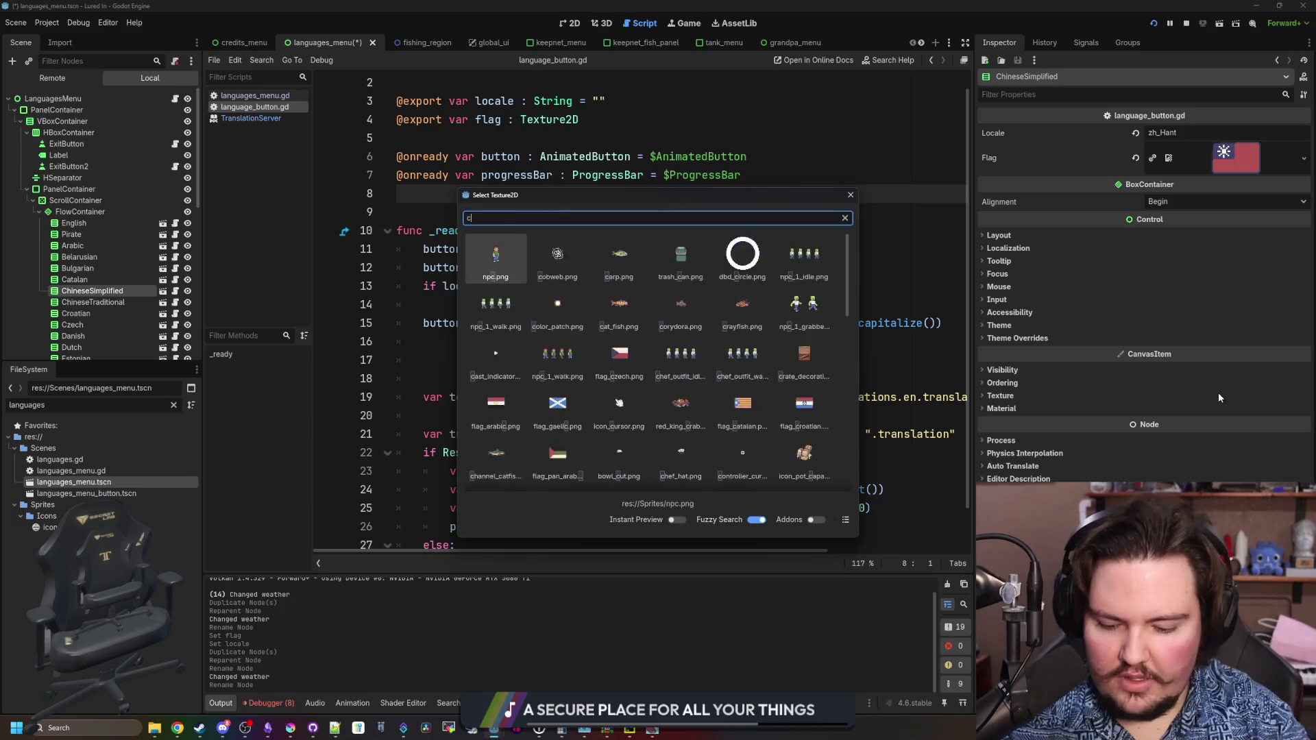
text(china)
key(Return)
Set ChineseSimplified's locale to zh_Hans, save the scene, and restart the game.
click(1196, 134)
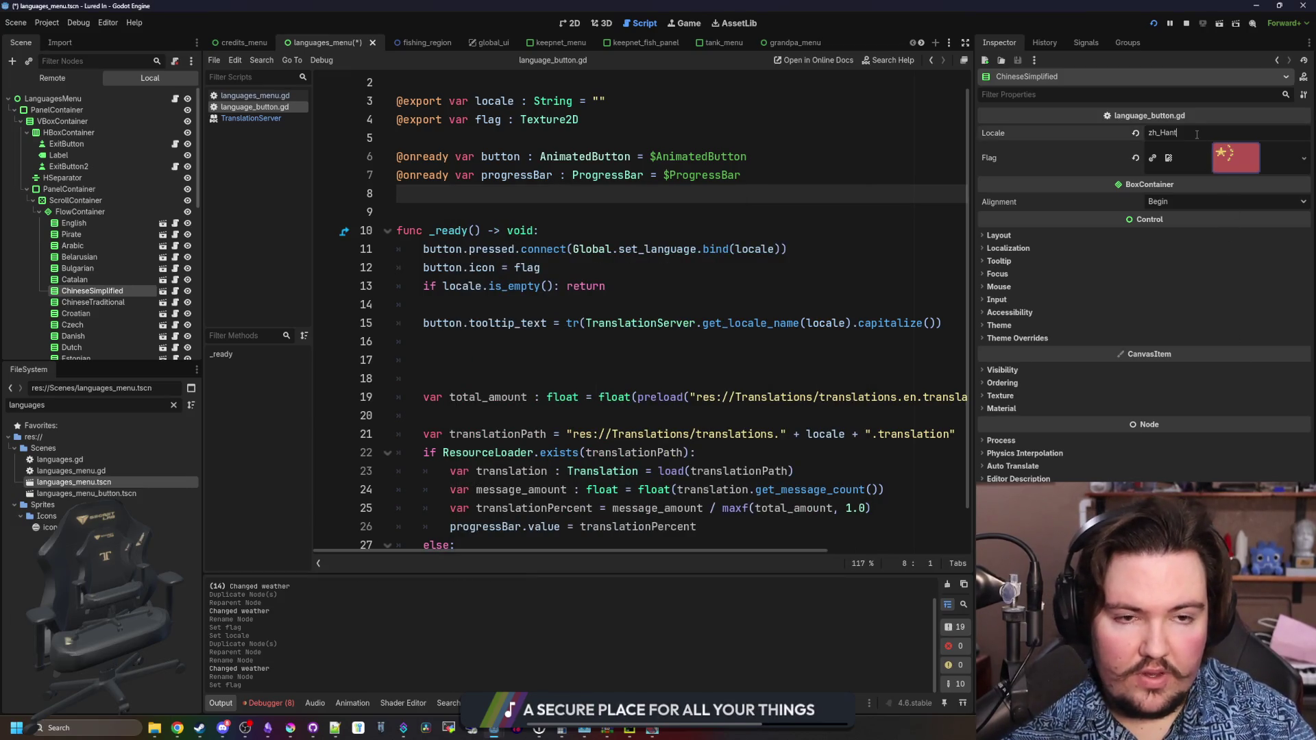
key(BackSpace)
key(BackSpace)
key(BackSpace)
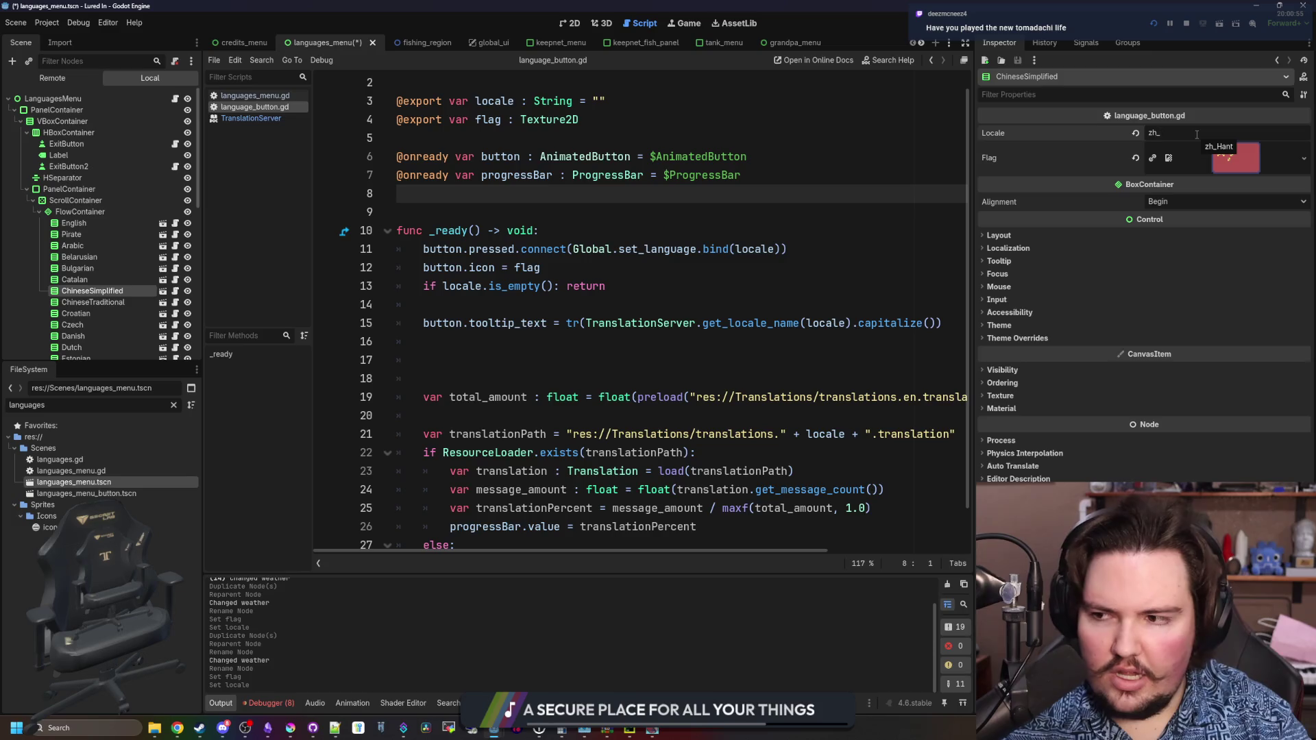
text(Hans)
key(Return)
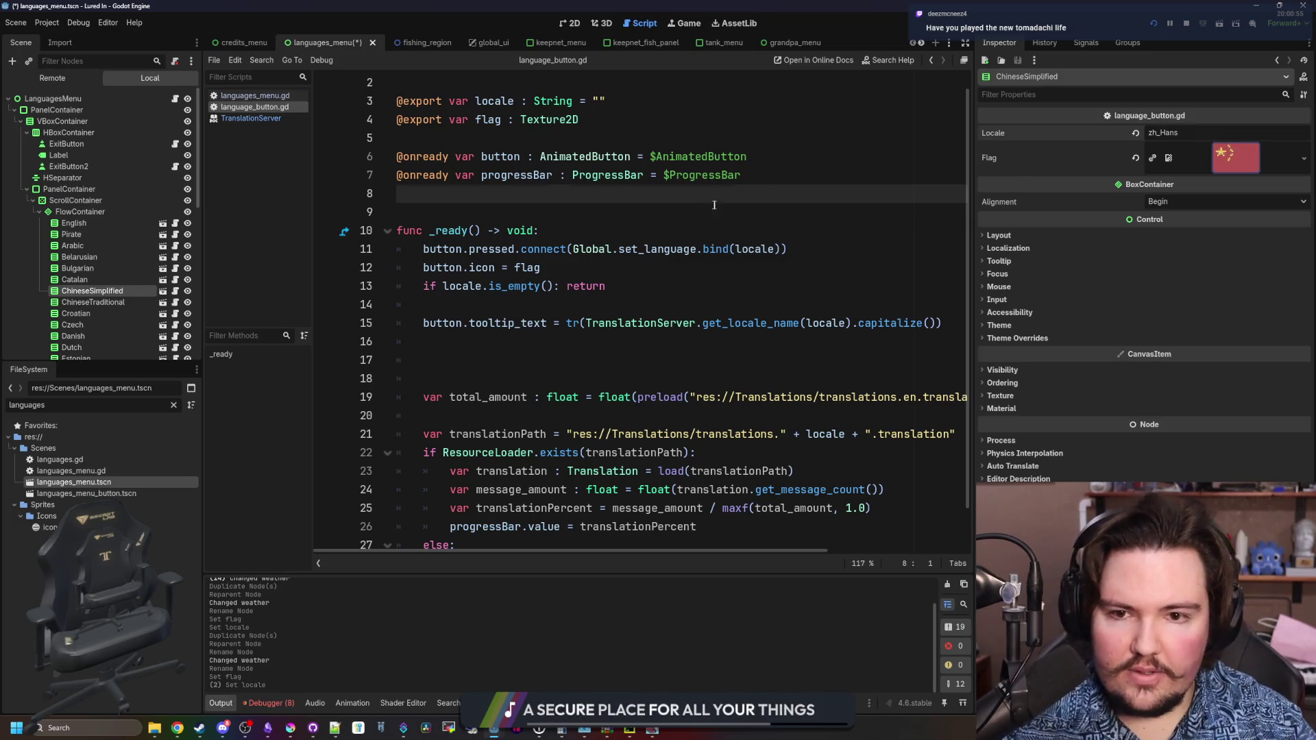
key(ctrl+s)
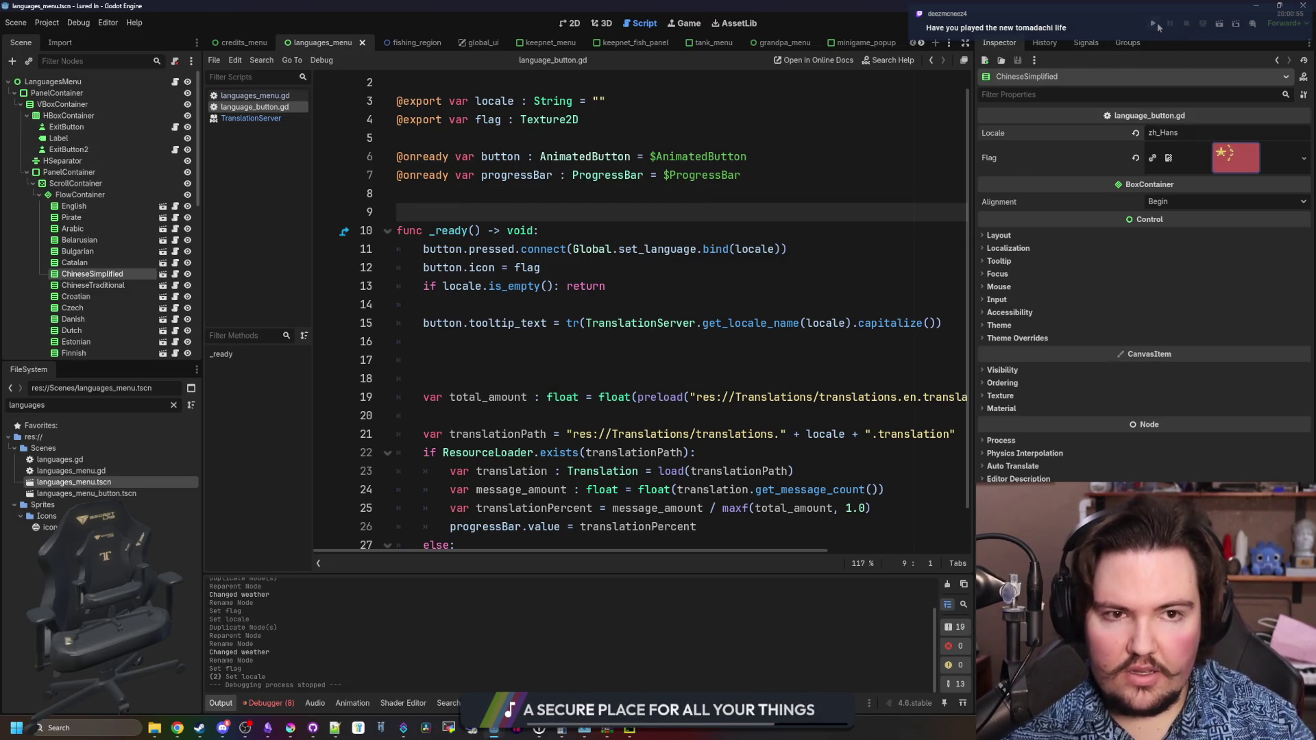
click(1155, 23)
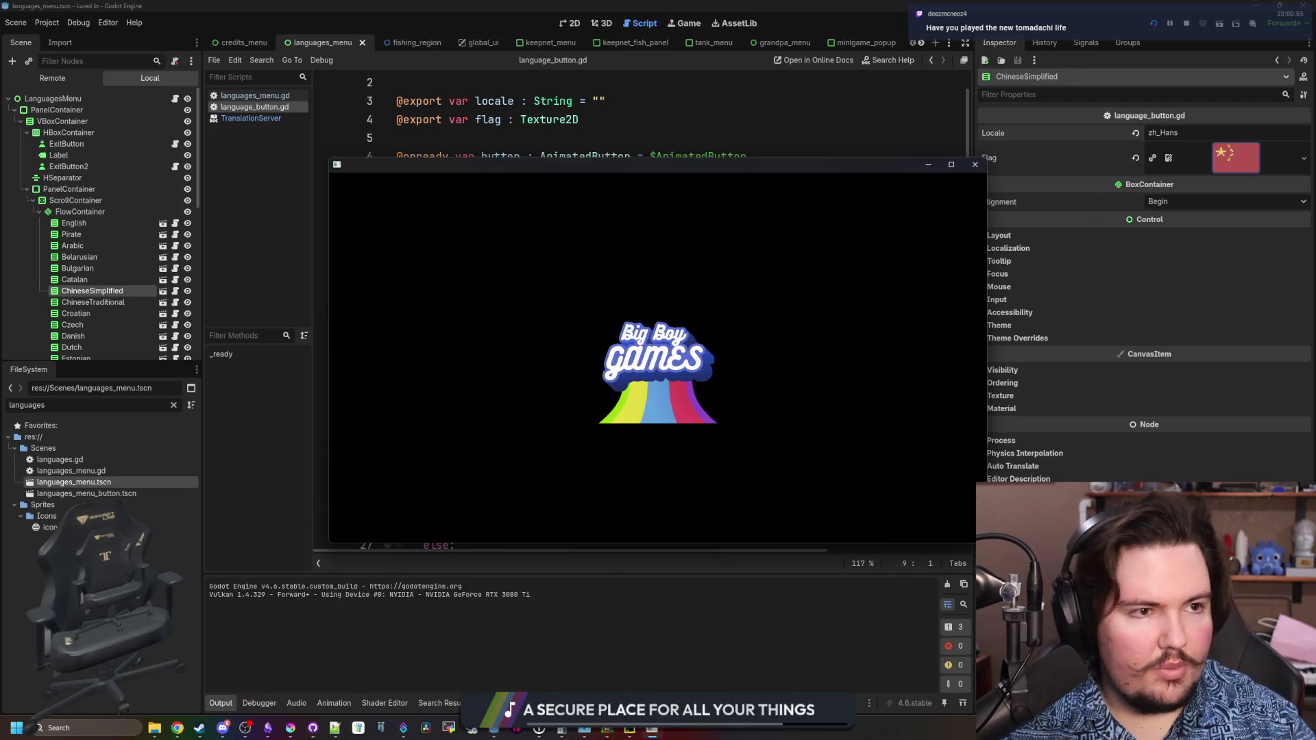
key(super+2)
Search Google for 'tomadachi life' and maximize the browser window.
text(tomadachi life)
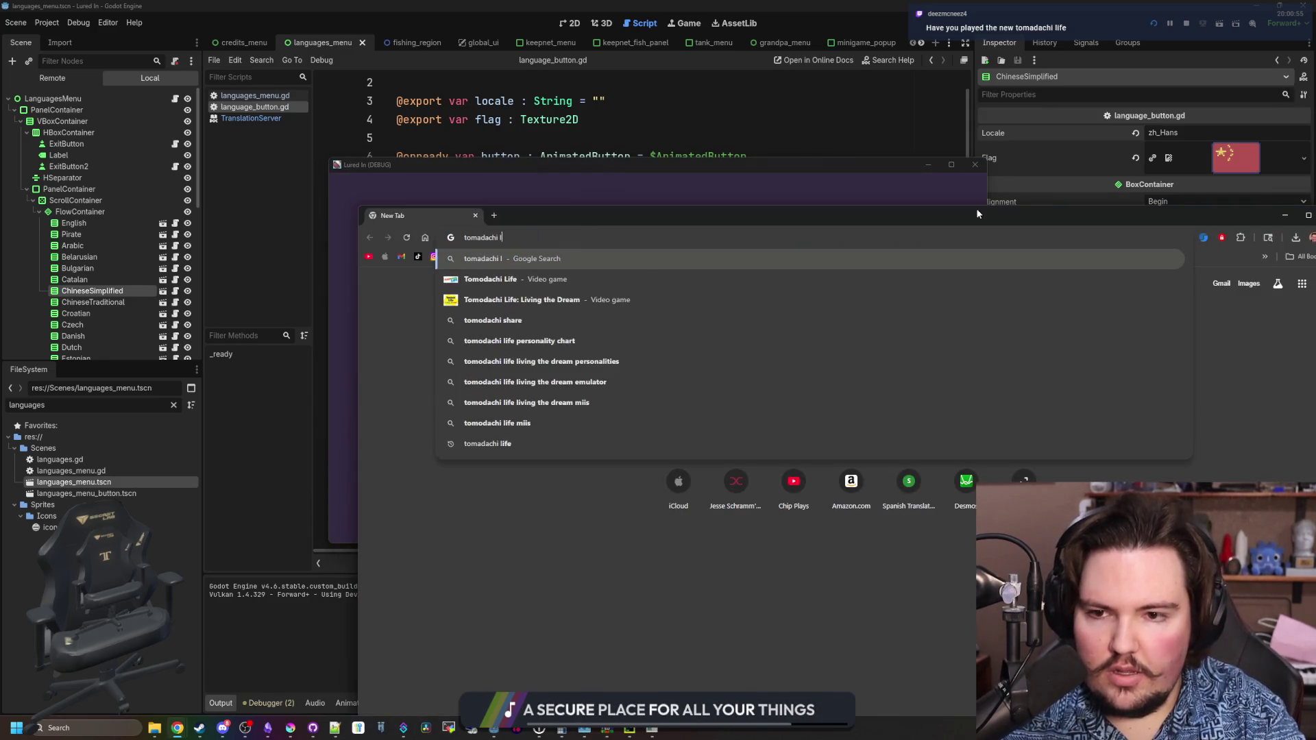
key(Return)
drag(977, 214, 866, 123)
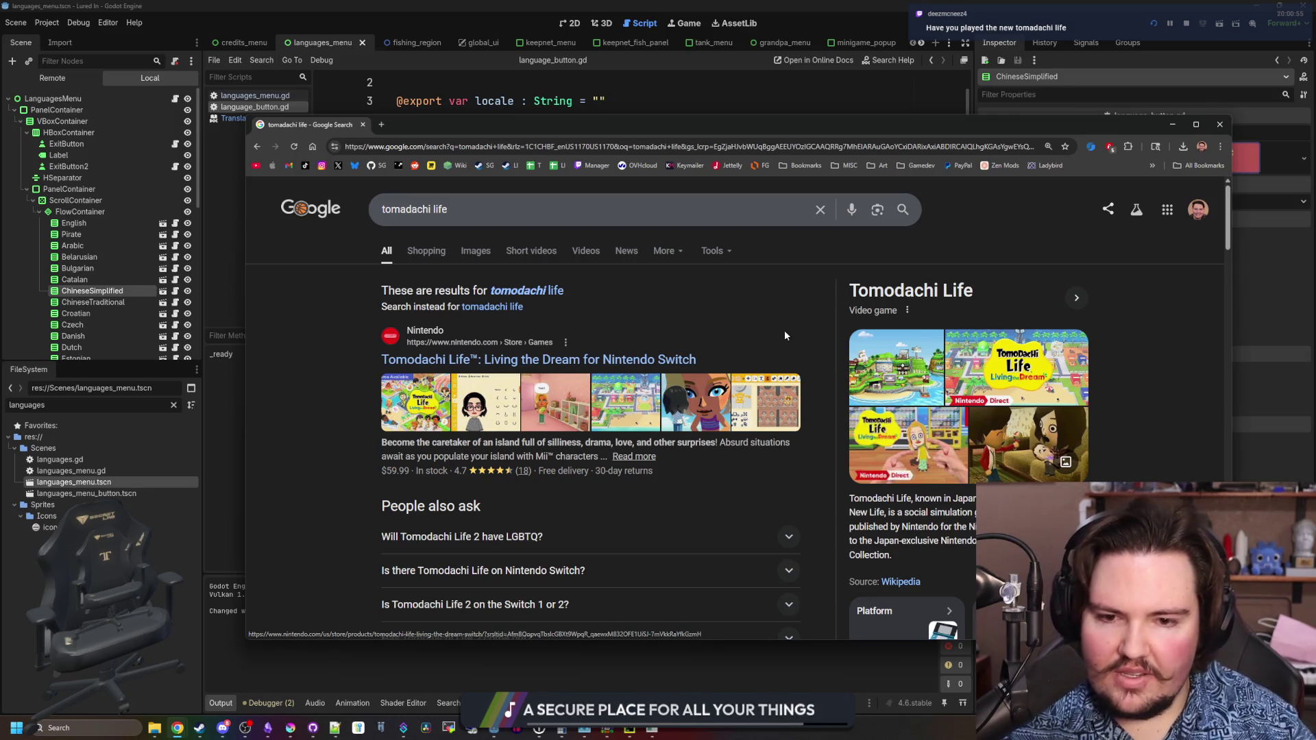
scroll(748, 336, down, 3)
scroll(748, 336, down, 12)
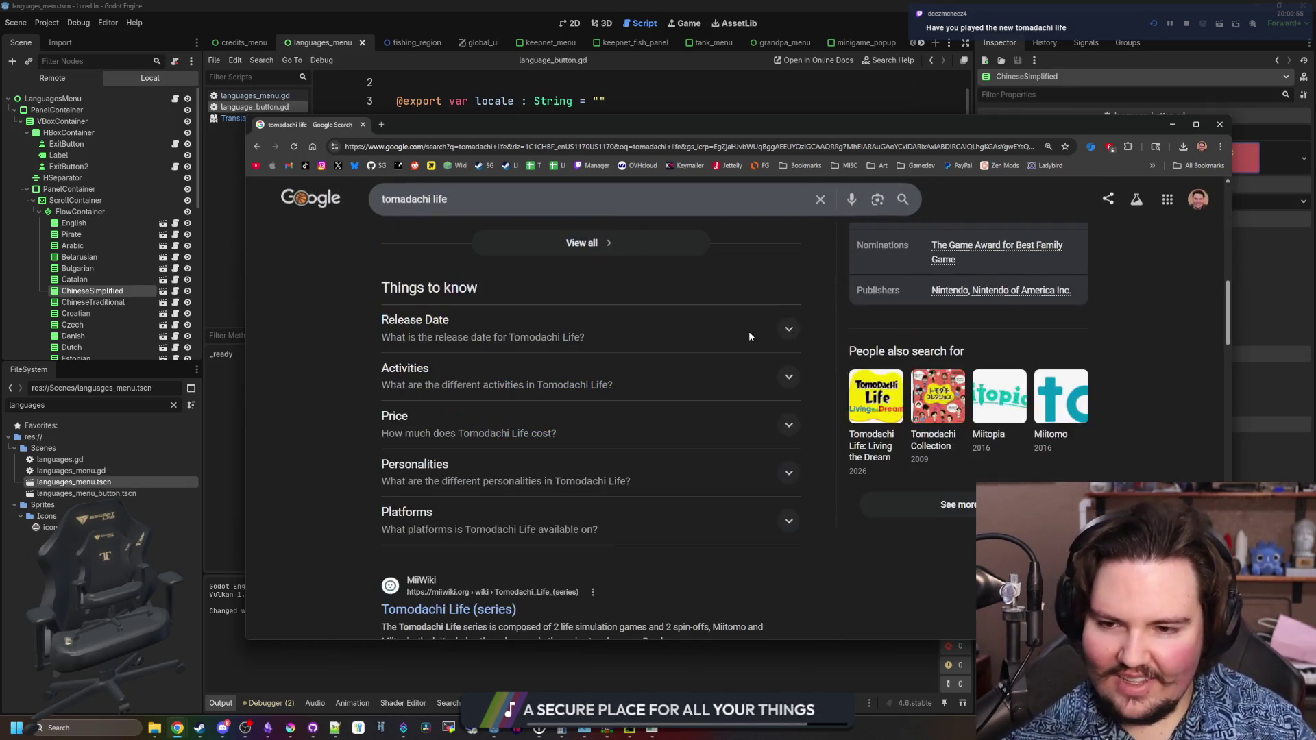
scroll(566, 386, up, 15)
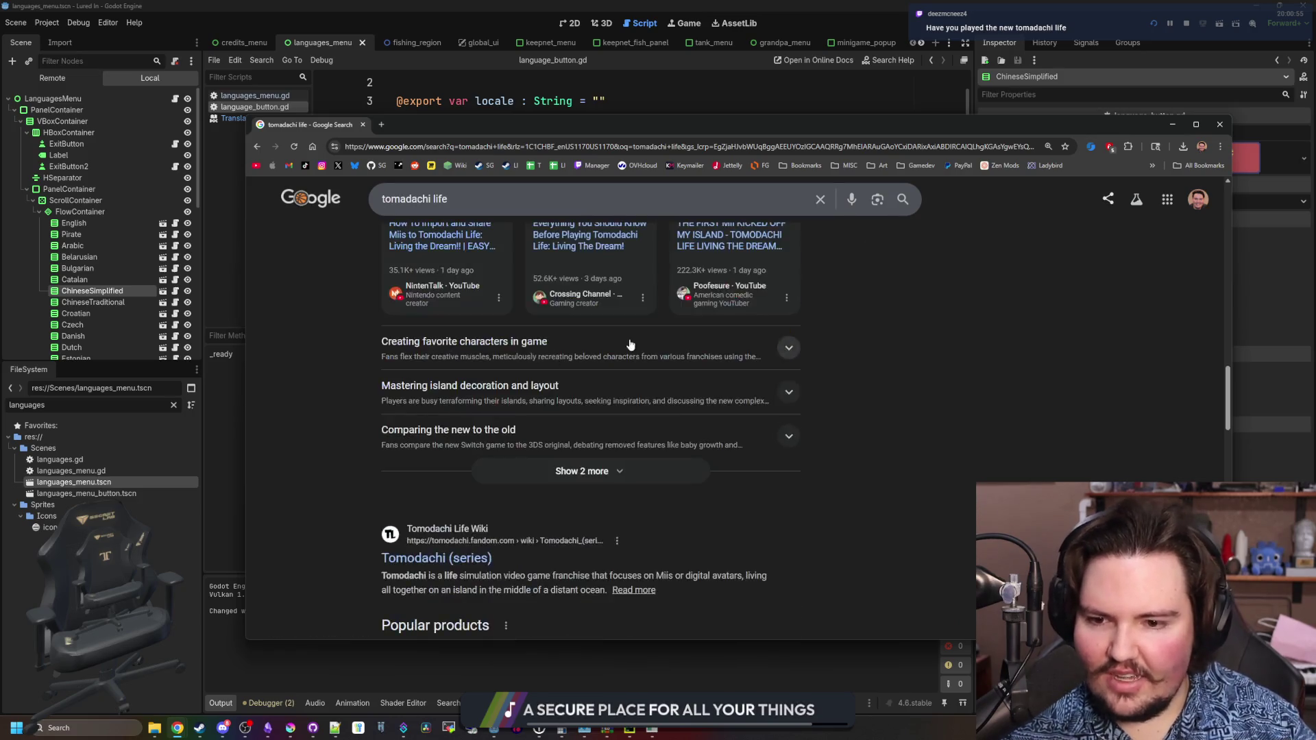
double_click(557, 122)
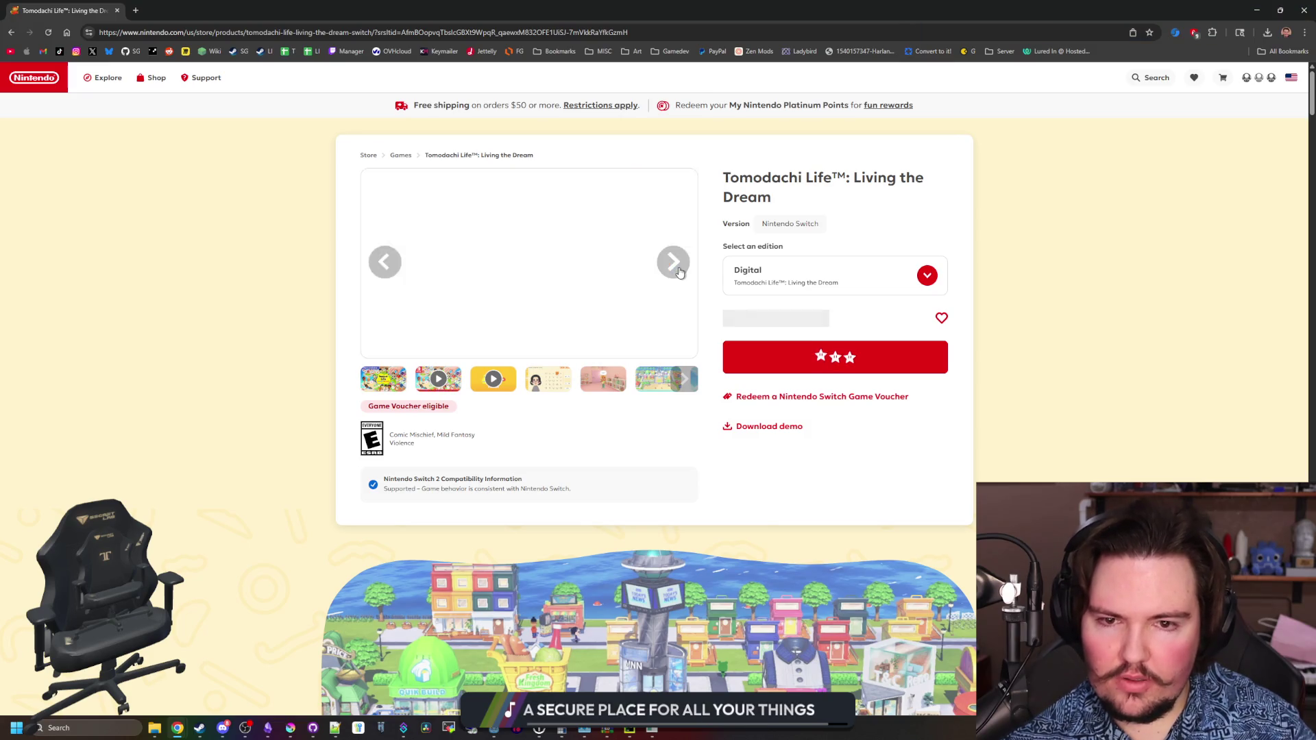
Browse the store page's screenshot gallery from the Mii-creator image to the town image.
click(549, 382)
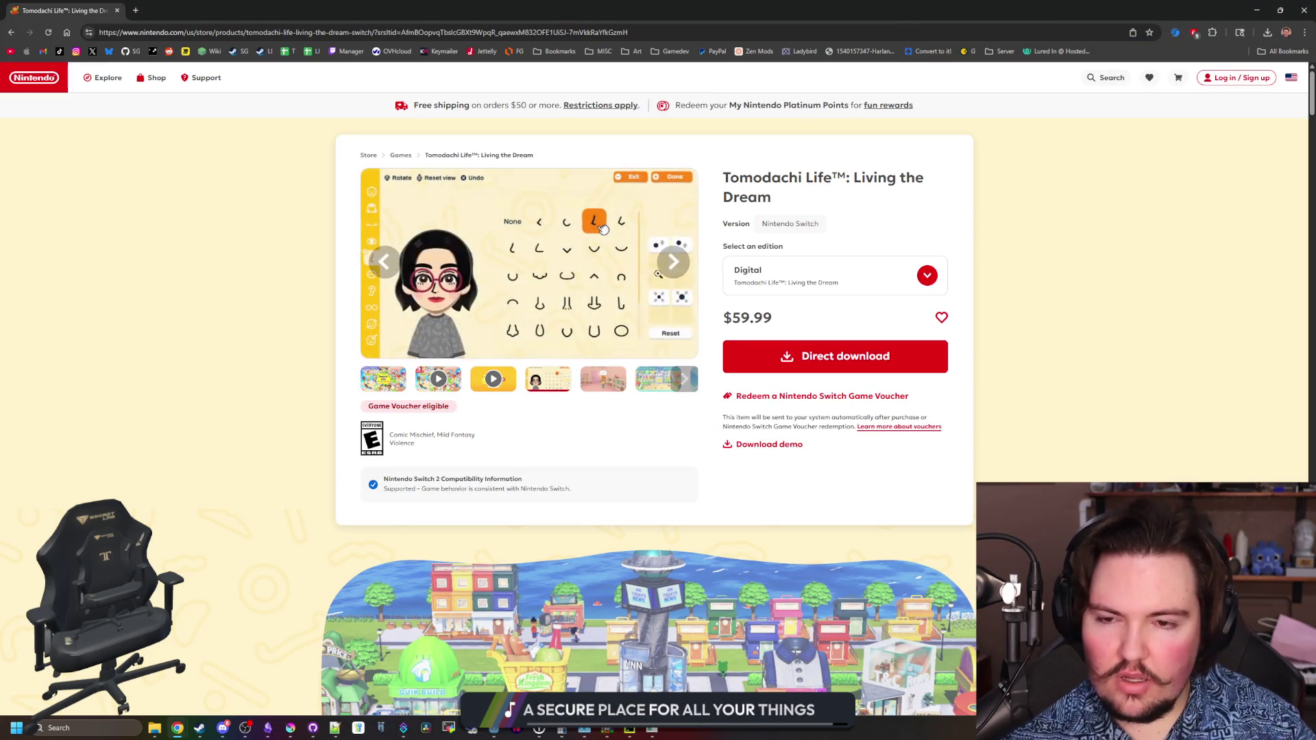
click(675, 264)
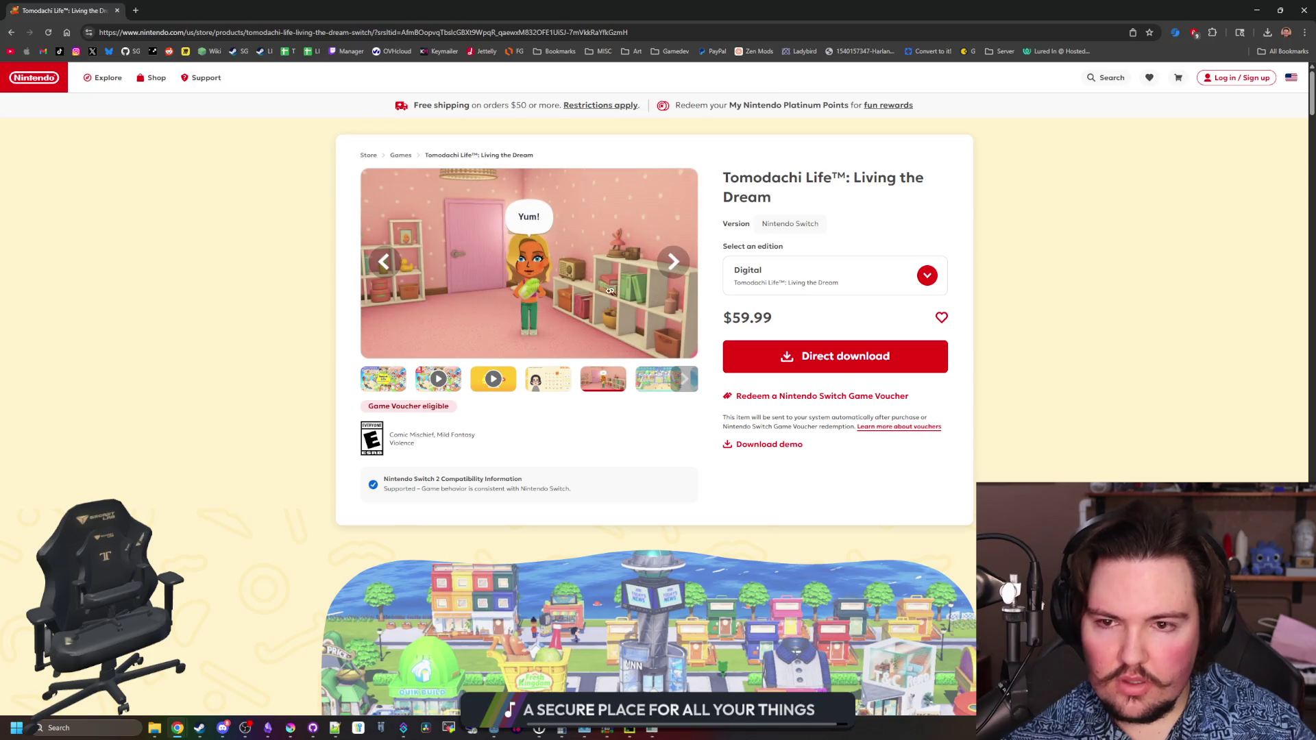
click(681, 264)
click(681, 266)
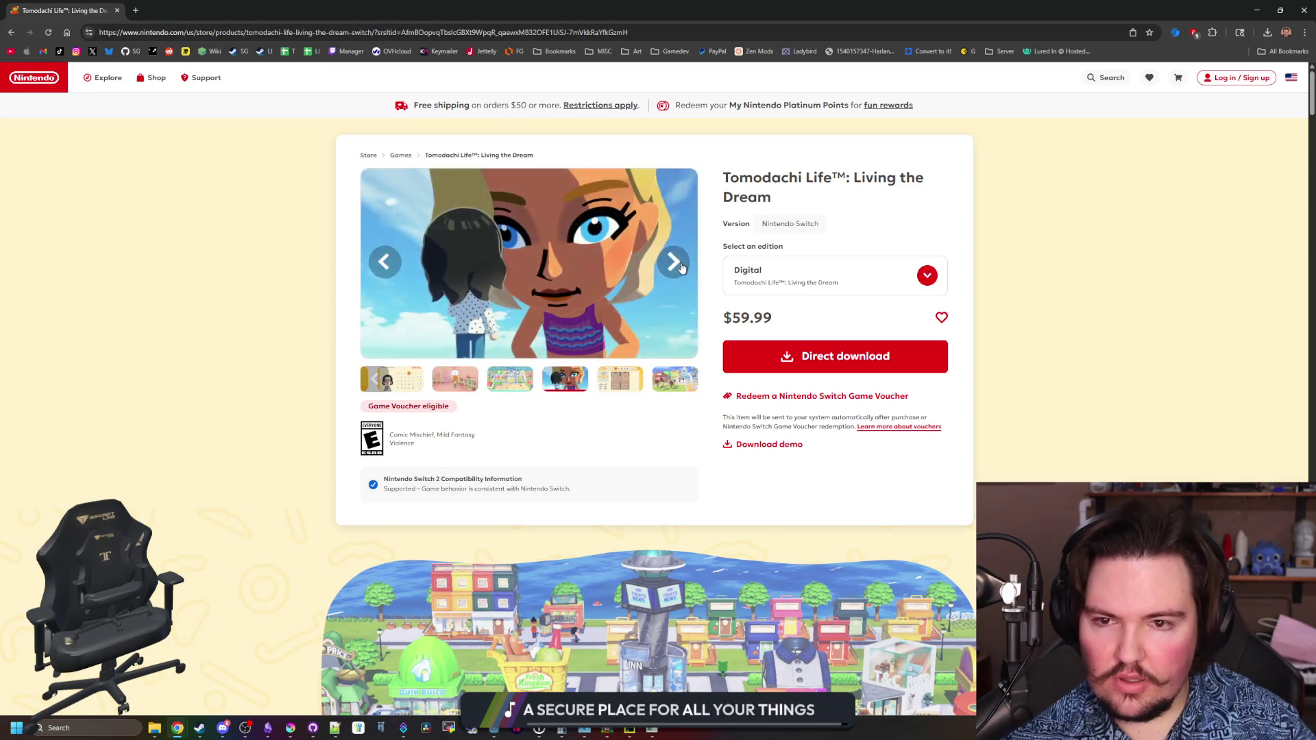
click(671, 276)
click(671, 279)
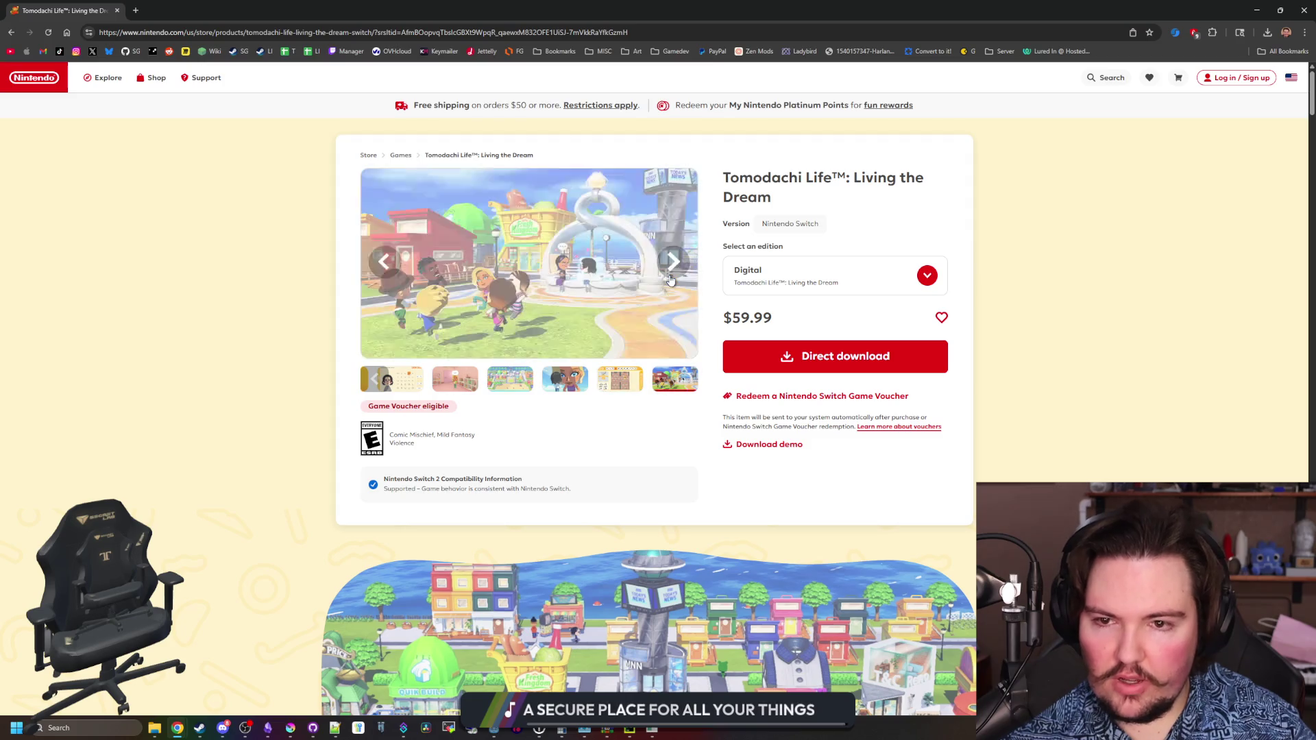
click(671, 278)
click(671, 279)
click(672, 278)
click(675, 277)
click(674, 262)
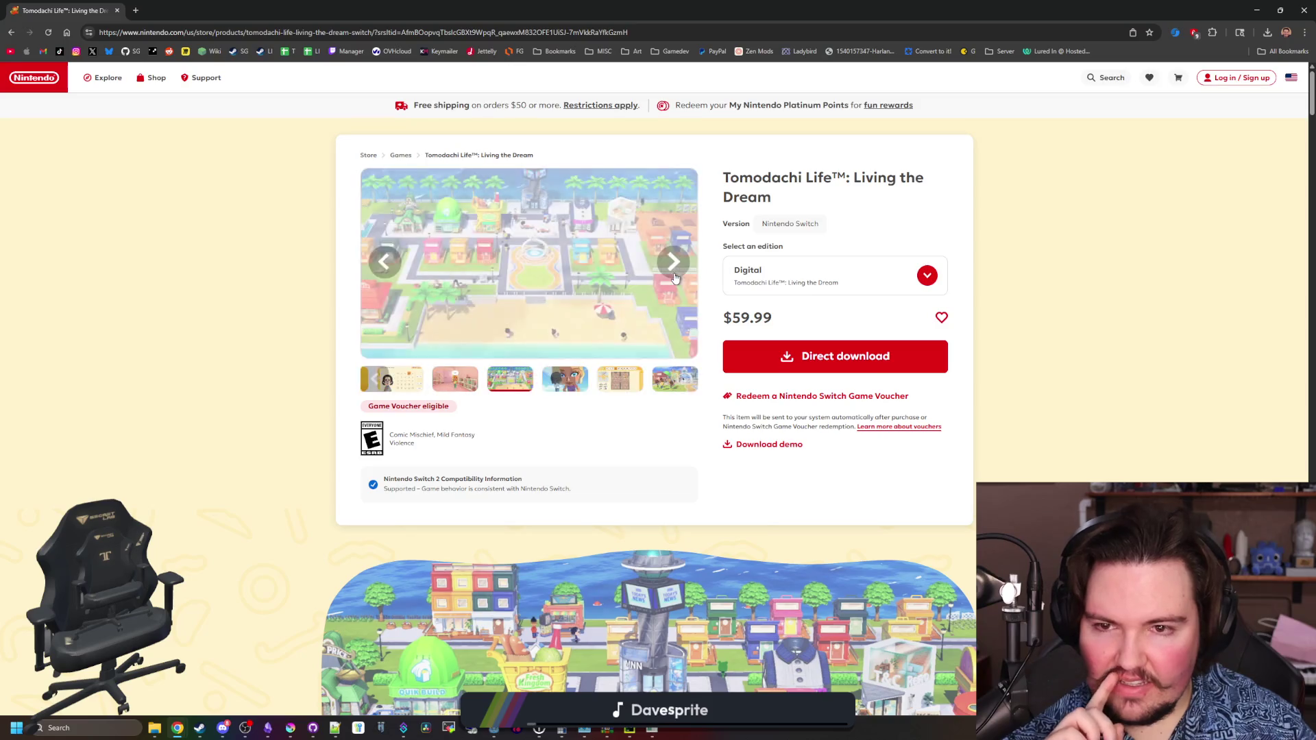
click(674, 262)
click(673, 262)
click(674, 262)
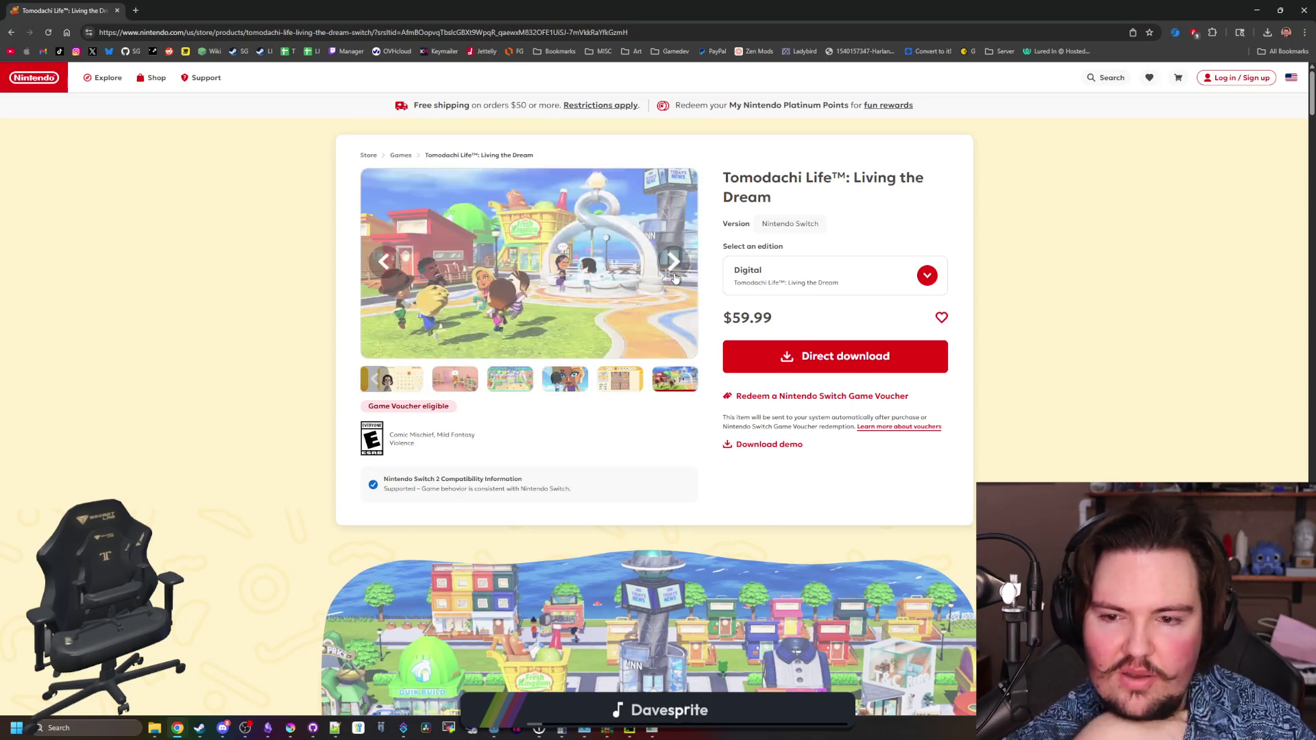
Read the Tomodachi Life page down to Digital best sellers, then close the browser tab.
scroll(645, 302, down, 6)
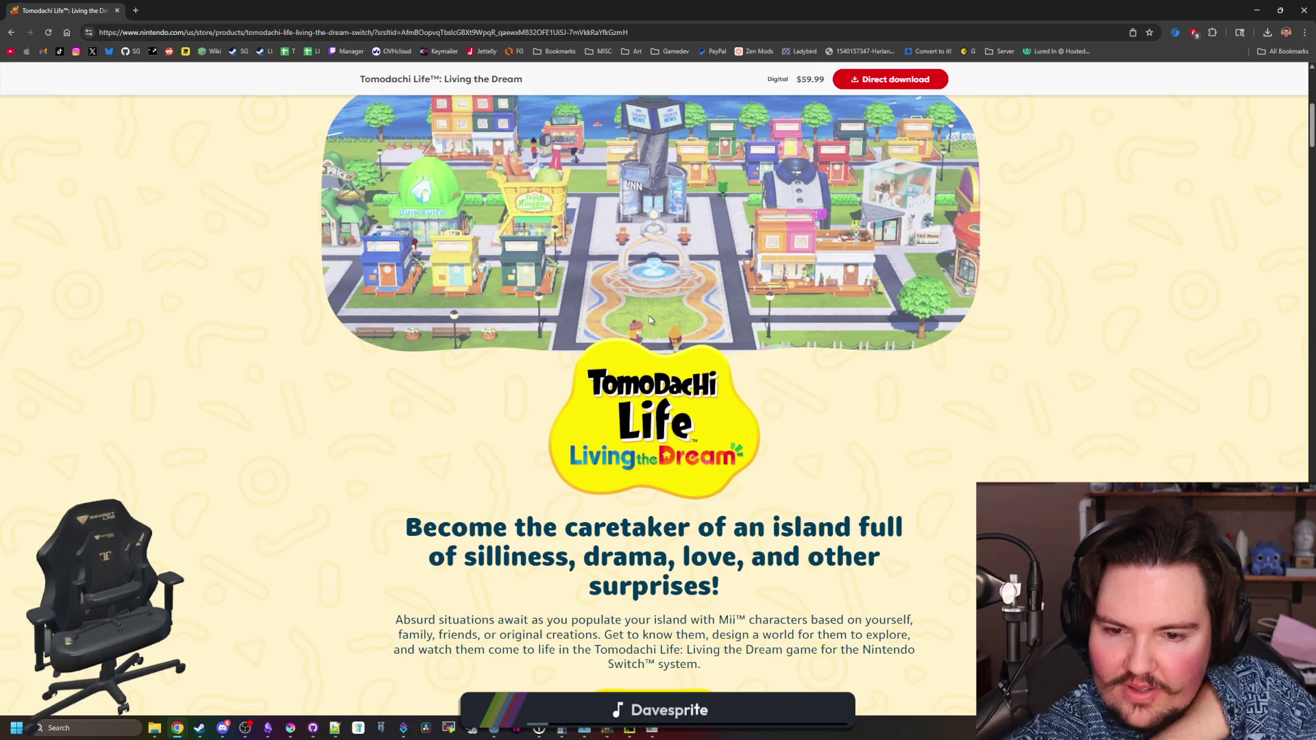
scroll(654, 336, down, 1)
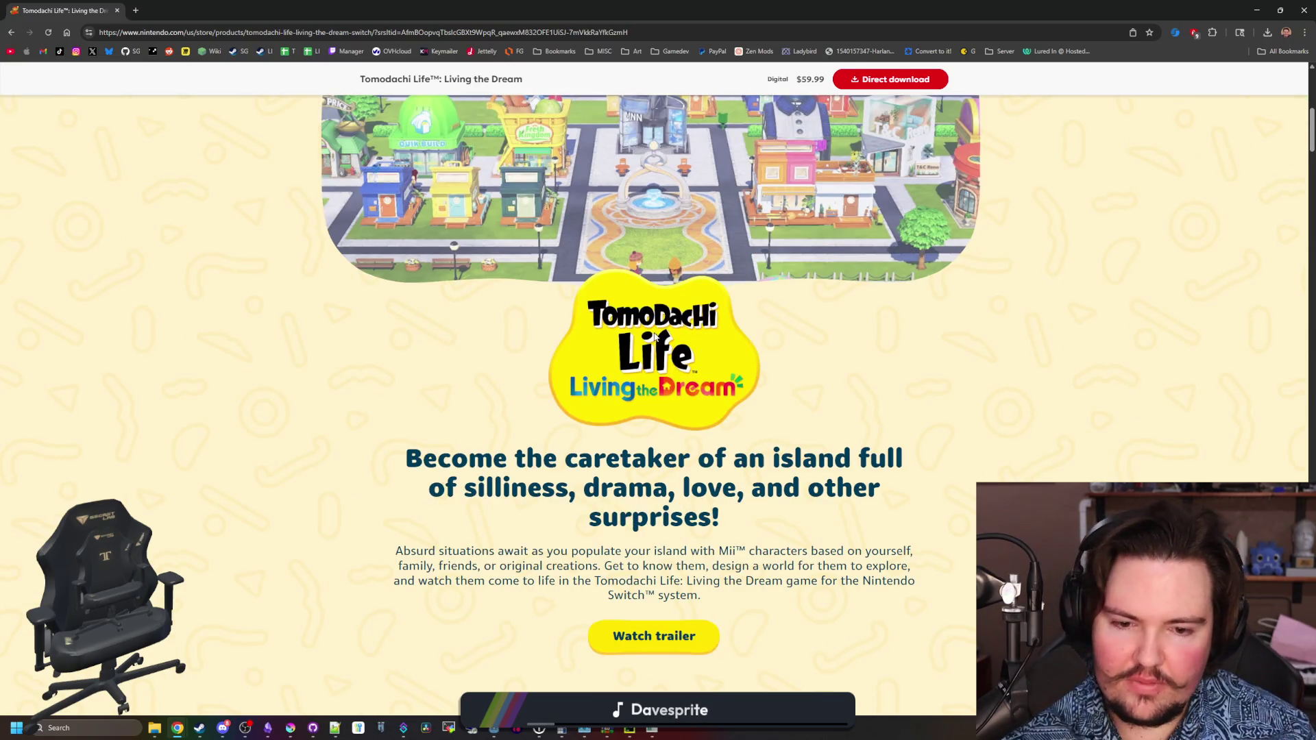
scroll(654, 336, down, 6)
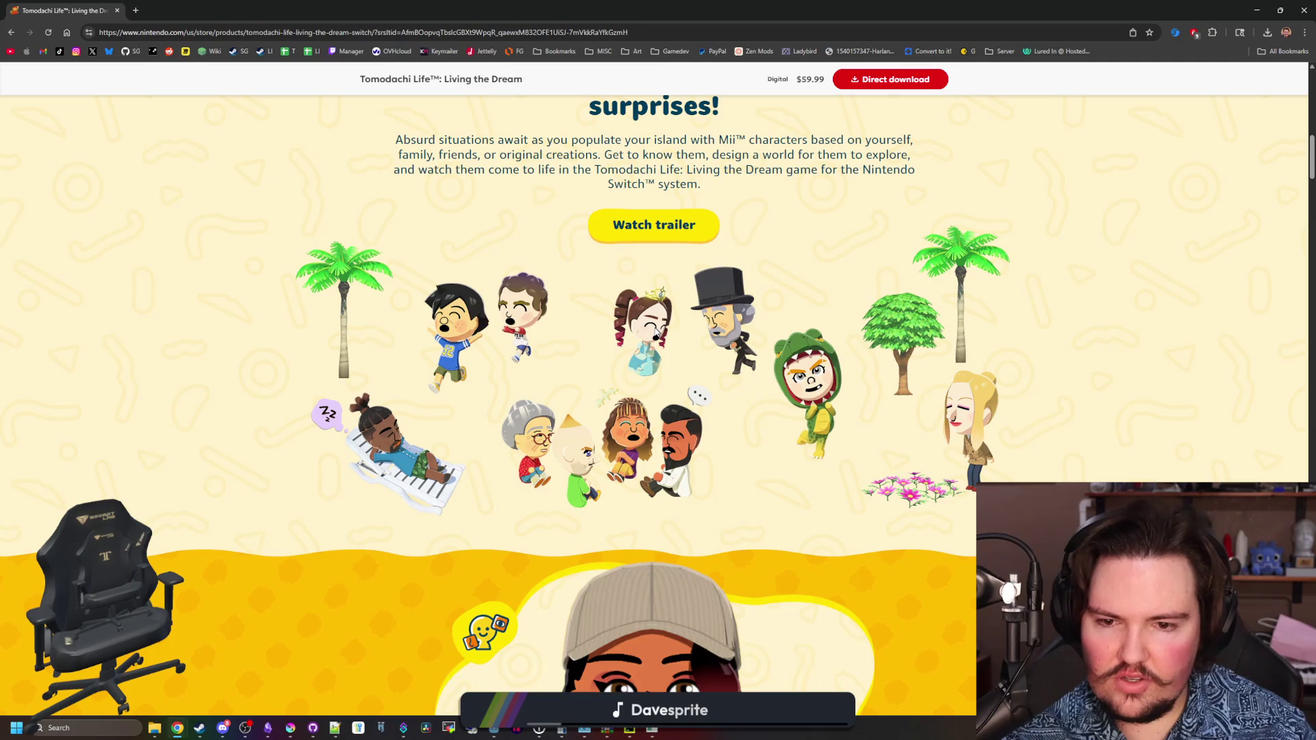
scroll(656, 332, down, 4)
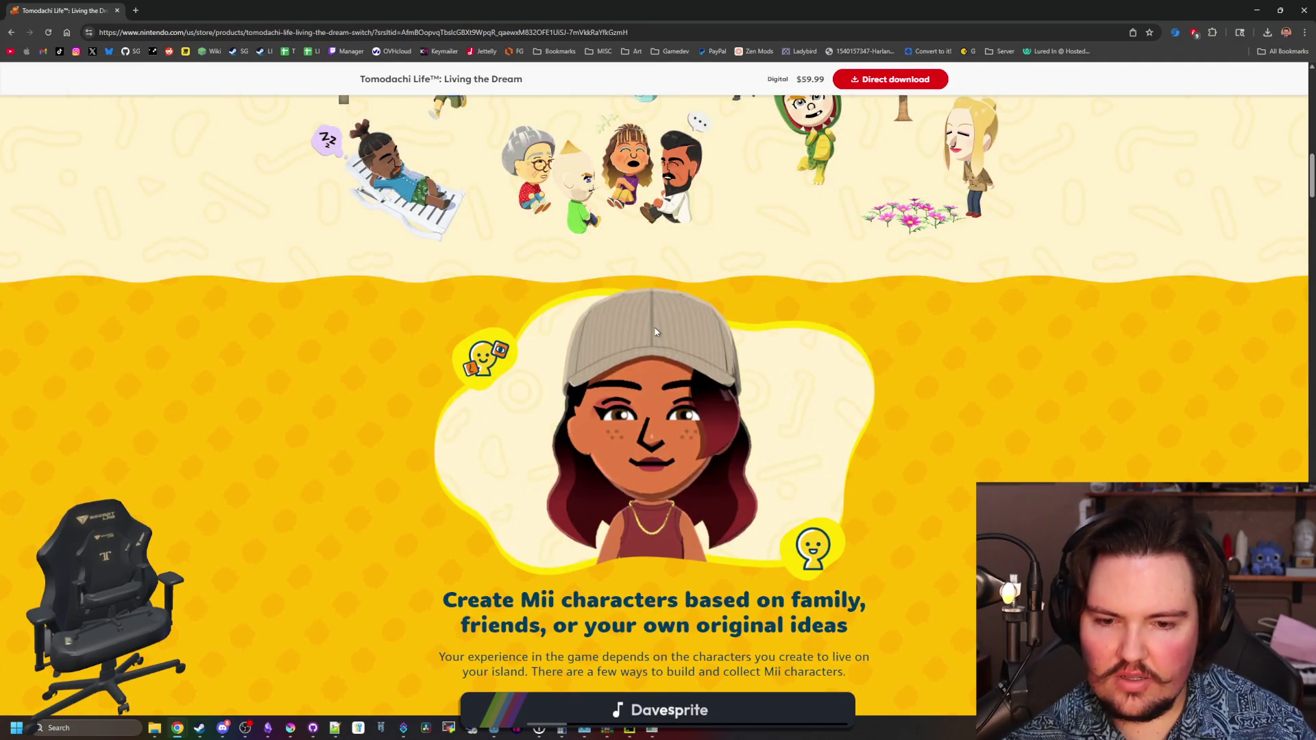
scroll(655, 332, down, 7)
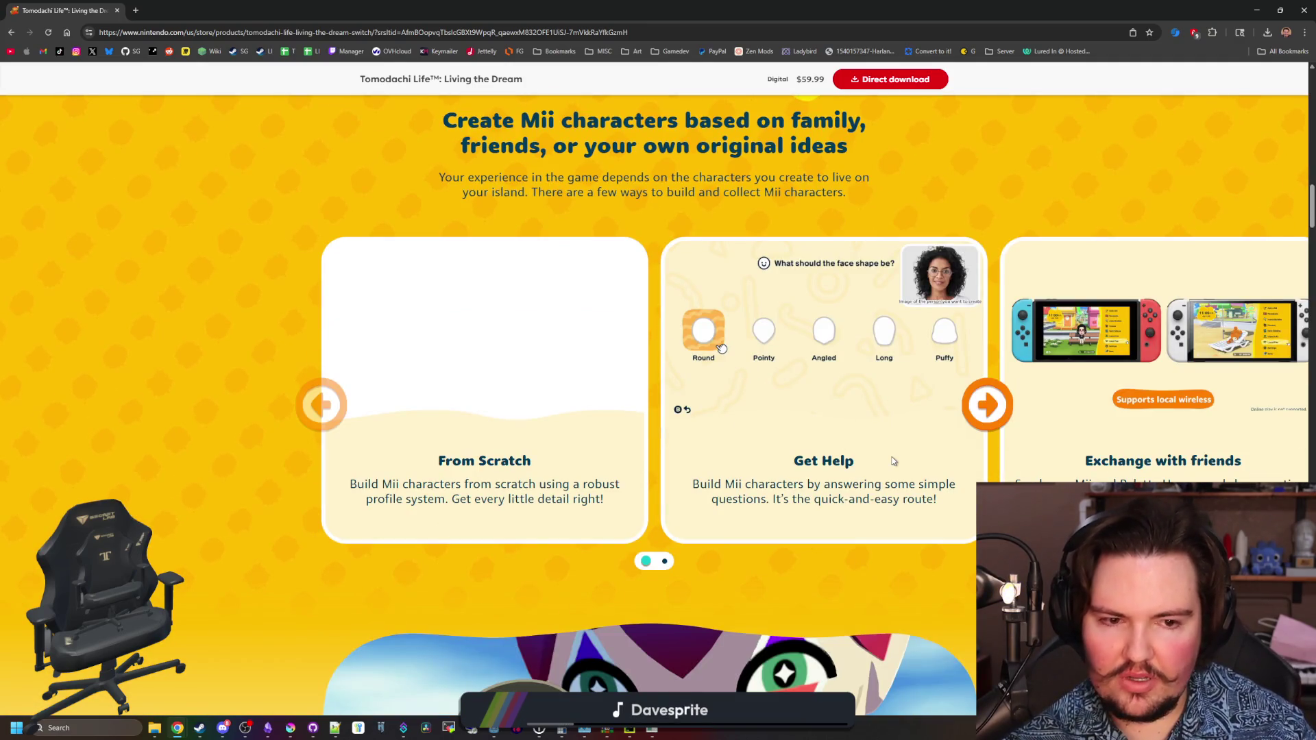
scroll(891, 459, down, 11)
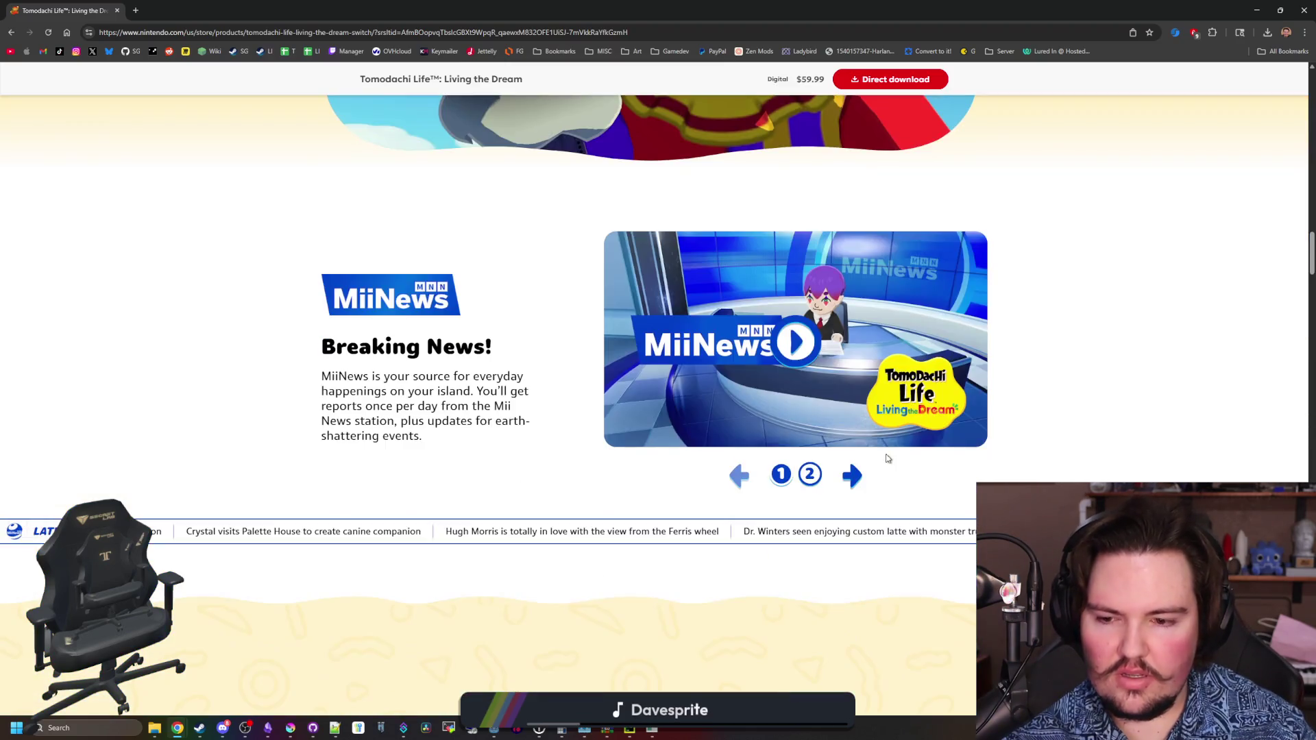
scroll(886, 457, down, 6)
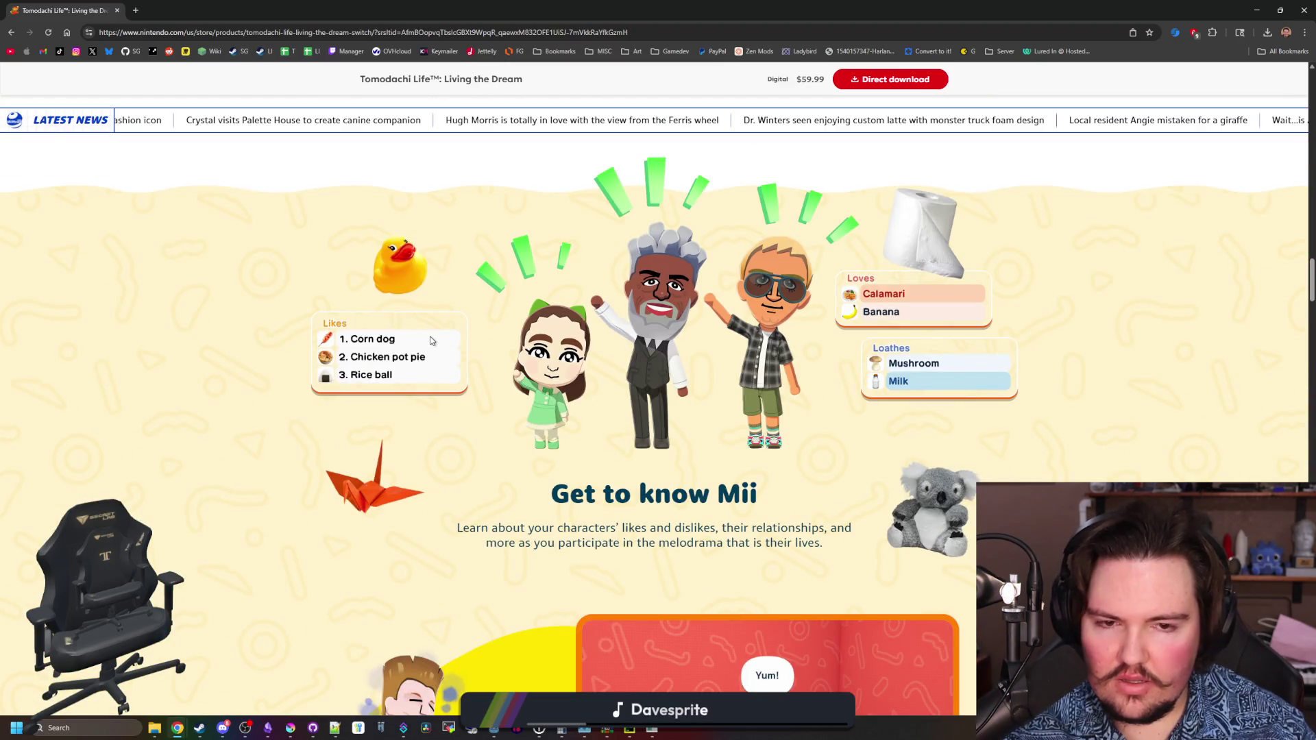
scroll(432, 341, down, 6)
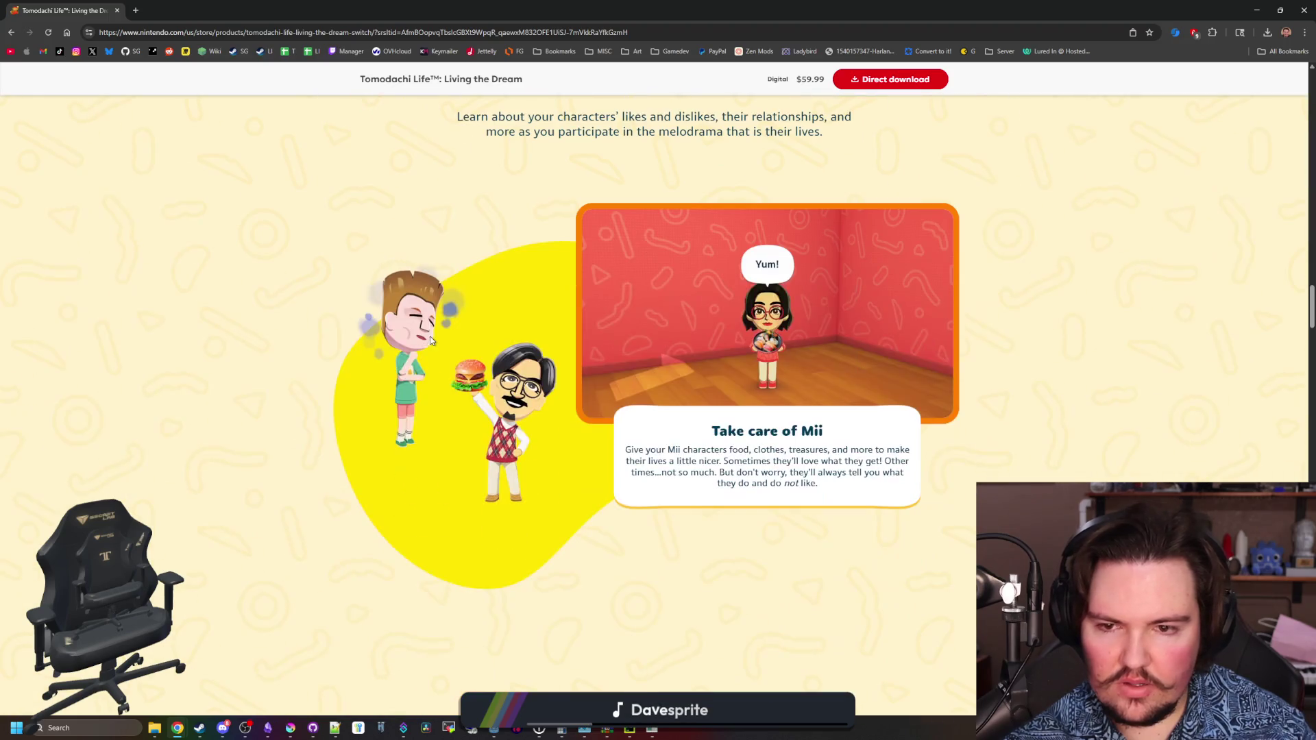
scroll(432, 341, down, 4)
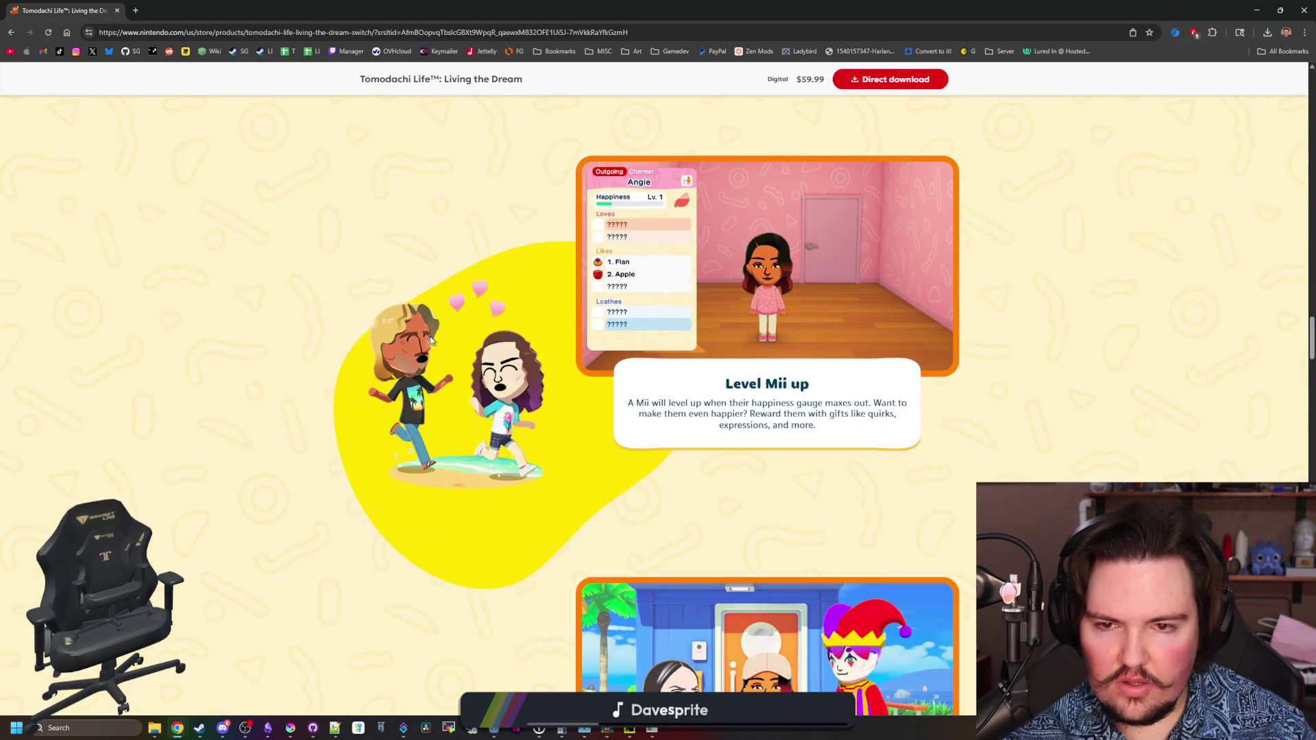
scroll(432, 341, down, 4)
scroll(432, 341, down, 4)
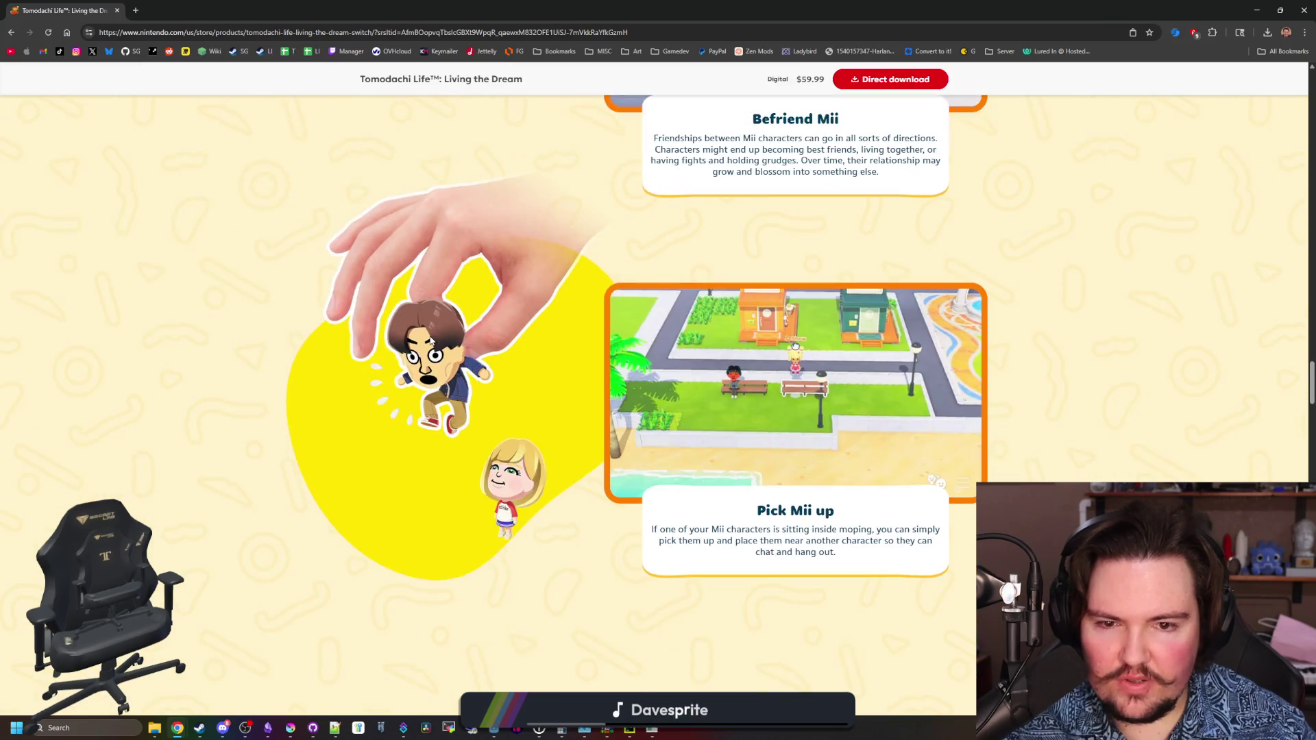
scroll(431, 341, up, 4)
scroll(829, 343, down, 8)
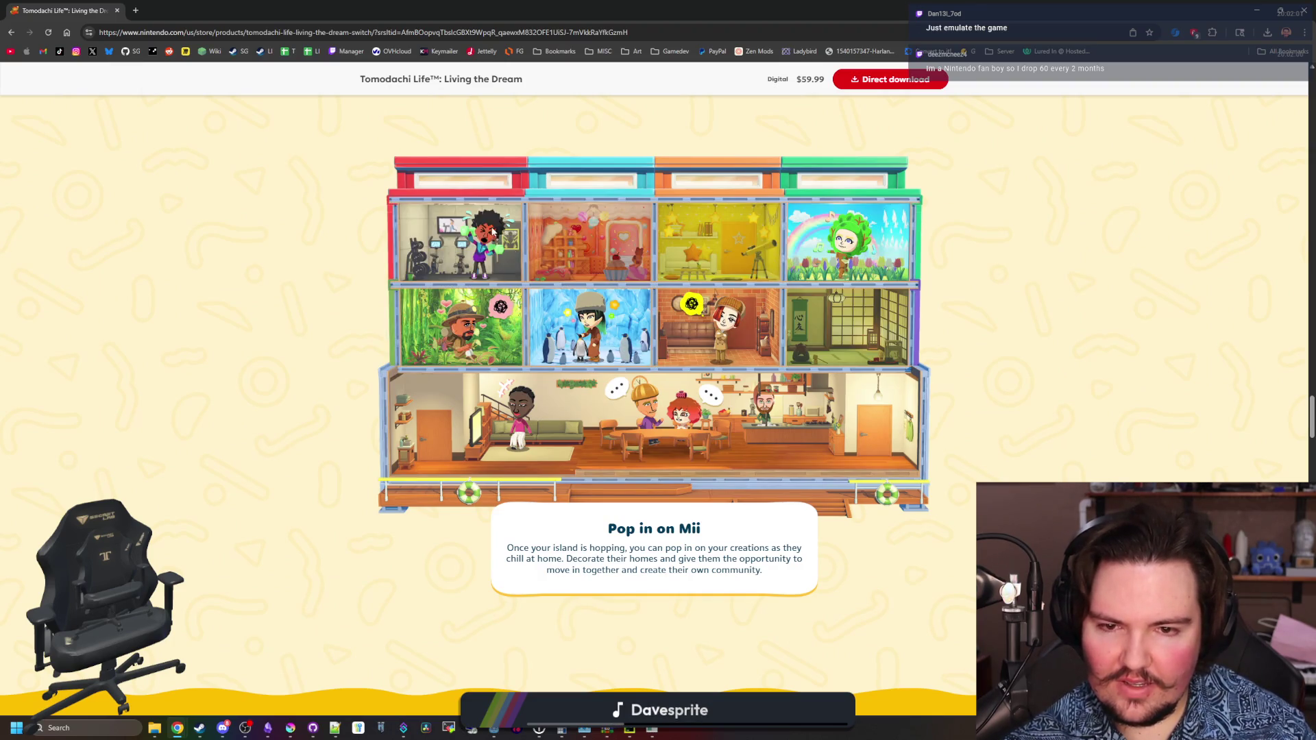
scroll(651, 363, down, 5)
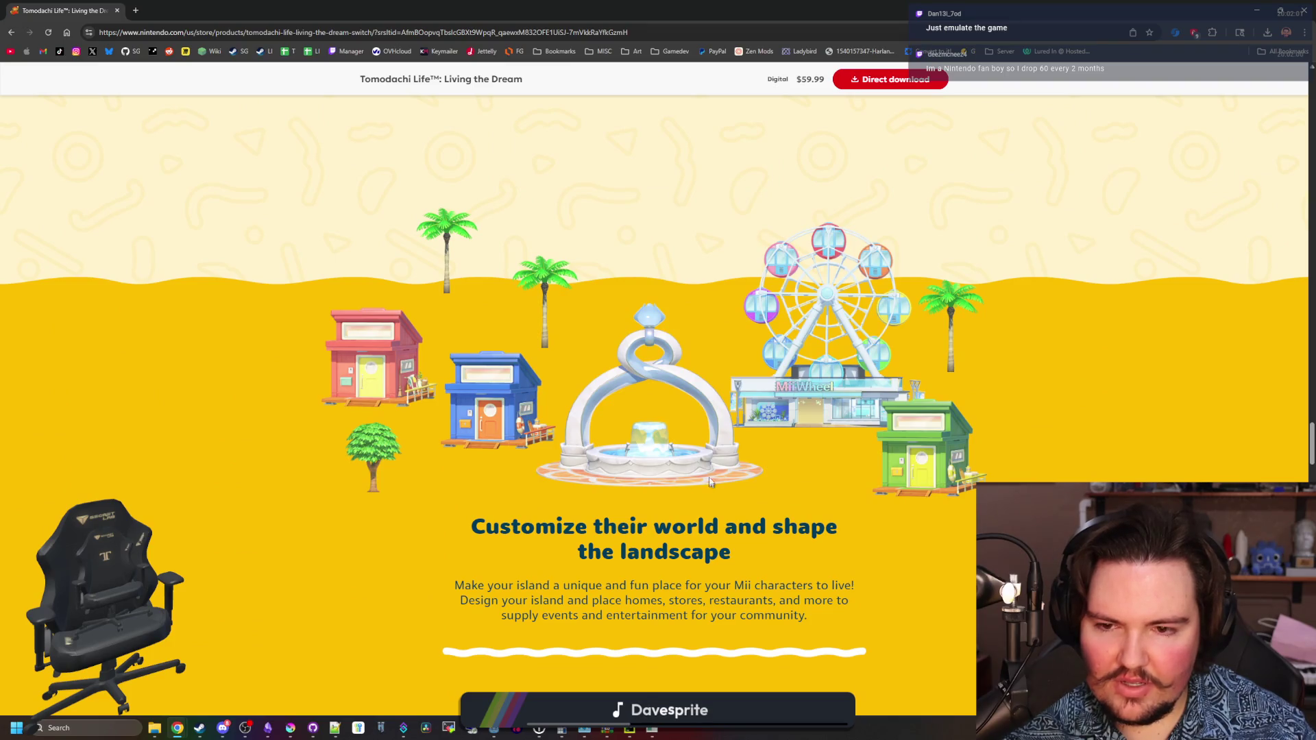
scroll(697, 501, down, 9)
scroll(638, 353, down, 10)
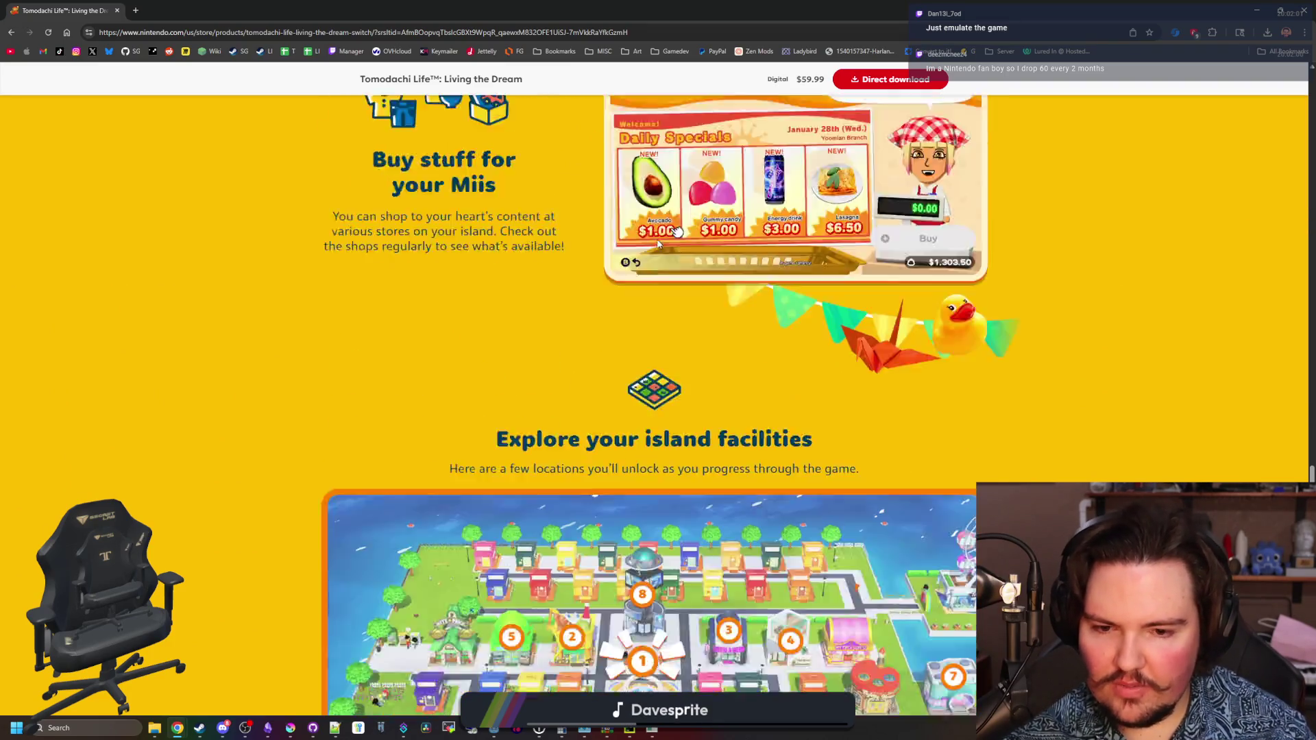
scroll(657, 244, down, 12)
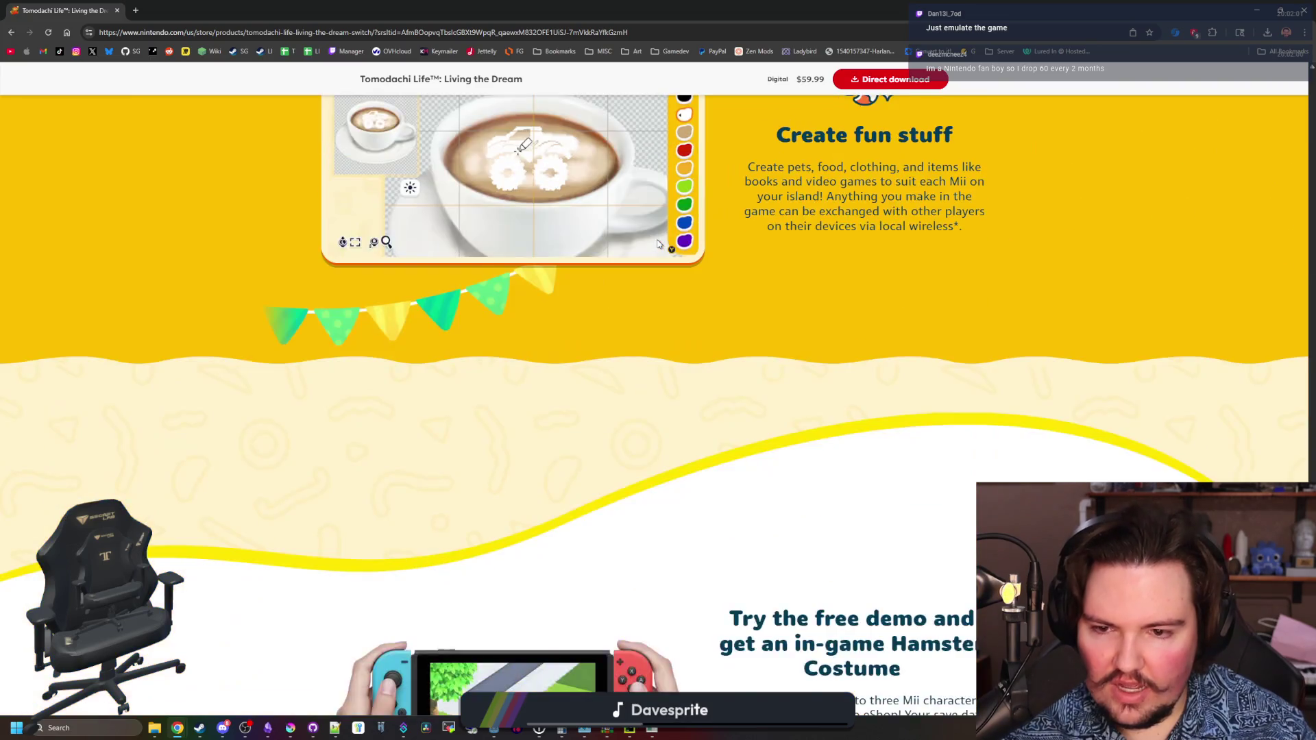
scroll(657, 244, down, 15)
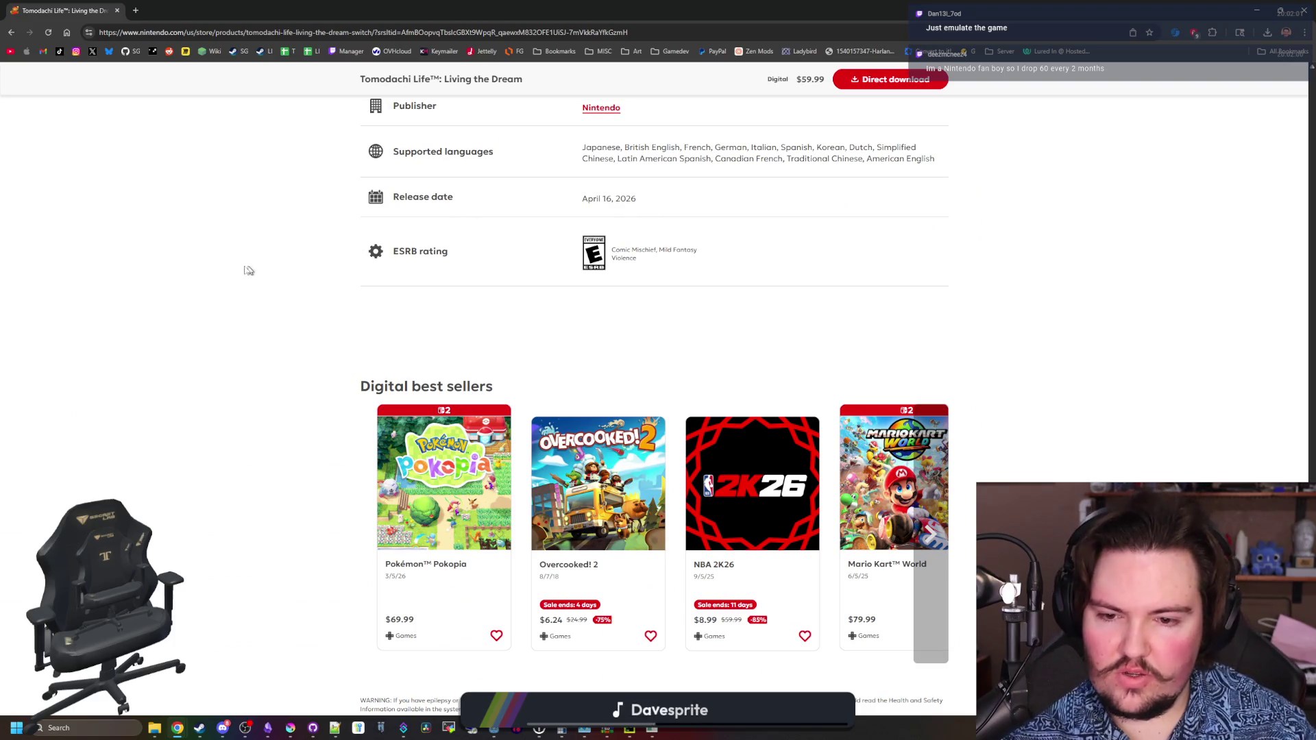
click(118, 11)
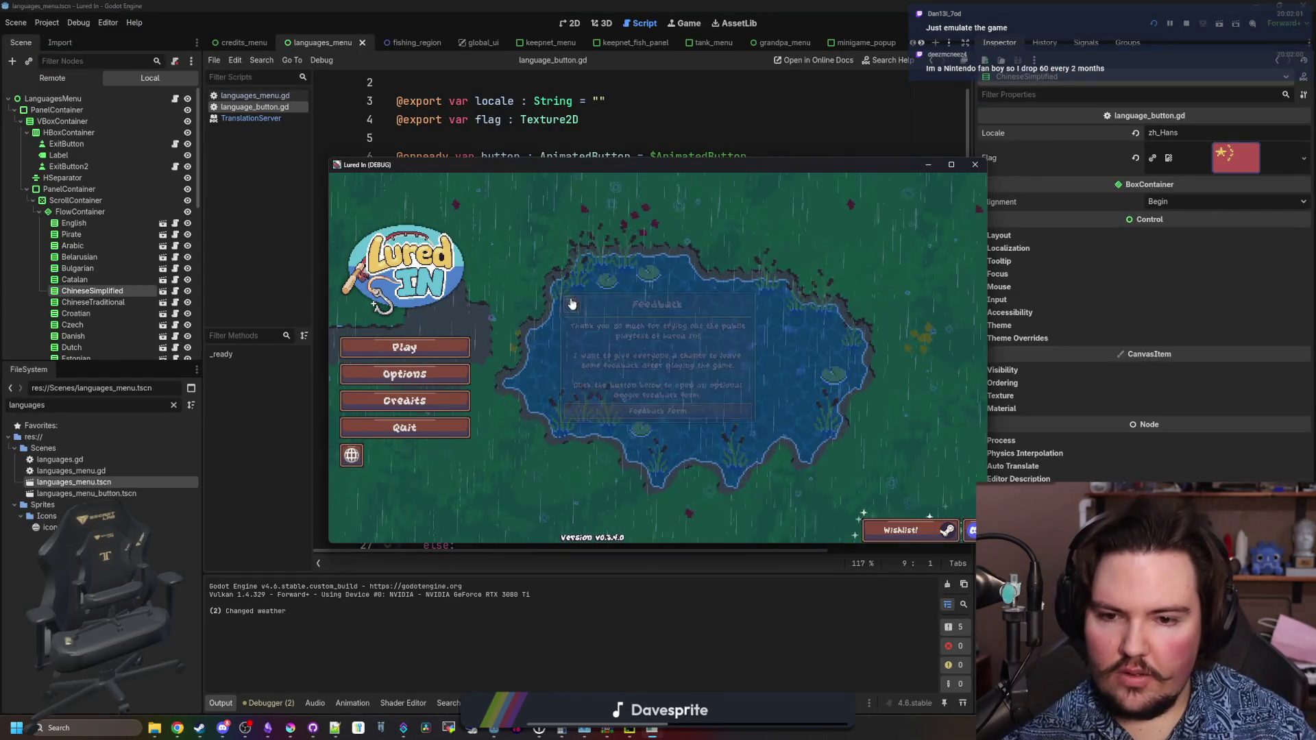
In the running game, switch to Simplified Chinese, back to English, then close the Languages panel.
click(351, 455)
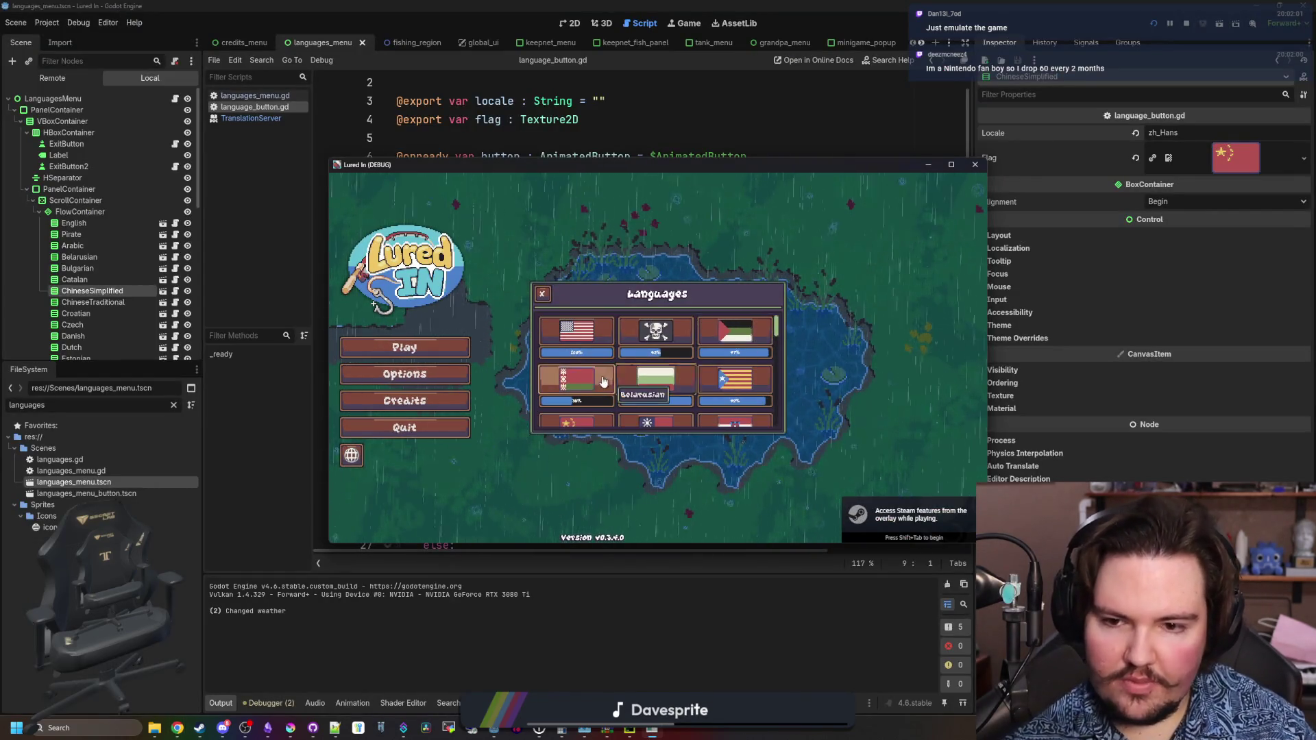
scroll(599, 375, down, 2)
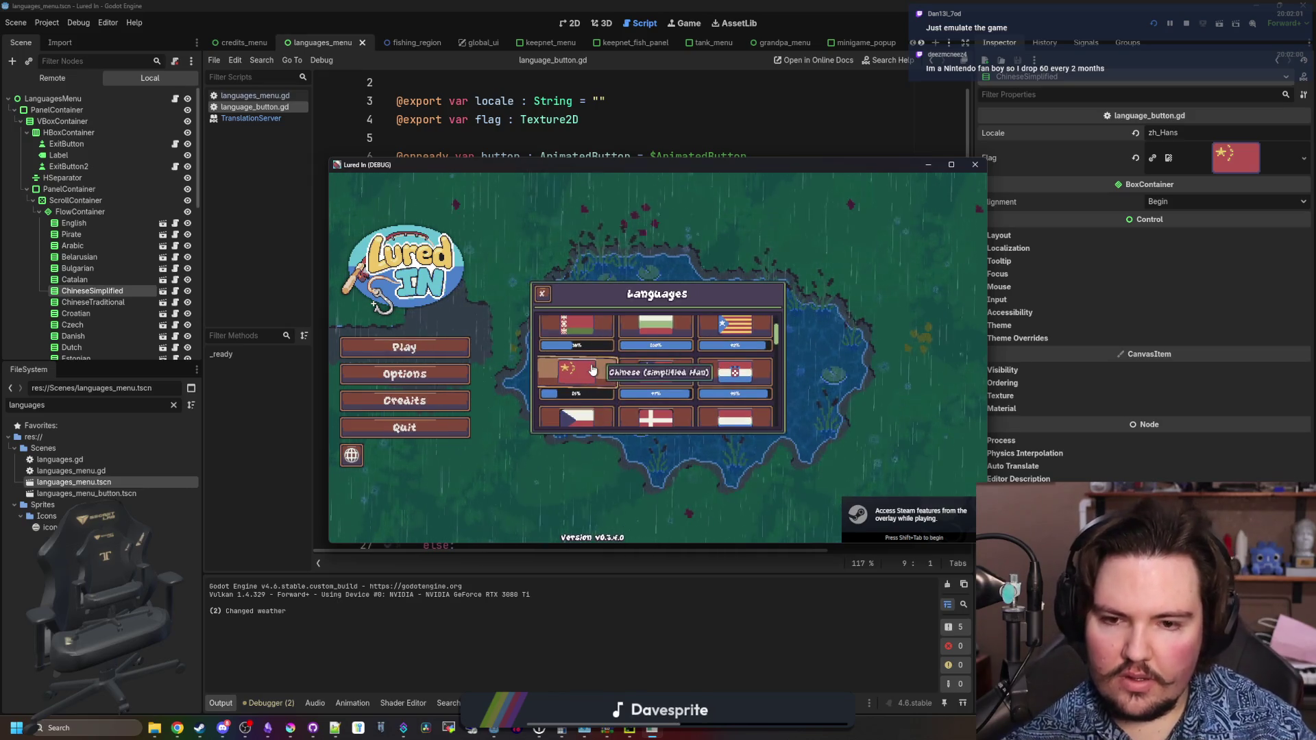
click(592, 370)
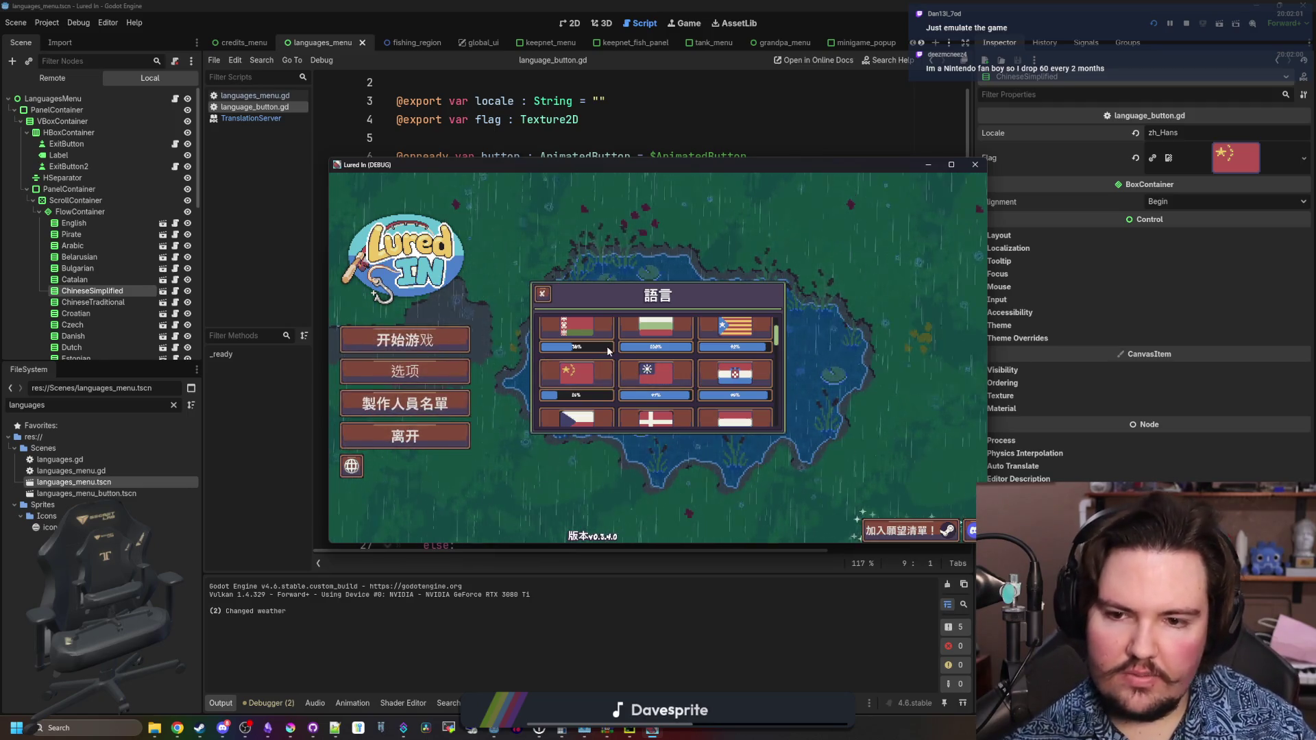
scroll(608, 350, up, 2)
click(575, 333)
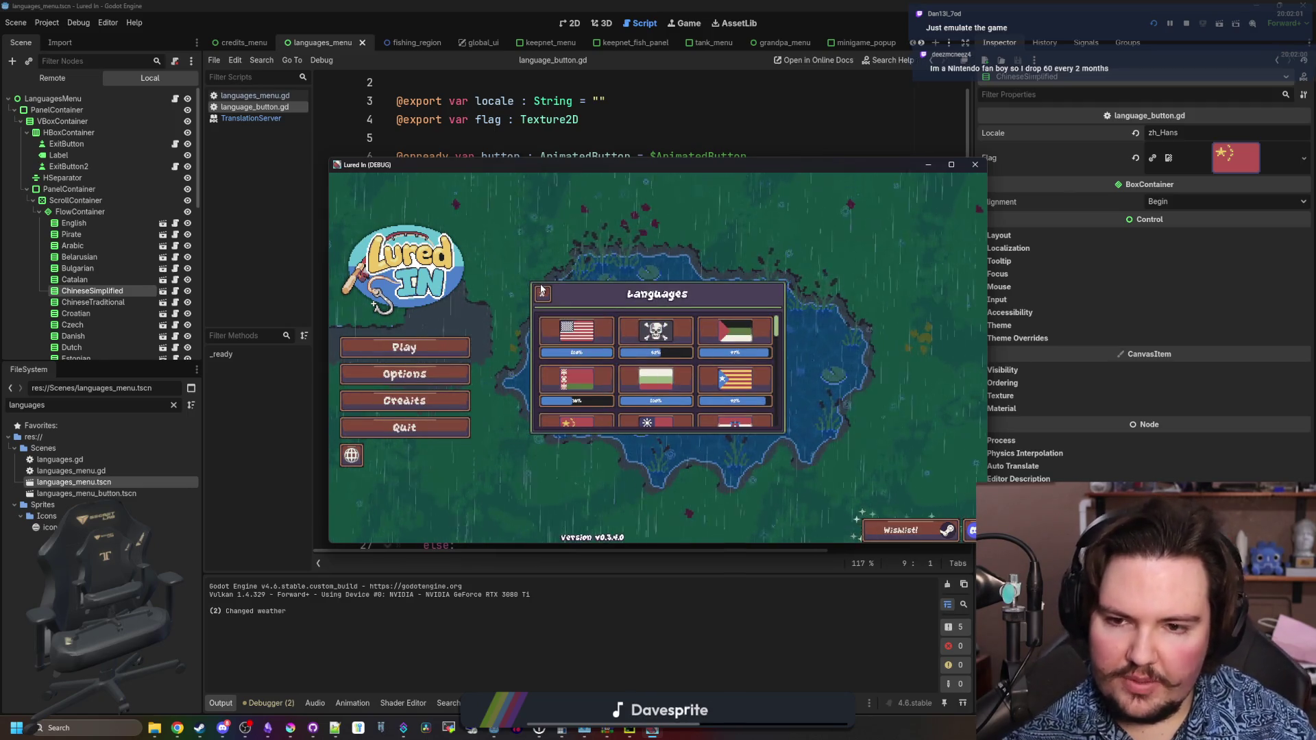
click(542, 292)
key(alt+Tab)
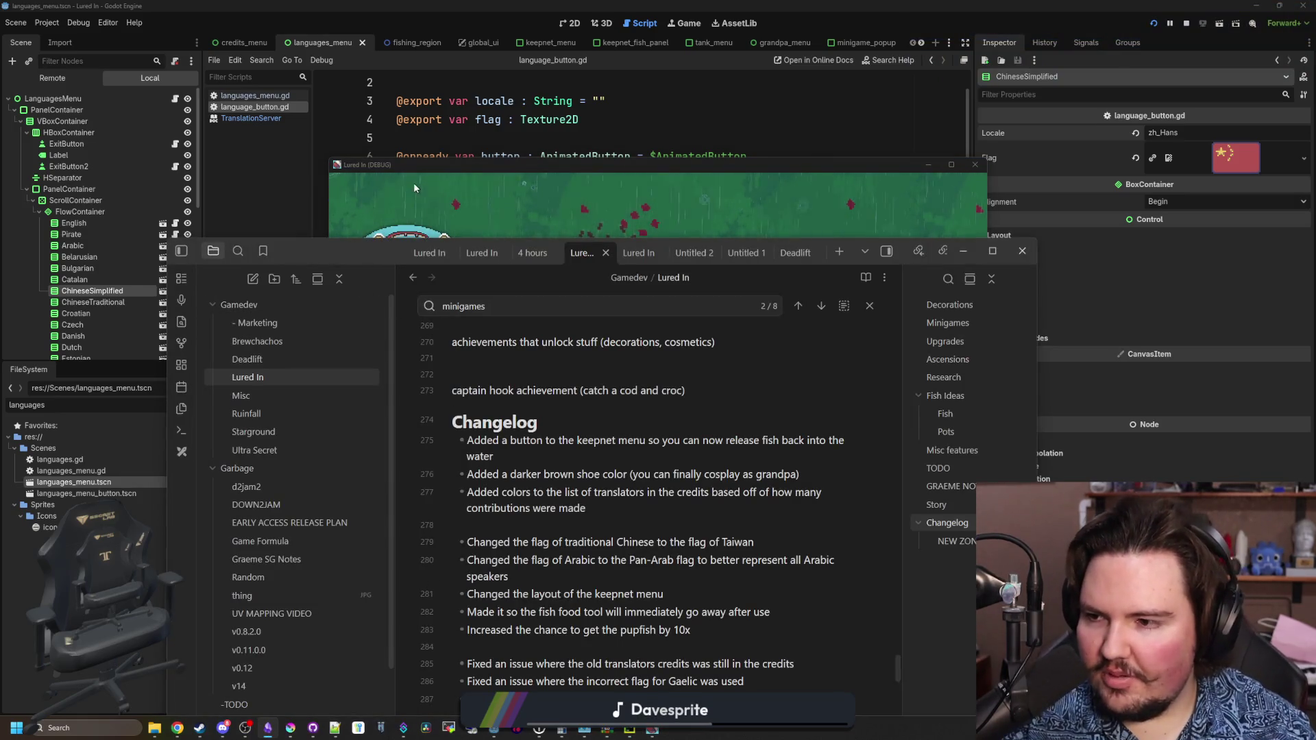
Maximize the notes window and add the changelog bullet 'Added Belarusian to the list of languages'.
double_click(351, 255)
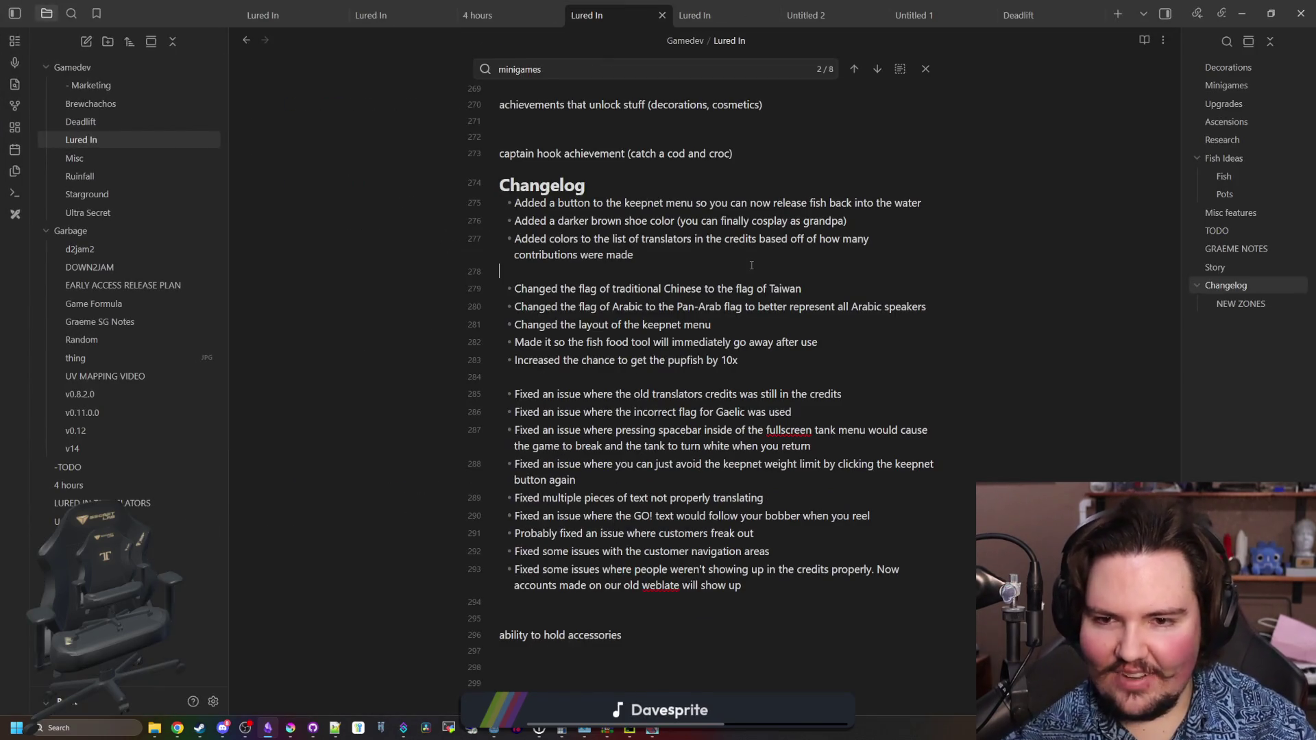
key(Return)
text(A)
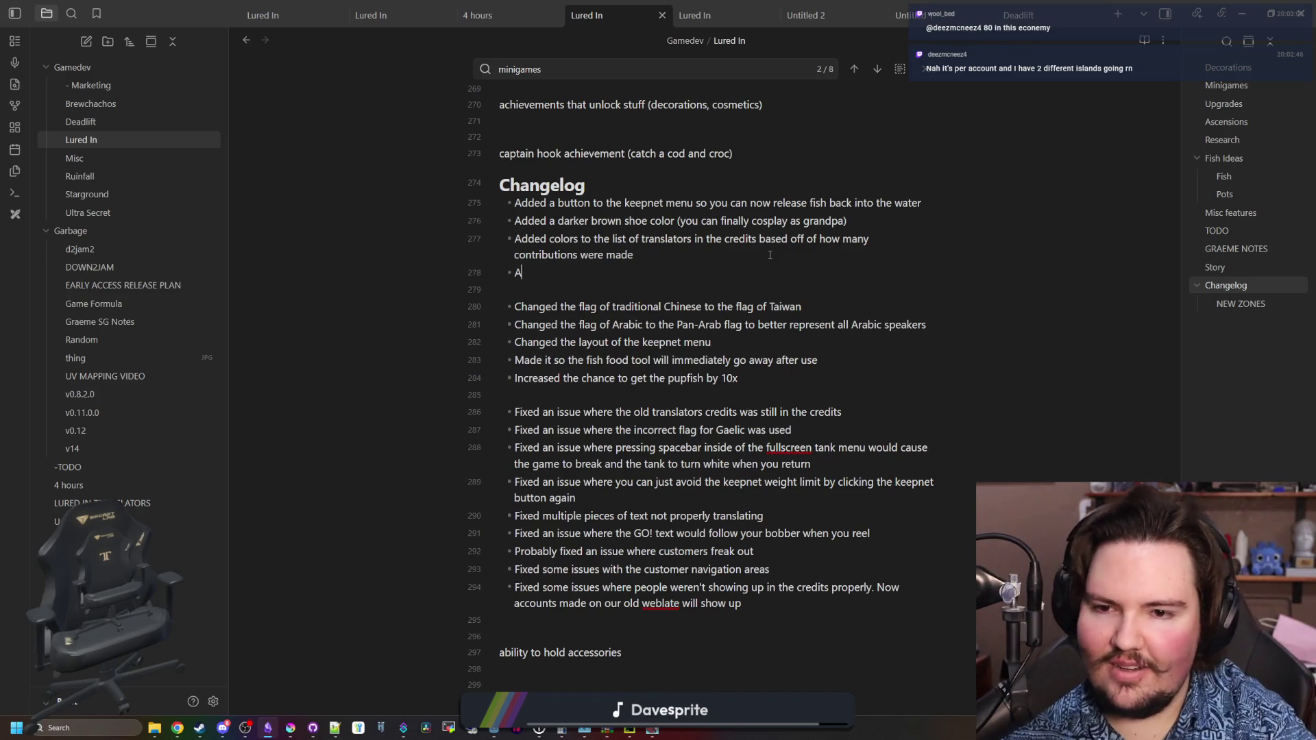
text(dded Bela)
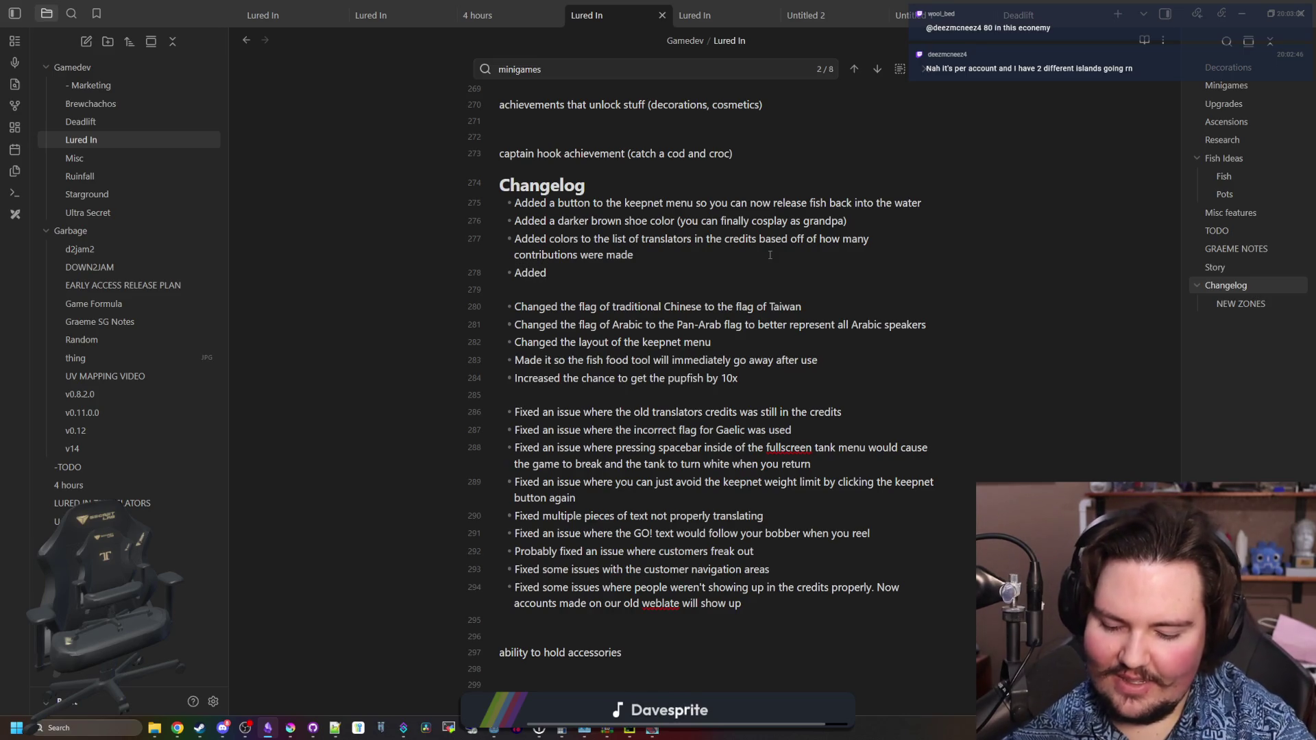
text(rusian to the list of languages)
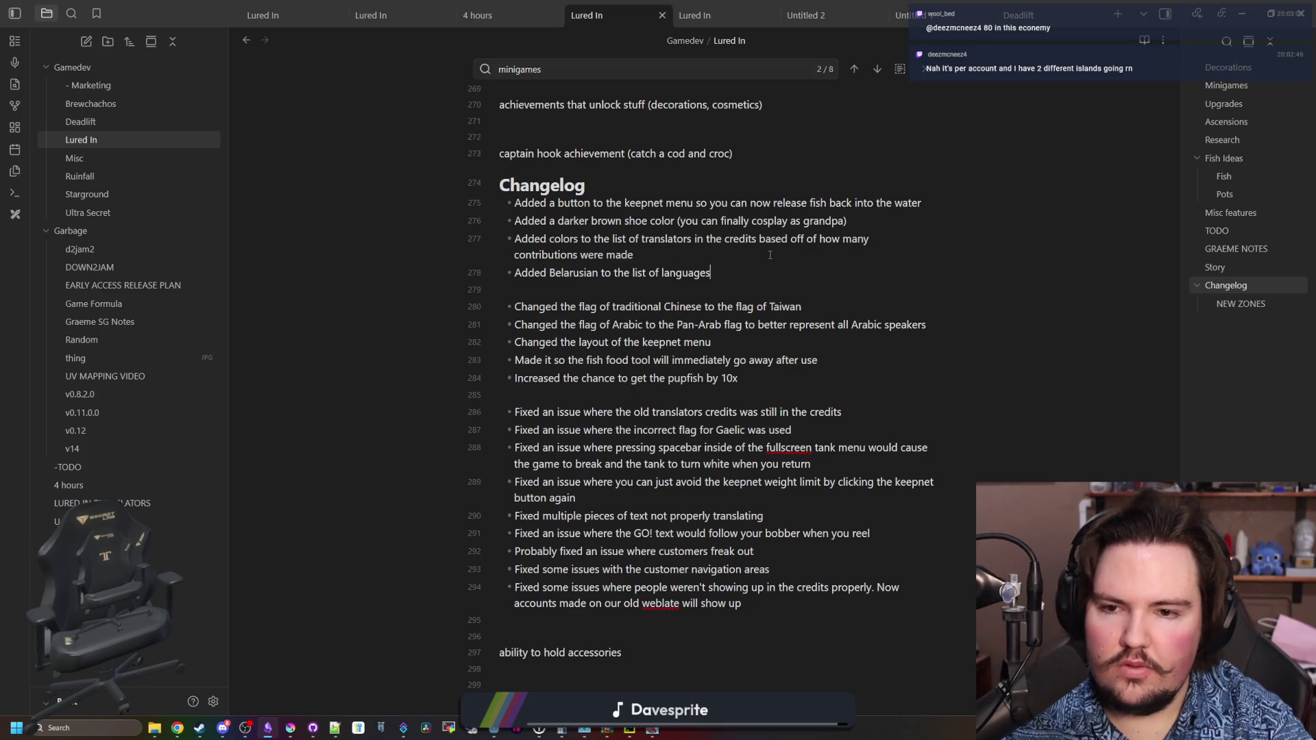
Add the changelog bullet 'Added Chinese (Simplified) to the list of languages'.
key(Return)
text(Added si)
key(BackSpace)
key(BackSpace)
text(Chinese ( Si)
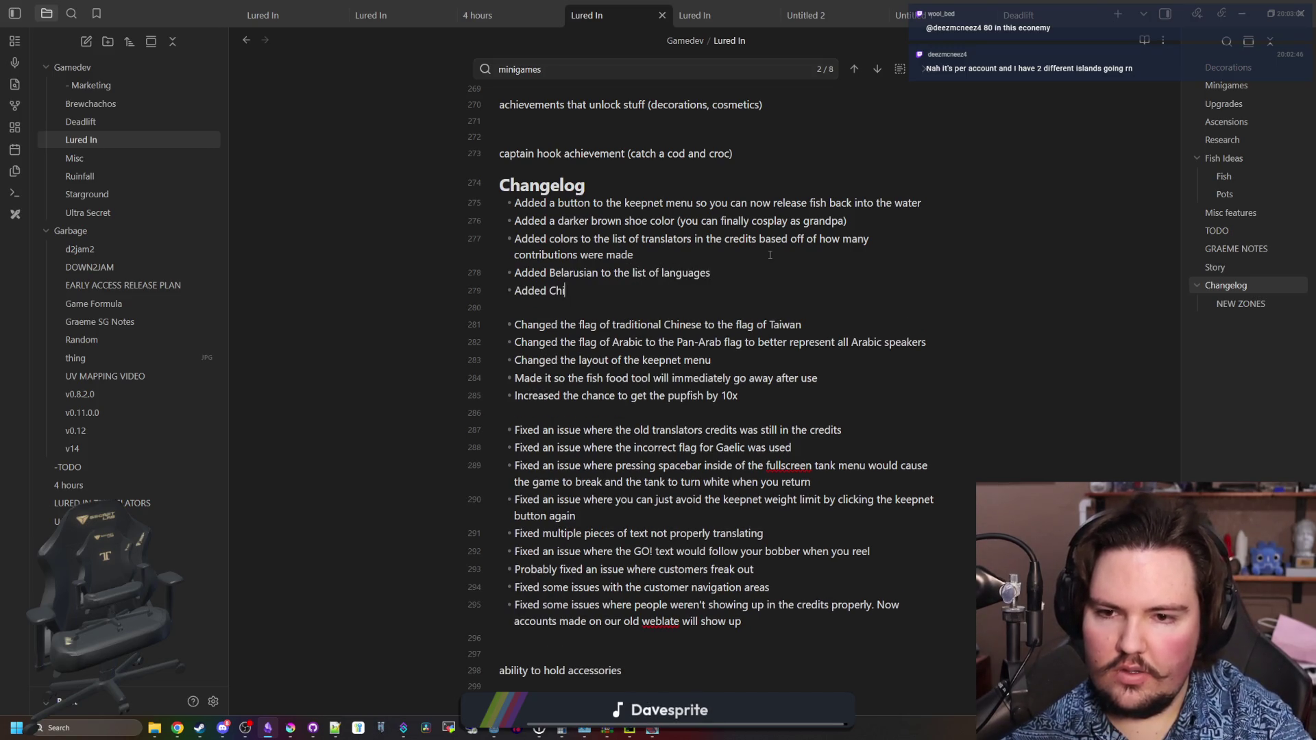
key(BackSpace)
key(BackSpace)
key(BackSpace)
text(Simpl)
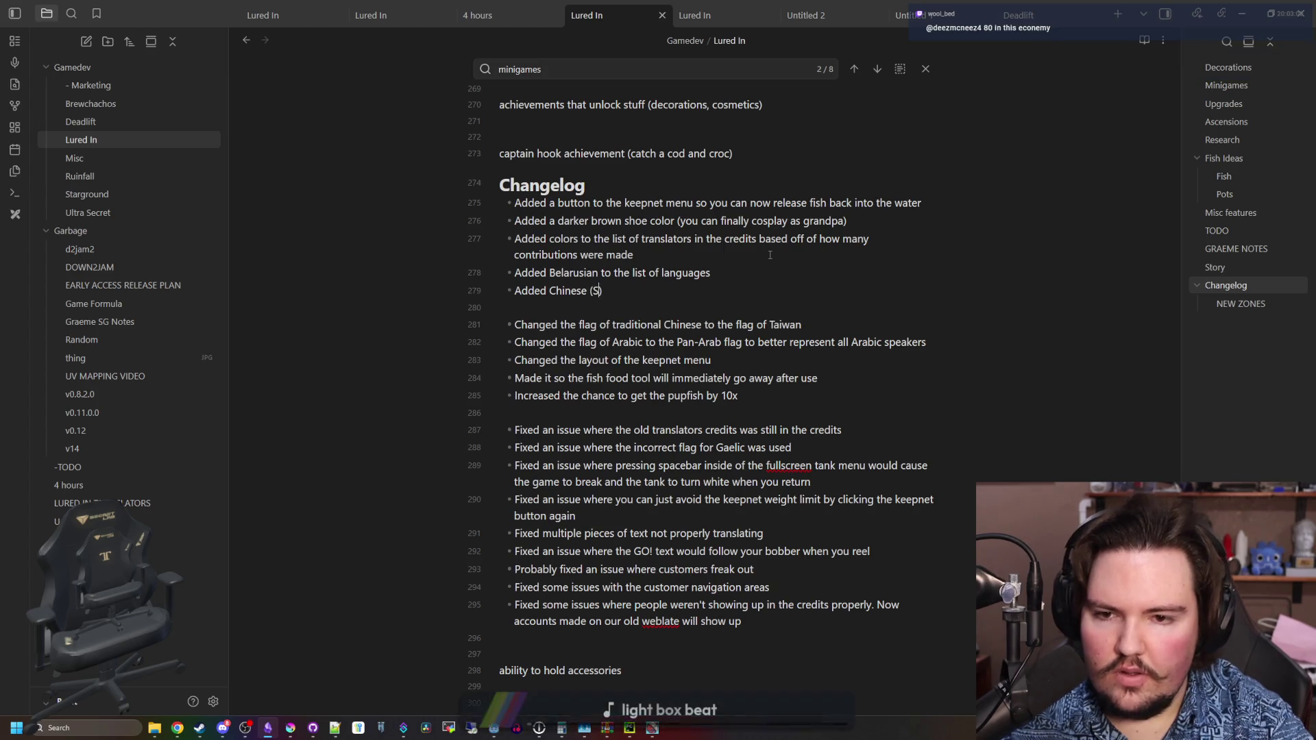
text(ed to Ha)
key(BackSpace)
key(BackSpace)
key(BackSpace)
text(to the list of languages)
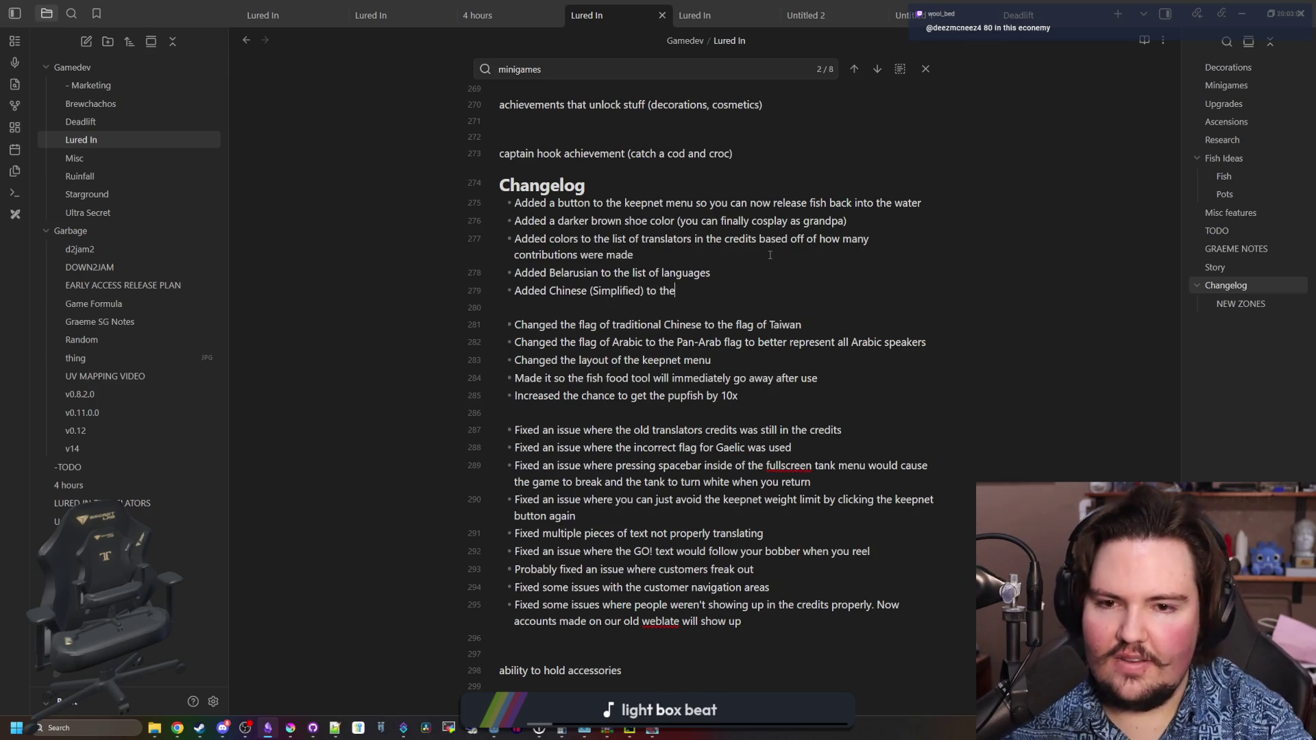
Start the 'Added Pirate (yarr!)' bullet, then move the notes window aside to show the game.
key(Return)
text(Added P)
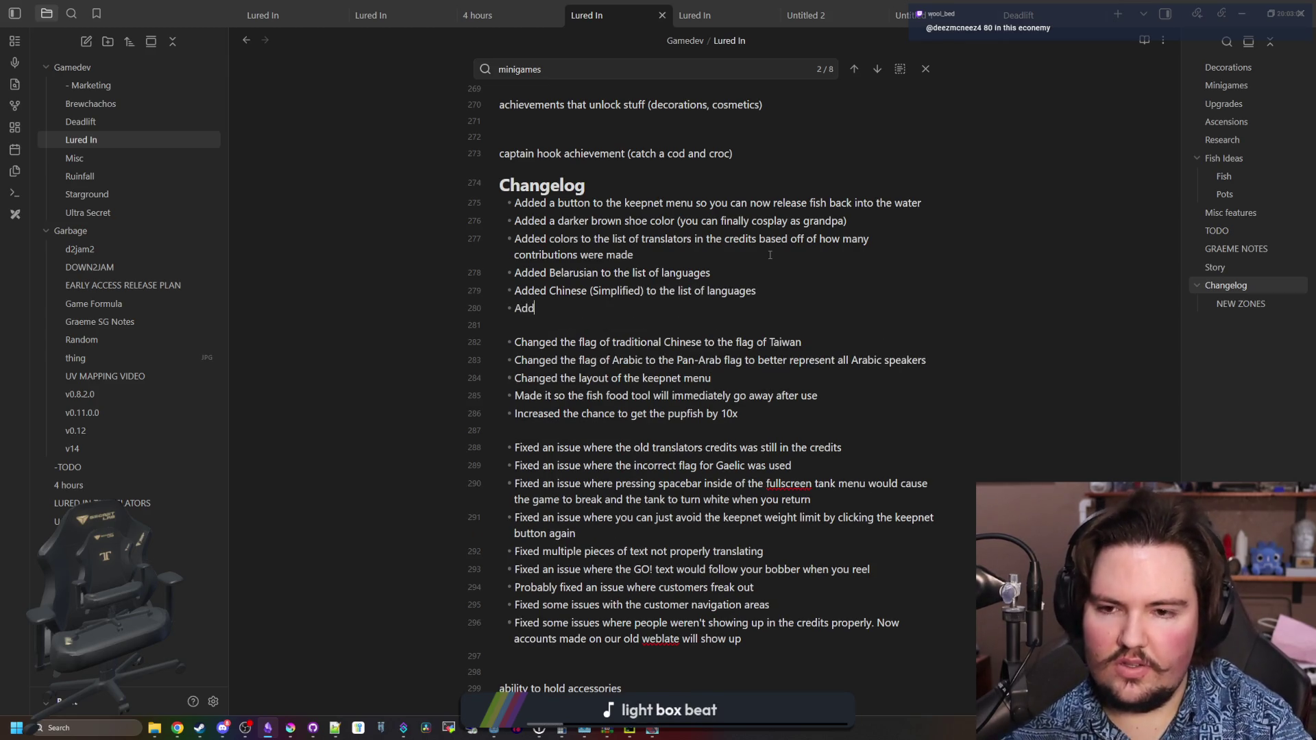
text(irate (yarr!) to the list of languages)
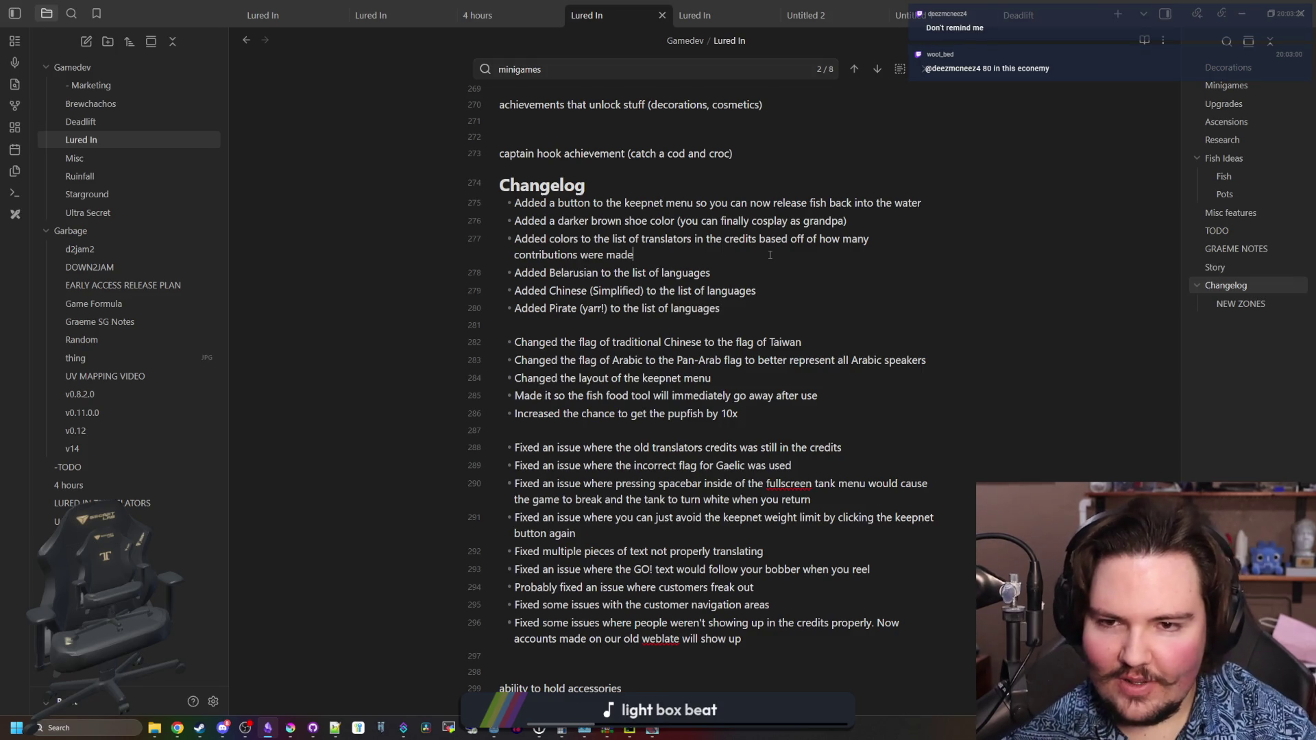
drag(261, 4, 566, 550)
Cycle the game through Pirate, Belarusian, Bulgarian, Catalan, Simplified and Traditional Chinese.
click(589, 357)
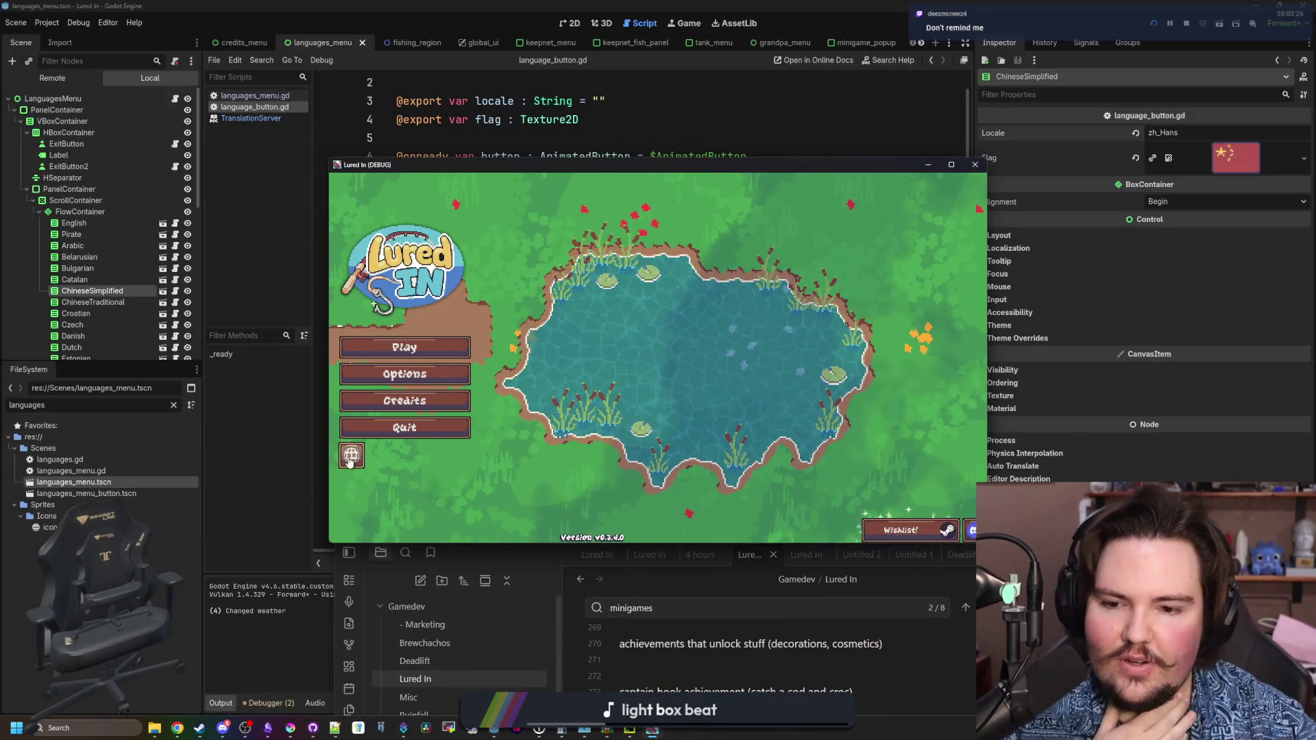
click(631, 346)
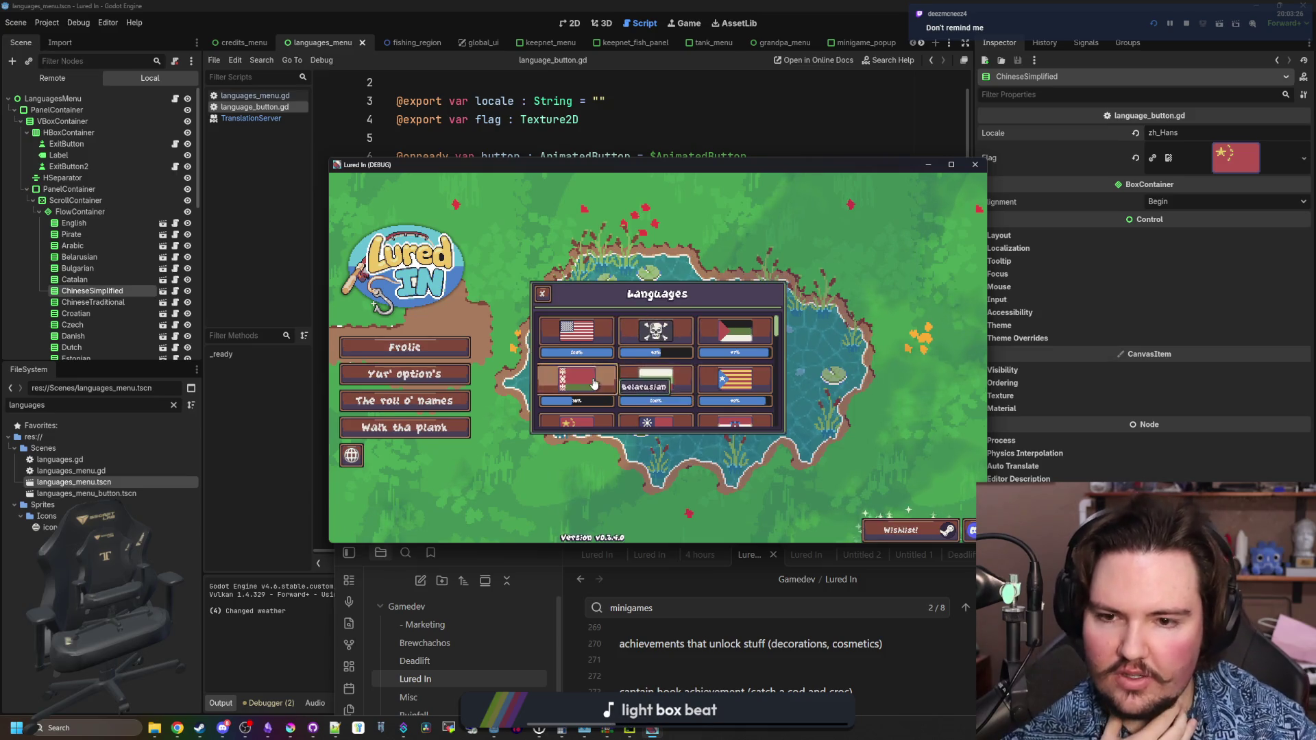
click(628, 386)
click(628, 386)
click(735, 379)
scroll(685, 384, down, 1)
click(576, 374)
click(656, 373)
click(541, 293)
Scroll through the game's translated Chinese credits, then close them.
click(404, 404)
scroll(668, 373, down, 10)
scroll(668, 374, down, 4)
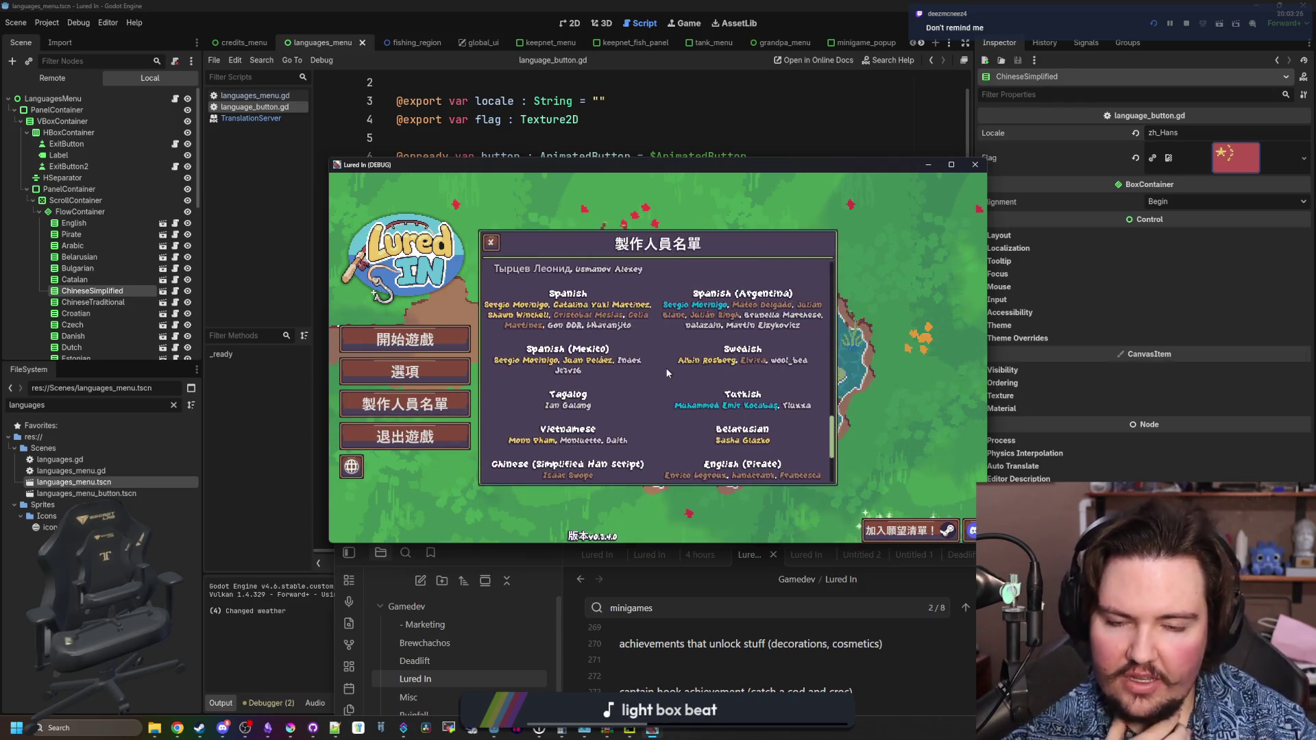
scroll(668, 373, down, 4)
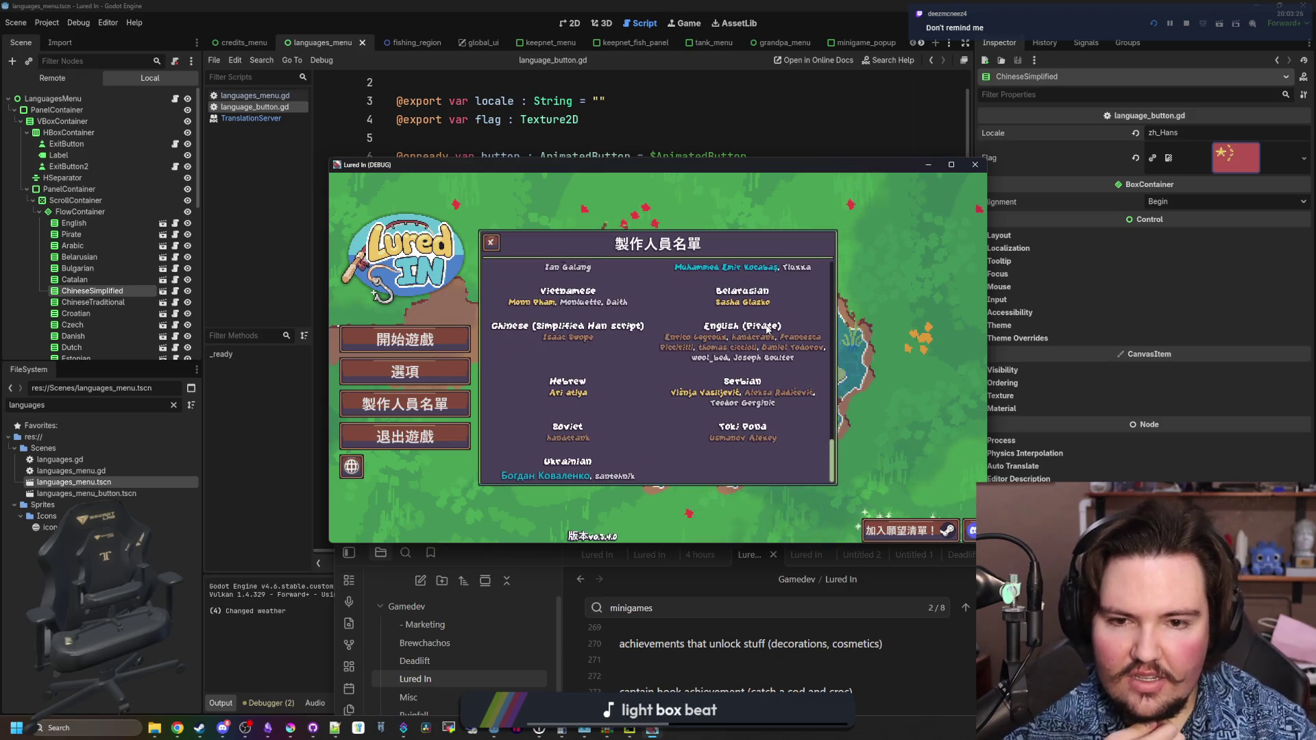
scroll(766, 326, up, 2)
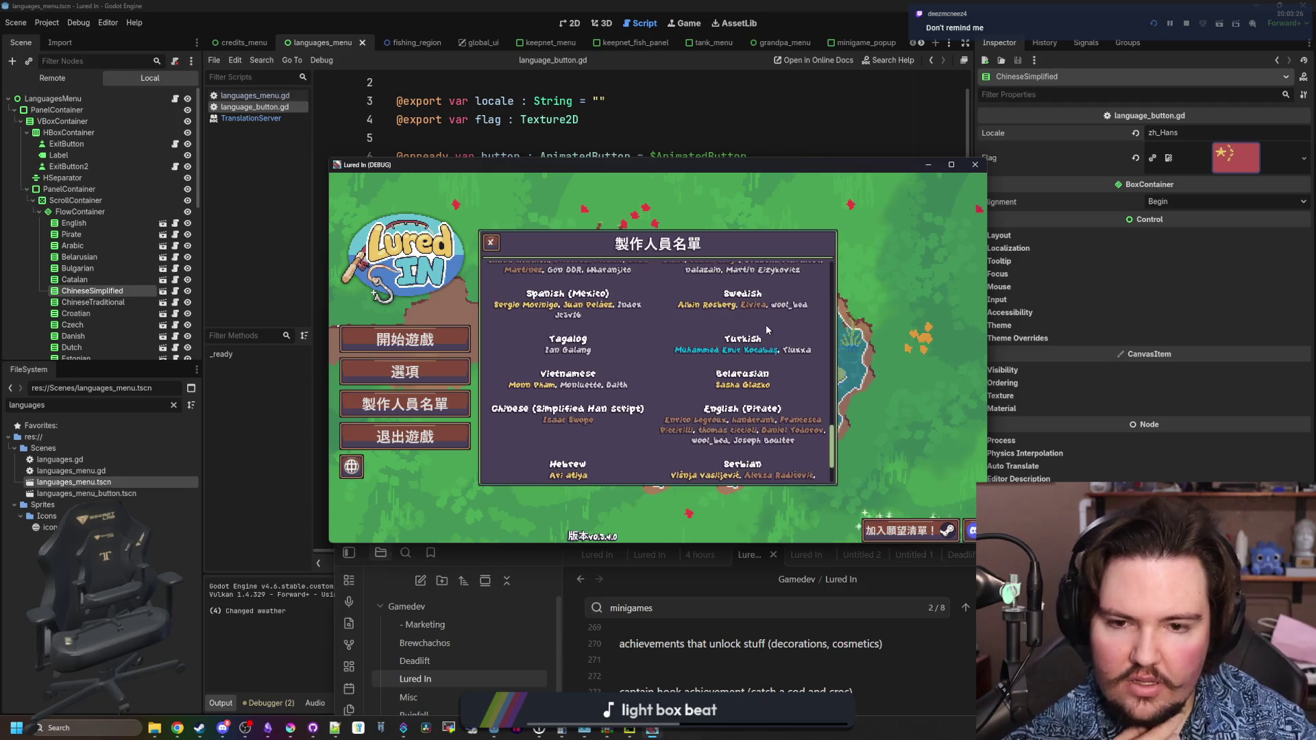
scroll(766, 324, down, 2)
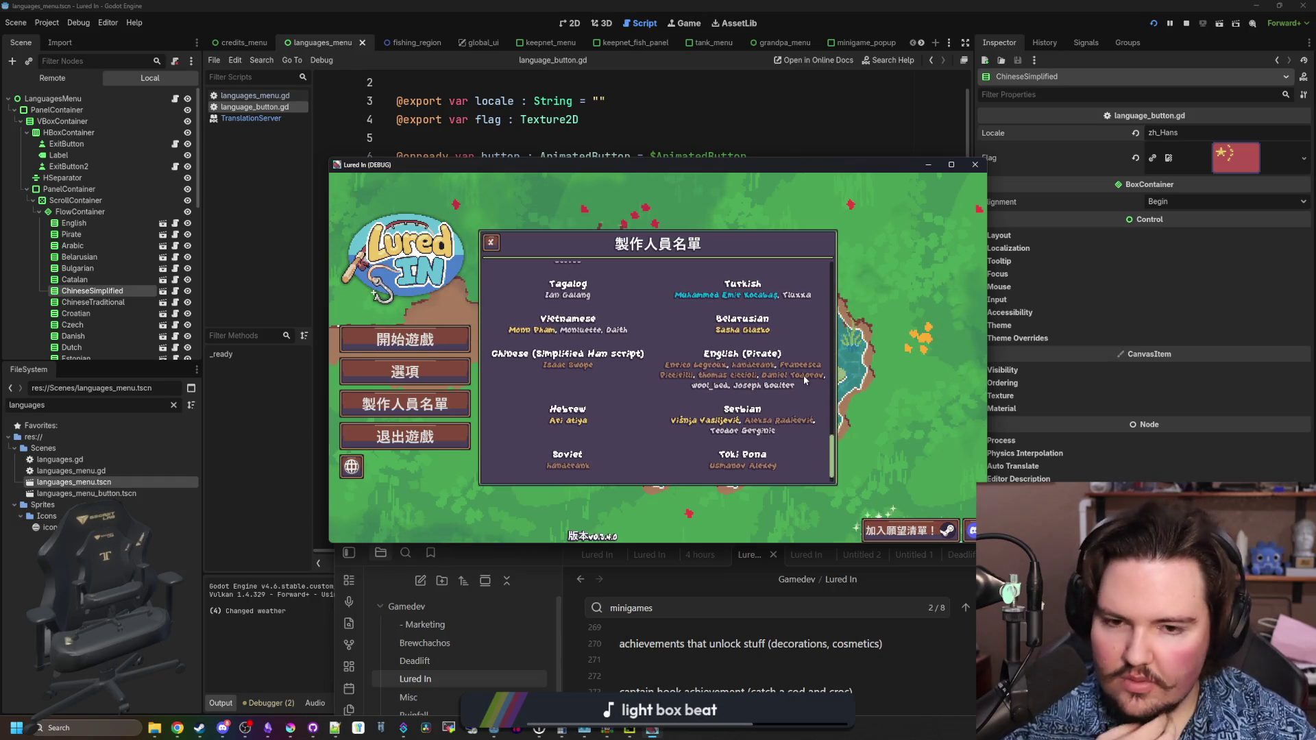
scroll(768, 387, down, 1)
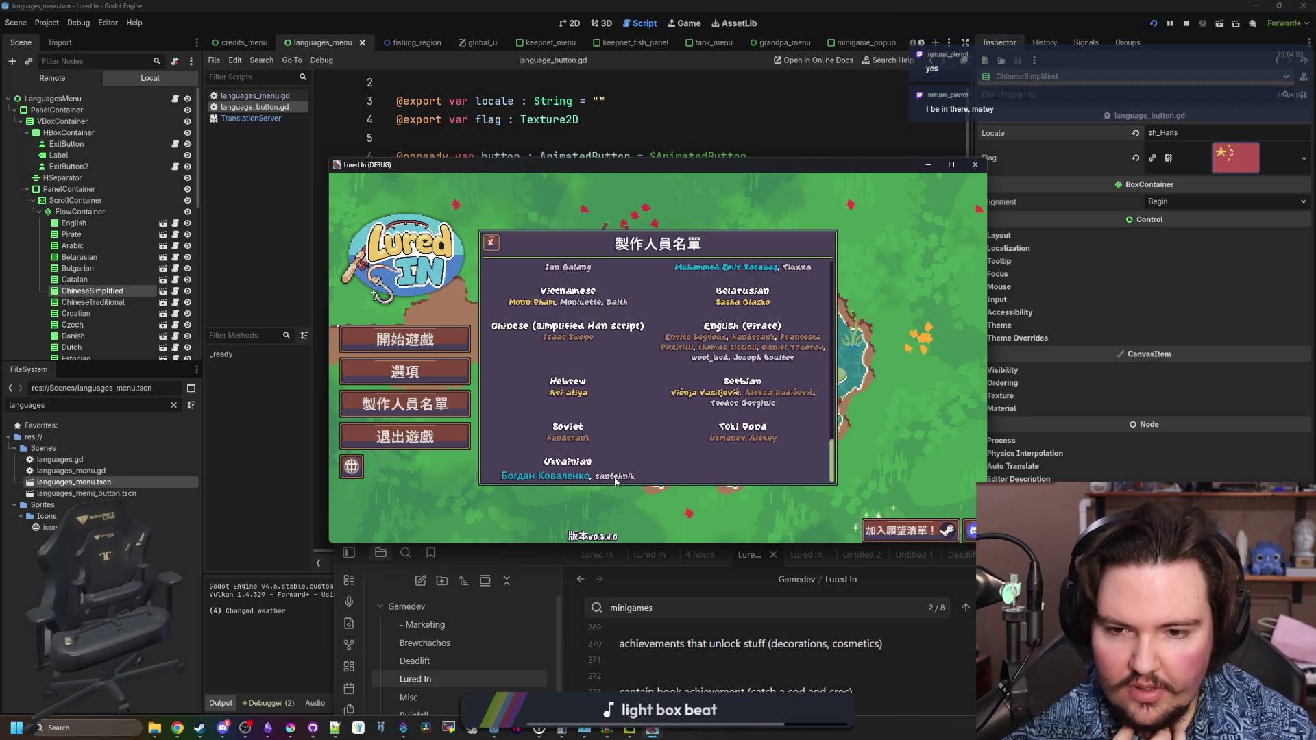
scroll(793, 411, up, 2)
scroll(794, 416, up, 5)
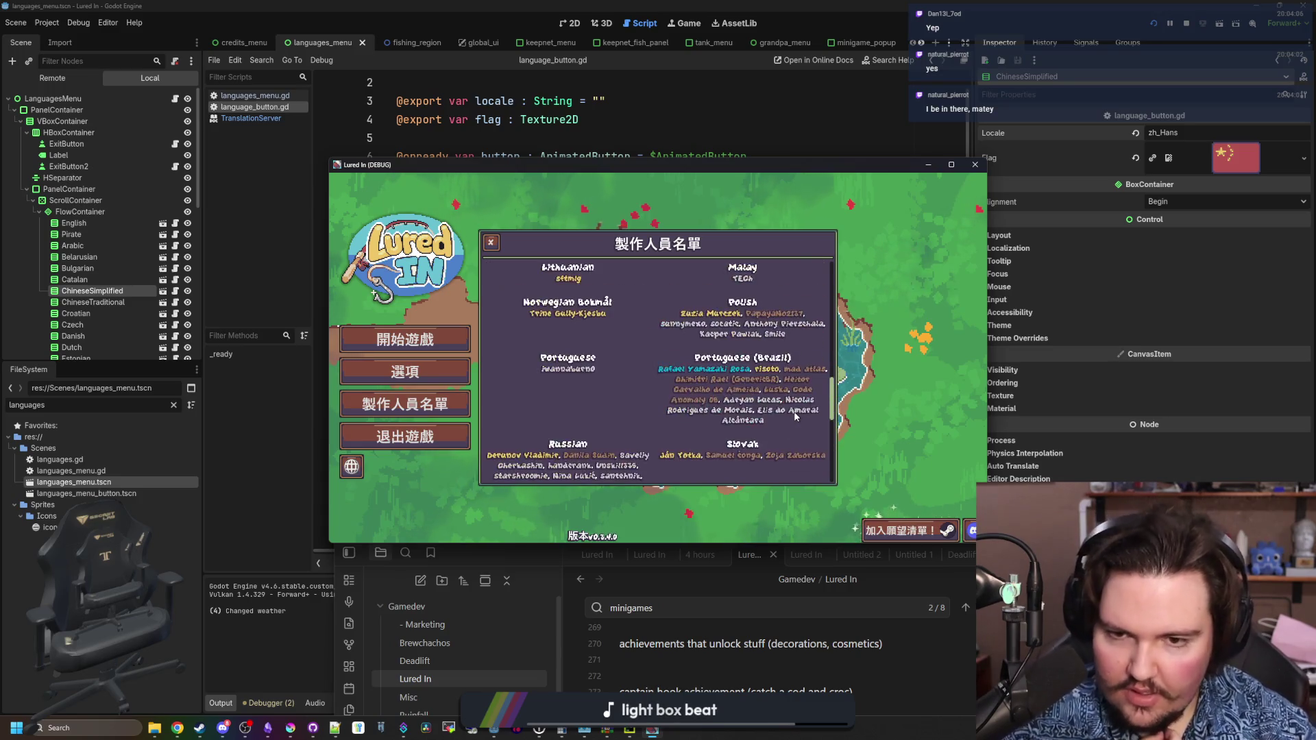
scroll(793, 411, up, 5)
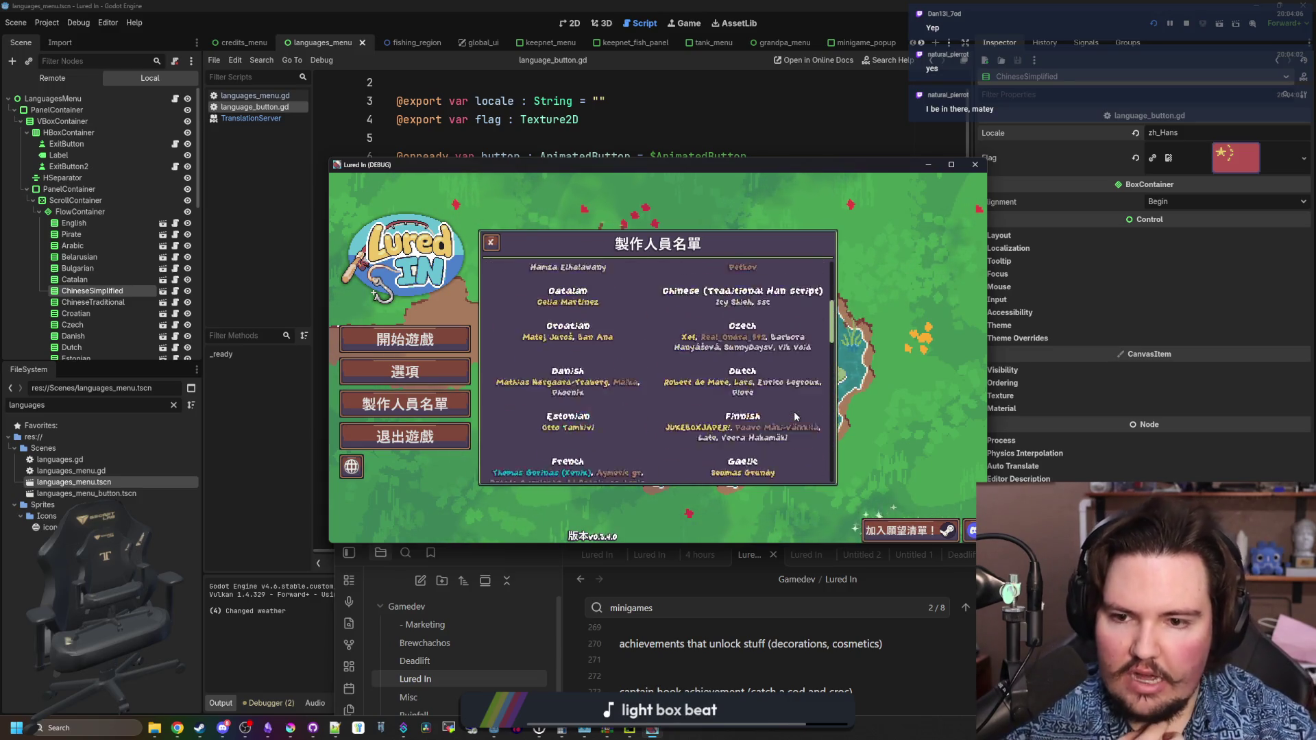
scroll(698, 321, down, 4)
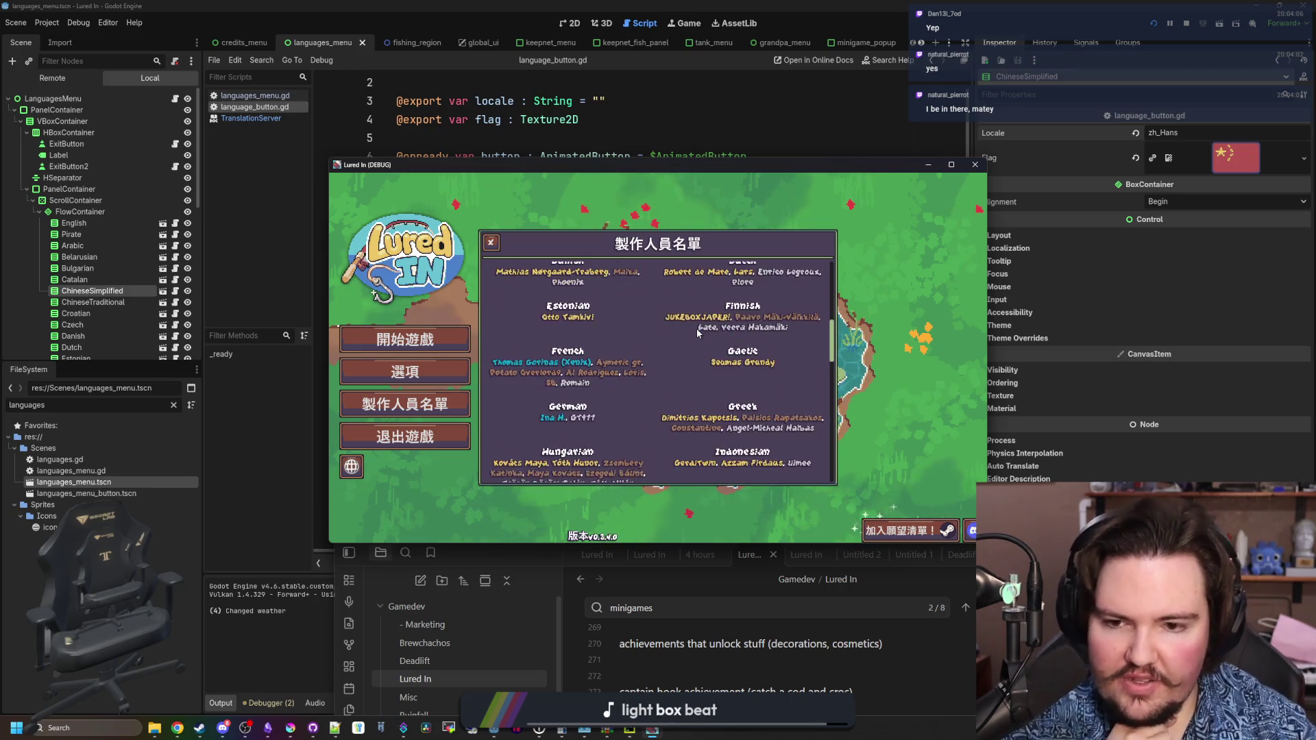
scroll(566, 411, down, 1)
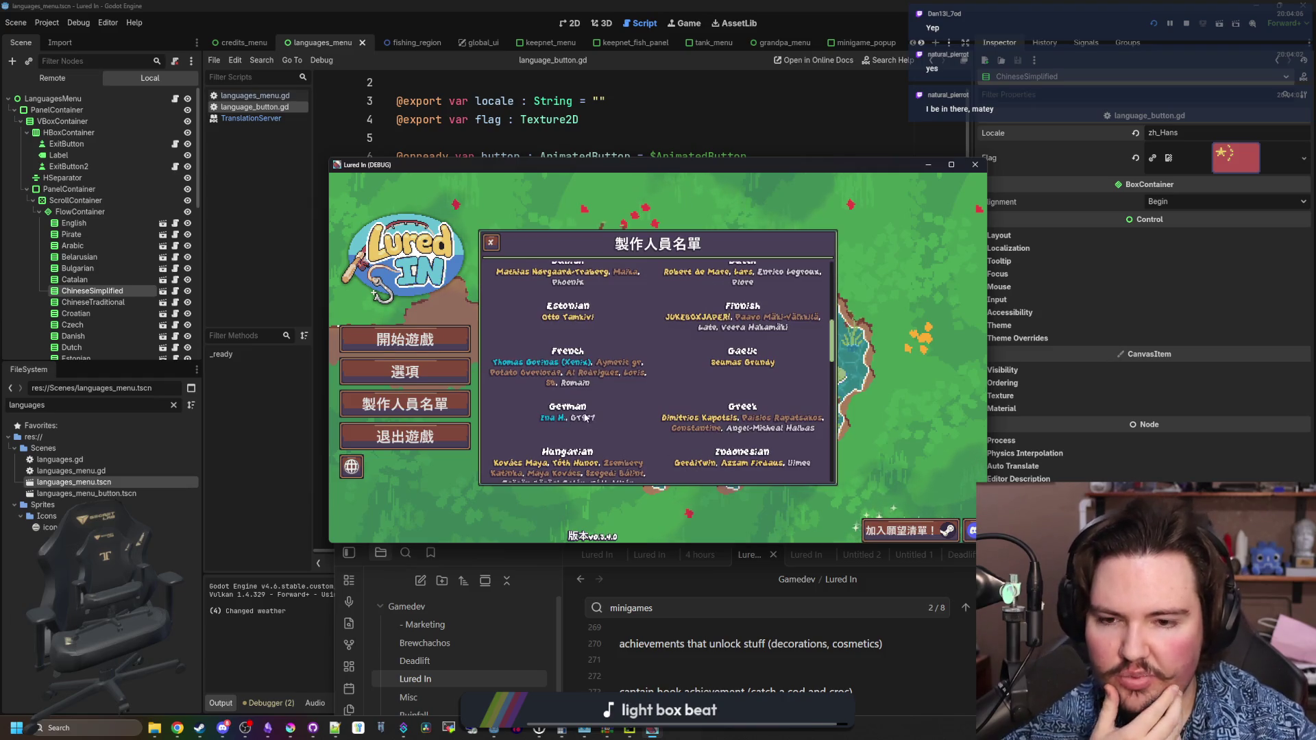
scroll(676, 319, up, 10)
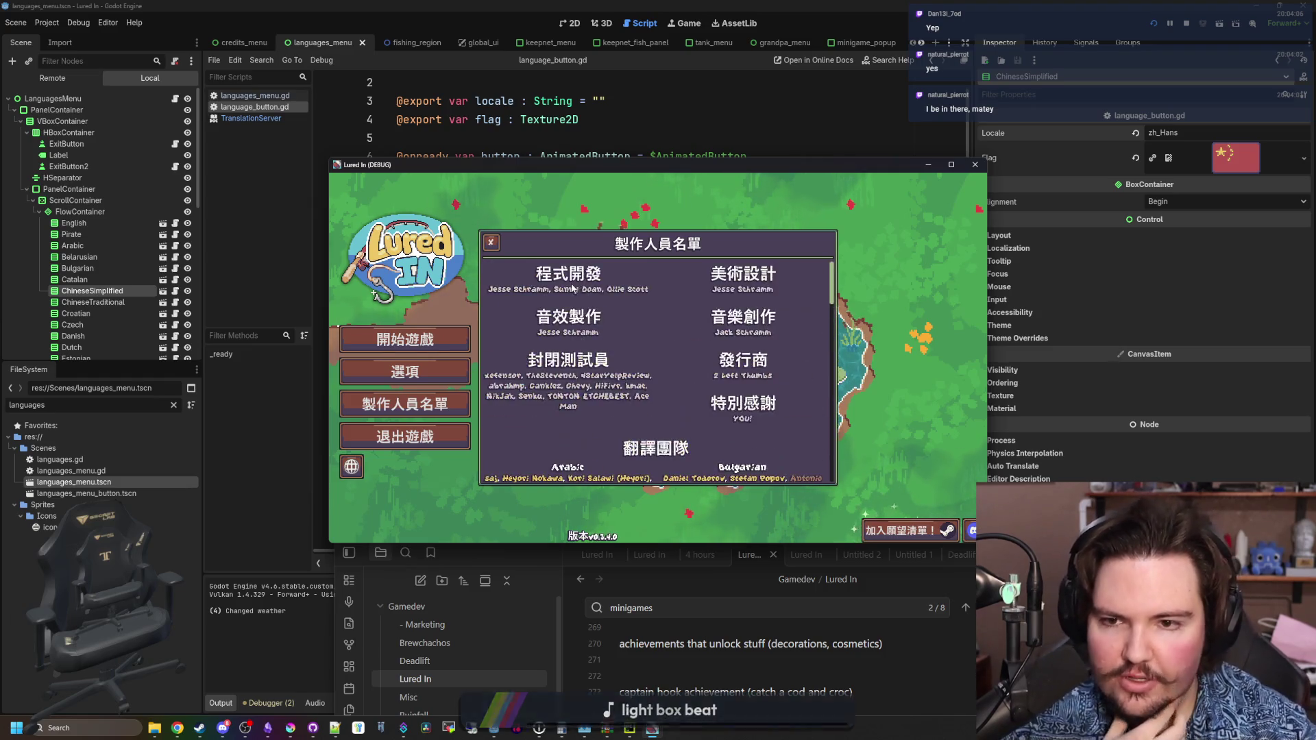
click(491, 243)
Switch the game to Pirate, then back to English, and quit the running game.
click(351, 466)
scroll(636, 356, up, 2)
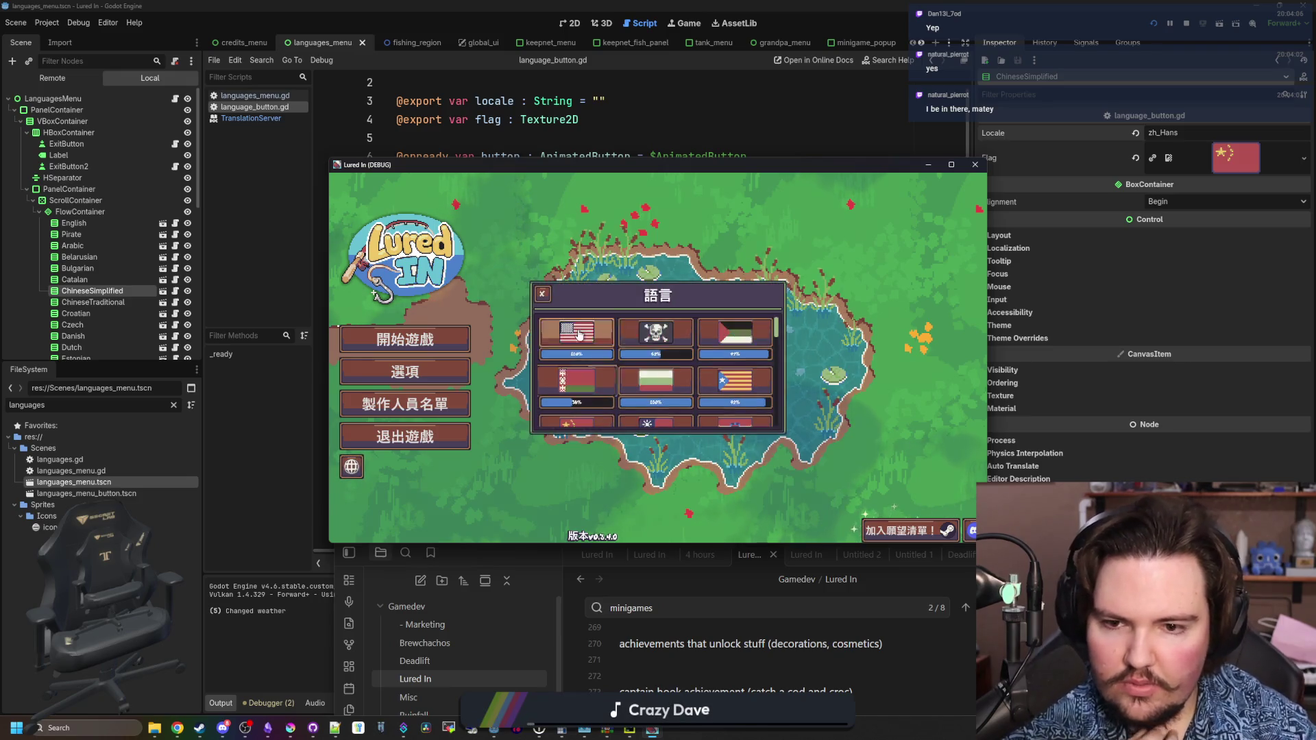
click(628, 328)
click(576, 331)
click(541, 294)
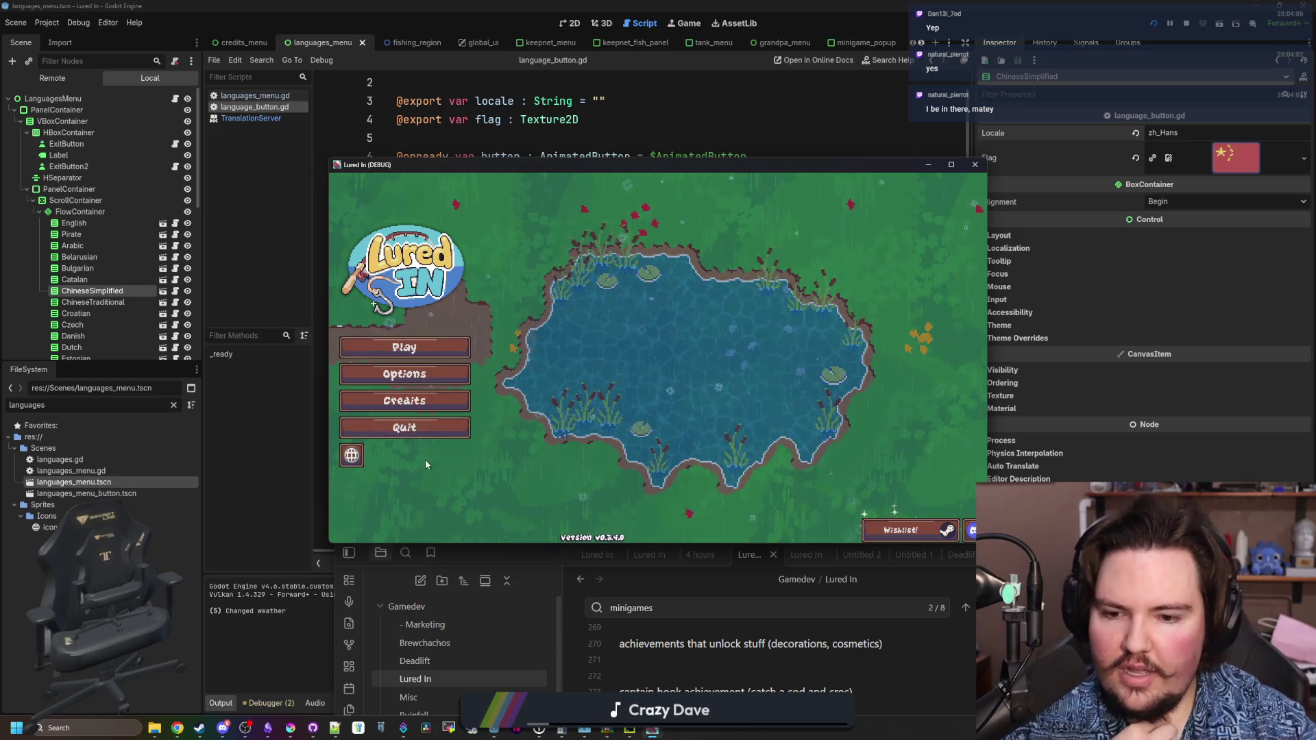
click(422, 429)
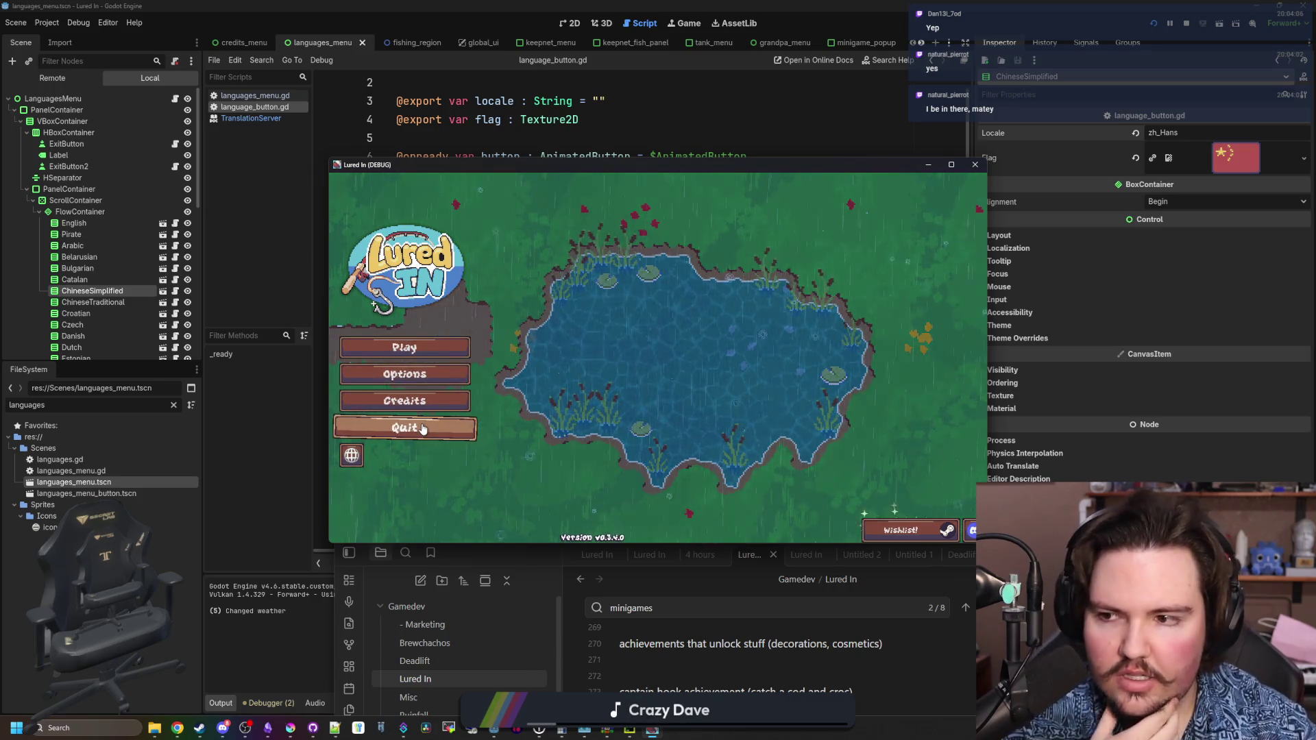
click(89, 217)
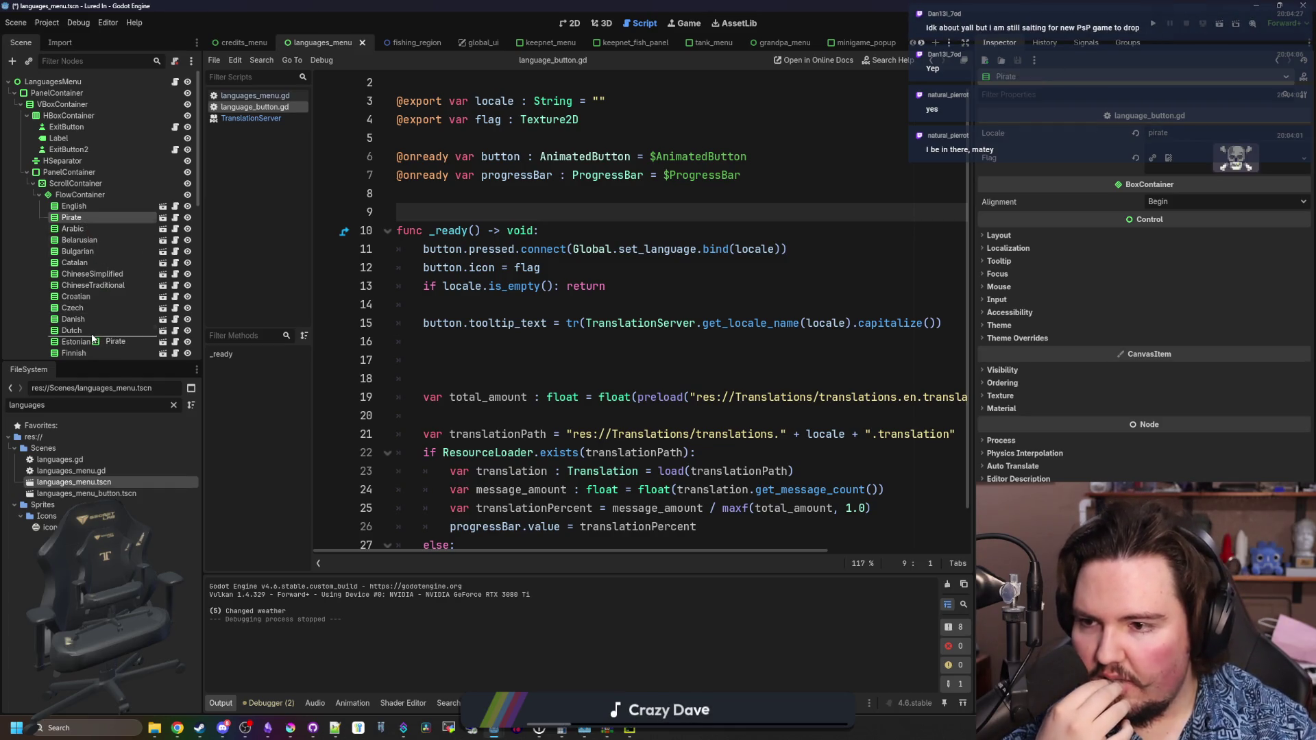
Move the Pirate button between Norwegian and Polish in the Scene dock and save the scene.
drag(93, 338, 93, 338)
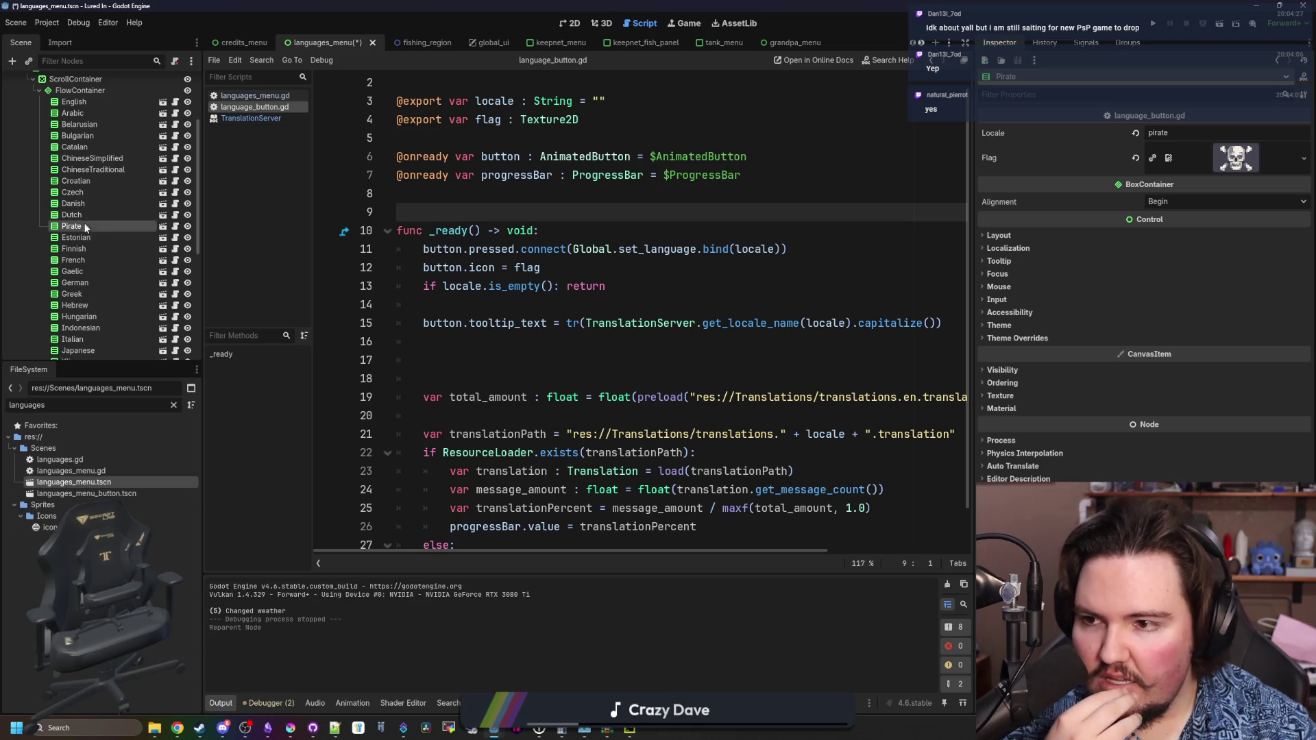
mouse_move(87, 341)
mouse_down()
mouse_move(91, 352)
mouse_move(93, 265)
mouse_up()
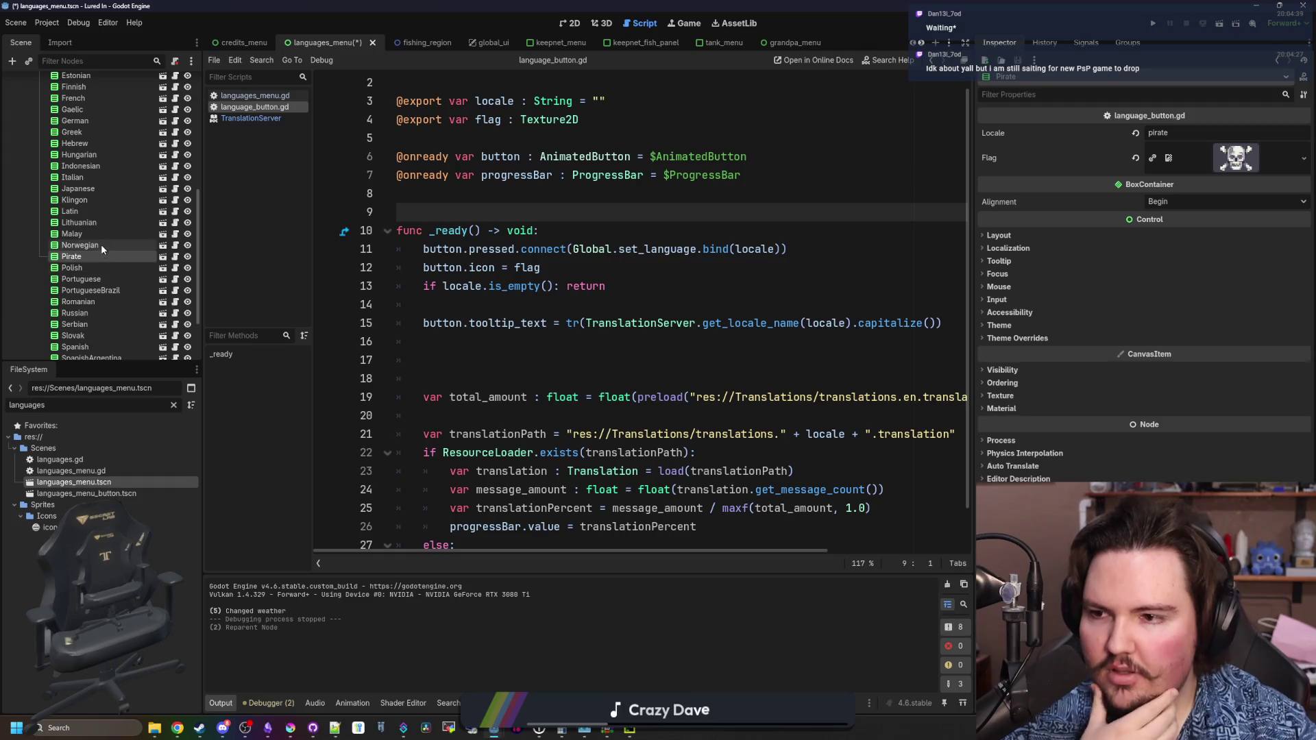
click(100, 244)
click(524, 304)
key(ctrl+s)
Close all open scripts from the script list's context menu.
click(524, 212)
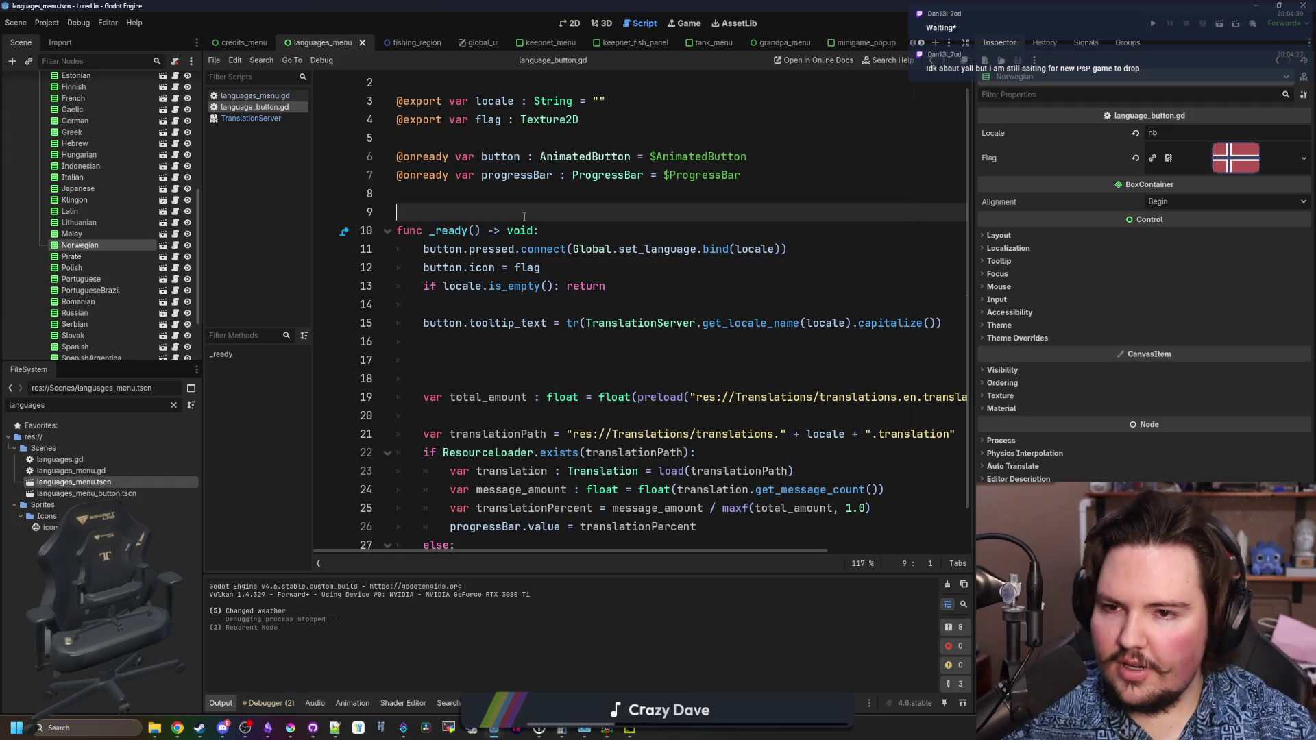
click(498, 192)
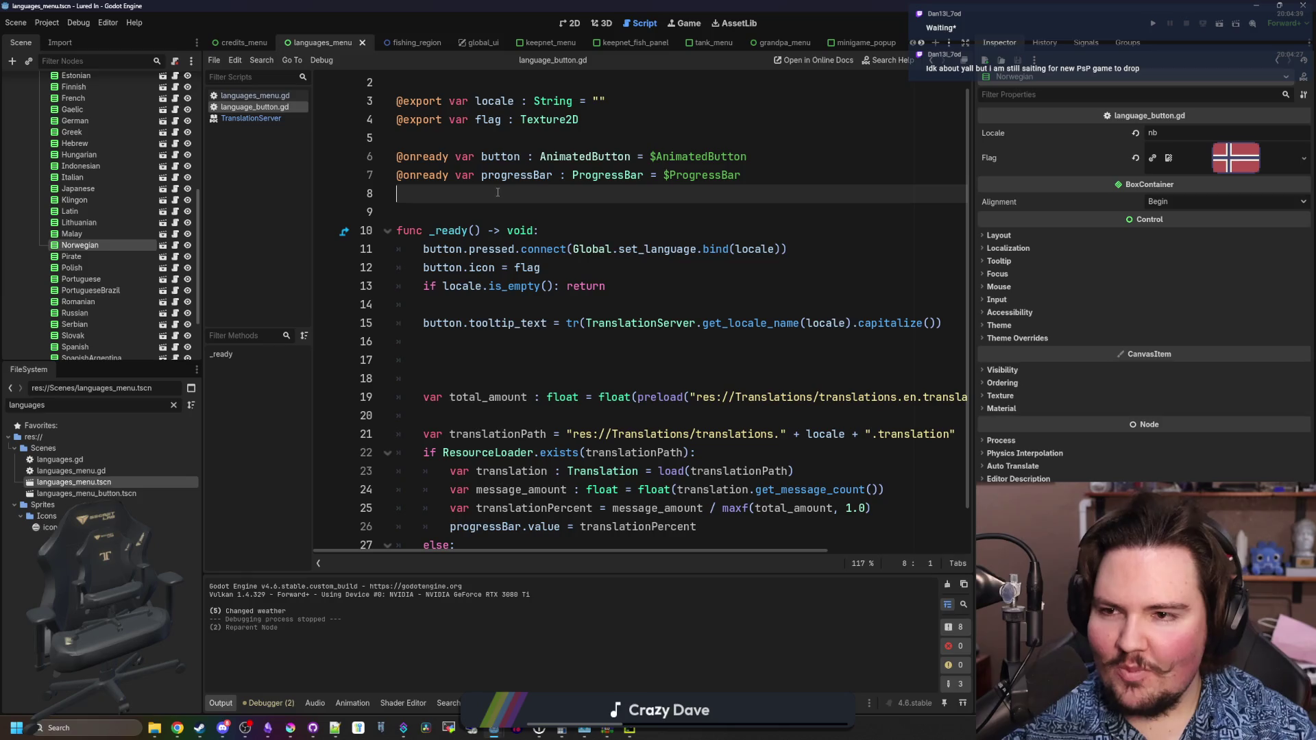
right_click(251, 107)
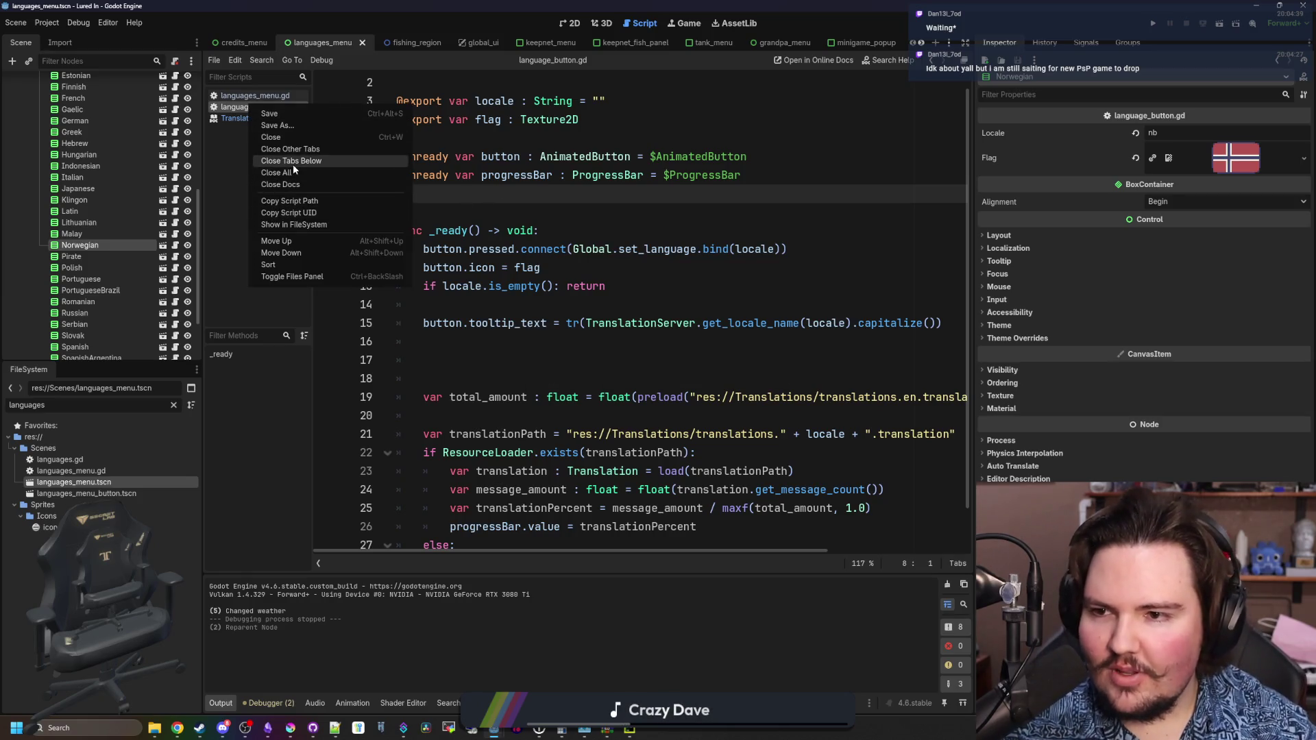
click(293, 170)
right_click(305, 37)
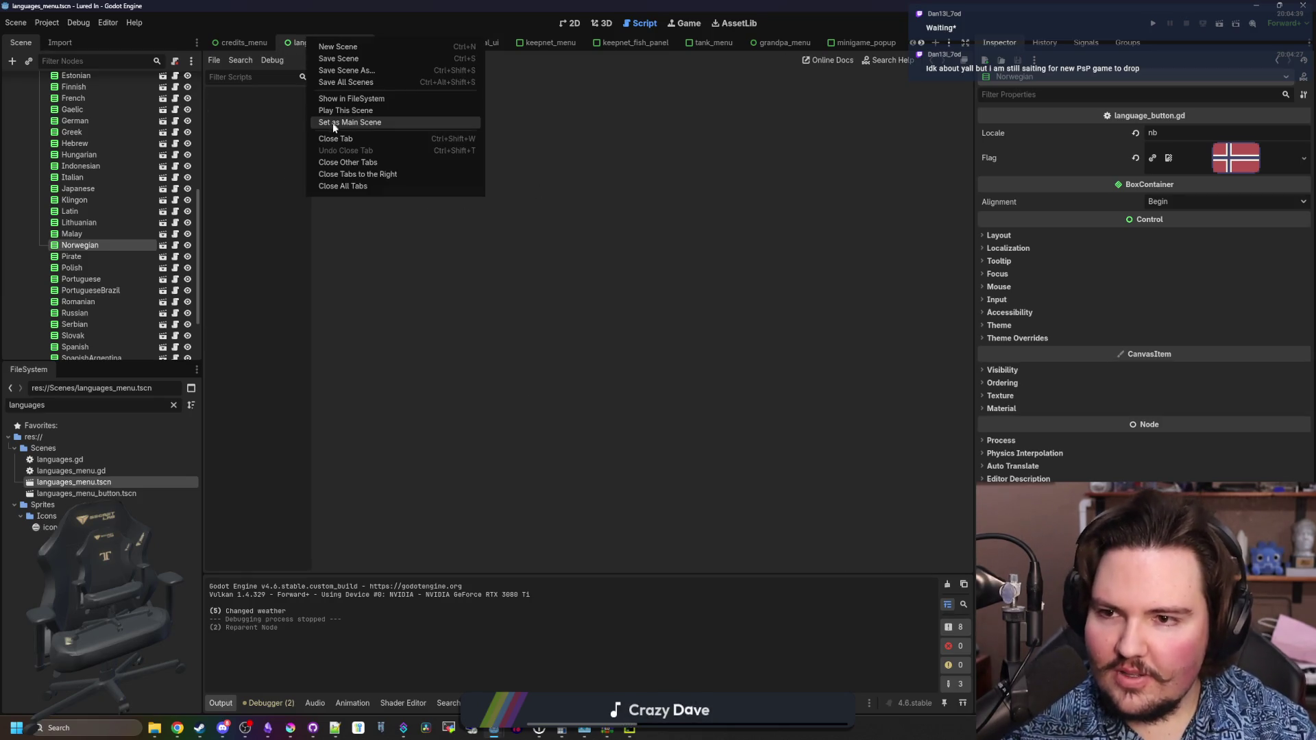
click(352, 185)
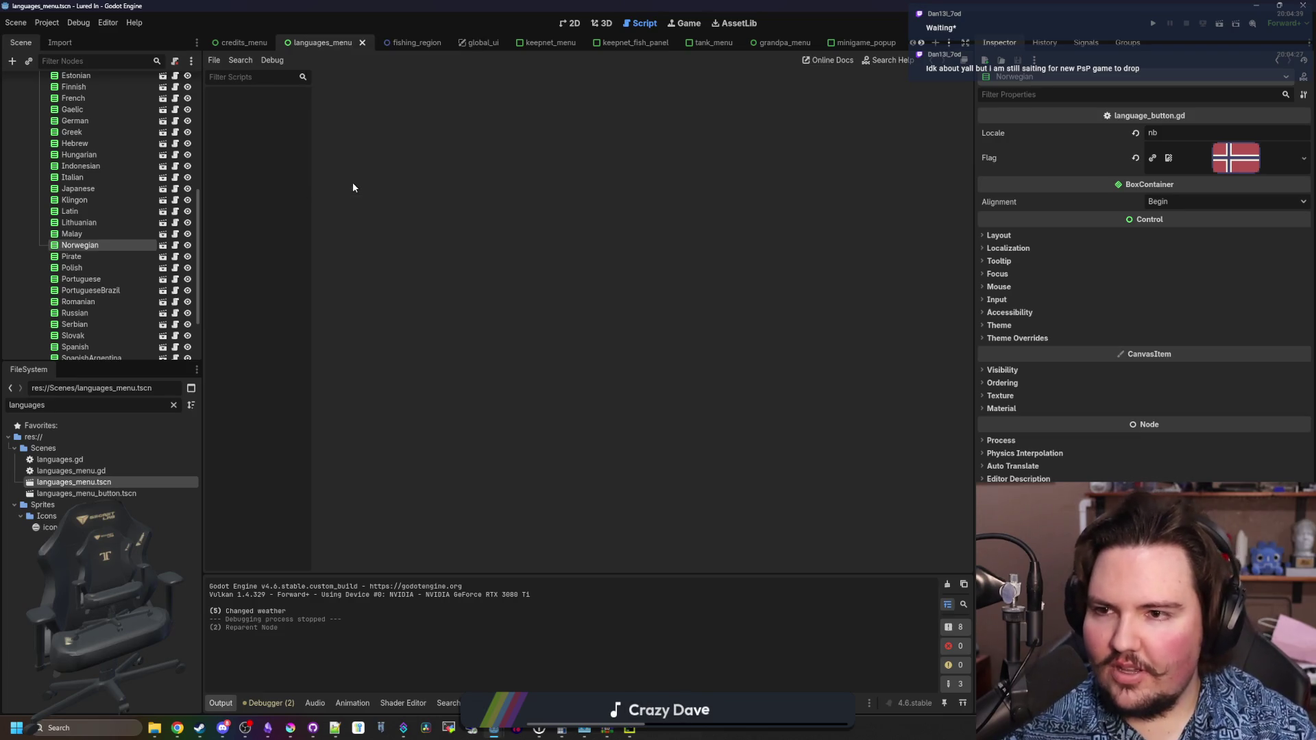
Confirm the project version reads 0.3.4.0 in Project Settings' application config.
click(47, 24)
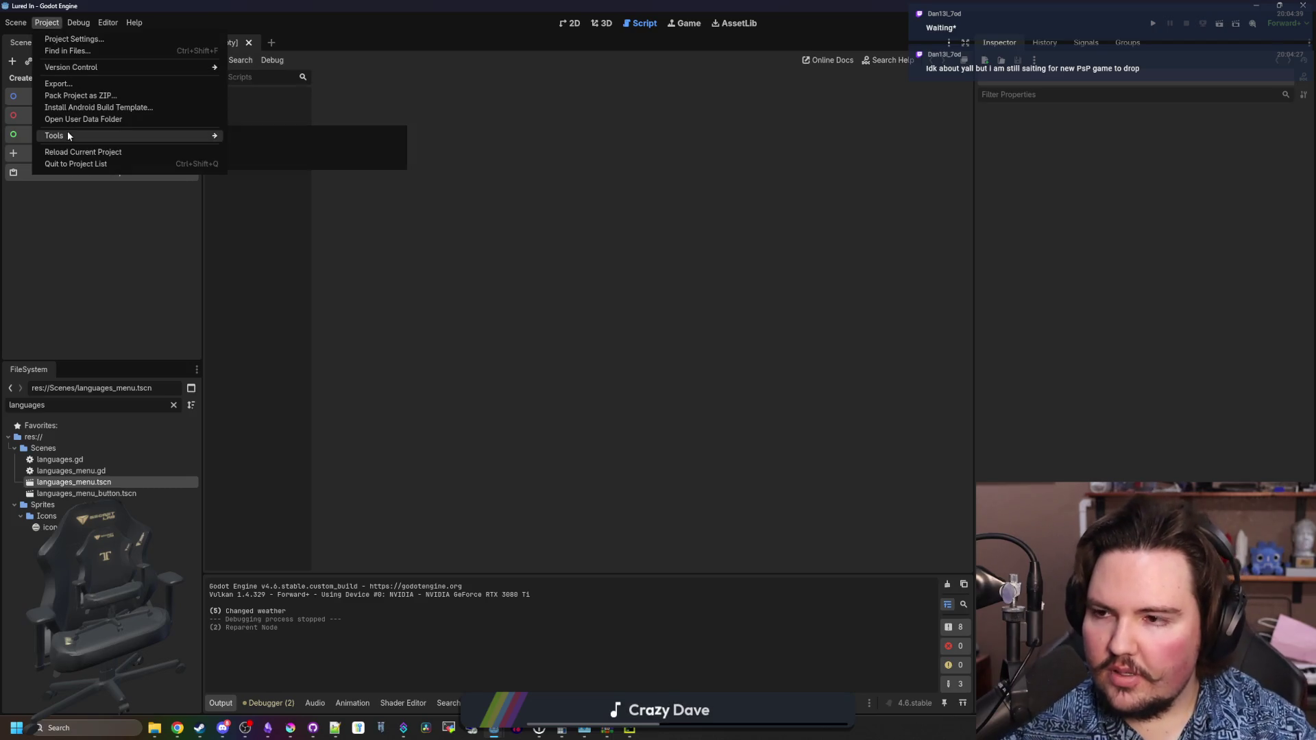
click(68, 83)
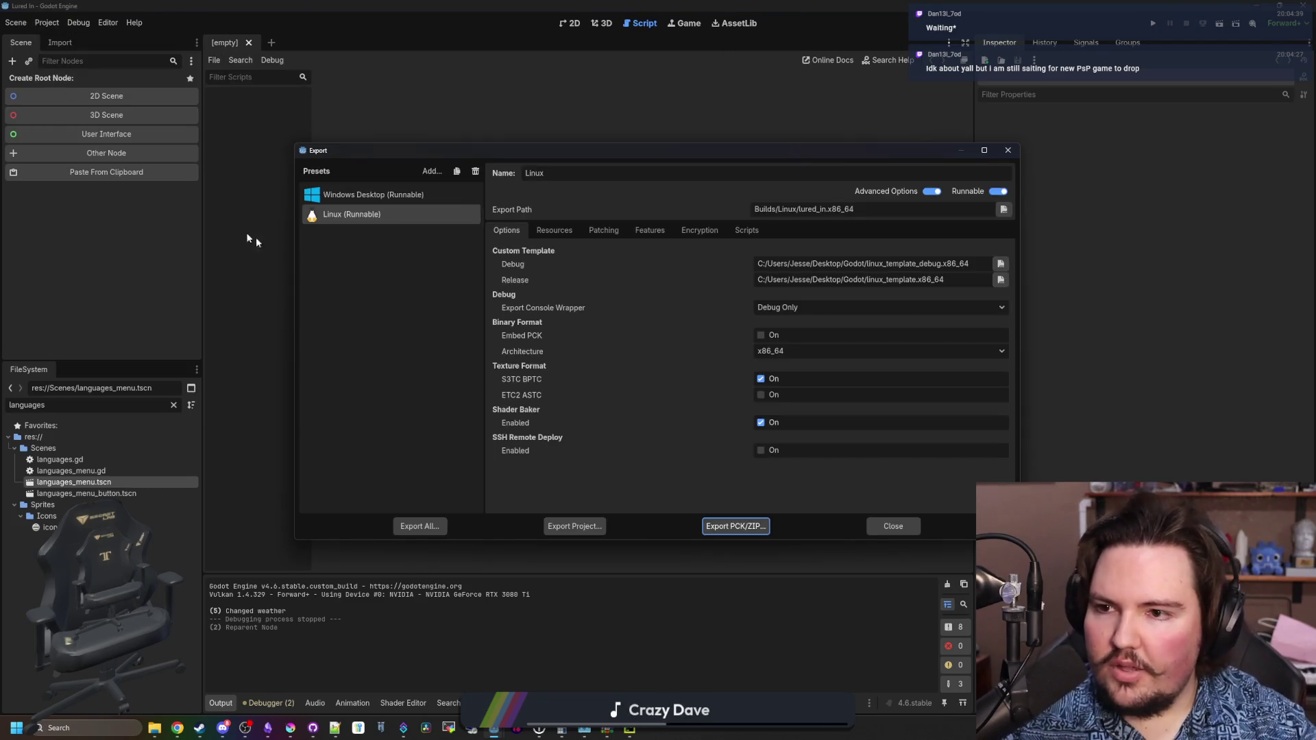
click(892, 525)
click(47, 22)
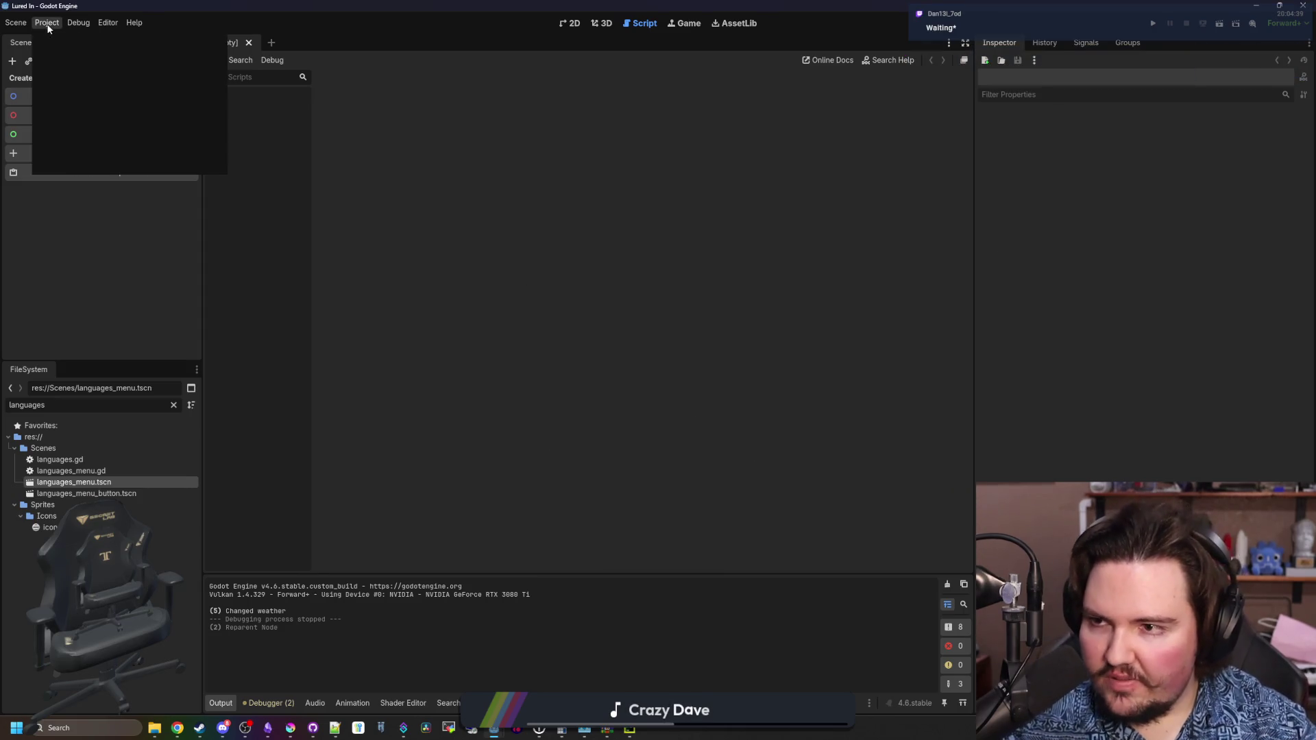
click(60, 46)
click(281, 223)
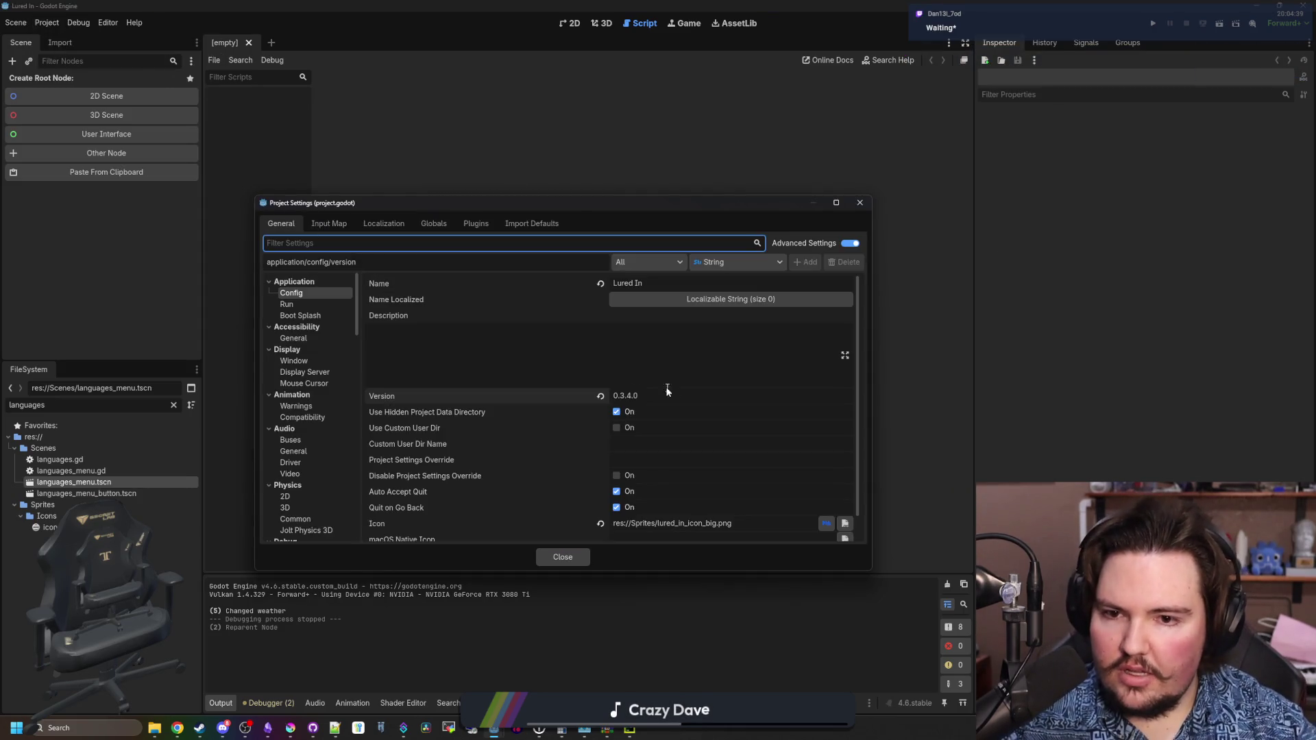
click(563, 556)
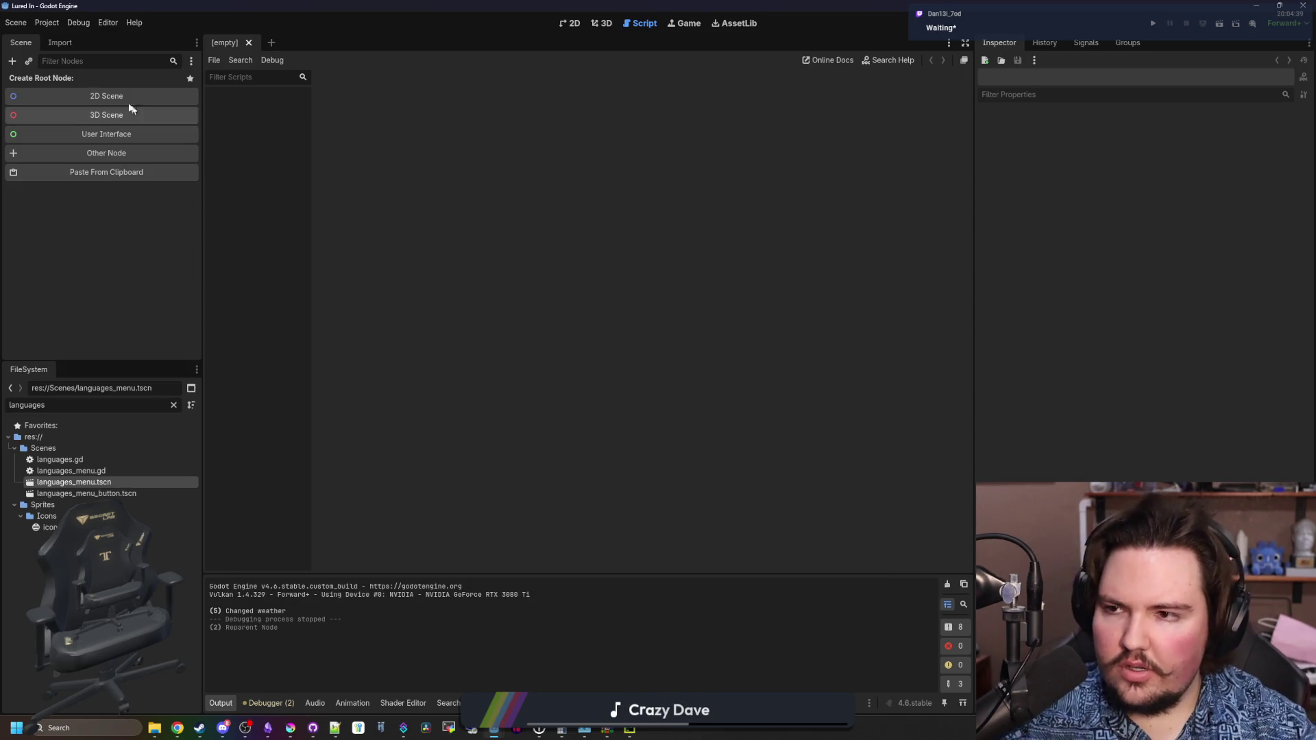
Reopen the Export dialog on the Windows Desktop preset and open File Explorer.
click(45, 24)
click(62, 85)
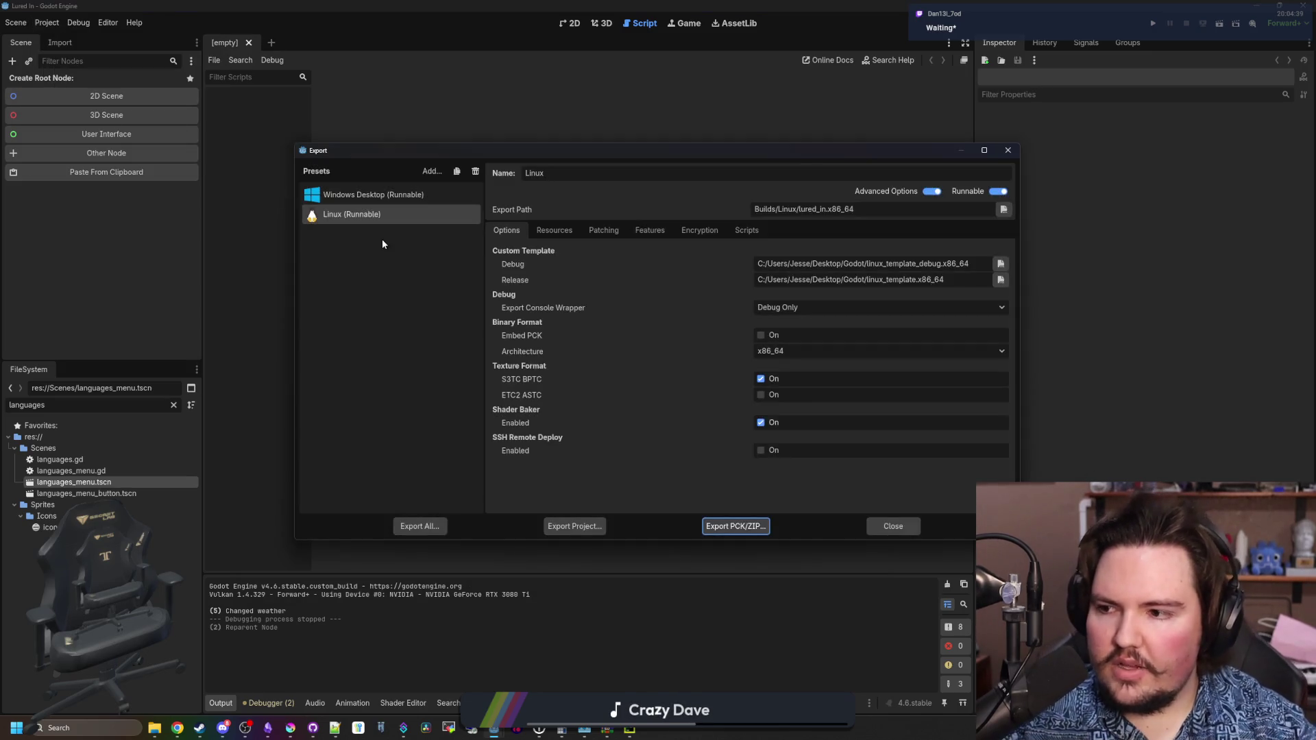
click(392, 349)
click(369, 196)
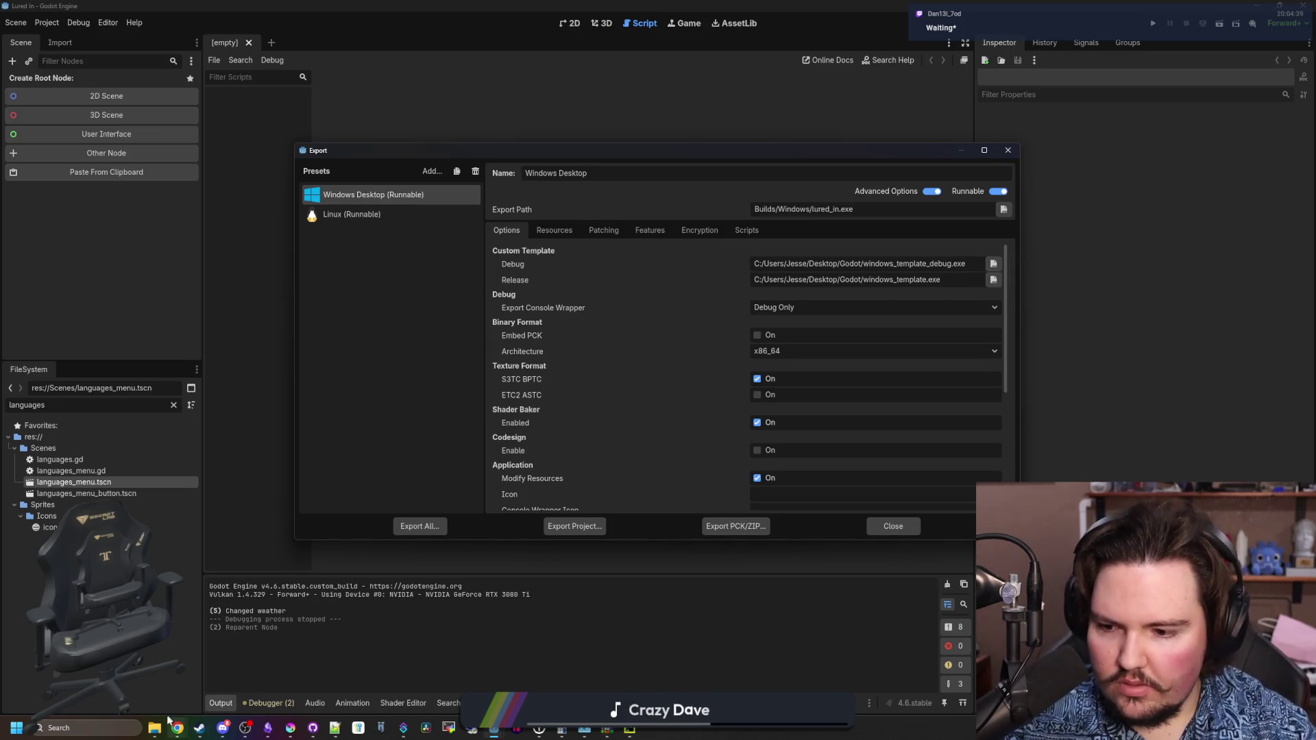
click(155, 726)
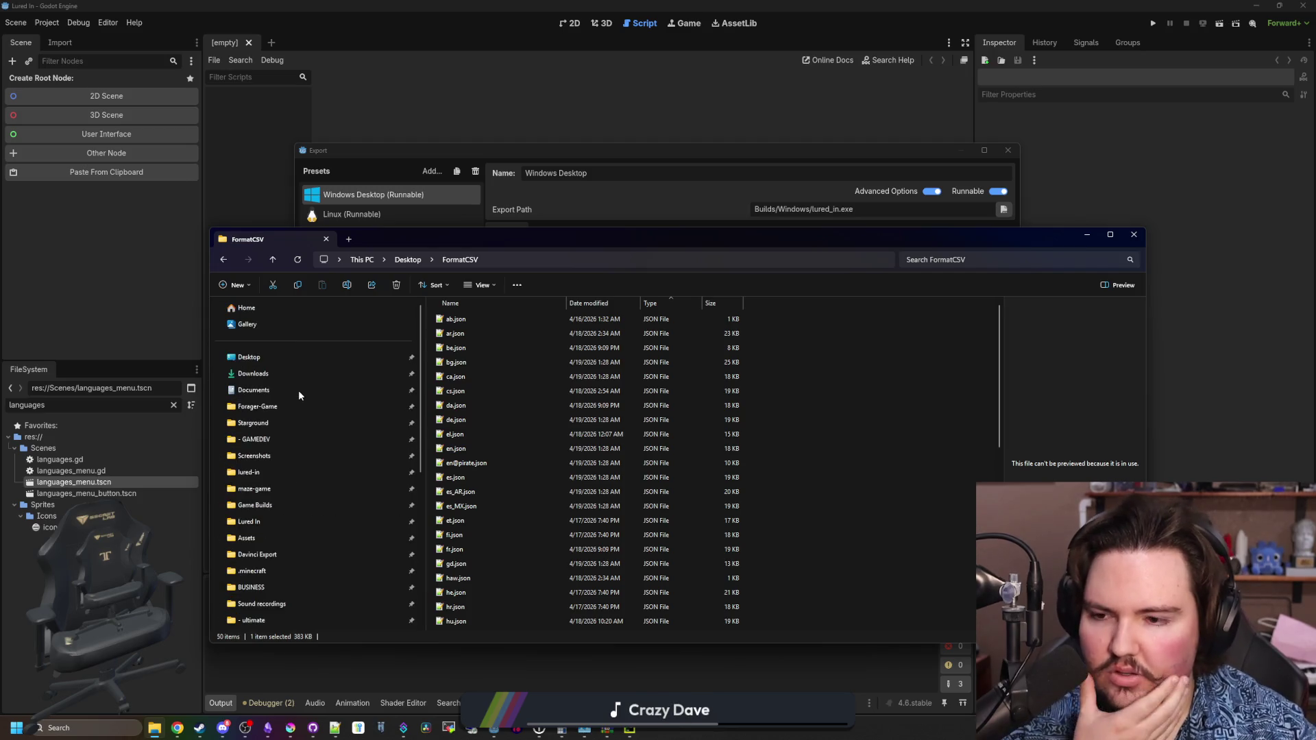
In Builds/Windows, create a new archive named lured_in_windows_v0.3.4.0.zip.
click(267, 472)
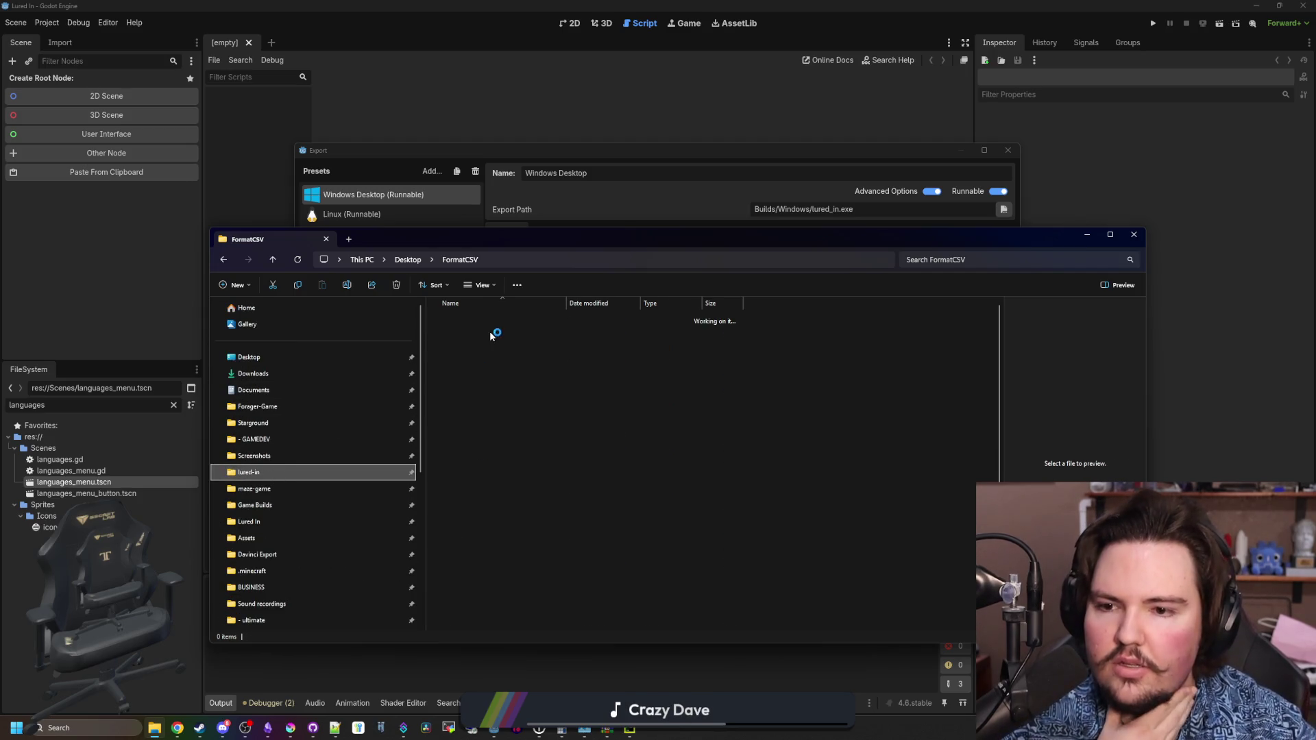
click(487, 348)
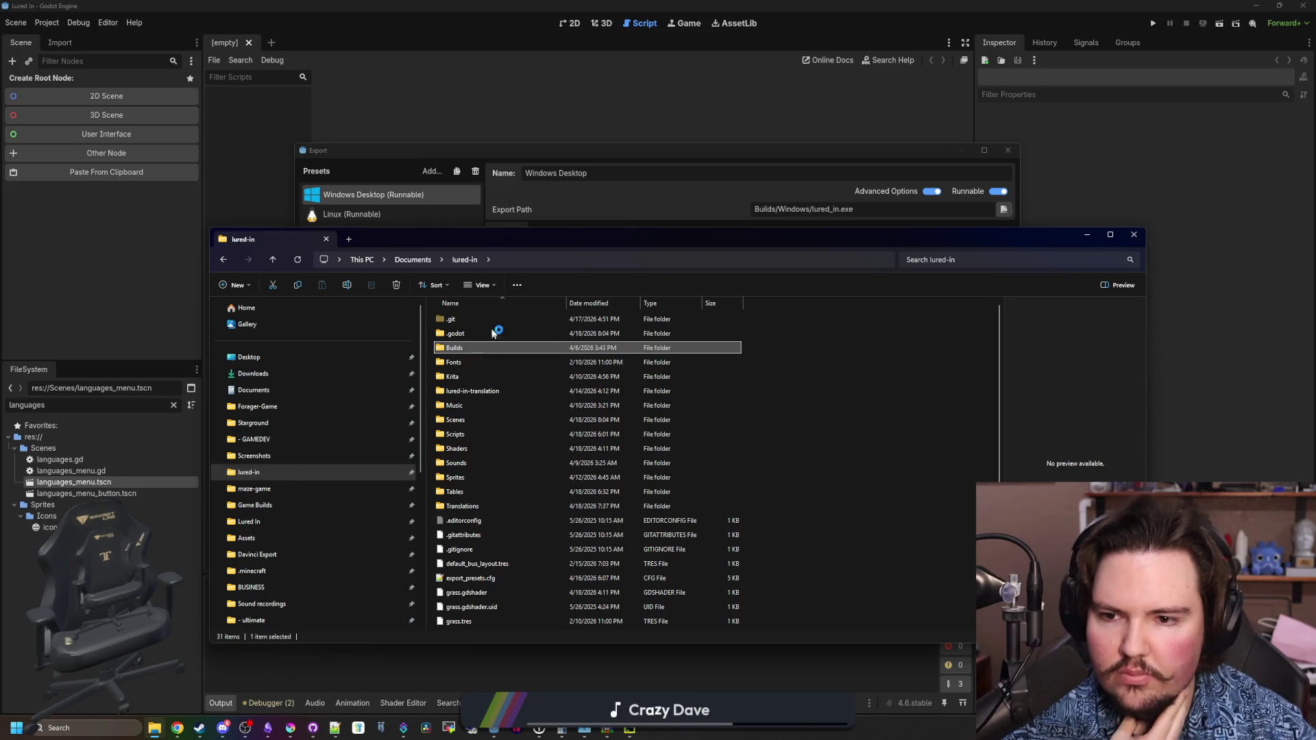
double_click(491, 320)
right_click(627, 472)
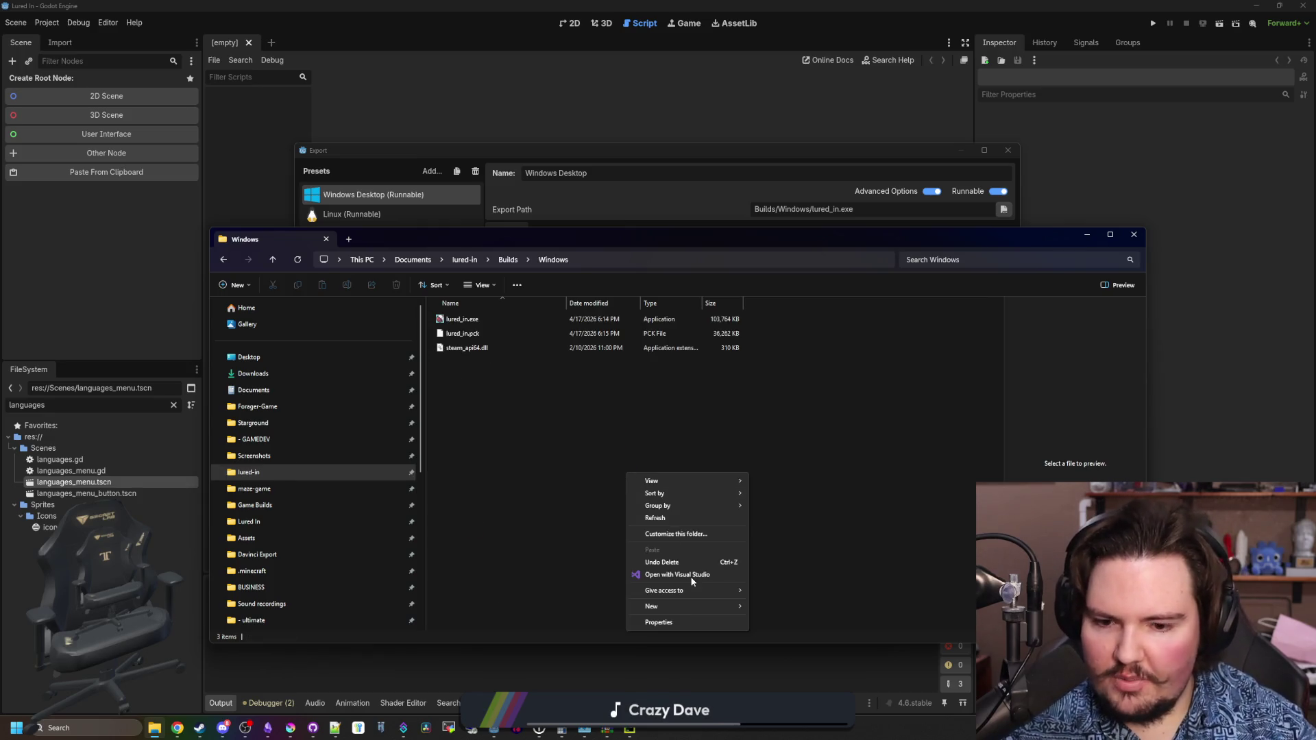
mouse_move(713, 607)
click(791, 606)
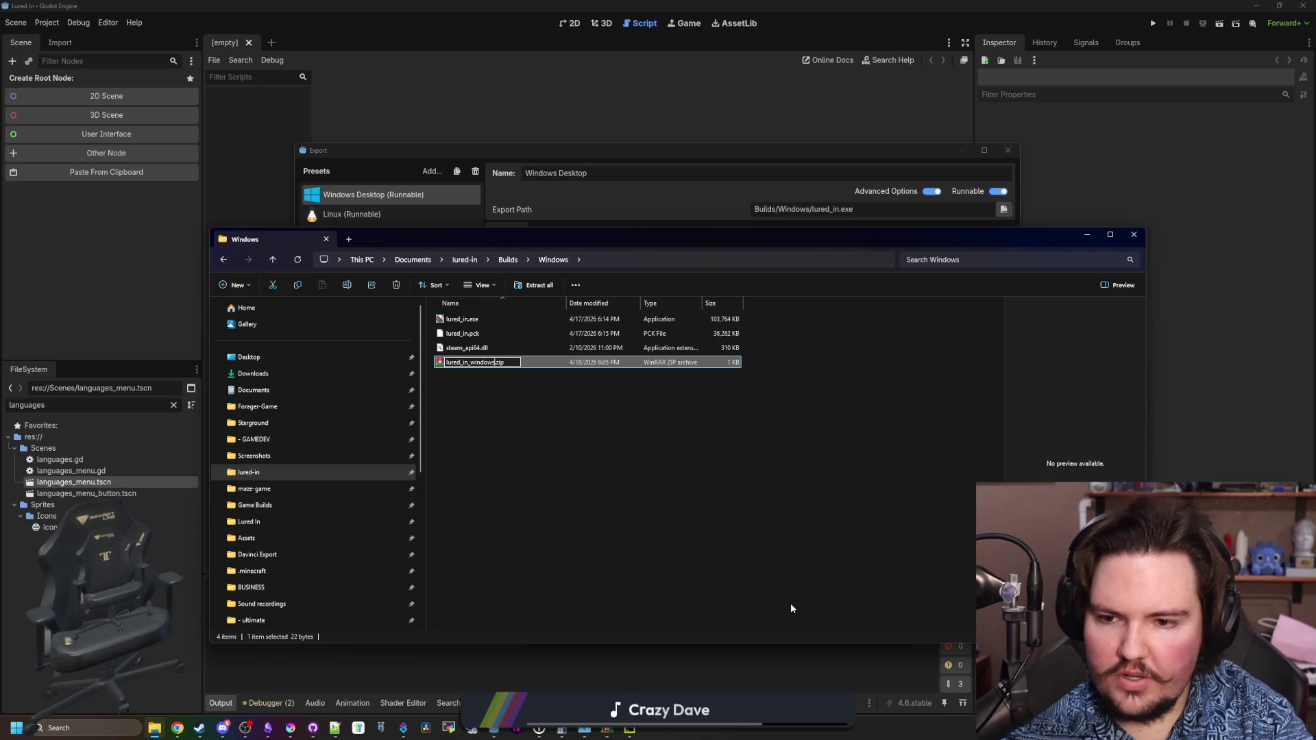
text(_v0.3.4.0)
key(Return)
Put the exe, pck and dll into the Windows zip, delete the old exe and pck, move the zip out.
mouse_move(491, 351)
mouse_down()
mouse_move(483, 317)
mouse_move(498, 365)
mouse_up()
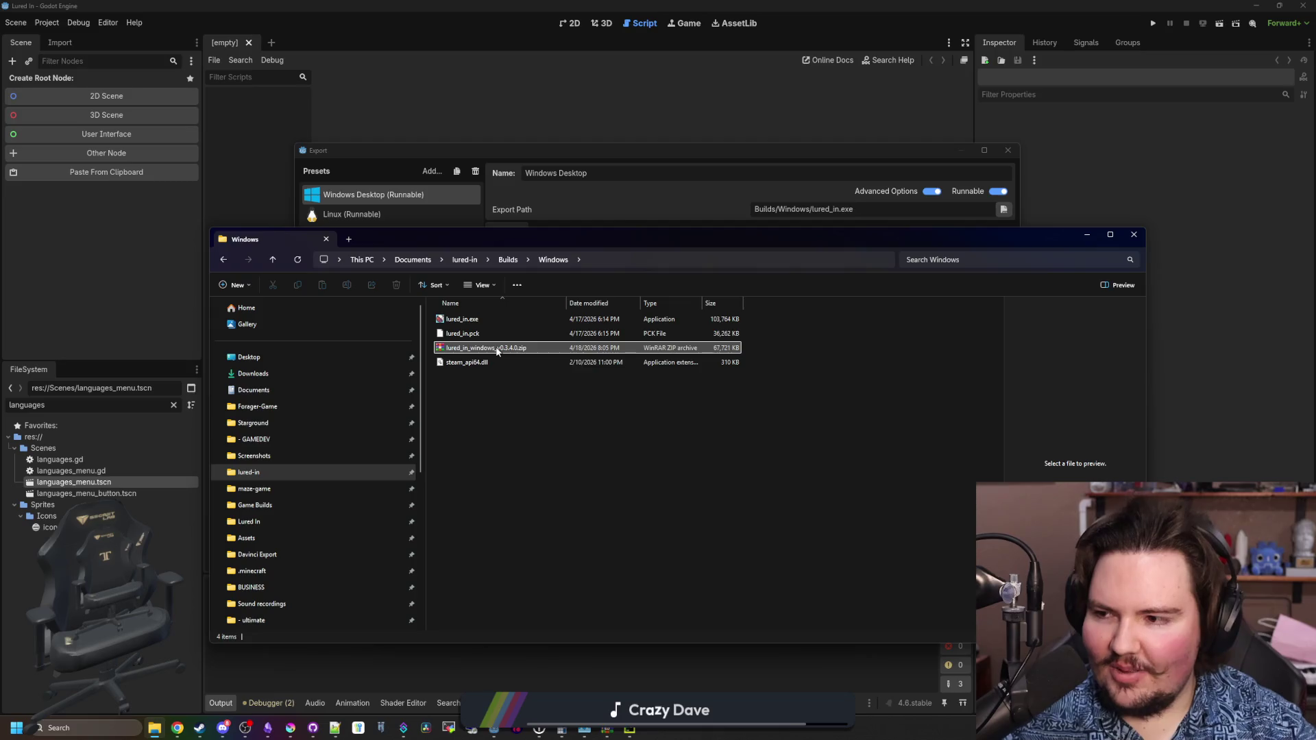
click(488, 333)
ctrl+click(490, 323)
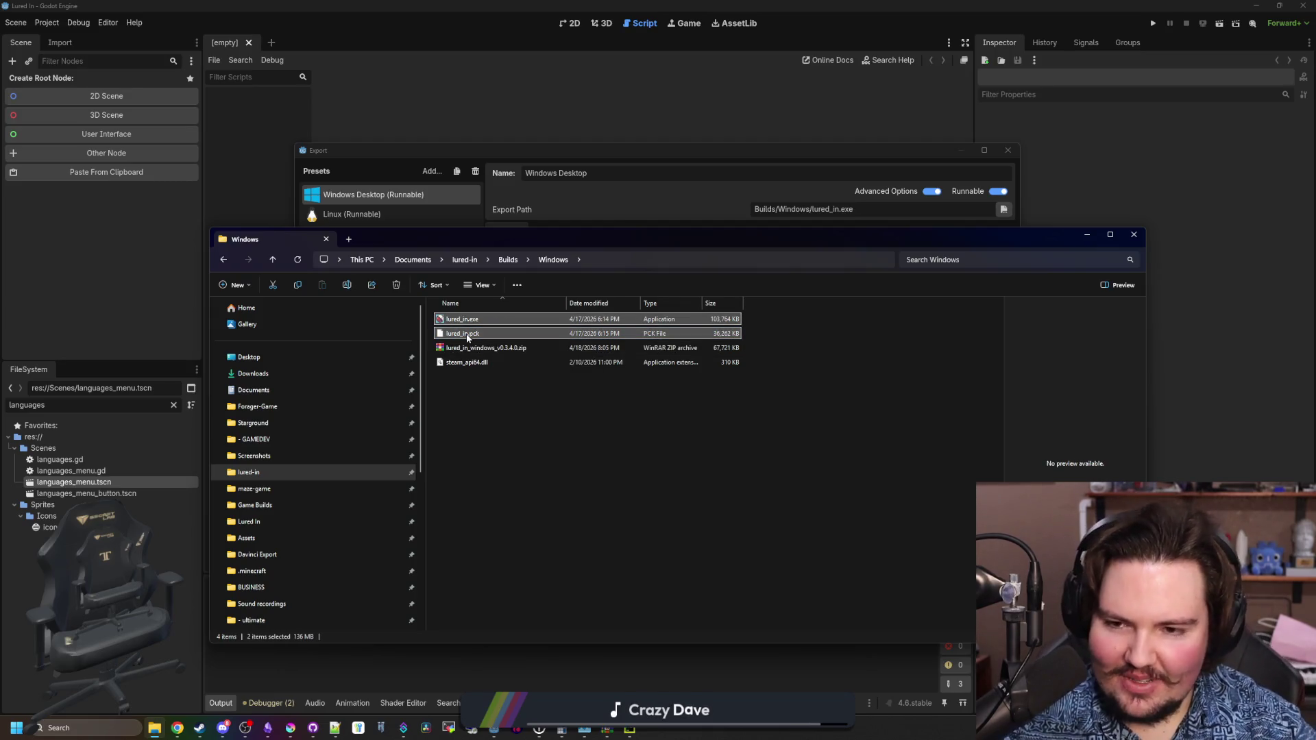
key(Delete)
mouse_move(483, 320)
mouse_down()
mouse_move(450, 375)
mouse_move(289, 521)
mouse_move(311, 497)
mouse_move(302, 506)
mouse_up()
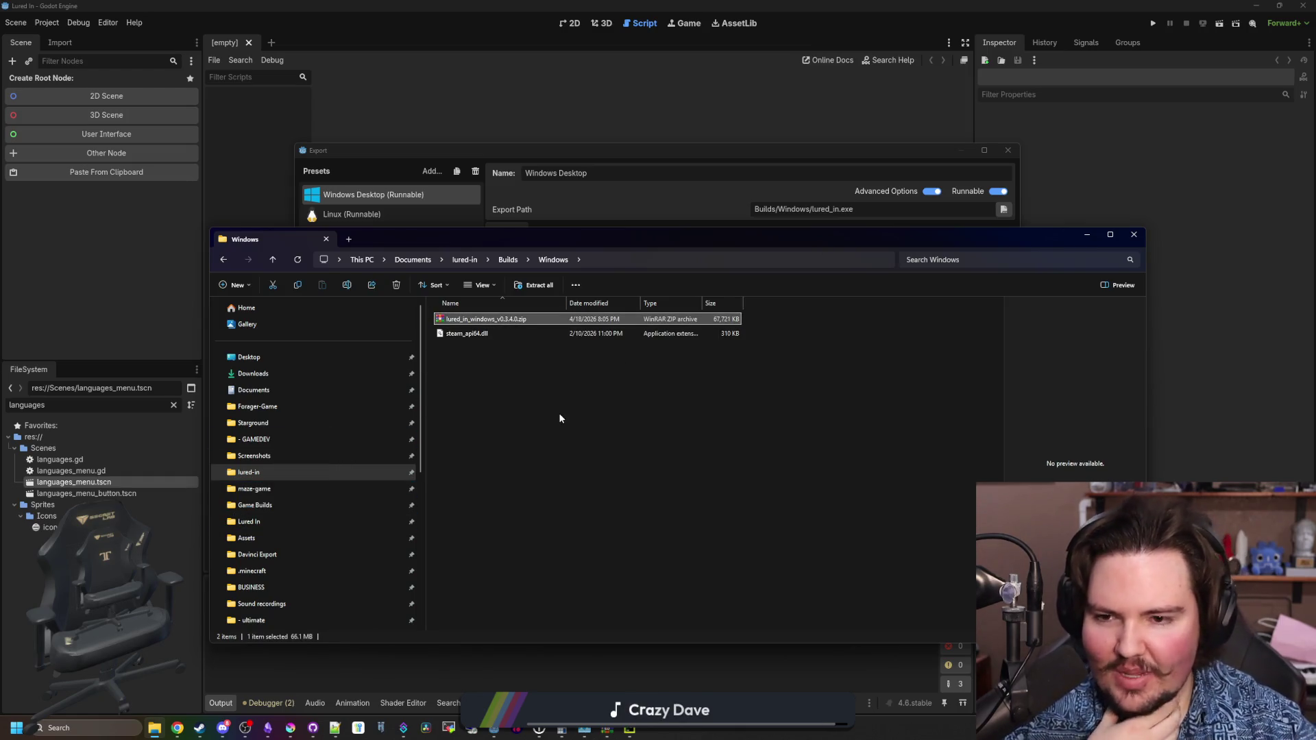
In Builds/Linux, create a new archive named lured_in_linux_v0.3.4.0.zip.
click(507, 260)
click(482, 336)
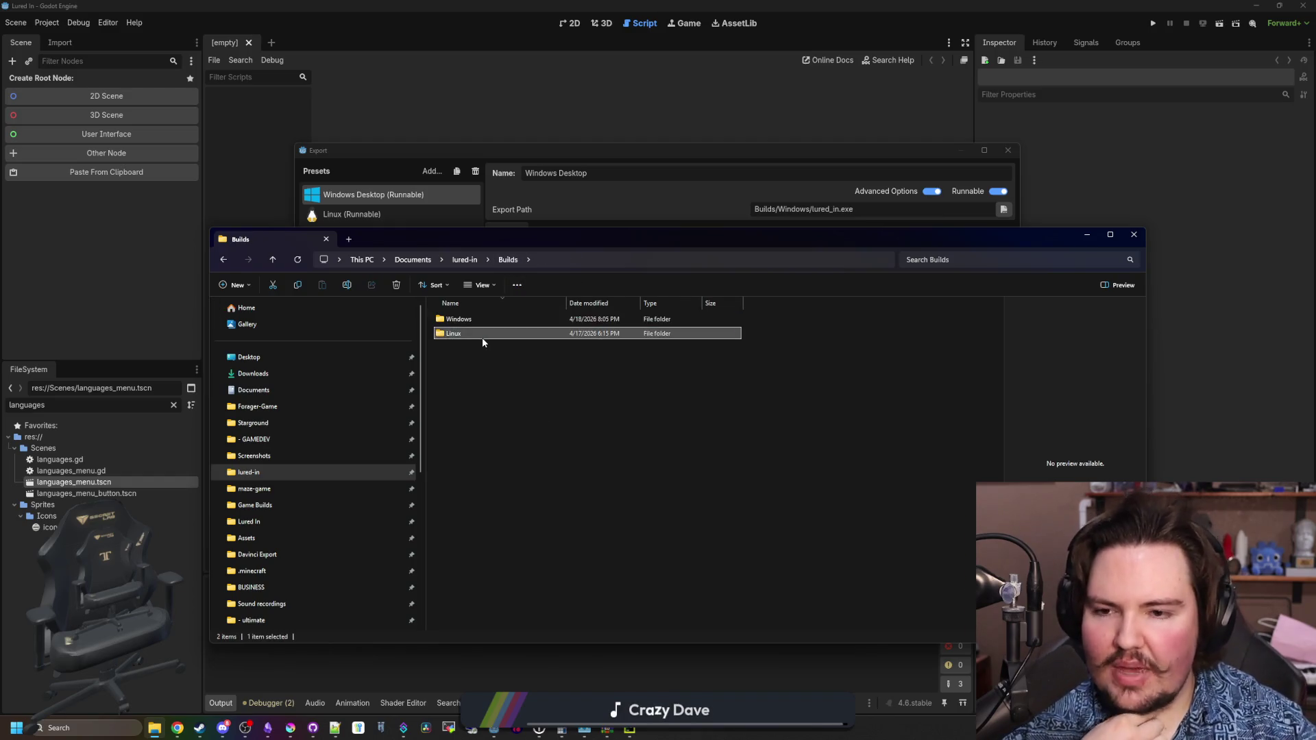
double_click(482, 337)
right_click(513, 448)
mouse_move(622, 581)
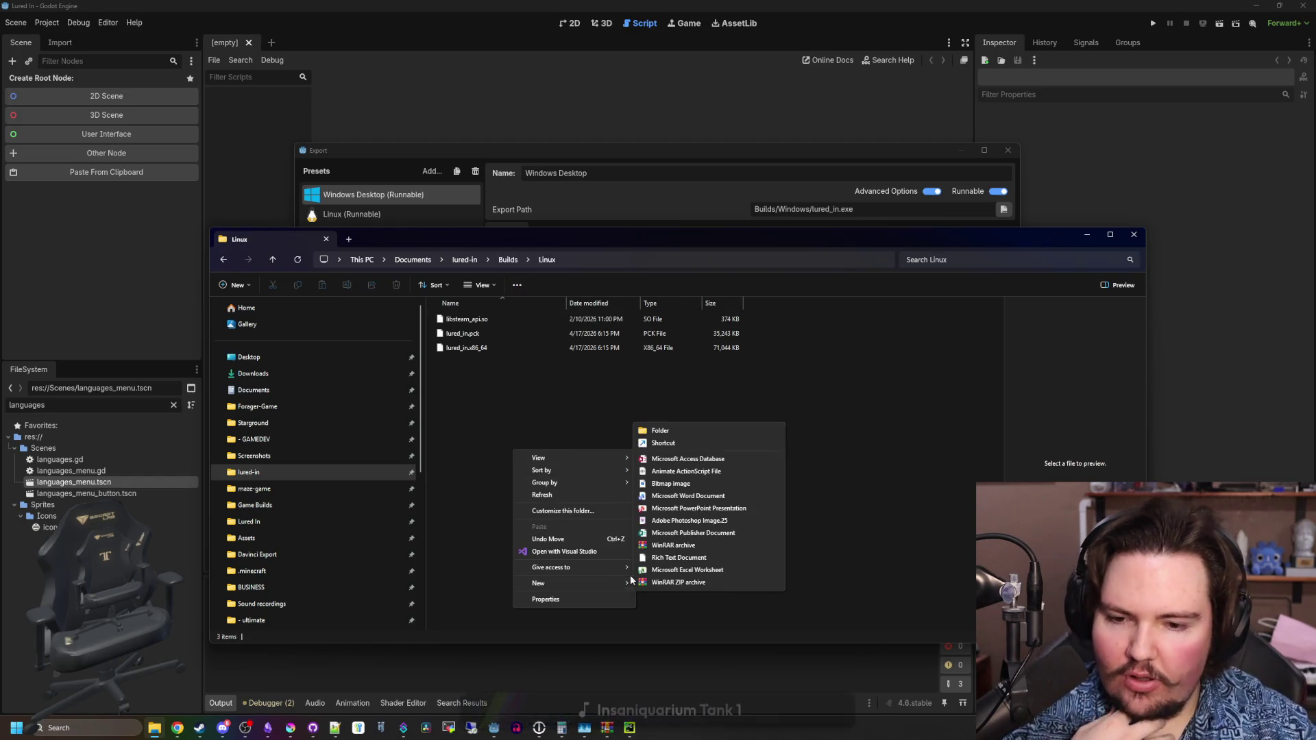
click(678, 582)
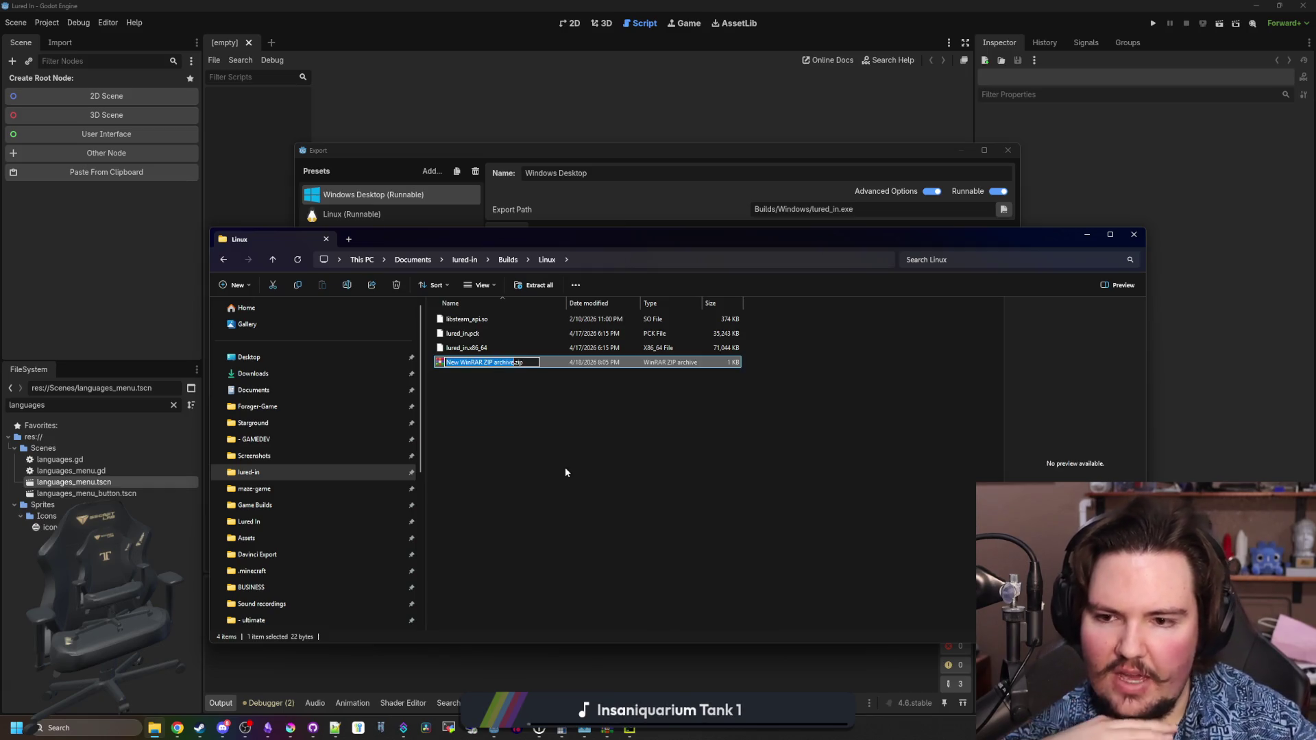
text(lured_)
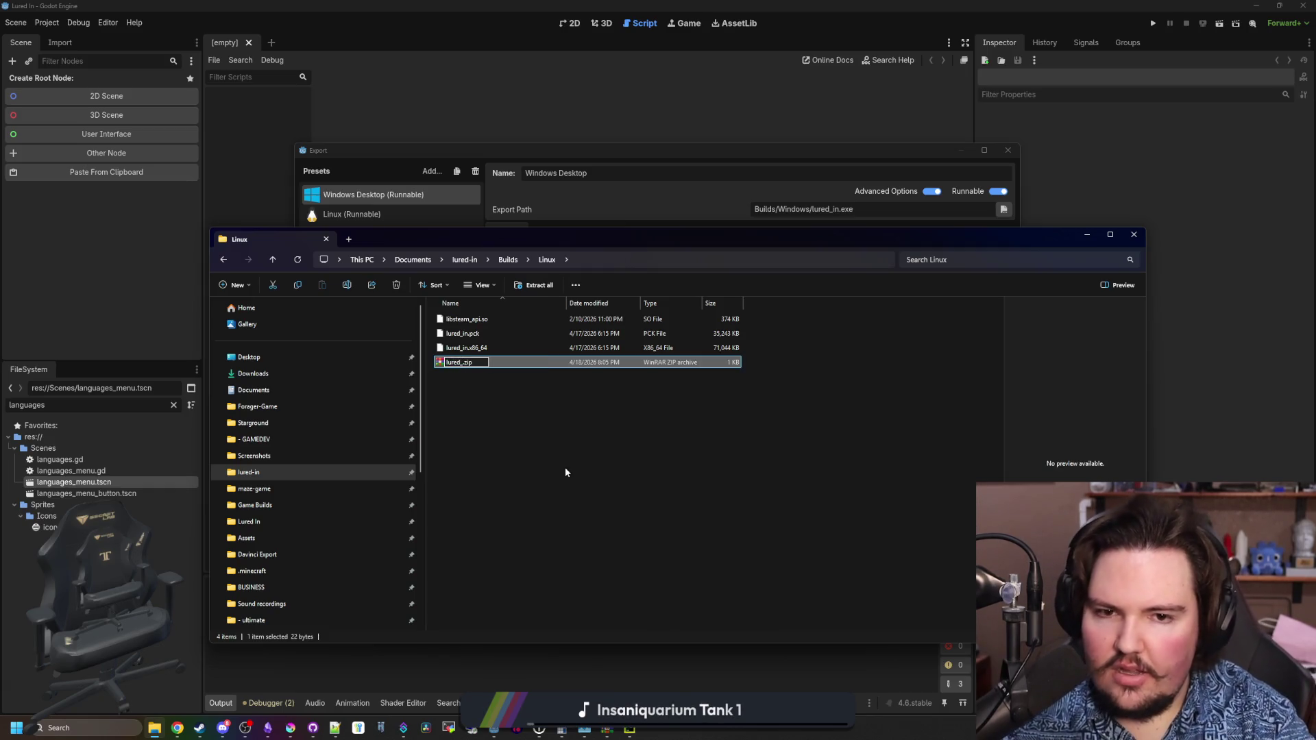
text(in_)
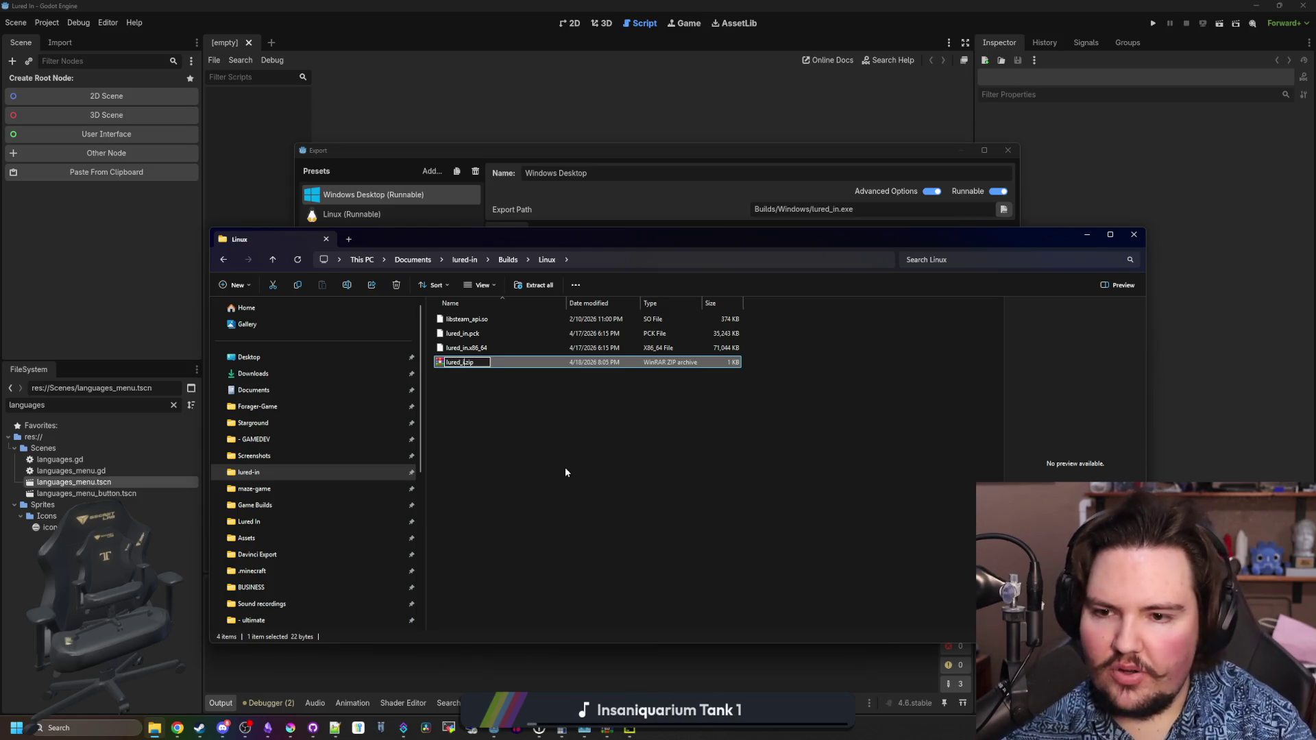
text(liu)
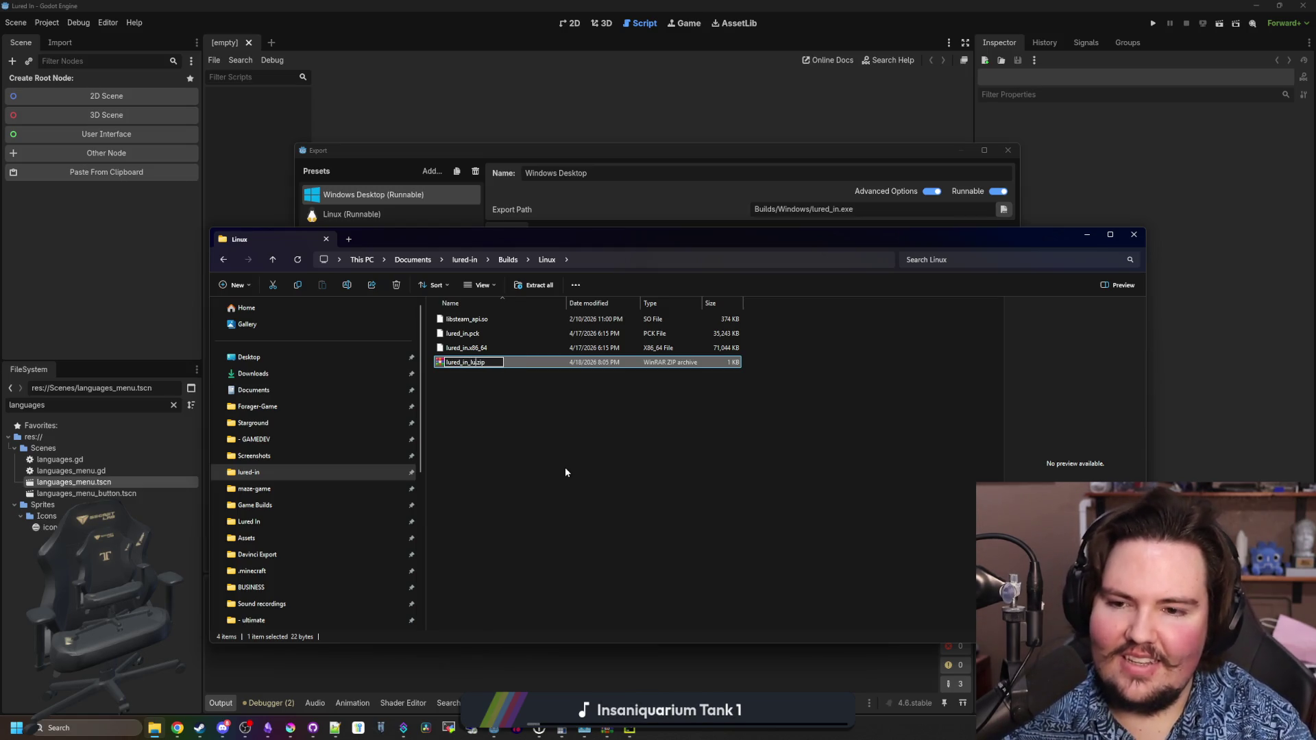
text(nux_v)
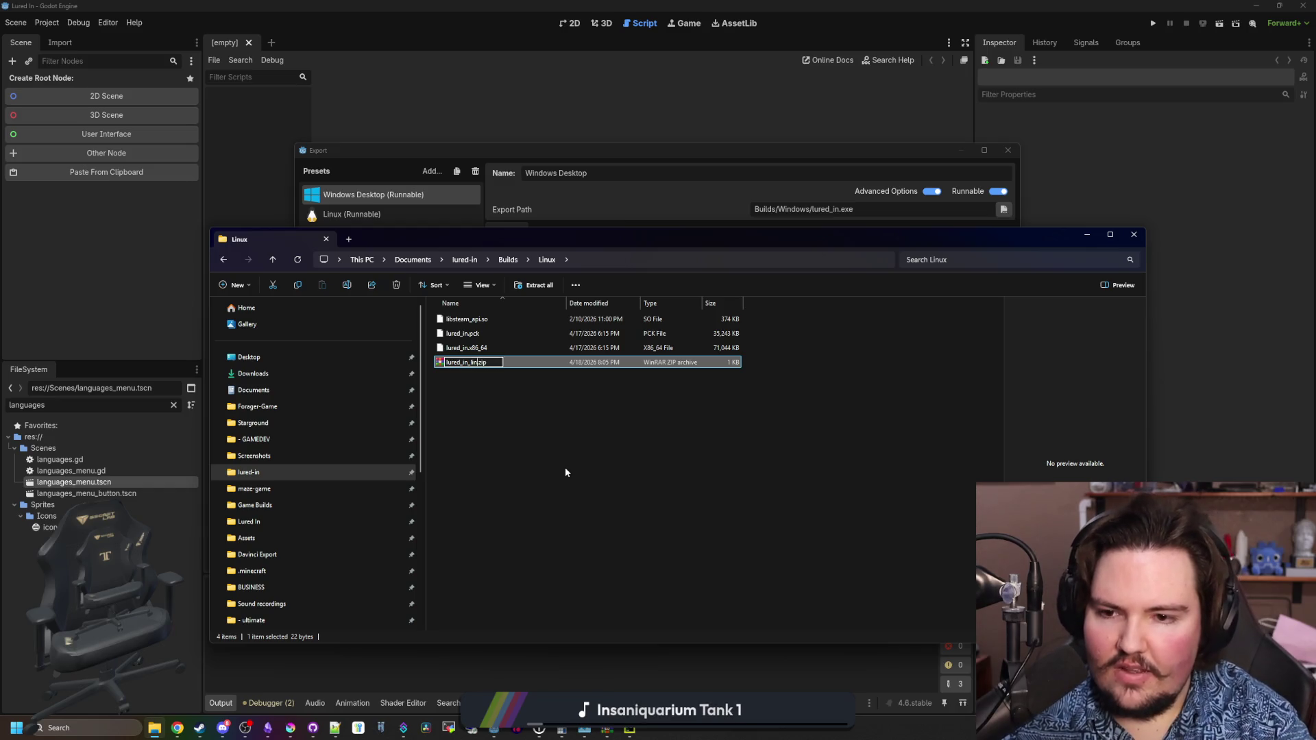
text(0.3.4.0)
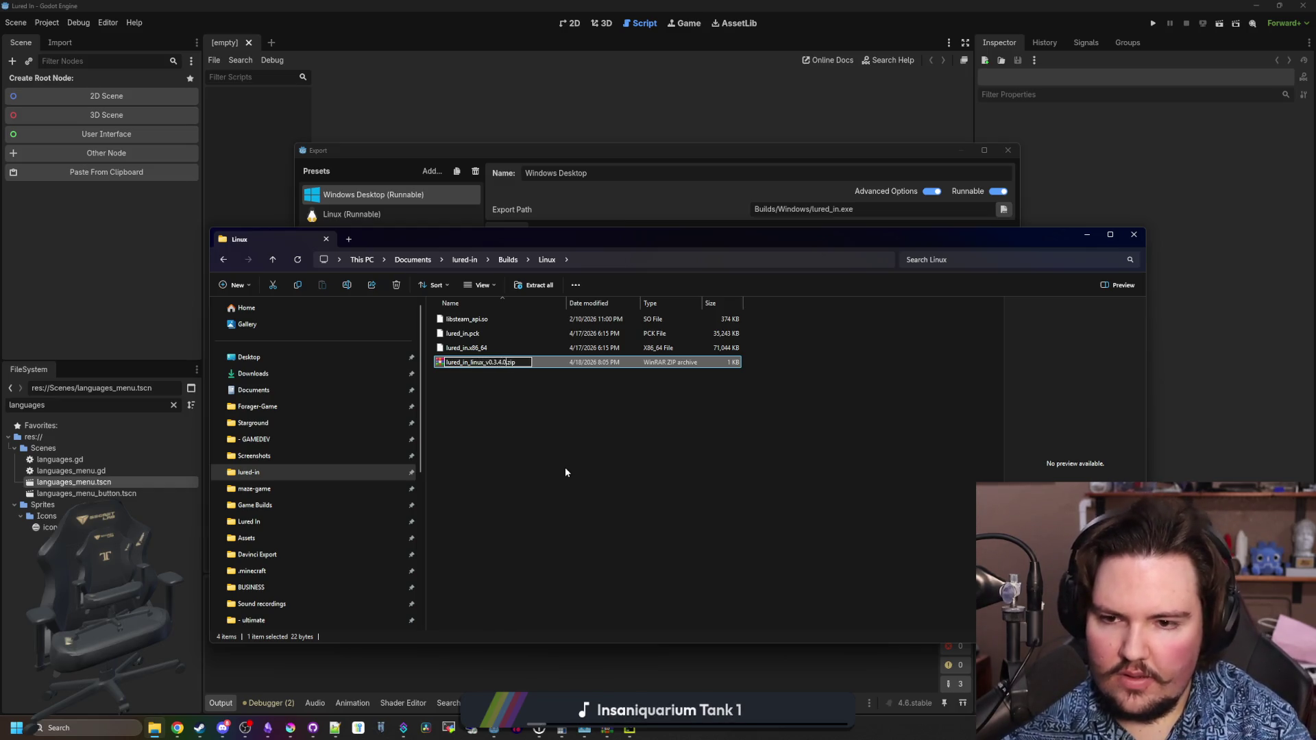
key(Return)
Add the three Linux build files to the zip, delete the old pck and x86_64, move the zip out.
click(479, 348)
shift+click(479, 320)
drag(480, 323, 490, 364)
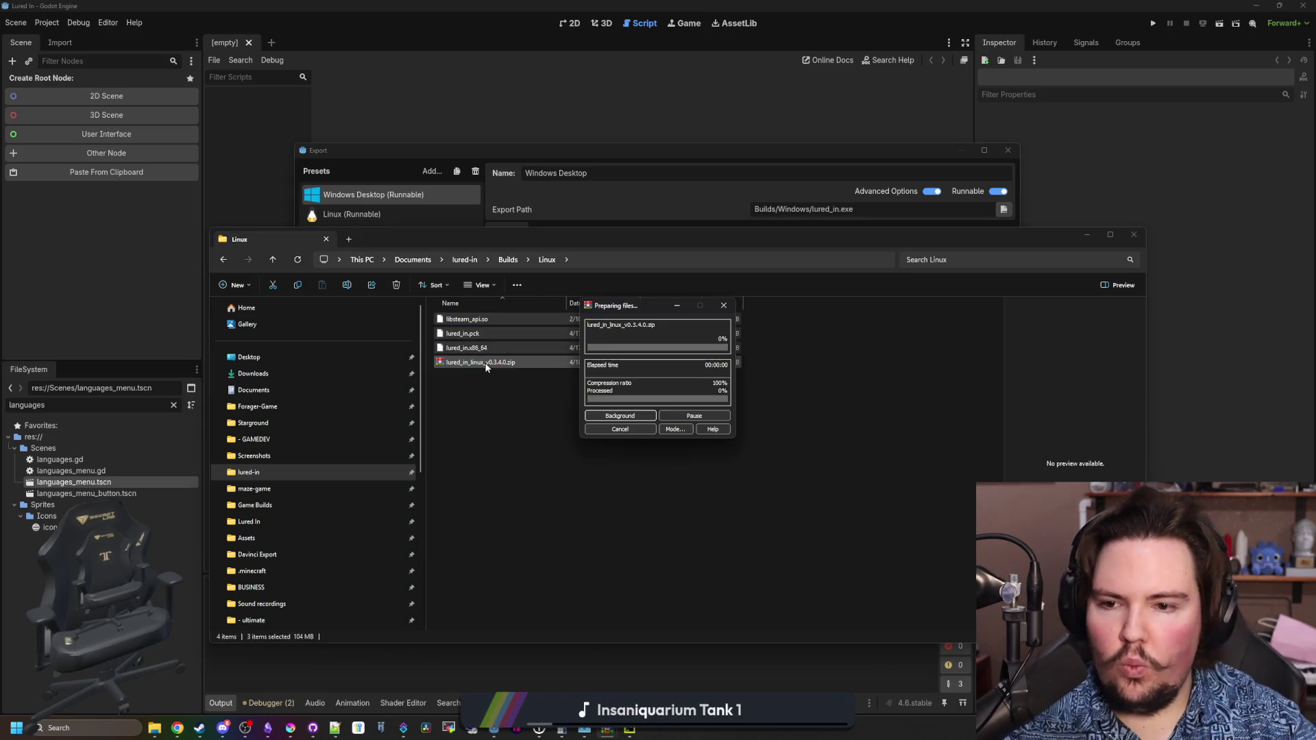
shift+click(490, 334)
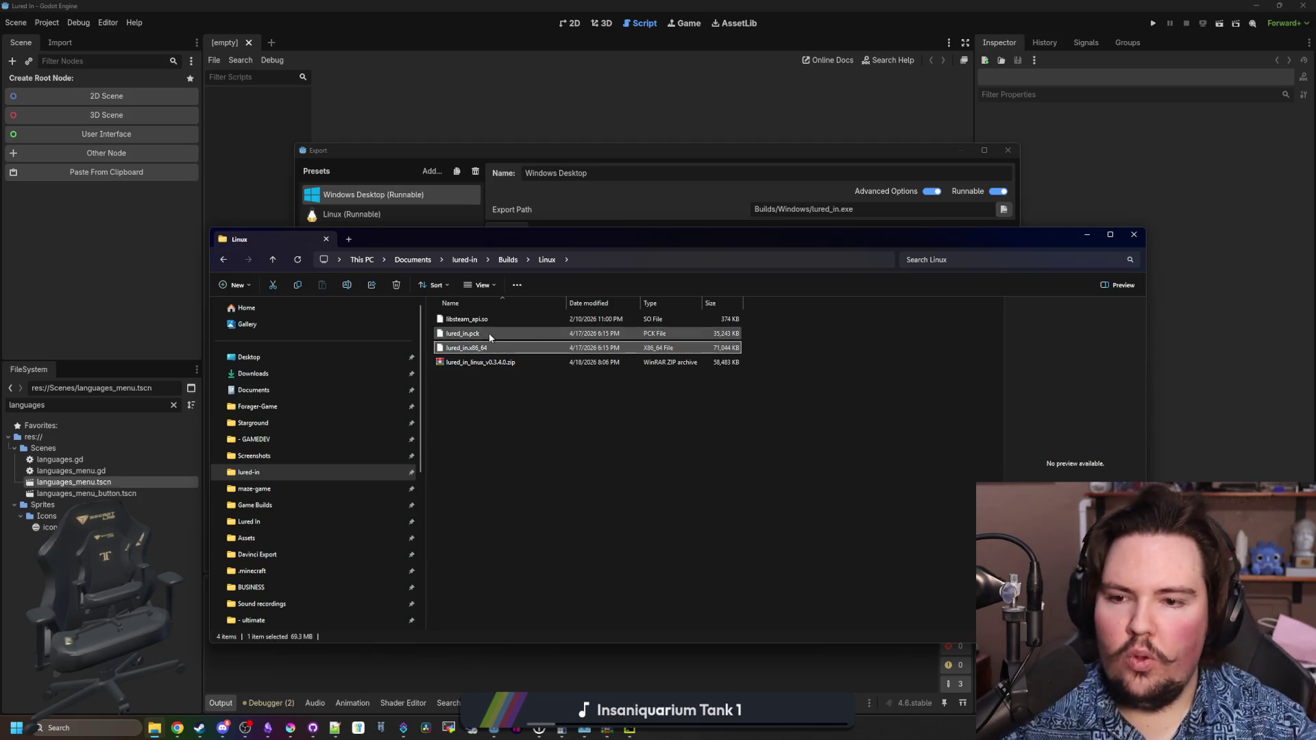
key(Delete)
mouse_move(496, 333)
mouse_down()
mouse_move(472, 370)
mouse_move(288, 473)
mouse_move(292, 506)
mouse_up()
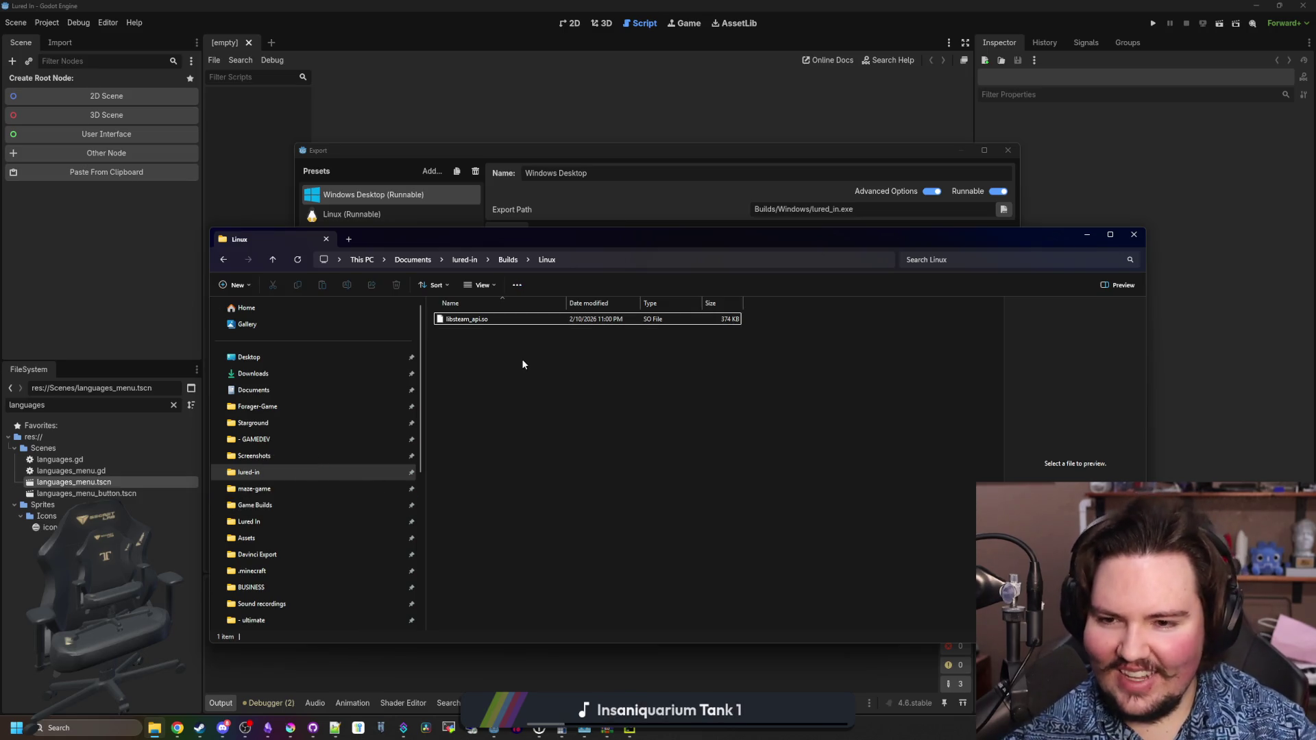
Check the Windows folder, minimize Explorer, and export all presets as release builds.
click(507, 260)
double_click(470, 332)
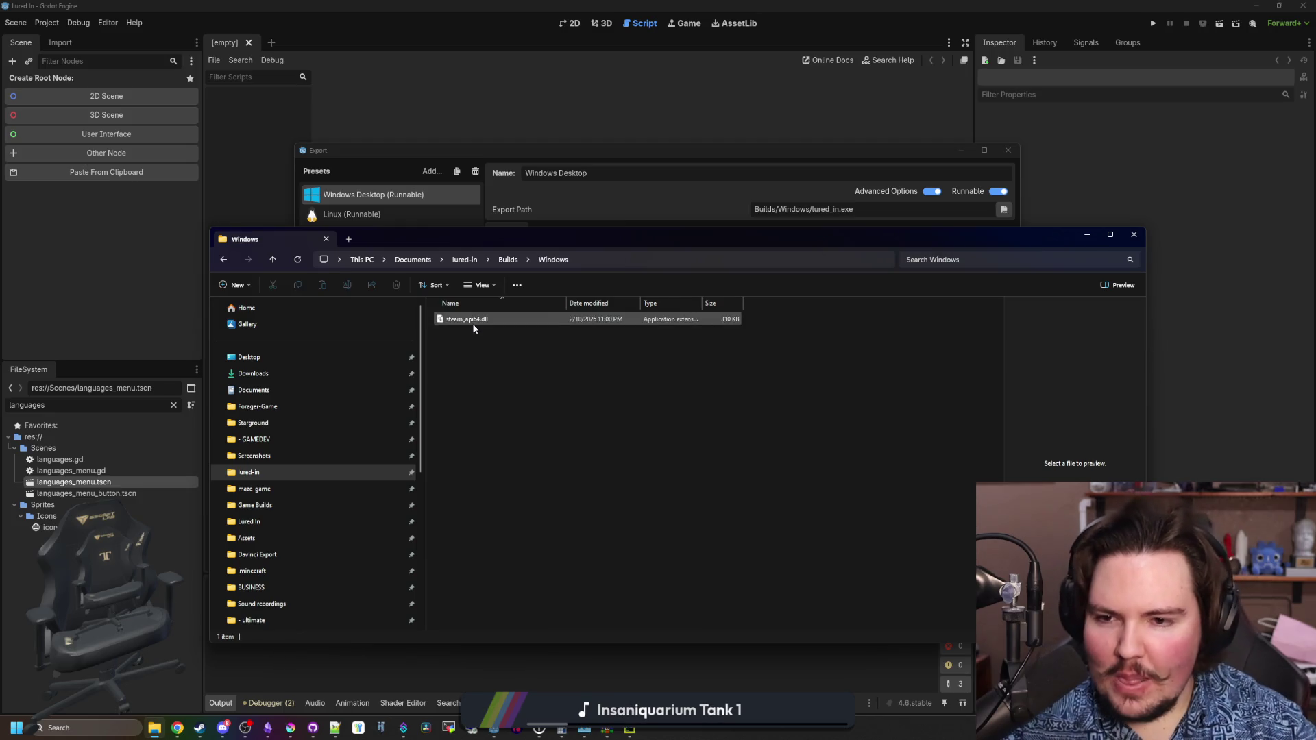
key(alt+Left)
key(alt+Left)
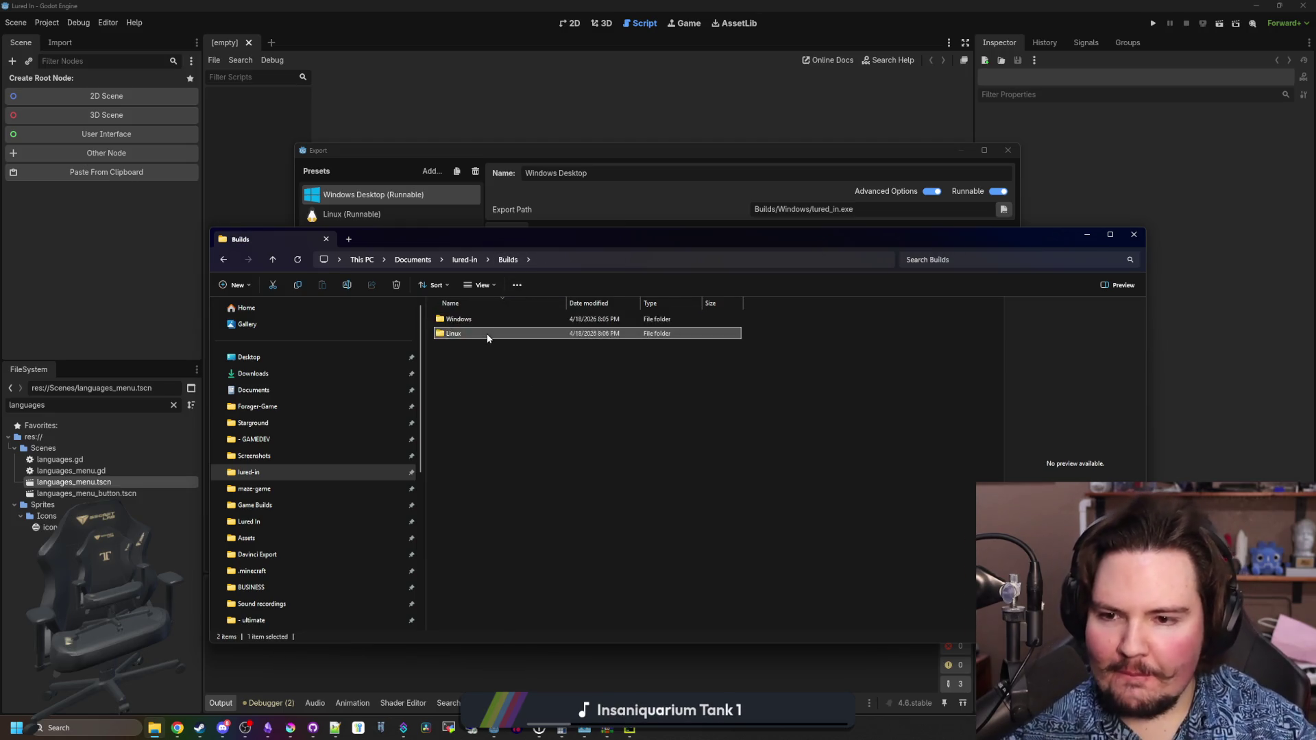
key(super+Down)
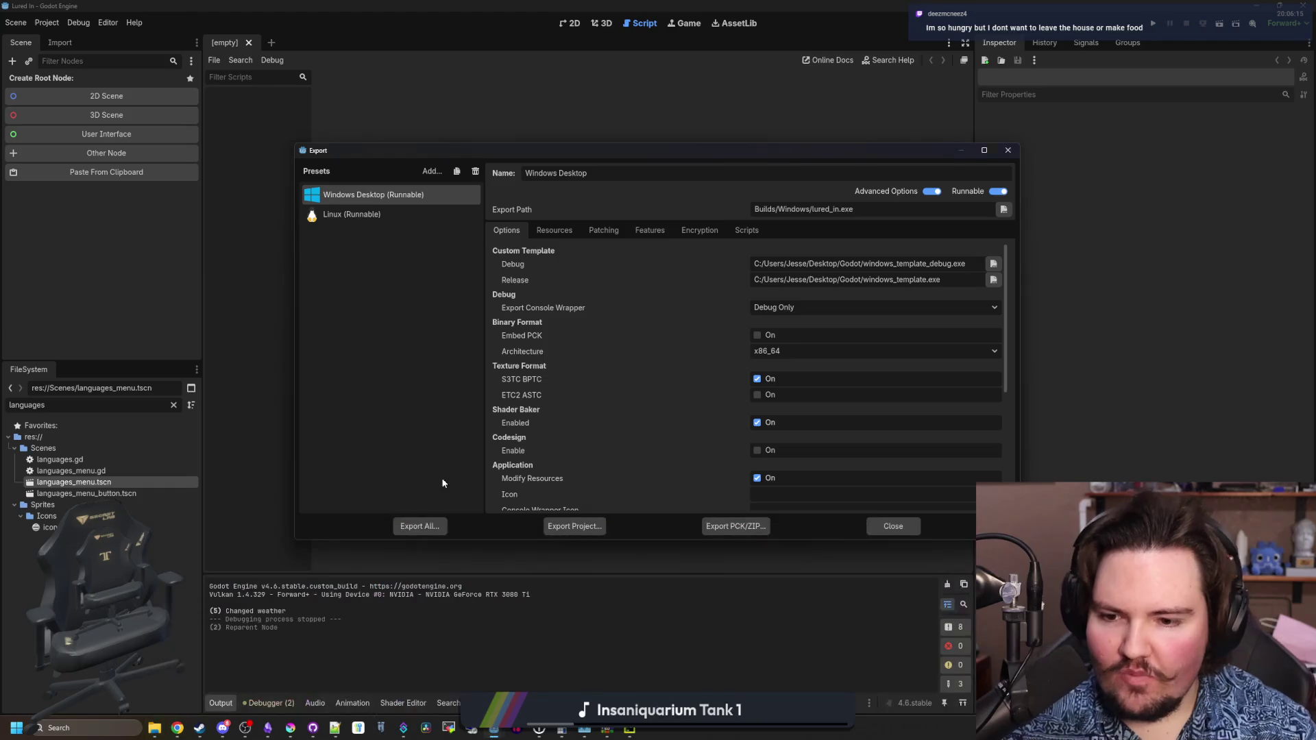
click(431, 526)
click(705, 375)
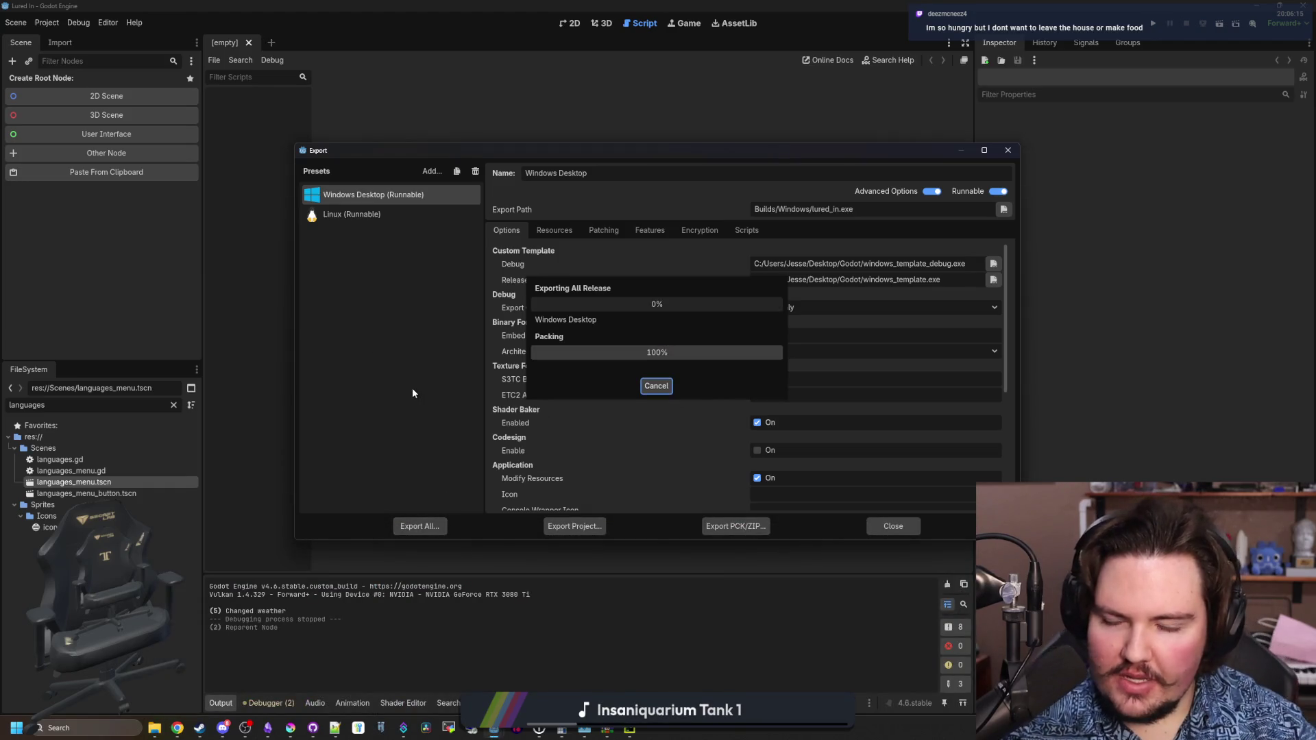
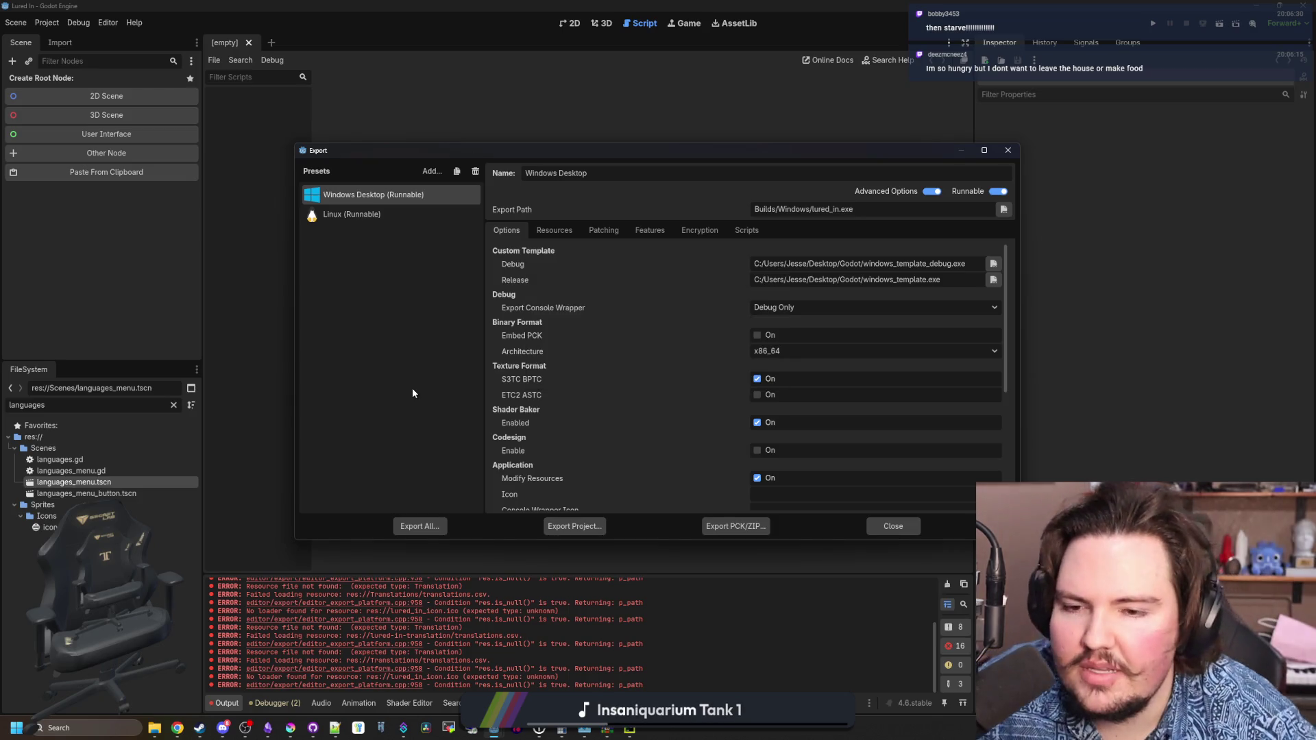
Bring the PyCharm code editor forward and quit it, confirming Exit.
click(632, 730)
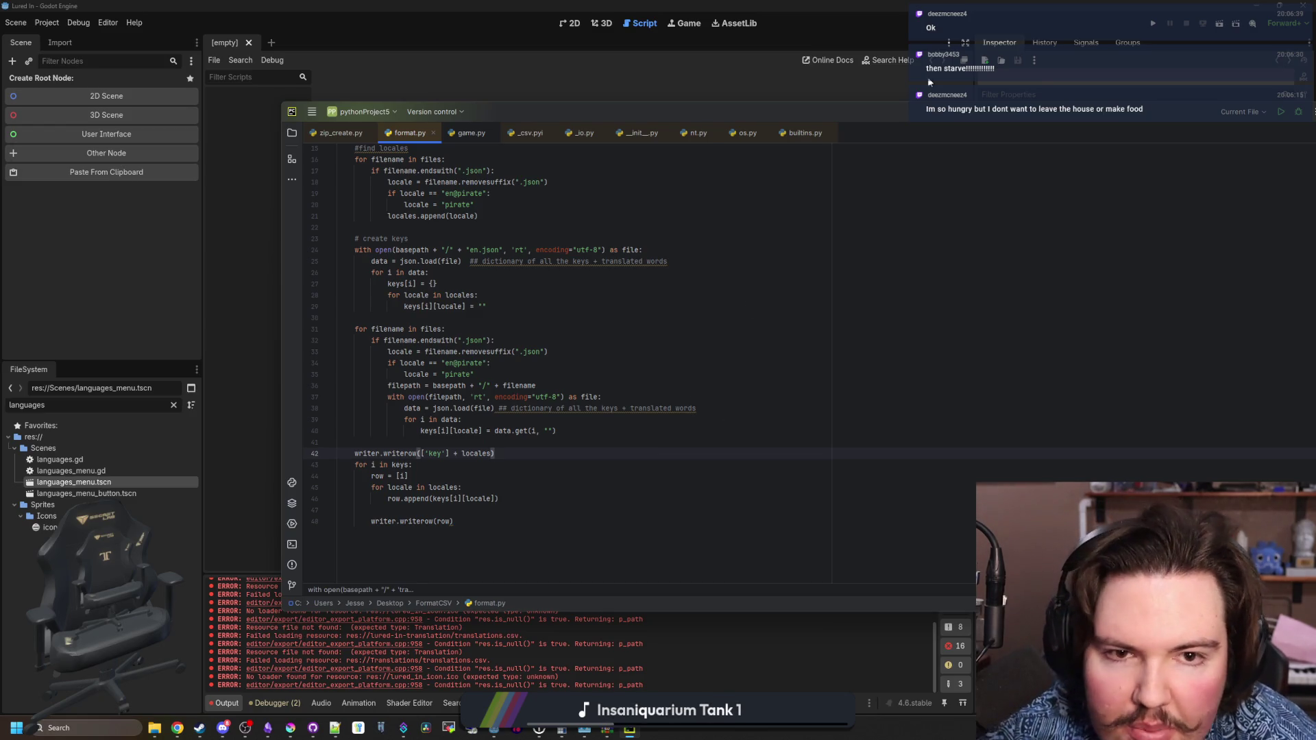
drag(968, 121, 601, 220)
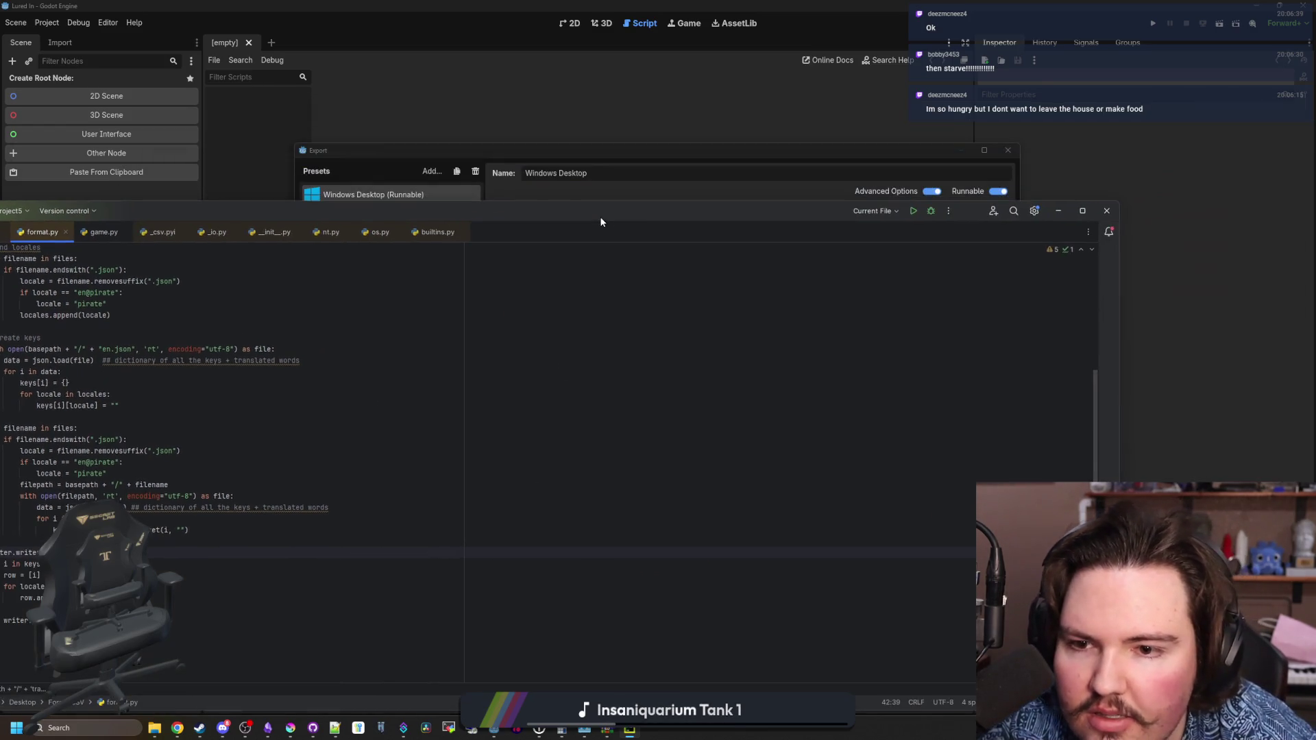
click(1106, 214)
click(545, 483)
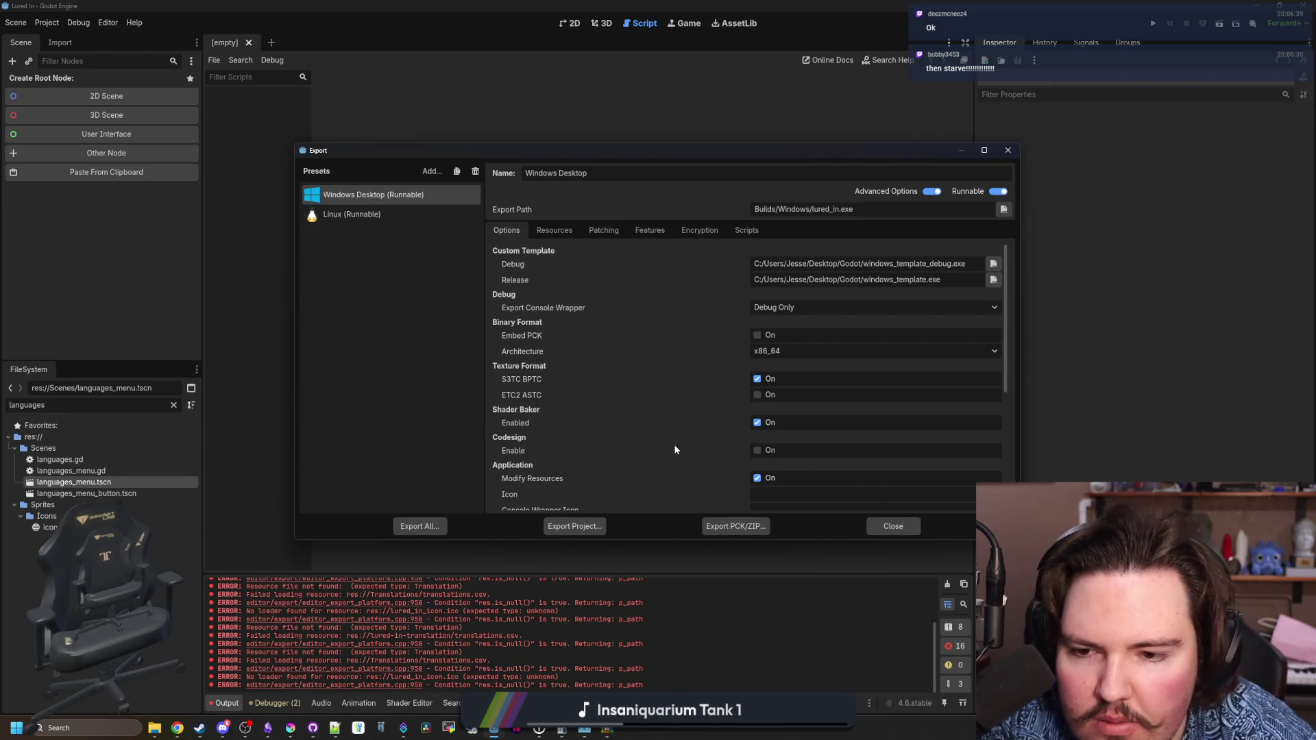
Close Godot's Export dialog to return to the main editor.
scroll(611, 403, down, 5)
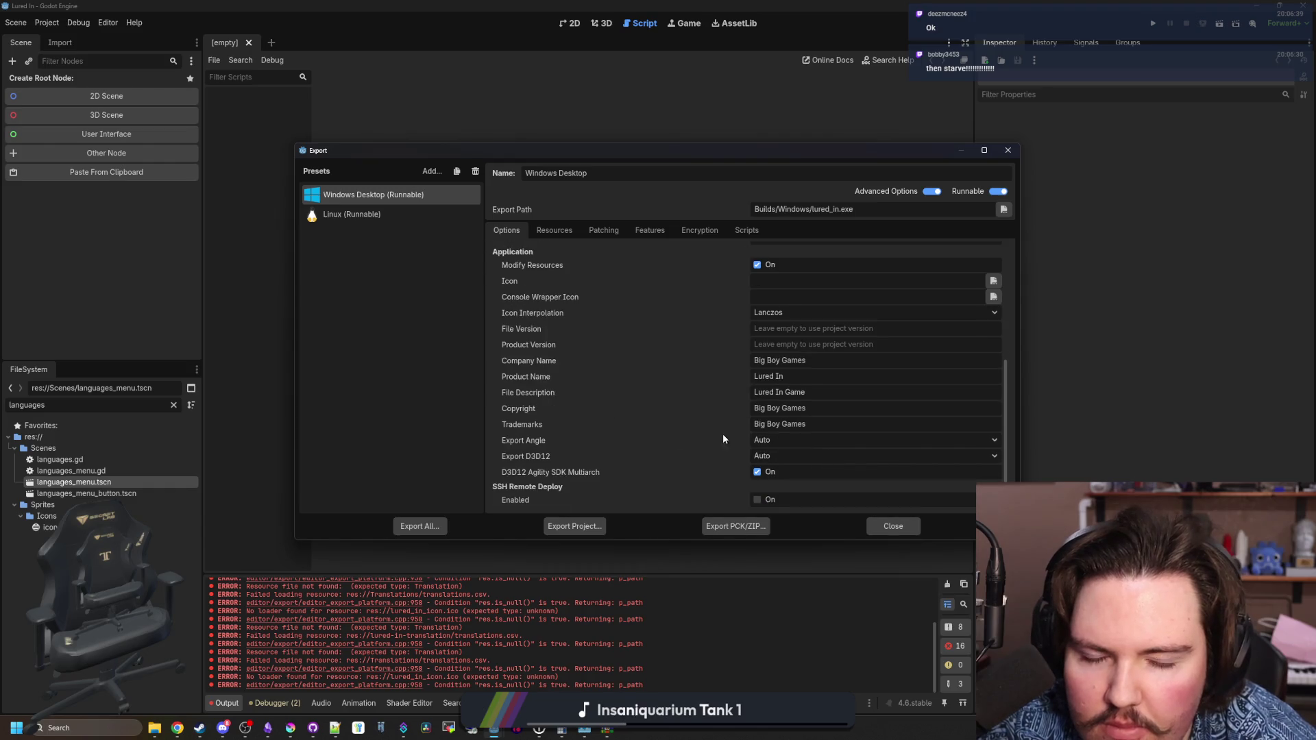
scroll(596, 403, up, 5)
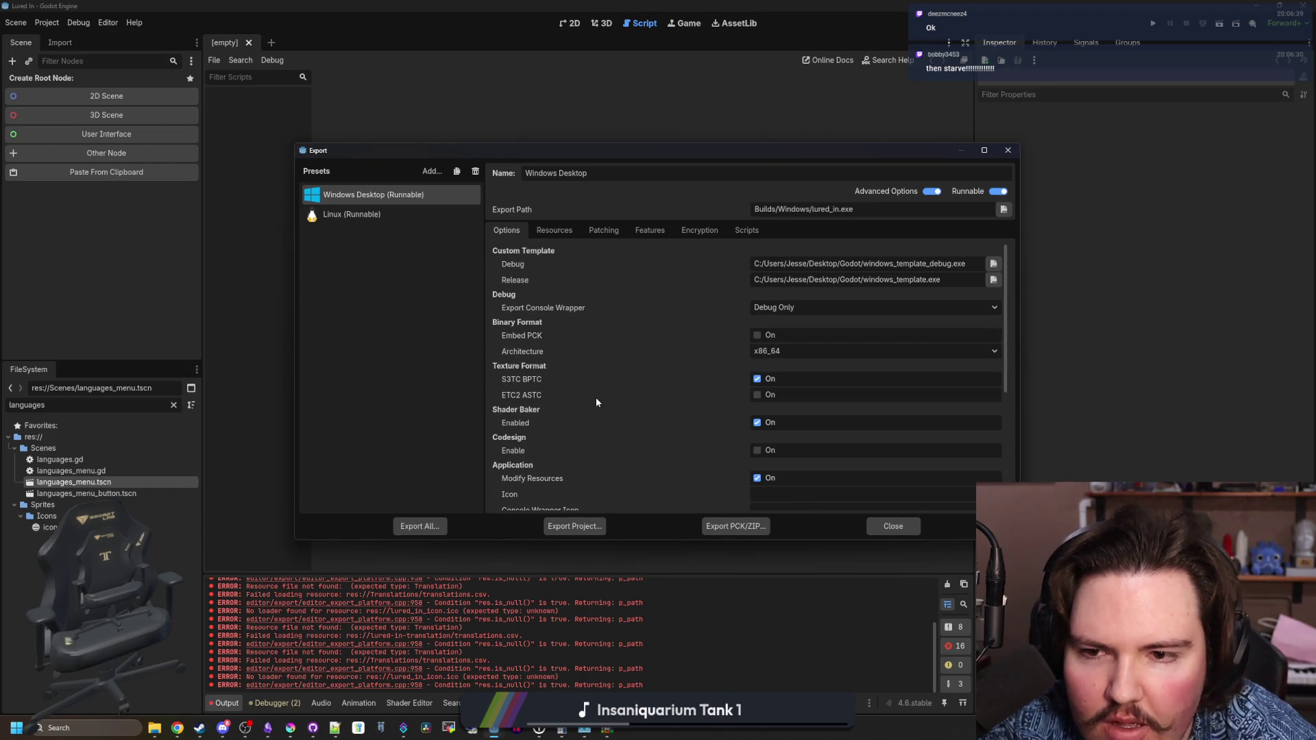
click(898, 528)
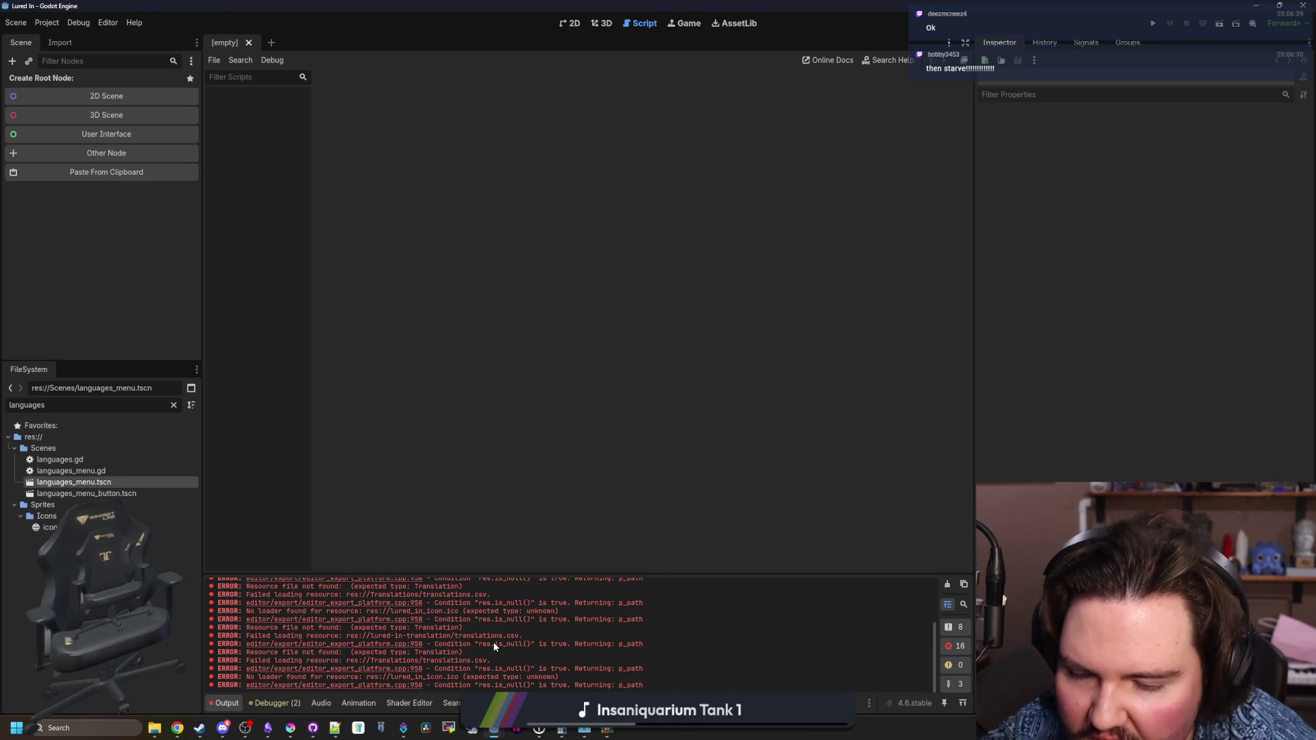
Open File Explorer from the taskbar and move its window higher on screen.
scroll(439, 685, up, 10)
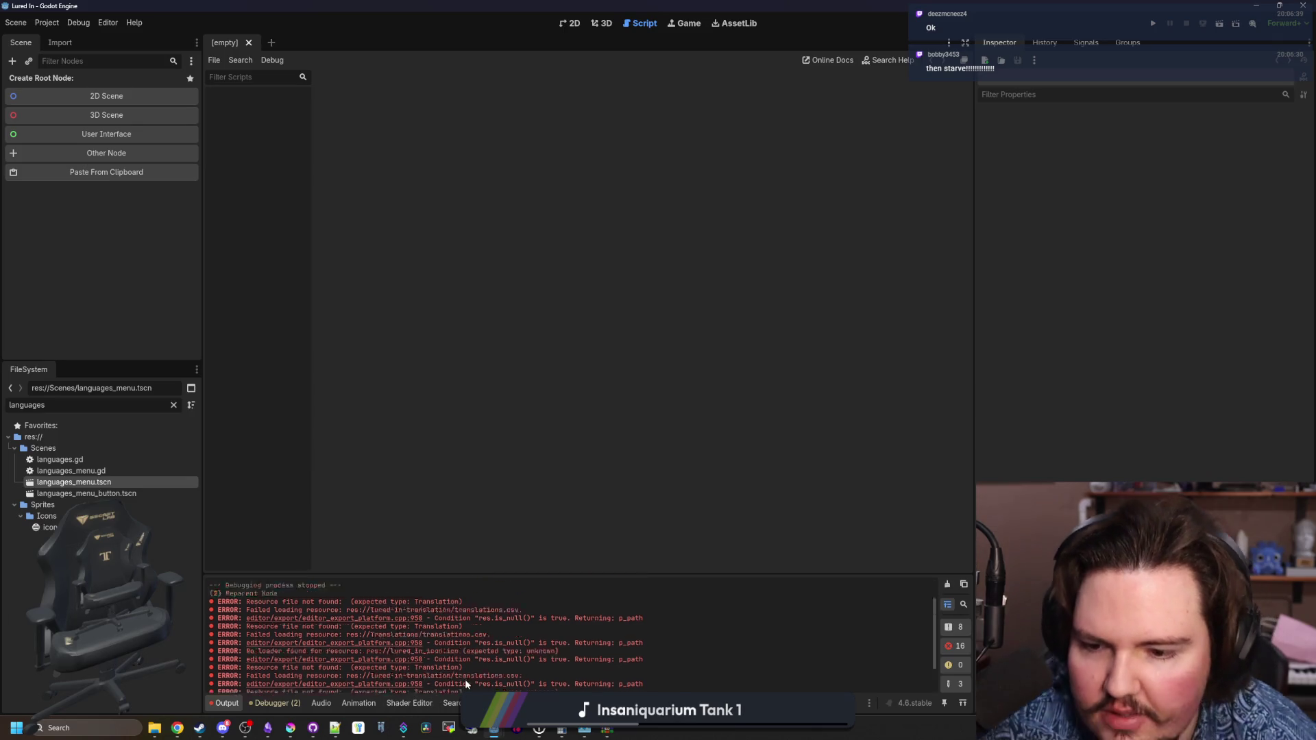
scroll(464, 680, down, 10)
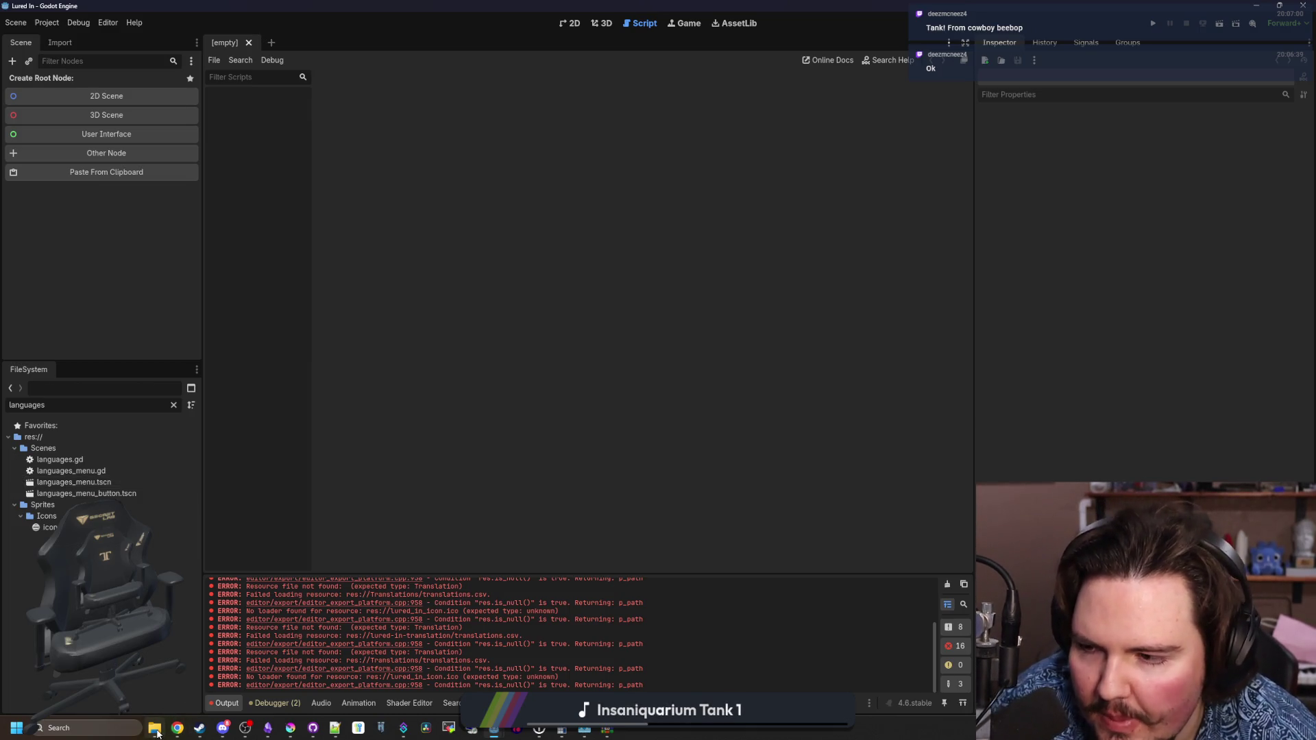
mouse_move(157, 730)
click(174, 684)
drag(438, 538, 438, 182)
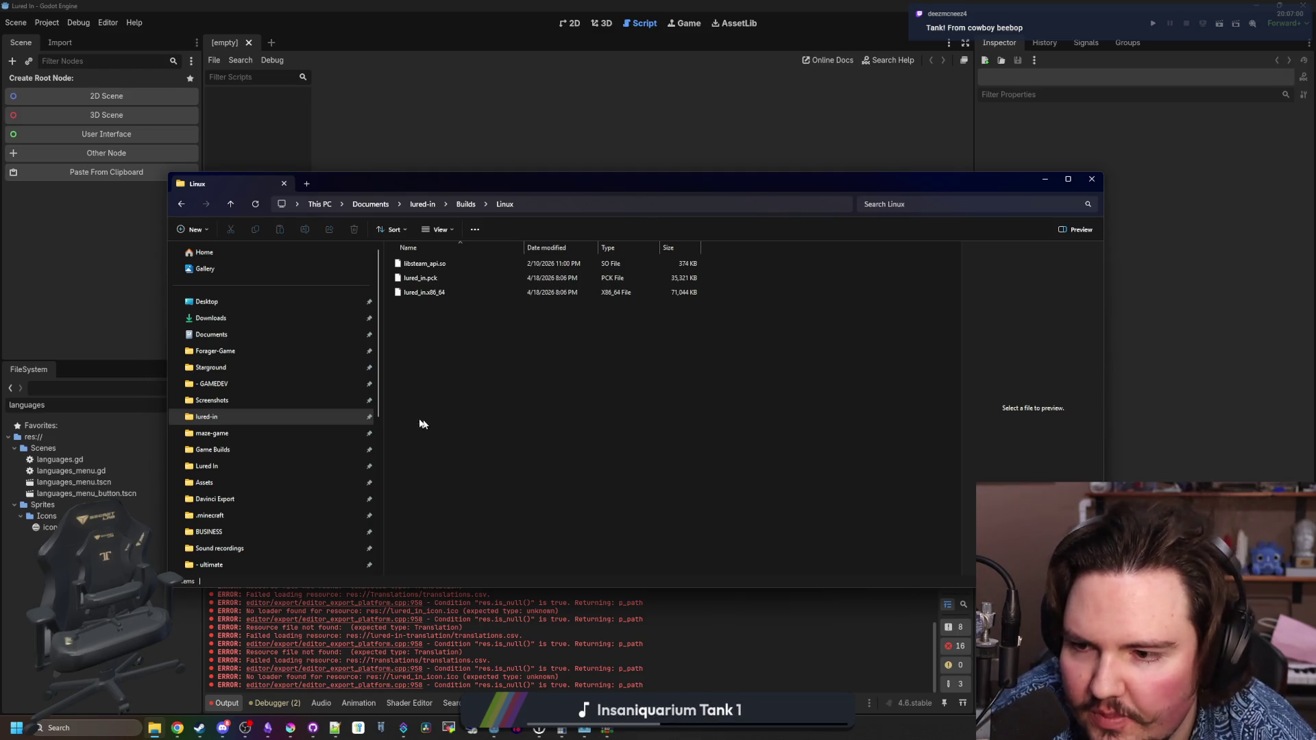
Open the Godot folder on the Desktop and select the SteamPipeLuredIn uploader.
click(229, 303)
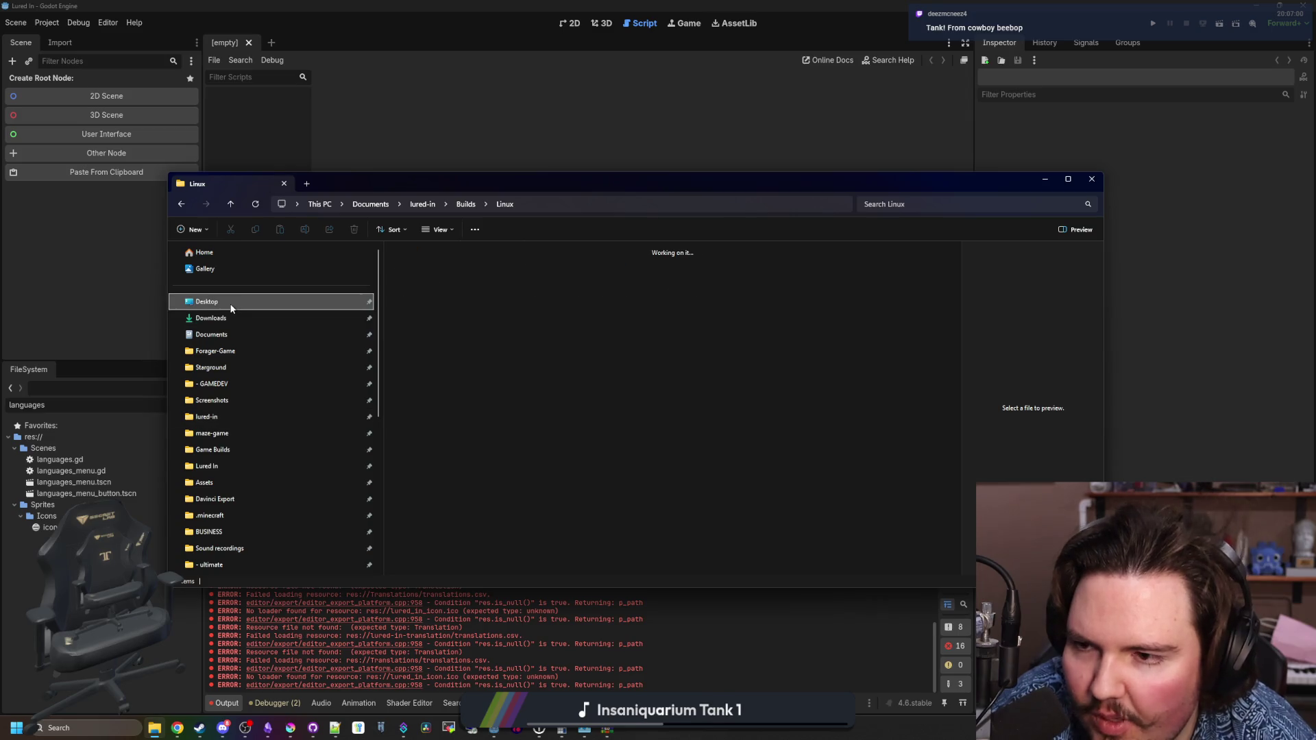
scroll(528, 370, down, 10)
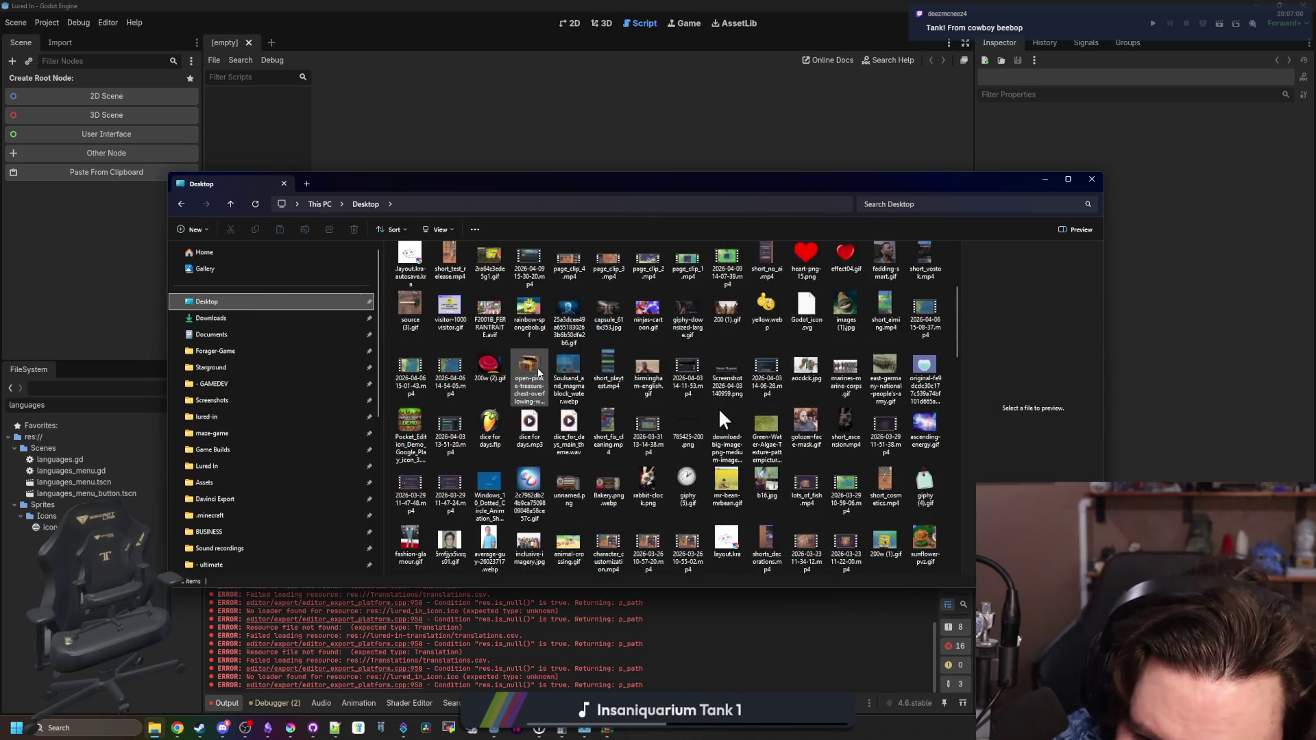
scroll(538, 372, down, 15)
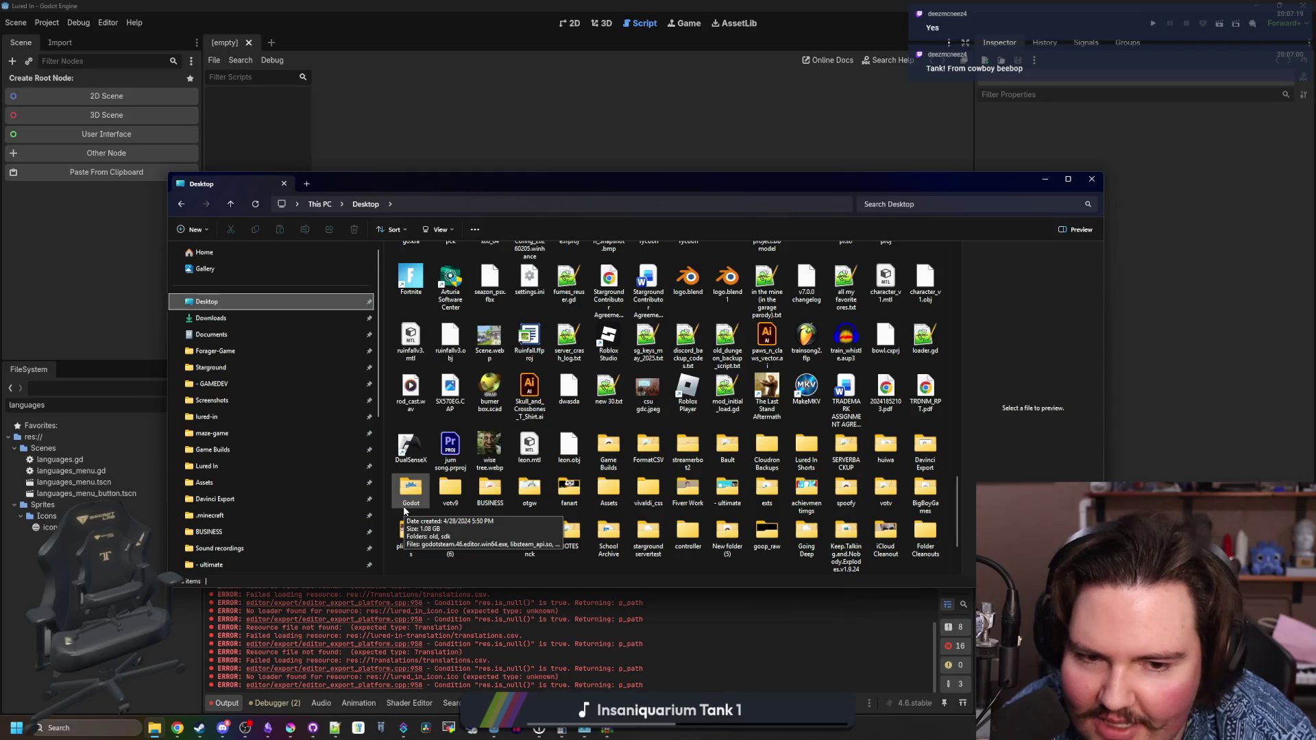
double_click(410, 490)
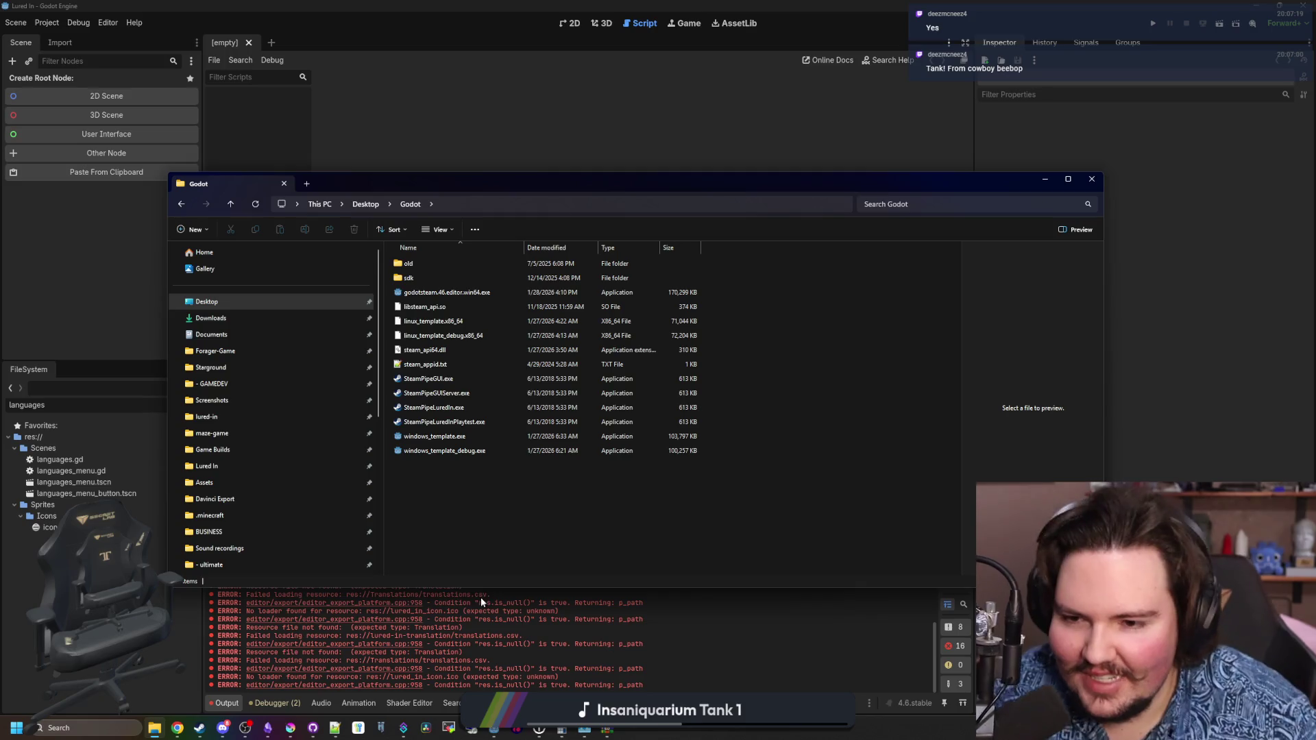
click(456, 407)
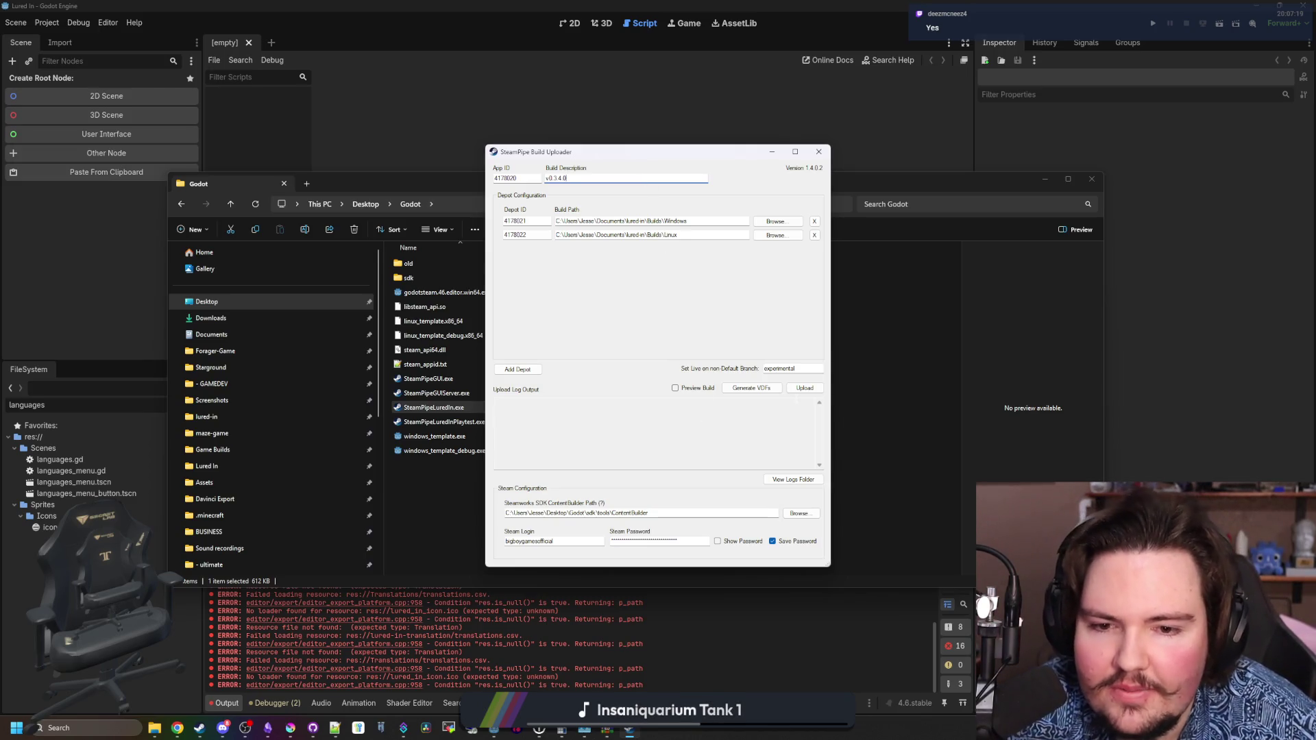
Upload the Lured In build, then launch the SteamPipeLuredInPlaytest uploader.
click(807, 389)
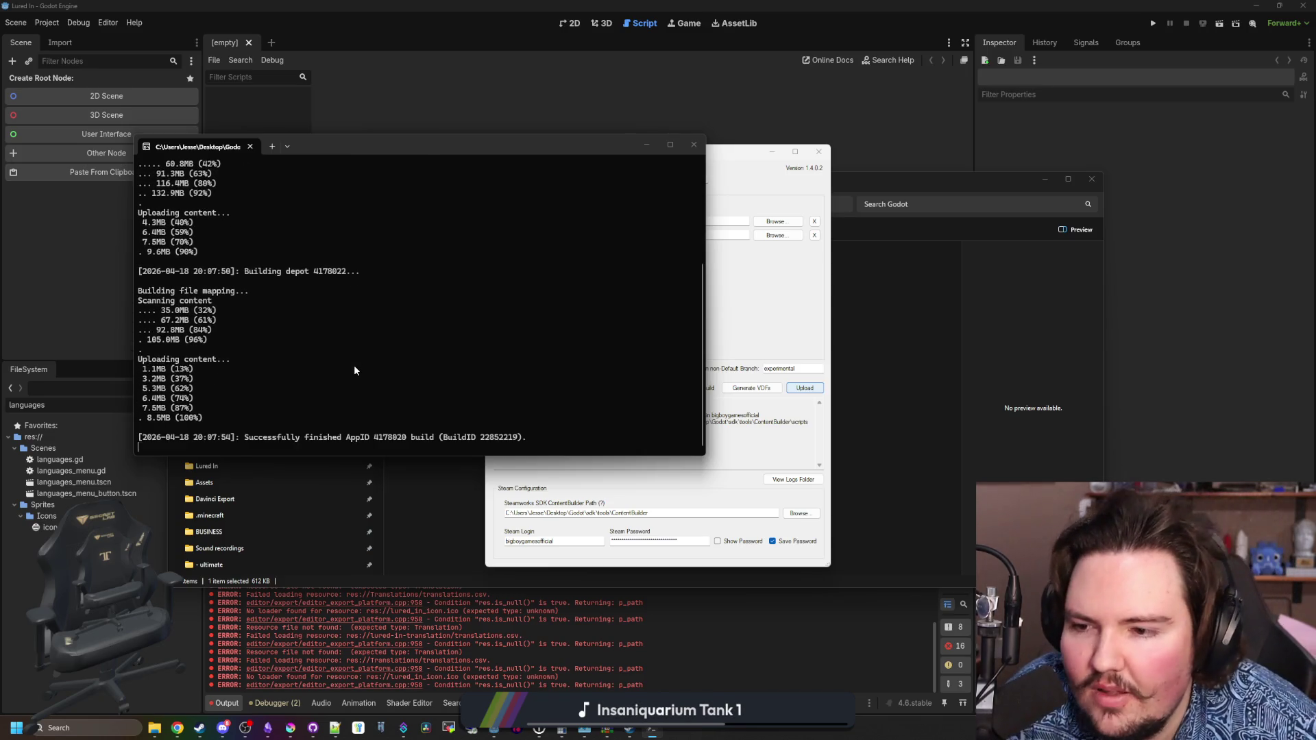
click(820, 152)
click(455, 422)
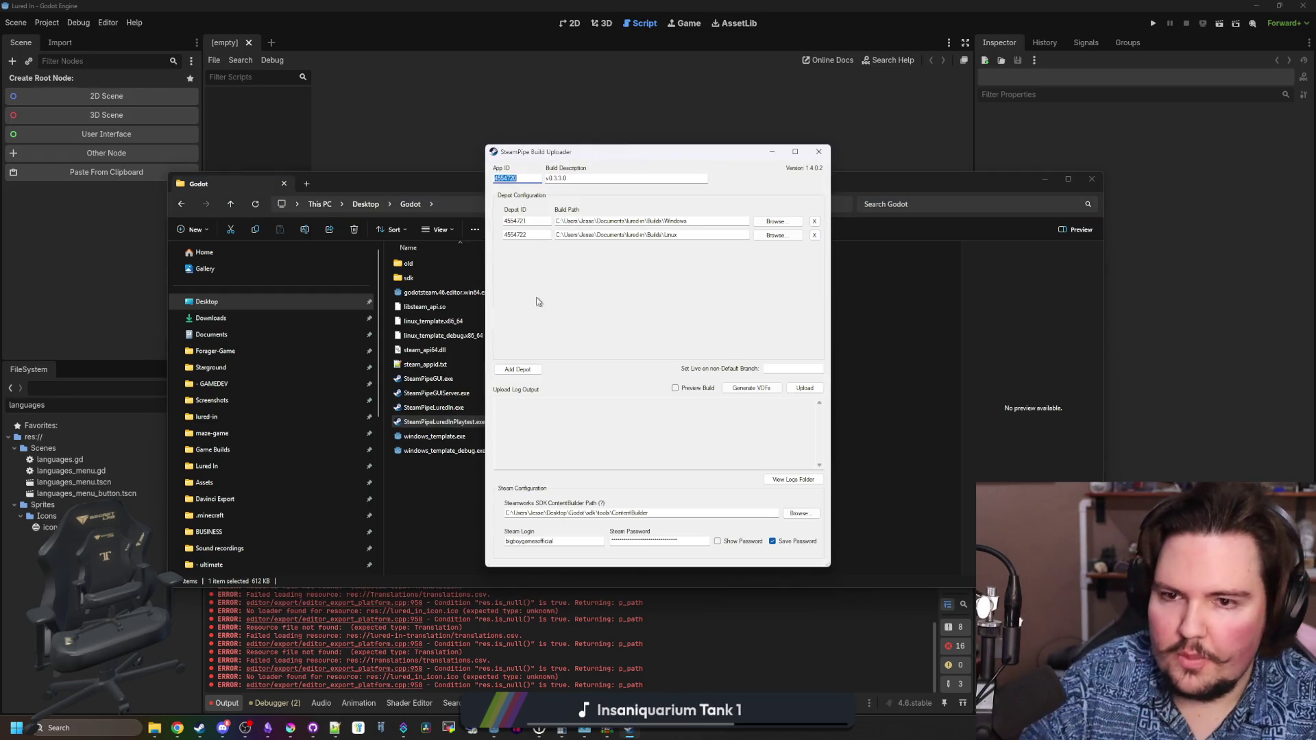
Edit the playtest build description, start its upload, and open a new browser window.
click(559, 178)
text(4)
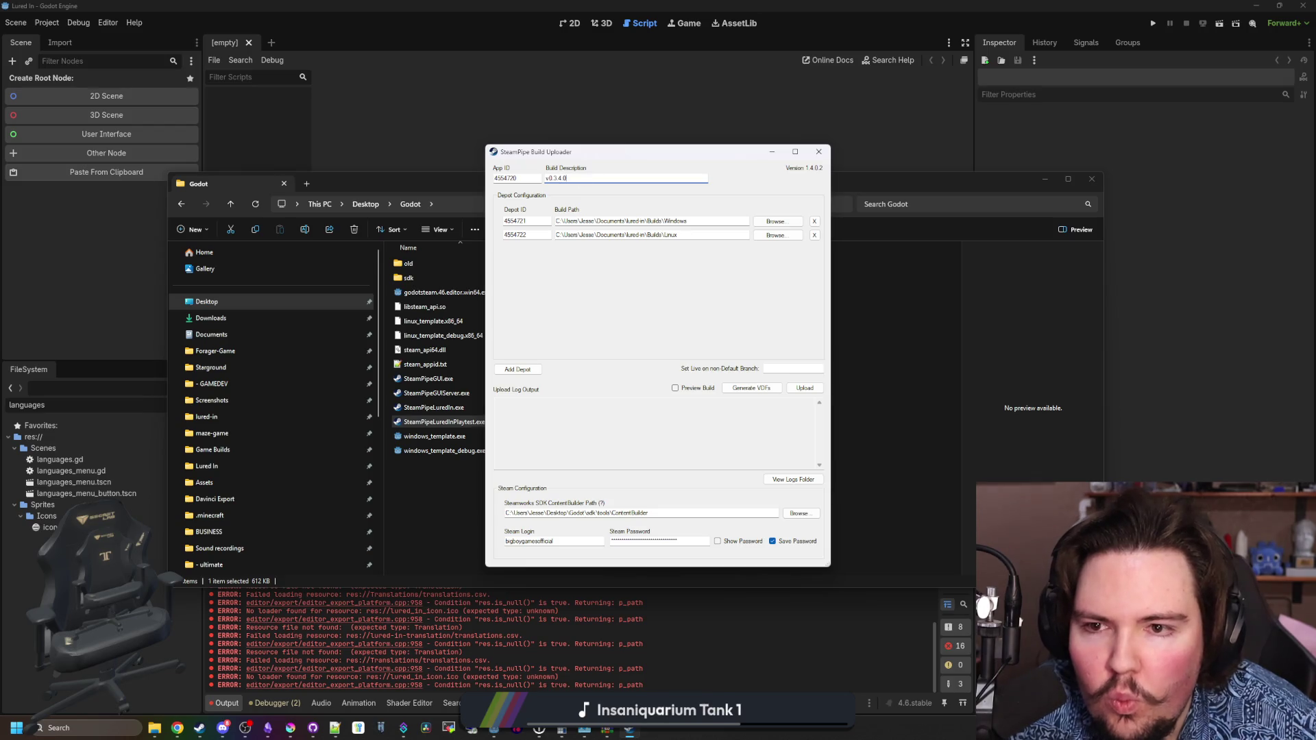
click(809, 389)
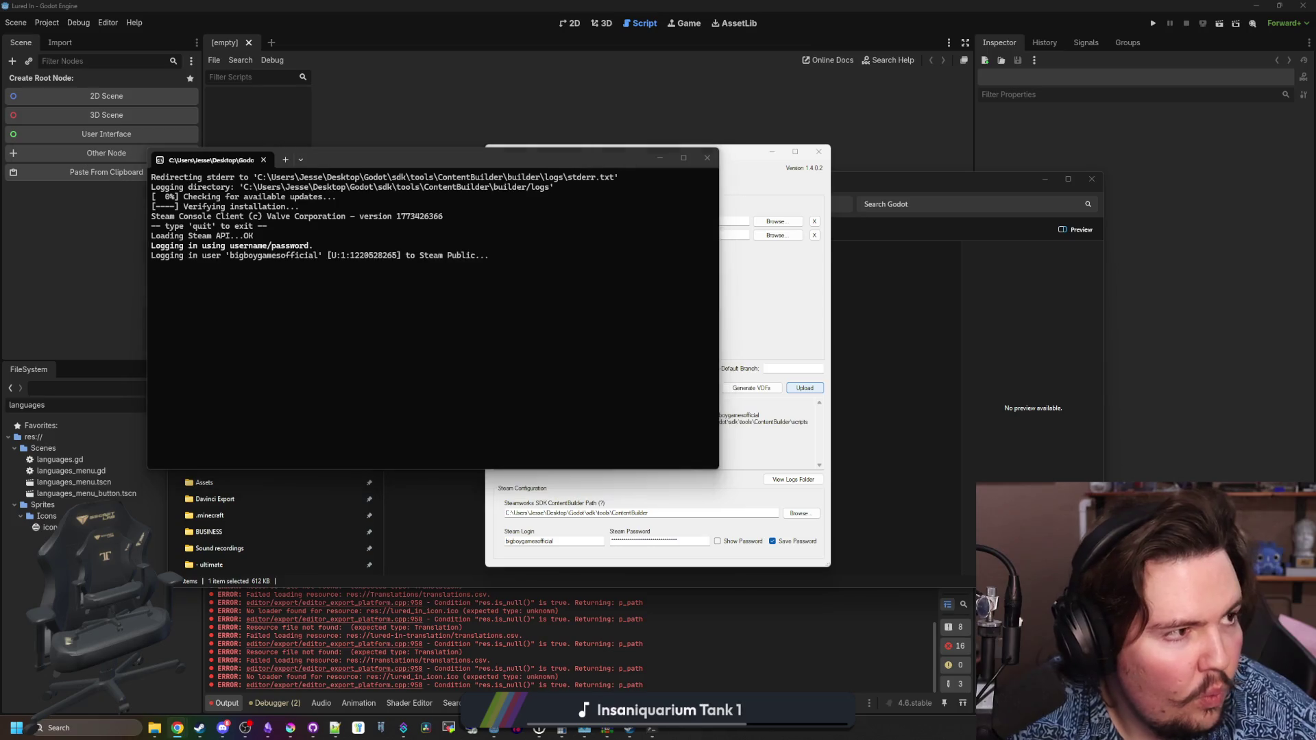
key(super+2)
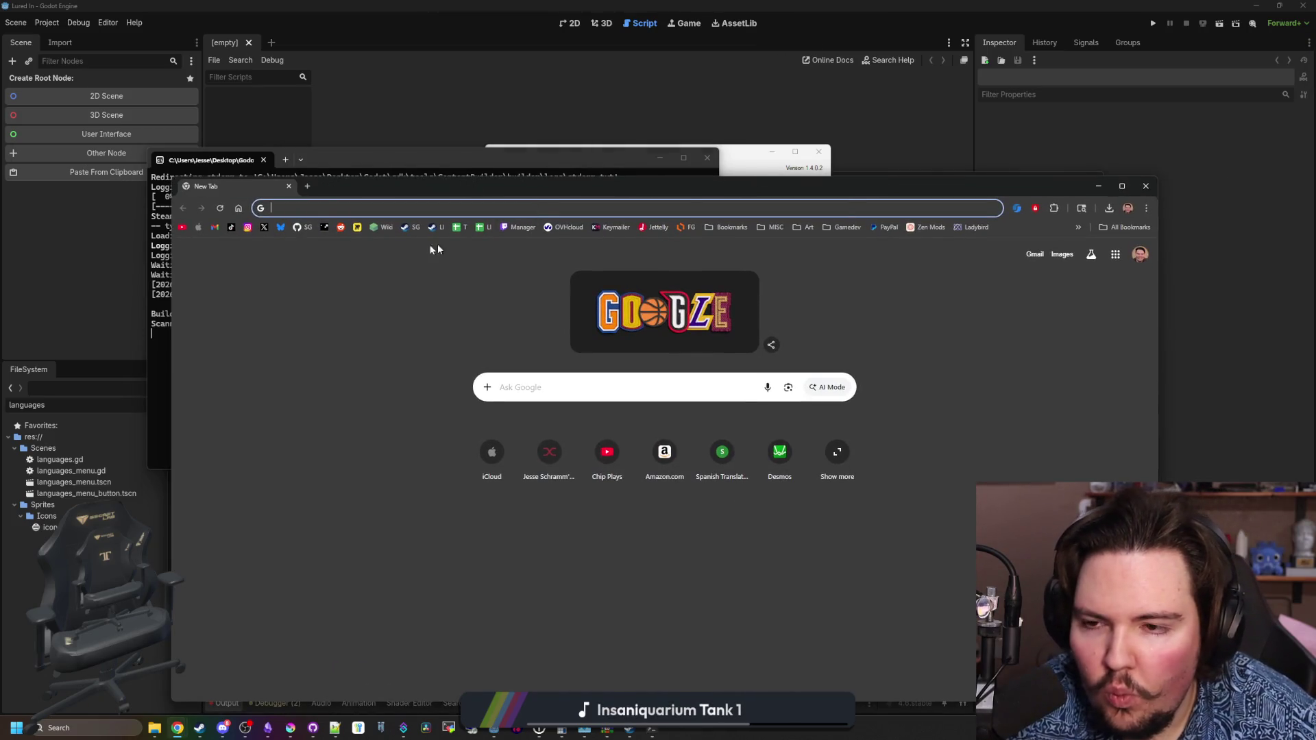
Open the Steamworks dashboard with the Lured In and Lured In Playtest app pages in tabs.
click(324, 229)
drag(365, 185, 577, 167)
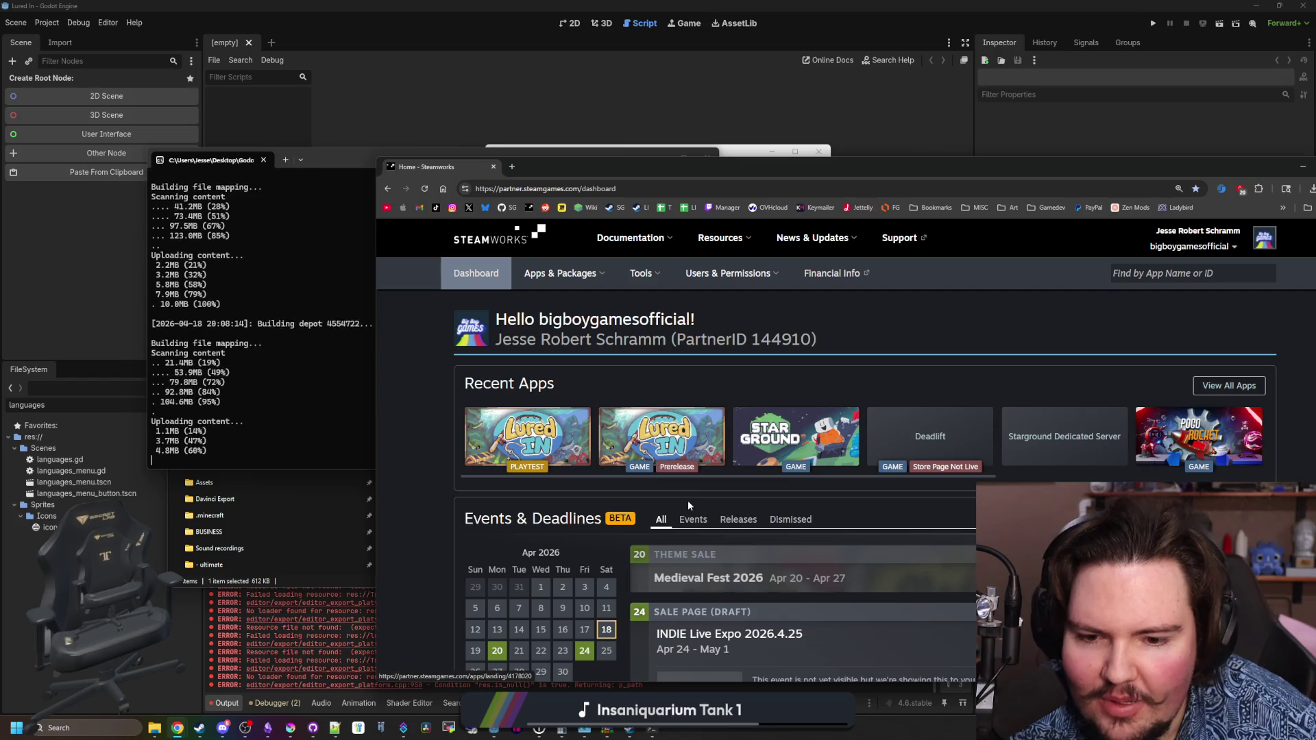
middle_click(531, 445)
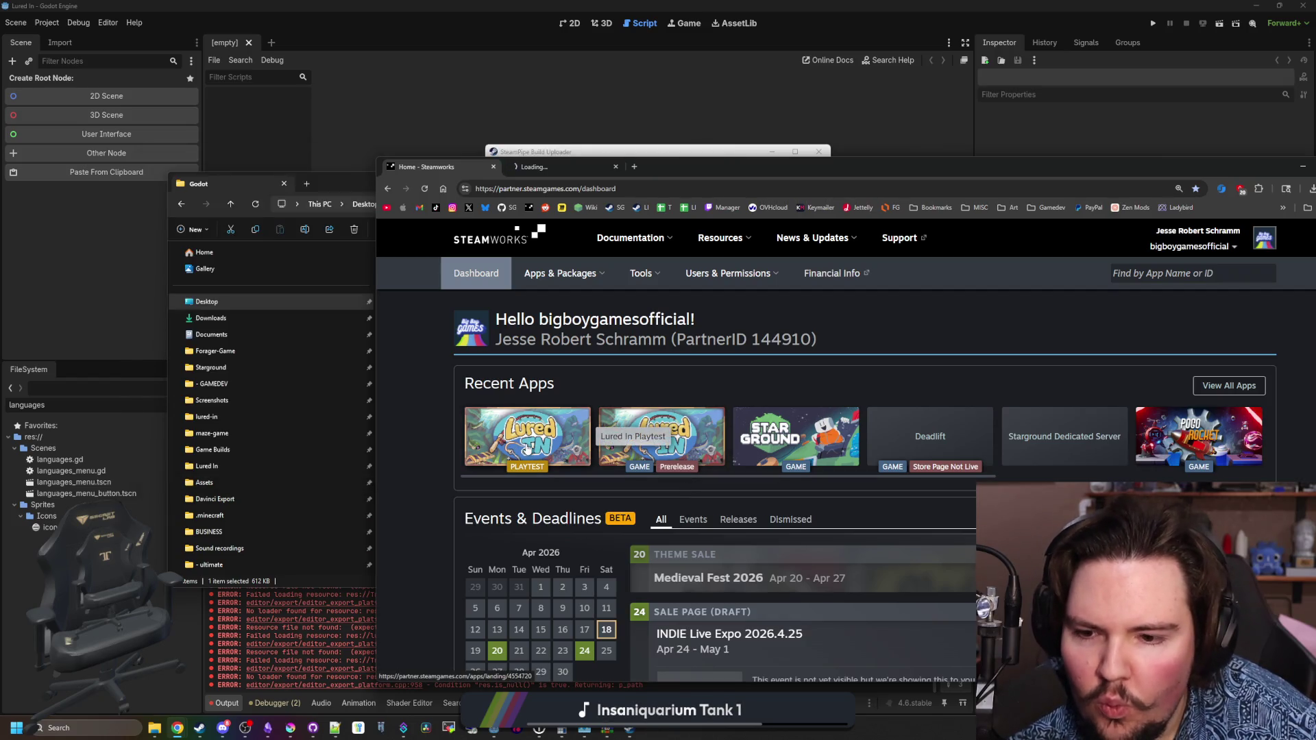
click(541, 167)
mouse_move(800, 171)
mouse_down()
mouse_move(781, 430)
mouse_move(702, 169)
mouse_up()
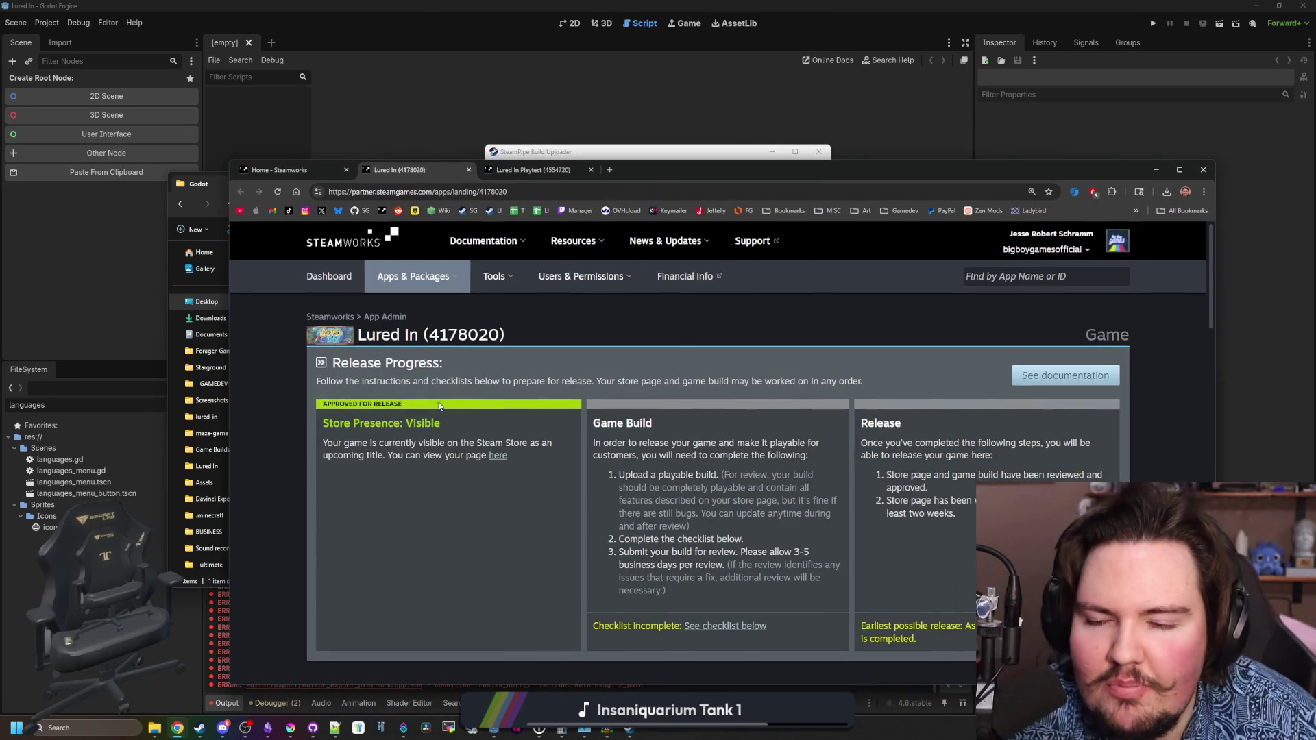
scroll(431, 411, down, 8)
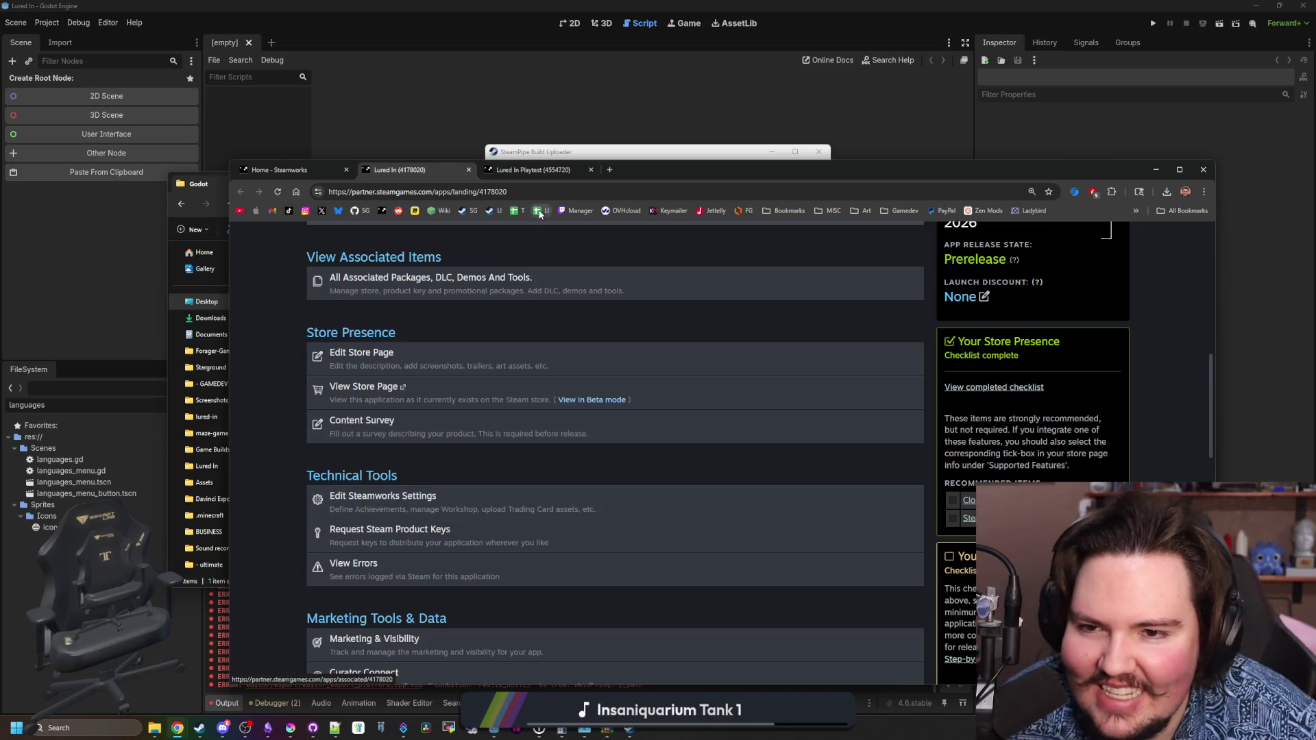
click(533, 169)
scroll(442, 414, down, 2)
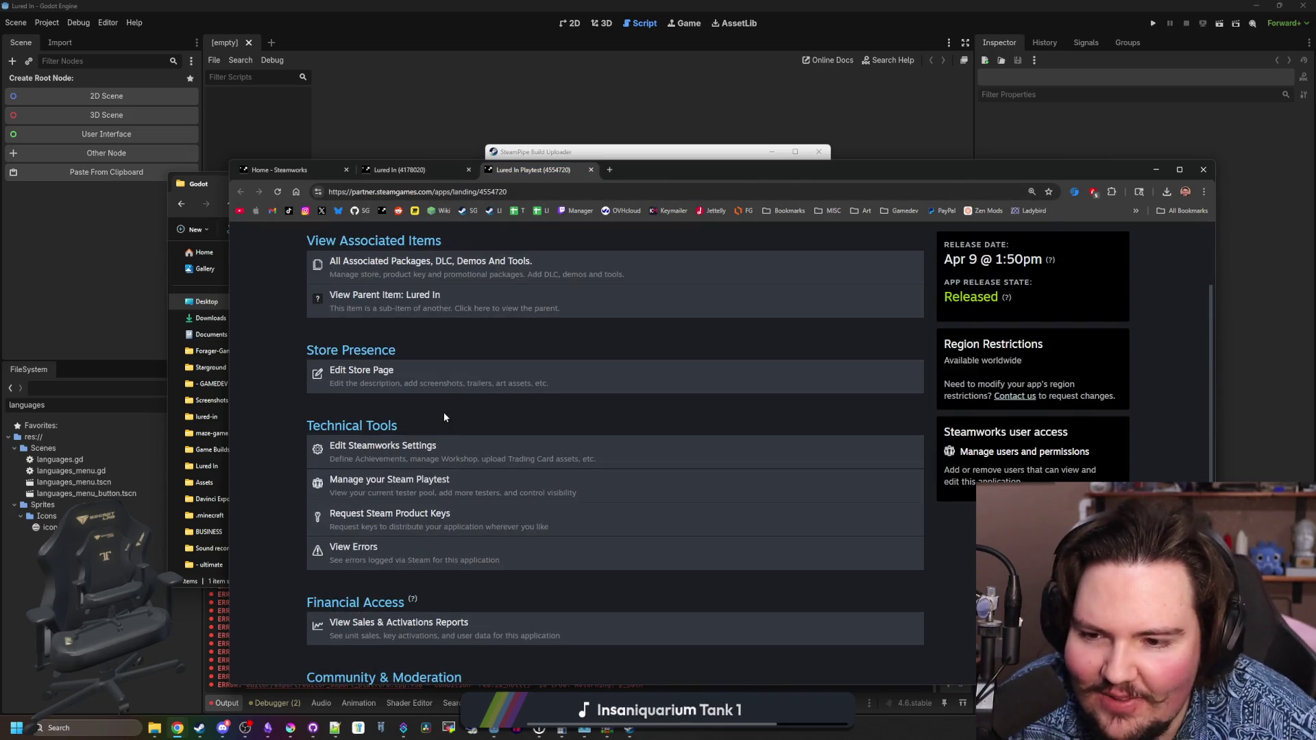
scroll(441, 454, up, 2)
scroll(442, 438, down, 5)
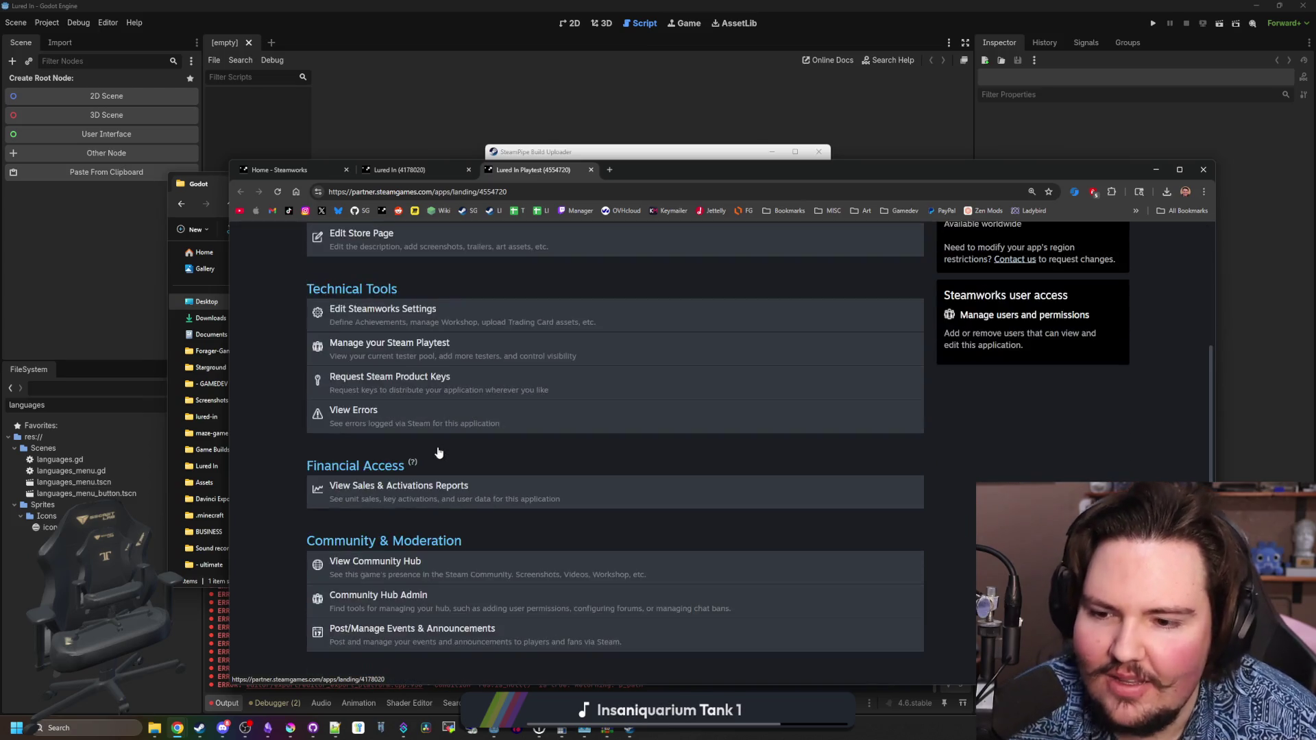
scroll(452, 432, up, 4)
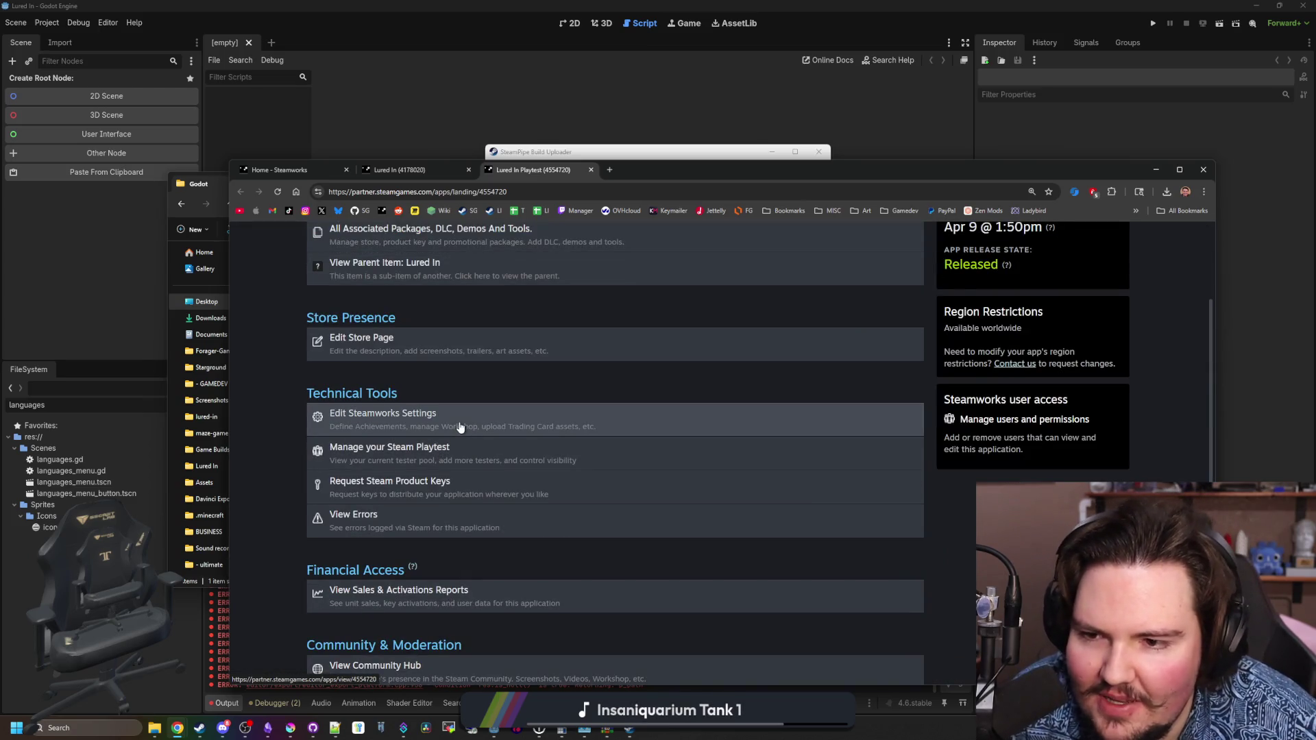
Open the SteamPipe builds lists for both Lured In Playtest and Lured In.
click(460, 428)
click(418, 171)
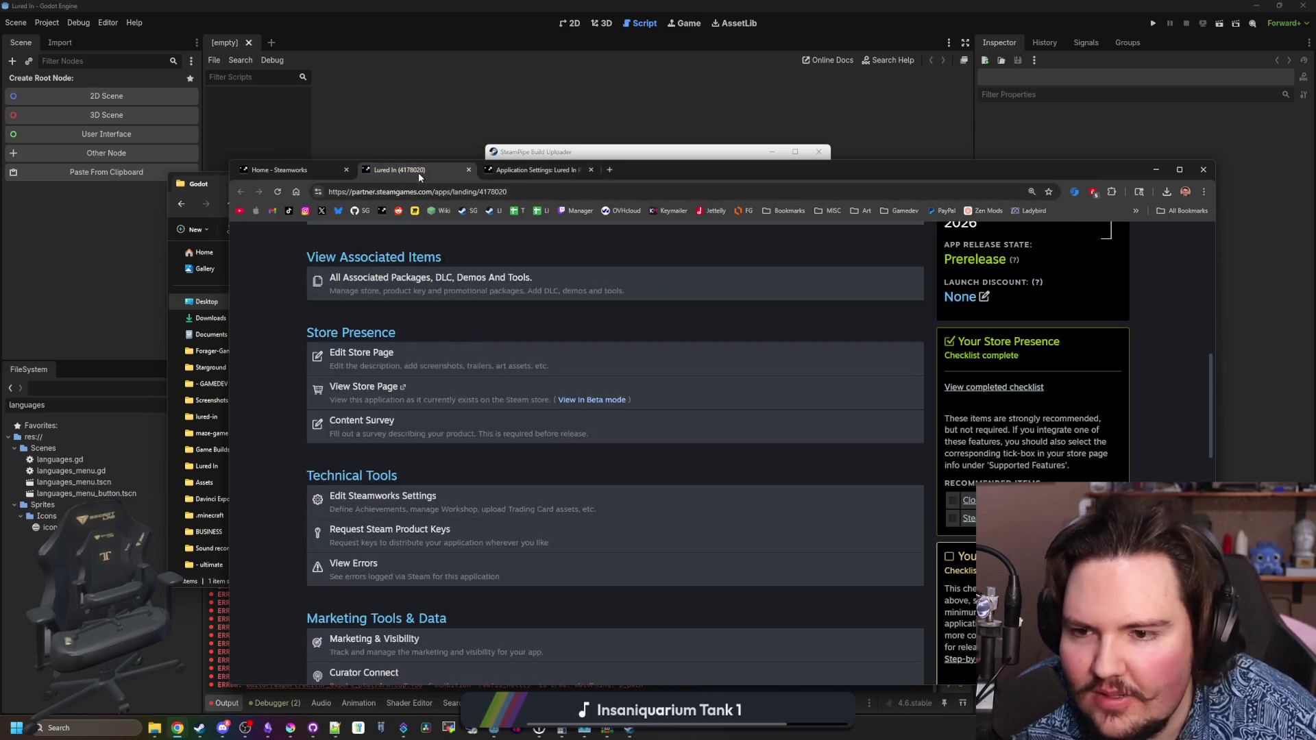
click(389, 503)
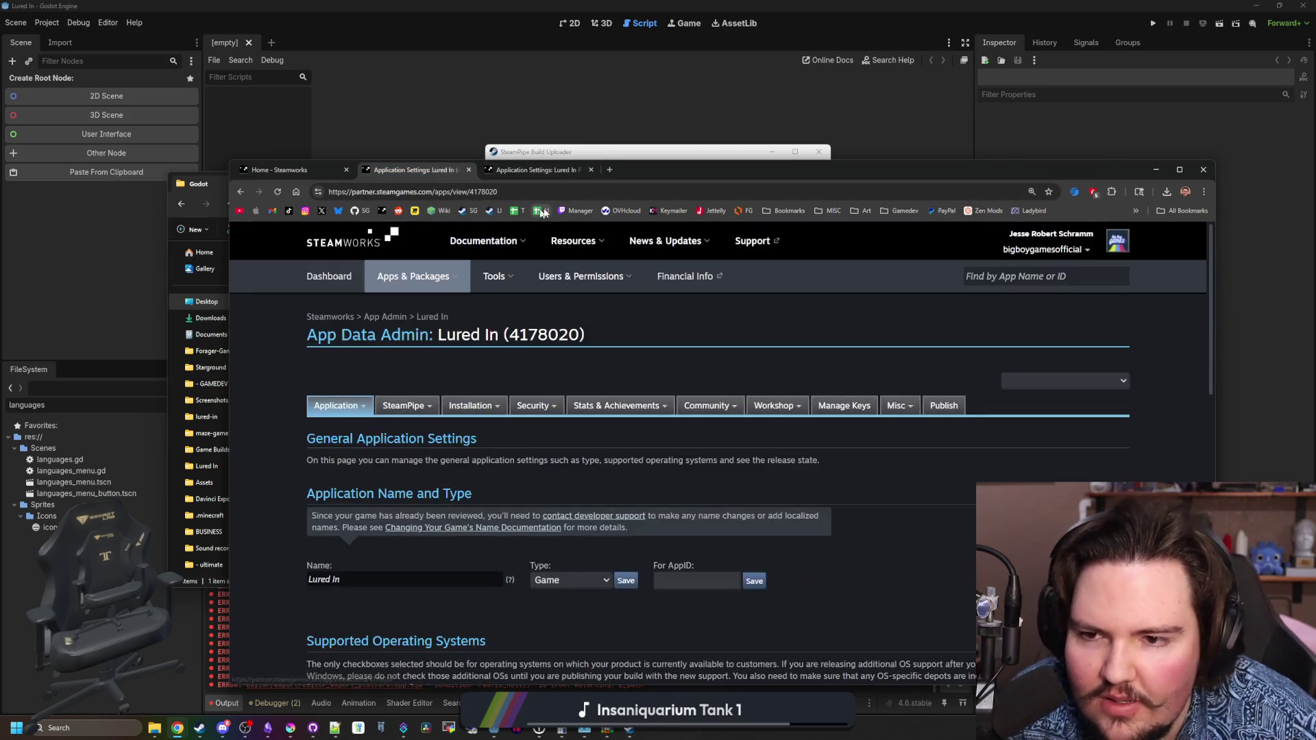
click(548, 172)
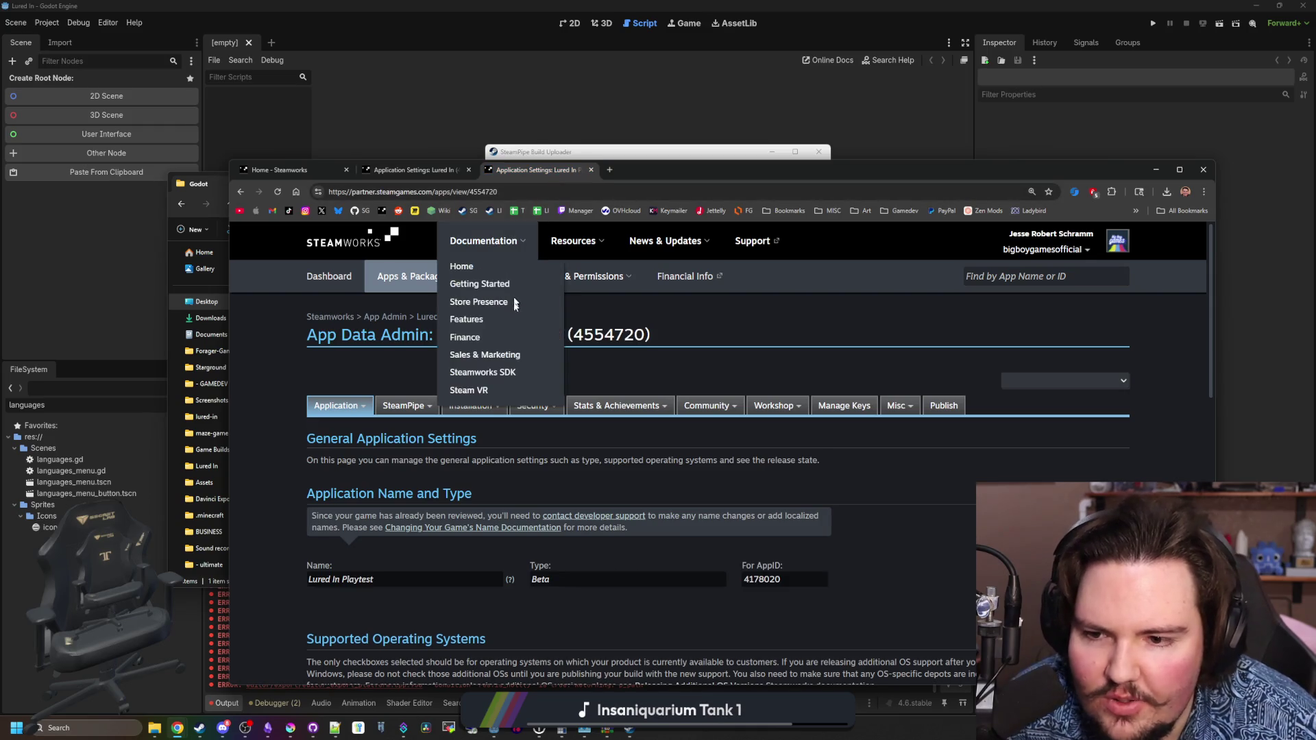
mouse_move(408, 407)
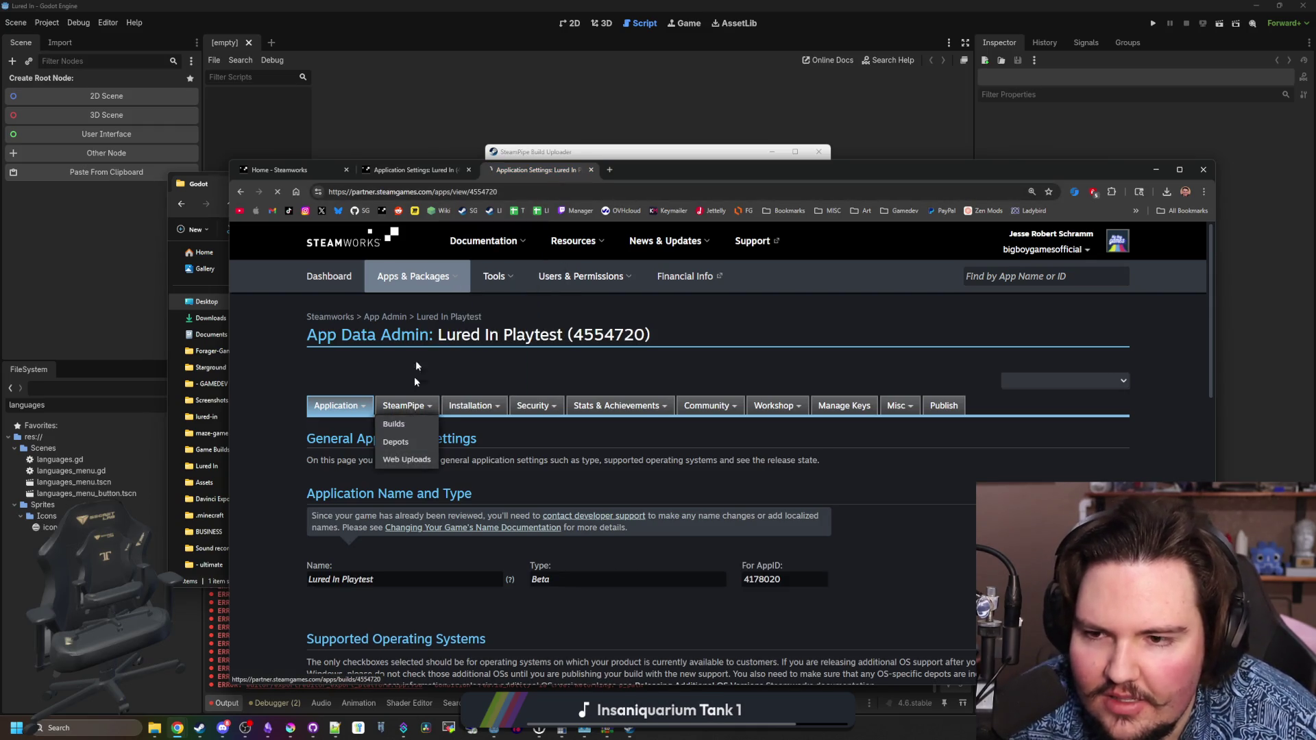
click(394, 423)
click(420, 171)
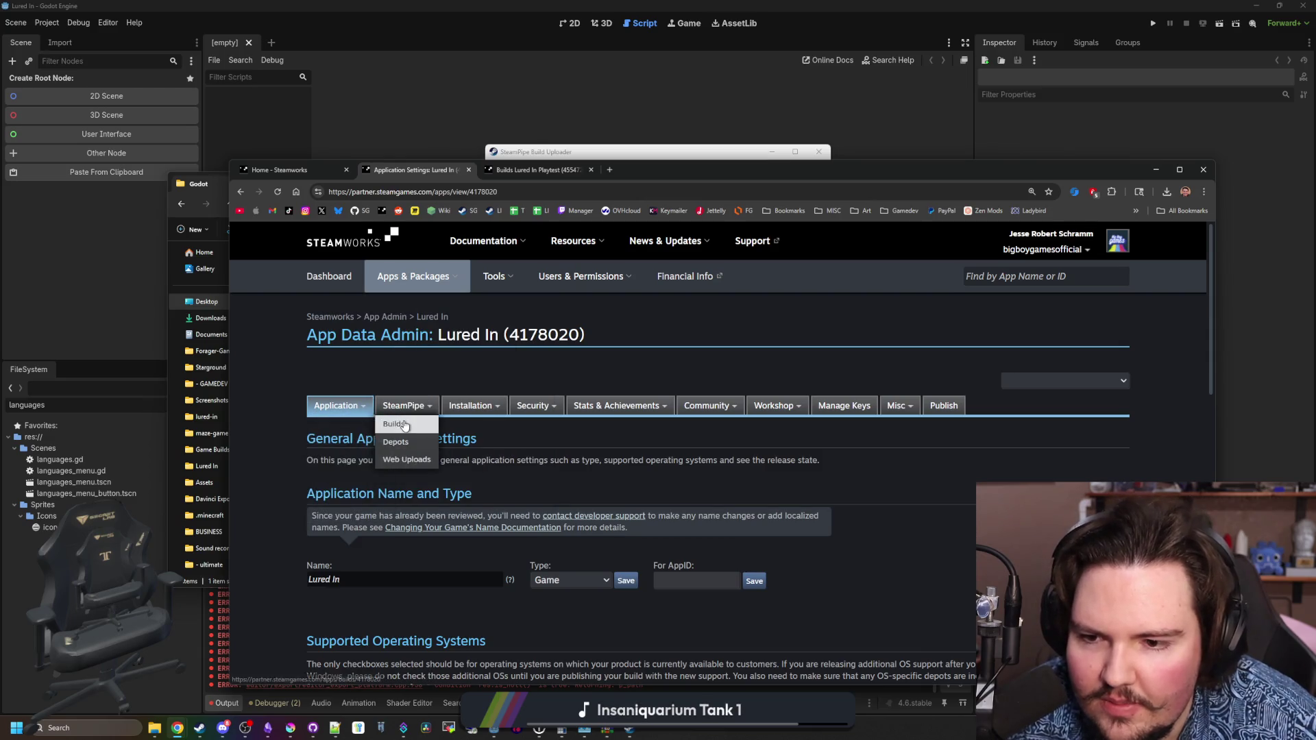
click(393, 422)
click(538, 170)
scroll(519, 449, down, 10)
Set Playtest build 22852224 live on default, entering the texted verification code.
click(926, 447)
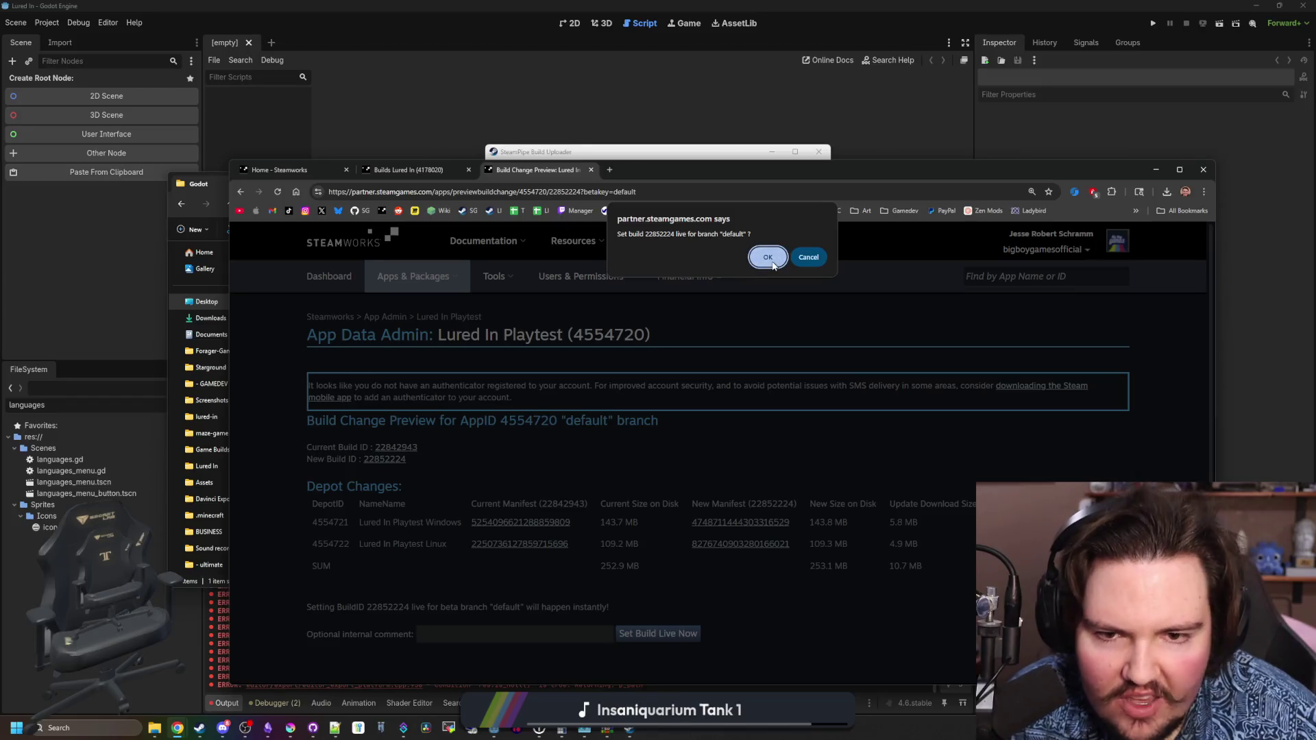
click(768, 255)
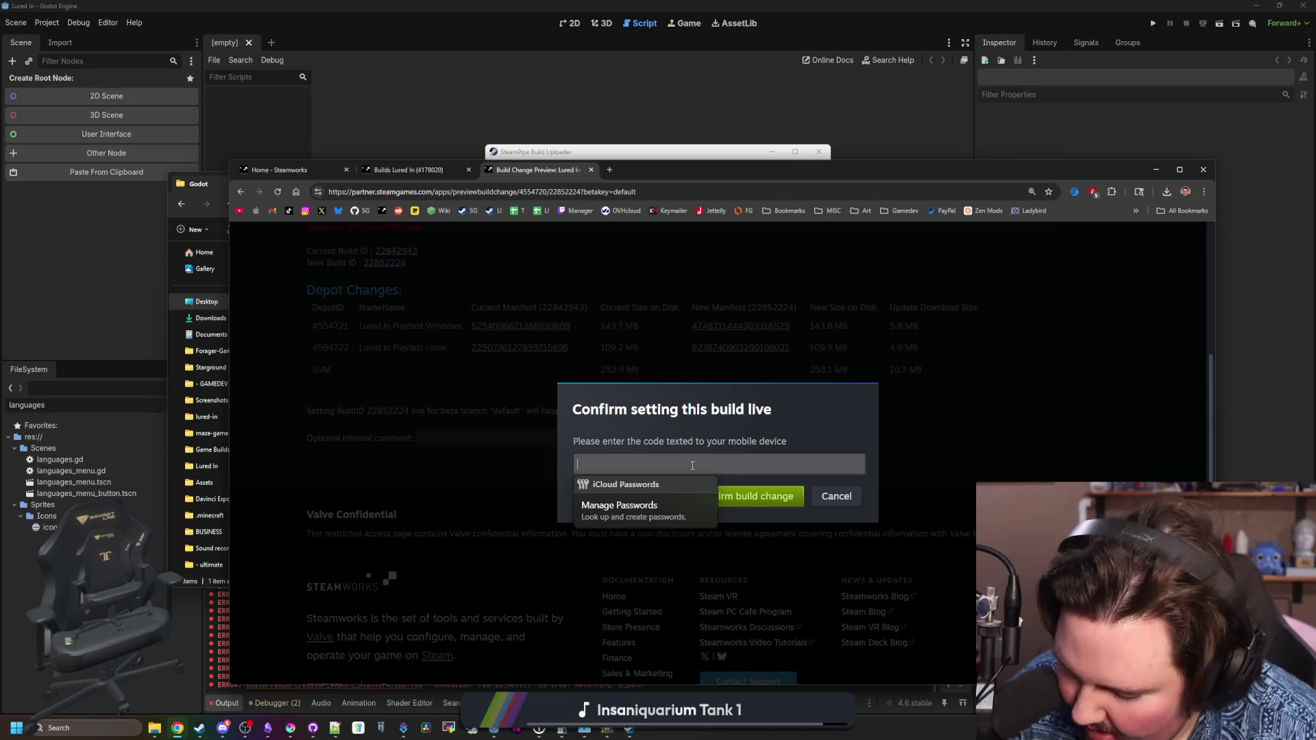
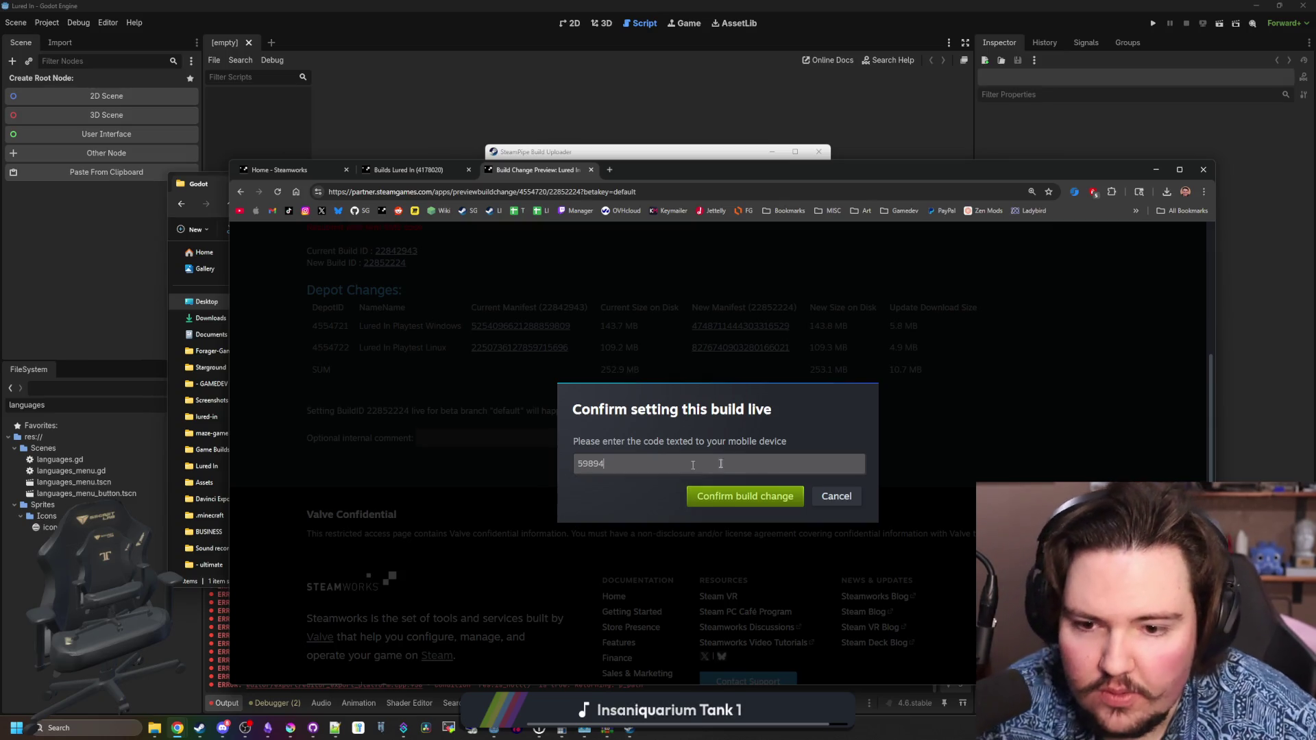
click(745, 497)
click(750, 265)
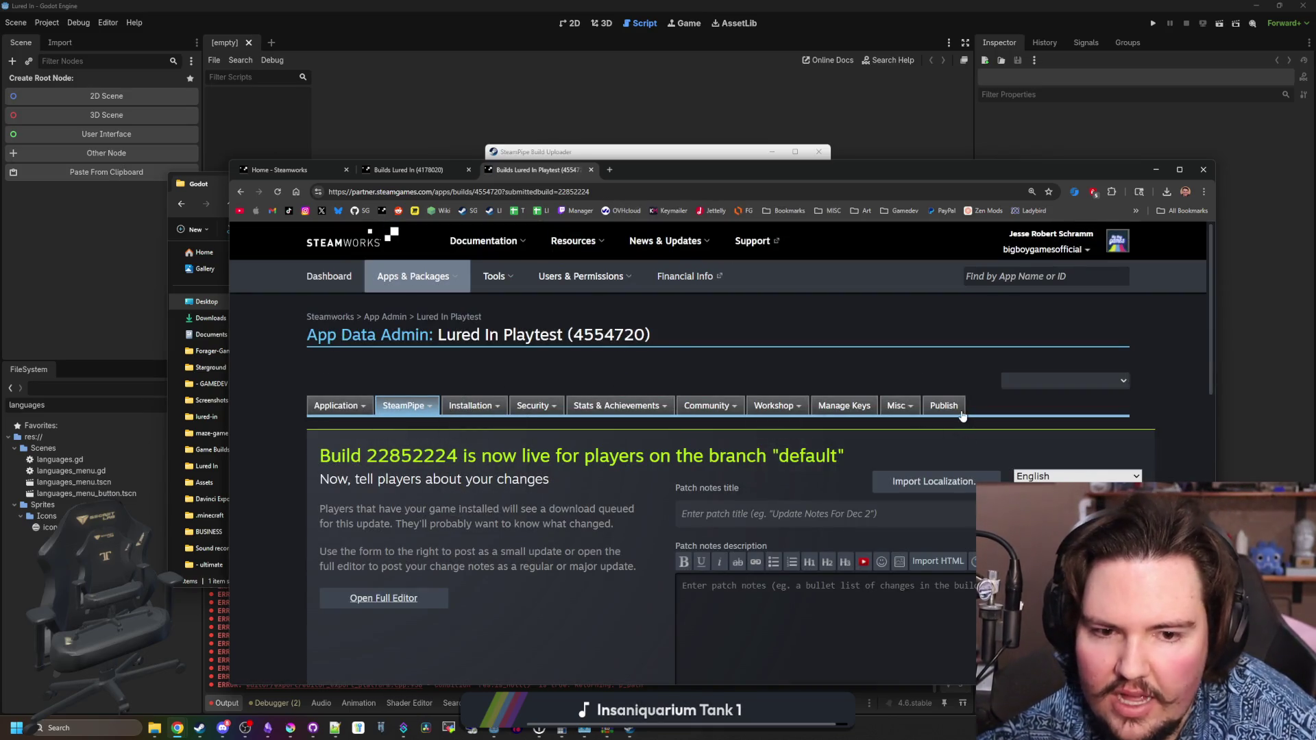
Publish Lured In Playtest's pending changes to Steam, confirming with STEAMWORKS.
click(961, 413)
scroll(356, 555, down, 1)
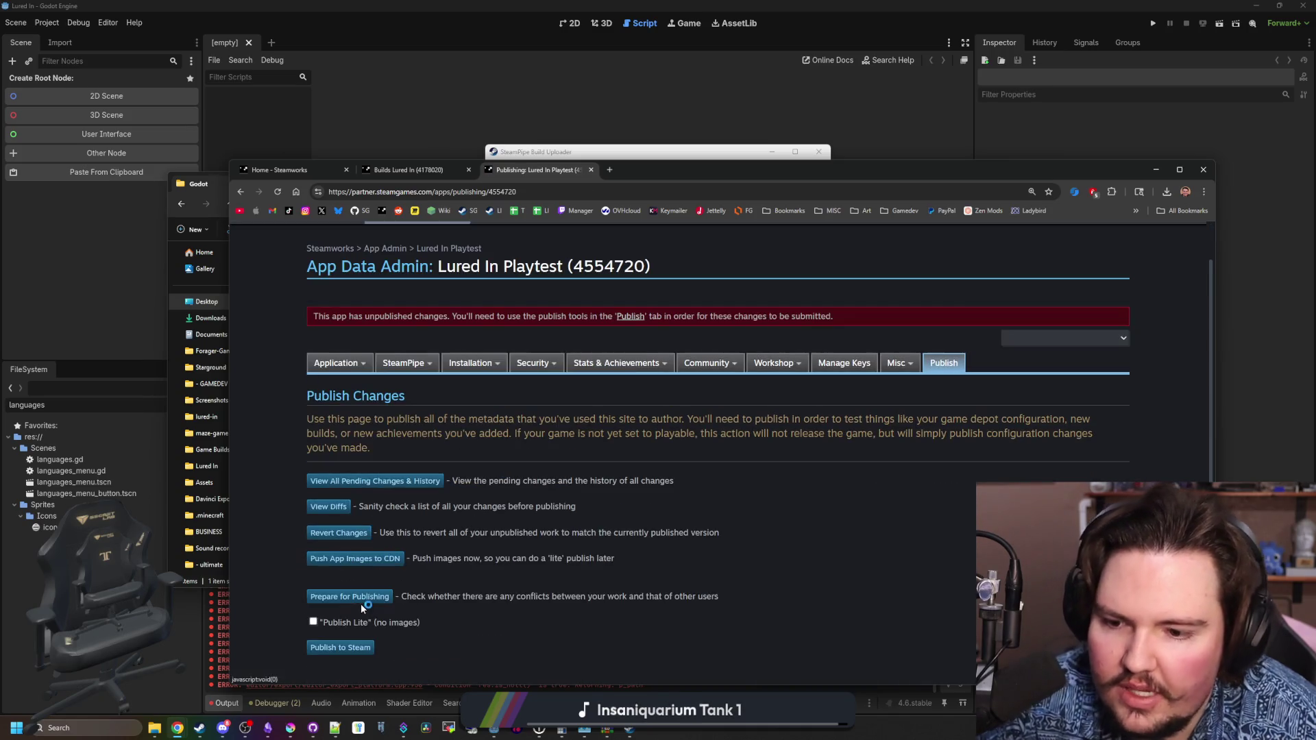
click(340, 647)
scroll(343, 617, down, 1)
click(360, 619)
text(STEAMR)
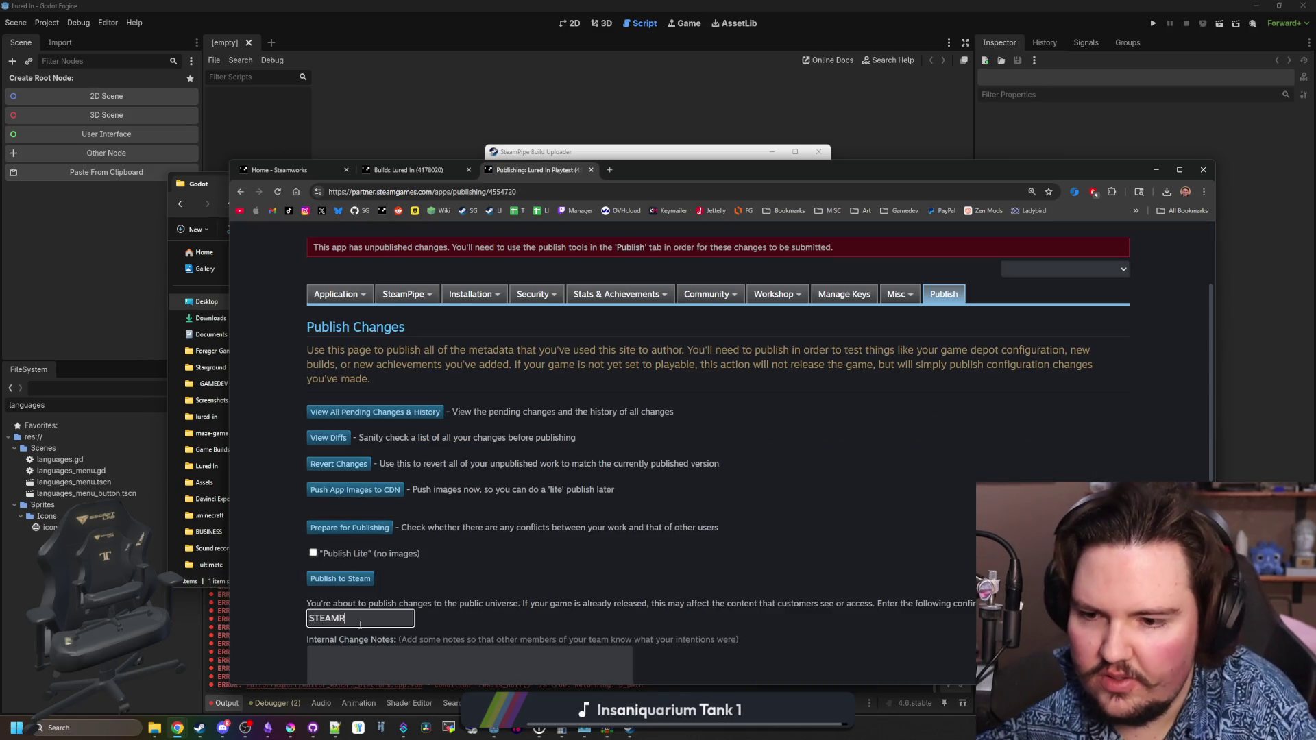
text(KS)
scroll(360, 548, down, 3)
click(335, 551)
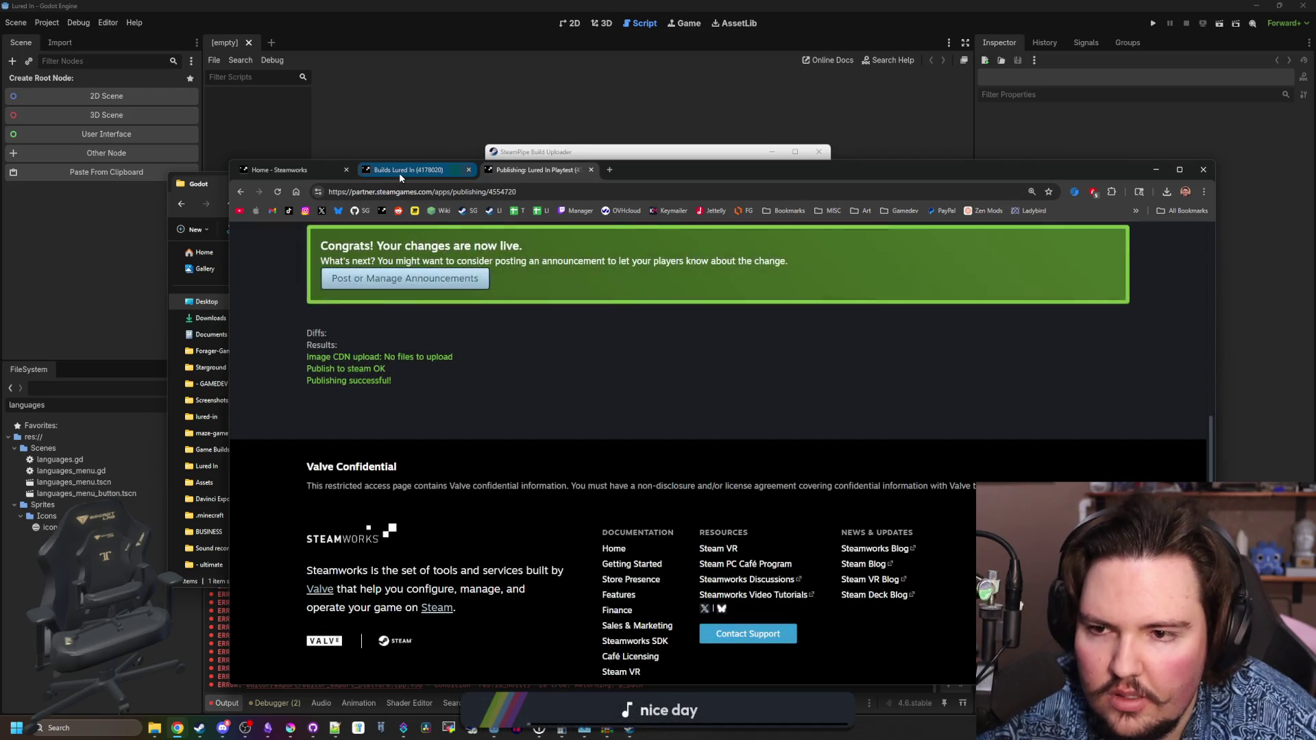
Set Lured In build 22852219 (v0.3.4.0) live on the default branch.
click(399, 173)
mouse_move(404, 407)
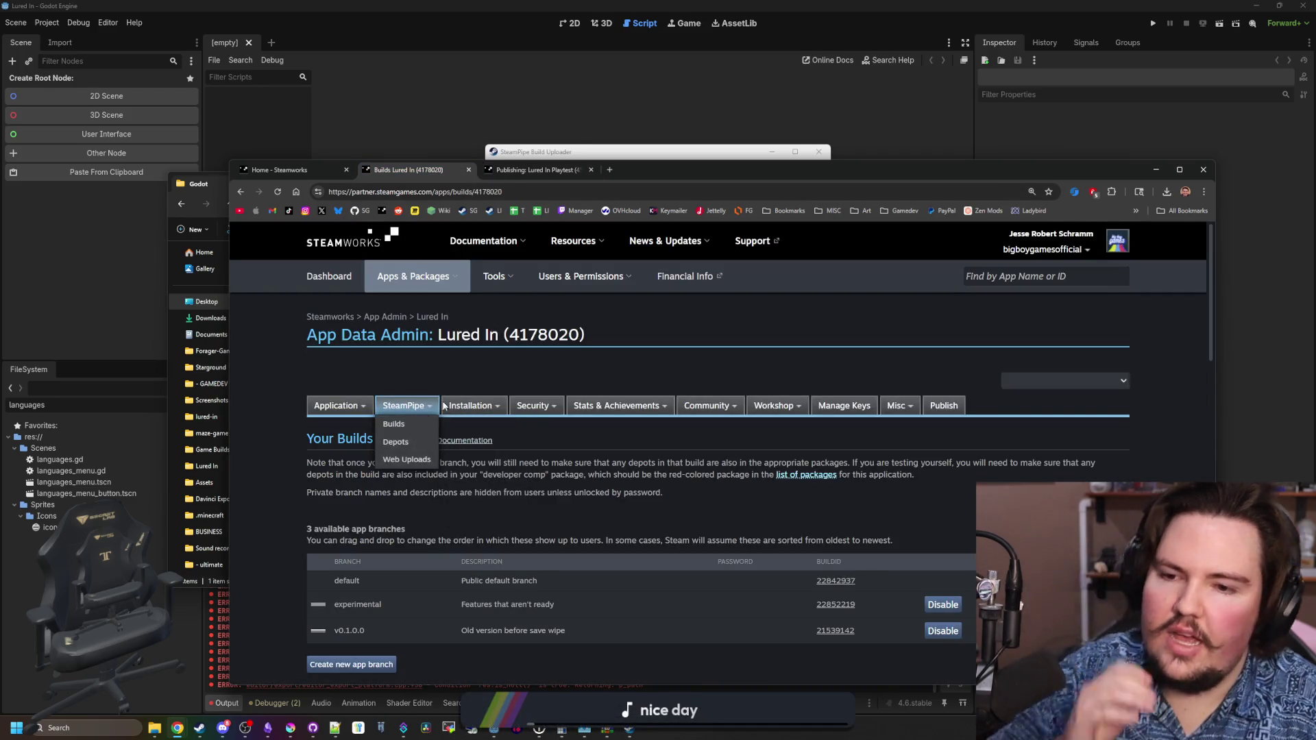
scroll(645, 511, down, 4)
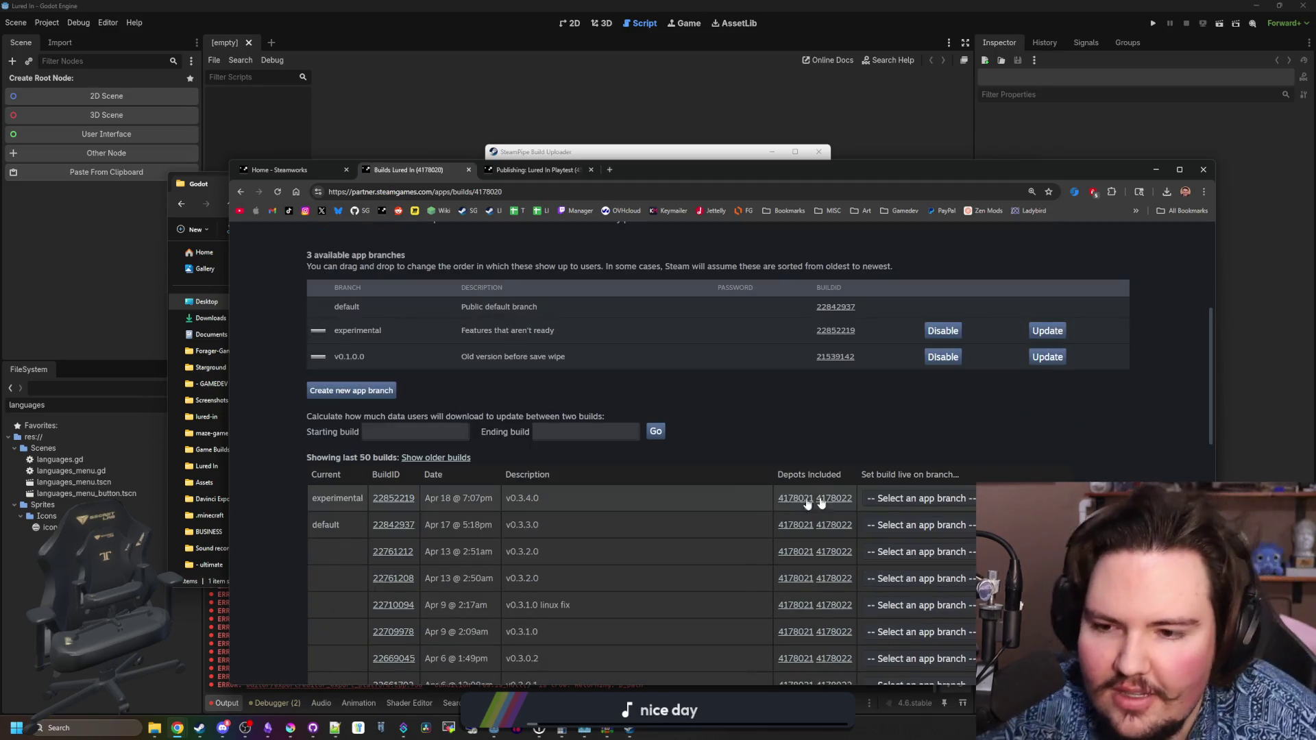
click(930, 498)
click(912, 533)
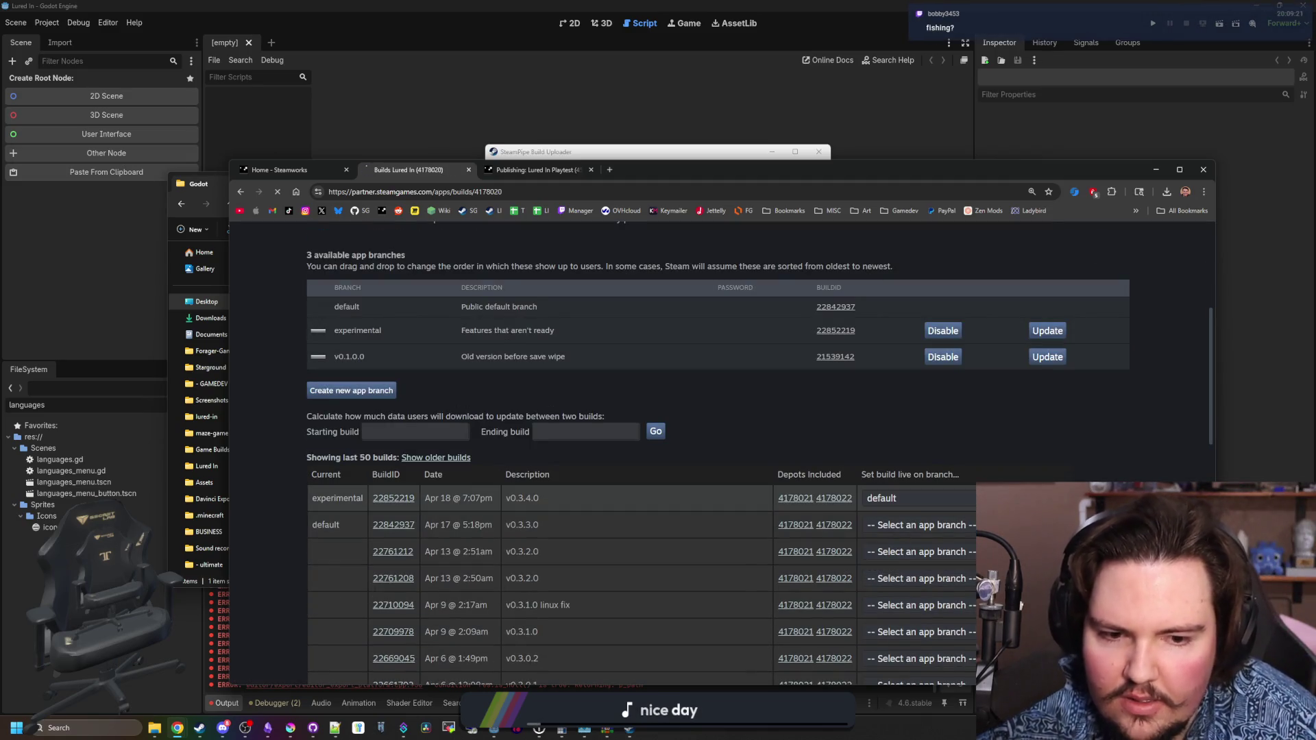
click(1007, 499)
click(654, 634)
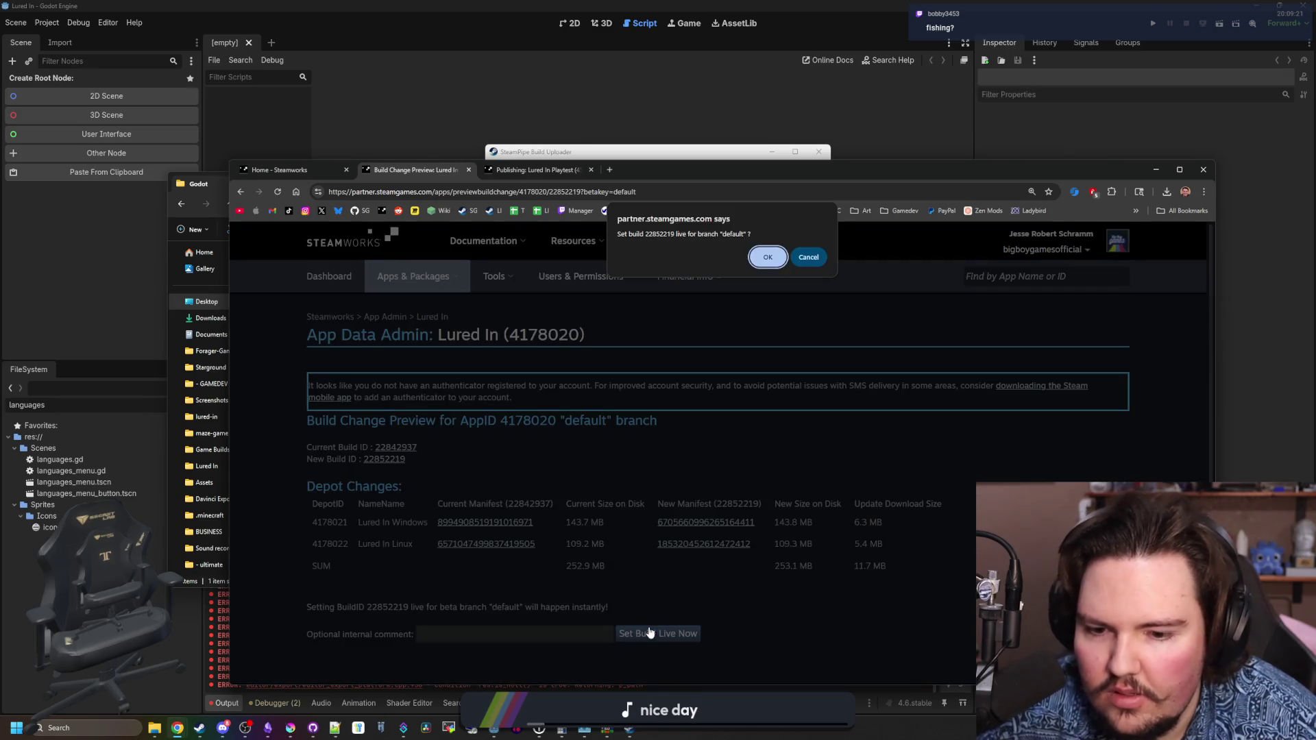
click(767, 264)
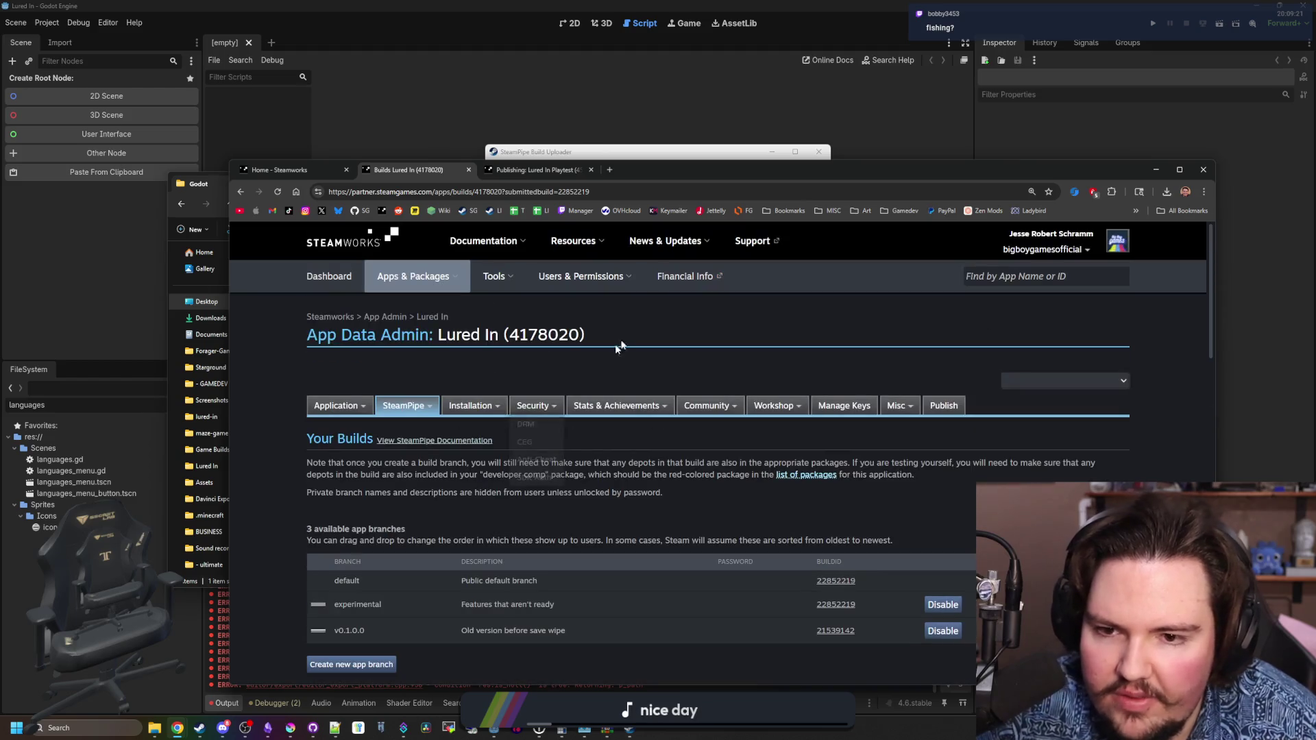
Publish Lured In's pending changes to Steam by typing STEAMWORKS, then return to Steamworks home.
click(943, 406)
scroll(686, 425, down, 3)
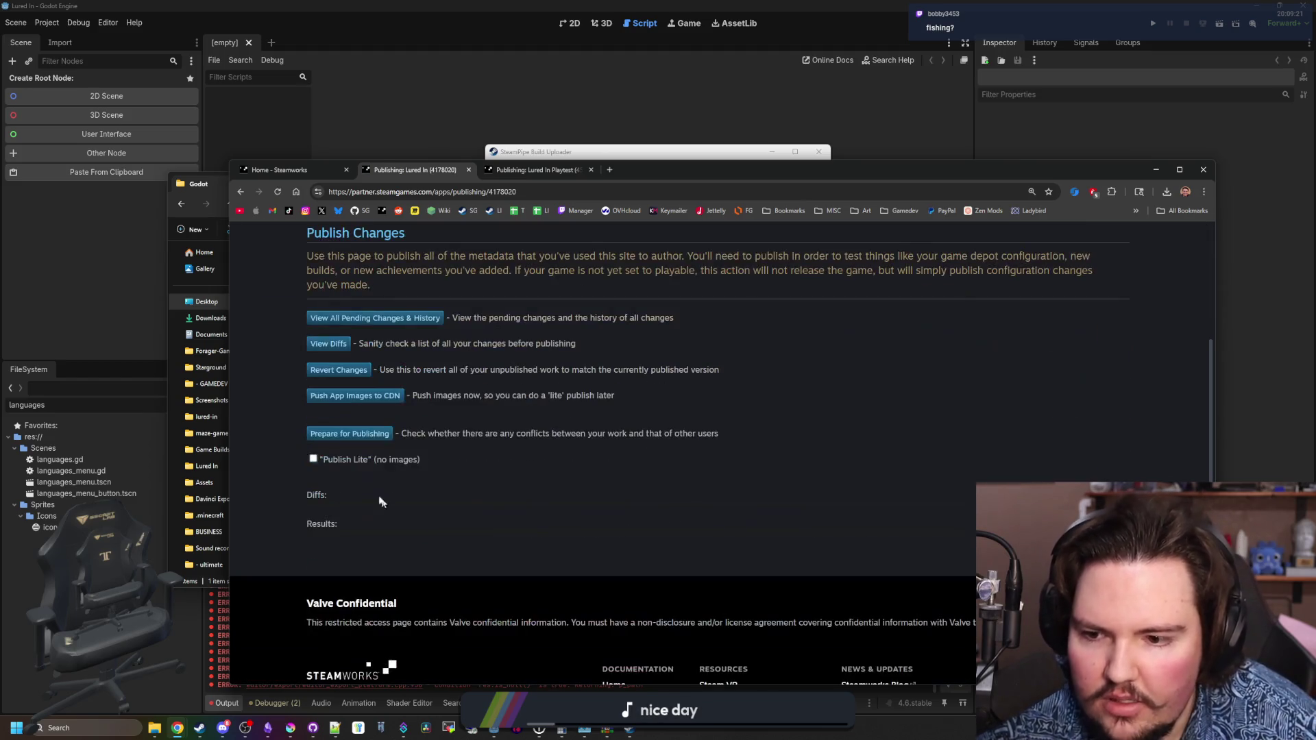
click(350, 433)
click(349, 486)
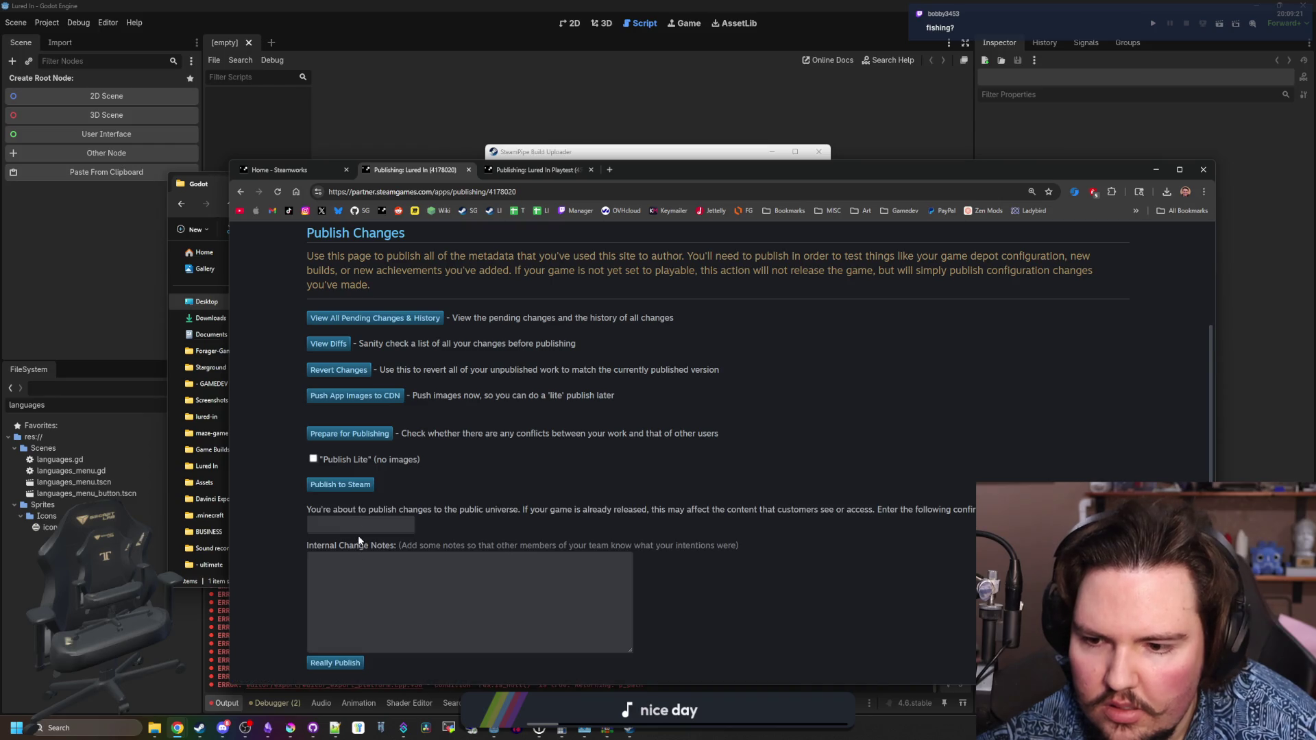
click(380, 525)
text(STEAMWORKS)
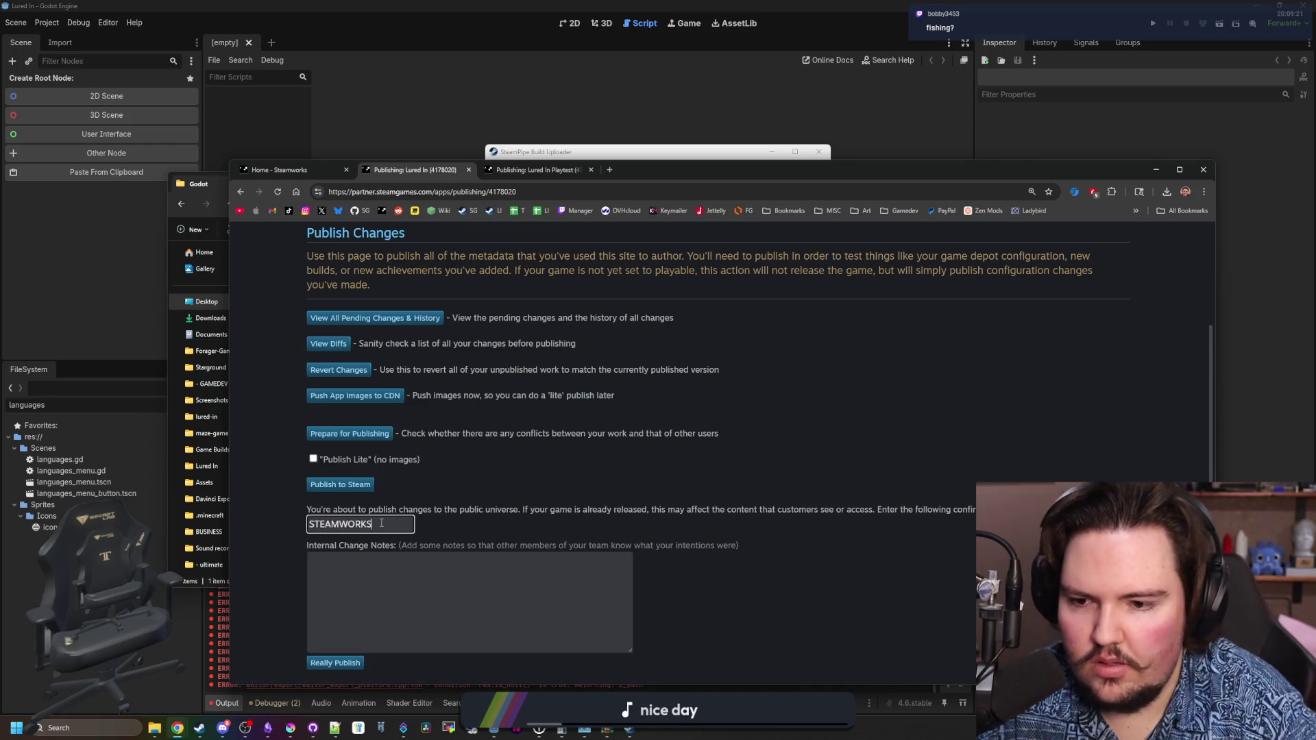
click(337, 663)
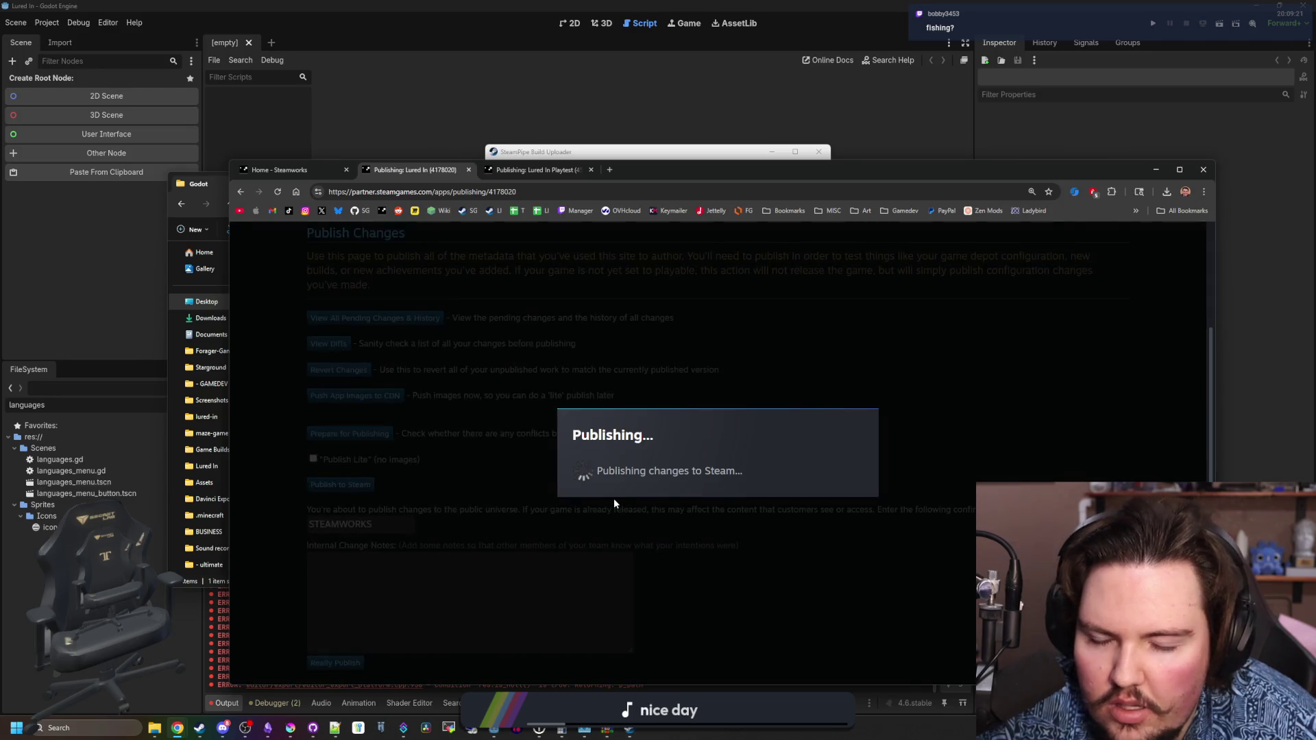
scroll(439, 461, up, 3)
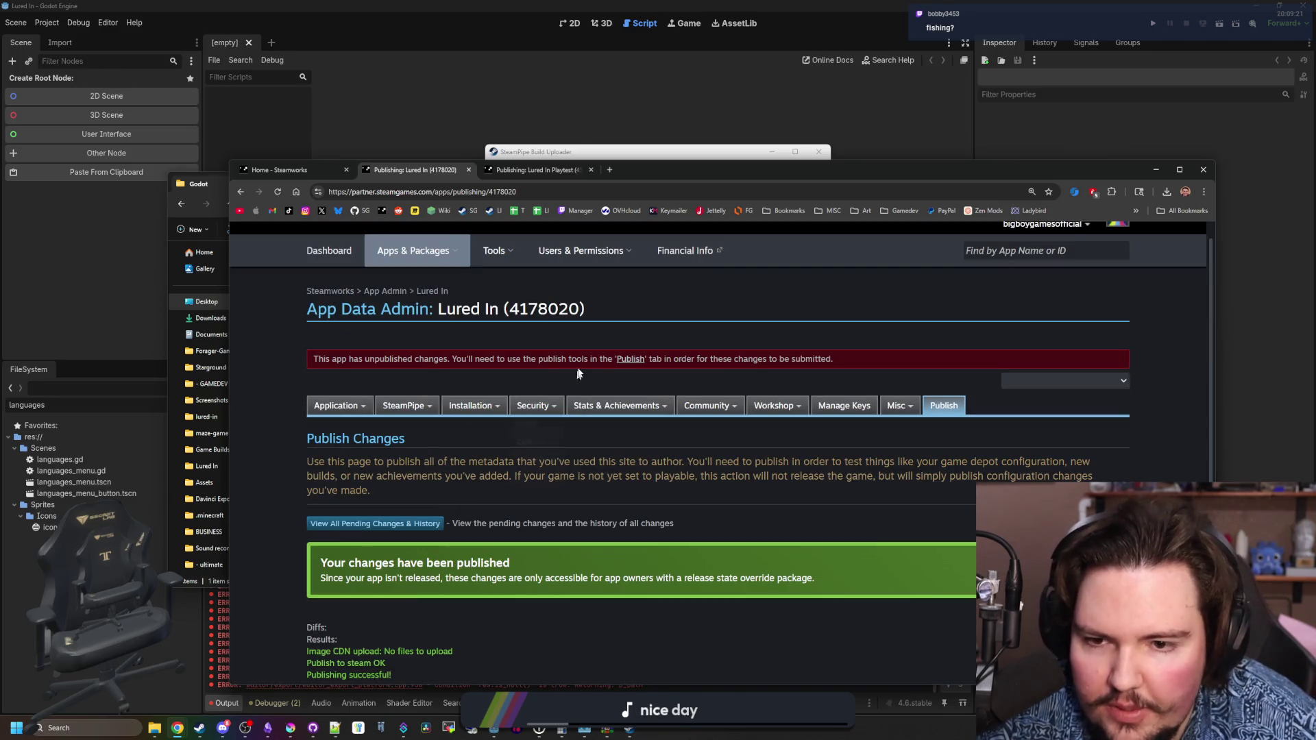
scroll(367, 282, up, 1)
click(344, 317)
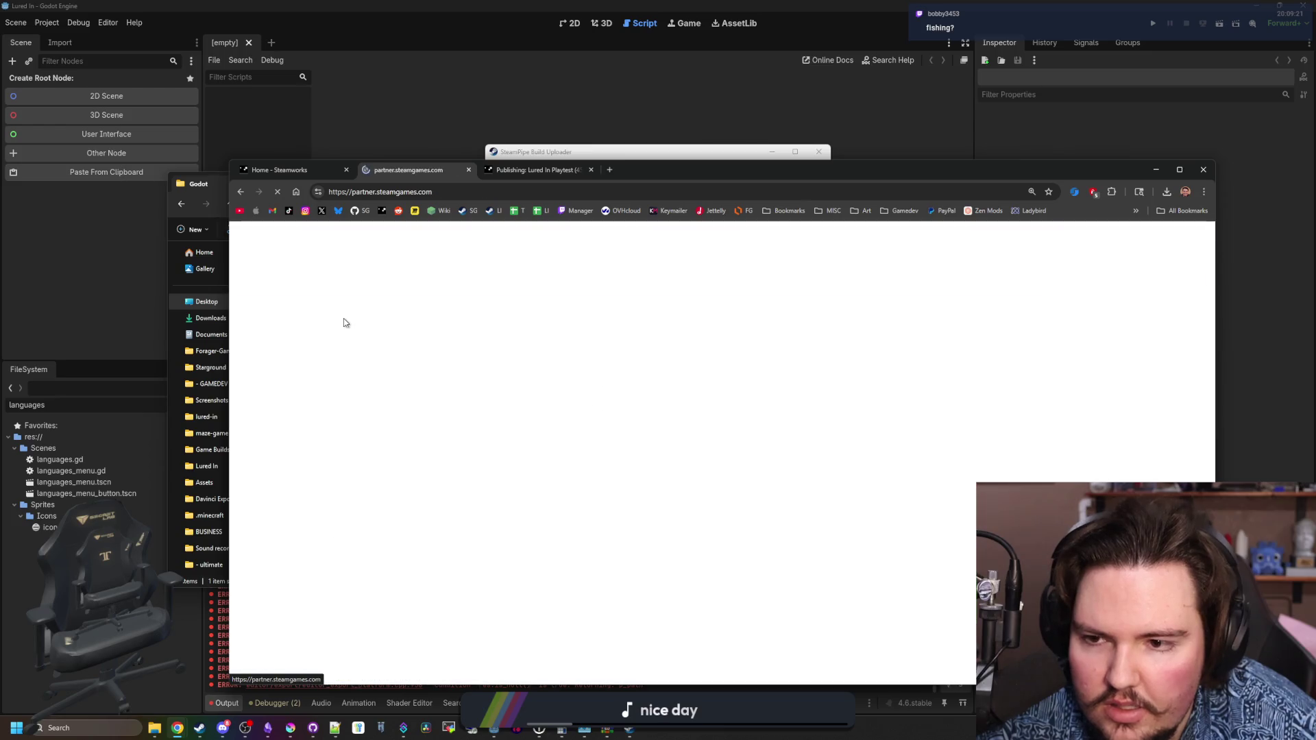
Open the Lured In app page from the Steamworks dashboard.
click(961, 459)
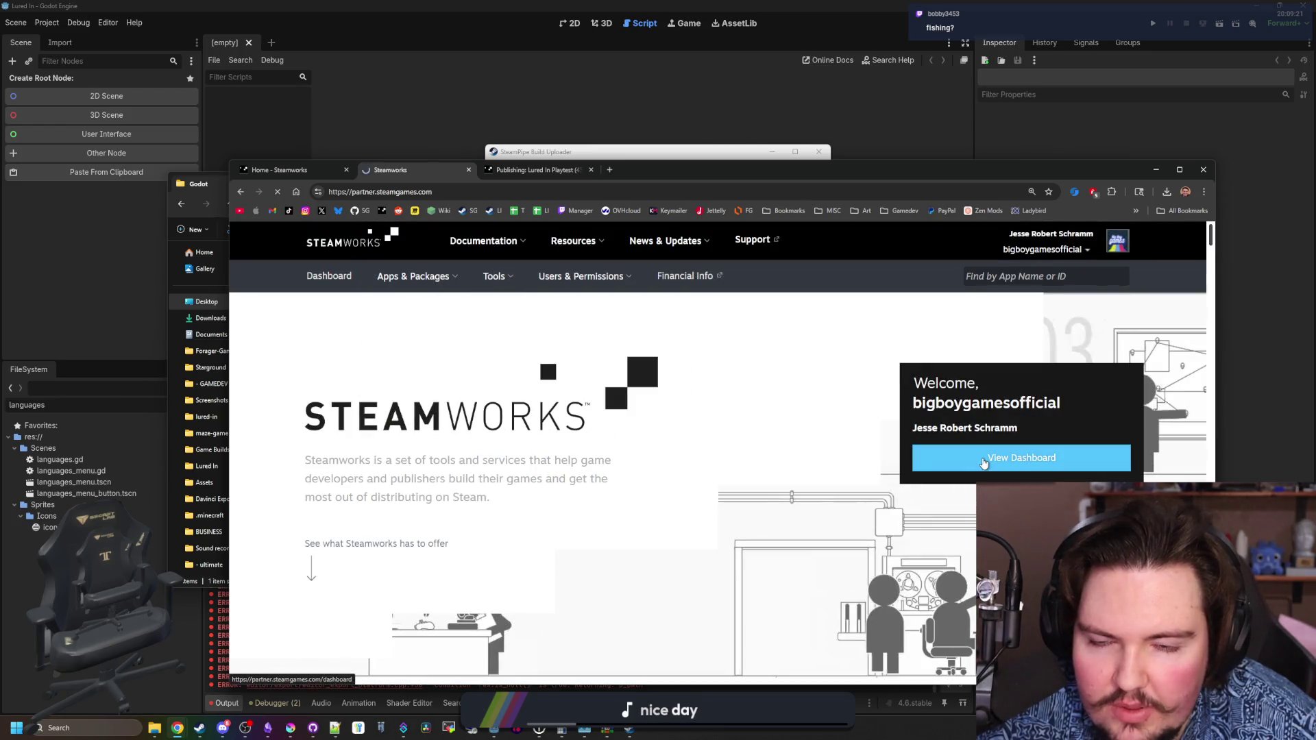
scroll(455, 456, down, 5)
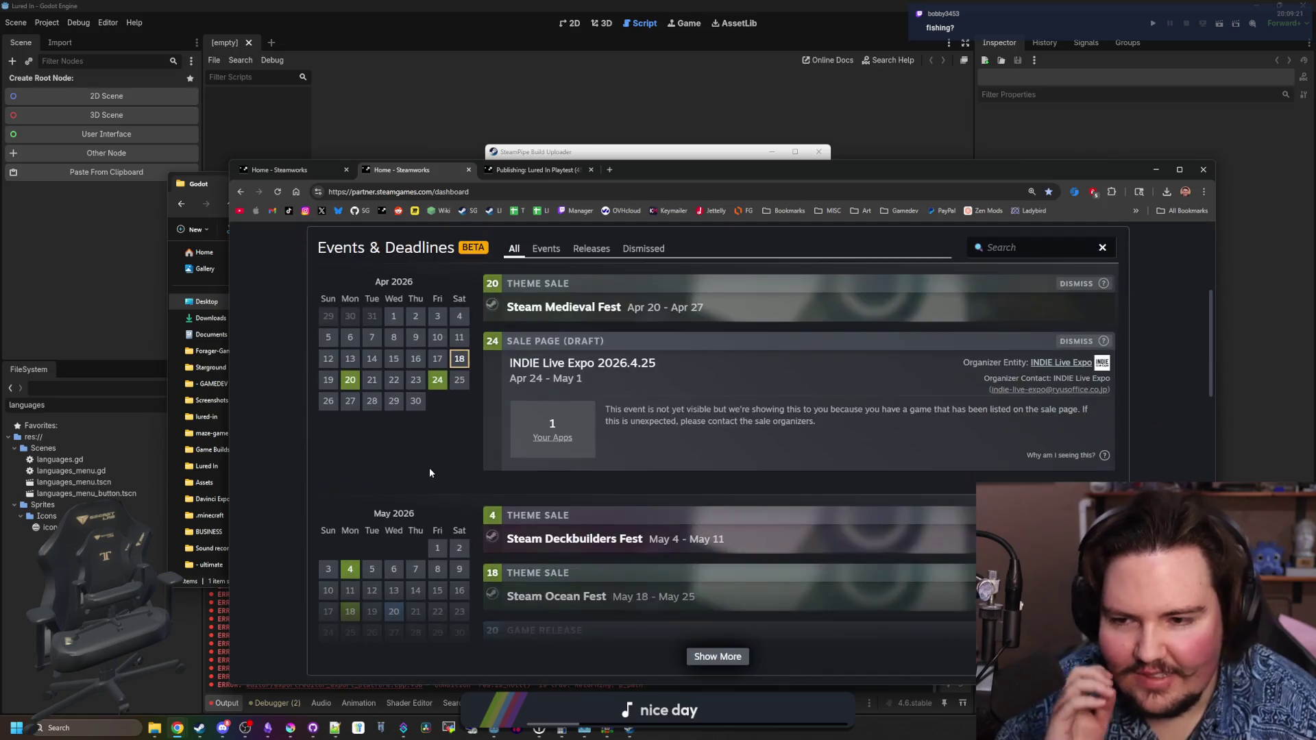
scroll(421, 469, up, 5)
click(396, 359)
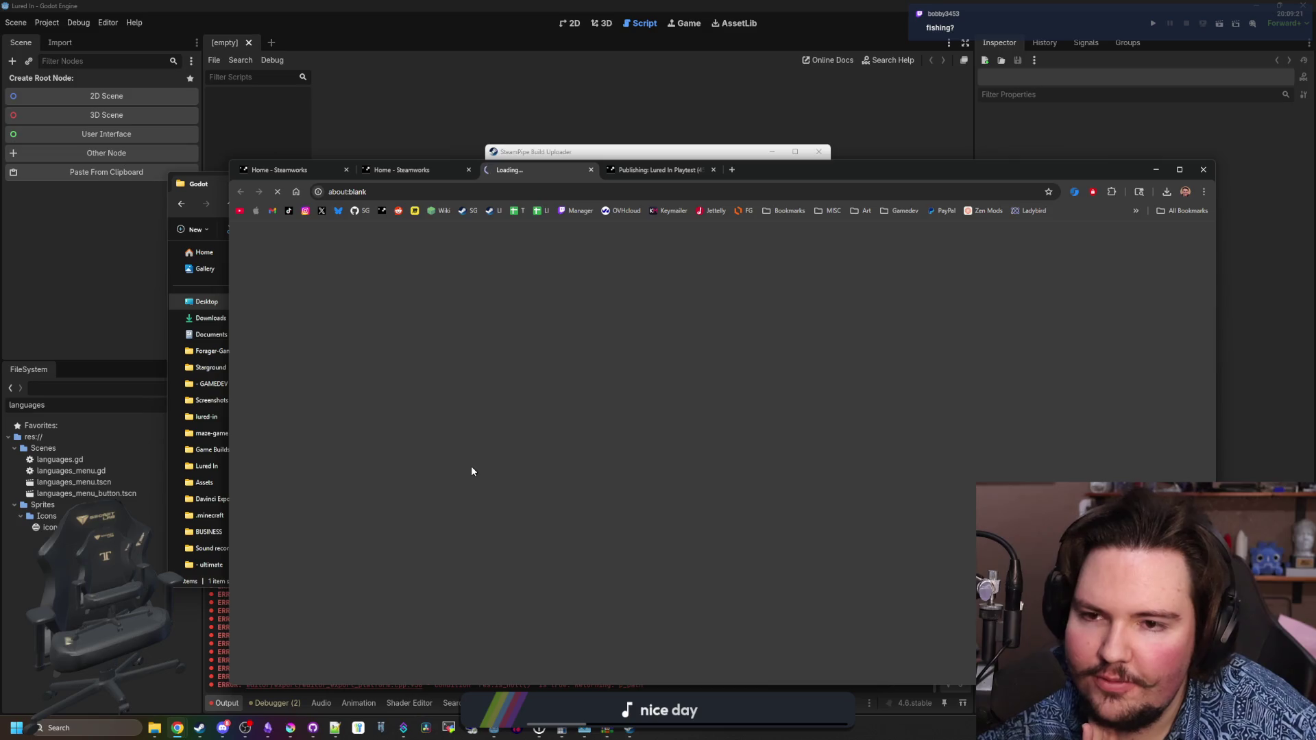
scroll(470, 466, down, 10)
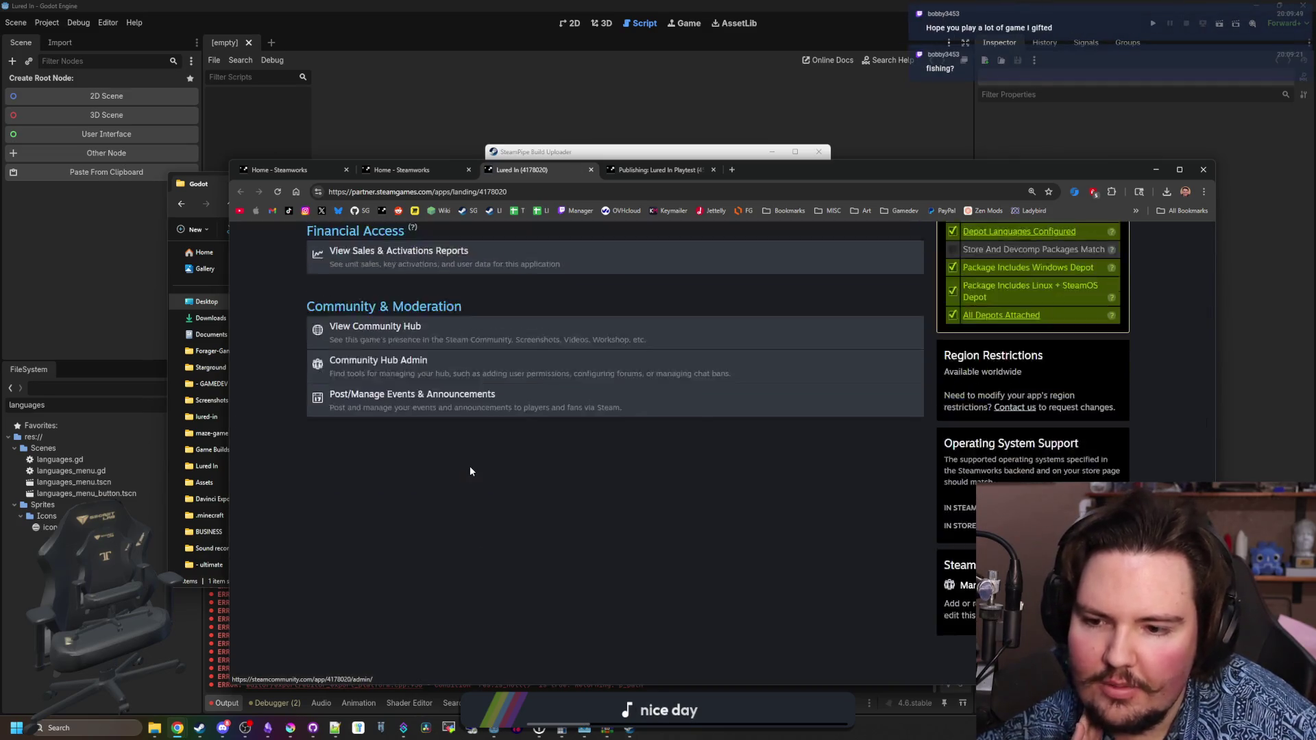
scroll(470, 470, up, 1)
Create a new Lured In event from Events & Announcements and expand the game update category.
click(450, 471)
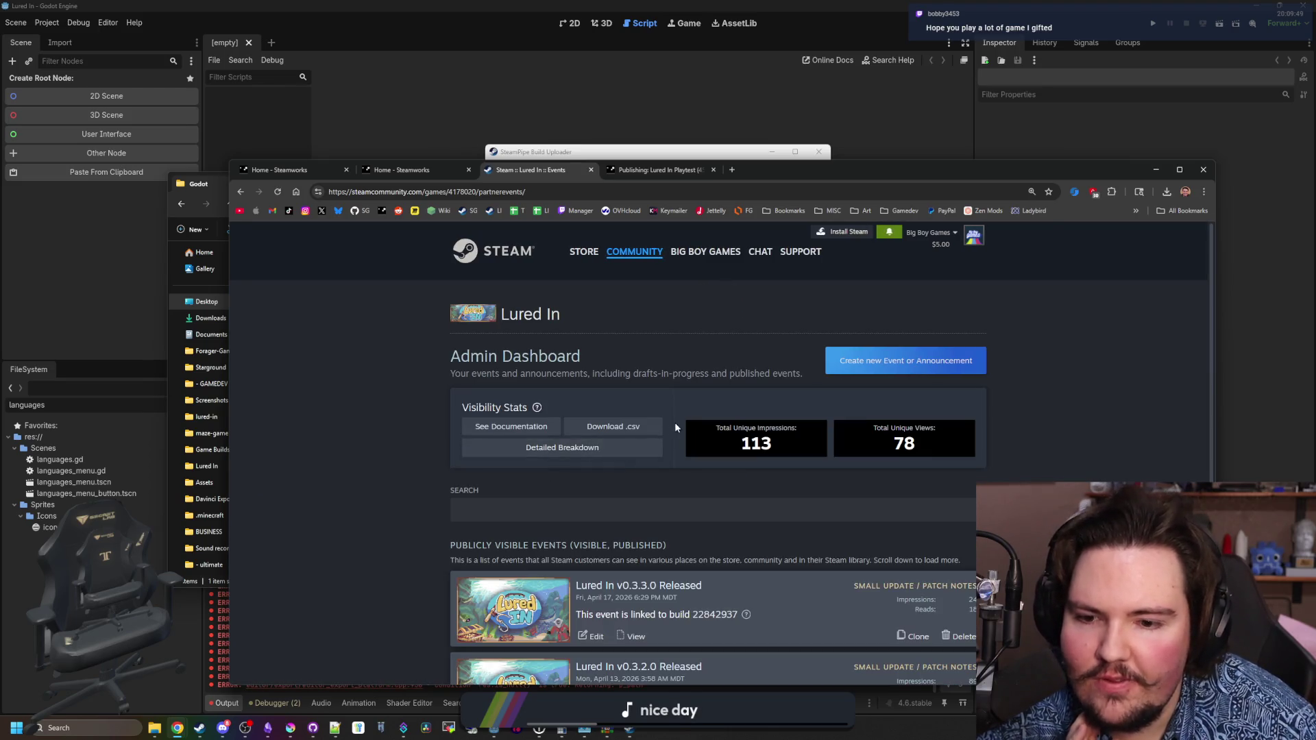
scroll(706, 478, down, 3)
scroll(795, 353, up, 3)
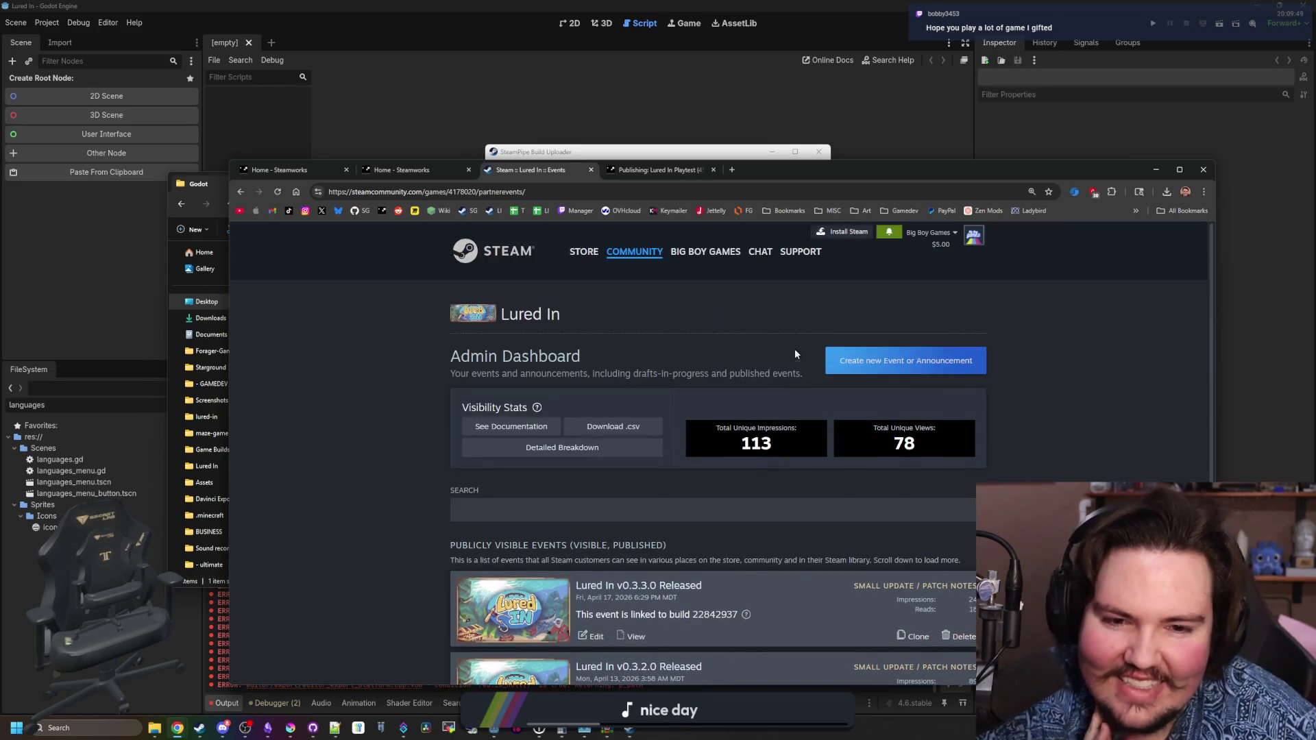
click(890, 232)
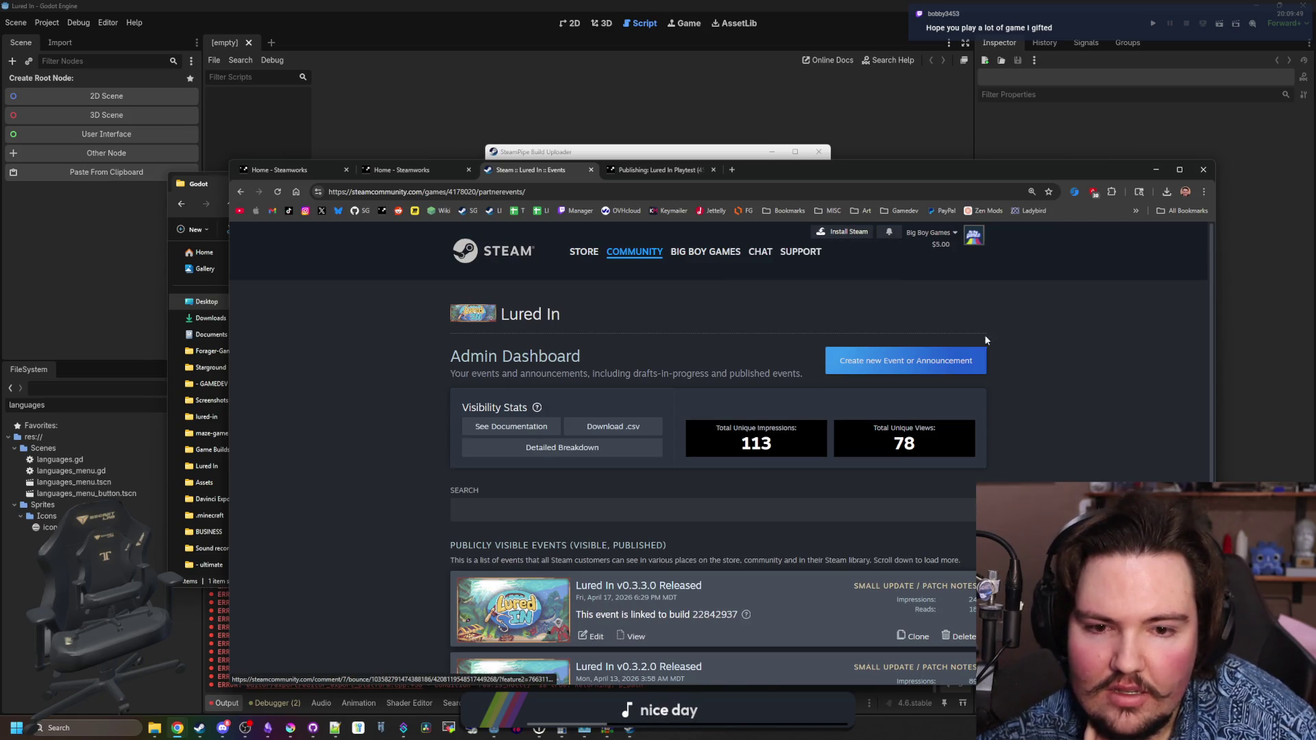
click(873, 361)
click(538, 495)
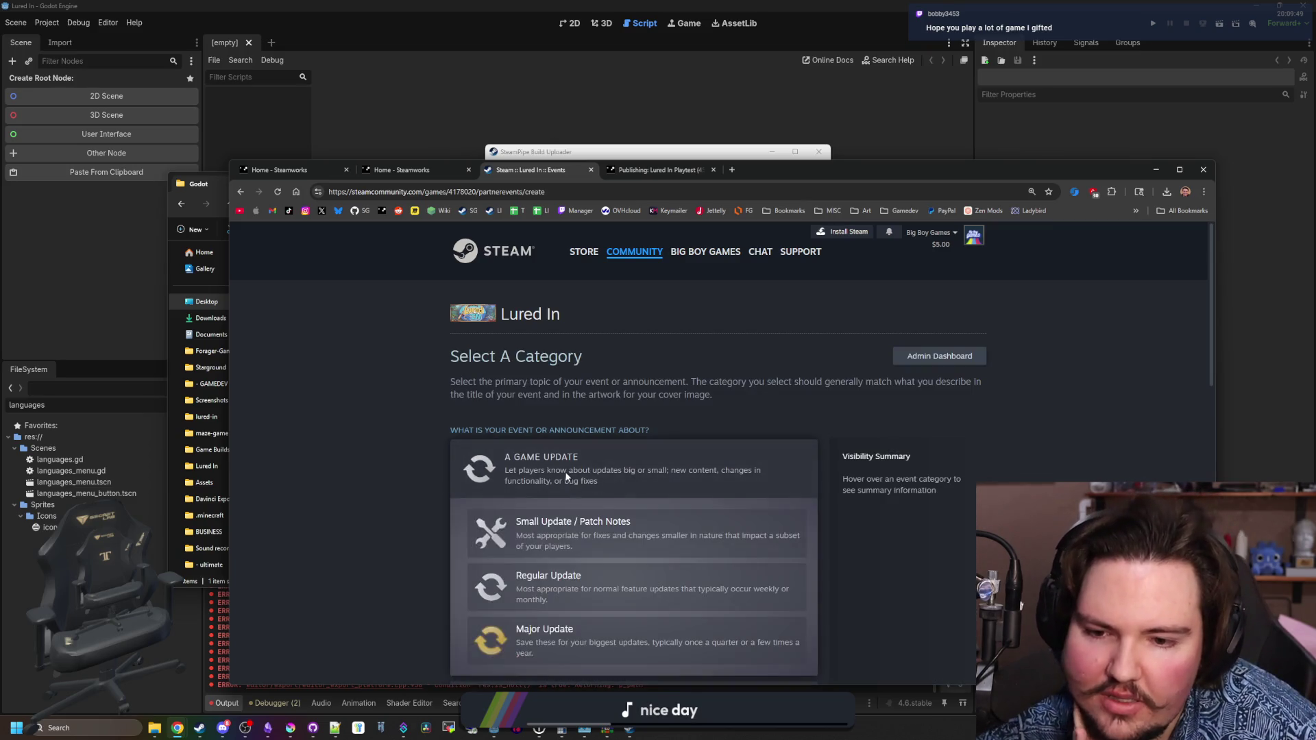
Make it a Small Update titled 'Lured In v0.3.4.0 Released' with subtitle 'Bug fixes, new languages, and fish releasing!'.
click(546, 517)
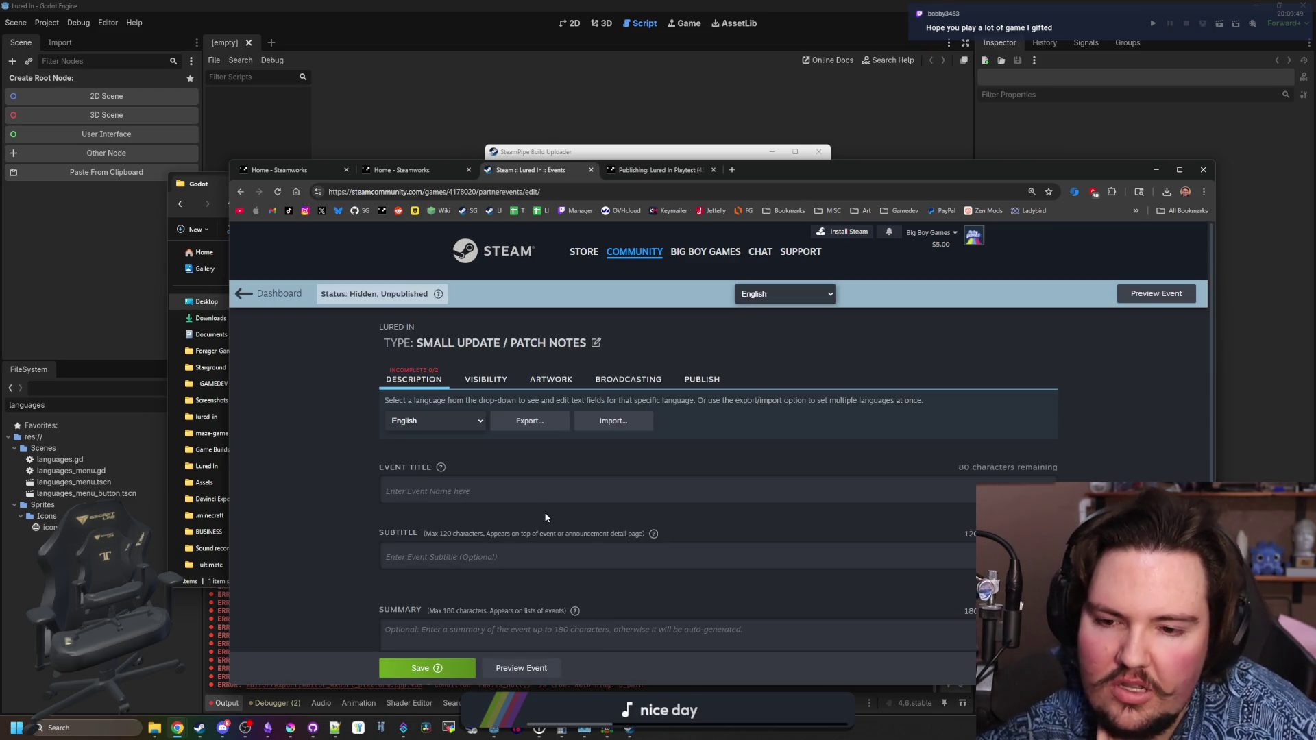
click(506, 483)
text(Lured)
text(0.)
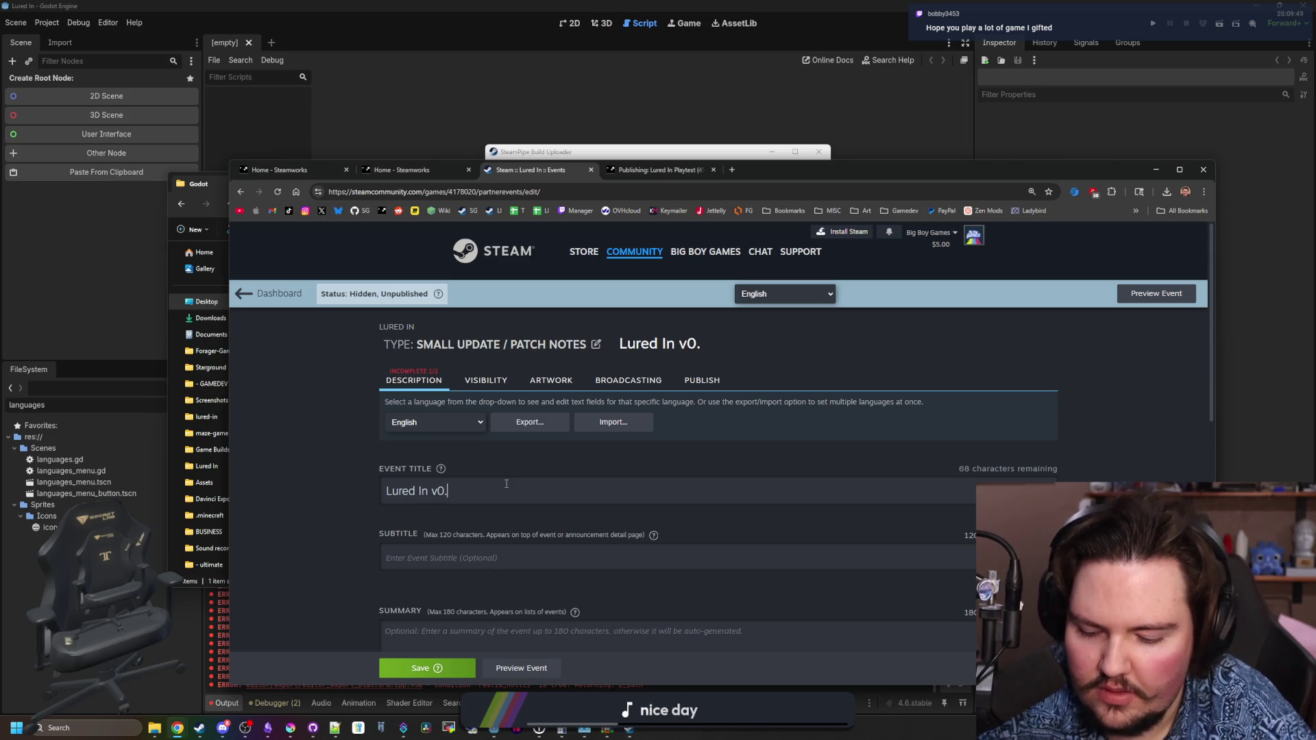
text( Released)
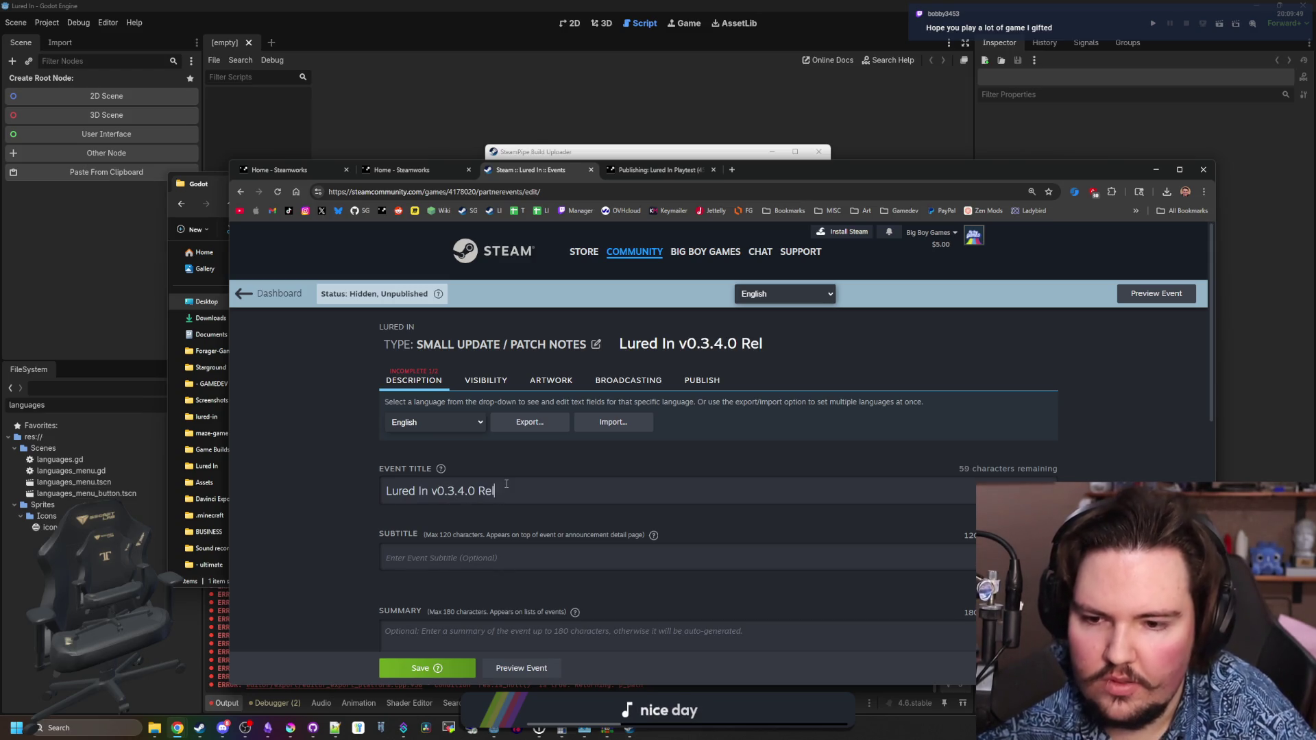
text(Bug fixes, nbew)
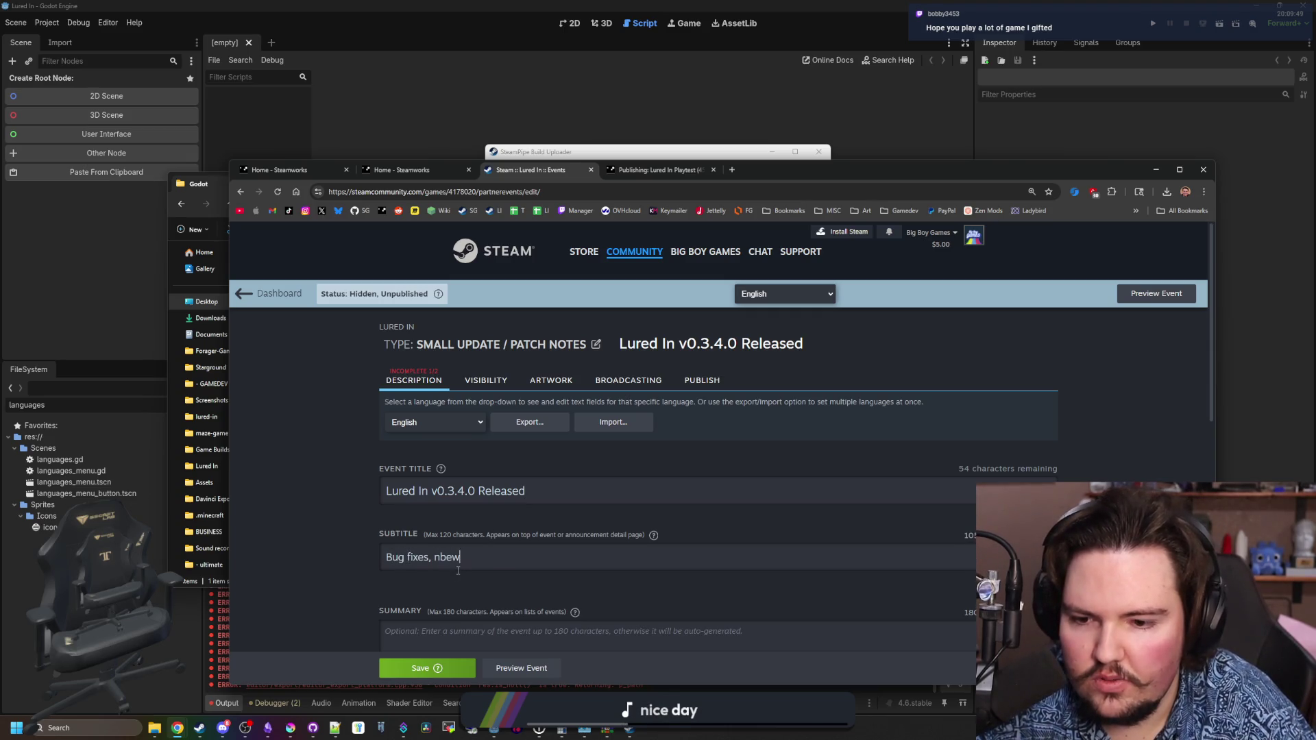
key(BackSpace)
key(BackSpace)
key(BackSpace)
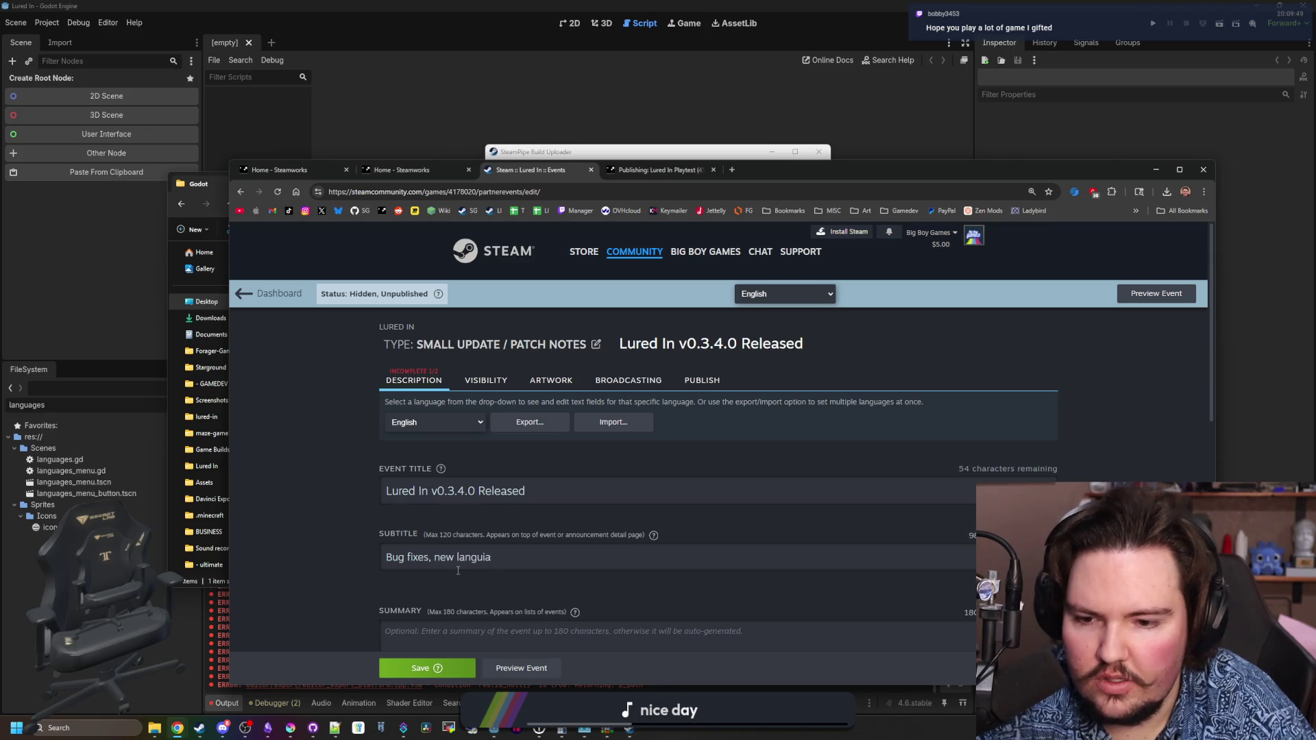
text(ages, and fish releasing!)
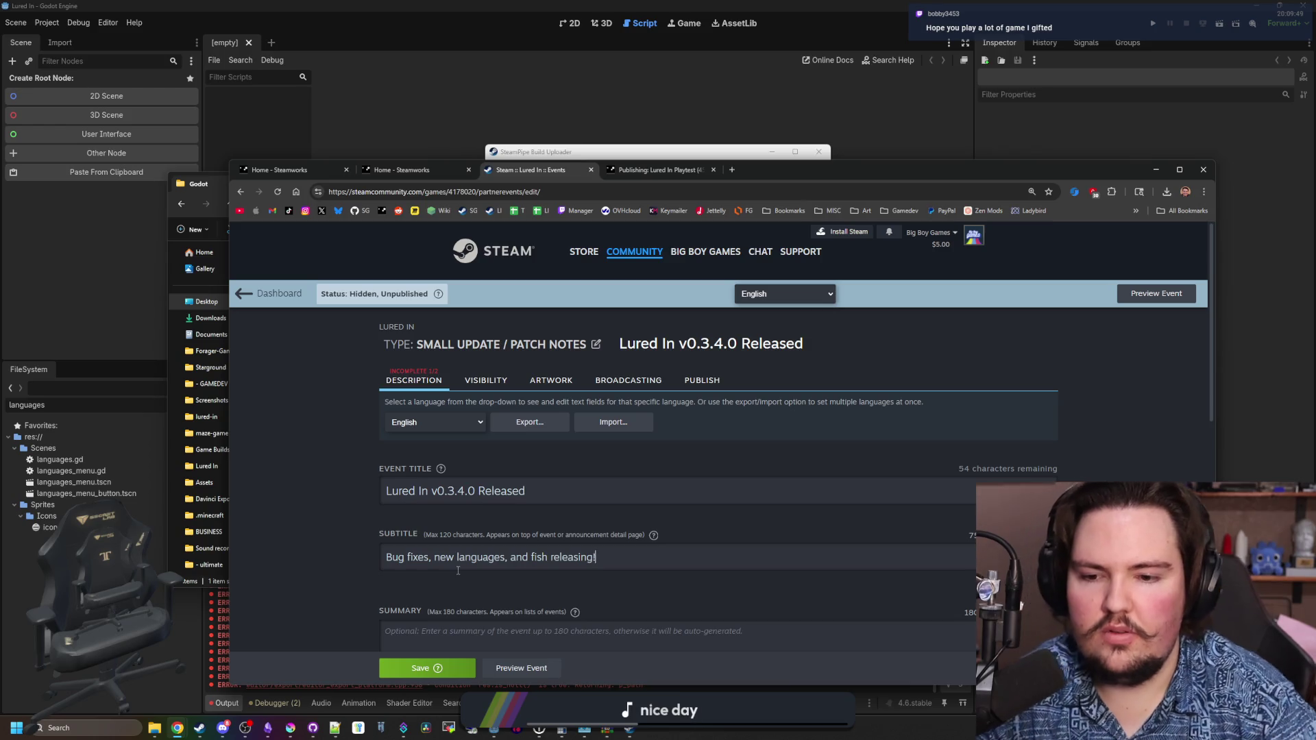
Link the event to default branch build 22852219.
scroll(458, 570, down, 3)
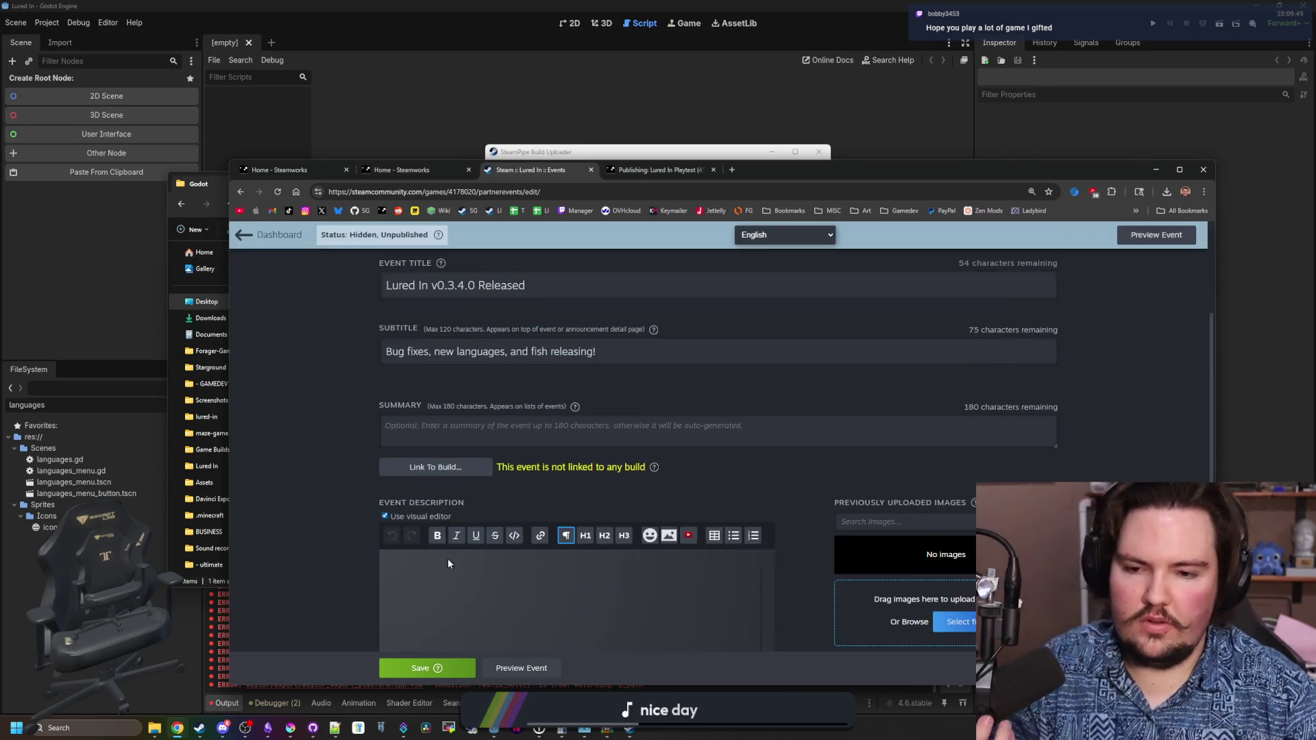
click(449, 468)
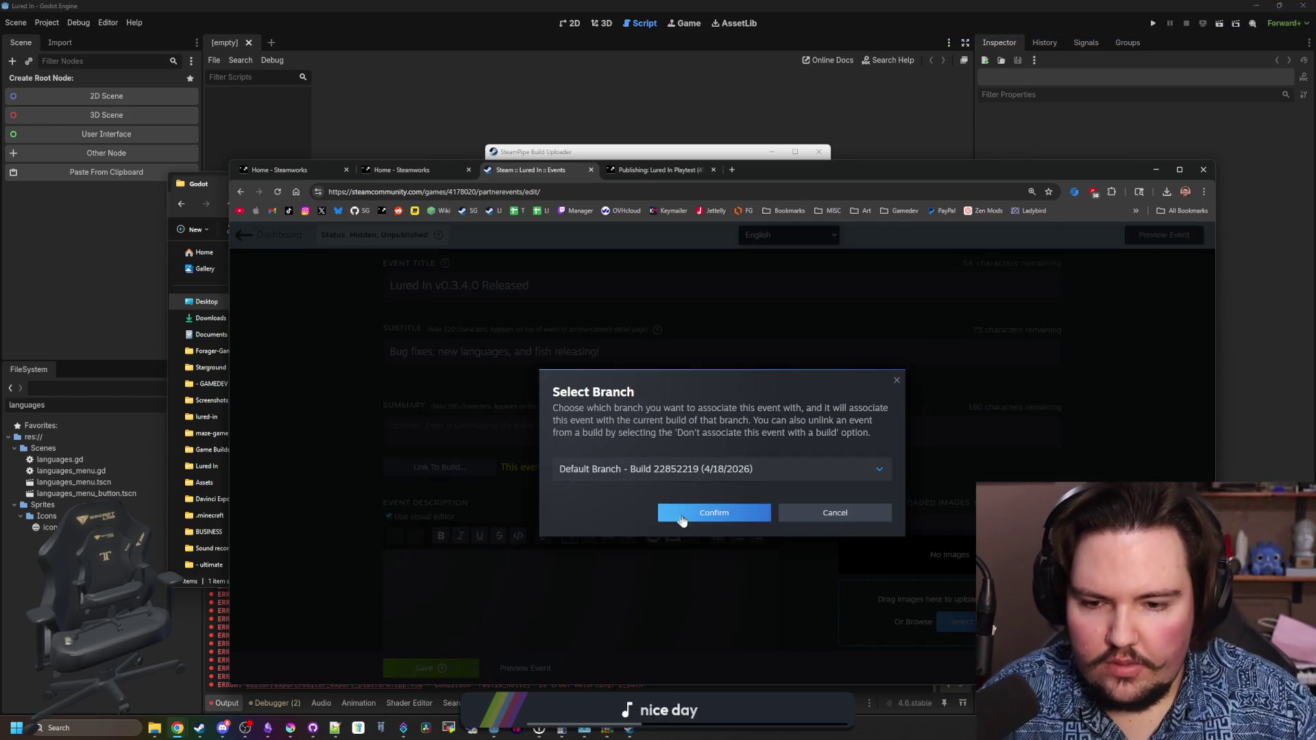
click(684, 514)
scroll(439, 421, down, 2)
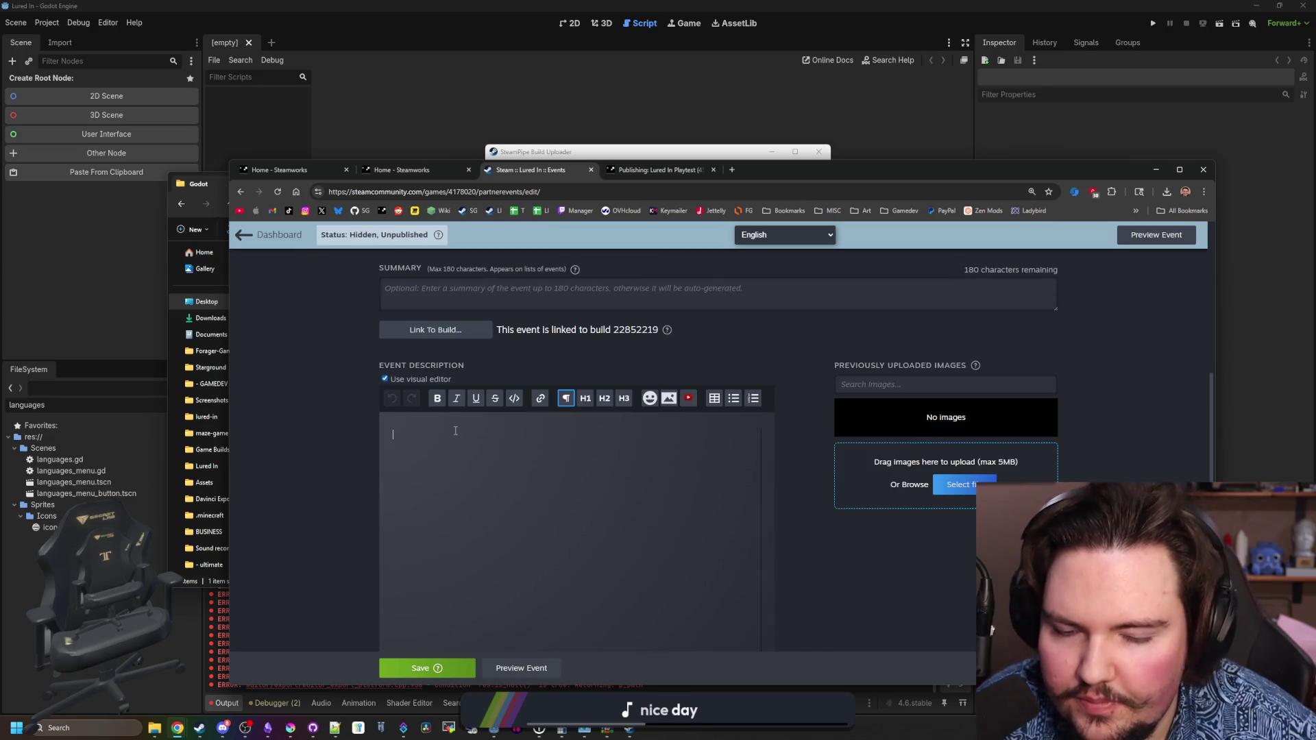
Write the description about fixes, fish releasing and Simplified Chinese, Belarusian and Pirate languages, ending with Changelog.
text(This new update for L)
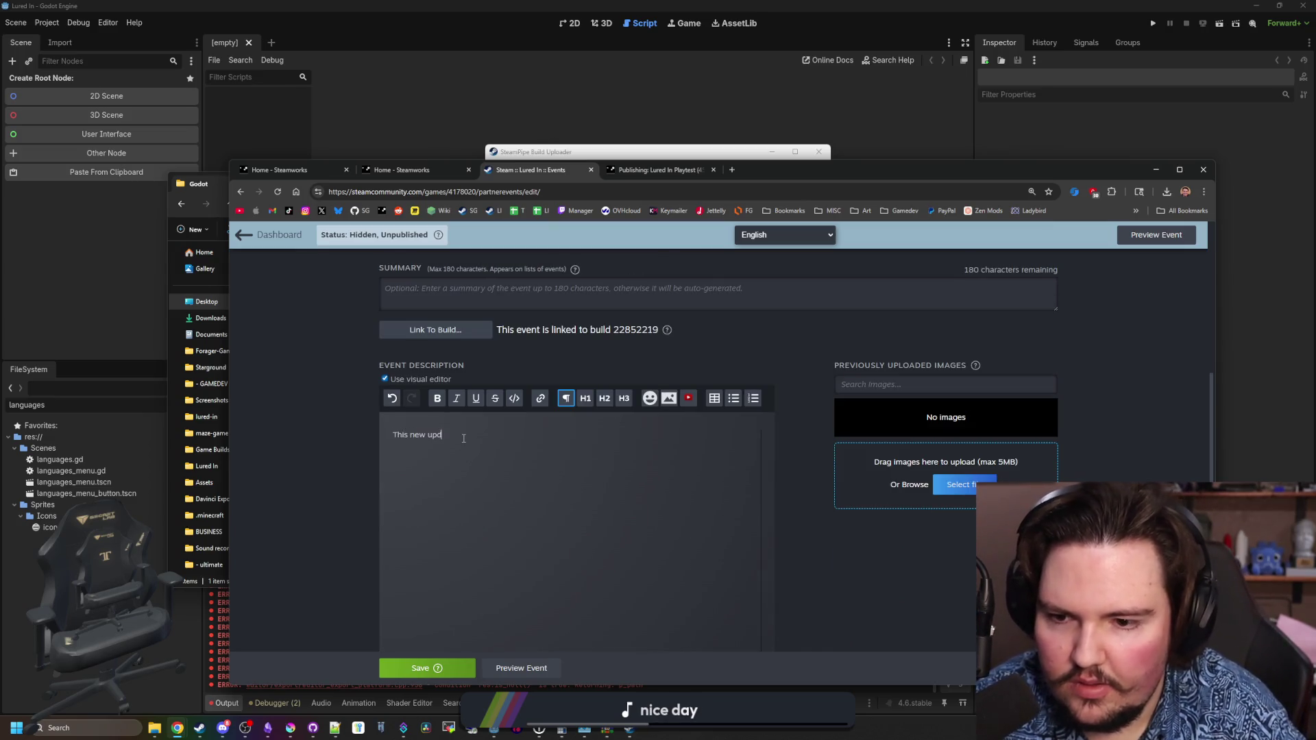
text(ured In includes a lo)
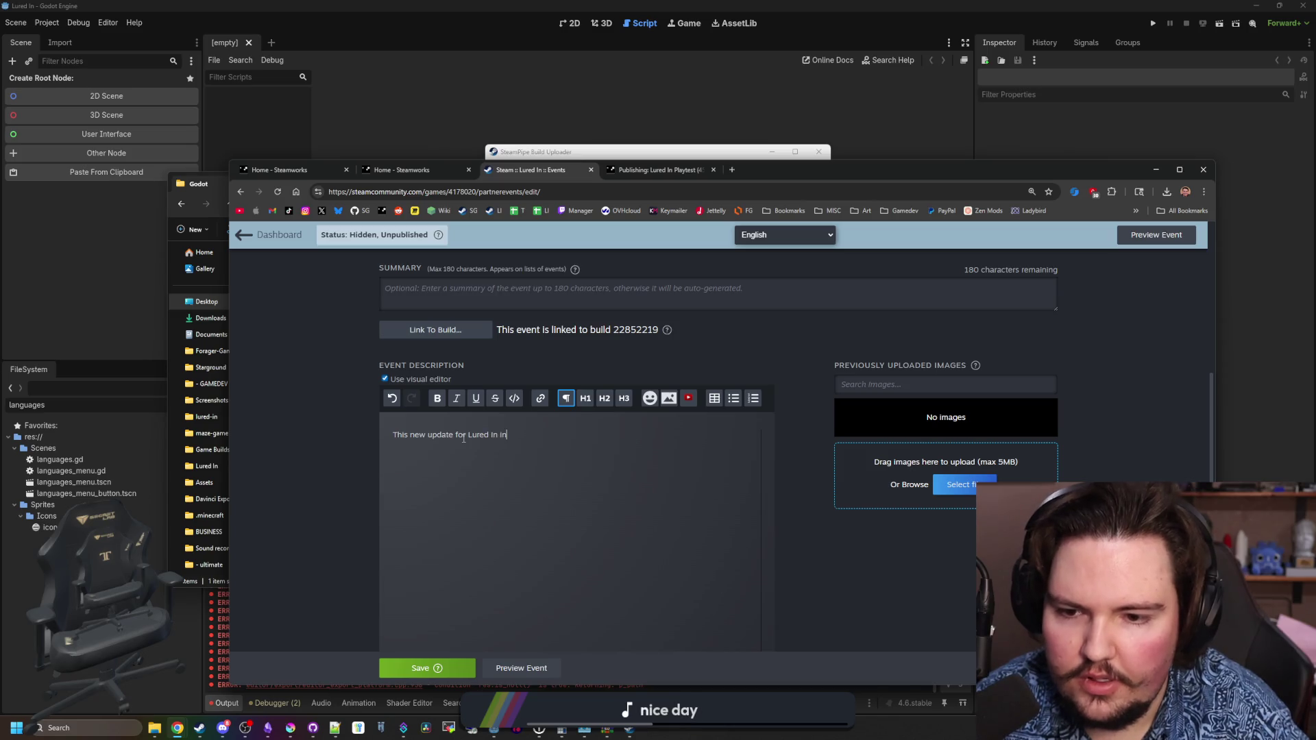
text(t of fixes toward t)
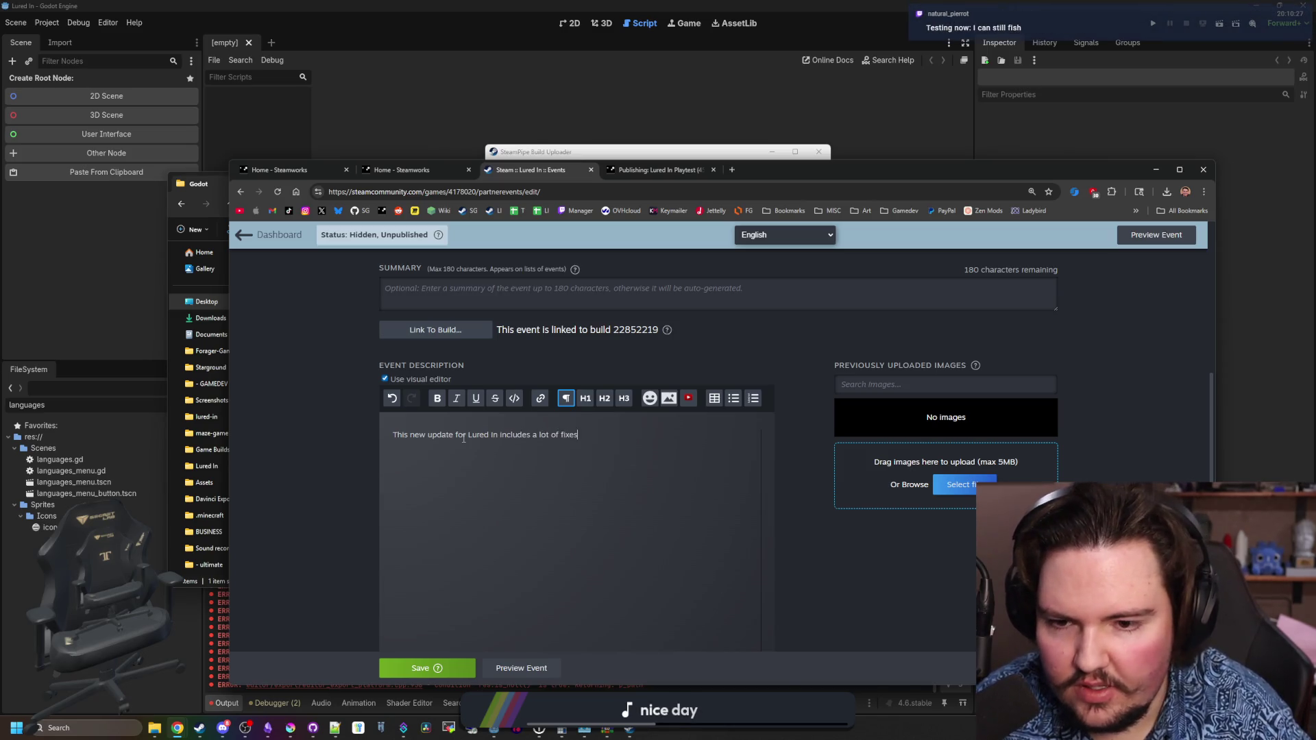
text(ranslations)
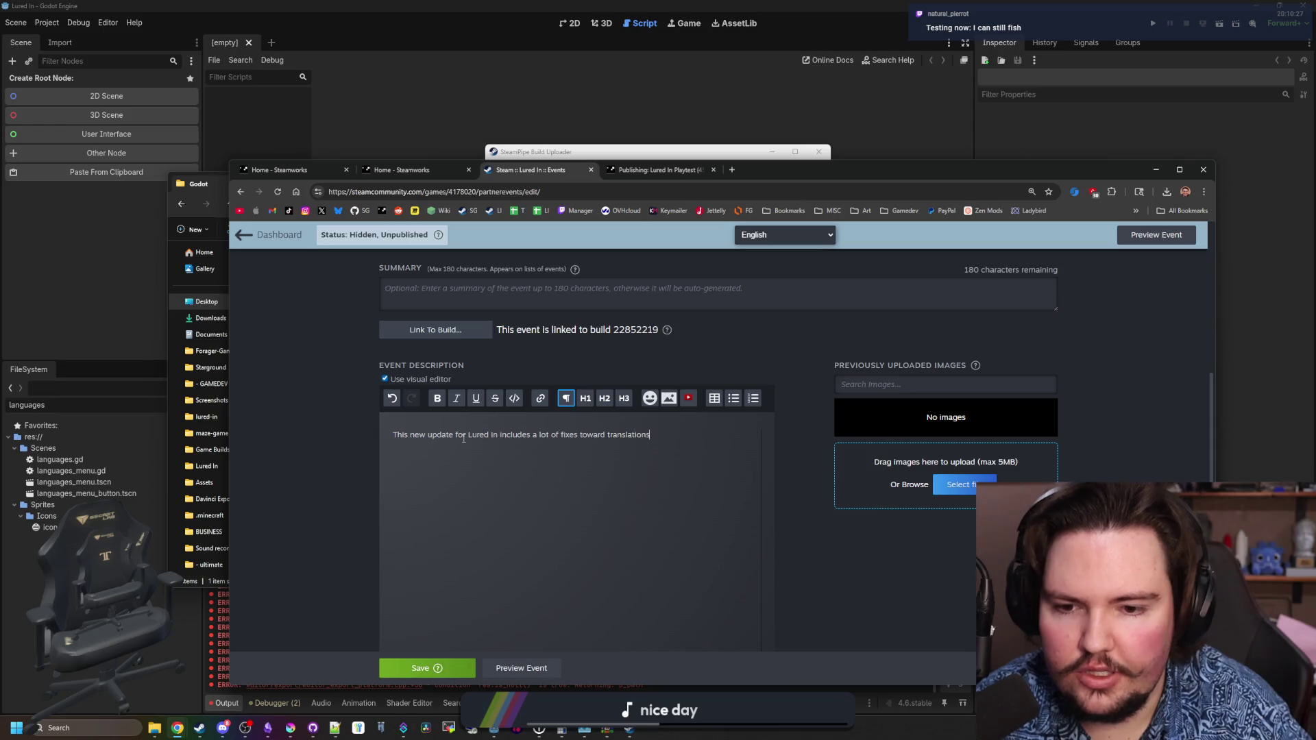
text(and)
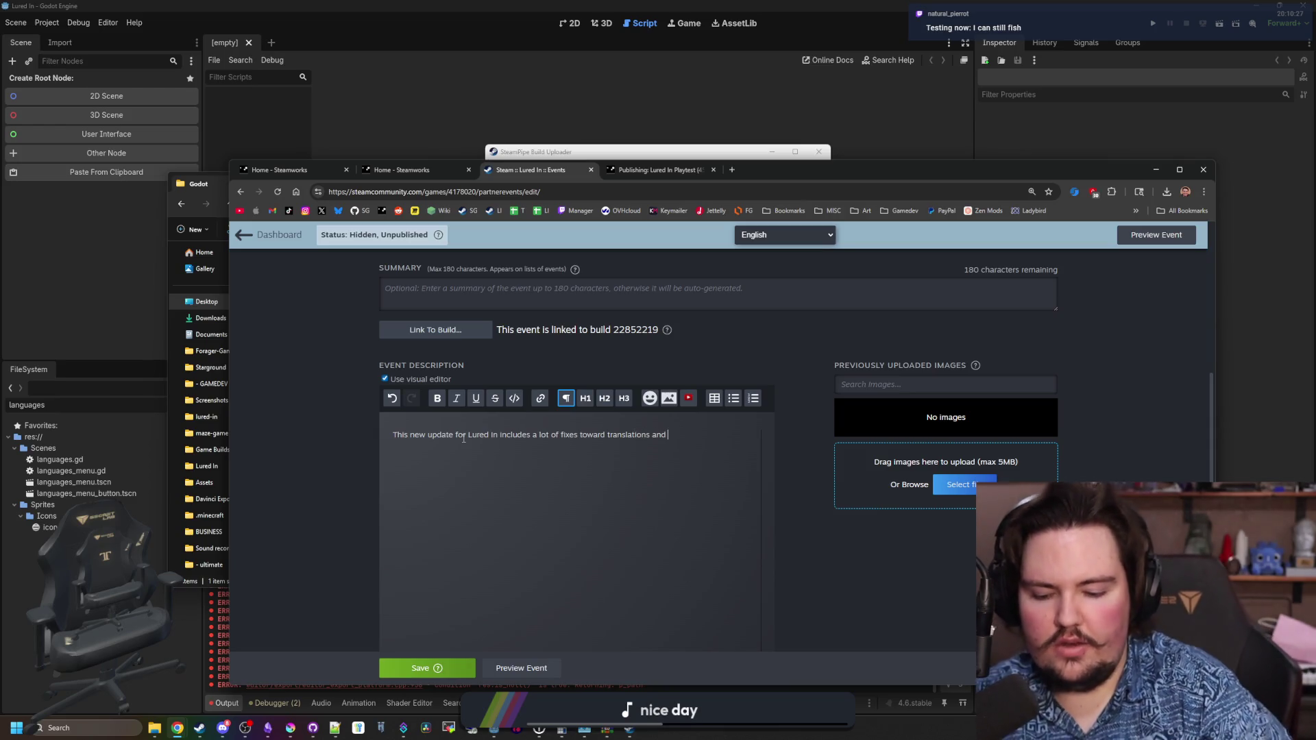
text( gameplay. )
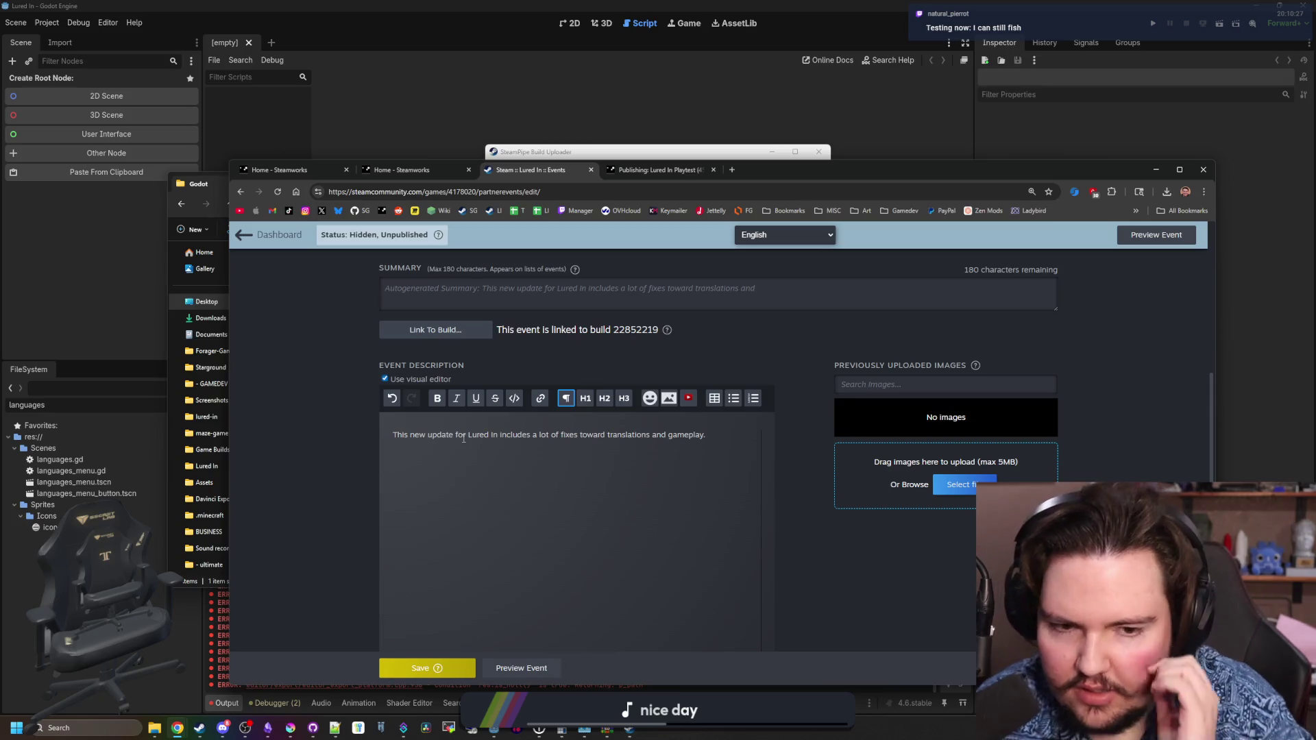
text(Thanks to everyone)
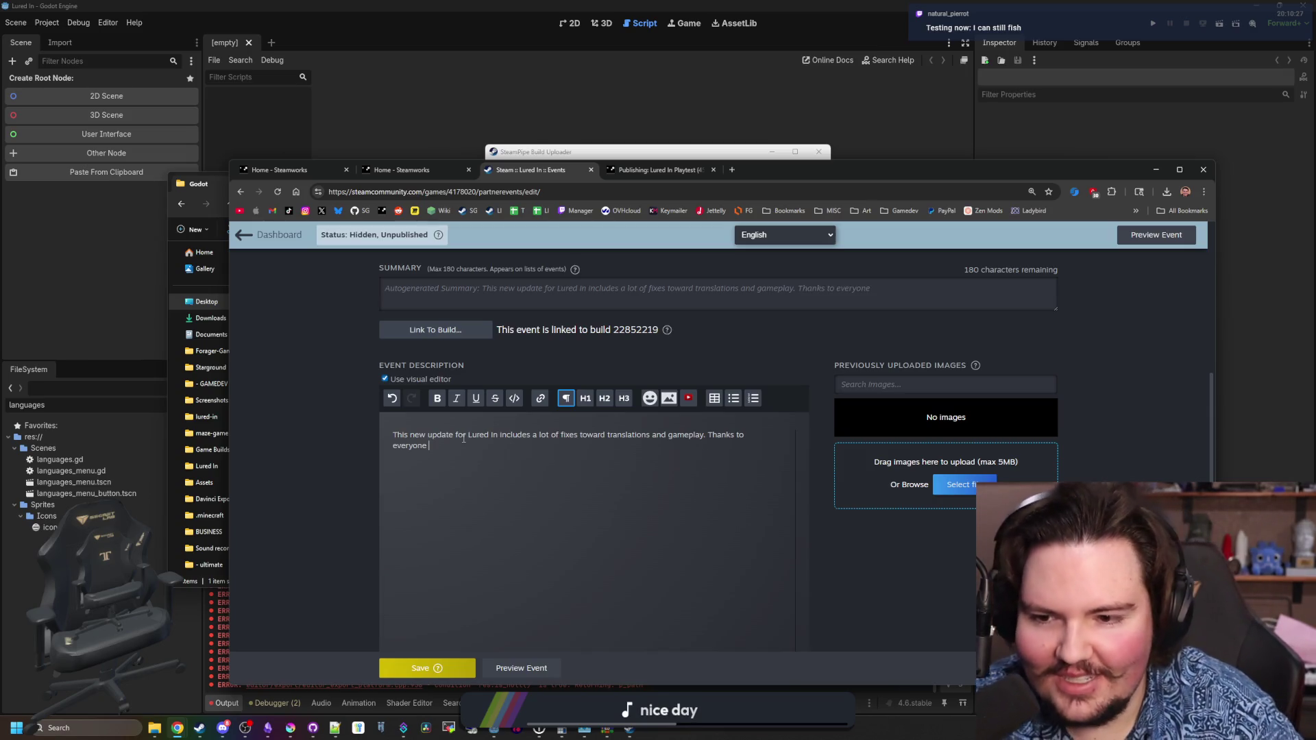
text( who has helped iden)
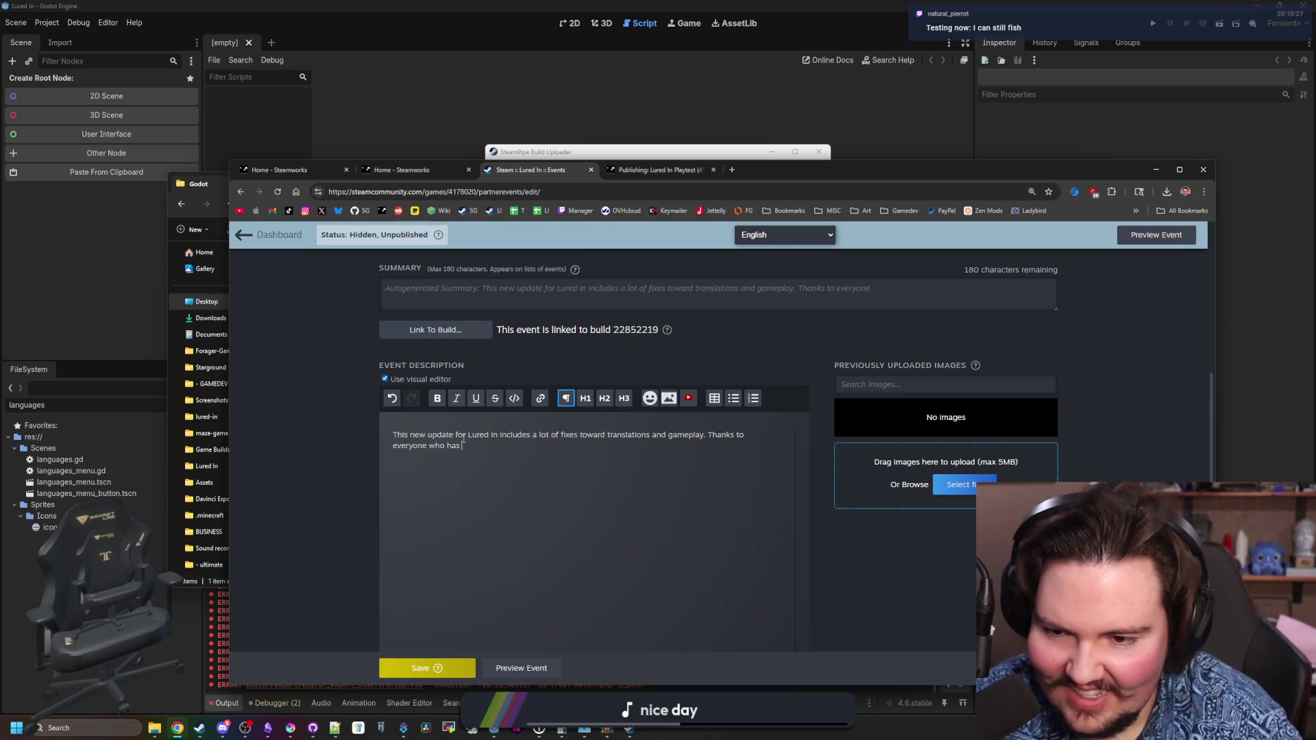
text(tity)
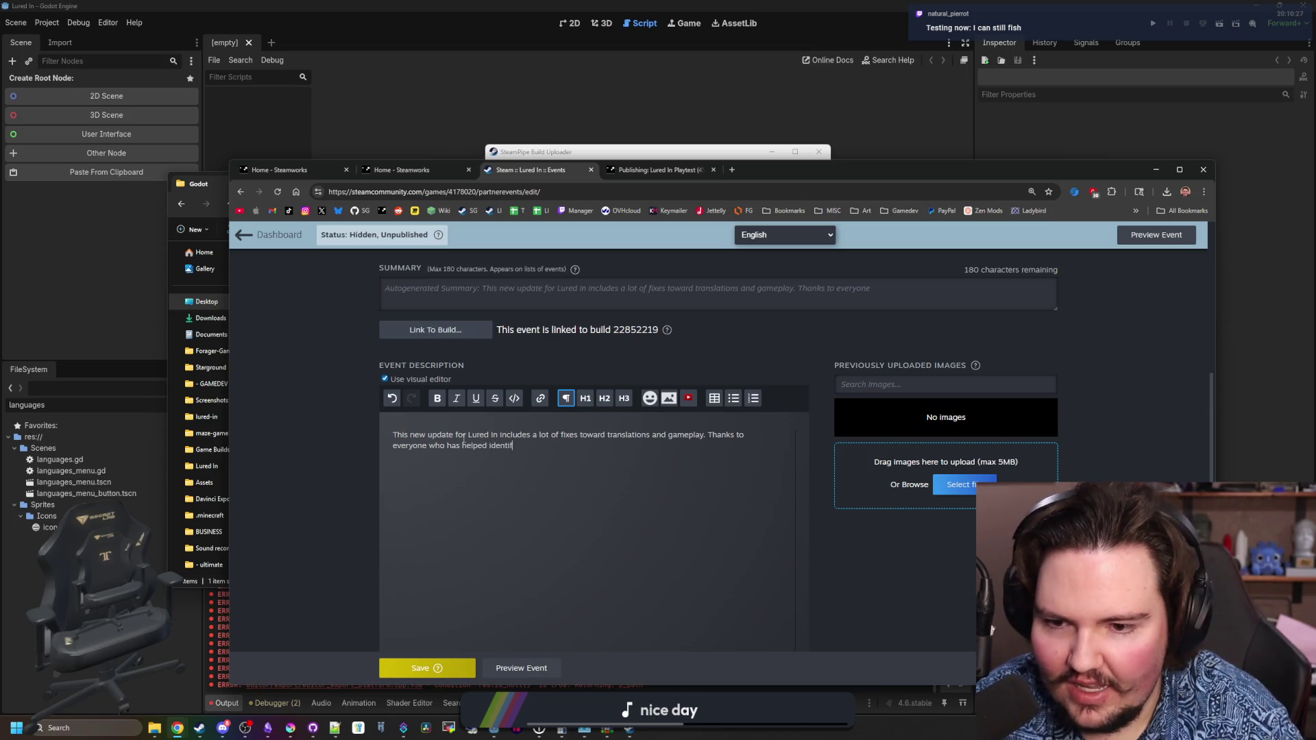
text(issues.)
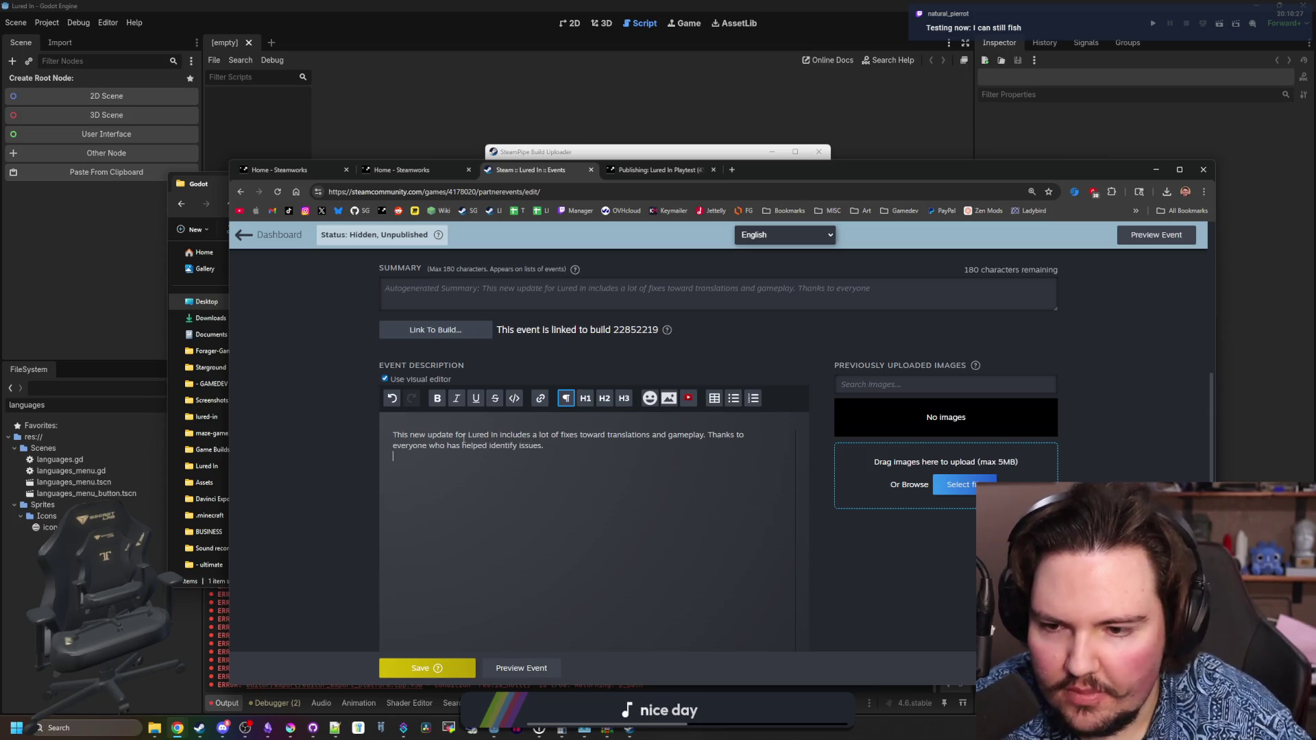
text(This update al)
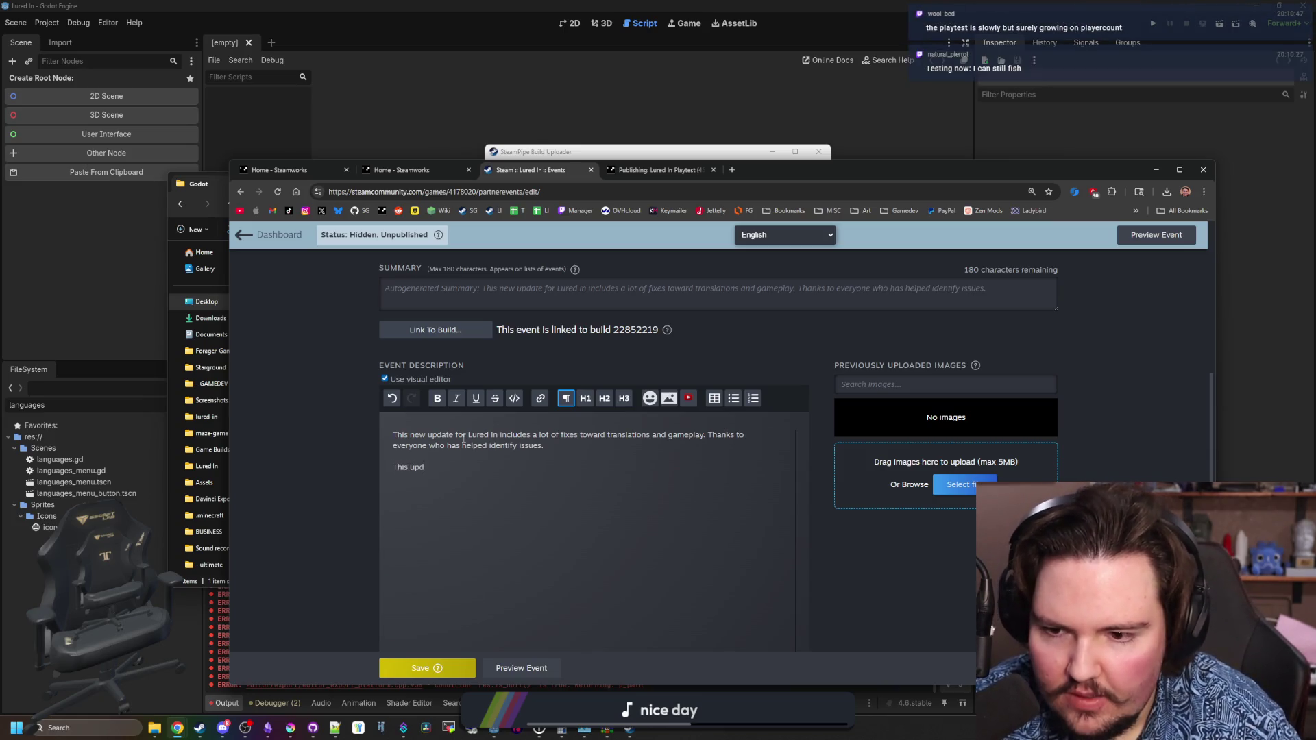
text(so includes the ability )
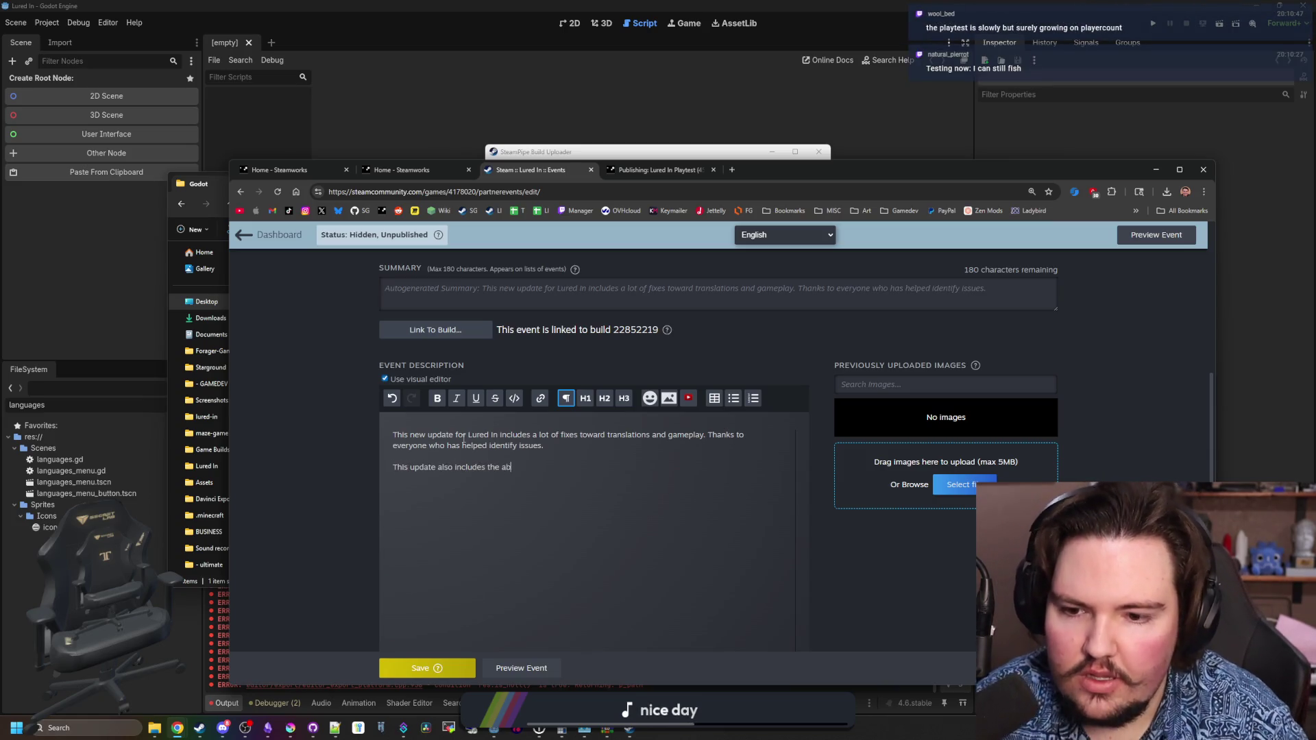
text(to release fish from)
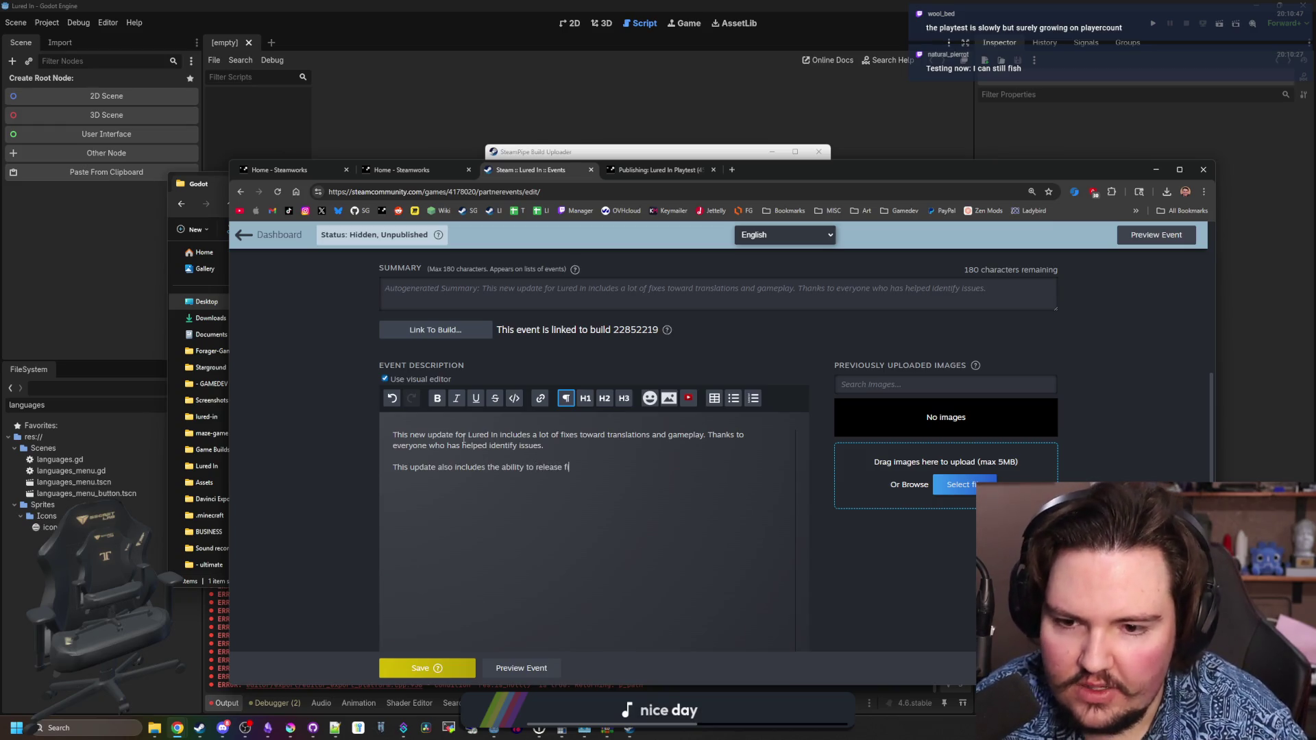
text( your keepnet, so )
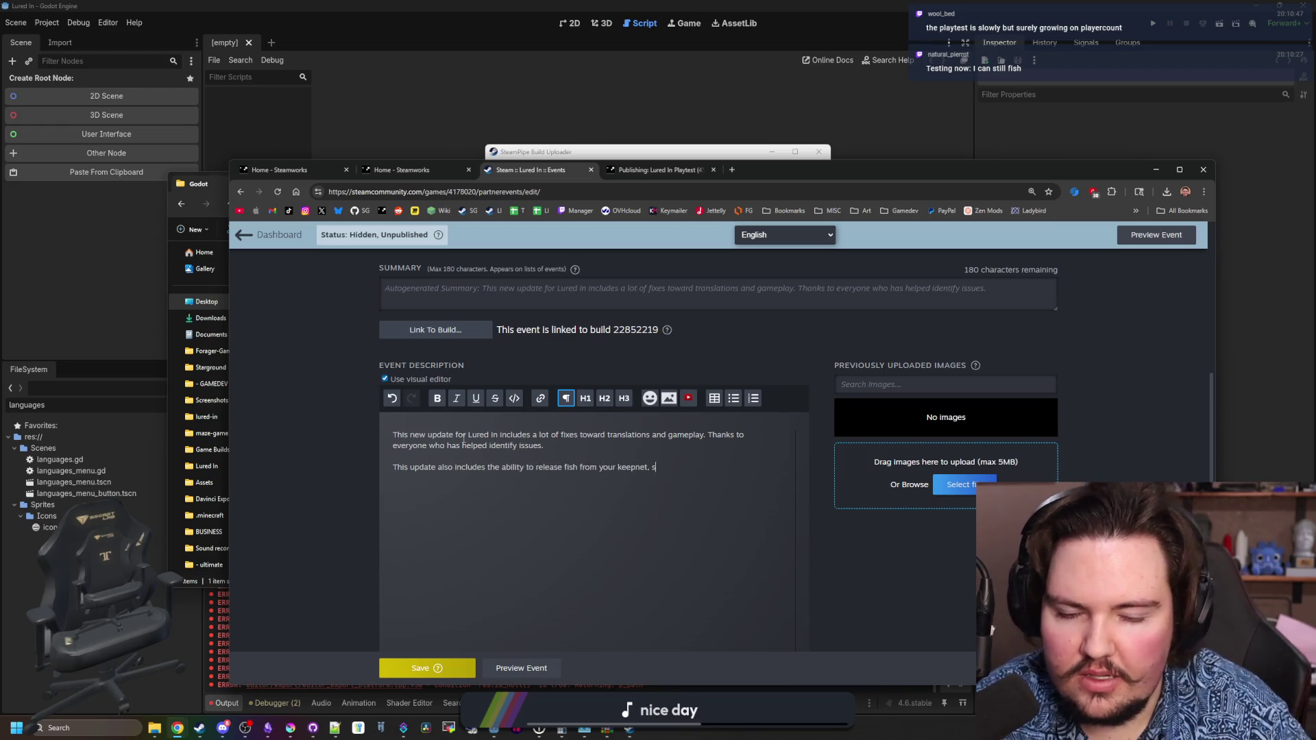
text(you can stay in a regi)
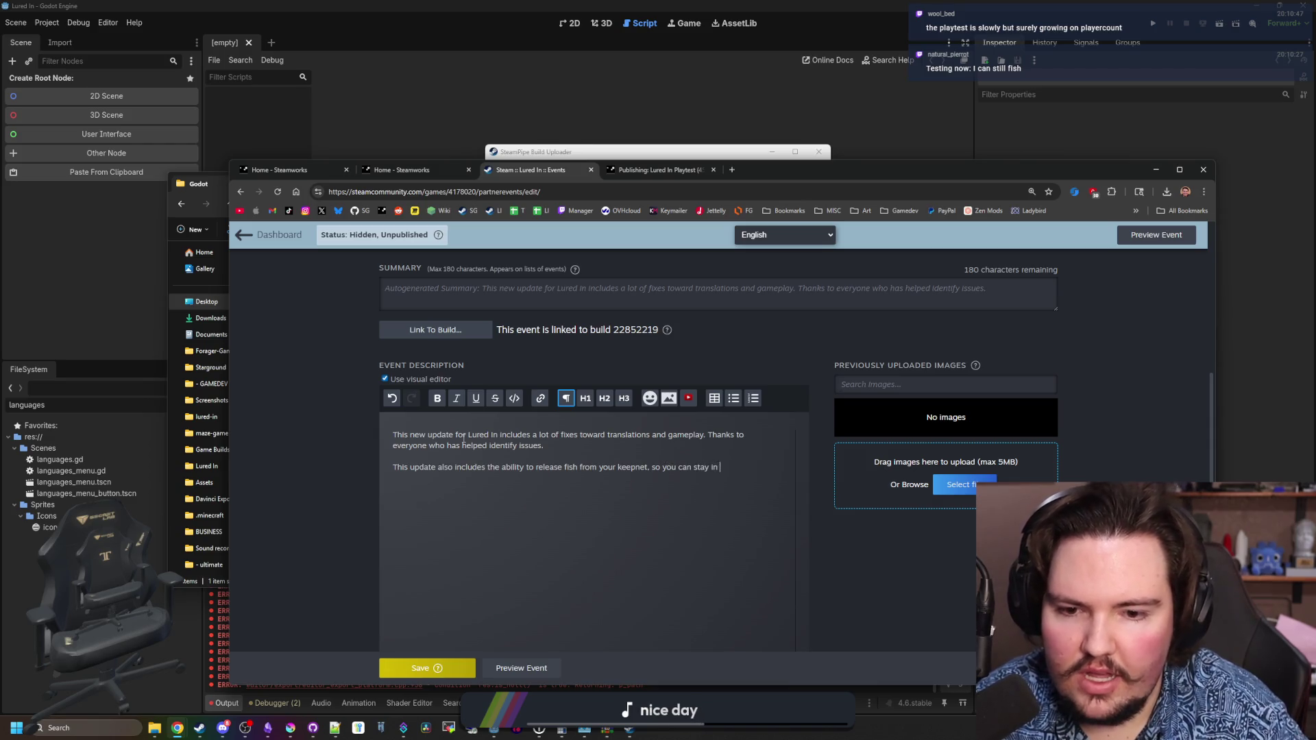
text(on and pic)
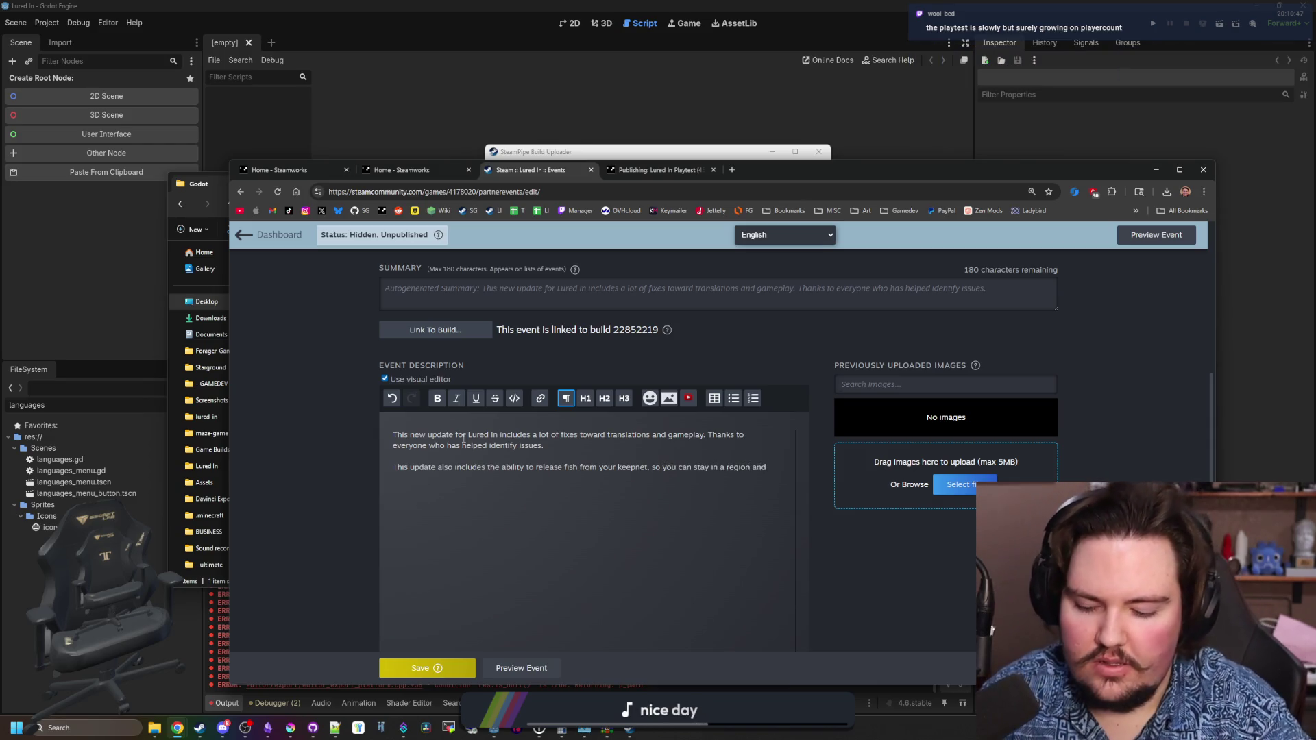
text(k and choose what fish )
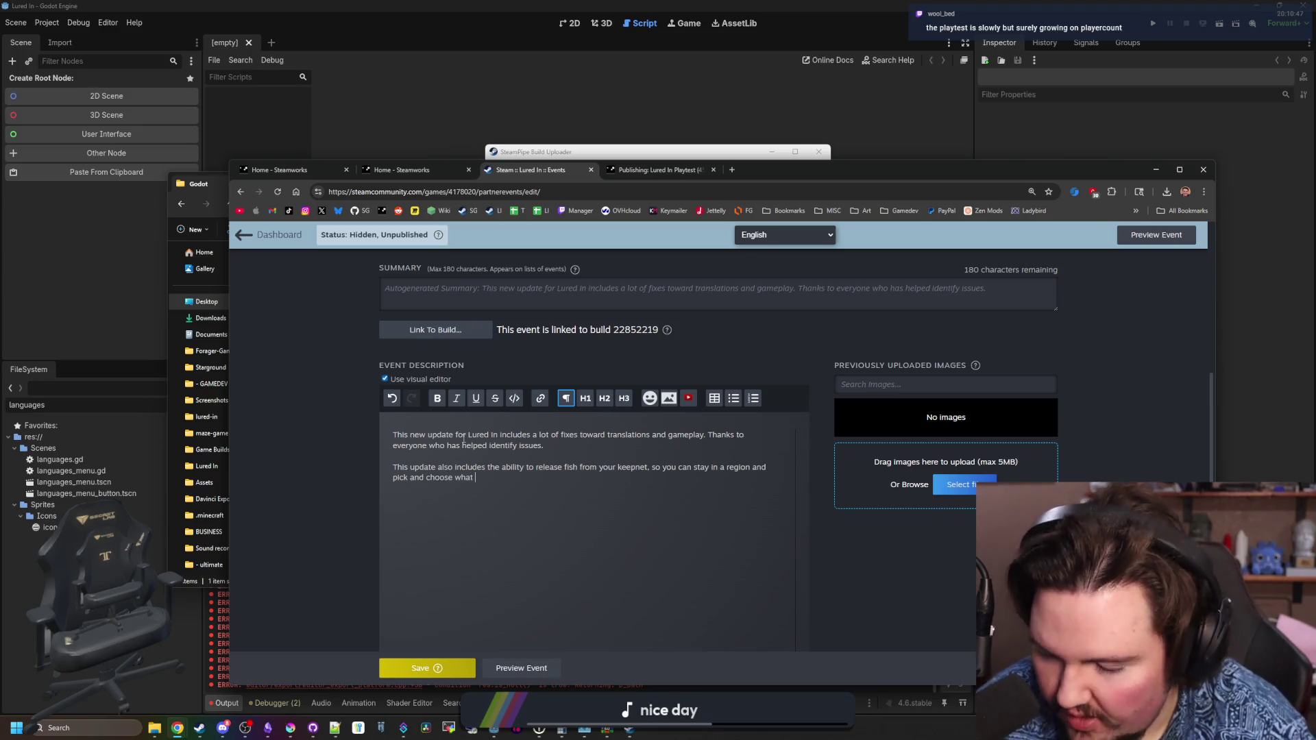
text(you bring home.)
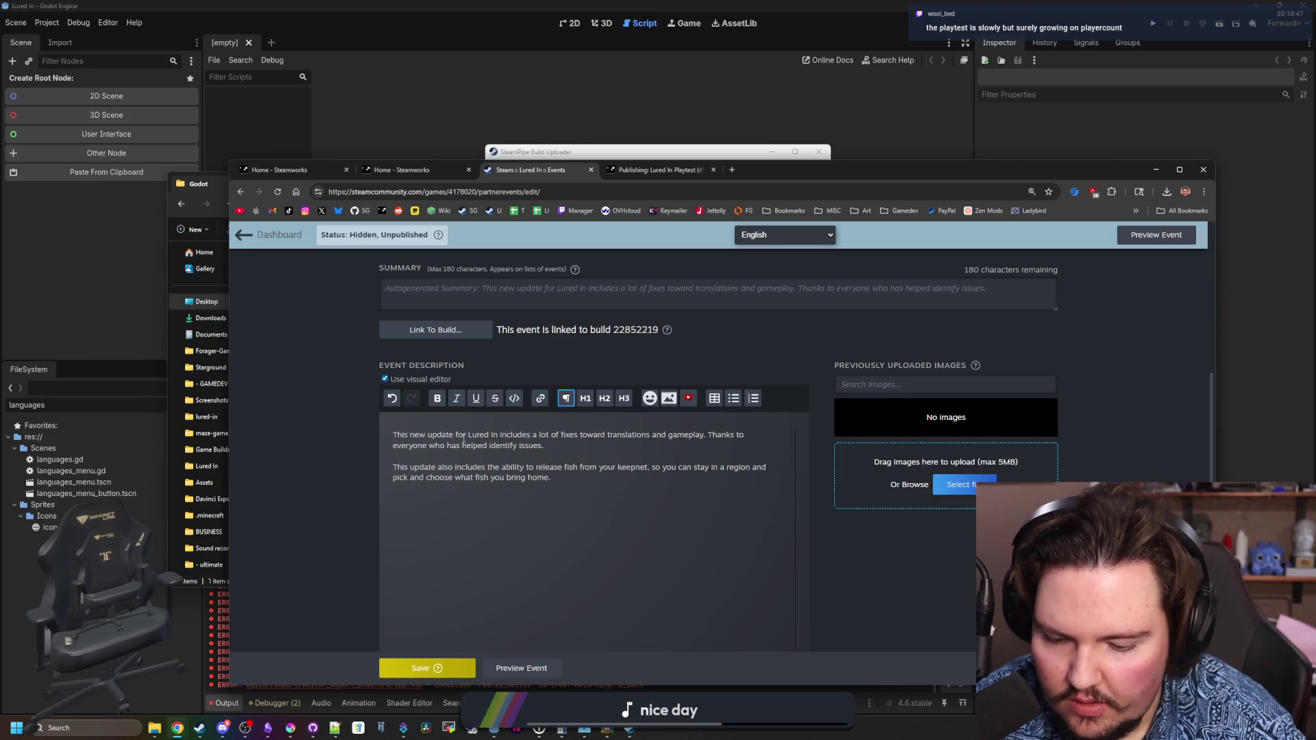
text(lified chinese)
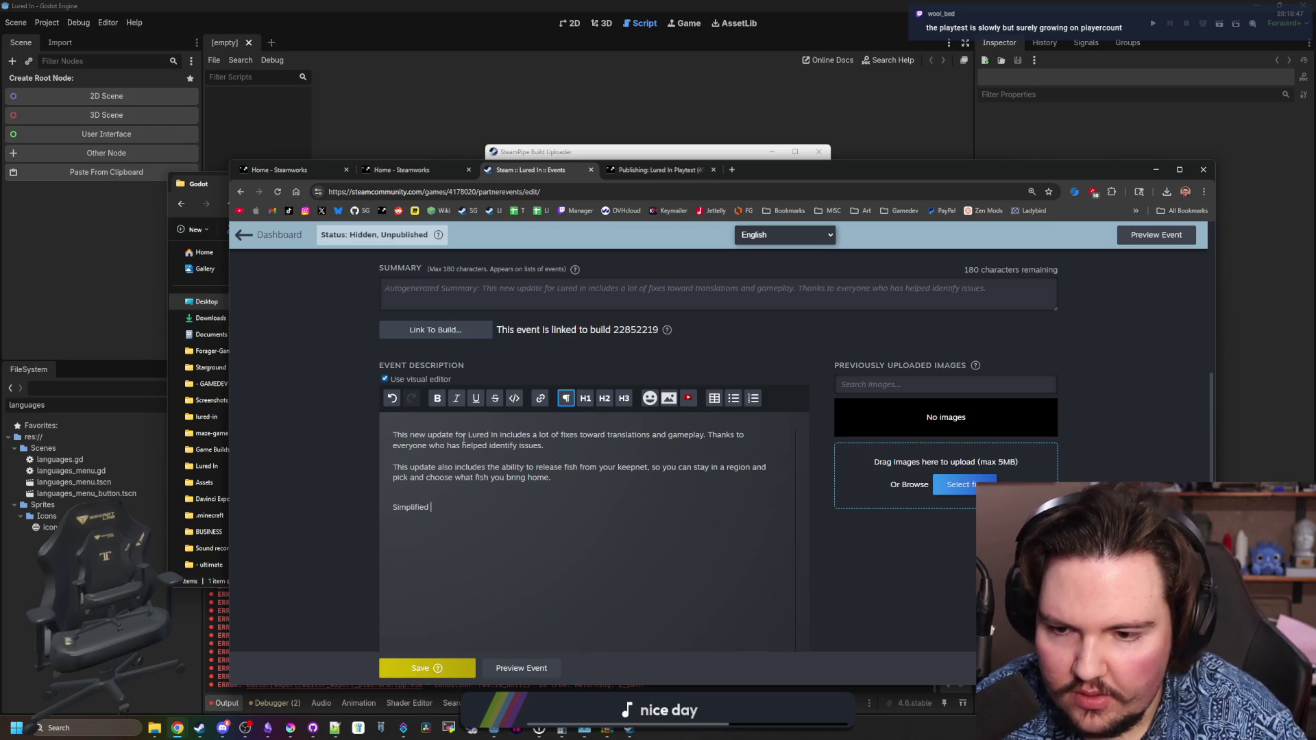
text(Chinese, )
text(elarusian, and Pi)
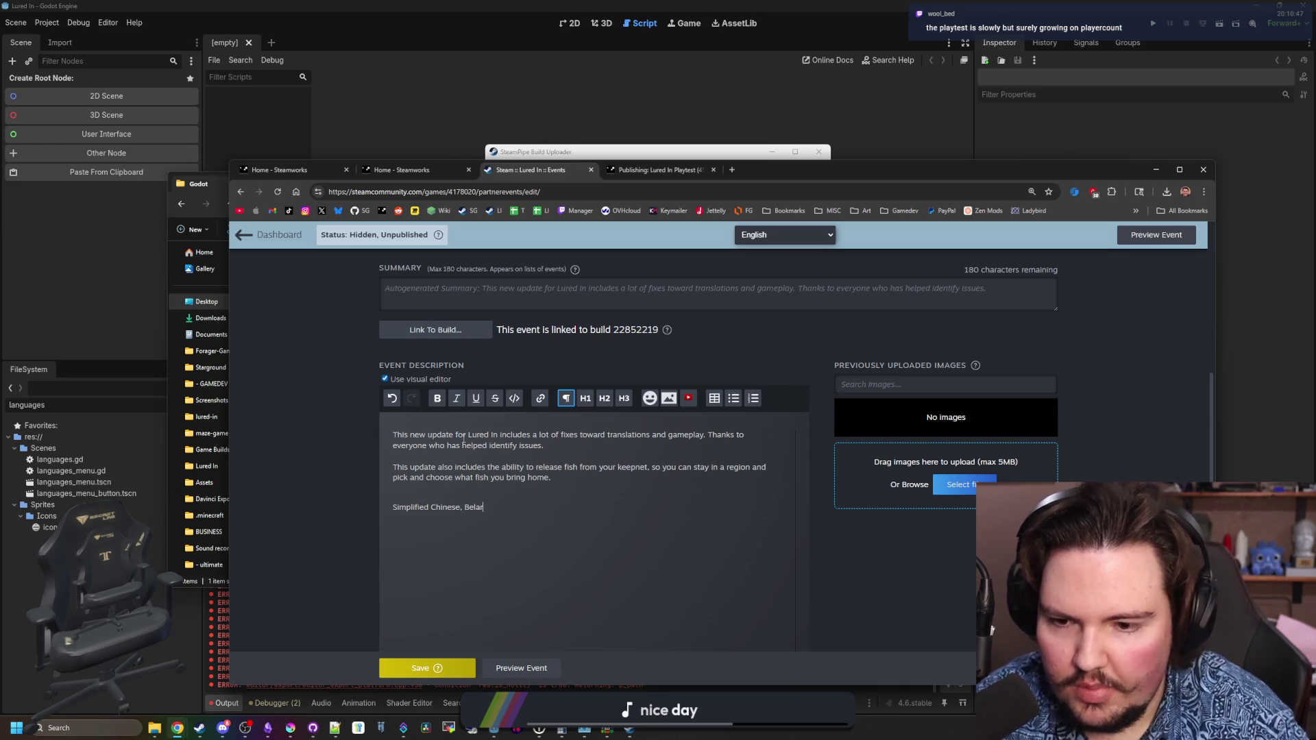
text(rate (yarr)
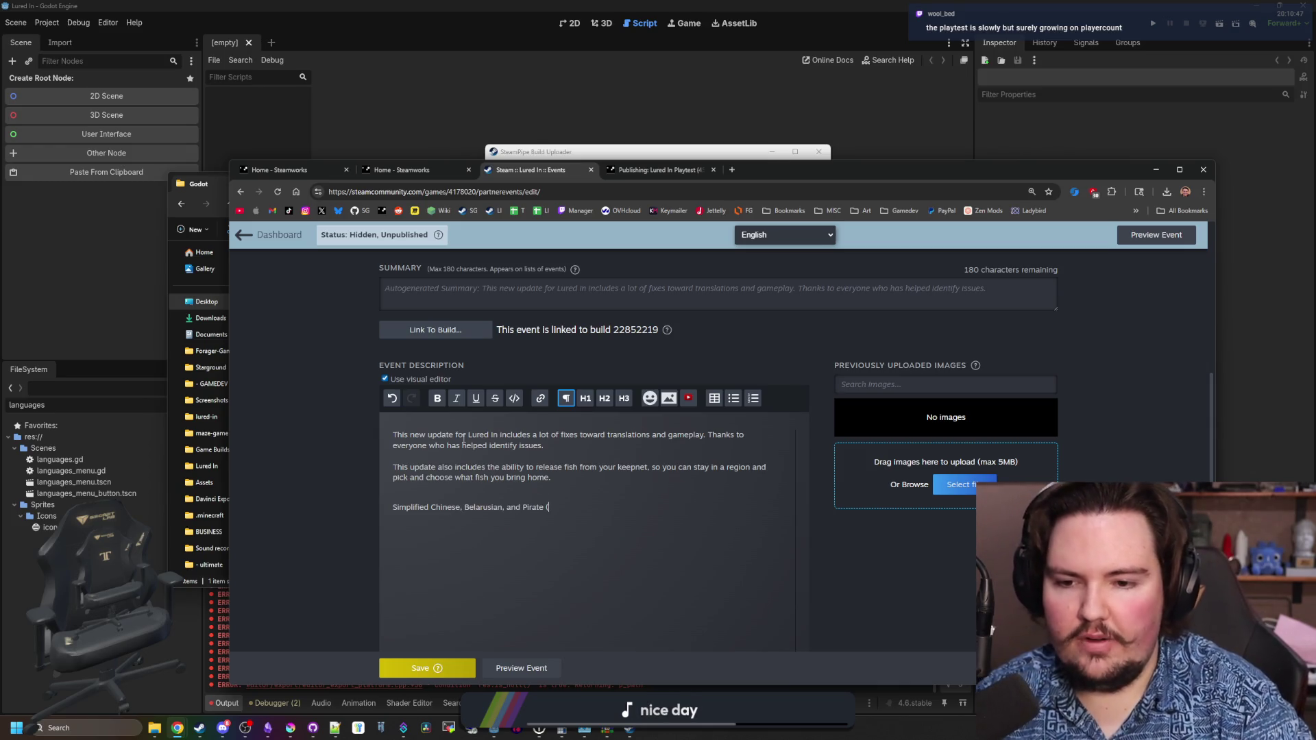
text( sp)
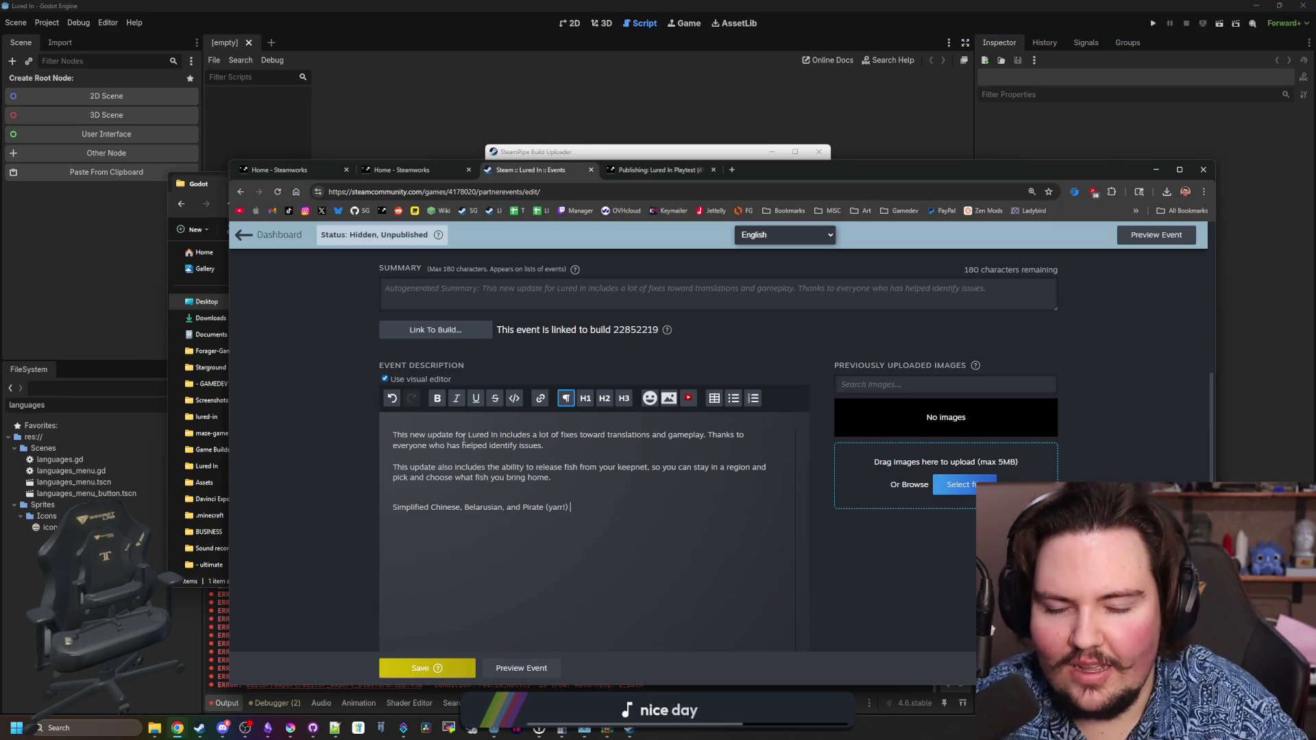
text(are a)
text(now al)
text(new )
text(ges ac)
text(ckable from the language)
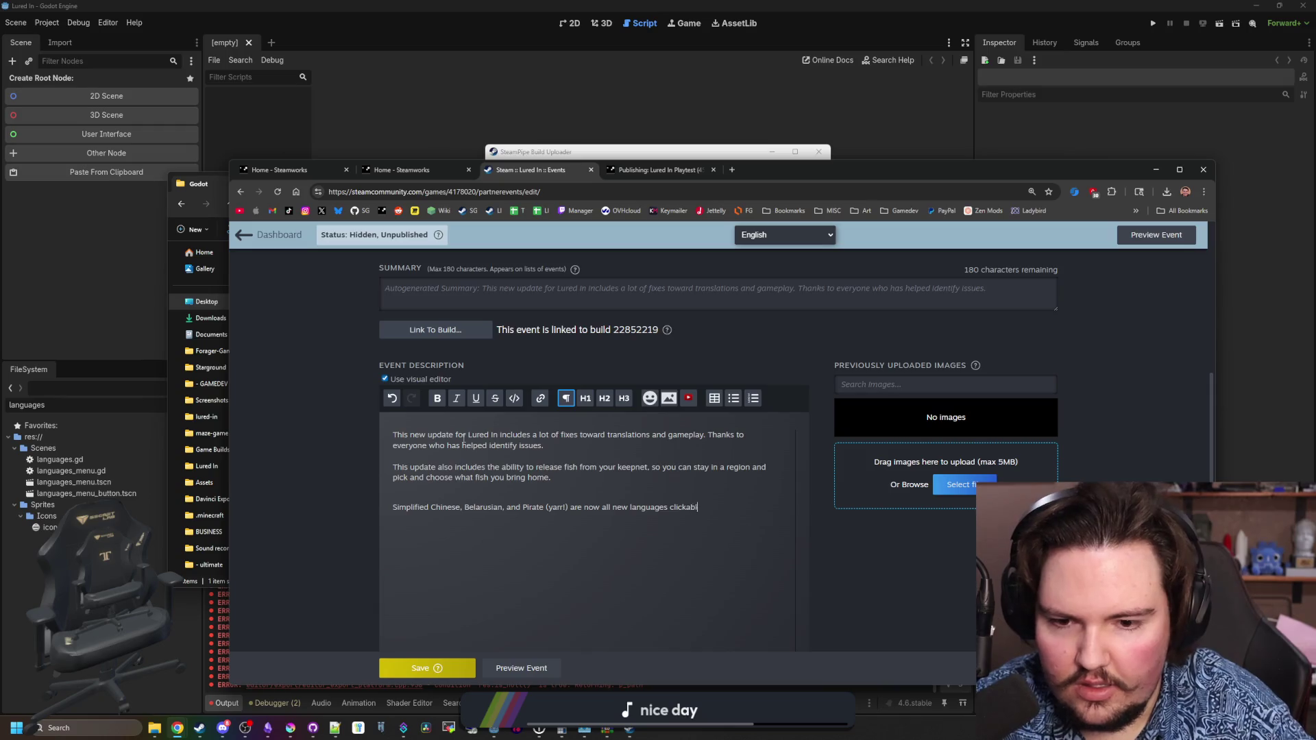
text(s menu.)
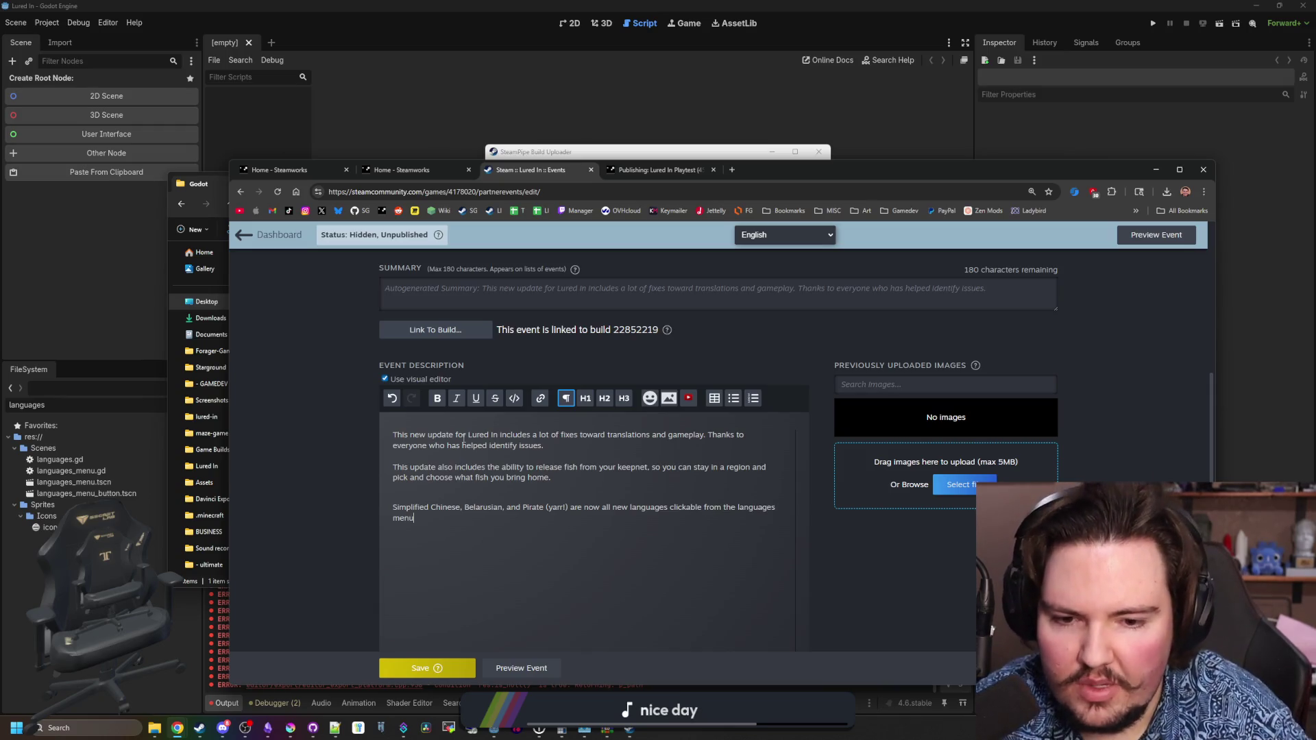
text(Changelog)
key(Return)
Add Additions, Changes and Fixes lines and format Changelog as an H1 heading.
text(Additions)
key(Return)
text(Changes Fix)
text(es)
double_click(411, 540)
click(581, 400)
scroll(582, 401, down, 1)
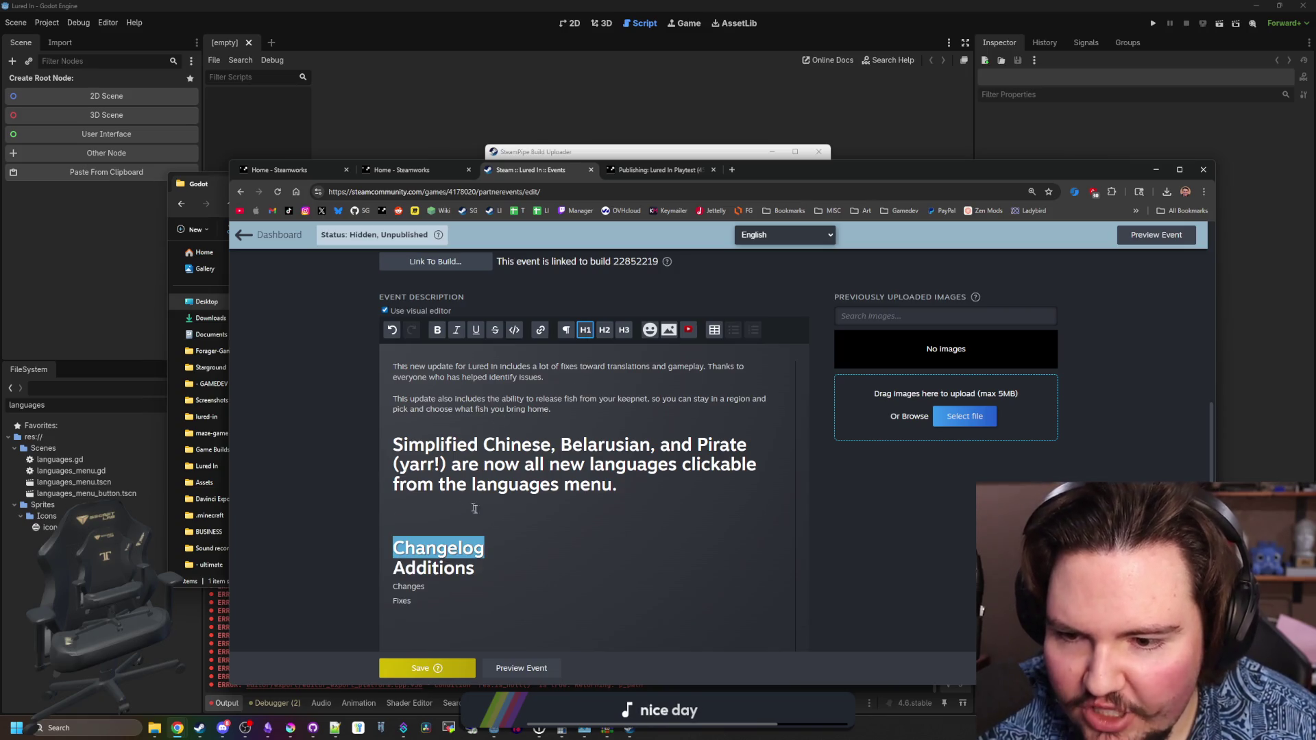
Return the languages paragraph and Changelog lines to normal text and add a blank line before Changelog.
key(Up)
key(Up)
key(shift+Up)
key(shift+Up)
key(shift+Home)
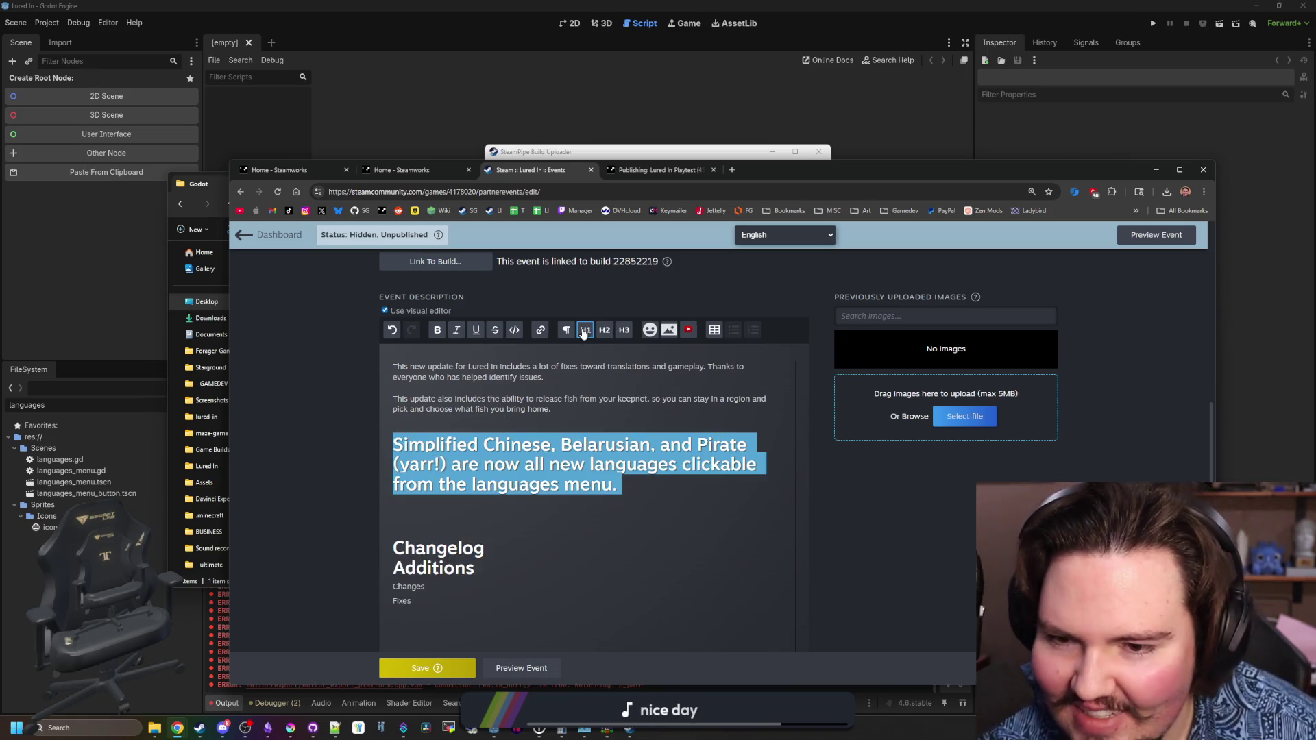
click(604, 331)
click(566, 331)
click(479, 456)
double_click(459, 501)
click(435, 481)
key(BackSpace)
click(434, 482)
key(shift+Up)
key(shift+Up)
key(shift+Up)
key(shift+Home)
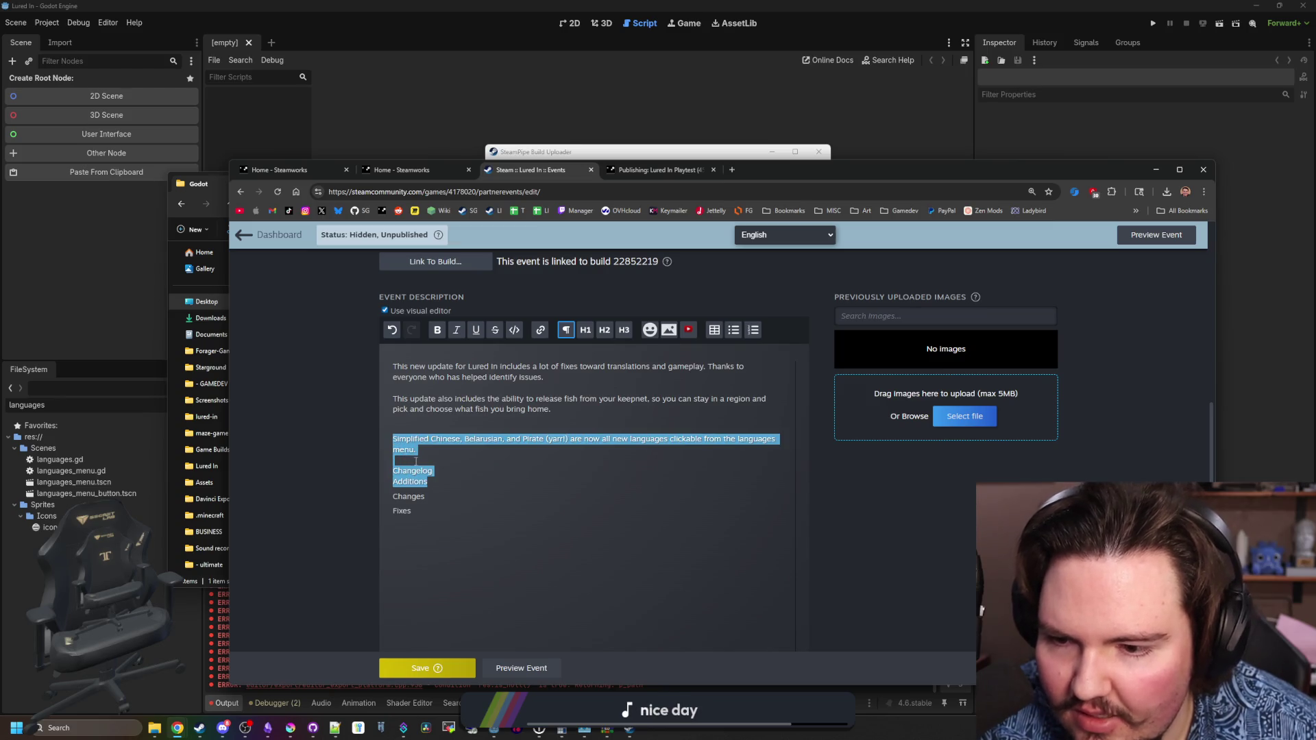
click(415, 461)
key(Return)
Make Changelog a large heading and Additions, Changes and Fixes smaller subheadings.
drag(435, 482, 394, 487)
click(585, 329)
click(504, 515)
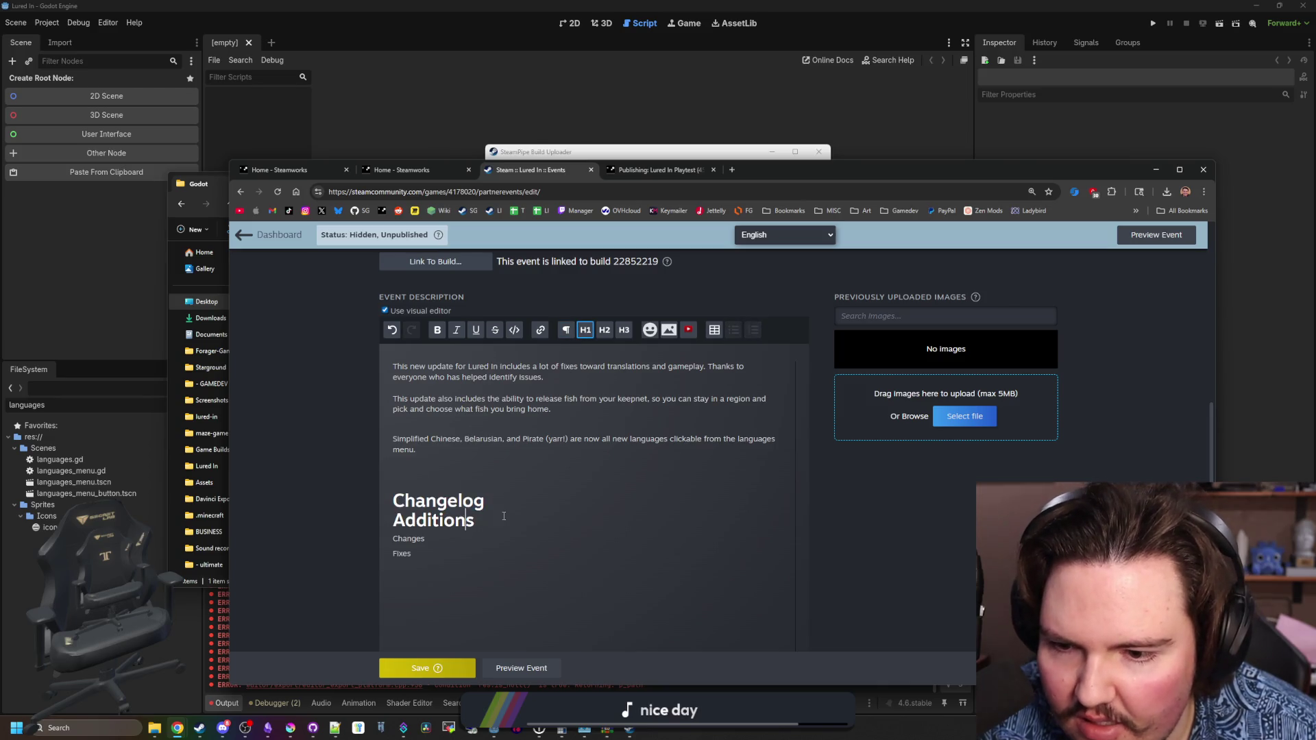
key(Return)
click(394, 562)
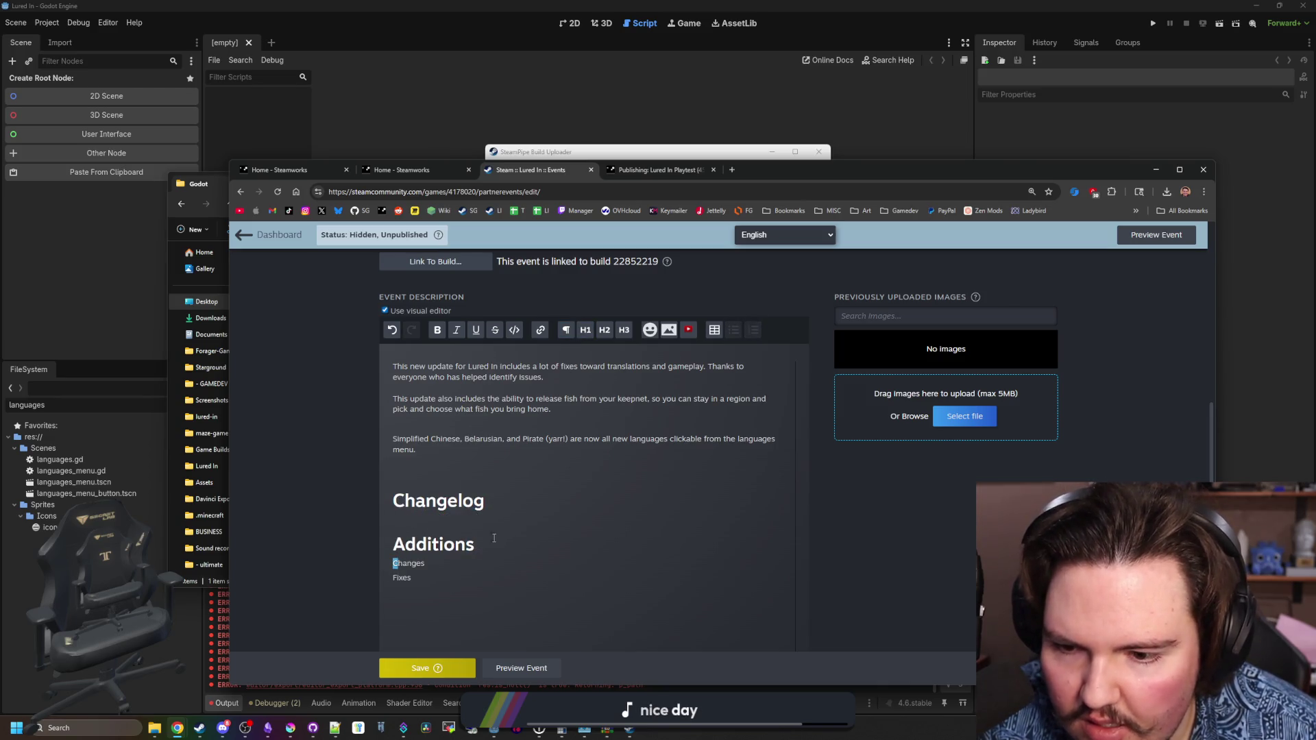
drag(474, 541, 392, 542)
click(605, 330)
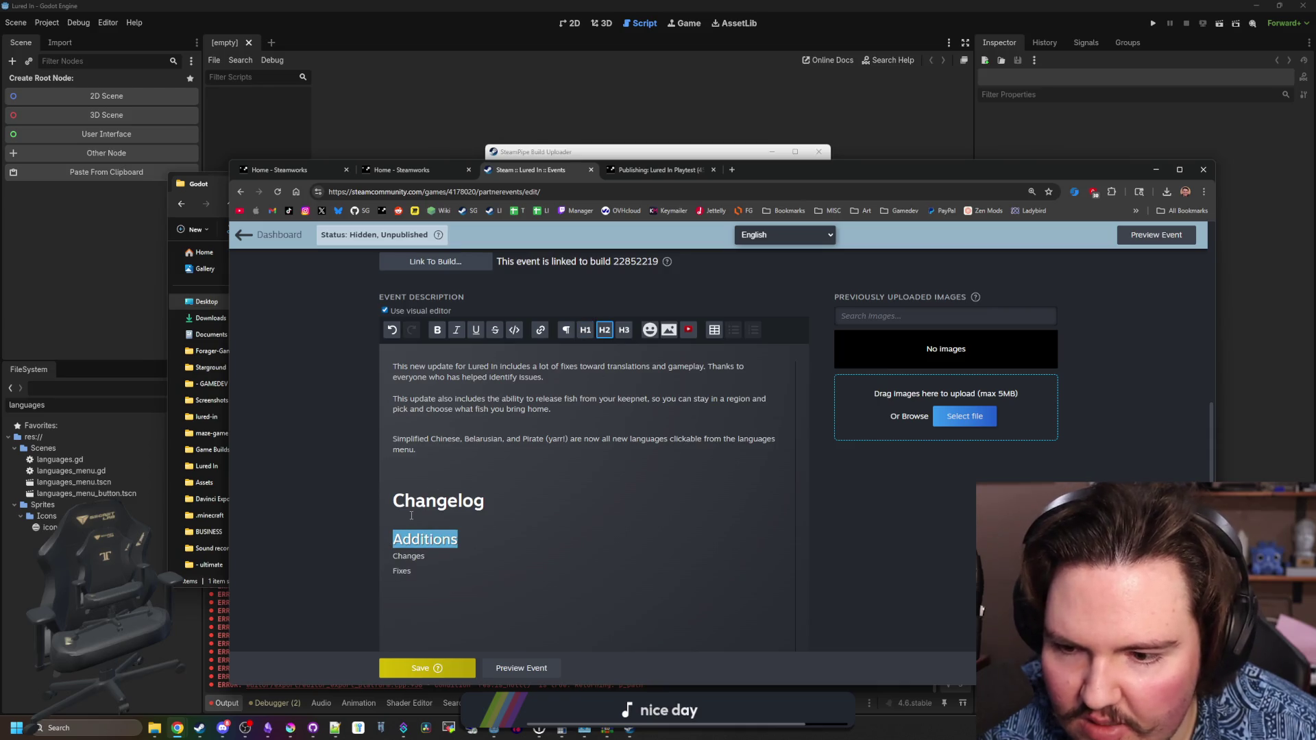
key(ctrl+z)
drag(474, 521, 392, 521)
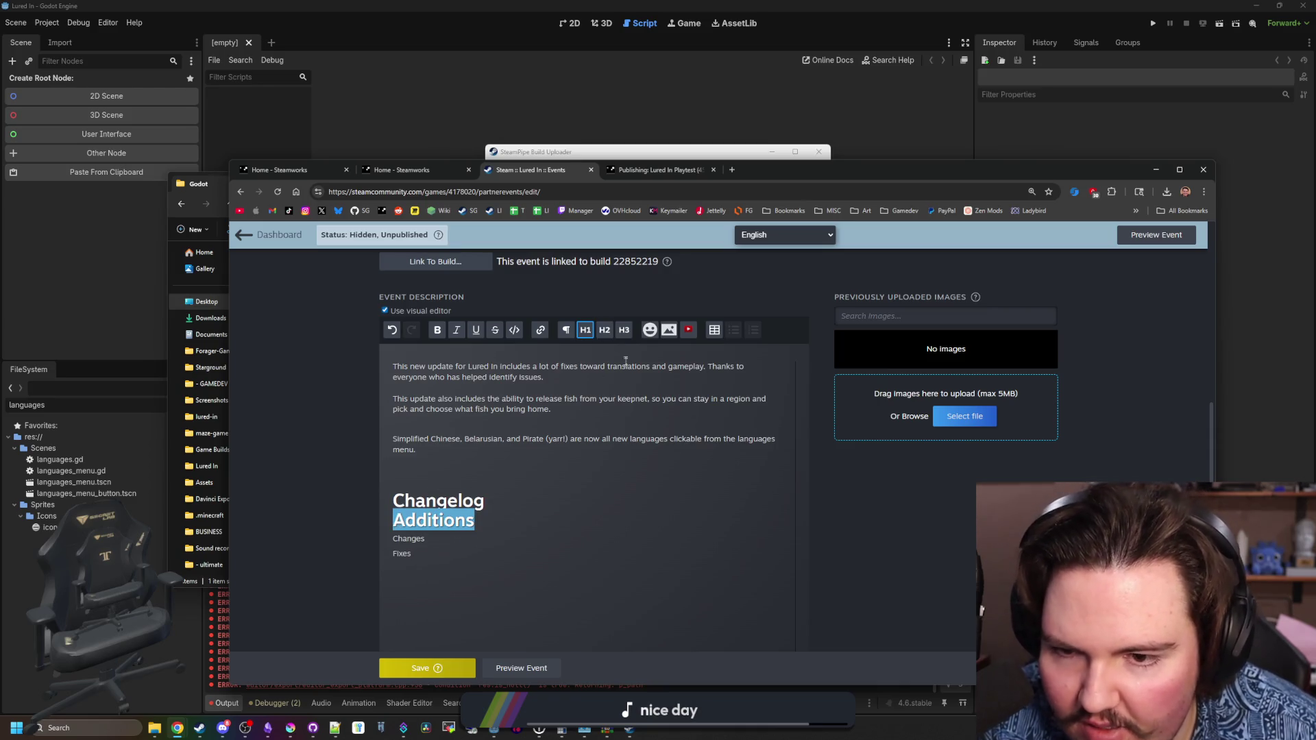
click(586, 329)
click(585, 329)
click(475, 520)
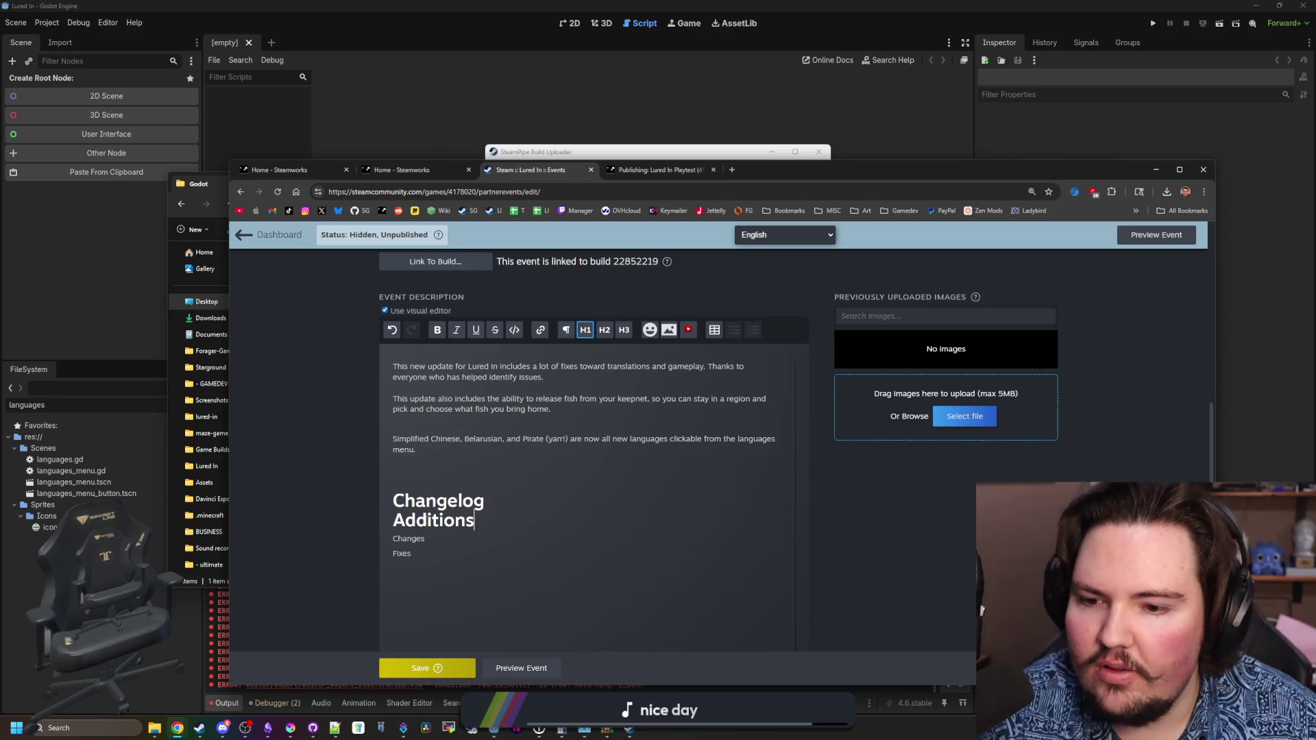
key(Home)
key(BackSpace)
key(Return)
mouse_move(477, 525)
mouse_down()
mouse_move(393, 525)
mouse_move(385, 537)
mouse_up()
click(604, 329)
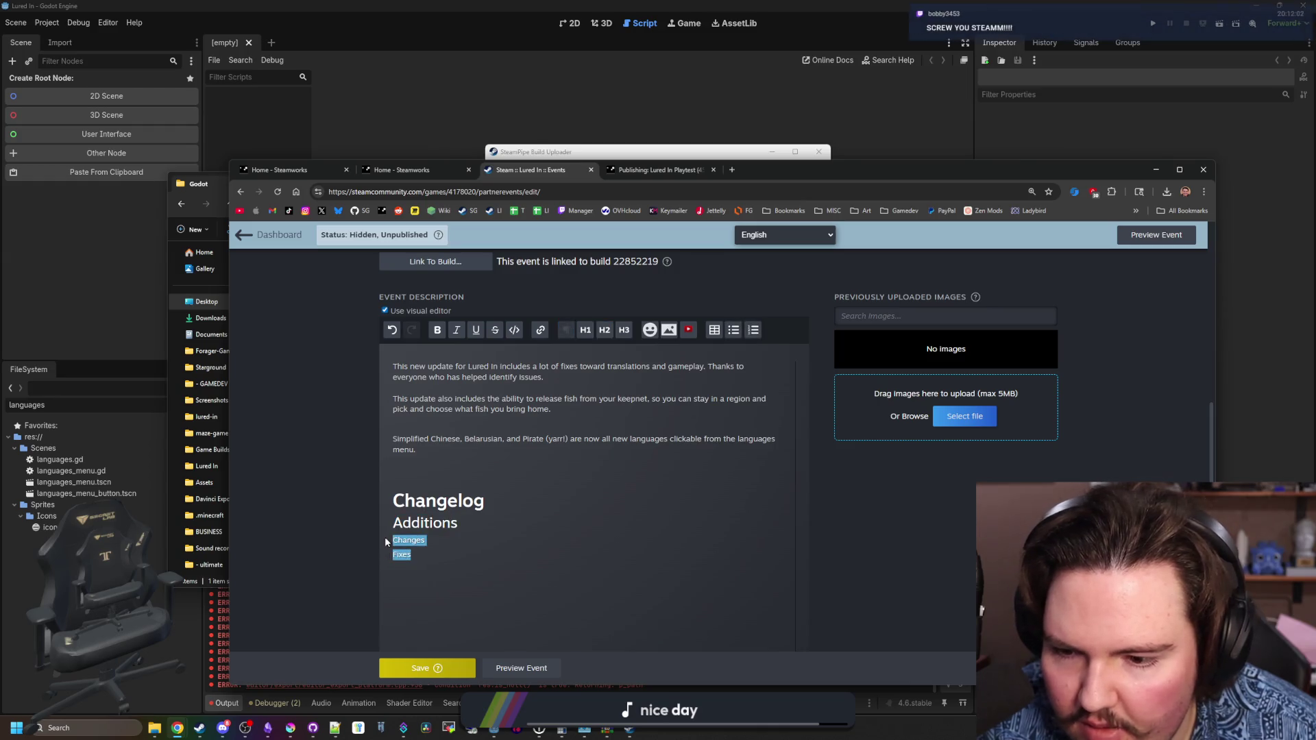
click(605, 330)
click(509, 514)
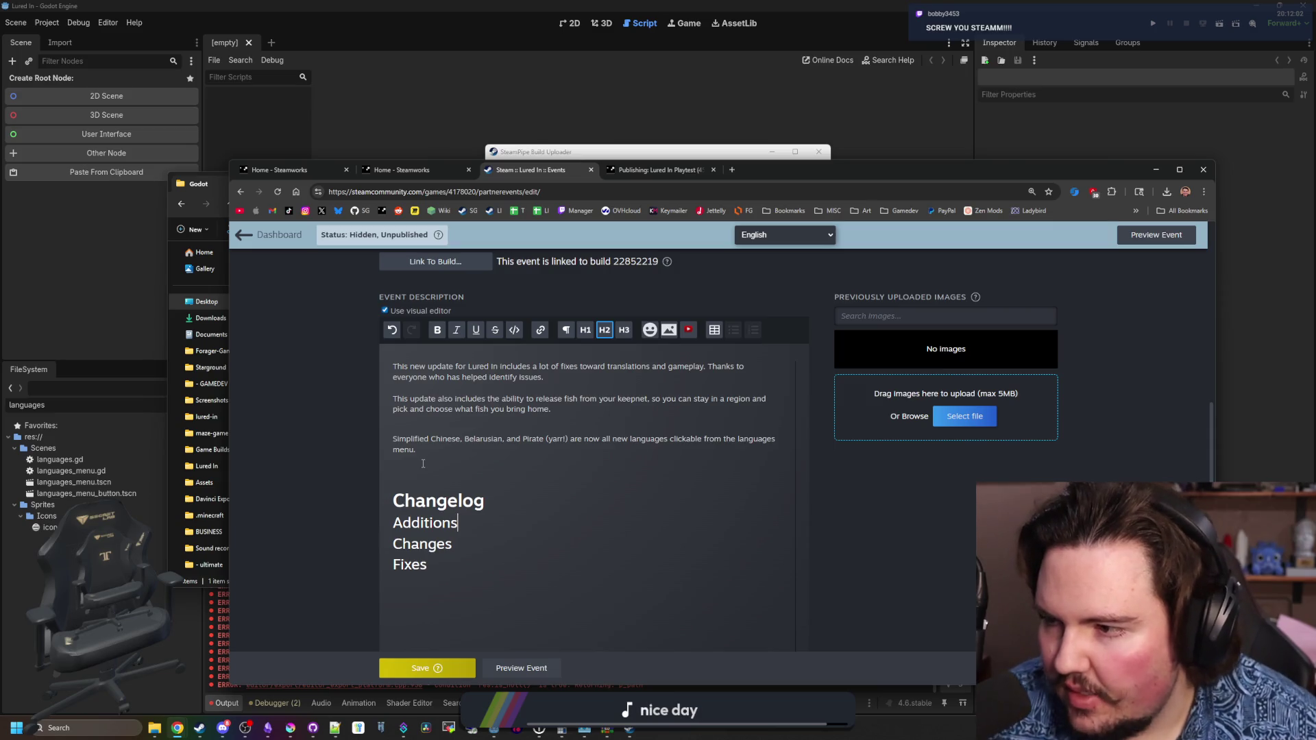
Paste the additions, changes and fixes lists from the notes as bullets under each subheading.
click(267, 728)
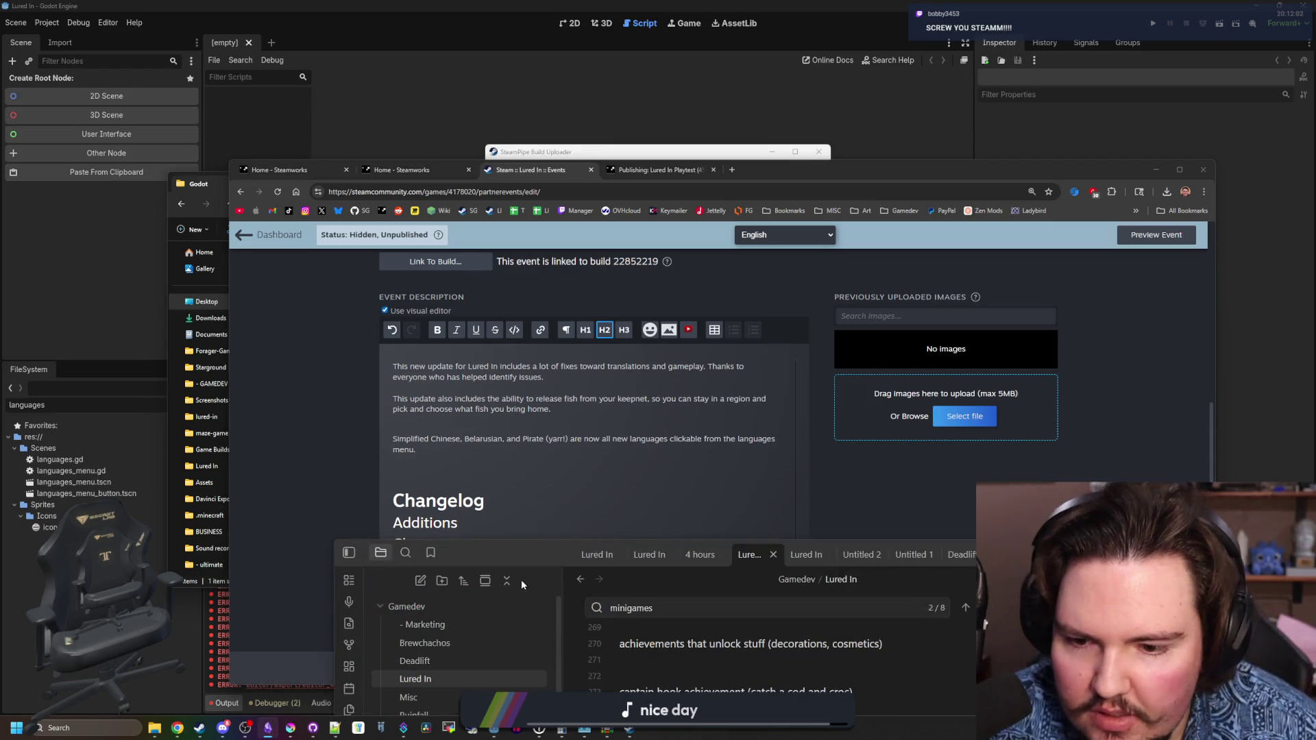
key(super+shift+Left)
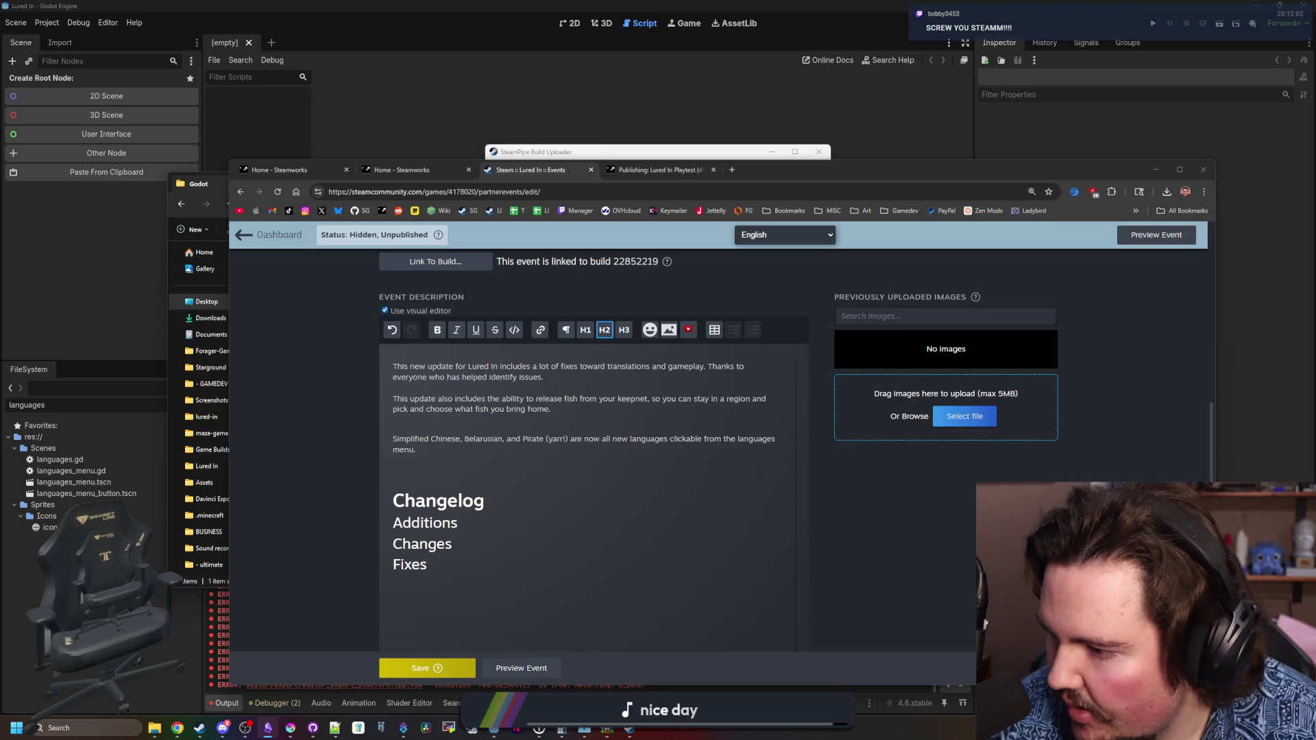
click(490, 524)
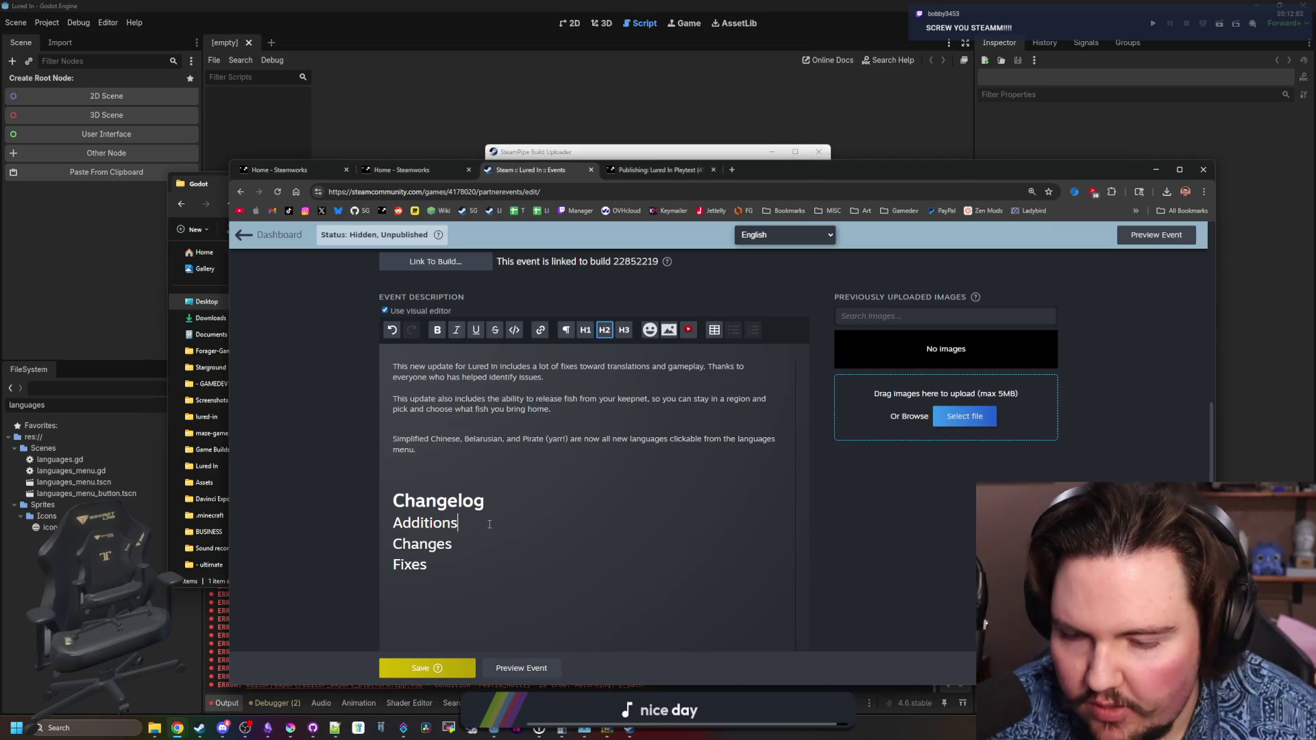
text(Added a button to the keepnet menu so you can now release fish back into the water Added a darker brown shoe color (you can finally cosplay as grandpa) Added colors to the list of translators in the credits based off of how many contributions were made Added Belarusian to the list of languages Added Chinese (Simplified) to the list of languages Added Pirate (yarr!) to the list of languages)
key(alt+Tab)
click(488, 496)
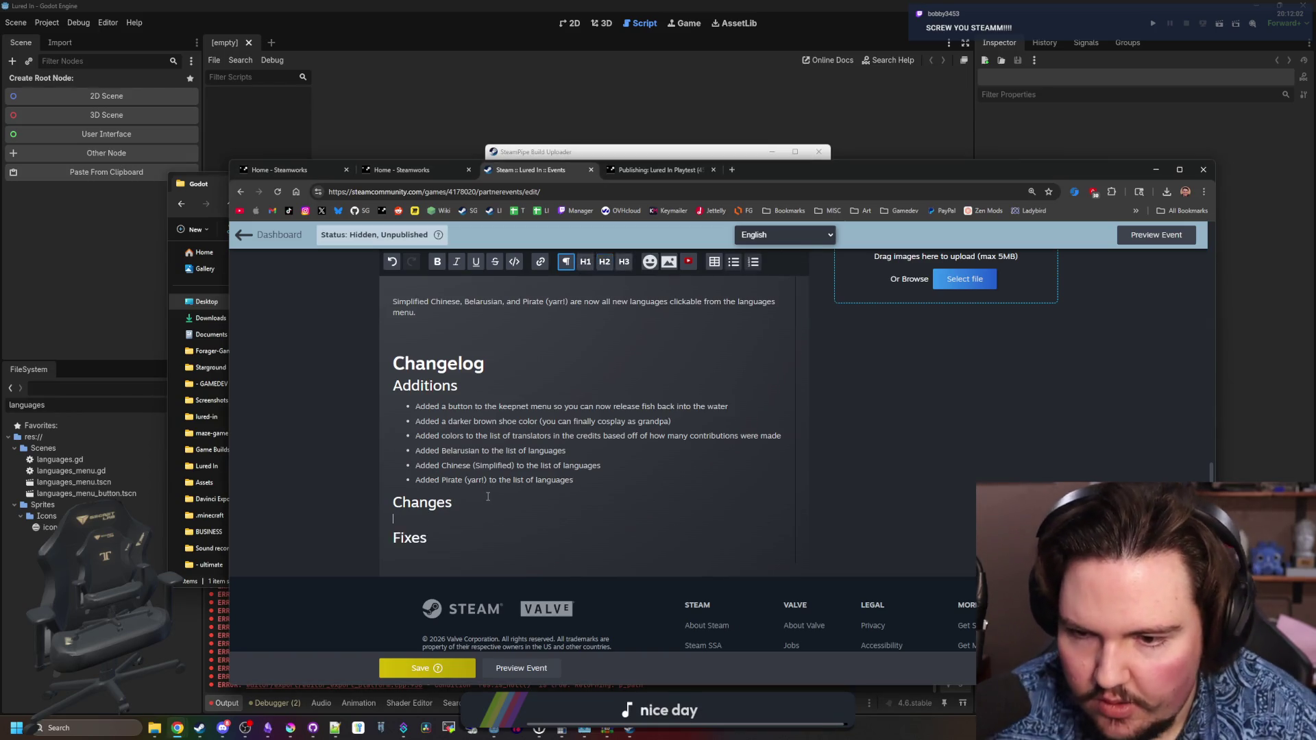
text(Changed the flag of traditional Chinese to the flag of Taiwan Changed the flag of Arabic to the Pan-Arab flag to better represent all Arabic speakers Changed the layout of the keepnet menu Made it so the fish food tool will immediately go away after use Increased the chance to get the pupfish by 10x)
key(alt+Tab)
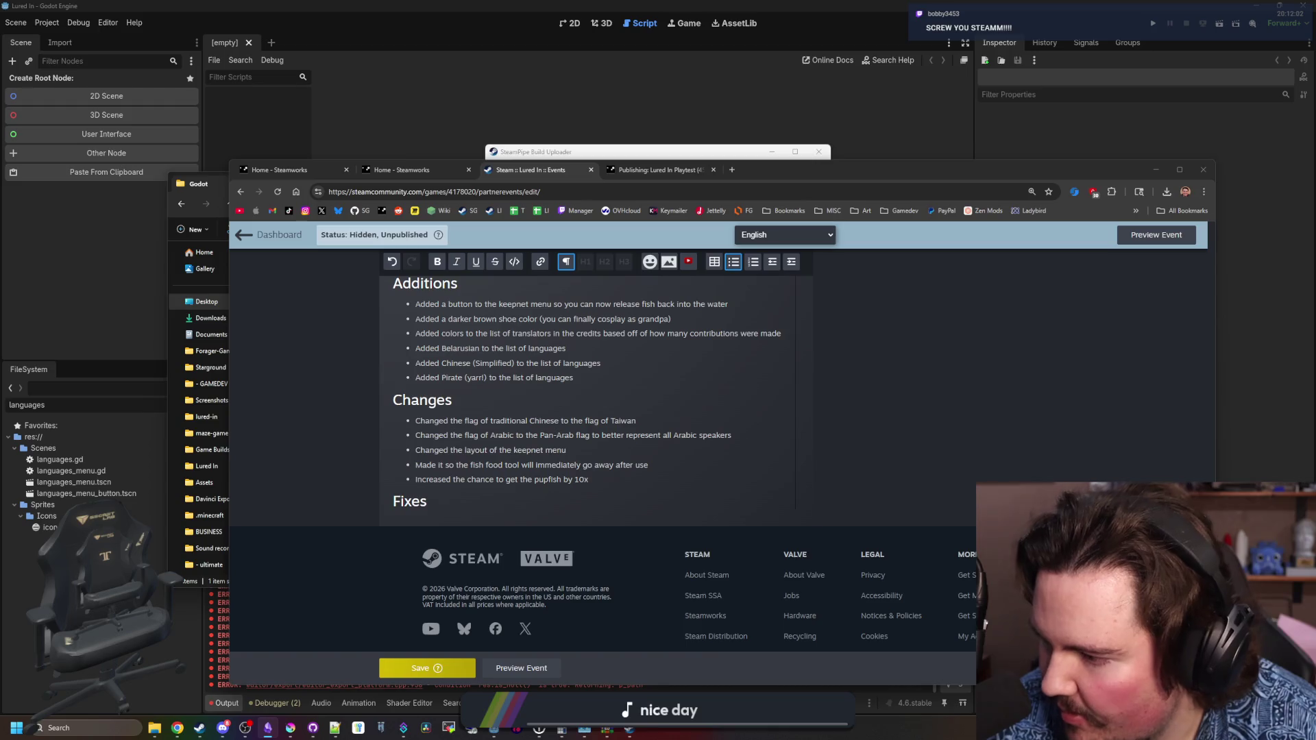
click(472, 500)
key(ctrl+v)
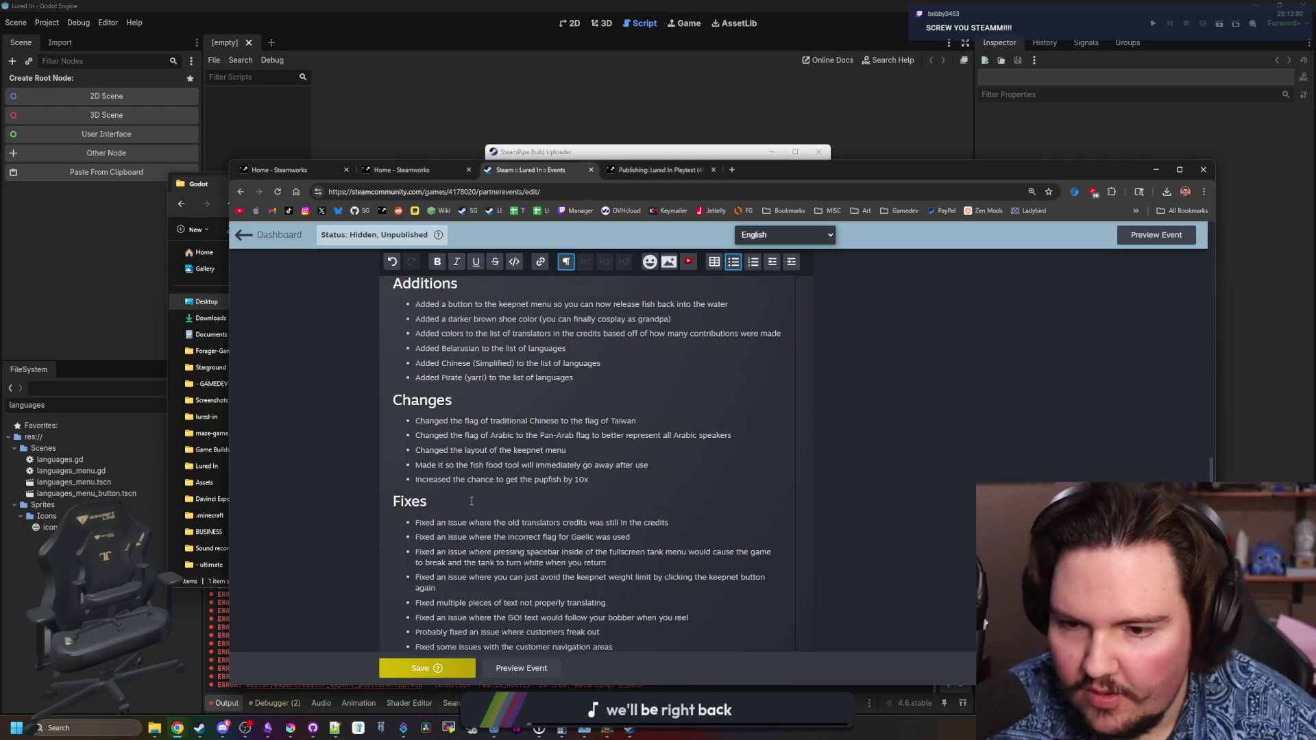
Append '(my bad guys)' after the pupfish 10x line and save the description.
click(604, 480)
text((my bad guys))
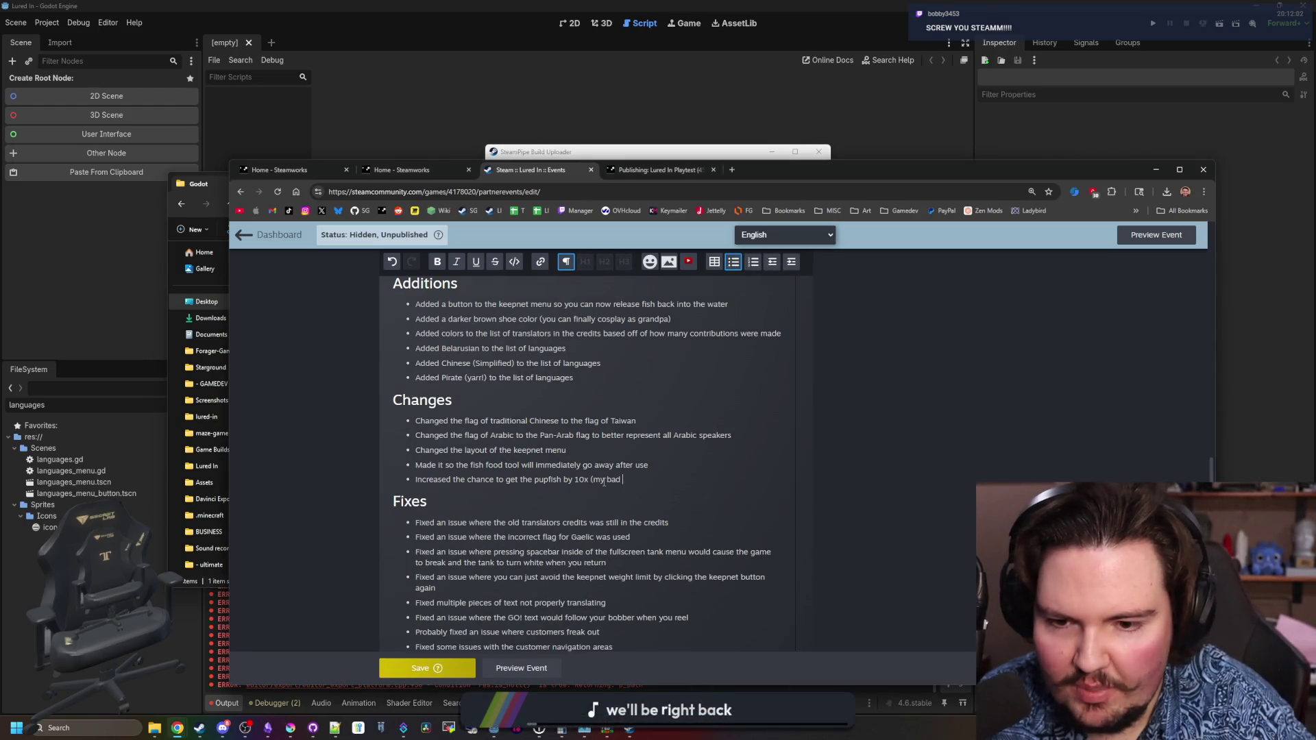
scroll(780, 473, down, 3)
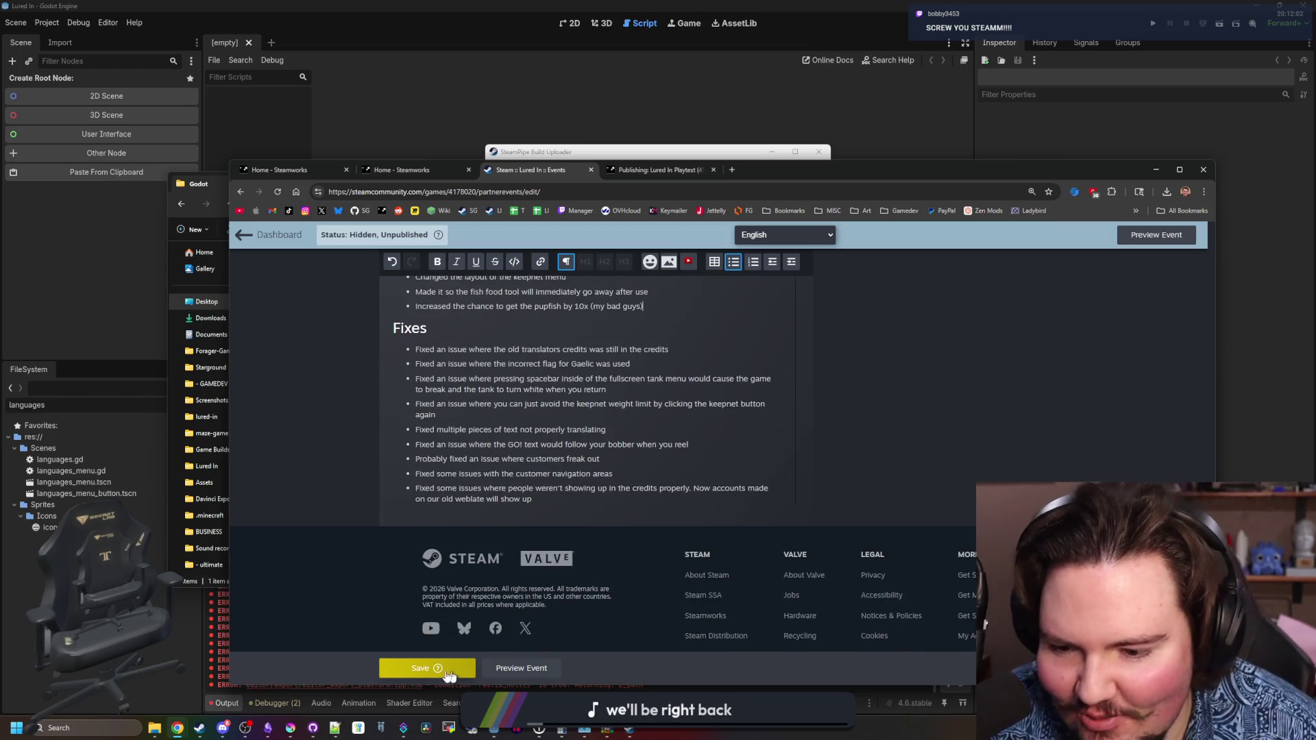
click(453, 670)
Adjust the blank line around the Changelog heading and save the event again.
click(723, 485)
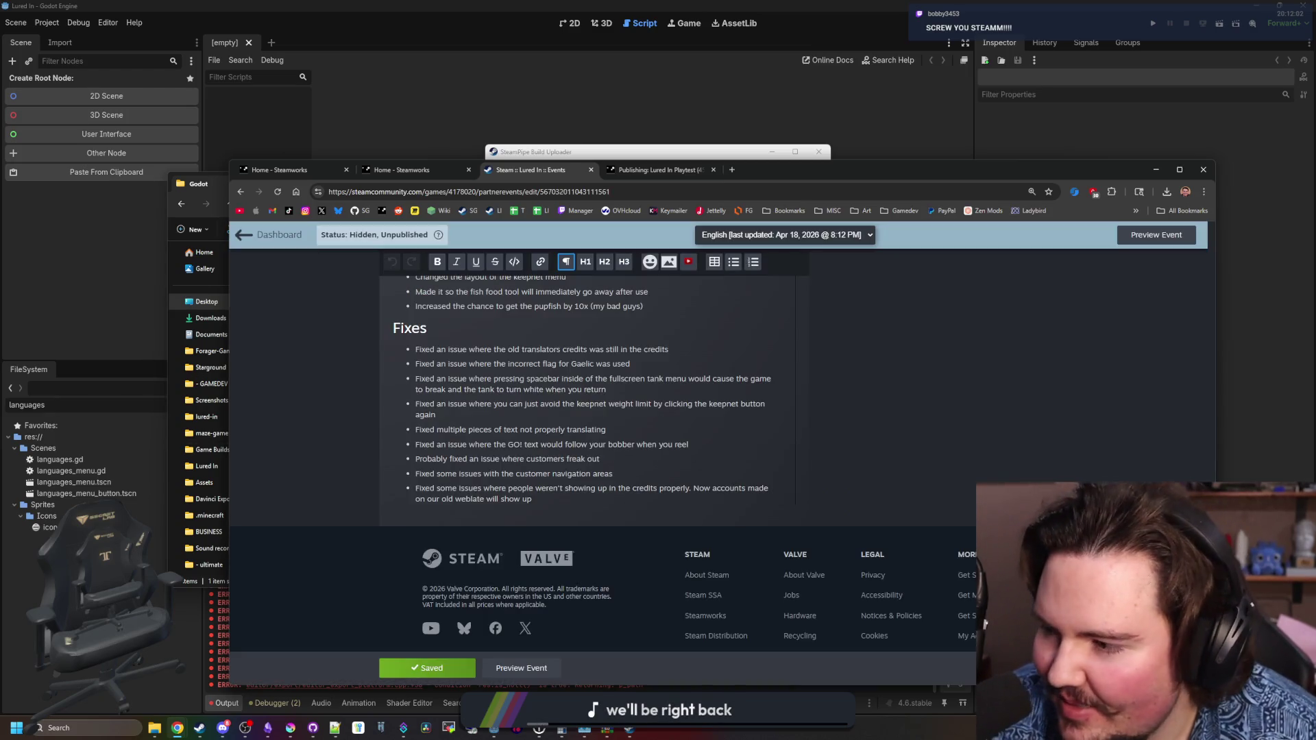
scroll(557, 504, up, 6)
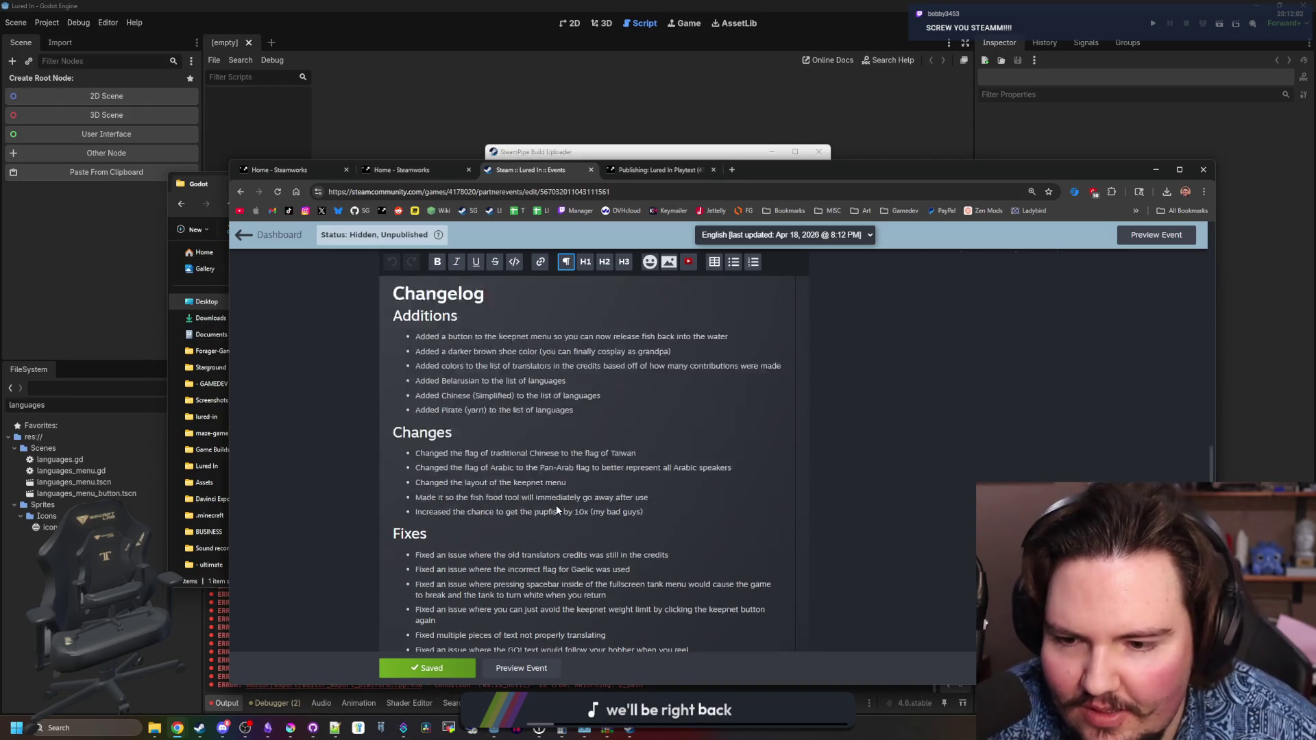
click(506, 498)
key(Return)
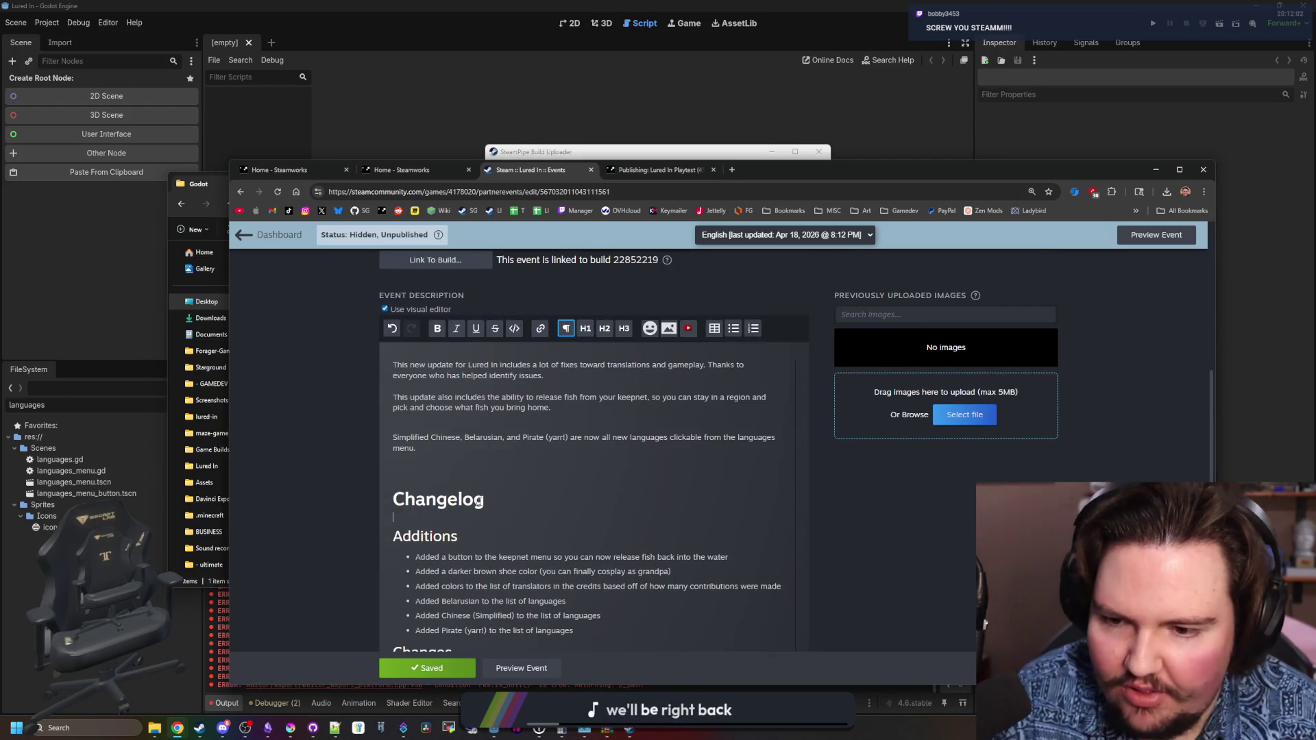
click(427, 668)
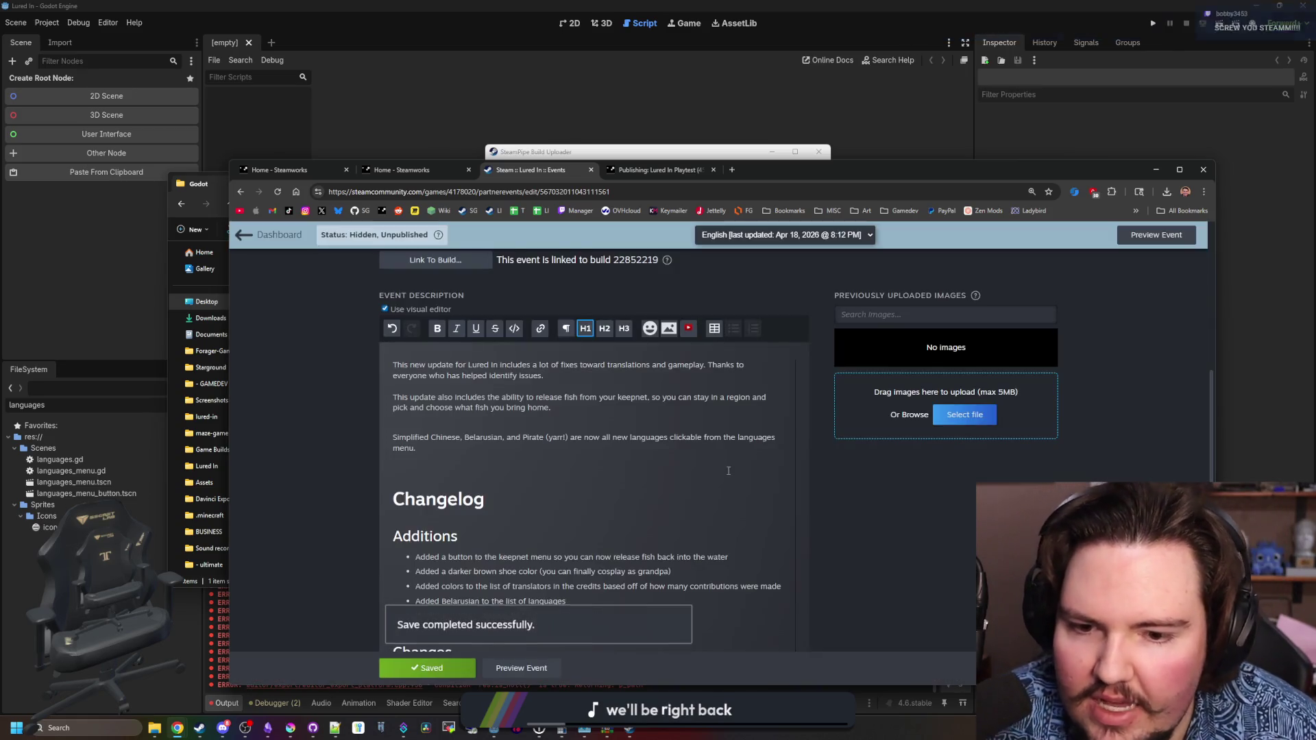
key(BackSpace)
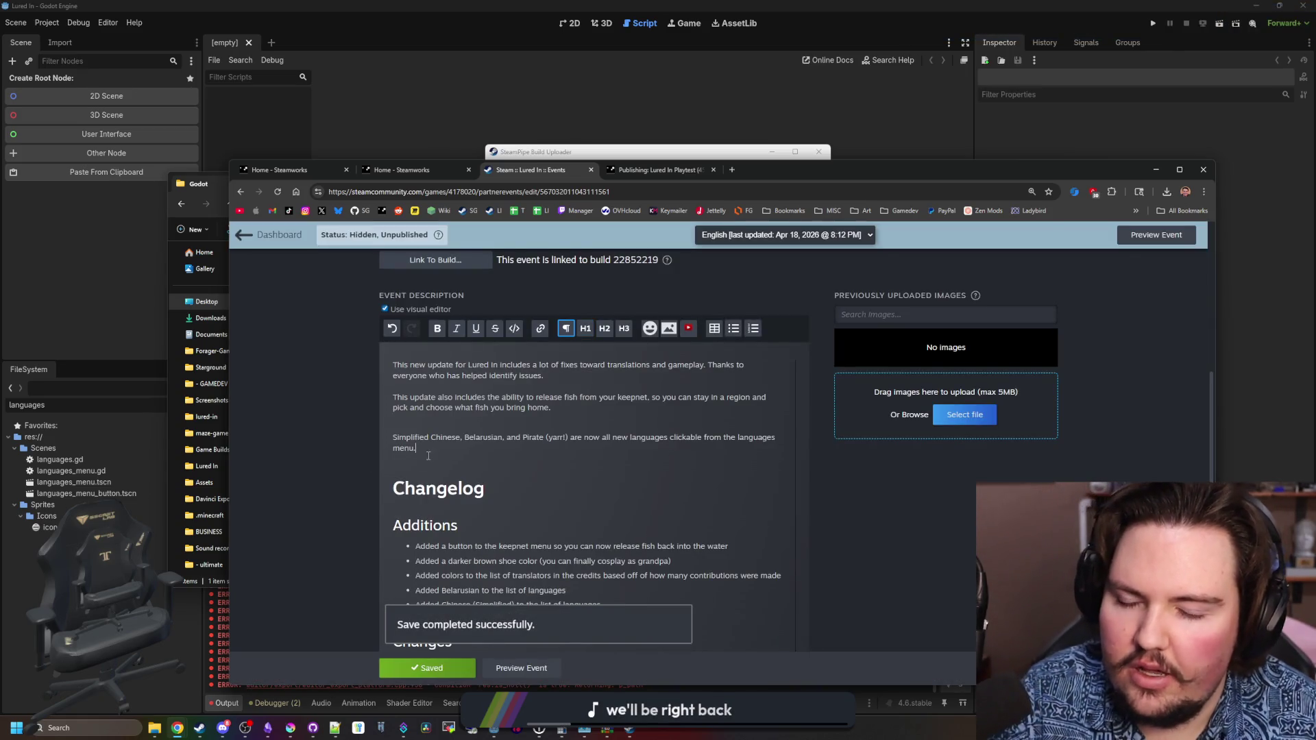
click(425, 666)
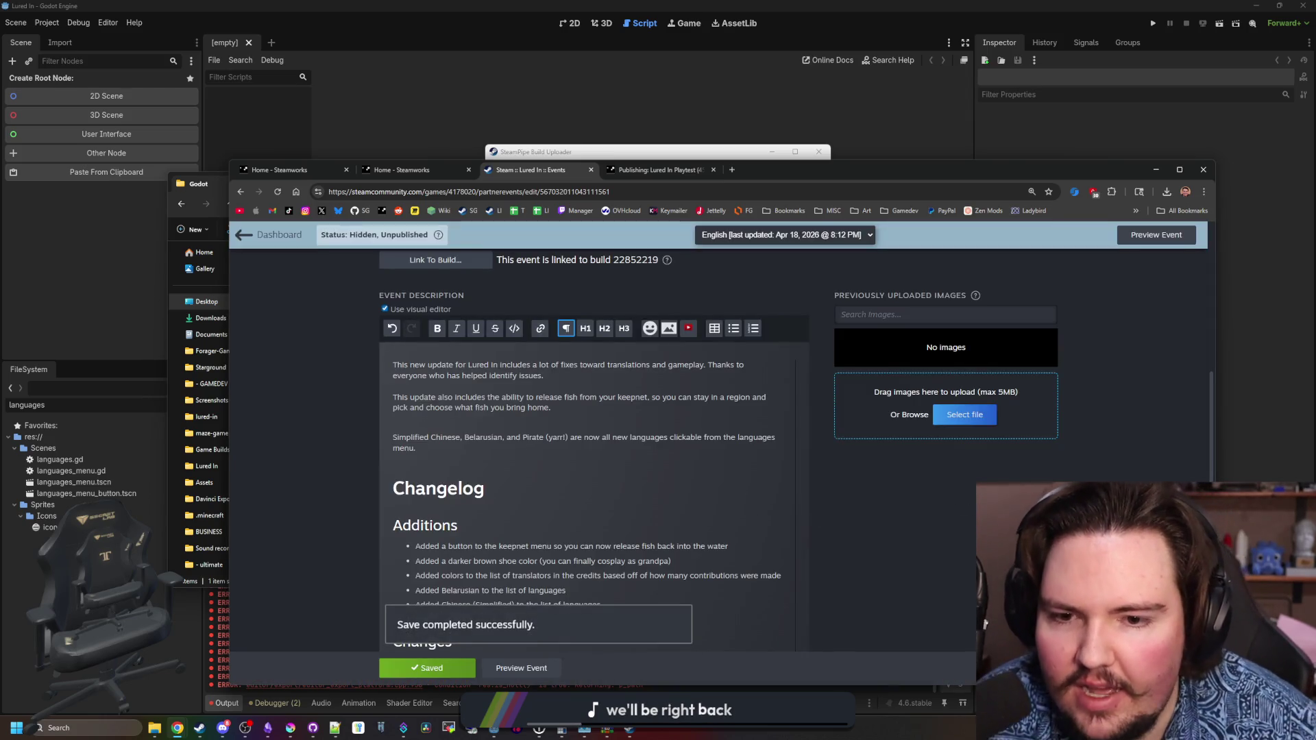
Publish the Lured In v0.3.4.0 patch notes event and confirm the publish.
scroll(376, 456, up, 1)
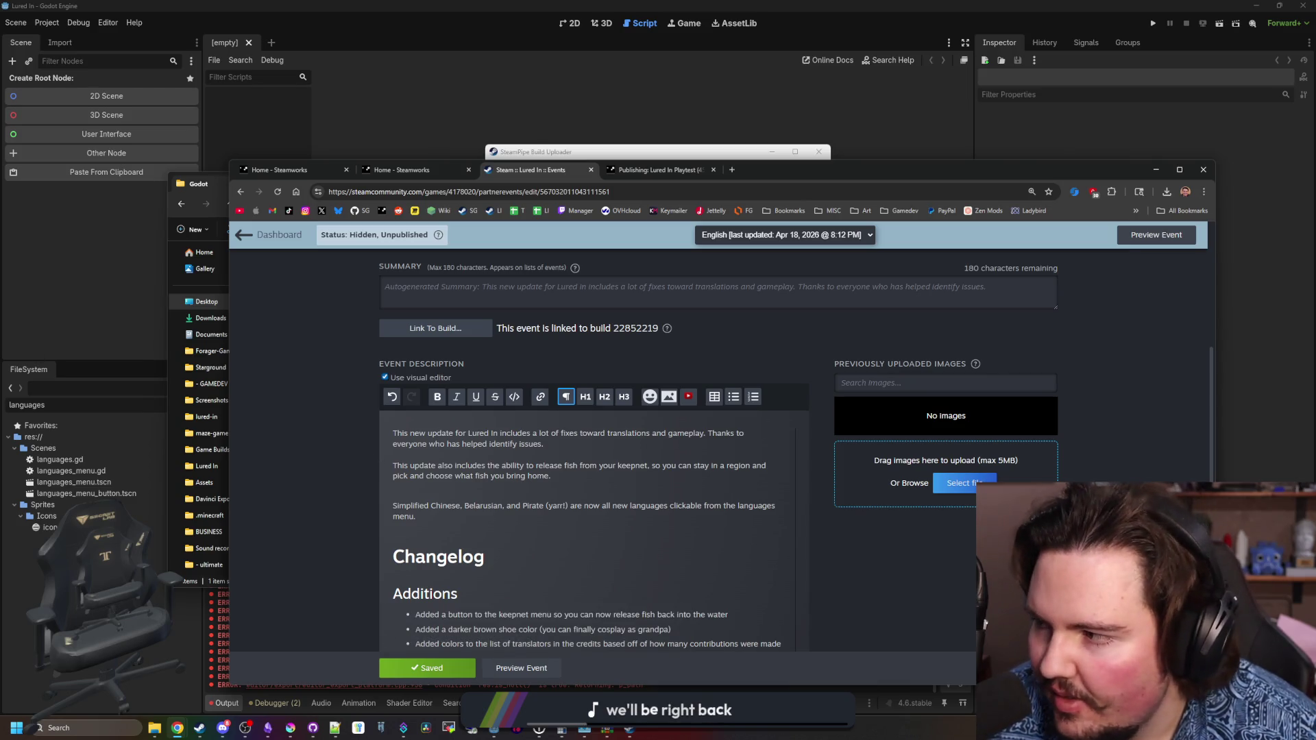
click(360, 447)
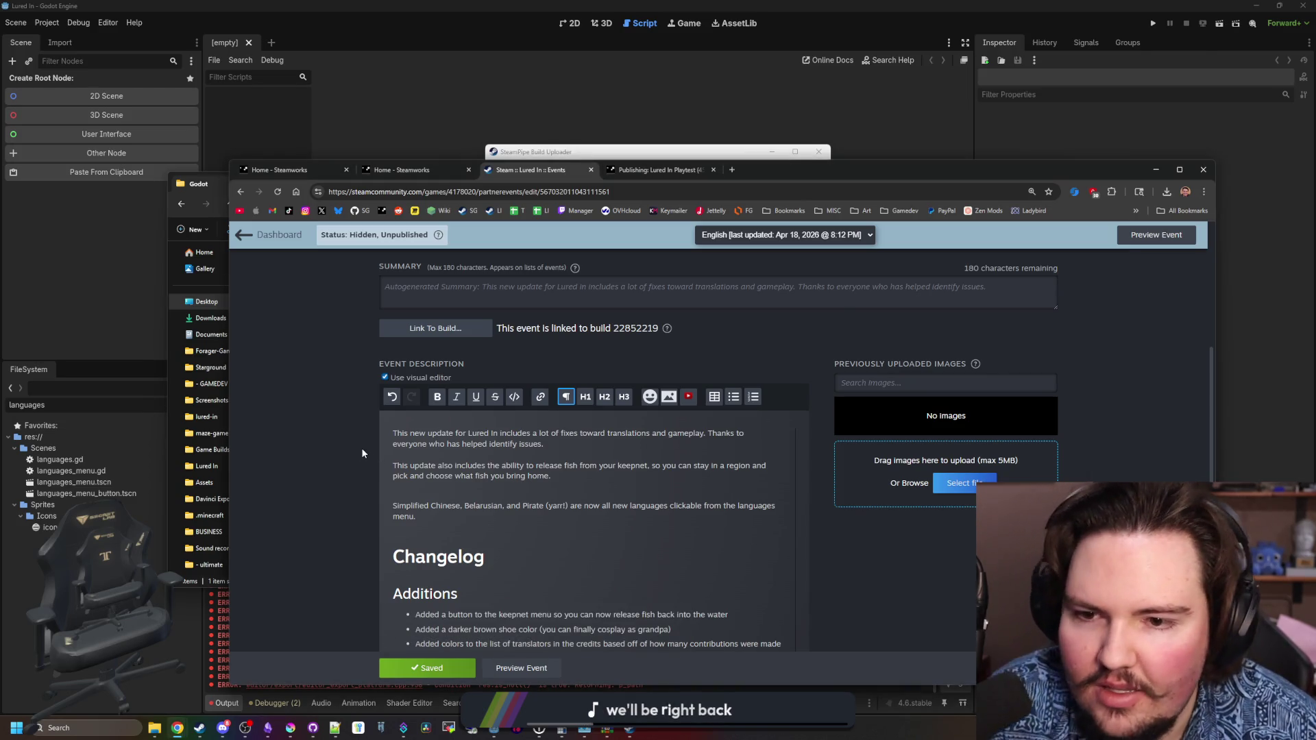
scroll(360, 447, up, 4)
scroll(372, 466, down, 12)
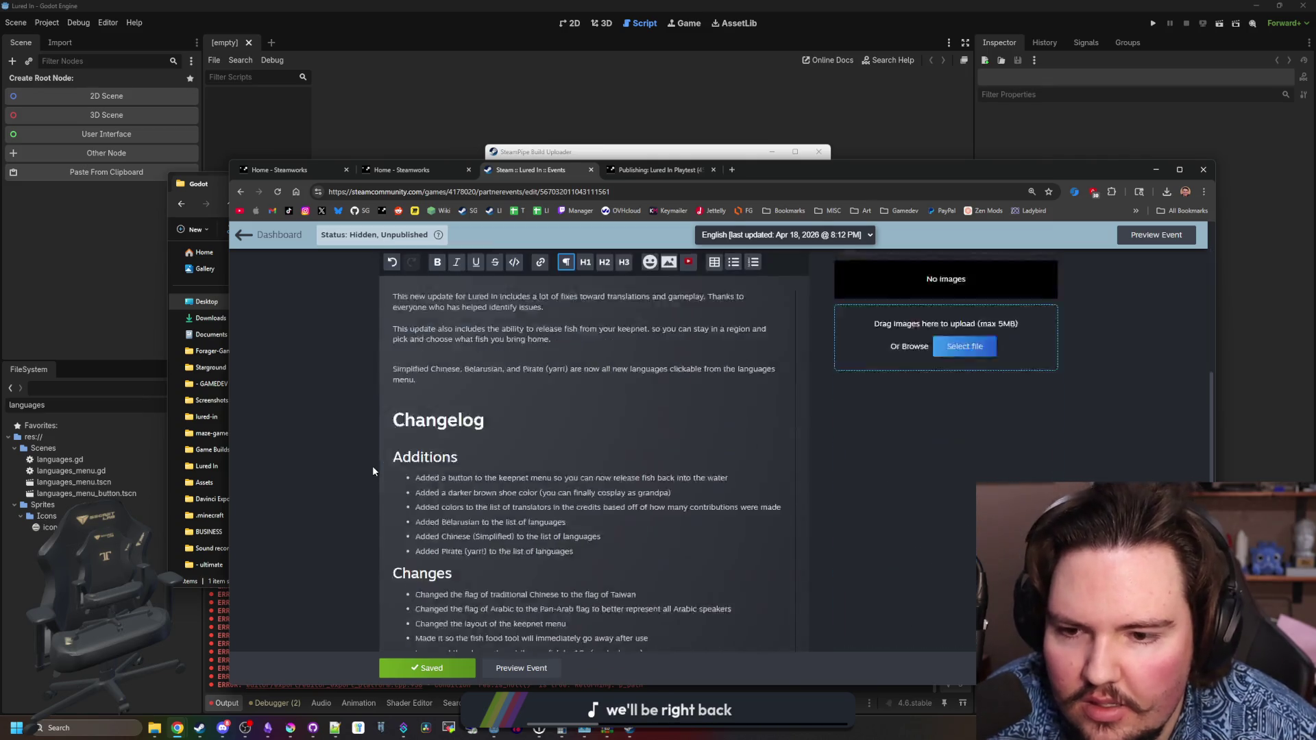
scroll(358, 562, up, 15)
click(688, 381)
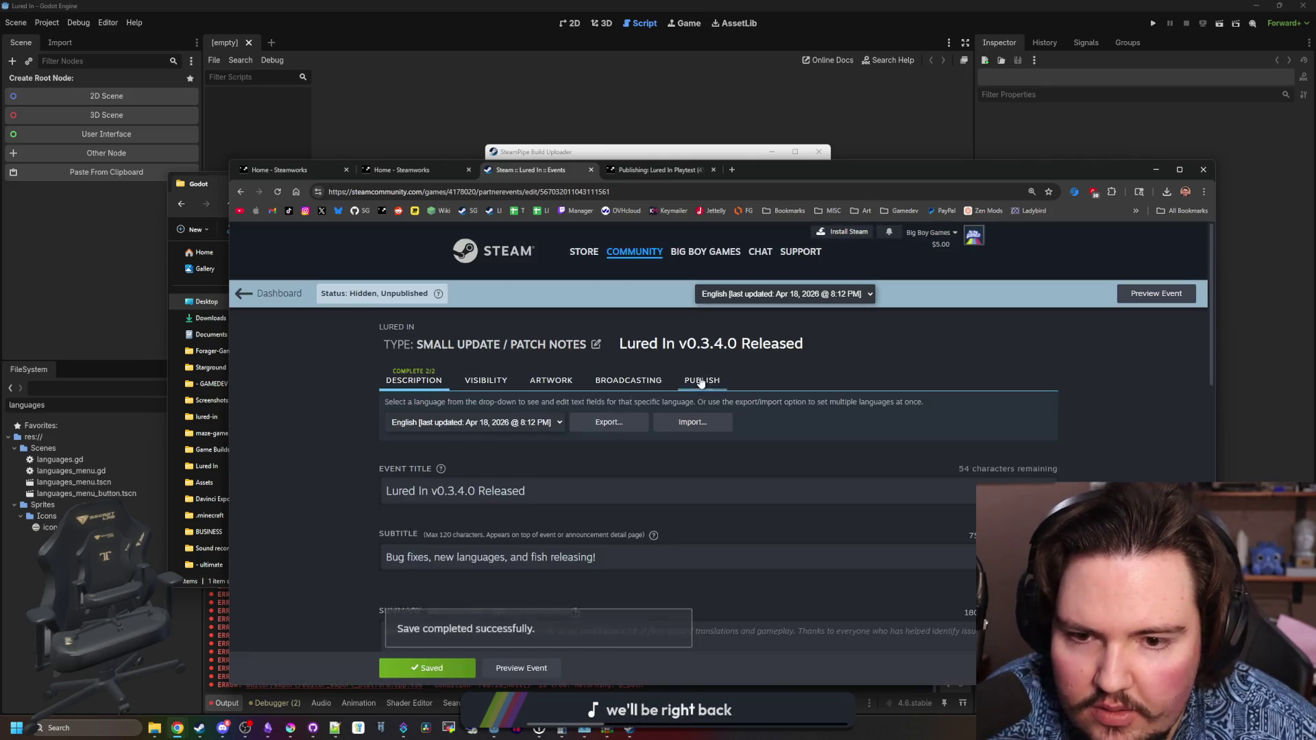
scroll(480, 438, down, 3)
click(472, 439)
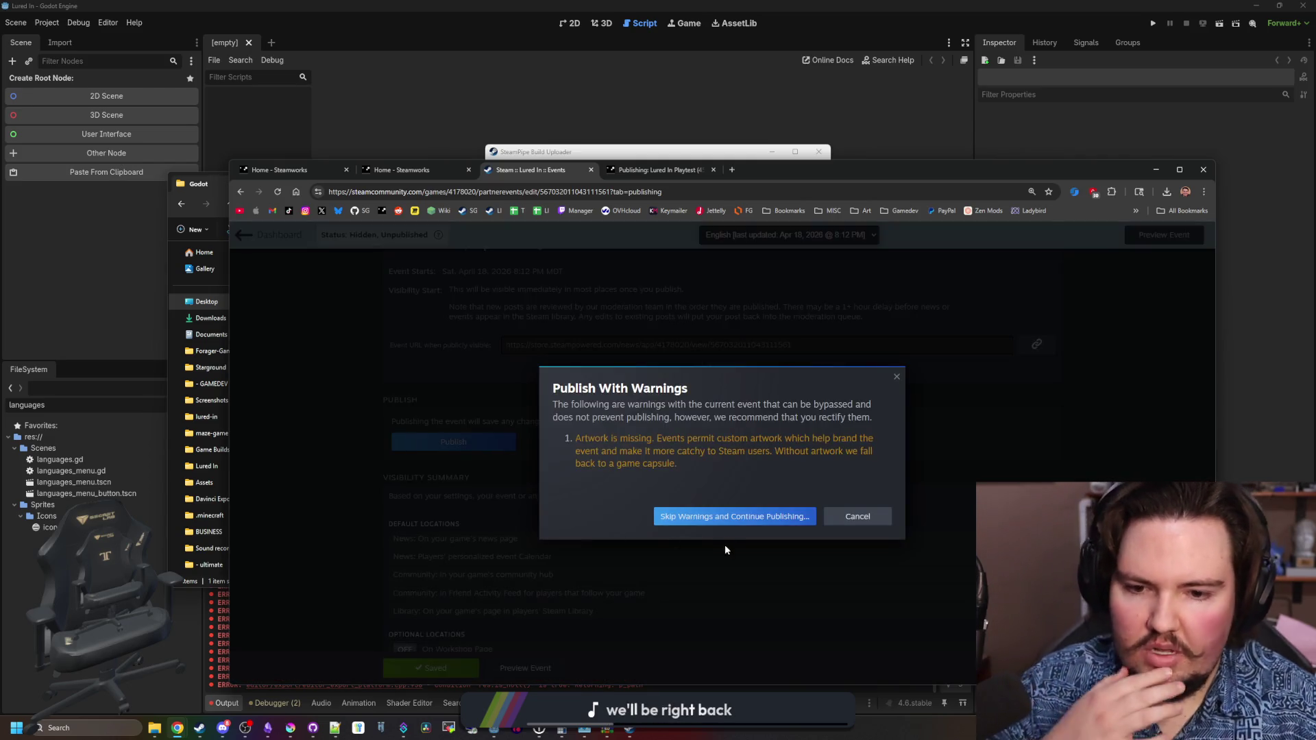
click(733, 516)
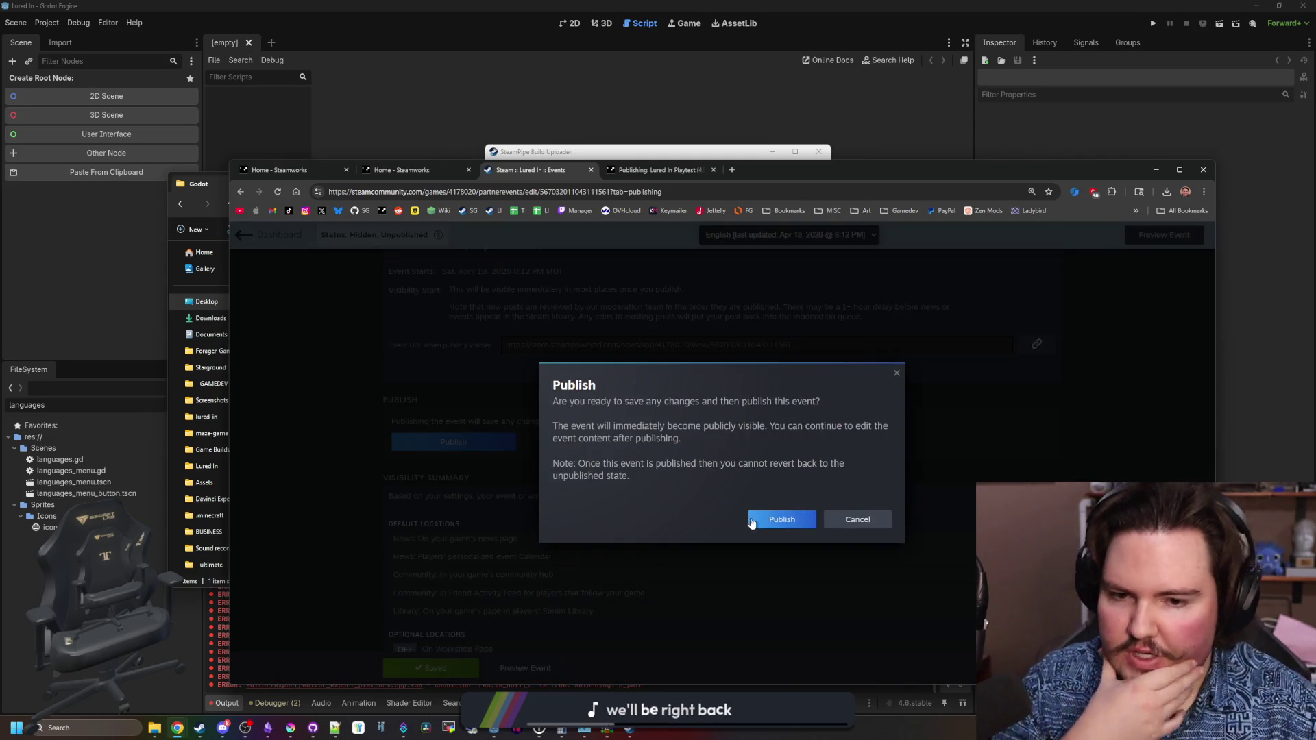
click(756, 522)
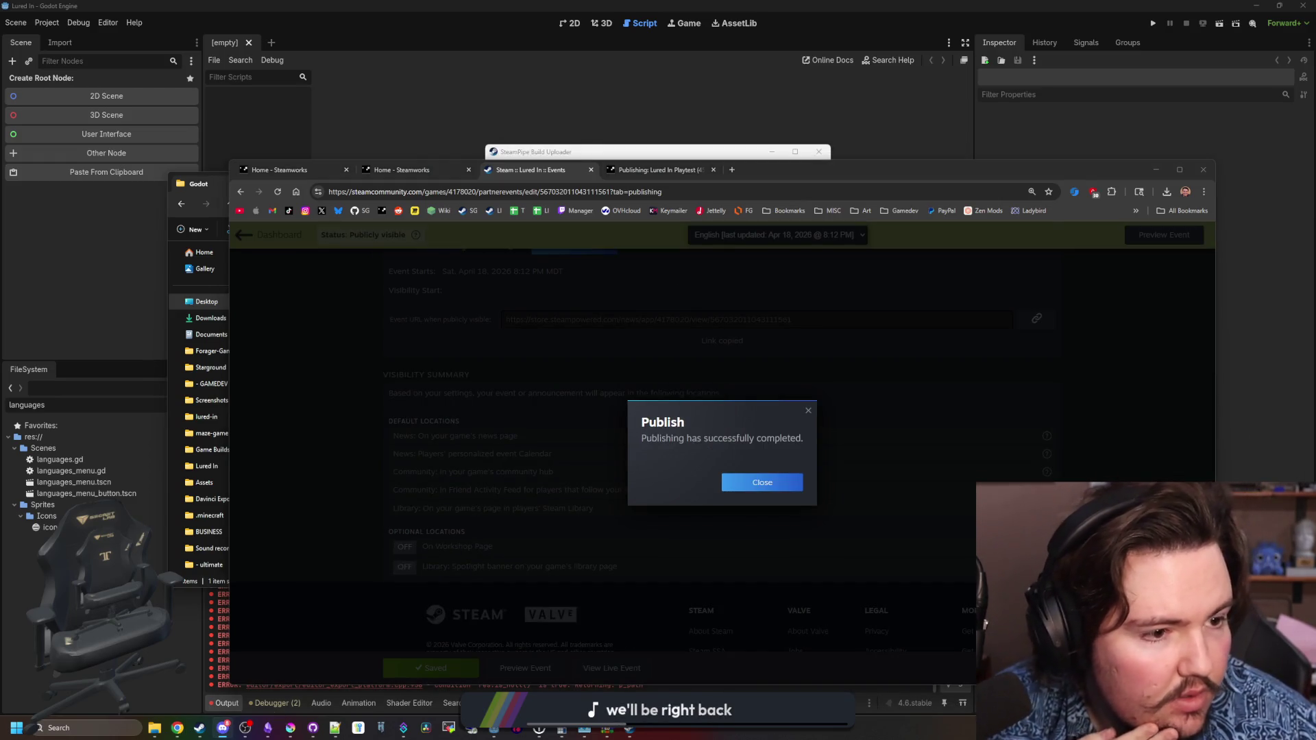
key(alt+Tab)
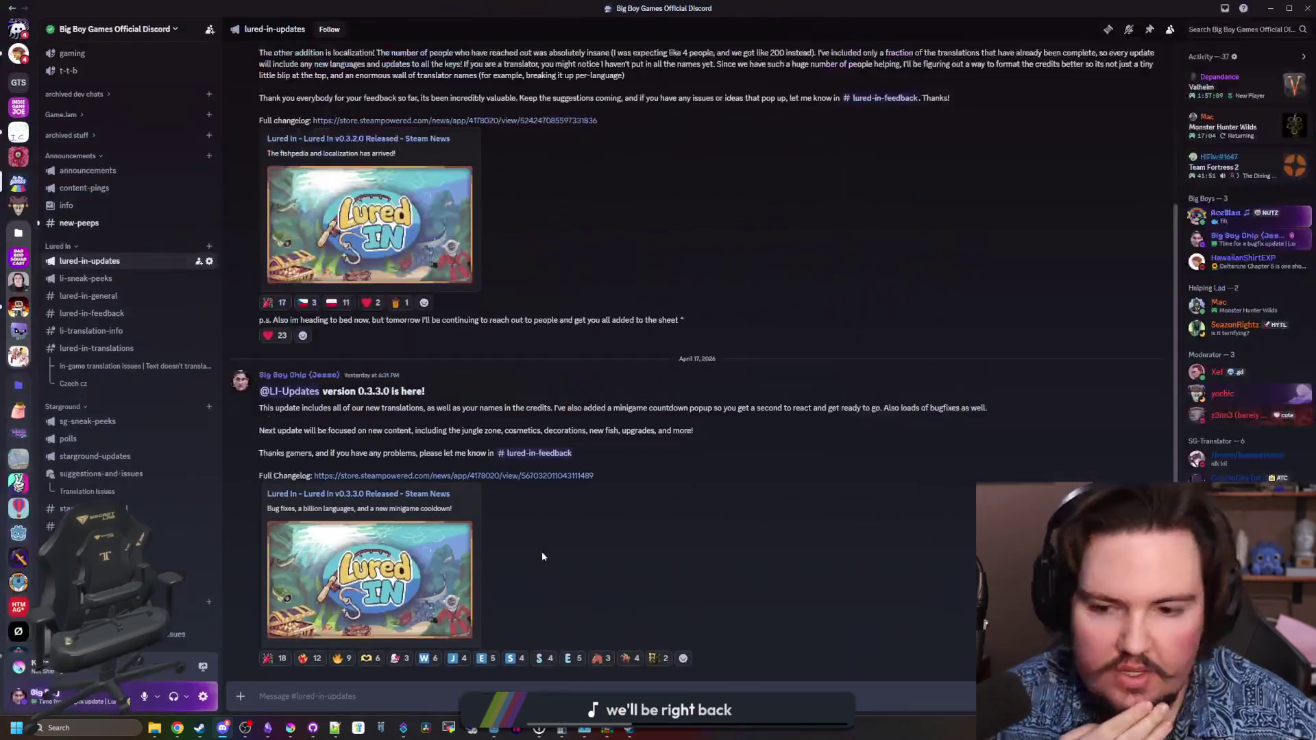
text(@li)
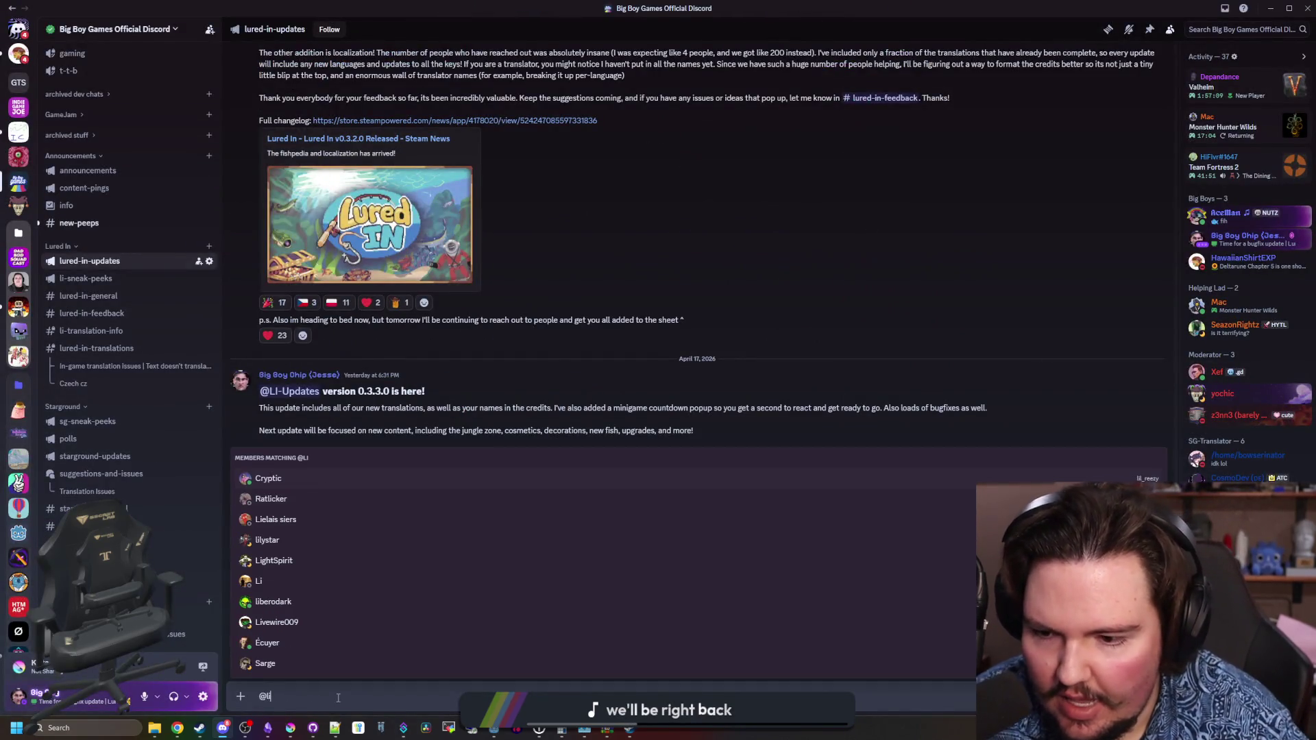
text(-)
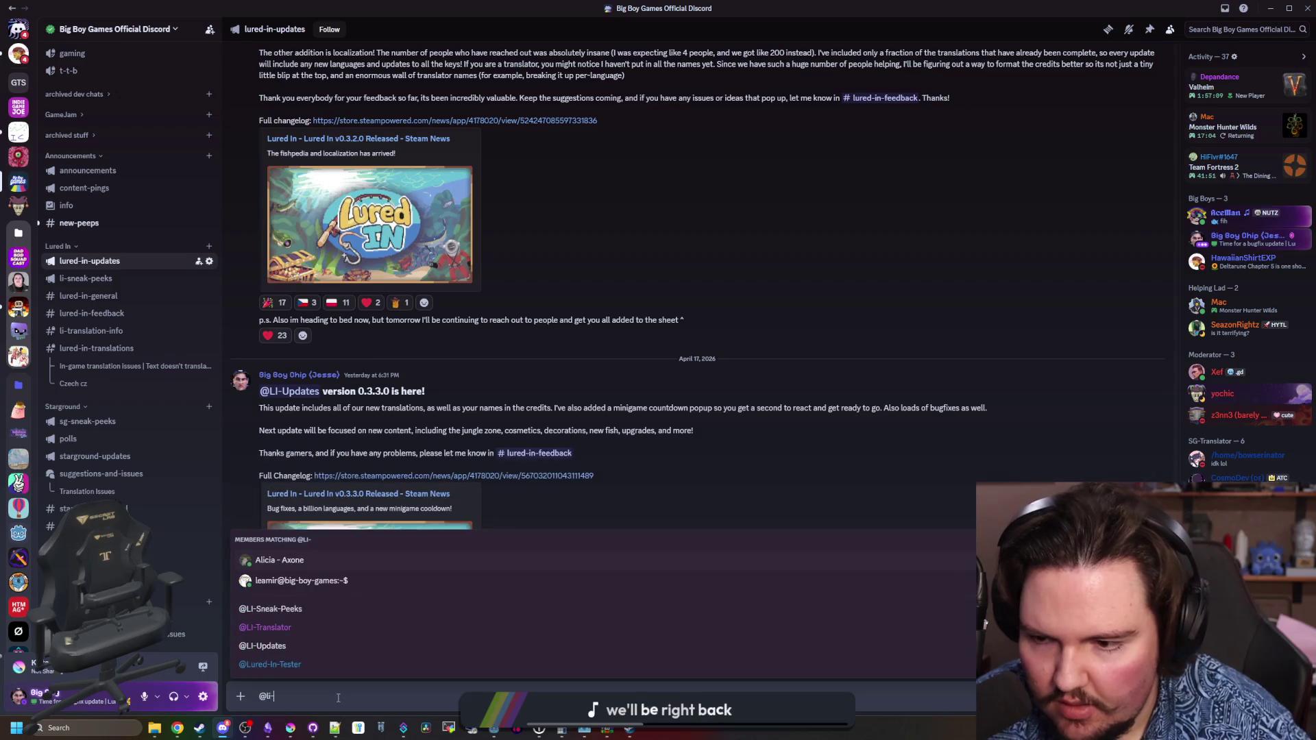
text(u)
key(Tab)
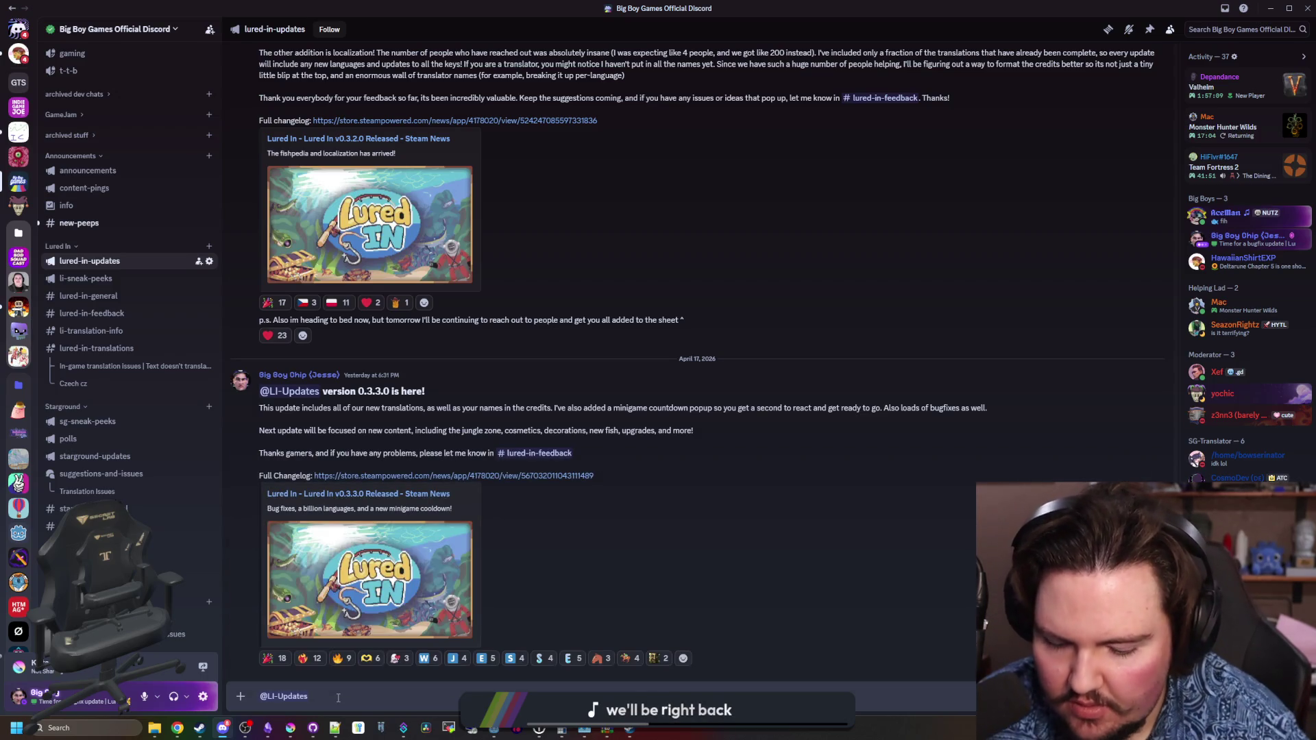
text(Version)
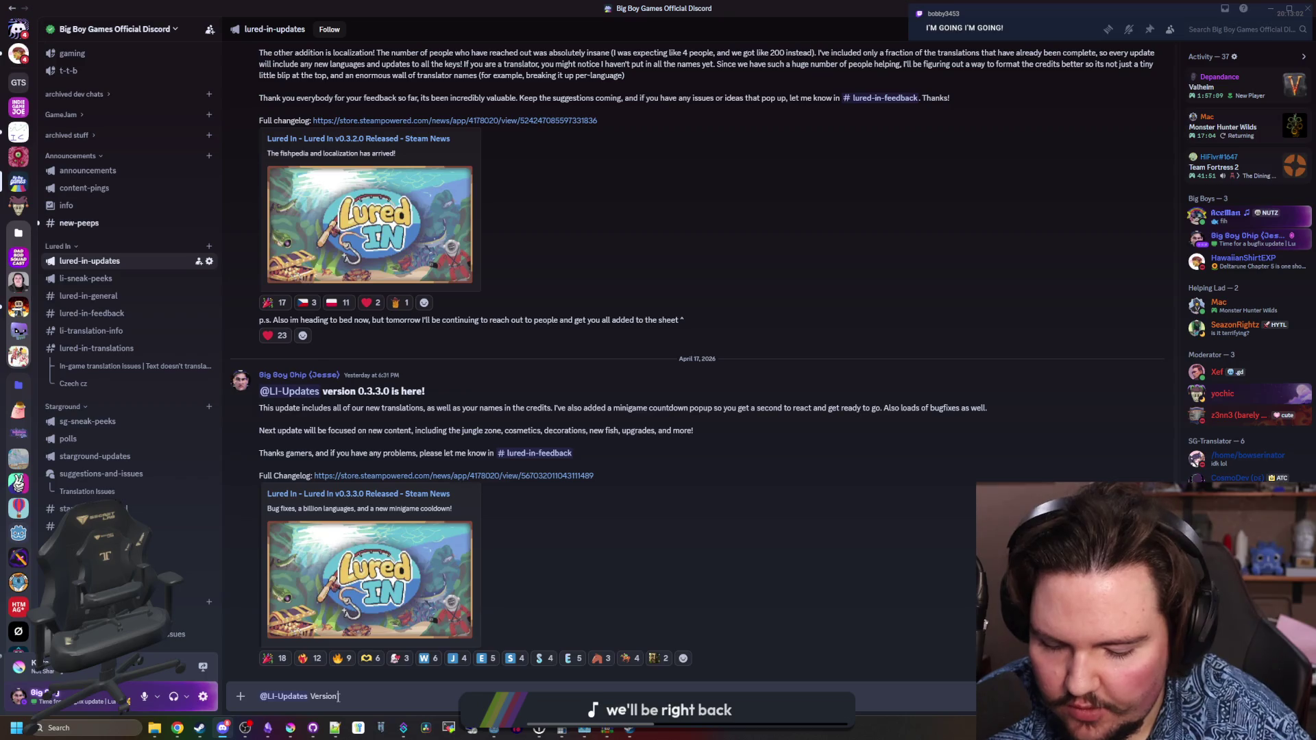
text( 3.4.0 has dropped!)
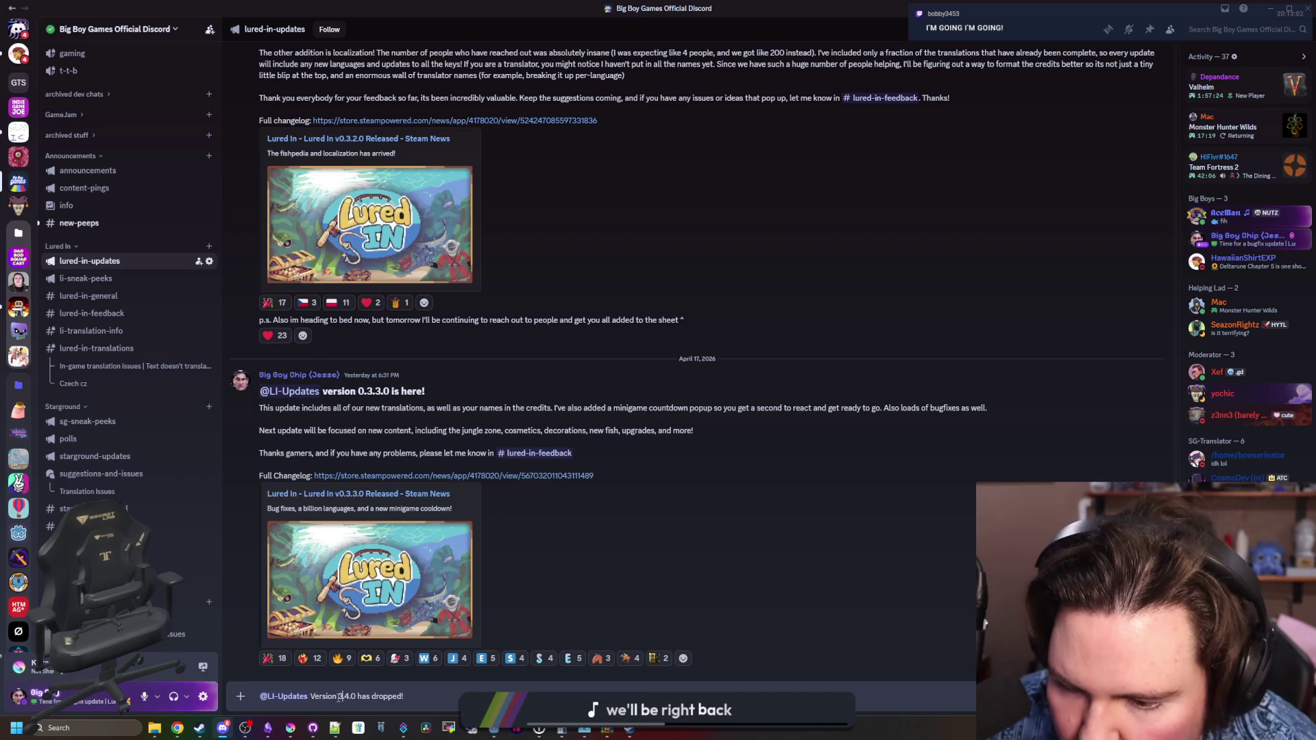
text(0.)
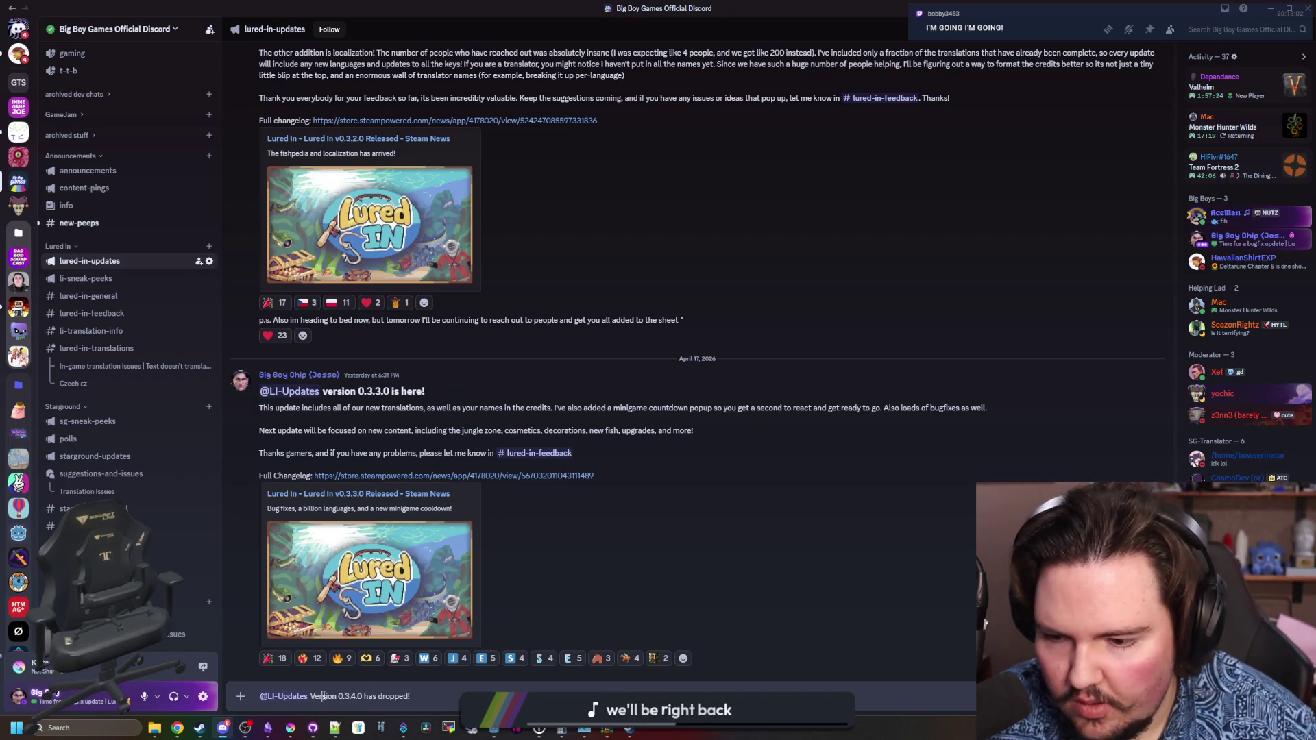
click(320, 696)
key(Home)
text(##)
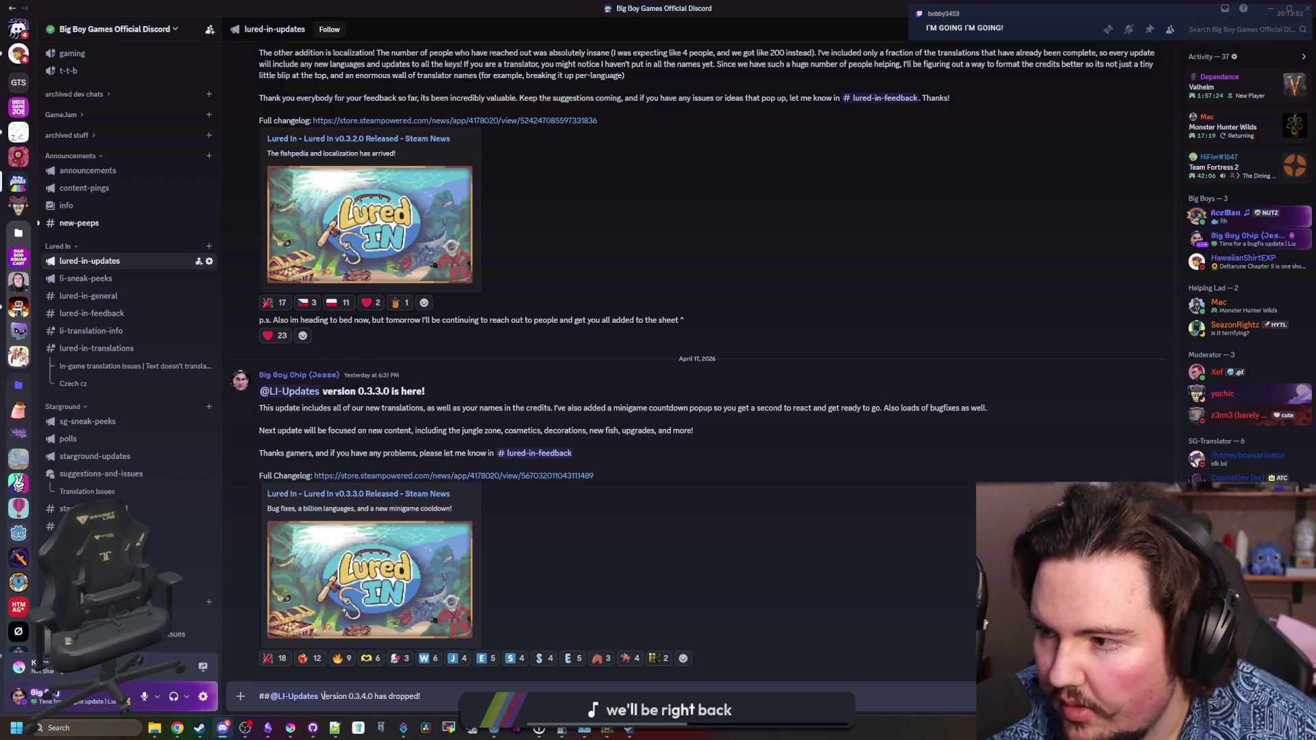
click(453, 693)
key(shift+Return)
text(This update includes tons of bugfixes, and also the ability t…mediately leave as s)
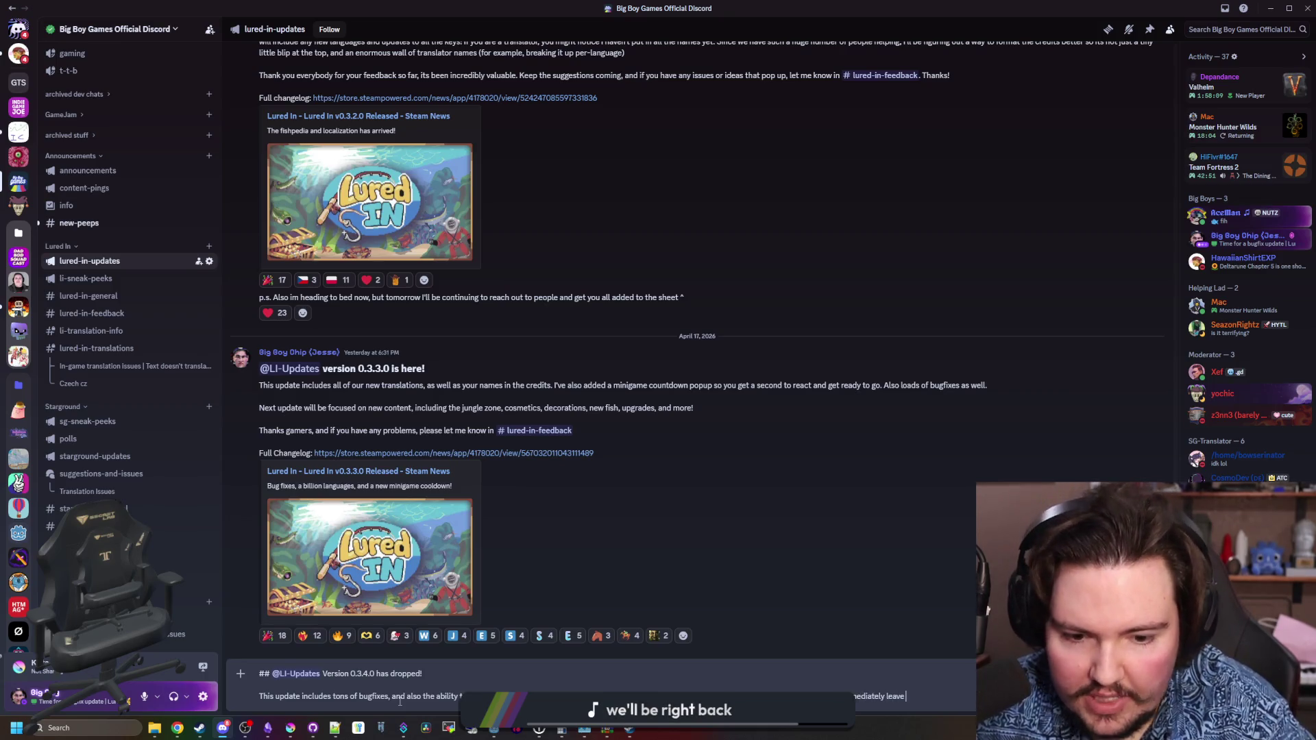
Add the bugfix and Chinese translation notes below the headline.
text(on as your keep)
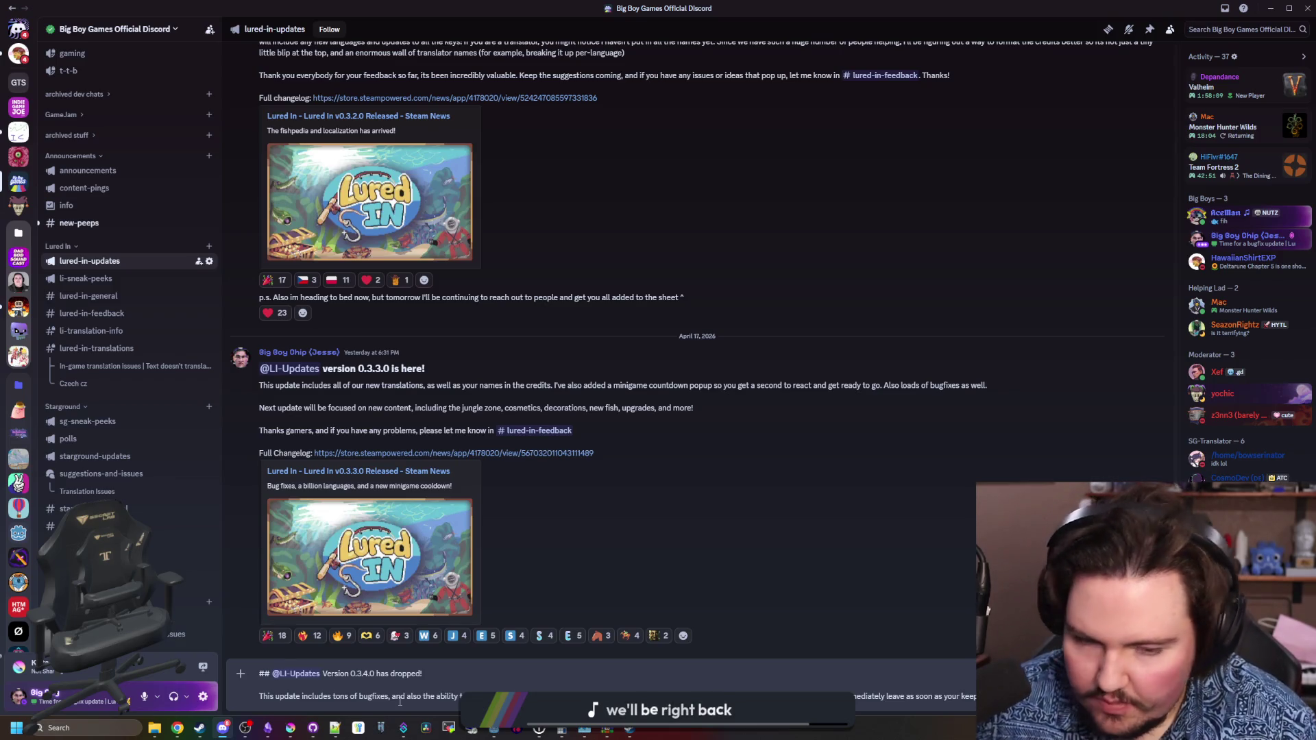
key(shift+Return)
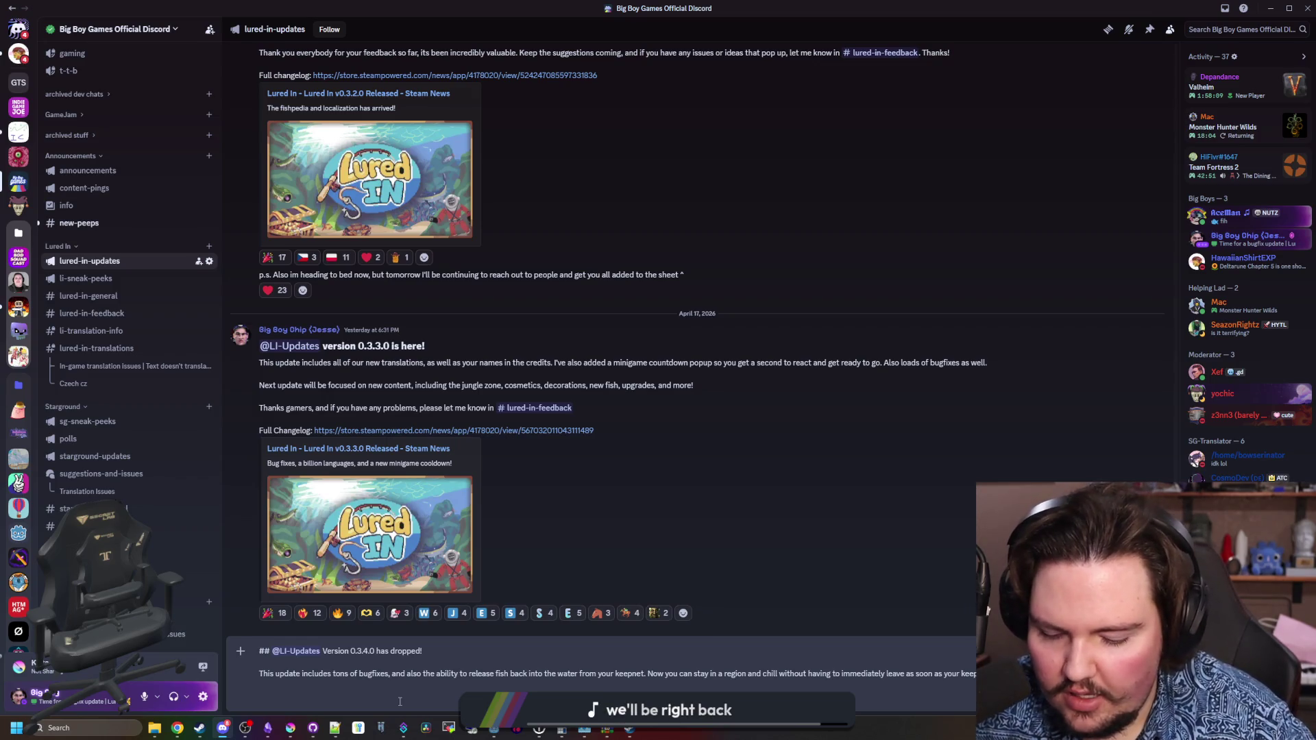
key(BackSpace)
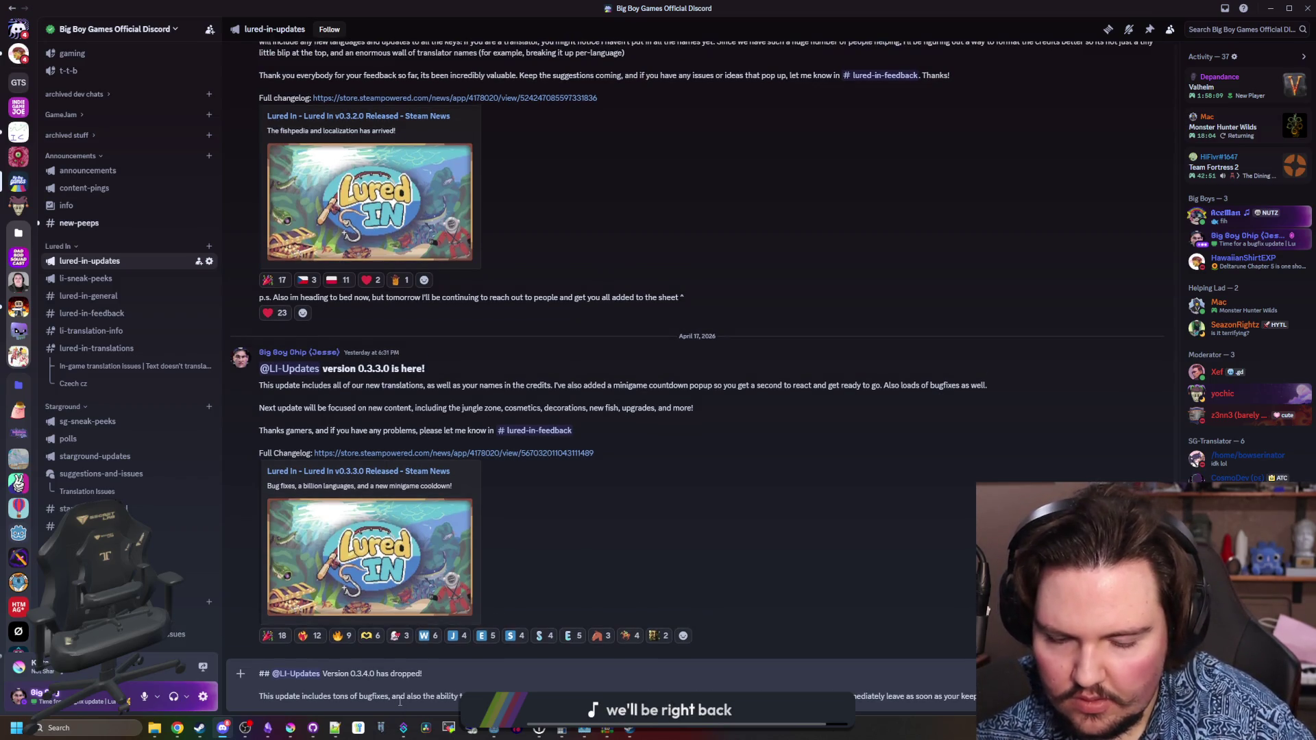
key(shift+Return)
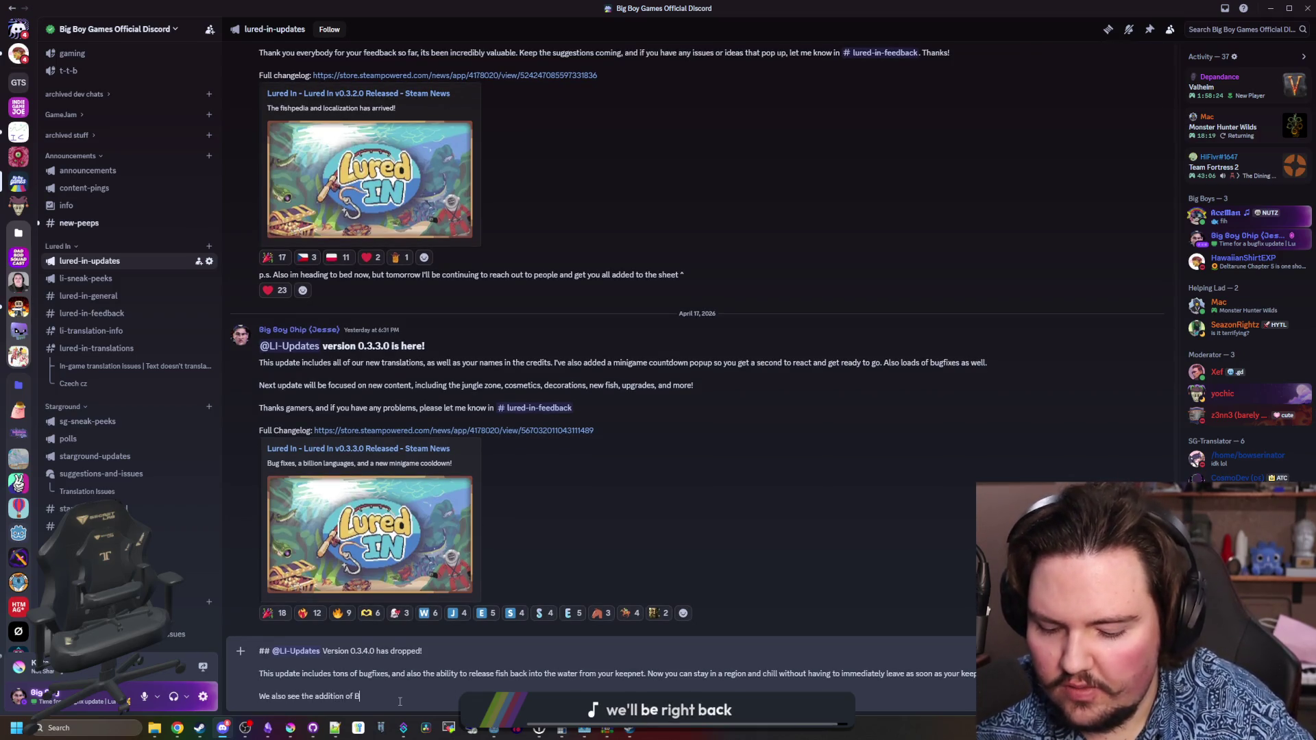
text(We also see the addition of Belarusian, Simplified)
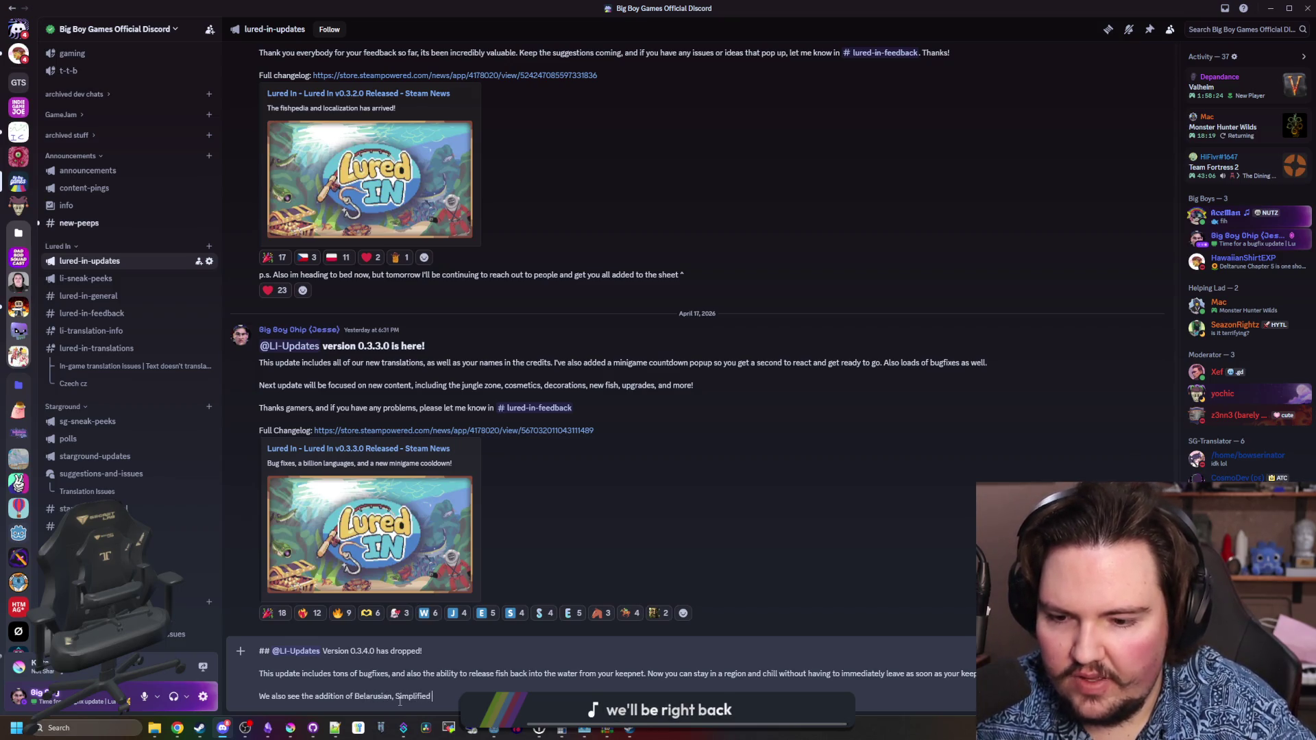
text(Chinese)
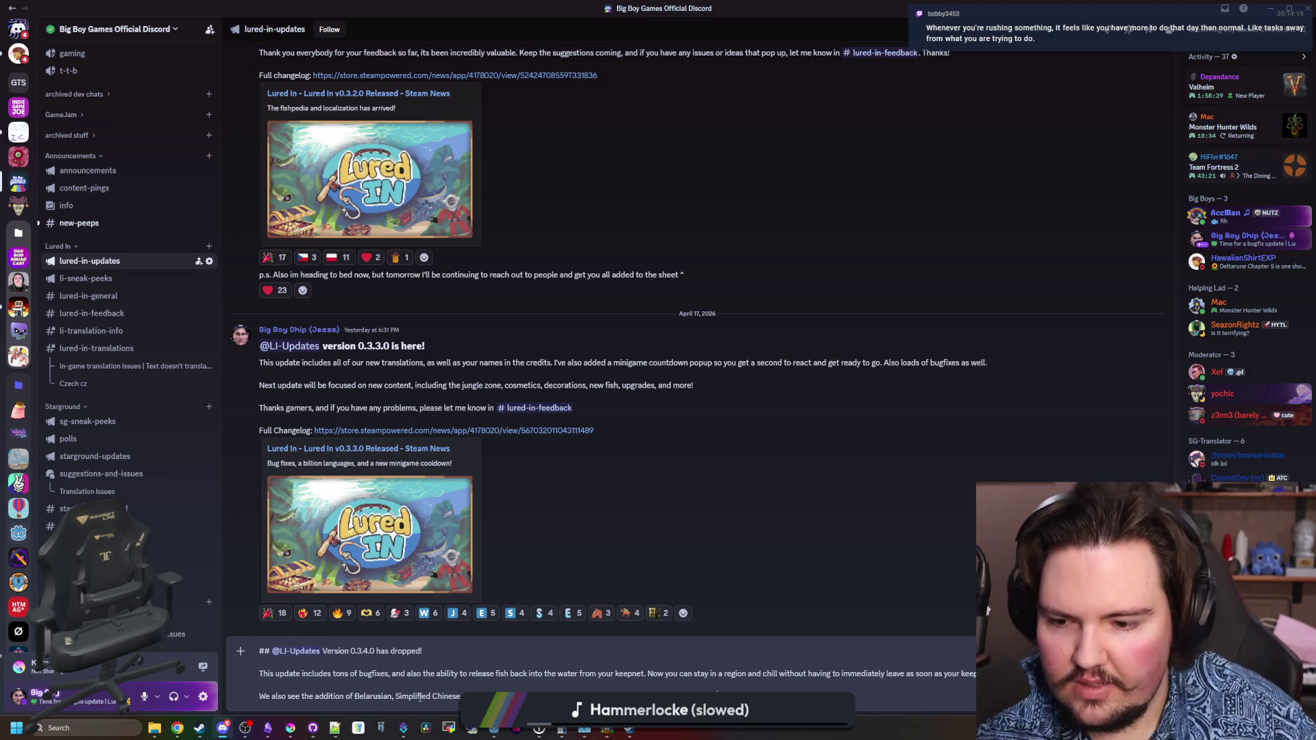
key(shift+Return)
text(Also all of your translation credits should be fixed now. Le)
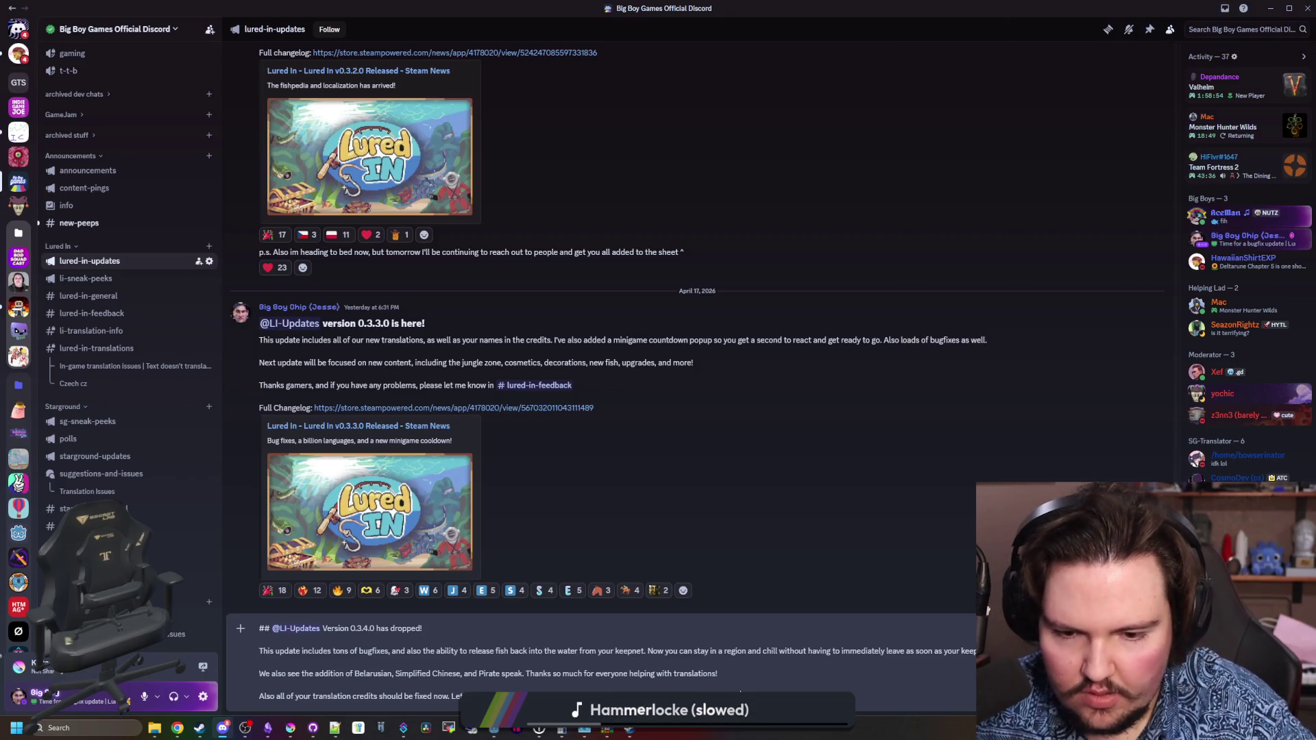
Add a 'Full Changelog:' line with the pasted Steam link and send the post.
key(shift+Return)
text(Full Changel9og)
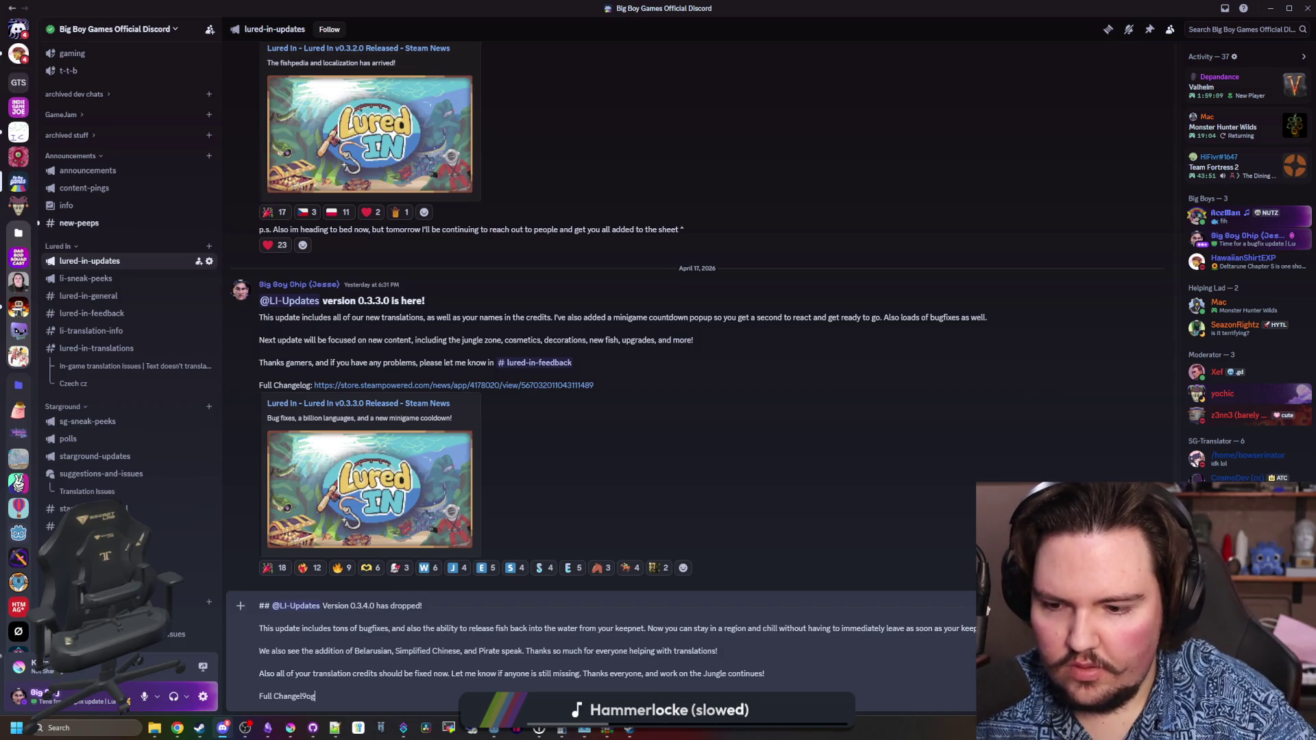
key(BackSpace)
key(BackSpace)
key(BackSpace)
text(og:)
key(ctrl+v)
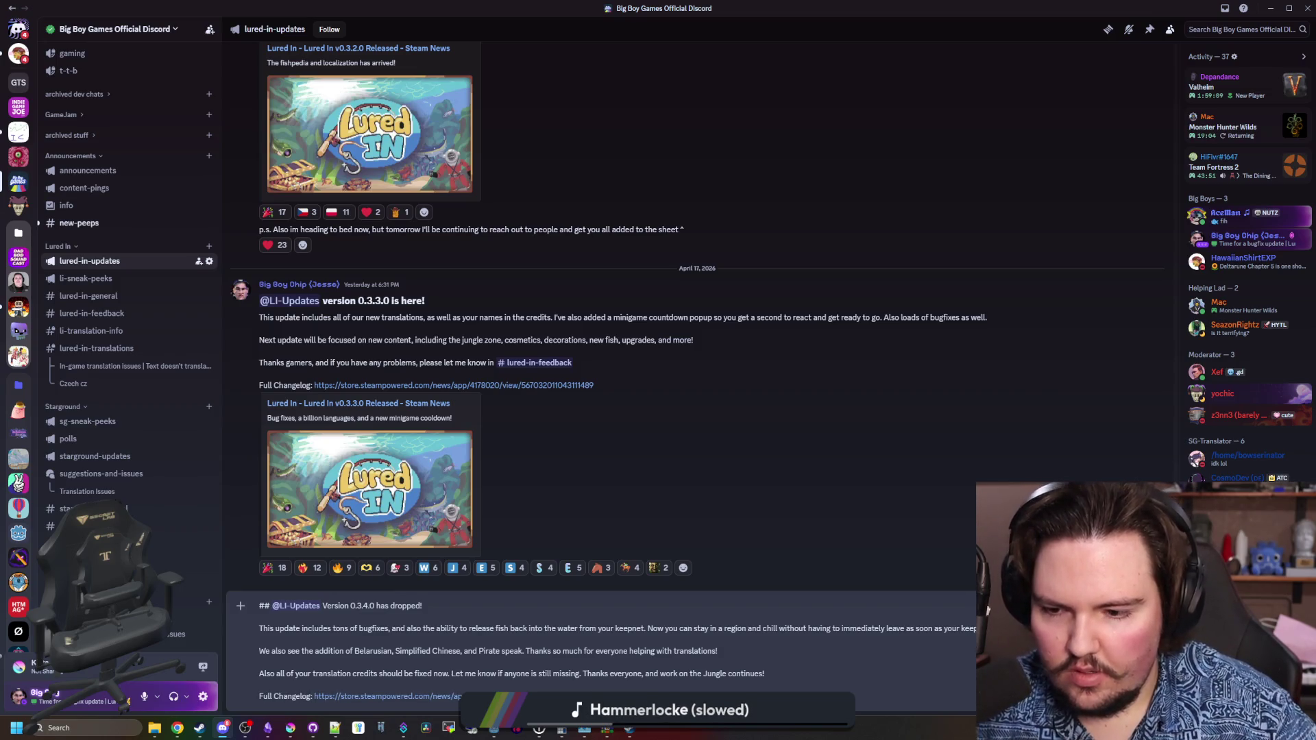
key(Return)
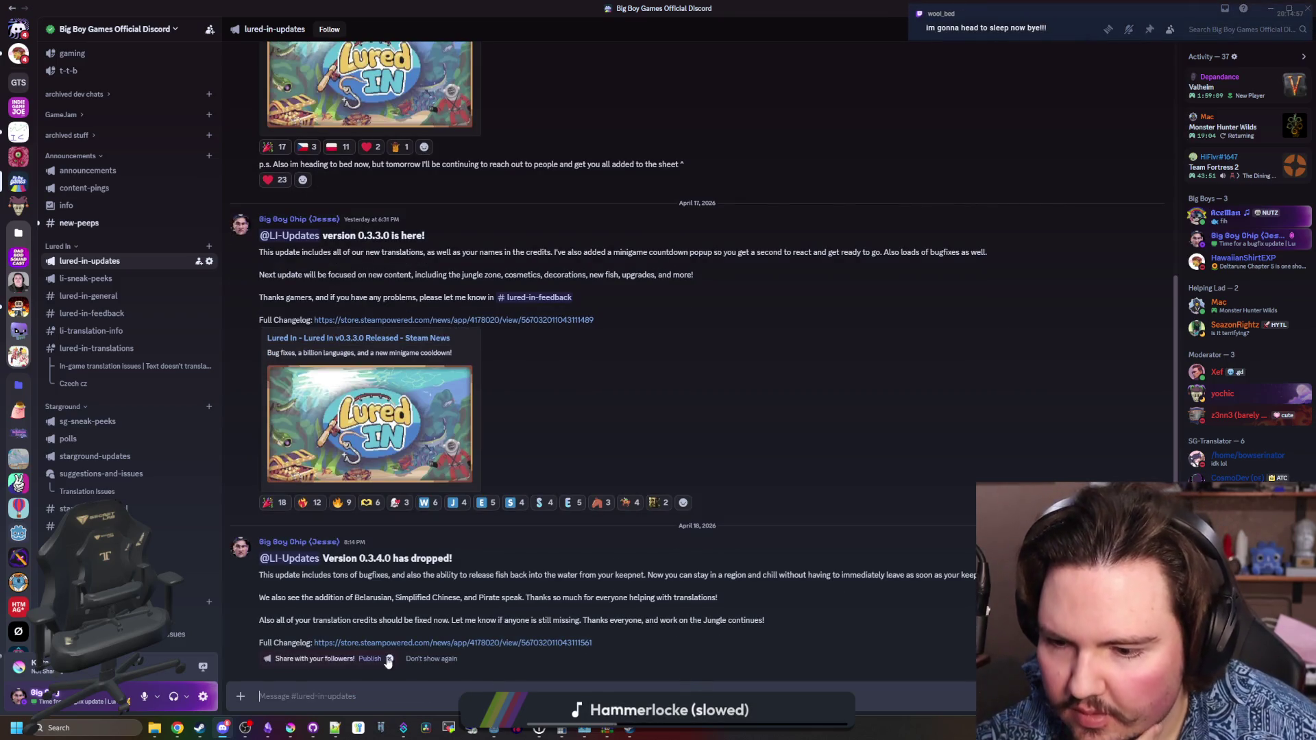
Publish the Version 0.3.4.0 announcement to following servers, then switch to #new-peeps.
click(381, 658)
click(719, 397)
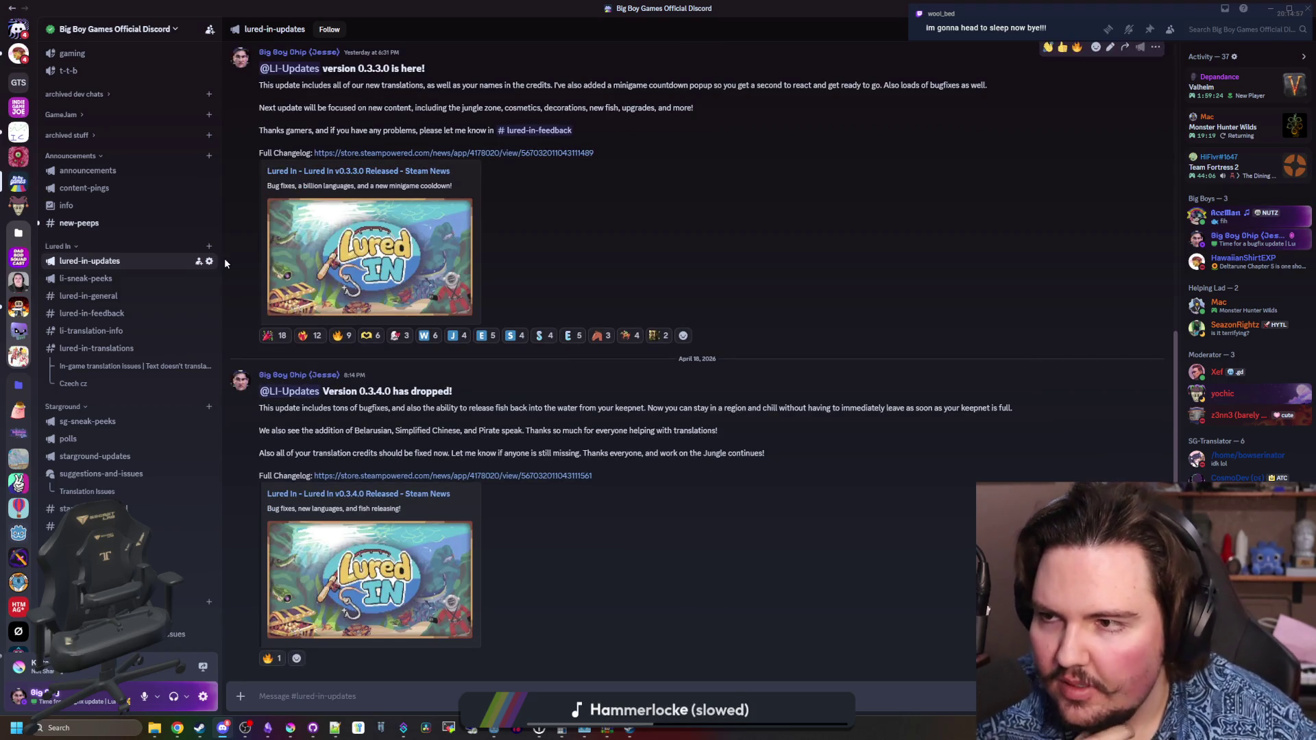
click(92, 225)
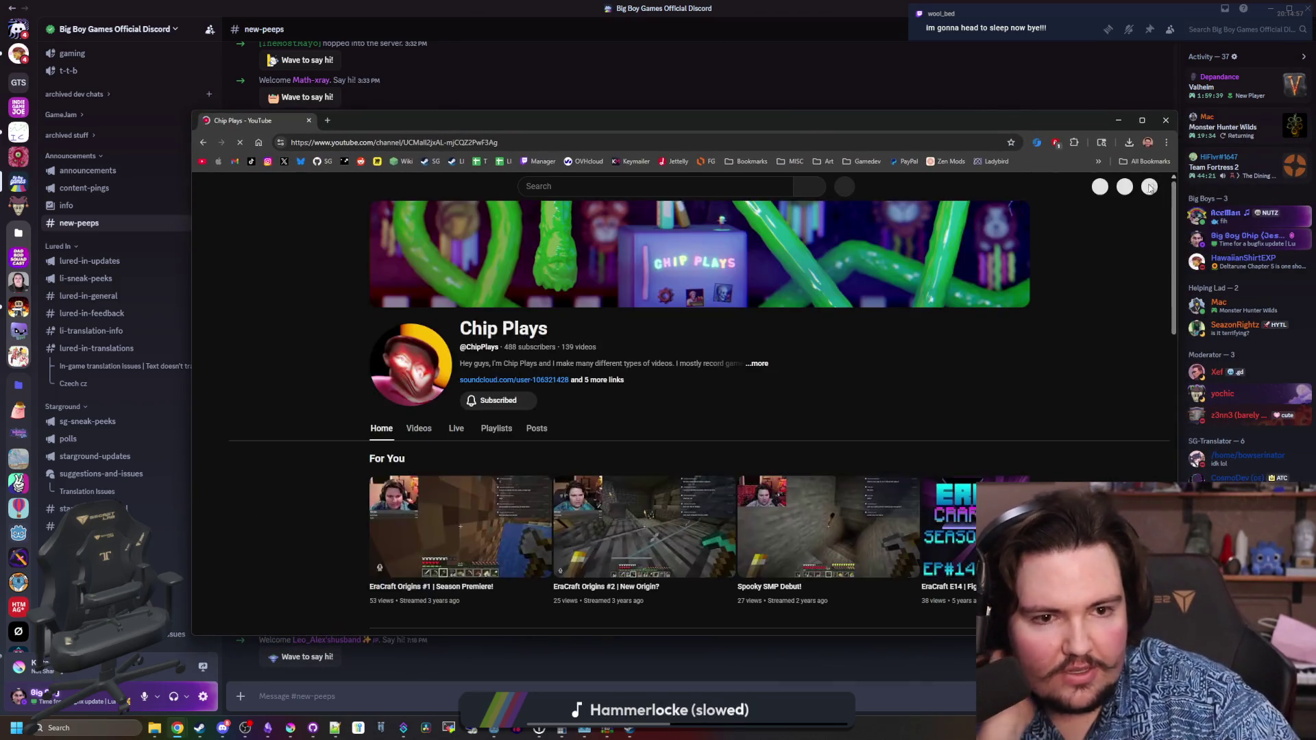
Go to YouTube Studio and show the channel's Shorts in the Content list.
click(1146, 186)
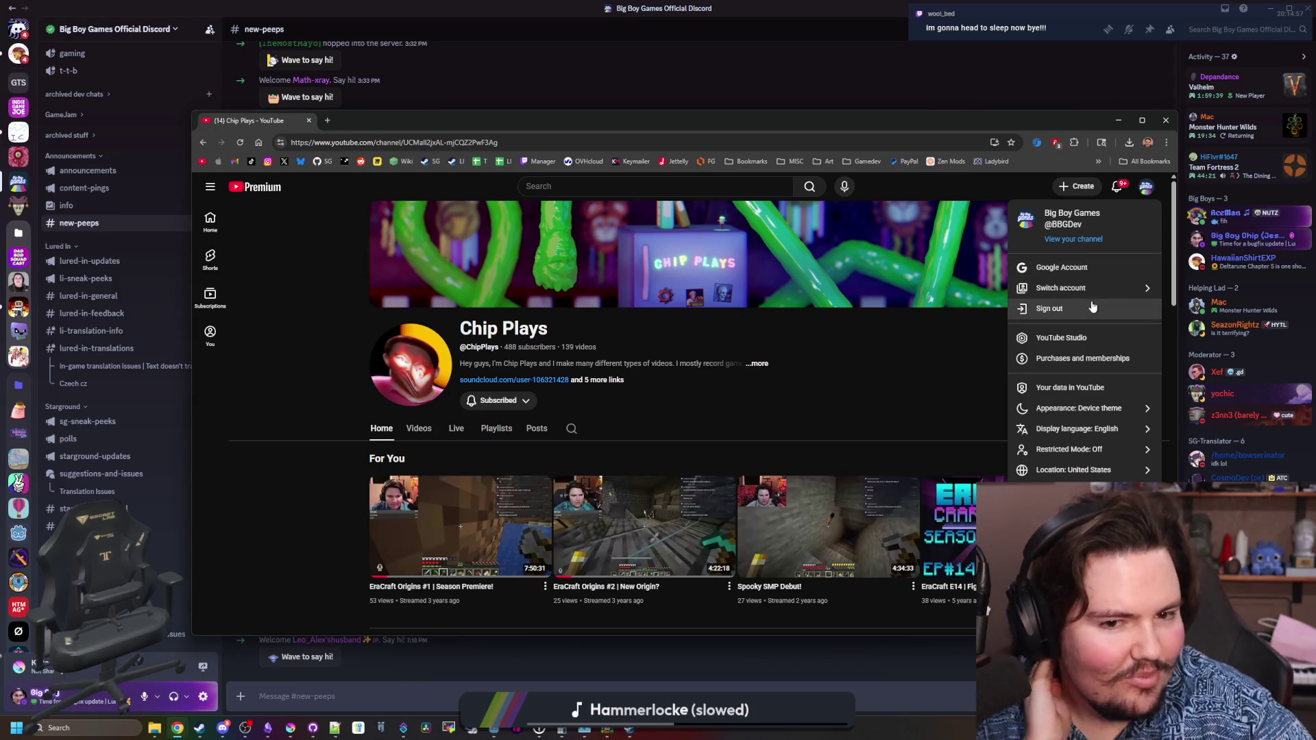
click(1073, 337)
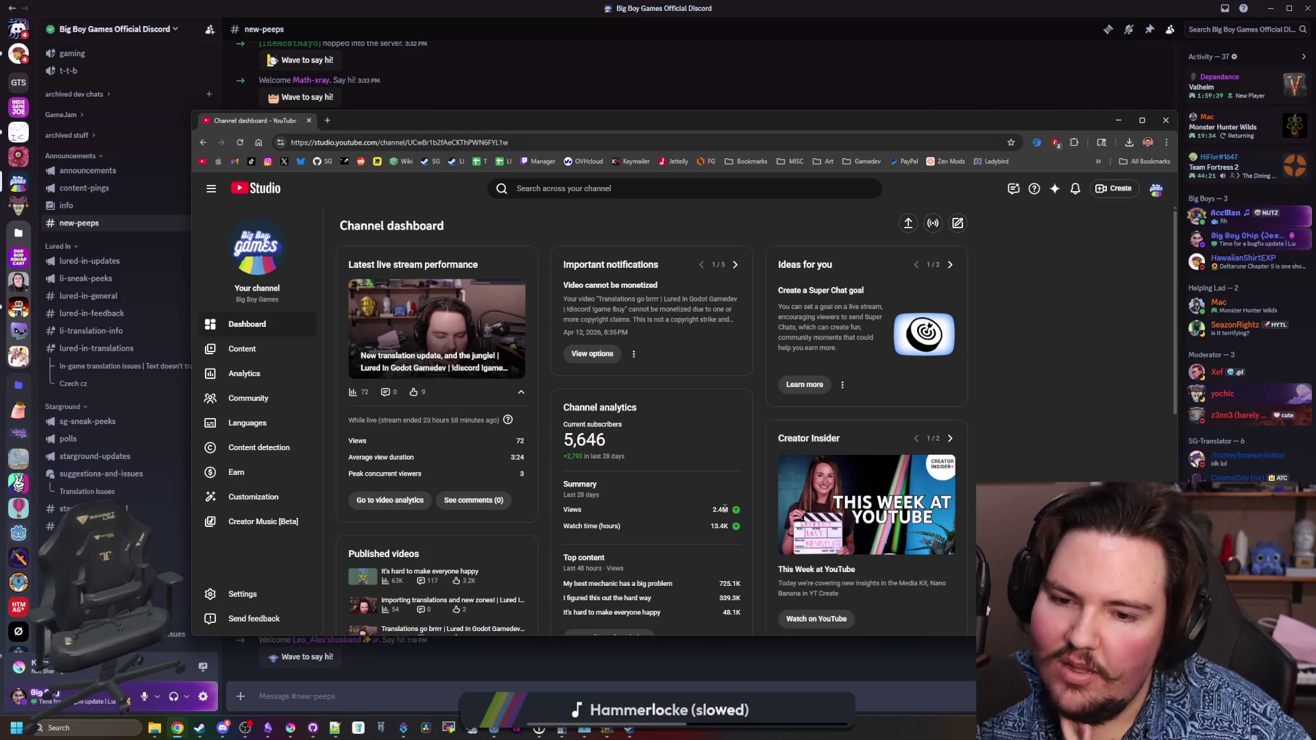
scroll(517, 448, down, 1)
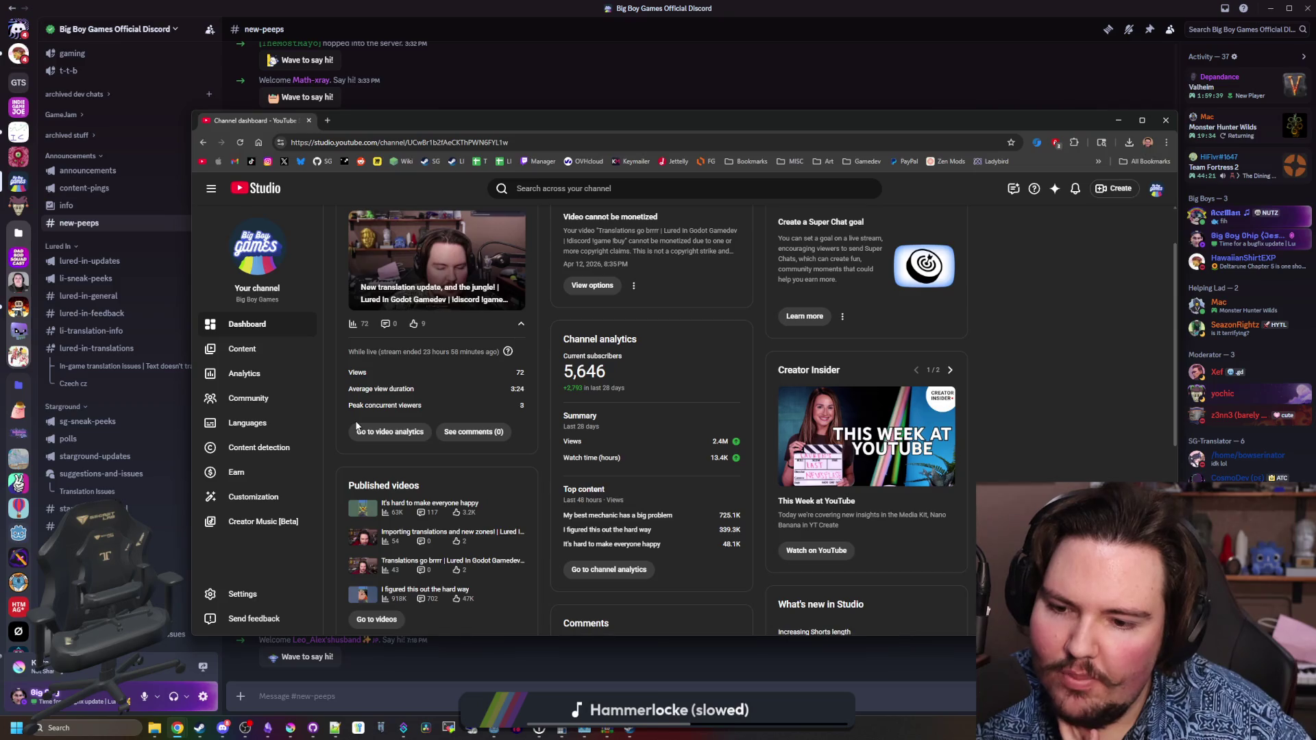
mouse_move(394, 596)
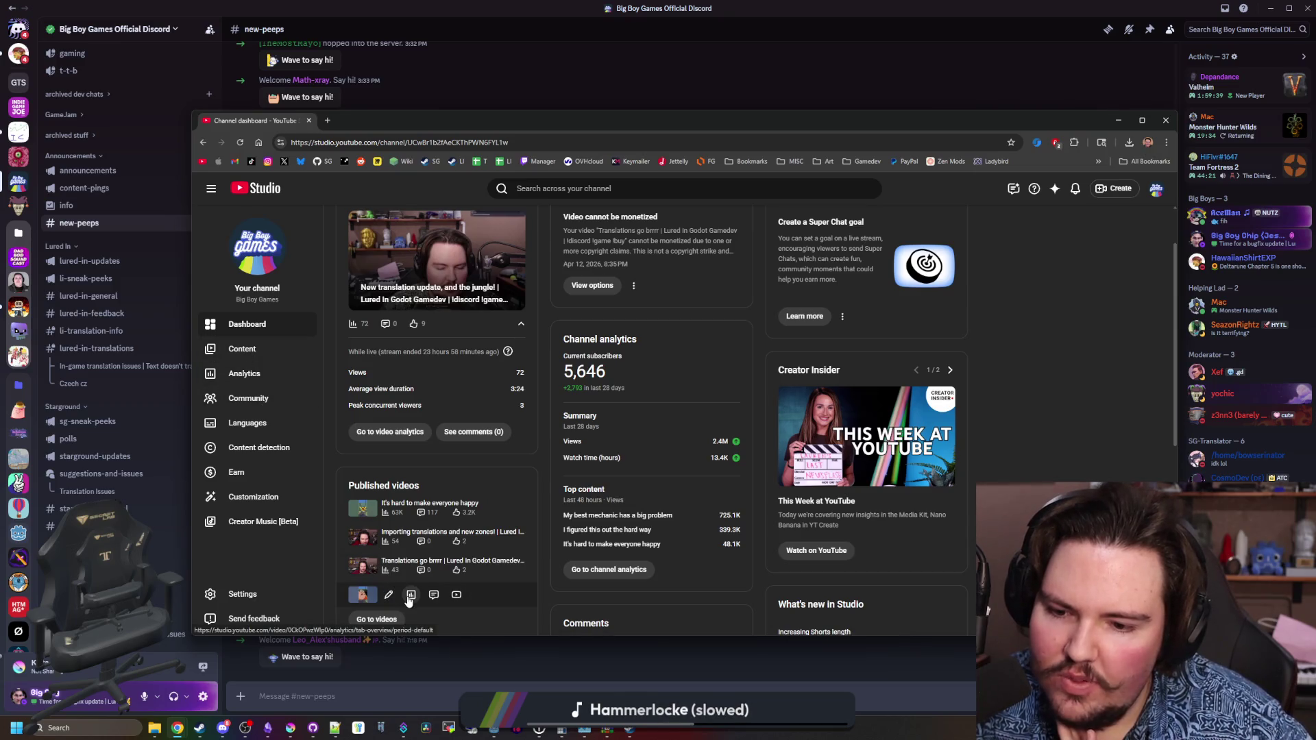
click(247, 350)
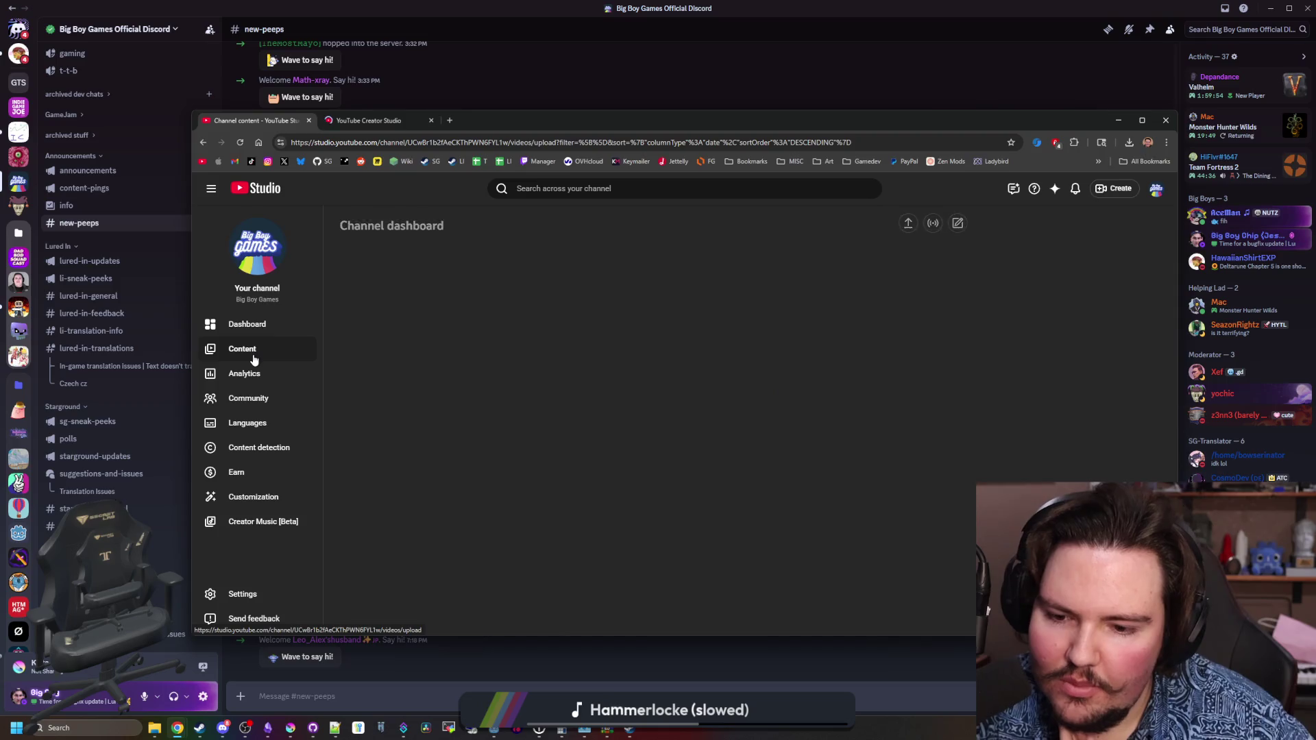
click(455, 253)
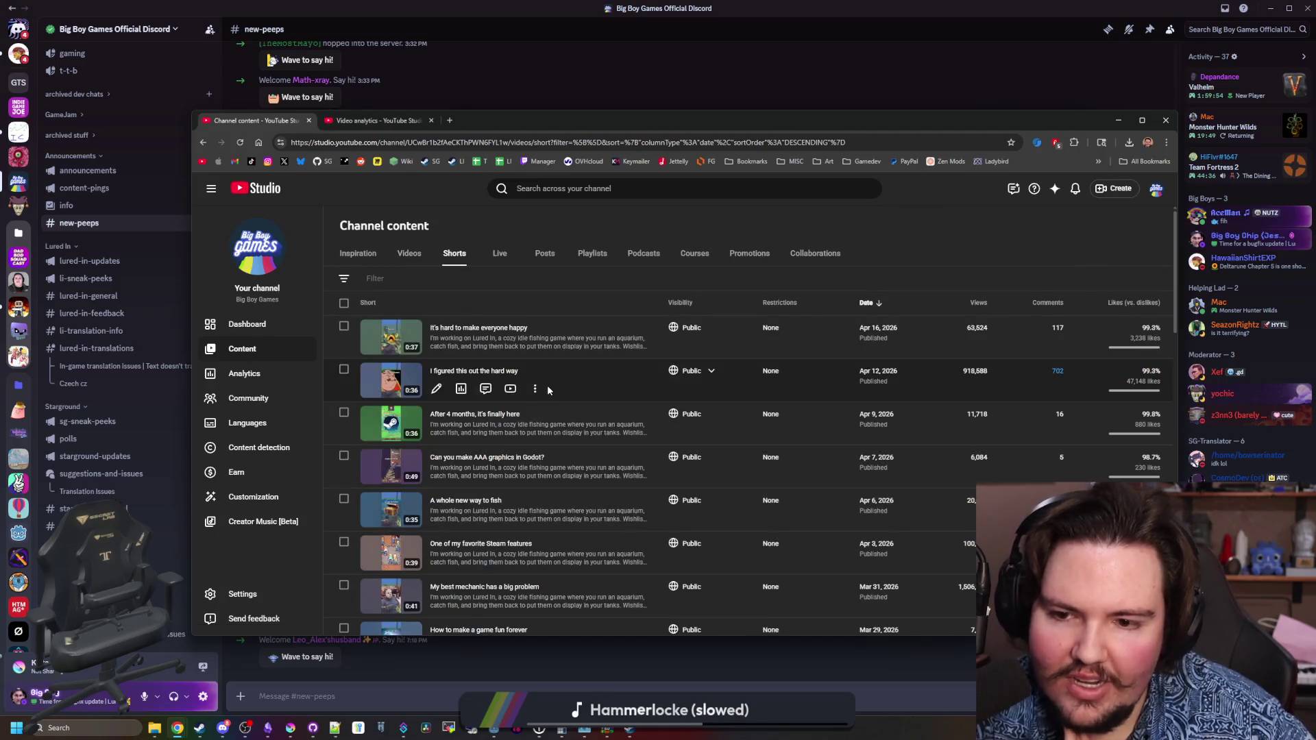
Open the analytics for the Short 'I figured this out the hard way' in a new tab.
scroll(479, 525, down, 1)
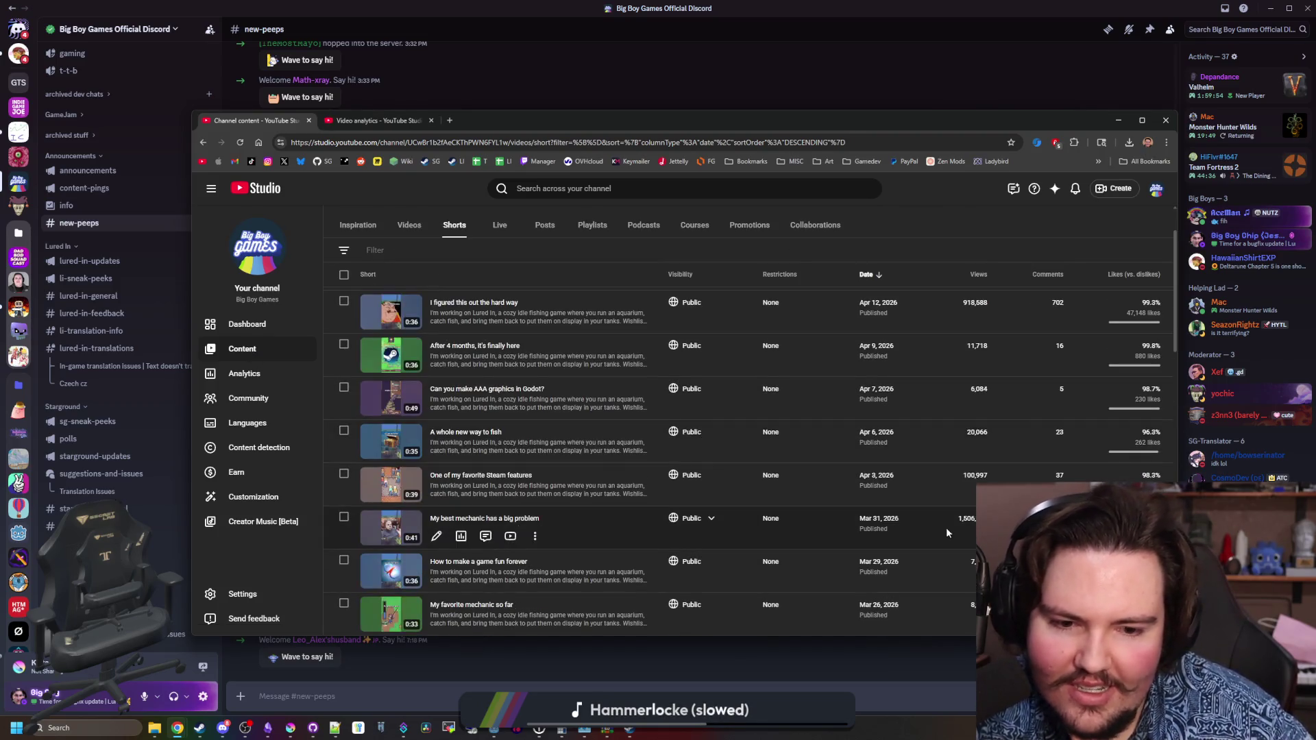
middle_click(480, 526)
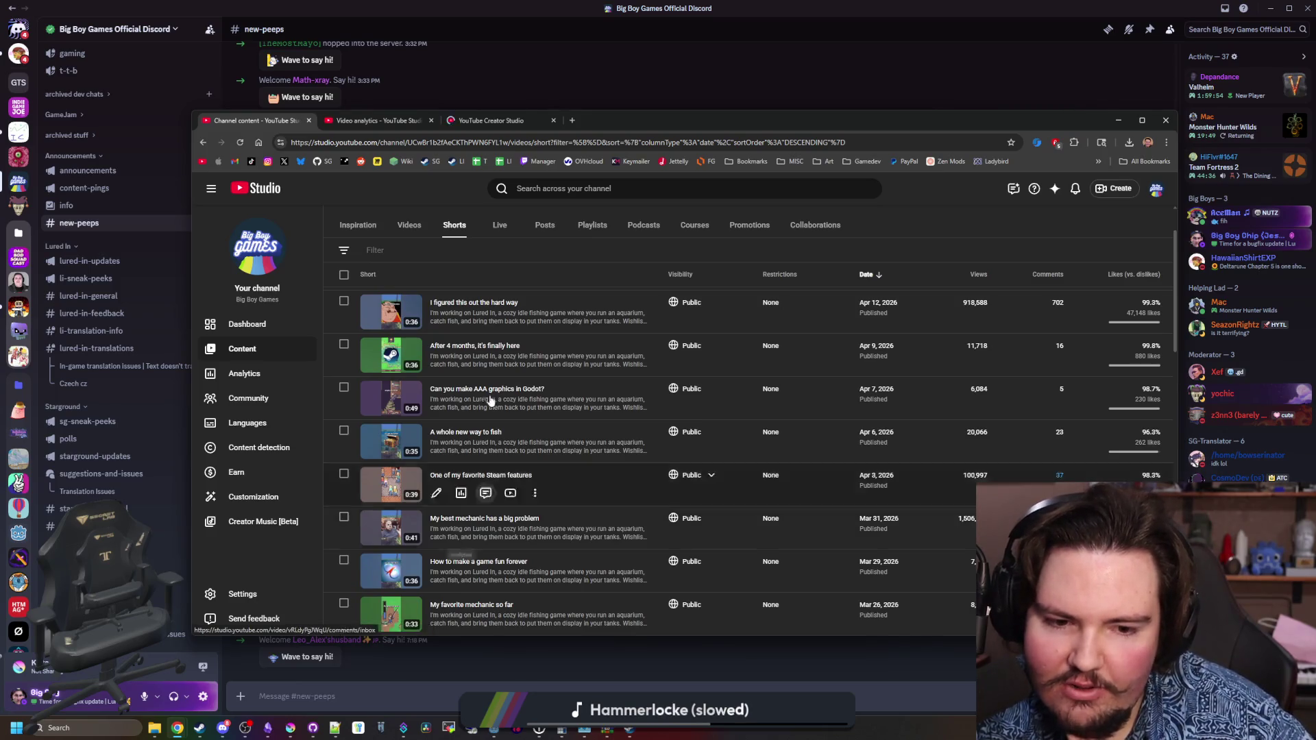
click(346, 122)
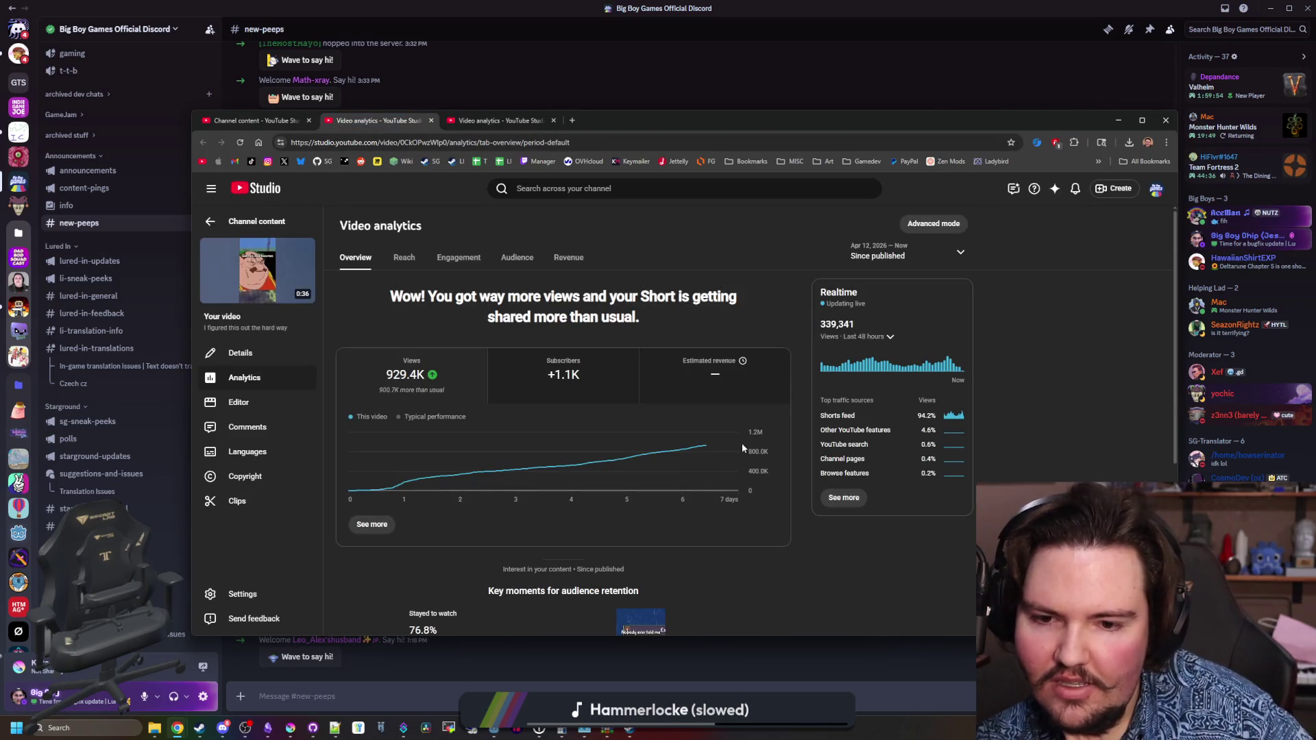
Scroll through the Shorts list reviewing views, comments and likes.
mouse_move(721, 446)
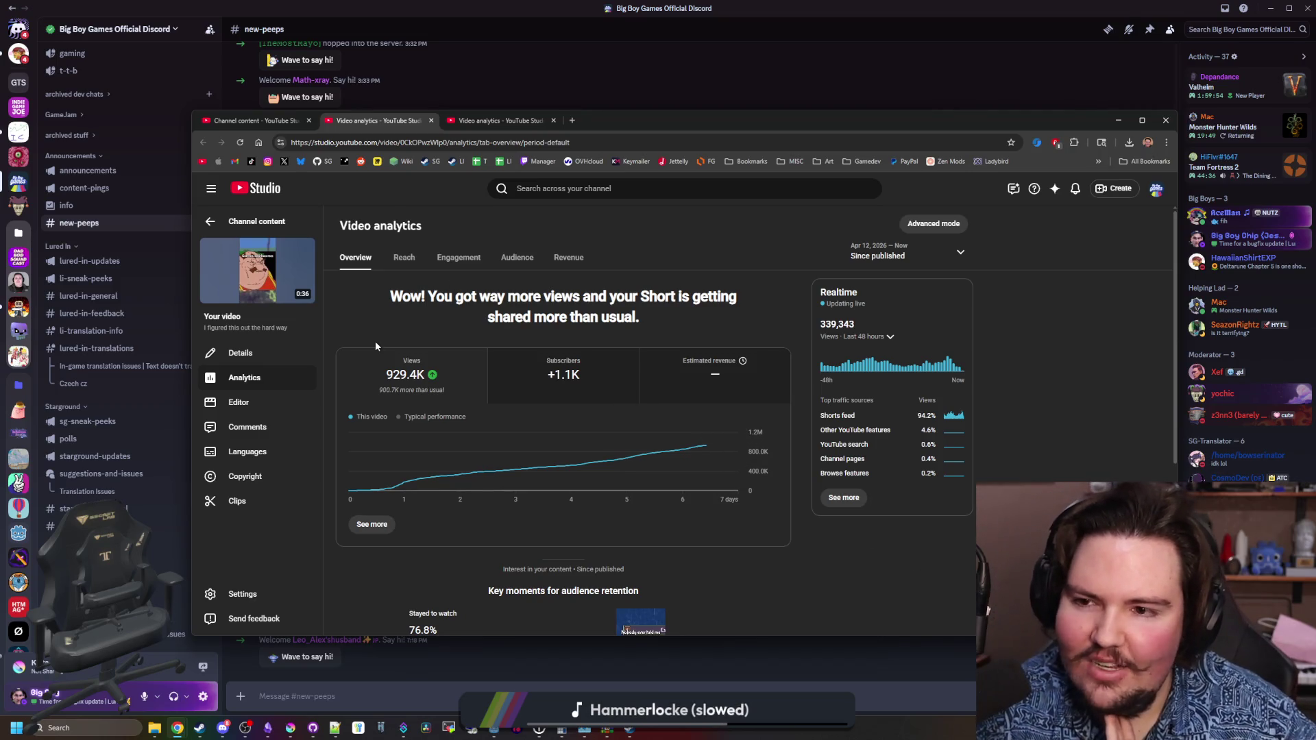
click(226, 120)
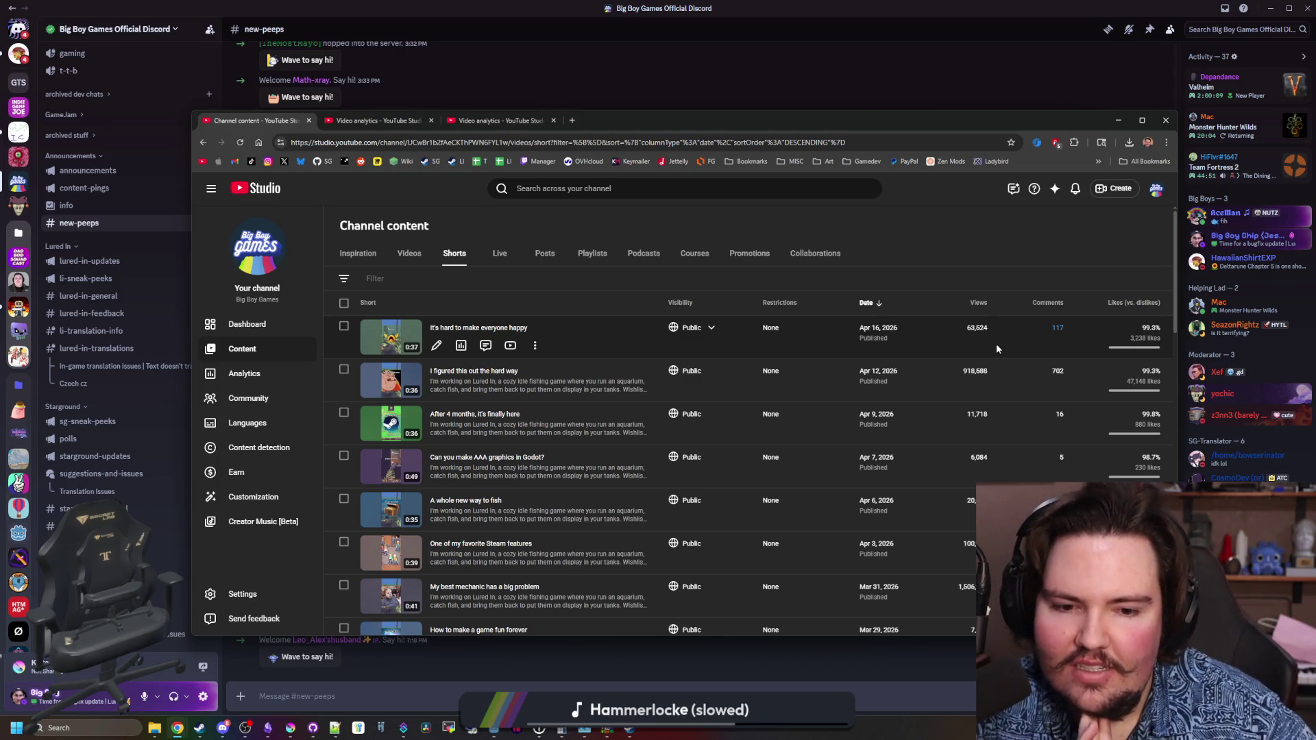
scroll(685, 459, down, 4)
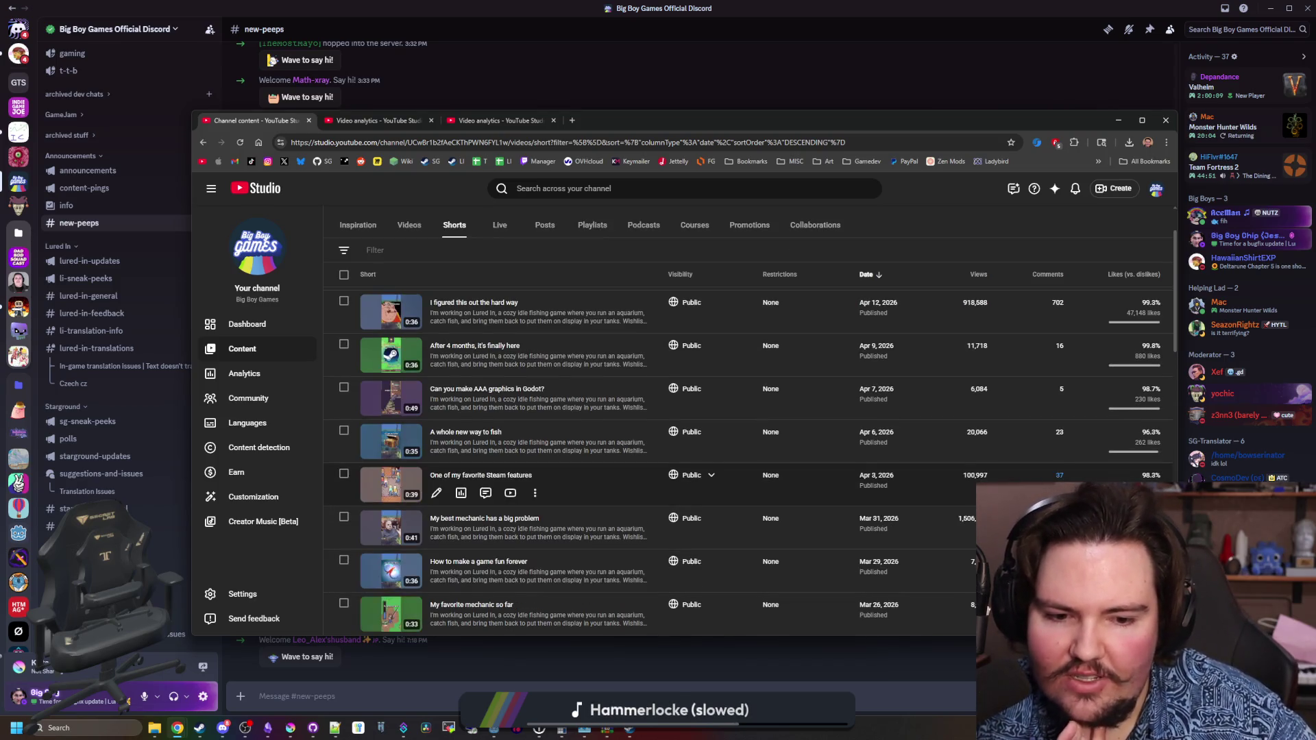
scroll(685, 453, down, 5)
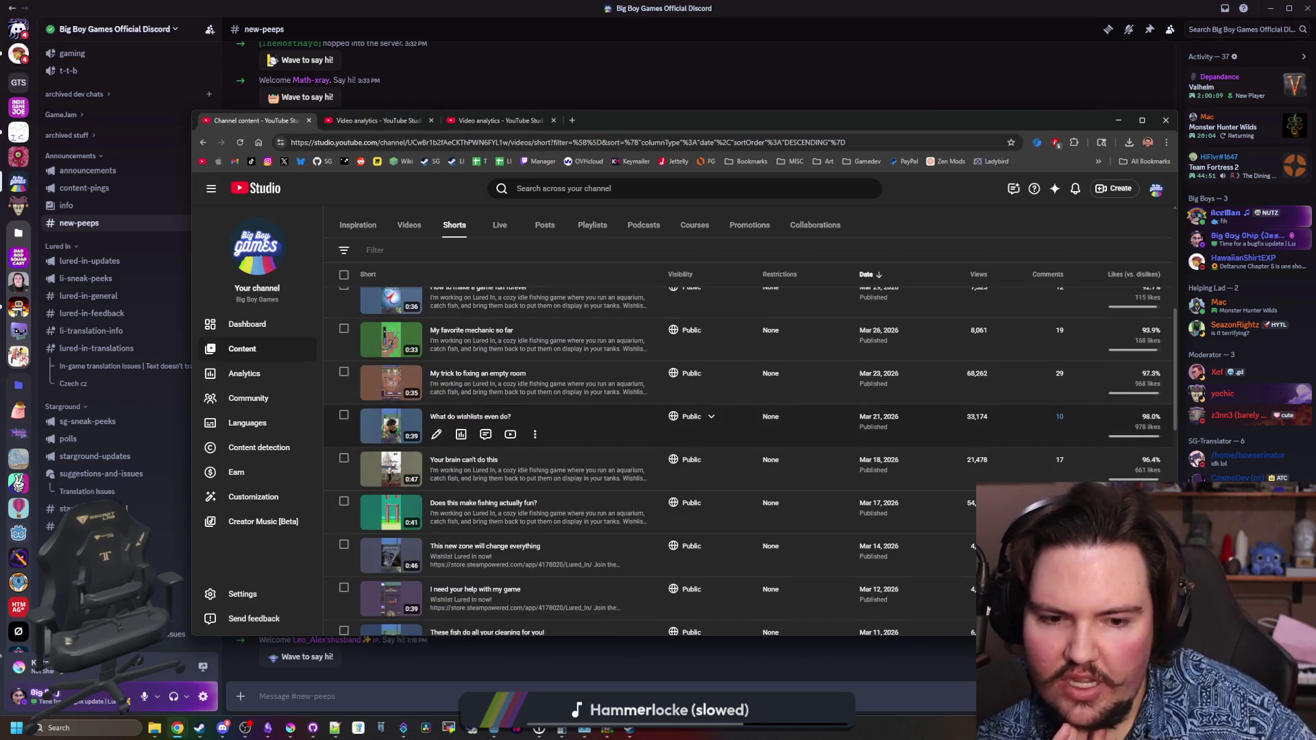
scroll(686, 452, up, 5)
scroll(685, 501, up, 5)
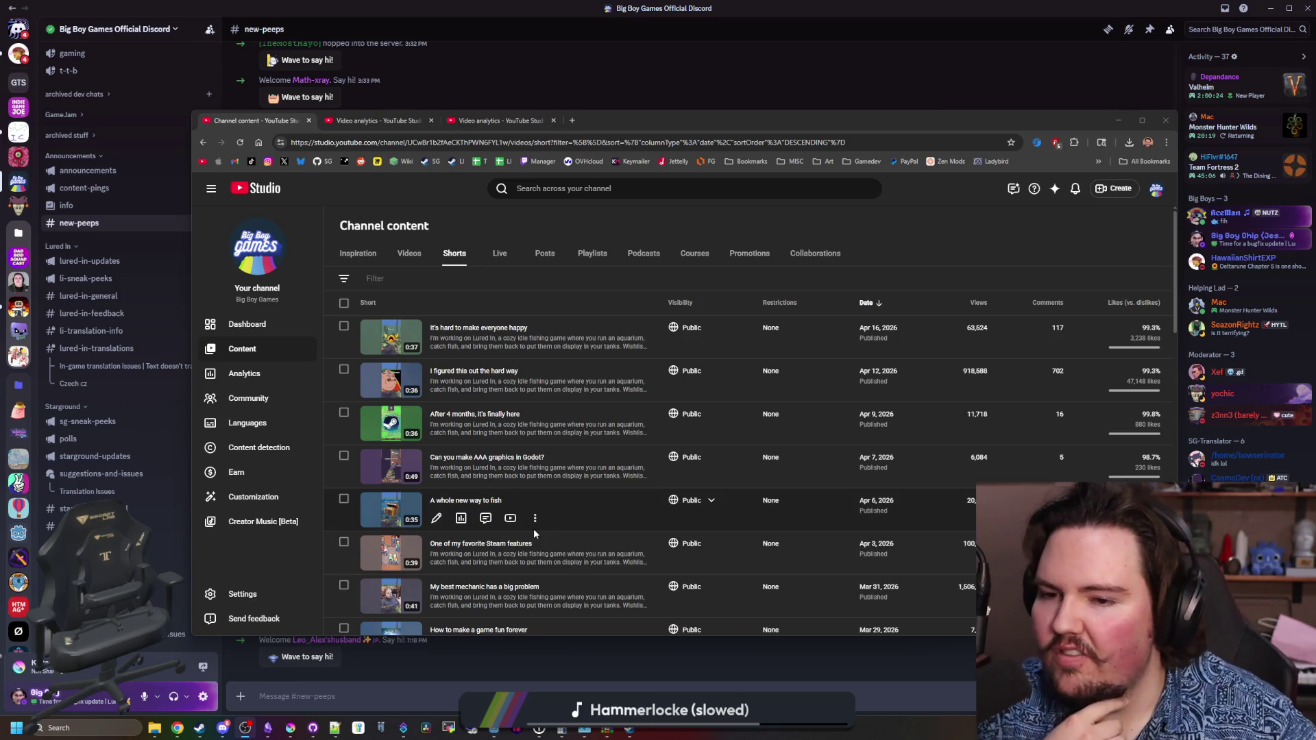
scroll(555, 457, down, 5)
scroll(556, 457, down, 4)
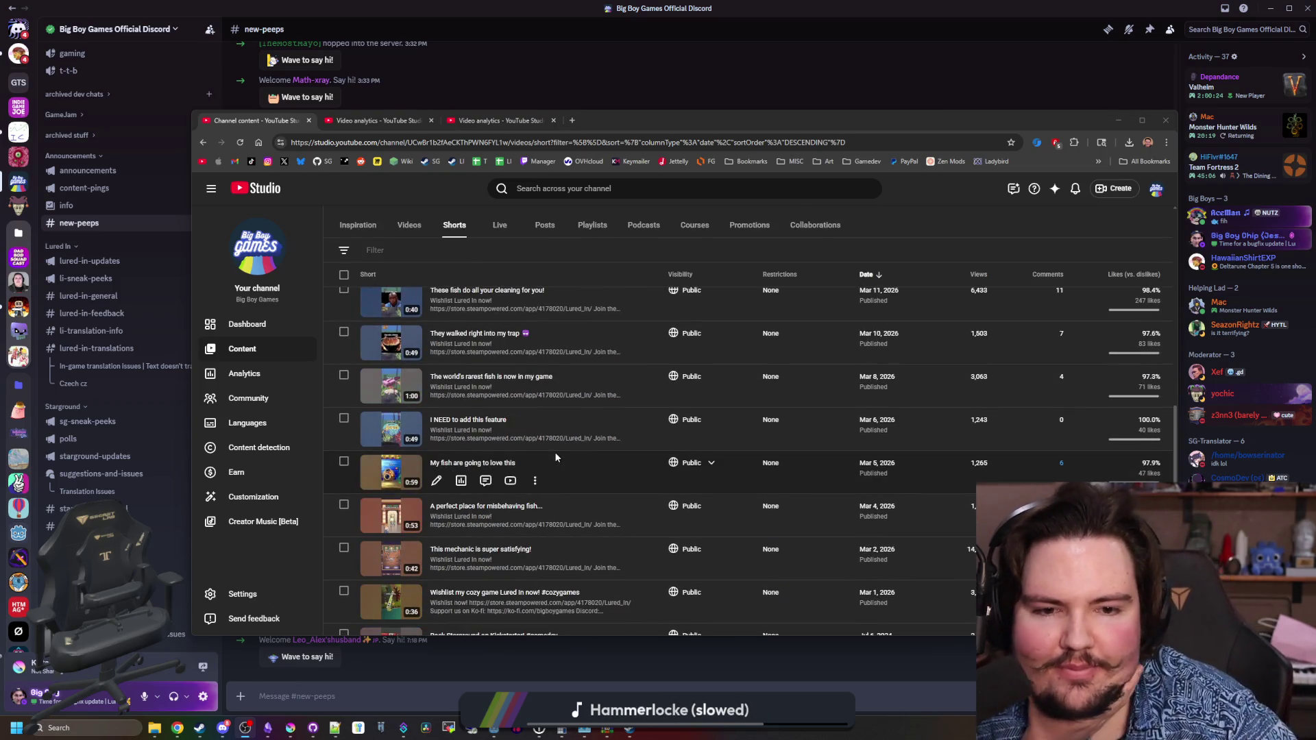
scroll(557, 455, up, 6)
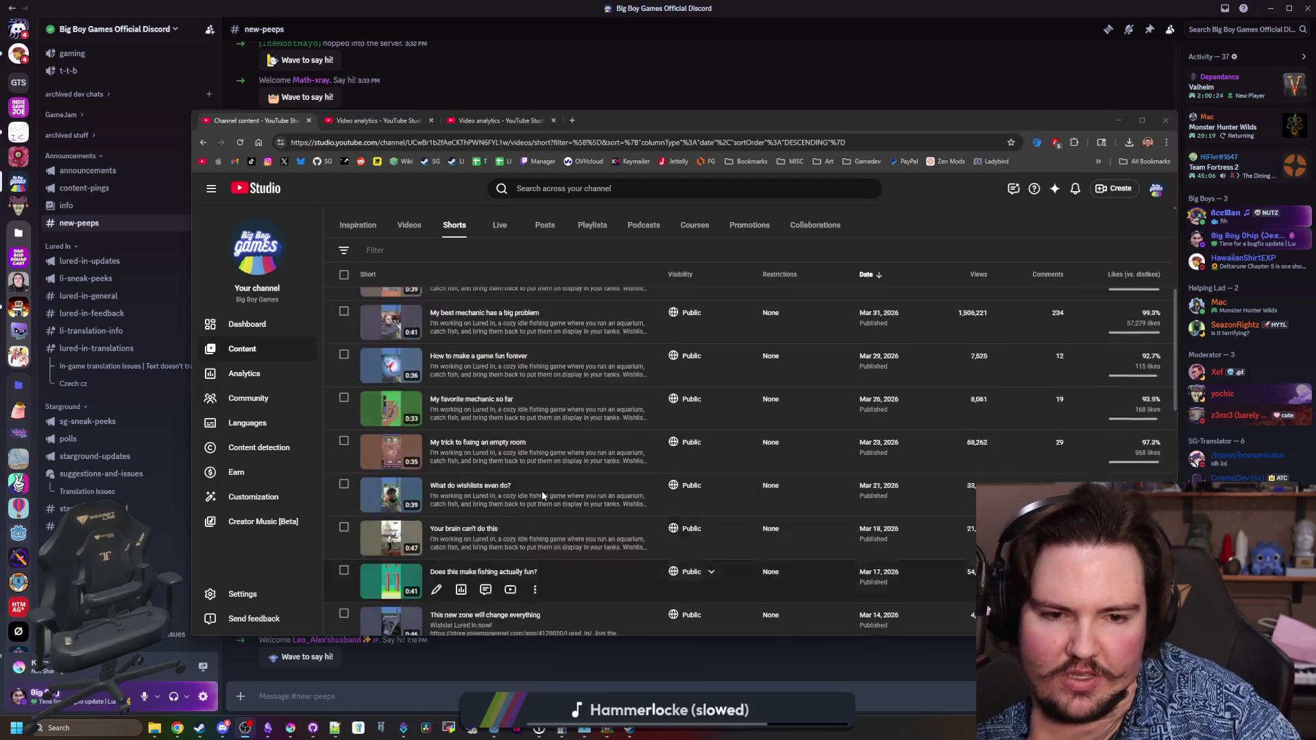
scroll(749, 522, up, 3)
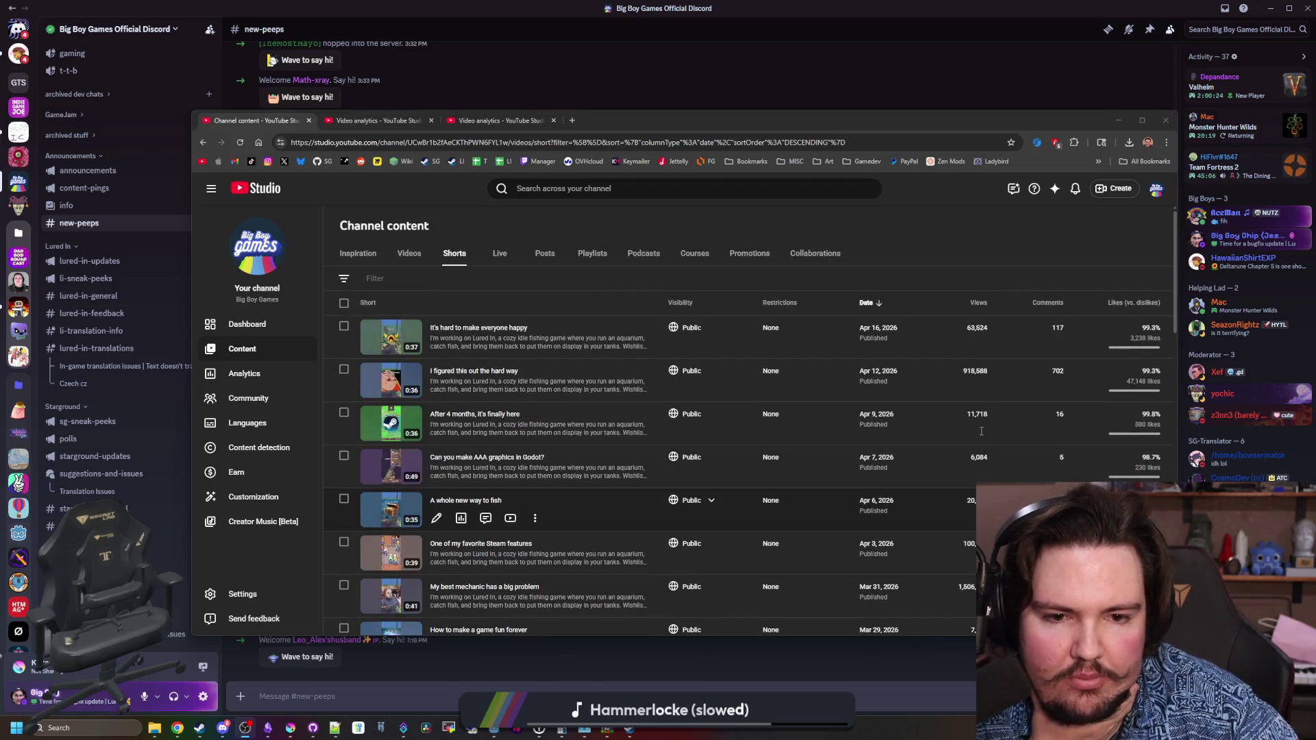
Compare the 1.5M and 929.4K Shorts' analytics, close both, and open 'It's hard to make everyone happy' analytics.
key(ctrl+Tab)
key(ctrl+Tab)
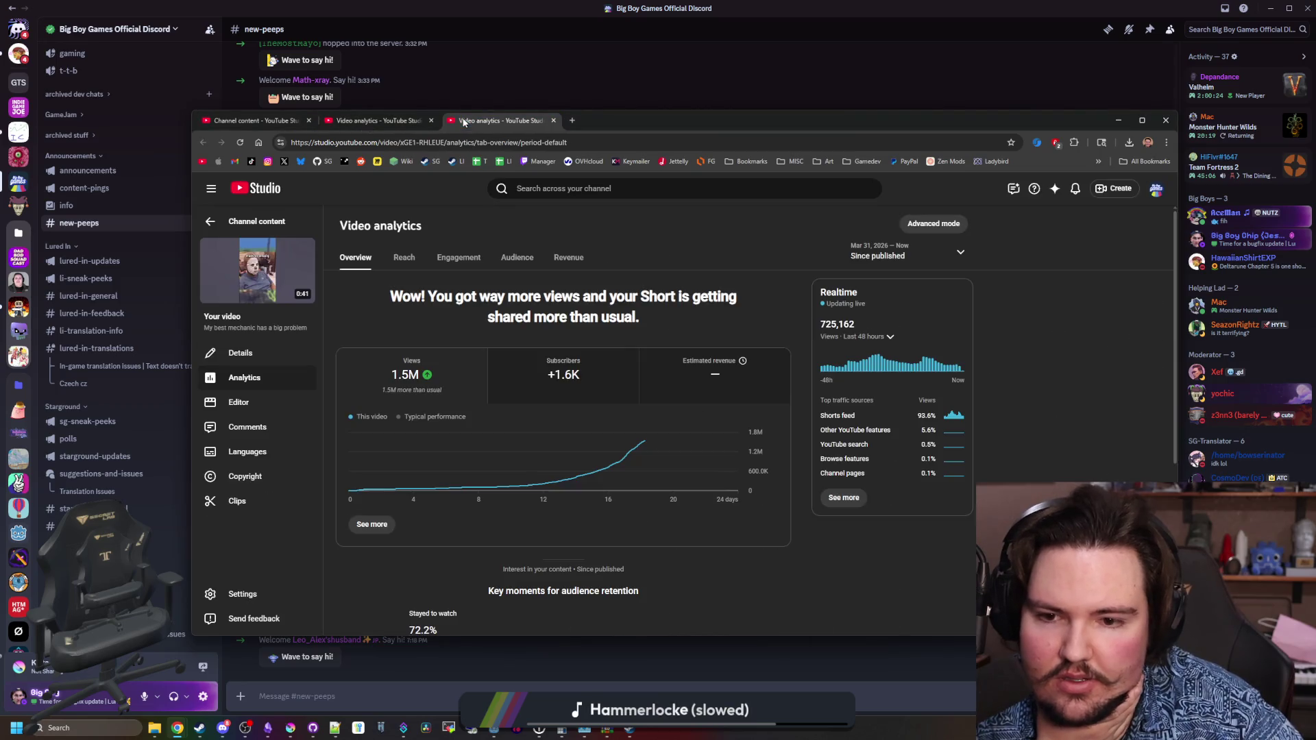
mouse_move(630, 452)
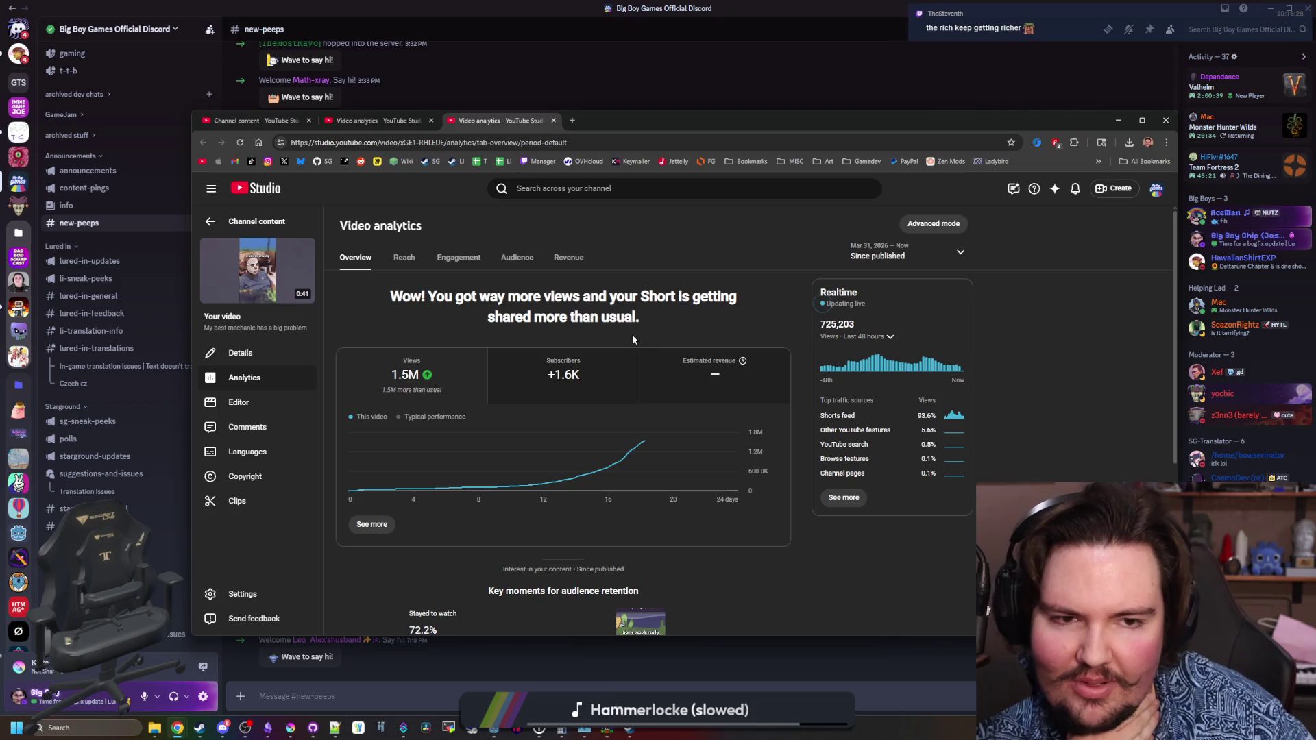
click(386, 121)
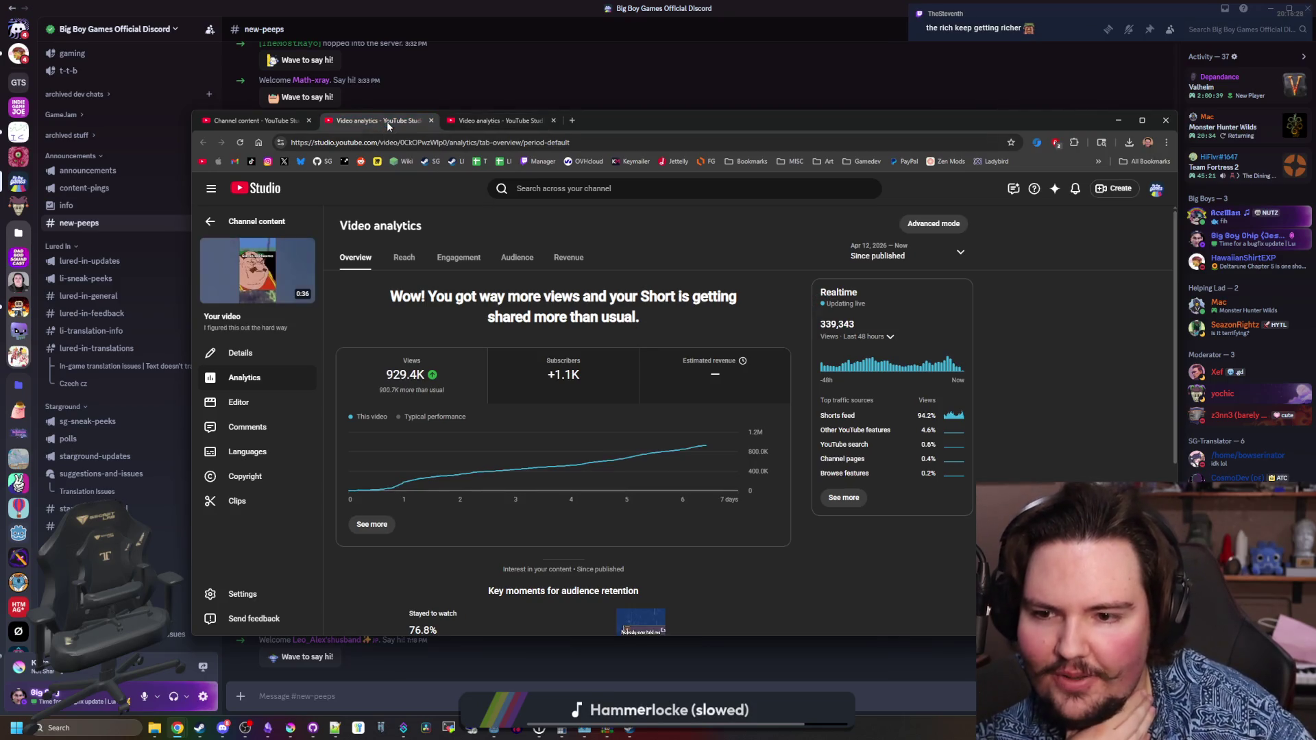
click(453, 121)
click(394, 121)
click(452, 122)
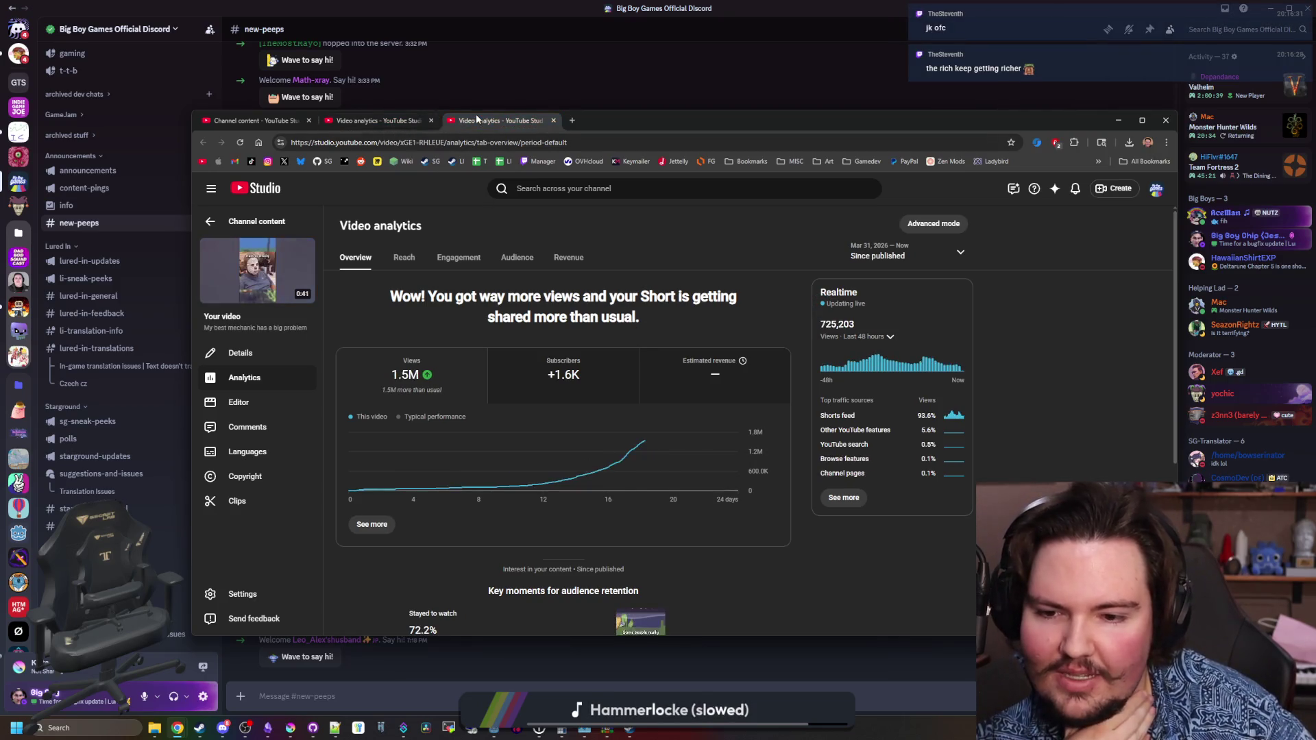
click(431, 121)
click(431, 121)
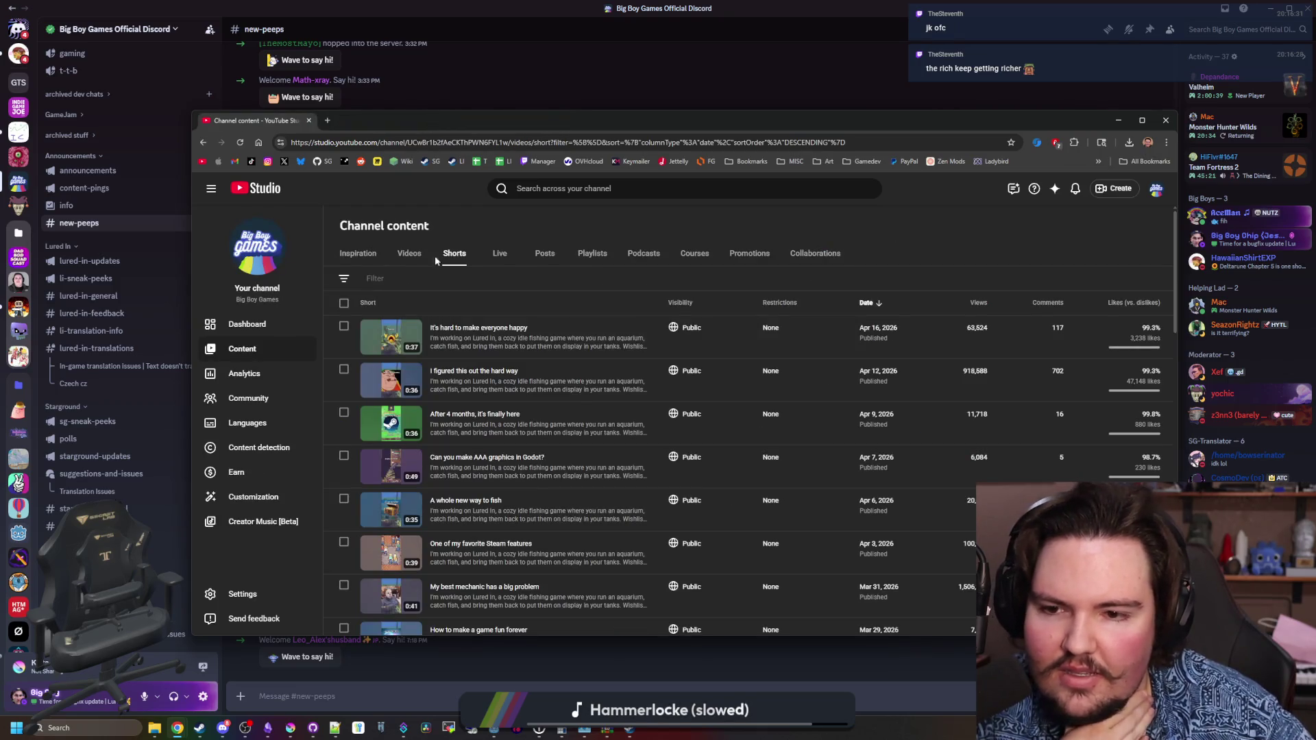
click(461, 345)
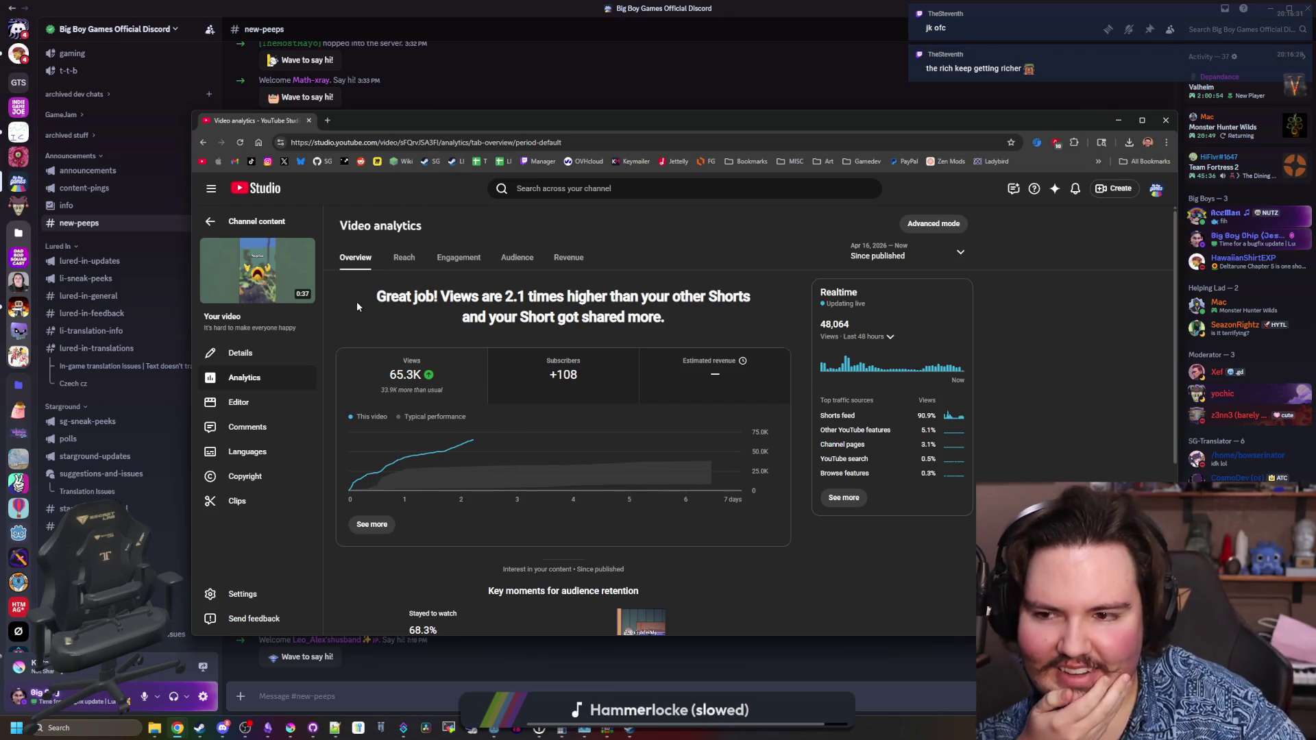
Open the analytics for the Short 'One of my favorite Steam features' from the Shorts list.
click(212, 222)
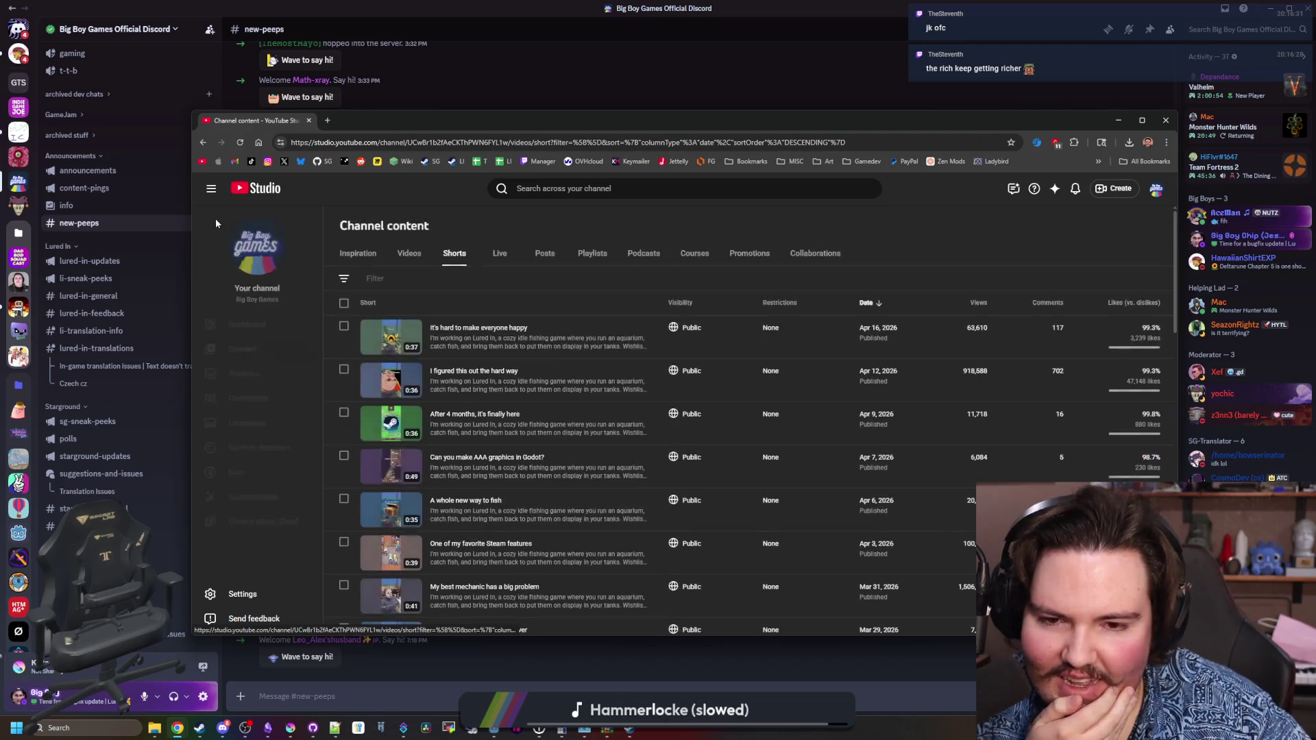
scroll(822, 411, down, 1)
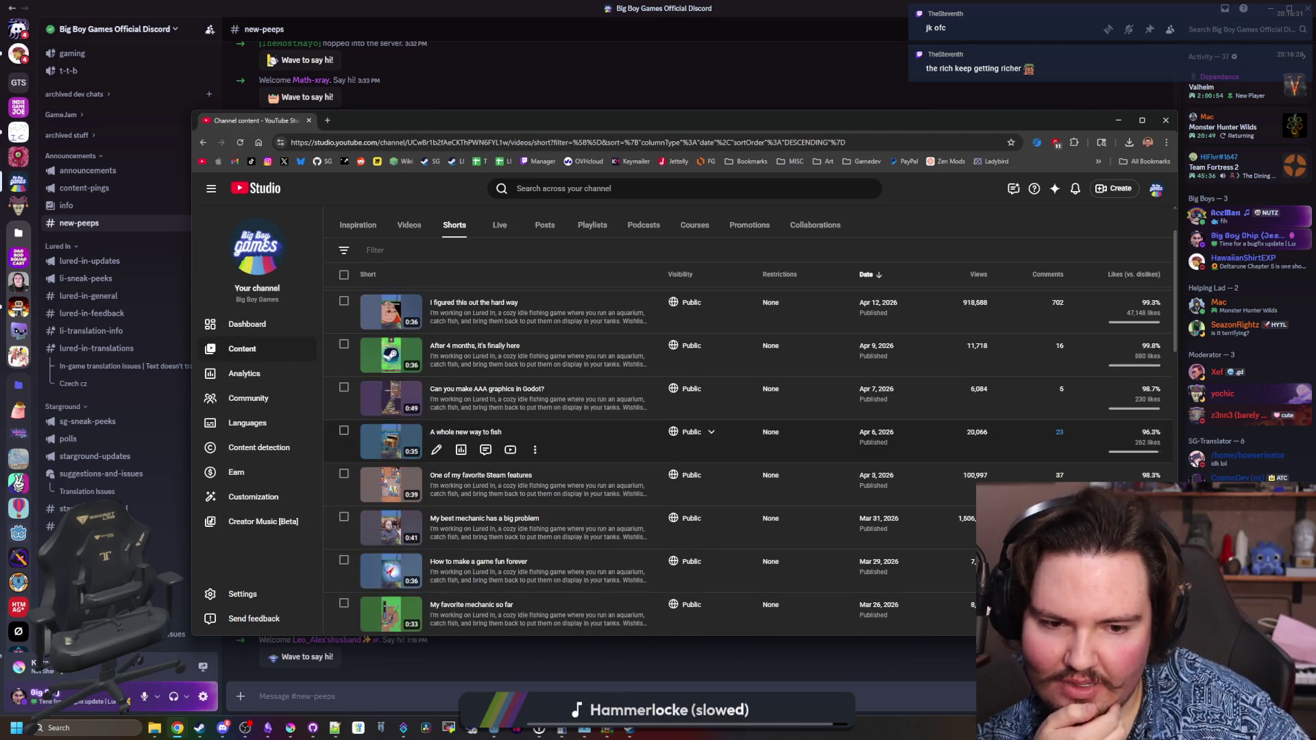
click(462, 493)
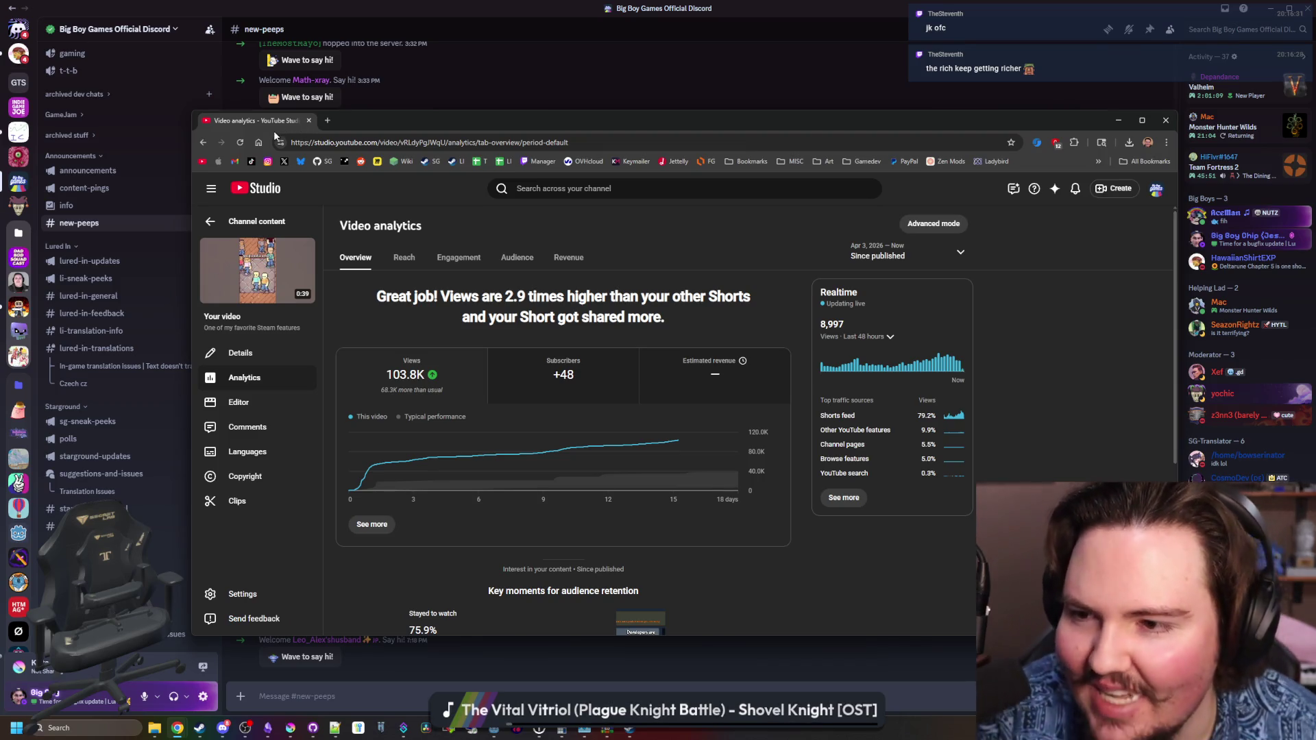
Return to the Shorts list and open the Lured In Steam store page bookmark.
click(241, 221)
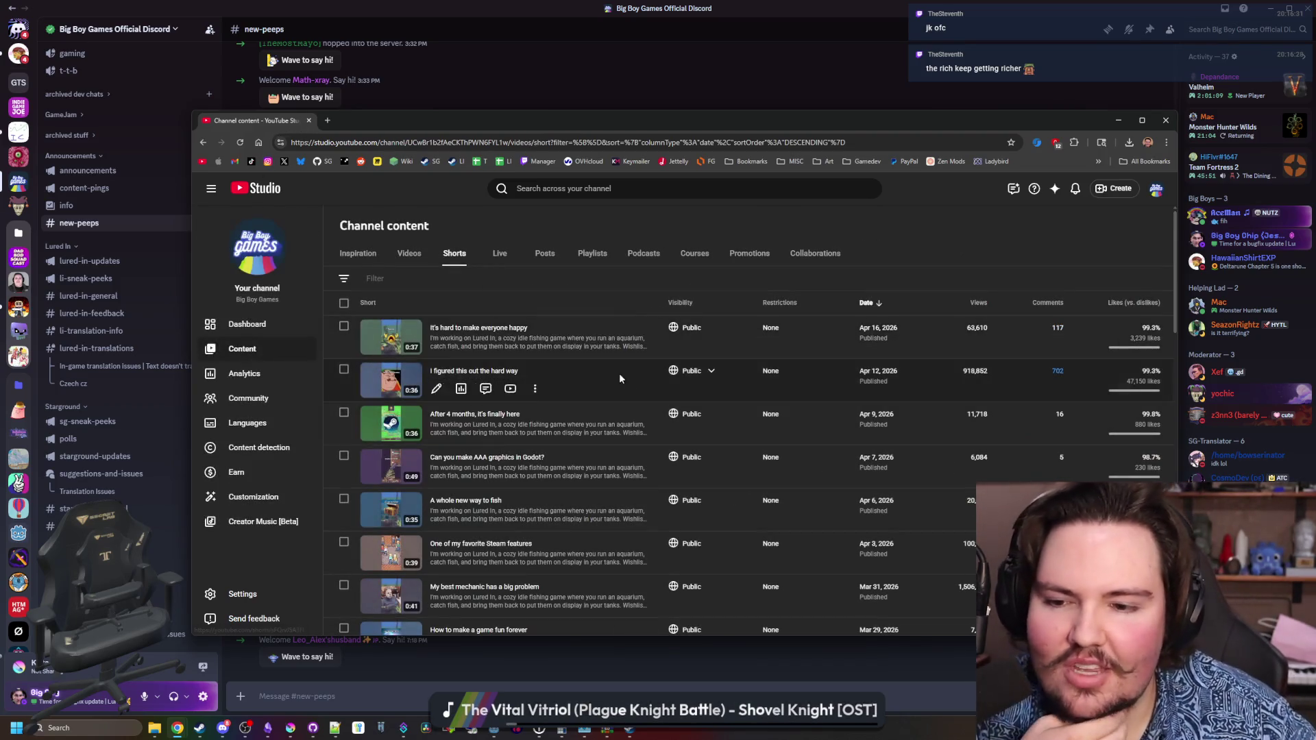
scroll(651, 390, down, 10)
scroll(684, 411, up, 8)
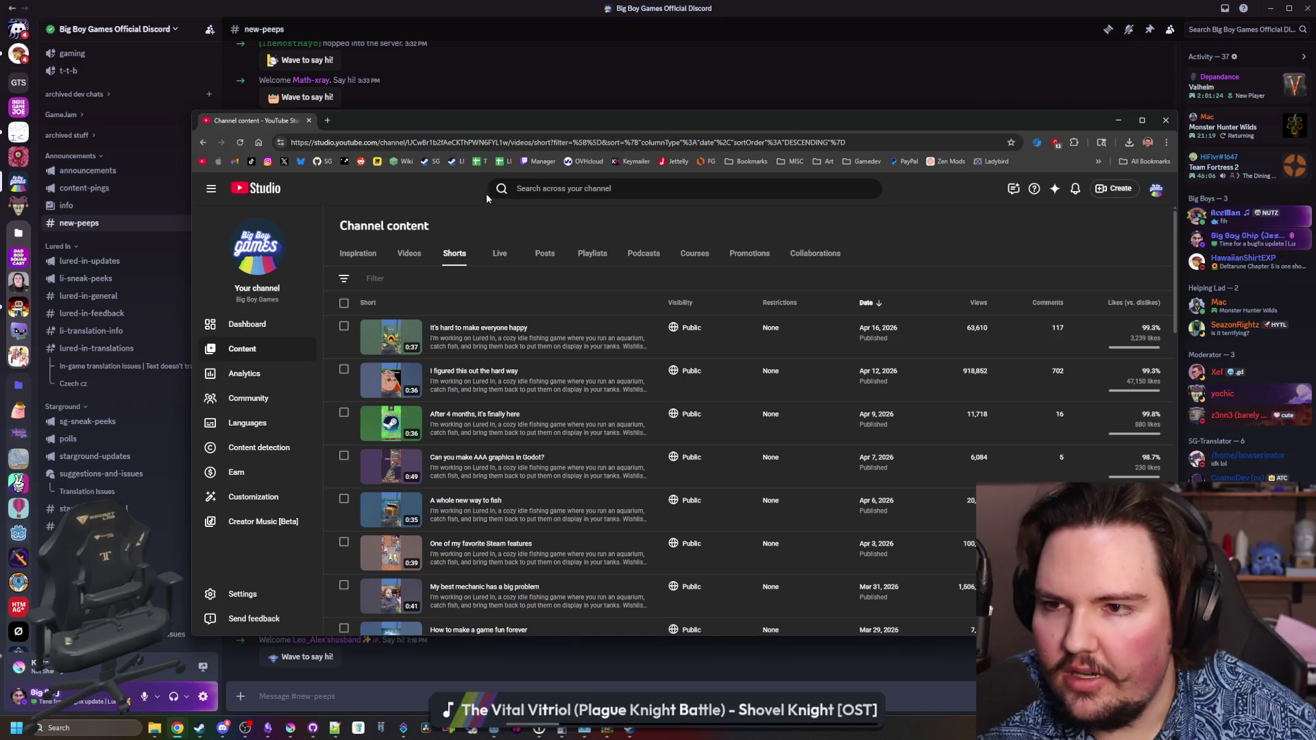
click(455, 161)
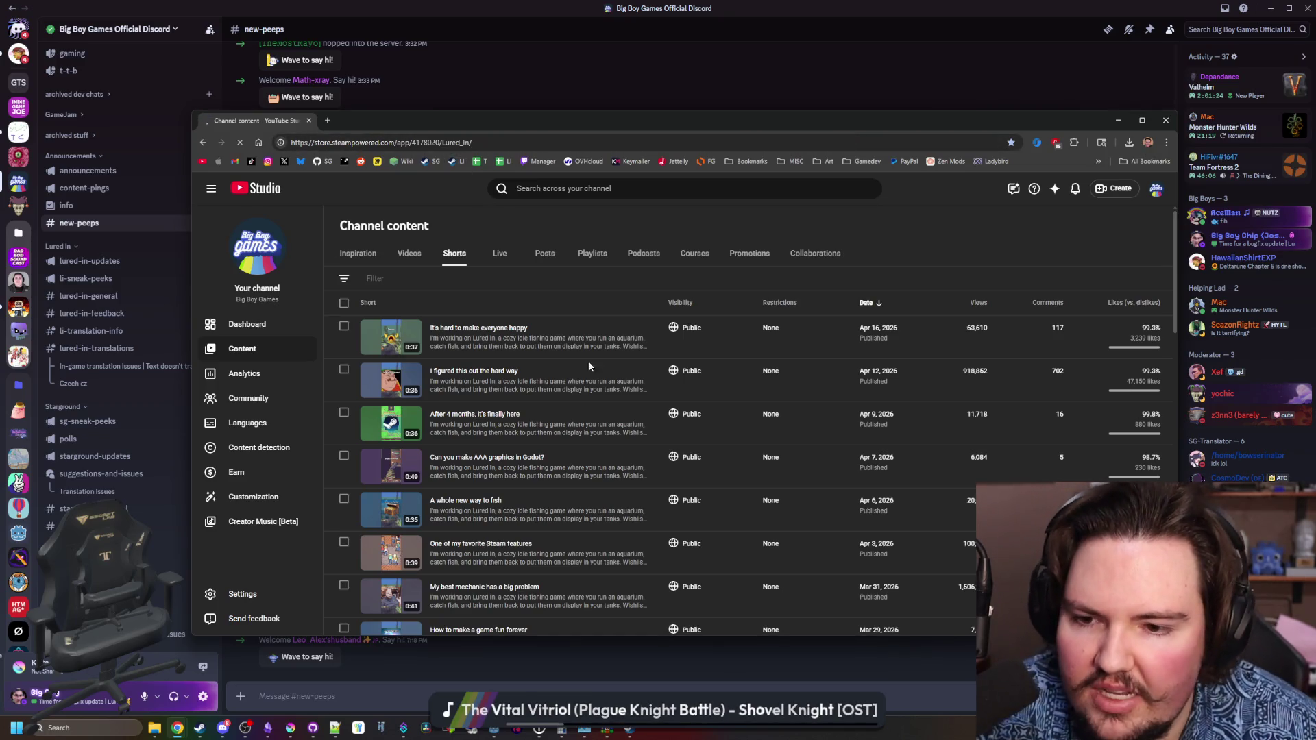
View the latest v0.3.3.0 update announcement on the Lured In store page, then close the browser.
scroll(595, 389, down, 7)
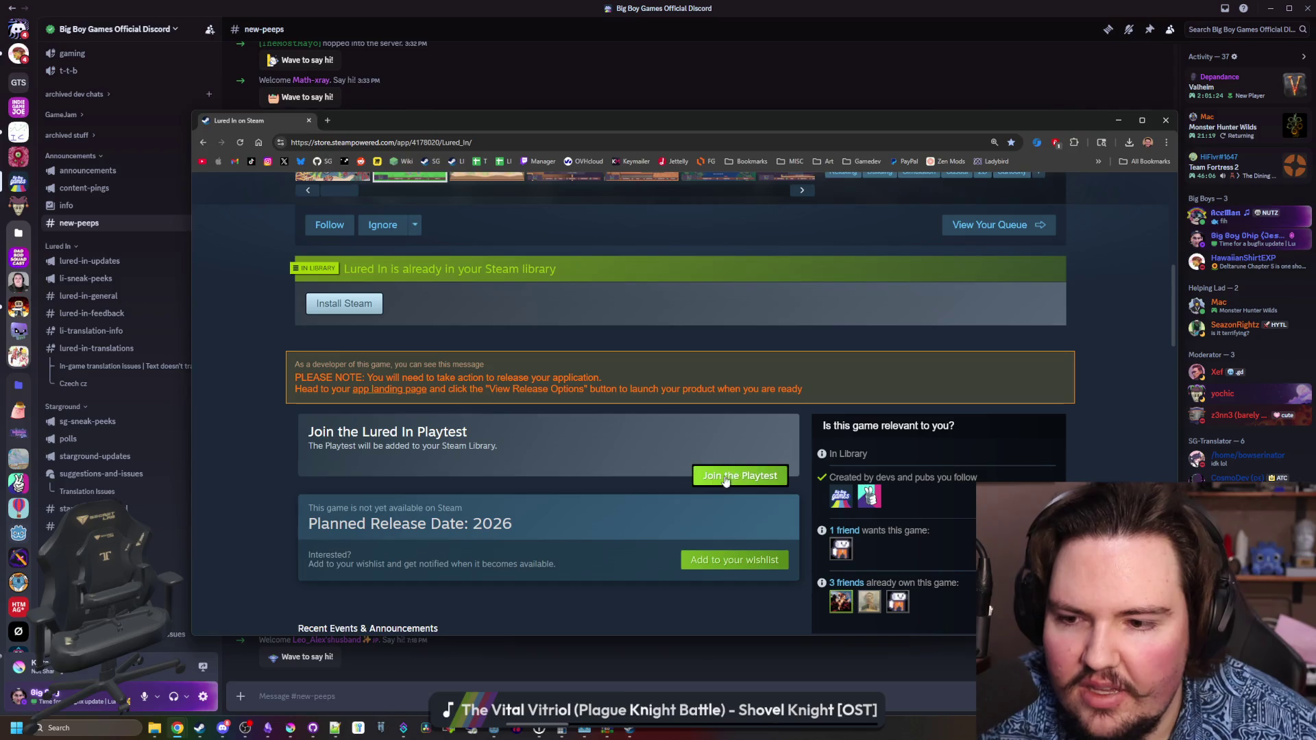
scroll(724, 481, down, 4)
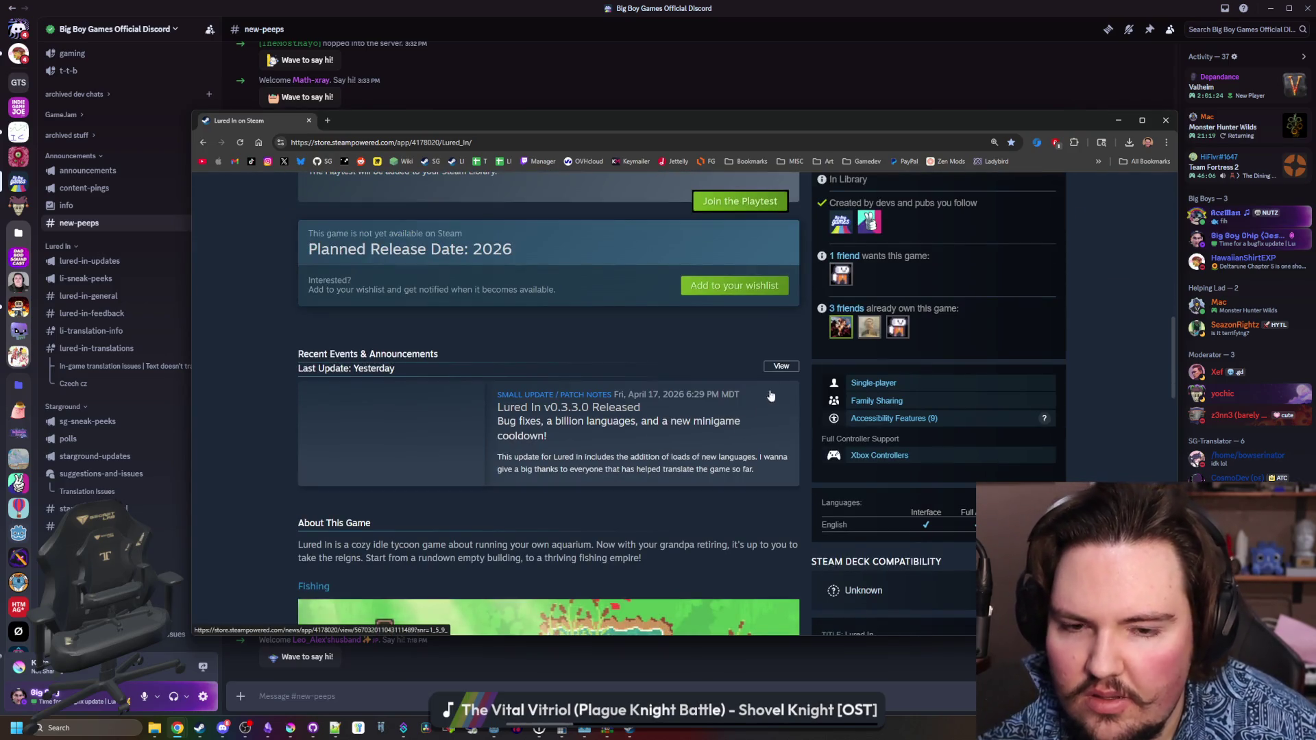
click(781, 366)
scroll(598, 363, down, 10)
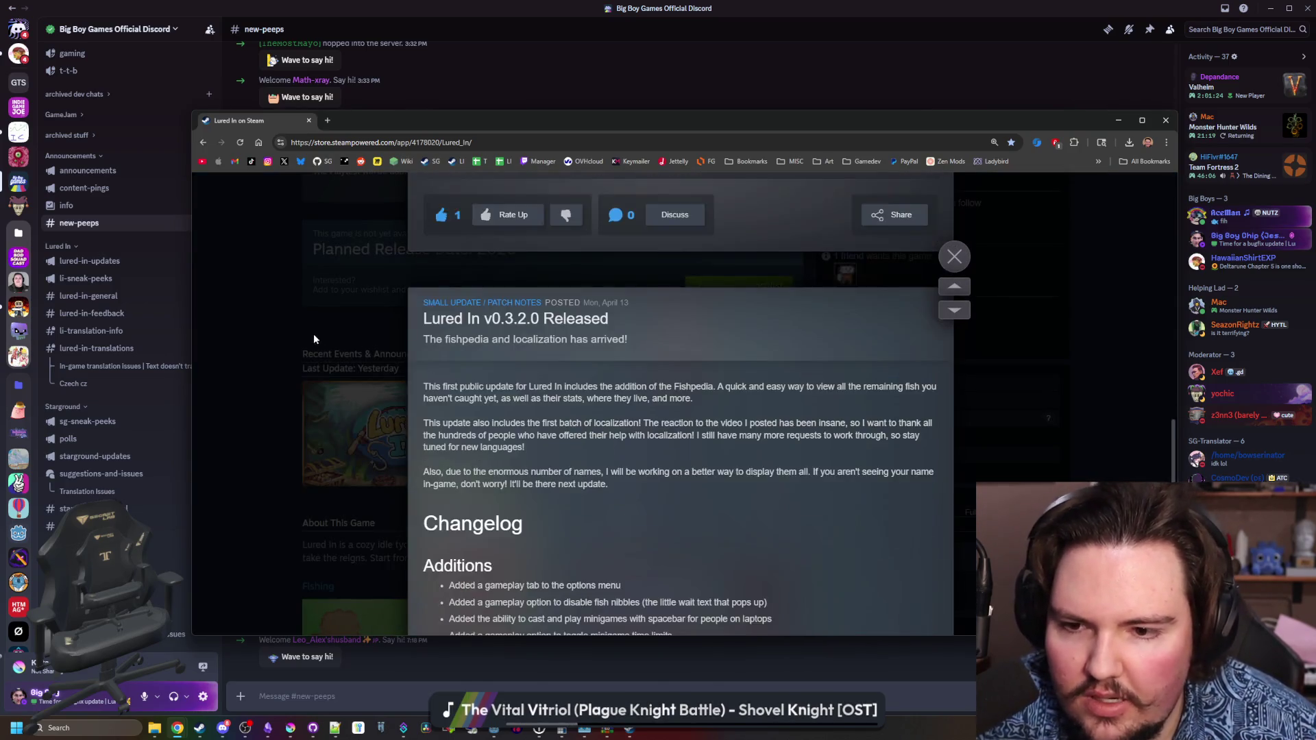
click(318, 341)
scroll(457, 356, up, 10)
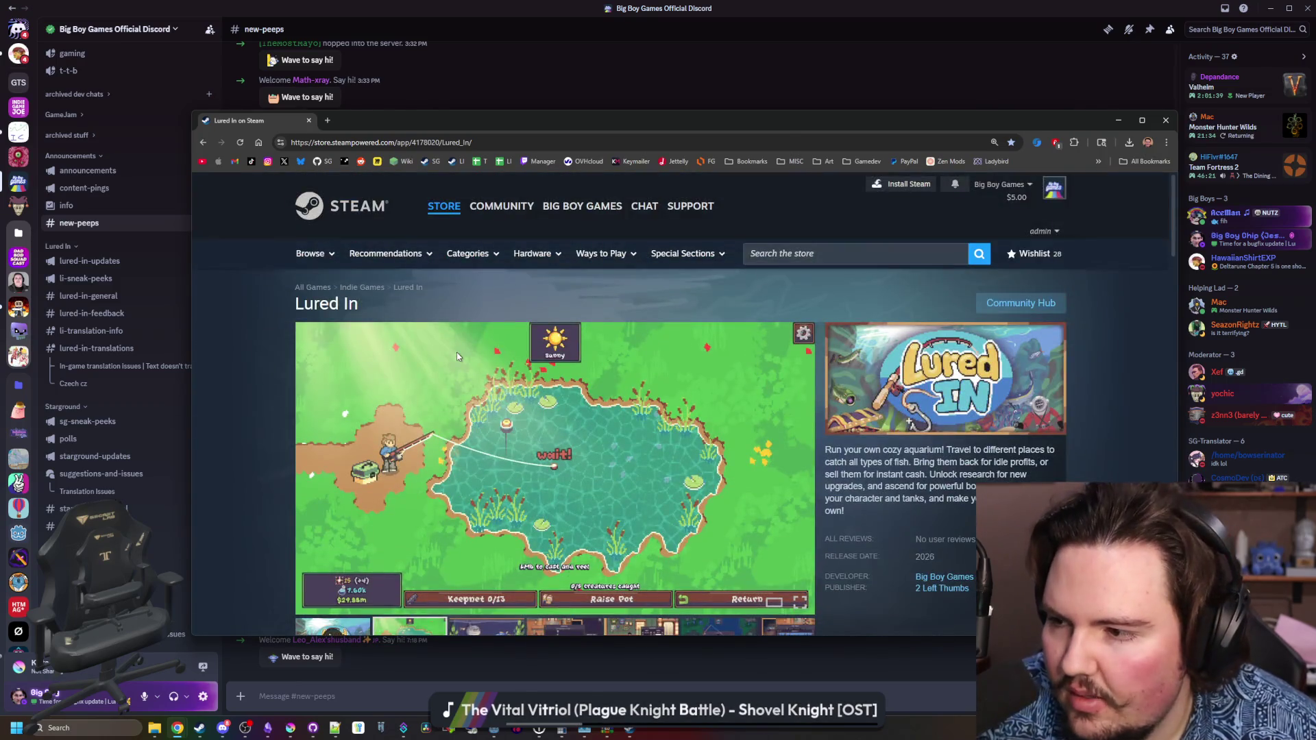
click(309, 121)
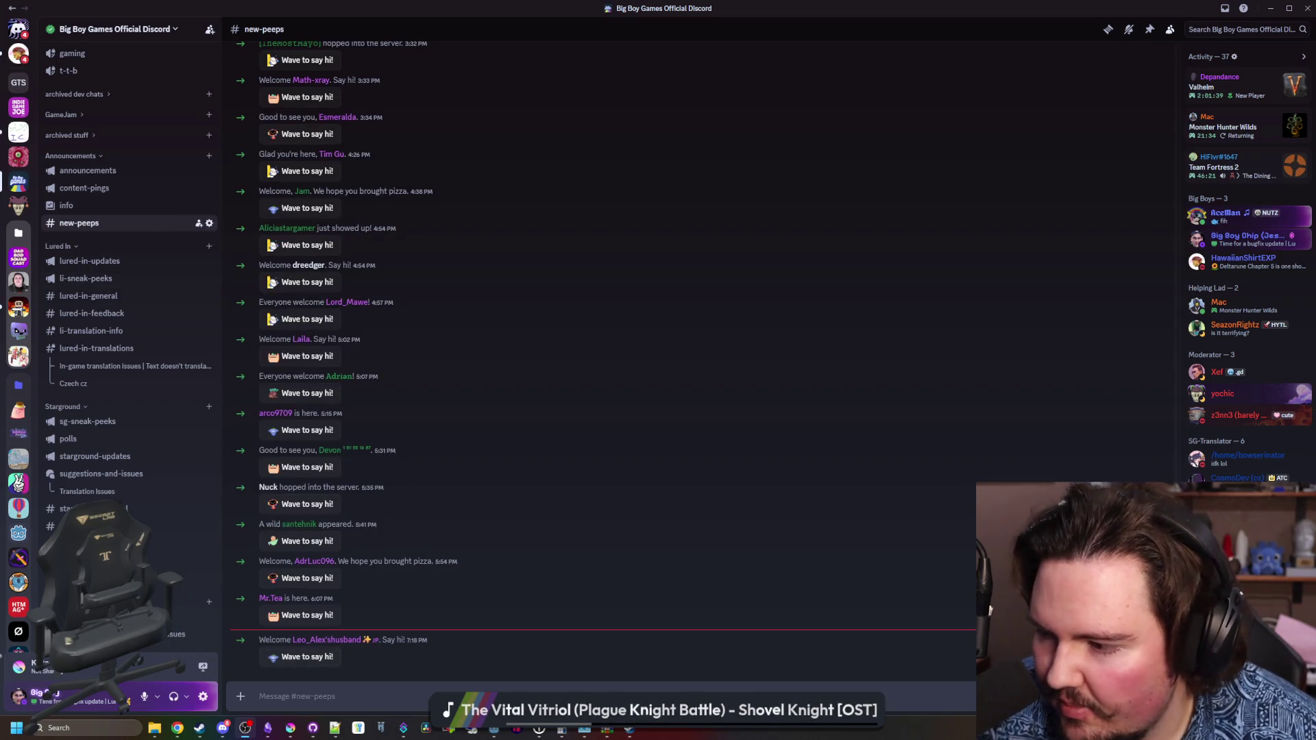